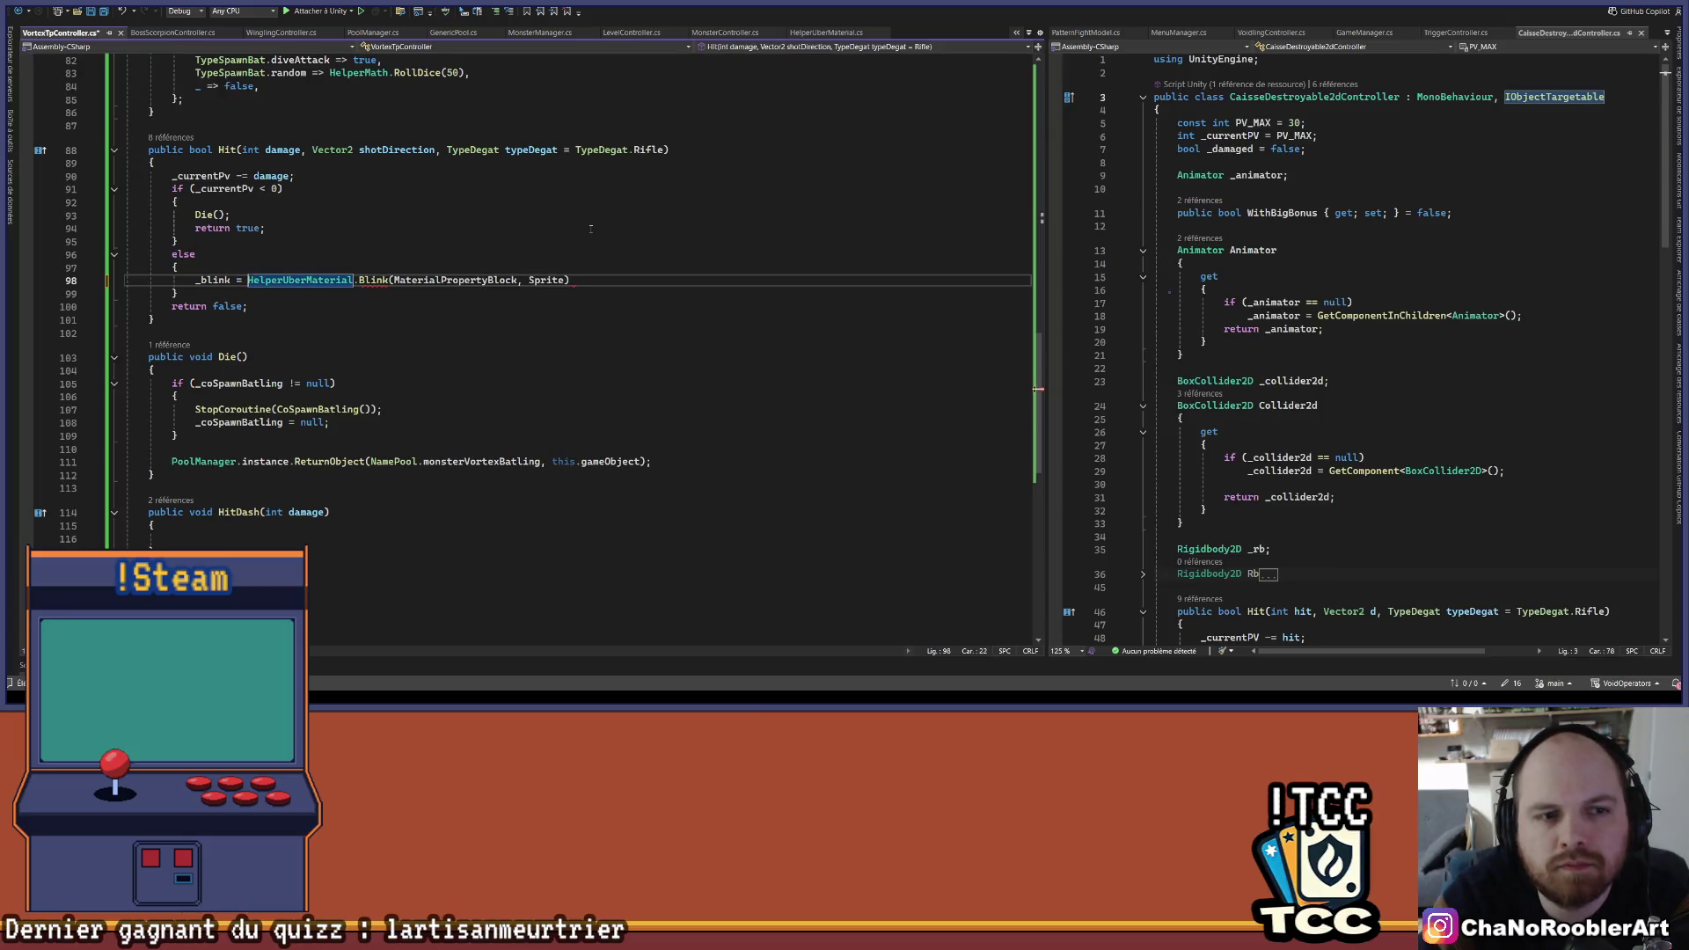
- Finish line 98 as '_blink = HelperUberMaterial.Blink(..., _blink);' and add a blank line after Hit
{"action": "type", "text": ", _blink"}
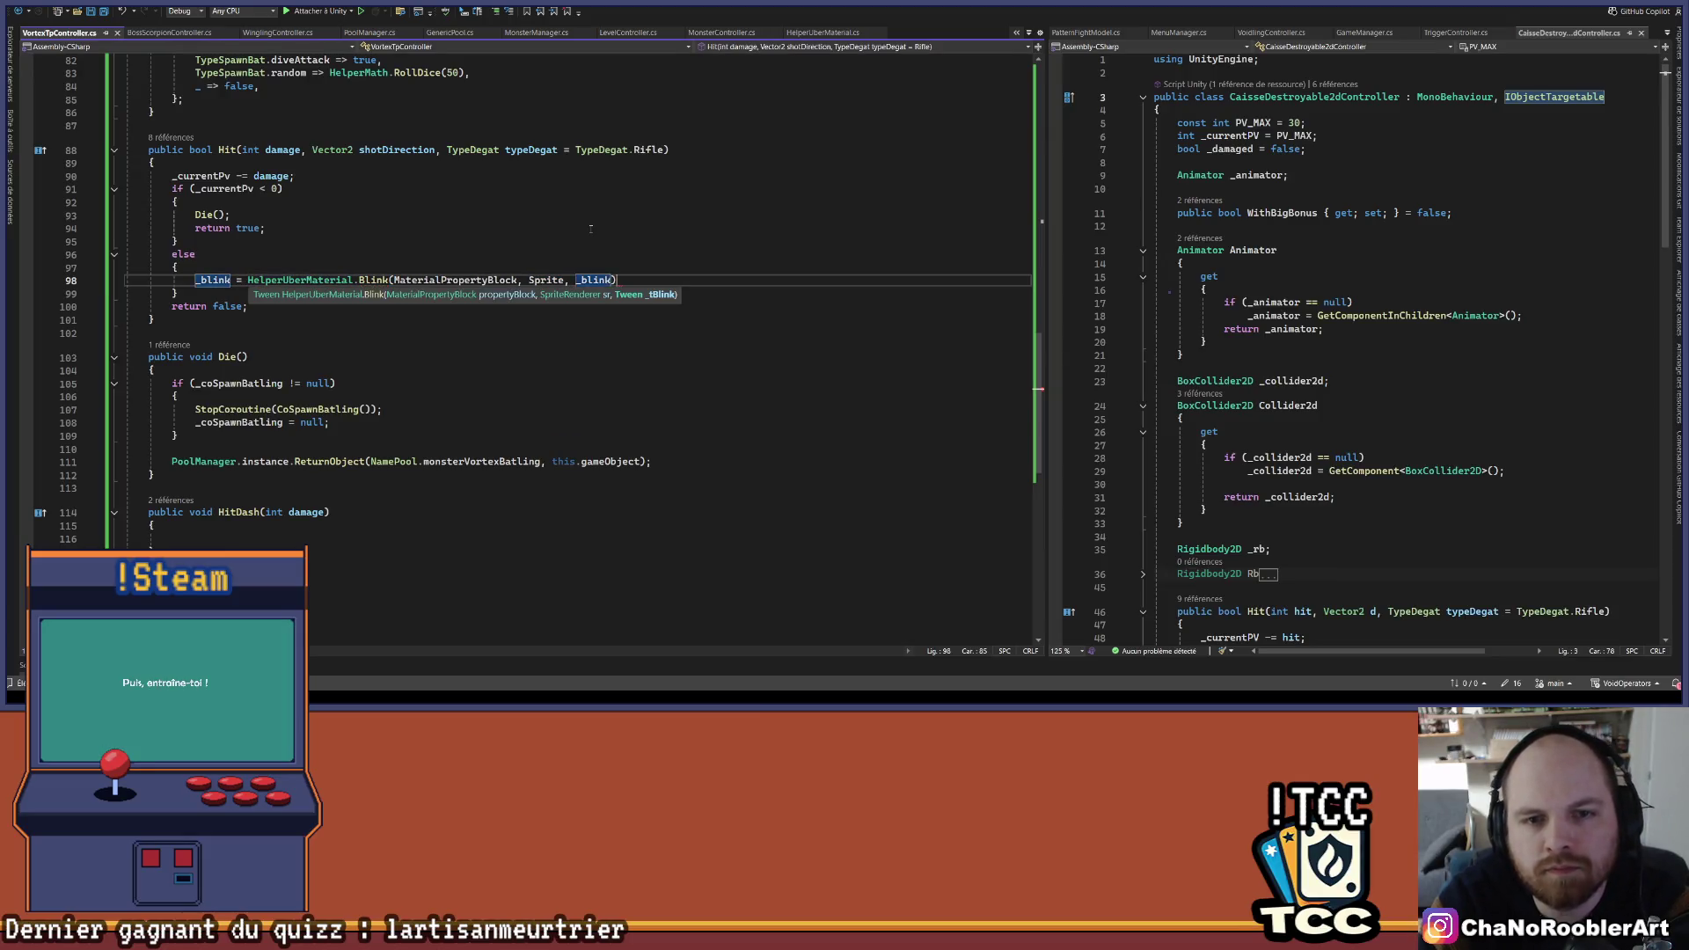
{"action": "type", "text": ";"}
{"action": "left_click", "coordinate": [724, 350]}
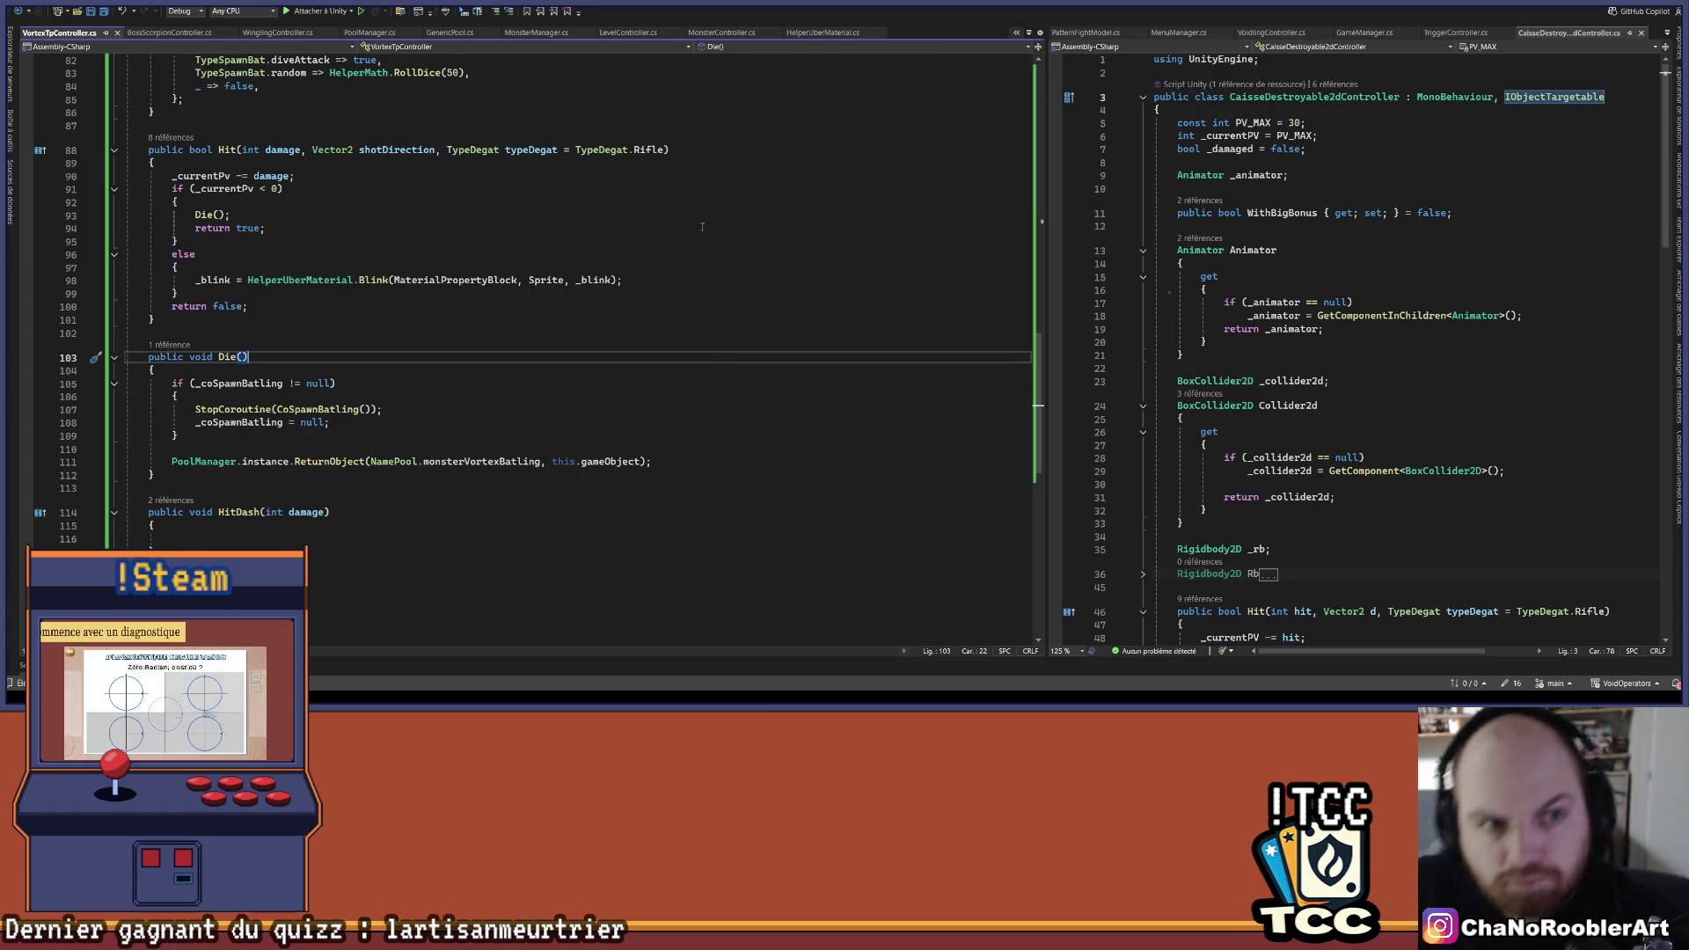
{"action": "left_click", "coordinate": [476, 451]}
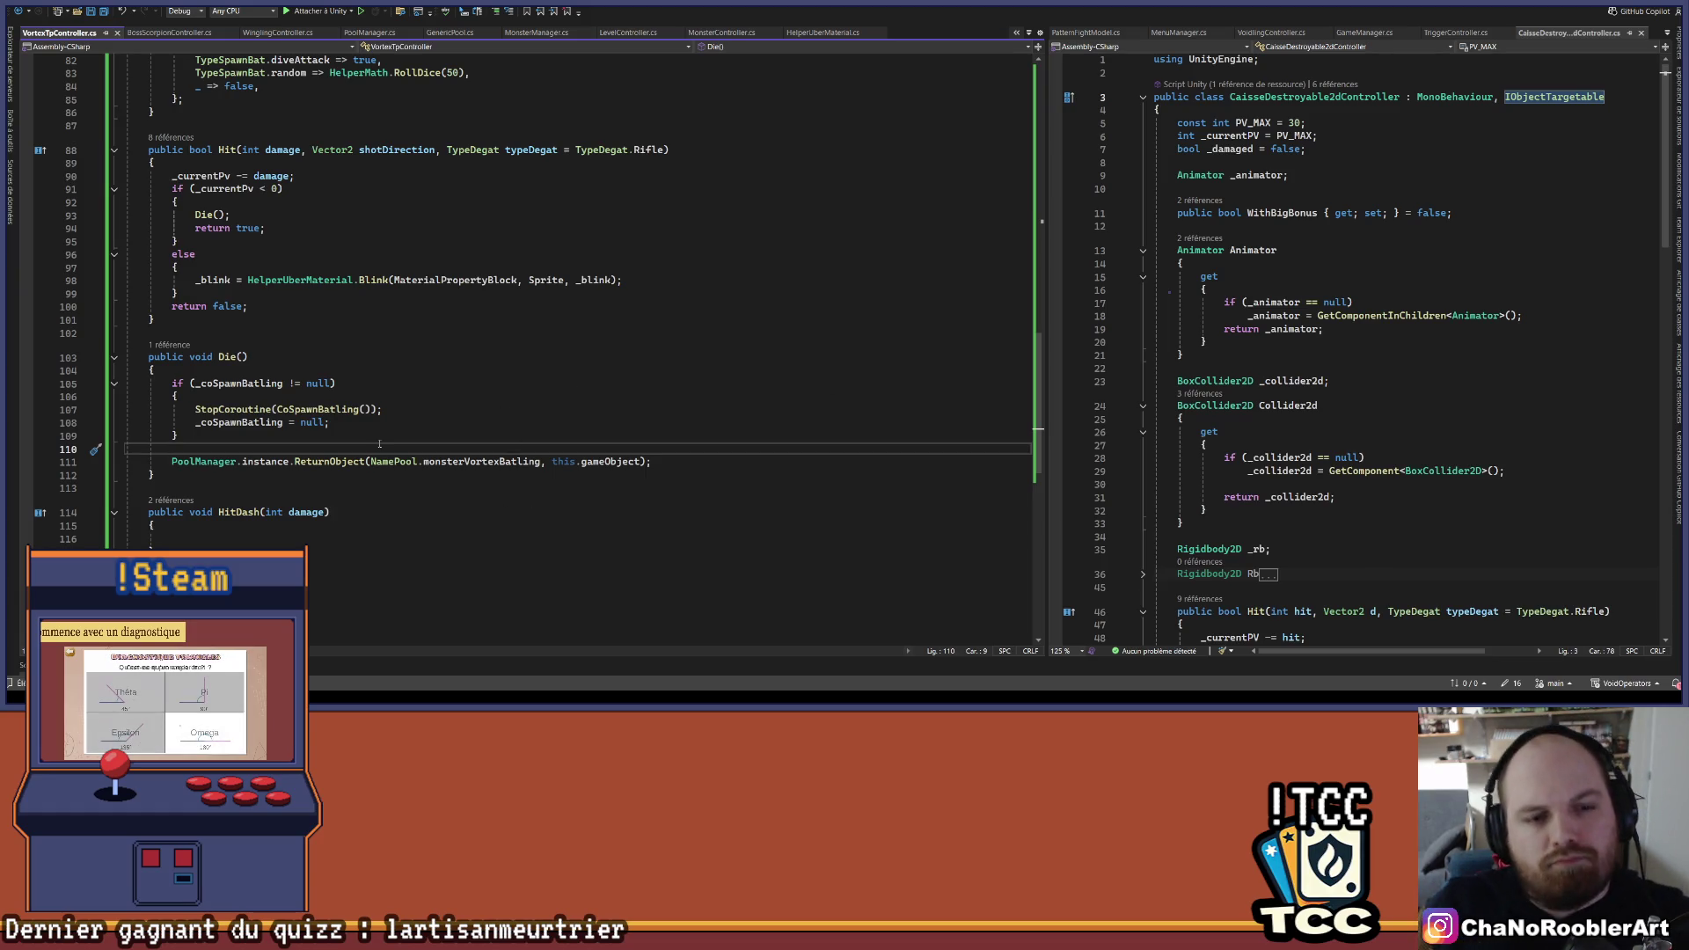
{"action": "left_click", "coordinate": [250, 434]}
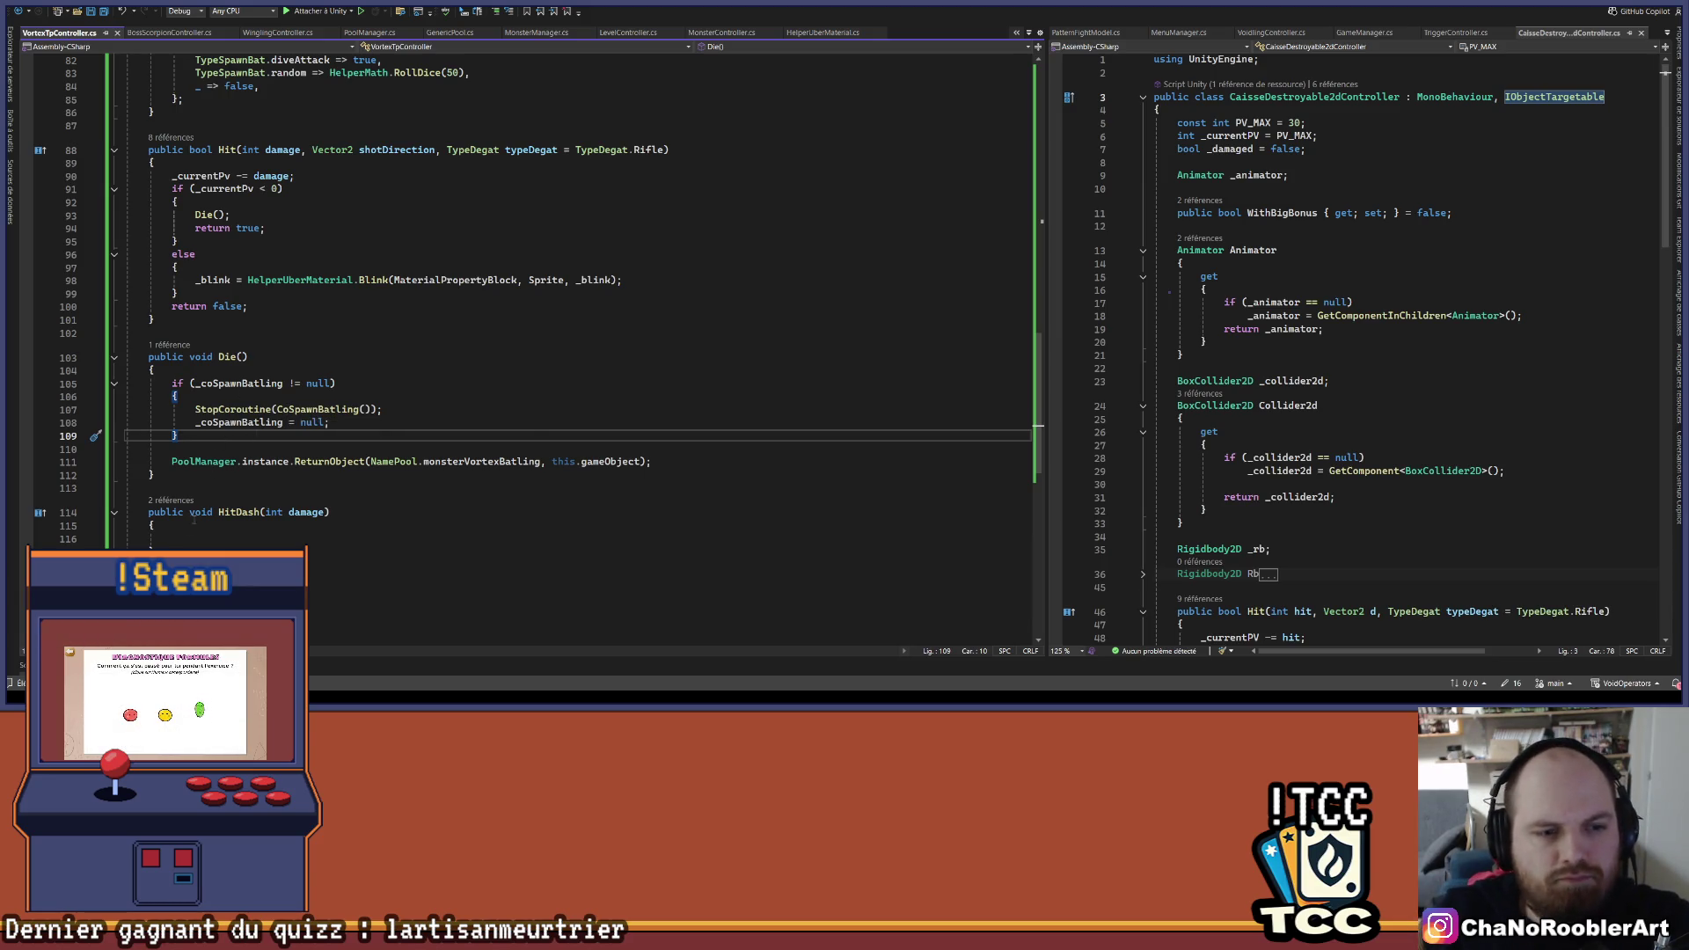
{"action": "left_click", "coordinate": [249, 539]}
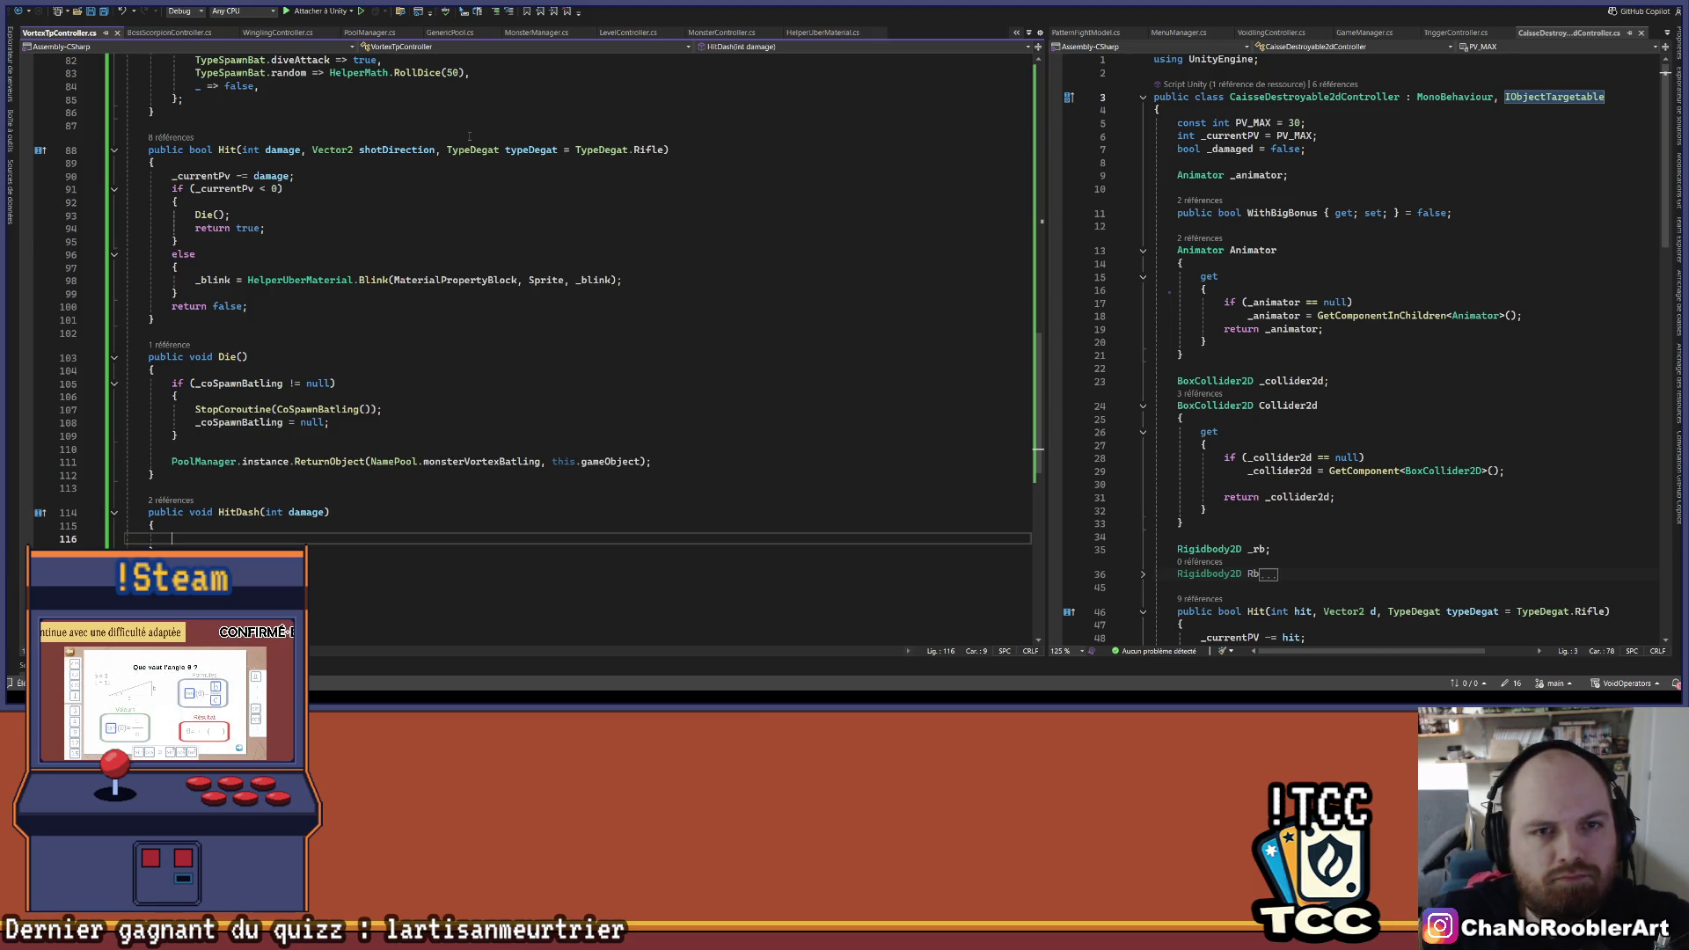
{"action": "left_click", "coordinate": [183, 319]}
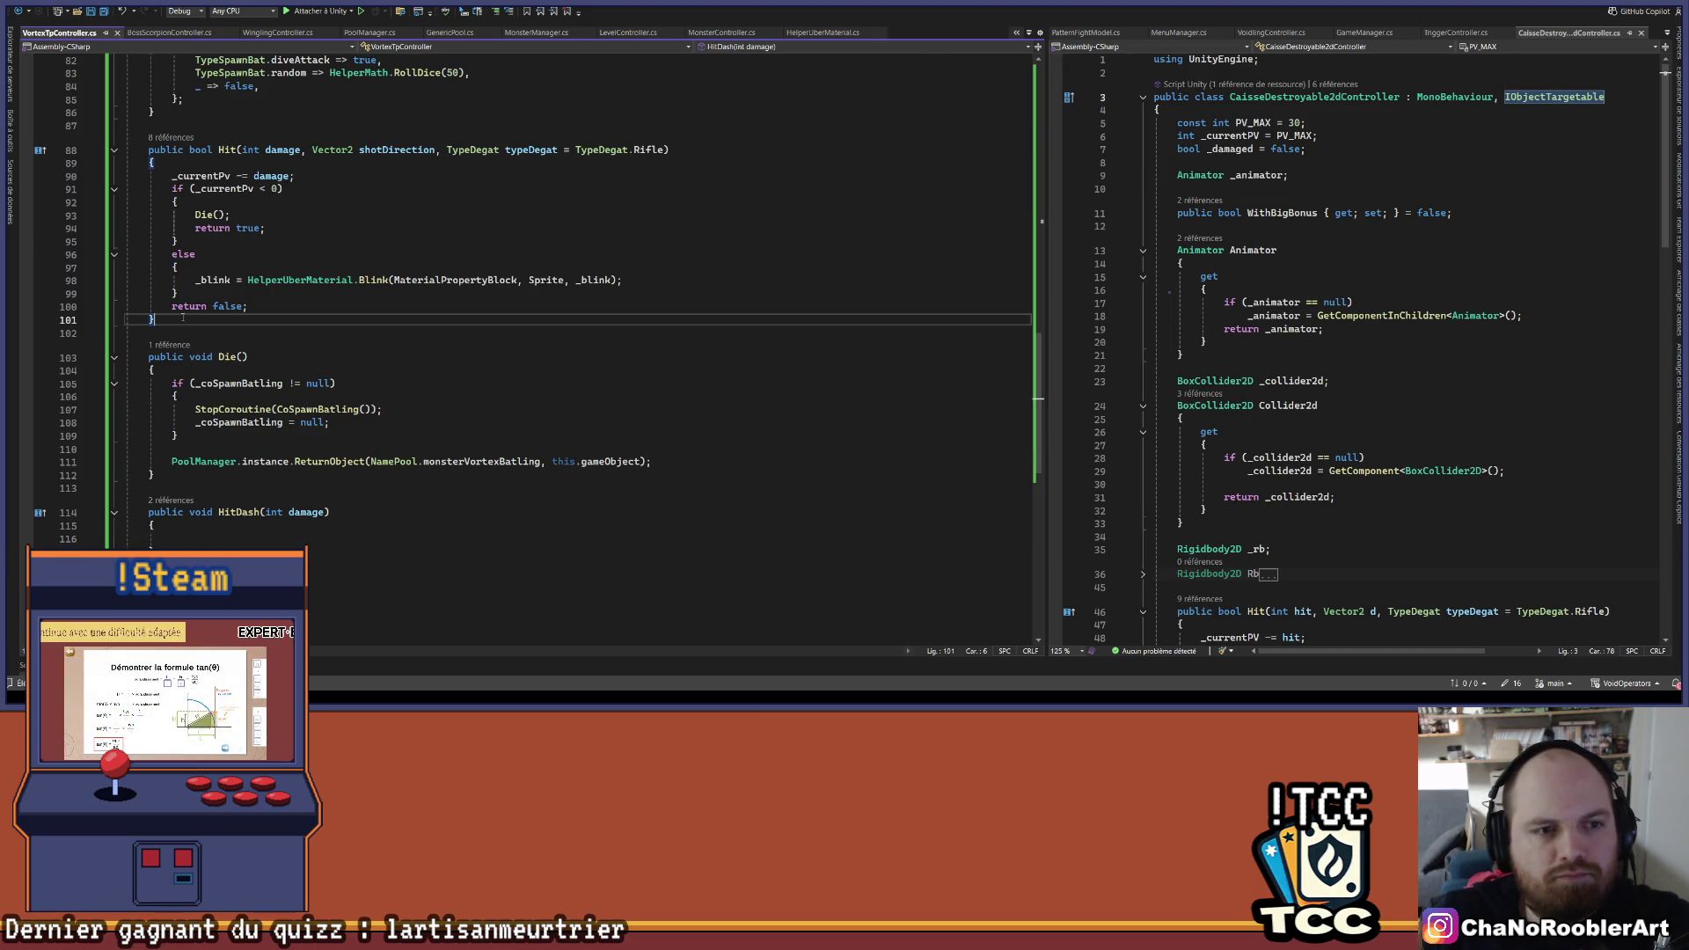
{"action": "key", "text": "Return"}
{"action": "key", "text": "Return"}
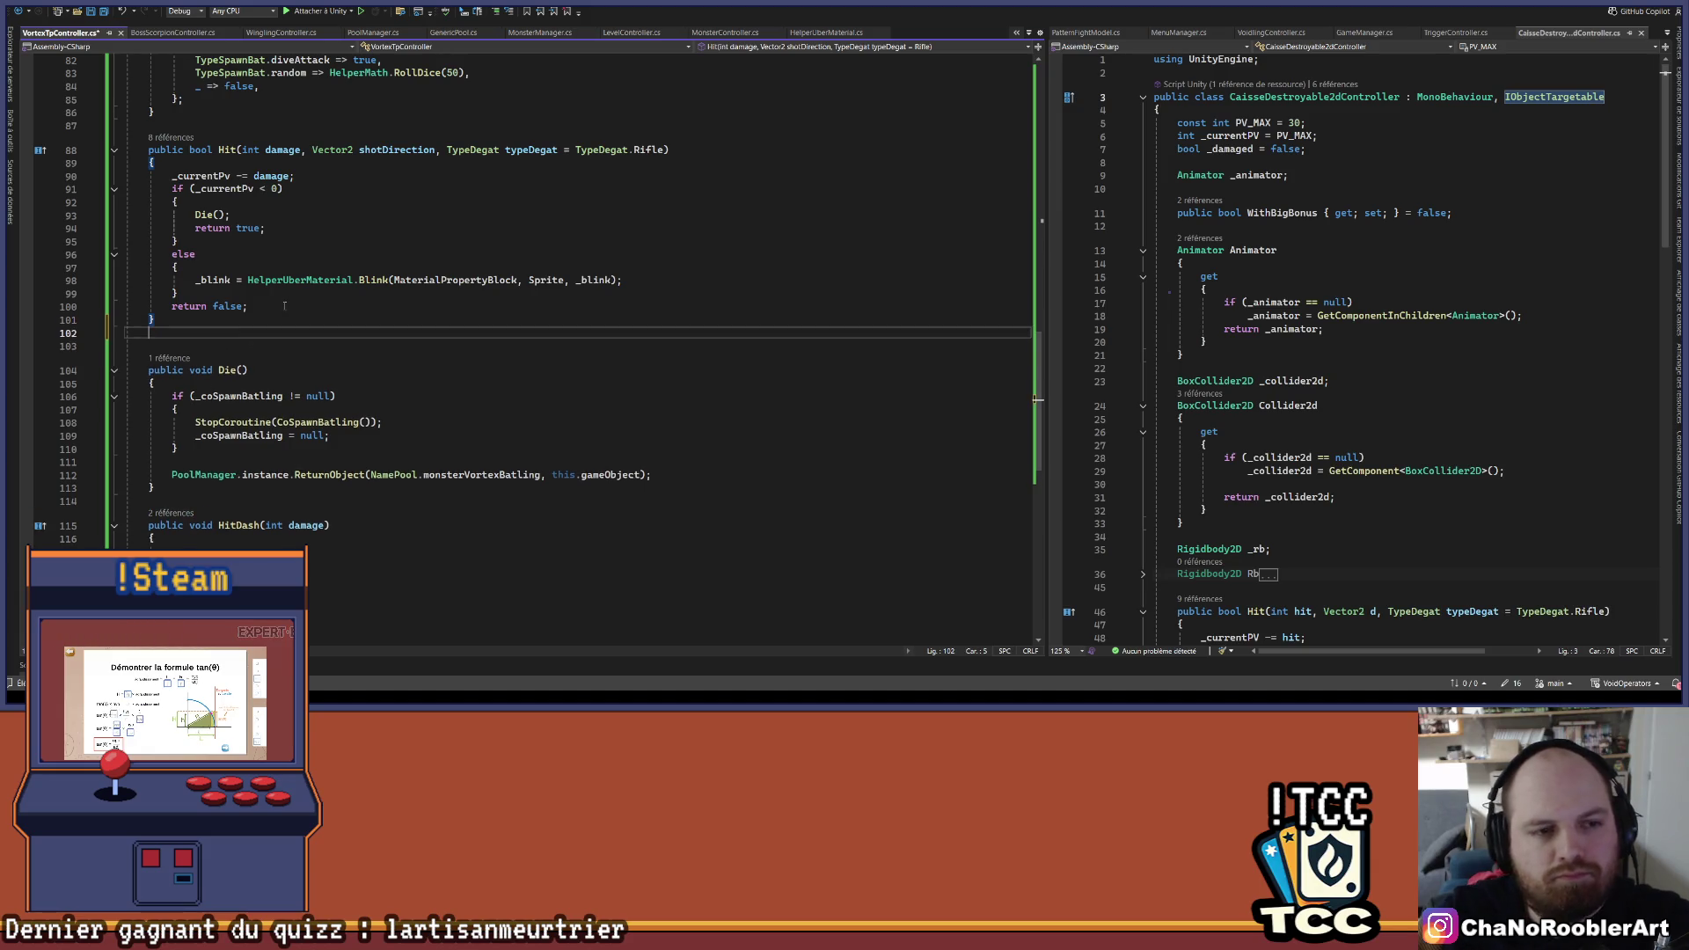
- Create a new bool Hit(int damage) holding the damage logic cut from the original Hit
{"action": "type", "text": "void Hit("}
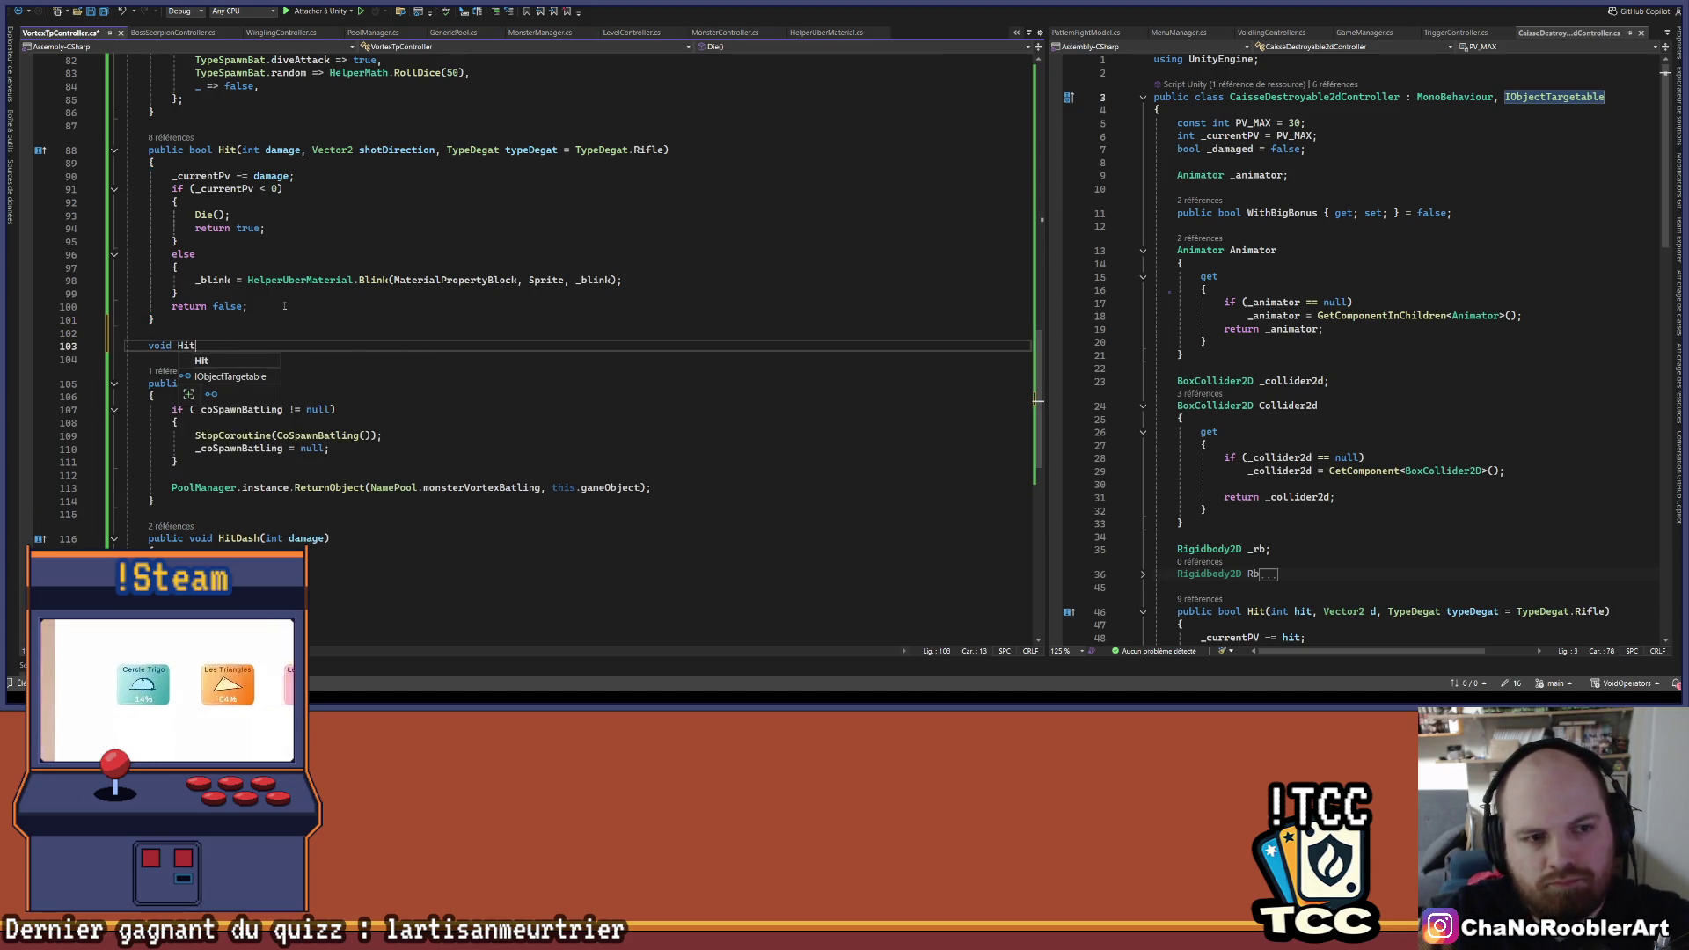
{"action": "left_click_drag", "start_coordinate": [241, 149], "coordinate": [301, 150]}
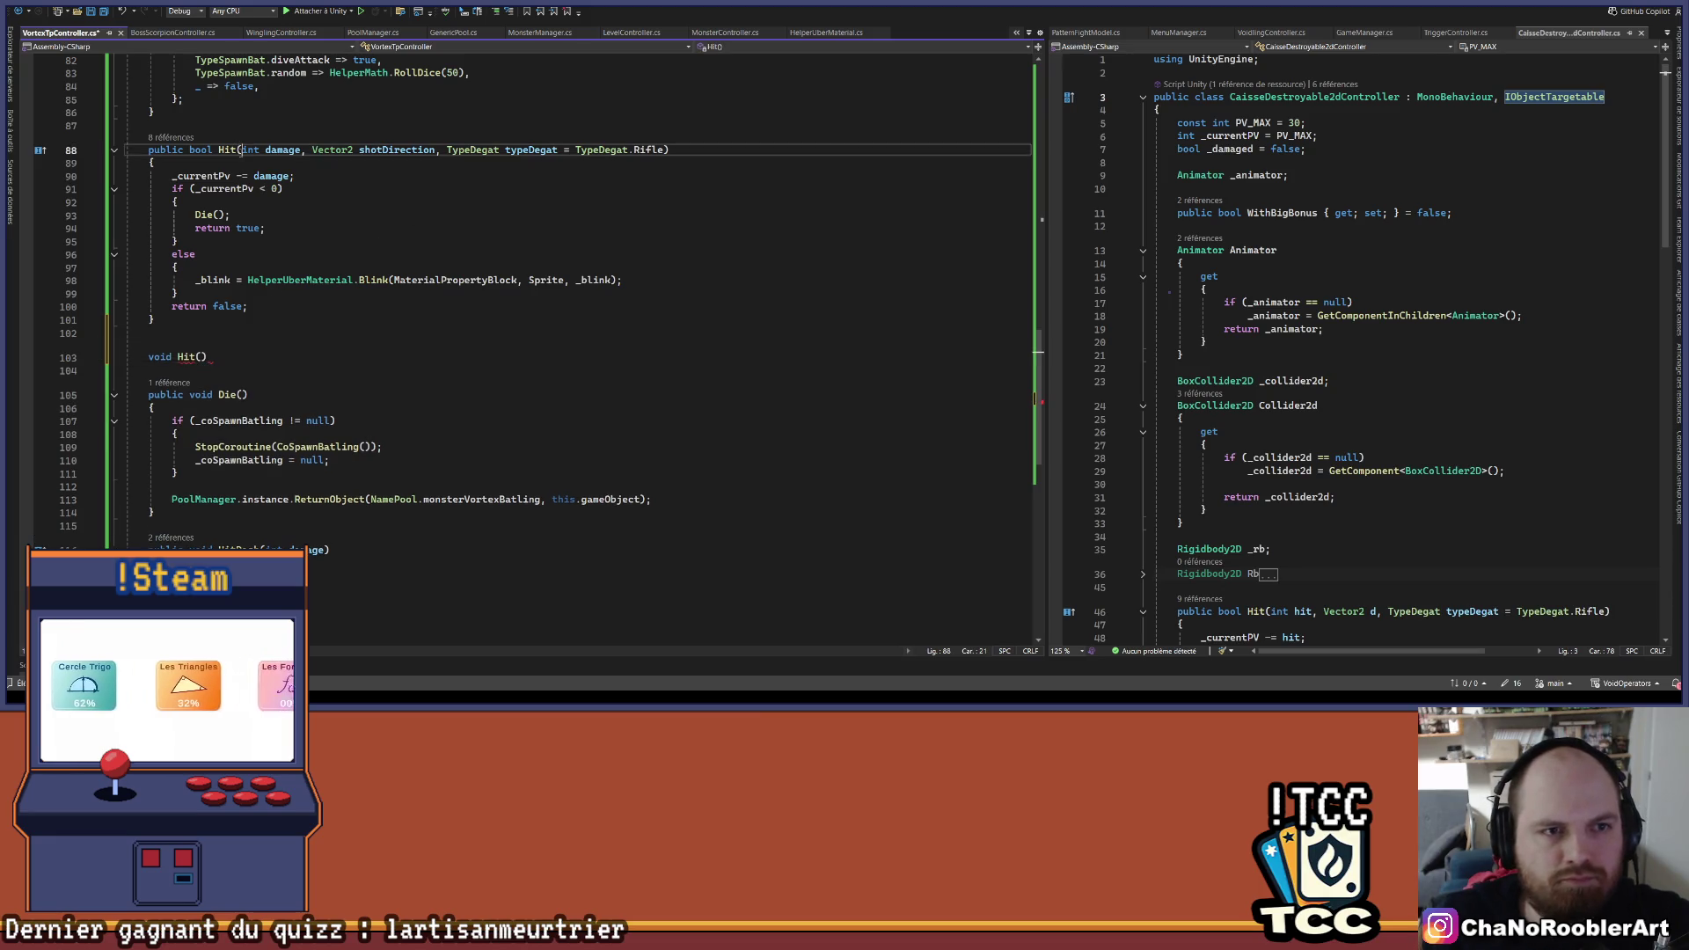
{"action": "key", "text": "ctrl+c"}
{"action": "left_click", "coordinate": [206, 356]}
{"action": "key", "text": "ctrl+v"}
{"action": "type", "text": ") {"}
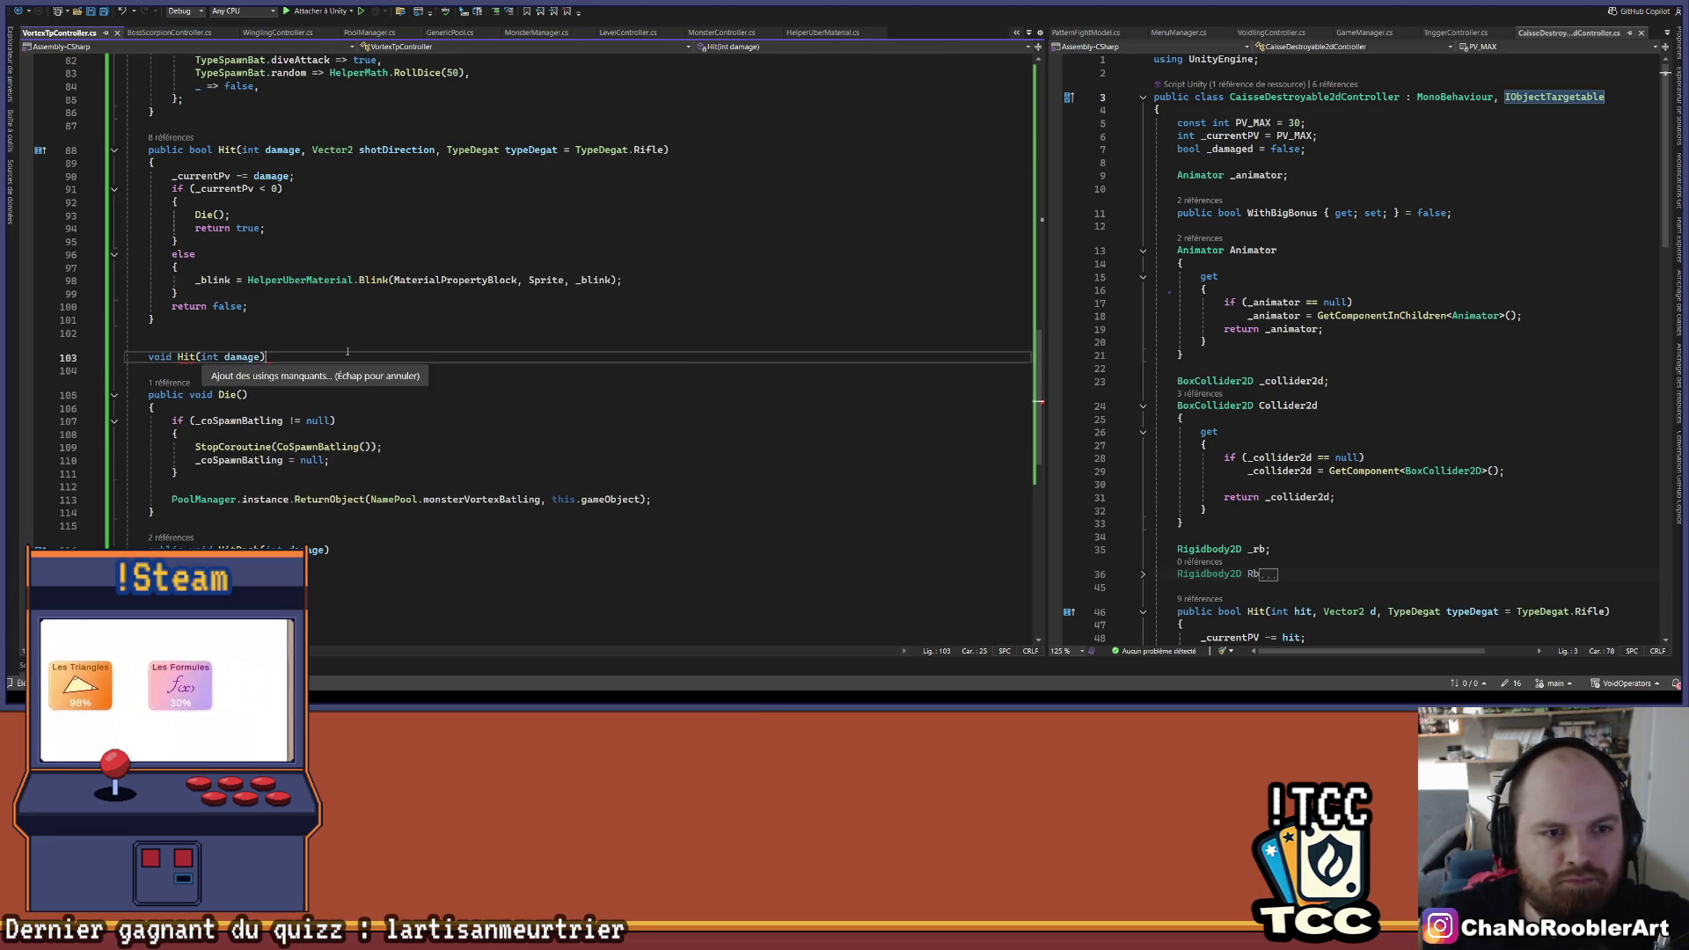
{"action": "key", "text": "Return"}
{"action": "key", "text": "Return"}
{"action": "mouse_move", "coordinate": [255, 306]}
{"action": "left_mouse_down"}
{"action": "mouse_move", "coordinate": [123, 227]}
{"action": "mouse_move", "coordinate": [88, 181]}
{"action": "left_mouse_up"}
{"action": "key", "text": "ctrl+x"}
{"action": "left_click", "coordinate": [190, 265]}
{"action": "key", "text": "ctrl+v"}
{"action": "double_click", "coordinate": [160, 226]}
{"action": "type", "text": "bool"}
- Make the original Hit return Hit(damage), save, and have HitDash call Hit(damage)
{"action": "key", "text": "Up"}
{"action": "key", "text": "Up"}
{"action": "key", "text": "Up"}
{"action": "type", "text": "return h"}
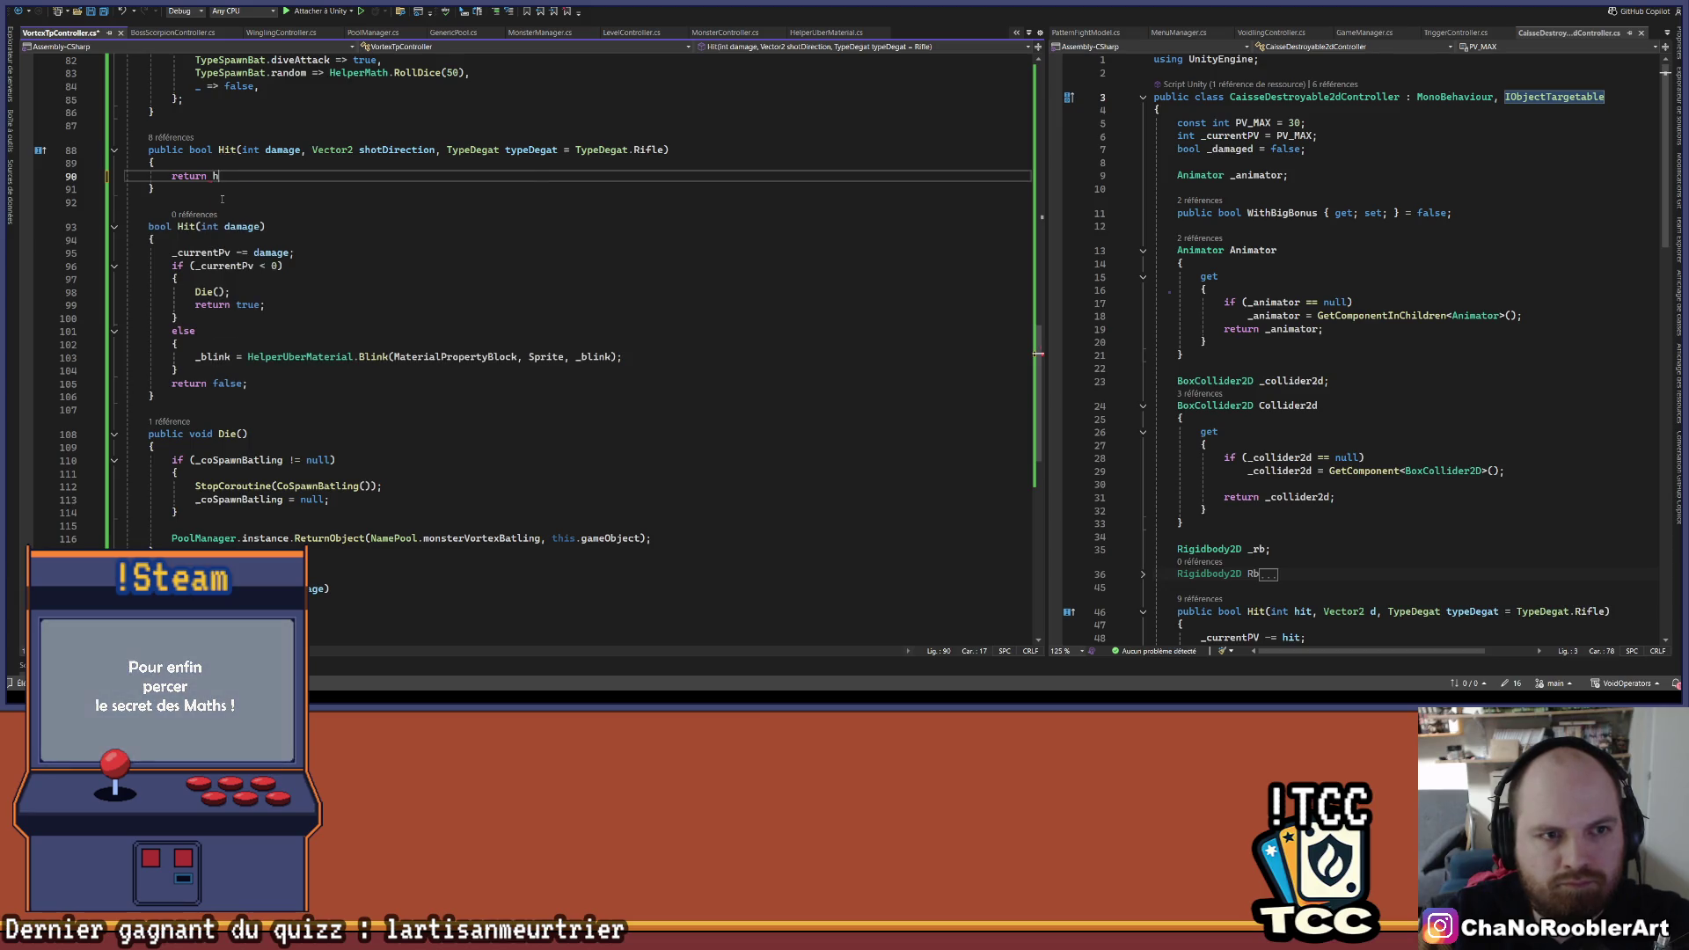
{"action": "type", "text": "it(damage);"}
{"action": "key", "text": "ctrl+s"}
{"action": "key", "text": "shift+Home"}
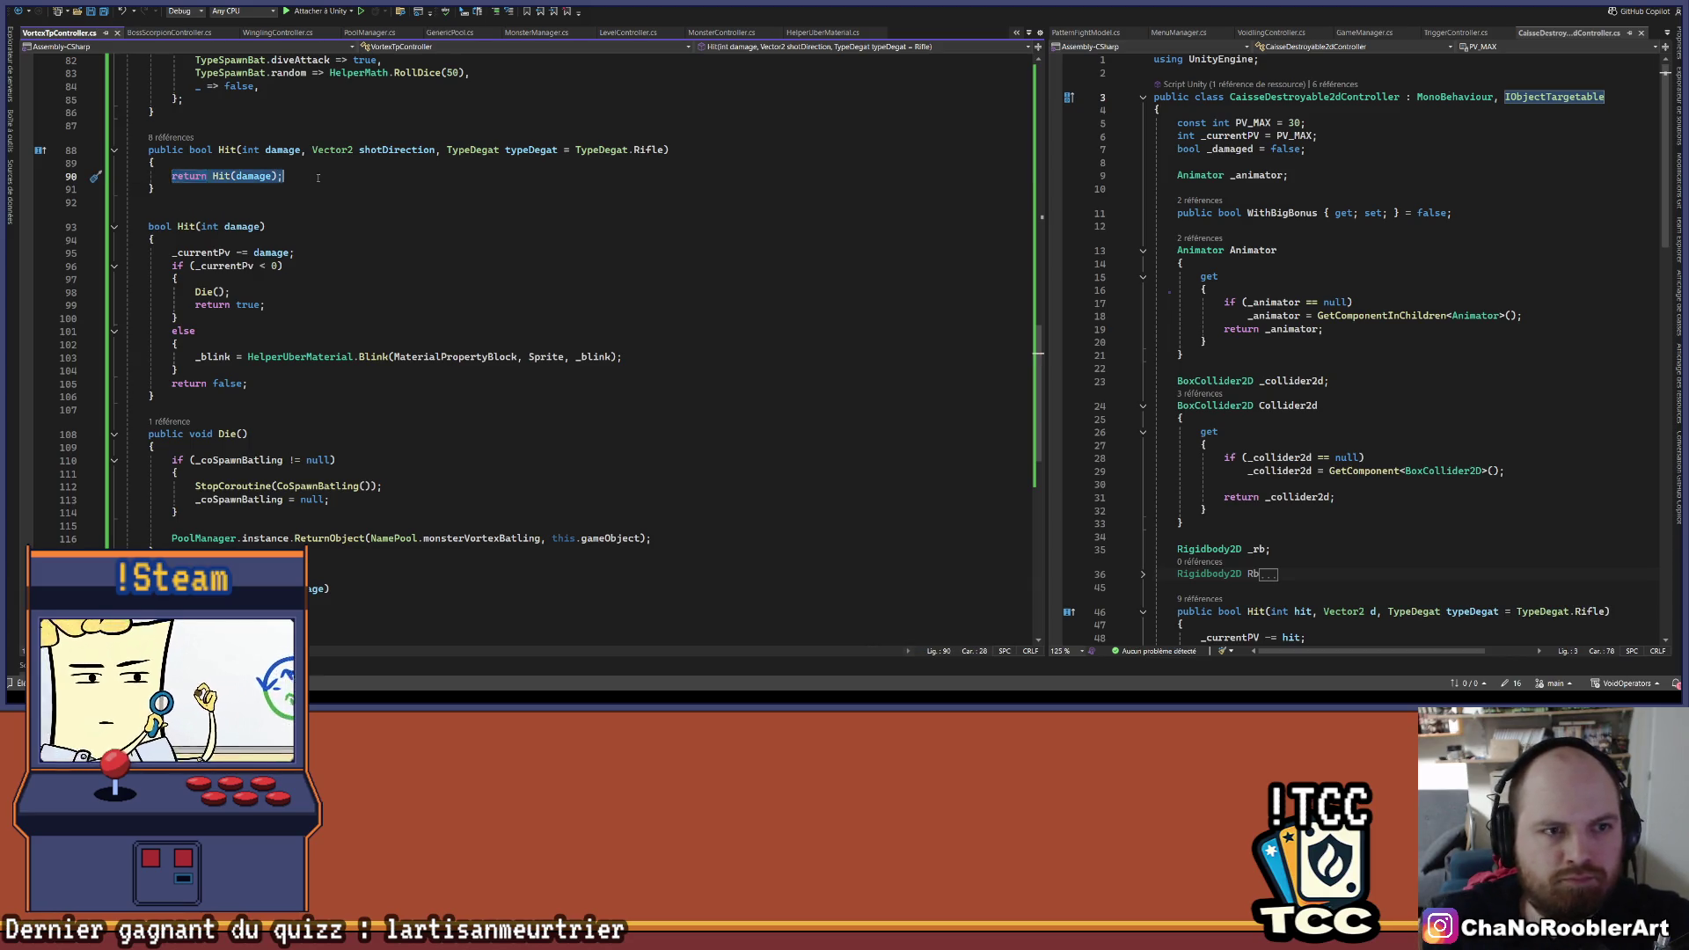
{"action": "scroll", "coordinate": [528, 352], "scroll_direction": "down", "scroll_amount": 2}
{"action": "key", "text": "ctrl+c"}
{"action": "left_click", "coordinate": [290, 537]}
{"action": "key", "text": "ctrl+v"}
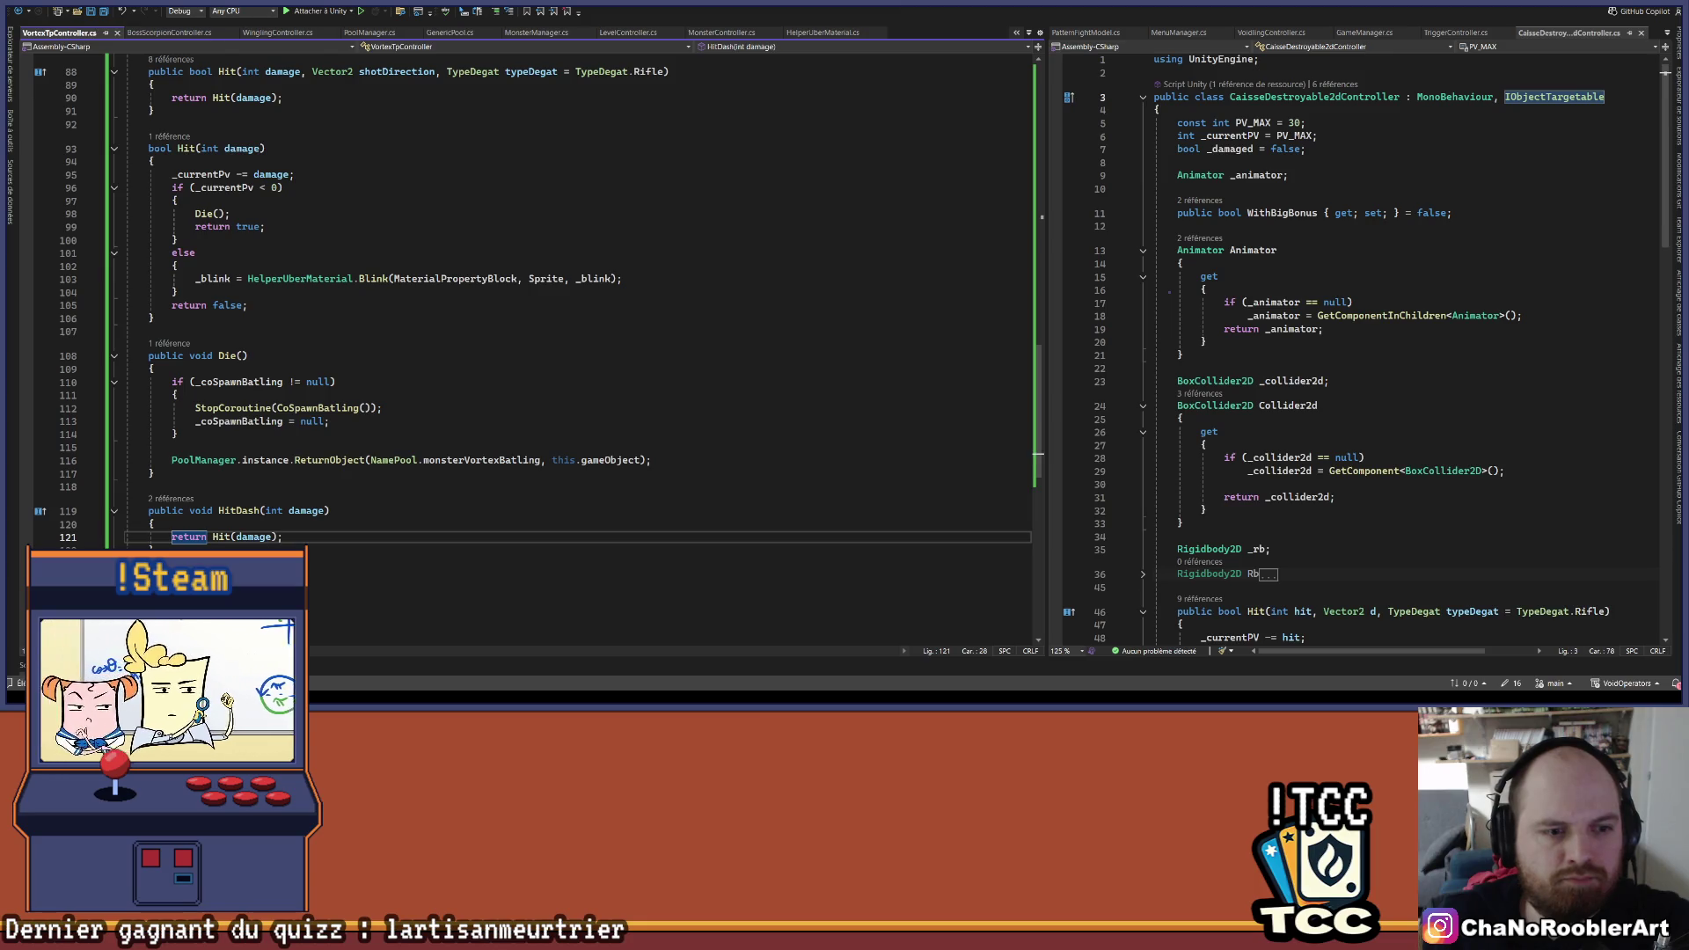
{"action": "key", "text": "shift+Up"}
{"action": "key", "text": "shift+Up"}
{"action": "key", "text": "shift+Home"}
{"action": "key", "text": "shift+Home"}
{"action": "left_click", "coordinate": [208, 537]}
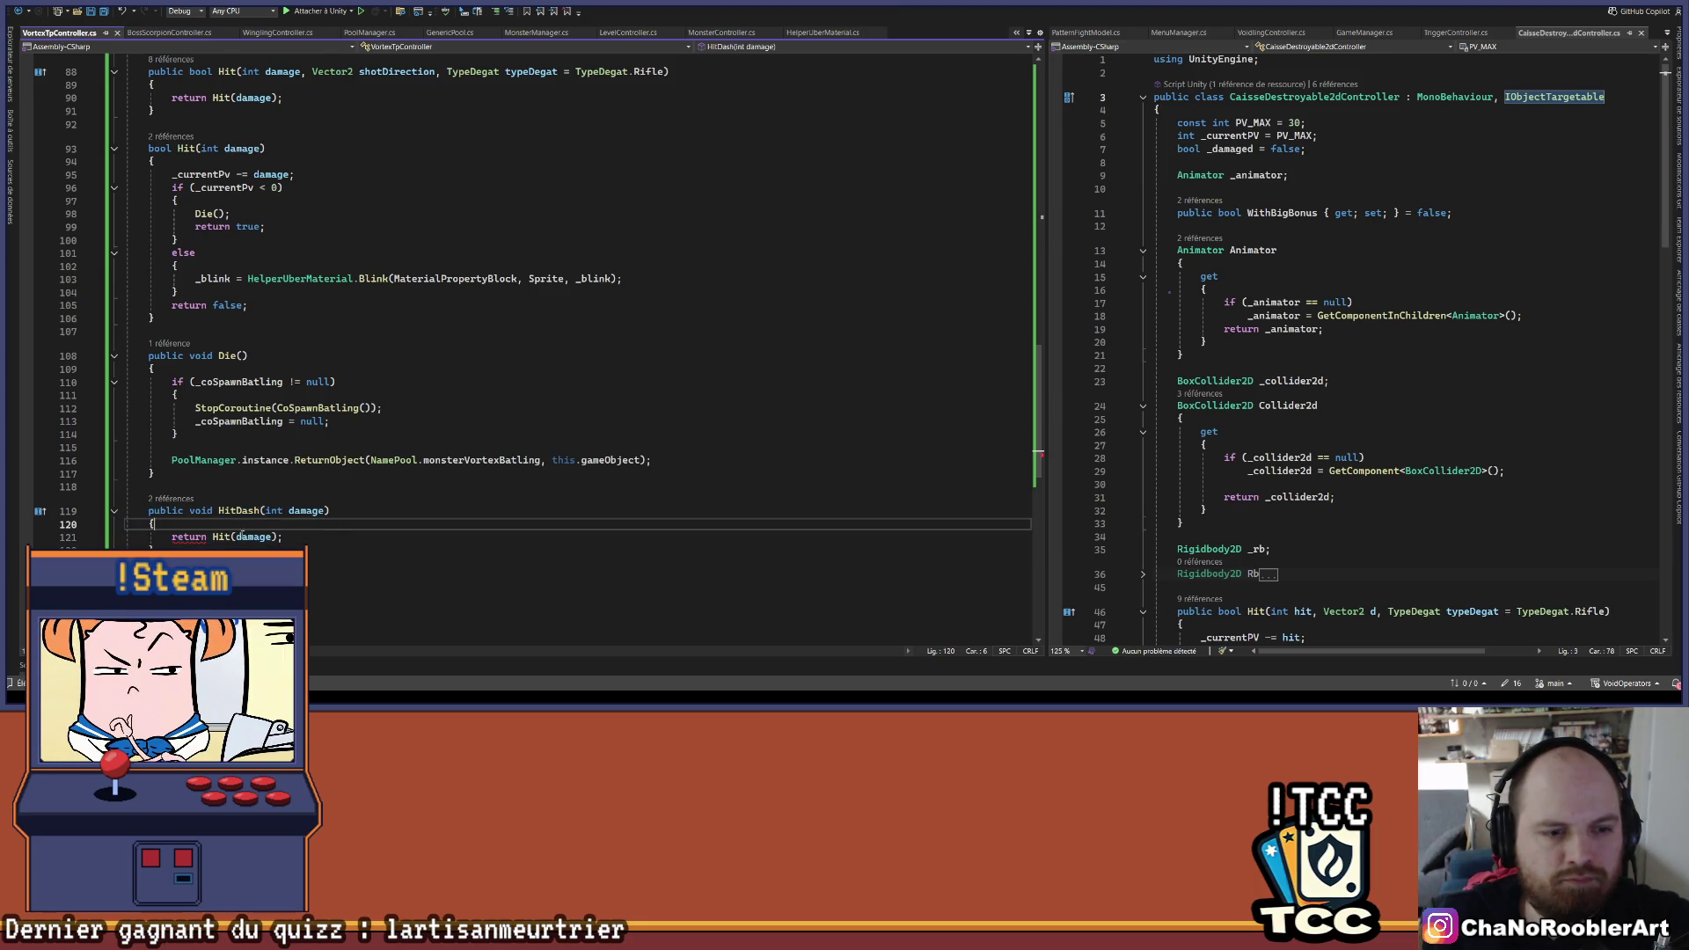
{"action": "key", "text": "Delete"}
{"action": "key", "text": "Delete"}
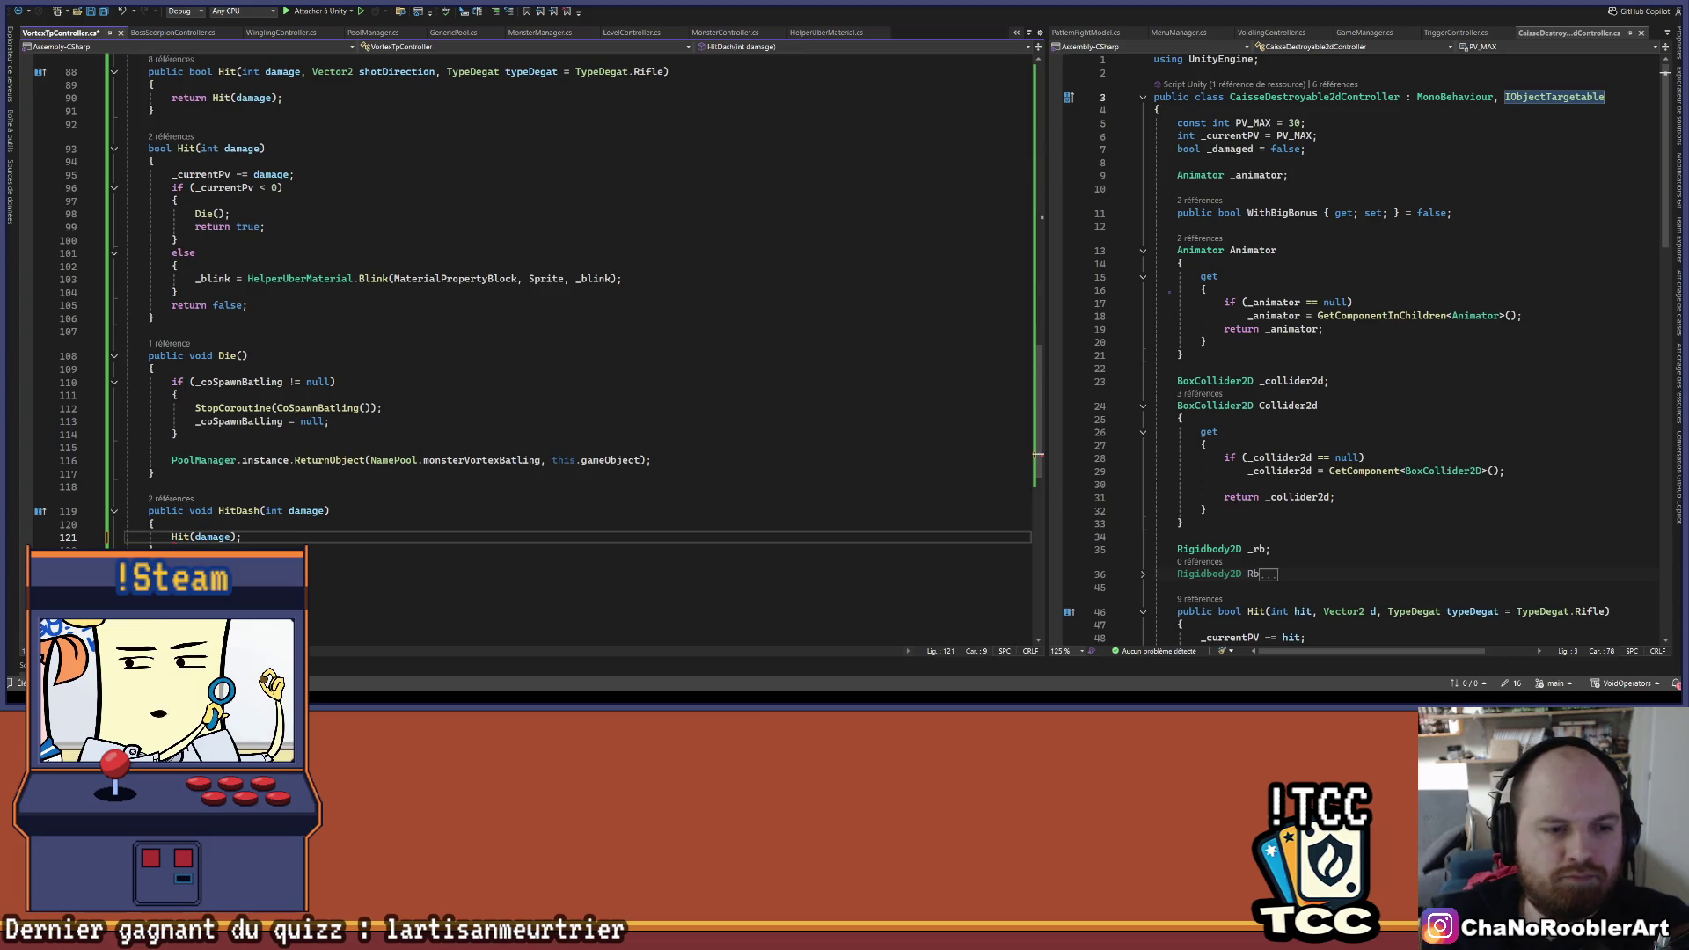
- Move HitDash directly below the Hit overload and tidy the leftover lines at the file end
{"action": "key", "text": "shift+Up"}
{"action": "key", "text": "shift+Up"}
{"action": "key", "text": "shift+Home"}
{"action": "key", "text": "shift+Home"}
{"action": "key", "text": "Delete"}
{"action": "scroll", "coordinate": [192, 255], "scroll_direction": "up", "scroll_amount": 3}
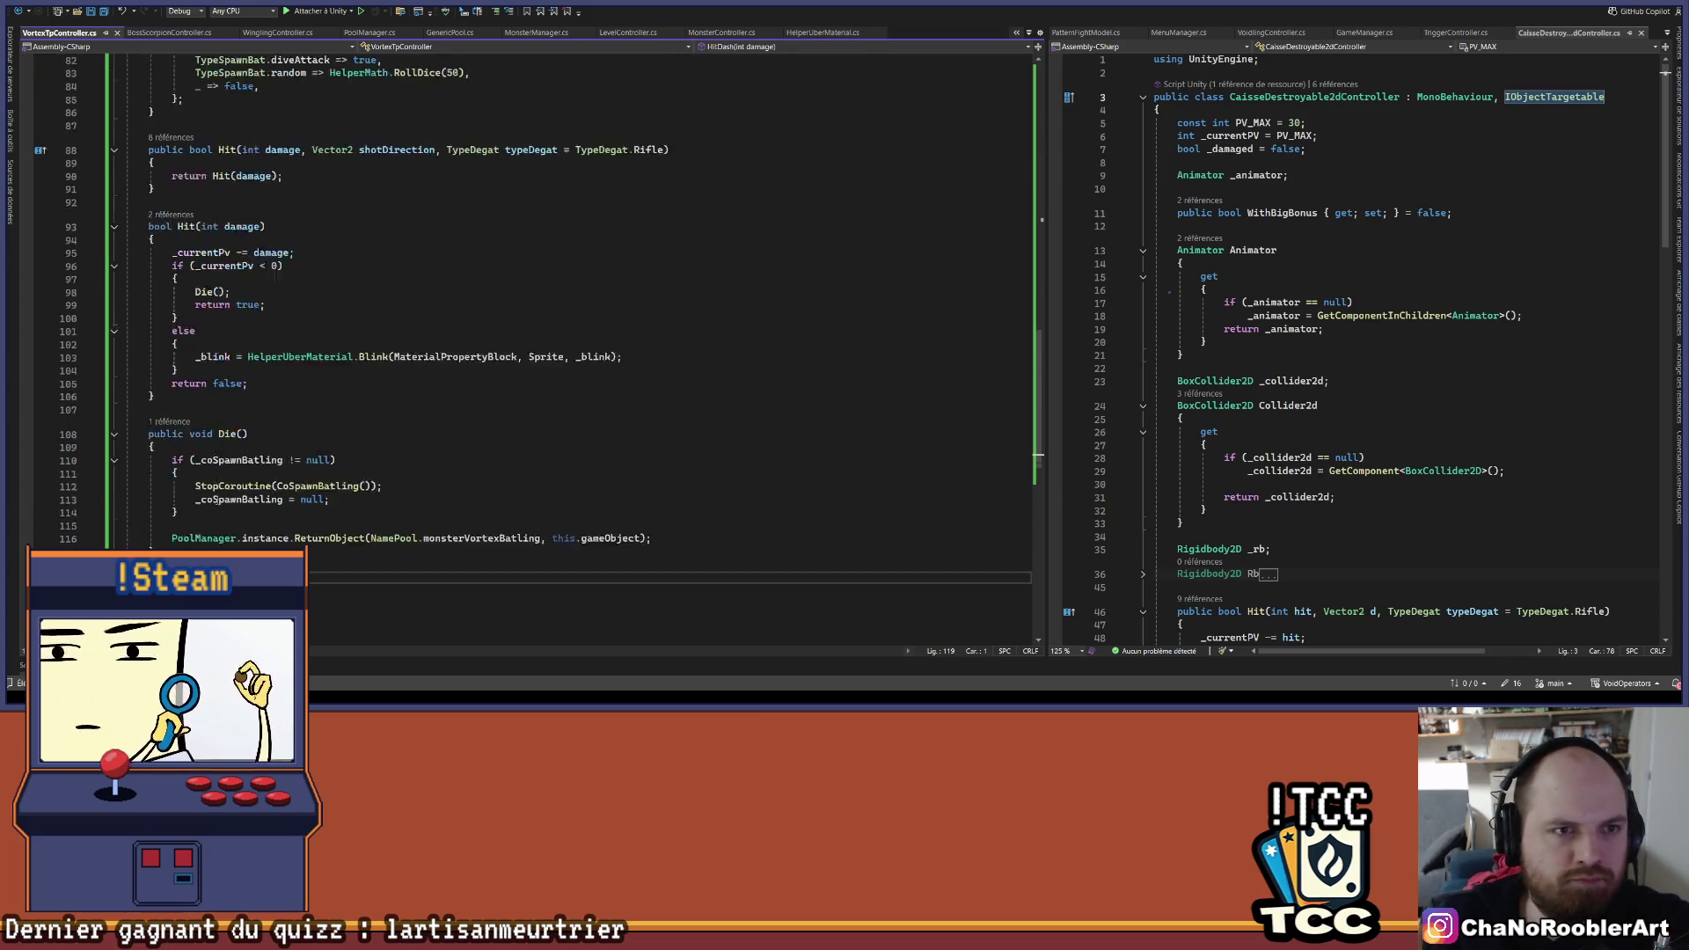
{"action": "left_click", "coordinate": [193, 242]}
{"action": "scroll", "coordinate": [368, 310], "scroll_direction": "up", "scroll_amount": 3}
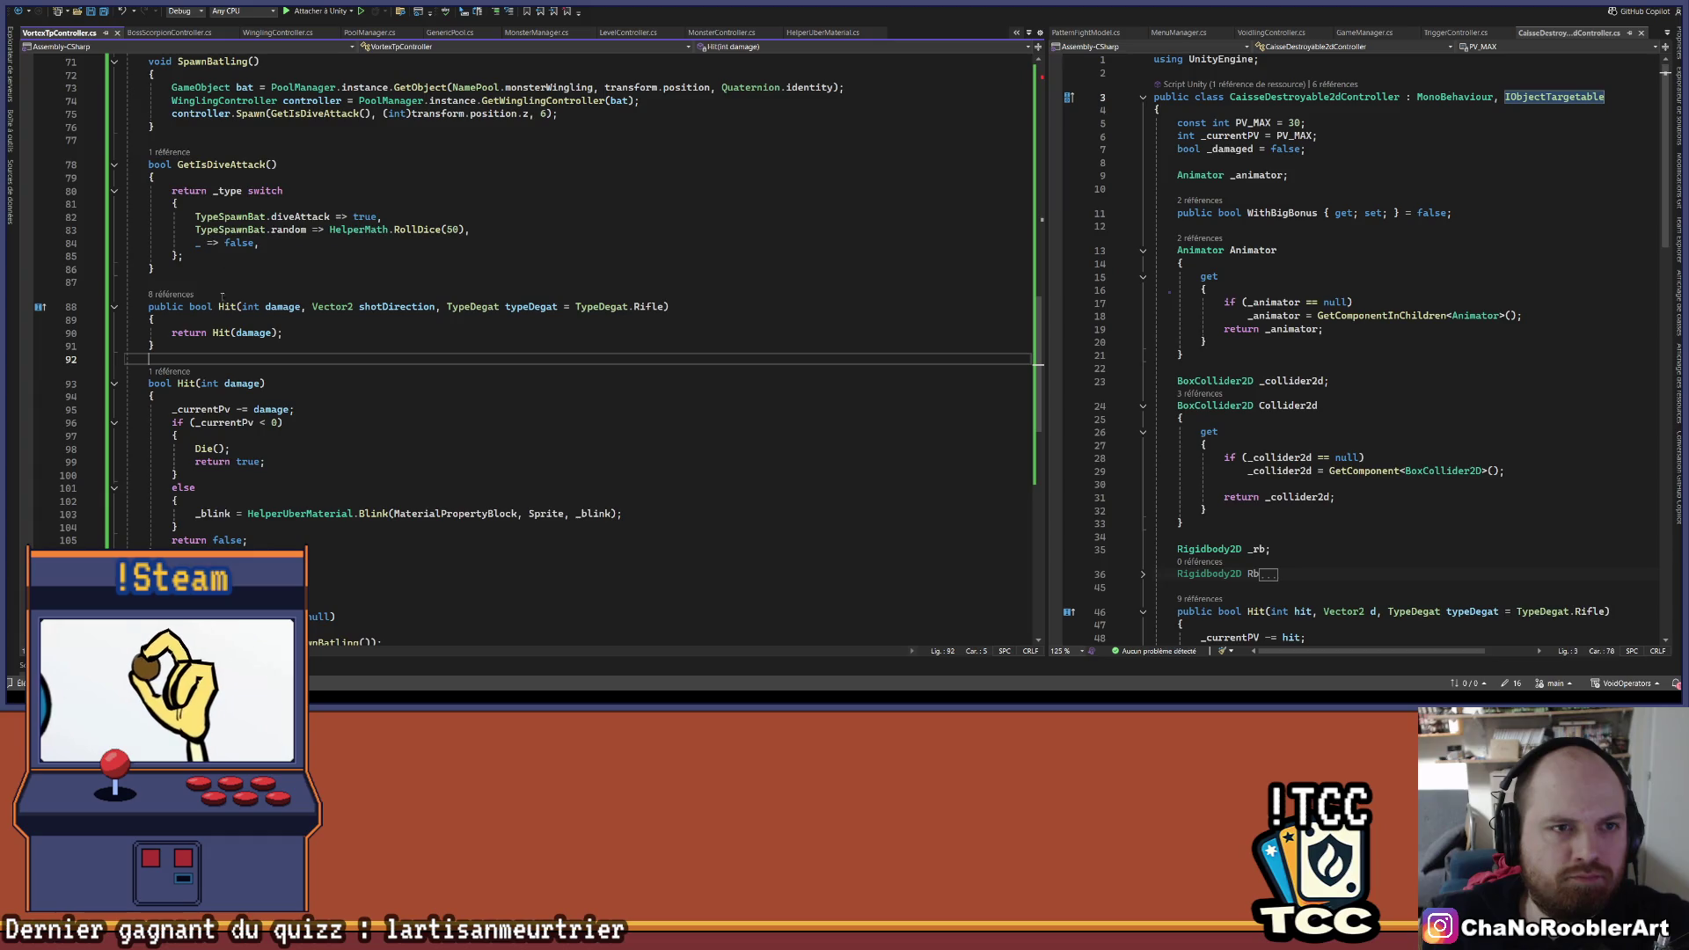
{"action": "key", "text": "Up"}
{"action": "key", "text": "ctrl+v"}
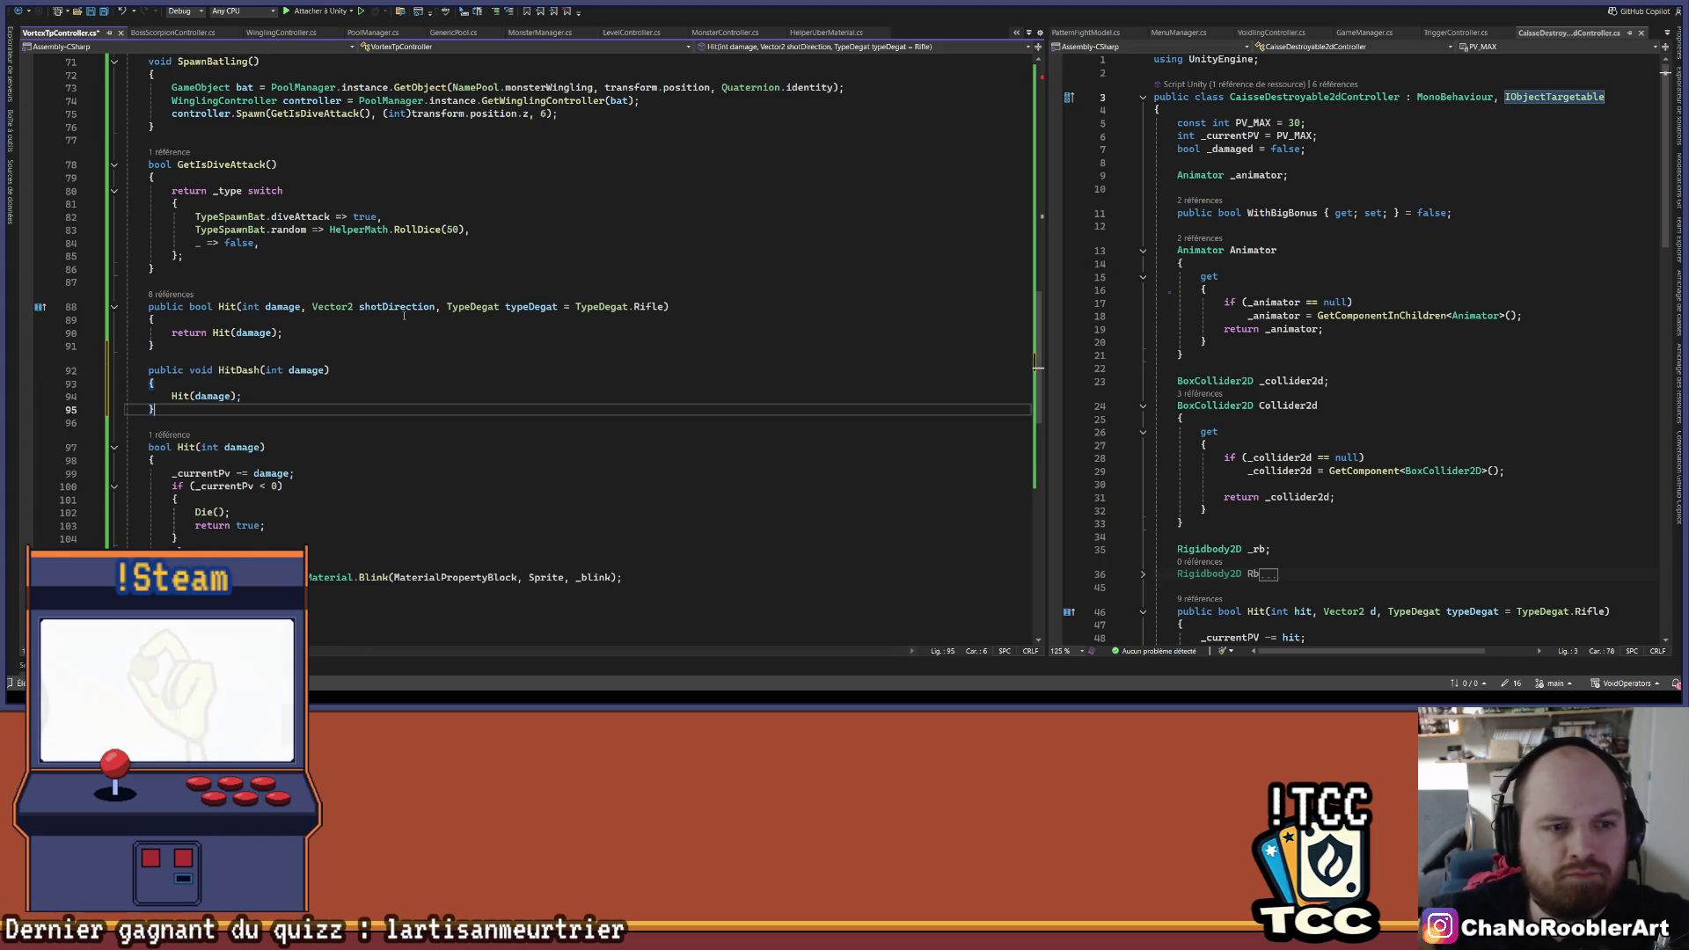
{"action": "left_click", "coordinate": [540, 566]}
{"action": "key", "text": "Up"}
{"action": "key", "text": "Up"}
{"action": "key", "text": "End"}
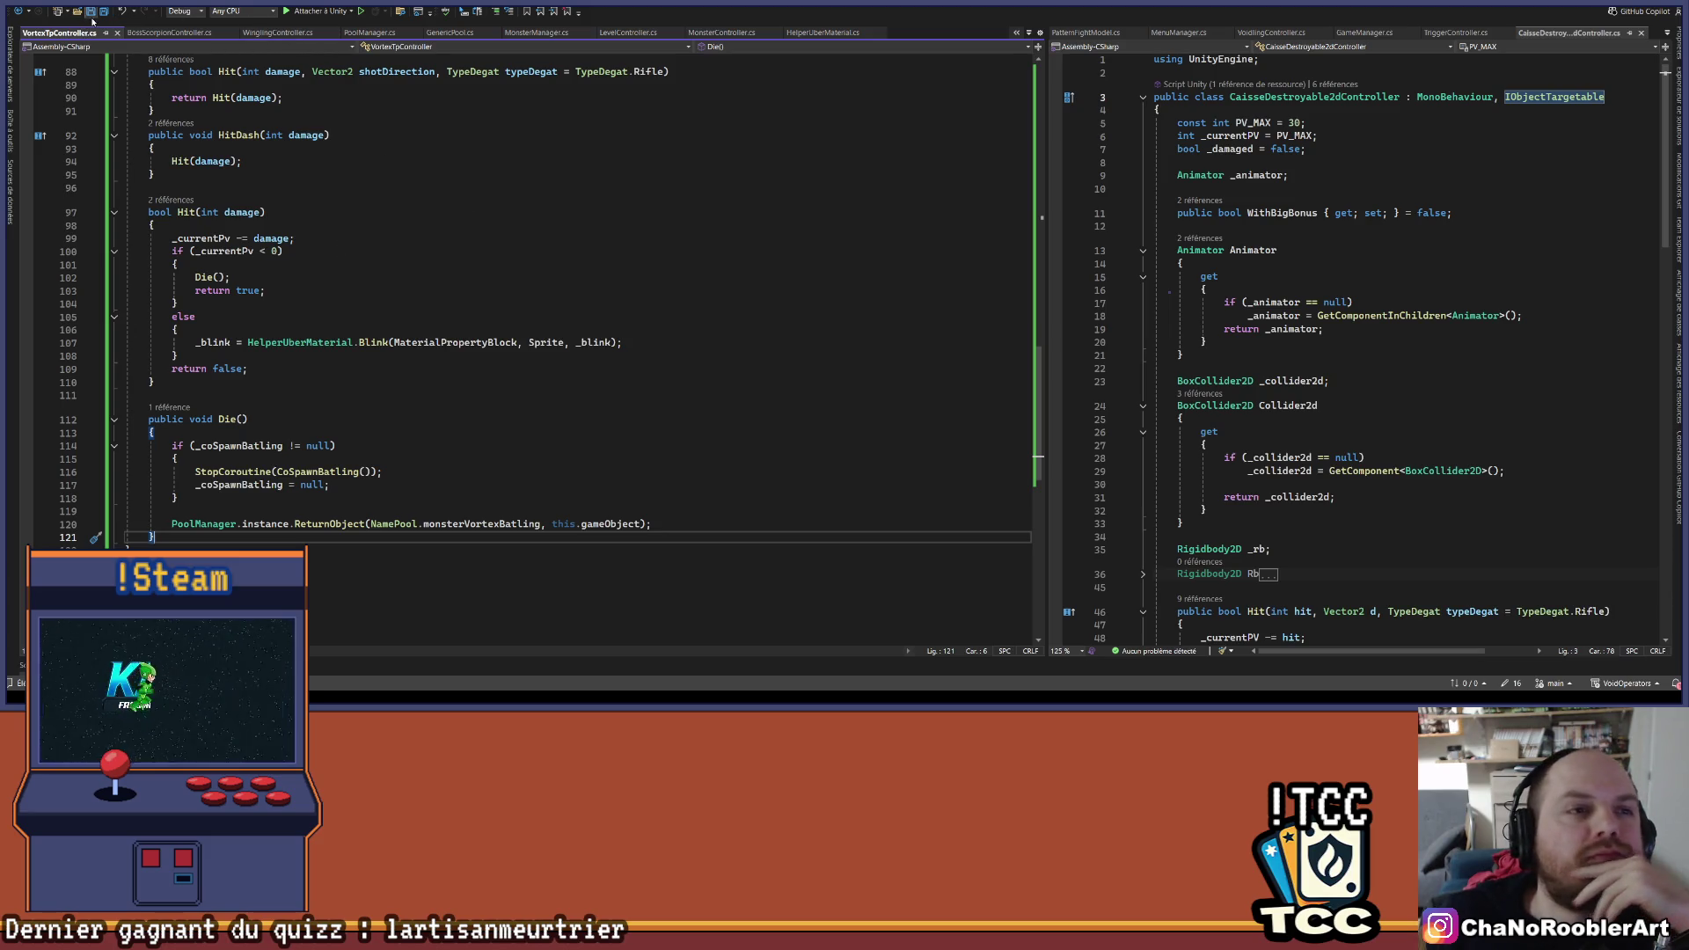
{"action": "left_click", "coordinate": [266, 161]}
{"action": "key", "text": "alt+Tab"}
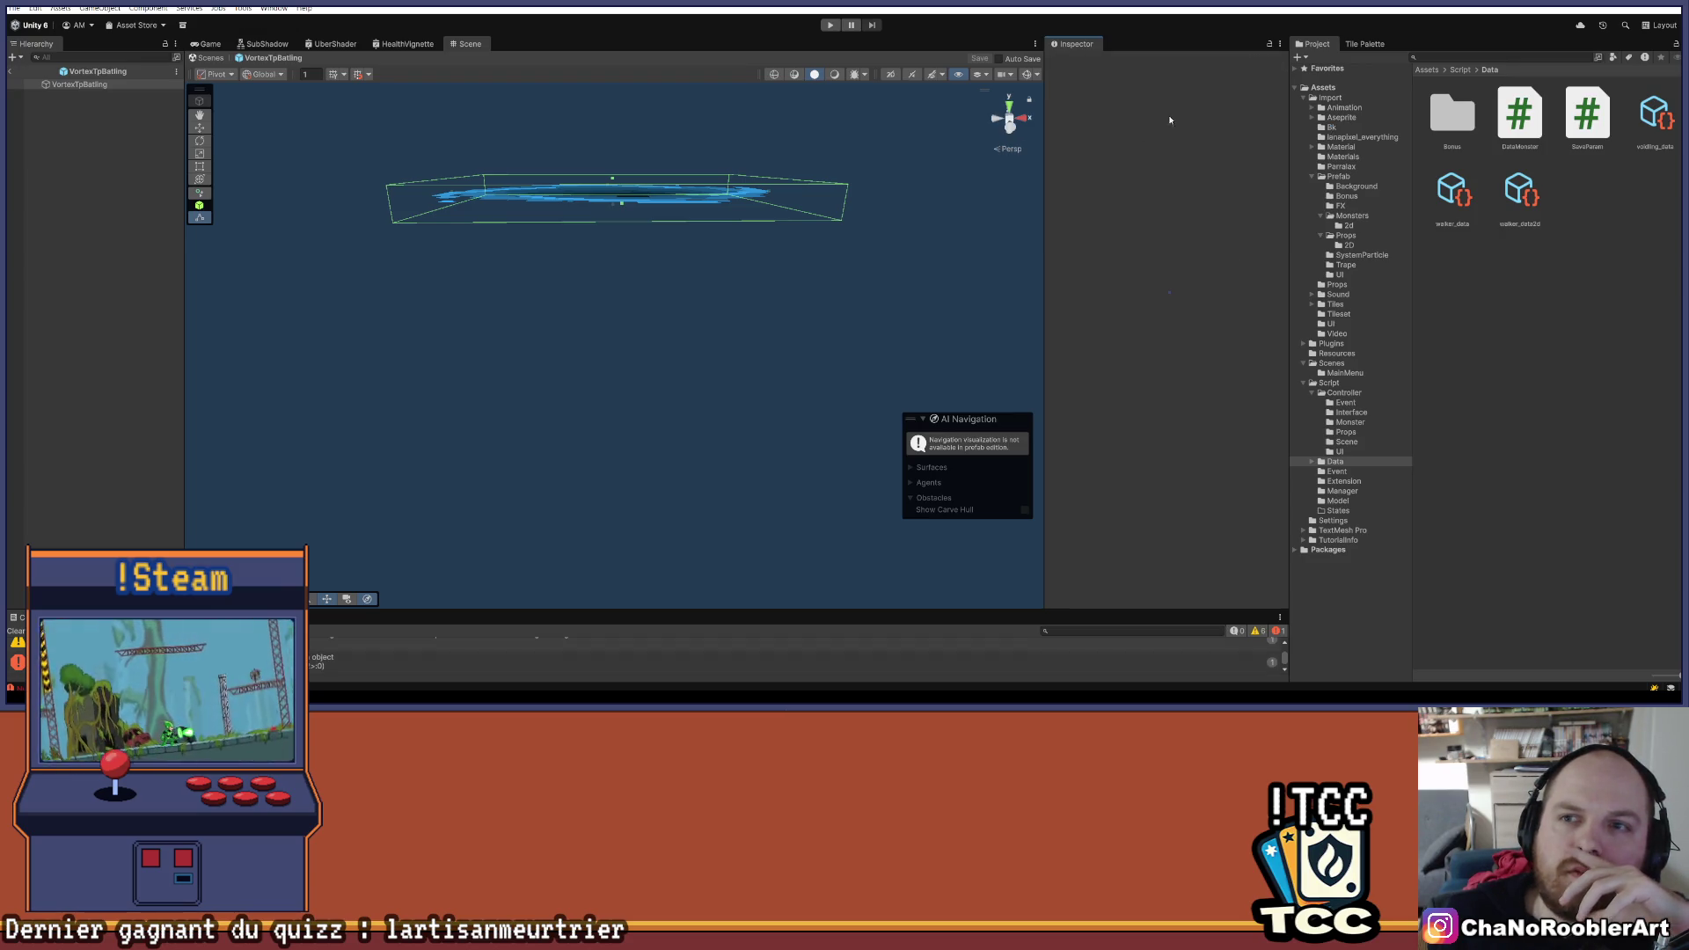
- Exit the VortexTpBatling prefab back to the Level1 scene and enter Play mode
{"action": "left_click", "coordinate": [143, 185]}
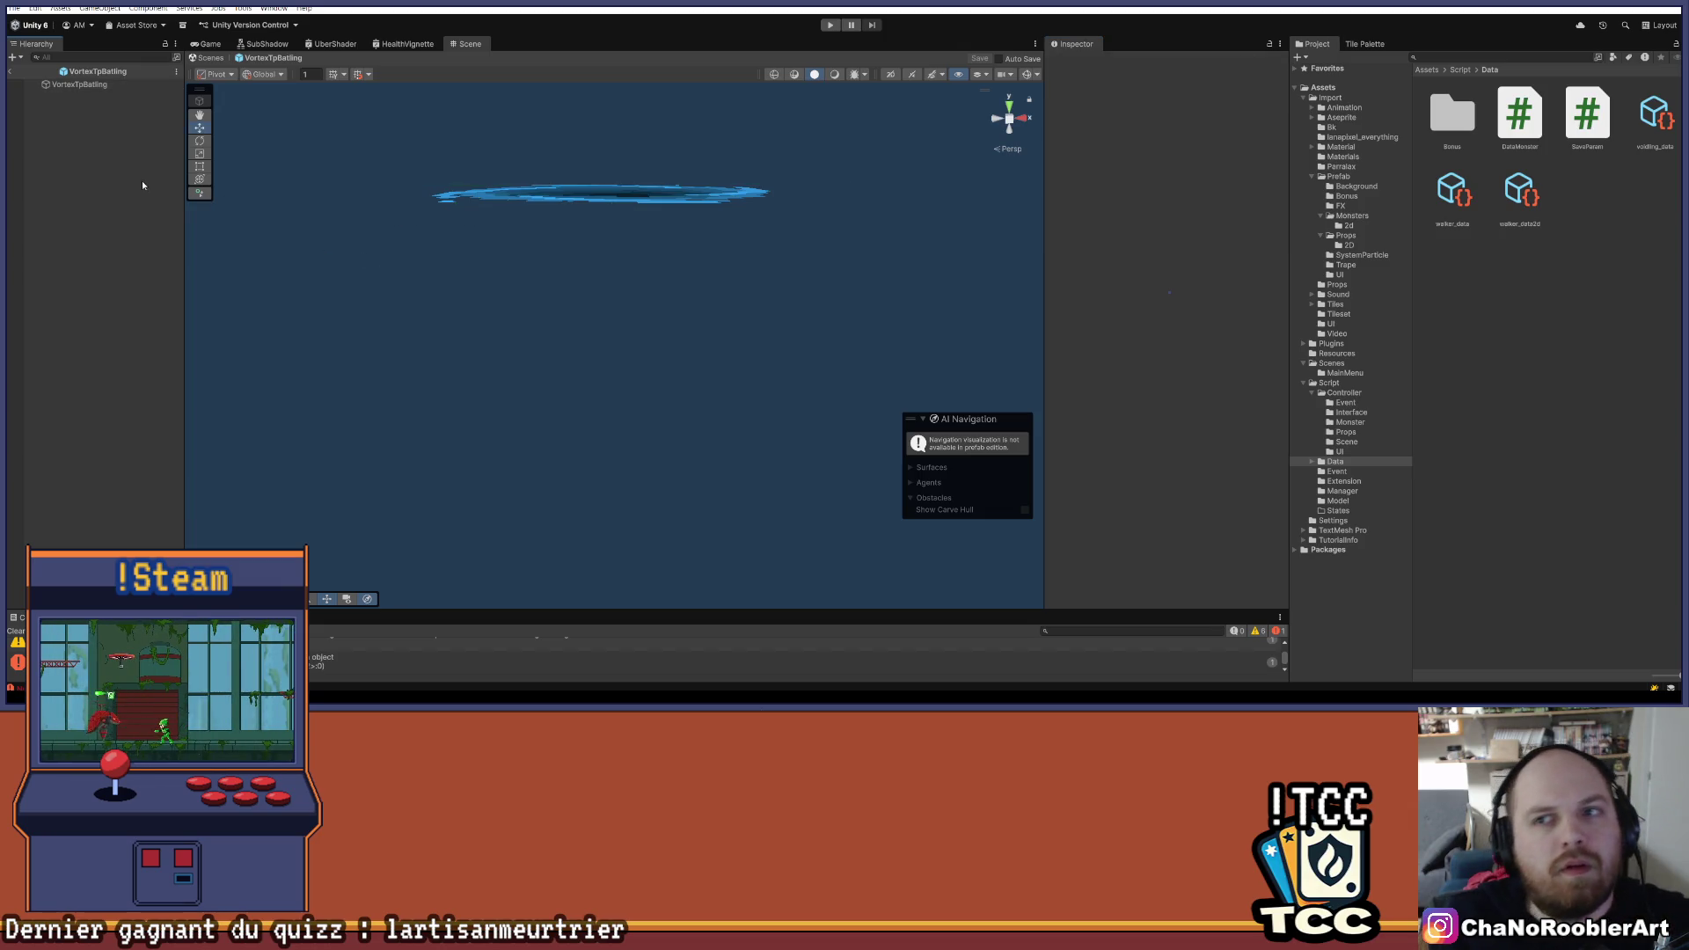
{"action": "left_click", "coordinate": [11, 72]}
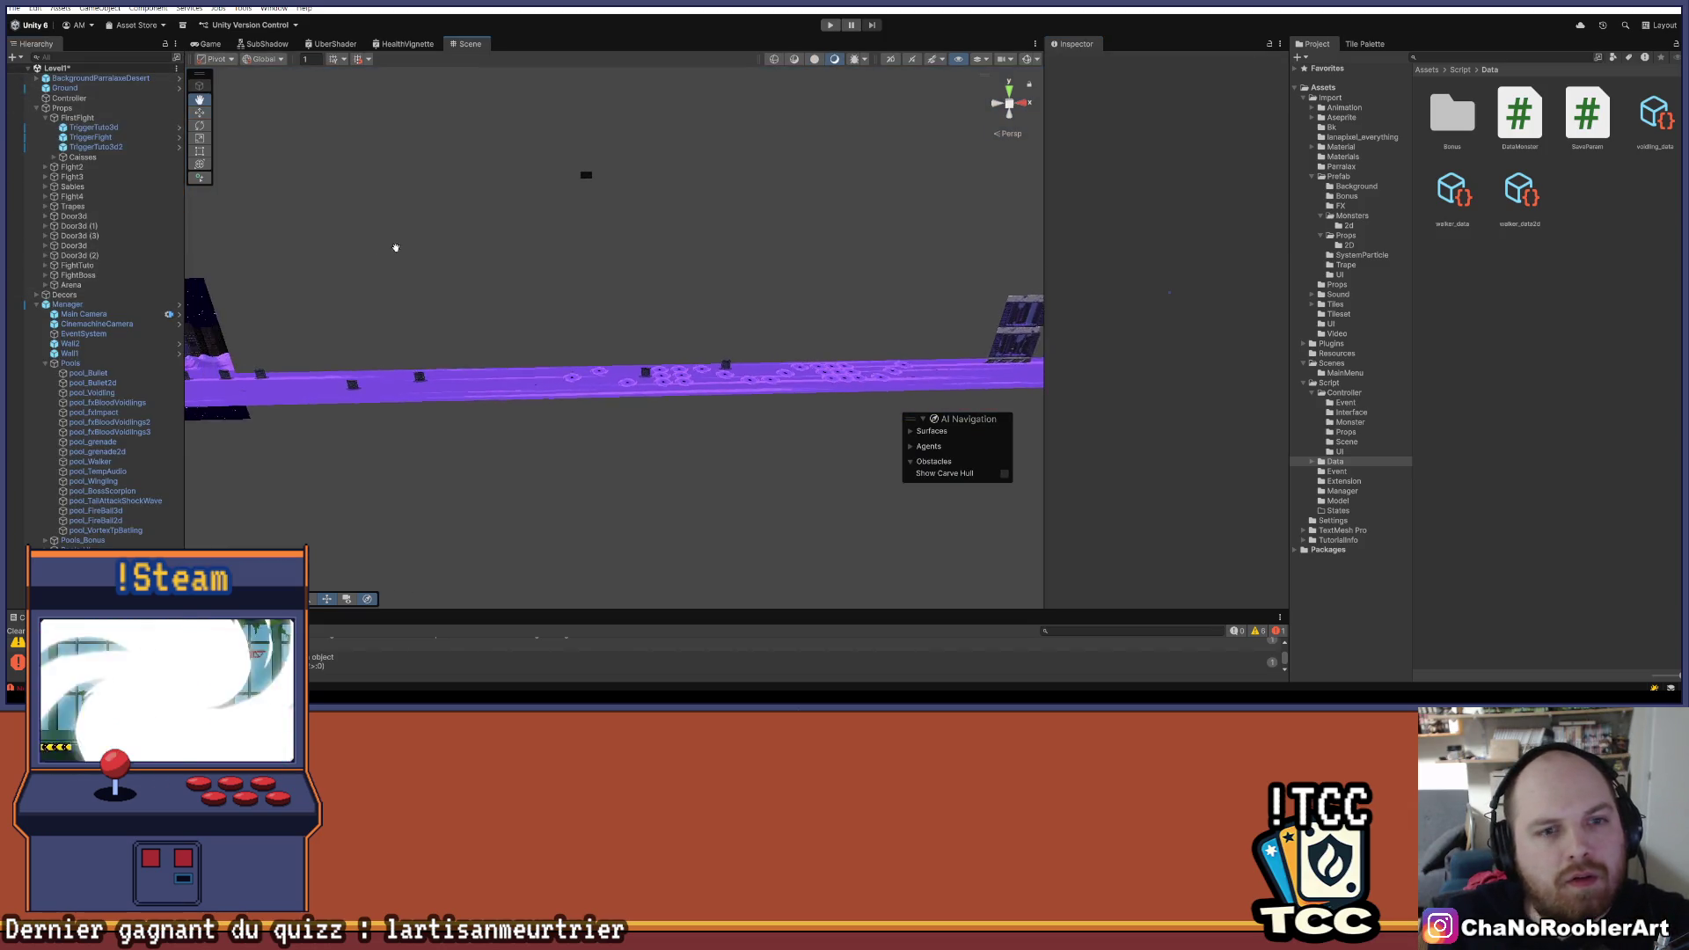
{"action": "left_click", "coordinate": [830, 24]}
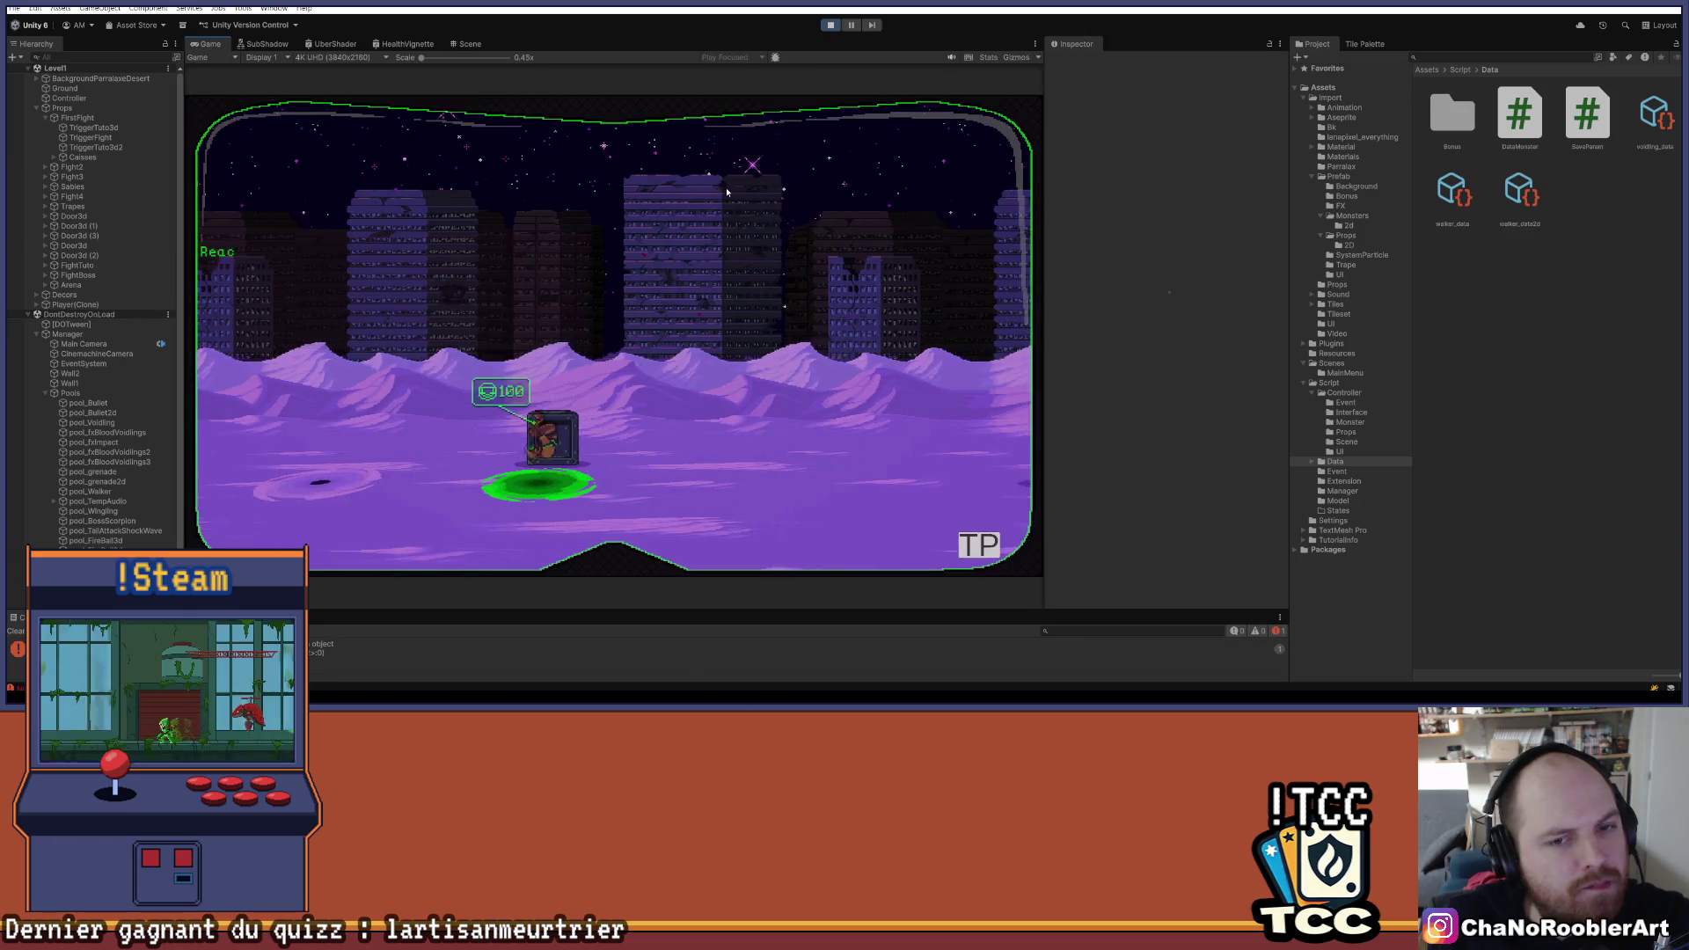
- Run right into the arena, fight the spawned enemies, then stop Play mode with Ctrl+P
{"action": "key", "text": "d"}
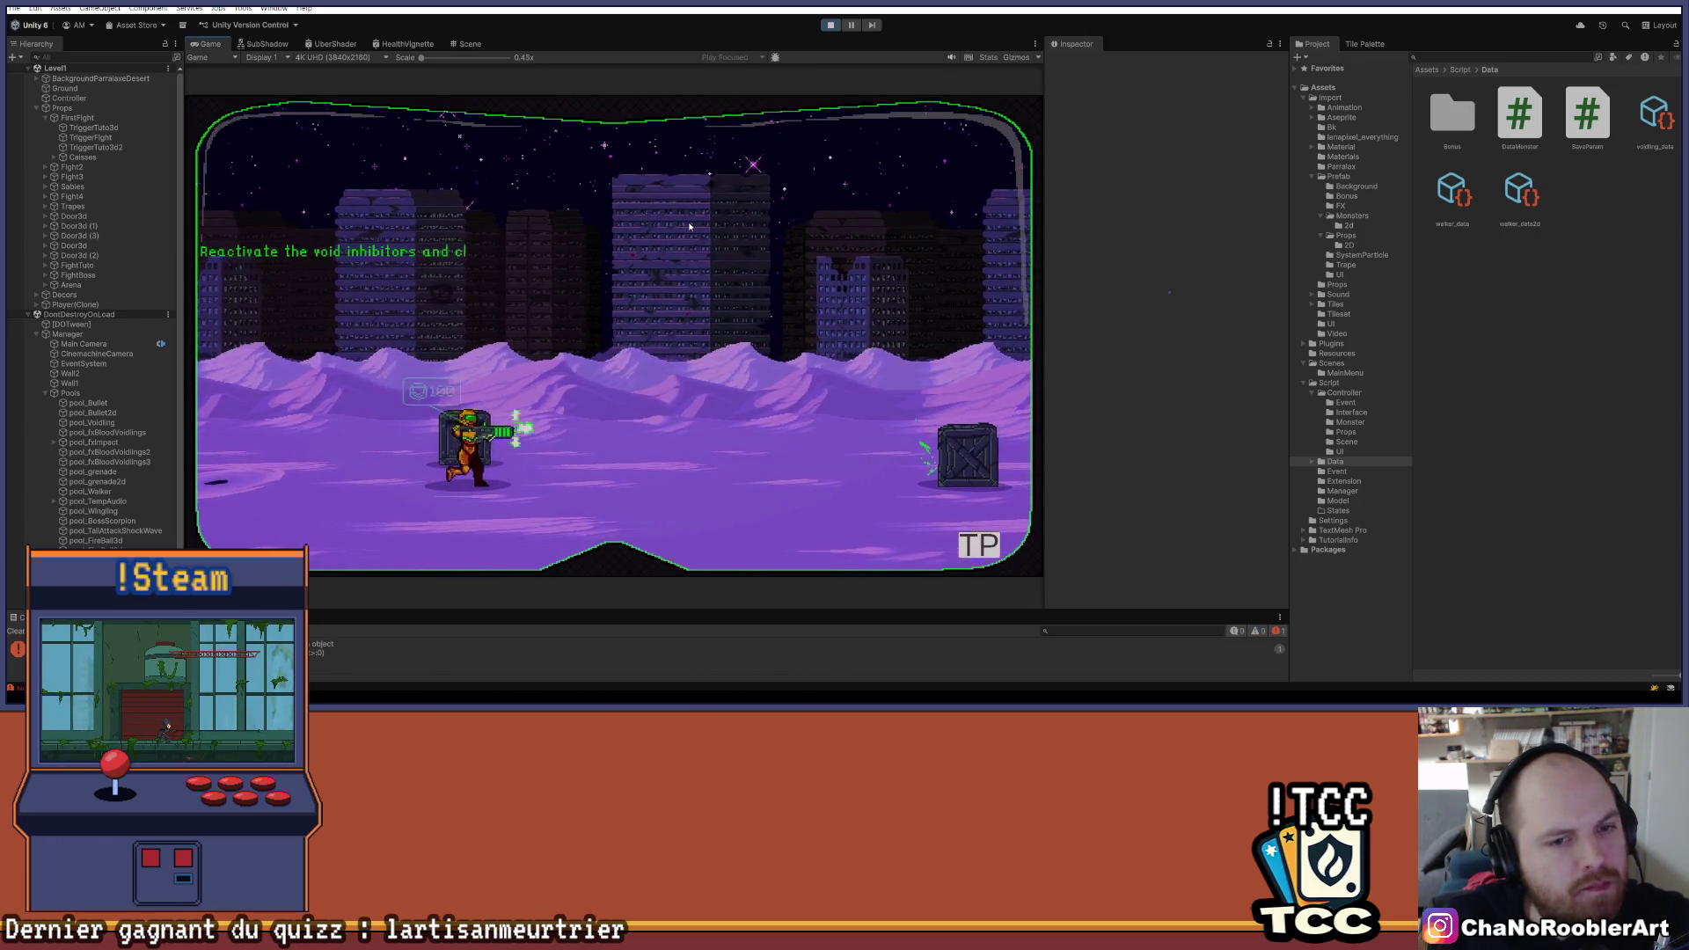
{"action": "key", "text": "d"}
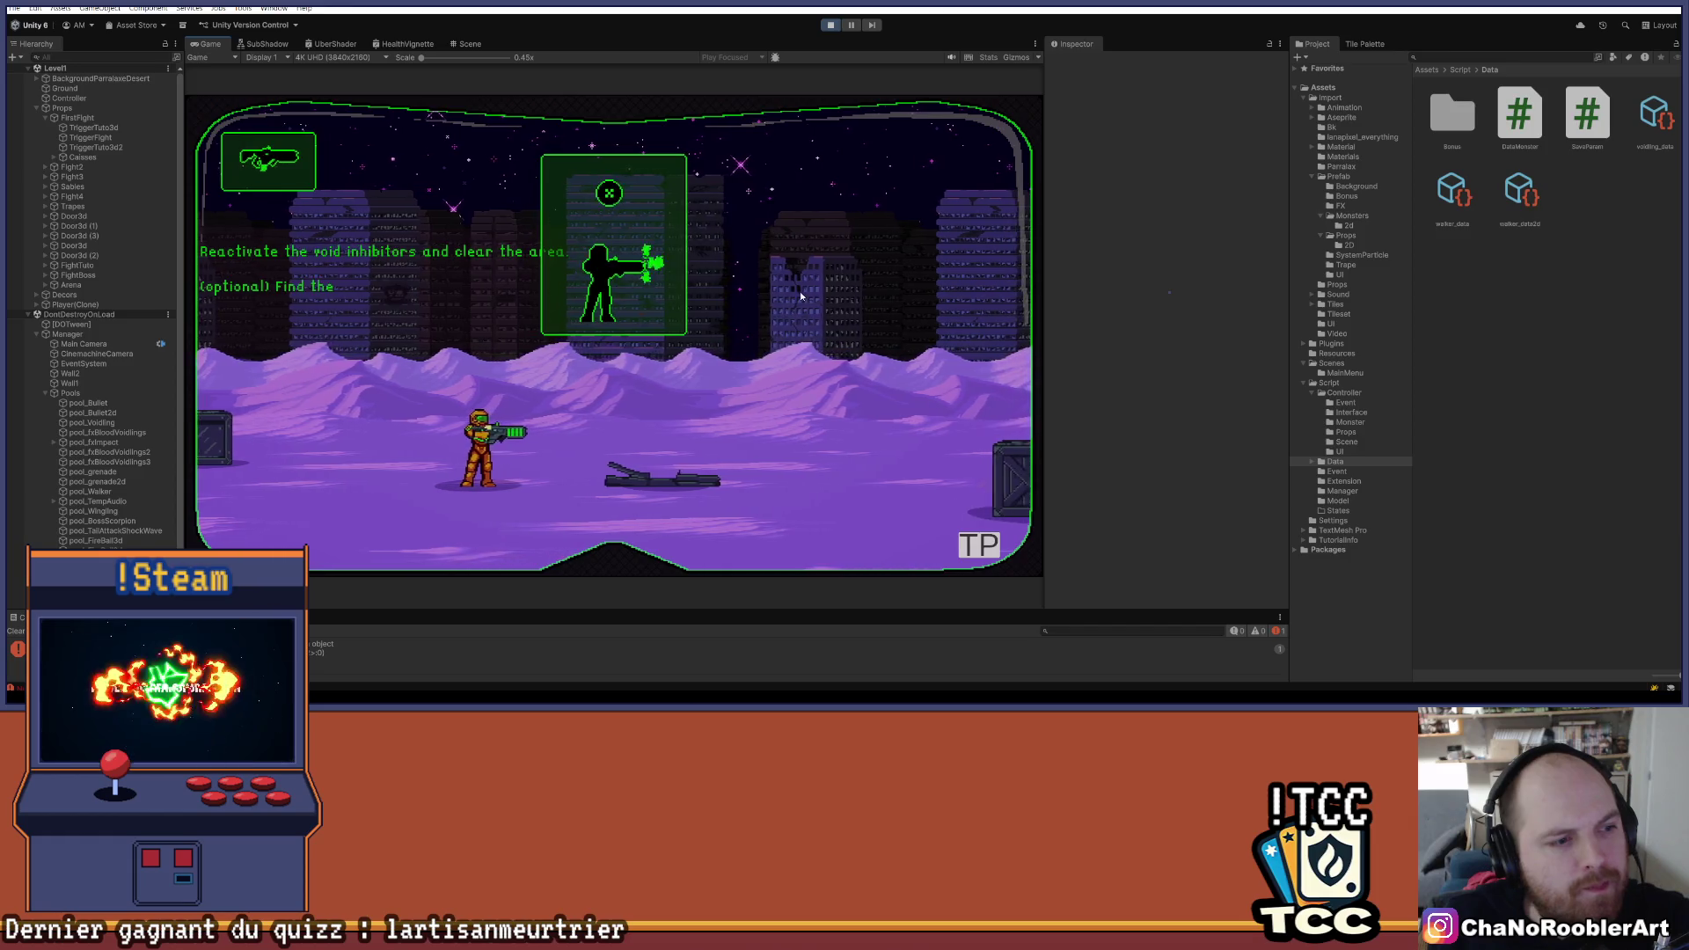
{"action": "key", "text": "d"}
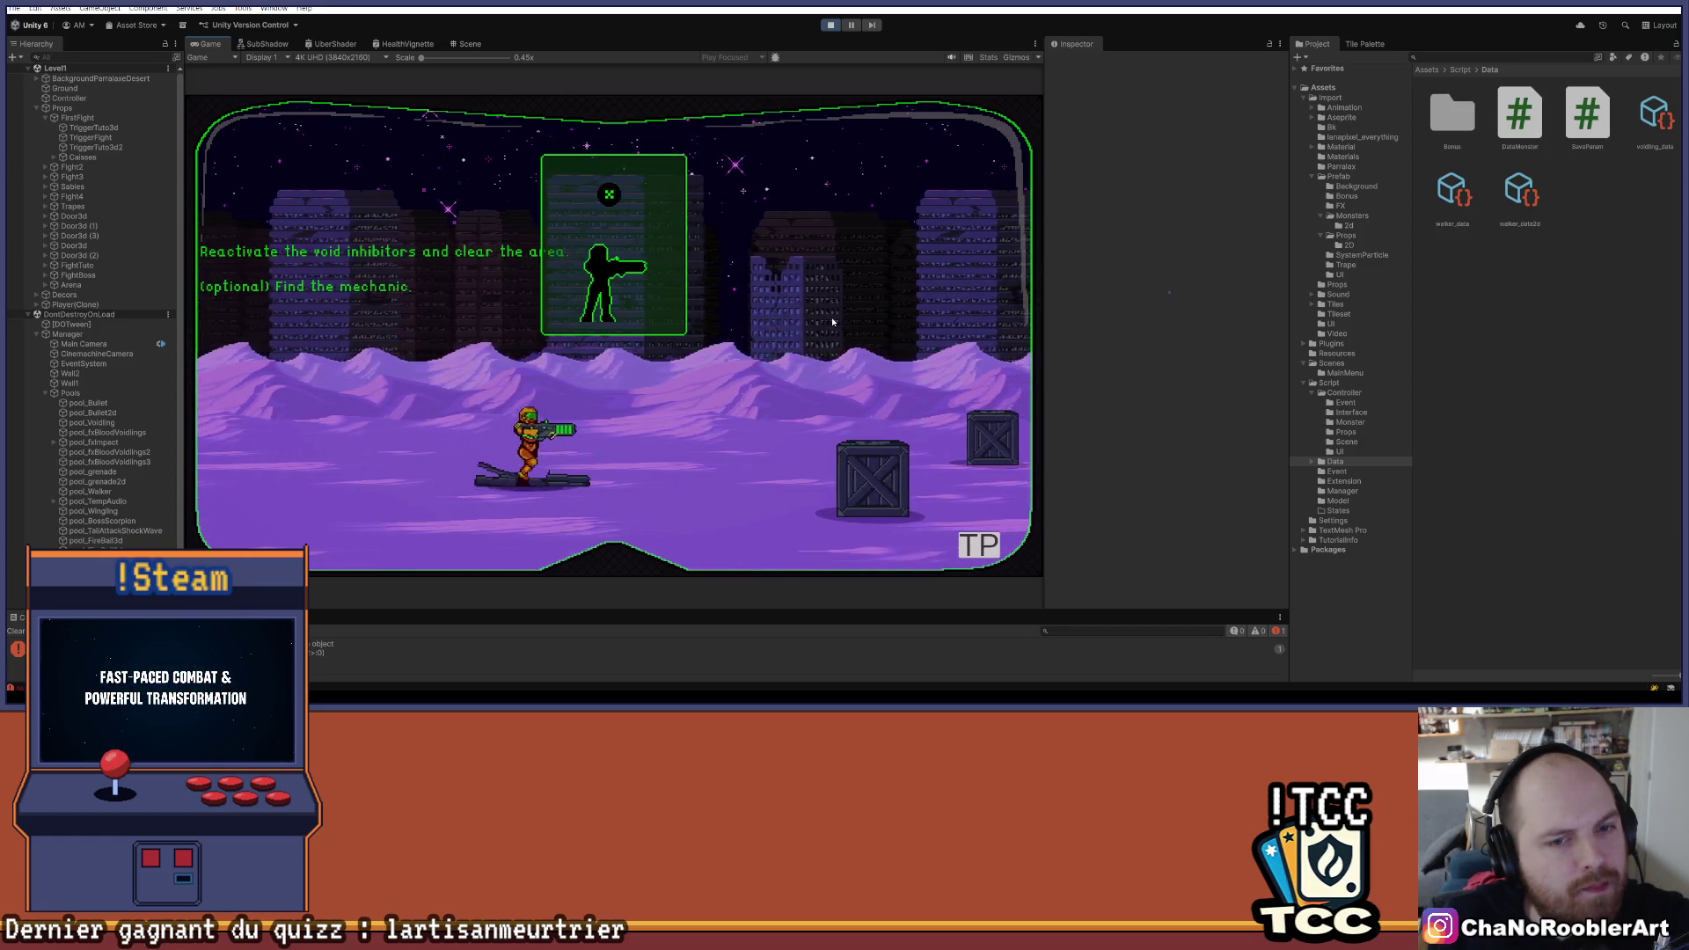
{"action": "key", "text": "d"}
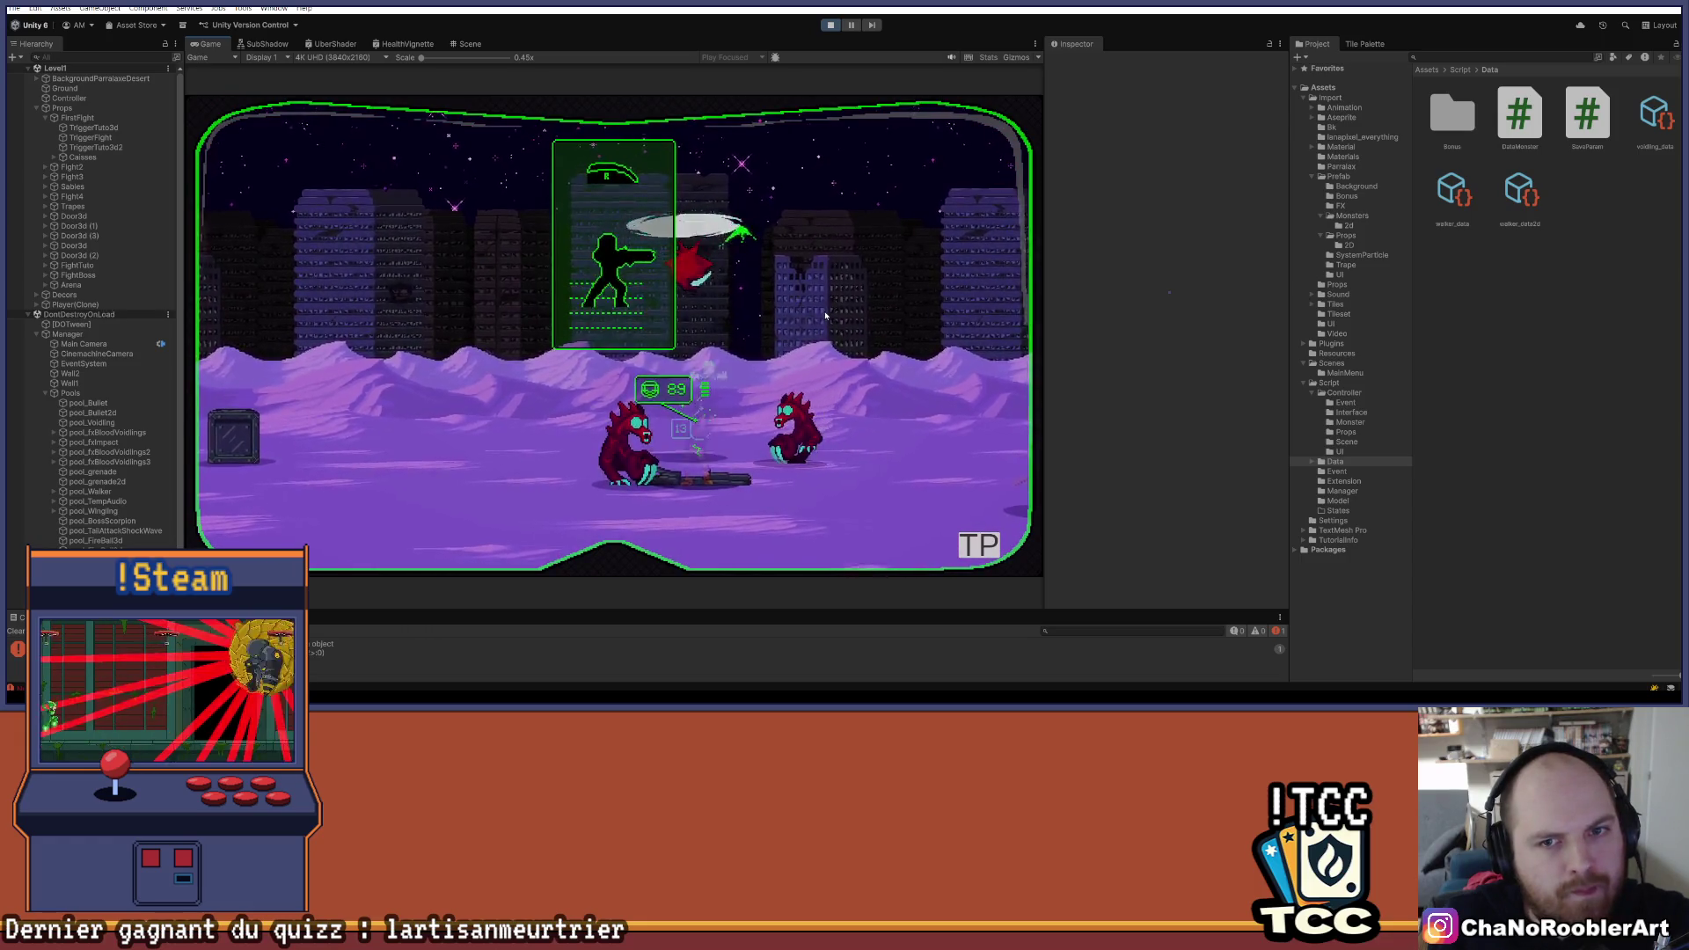
{"action": "key", "text": "d"}
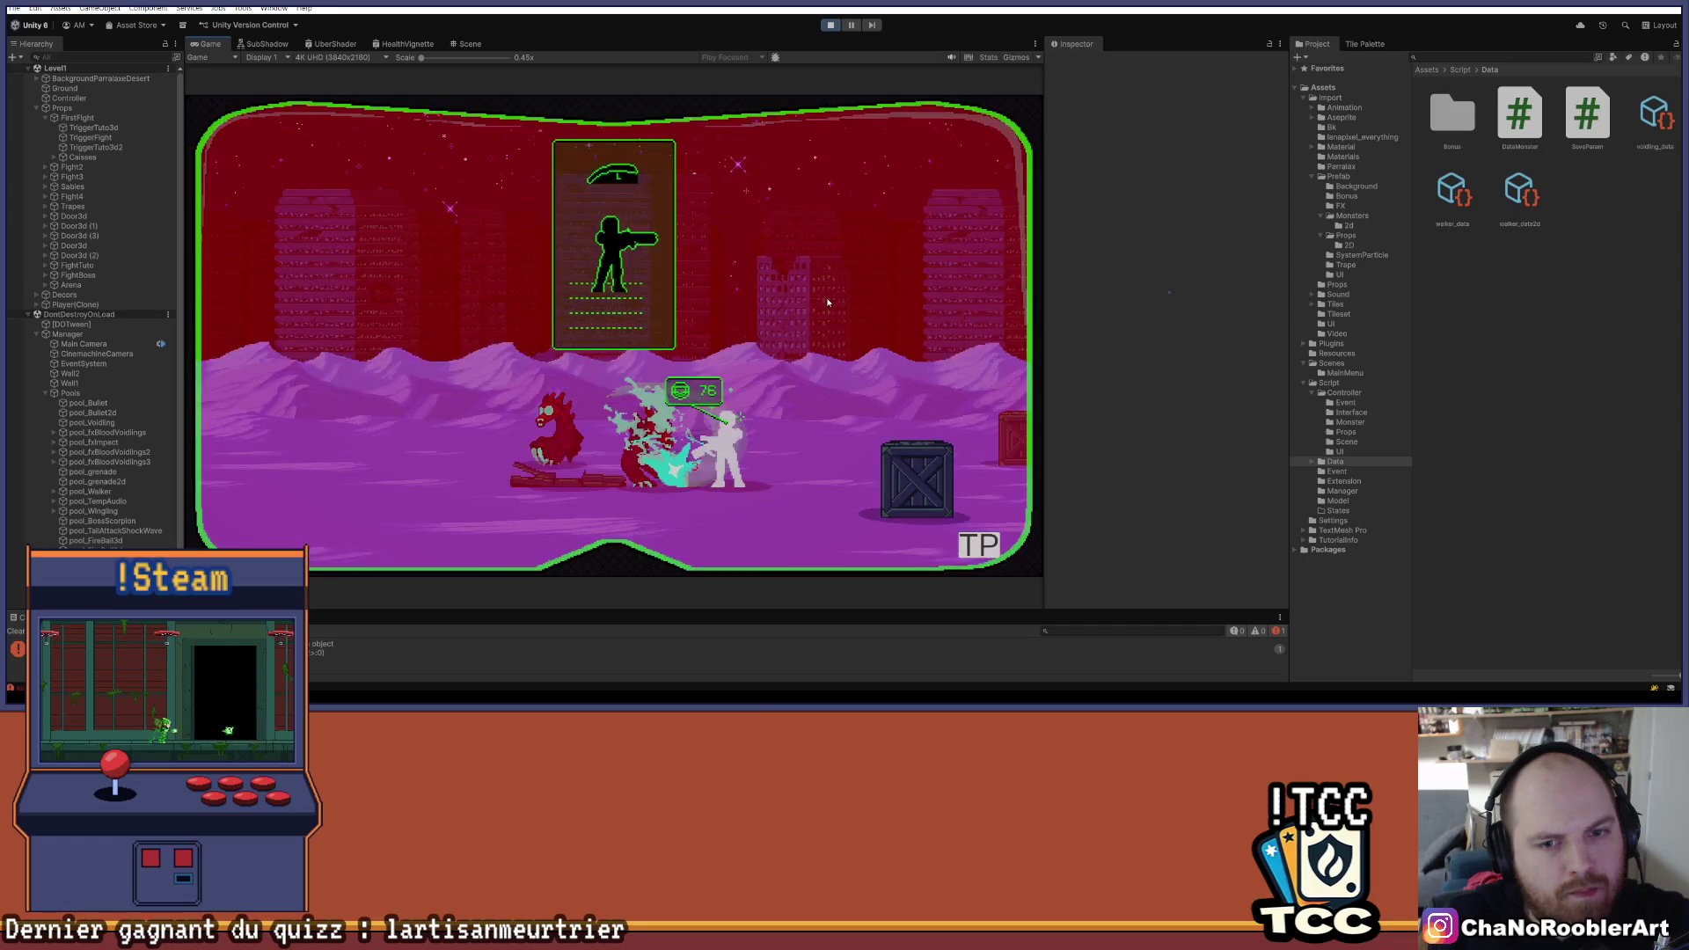
{"action": "key", "text": "a"}
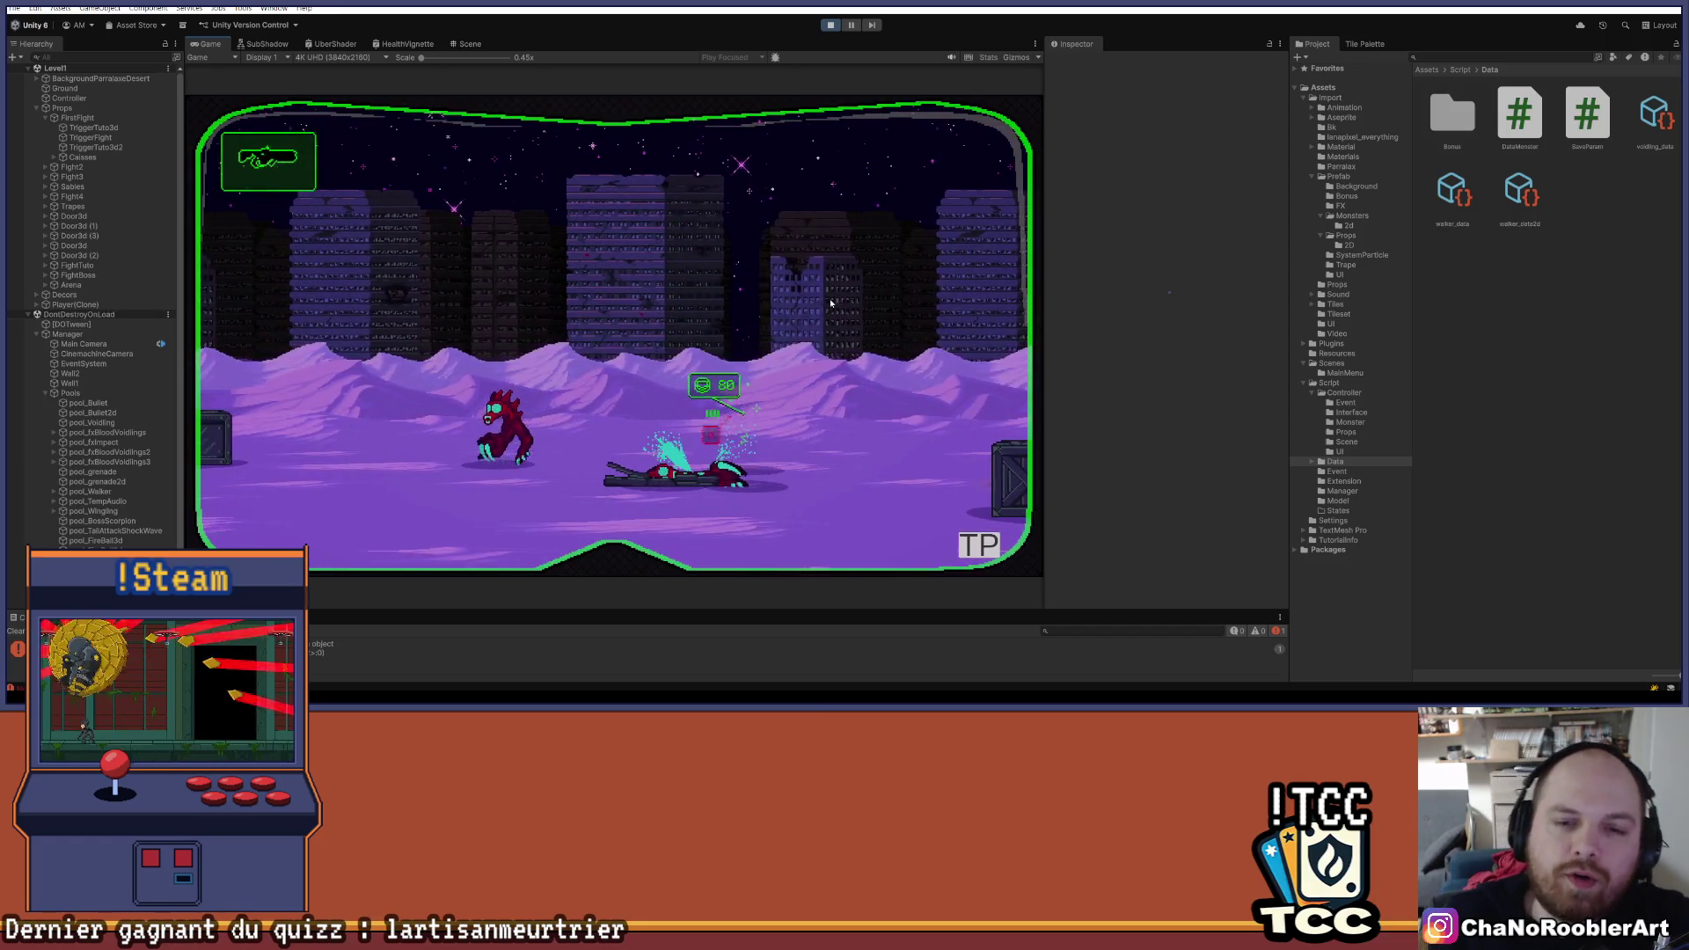
{"action": "key", "text": "a"}
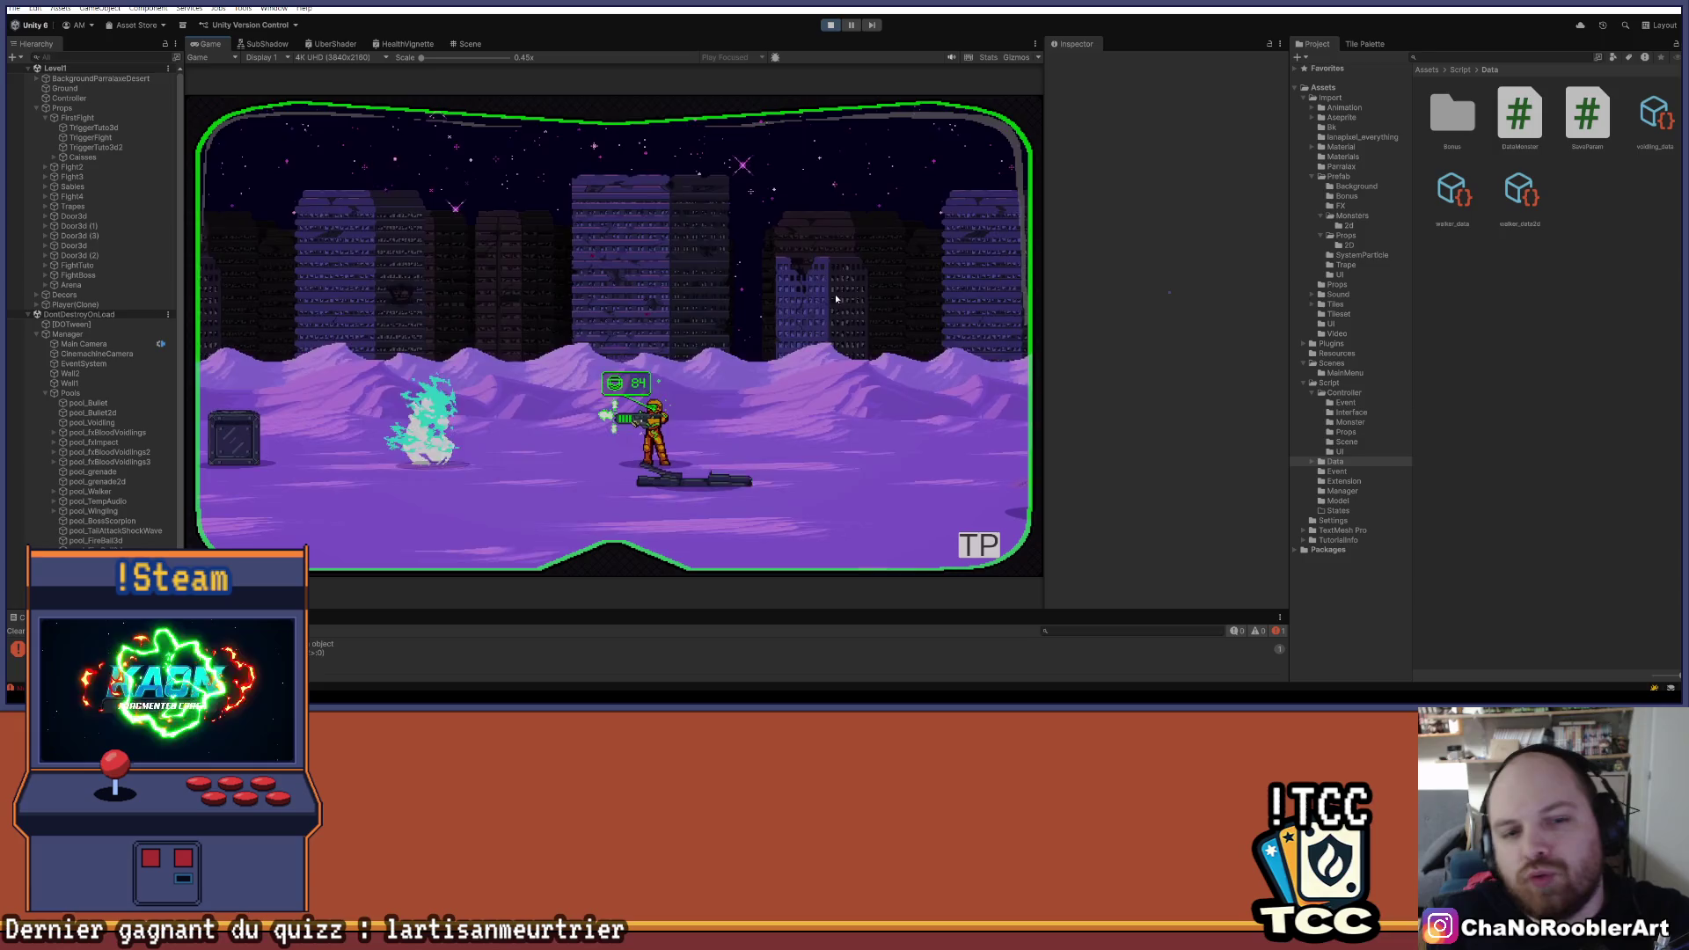
{"action": "key", "text": "ctrl+p"}
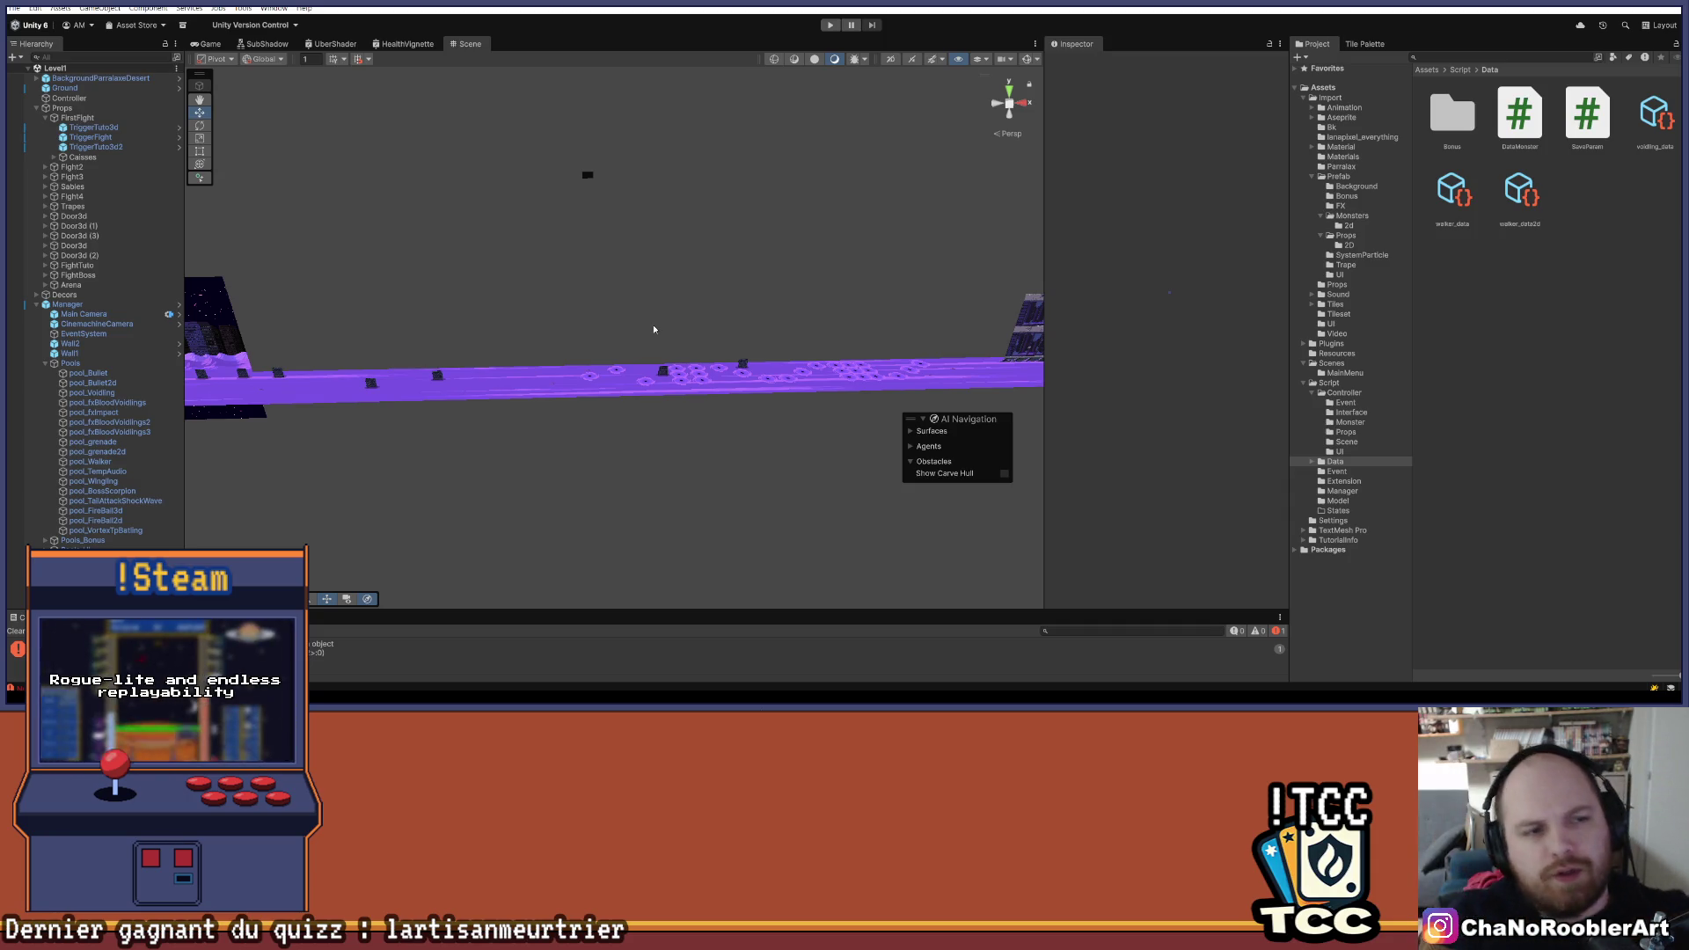
- Select TriggerFight, inspect Element 0 of Pattern Vortex Batling, and start Play mode with Ctrl+P
{"action": "left_click", "coordinate": [95, 137]}
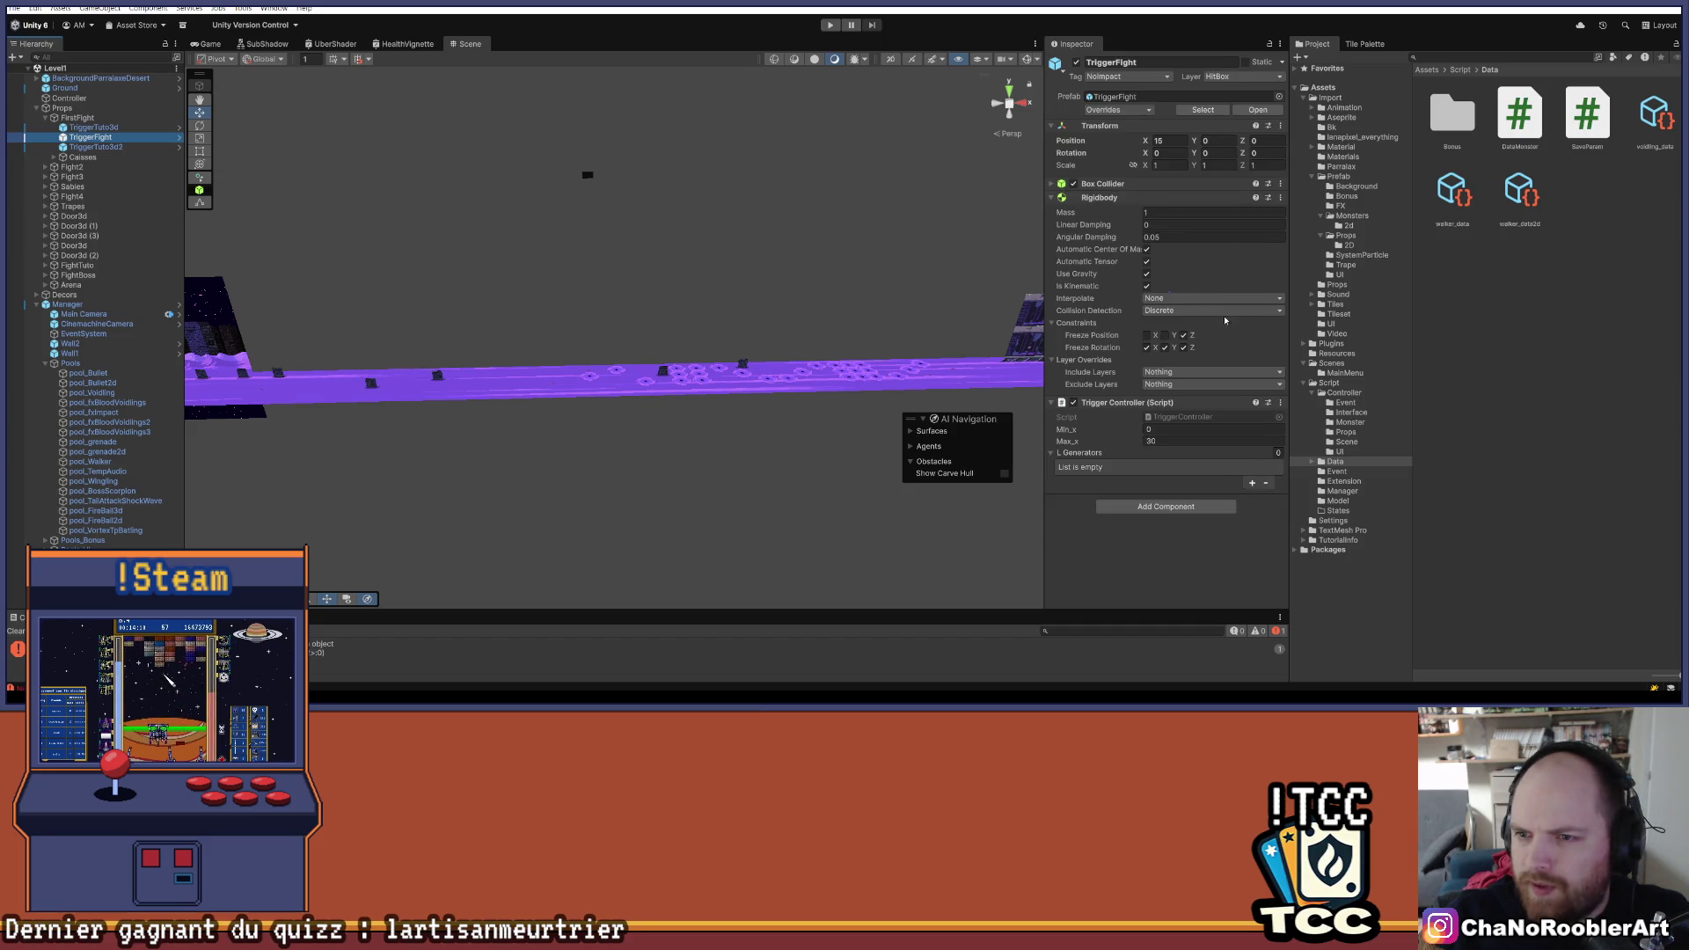
{"action": "scroll", "coordinate": [1168, 476], "scroll_direction": "down", "scroll_amount": 5}
{"action": "left_click", "coordinate": [1161, 534]}
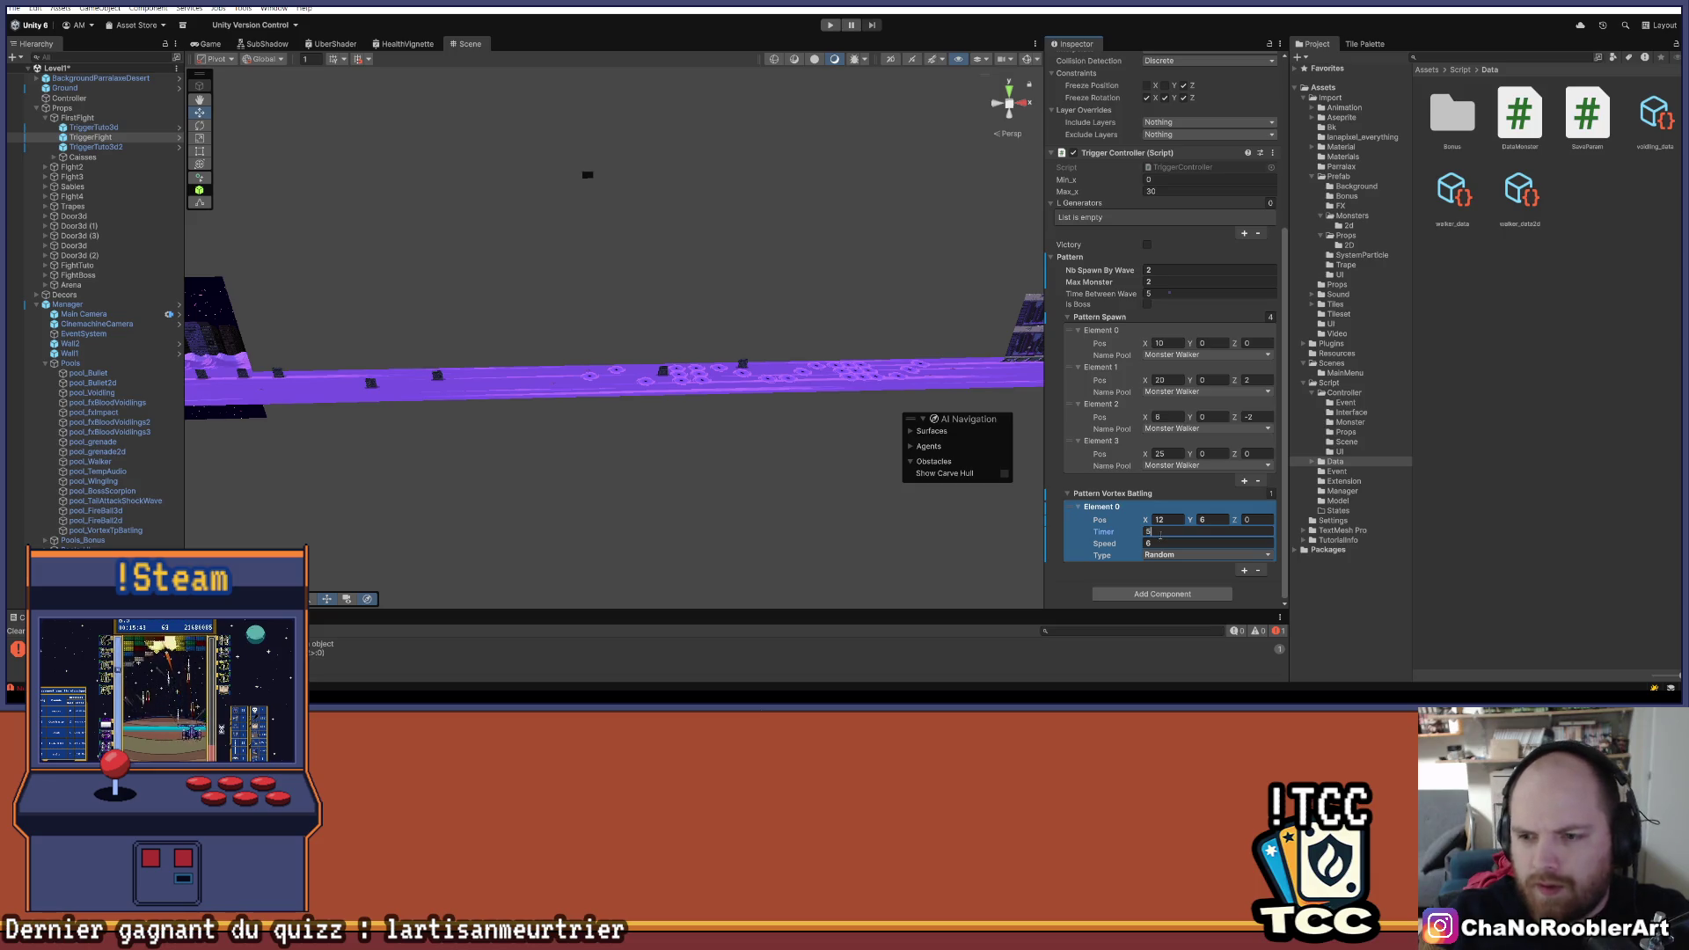
{"action": "key", "text": "ctrl+p"}
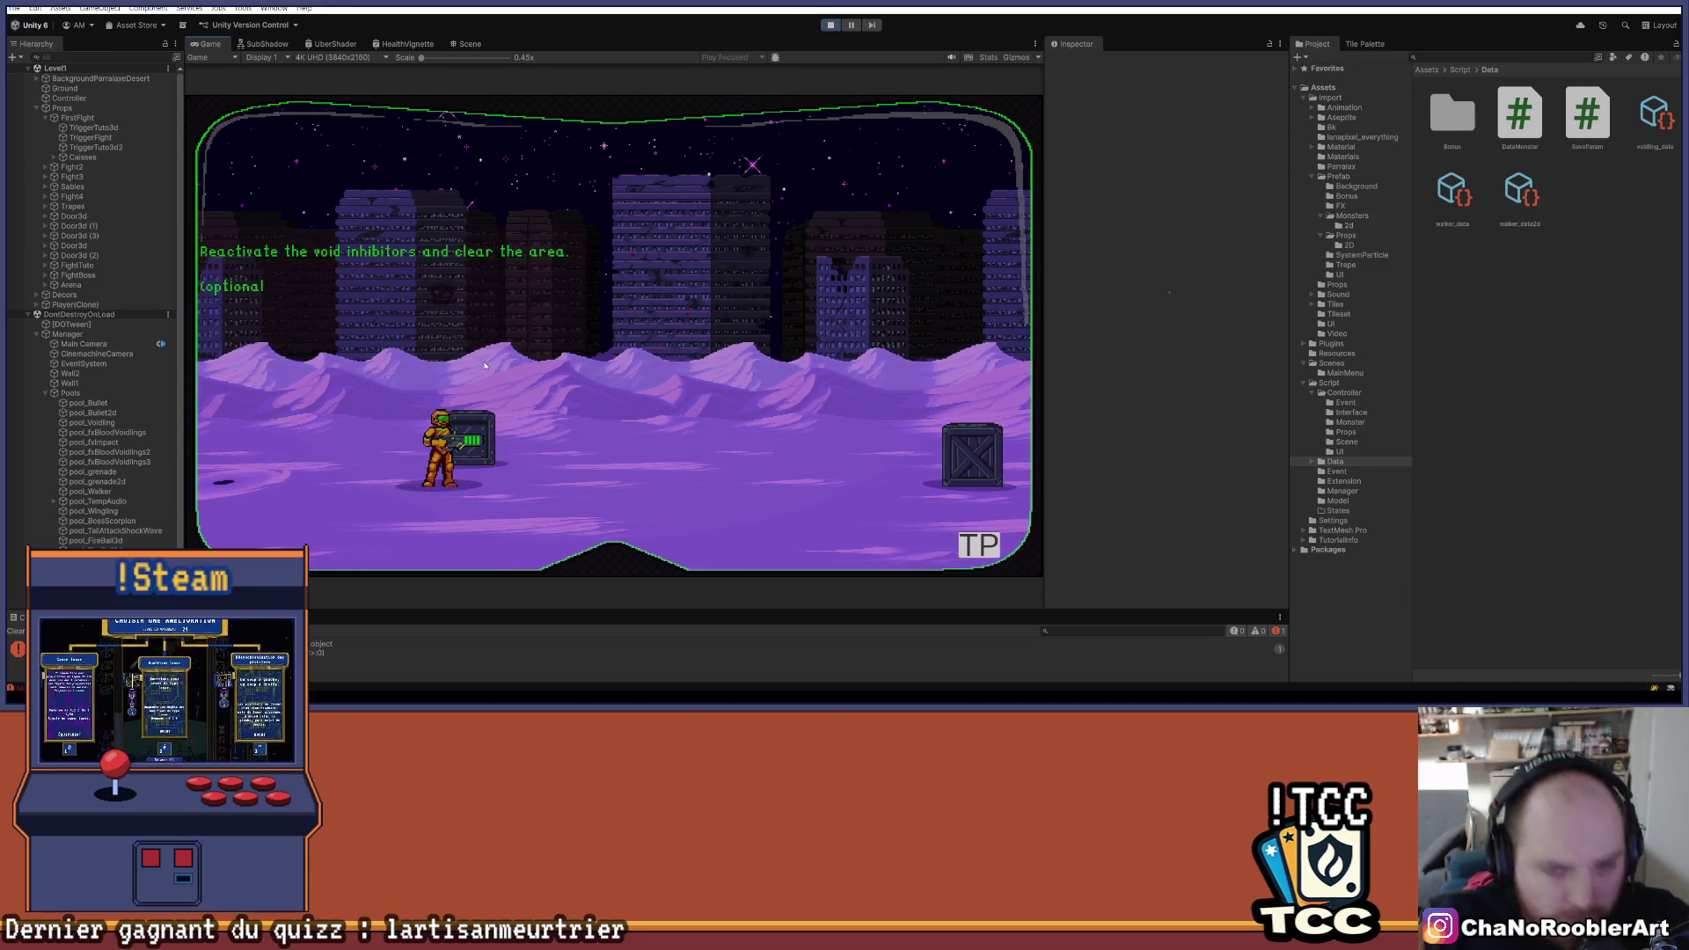
- Walk right firing at enemies, then use TP to teleport to Mission 1's 3D - 1 stage
{"action": "key", "text": "d"}
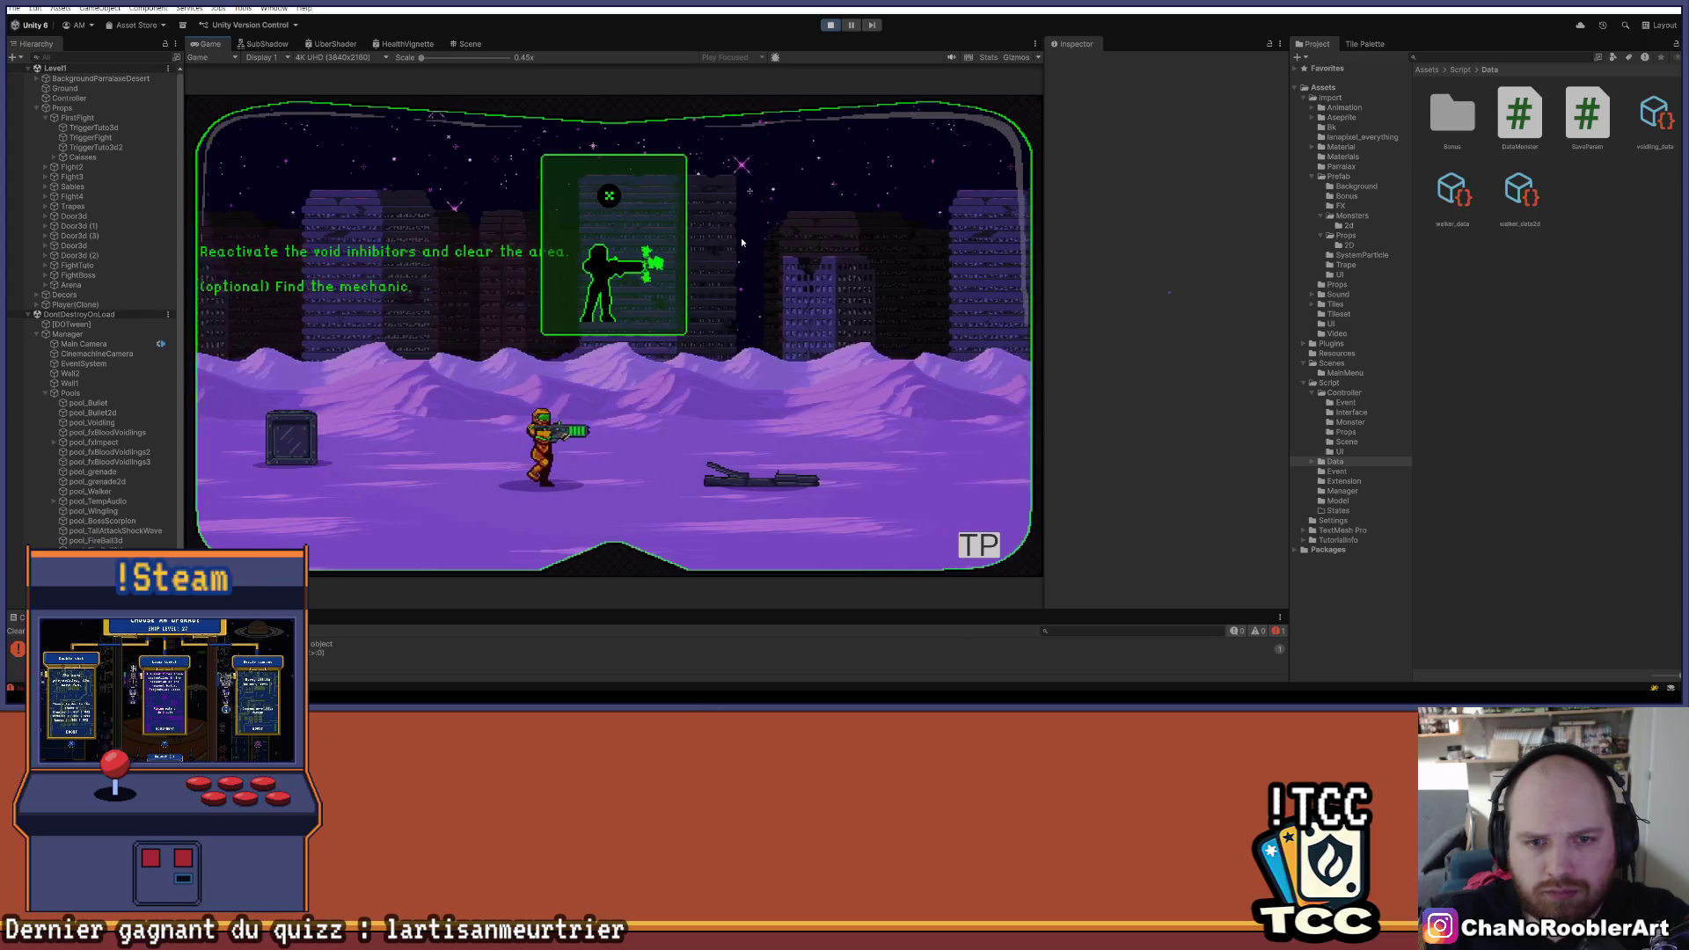
{"action": "key", "text": "d"}
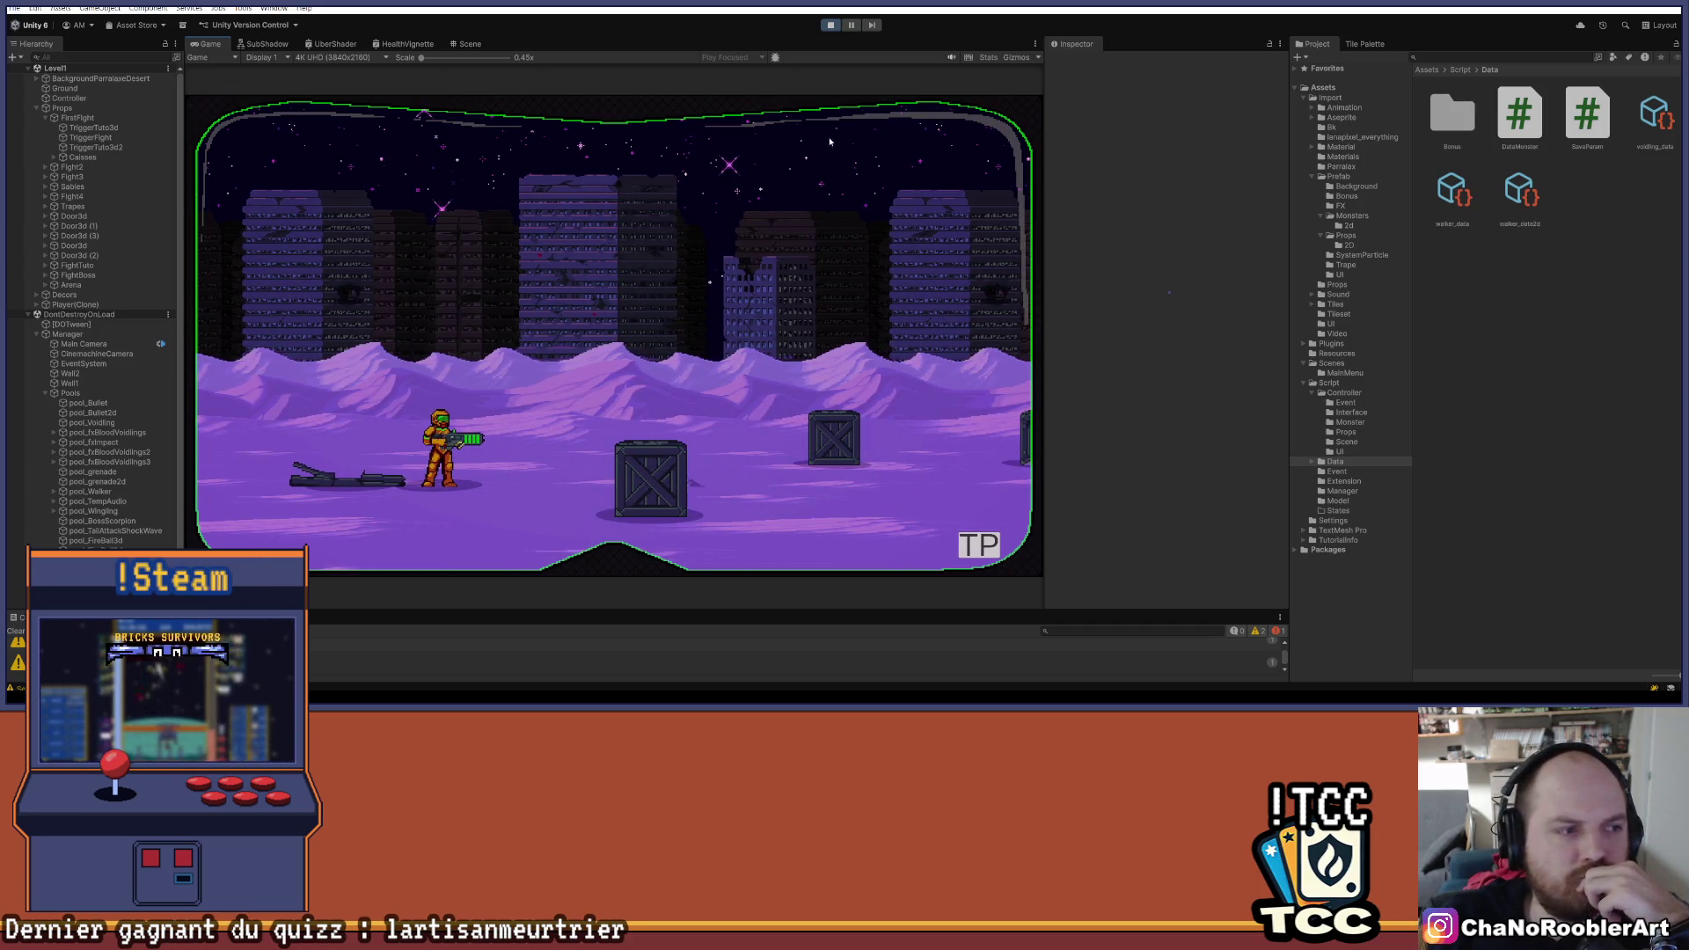
{"action": "left_click", "coordinate": [959, 536]}
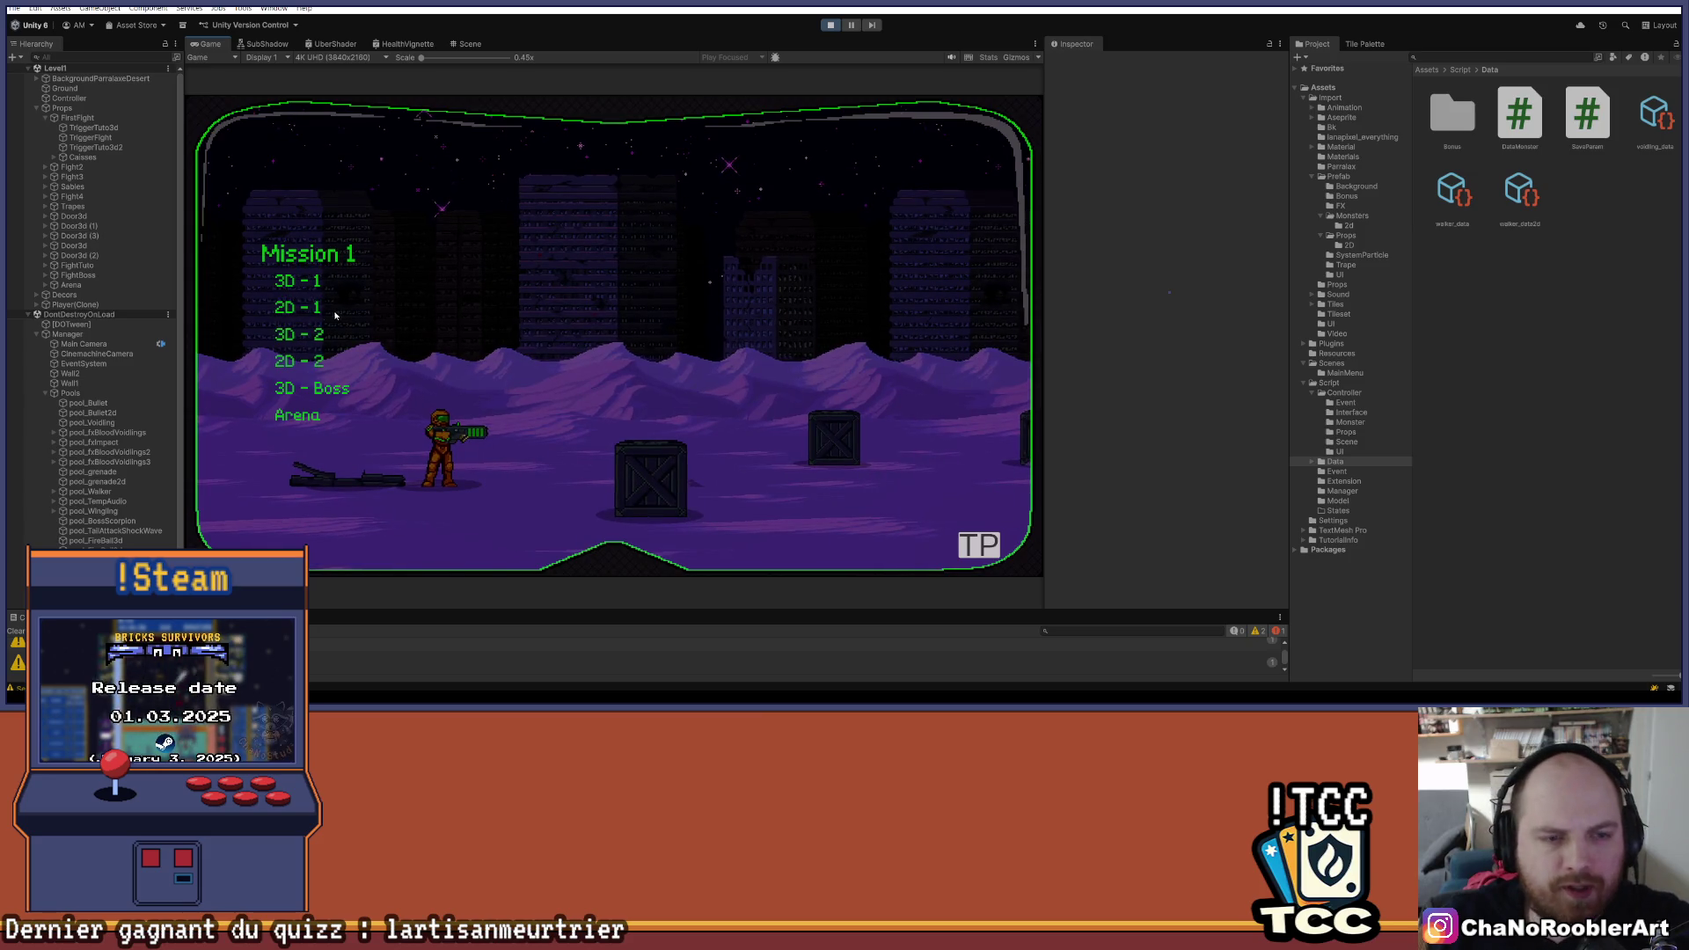
{"action": "left_click", "coordinate": [306, 283]}
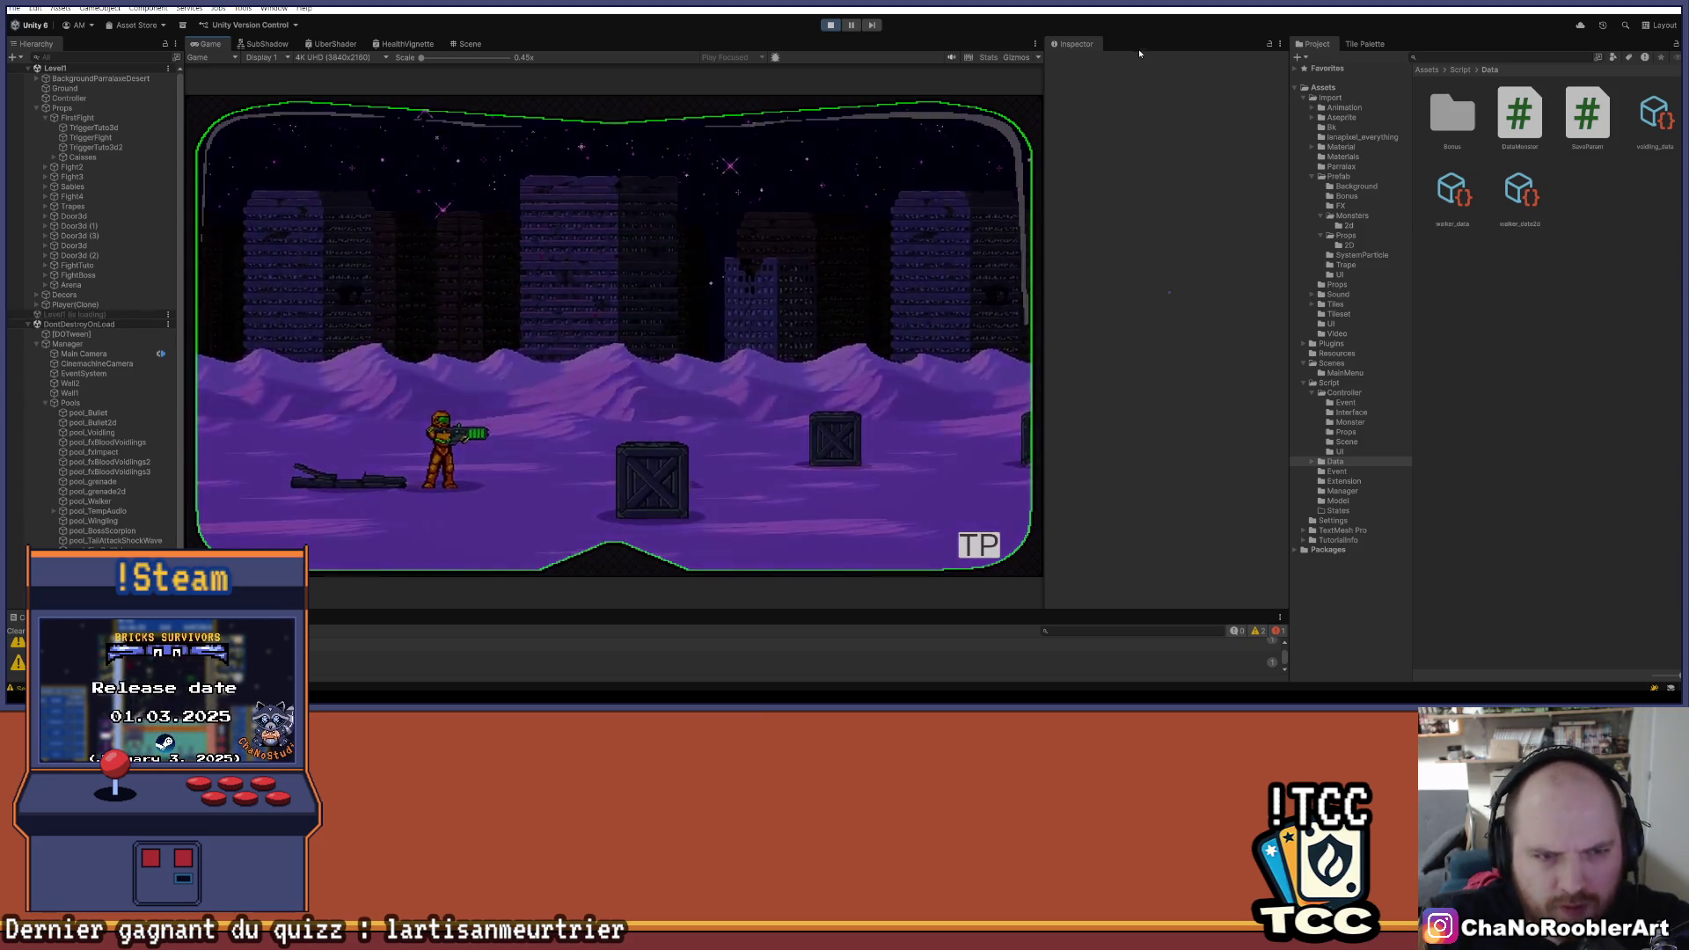
- Toggle the Inspector's Maximize option, stop the play test, and switch to the Game tab
{"action": "left_click", "coordinate": [1281, 48]}
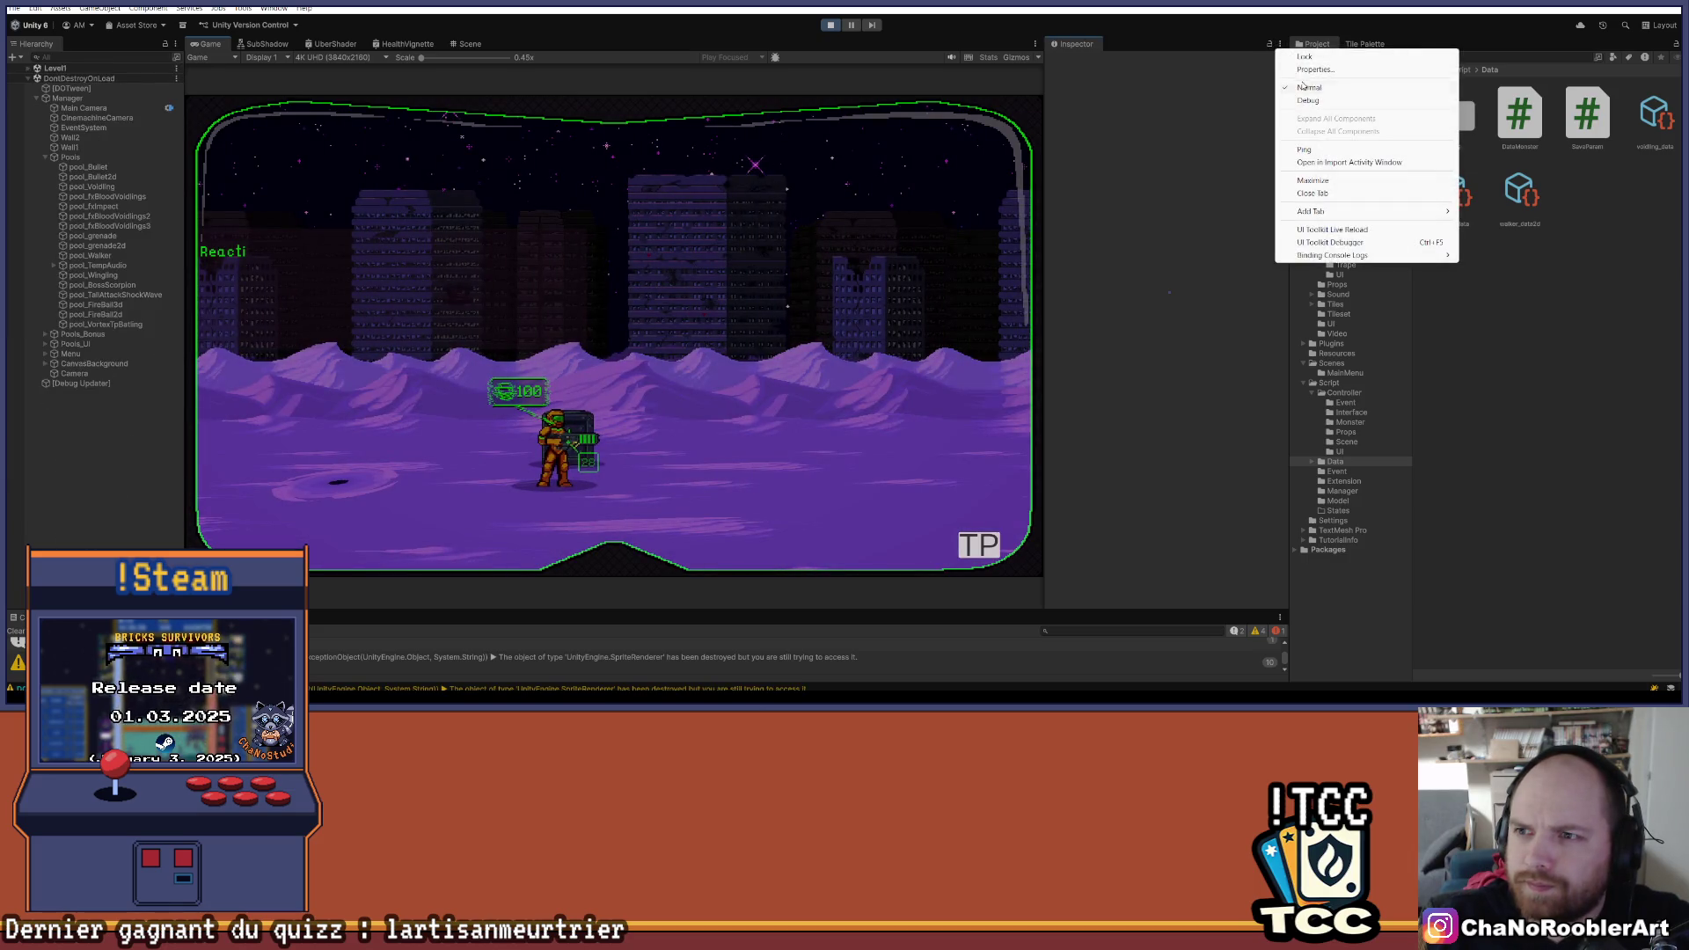
{"action": "left_click", "coordinate": [1303, 182]}
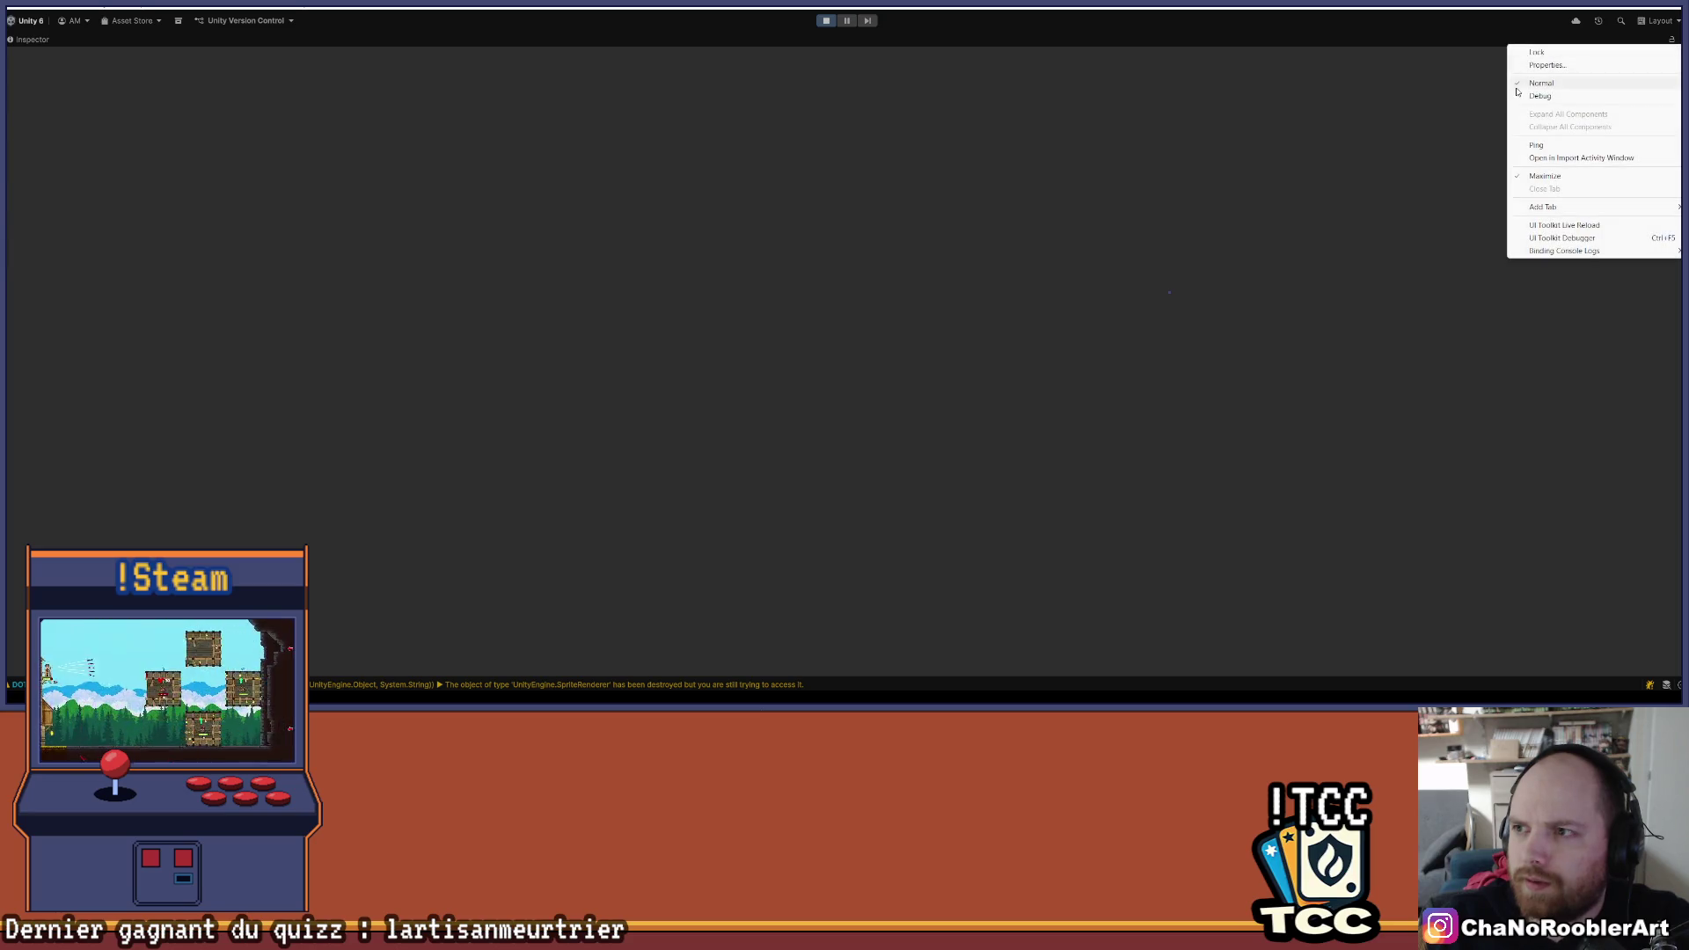
{"action": "left_click", "coordinate": [1542, 88]}
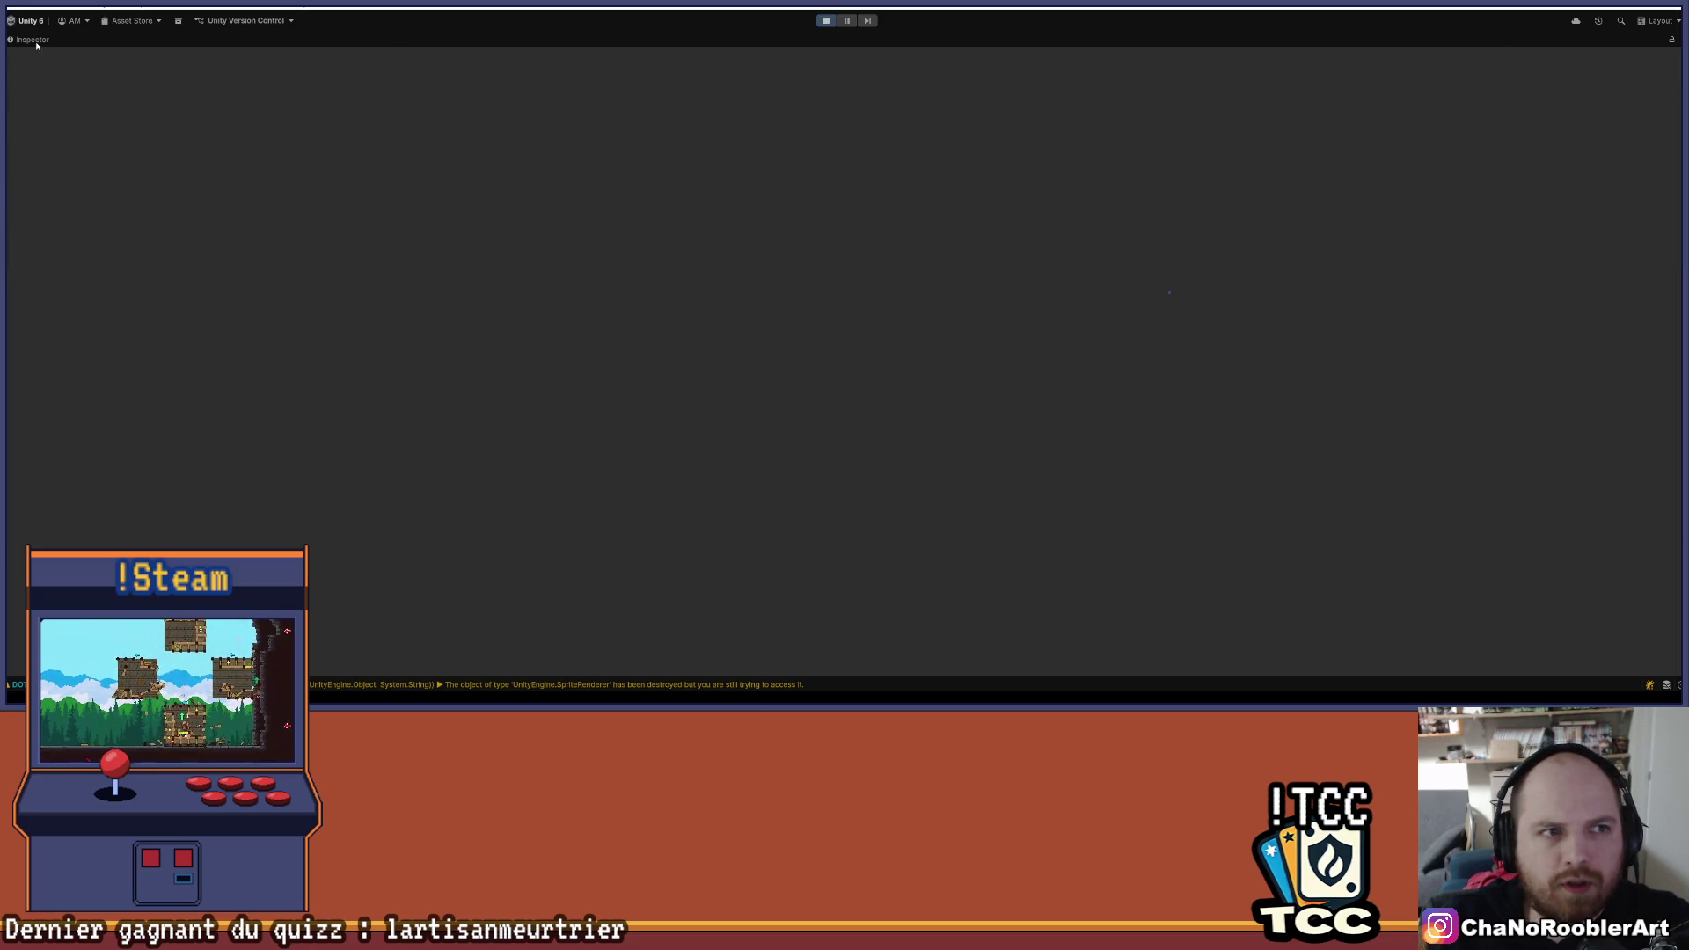
{"action": "mouse_move", "coordinate": [741, 660]}
{"action": "left_click", "coordinate": [1145, 678]}
{"action": "left_click", "coordinate": [1145, 678]}
{"action": "left_click", "coordinate": [825, 21]}
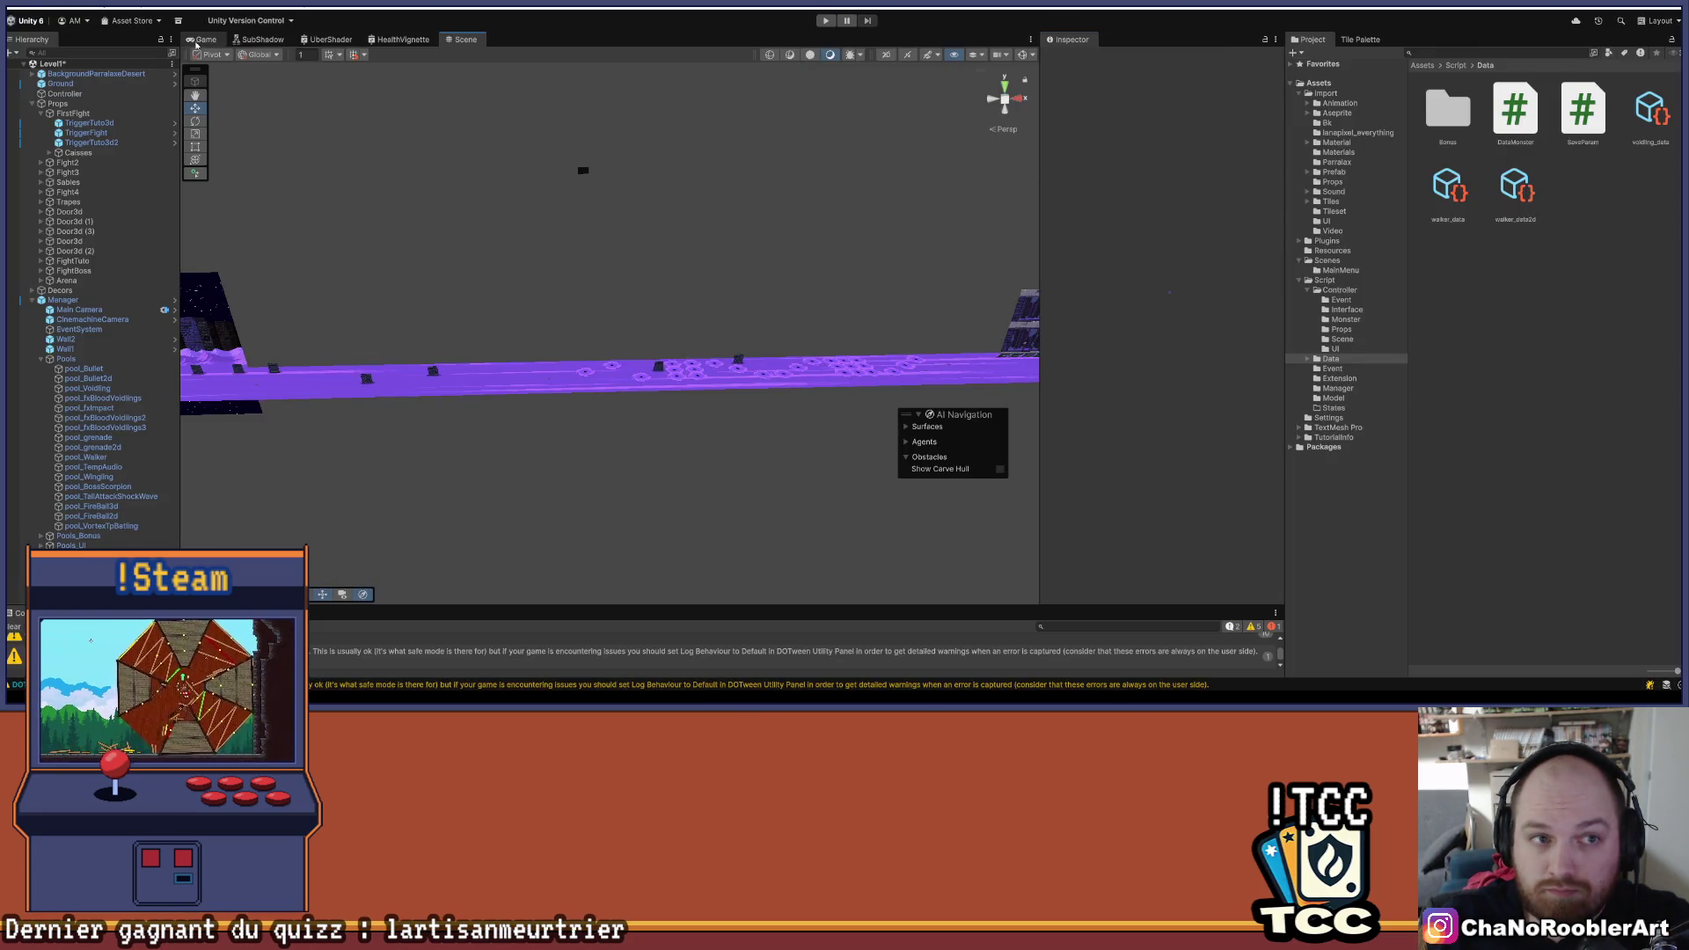
{"action": "left_click", "coordinate": [203, 40]}
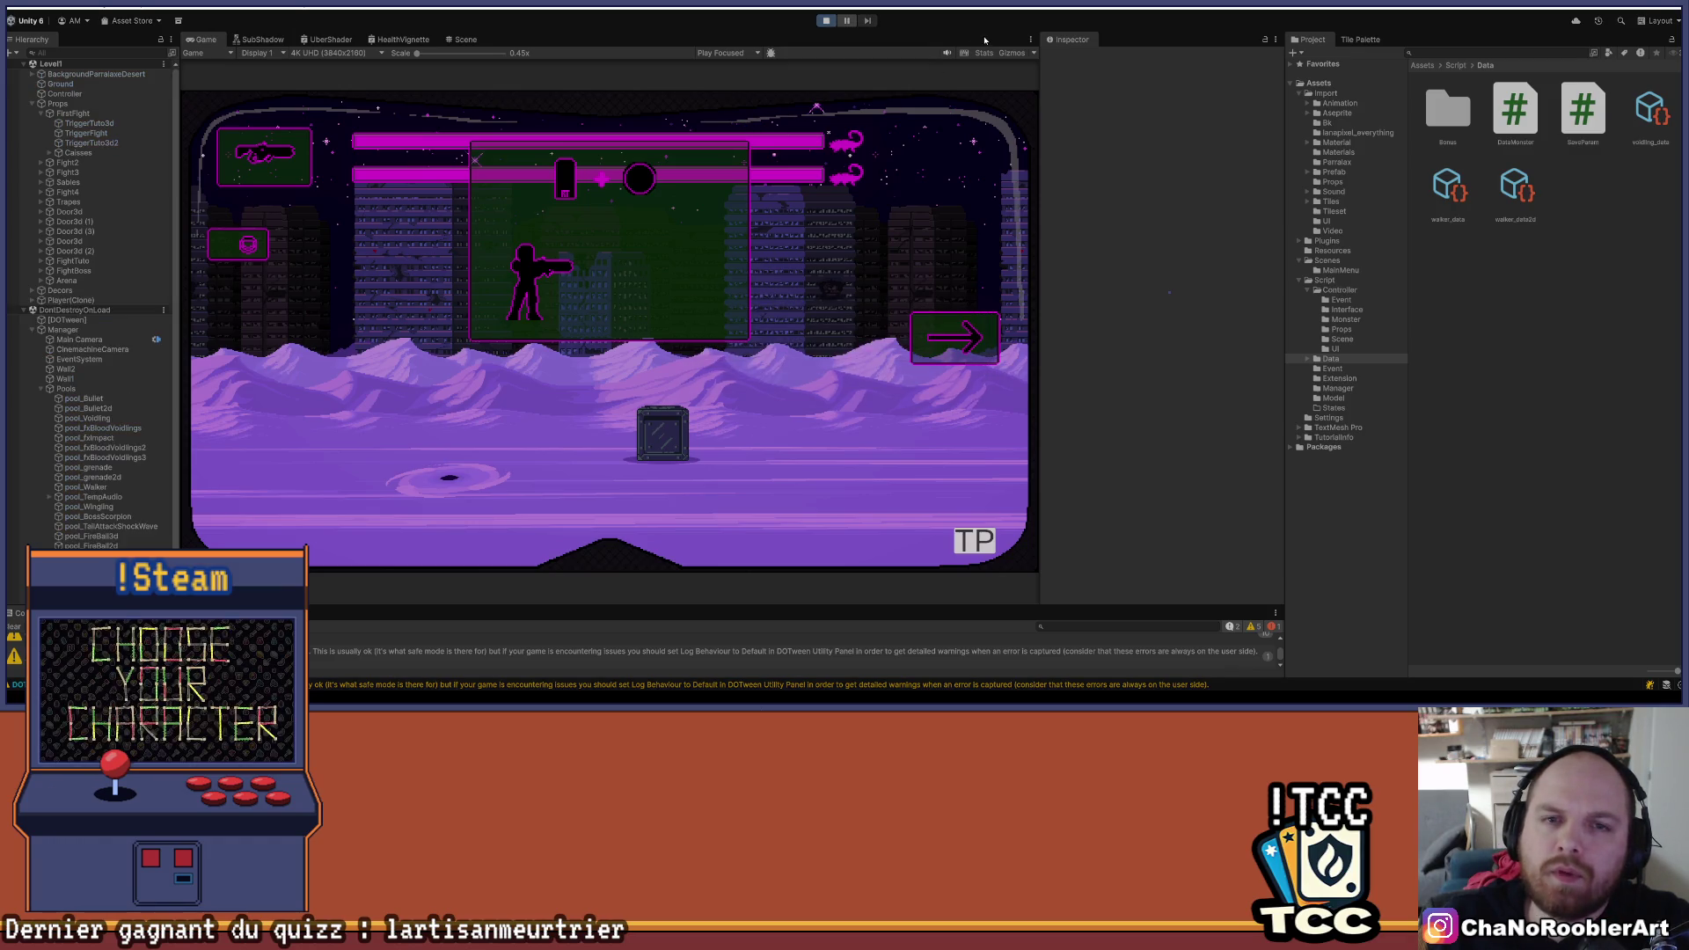
- Maximize the Game view and fight the red enemies coming out of the vortex
{"action": "right_click", "coordinate": [1028, 43]}
{"action": "left_click", "coordinate": [1055, 83]}
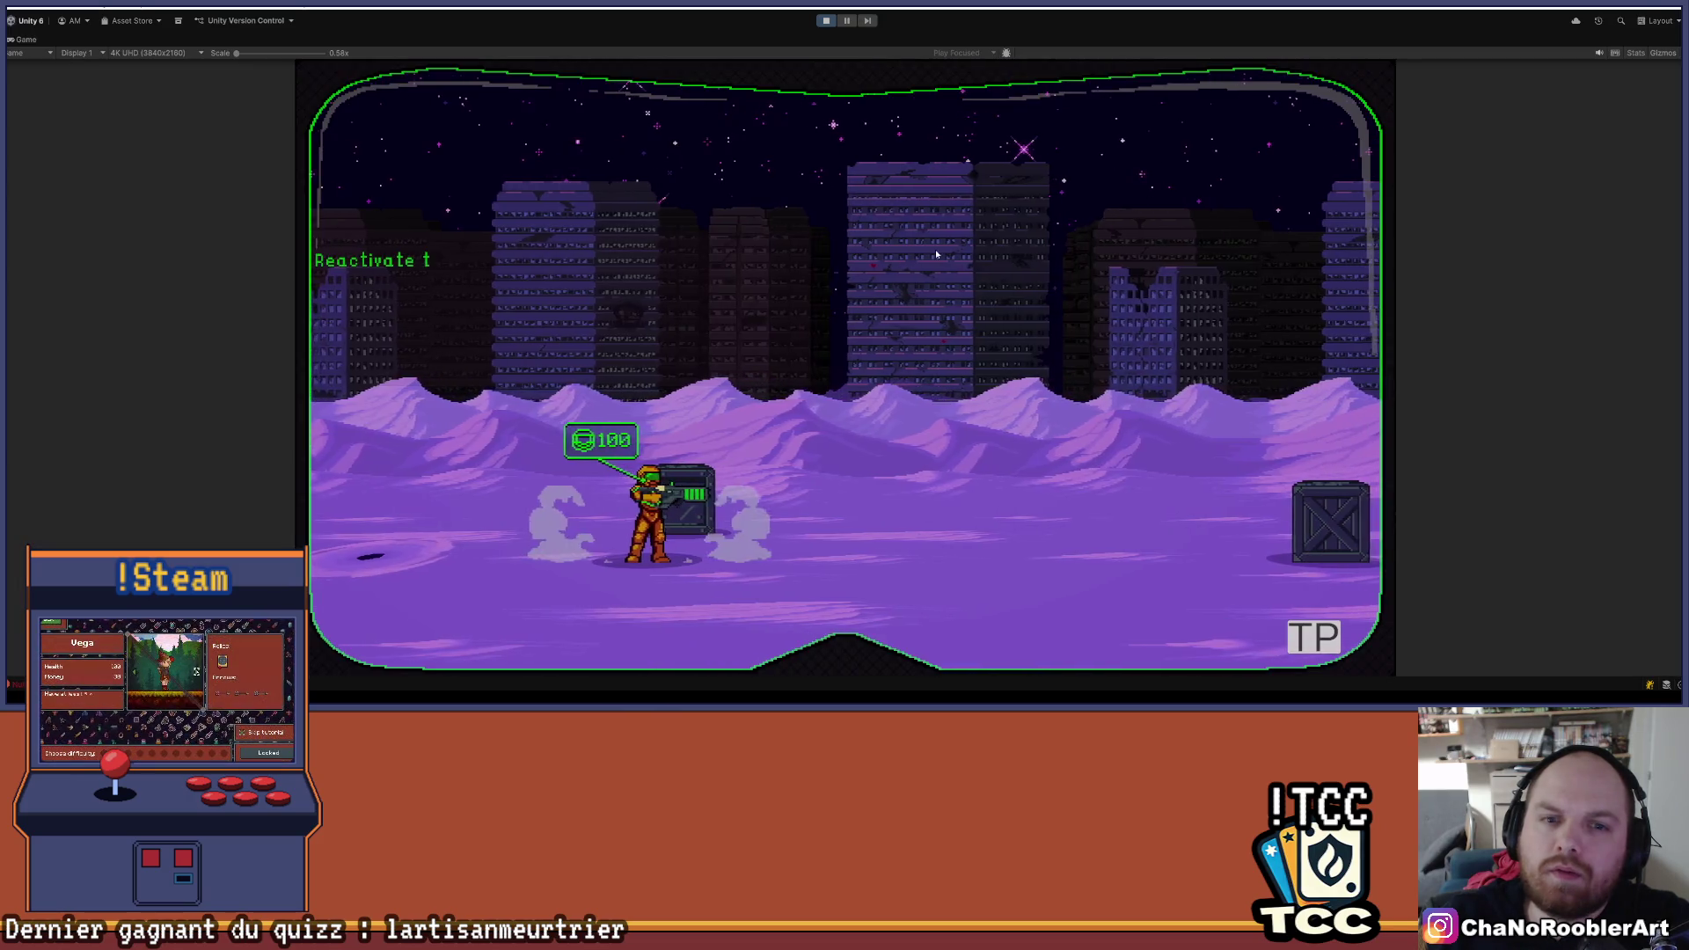
{"action": "key", "text": "d"}
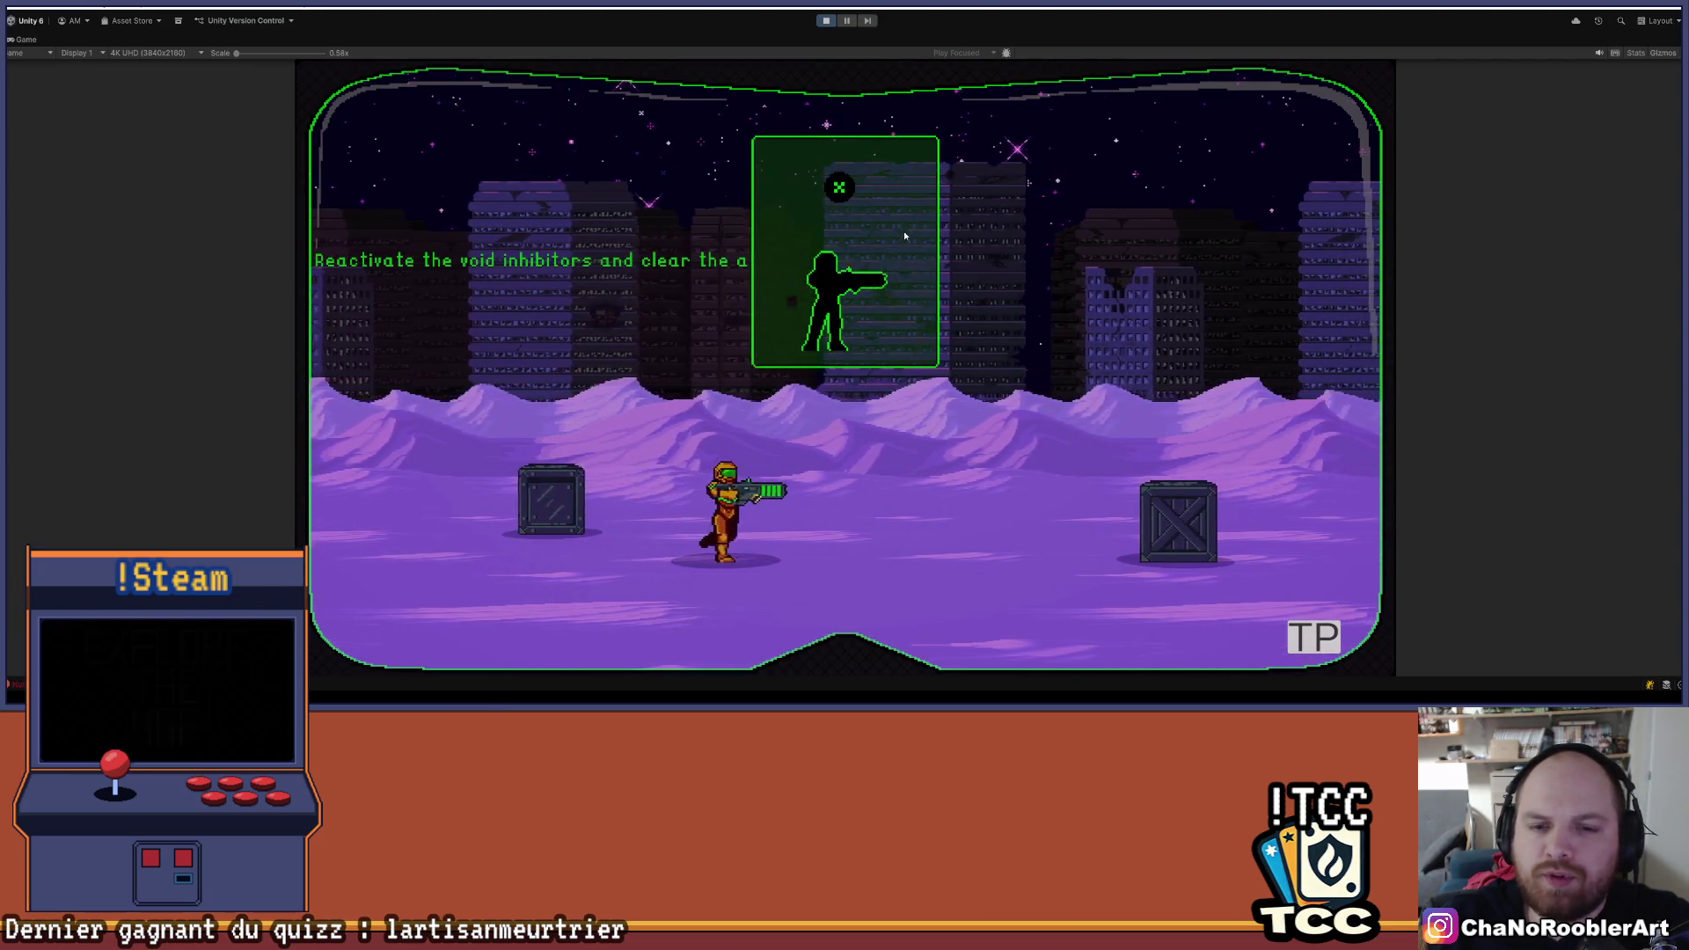
{"action": "key", "text": "d"}
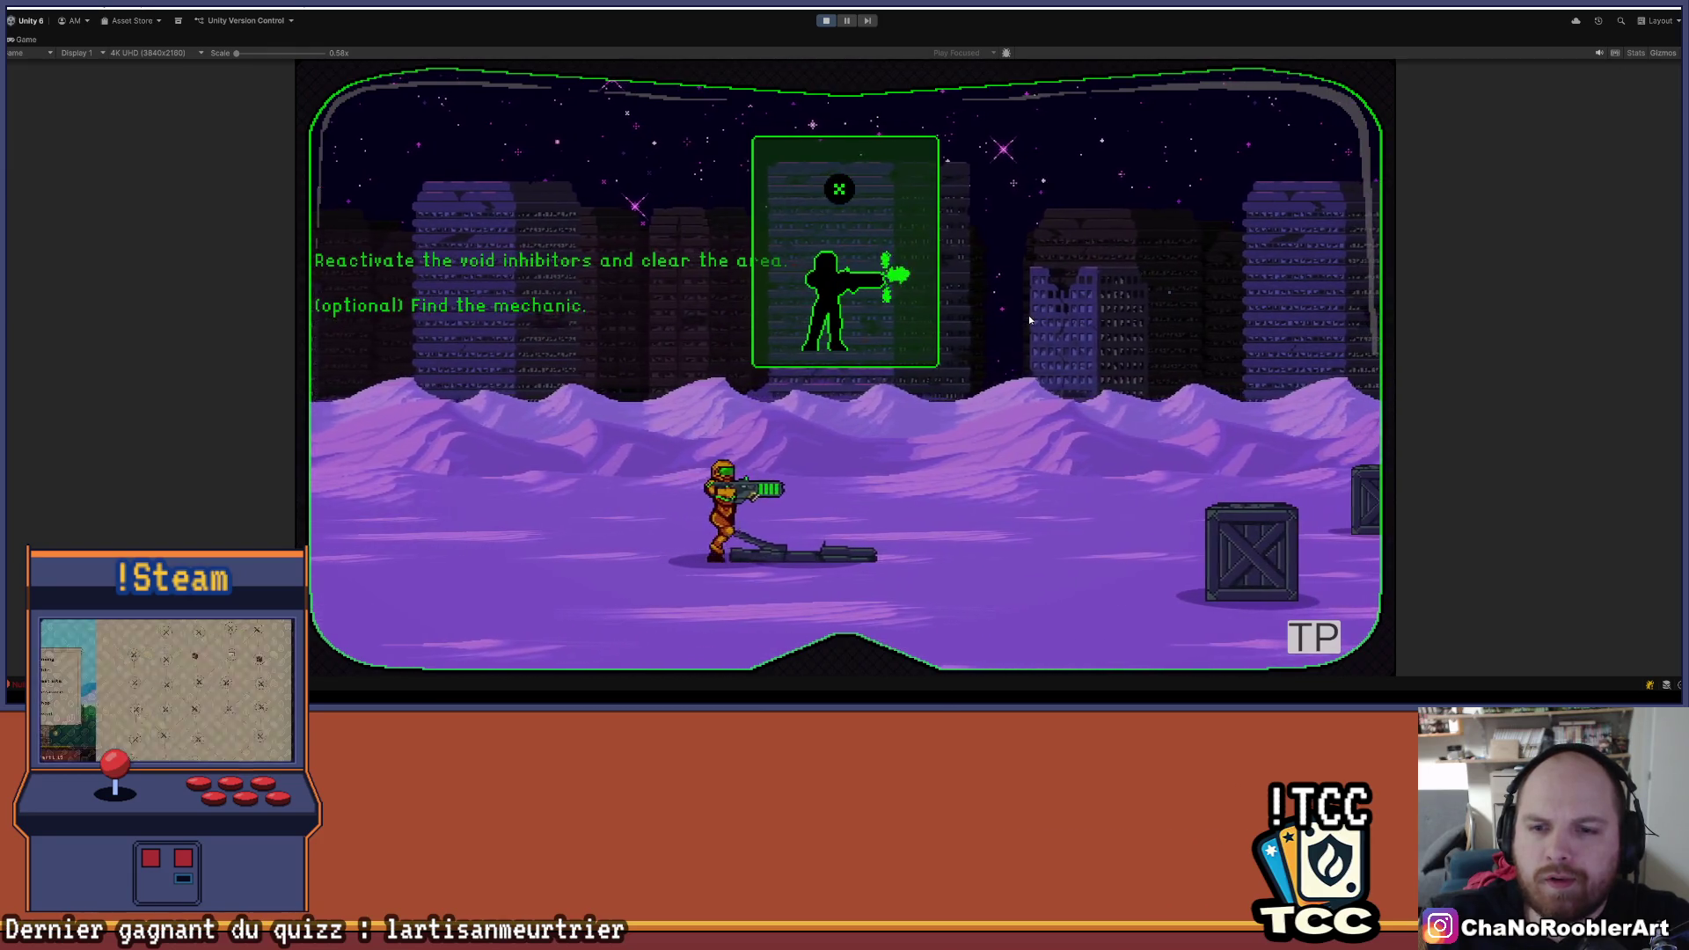
{"action": "key", "text": "d"}
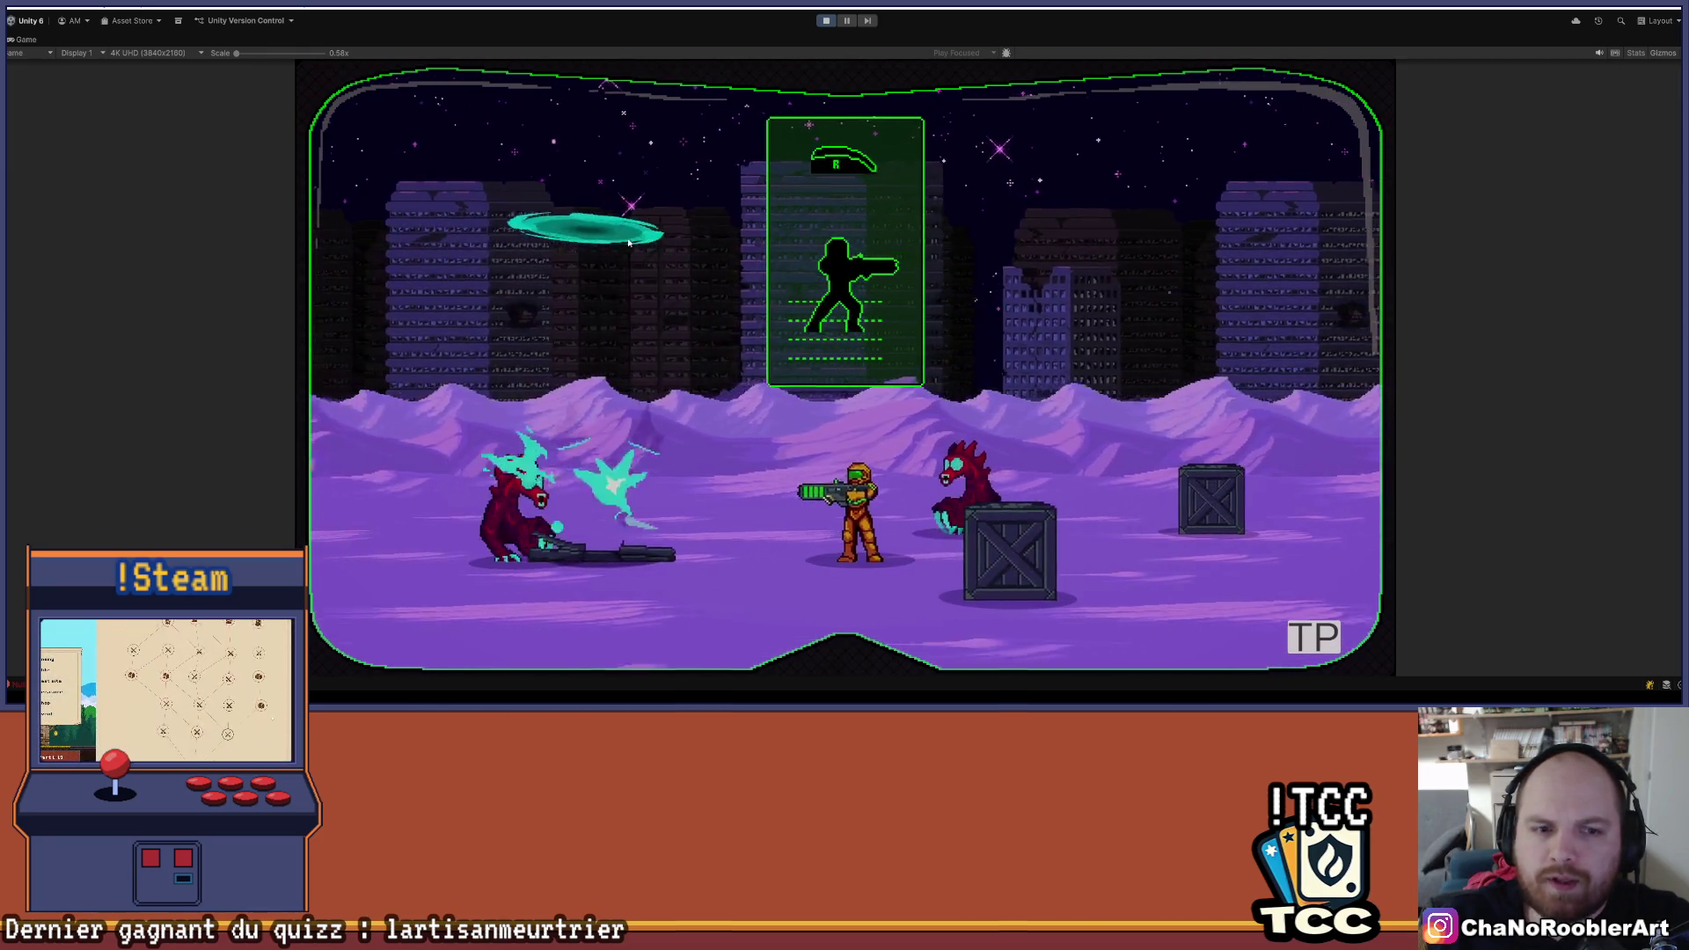
{"action": "key", "text": "a"}
{"action": "left_click", "coordinate": [748, 257]}
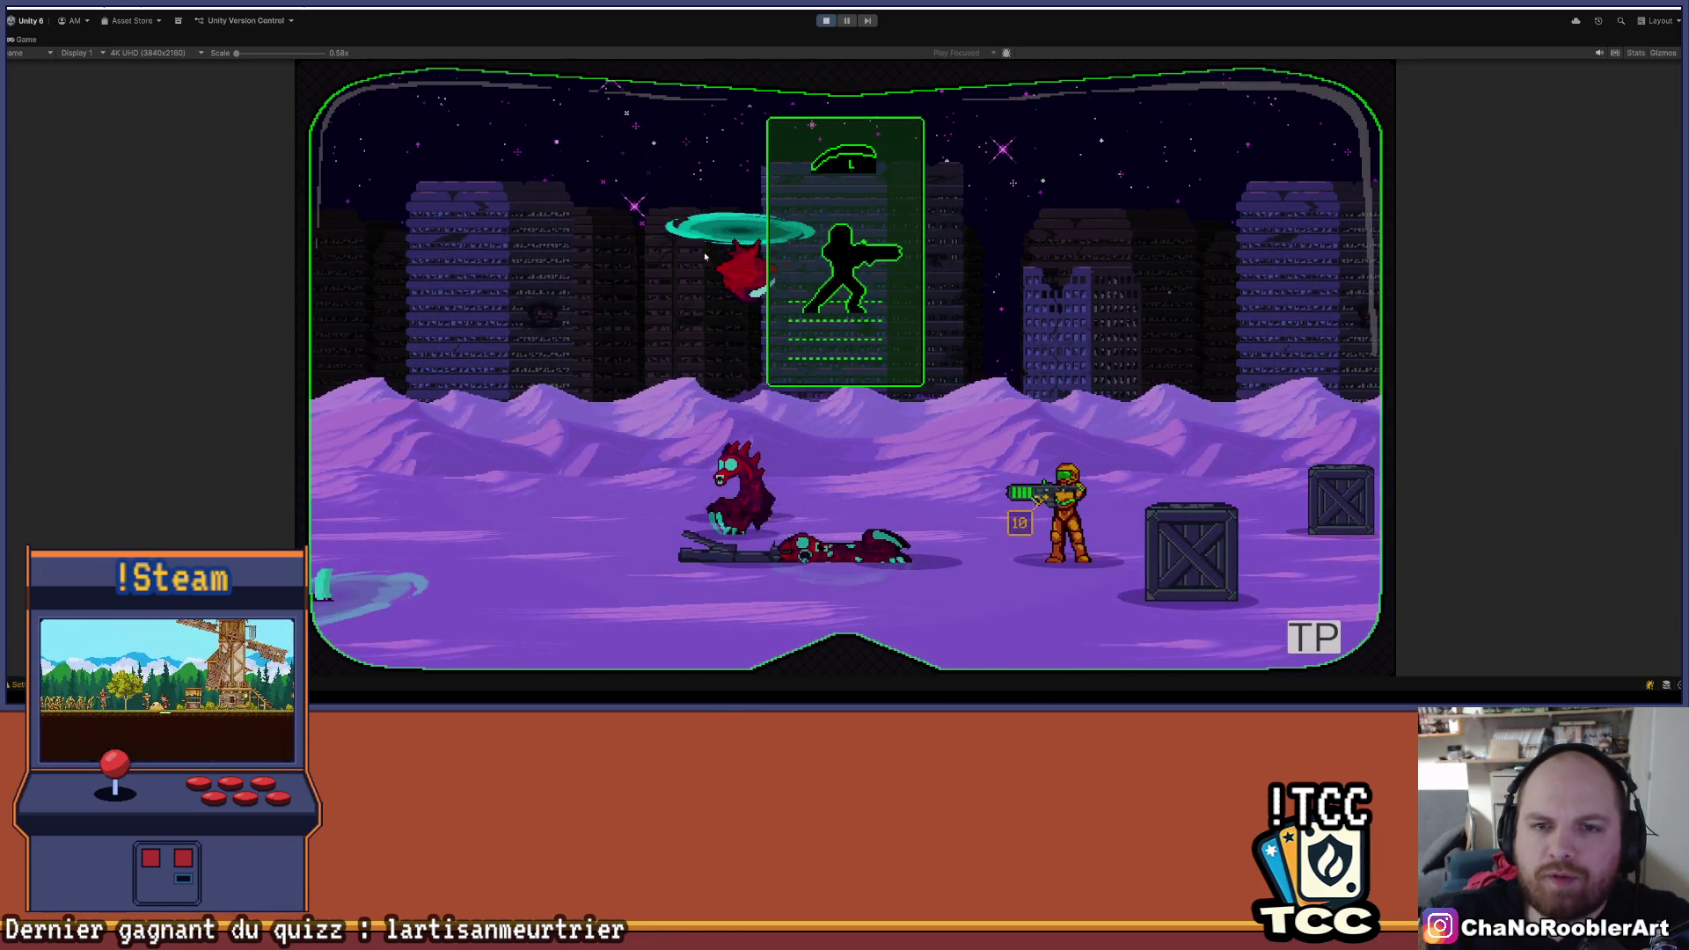
{"action": "key", "text": "a"}
{"action": "left_click", "coordinate": [1168, 315]}
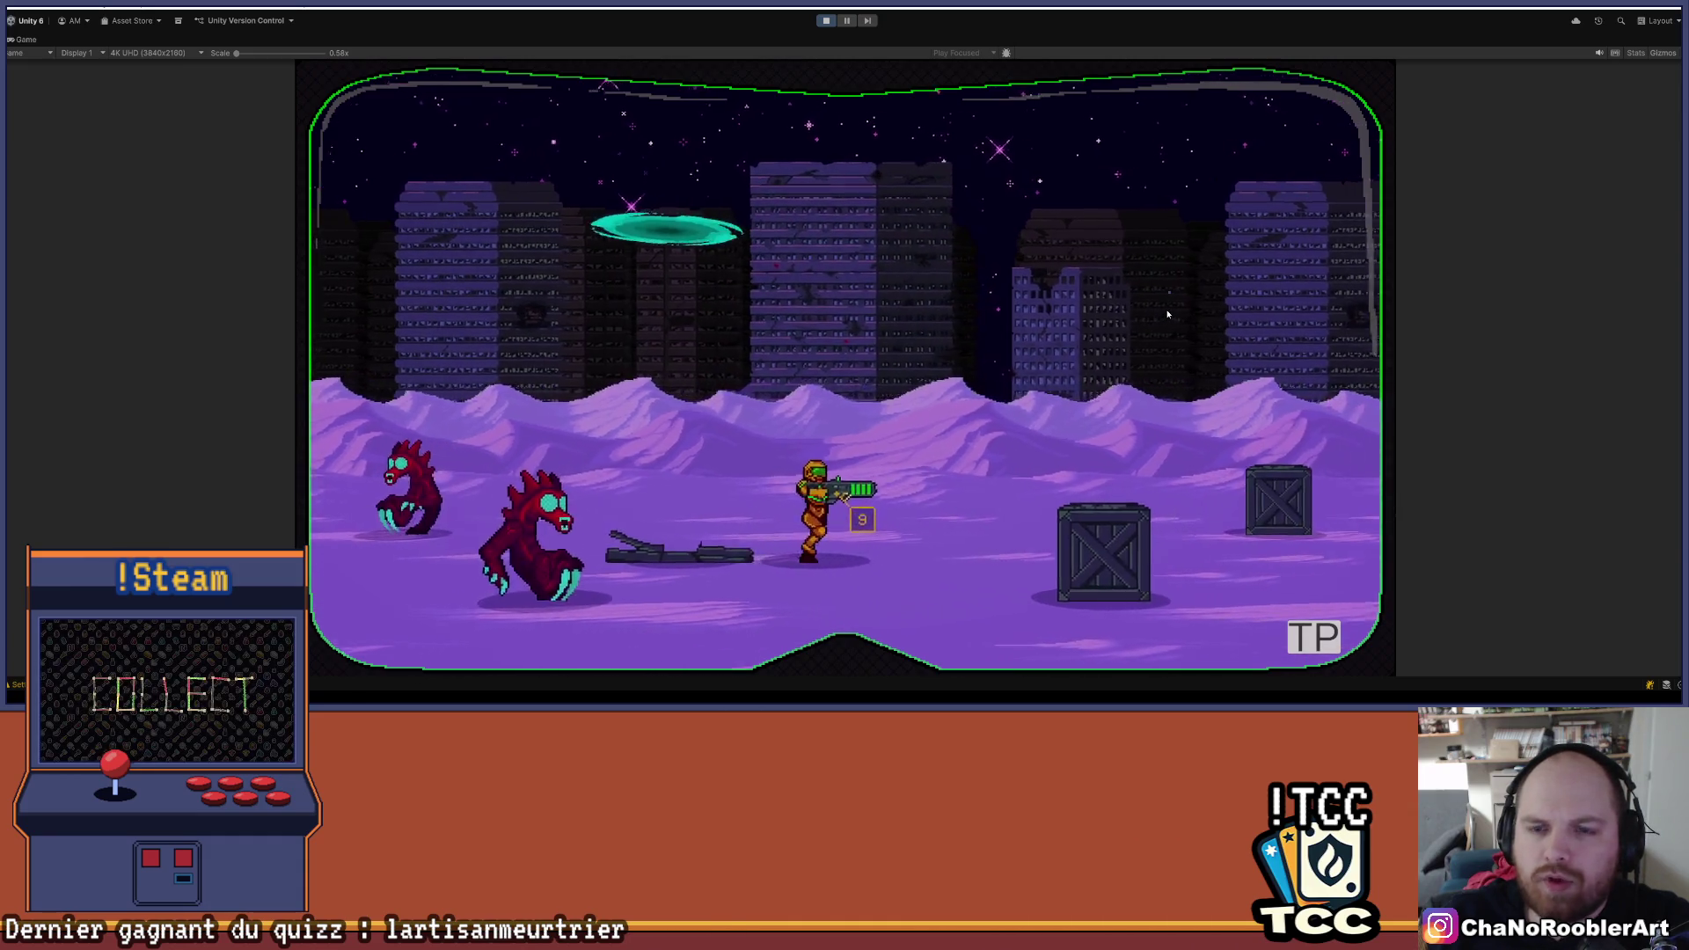
{"action": "key", "text": "d"}
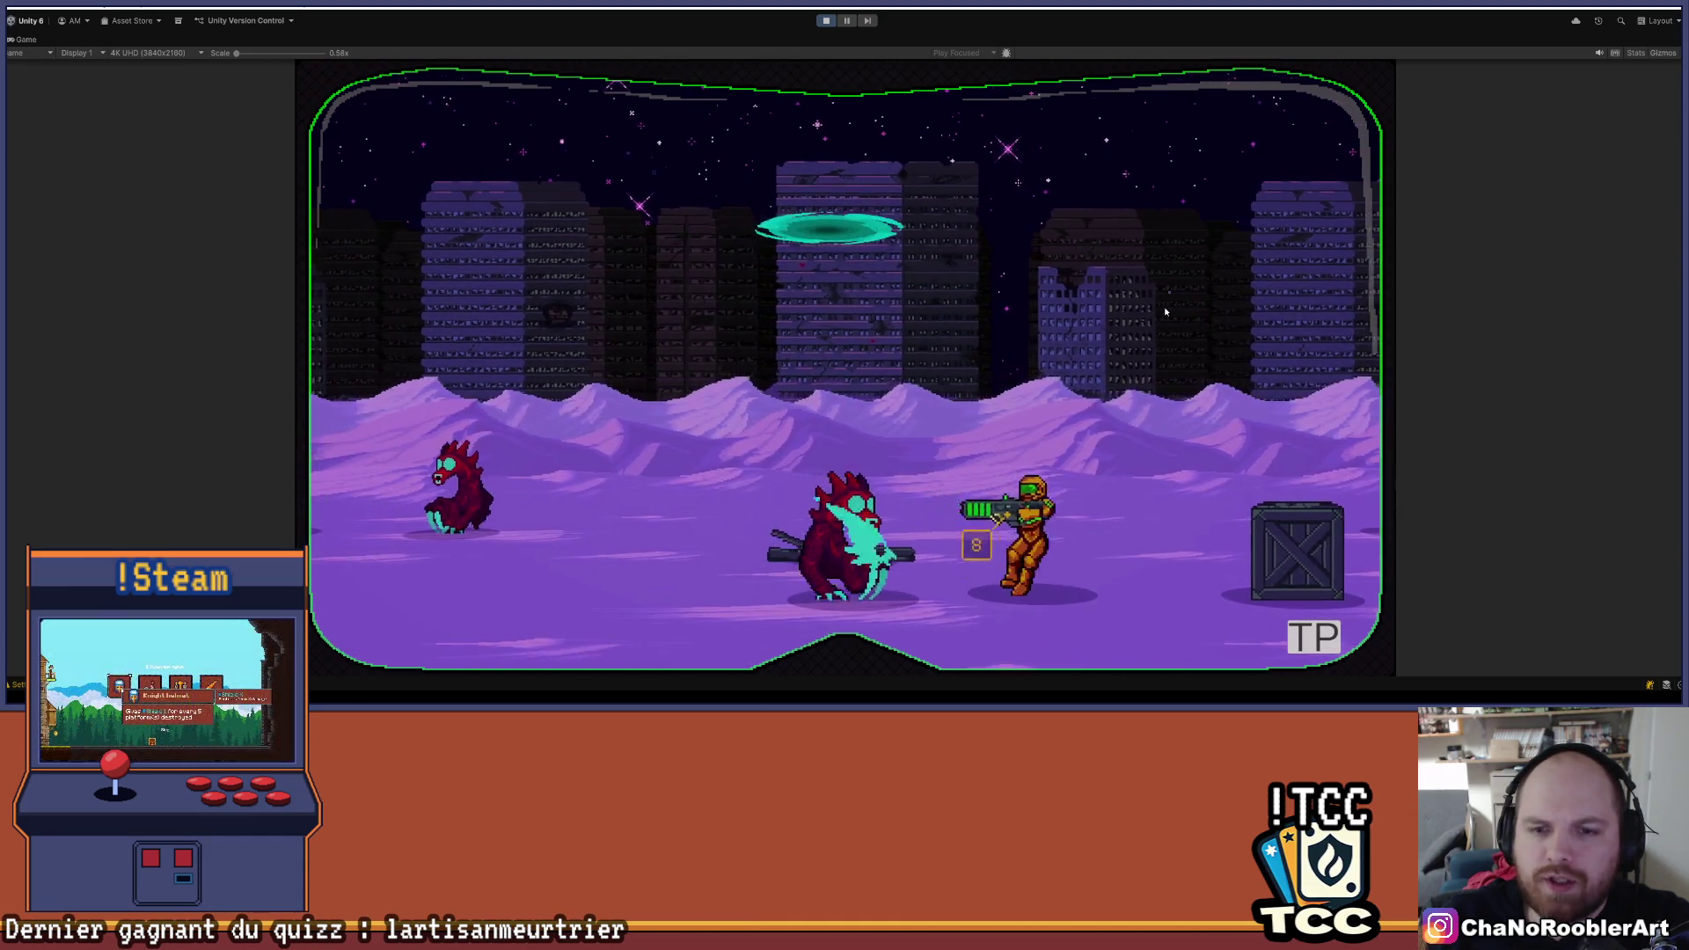
{"action": "left_click", "coordinate": [1167, 313]}
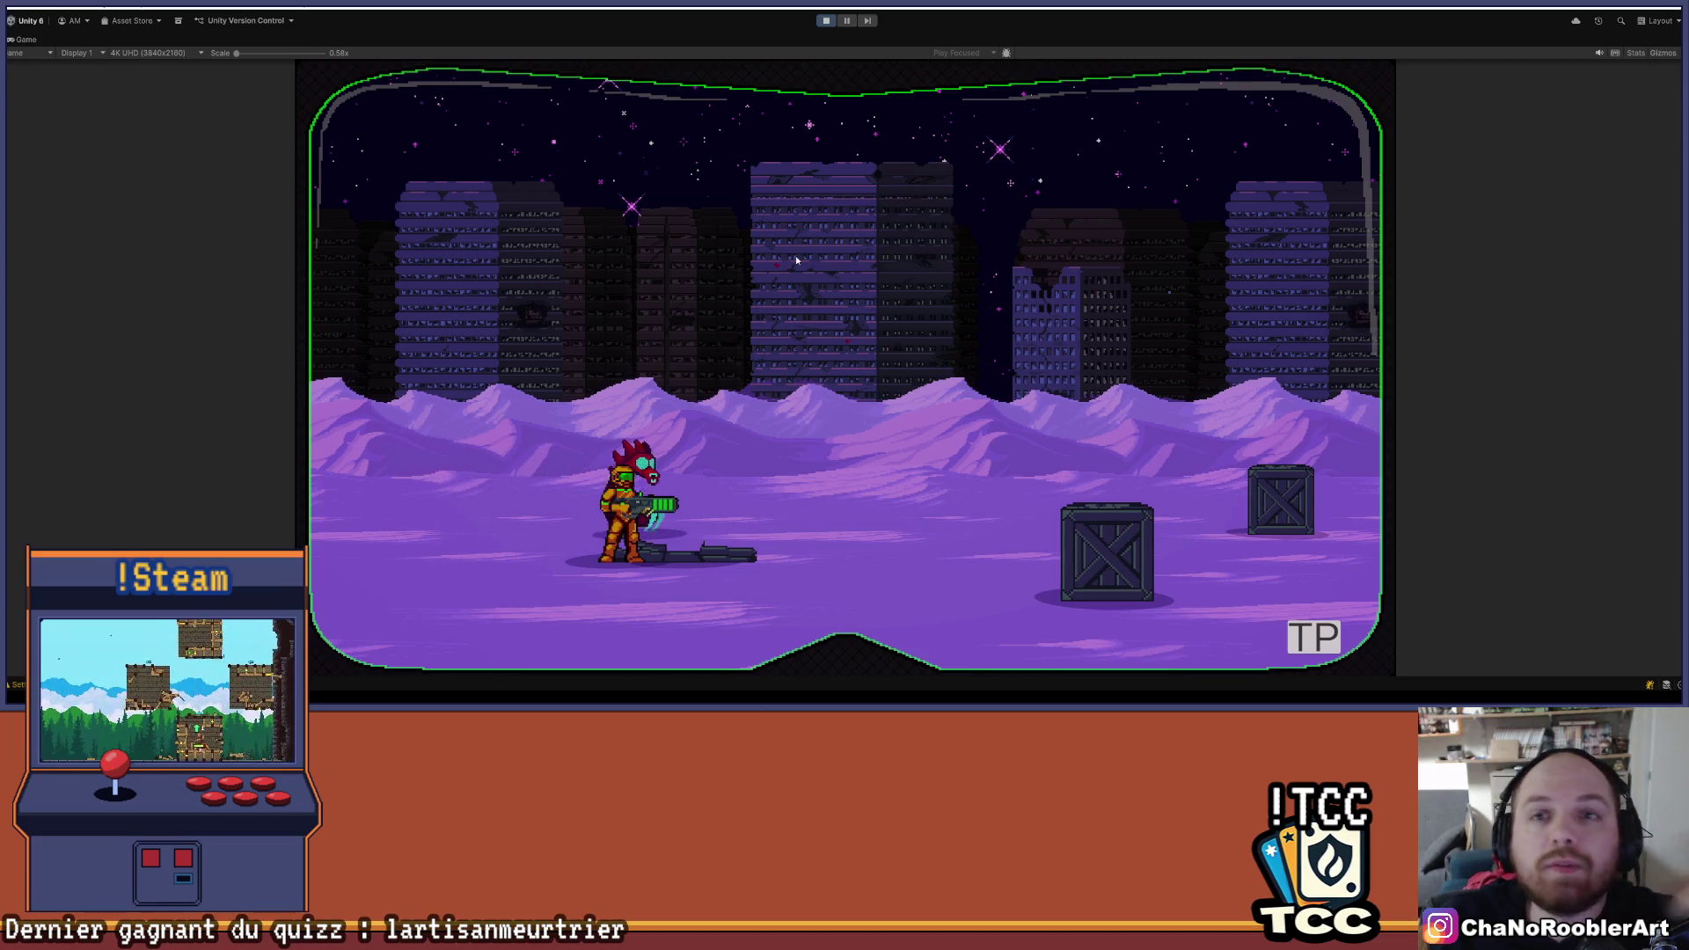
- Walk right, jump and fire at the crate ahead, then stop the play test
{"action": "key", "text": "Right"}
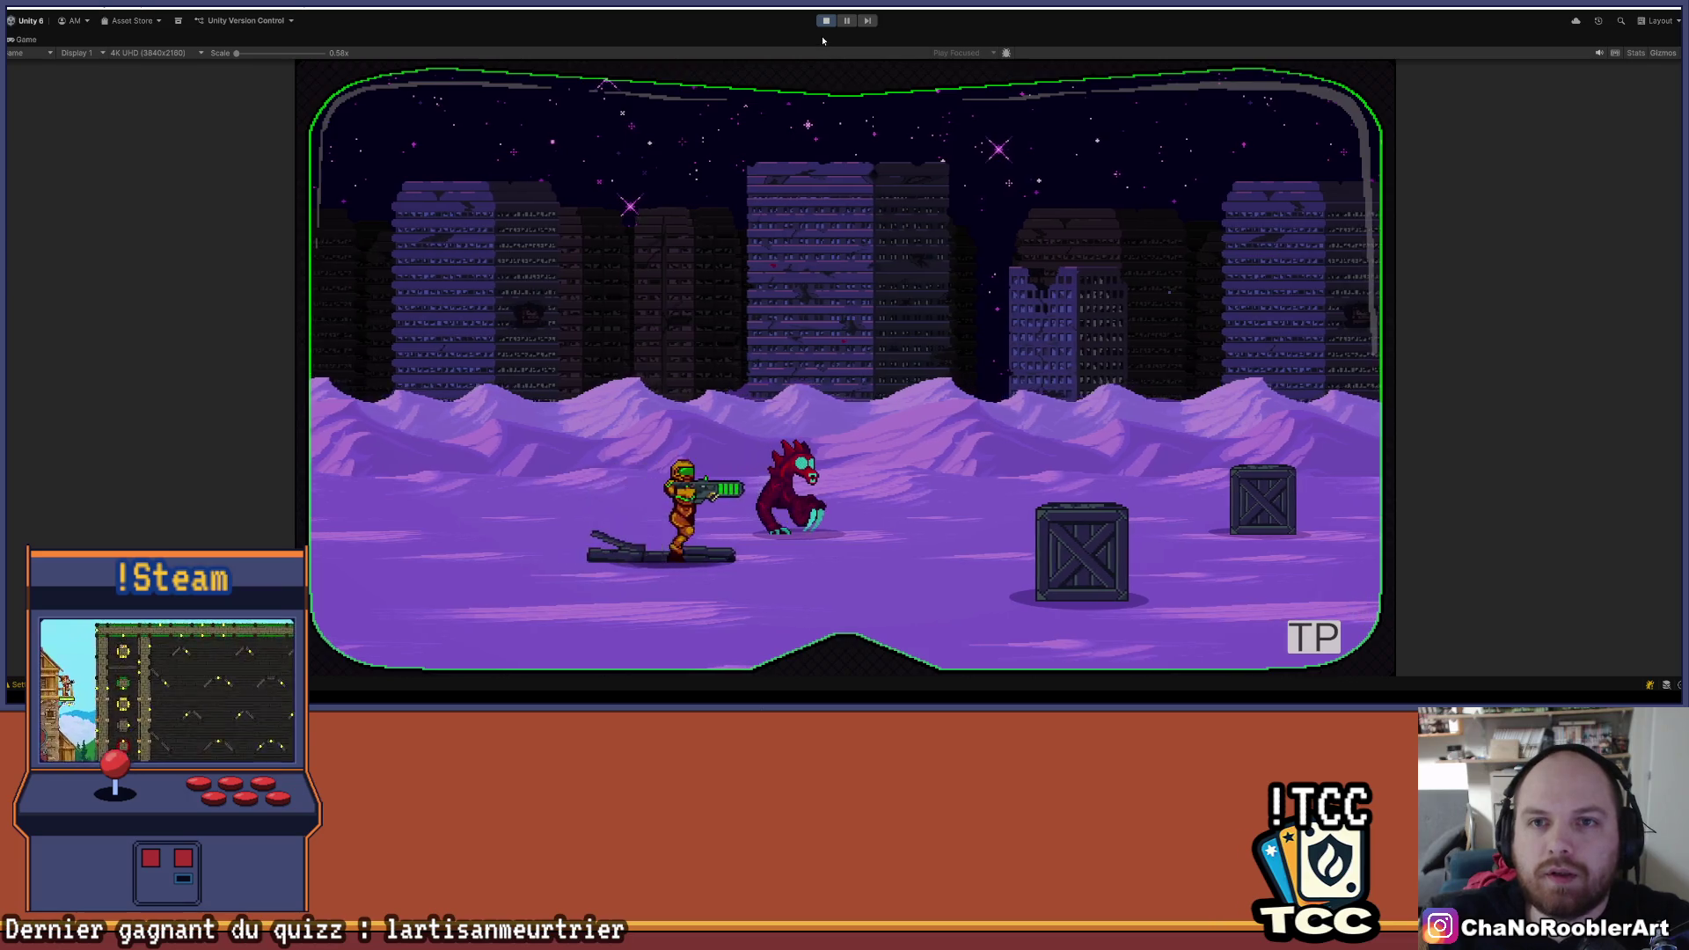
{"action": "key", "text": "space"}
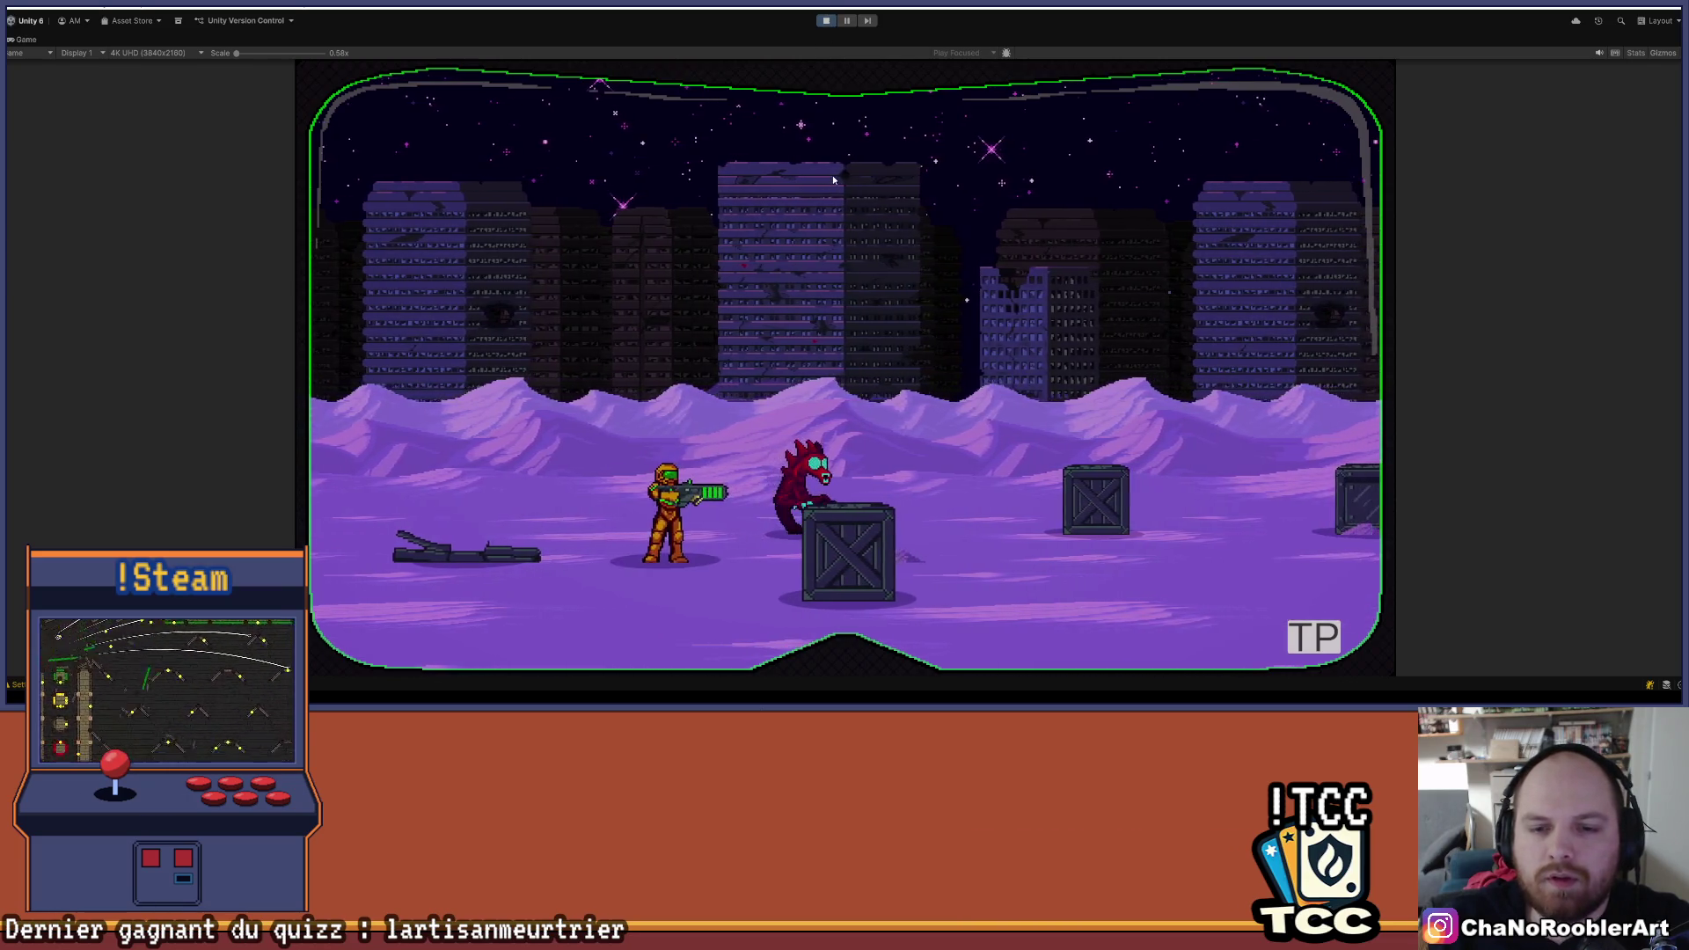
{"action": "key", "text": "x"}
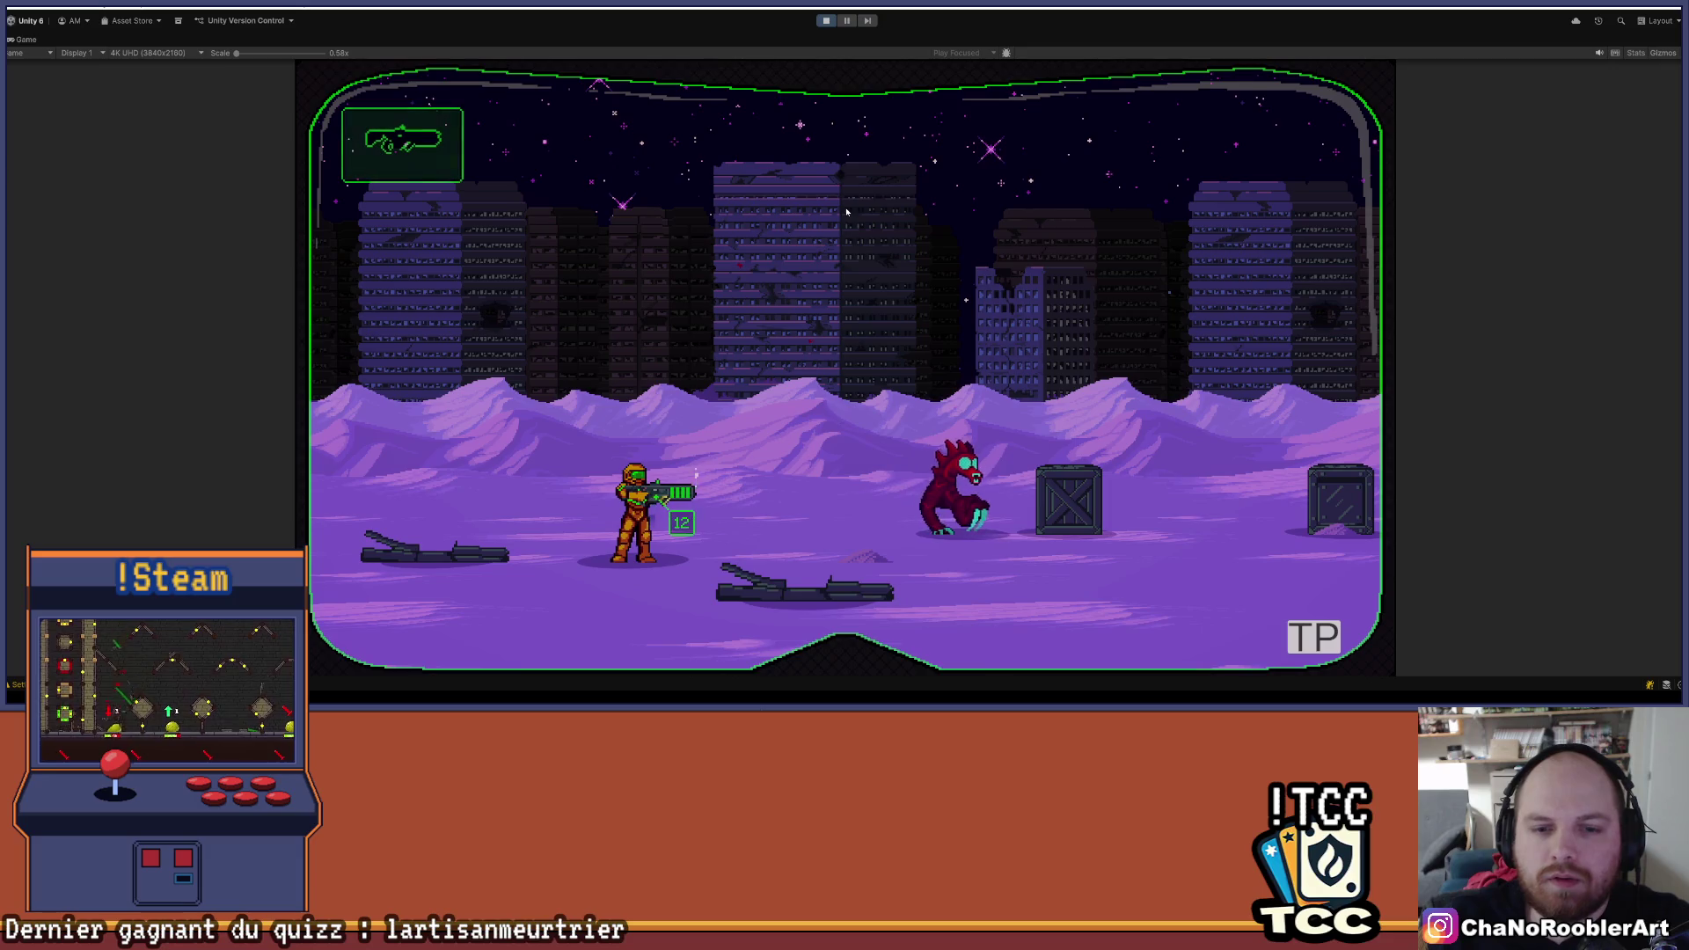
{"action": "left_click", "coordinate": [827, 21]}
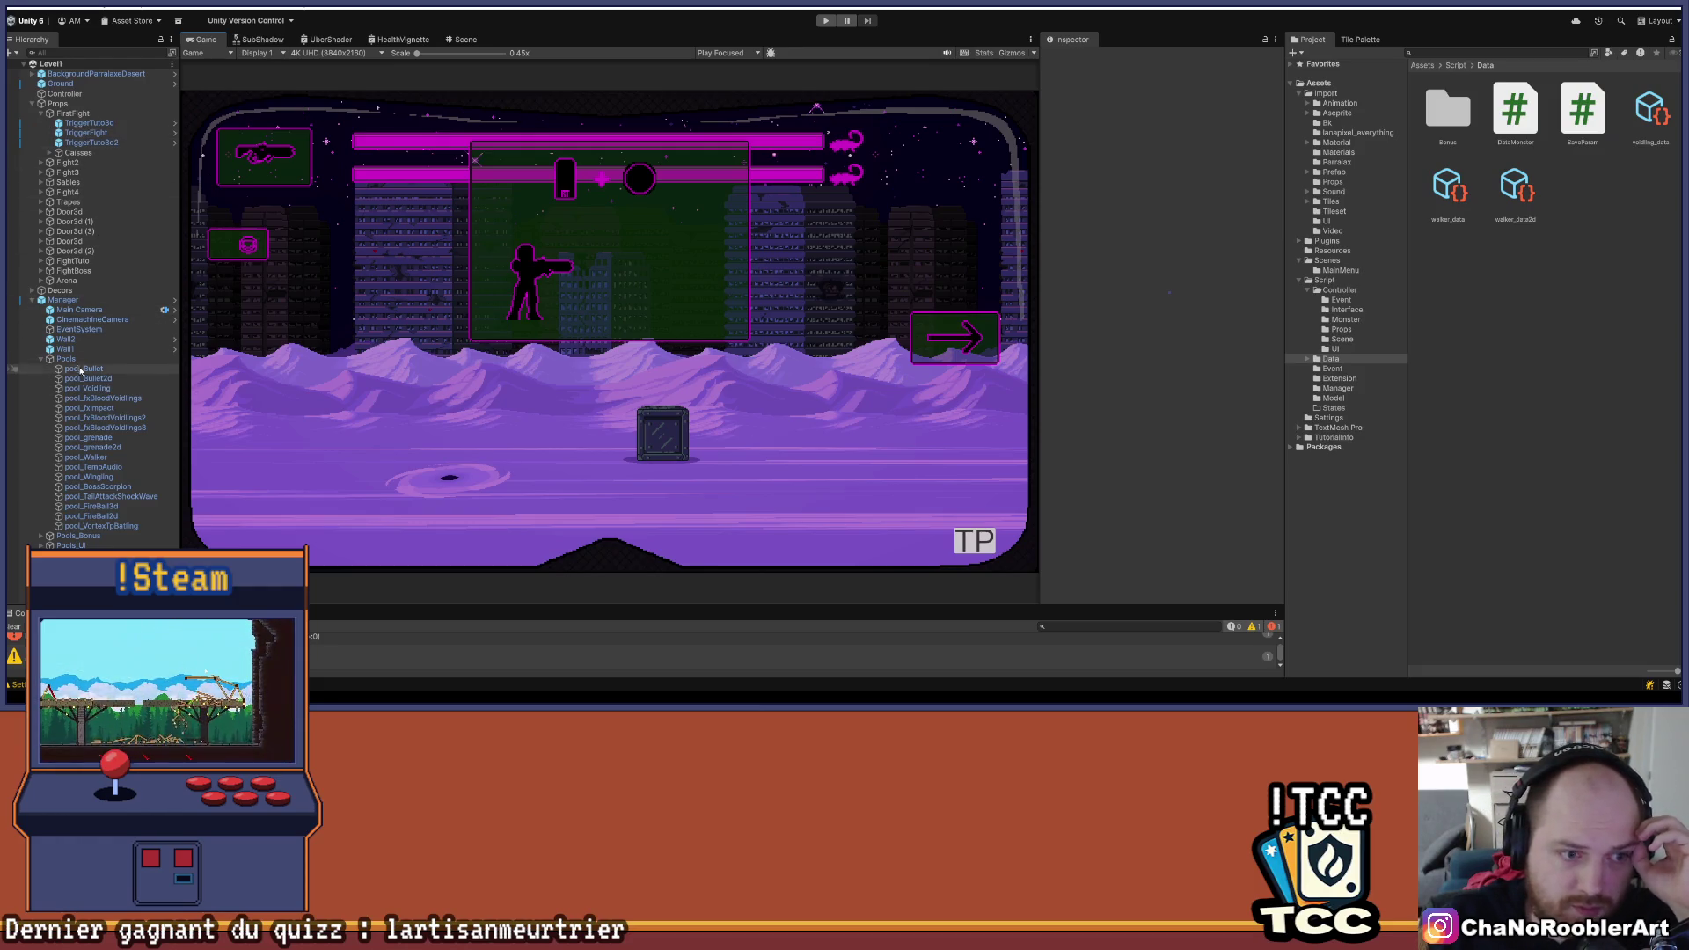
- Select TriggerFight under FirstFight and scroll the Inspector to its Pattern Vortex Batling fields
{"action": "left_click", "coordinate": [83, 113]}
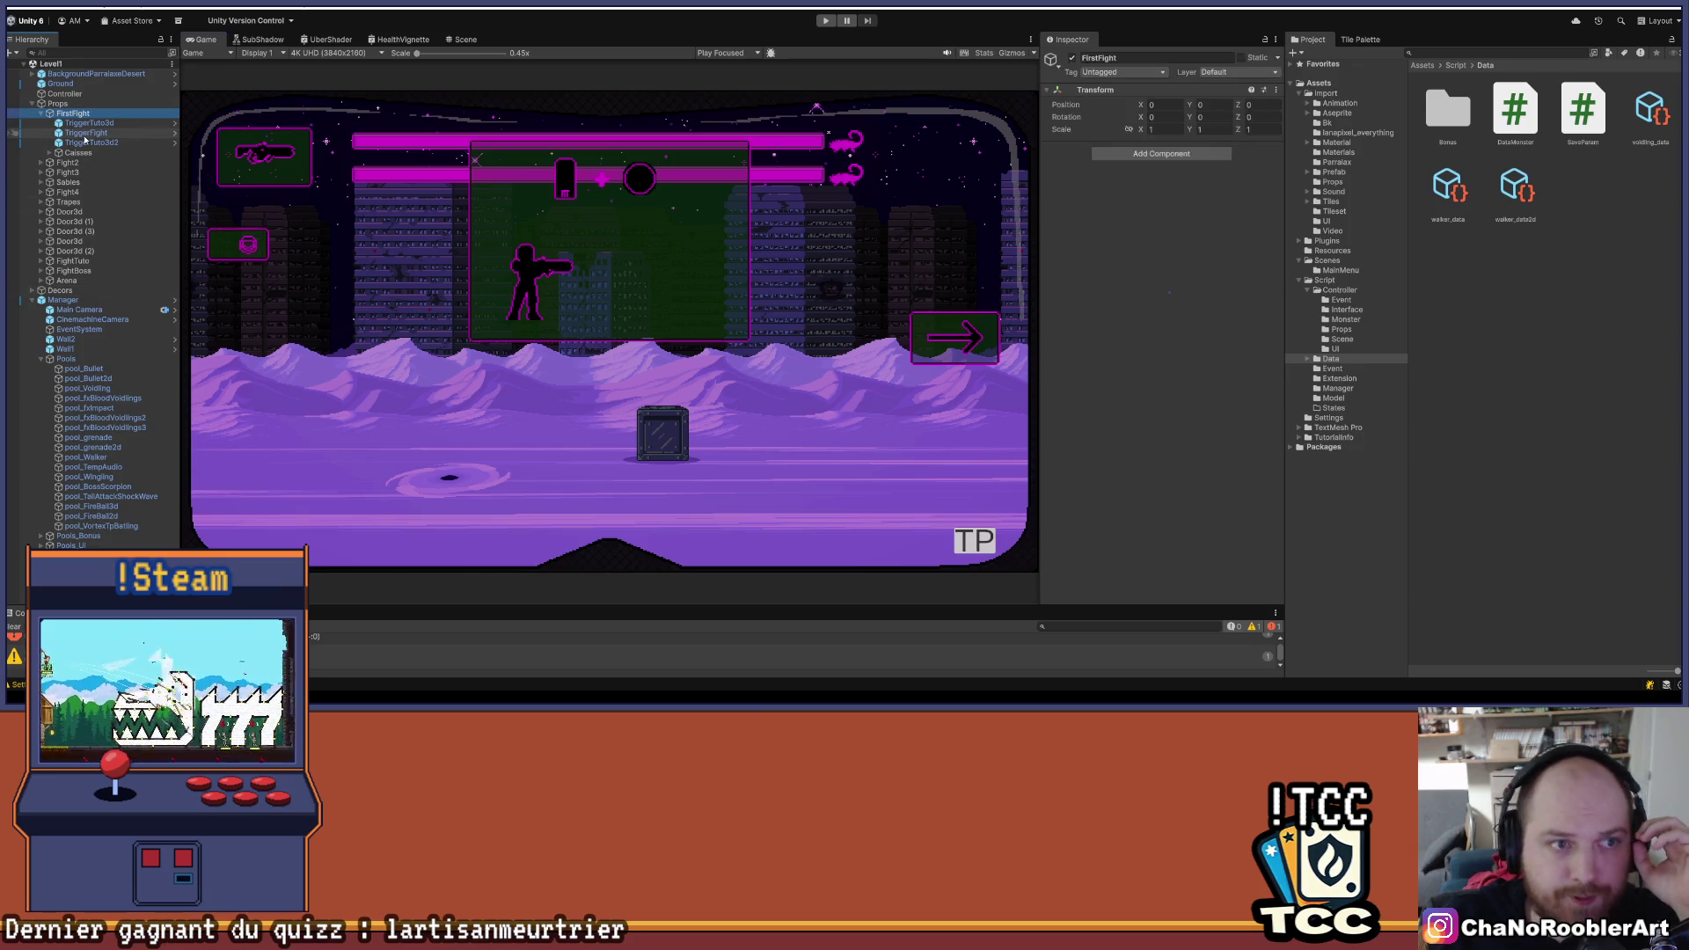
{"action": "left_click", "coordinate": [86, 133]}
{"action": "scroll", "coordinate": [1130, 249], "scroll_direction": "down", "scroll_amount": 3}
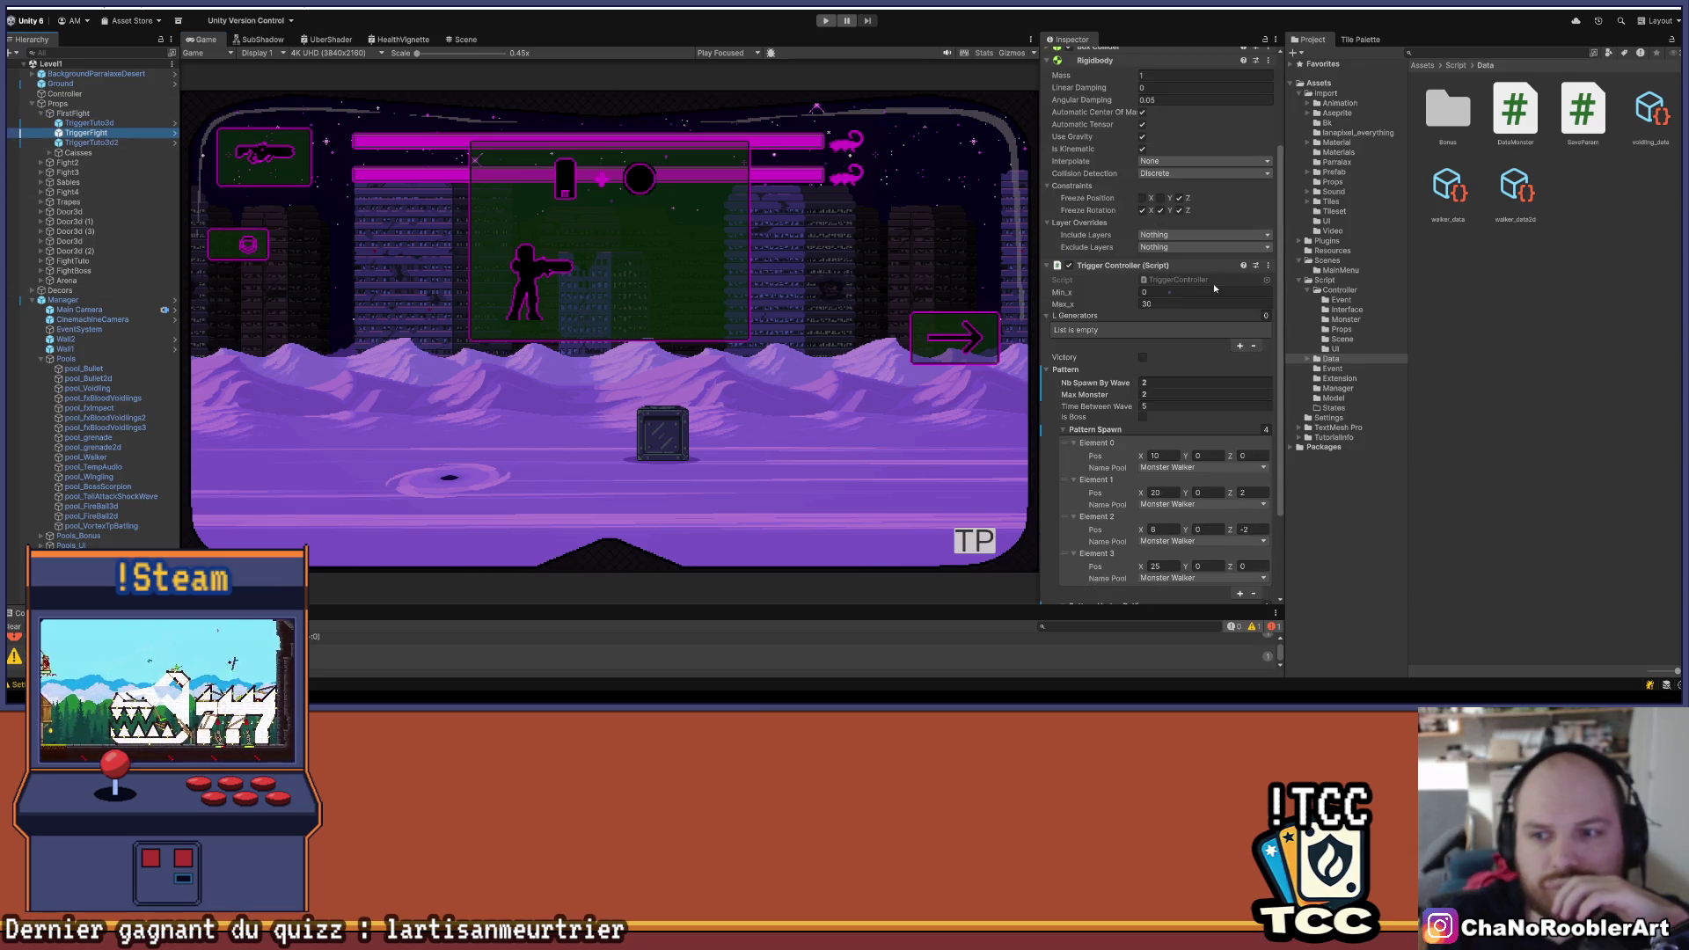
{"action": "scroll", "coordinate": [1214, 288], "scroll_direction": "down", "scroll_amount": 3}
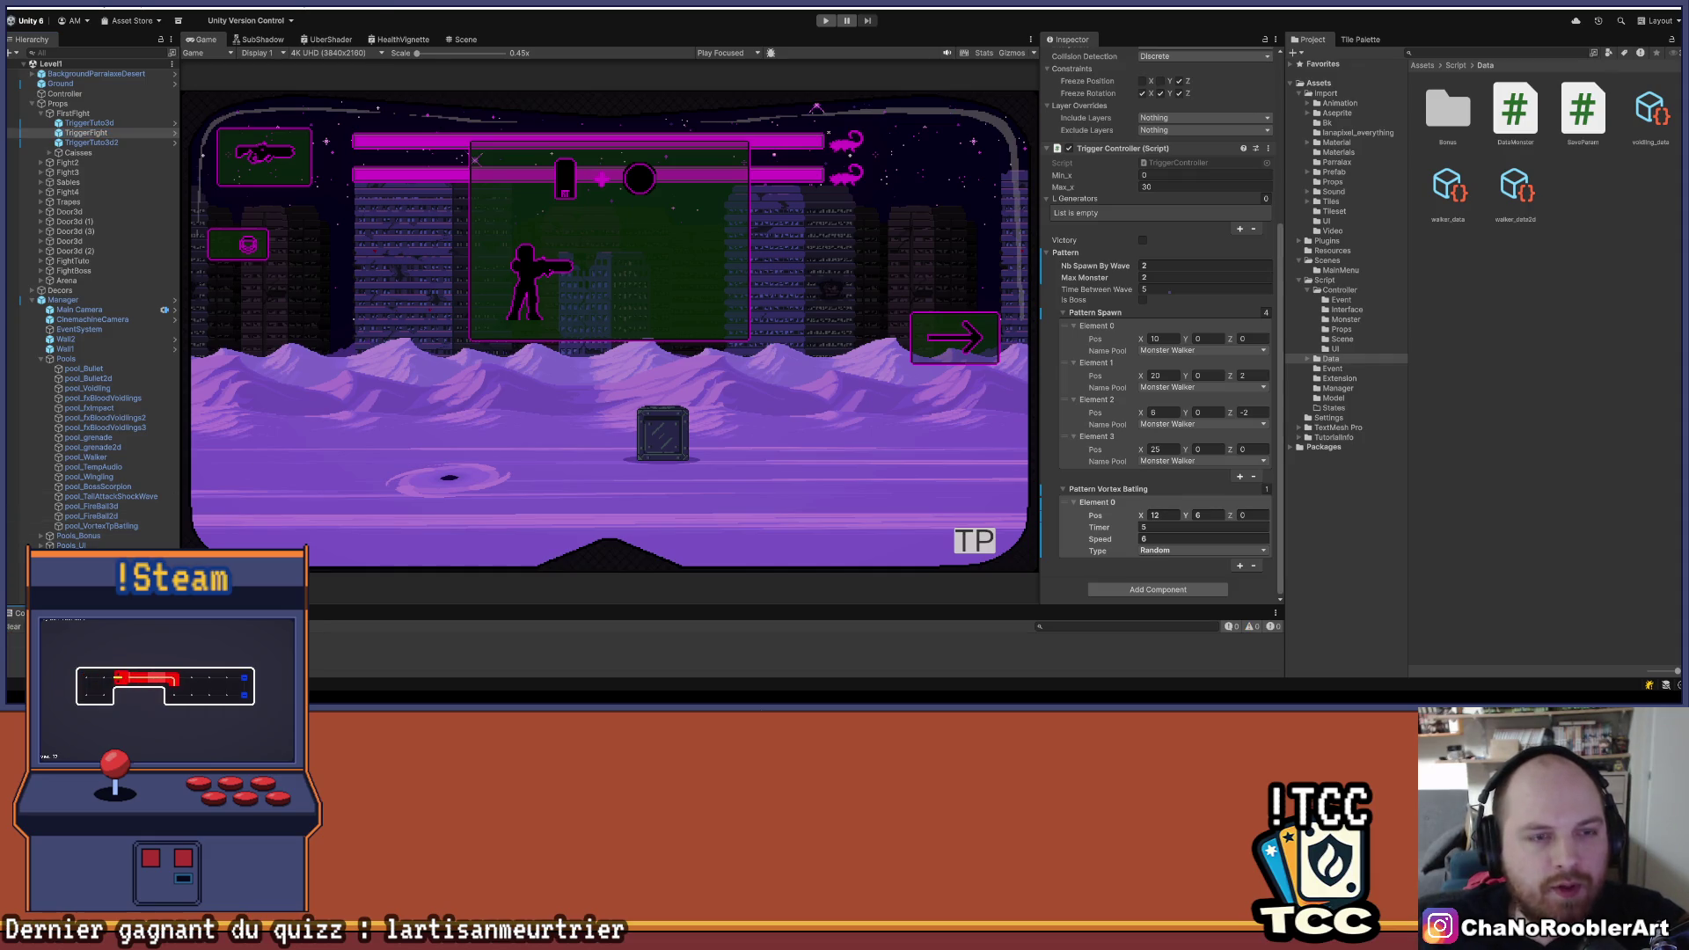
{"action": "left_click", "coordinate": [466, 40]}
{"action": "left_click", "coordinate": [212, 40]}
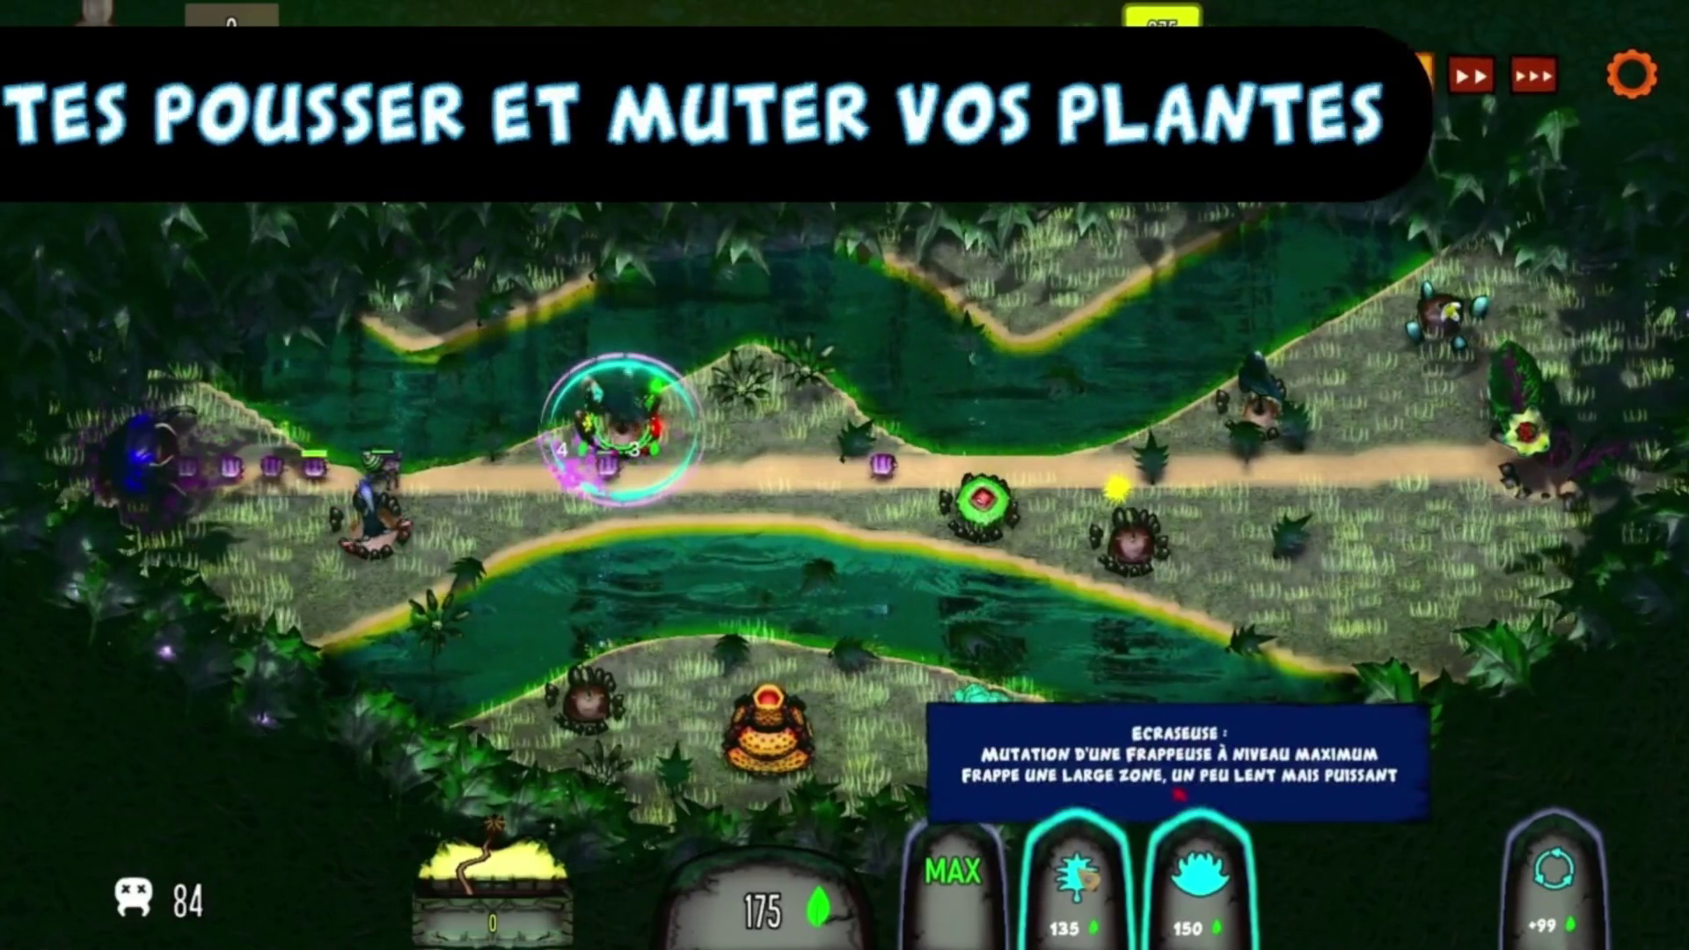
{"action": "left_click", "coordinate": [1195, 852]}
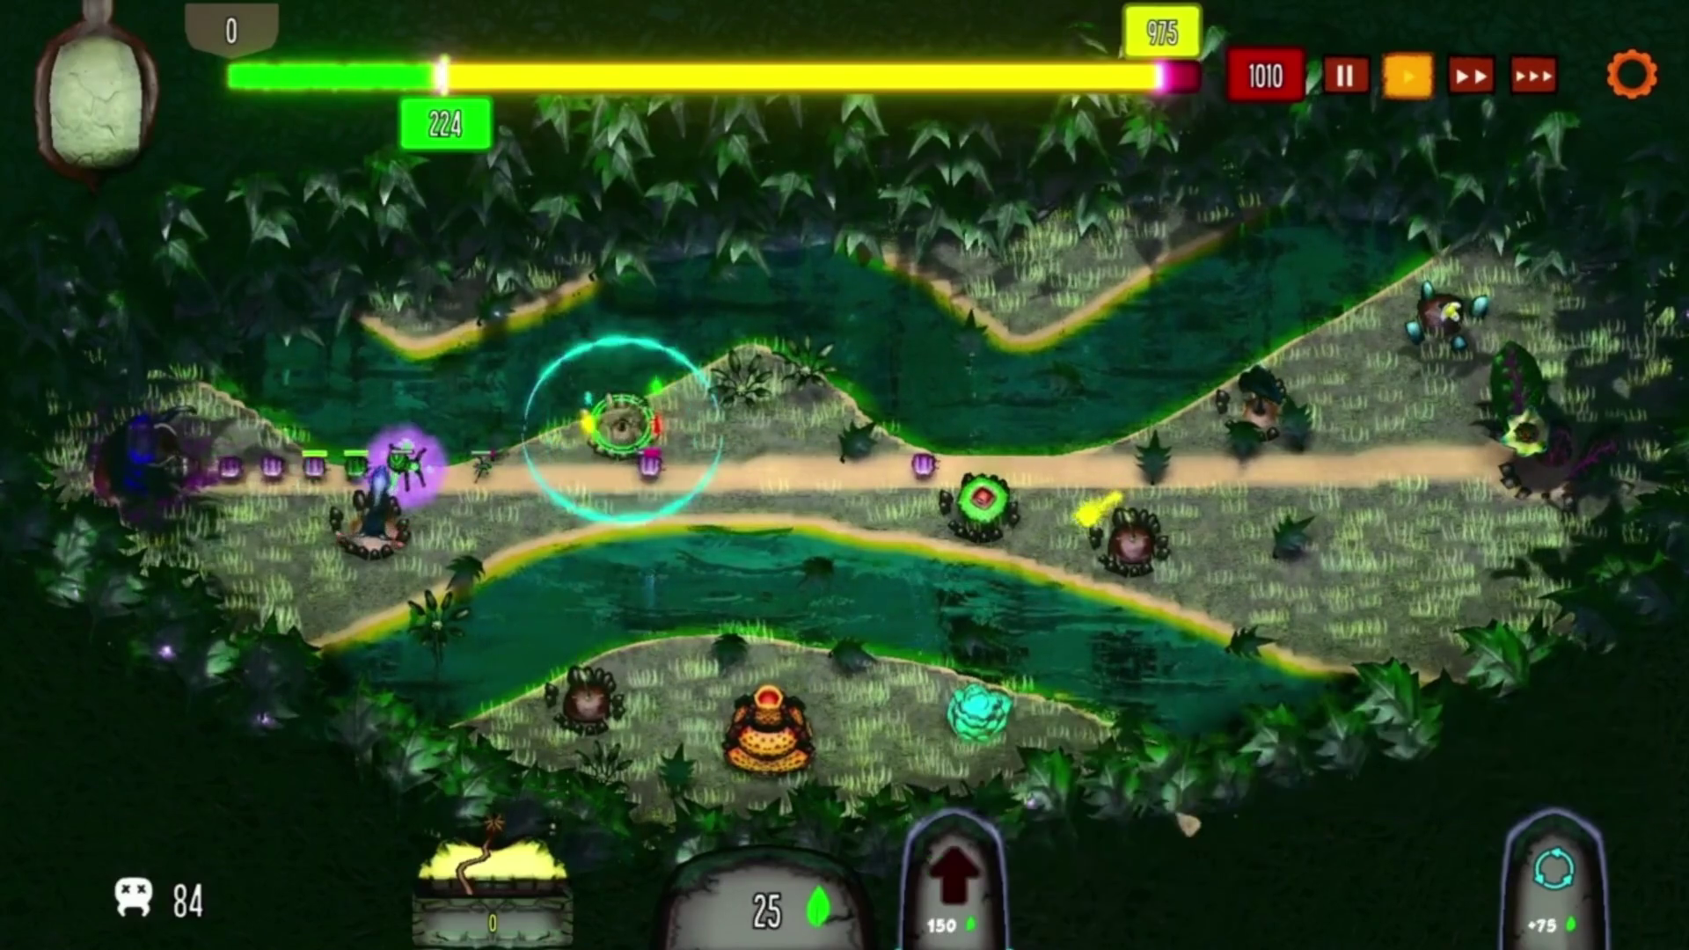
{"action": "left_click", "coordinate": [981, 497]}
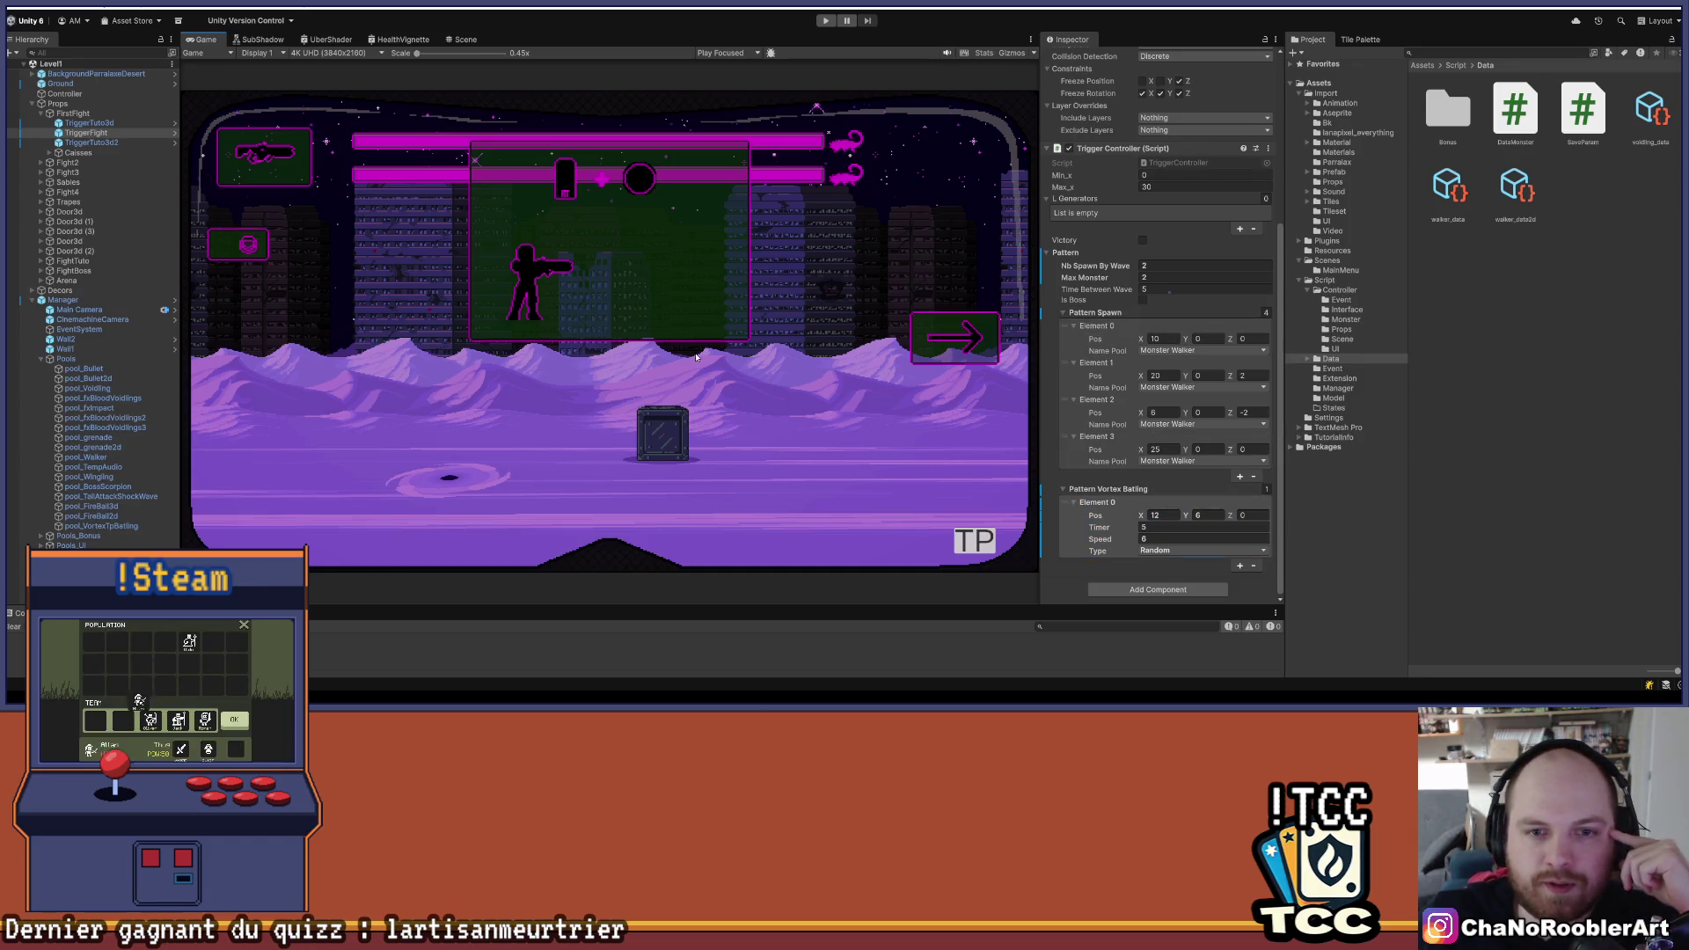
{"action": "left_click", "coordinate": [464, 39]}
- Switch to the Scene view, pan along the purple platform and select the Sables object
{"action": "left_click", "coordinate": [209, 40]}
{"action": "left_click", "coordinate": [472, 40]}
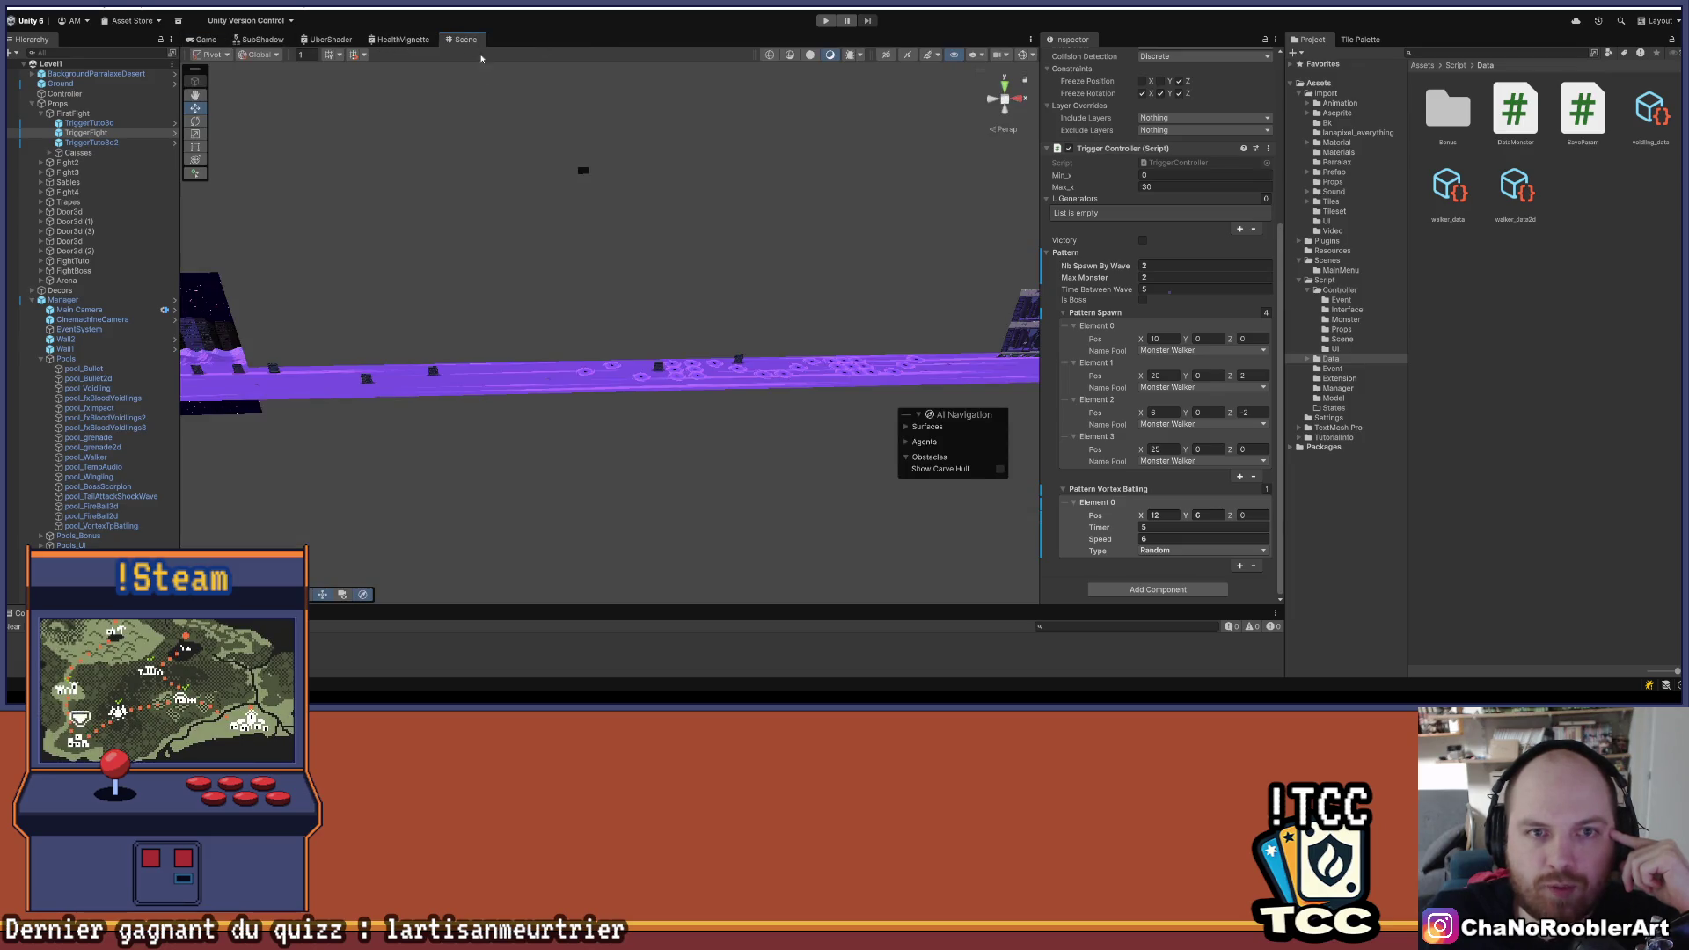
{"action": "left_click_drag", "start_coordinate": [616, 338], "coordinate": [729, 405]}
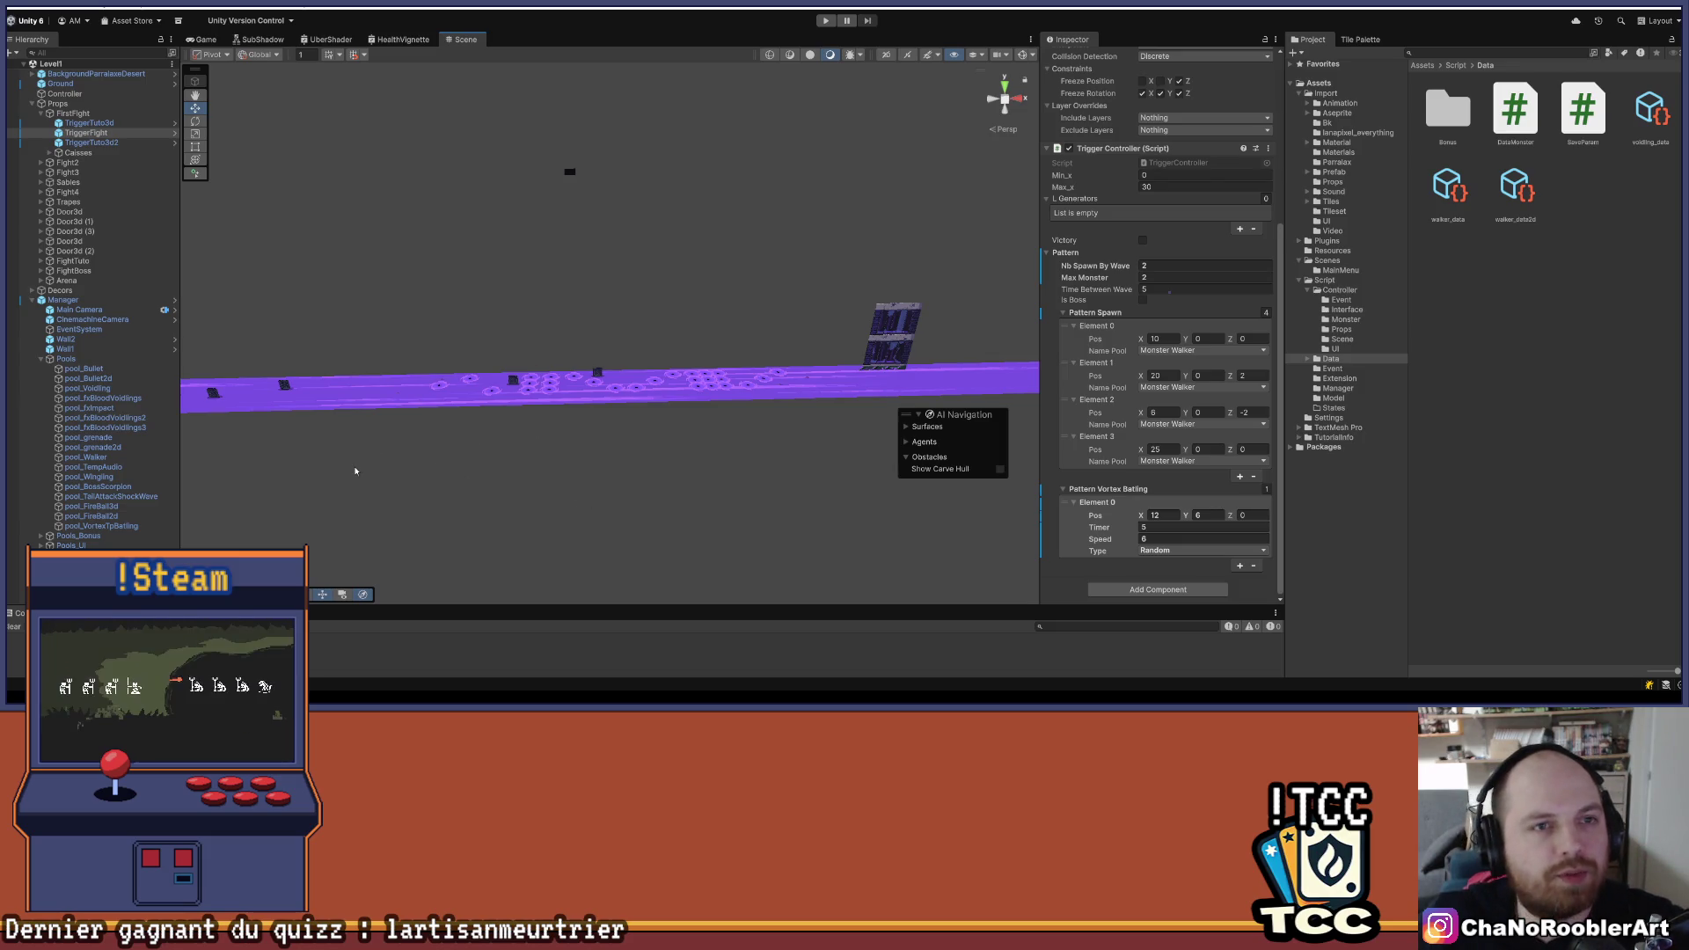
{"action": "mouse_move", "coordinate": [447, 318]}
{"action": "left_mouse_down"}
{"action": "mouse_move", "coordinate": [679, 325]}
{"action": "mouse_move", "coordinate": [837, 415]}
{"action": "mouse_move", "coordinate": [689, 358]}
{"action": "mouse_move", "coordinate": [784, 319]}
{"action": "mouse_move", "coordinate": [472, 306]}
{"action": "mouse_move", "coordinate": [588, 340]}
{"action": "mouse_move", "coordinate": [553, 363]}
{"action": "mouse_move", "coordinate": [553, 330]}
{"action": "left_mouse_up"}
{"action": "left_click", "coordinate": [40, 359]}
{"action": "left_click", "coordinate": [97, 436]}
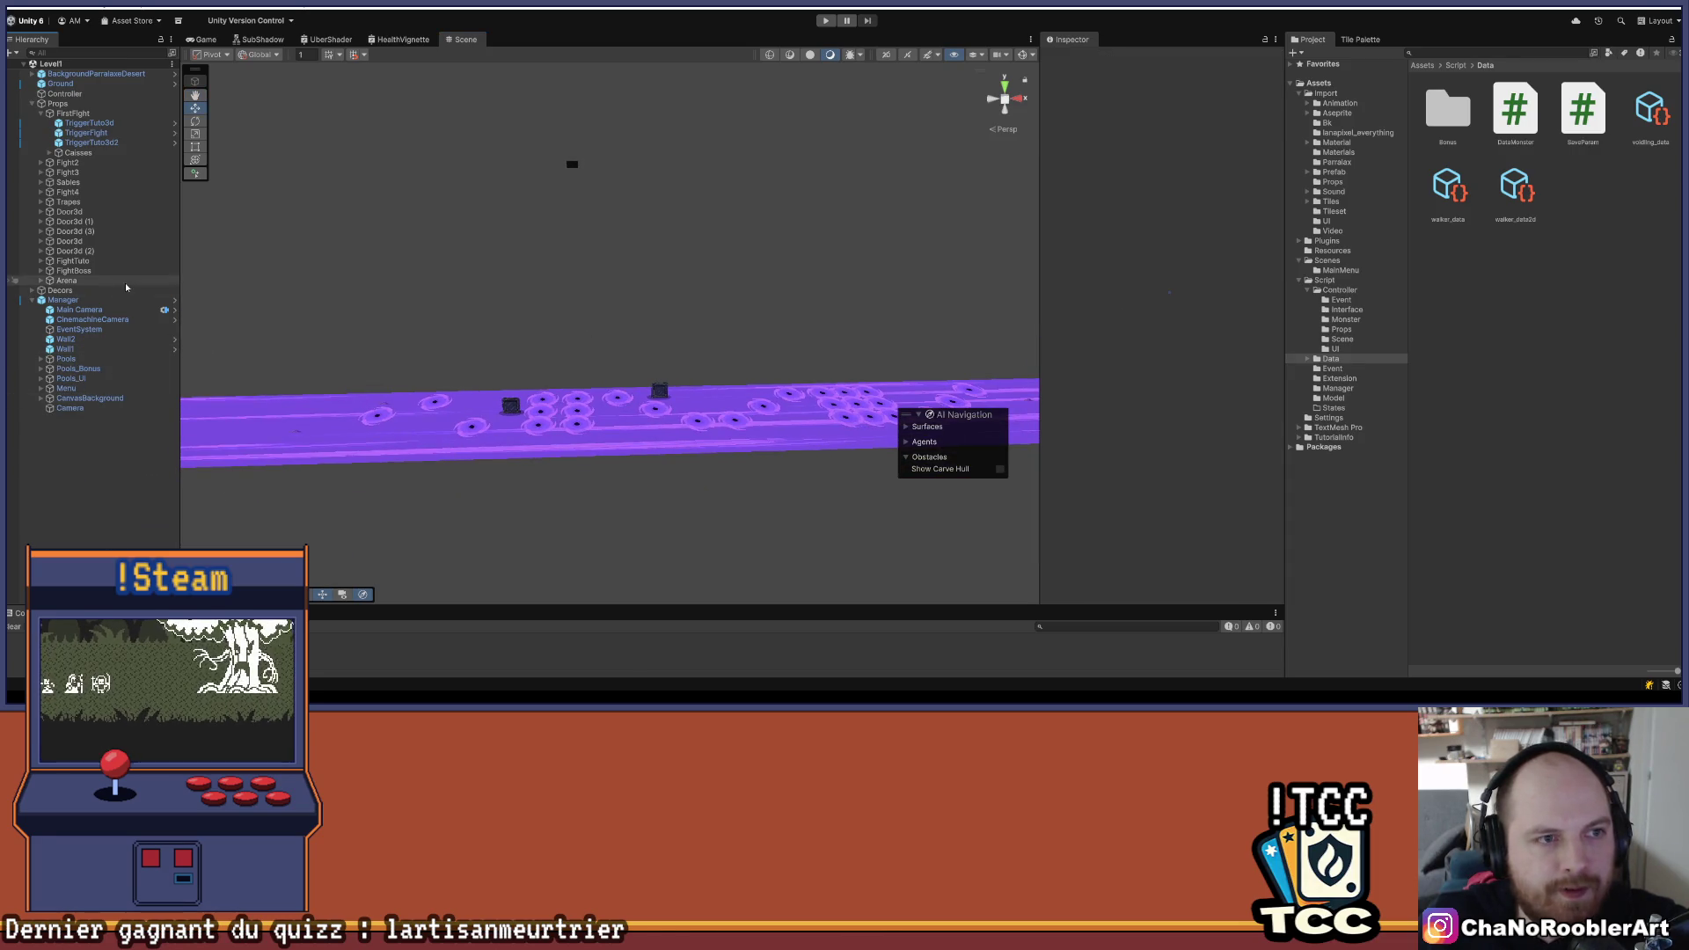
{"action": "left_click", "coordinate": [67, 181]}
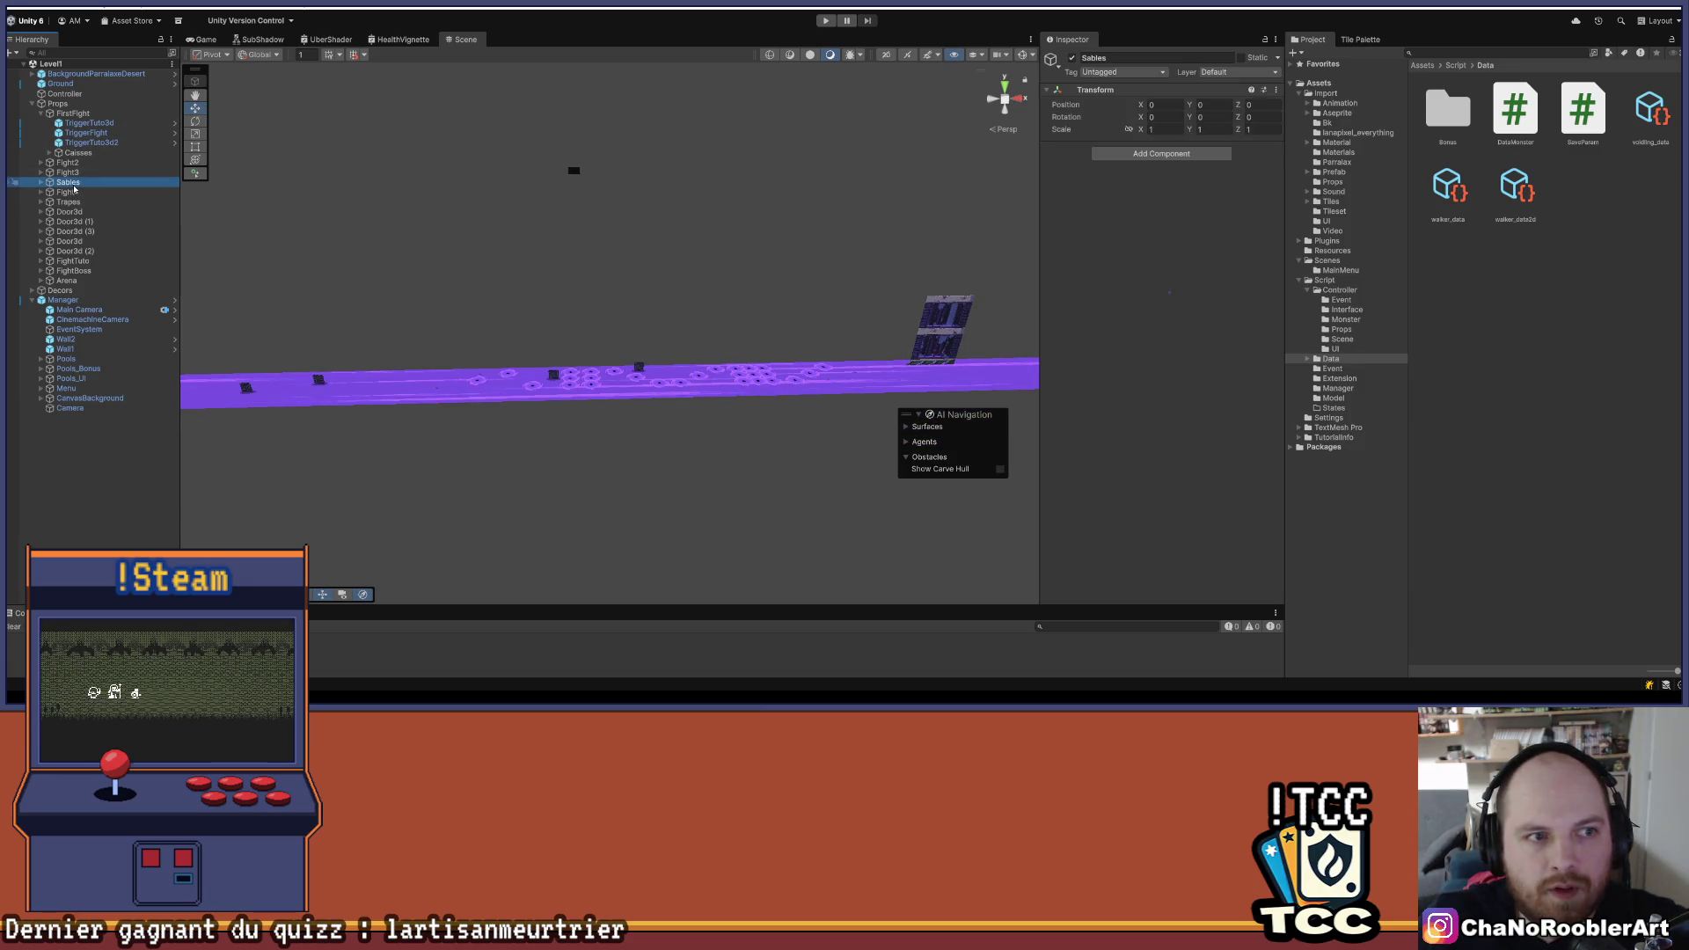
{"action": "scroll", "coordinate": [471, 262], "scroll_direction": "up", "scroll_amount": 3}
- Expand Sables to list Caisse and Caisse (1), then dismiss its context menu
{"action": "left_click", "coordinate": [42, 182]}
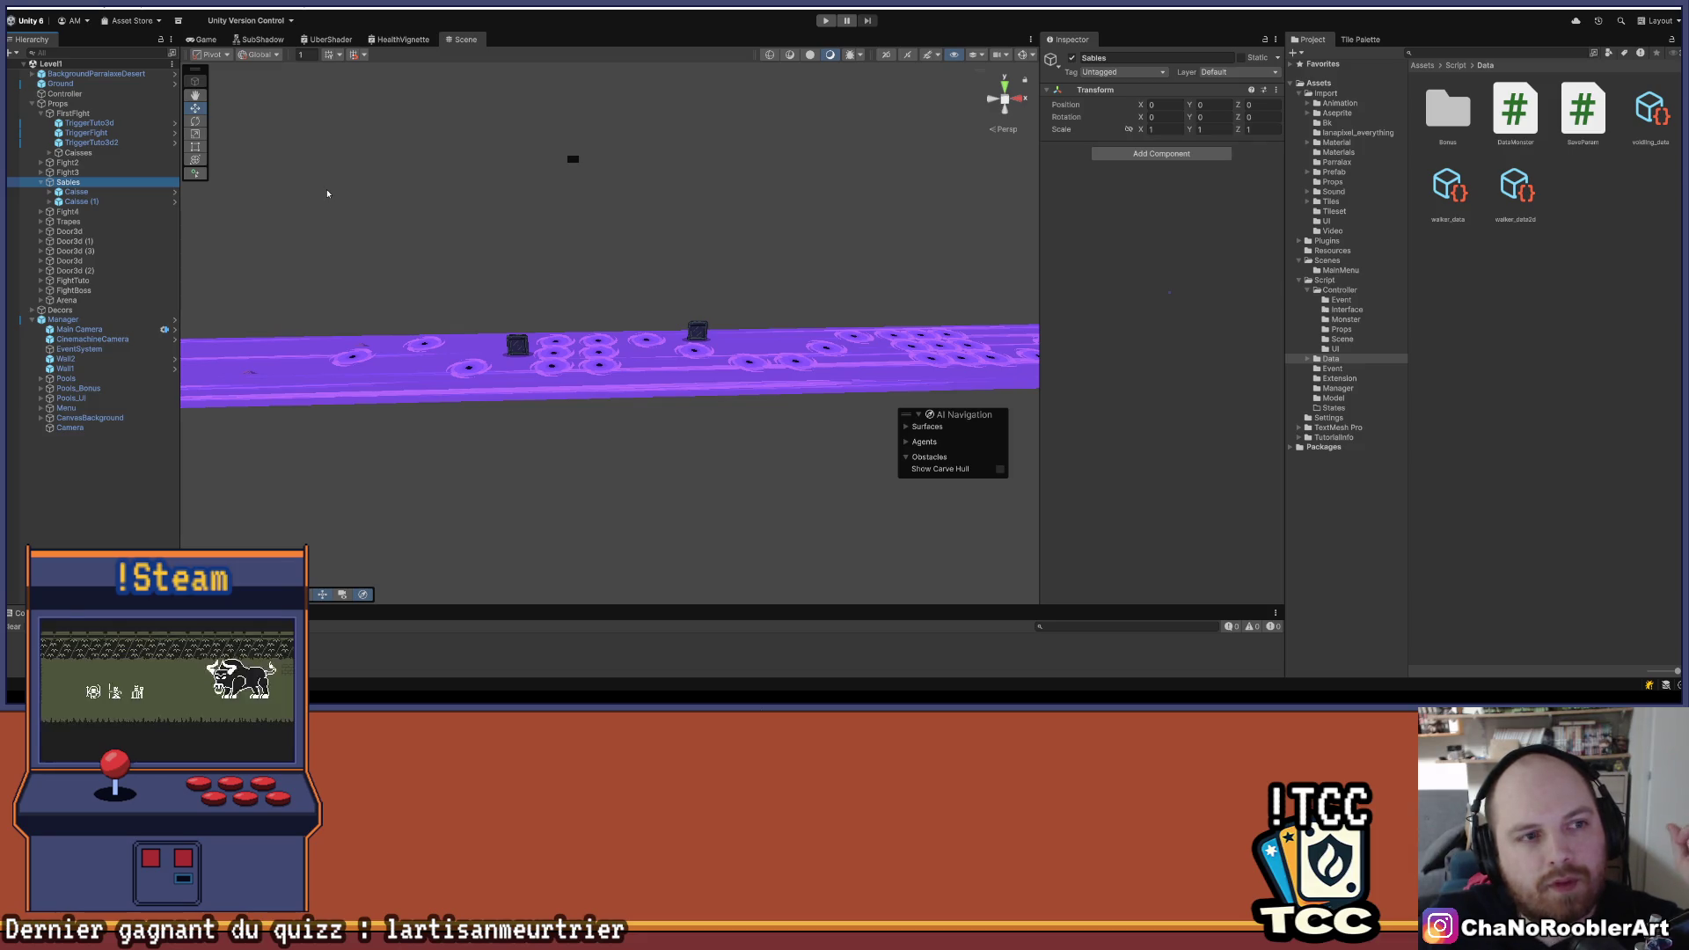
{"action": "mouse_move", "coordinate": [431, 166]}
{"action": "left_mouse_down"}
{"action": "mouse_move", "coordinate": [426, 282]}
{"action": "mouse_move", "coordinate": [502, 290]}
{"action": "mouse_move", "coordinate": [444, 274]}
{"action": "left_mouse_up"}
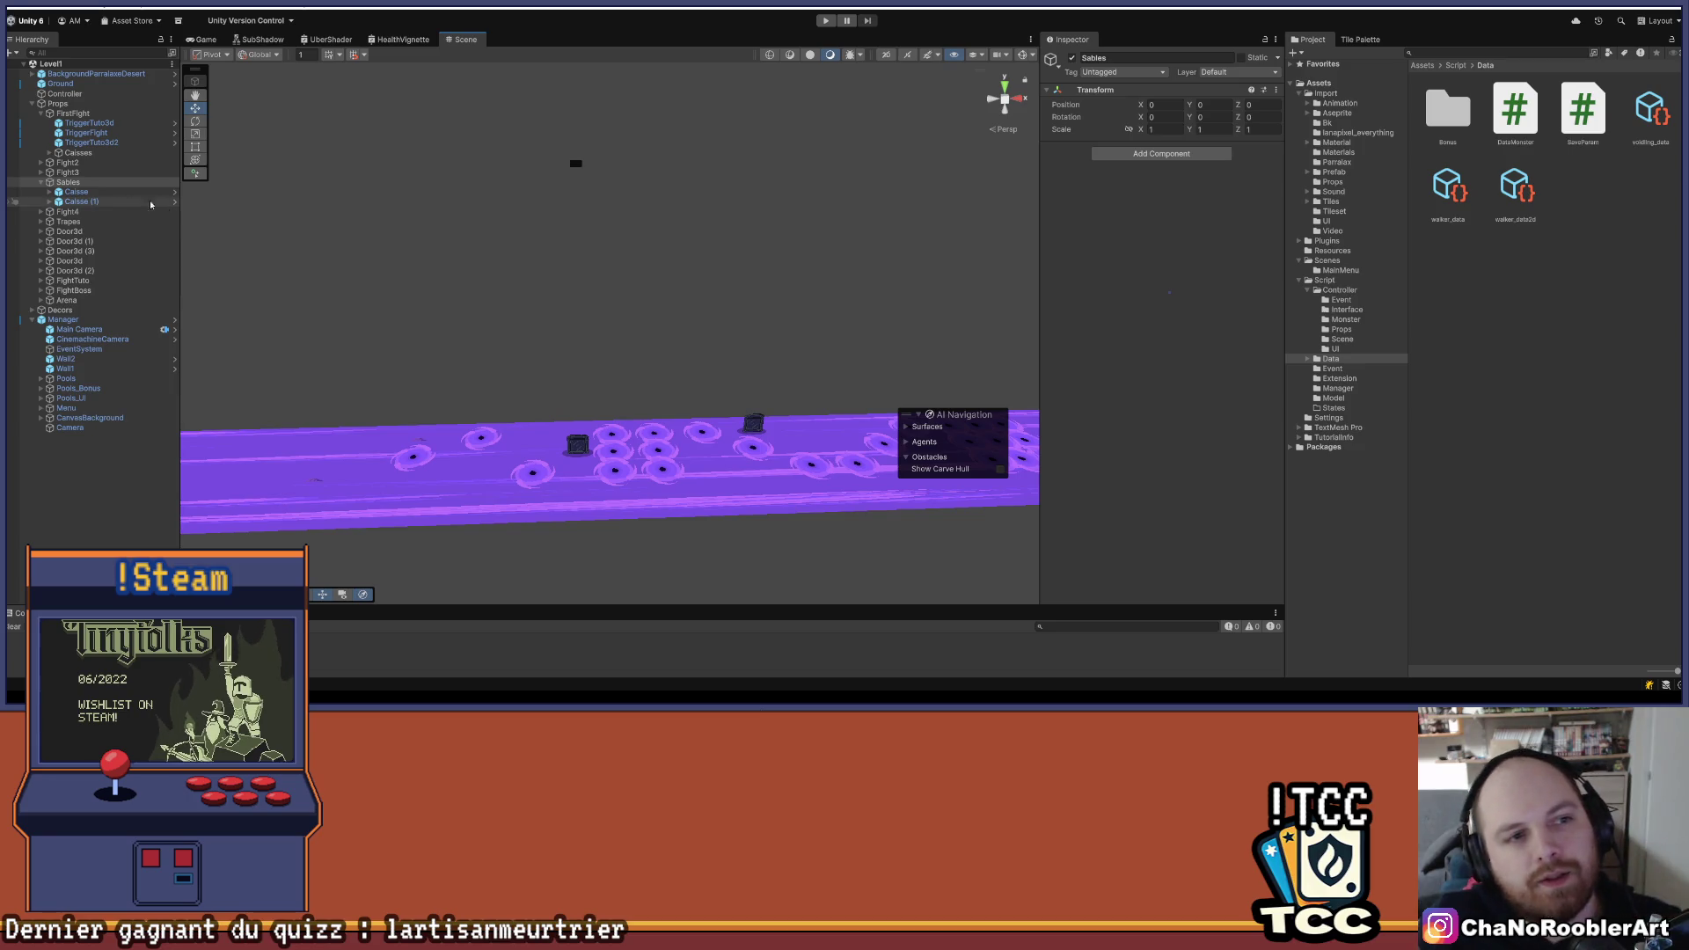
{"action": "left_click", "coordinate": [73, 184]}
{"action": "right_click", "coordinate": [73, 187]}
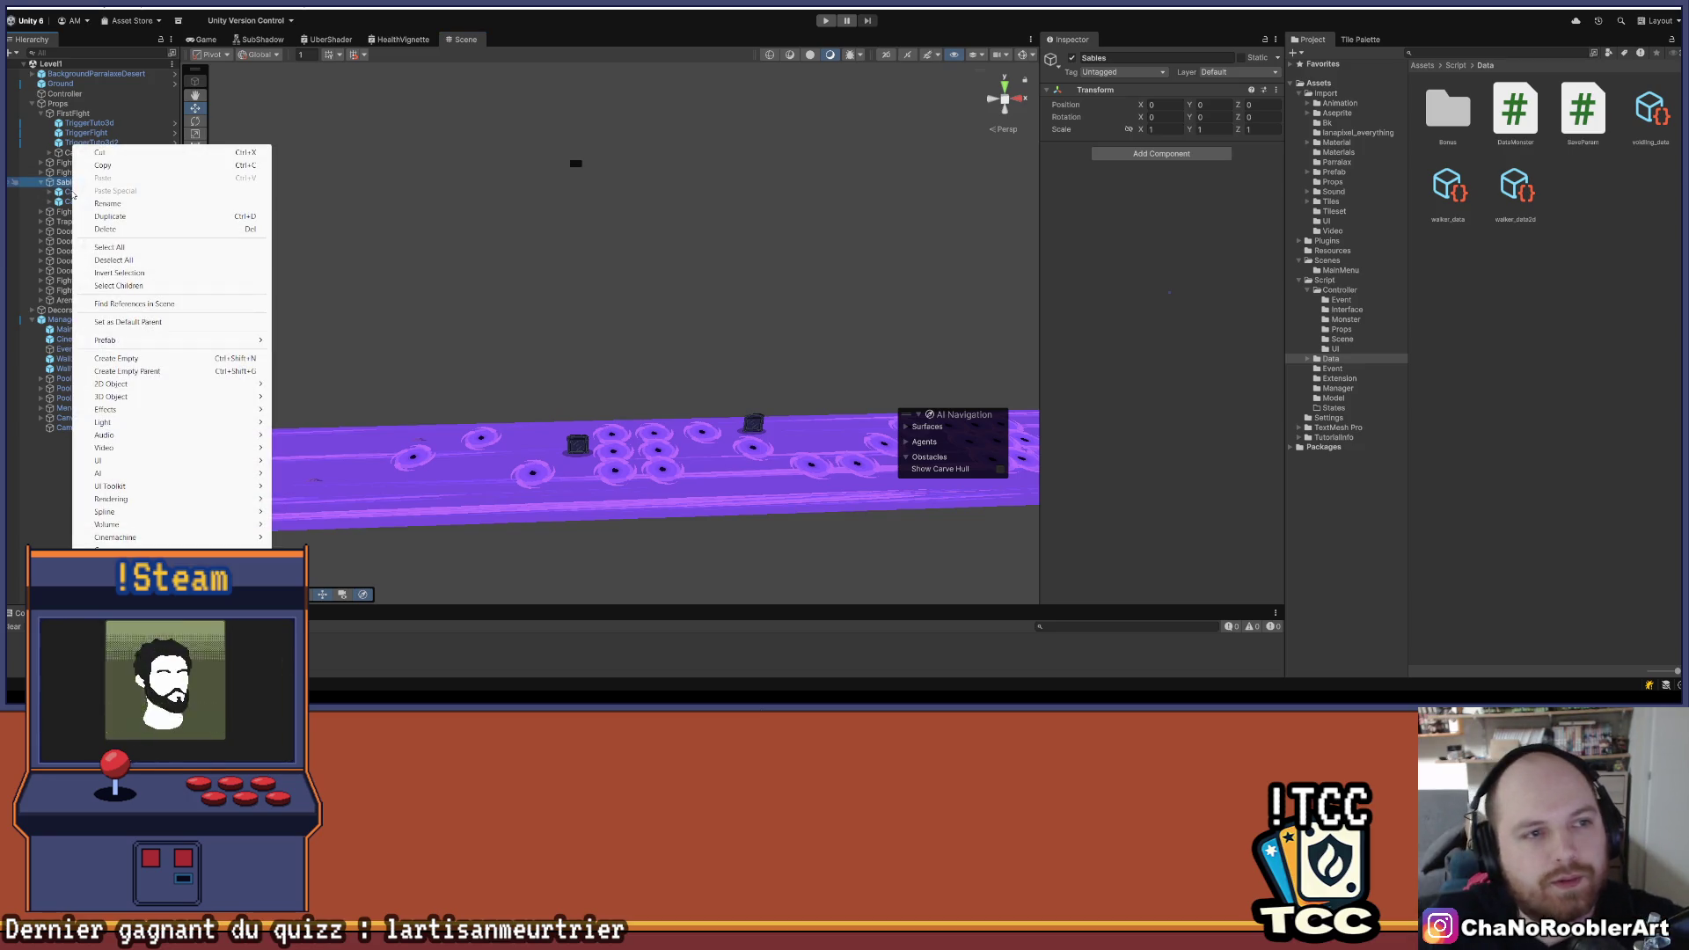
{"action": "left_click", "coordinate": [1531, 347]}
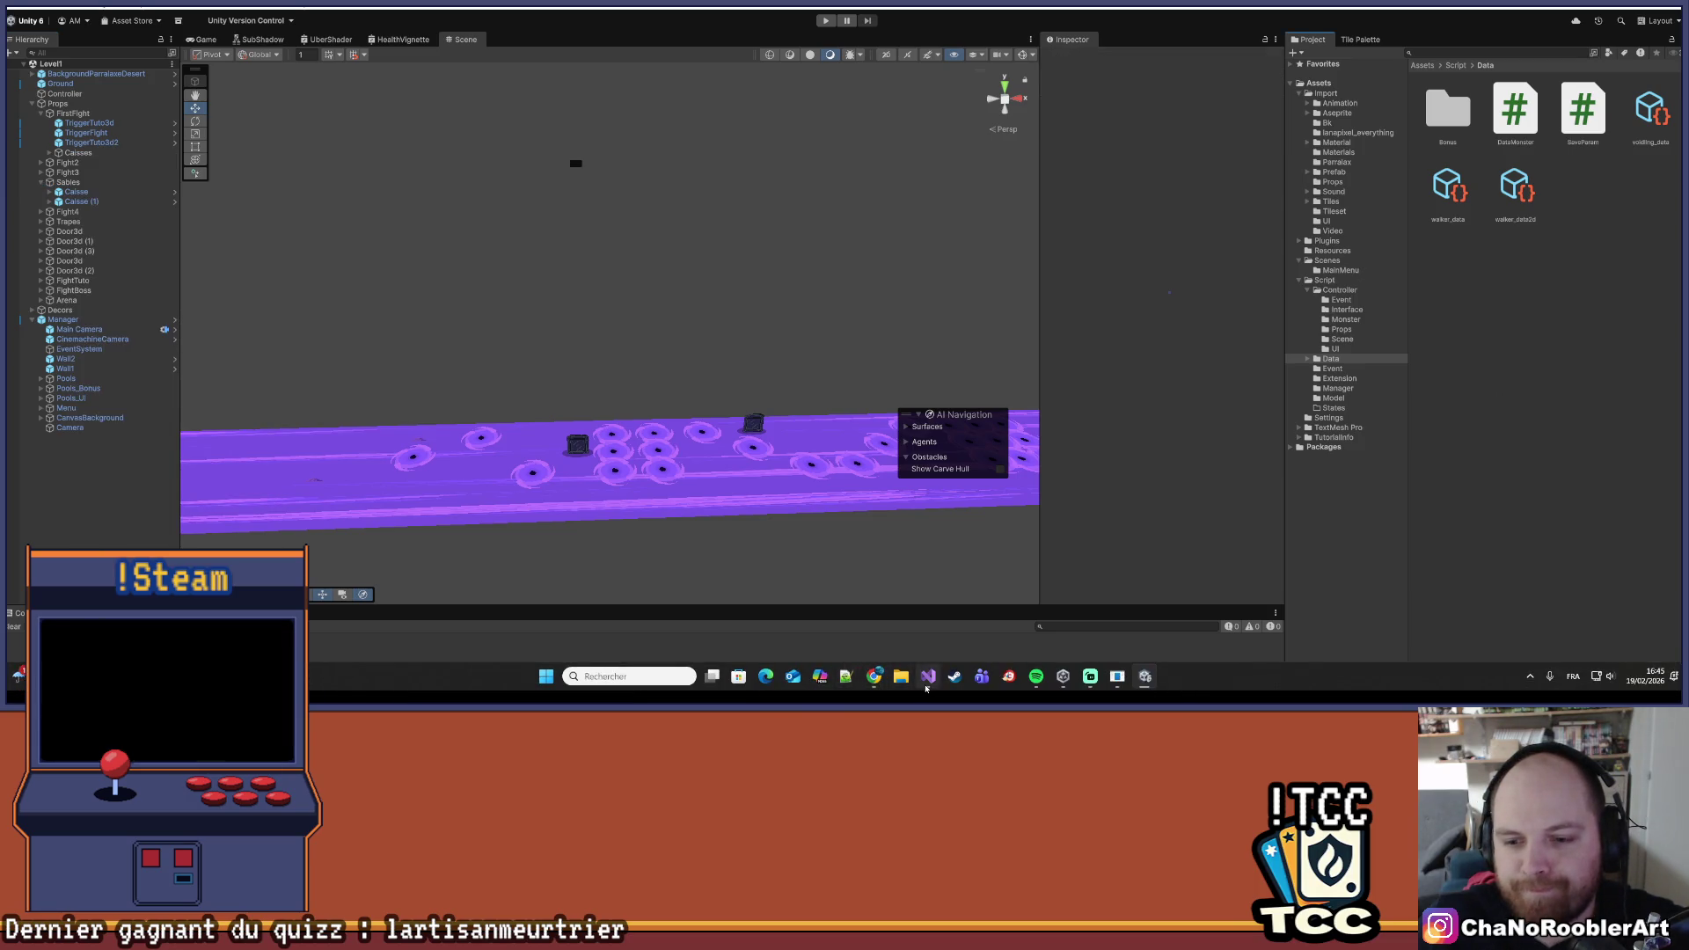
- Review TriggerController.cs in a widened pane beside VortexTpController.cs in Visual Studio, then return to Unity
{"action": "left_click", "coordinate": [926, 684]}
{"action": "scroll", "coordinate": [528, 264], "scroll_direction": "up", "scroll_amount": 20}
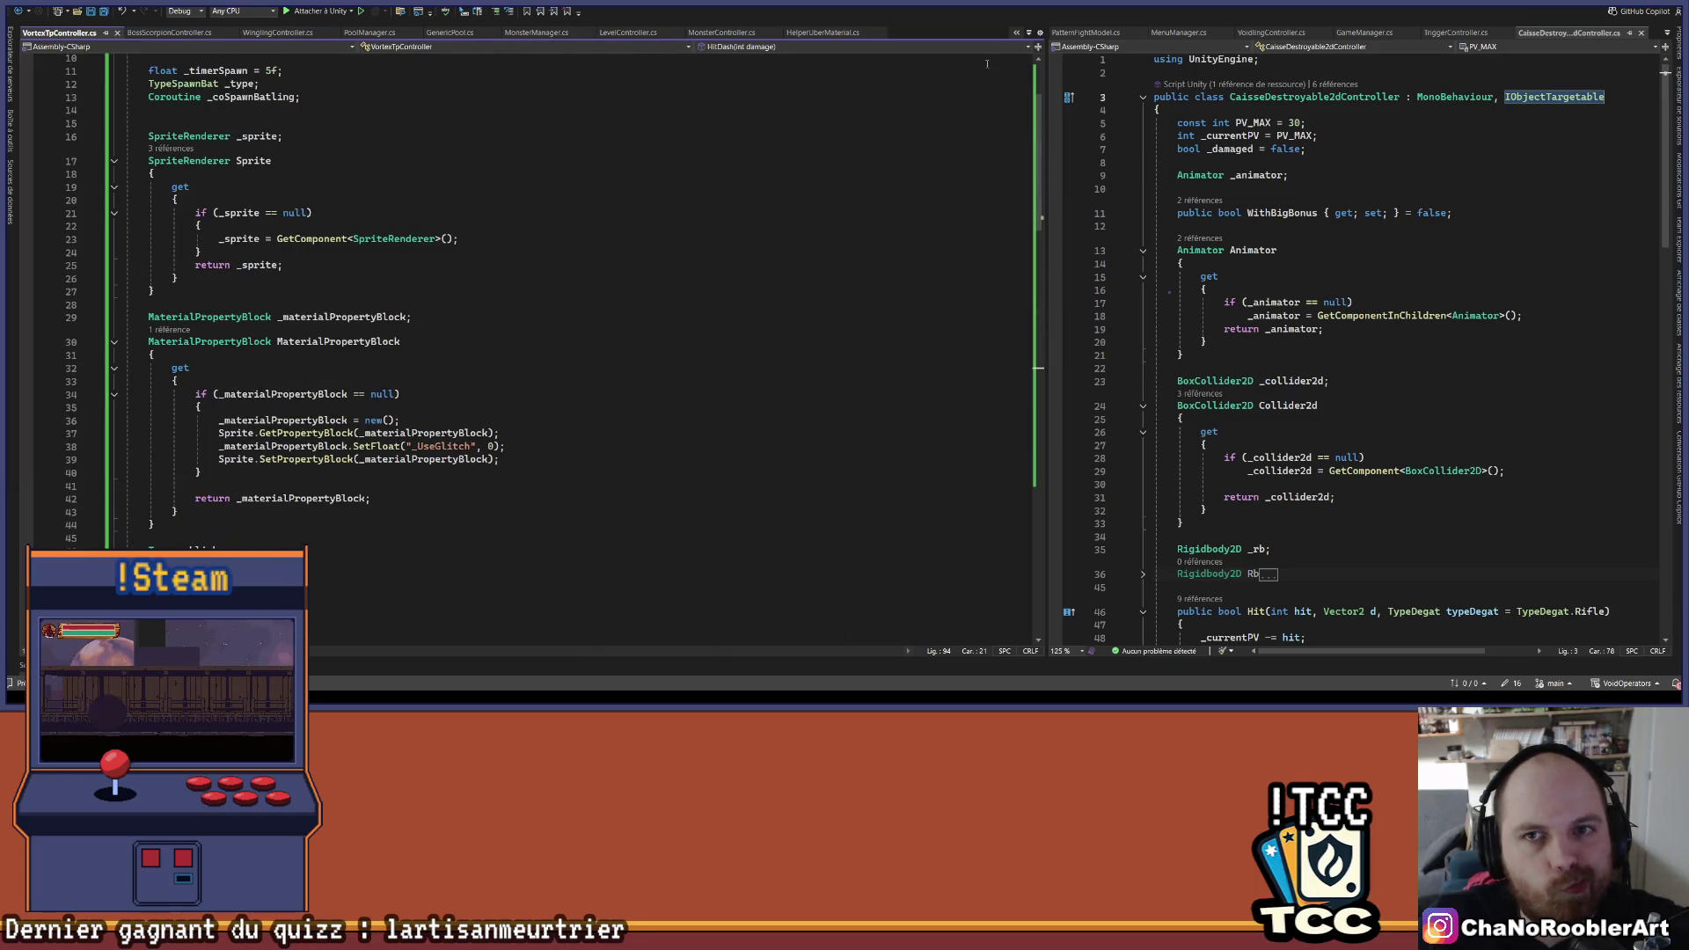
{"action": "left_click_drag", "start_coordinate": [1046, 147], "coordinate": [802, 147]}
{"action": "left_click", "coordinate": [1218, 33]}
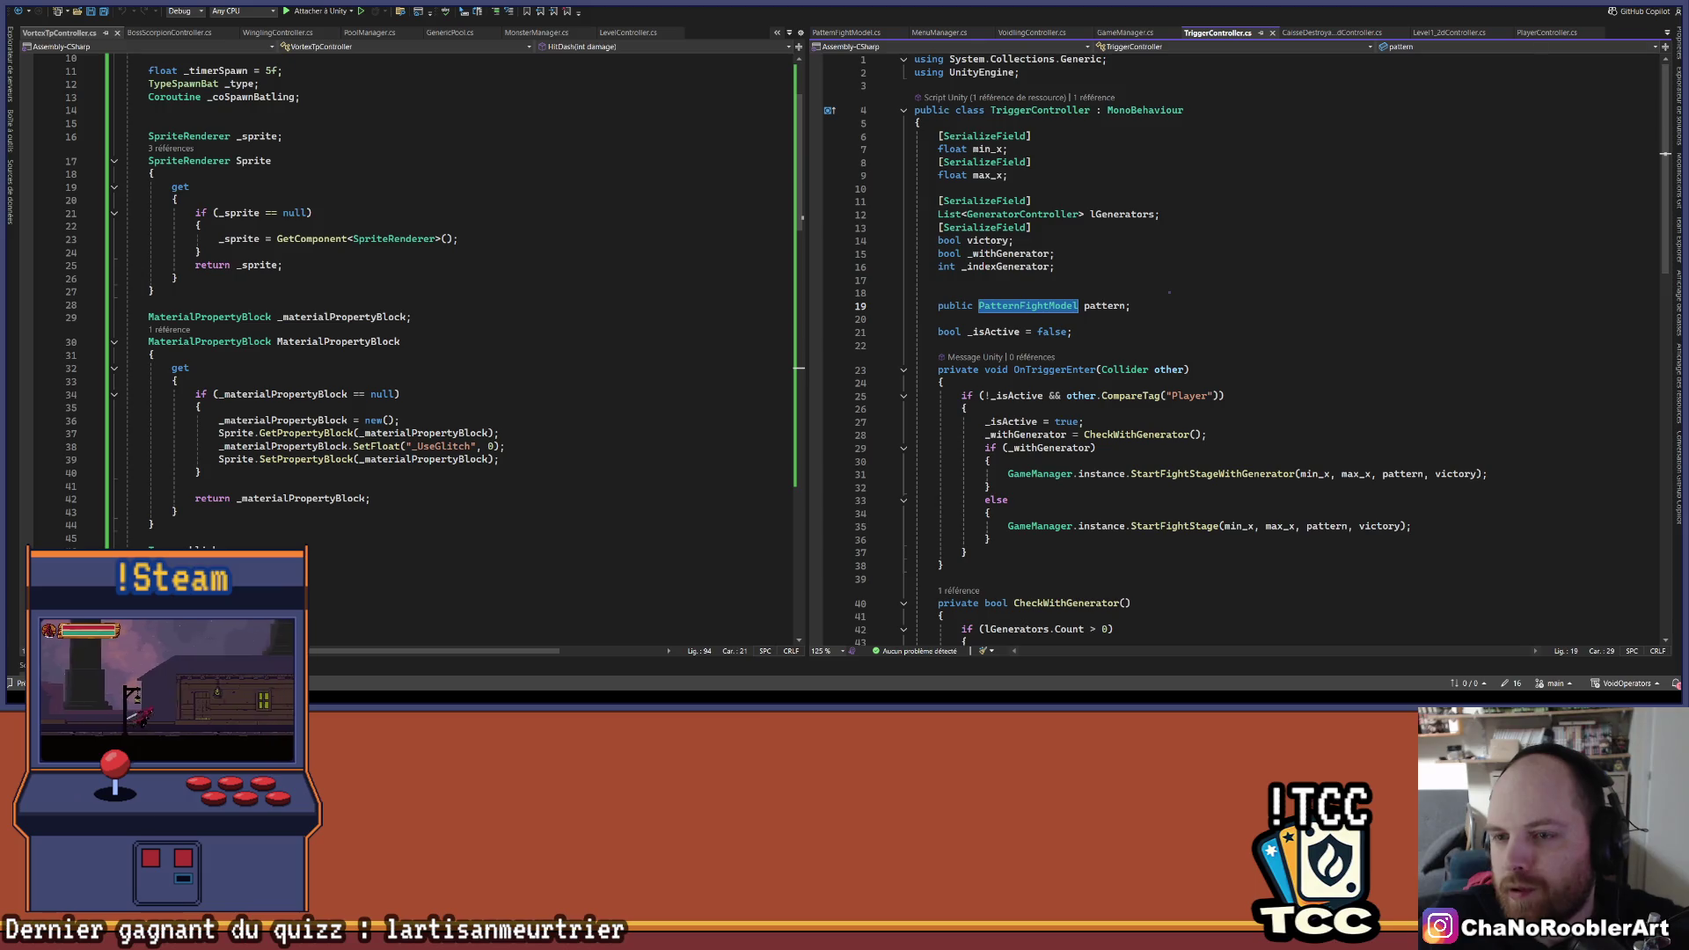
{"action": "key", "text": "alt+Tab"}
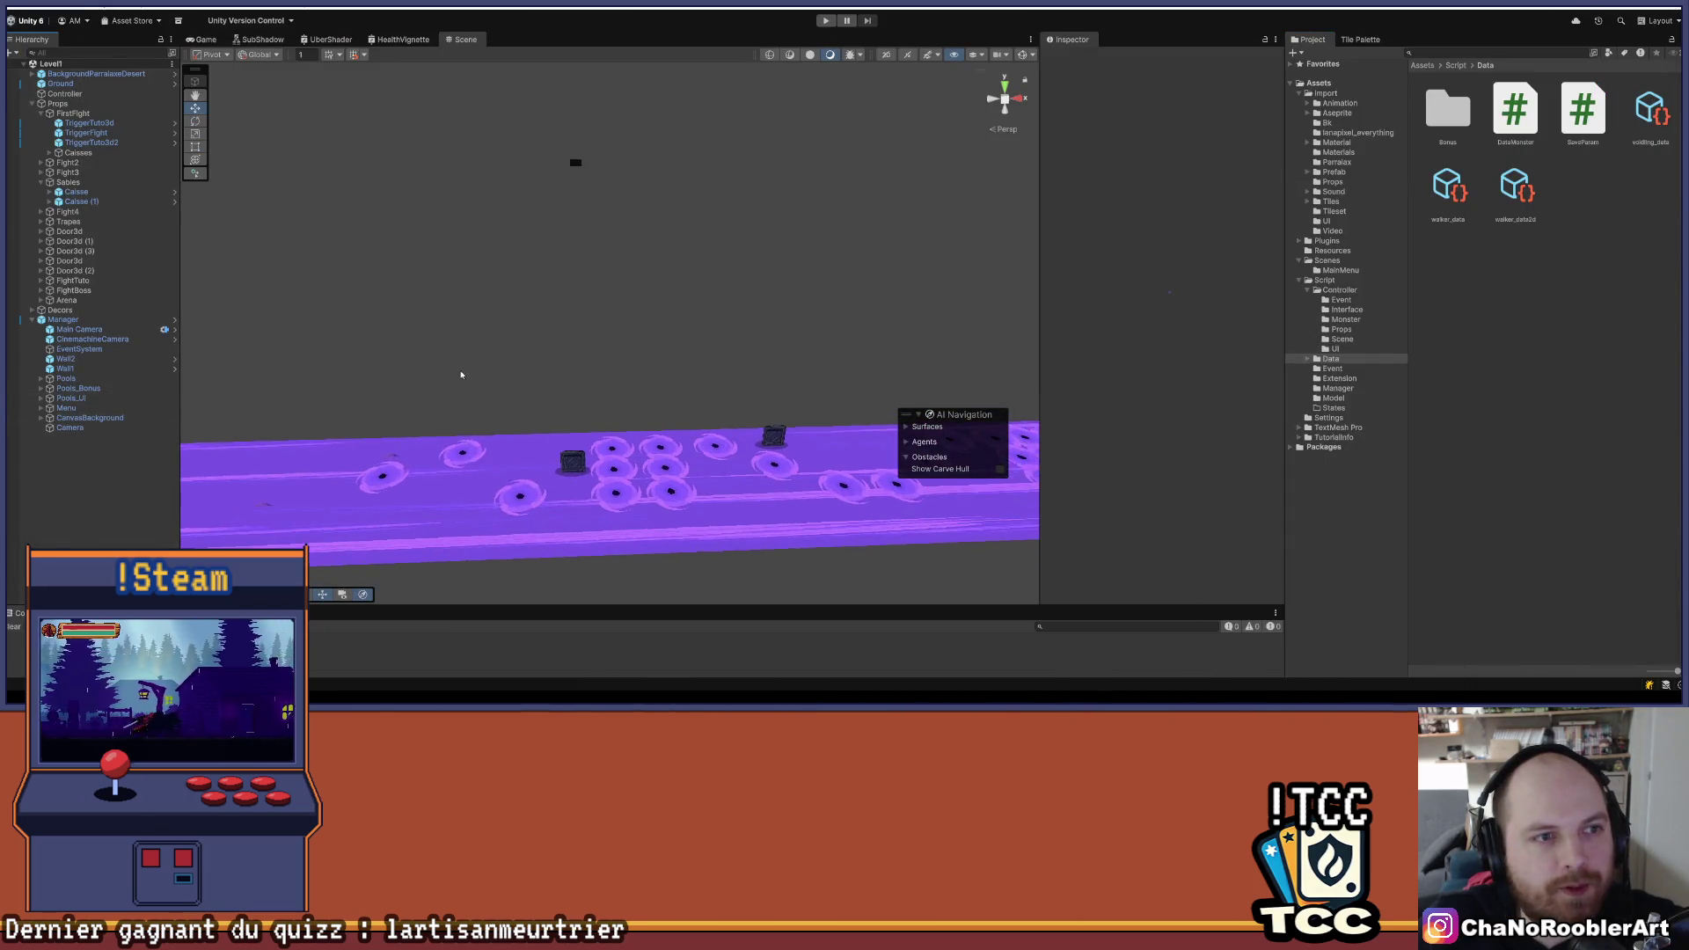
- Create an empty child object named TriggerVortex under Sables
{"action": "scroll", "coordinate": [434, 302], "scroll_direction": "up", "scroll_amount": 3}
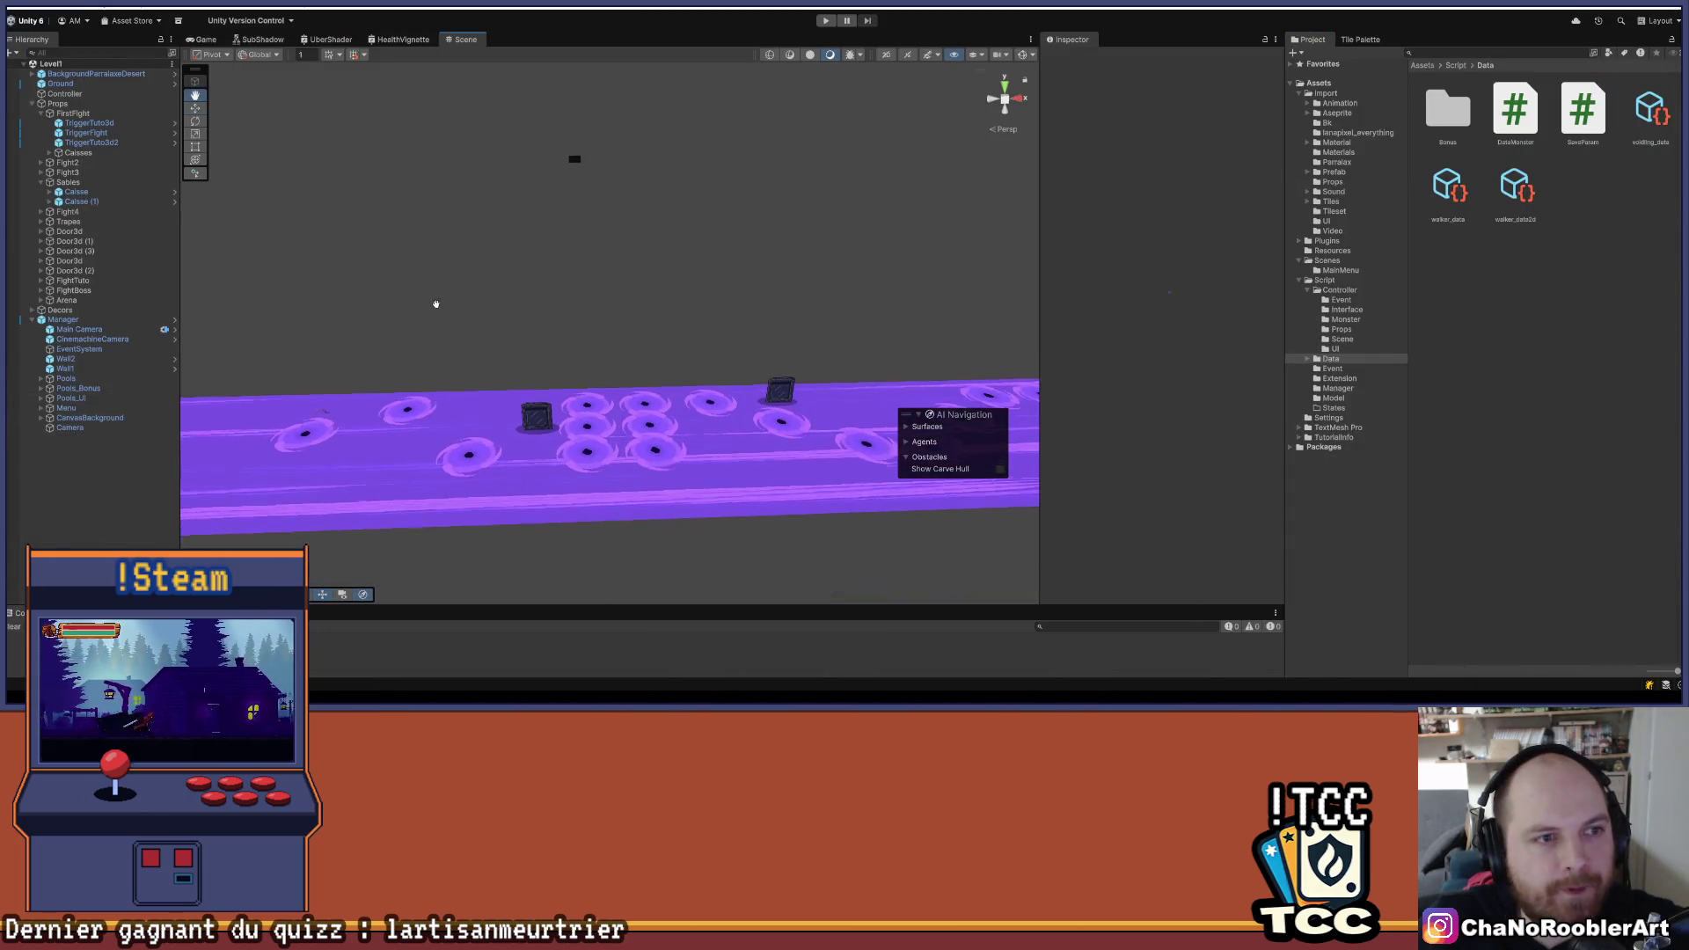
{"action": "right_click", "coordinate": [101, 182]}
{"action": "left_click", "coordinate": [151, 358]}
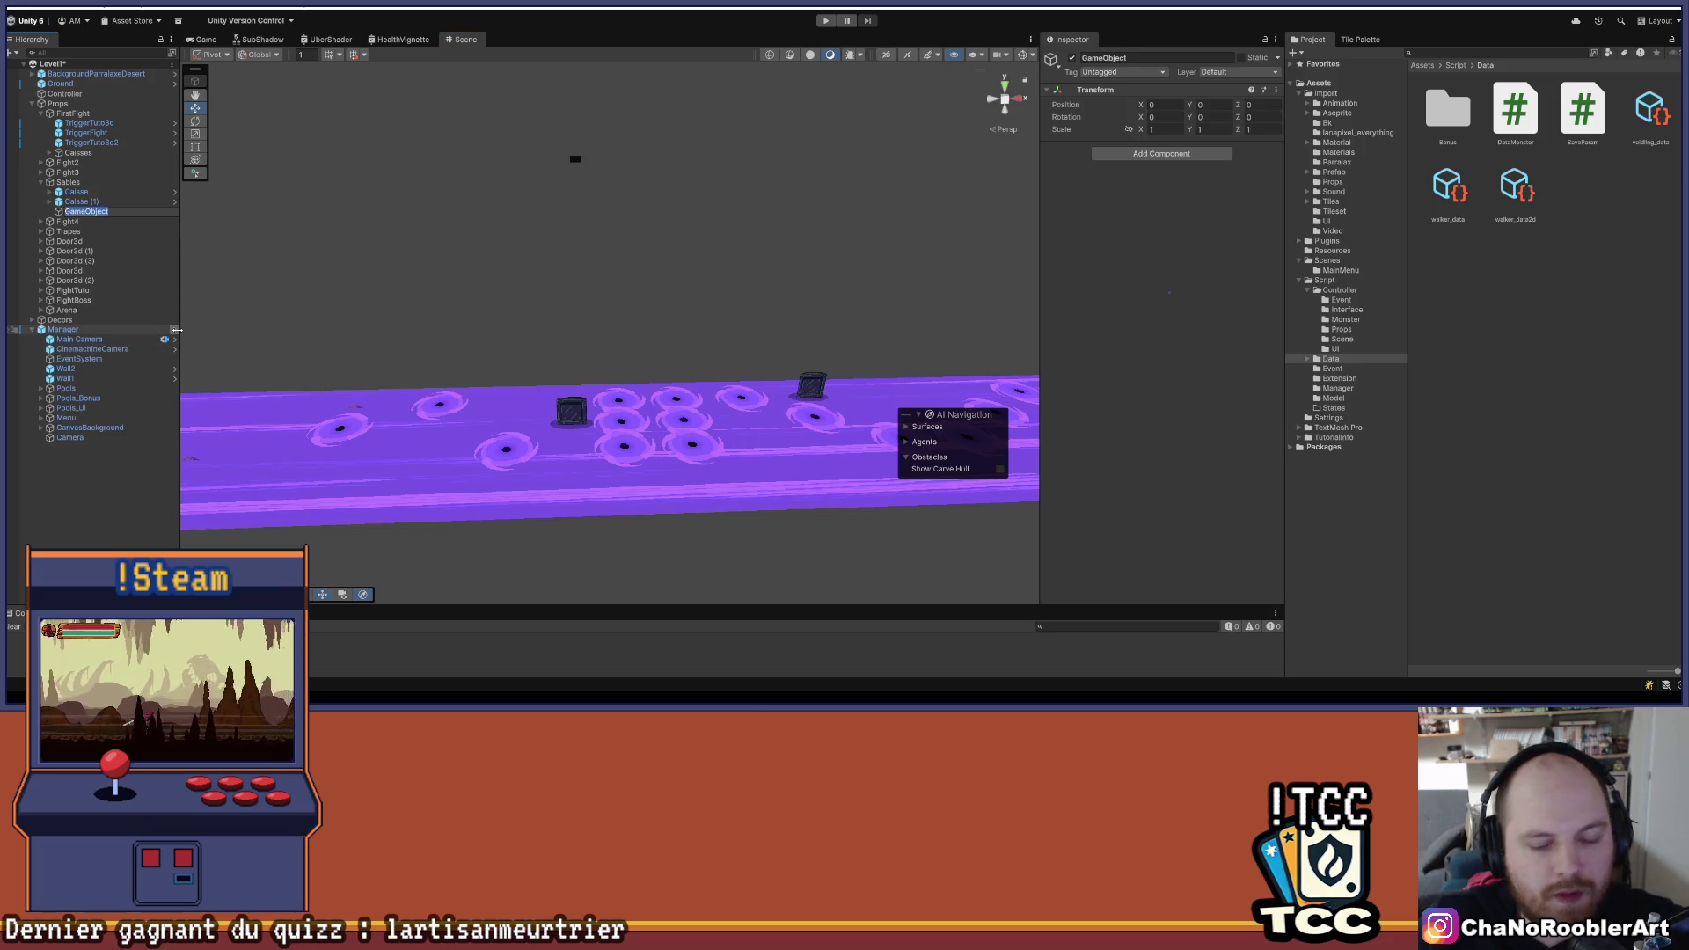
{"action": "type", "text": "Trigger"}
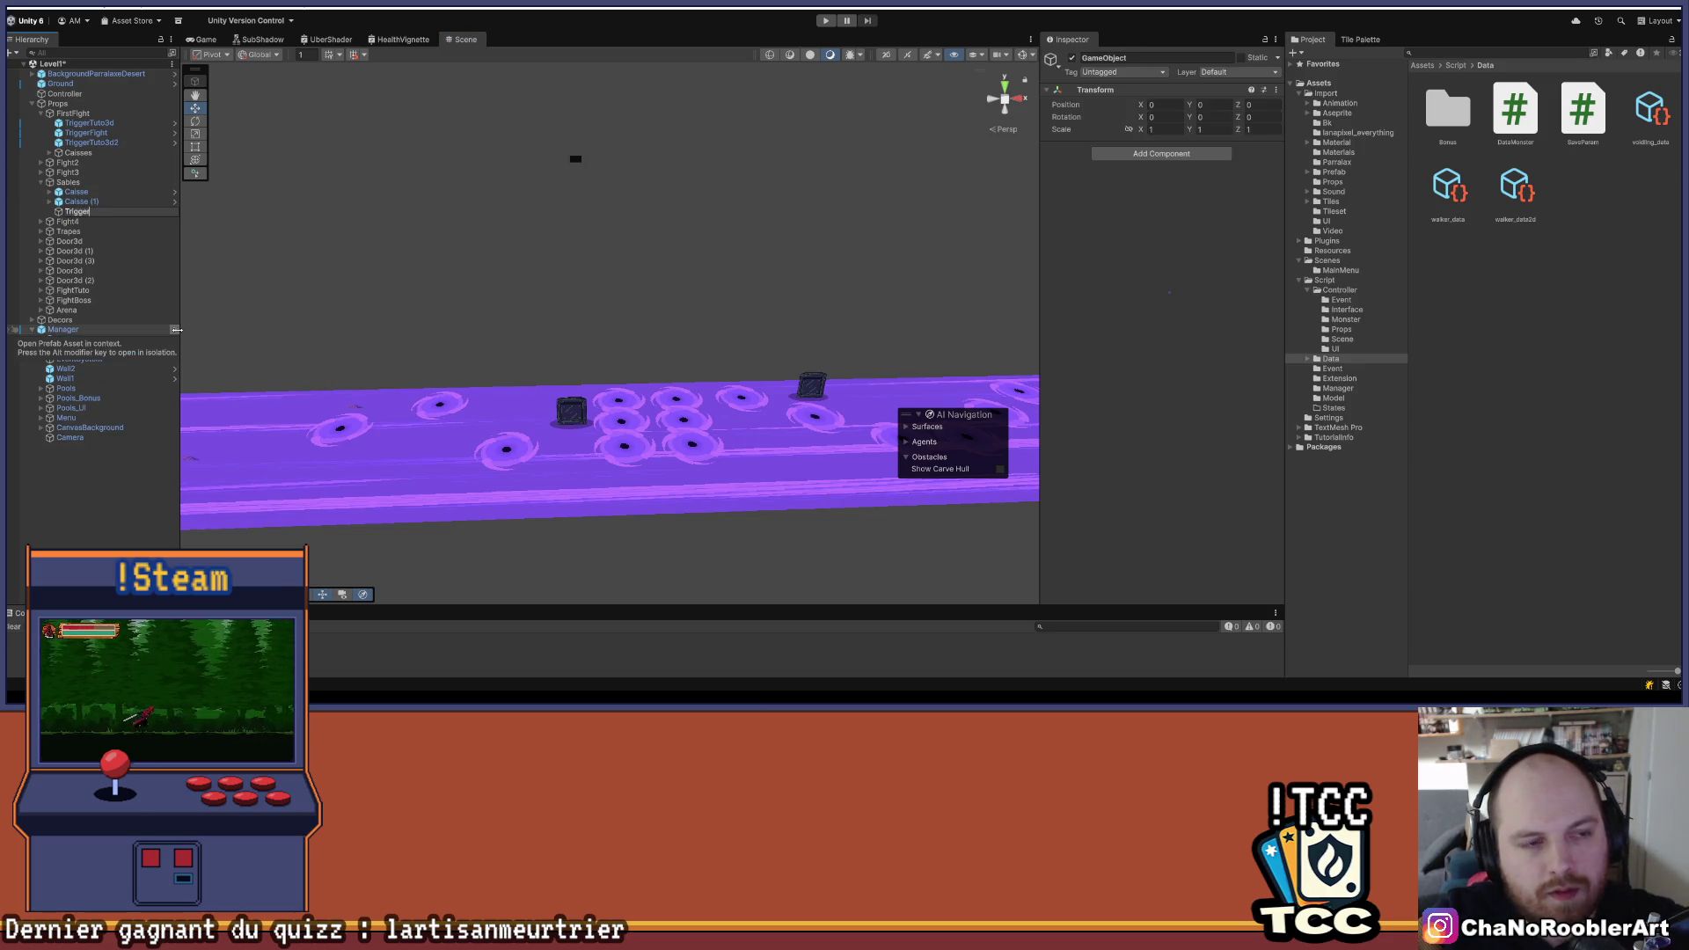
{"action": "type", "text": "Vortex"}
{"action": "key", "text": "Return"}
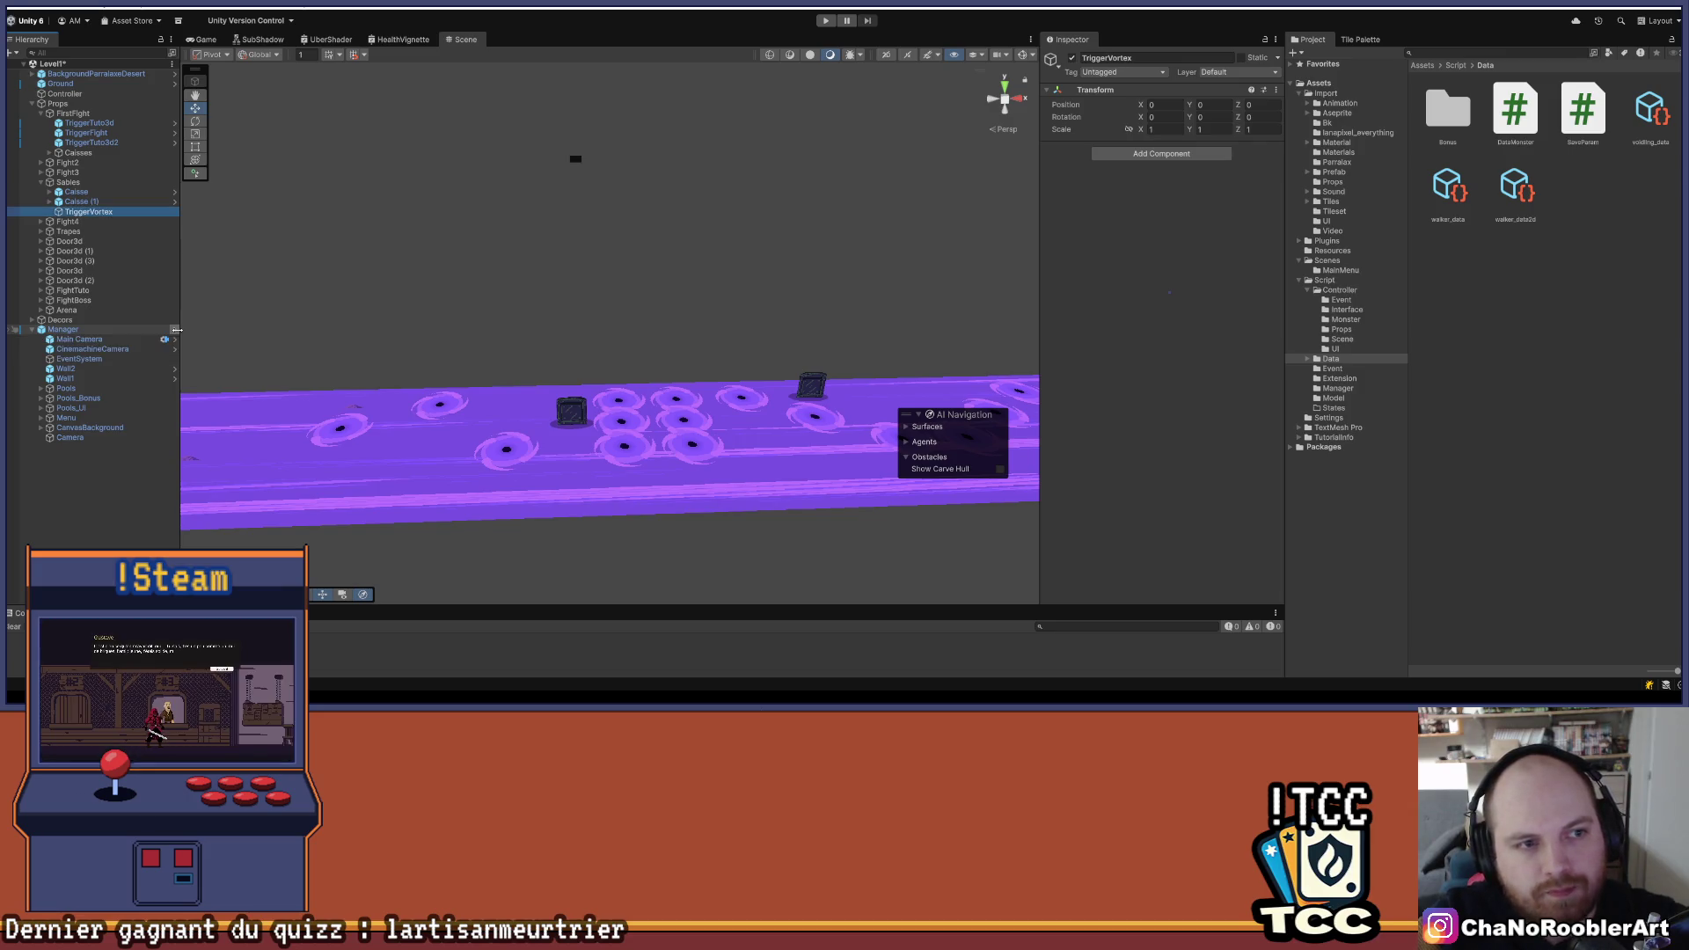
- Add a Box Collider component to TriggerVortex and expand its settings
{"action": "scroll", "coordinate": [622, 347], "scroll_direction": "up", "scroll_amount": 3}
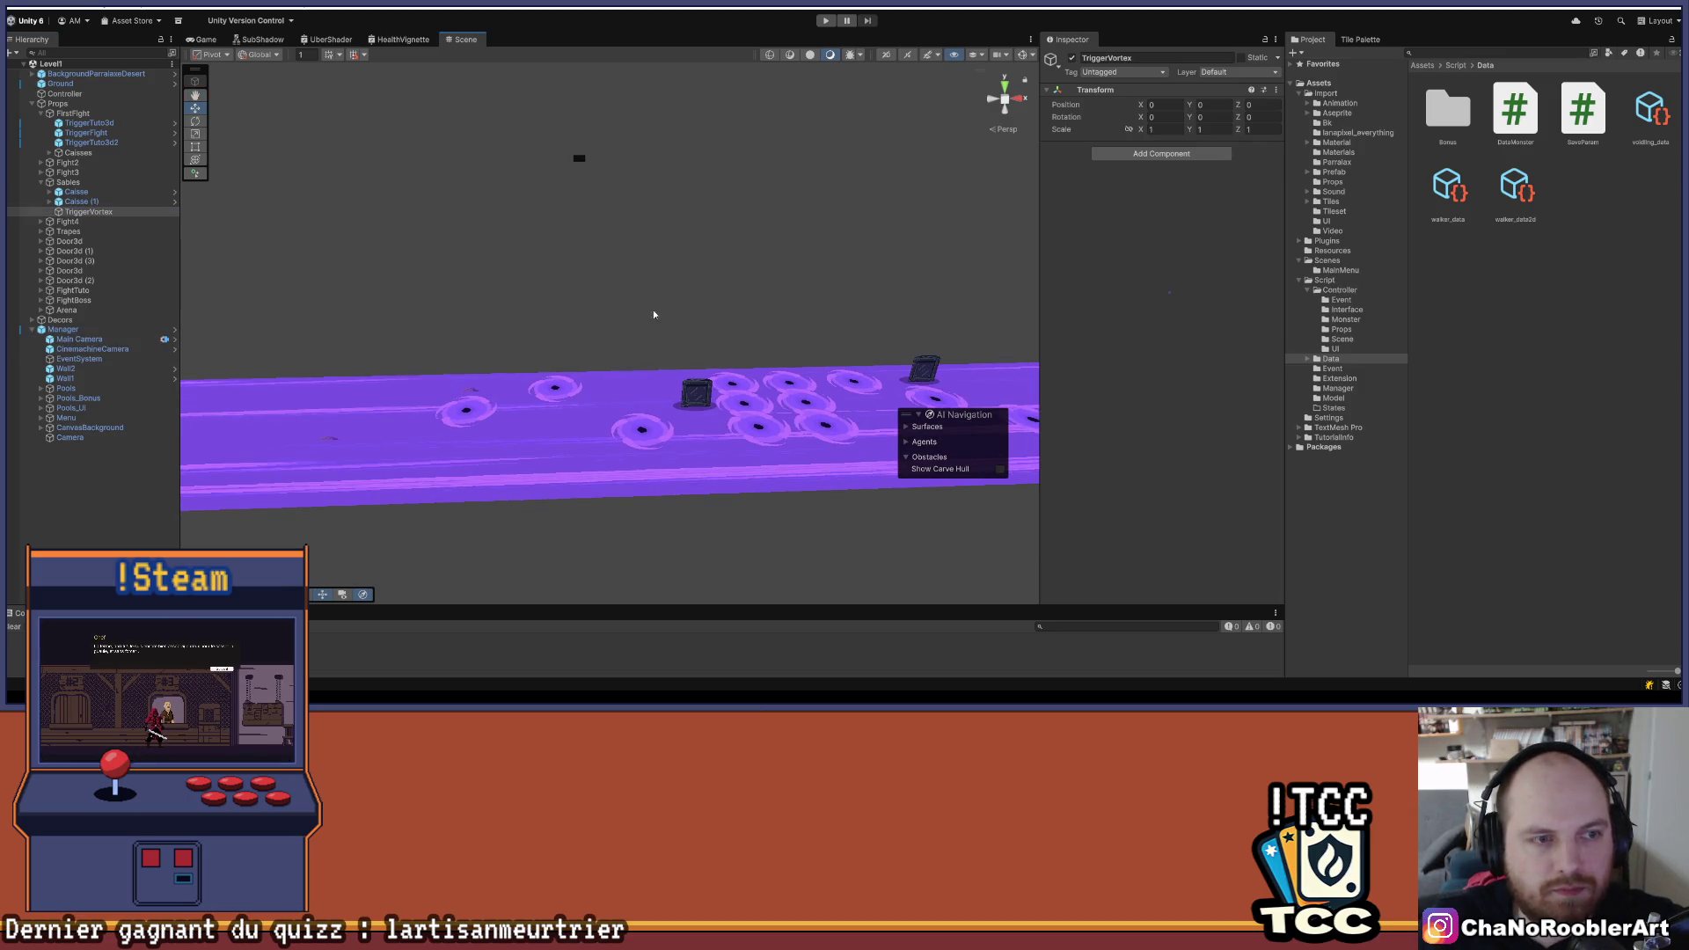
{"action": "left_click", "coordinate": [76, 214]}
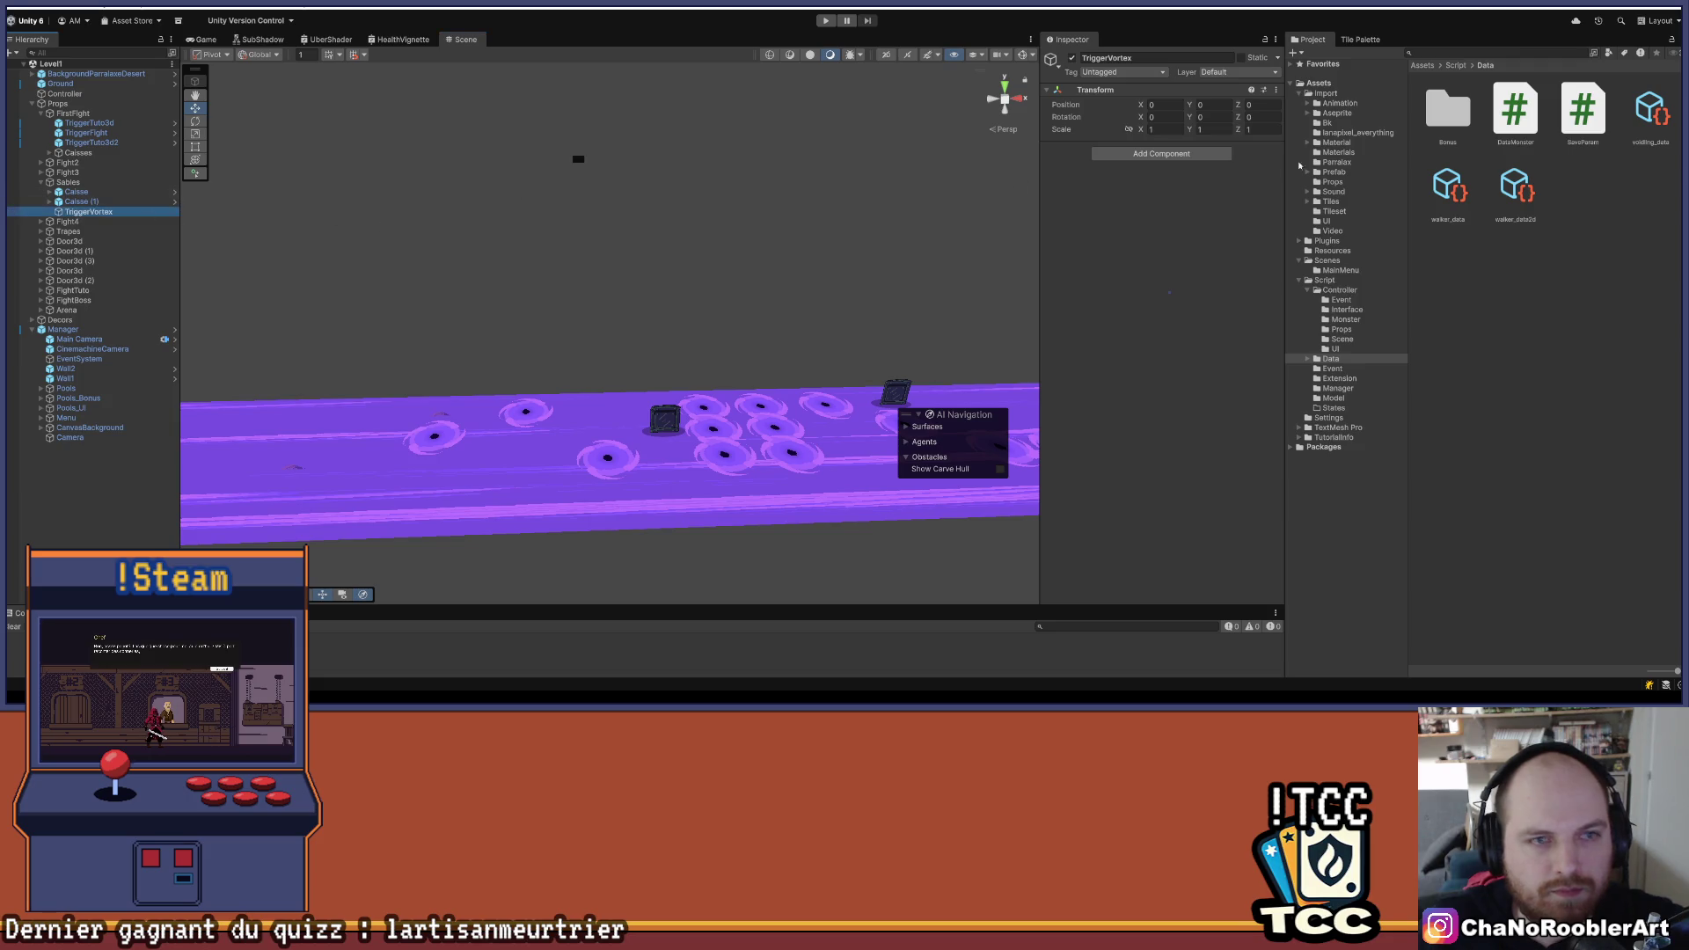
{"action": "scroll", "coordinate": [699, 208], "scroll_direction": "down", "scroll_amount": 3}
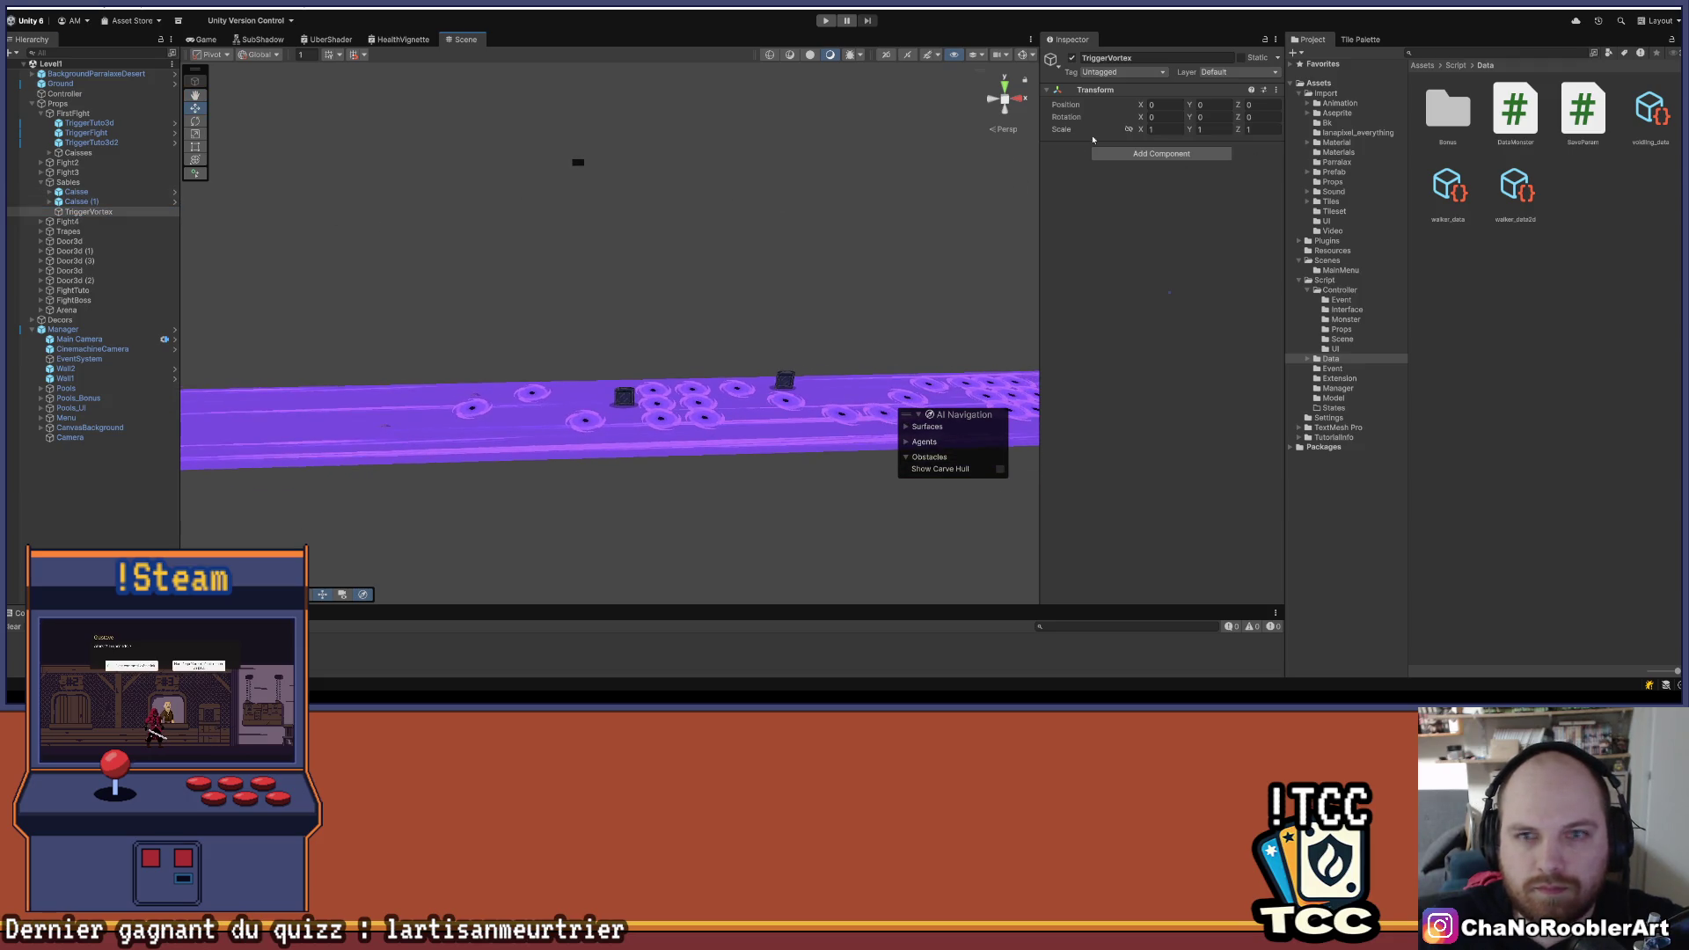
{"action": "left_click", "coordinate": [1125, 154]}
{"action": "key", "text": "Return"}
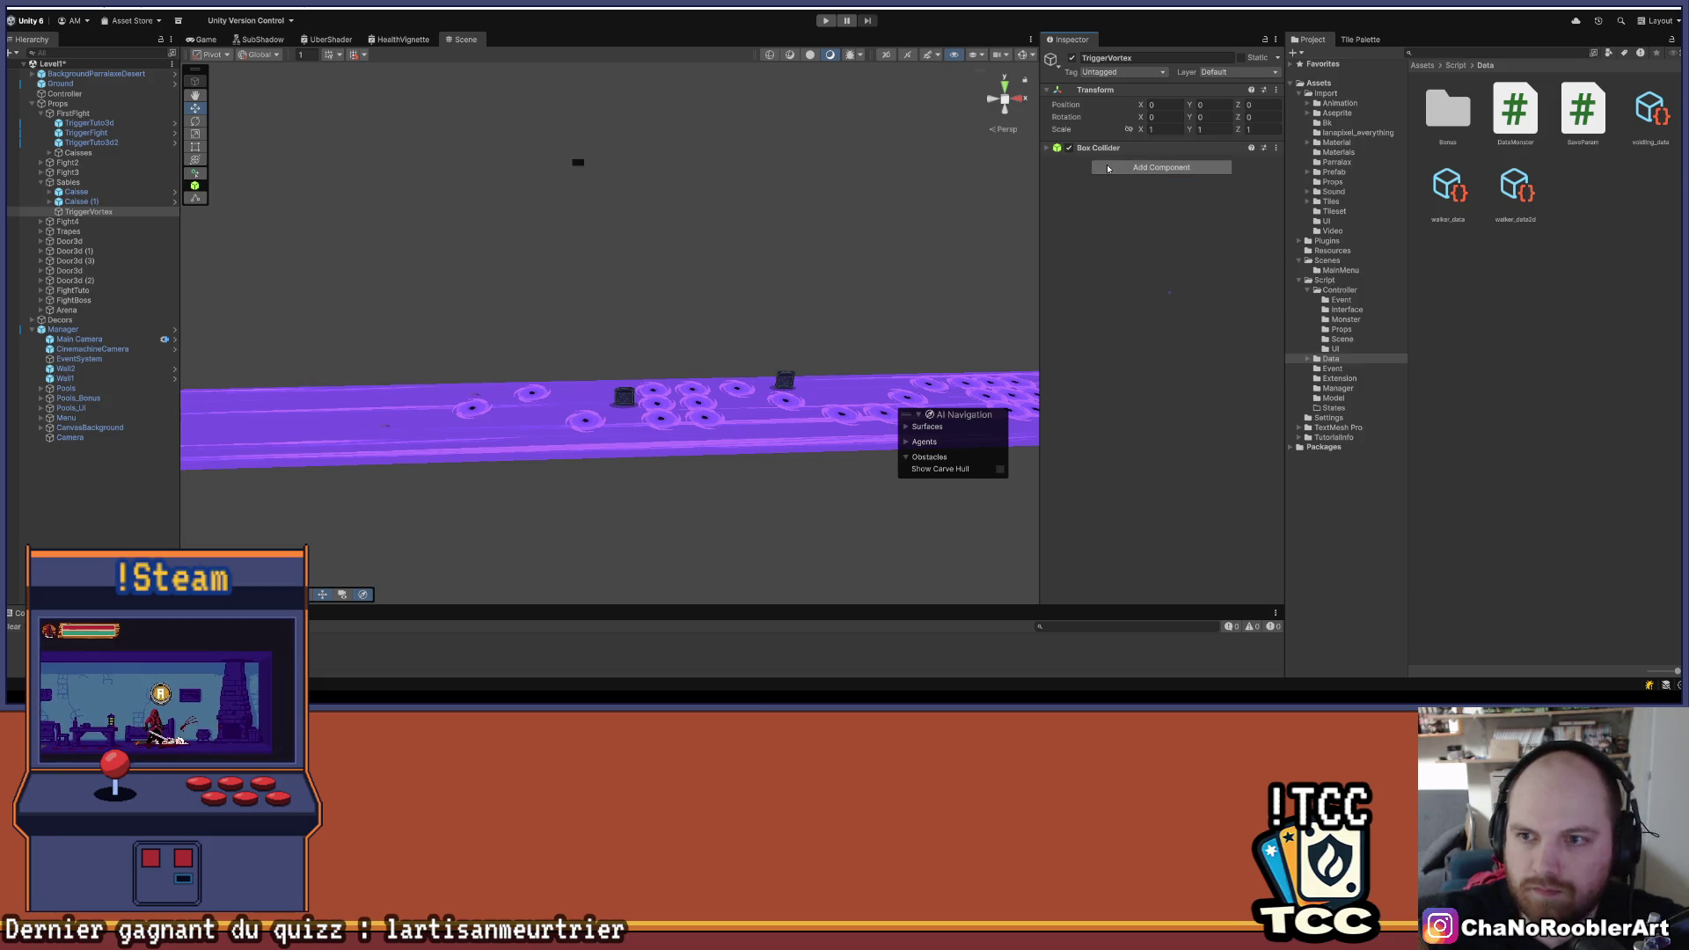
{"action": "left_click", "coordinate": [1110, 148]}
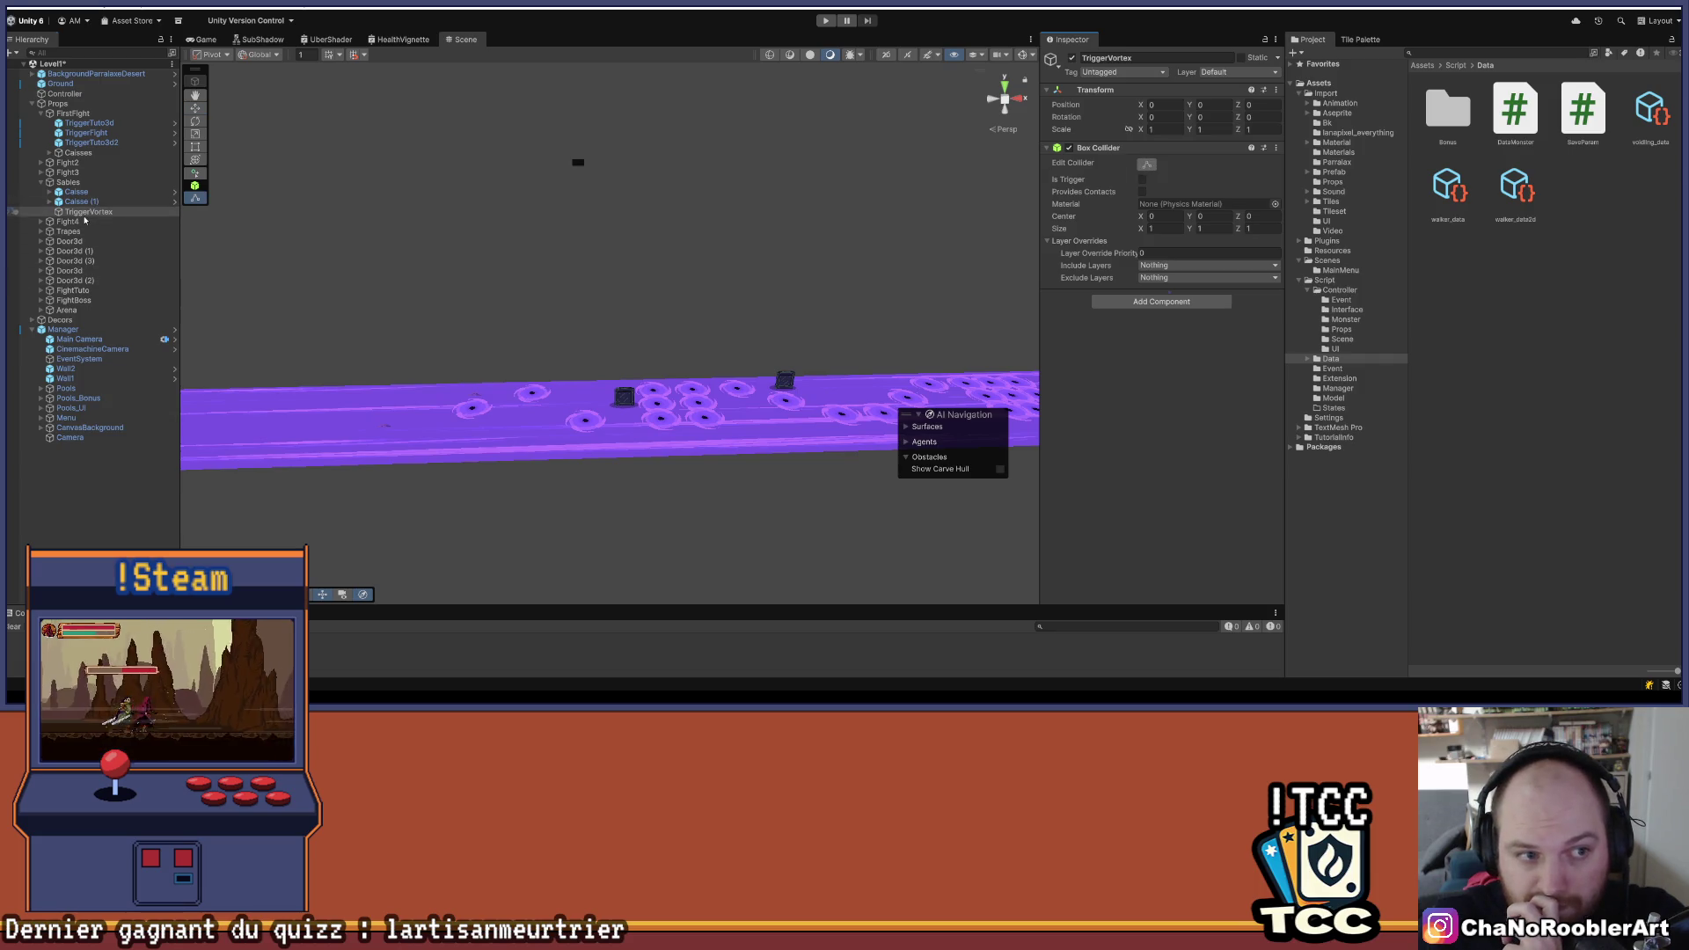
- Frame TriggerVortex and move it along the X axis to about 77
{"action": "double_click", "coordinate": [88, 212]}
{"action": "scroll", "coordinate": [255, 216], "scroll_direction": "down", "scroll_amount": 10}
{"action": "key", "text": "w"}
{"action": "mouse_move", "coordinate": [388, 416]}
{"action": "left_mouse_down"}
{"action": "mouse_move", "coordinate": [827, 388]}
{"action": "mouse_move", "coordinate": [345, 369]}
{"action": "mouse_move", "coordinate": [777, 403]}
{"action": "mouse_move", "coordinate": [774, 387]}
{"action": "left_mouse_up"}
{"action": "scroll", "coordinate": [591, 342], "scroll_direction": "up", "scroll_amount": 5}
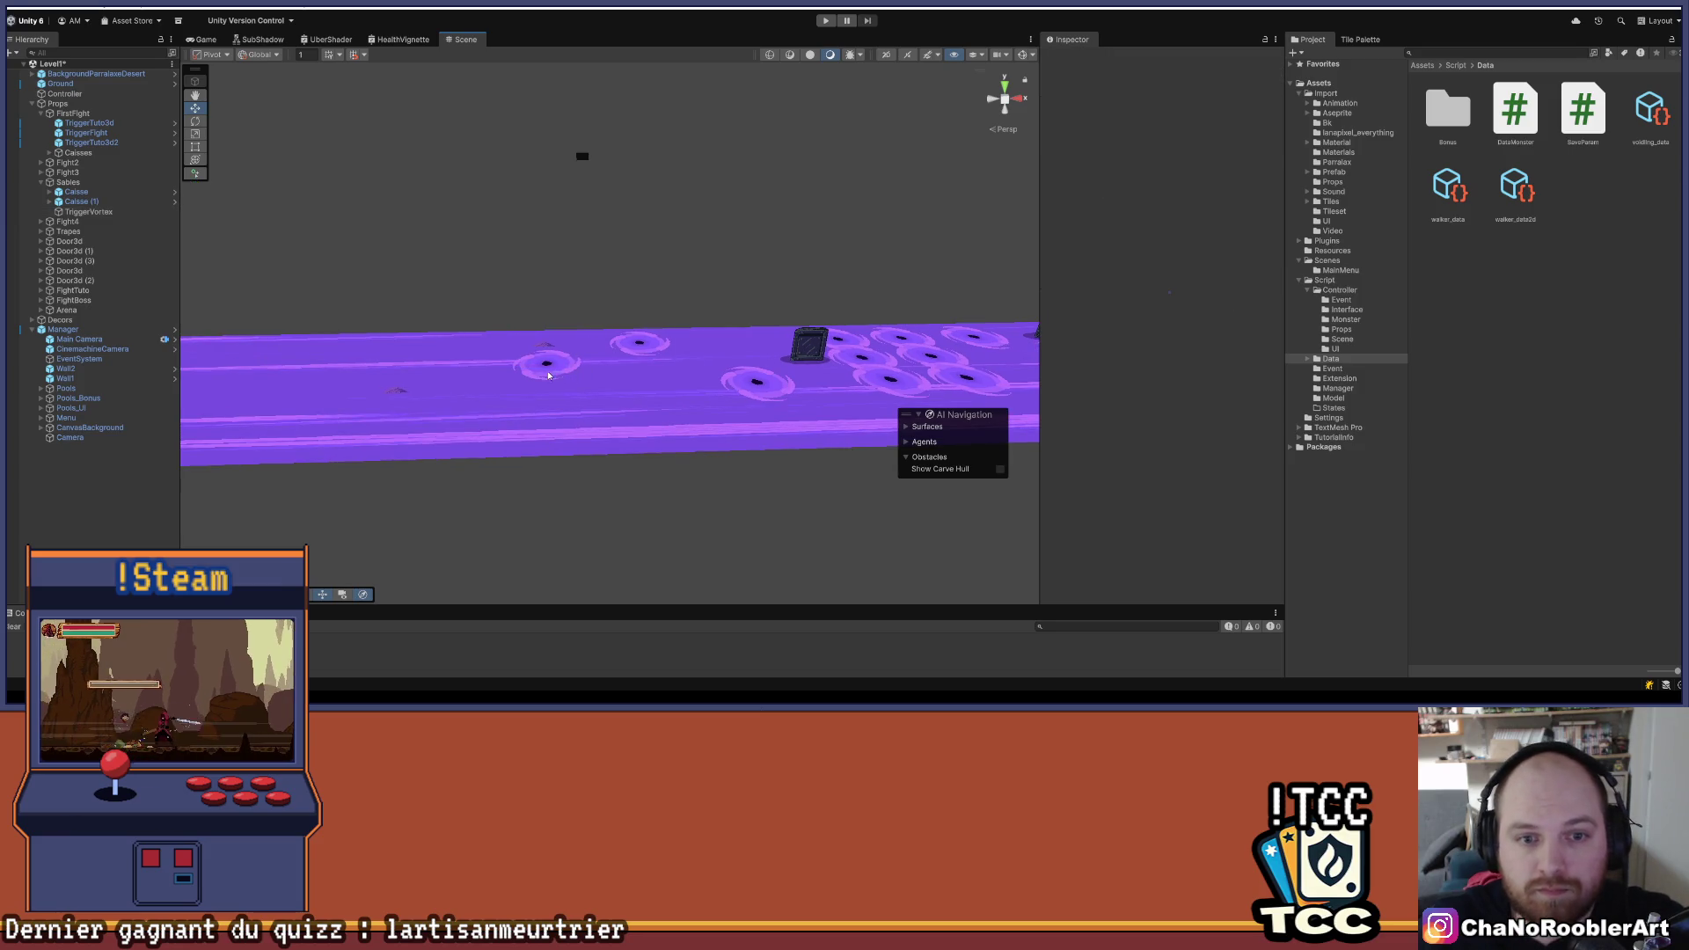
- Move TriggerVortex to X 82.44 and stretch its collider box across the platform
{"action": "left_click_drag", "start_coordinate": [550, 364], "coordinate": [647, 364]}
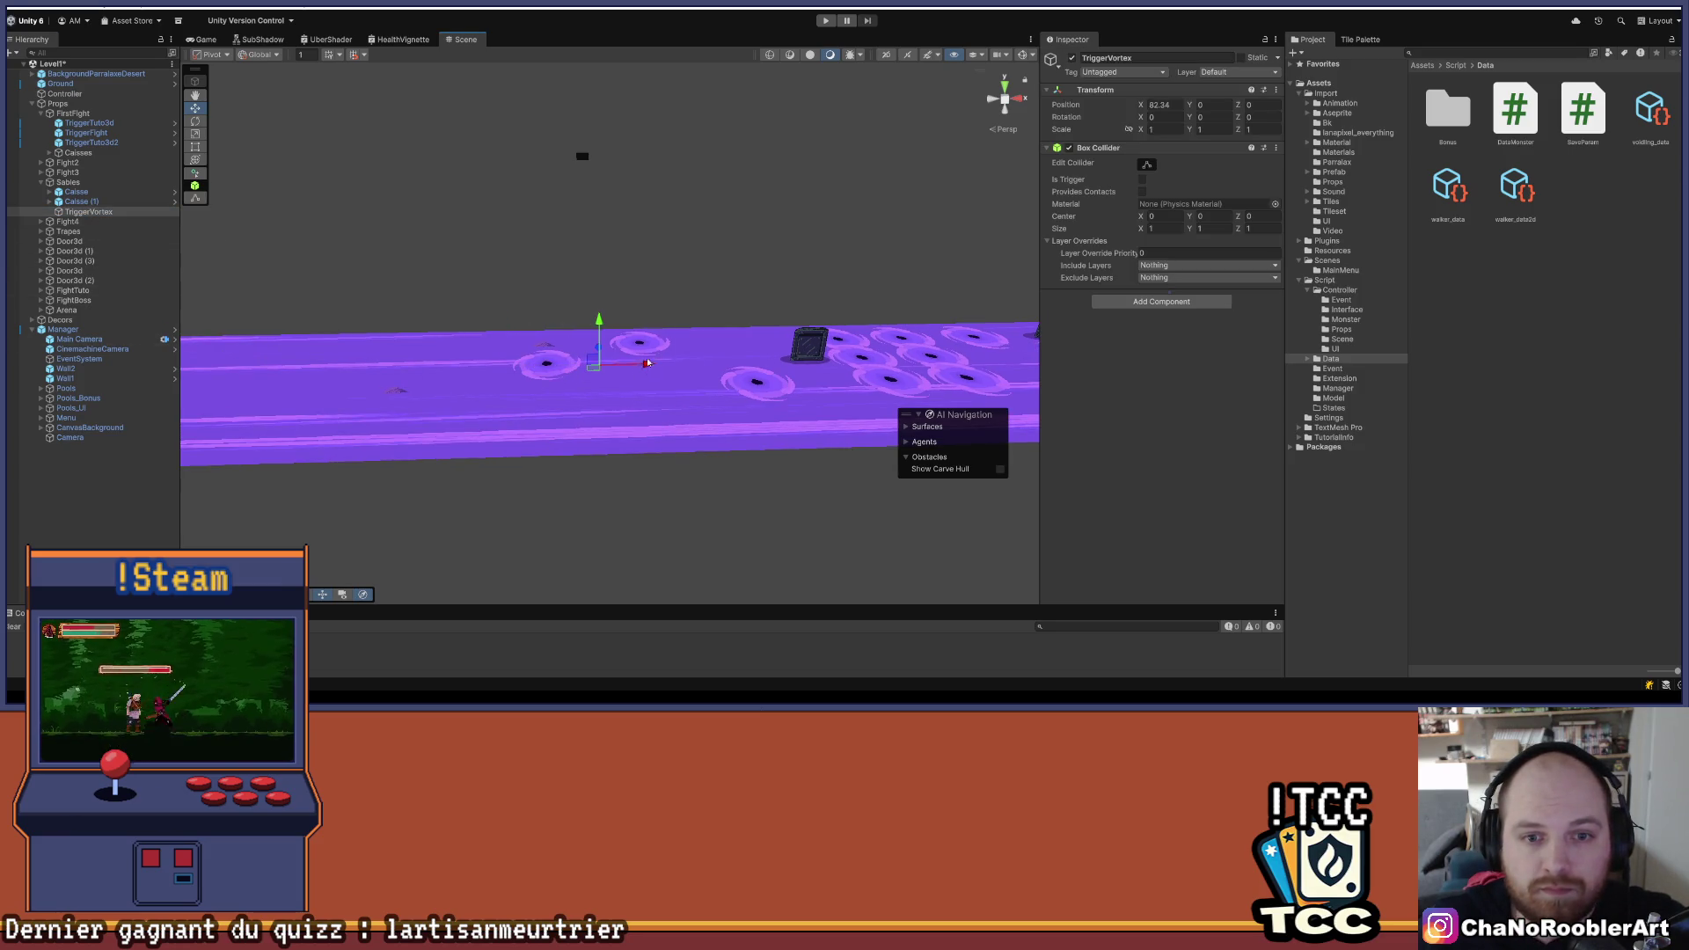
{"action": "scroll", "coordinate": [750, 311], "scroll_direction": "up", "scroll_amount": 3}
{"action": "left_click", "coordinate": [1146, 163]}
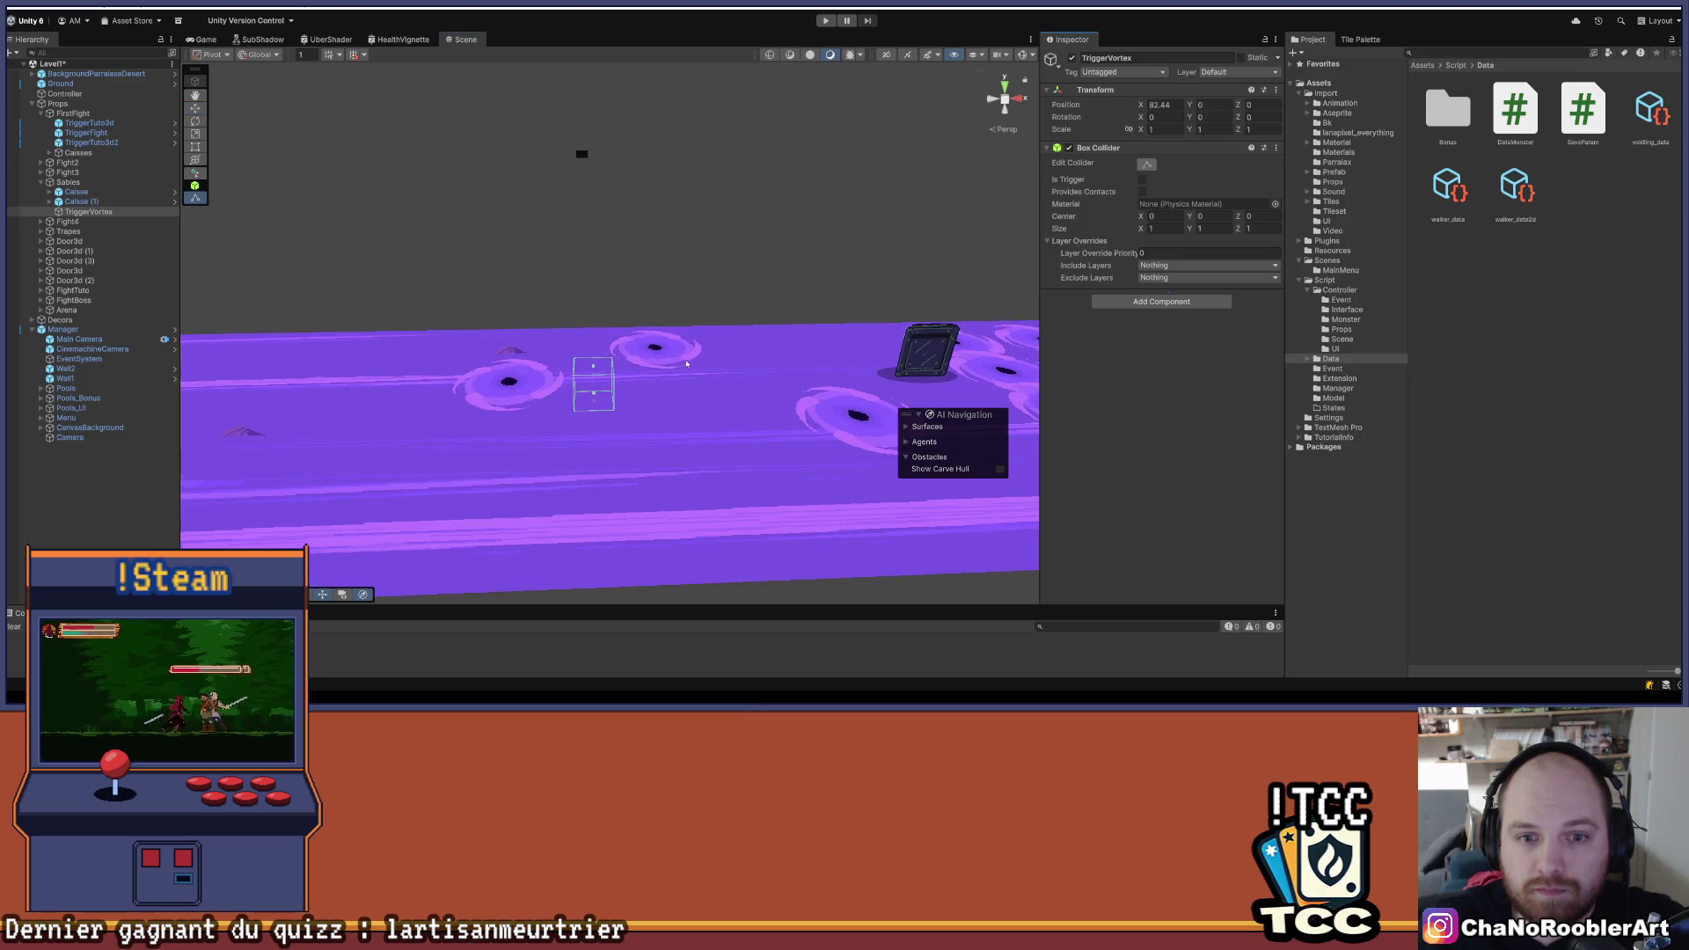
{"action": "left_click_drag", "start_coordinate": [597, 397], "coordinate": [611, 577]}
{"action": "mouse_move", "coordinate": [590, 366]}
{"action": "left_mouse_down"}
{"action": "mouse_move", "coordinate": [736, 302]}
{"action": "mouse_move", "coordinate": [677, 378]}
{"action": "mouse_move", "coordinate": [410, 197]}
{"action": "mouse_move", "coordinate": [479, 329]}
{"action": "mouse_move", "coordinate": [675, 340]}
{"action": "mouse_move", "coordinate": [654, 327]}
{"action": "mouse_move", "coordinate": [634, 154]}
{"action": "mouse_move", "coordinate": [607, 264]}
{"action": "mouse_move", "coordinate": [620, 351]}
{"action": "mouse_move", "coordinate": [620, 262]}
{"action": "mouse_move", "coordinate": [588, 176]}
{"action": "mouse_move", "coordinate": [682, 287]}
{"action": "mouse_move", "coordinate": [720, 274]}
{"action": "left_mouse_up"}
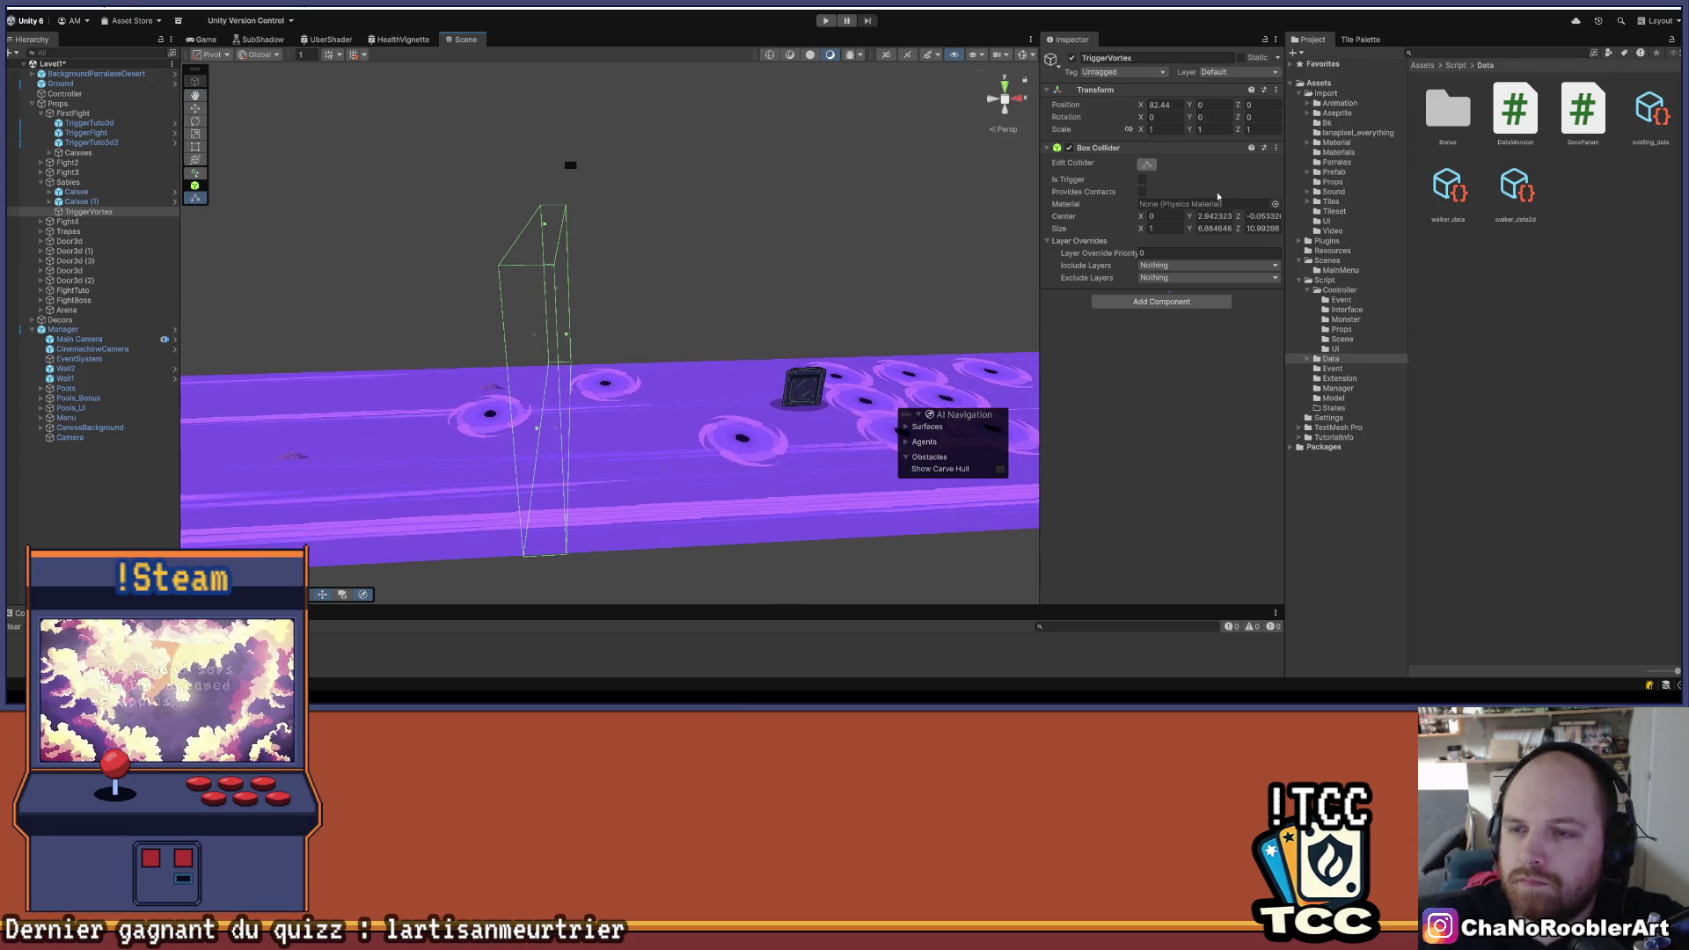
- Make the Box Collider a trigger and put TriggerVortex on the TriggerPlayer layer
{"action": "left_click", "coordinate": [1142, 179]}
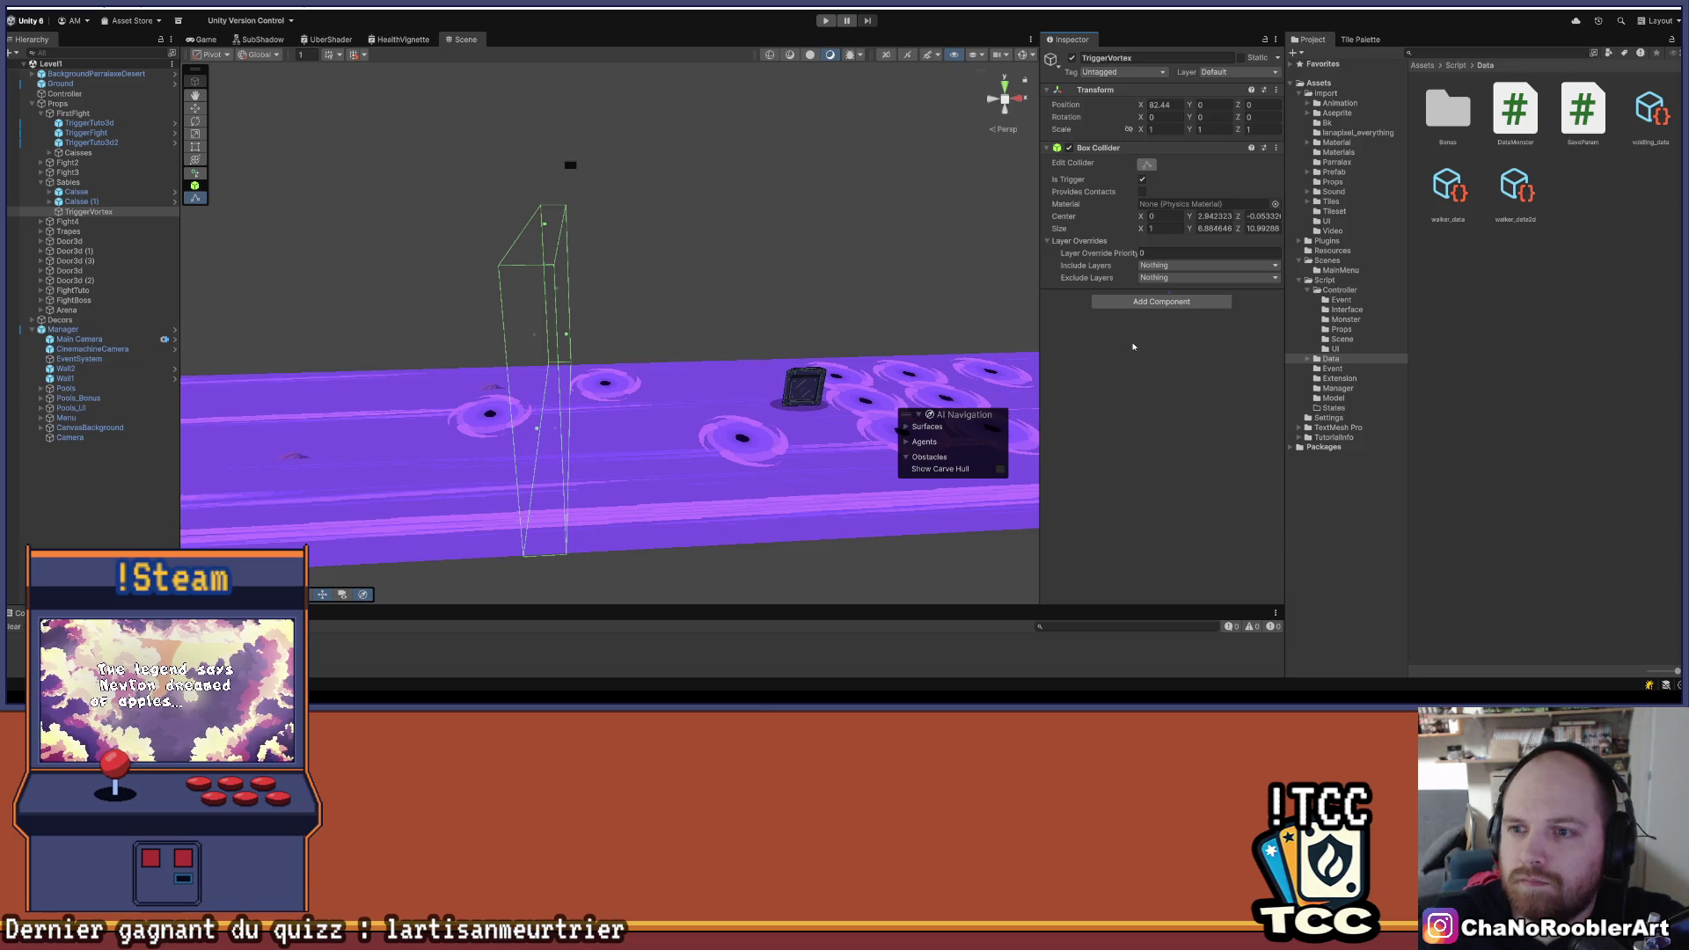
{"action": "left_click", "coordinate": [1149, 73]}
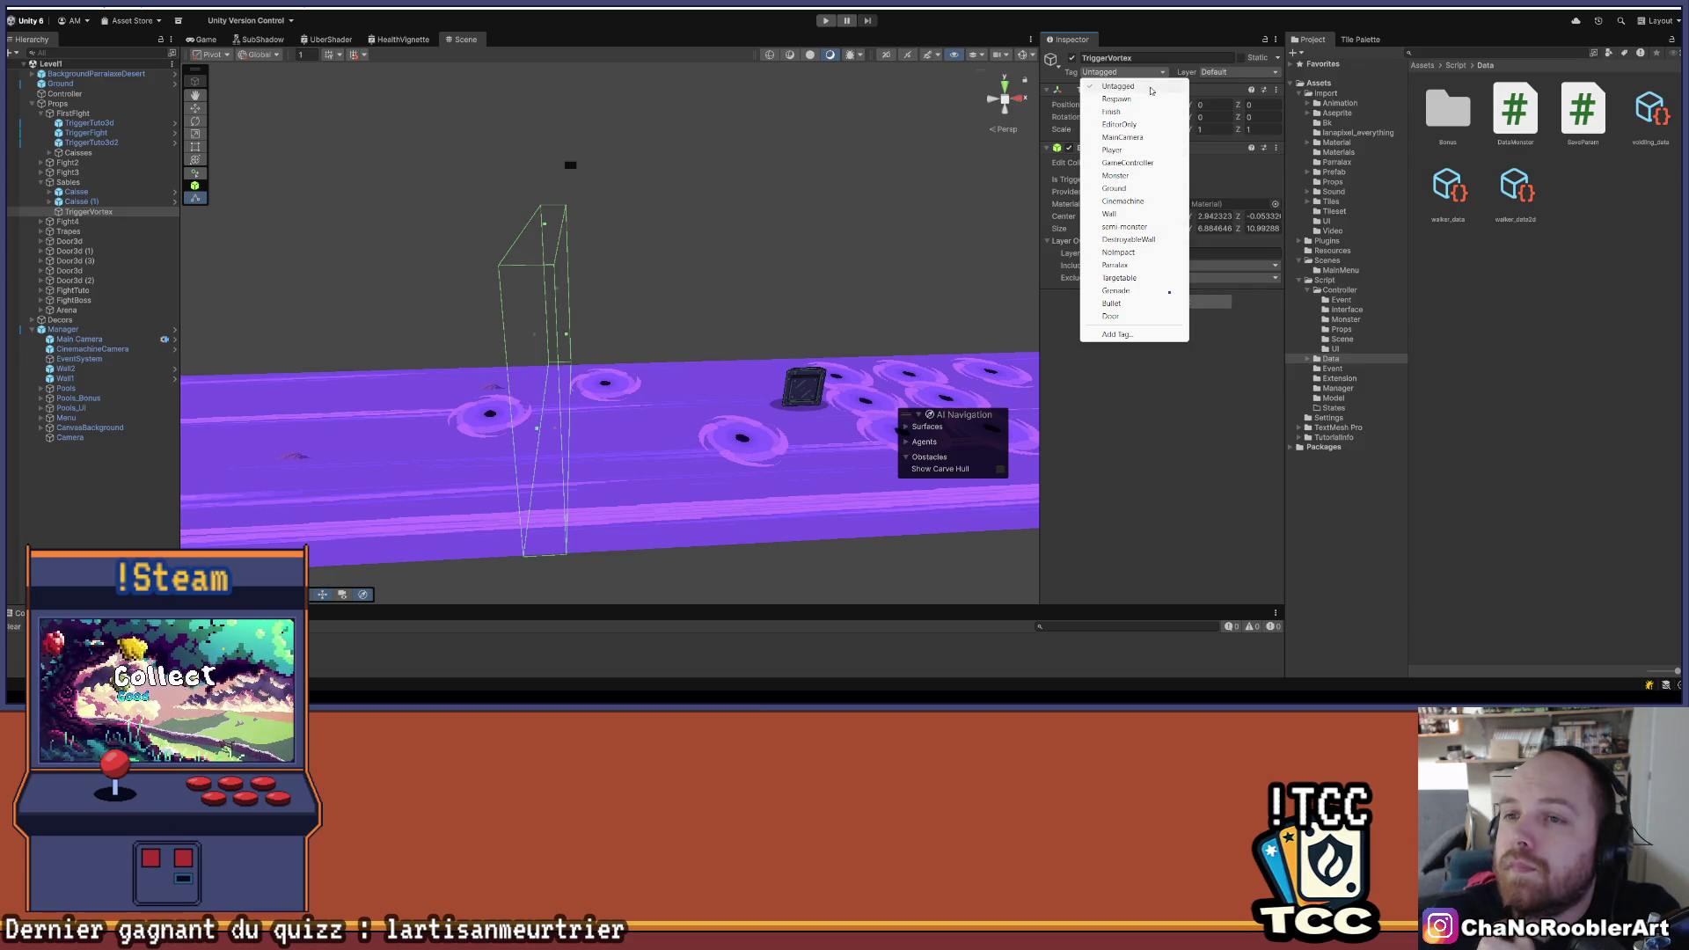
{"action": "left_click", "coordinate": [1231, 72]}
{"action": "left_click", "coordinate": [1293, 214]}
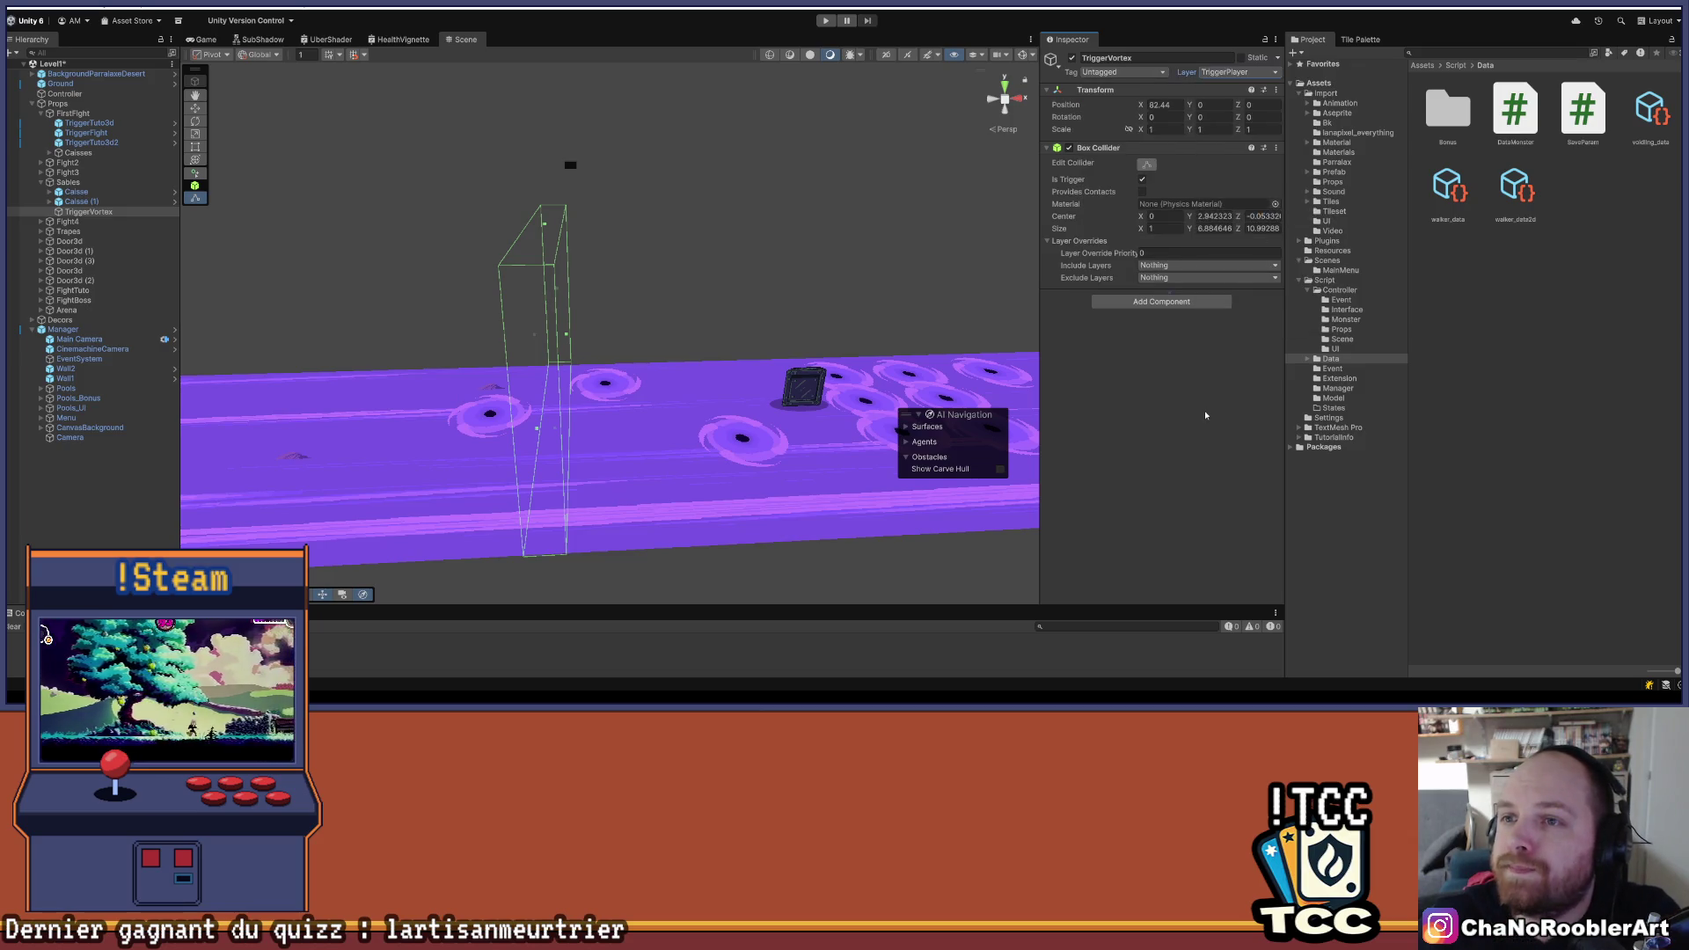
- Fine-tune the trigger box's depth to about 10.33
{"action": "mouse_move", "coordinate": [672, 227]}
{"action": "left_mouse_down"}
{"action": "mouse_move", "coordinate": [645, 181]}
{"action": "mouse_move", "coordinate": [590, 192]}
{"action": "left_mouse_up"}
{"action": "mouse_move", "coordinate": [763, 141]}
{"action": "left_mouse_down"}
{"action": "mouse_move", "coordinate": [649, 159]}
{"action": "mouse_move", "coordinate": [698, 215]}
{"action": "mouse_move", "coordinate": [633, 200]}
{"action": "mouse_move", "coordinate": [582, 264]}
{"action": "left_mouse_up"}
{"action": "left_click_drag", "start_coordinate": [465, 305], "coordinate": [463, 309]}
{"action": "left_click_drag", "start_coordinate": [363, 437], "coordinate": [356, 448]}
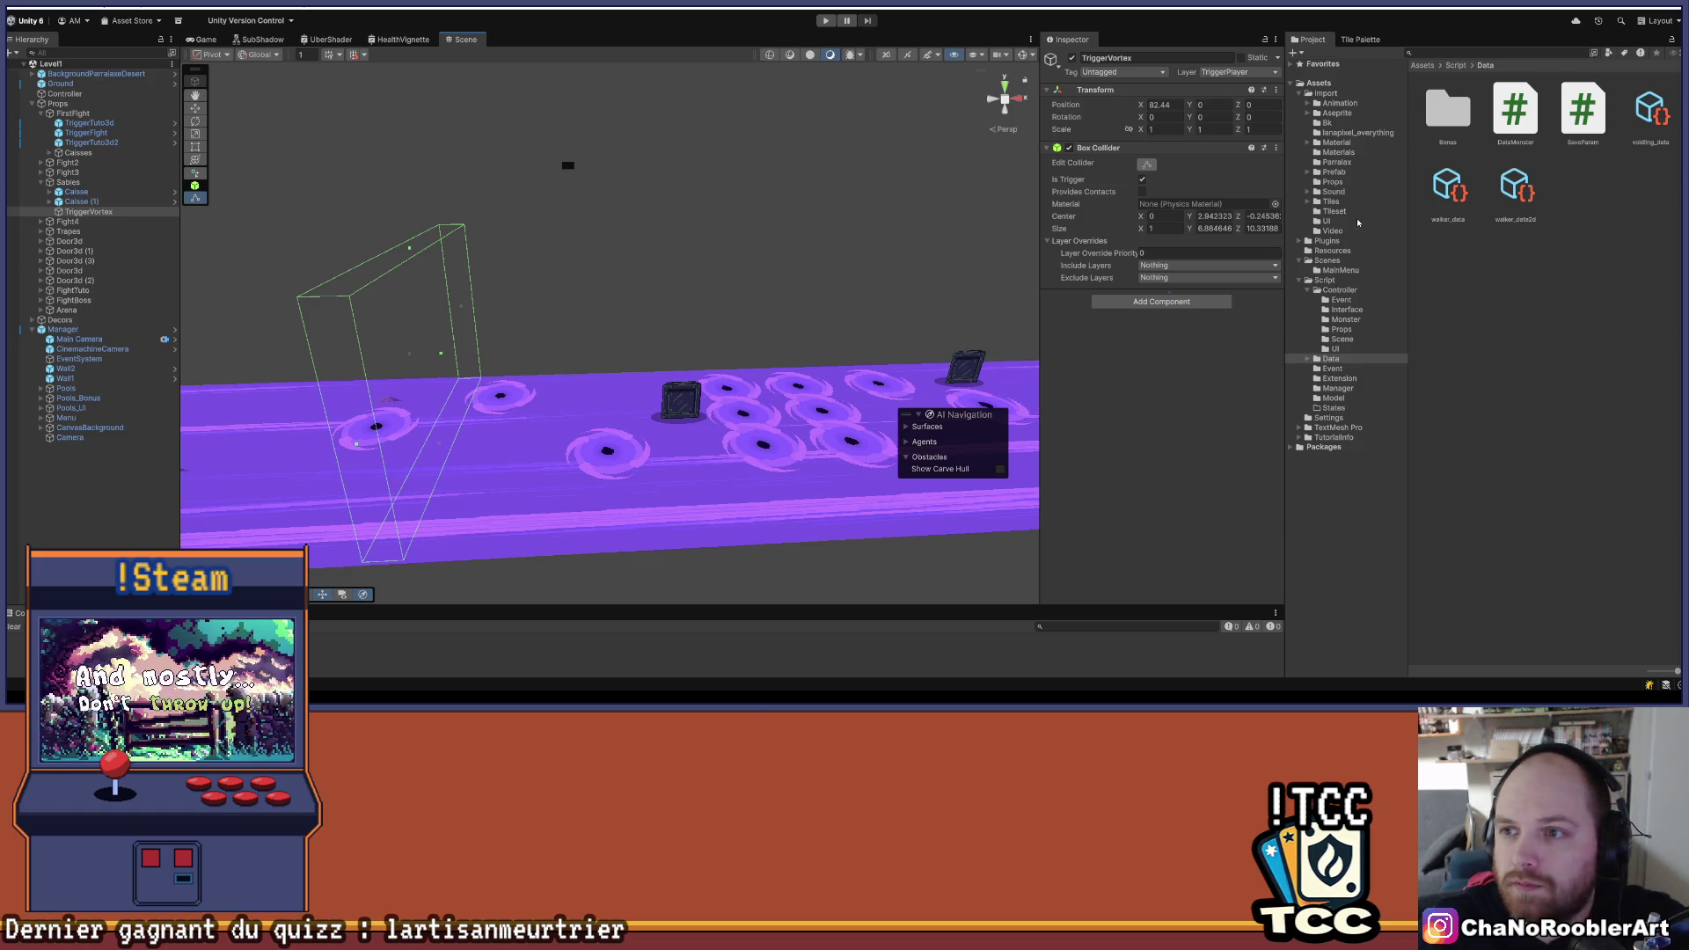
{"action": "left_click", "coordinate": [1346, 320]}
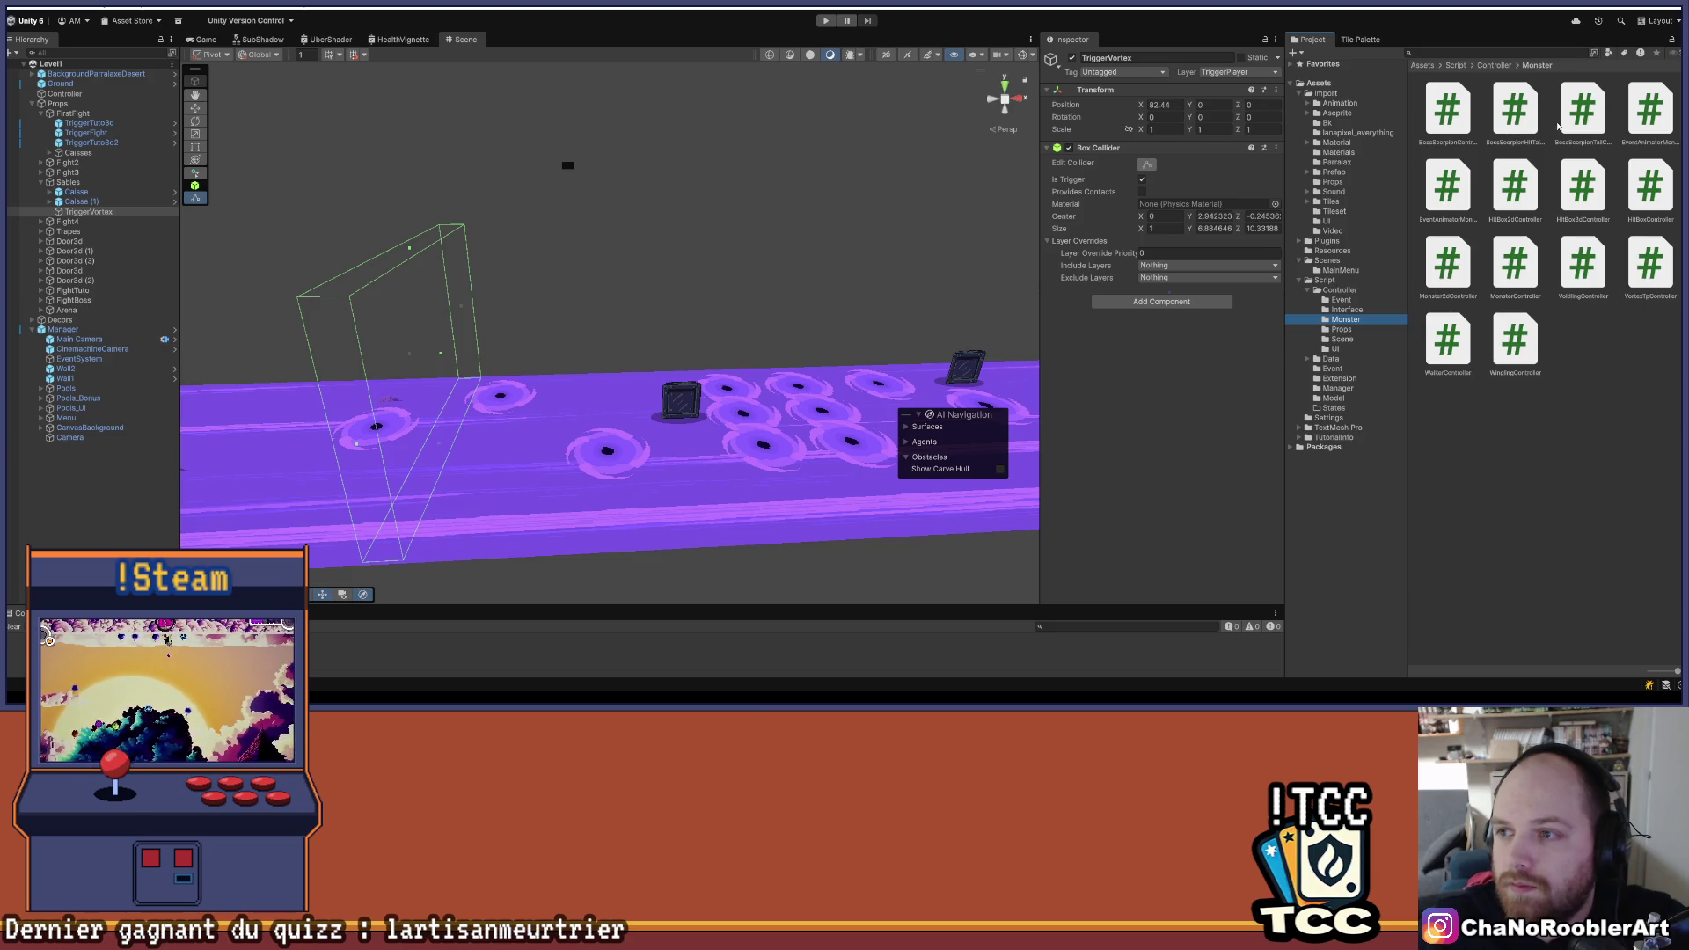
- Create a new TriggerSpawnVortexController script in the Controller scripts folder
{"action": "left_click", "coordinate": [1493, 66]}
{"action": "scroll", "coordinate": [1545, 352], "scroll_direction": "down", "scroll_amount": 10}
{"action": "right_click", "coordinate": [1501, 327]}
{"action": "mouse_move", "coordinate": [1535, 333]}
{"action": "left_click", "coordinate": [1377, 335]}
{"action": "type", "text": "TriggerSpawnVortex"}
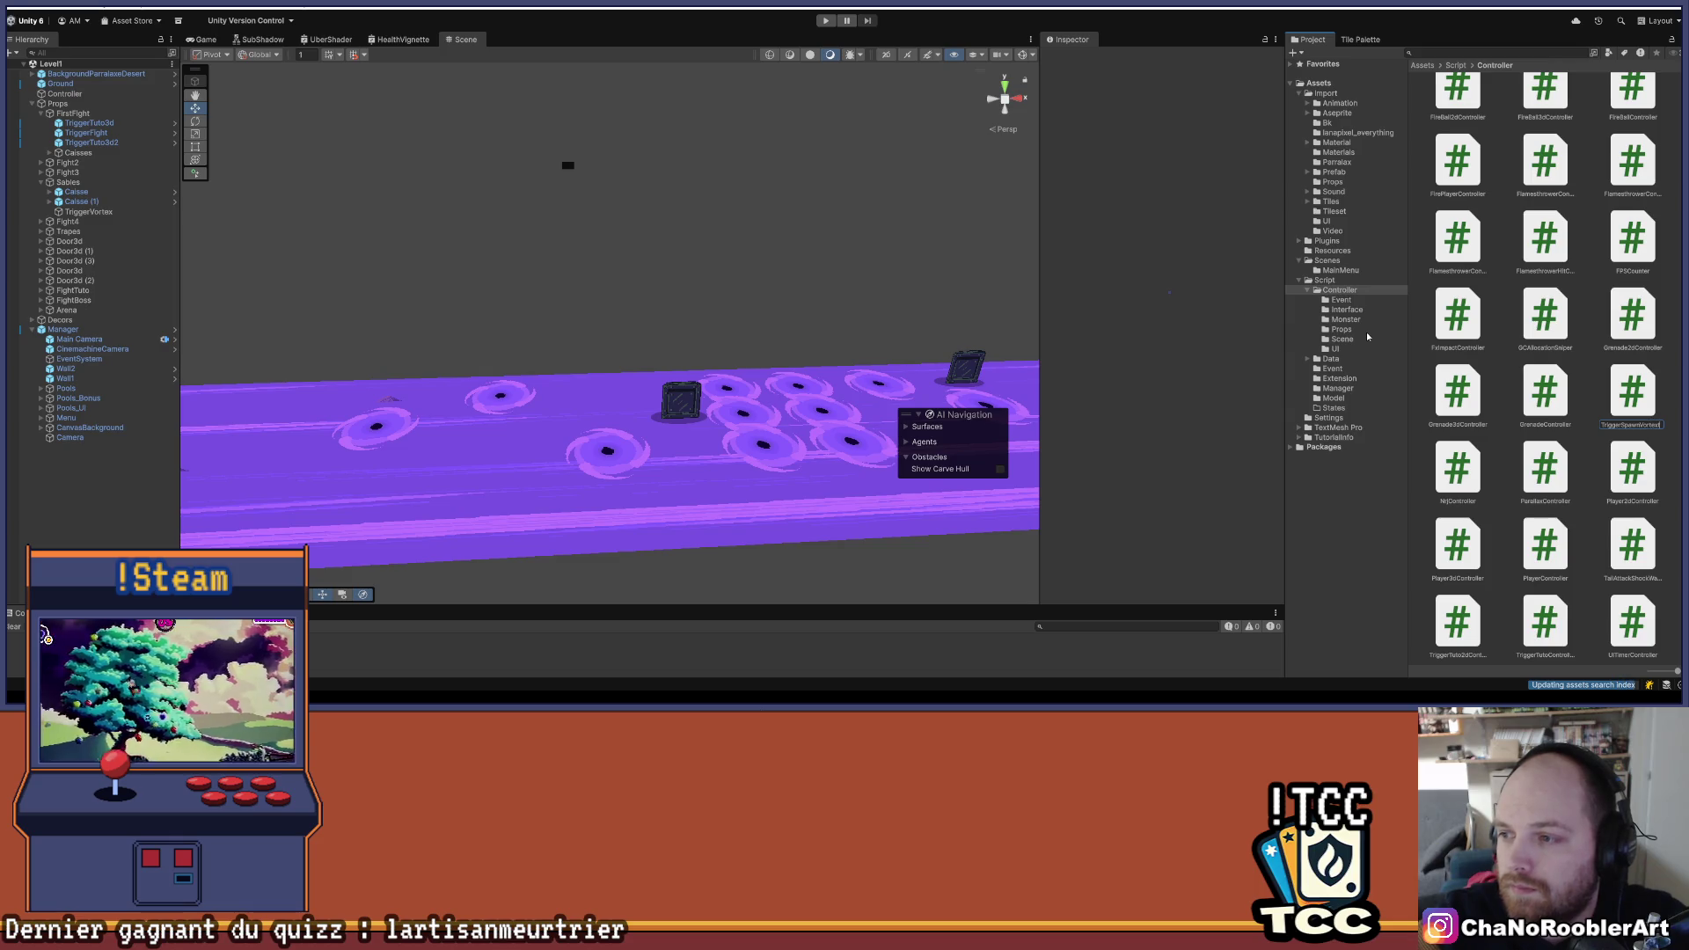
{"action": "type", "text": "ontroller"}
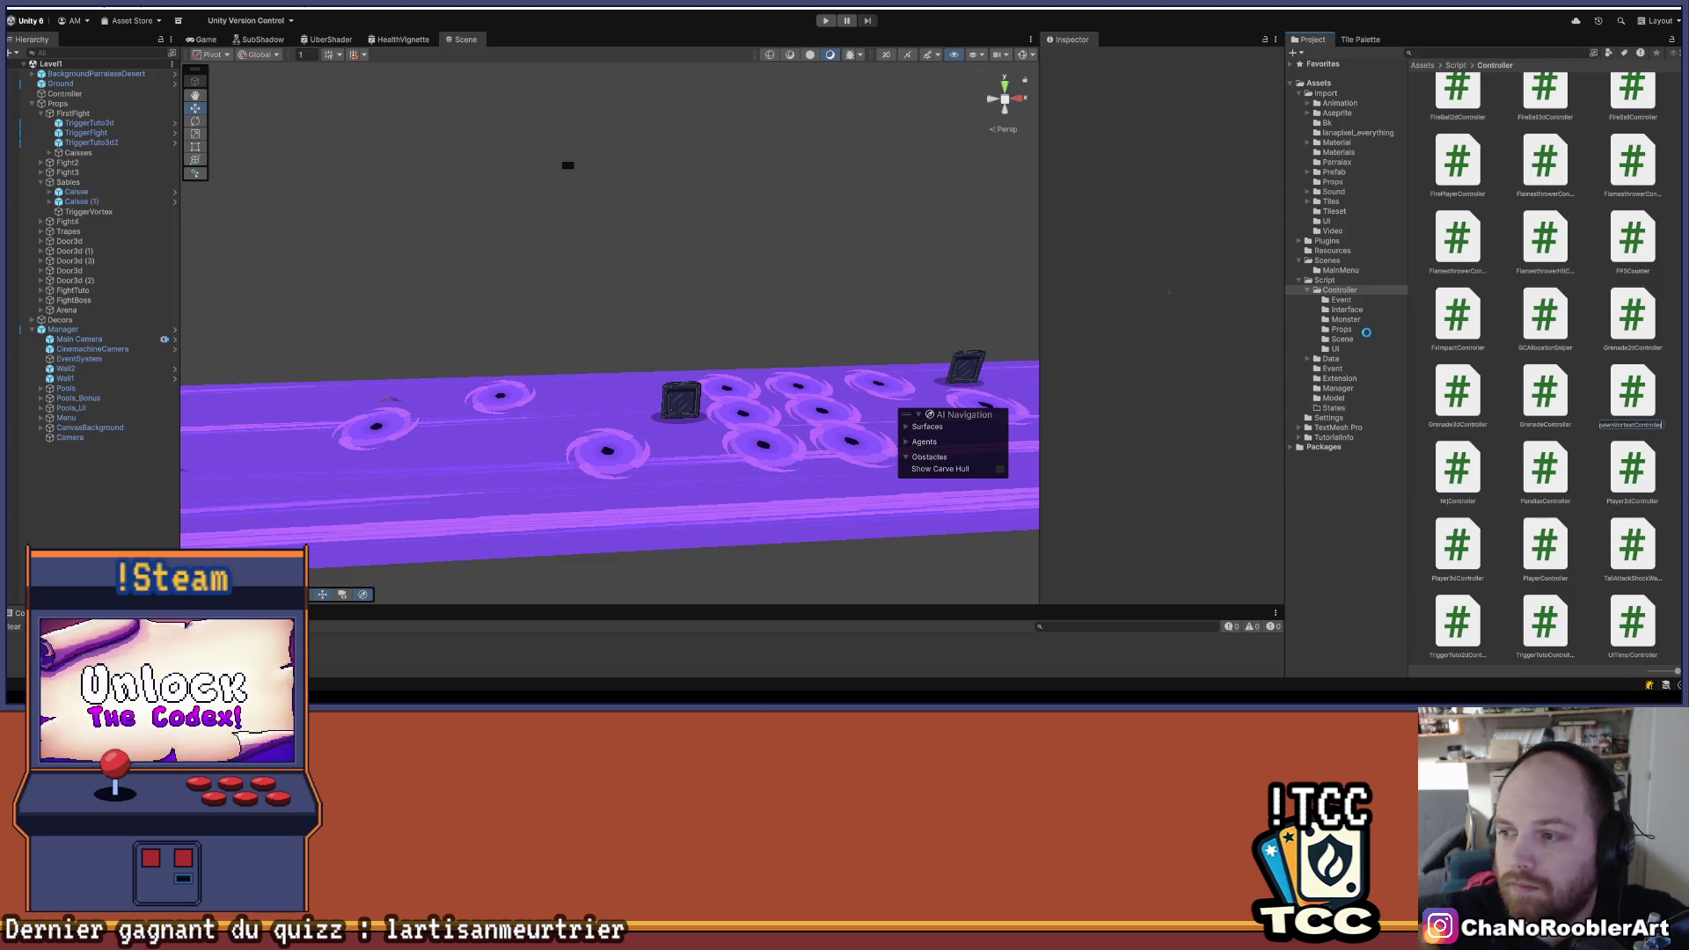
{"action": "key", "text": "Return"}
{"action": "key", "text": "alt+Tab"}
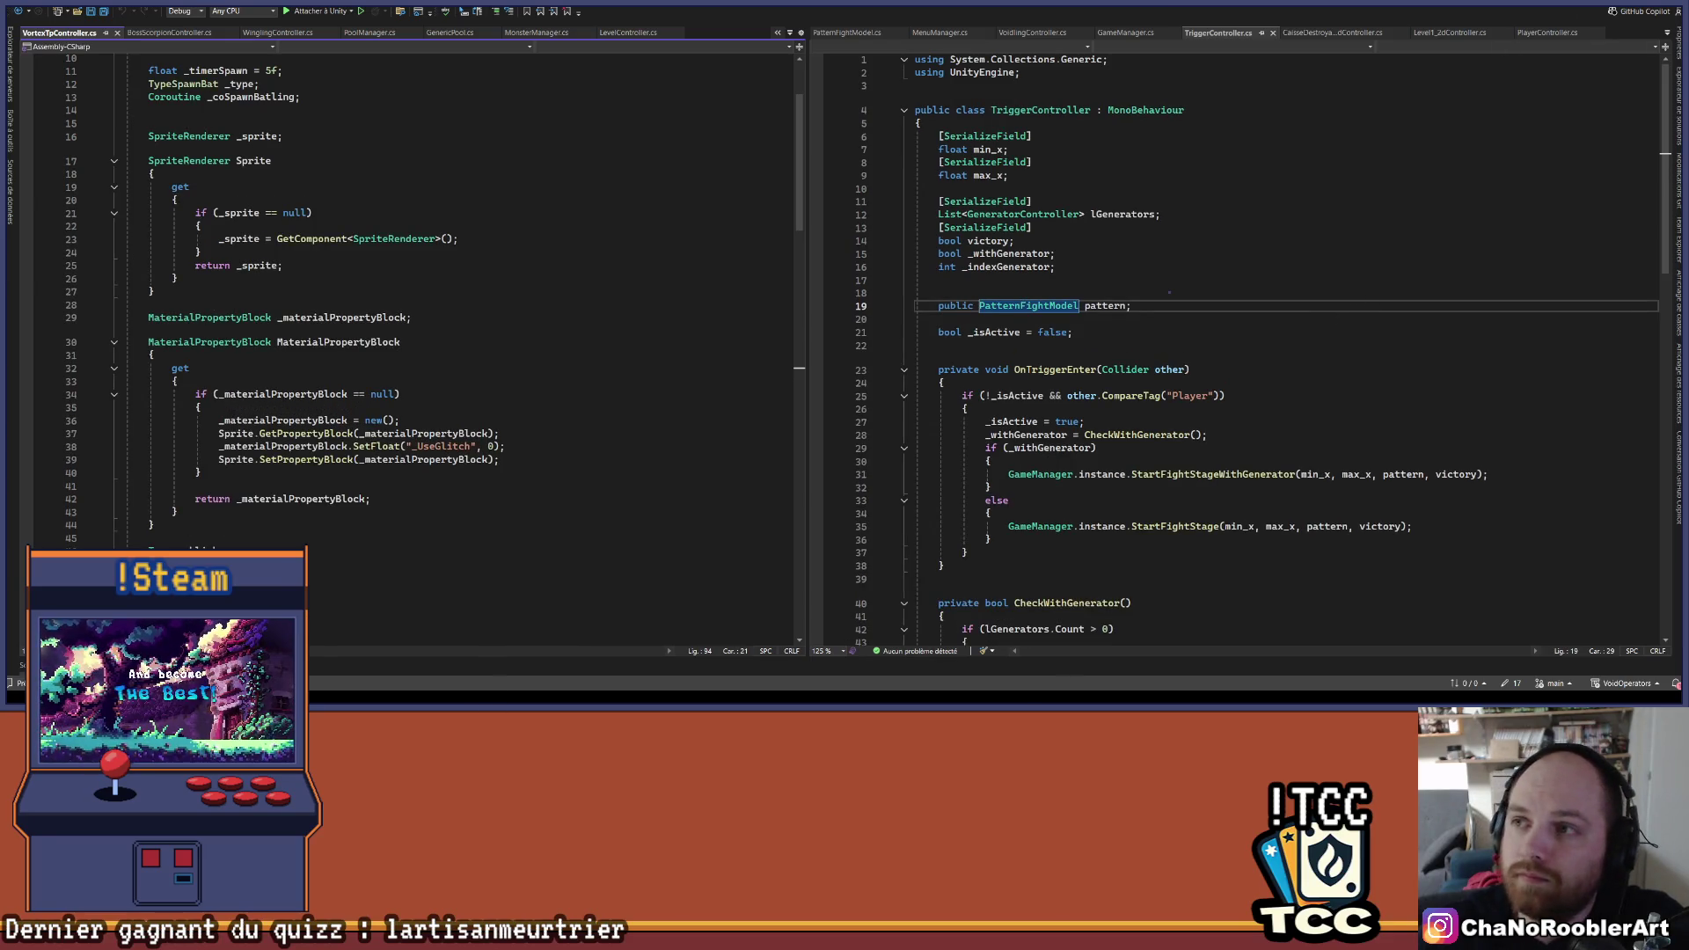
{"action": "key", "text": "alt+Tab"}
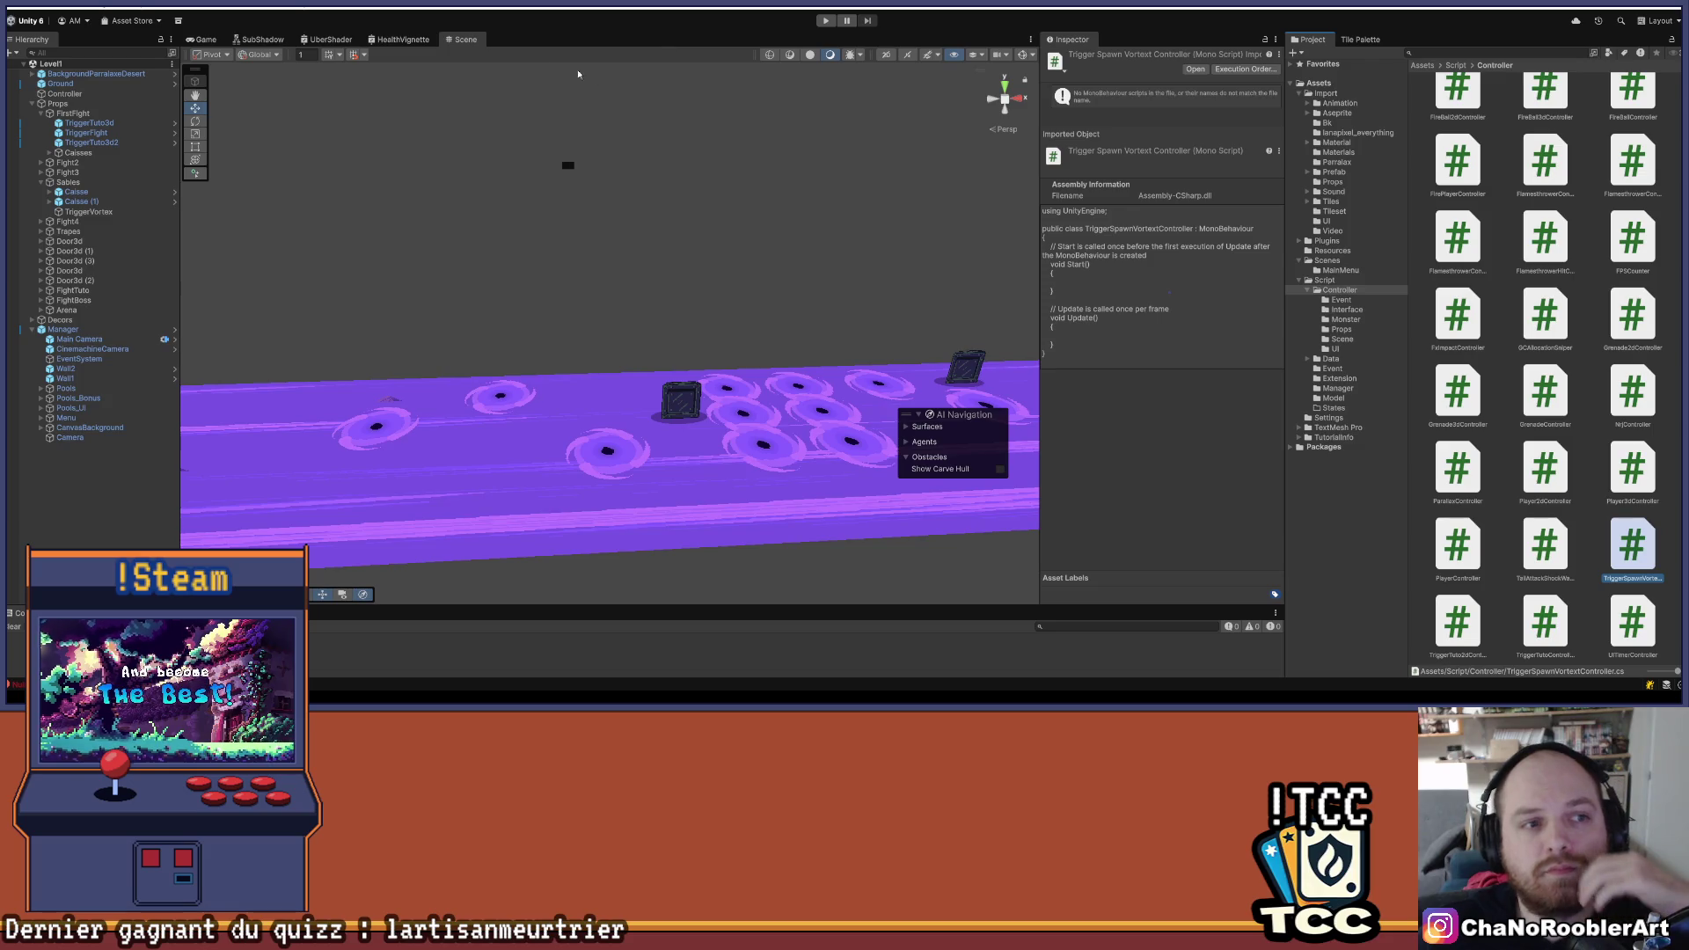
- Add the Trigger Spawn Vortex Controller component to TriggerVortex
{"action": "left_click", "coordinate": [92, 213]}
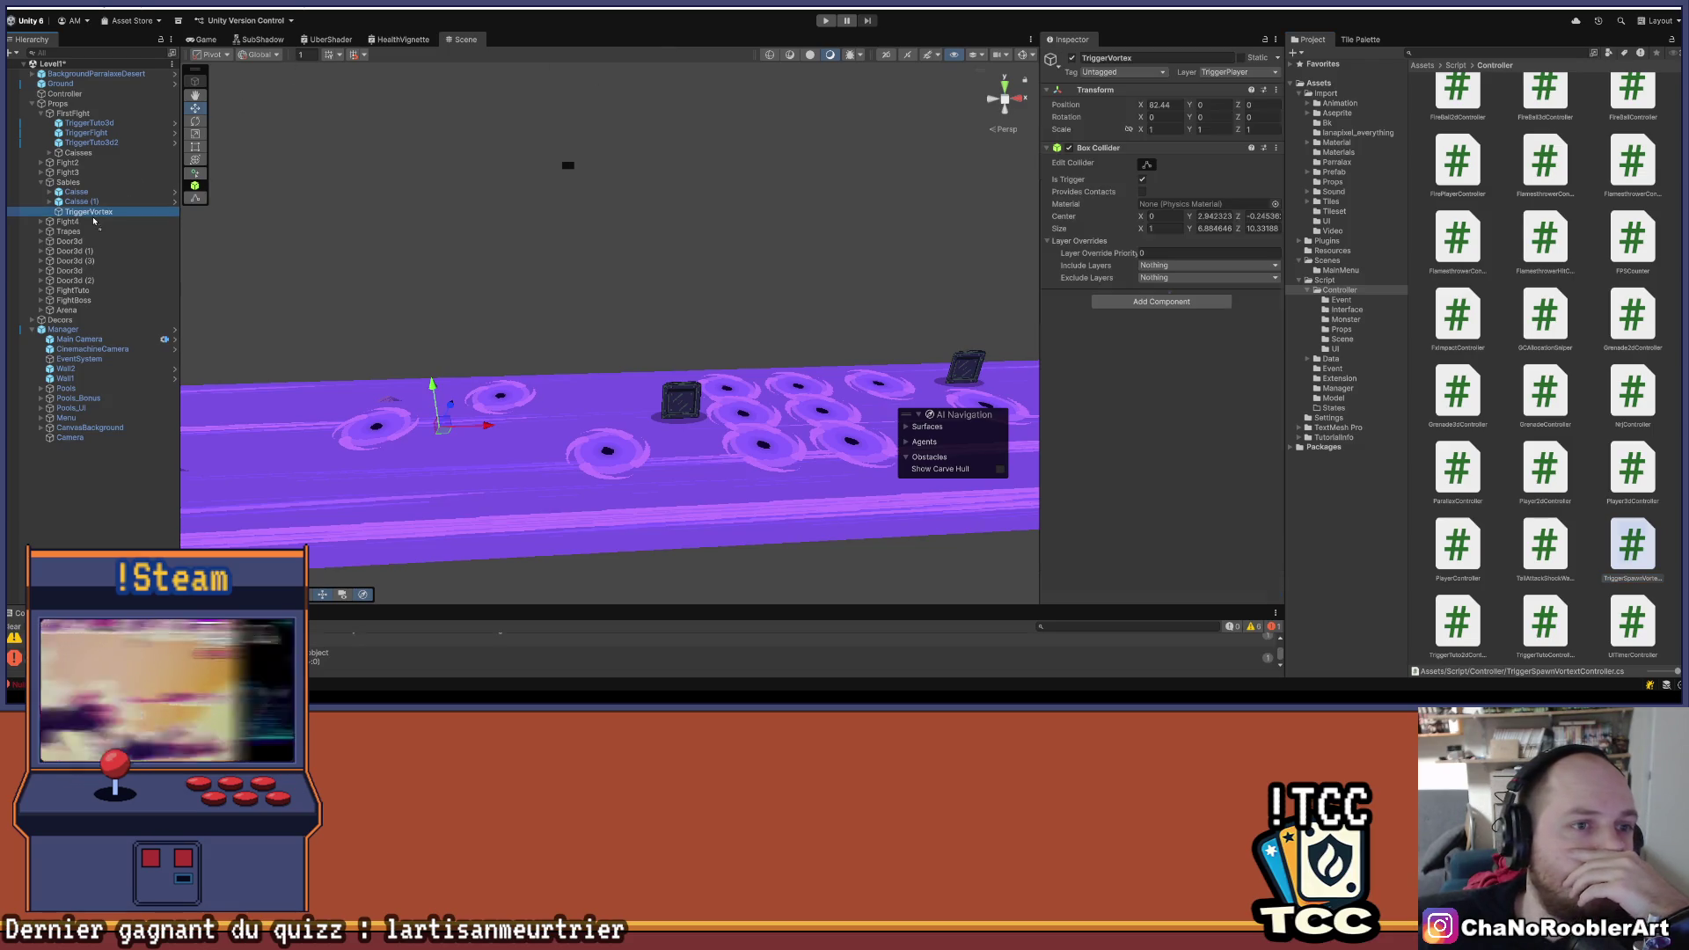
{"action": "left_click", "coordinate": [1157, 304]}
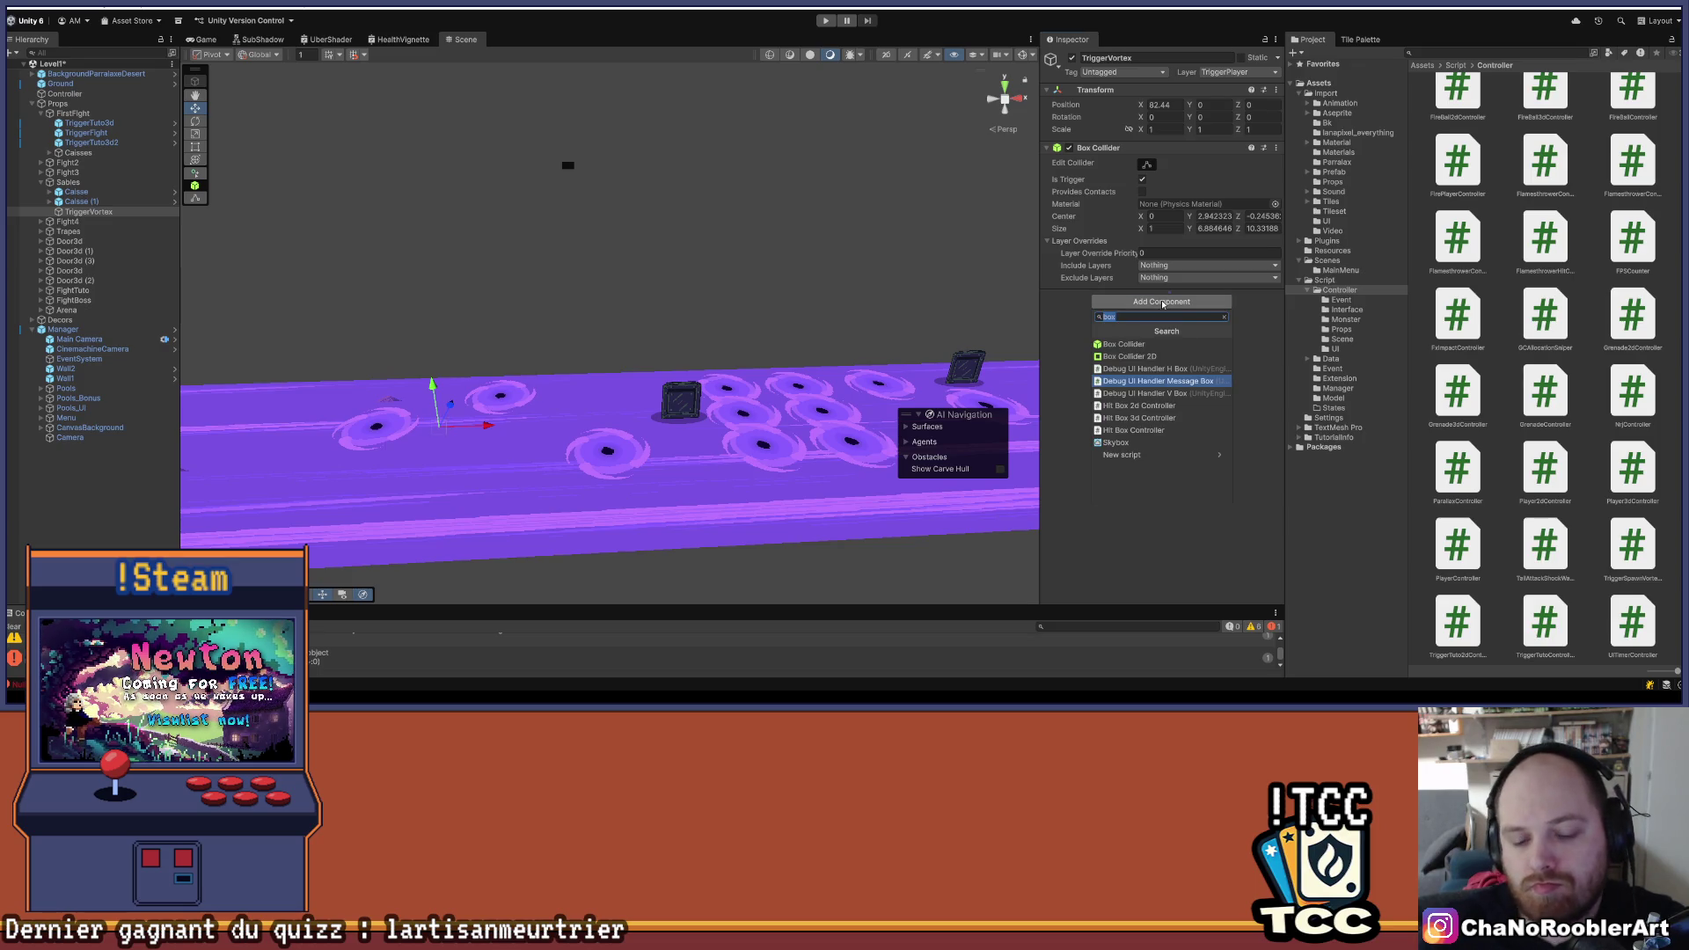
{"action": "type", "text": "Tr"}
{"action": "key", "text": "Up"}
{"action": "key", "text": "Up"}
{"action": "key", "text": "Up"}
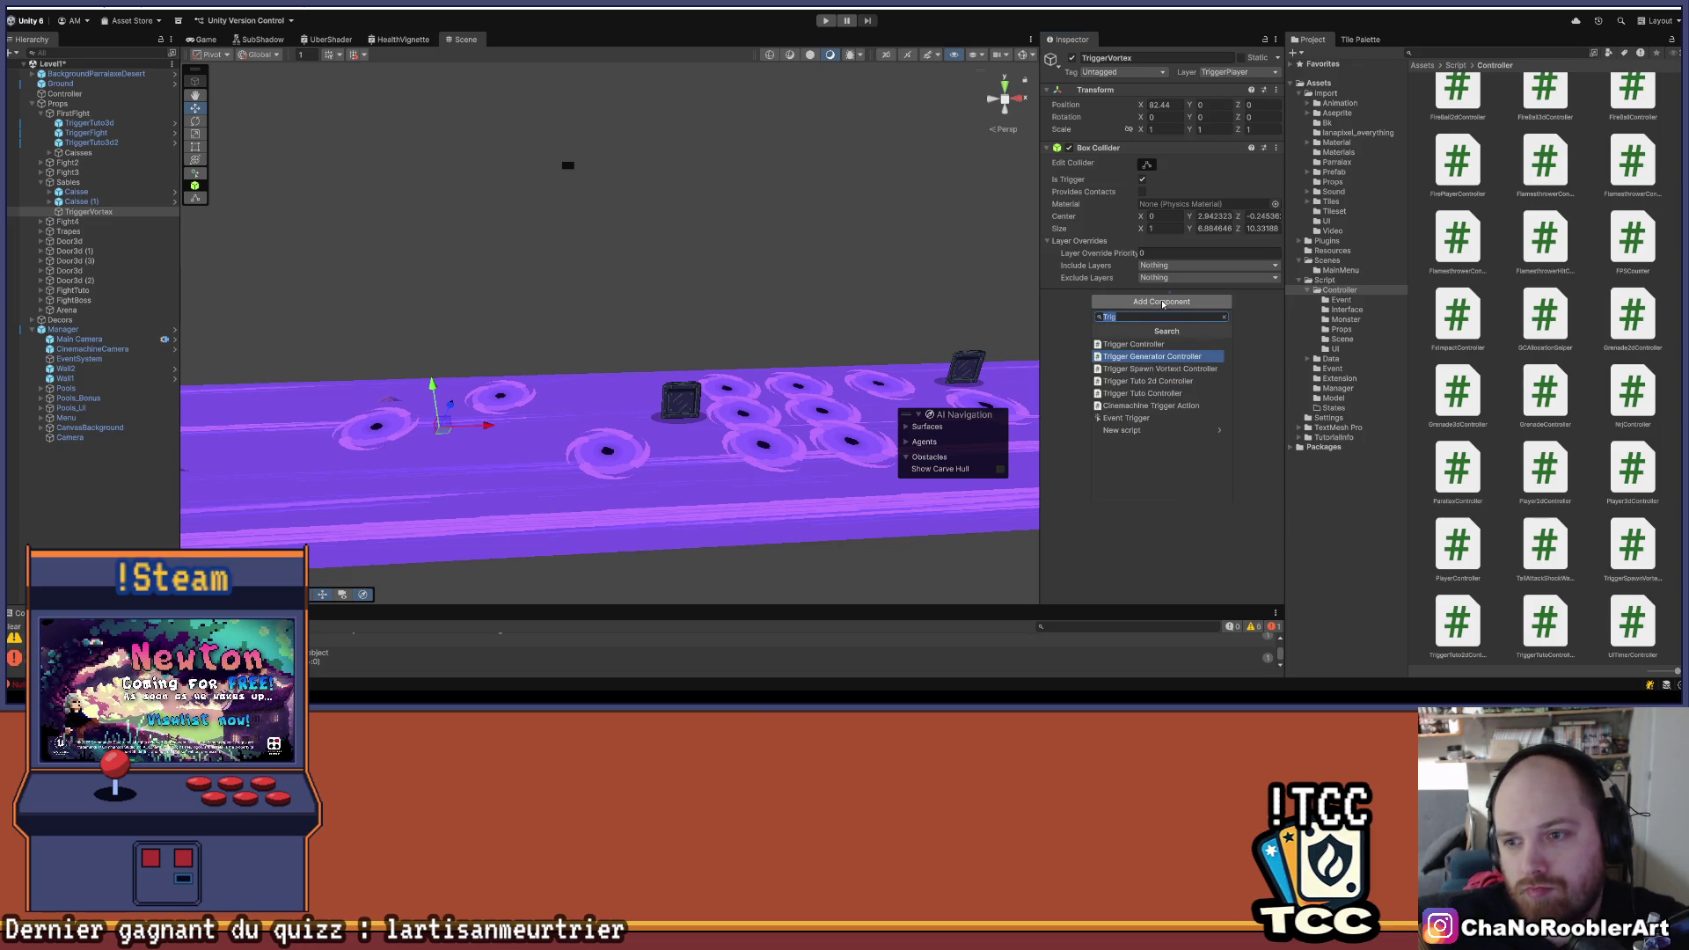
{"action": "key", "text": "Down"}
{"action": "key", "text": "Down"}
{"action": "key", "text": "Down"}
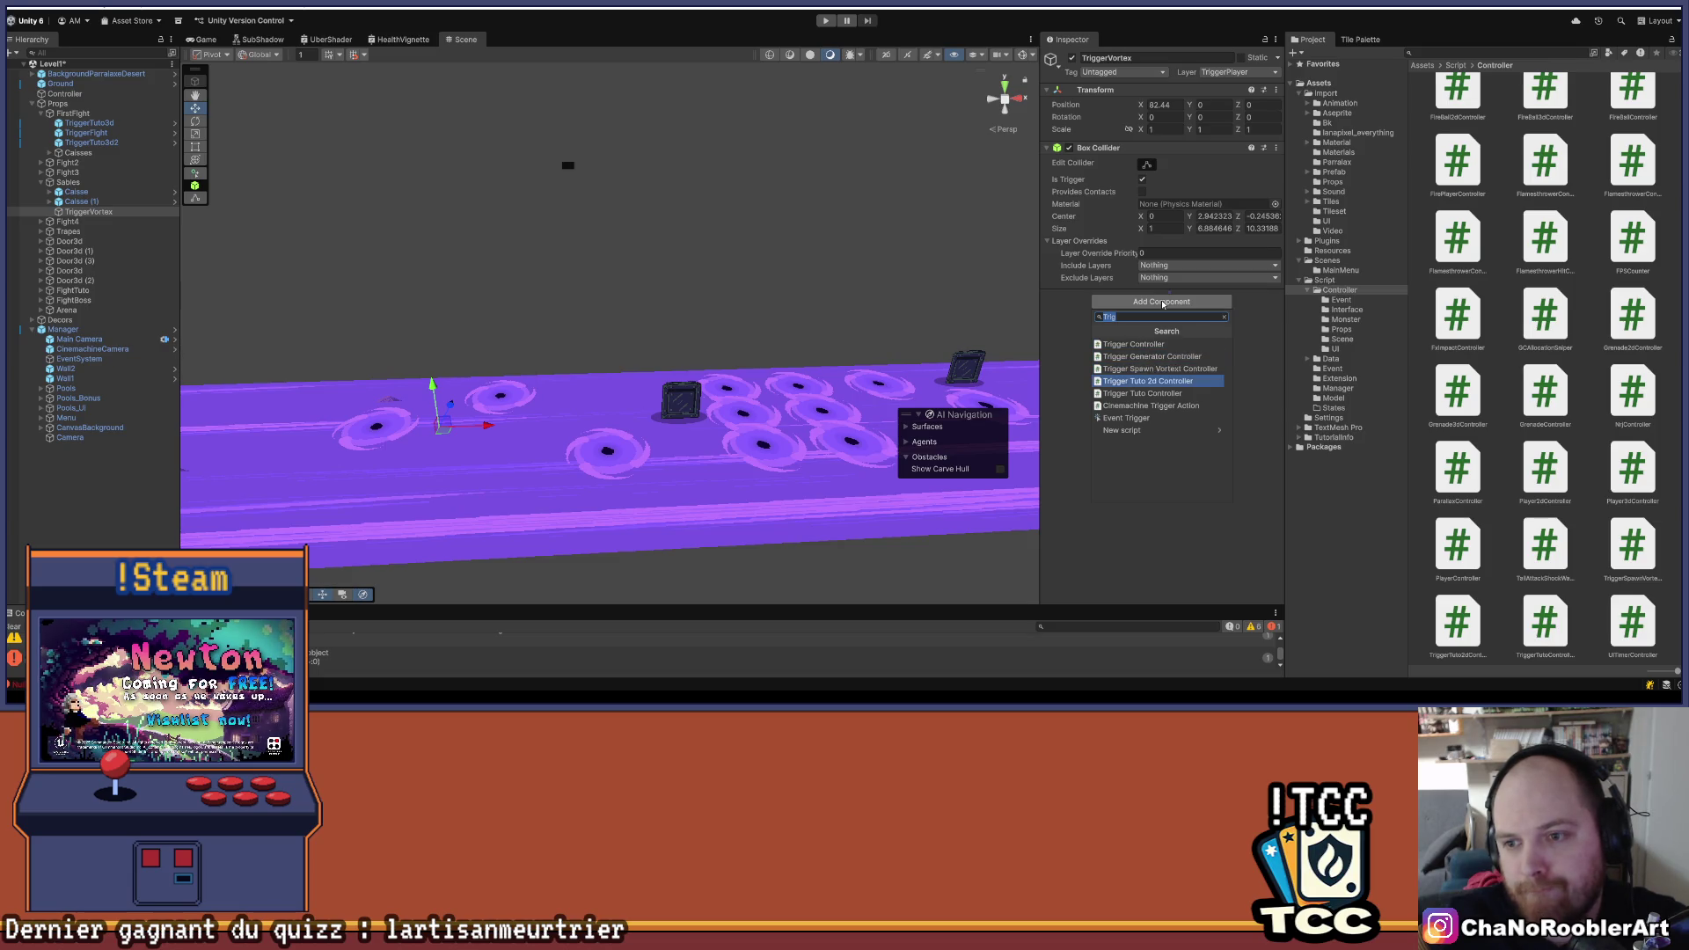
{"action": "key", "text": "Down"}
{"action": "key", "text": "Up"}
{"action": "key", "text": "Up"}
{"action": "key", "text": "Up"}
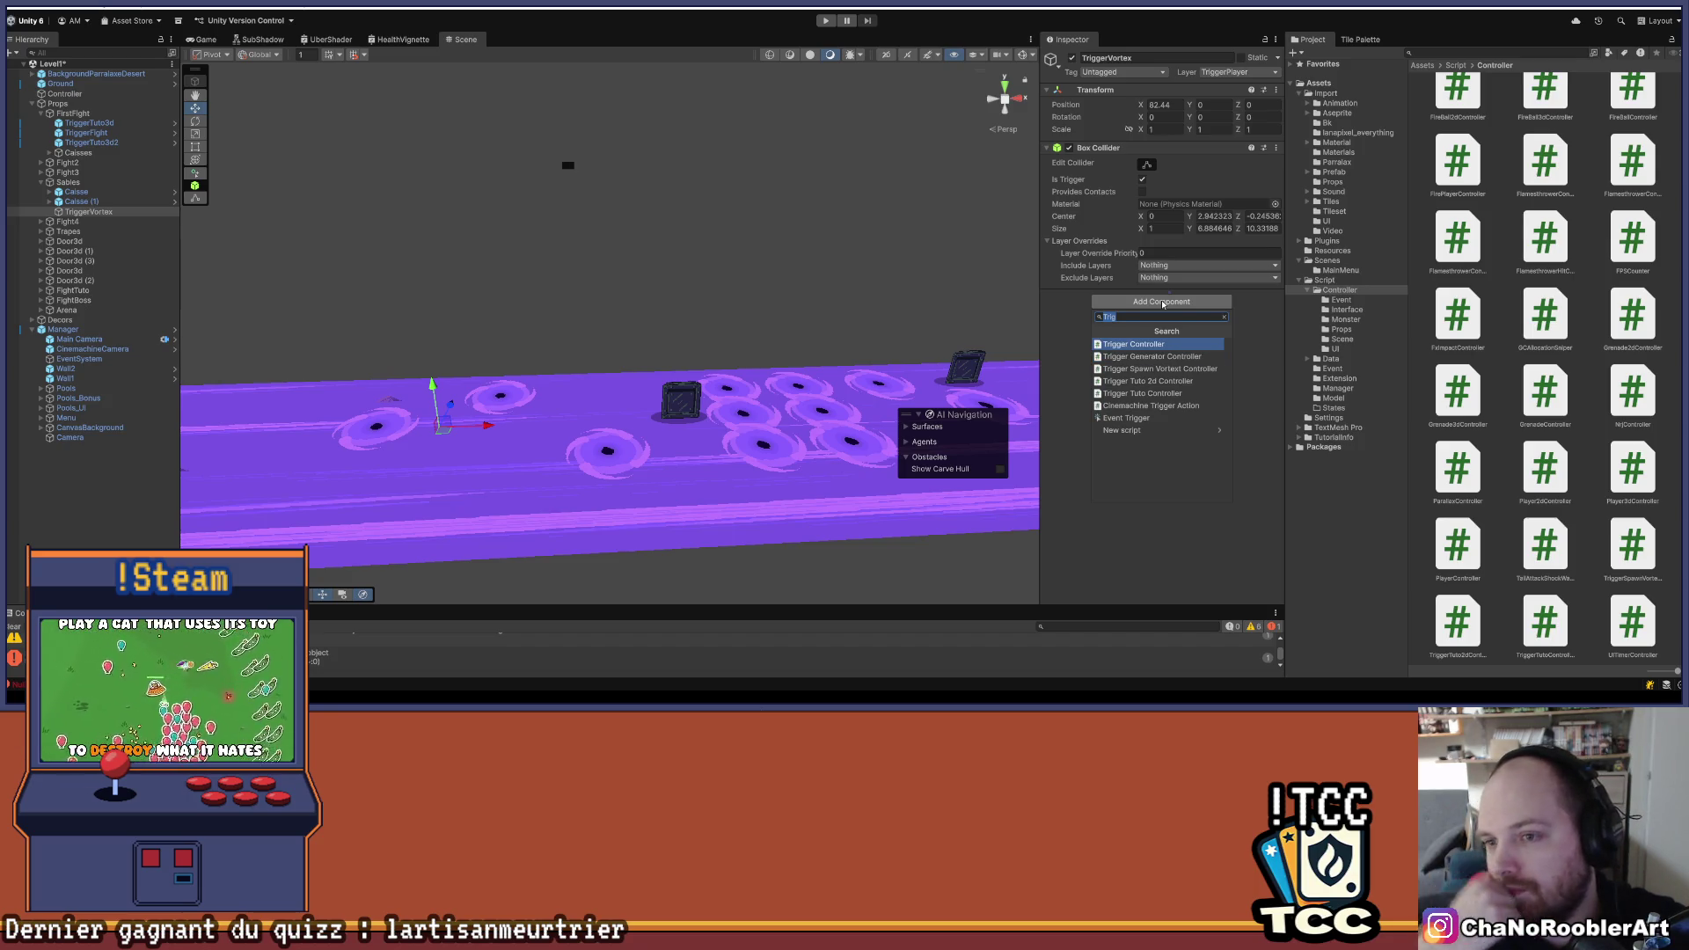
{"action": "key", "text": "Down"}
{"action": "key", "text": "Down"}
{"action": "key", "text": "Return"}
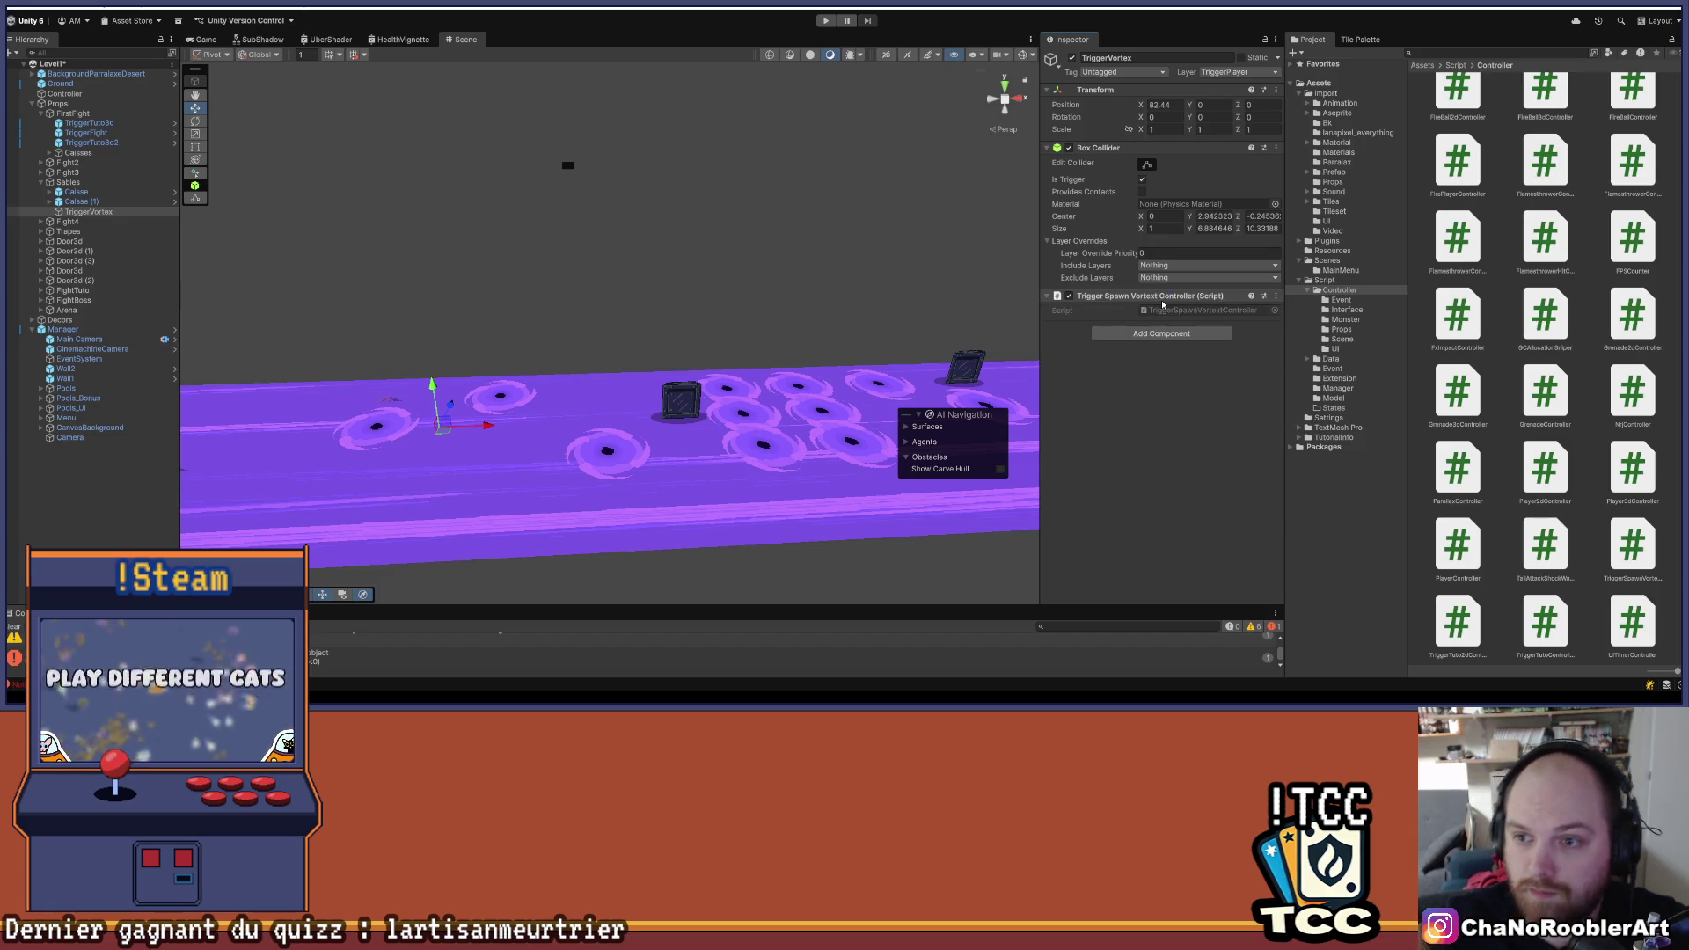
{"action": "left_click", "coordinate": [1156, 312]}
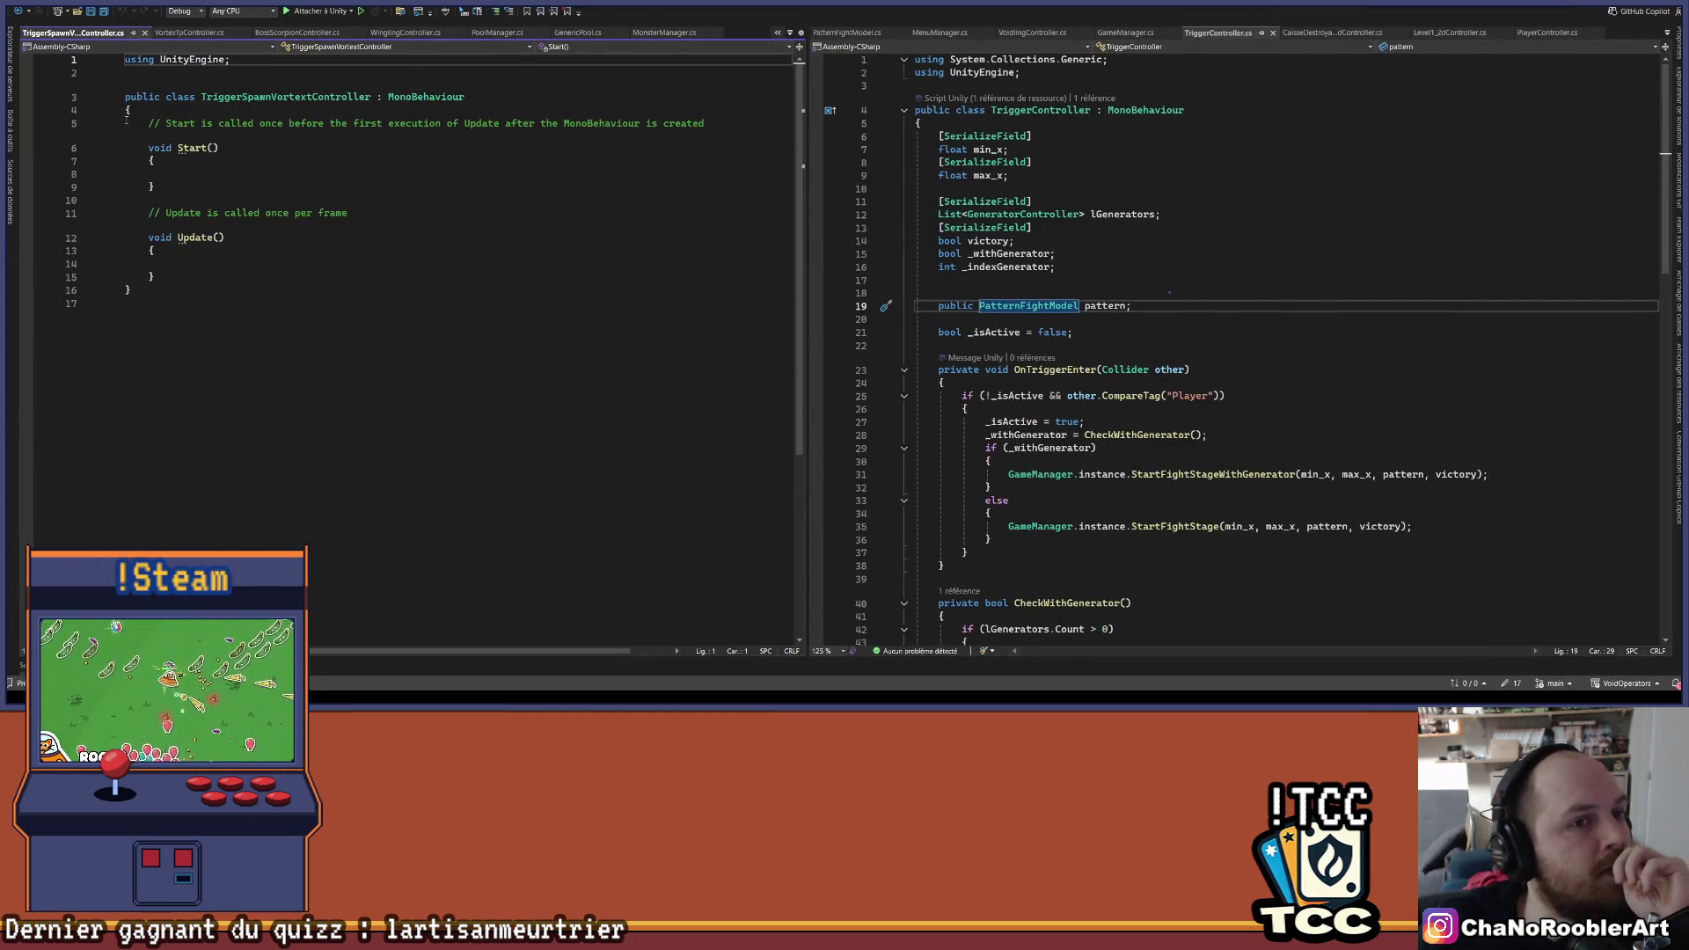
- Replace the Start/Update boilerplate with '[SerializeField] List<Transform> lTransformPos;'
{"action": "left_click_drag", "start_coordinate": [130, 123], "coordinate": [174, 280]}
{"action": "key", "text": "BackSpace"}
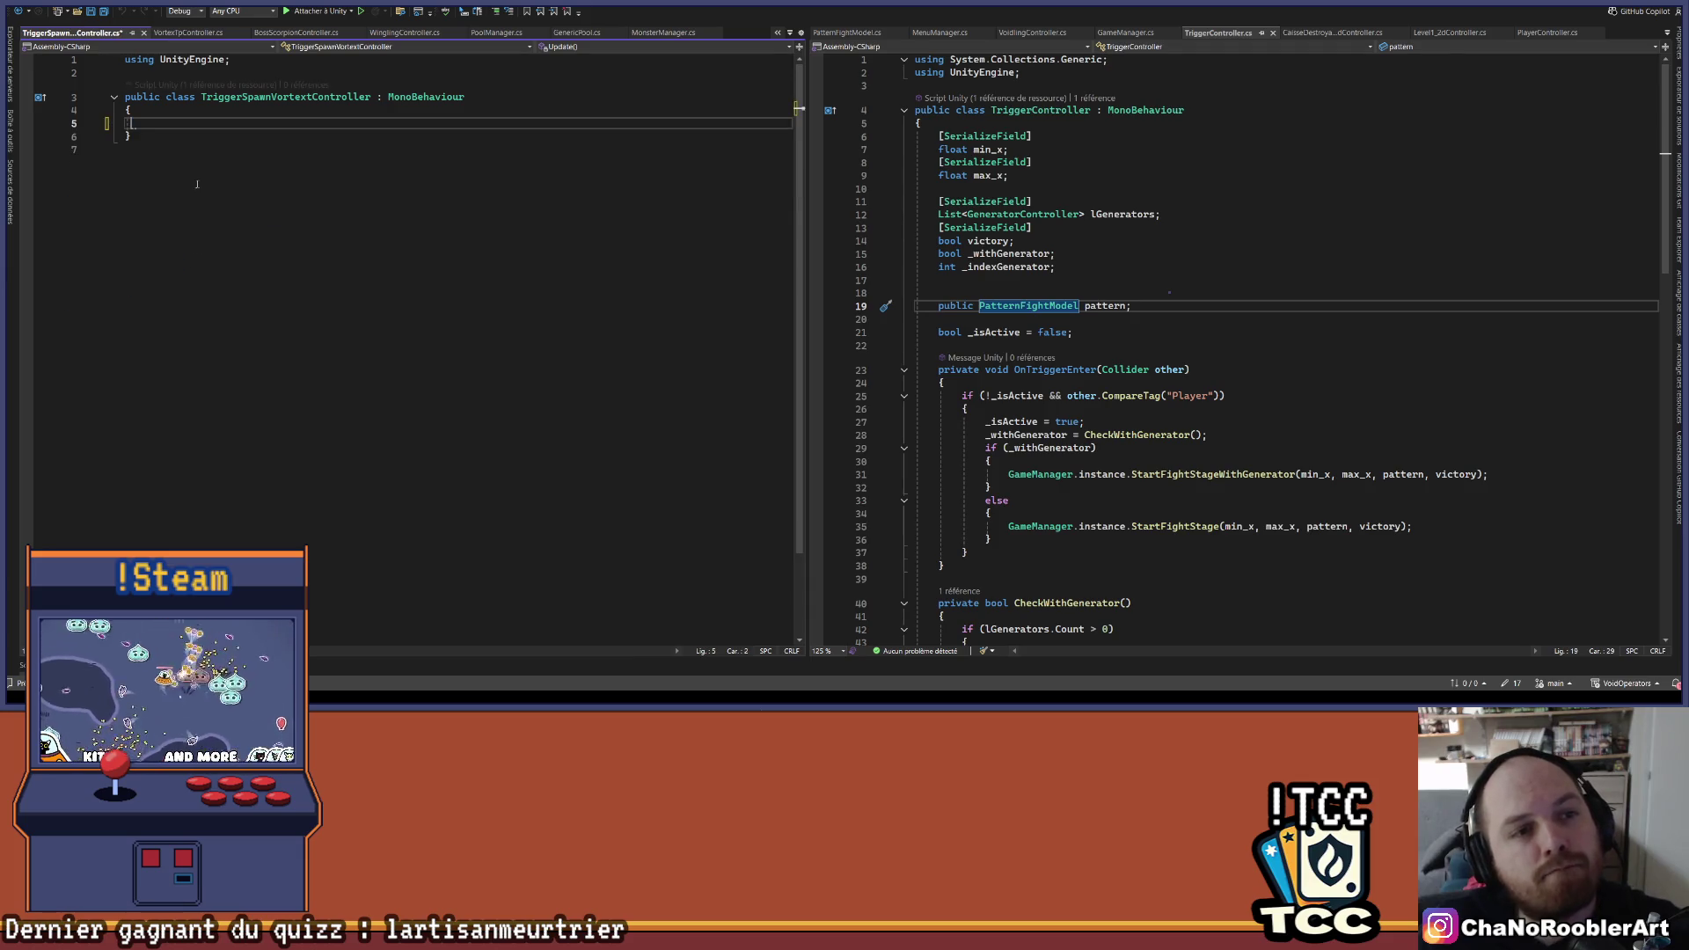
{"action": "type", "text": "[Ser"}
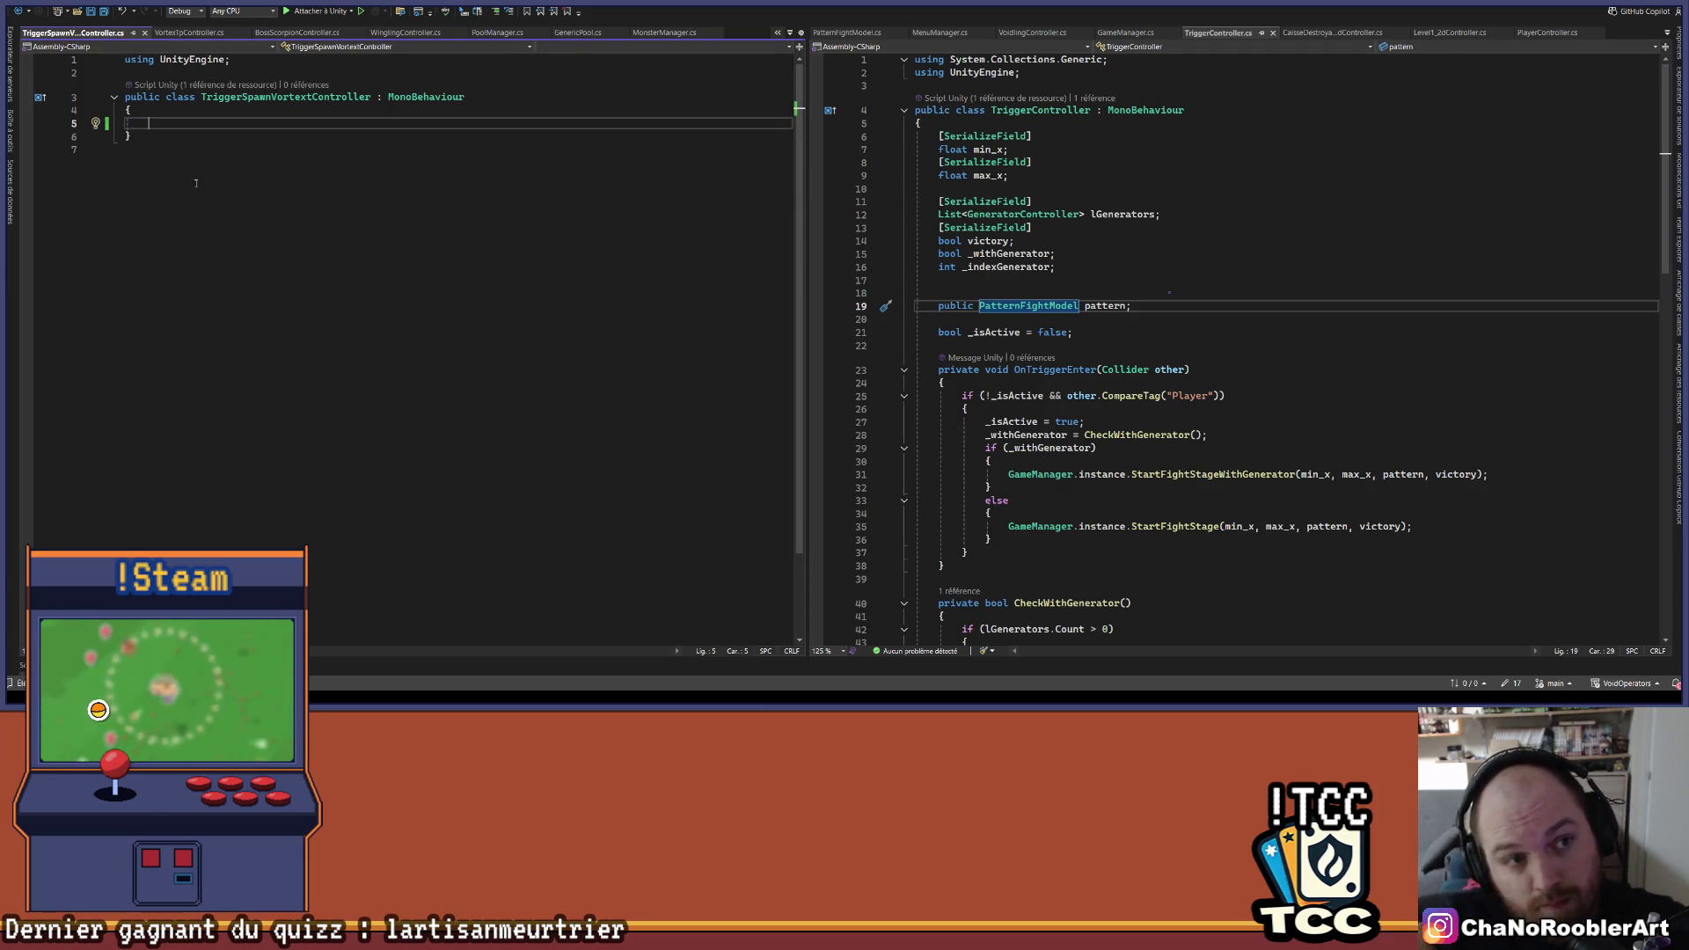
{"action": "key", "text": "Tab"}
{"action": "key", "text": "Return"}
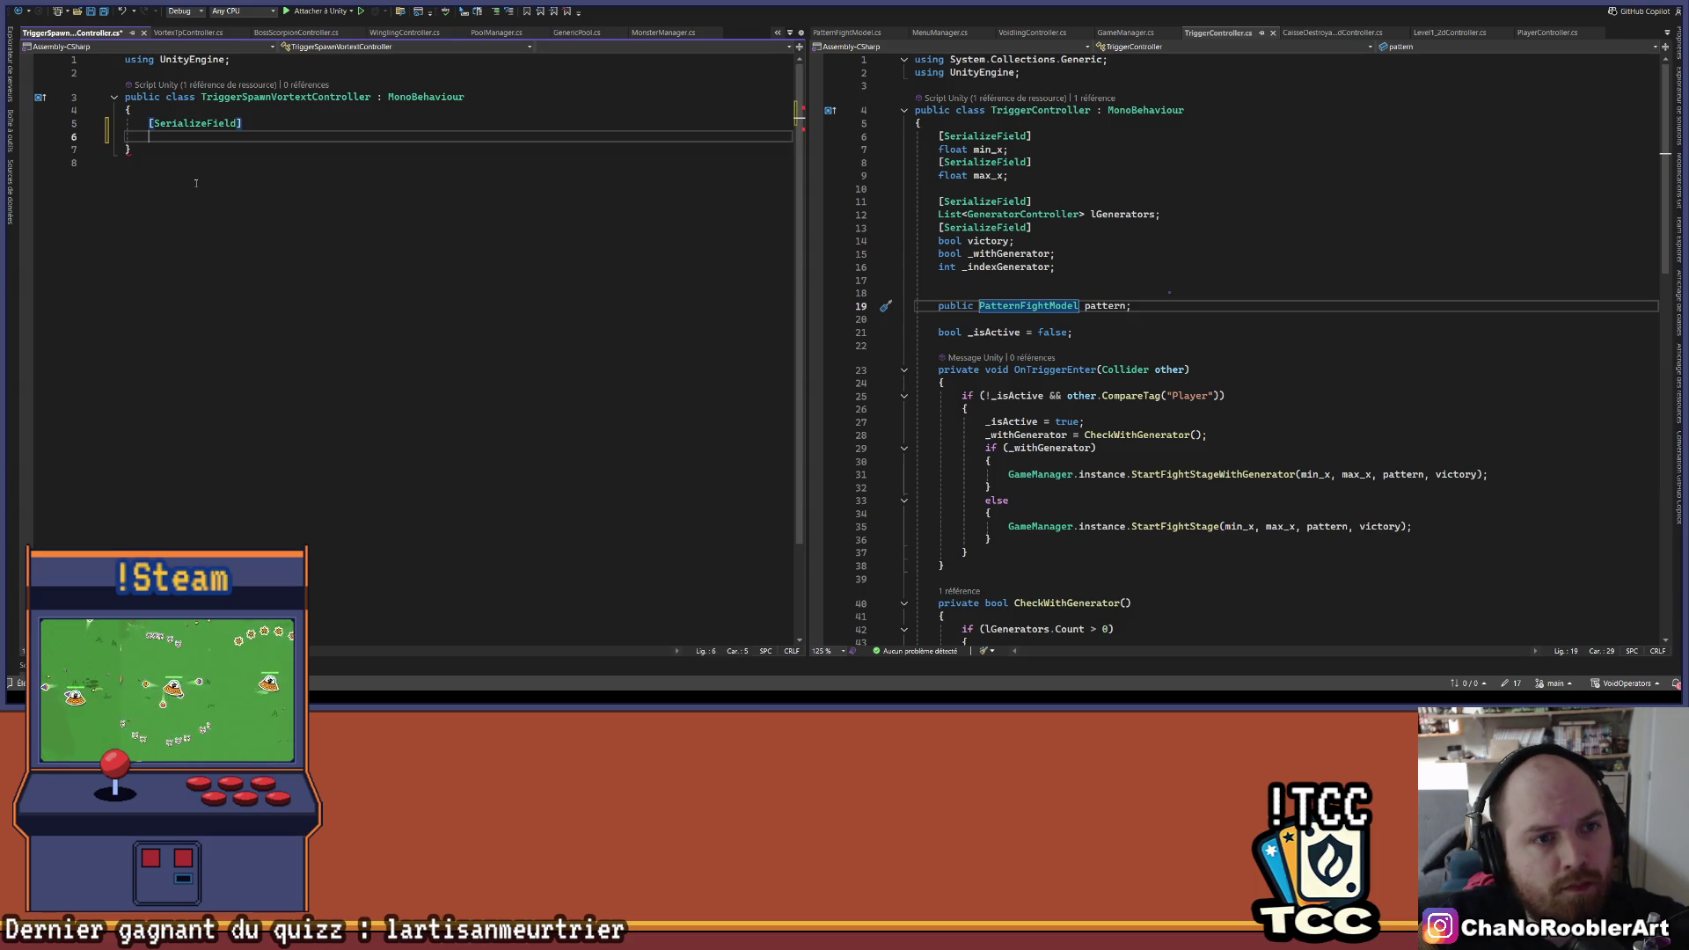
{"action": "type", "text": "List<Tran>"}
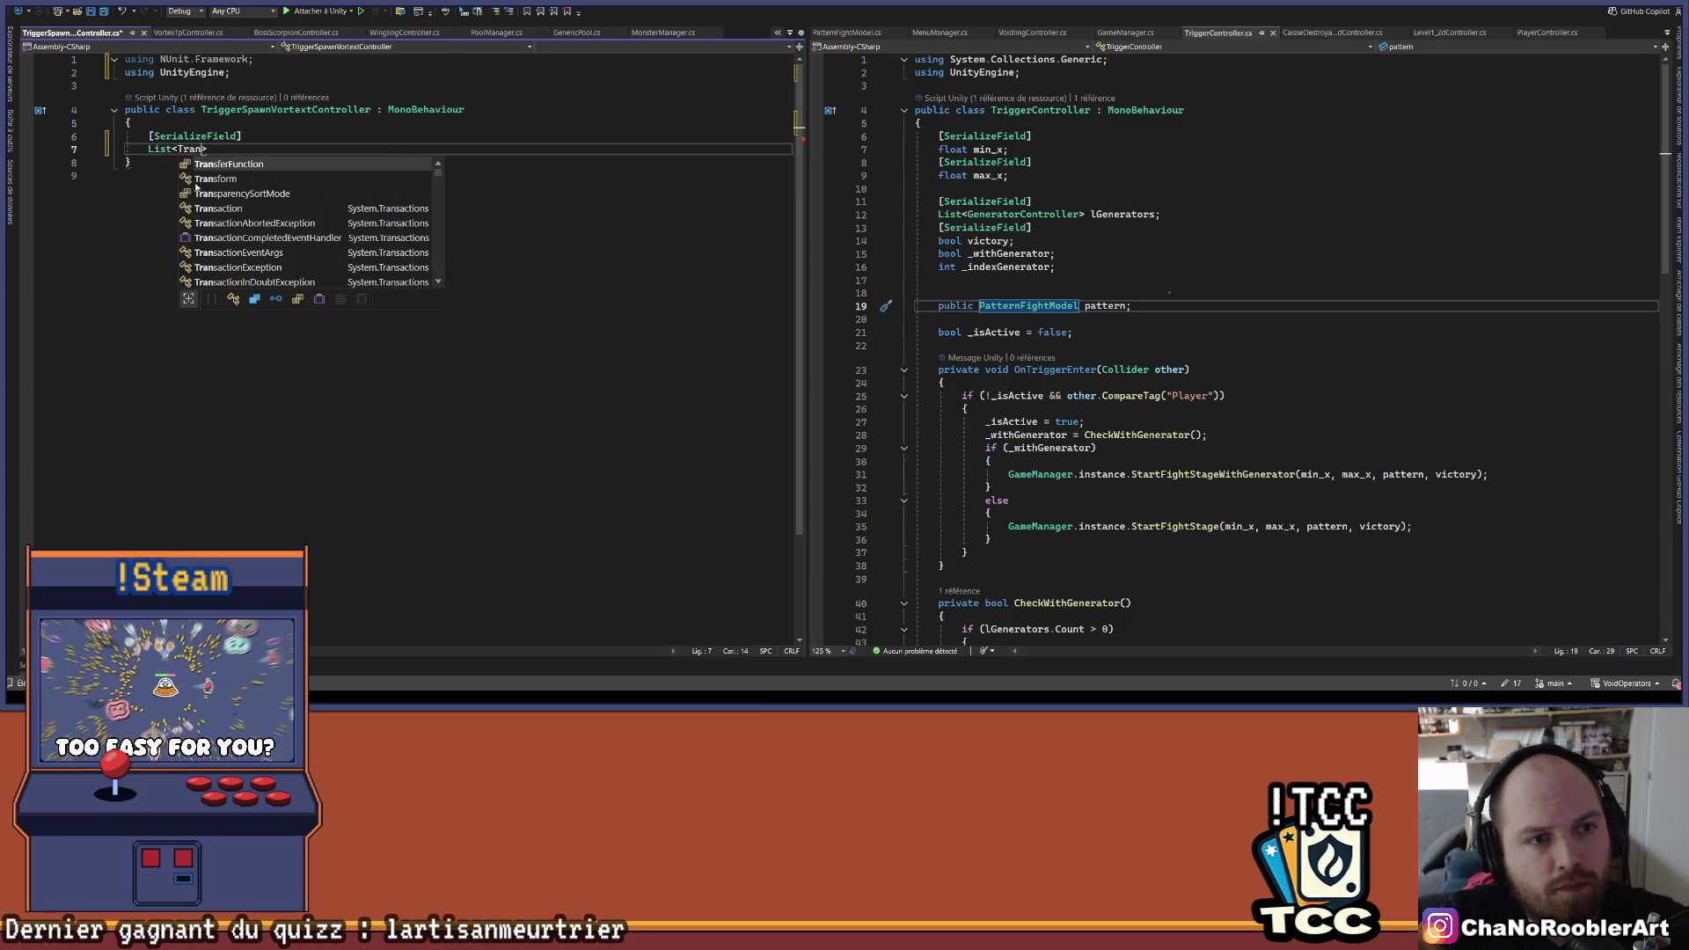
{"action": "key", "text": "Down"}
{"action": "key", "text": "Tab"}
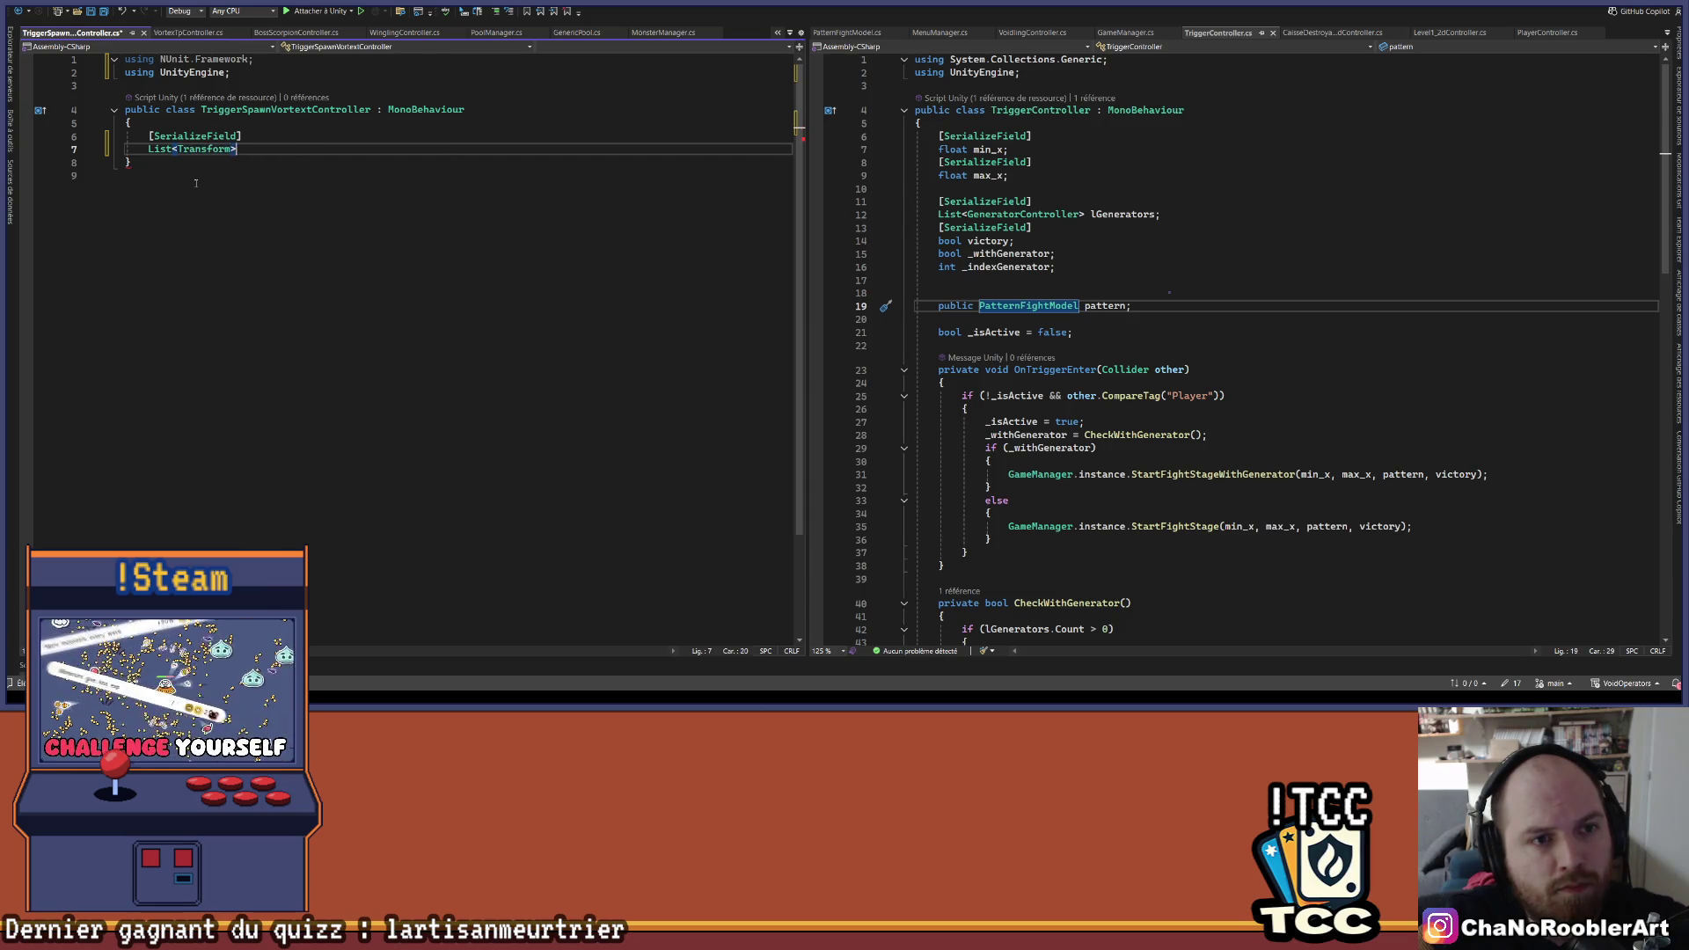
{"action": "type", "text": "lTrans"}
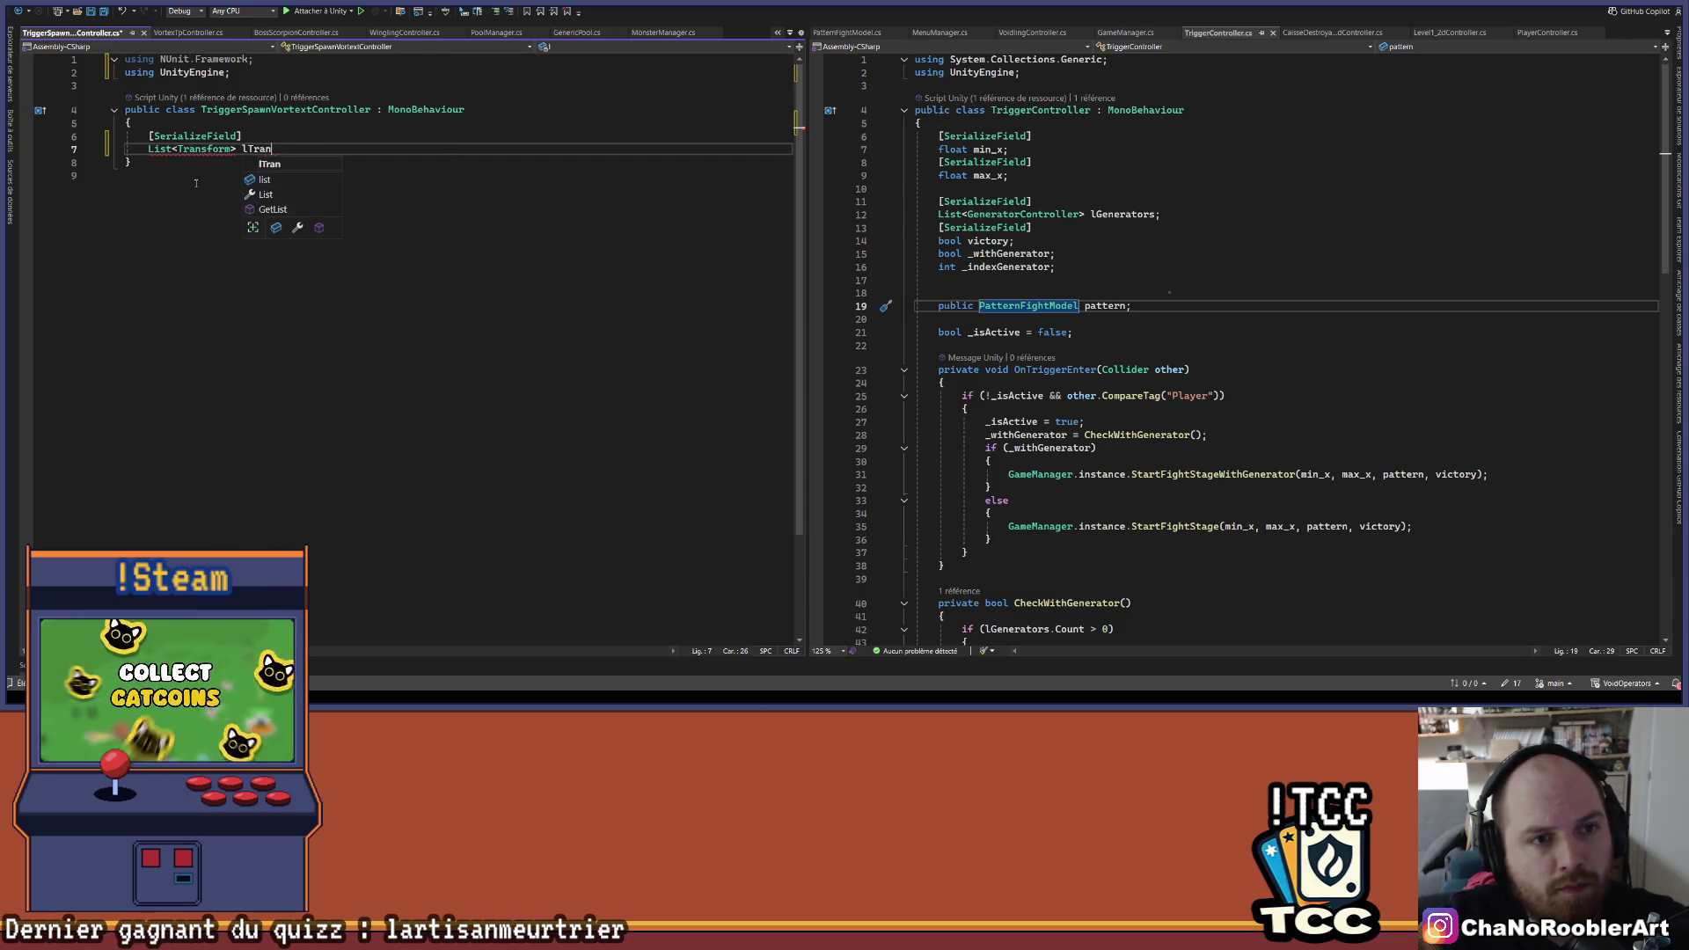
{"action": "type", "text": "form"}
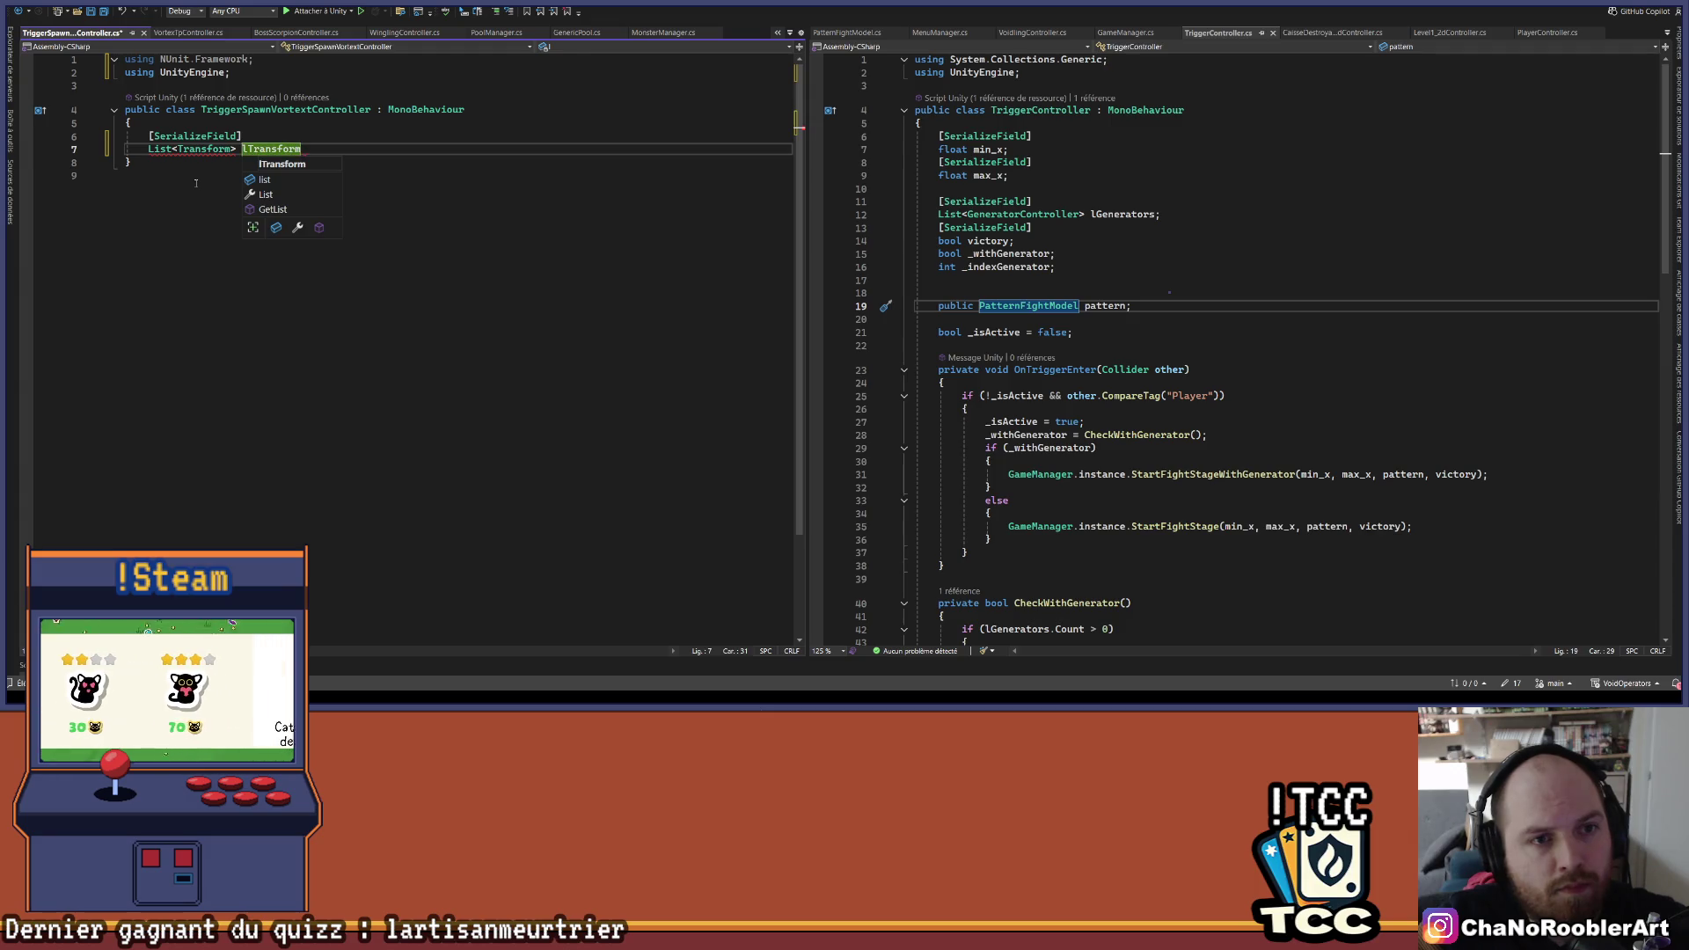
{"action": "type", "text": "Po"}
{"action": "type", "text": "s"}
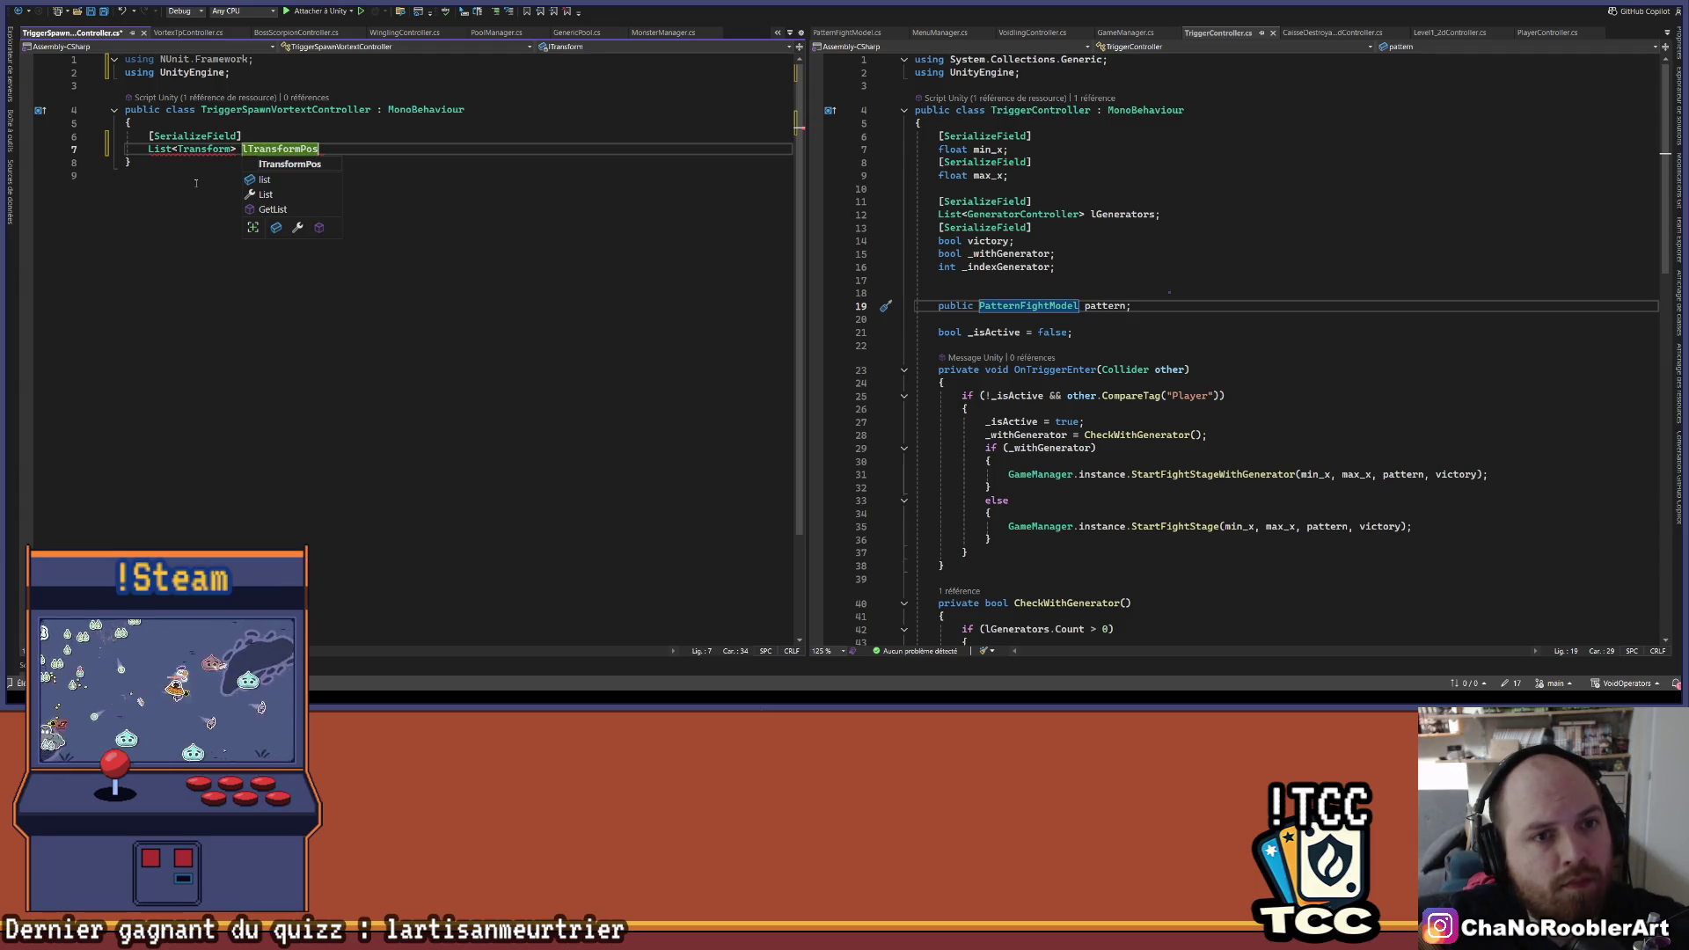
{"action": "type", "text": ";"}
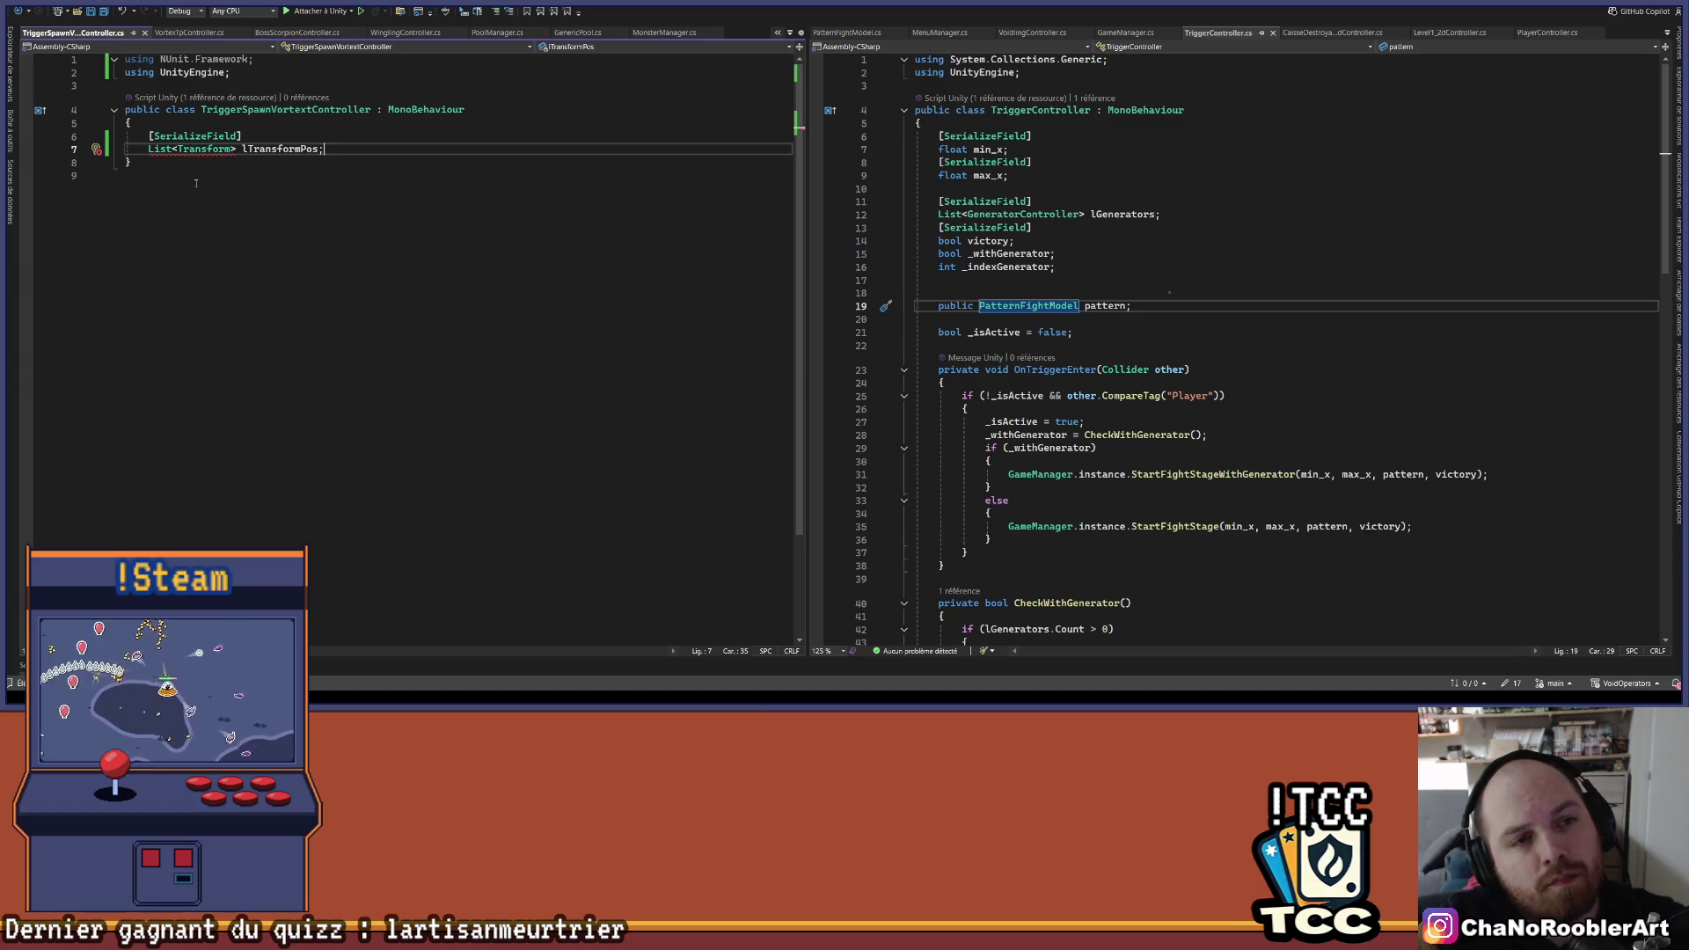
- Import System.Collections.Generic to fix the List error and save the script
{"action": "left_click", "coordinate": [165, 173]}
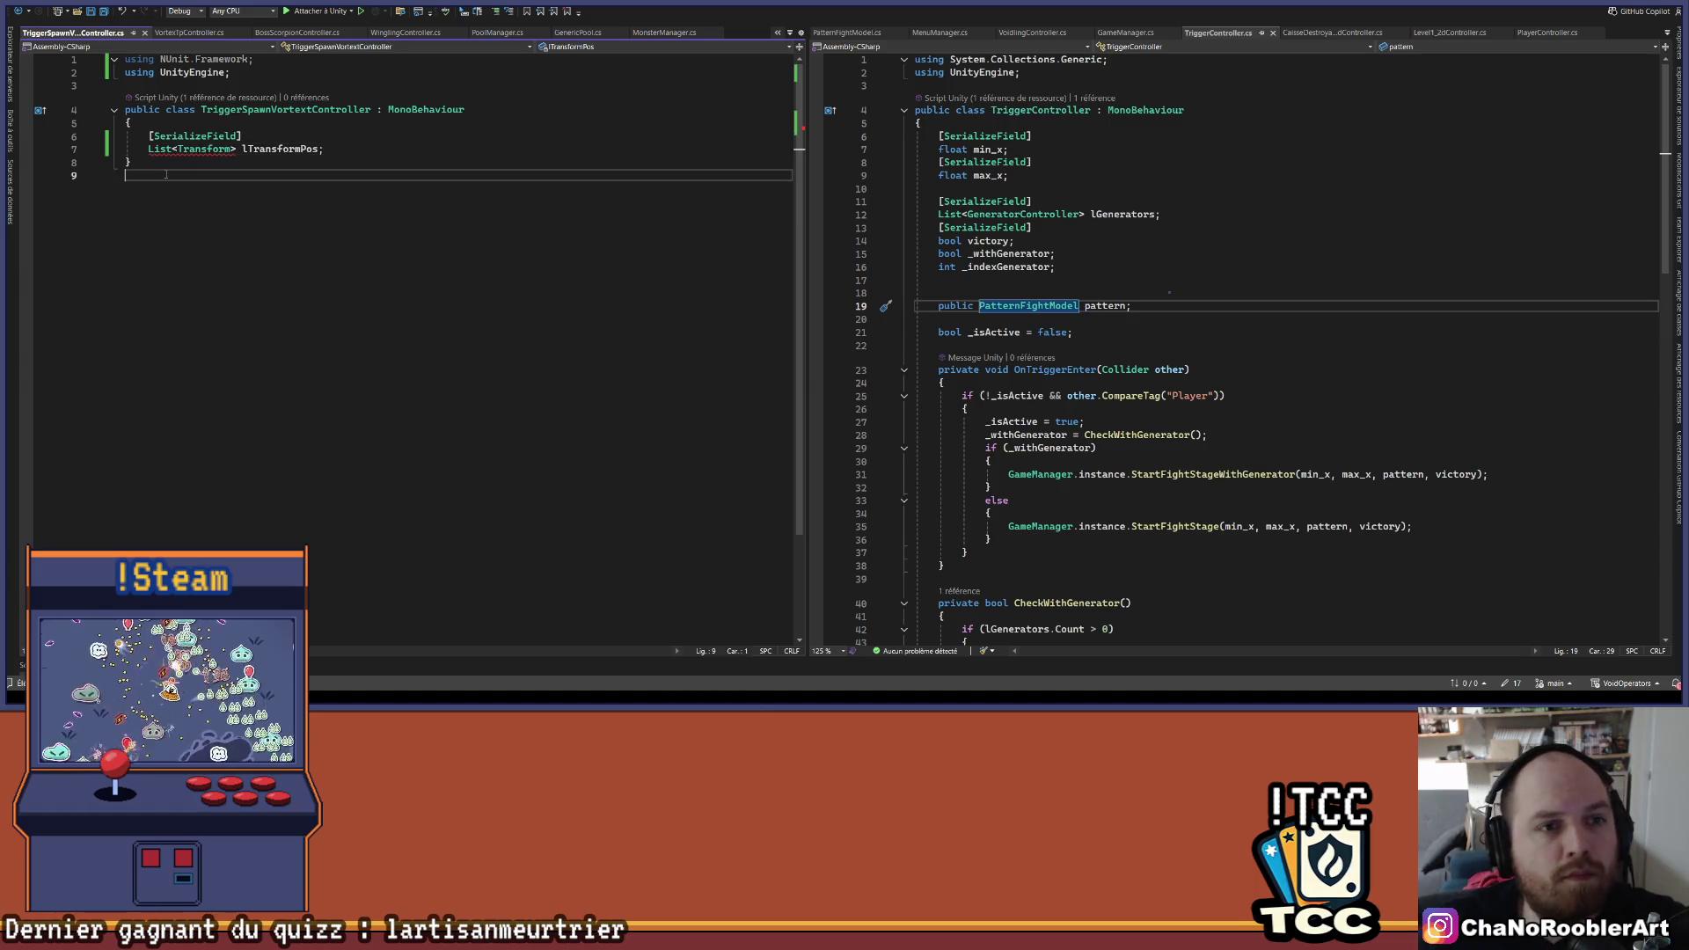
{"action": "mouse_move", "coordinate": [159, 150]}
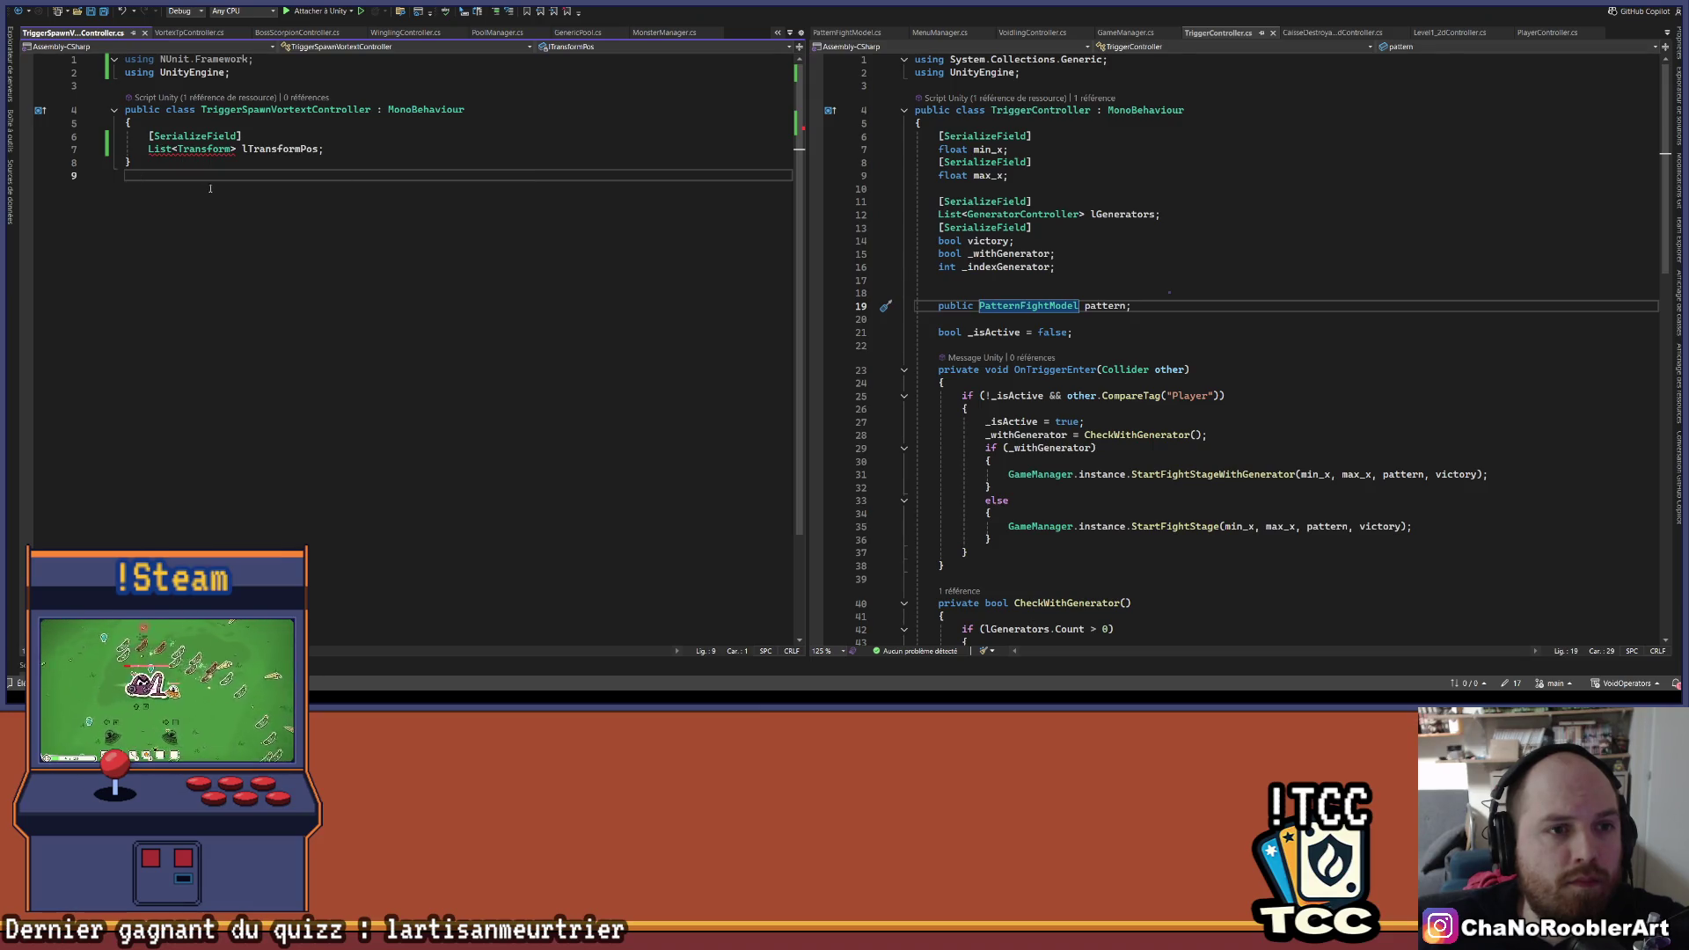
{"action": "left_click", "coordinate": [338, 149]}
{"action": "key", "text": "ctrl+period"}
{"action": "key", "text": "Return"}
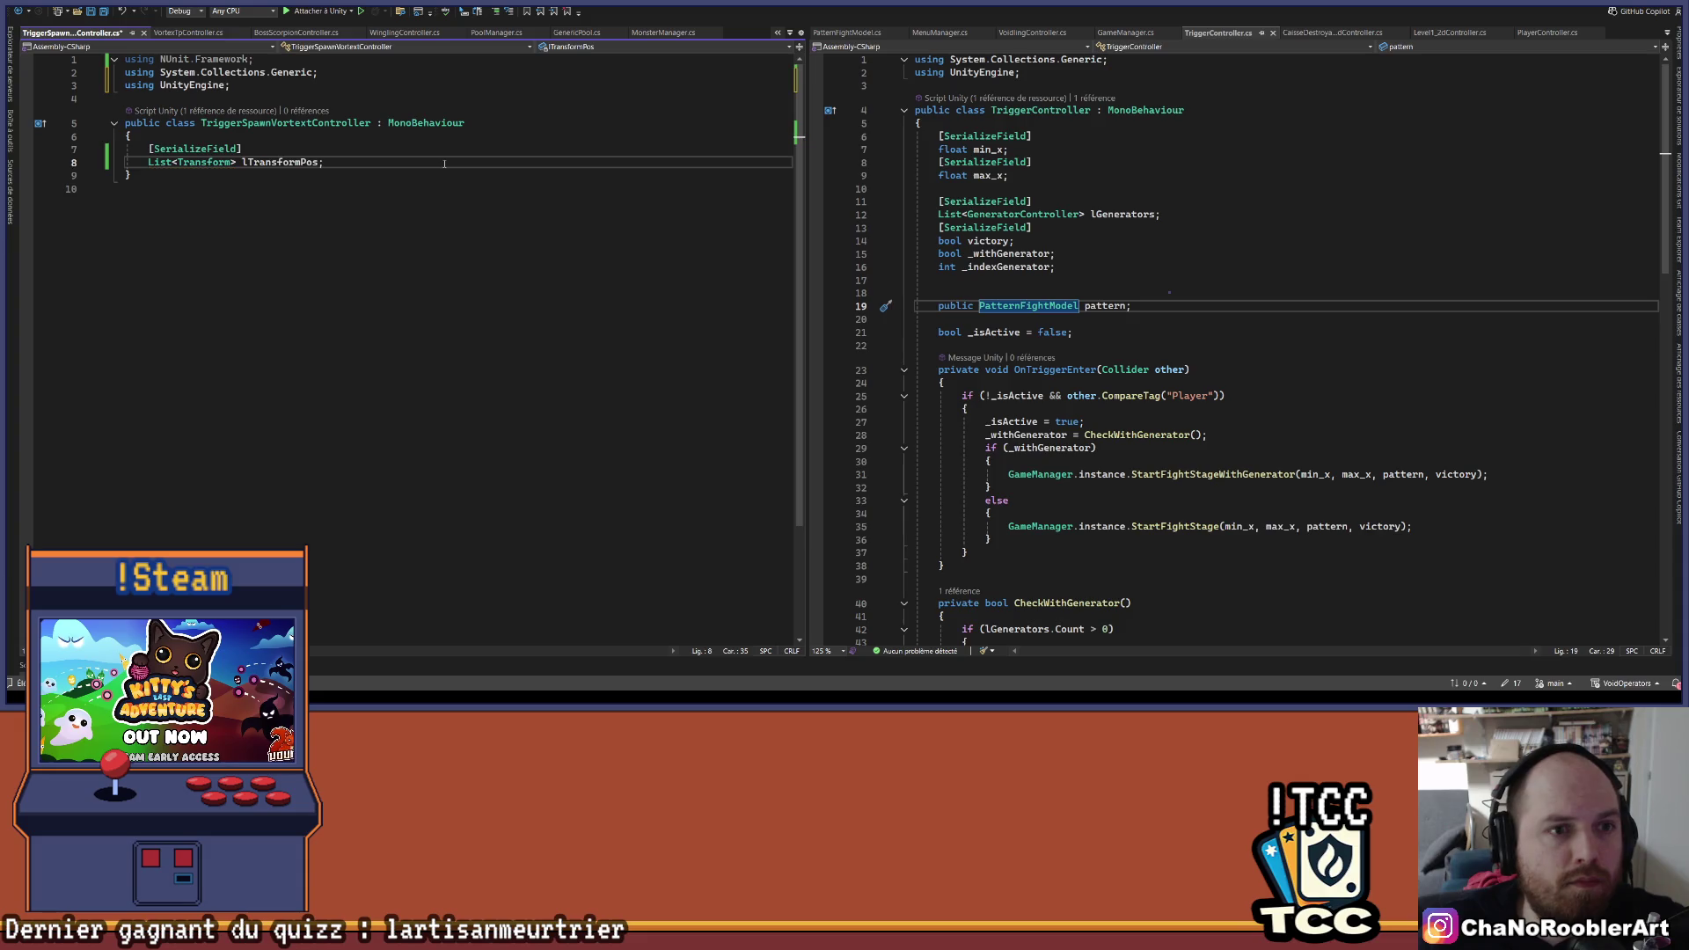
{"action": "key", "text": "ctrl+s"}
{"action": "key", "text": "Return"}
{"action": "key", "text": "Return"}
{"action": "key", "text": "Return"}
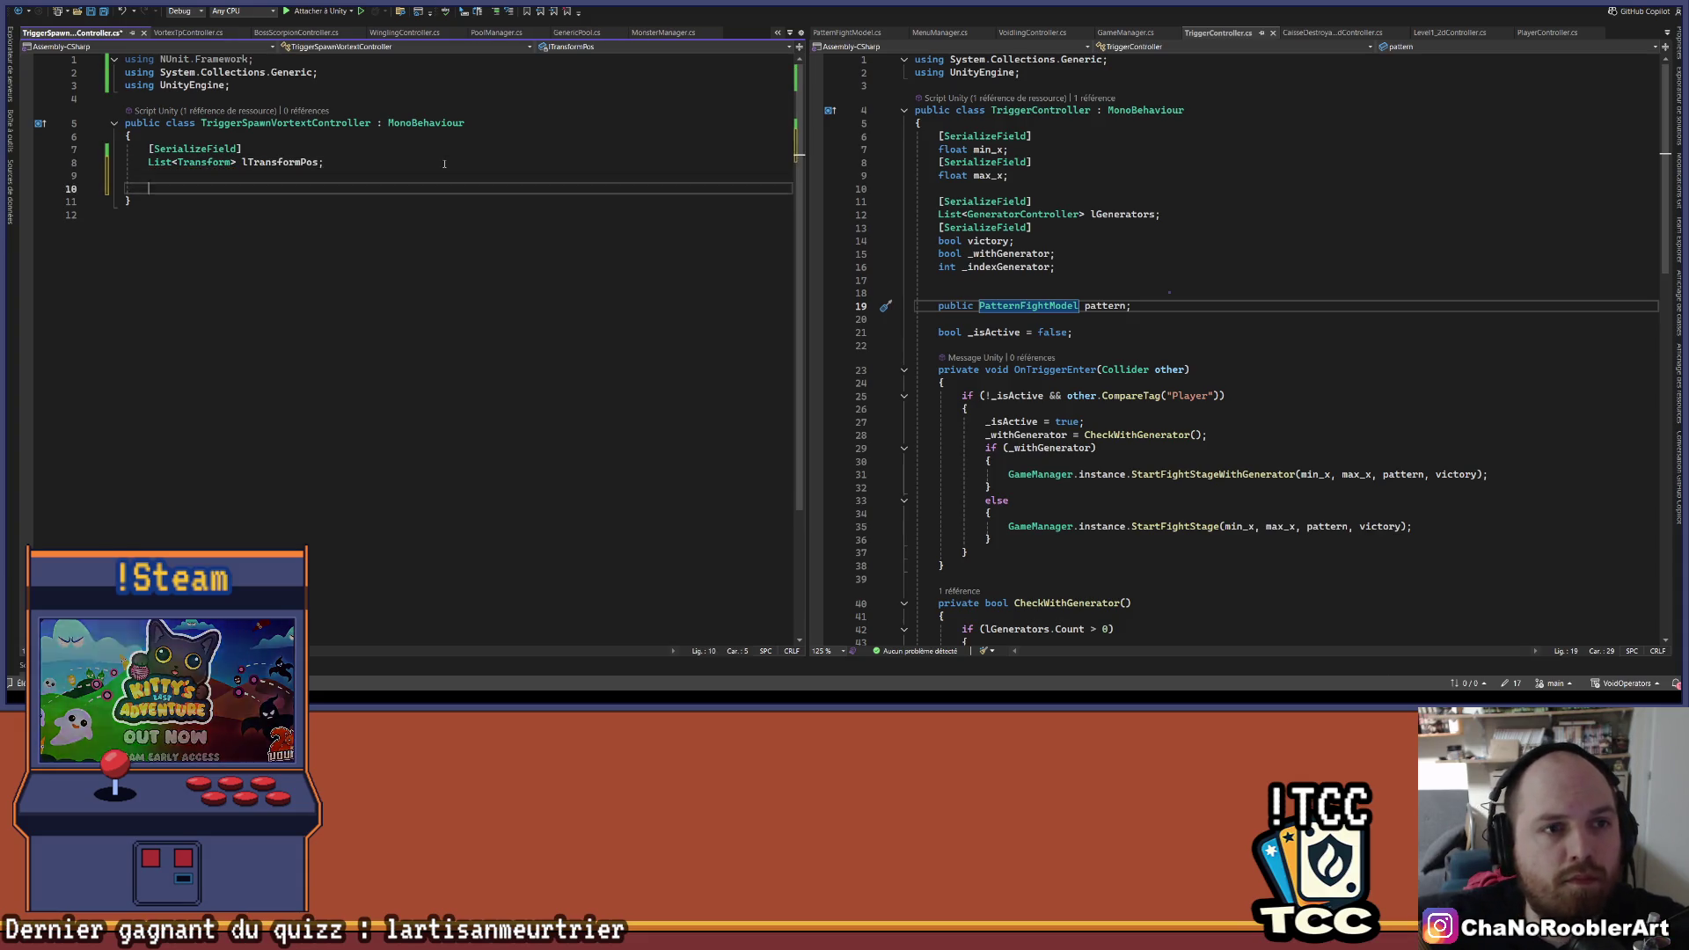
- Declare 'bool _isActive = true;' and insert an OnTriggerEnter method stub
{"action": "key", "text": "Up"}
{"action": "type", "text": "boo"}
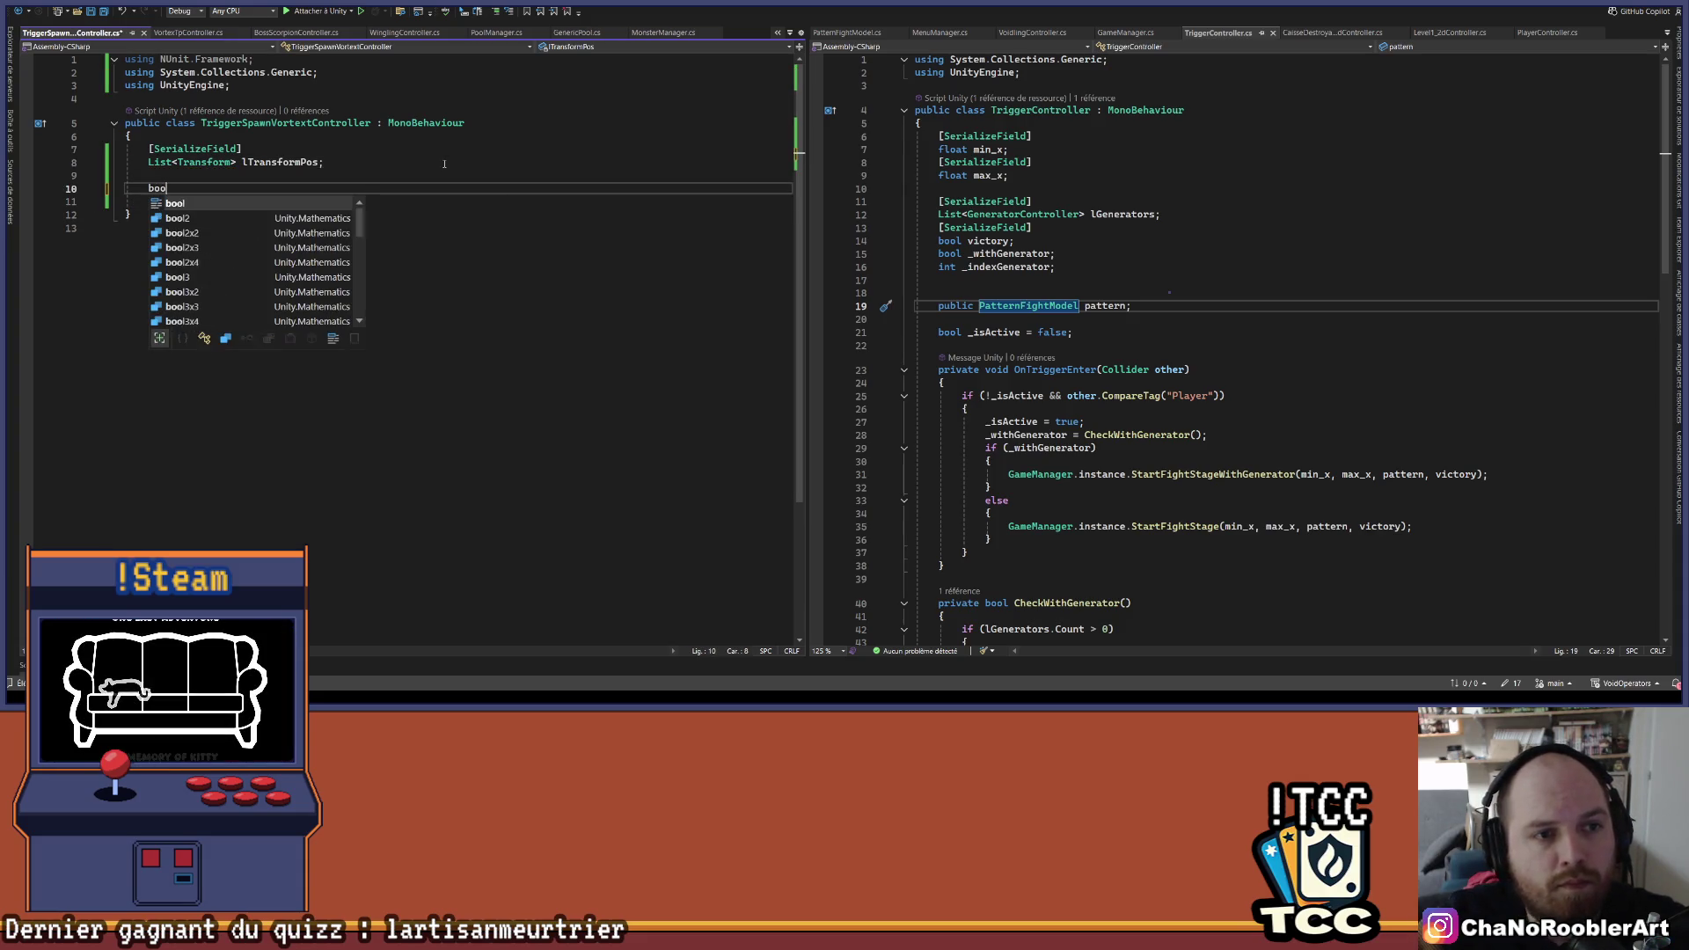
{"action": "type", "text": "l _isActive = true;"}
{"action": "key", "text": "Return"}
{"action": "key", "text": "Return"}
{"action": "key", "text": "Return"}
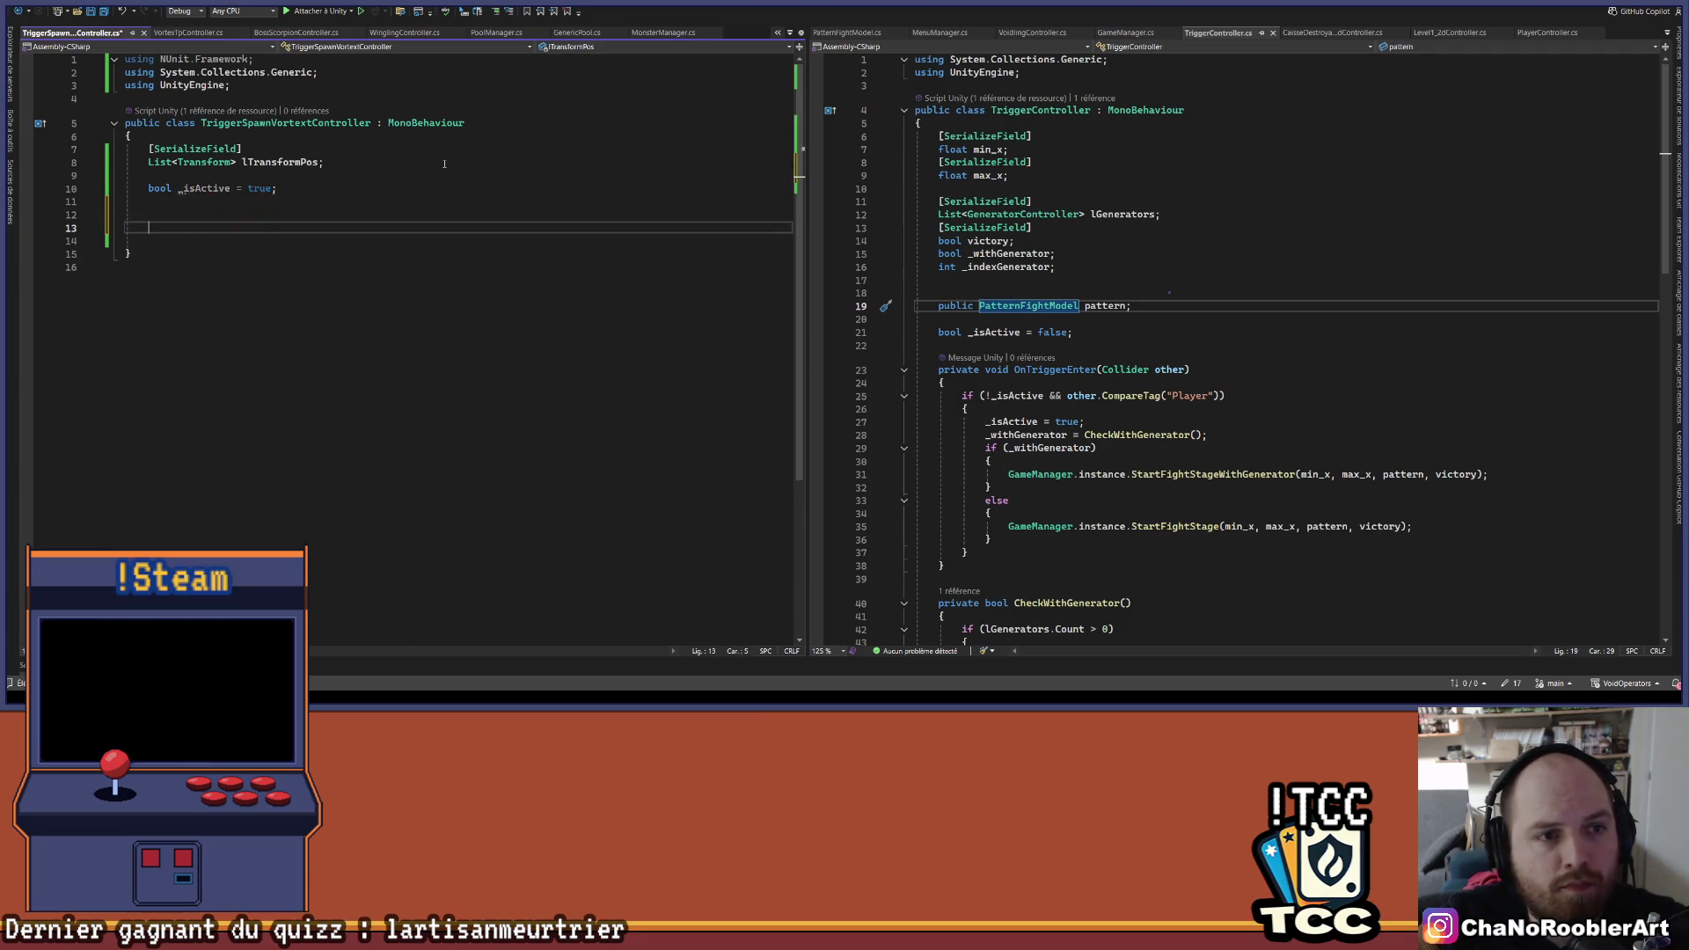
{"action": "type", "text": "Ontru"}
{"action": "key", "text": "Down"}
{"action": "key", "text": "Down"}
{"action": "key", "text": "Tab"}
- In OnTriggerEnter, check other.CompareTag for the Player and set _isActive = false inside
{"action": "type", "text": "if(other.CompareTag"}
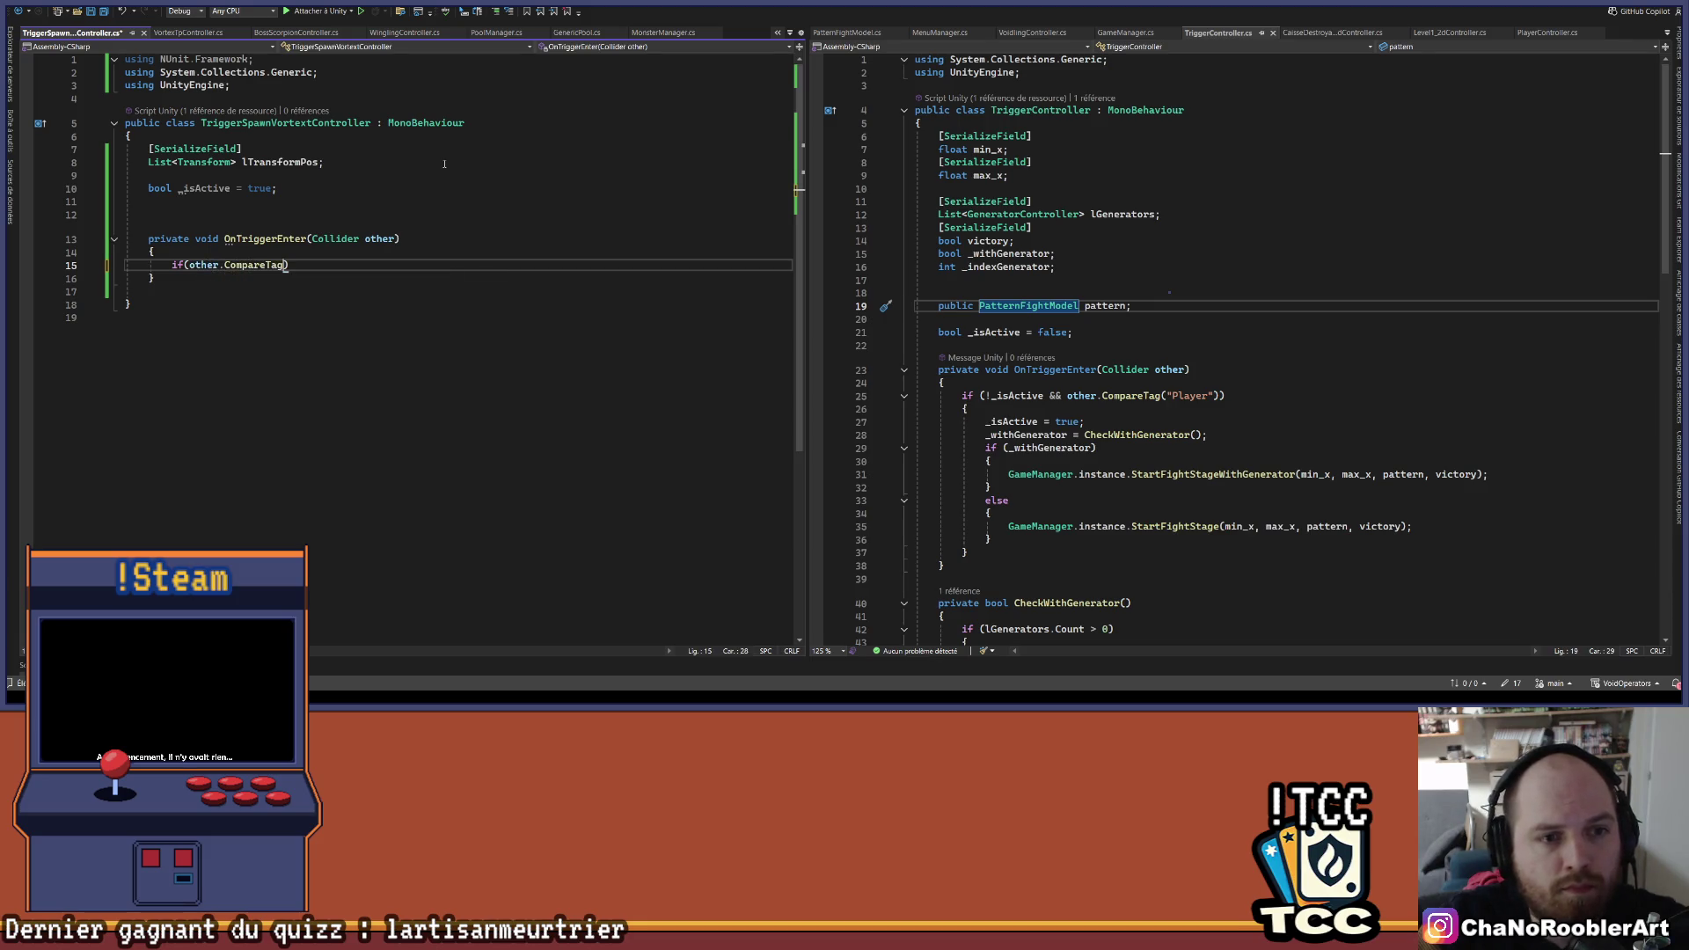
{"action": "type", "text": "("}
{"action": "key", "text": "End"}
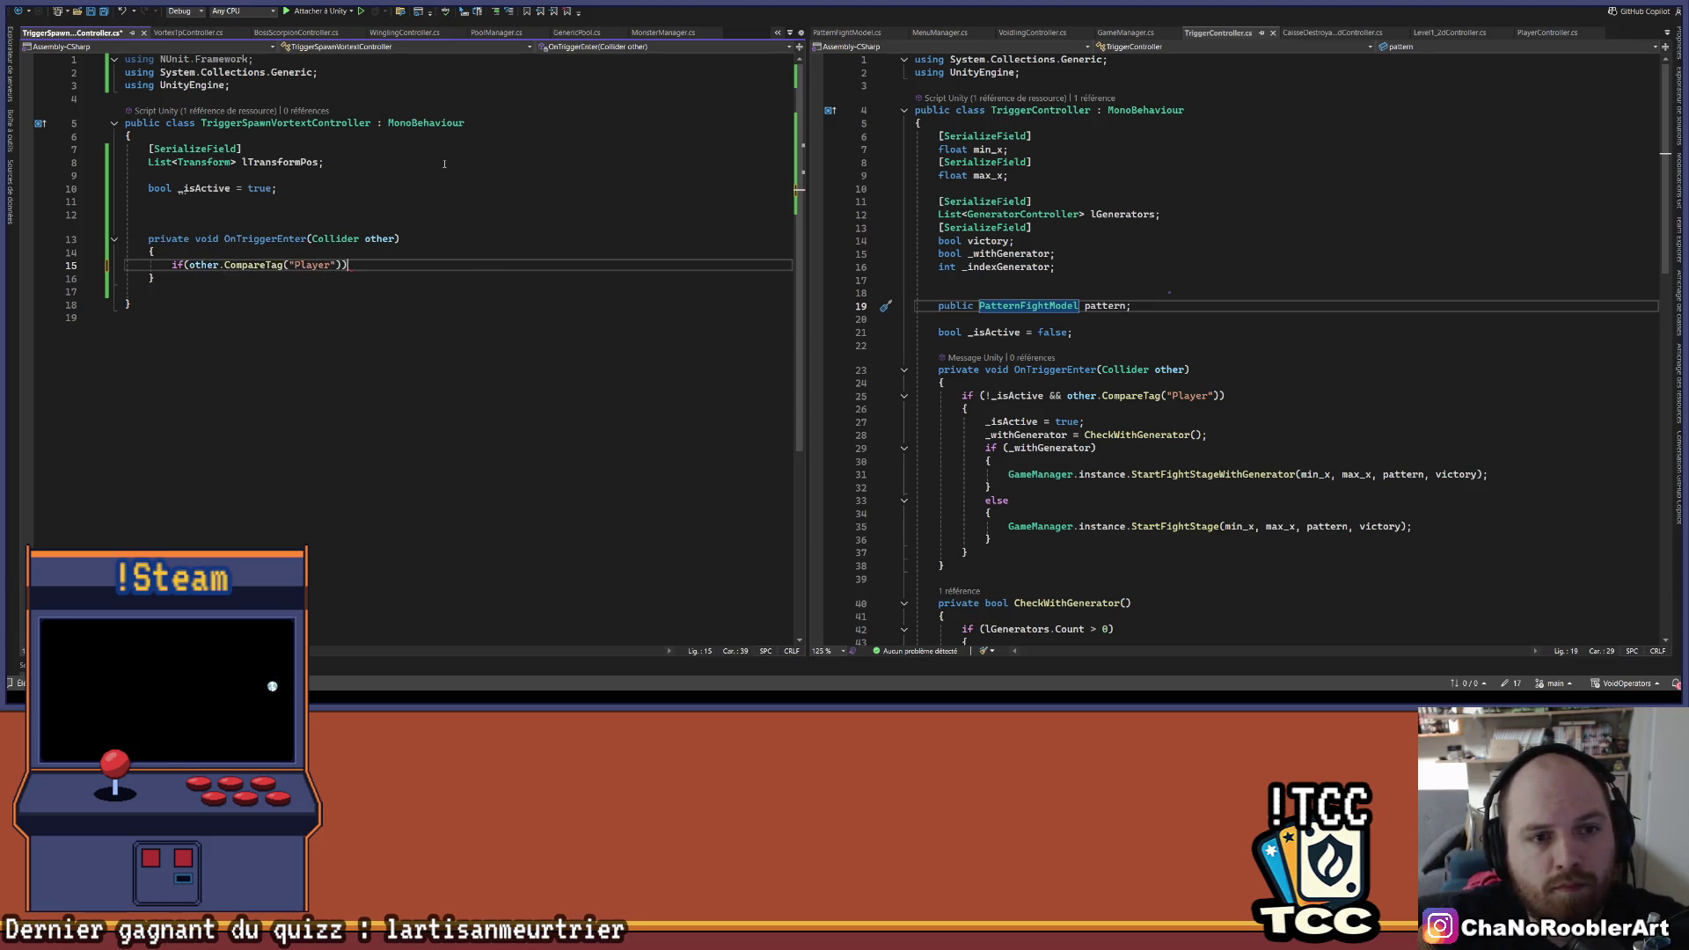
{"action": "type", "text": "{"}
{"action": "key", "text": "Return"}
{"action": "type", "text": "_isActive = false;"}
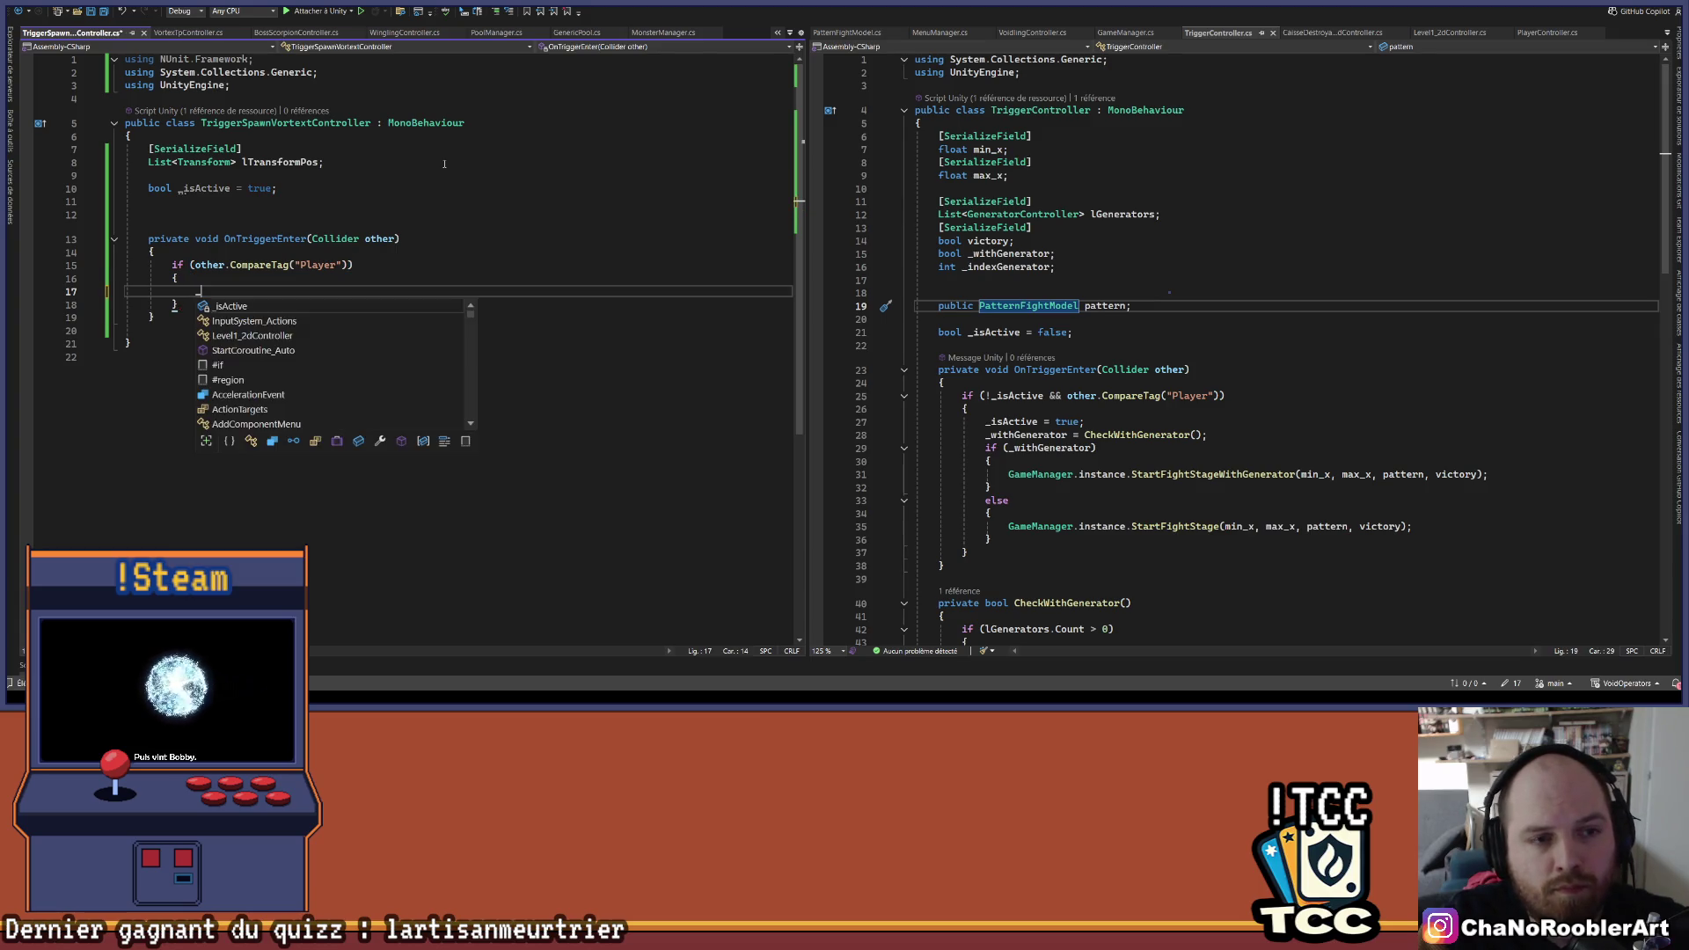
{"action": "key", "text": "Return"}
{"action": "key", "text": "Up"}
{"action": "key", "text": "Up"}
{"action": "key", "text": "End"}
{"action": "key", "text": "Left"}
{"action": "type", "text": "&"}
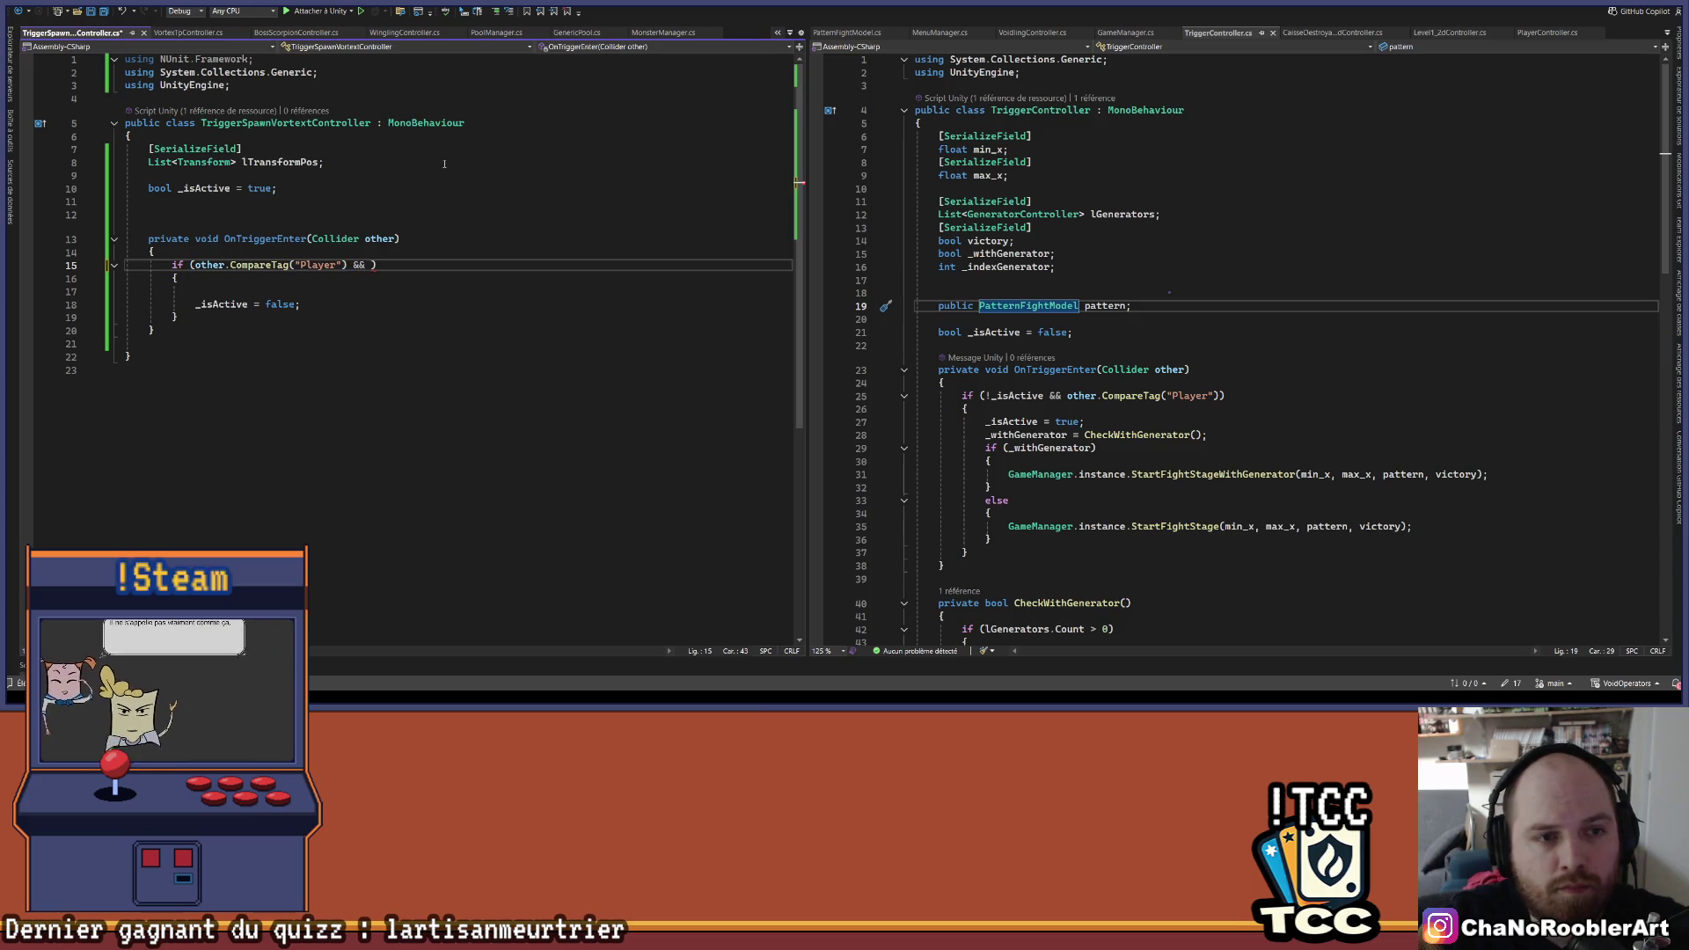
{"action": "key", "text": "ctrl+z"}
{"action": "key", "text": "ctrl+z"}
{"action": "key", "text": "ctrl+z"}
- Prefix the if condition with '_isActive &&' so it fires only once
{"action": "key", "text": "Up"}
{"action": "key", "text": "Right"}
{"action": "key", "text": "Right"}
{"action": "key", "text": "Right"}
{"action": "key", "text": "Left"}
{"action": "type", "text": "_isActive &"}
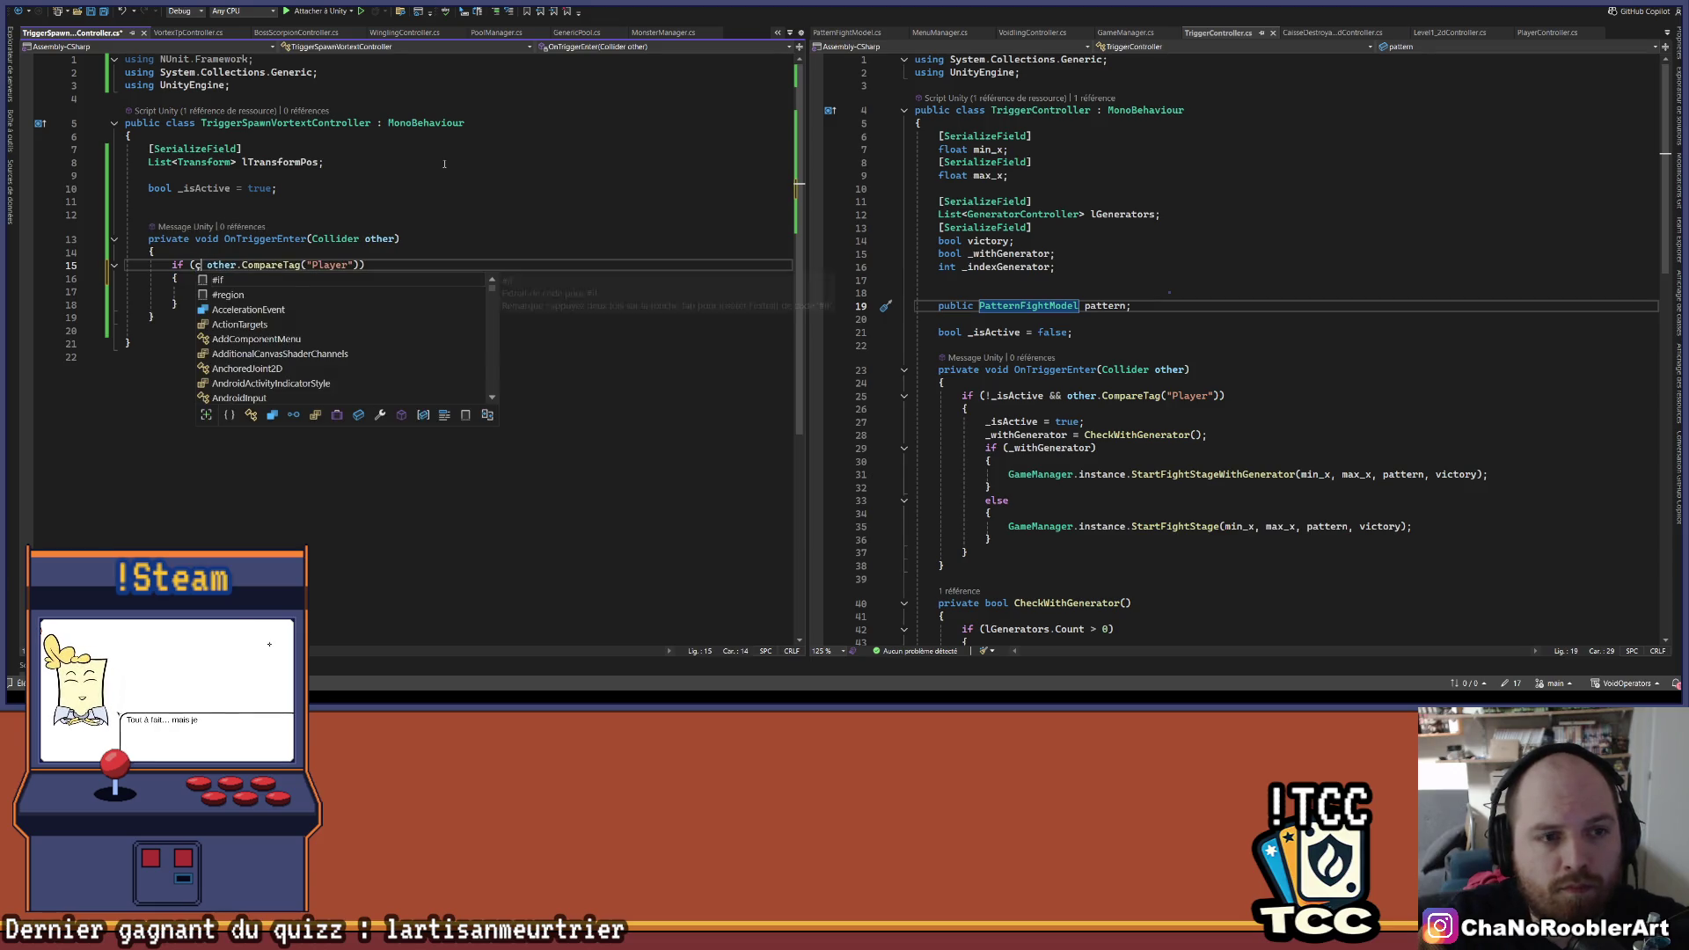
{"action": "type", "text": "&"}
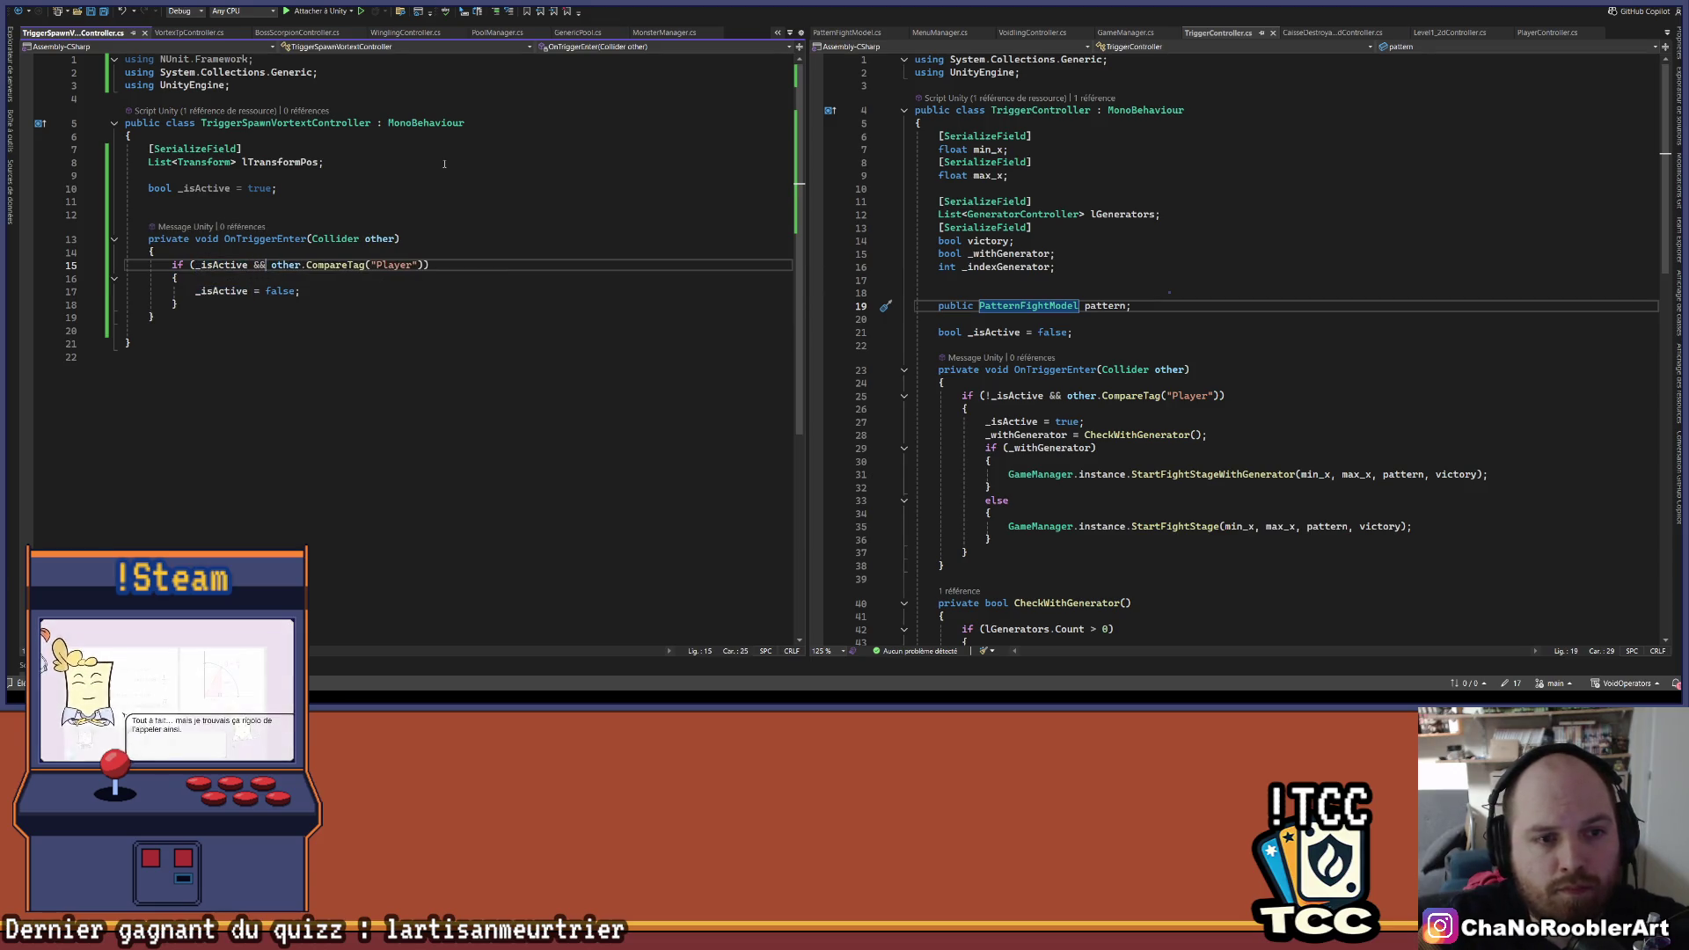
{"action": "key", "text": "Down"}
{"action": "key", "text": "Return"}
- Call SpawnVortex() inside the if block and begin a void SpawnVortex() method
{"action": "type", "text": "Spw"}
{"action": "key", "text": "BackSpace"}
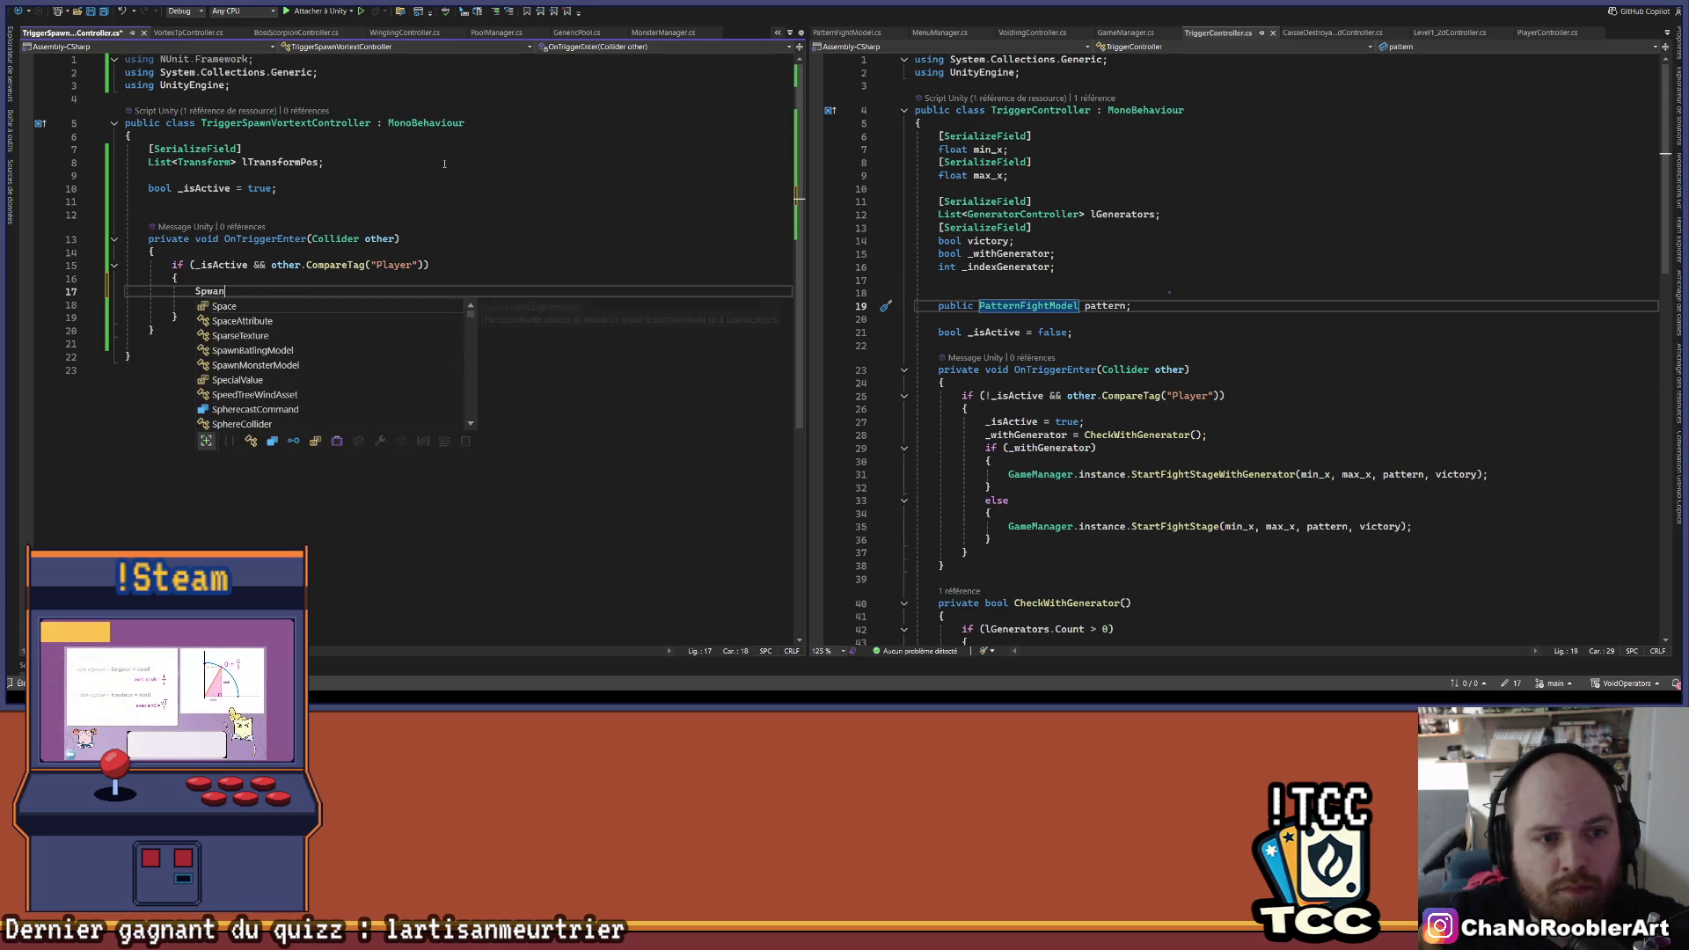
{"action": "type", "text": "awn"}
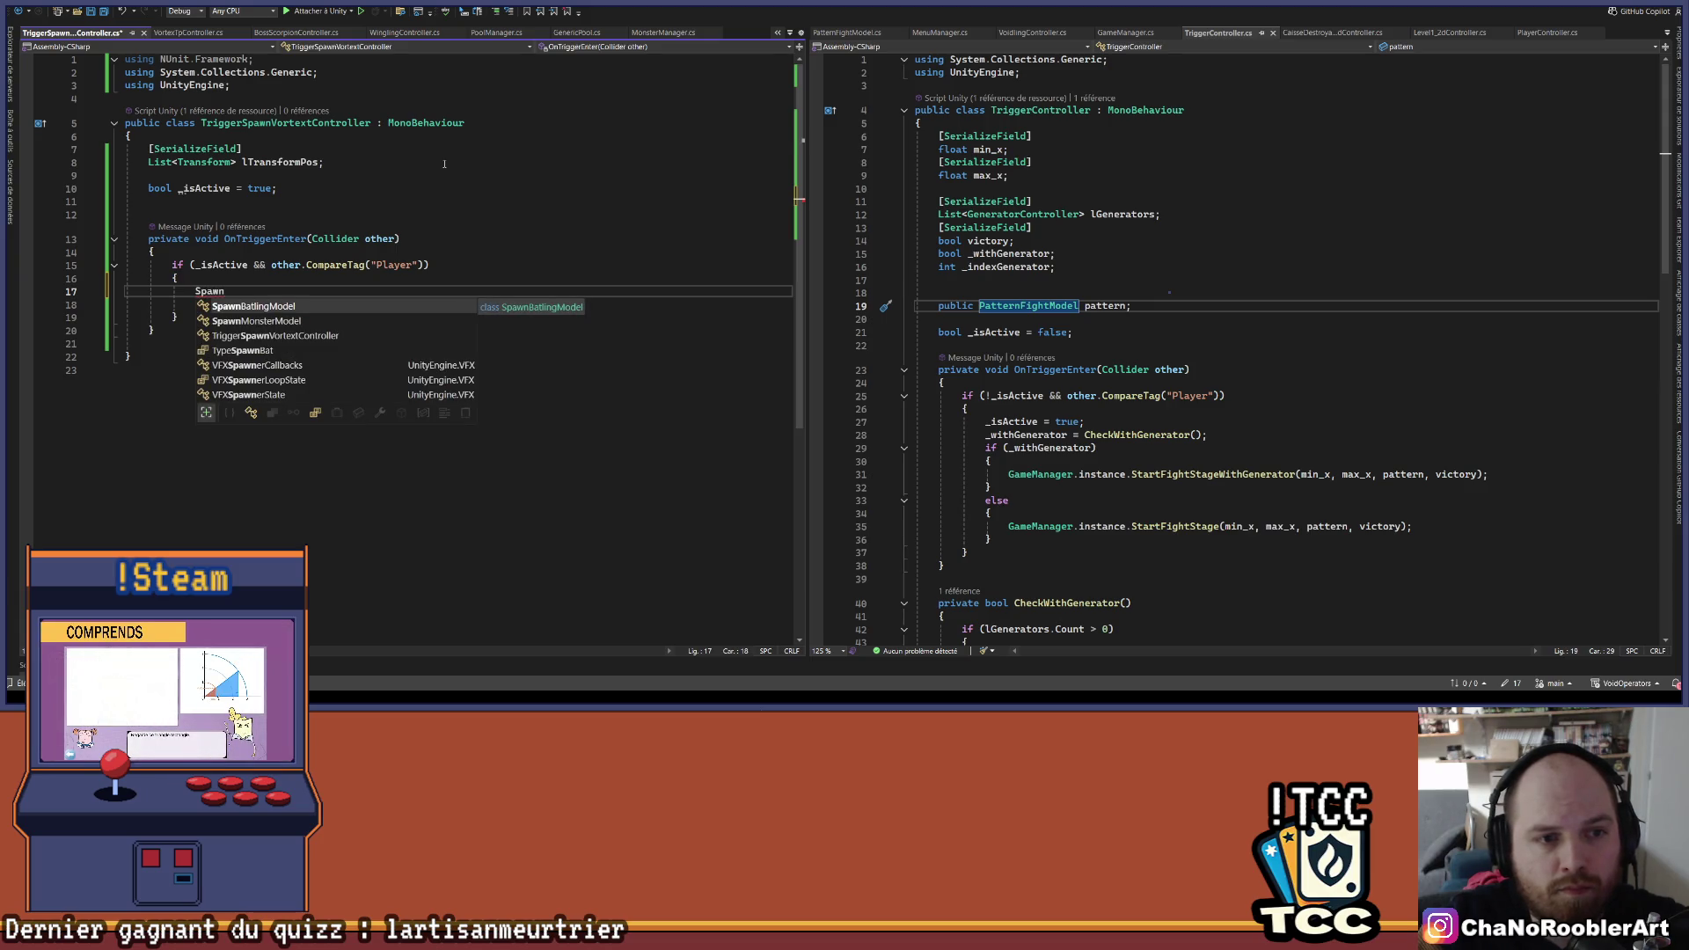
{"action": "type", "text": "Vorte"}
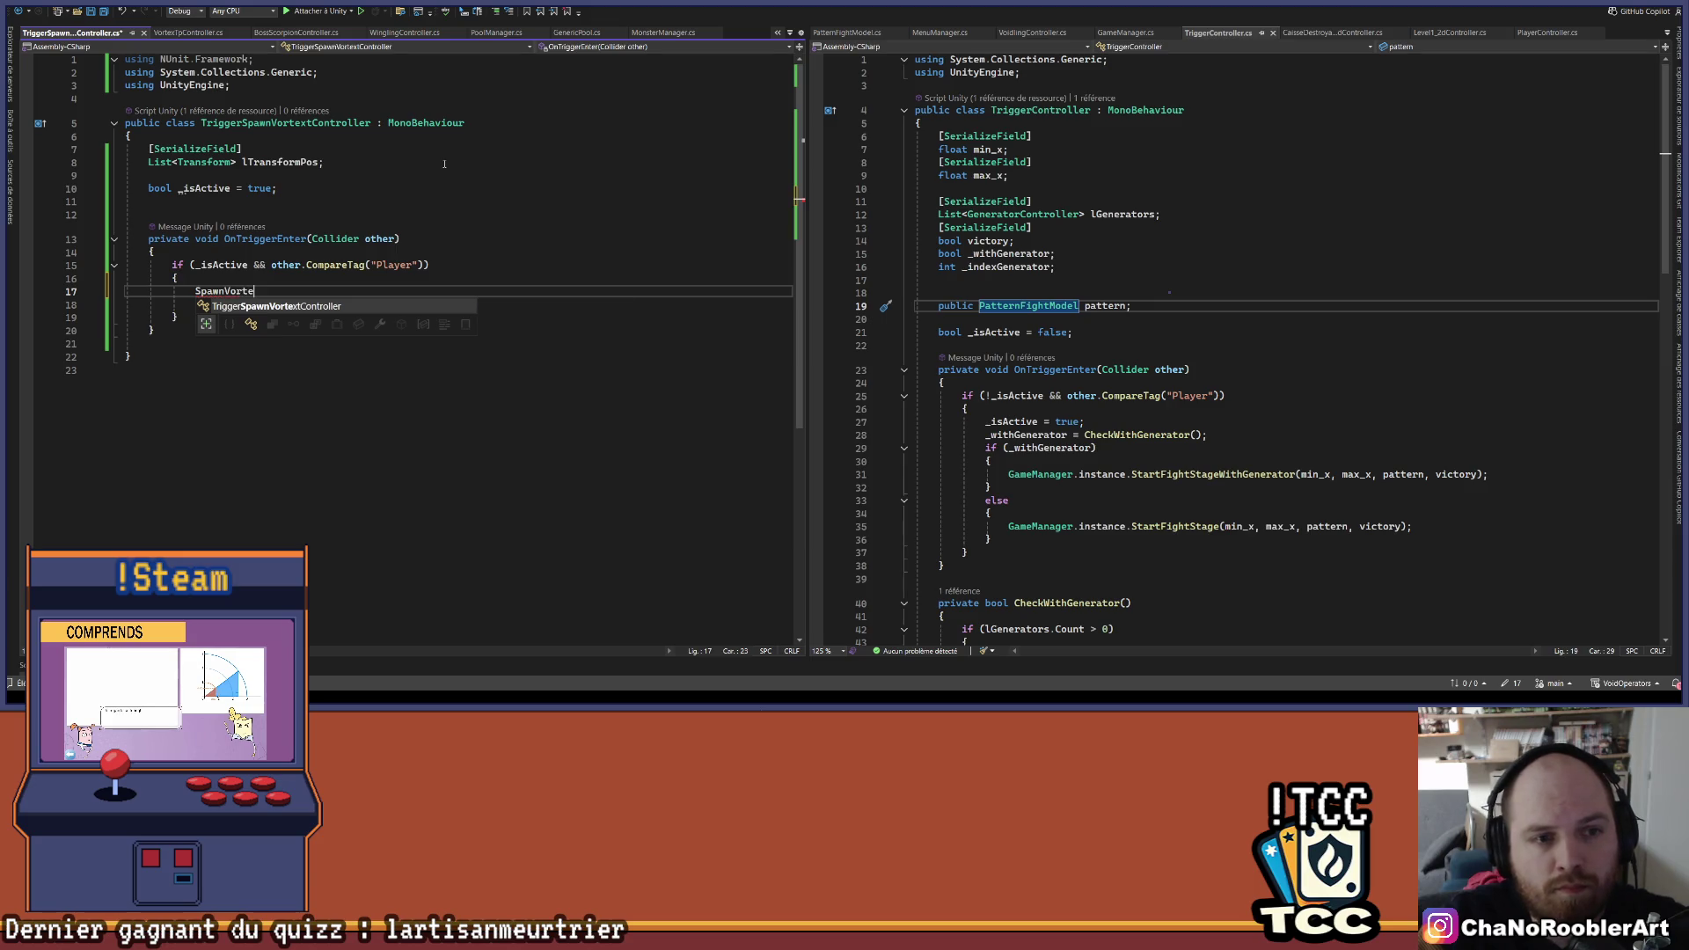
{"action": "type", "text": "x()"}
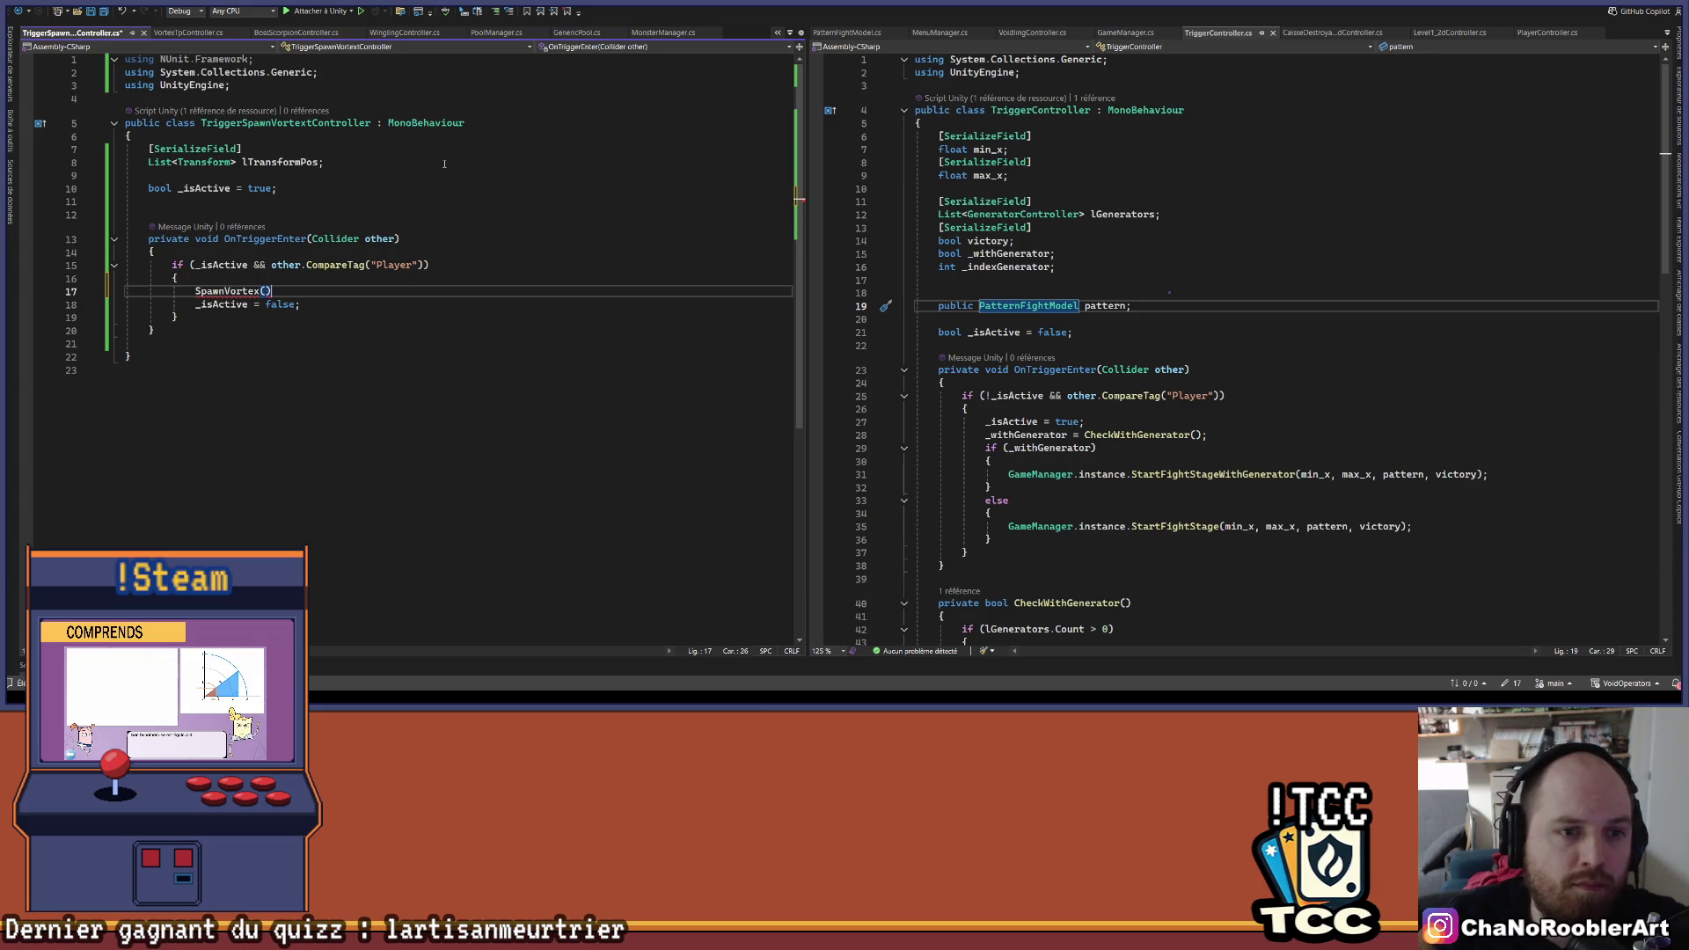
{"action": "type", "text": ";"}
{"action": "key", "text": "Down"}
{"action": "key", "text": "Down"}
{"action": "key", "text": "Down"}
{"action": "key", "text": "Return"}
{"action": "key", "text": "Return"}
{"action": "type", "text": "void Spa"}
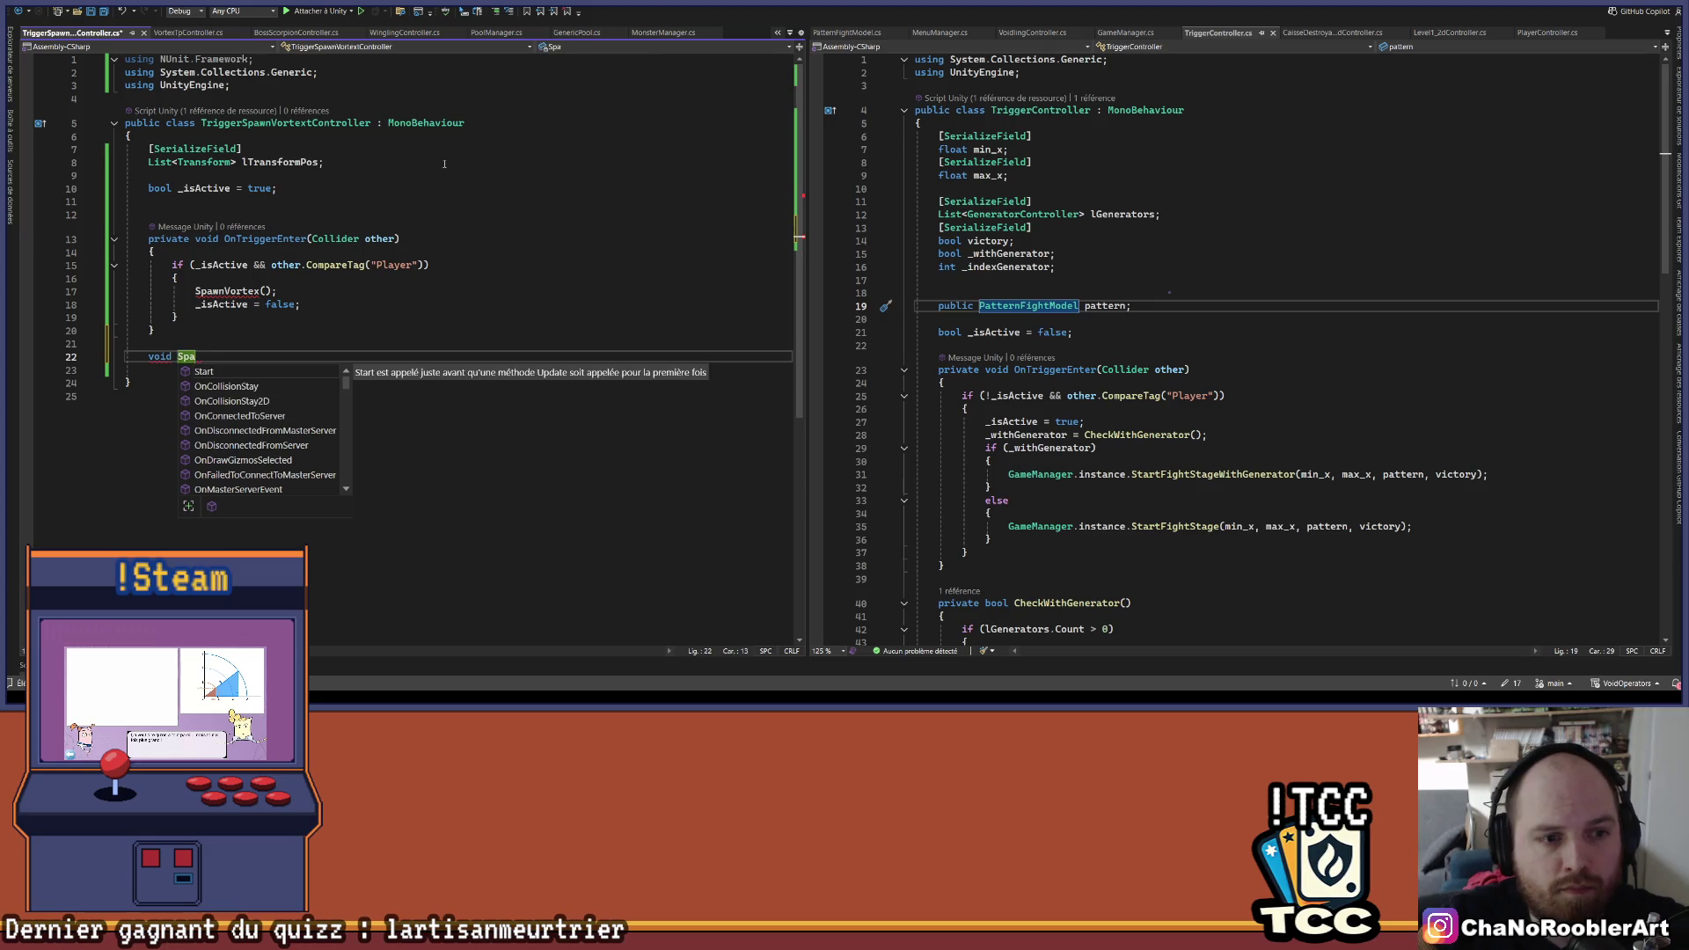
{"action": "type", "text": "wnVortex() {"}
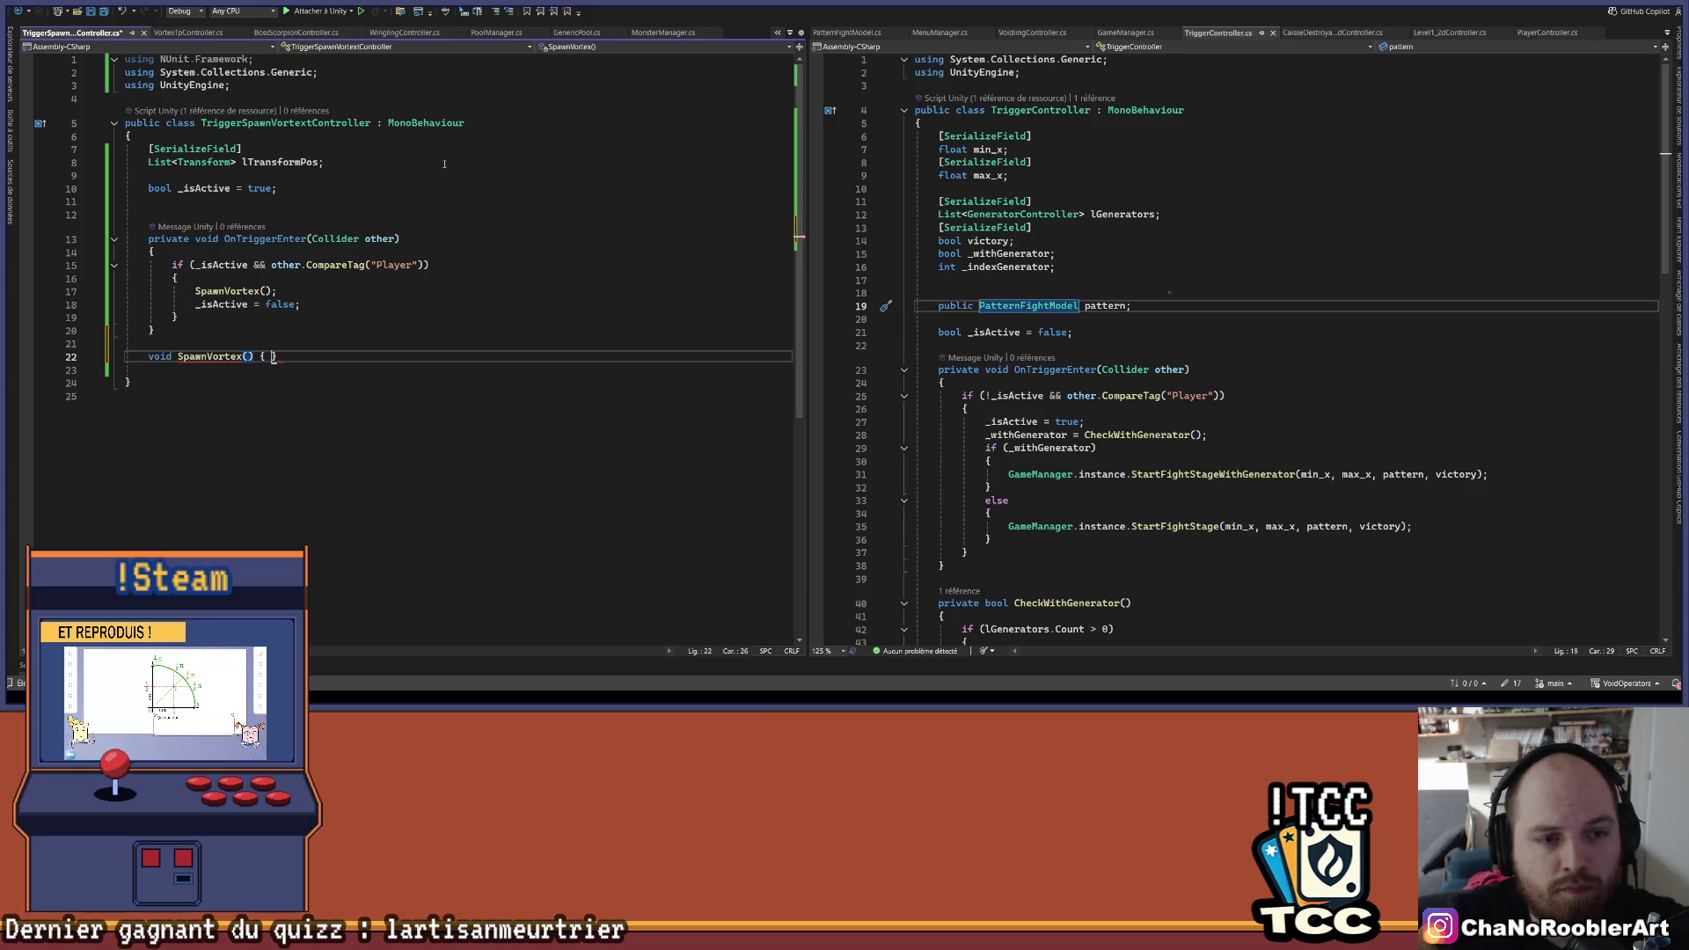
- Give SpawnVortex an empty 'if (lTransformPos?.Count > 0)' block and tidy the blank lines
{"action": "key", "text": "Return"}
{"action": "type", "text": "if(ltr"}
{"action": "key", "text": "Tab"}
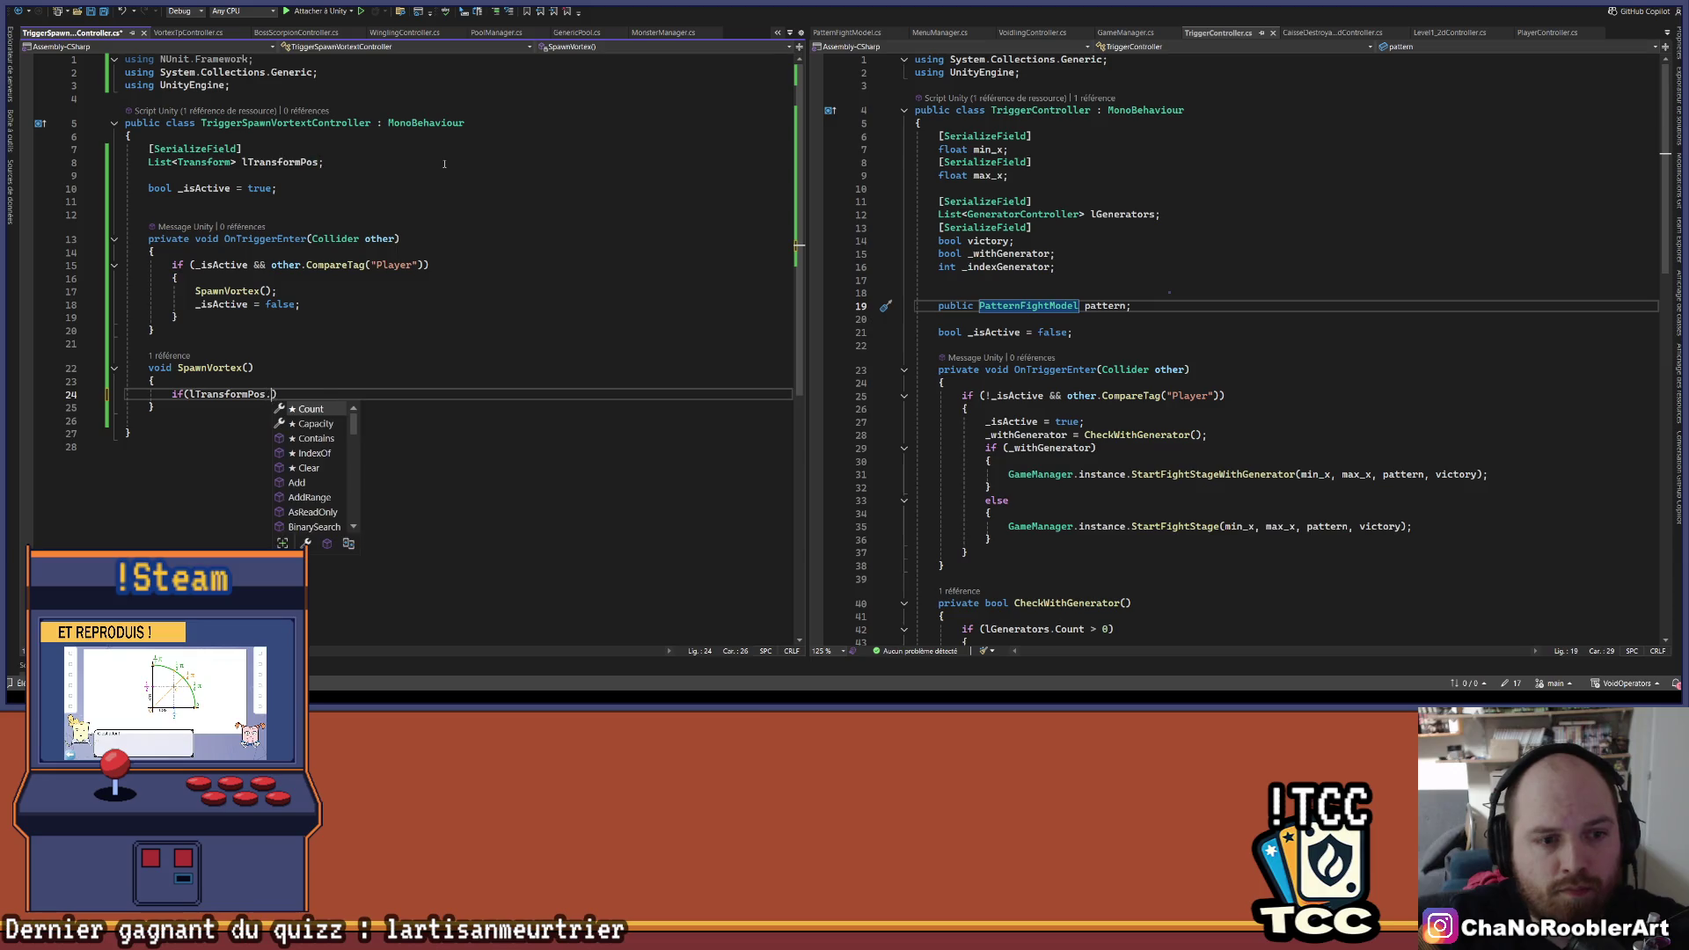
{"action": "type", "text": "?.Count > 0) {"}
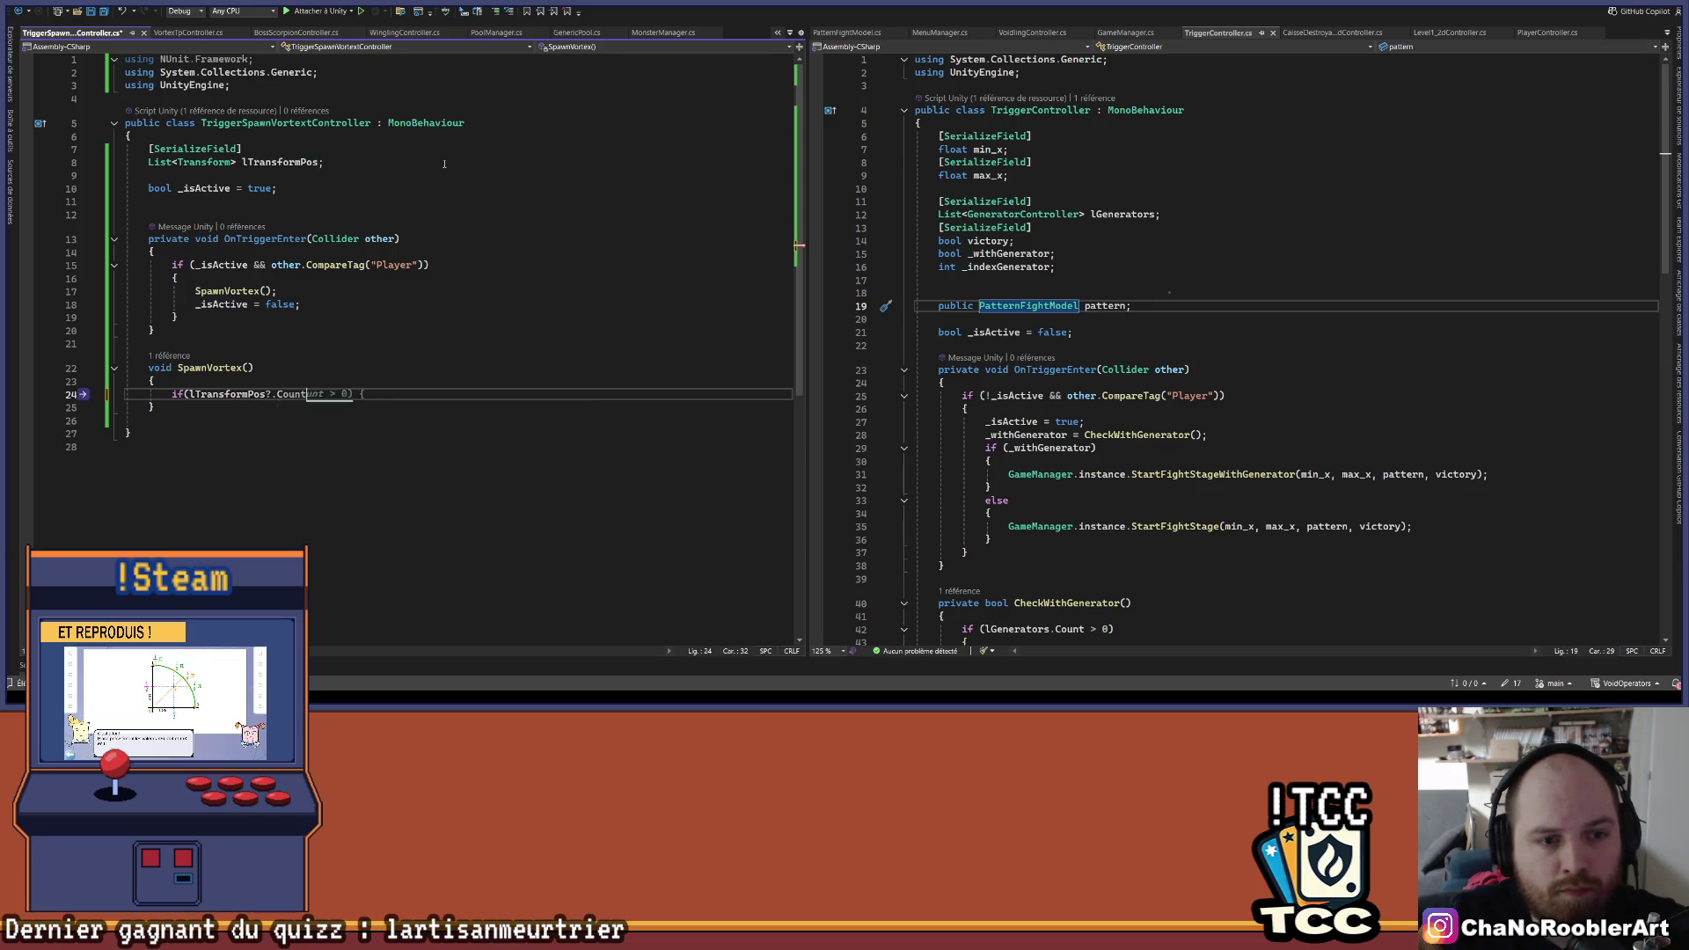
{"action": "key", "text": "Return"}
{"action": "key", "text": "Return"}
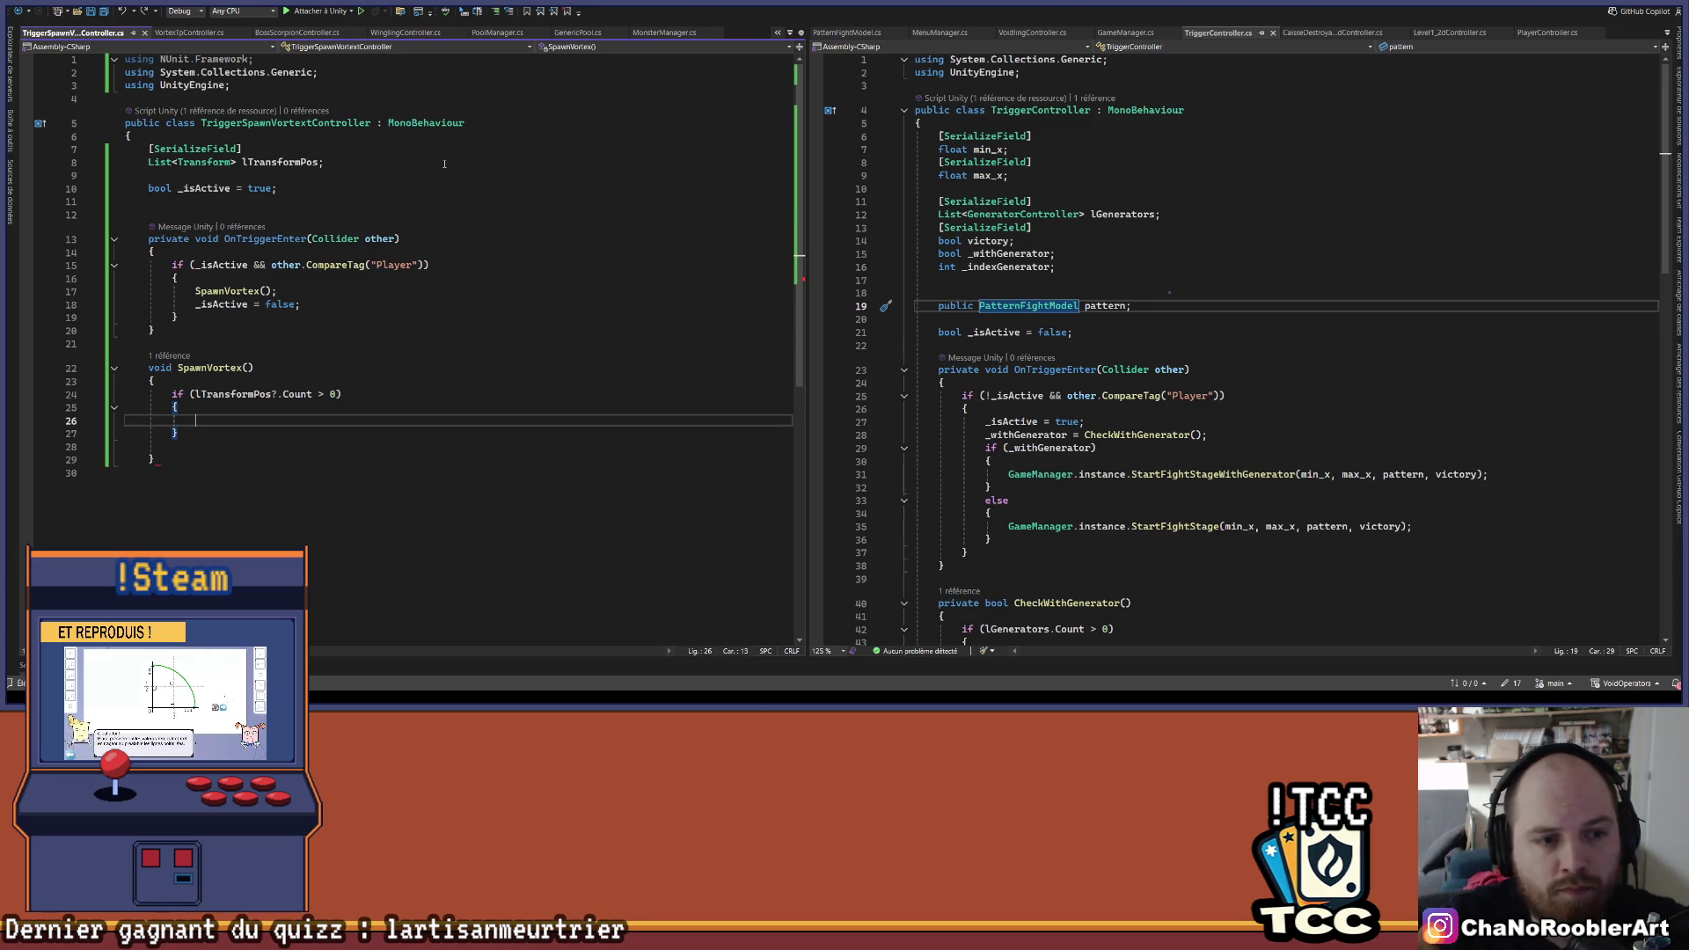
{"action": "type", "text": "f"}
{"action": "key", "text": "BackSpace"}
{"action": "key", "text": "Down"}
{"action": "key", "text": "Down"}
{"action": "key", "text": "Down"}
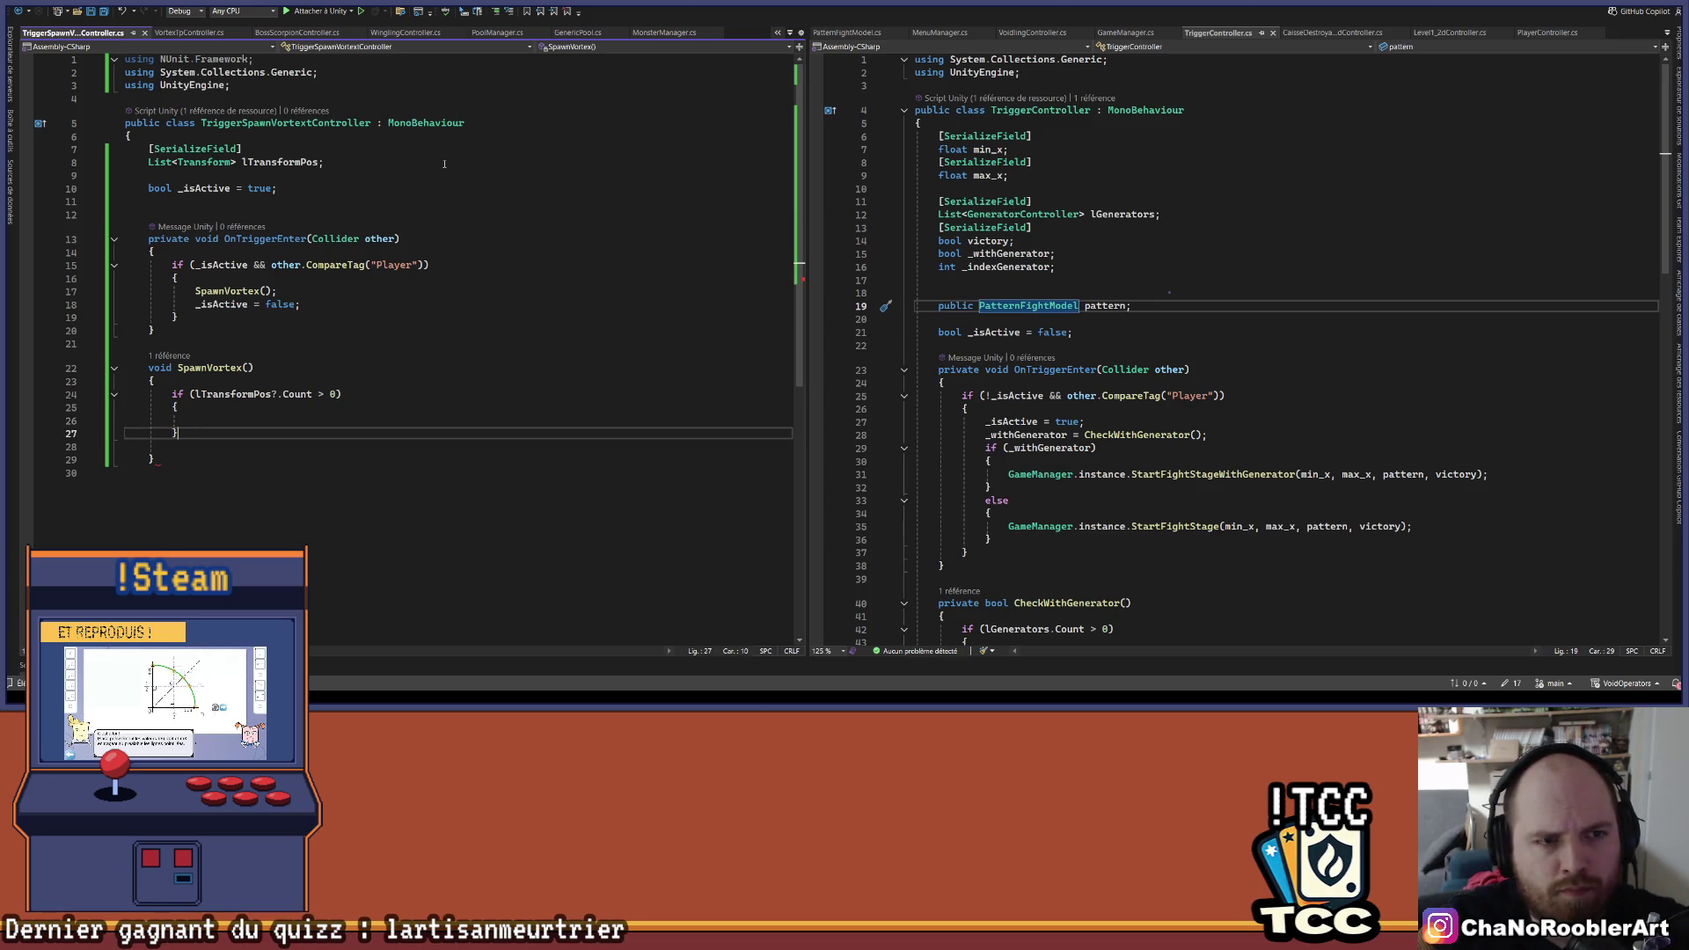
{"action": "key", "text": "Return"}
{"action": "type", "text": "}"}
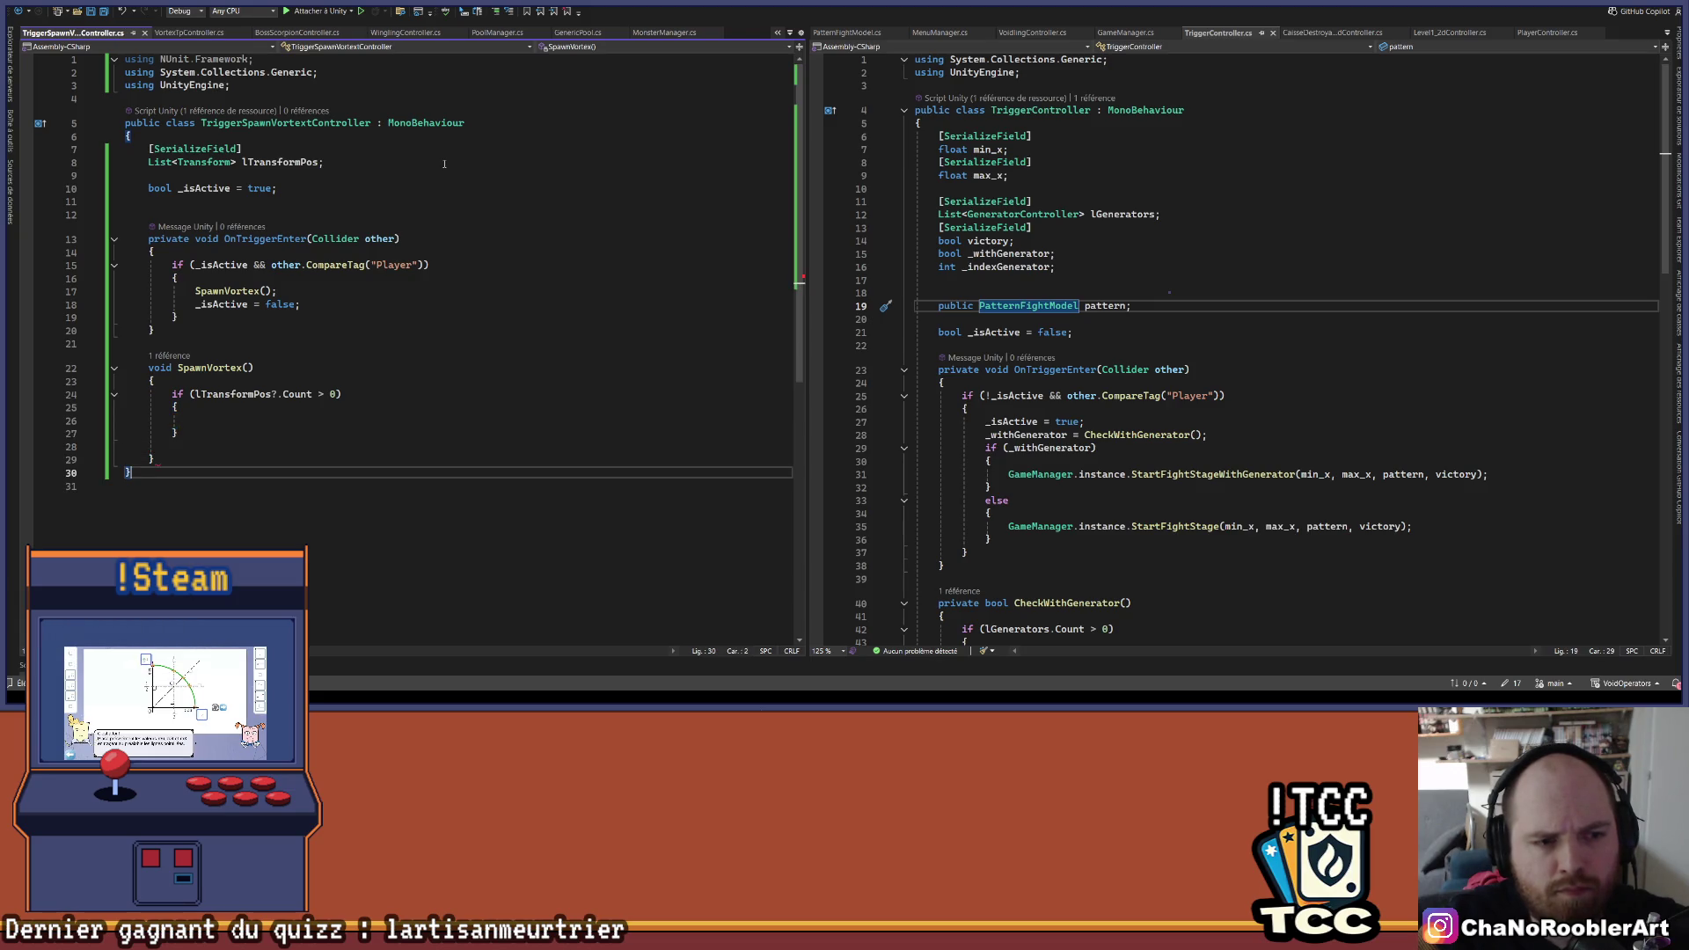
{"action": "key", "text": "Up"}
{"action": "key", "text": "Up"}
{"action": "key", "text": "BackSpace"}
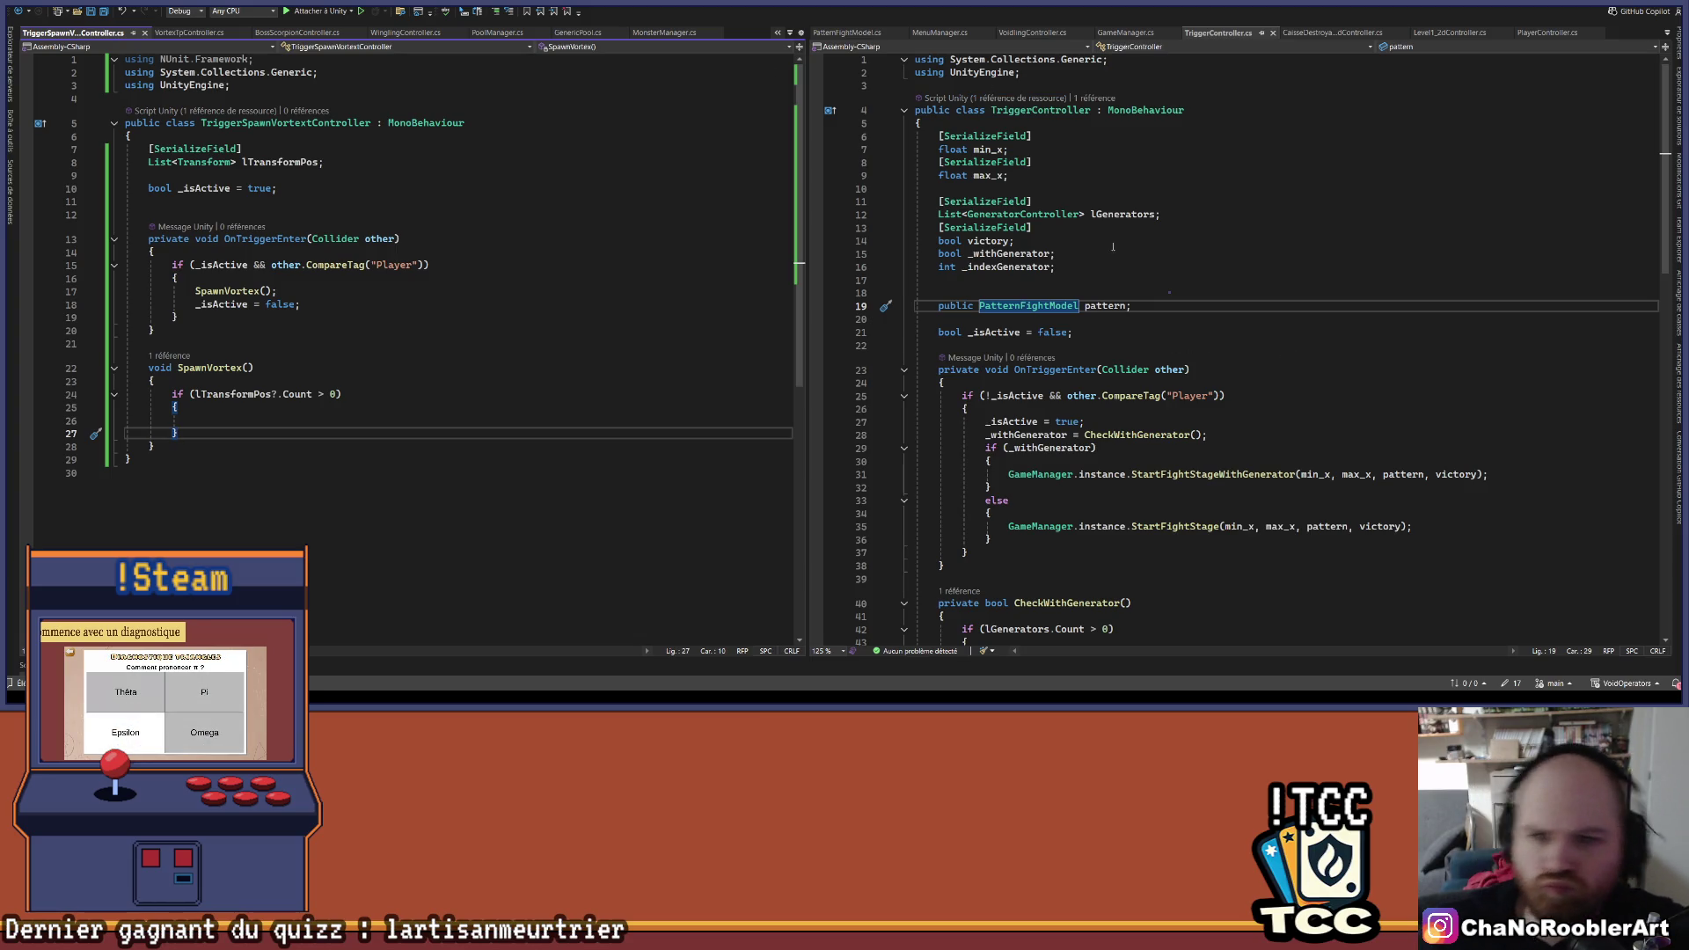
- Copy the SpawnBatlingModel class name from its definition and change lTransformPos to List<SpawnBatlingModel>
{"action": "left_click", "coordinate": [1063, 304], "text": "ctrl"}
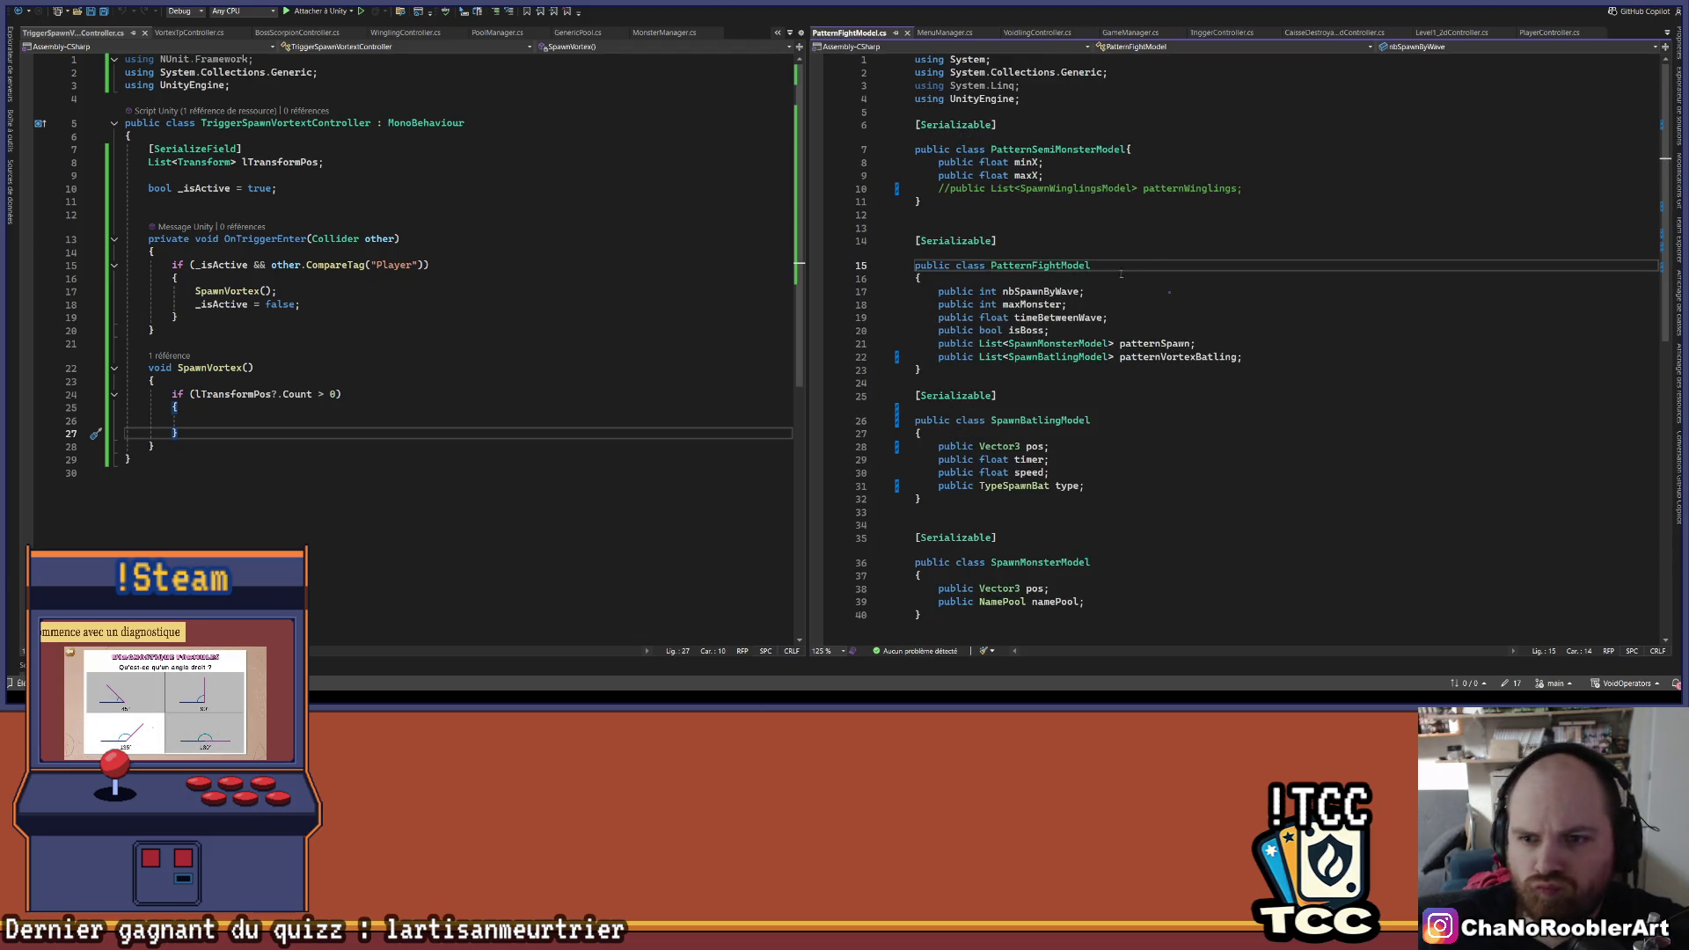
{"action": "left_click", "coordinate": [1067, 361], "text": "ctrl"}
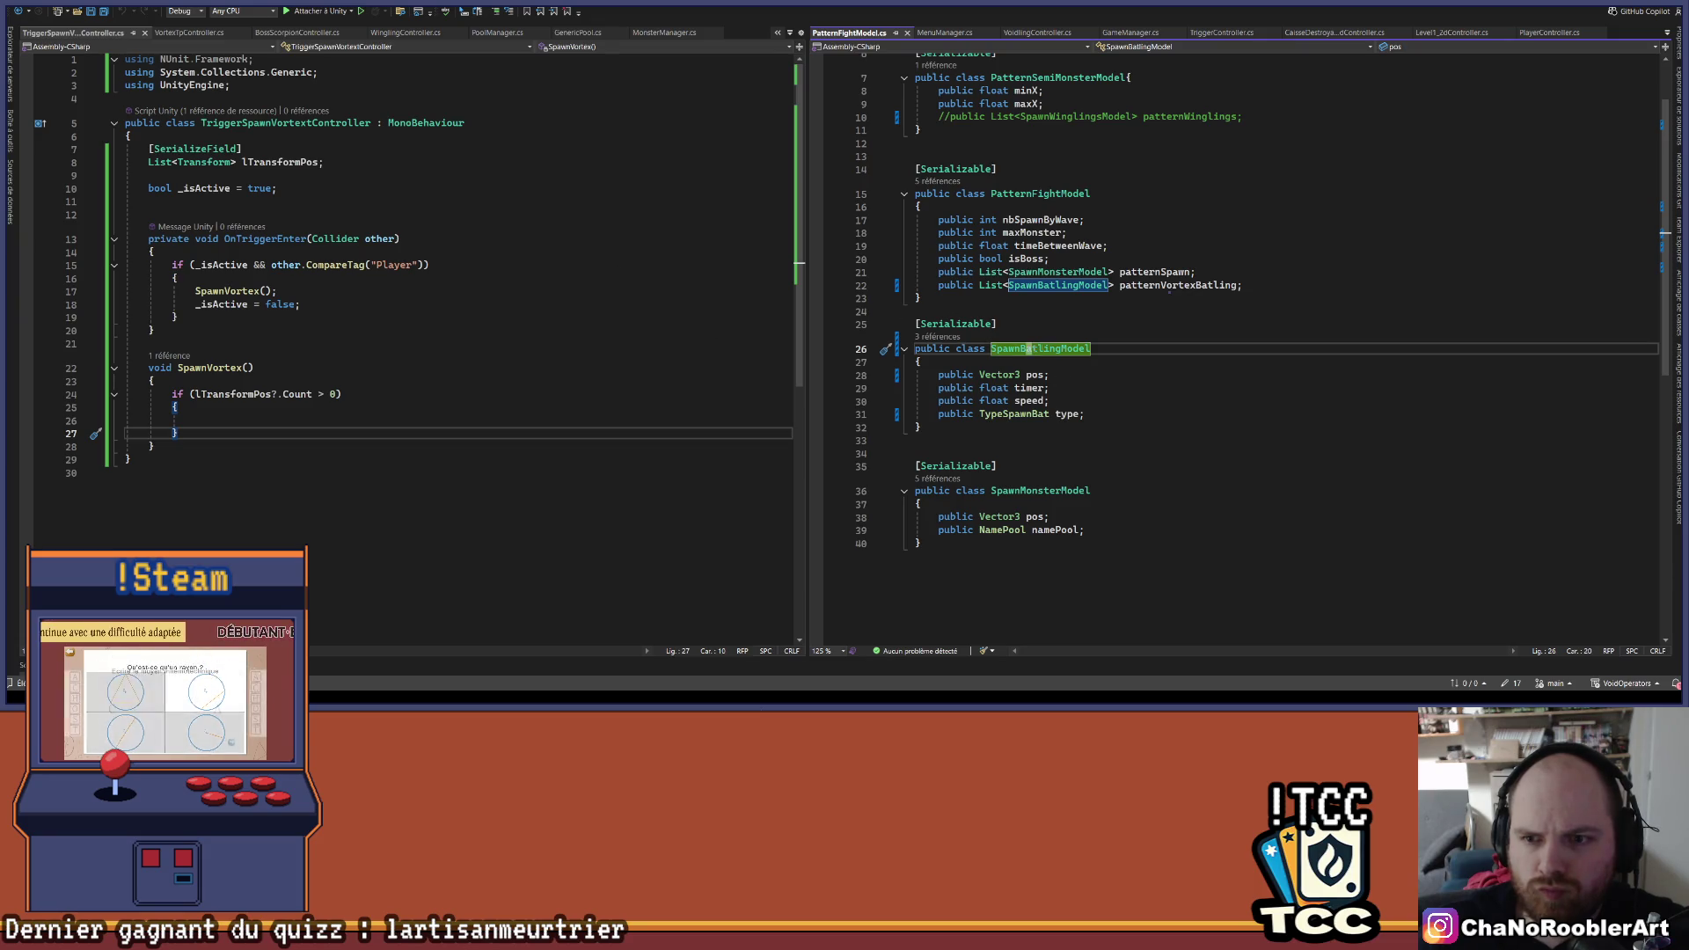
{"action": "double_click", "coordinate": [1053, 350]}
{"action": "key", "text": "ctrl+c"}
{"action": "double_click", "coordinate": [201, 162]}
{"action": "key", "text": "ctrl+v"}
{"action": "left_click", "coordinate": [528, 344]}
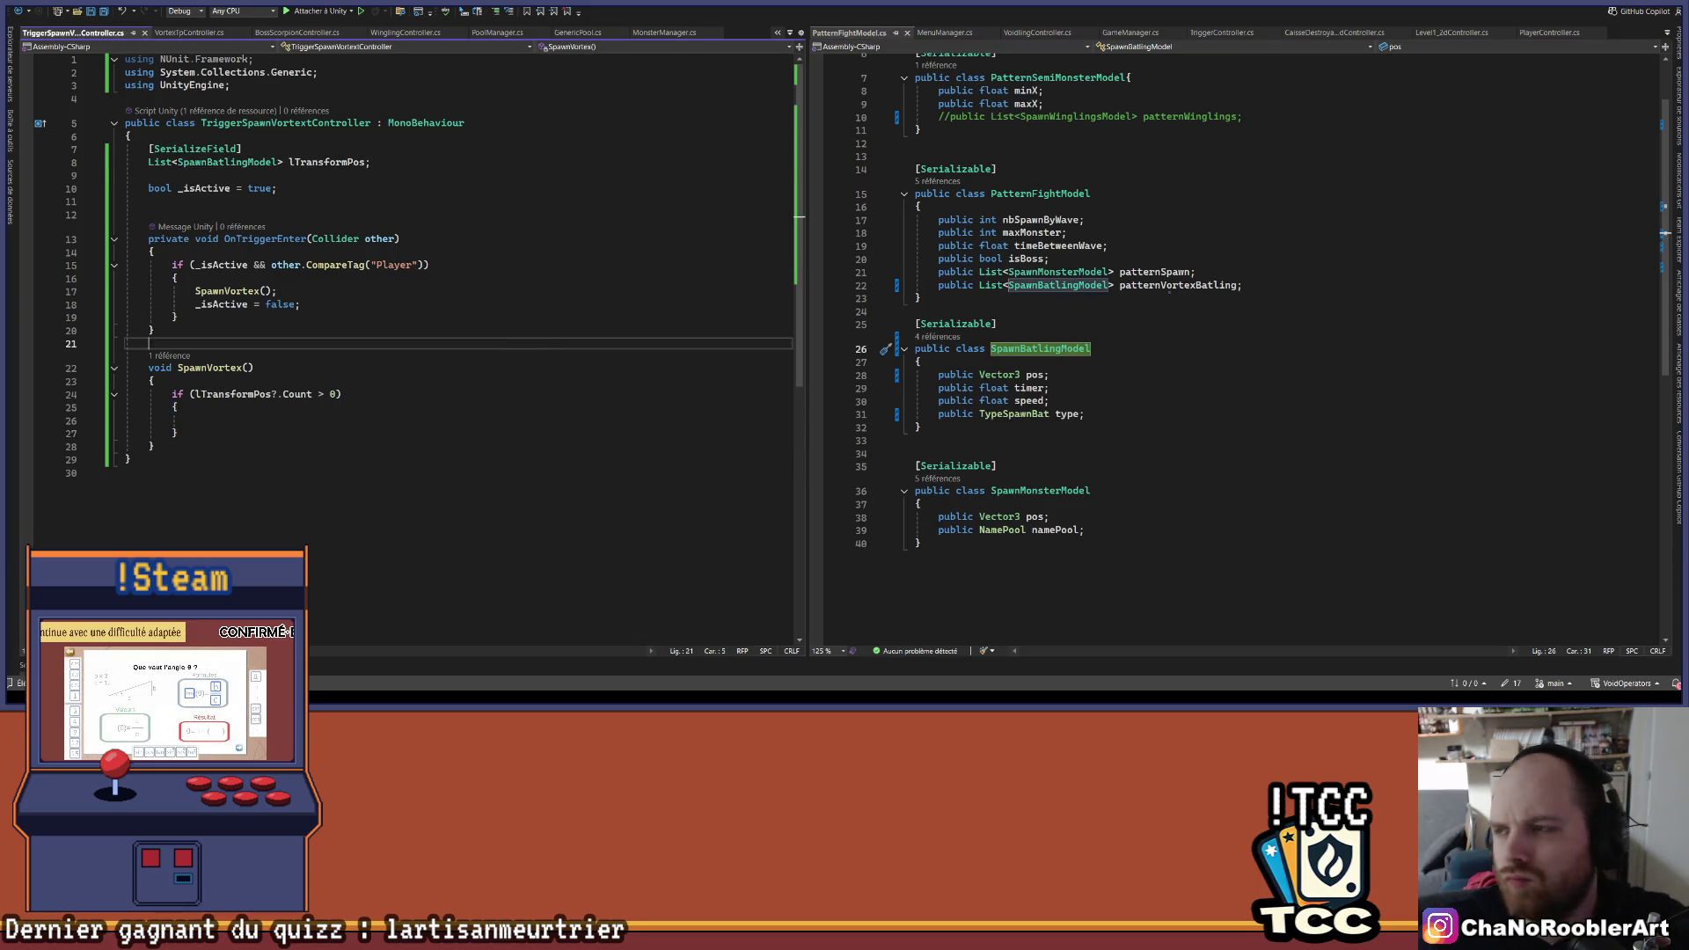
{"action": "key", "text": "alt+Tab"}
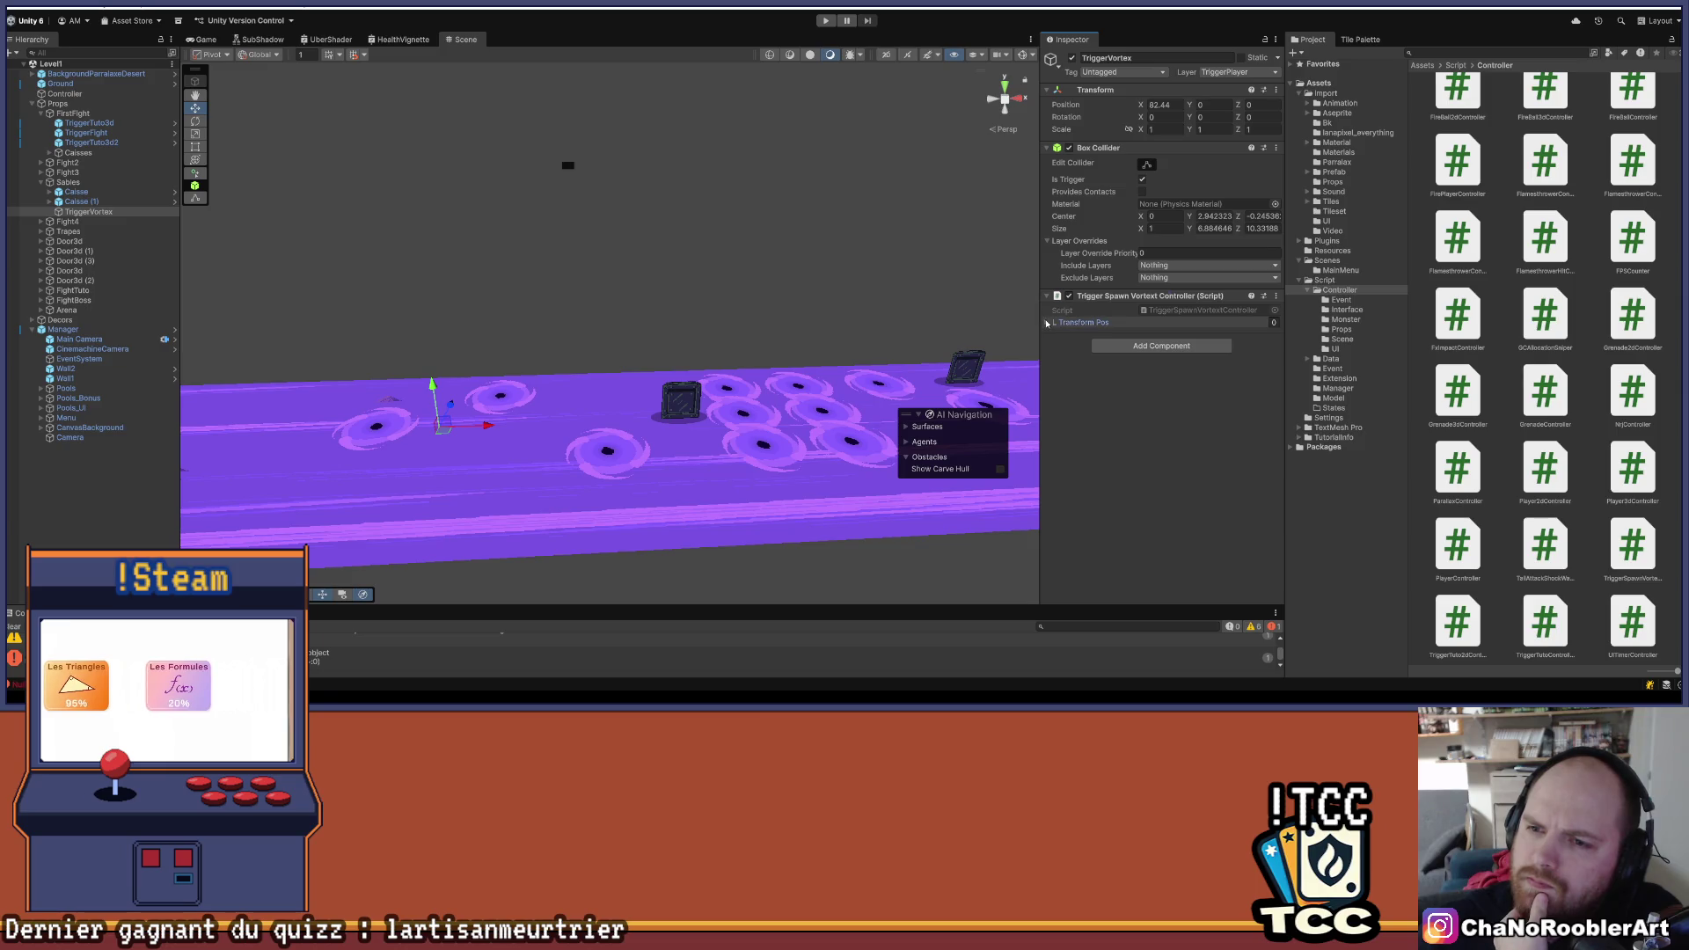
- Add Element 0 to TriggerVortex's Transform Pos list and expand its Pos, Timer, Speed, Type fields
{"action": "left_click", "coordinate": [1049, 324]}
{"action": "left_click", "coordinate": [1248, 352]}
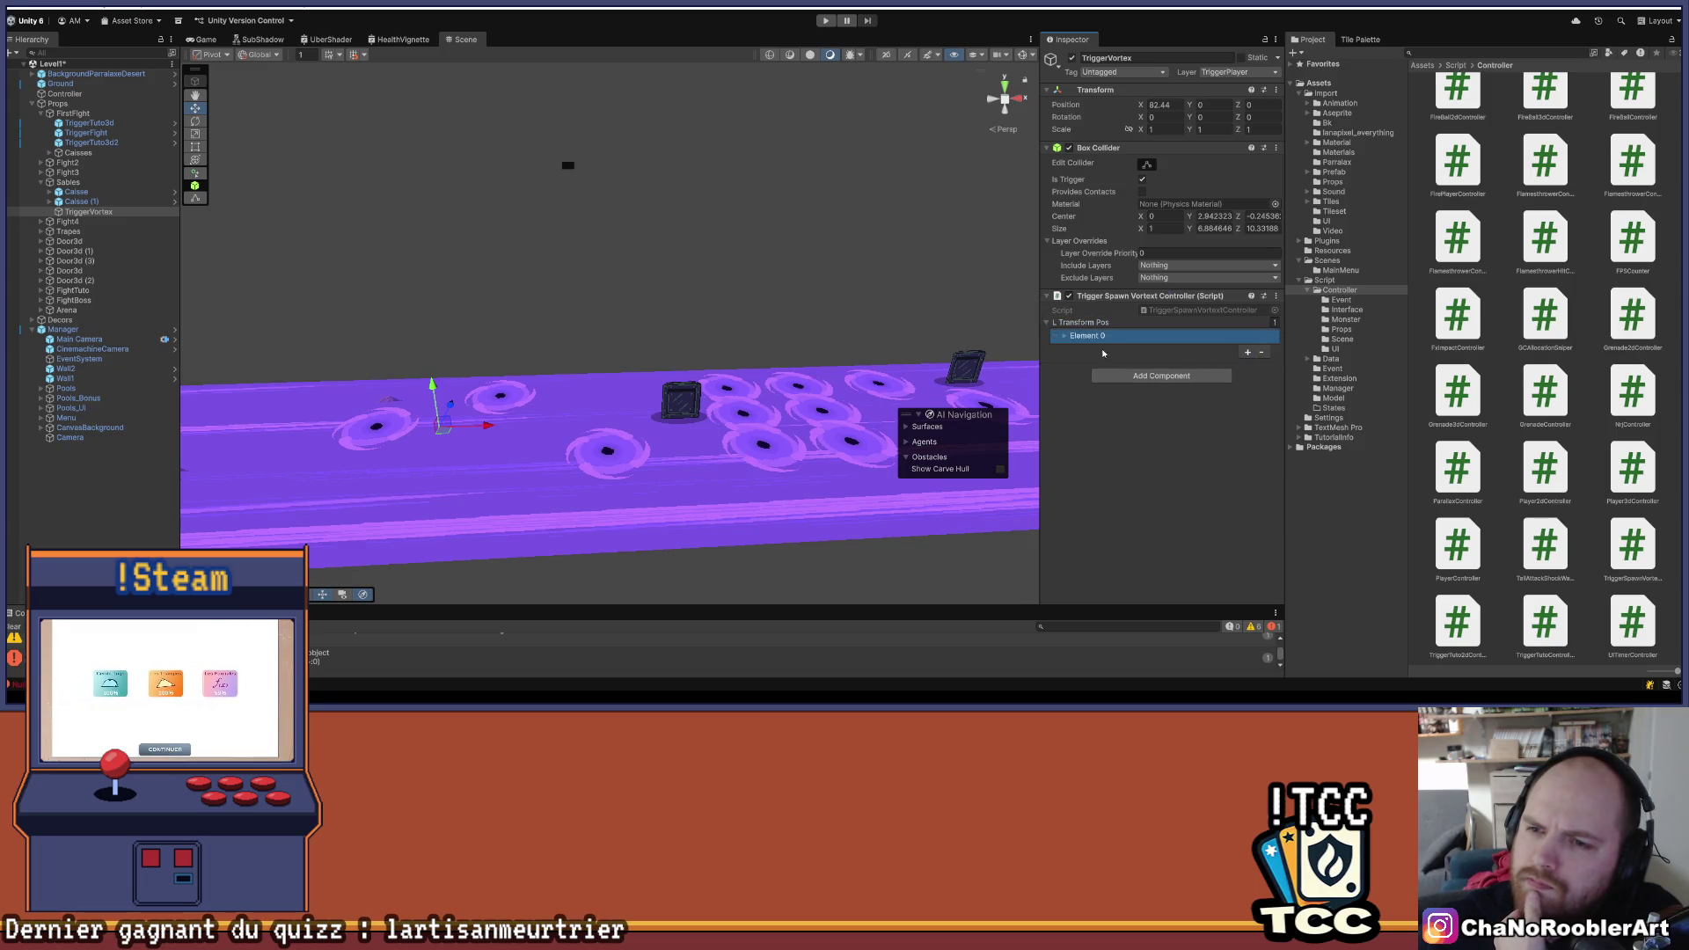
{"action": "left_click", "coordinate": [1065, 336]}
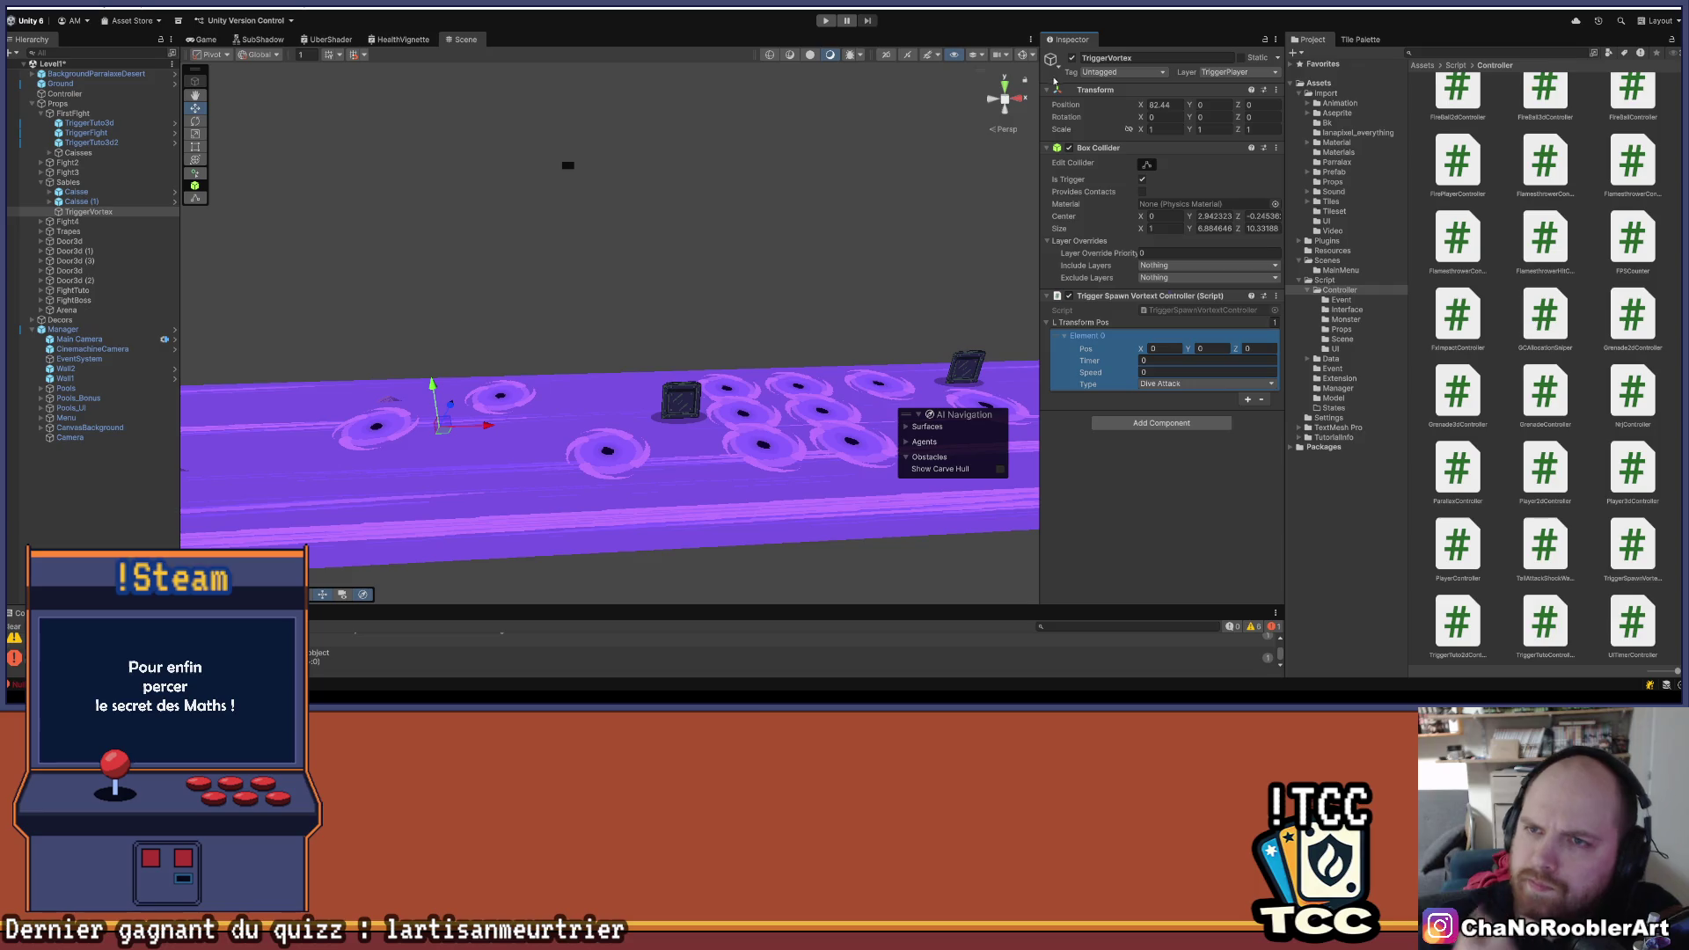
{"action": "left_click", "coordinate": [1229, 508]}
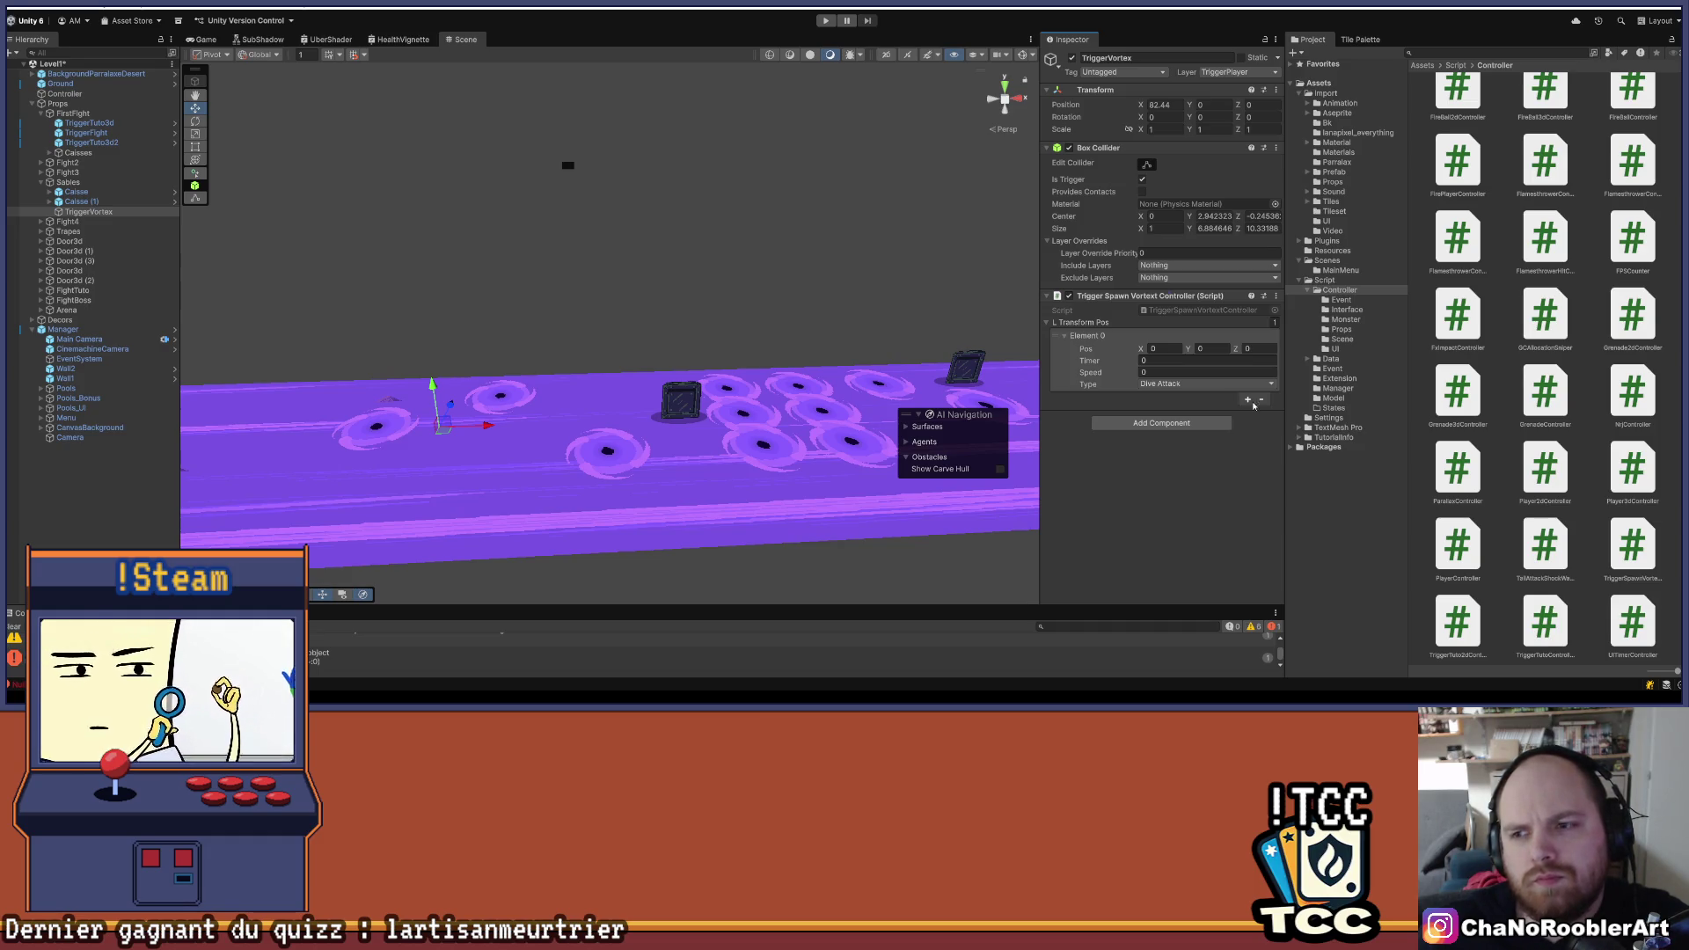
{"action": "key", "text": "alt+Tab"}
{"action": "left_click", "coordinate": [440, 265]}
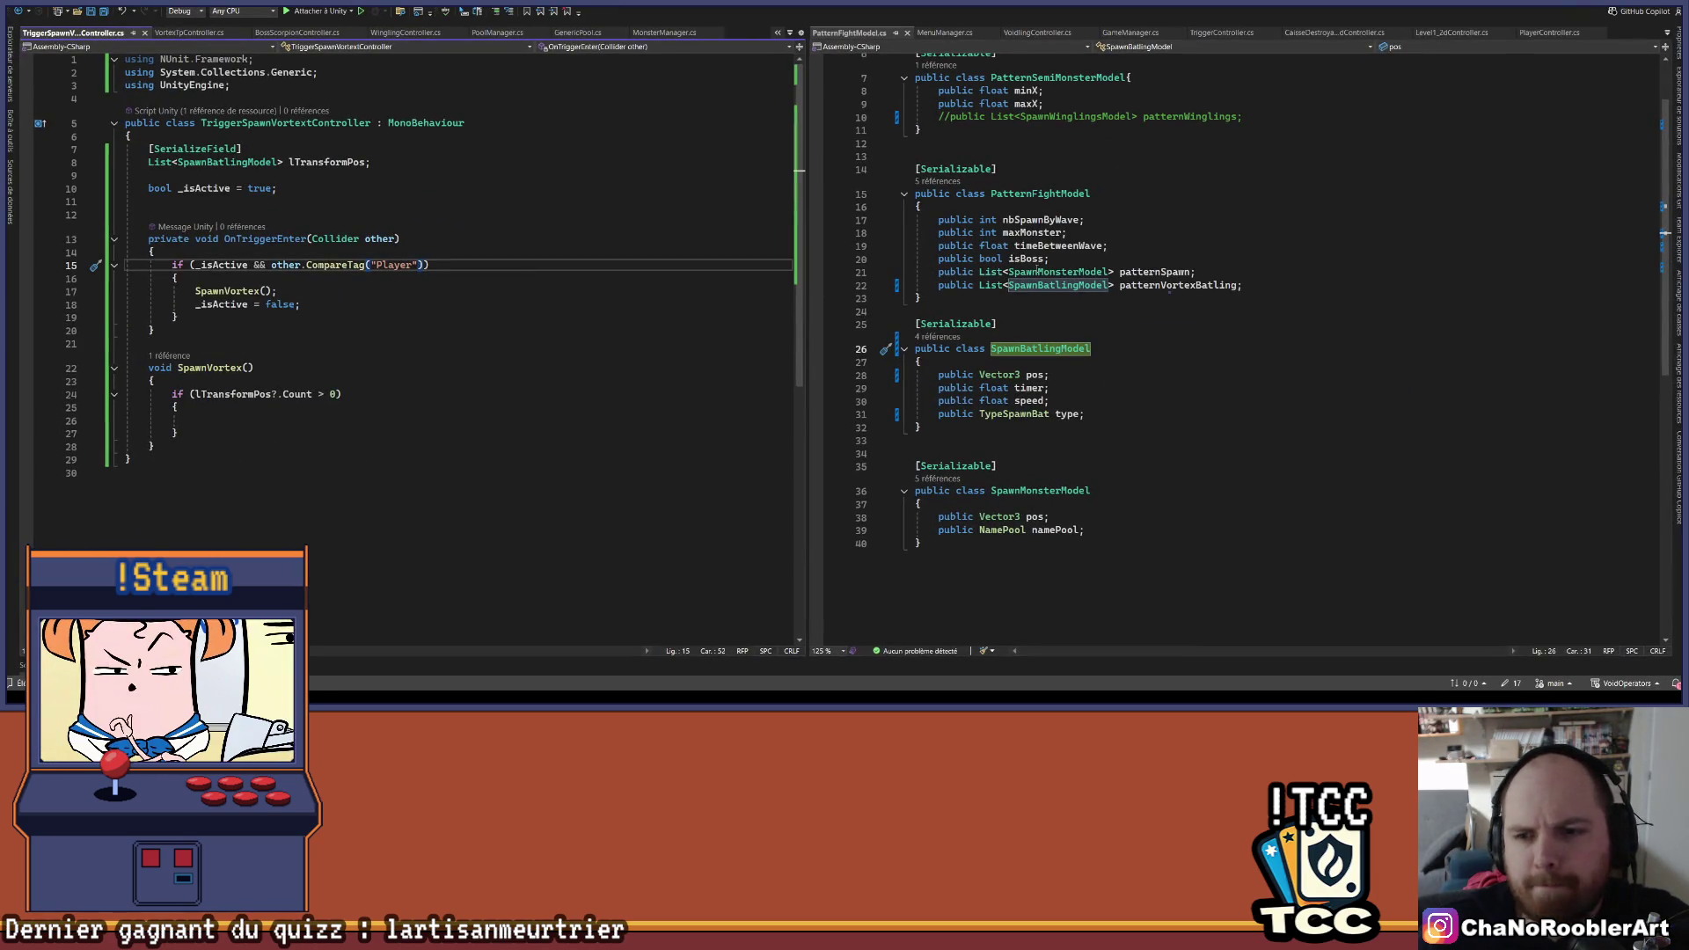
- Insert 'public Transform transform;' below the pos field in SpawnBatlingModel
{"action": "left_click", "coordinate": [1068, 373]}
{"action": "key", "text": "Return"}
{"action": "type", "text": "p"}
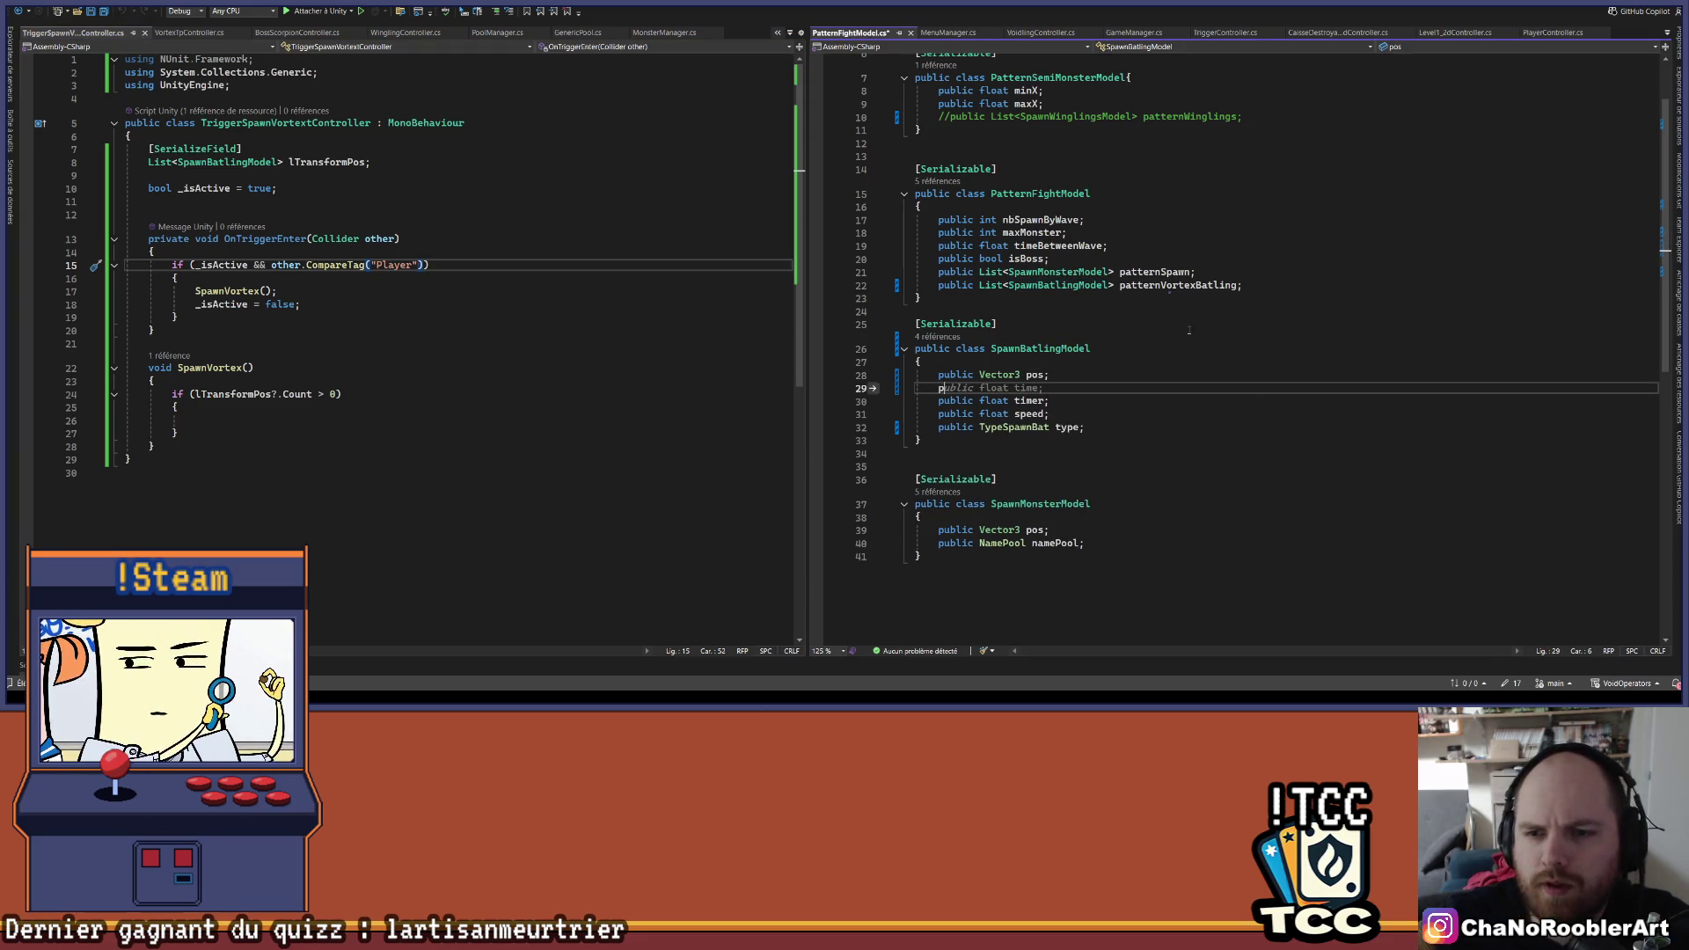
{"action": "type", "text": "ublic Tran"}
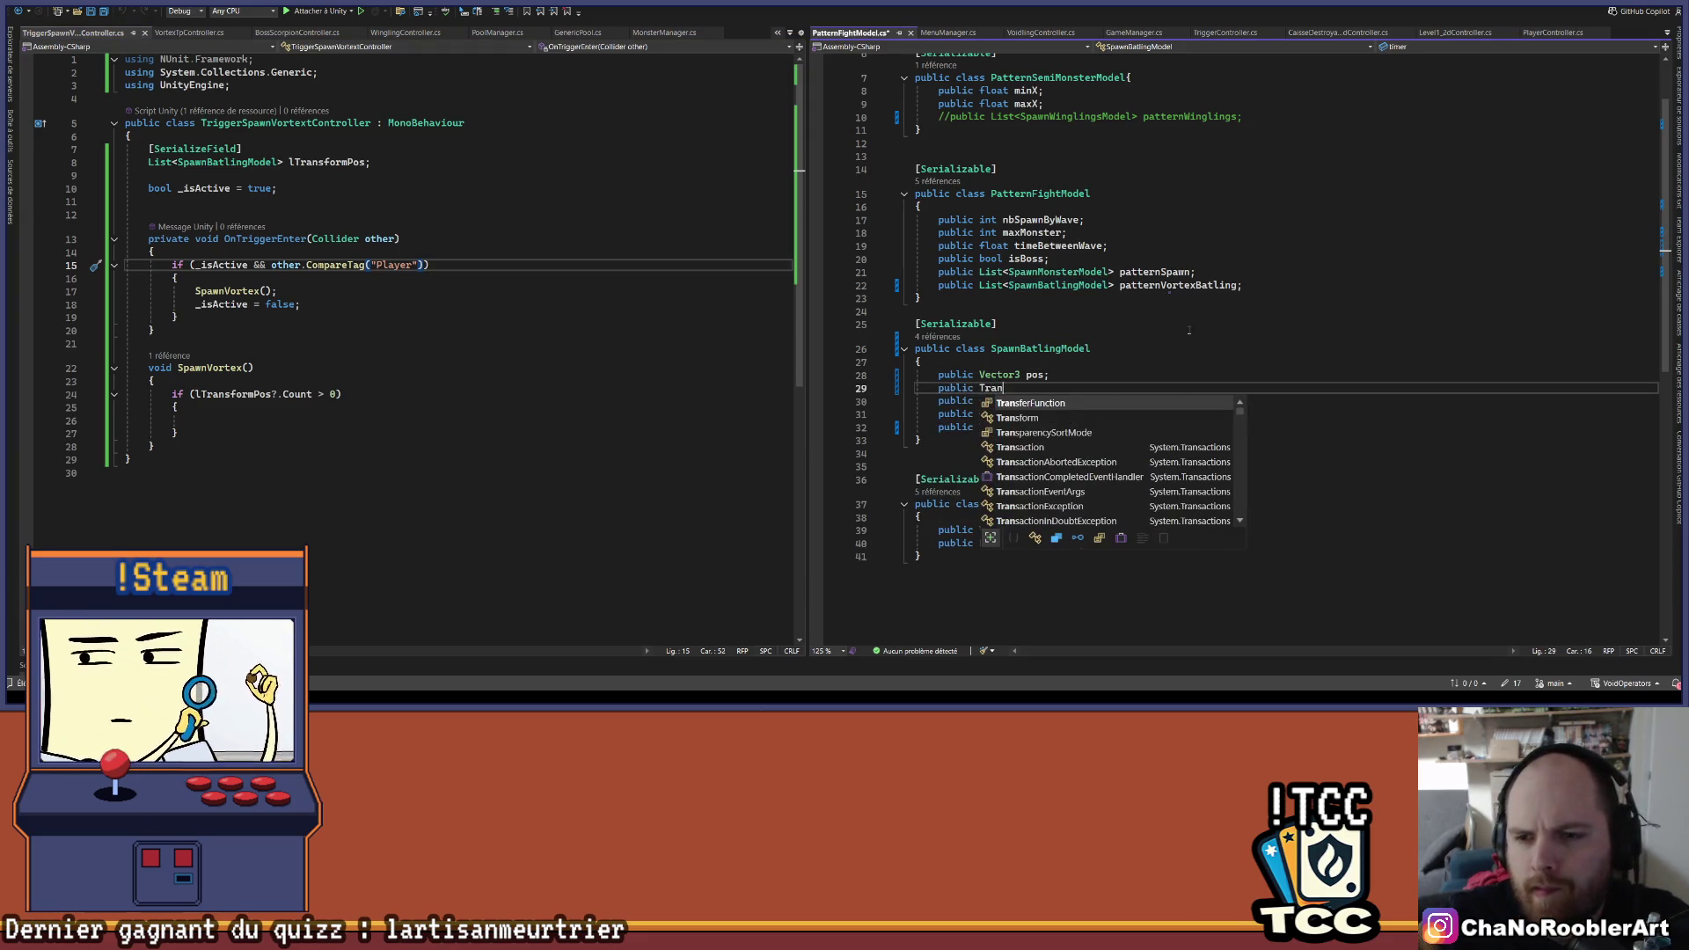
{"action": "type", "text": "sform transform;"}
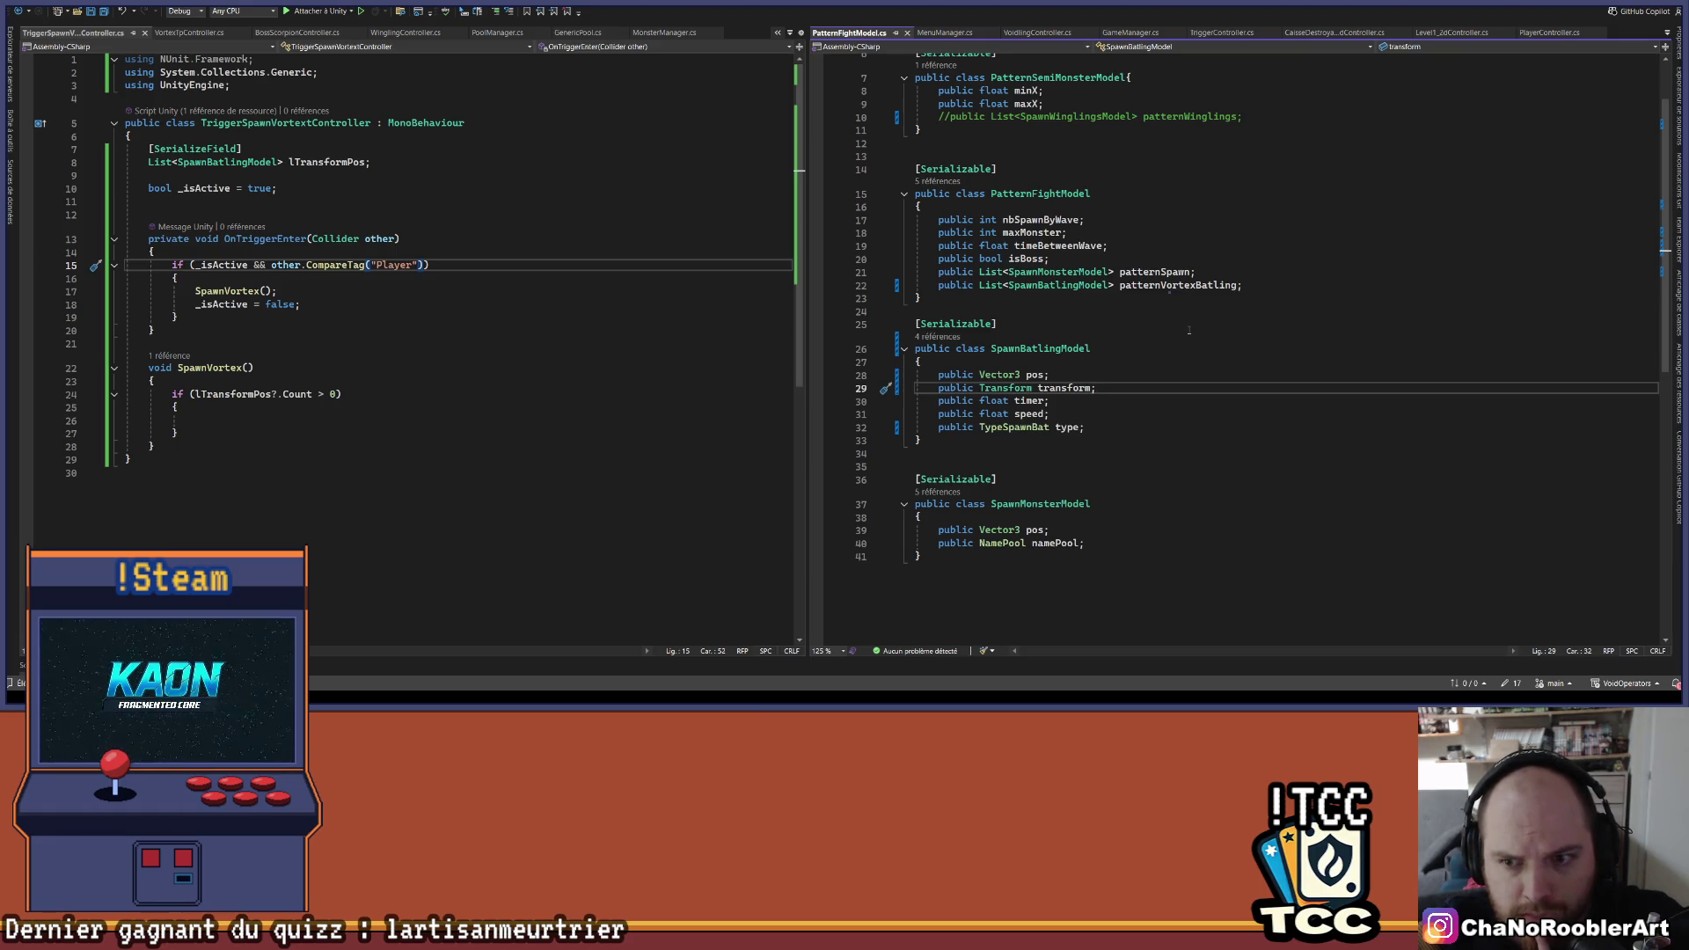
- Rename lTransformPos to lSpawnBatling in the declaration and the if condition
{"action": "left_click", "coordinate": [308, 303]}
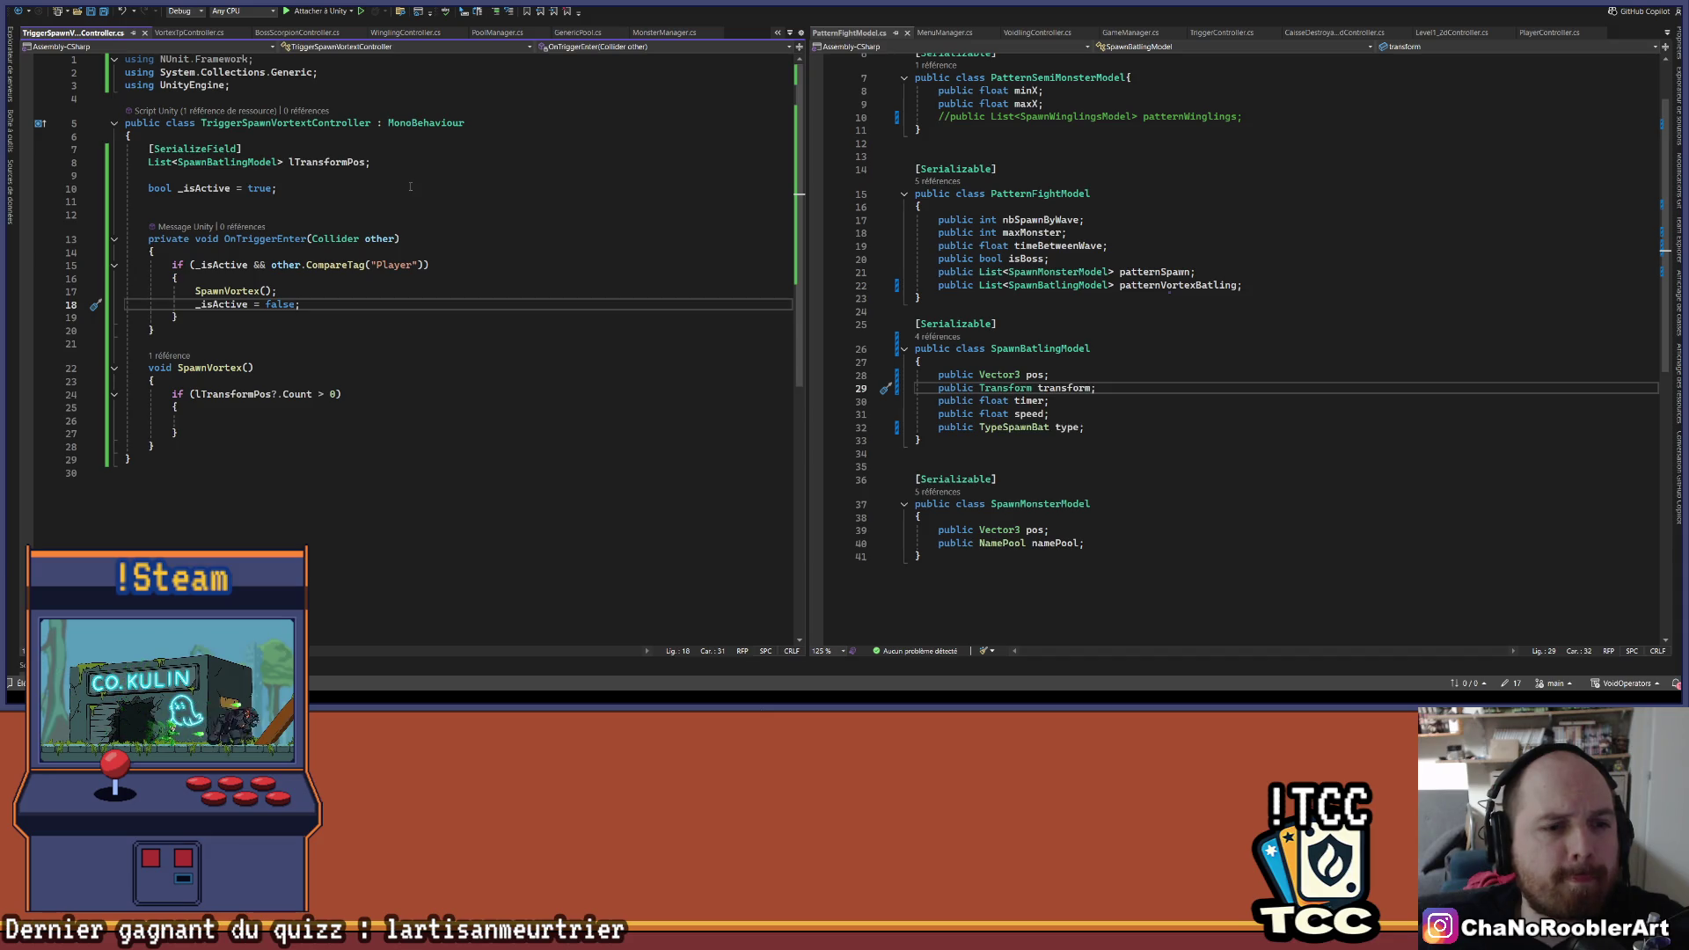
{"action": "left_click", "coordinate": [343, 162]}
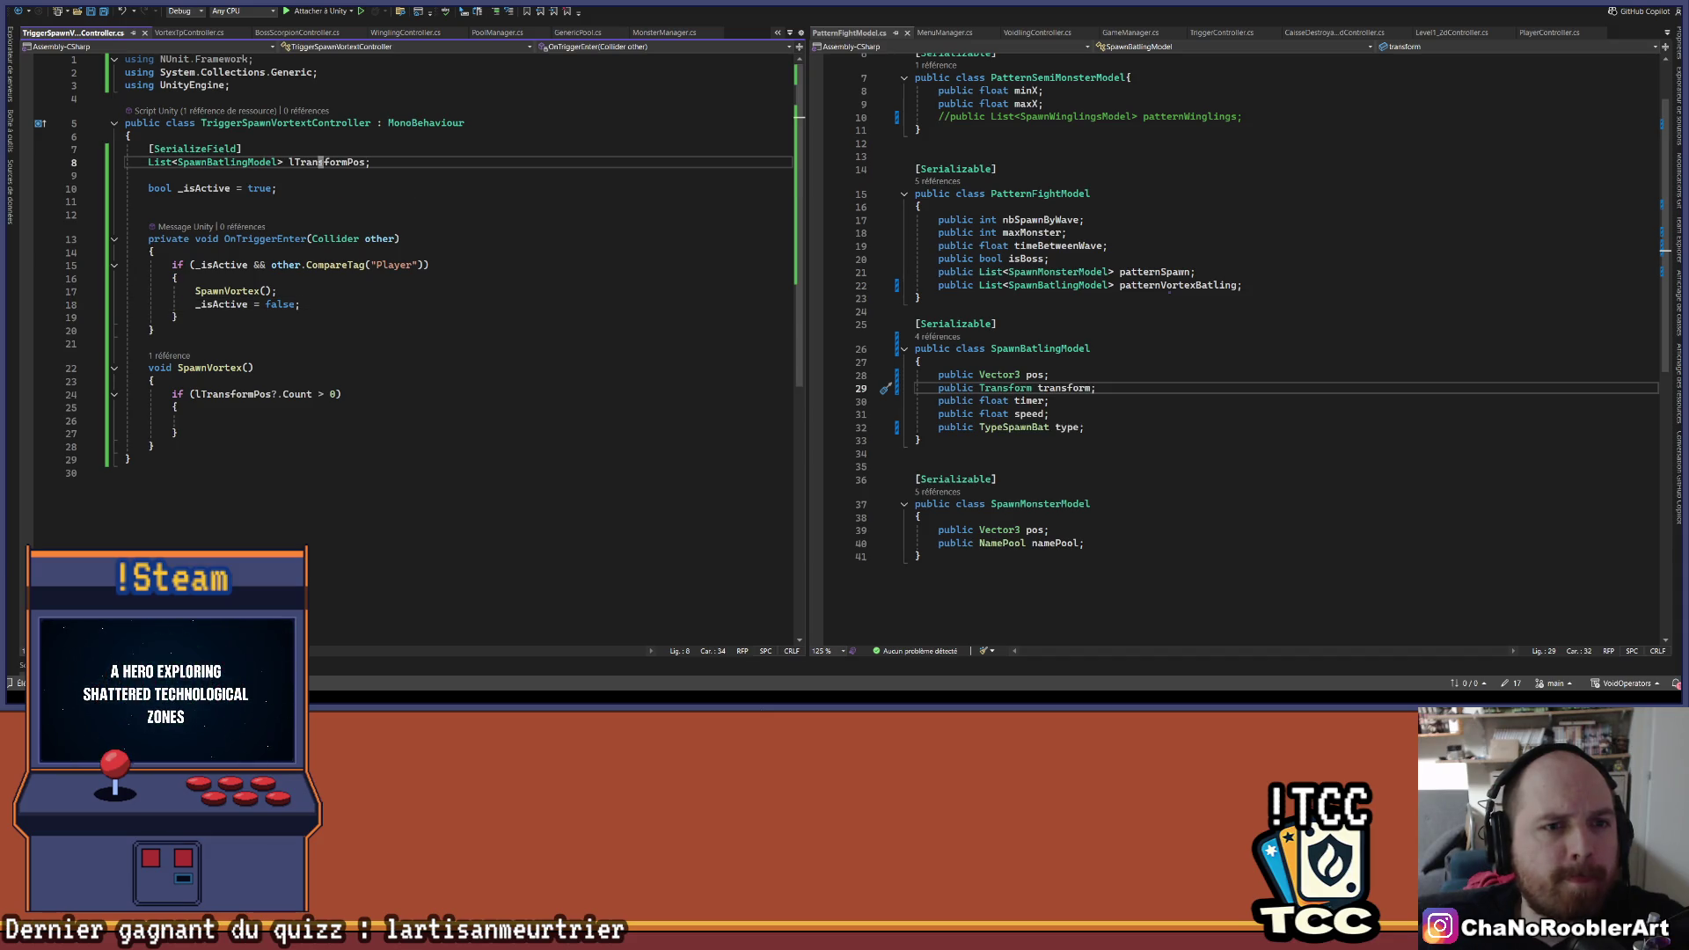
{"action": "type", "text": "l"}
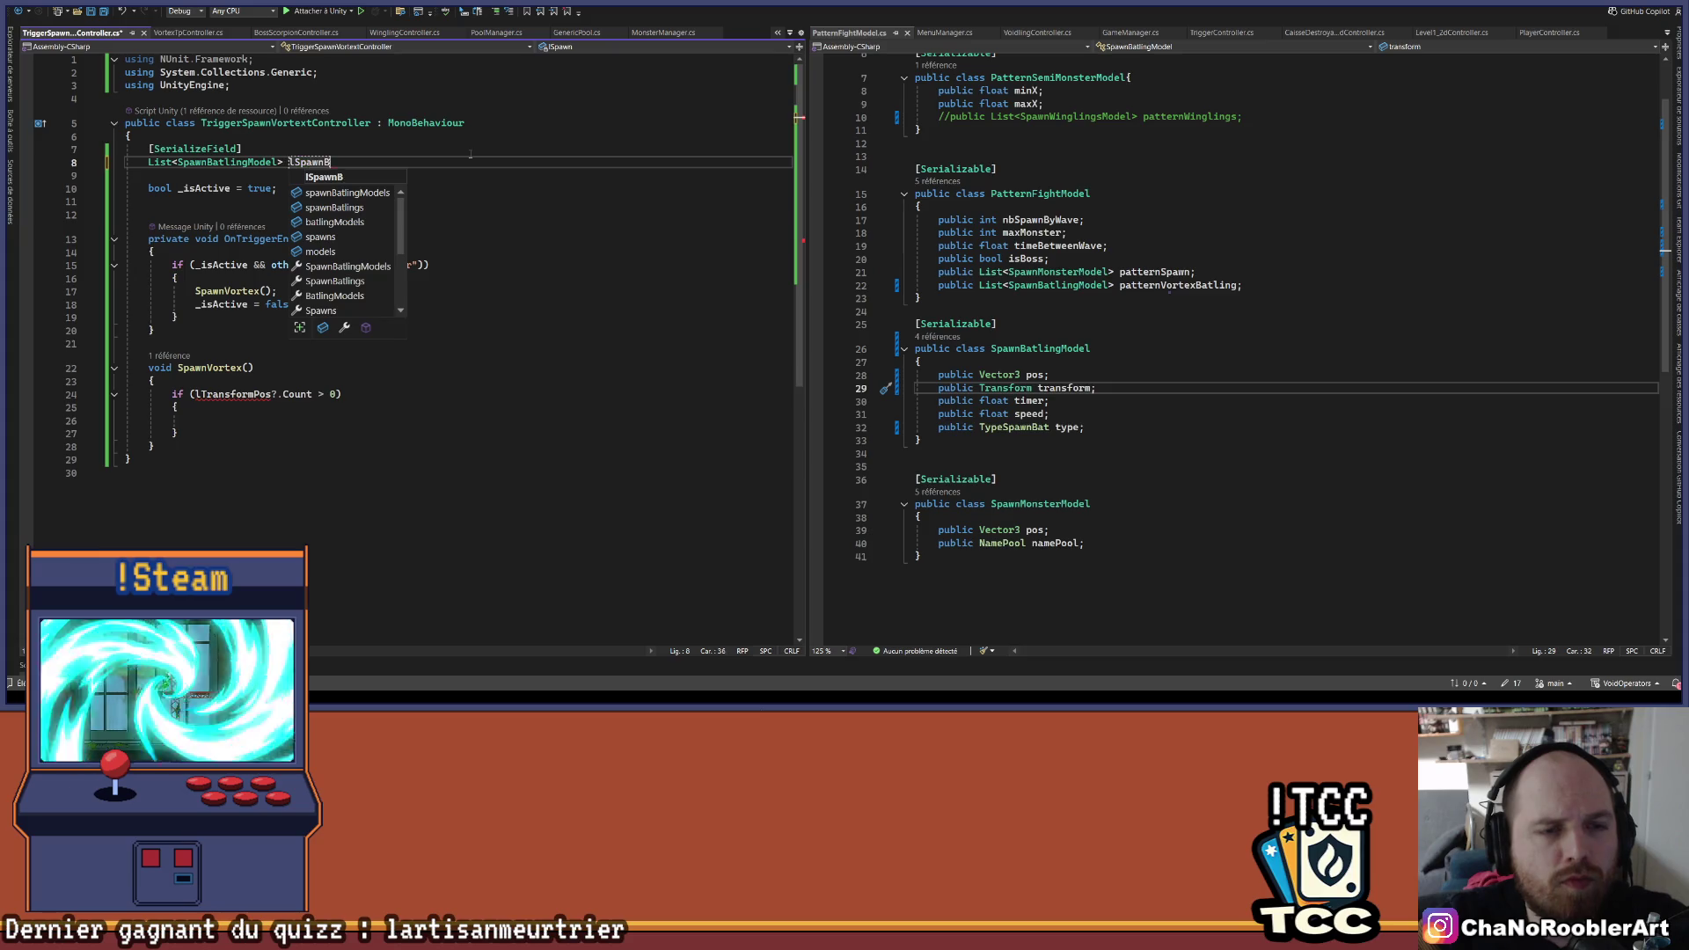
{"action": "key", "text": "Return"}
{"action": "key", "text": "Down"}
{"action": "key", "text": "Down"}
{"action": "key", "text": "Up"}
{"action": "key", "text": "Up"}
{"action": "key", "text": "End"}
{"action": "type", "text": ";"}
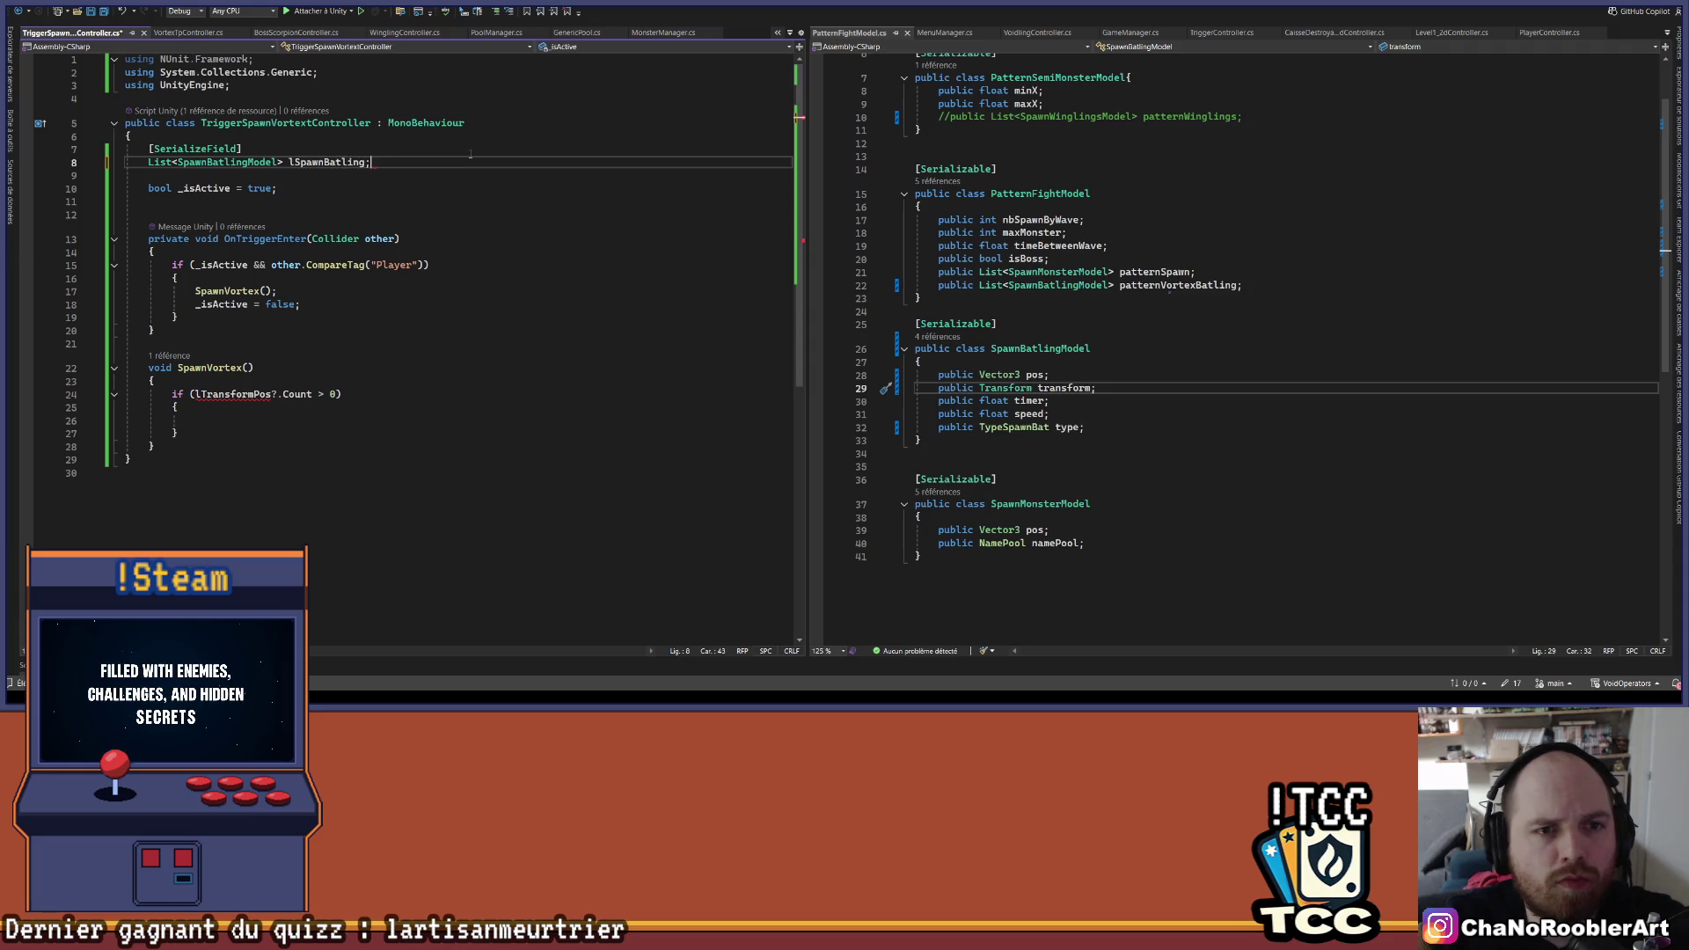
{"action": "key", "text": "Down"}
{"action": "key", "text": "Down"}
{"action": "key", "text": "Down"}
{"action": "key", "text": "Down"}
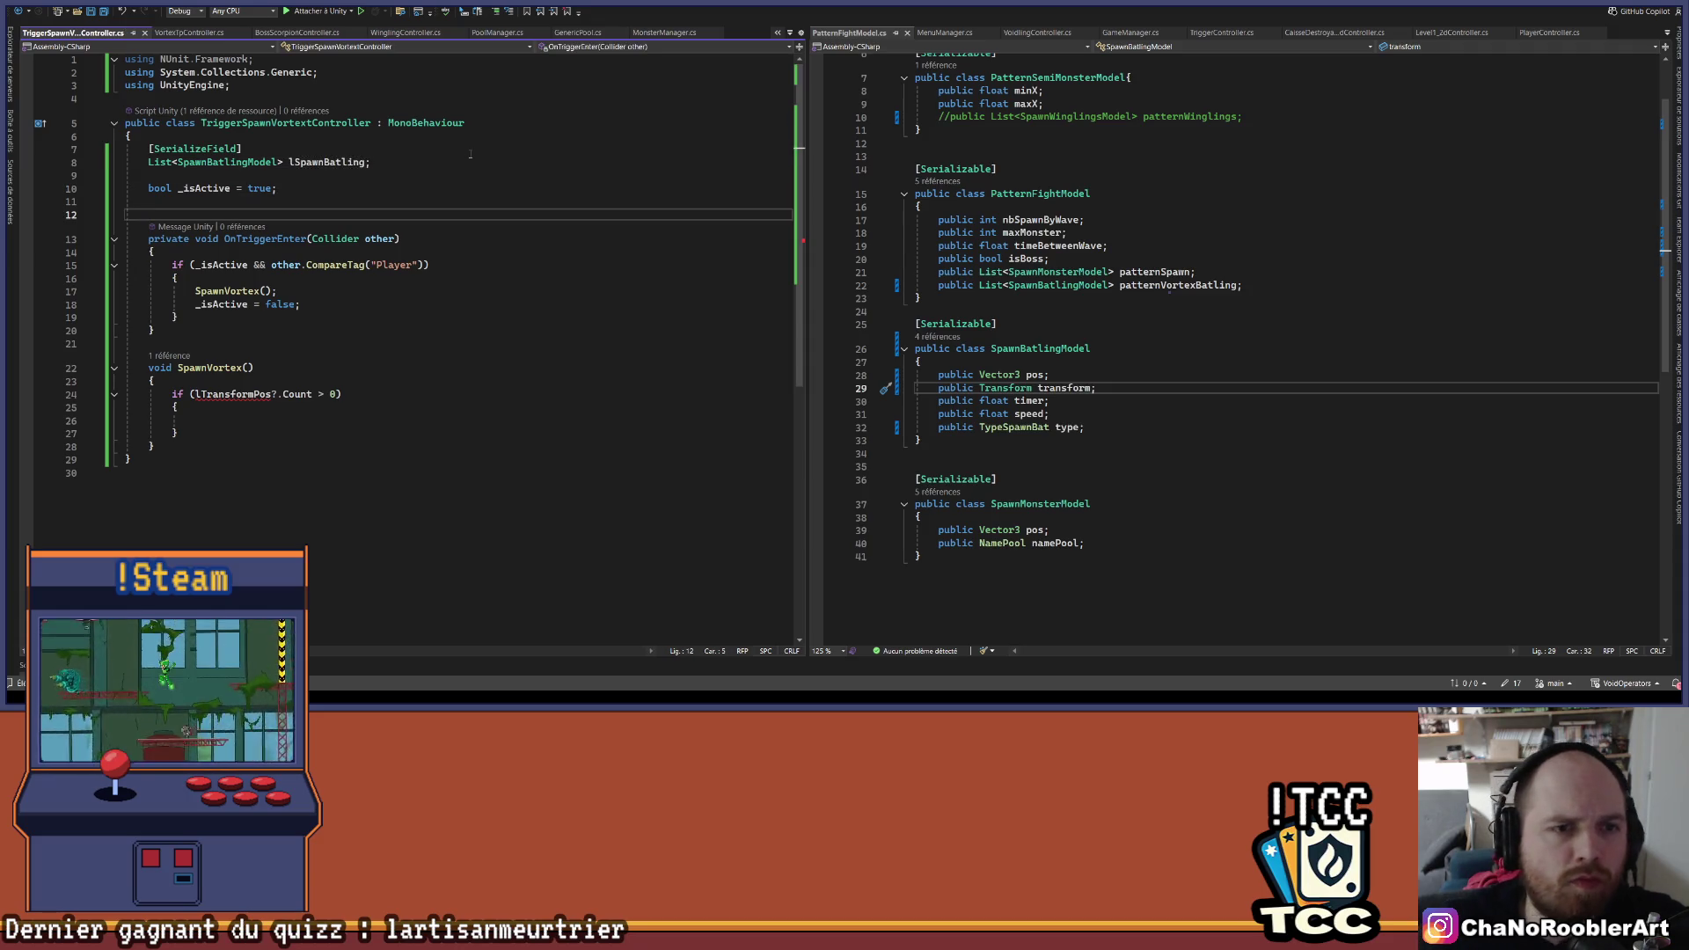
{"action": "double_click", "coordinate": [353, 163]}
{"action": "key", "text": "ctrl+c"}
{"action": "double_click", "coordinate": [233, 394]}
{"action": "key", "text": "ctrl+v"}
- Add an empty foreach (var l in lSpawnBatling) loop inside the if block
{"action": "left_click", "coordinate": [272, 418]}
{"action": "type", "text": "f"}
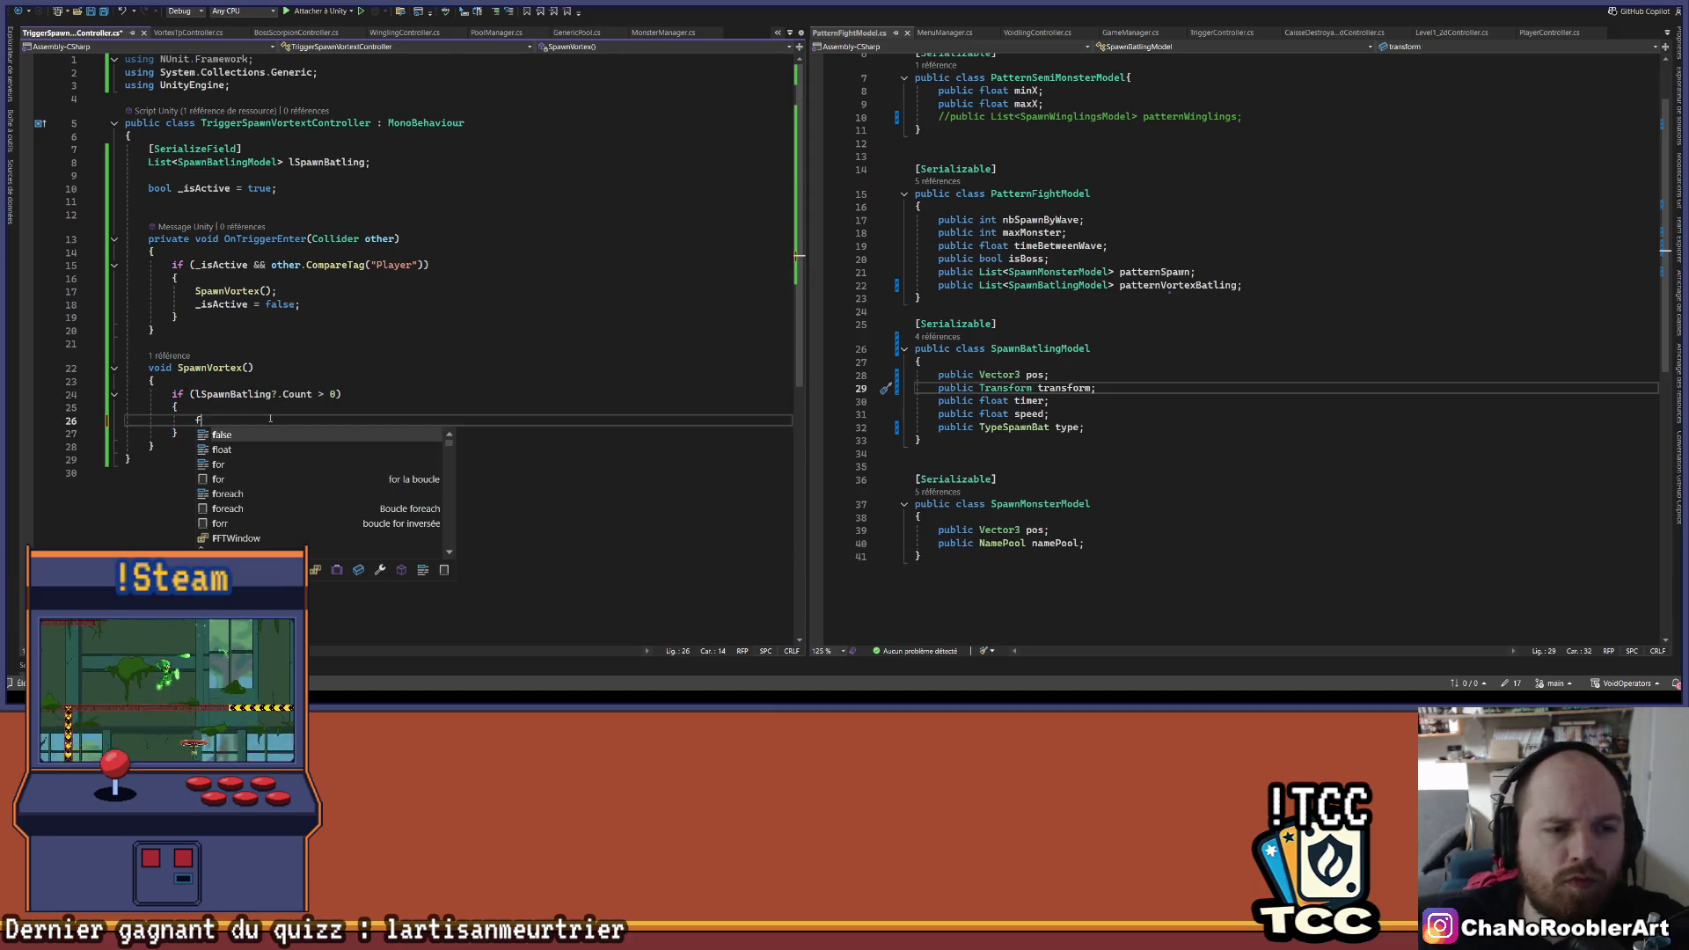
{"action": "type", "text": "oreach(var m"}
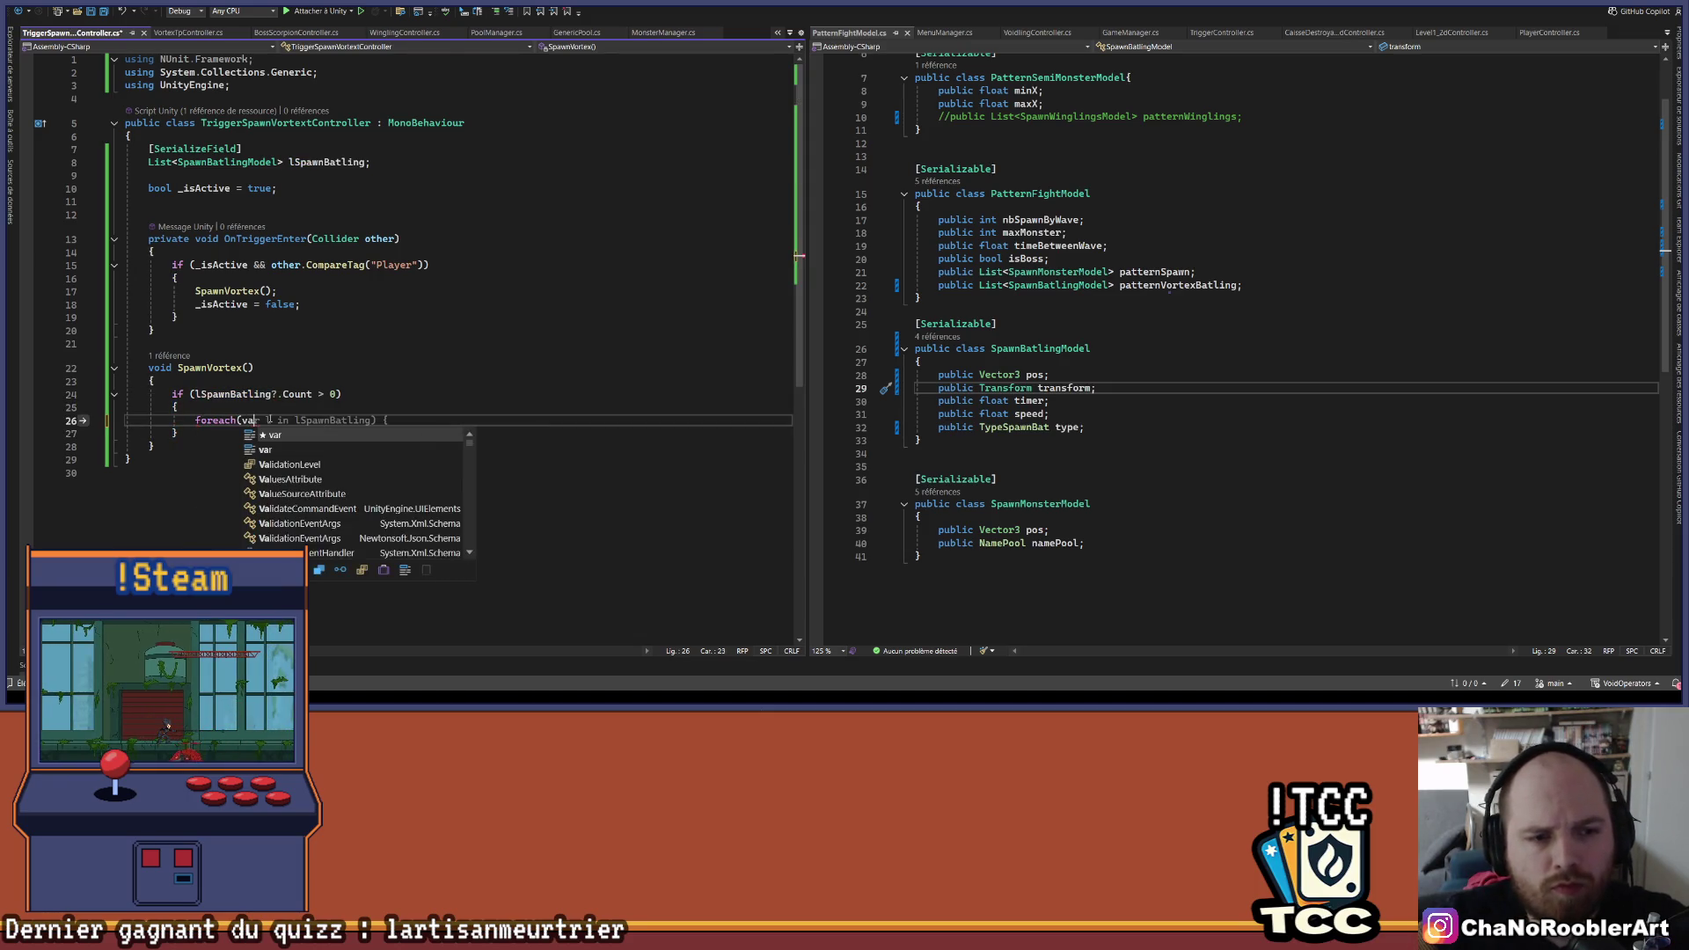
{"action": "key", "text": "Tab"}
{"action": "key", "text": "Return"}
{"action": "key", "text": "Return"}
{"action": "type", "text": "}"}
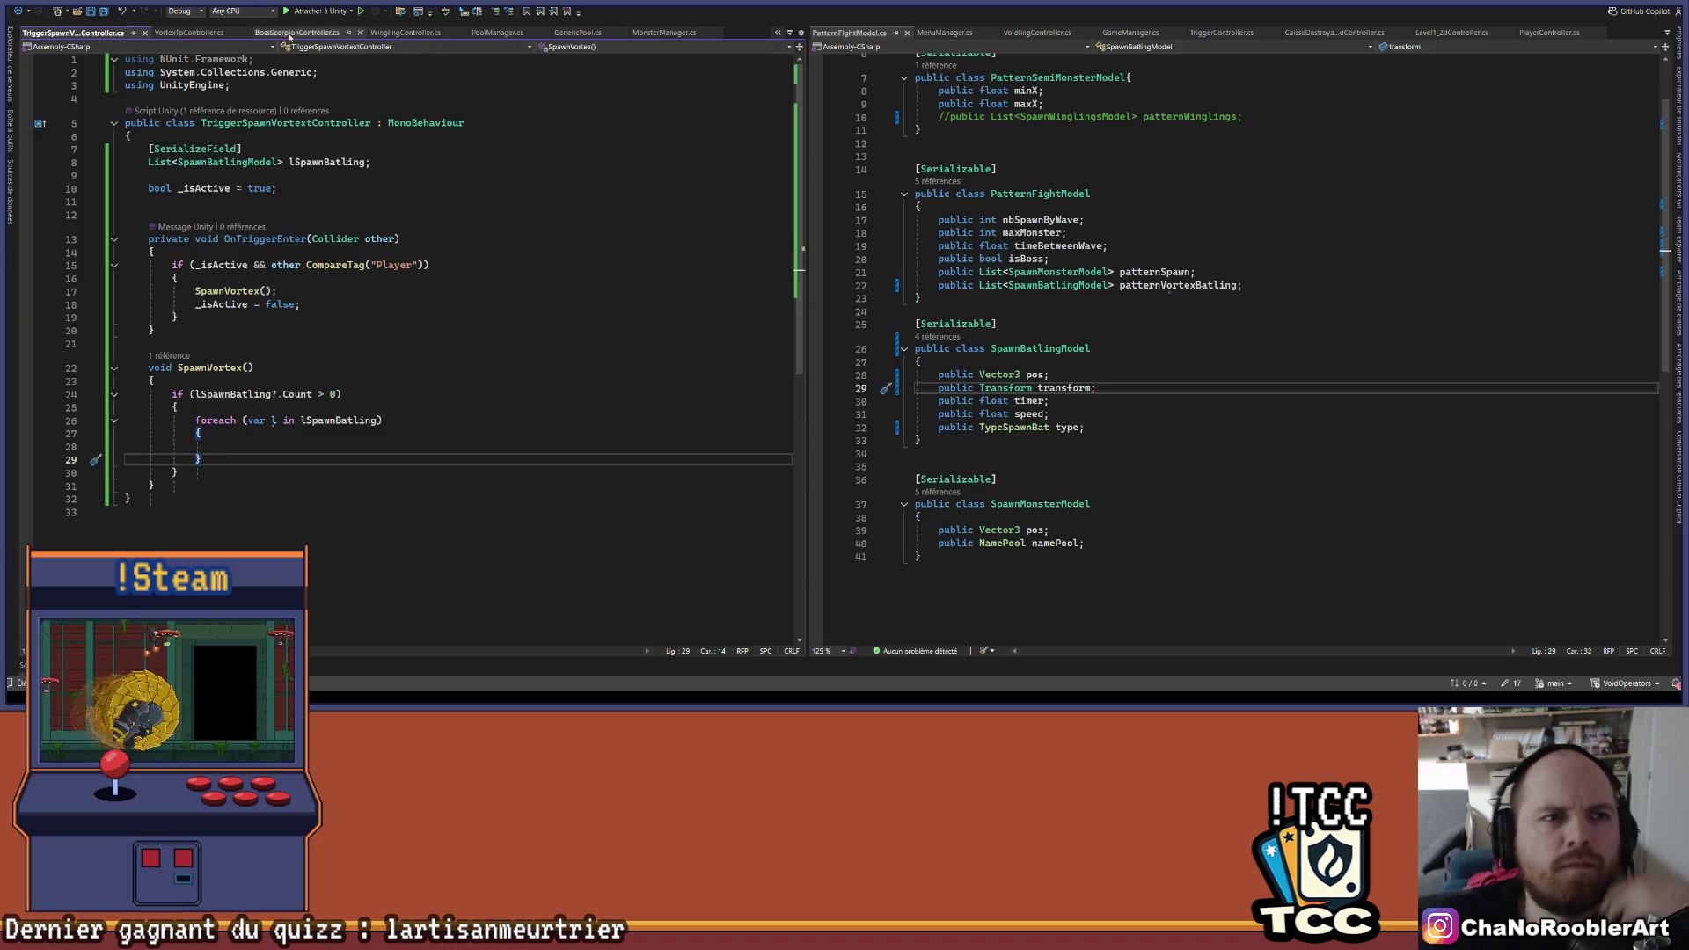
{"action": "left_click", "coordinate": [187, 33]}
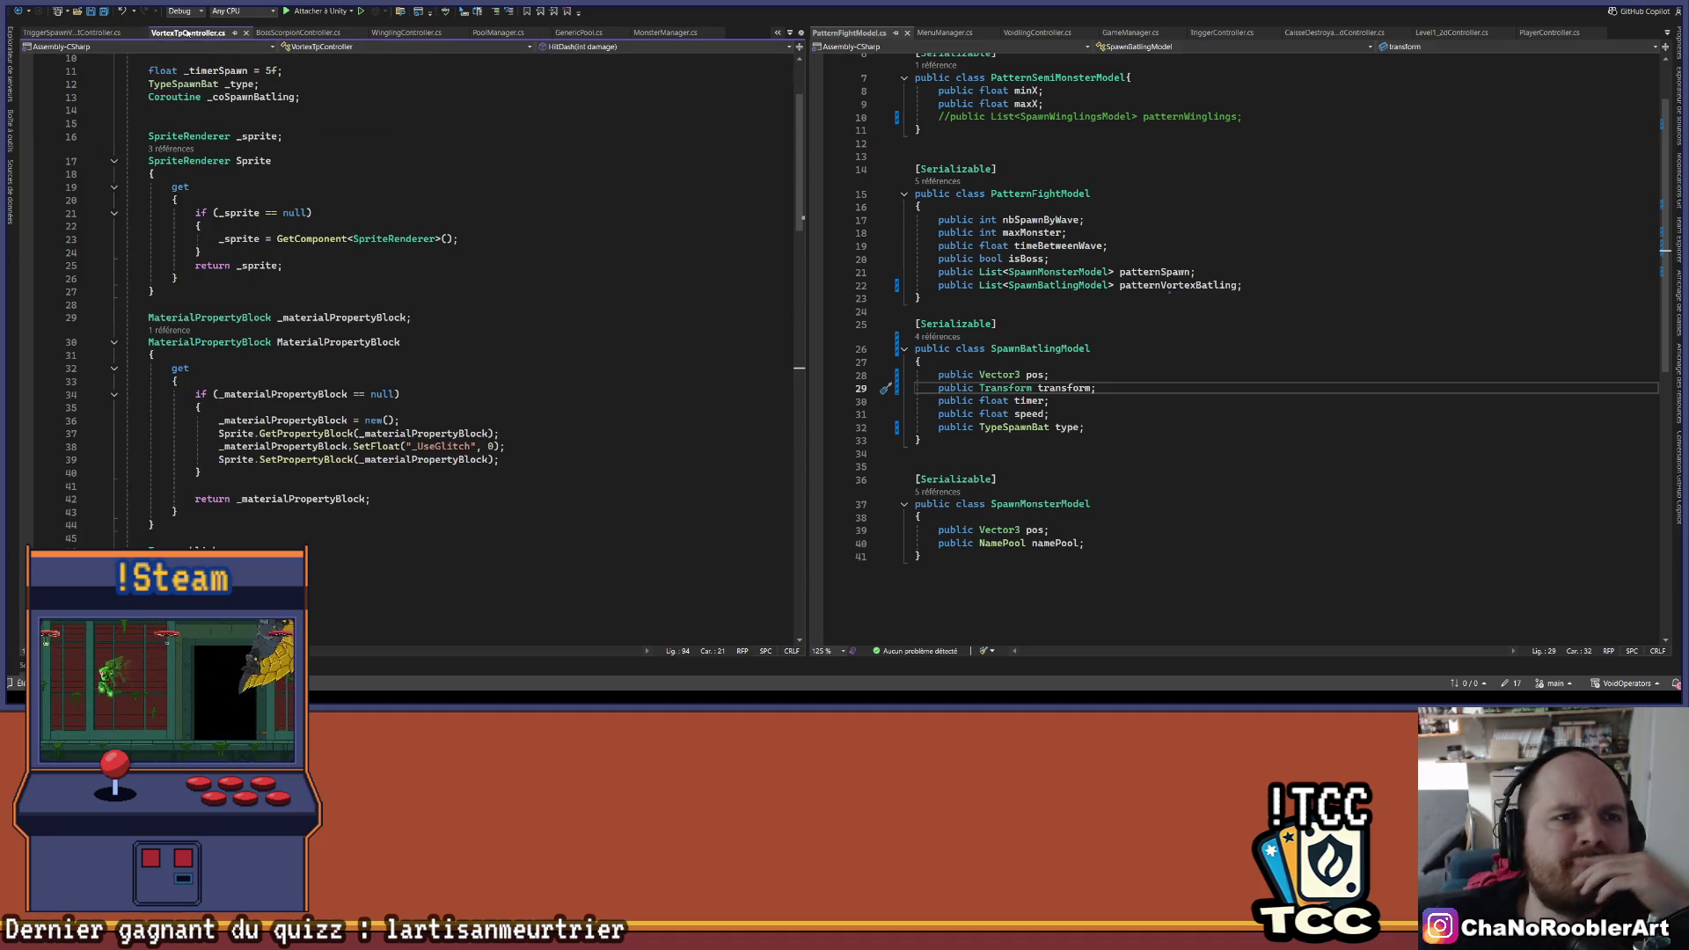
- In MonsterManager.cs, select lines 71–74, SpawnVortexBatling's vortex-spawning loop body
{"action": "left_click", "coordinate": [77, 35]}
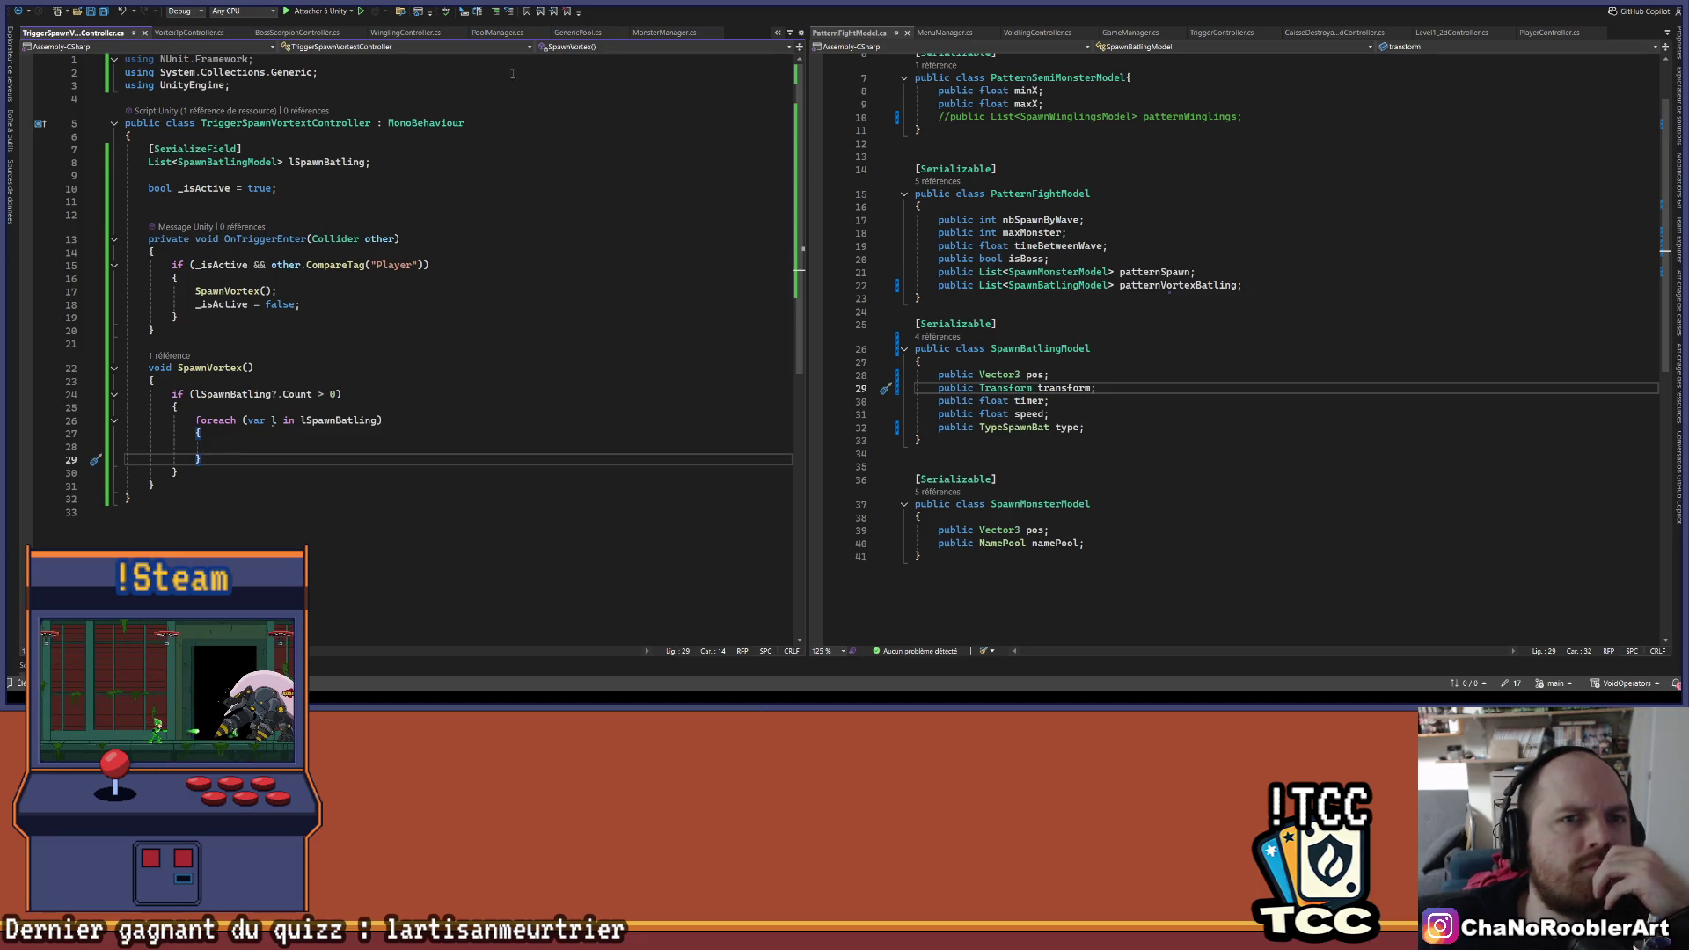
{"action": "left_click", "coordinate": [664, 33]}
{"action": "scroll", "coordinate": [611, 514], "scroll_direction": "down", "scroll_amount": 7}
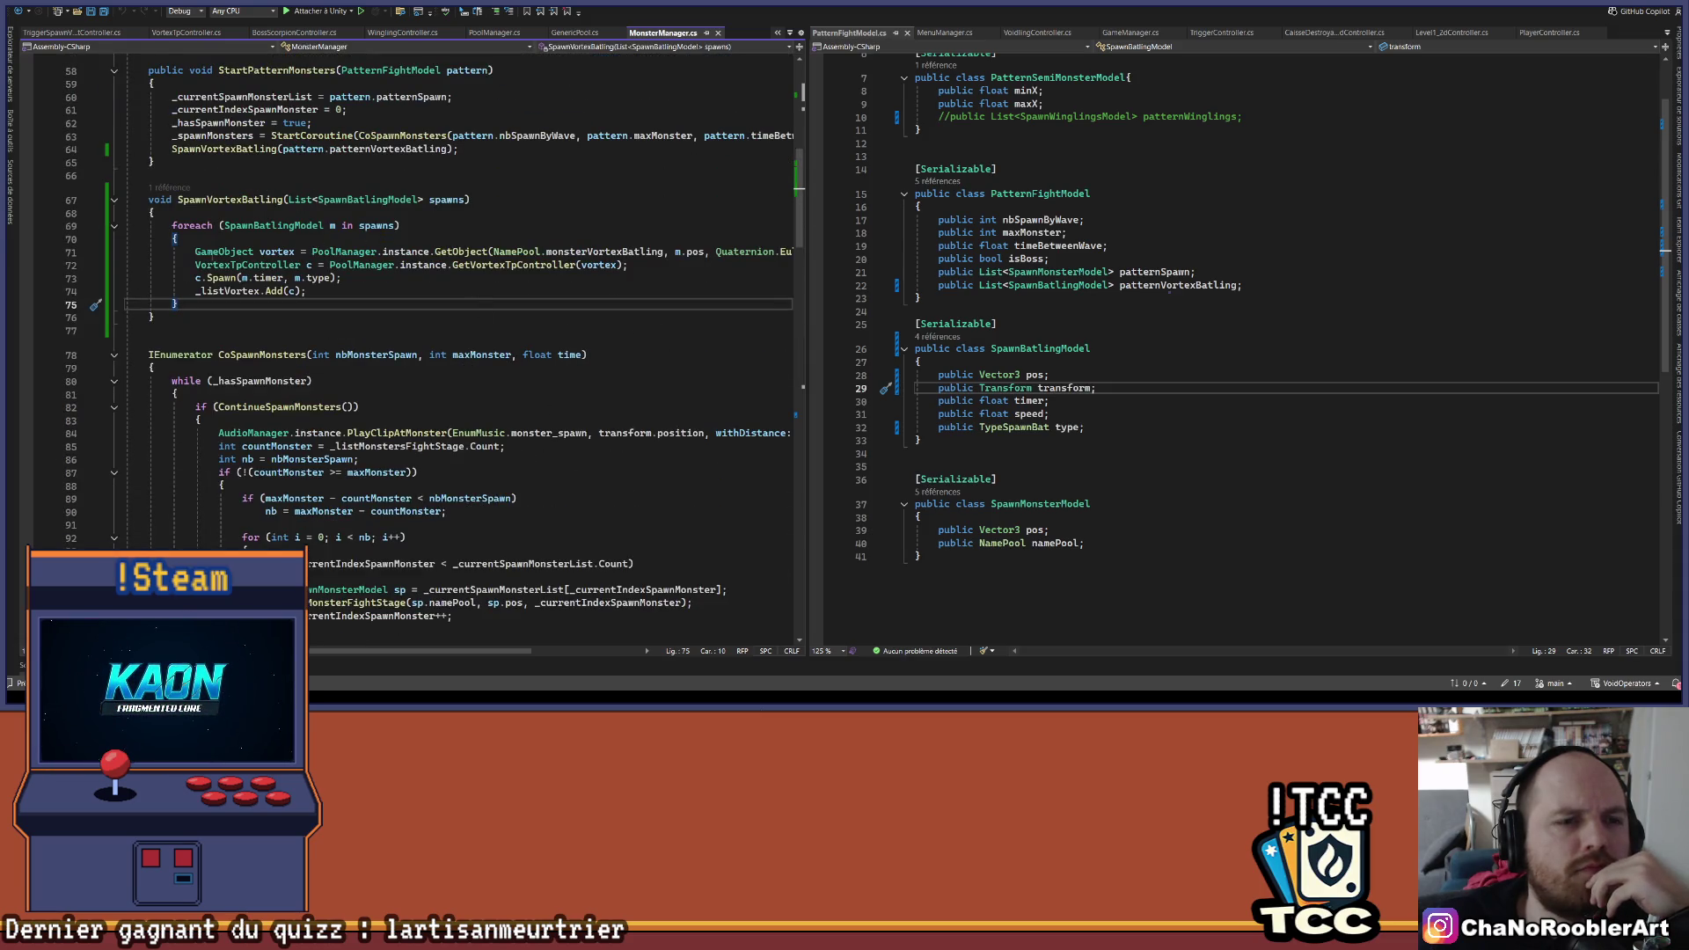
{"action": "left_click_drag", "start_coordinate": [160, 252], "coordinate": [374, 292]}
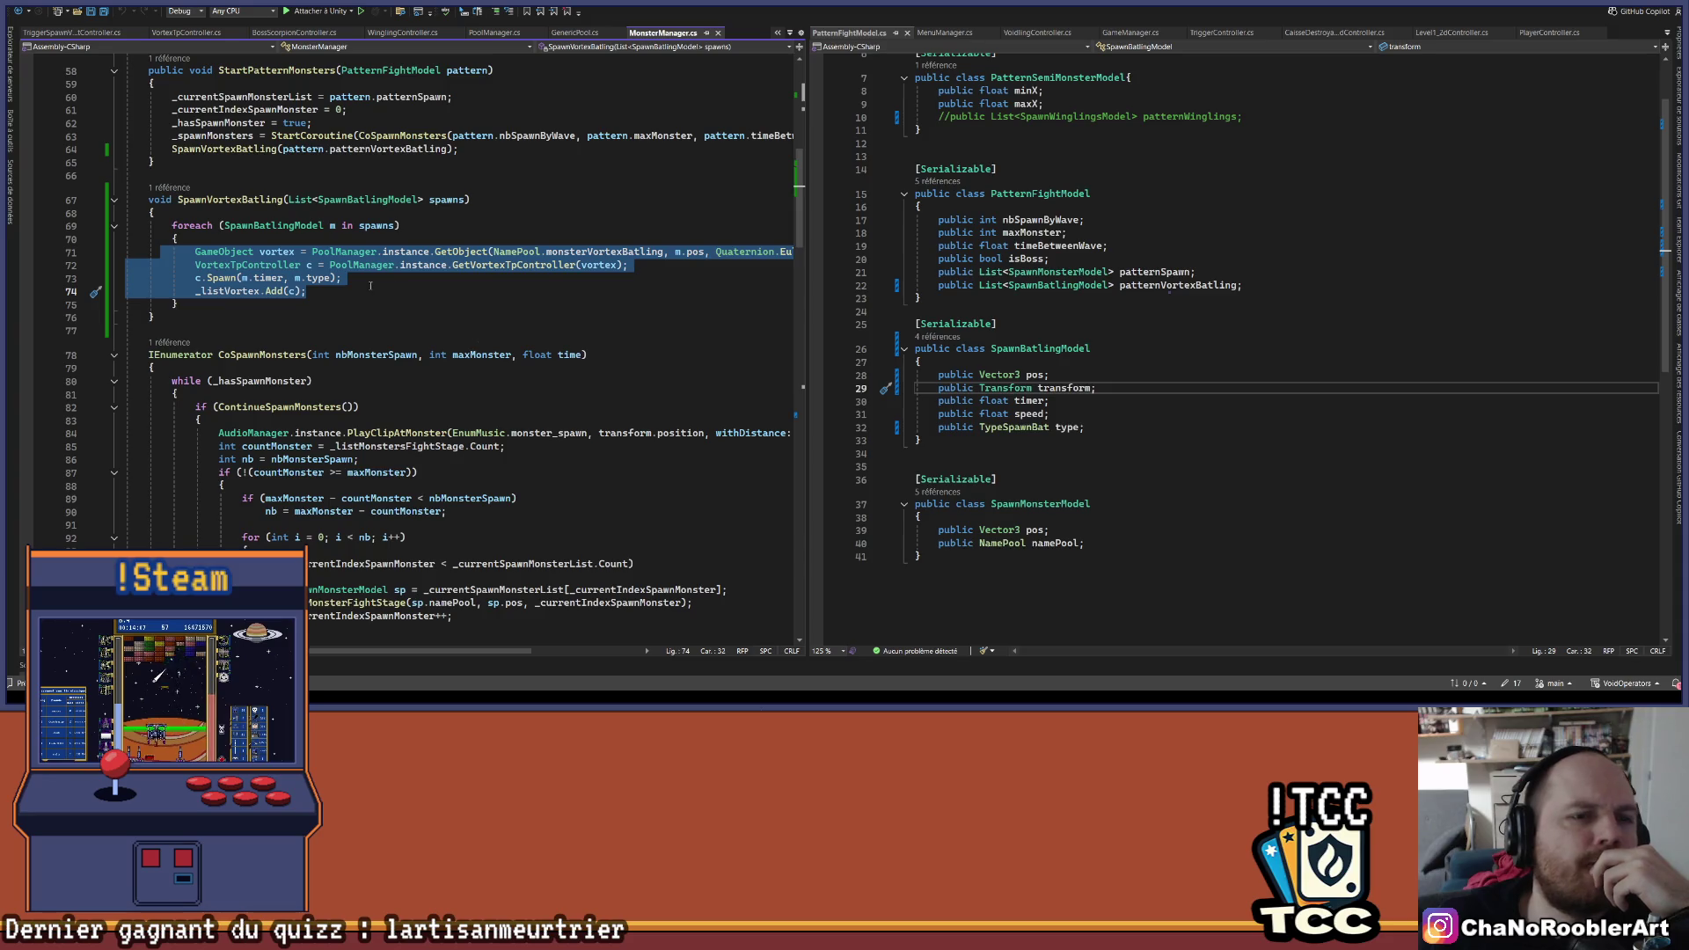
{"action": "left_click", "coordinate": [228, 278]}
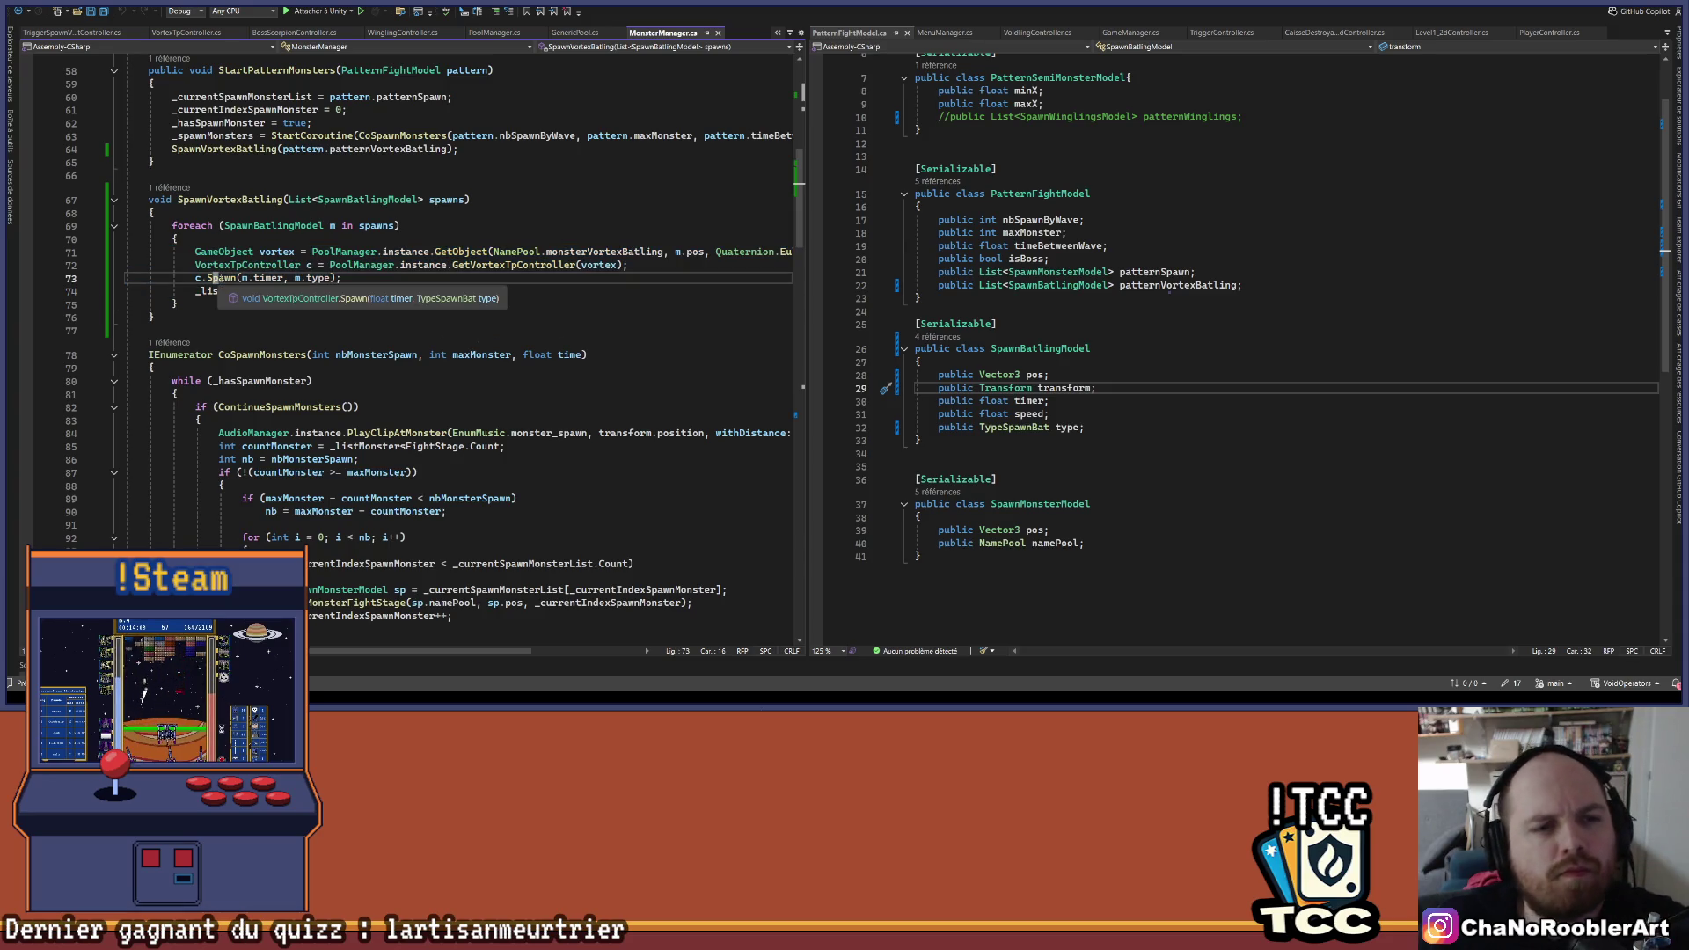
- Check the _listVortex definition, then start a RemoveVortex method below SpawnVortexBatling
{"action": "double_click", "coordinate": [232, 293]}
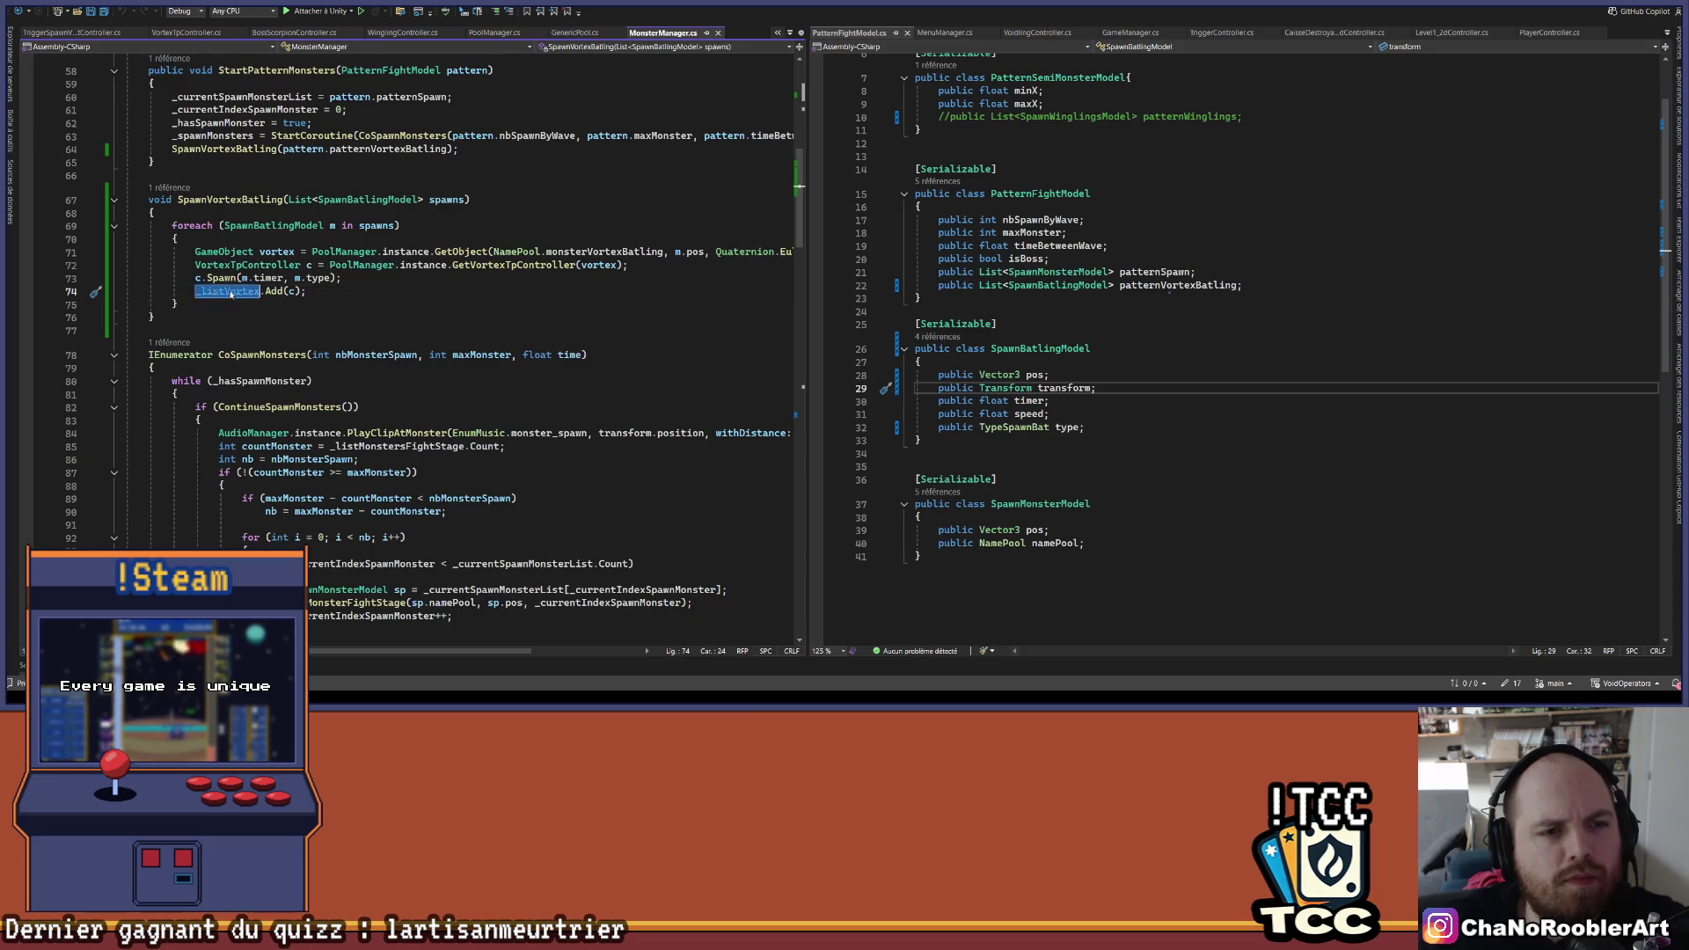
{"action": "key", "text": "F12"}
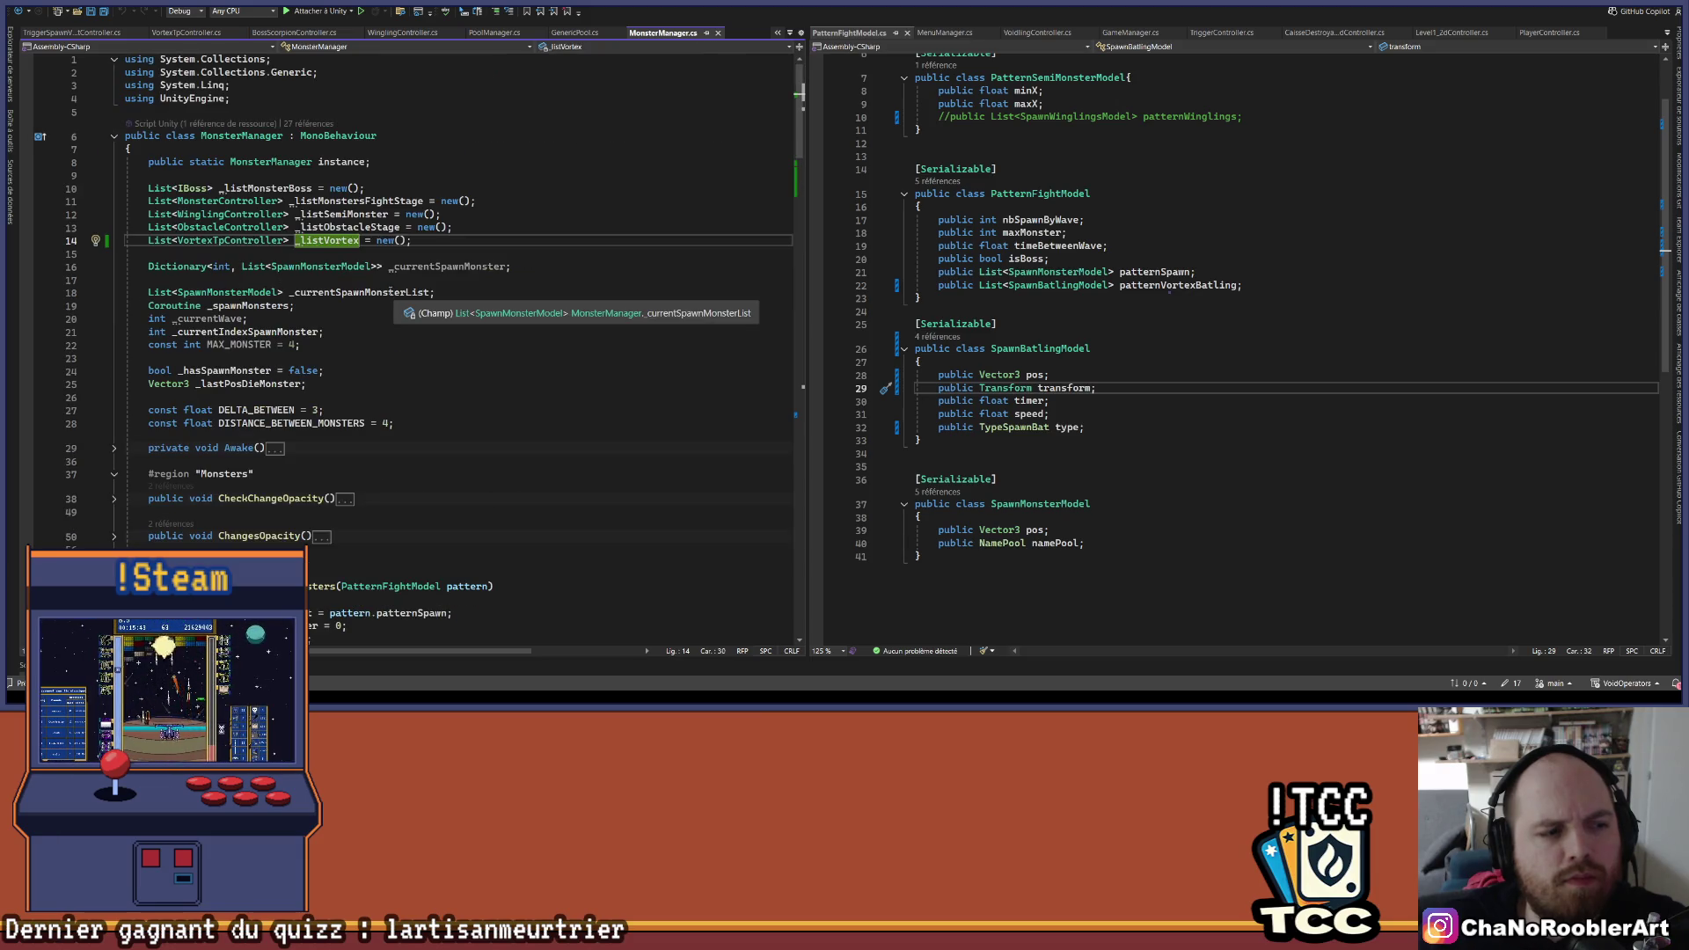
{"action": "key", "text": "ctrl+minus"}
{"action": "key", "text": "Down"}
{"action": "key", "text": "Down"}
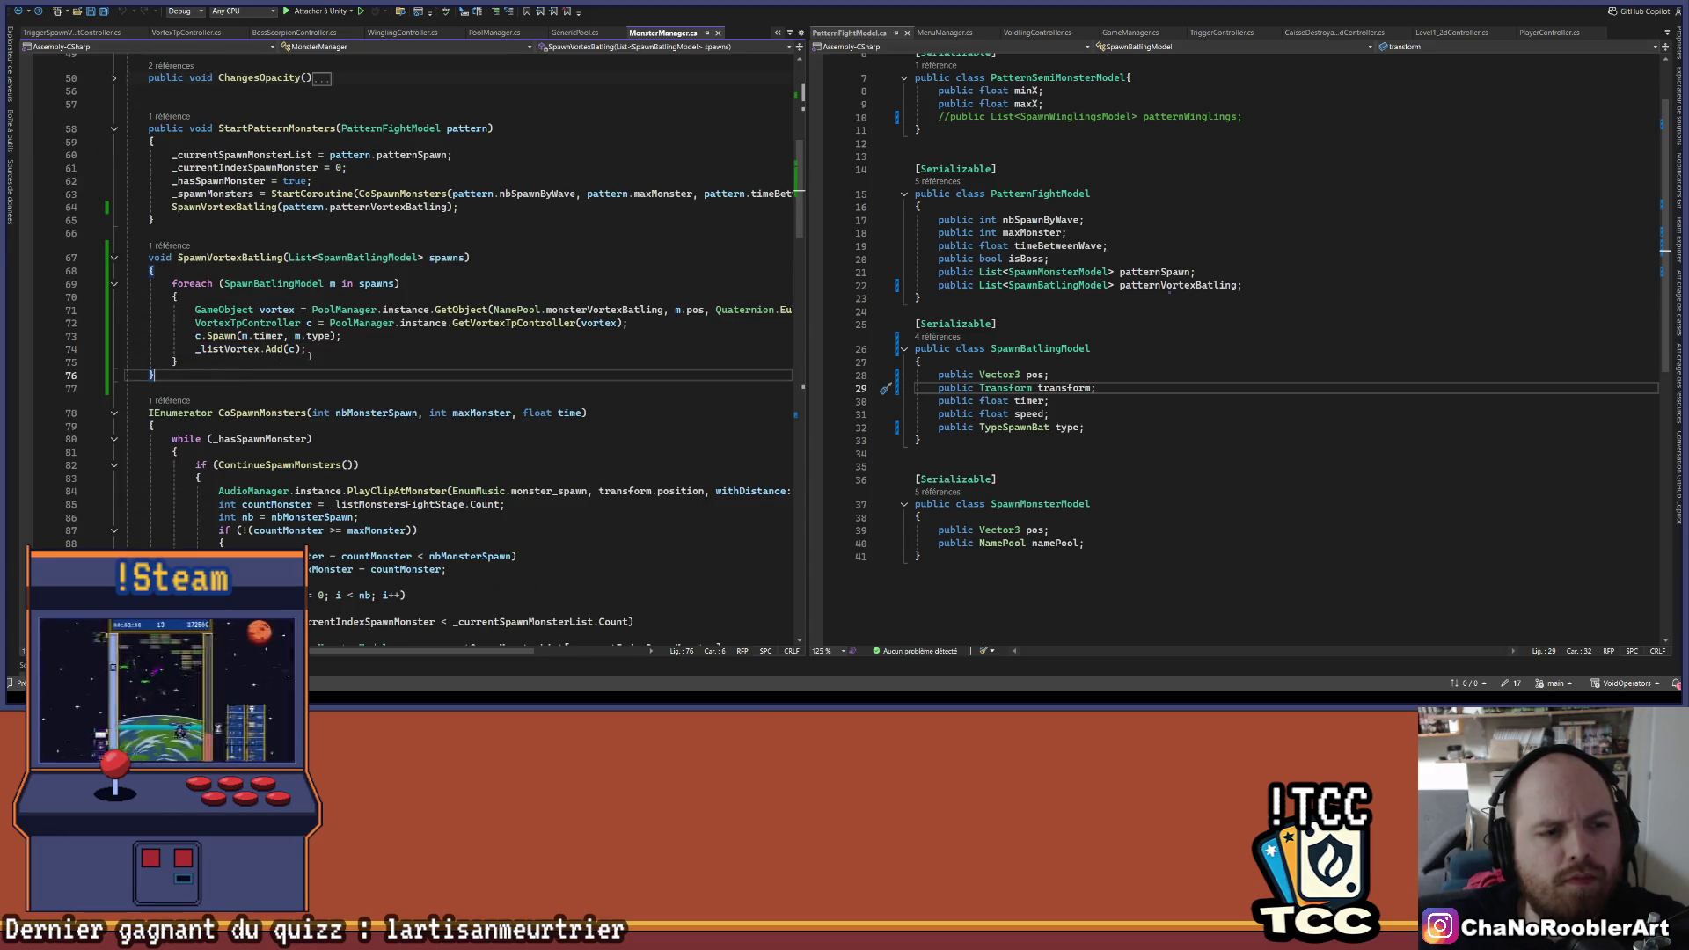
{"action": "key", "text": "Return"}
{"action": "key", "text": "Return"}
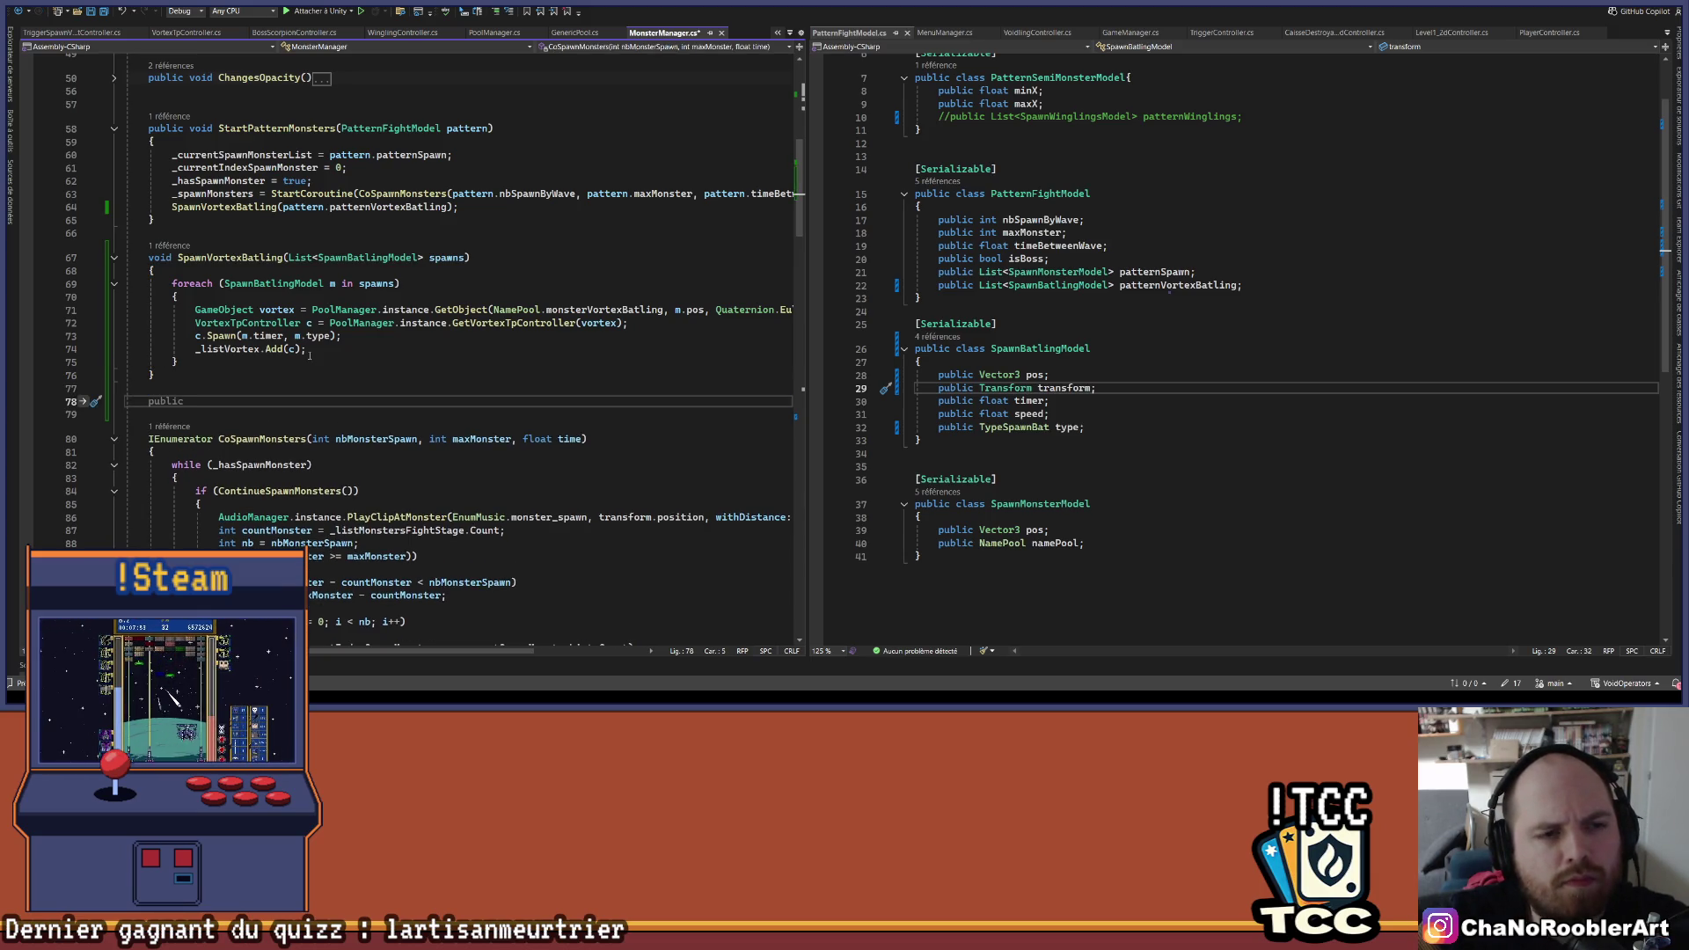
{"action": "type", "text": "public "}
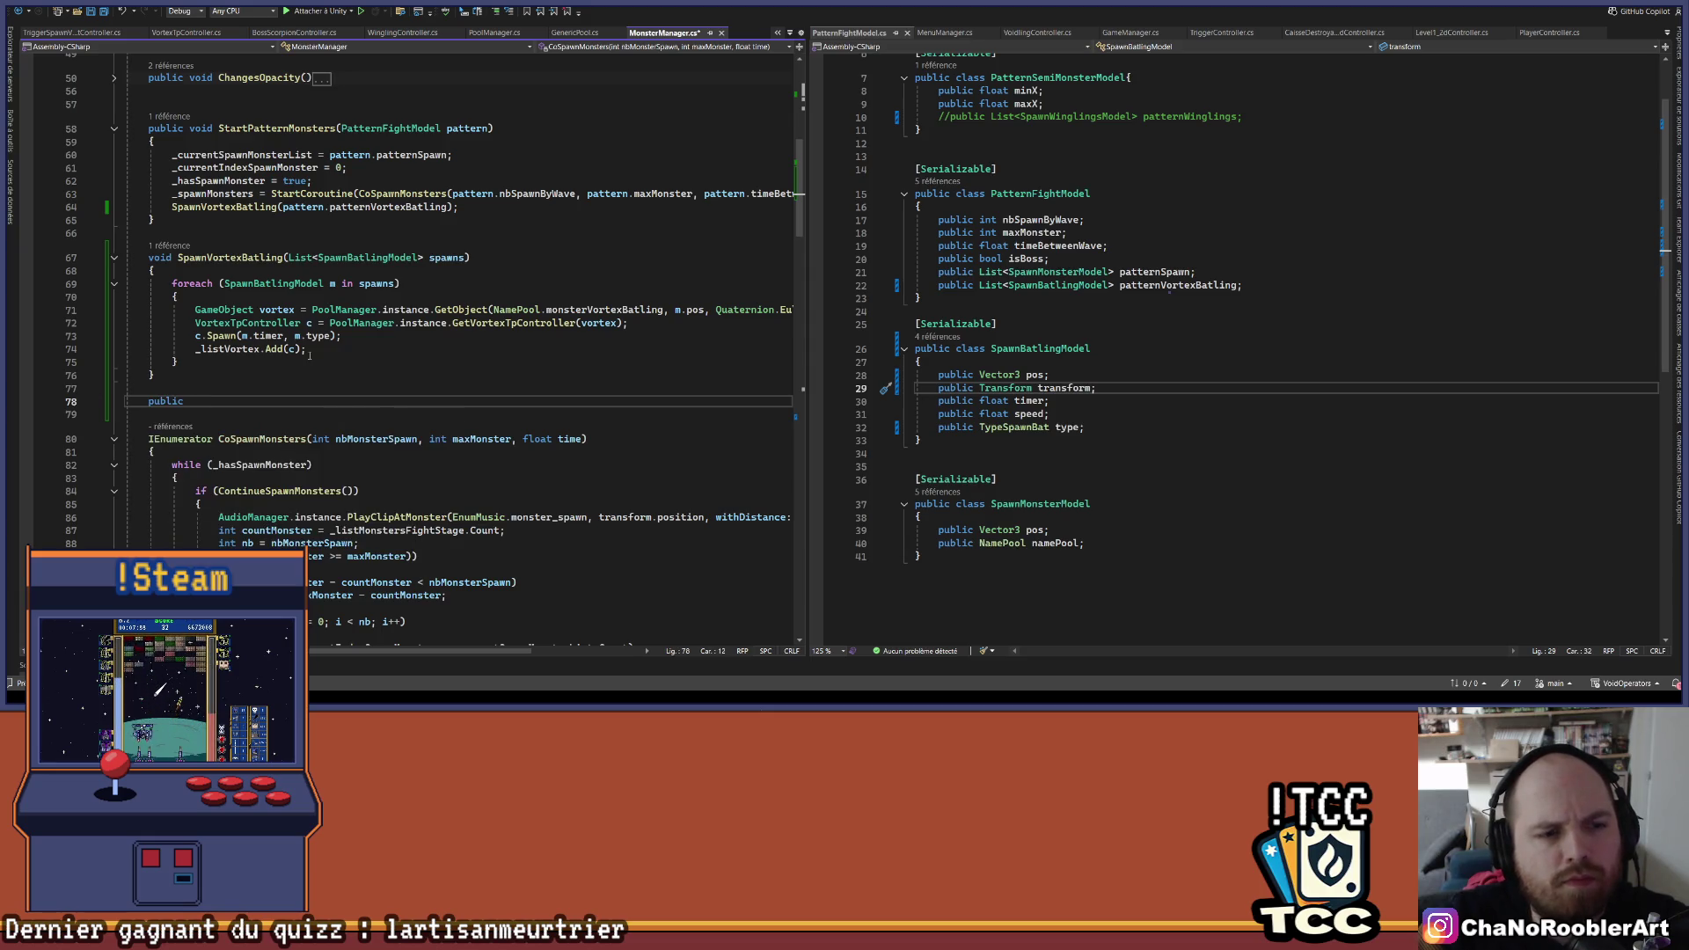
{"action": "type", "text": "void Remo"}
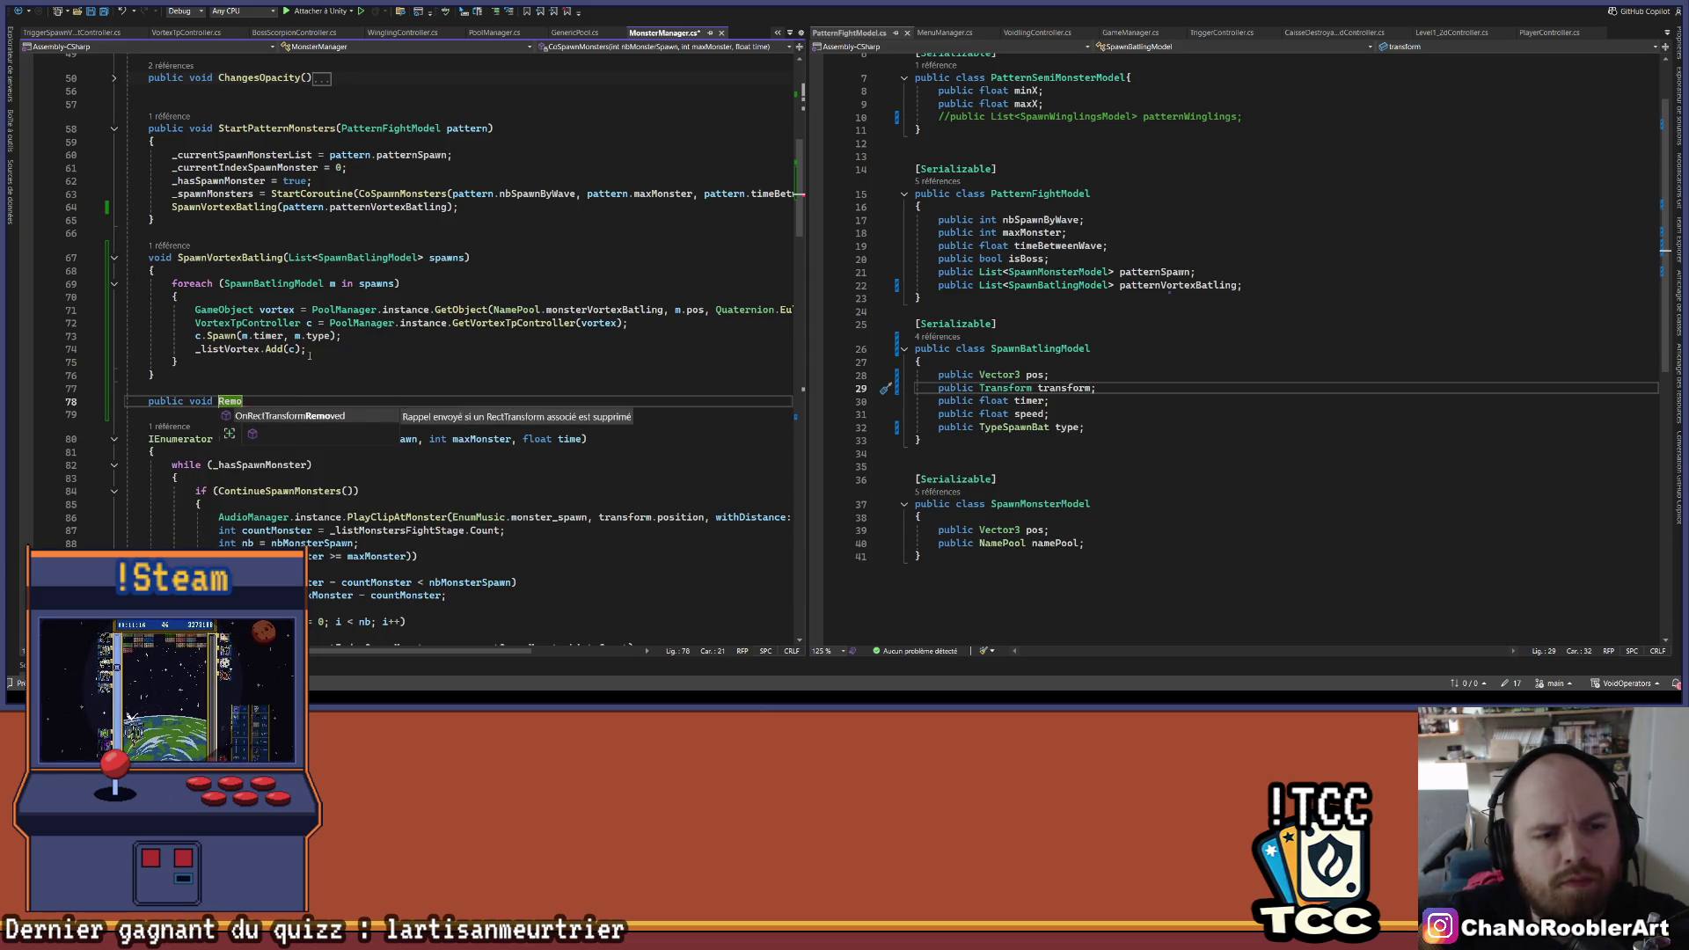
{"action": "type", "text": "veVro"}
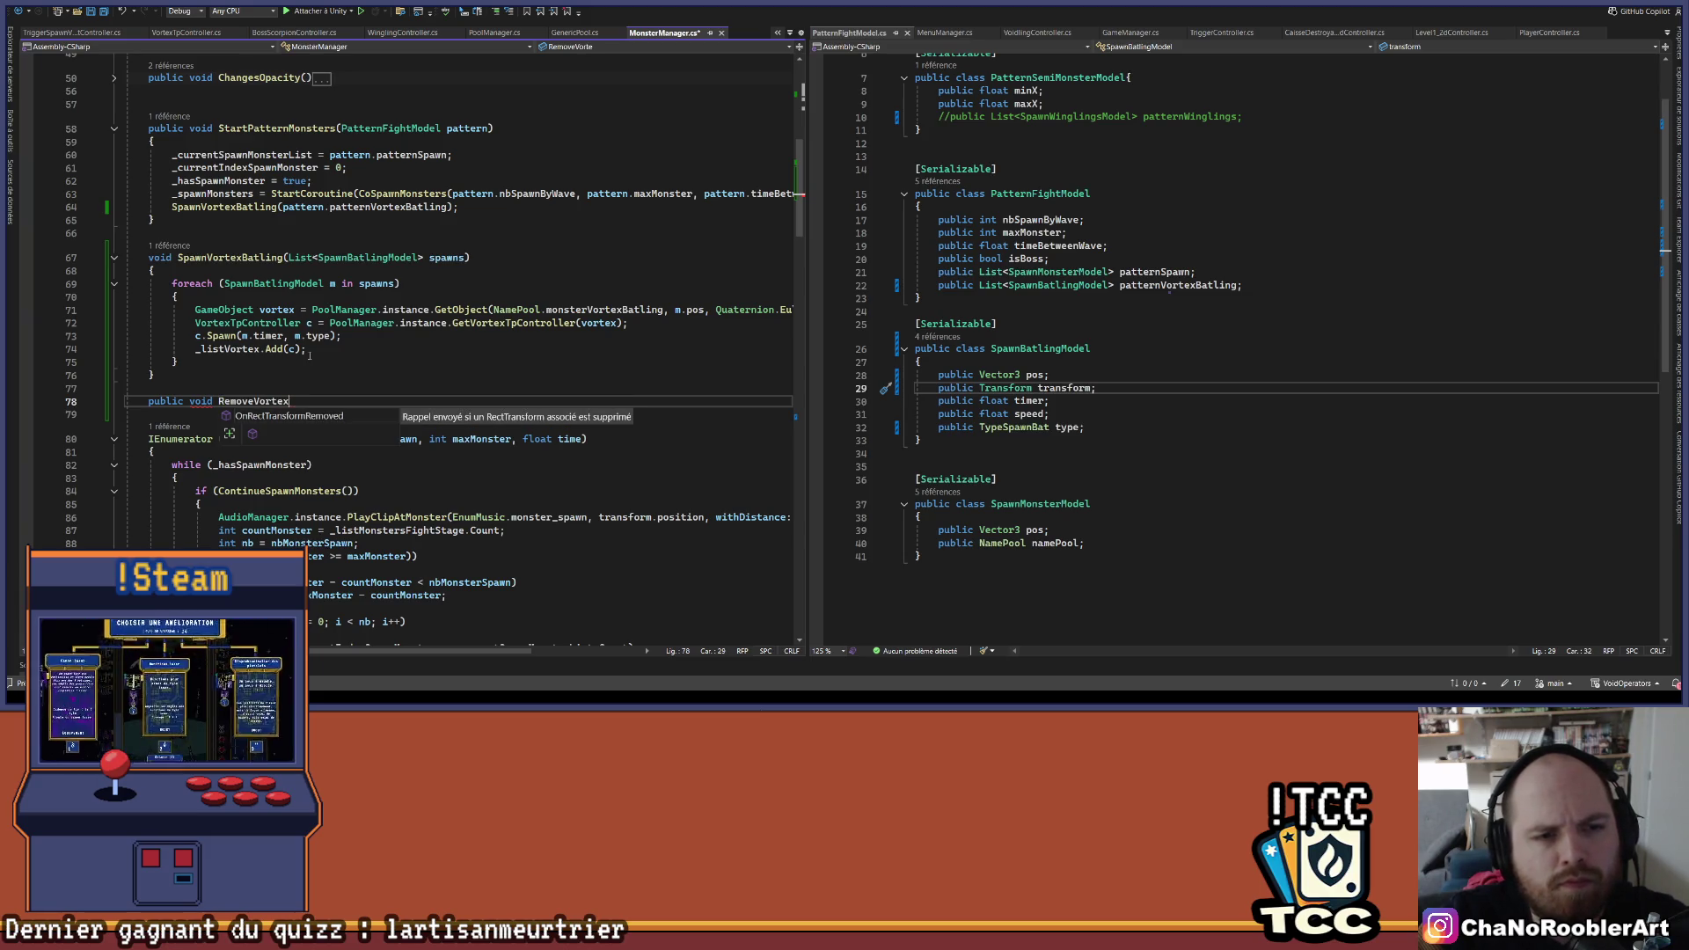
{"action": "type", "text": "("}
{"action": "type", "text": "{"}
{"action": "key", "text": "Return"}
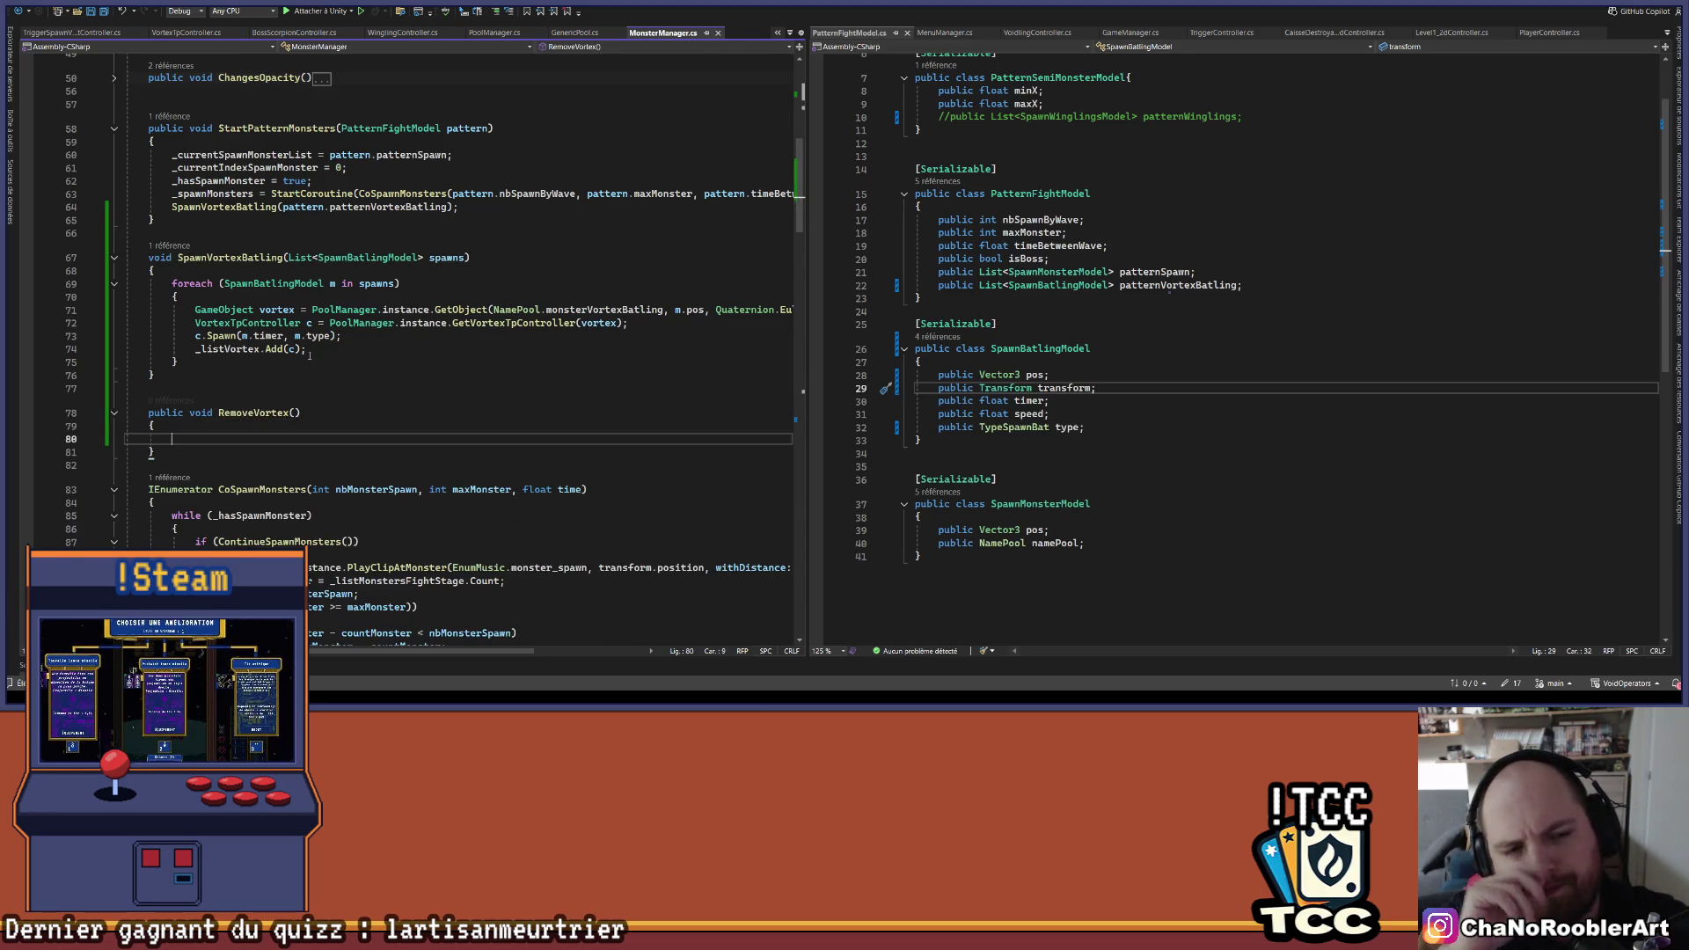
{"action": "key", "text": "Up"}
{"action": "key", "text": "Up"}
{"action": "key", "text": "End"}
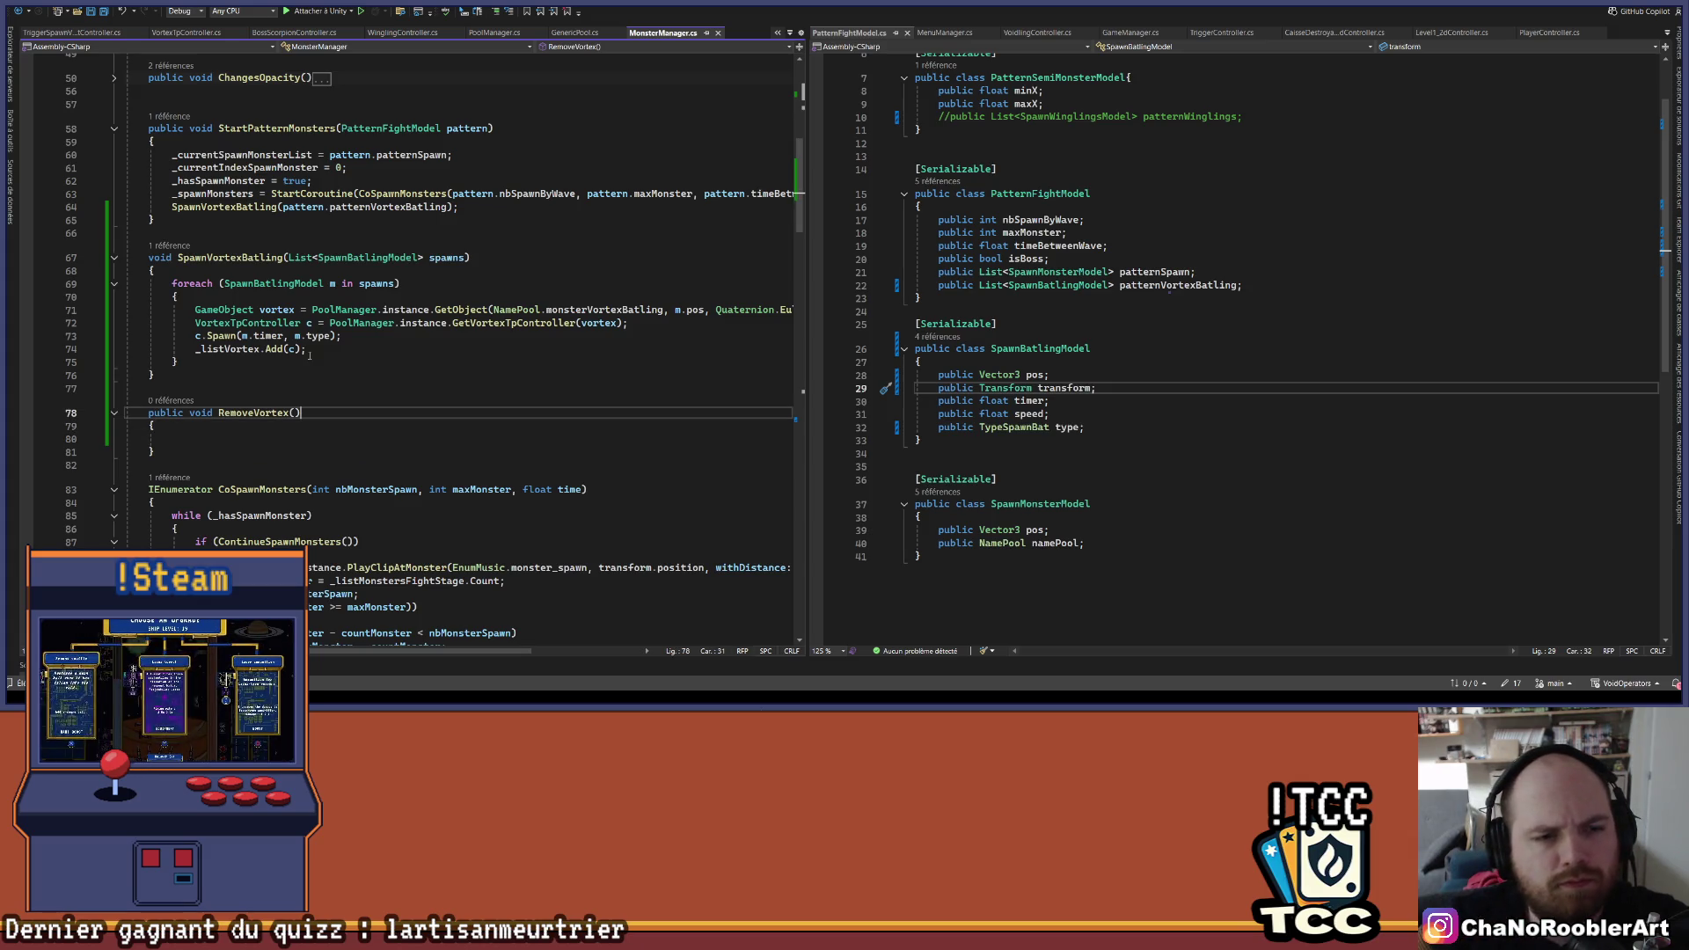
- Give RemoveVortex a VortexTpController v parameter and a _listVortex.Remove(v) body, then save
{"action": "type", "text": "S"}
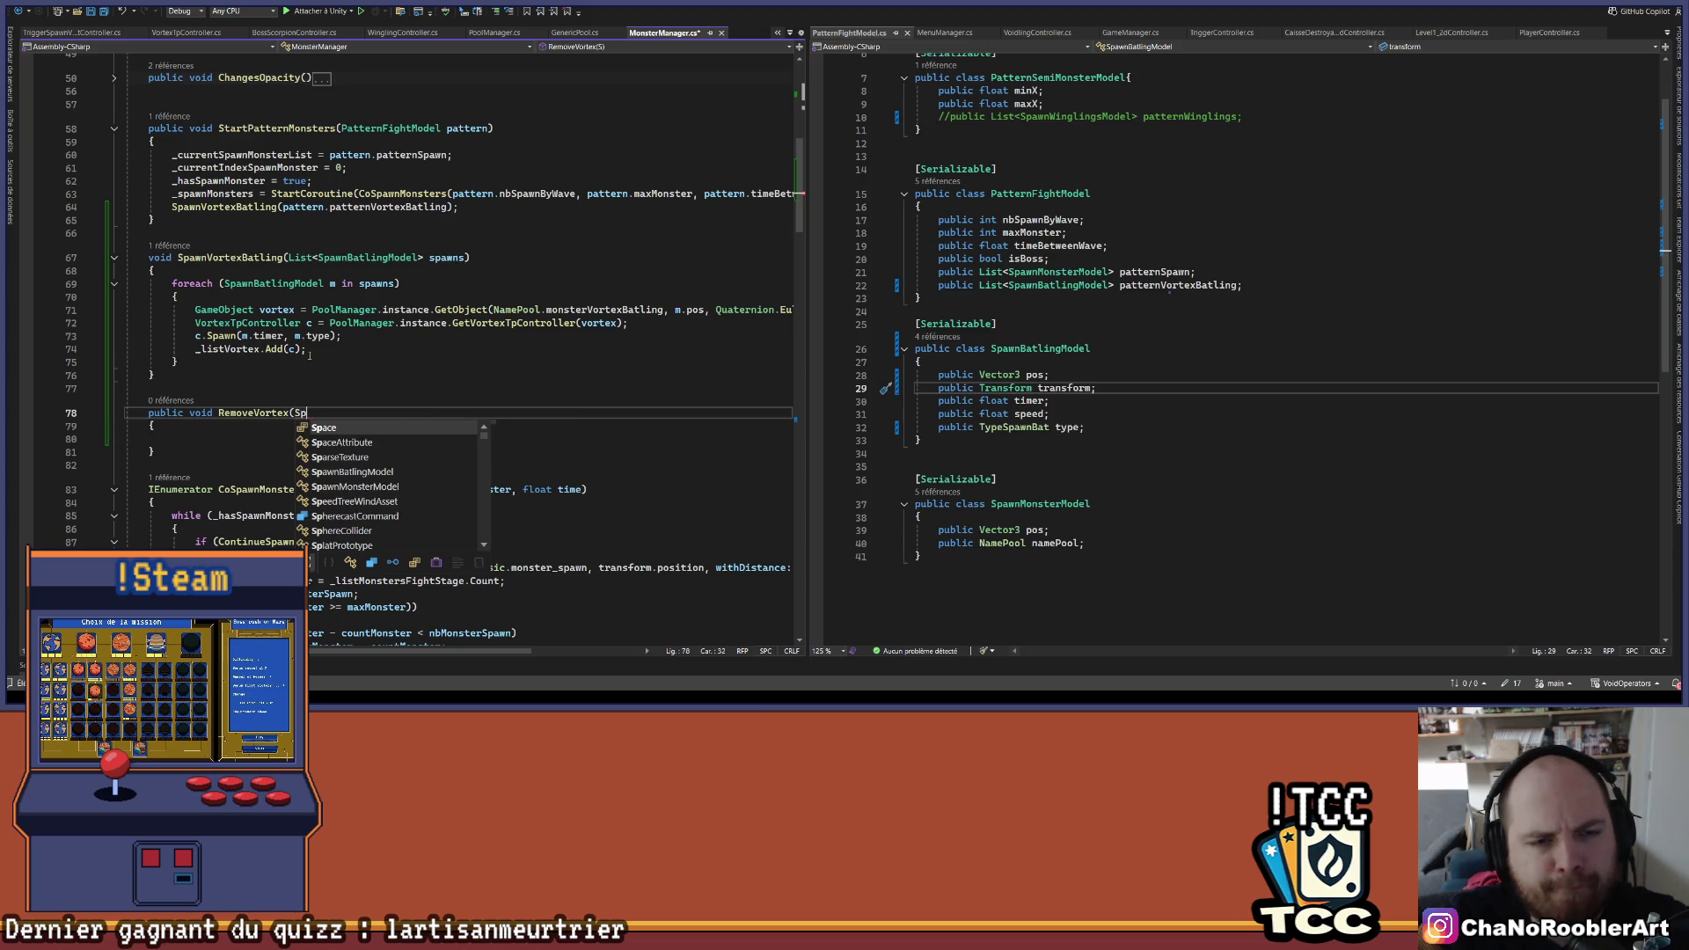
{"action": "key", "text": "BackSpace"}
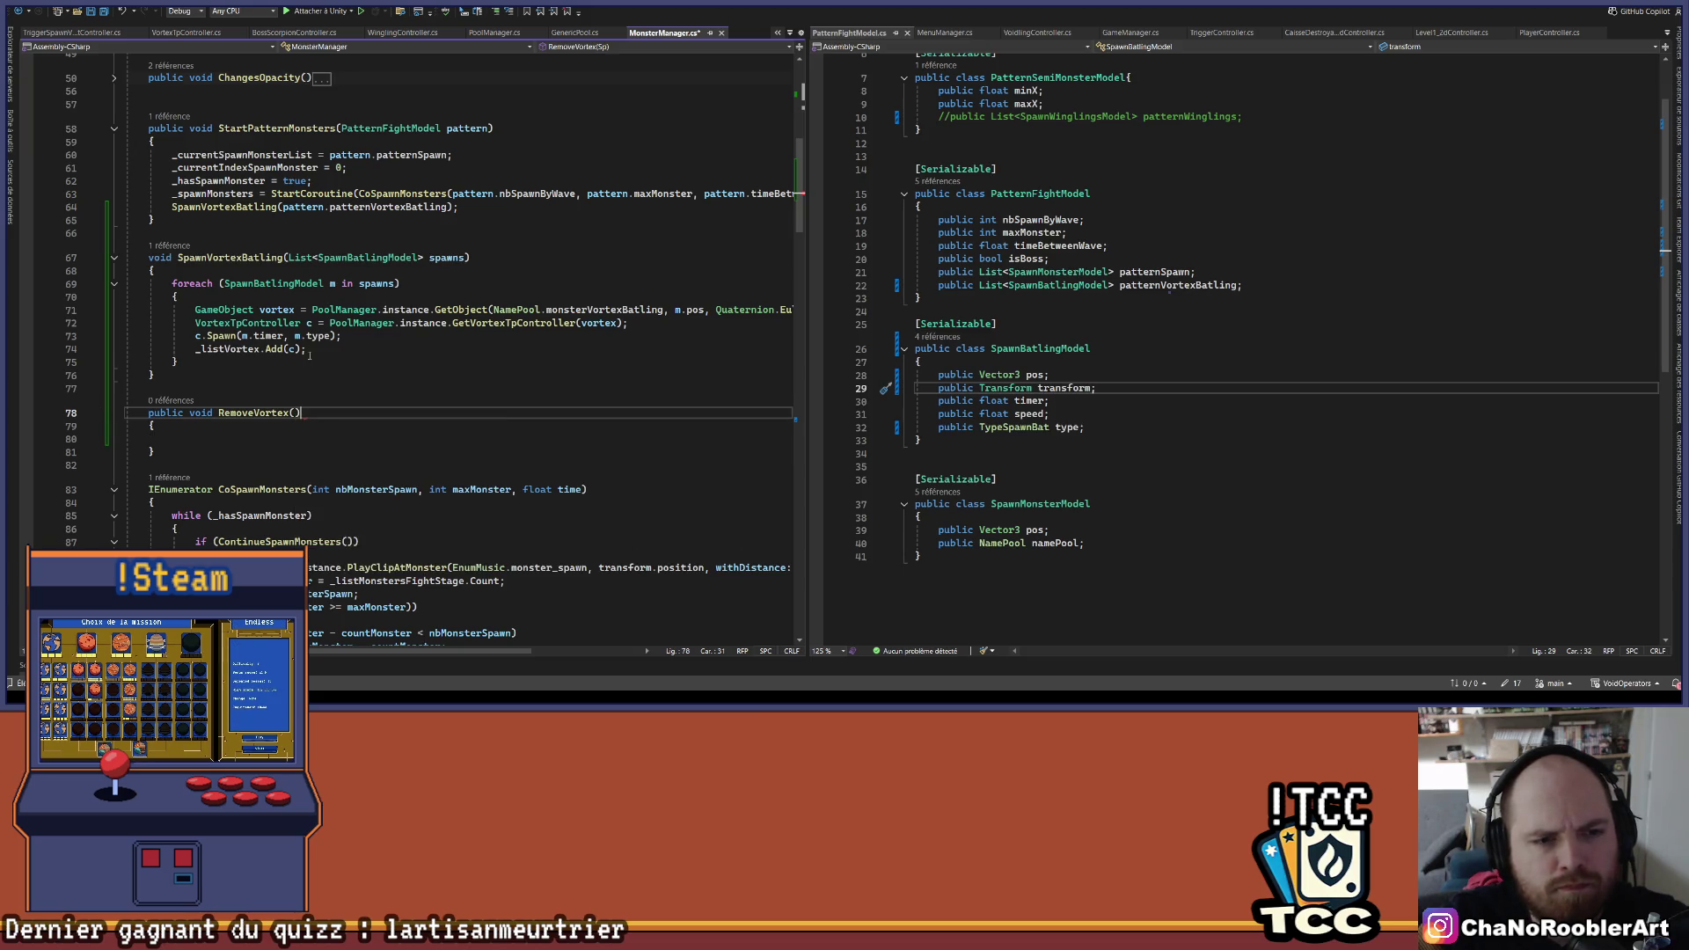
{"action": "type", "text": "Vor"}
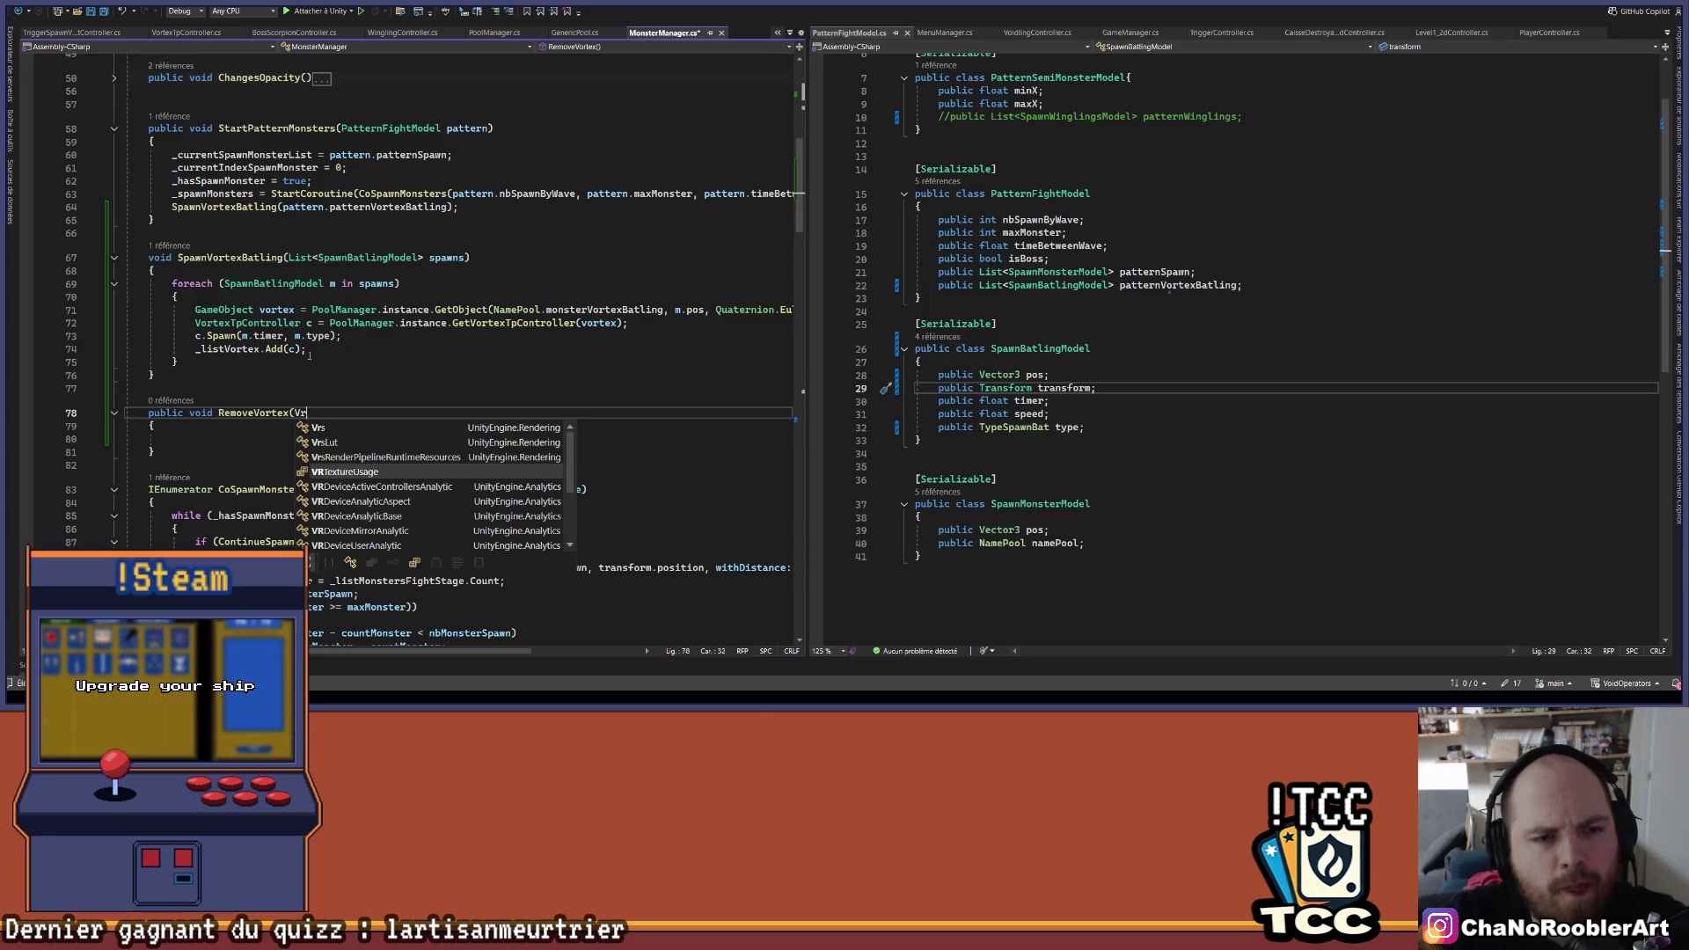
{"action": "type", "text": "texTp"}
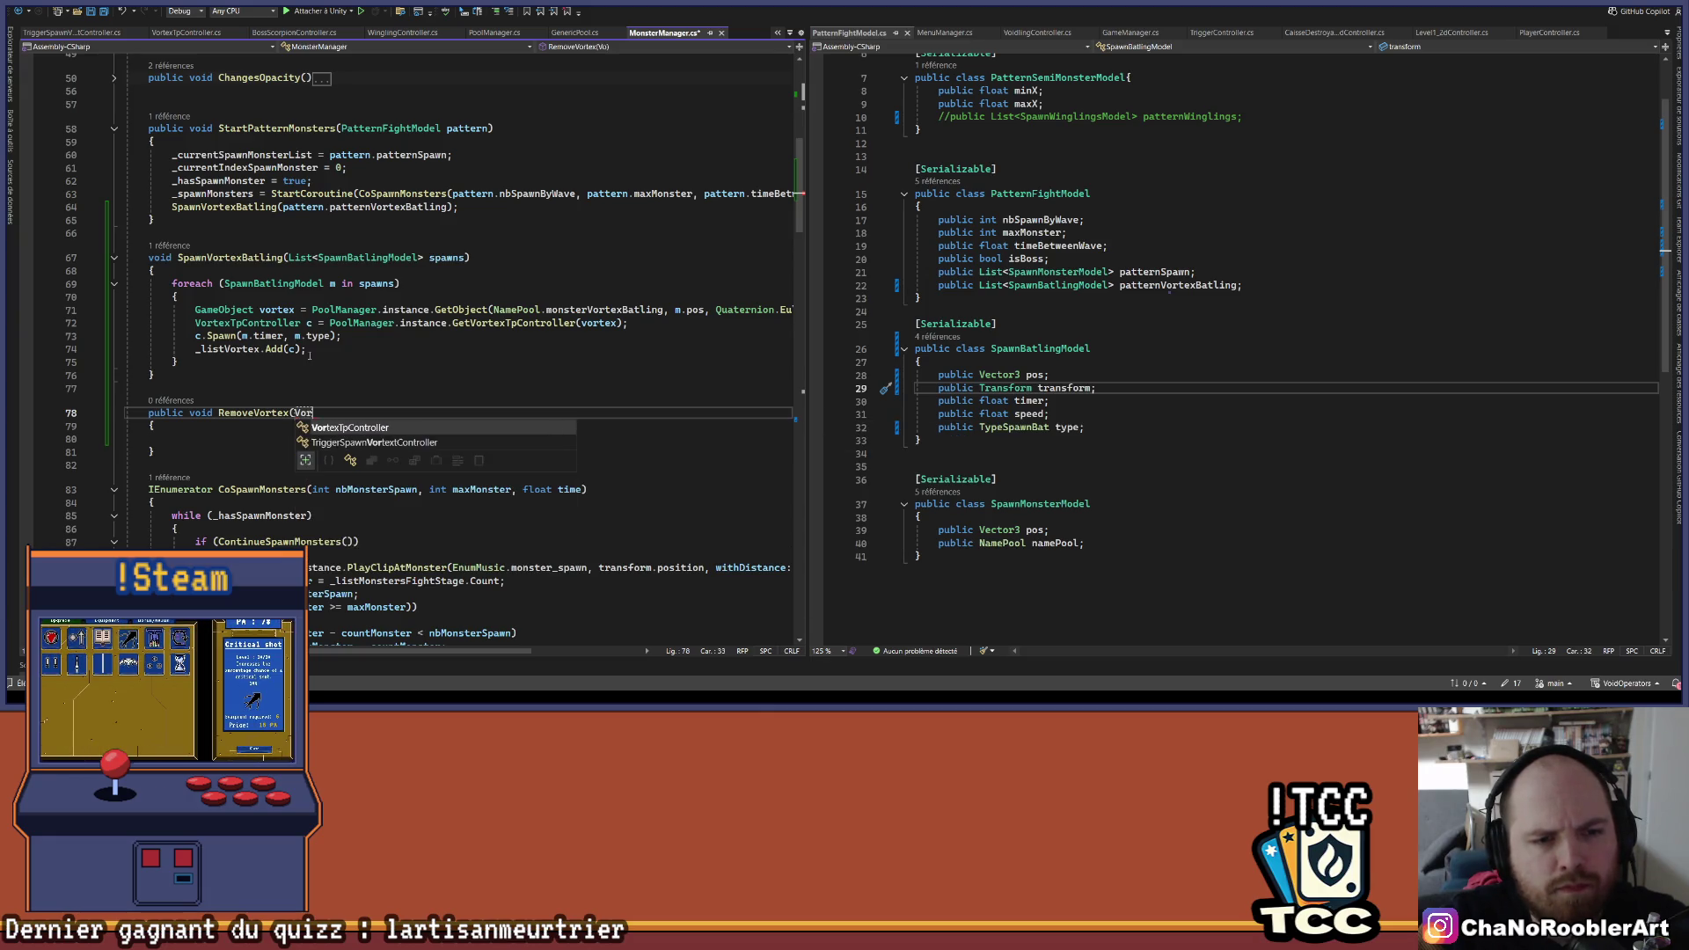
{"action": "key", "text": "Tab"}
{"action": "key", "text": "Tab"}
{"action": "key", "text": "Down"}
{"action": "key", "text": "Down"}
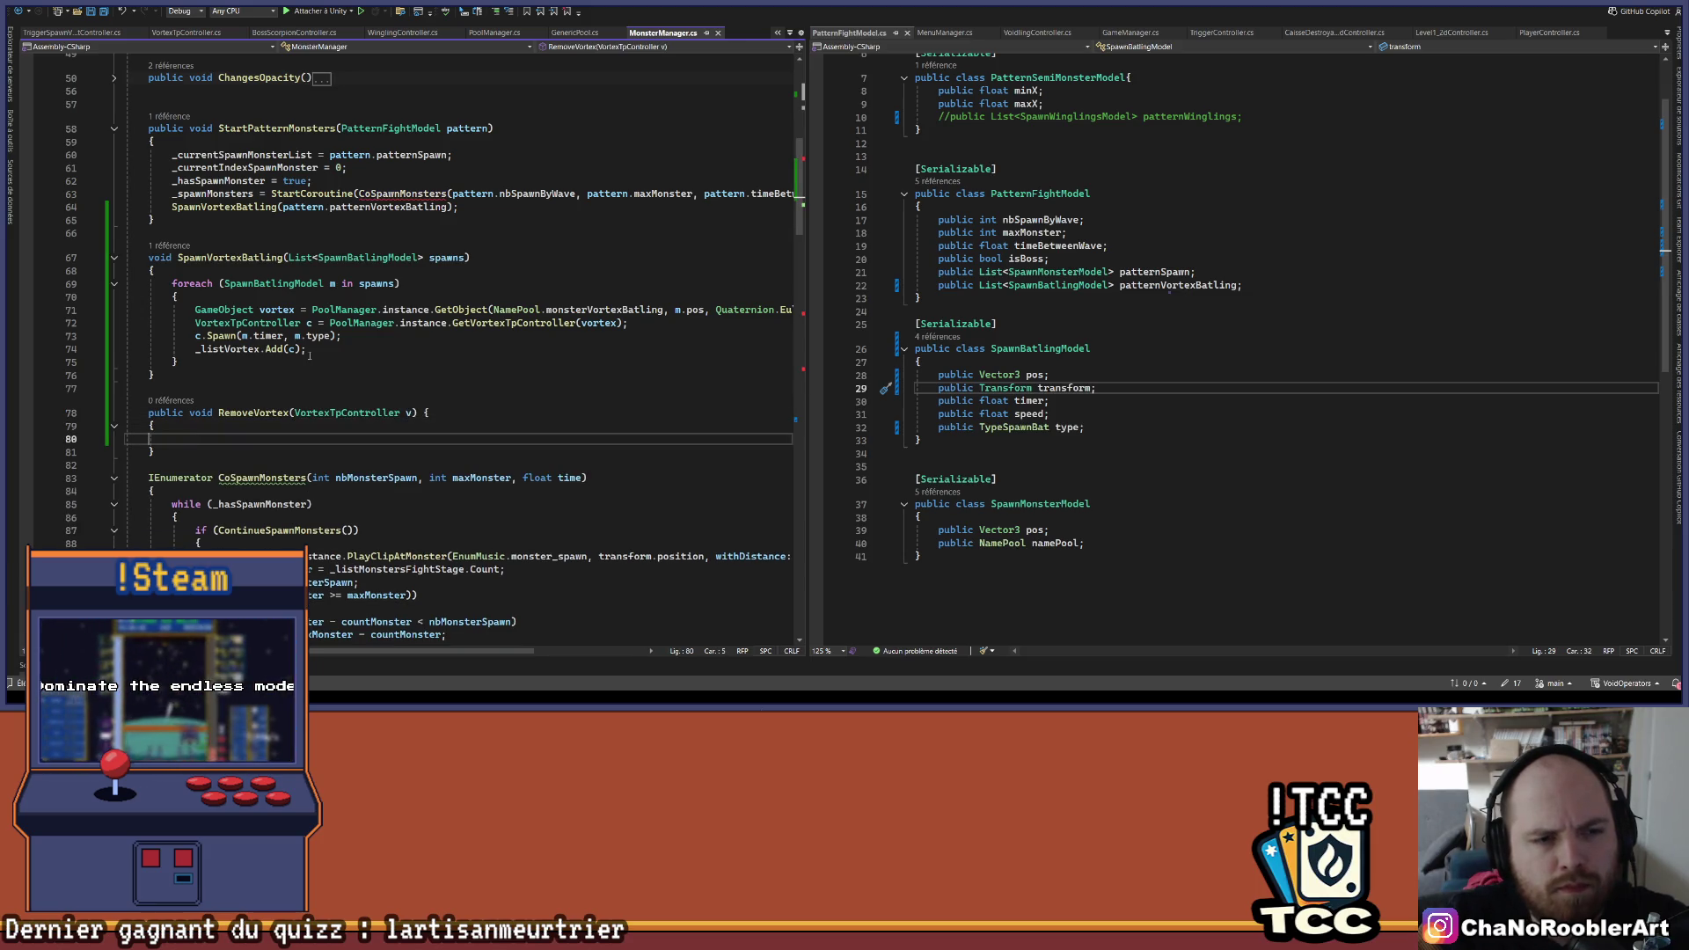
{"action": "type", "text": "_li"}
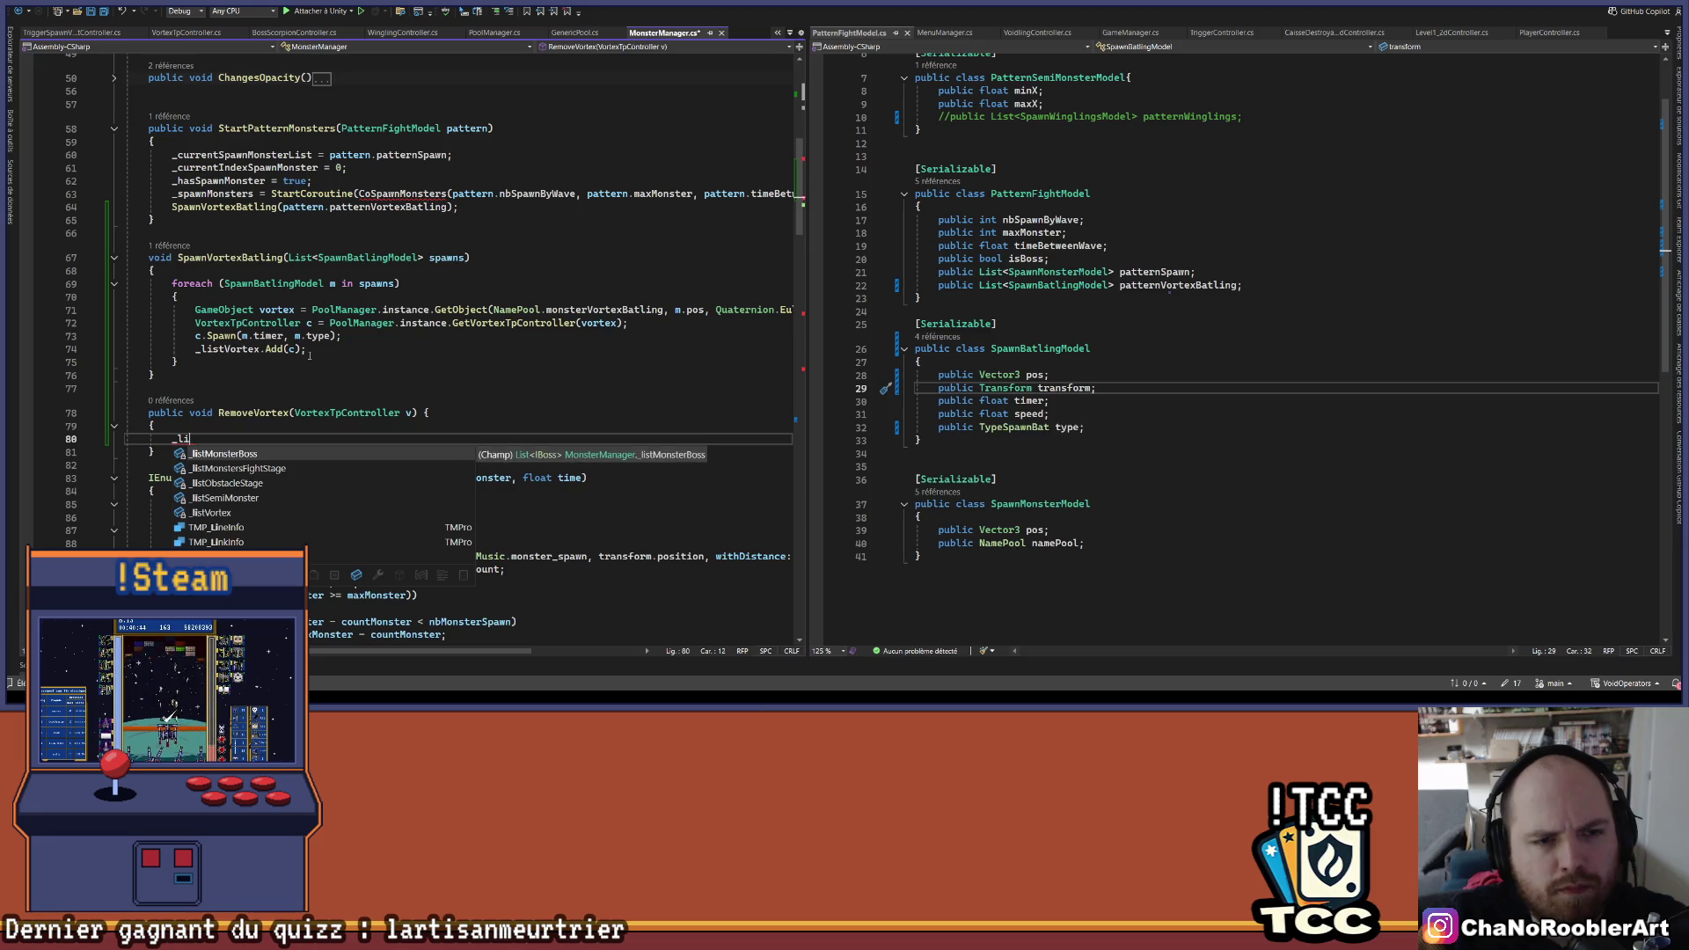
{"action": "type", "text": "stV"}
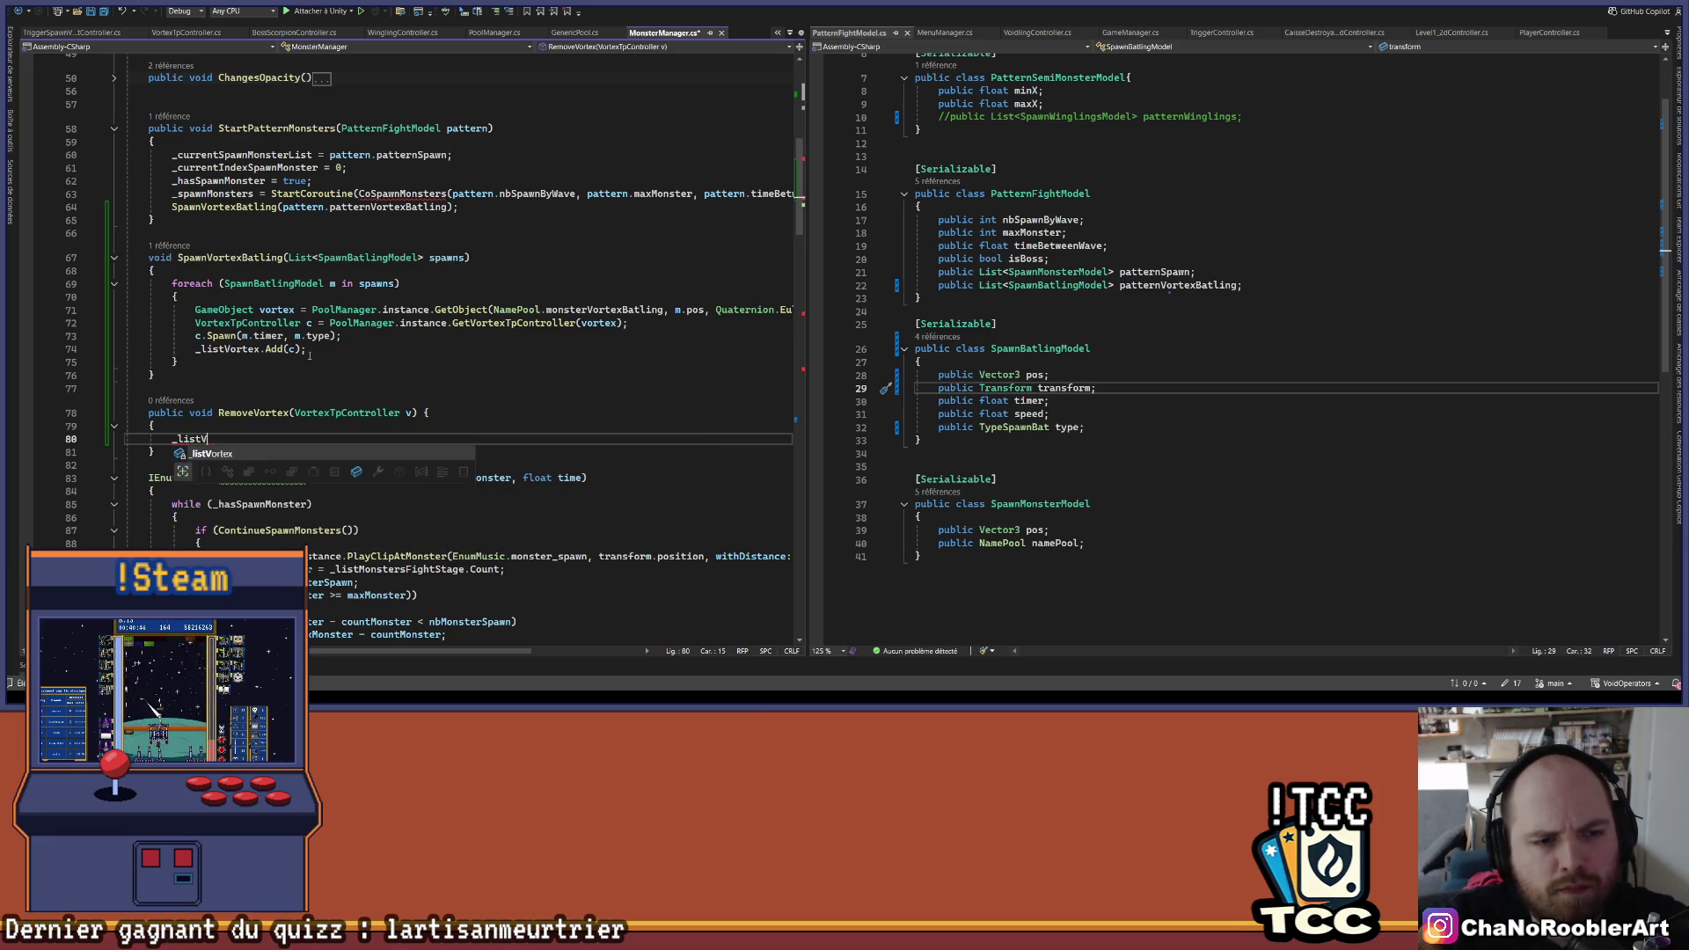
{"action": "key", "text": "Tab"}
{"action": "type", "text": "."}
{"action": "key", "text": "Tab"}
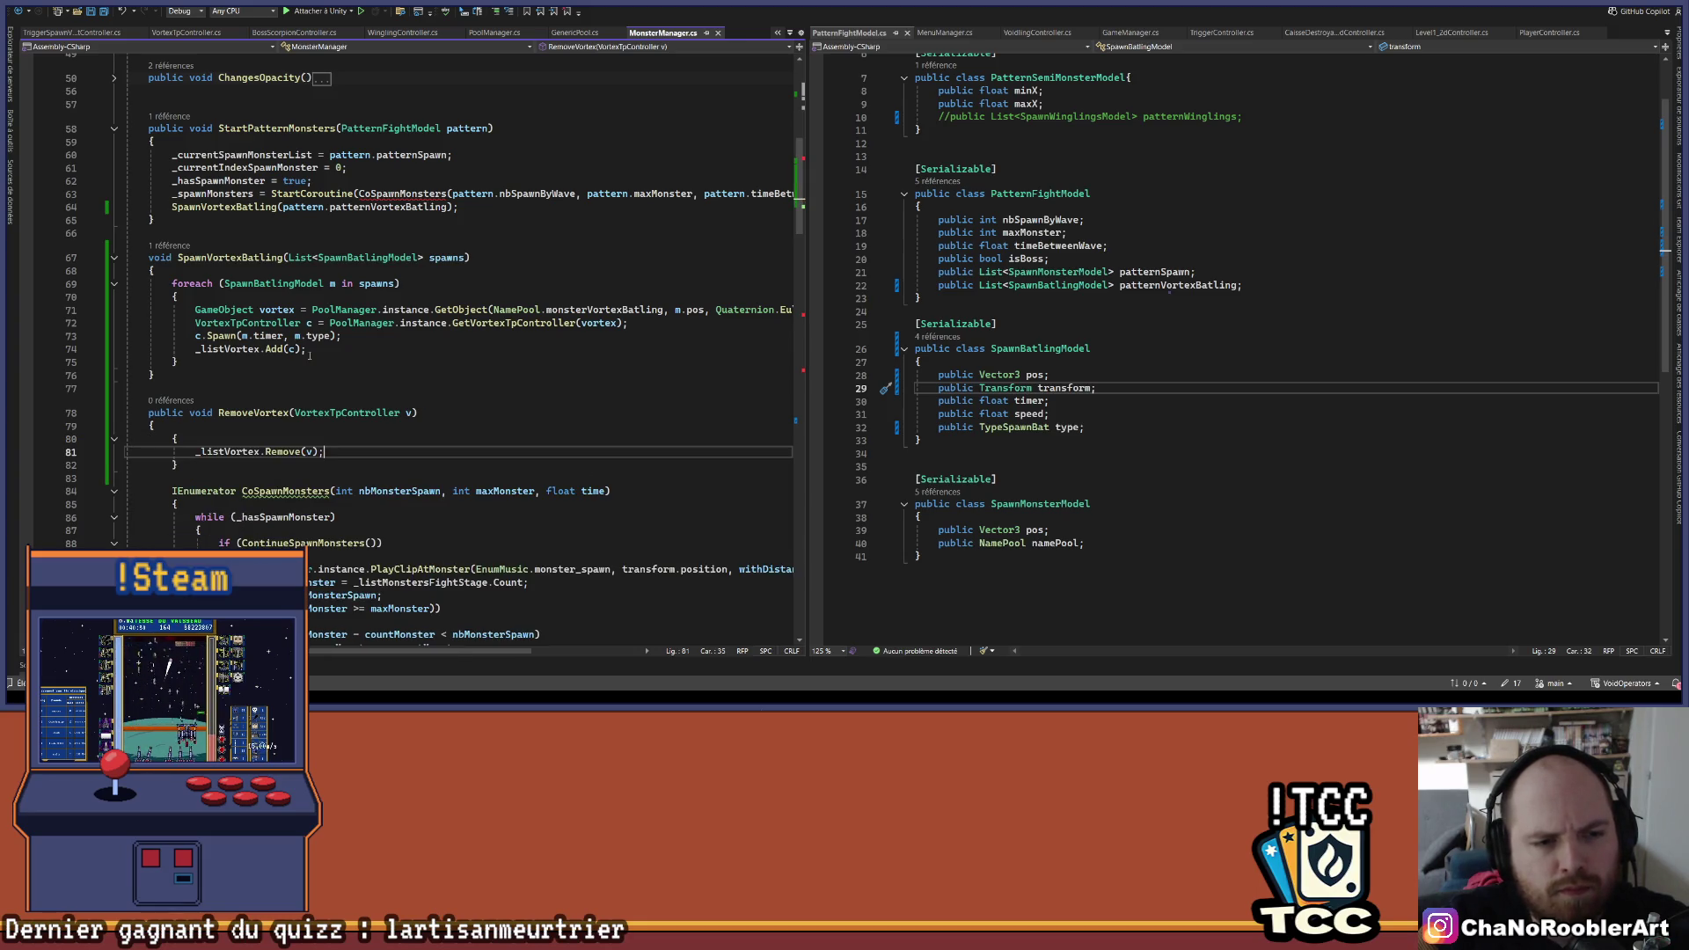
{"action": "key", "text": "Down"}
{"action": "key", "text": "Return"}
{"action": "key", "text": "ctrl+s"}
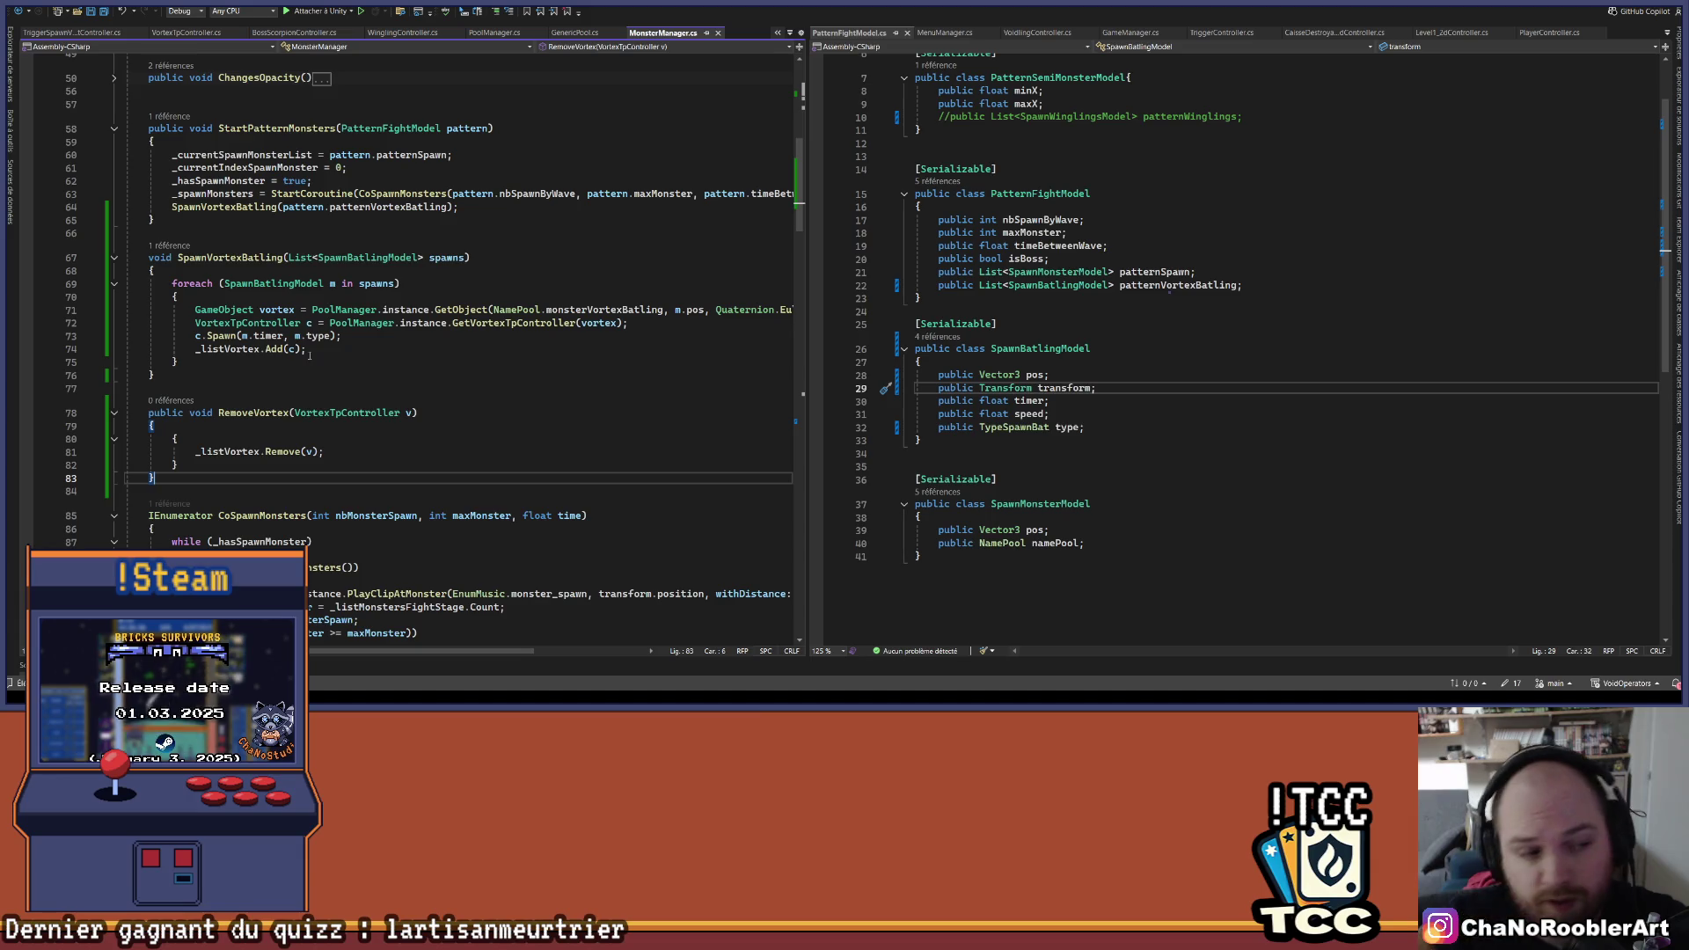
- Review the new RemoveVortex method and its braces
{"action": "key", "text": "Up"}
{"action": "key", "text": "Up"}
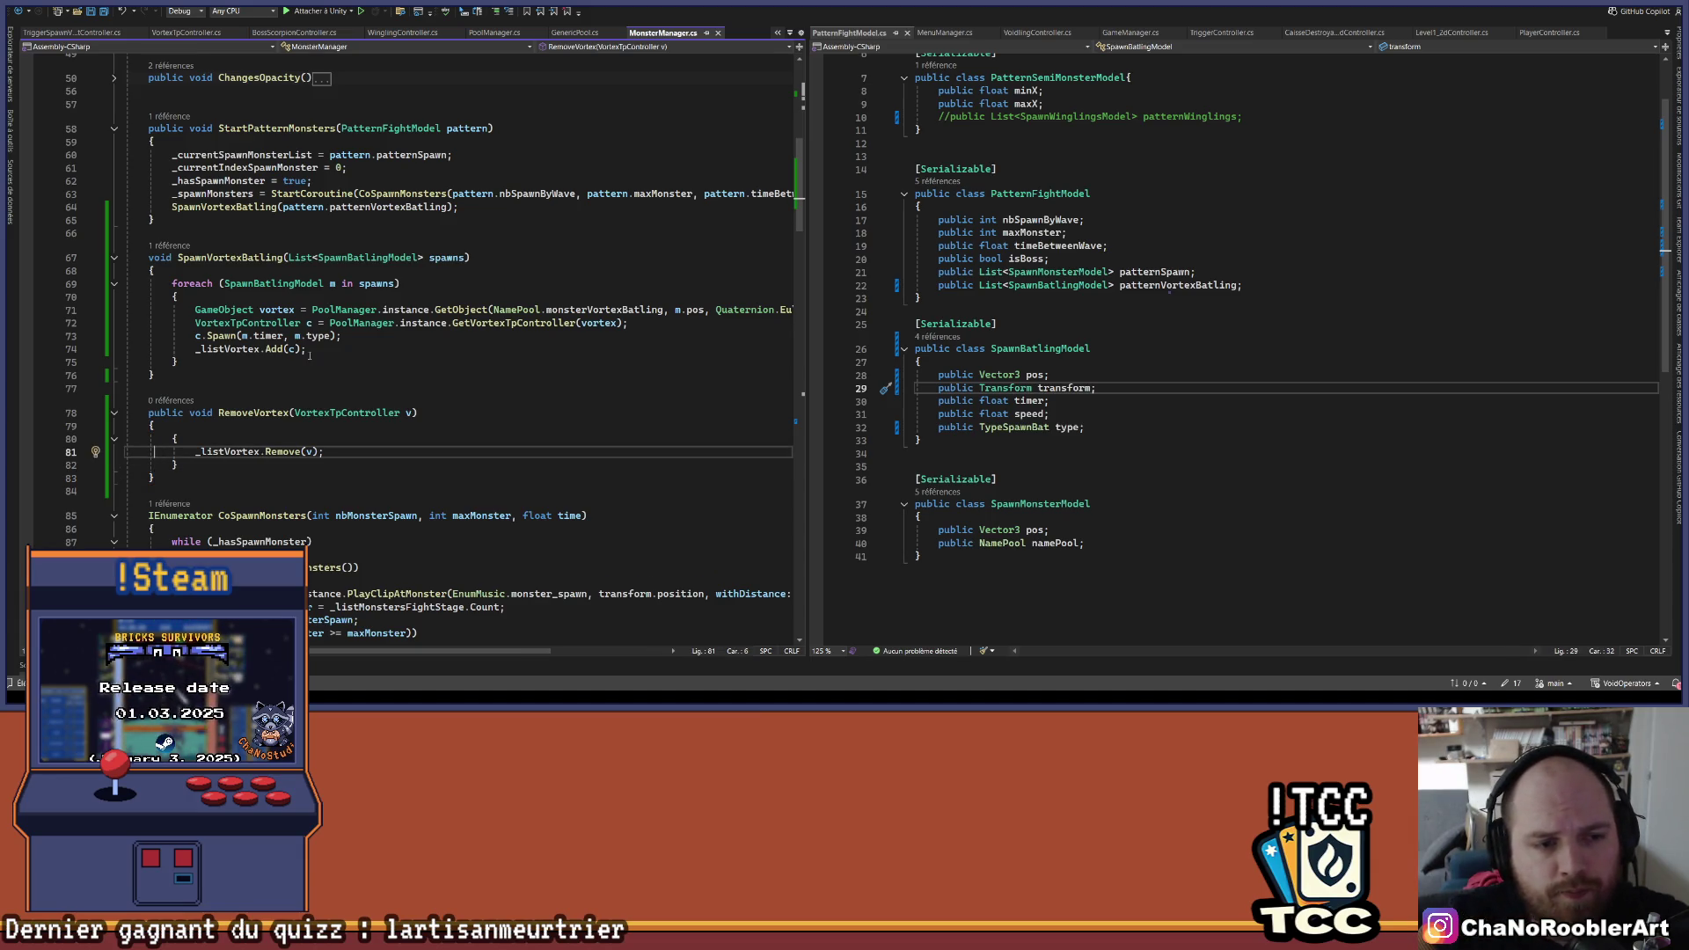
{"action": "scroll", "coordinate": [310, 355], "scroll_direction": "up", "scroll_amount": 1}
{"action": "key", "text": "Up"}
{"action": "key", "text": "End"}
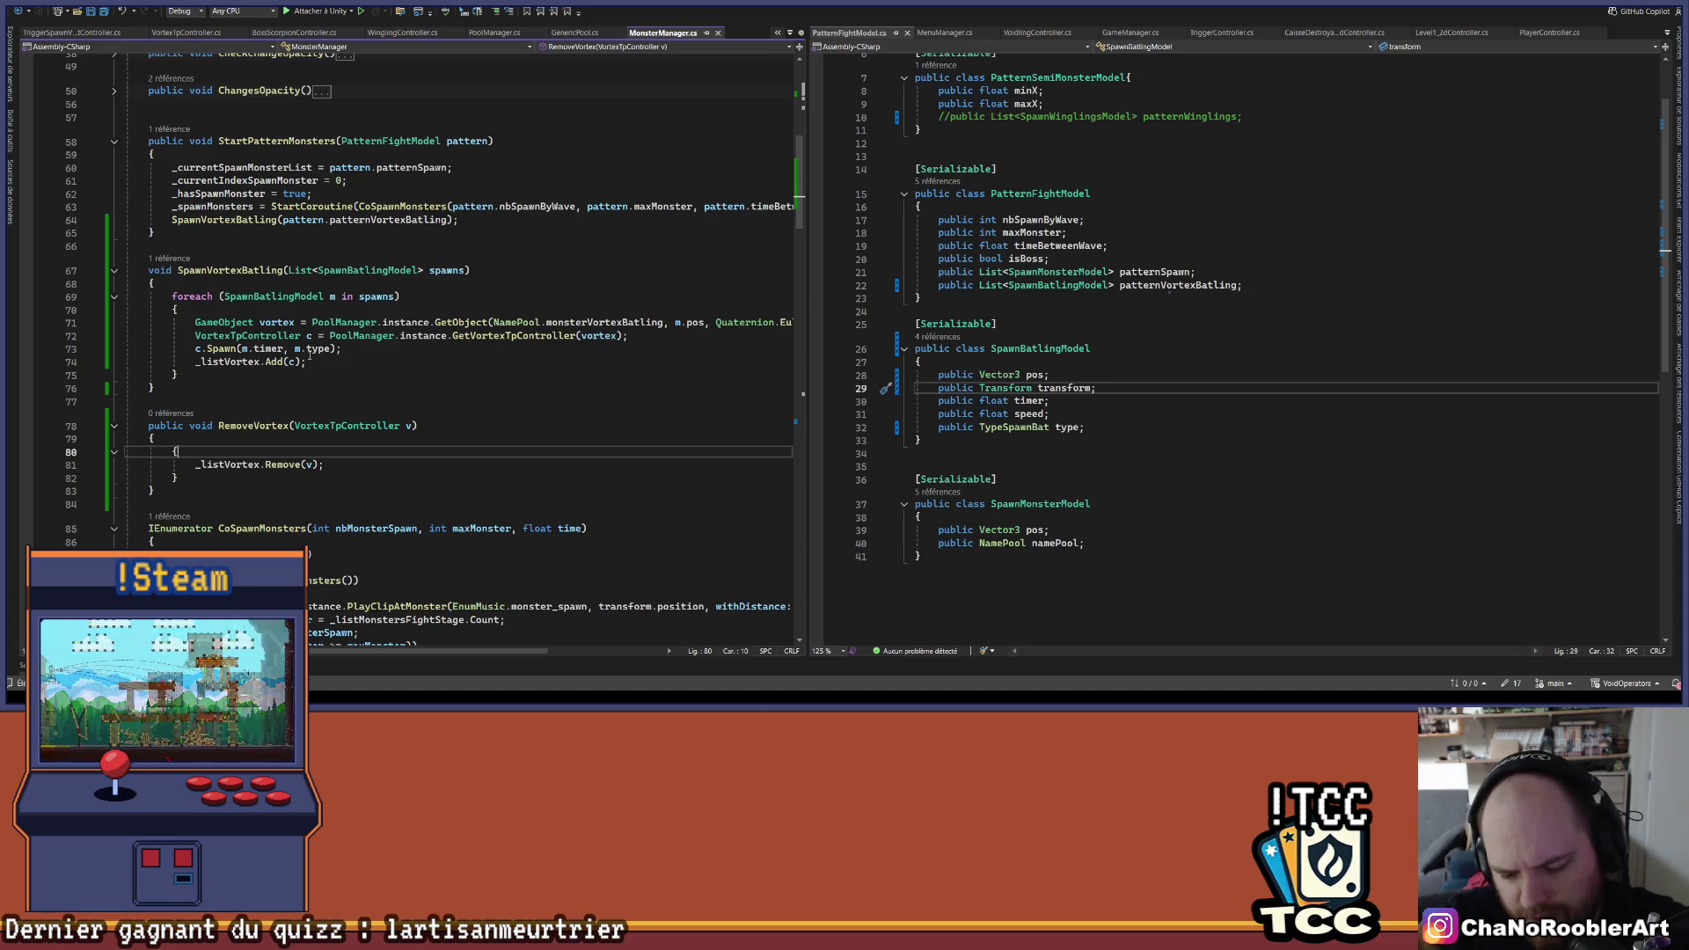
{"action": "key", "text": "Up"}
{"action": "key", "text": "Up"}
{"action": "key", "text": "Up"}
{"action": "key", "text": "Down"}
{"action": "key", "text": "Down"}
{"action": "key", "text": "Down"}
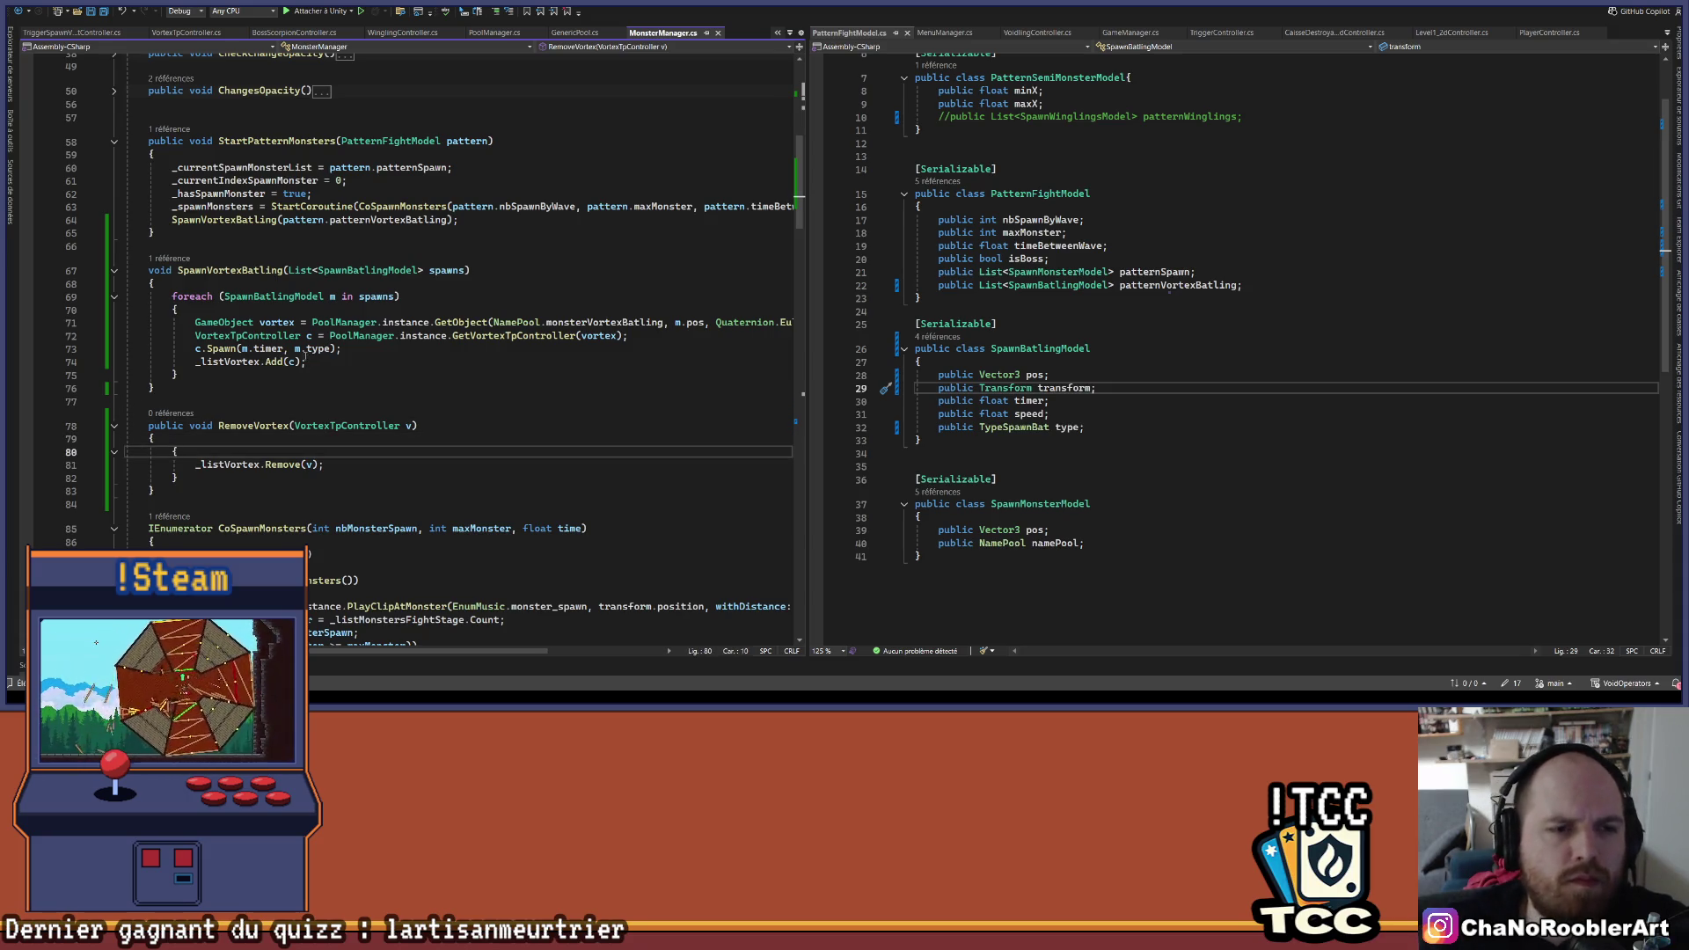
{"action": "scroll", "coordinate": [309, 355], "scroll_direction": "up", "scroll_amount": 2}
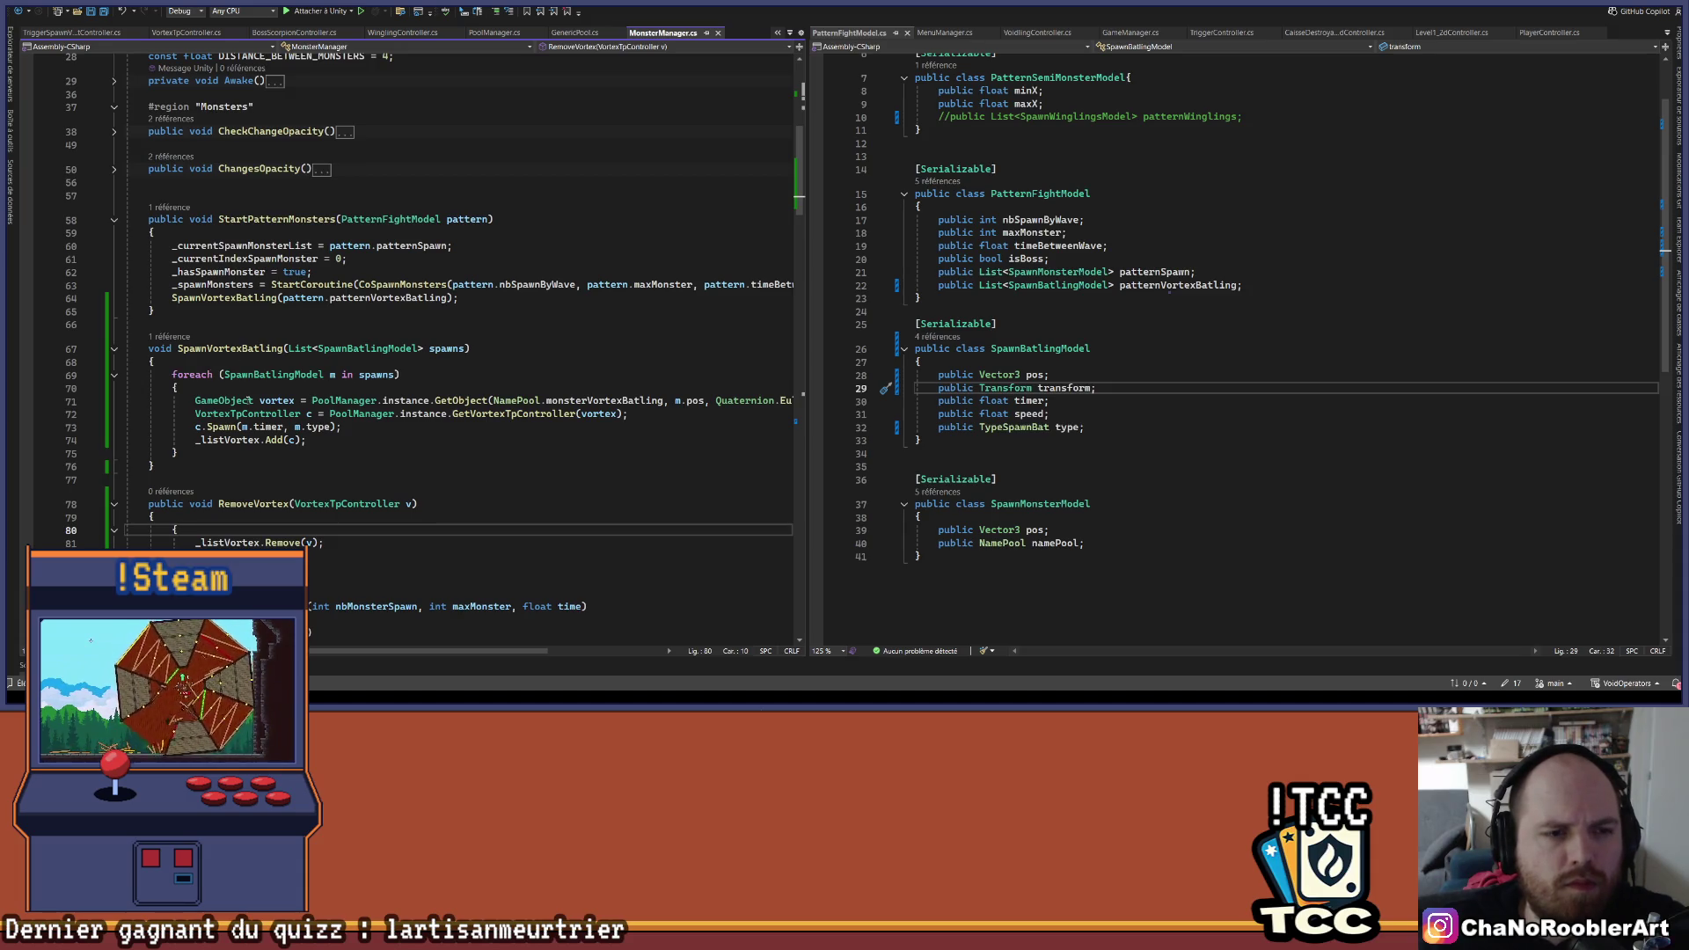
- In VortexTpController's Die(), call MonsterManager.instance.RemoveVortex(this) before the pool return
{"action": "left_click", "coordinate": [185, 33]}
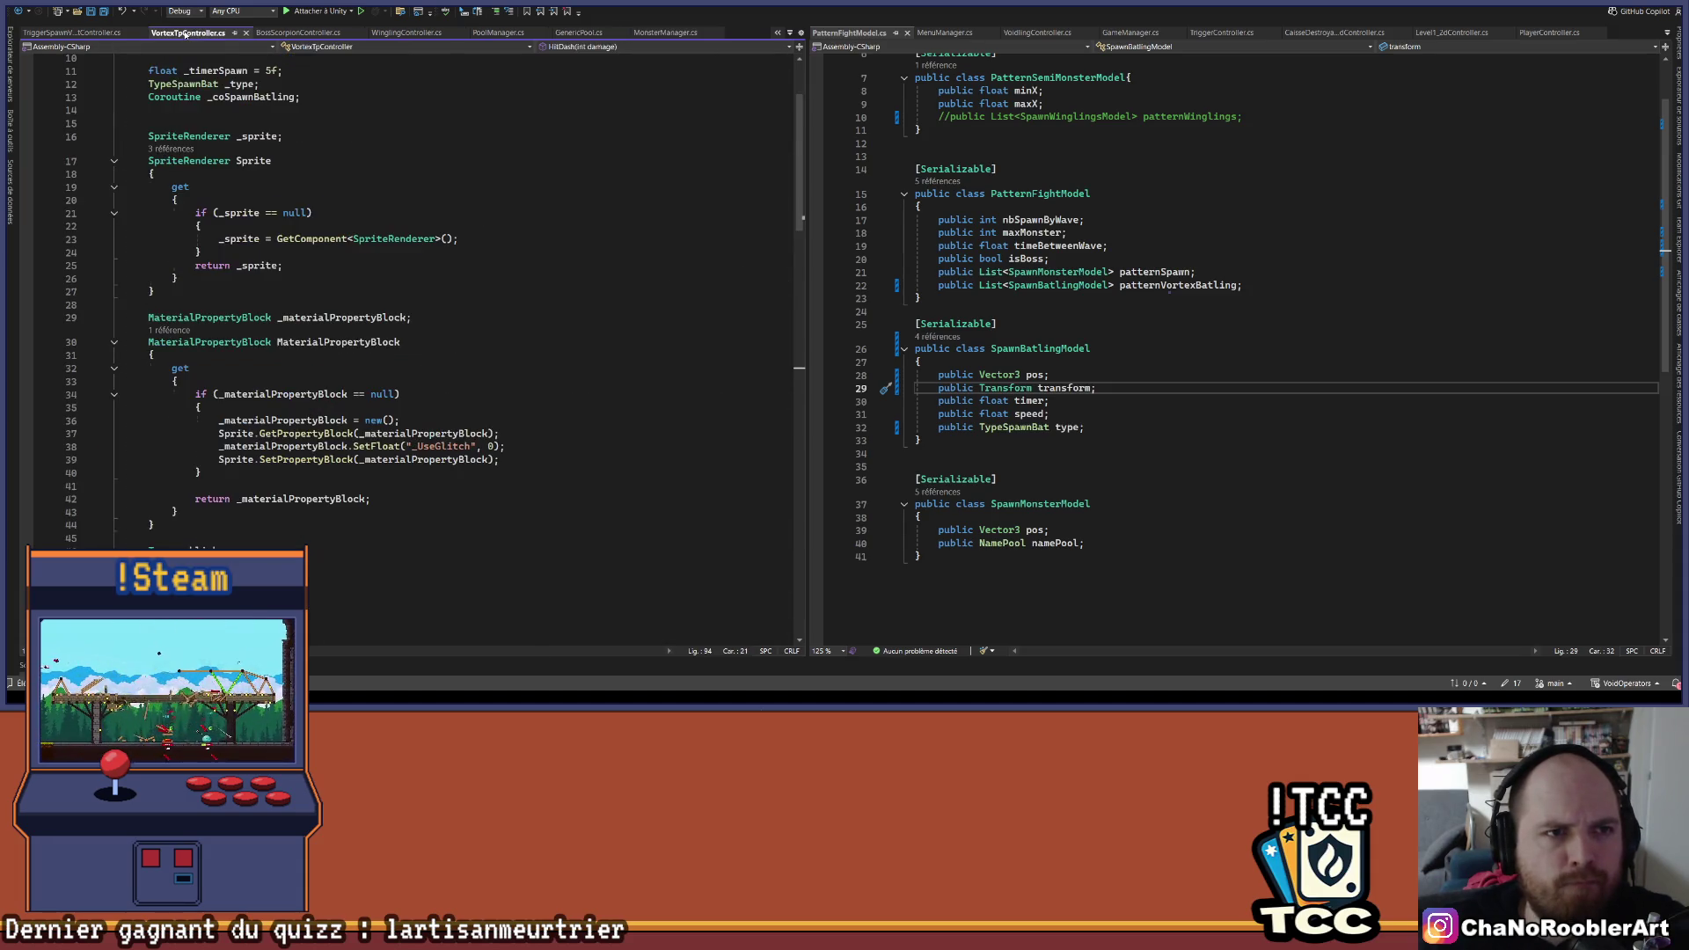
{"action": "scroll", "coordinate": [423, 397], "scroll_direction": "down", "scroll_amount": 13}
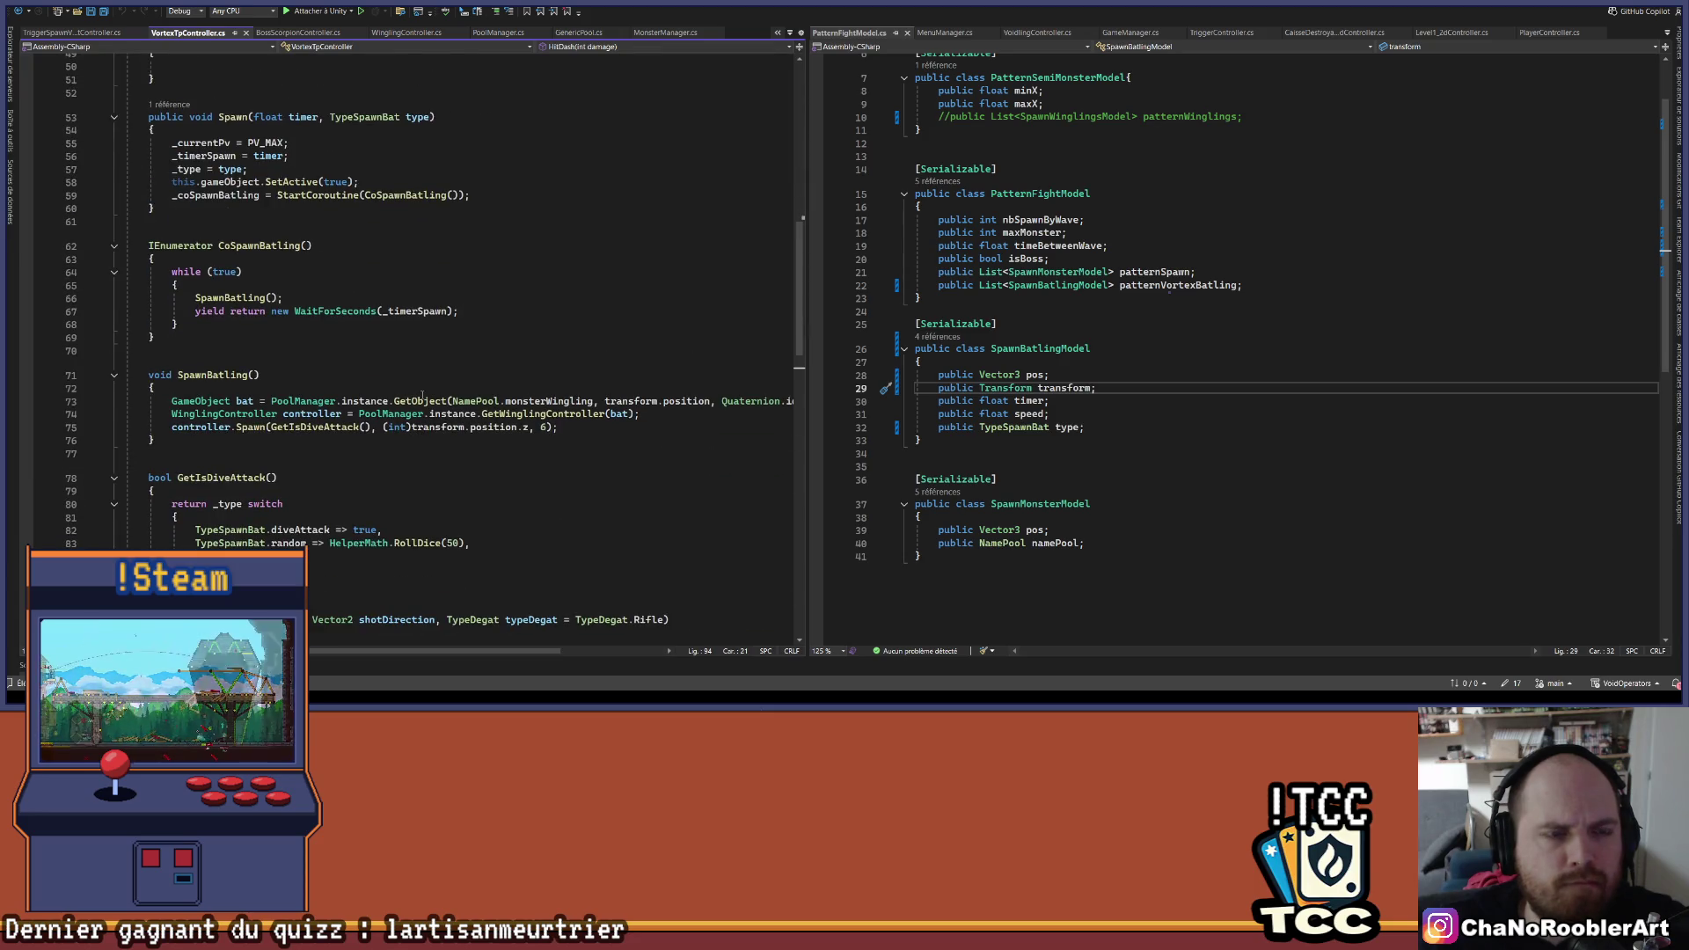
{"action": "scroll", "coordinate": [423, 396], "scroll_direction": "down", "scroll_amount": 11}
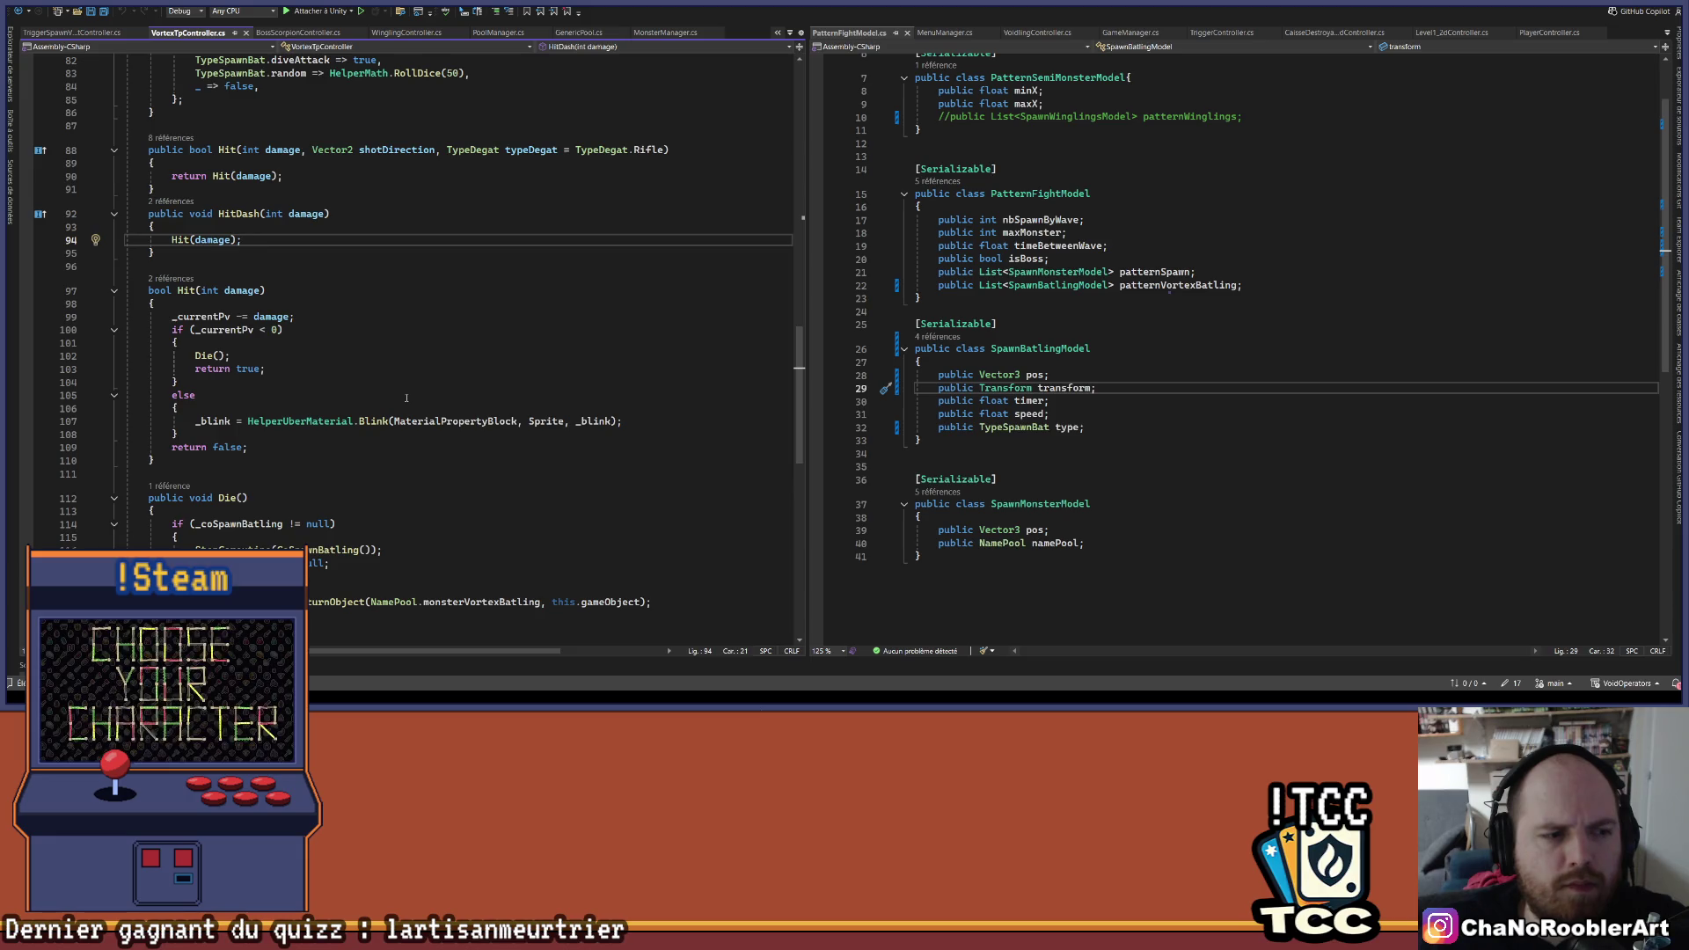
{"action": "scroll", "coordinate": [407, 399], "scroll_direction": "down", "scroll_amount": 2}
{"action": "scroll", "coordinate": [337, 396], "scroll_direction": "down", "scroll_amount": 2}
{"action": "left_click", "coordinate": [322, 429]}
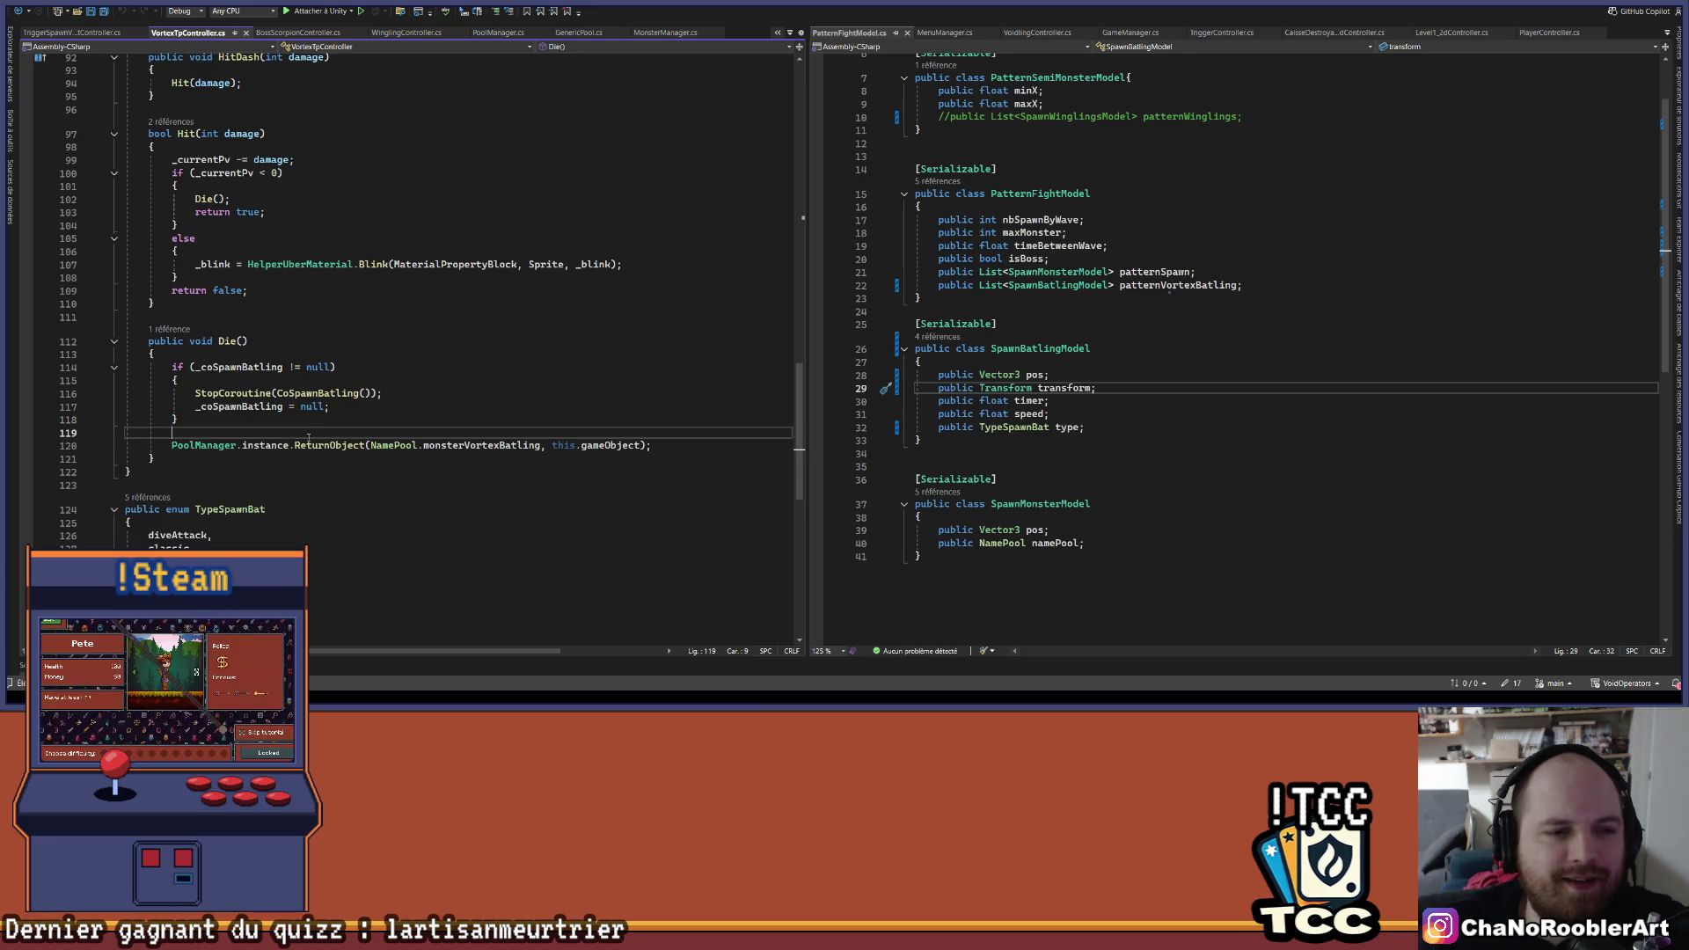
{"action": "key", "text": "Return"}
{"action": "key", "text": "Up"}
{"action": "type", "text": "Mon"}
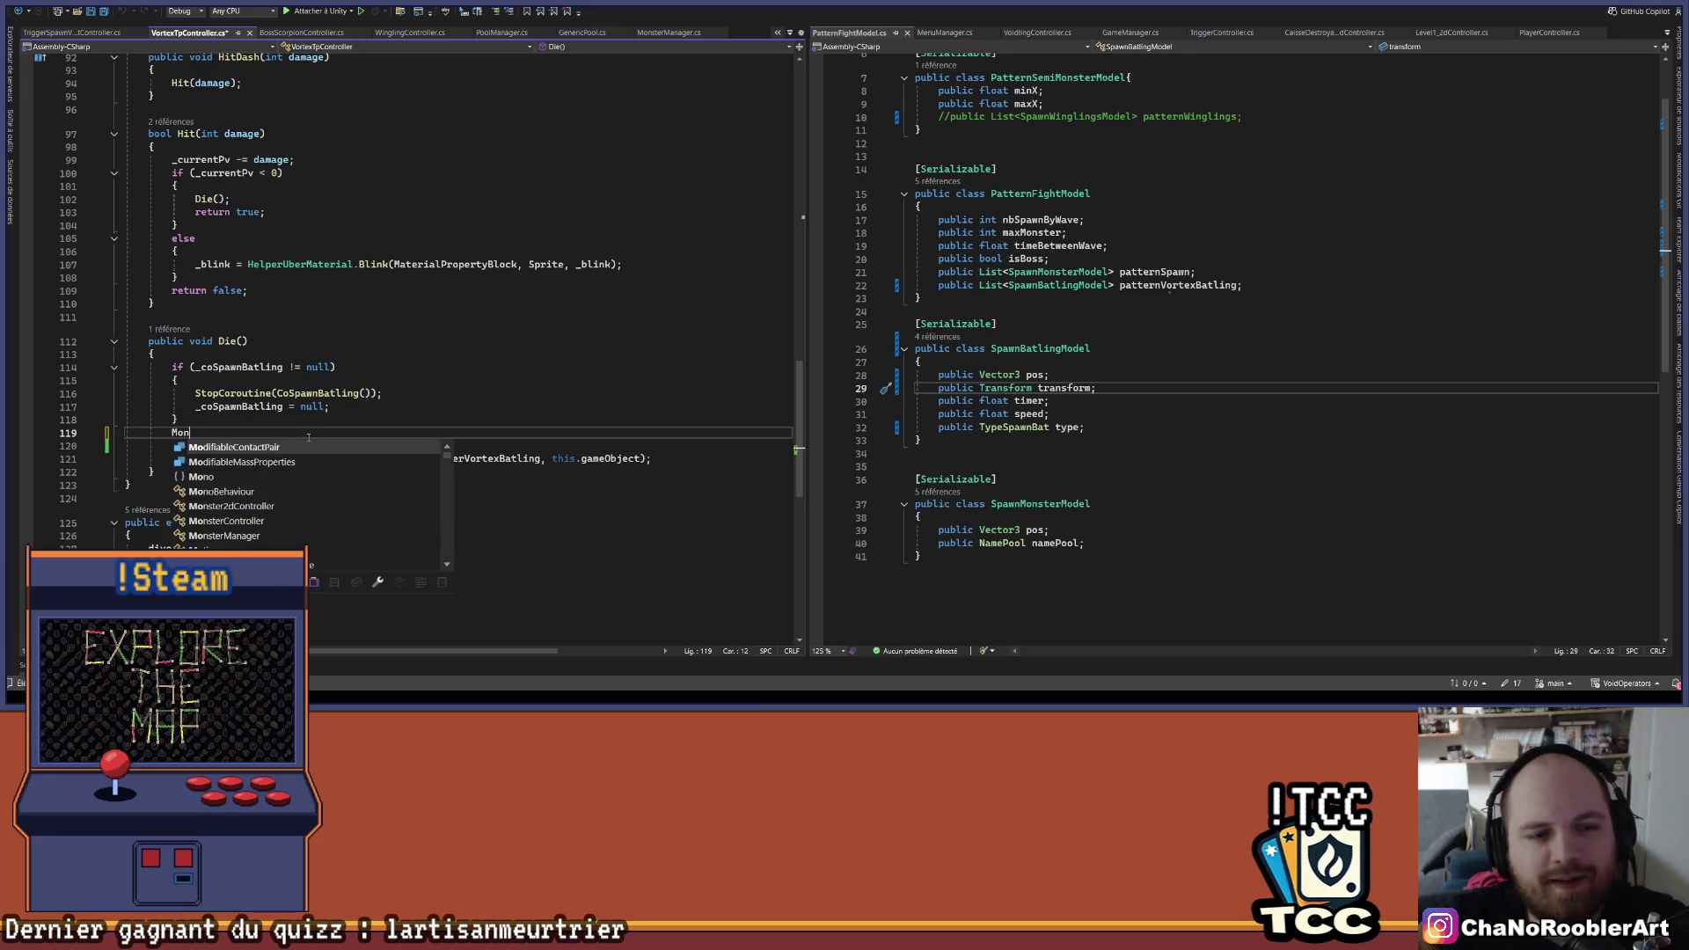
{"action": "type", "text": "sterMa"}
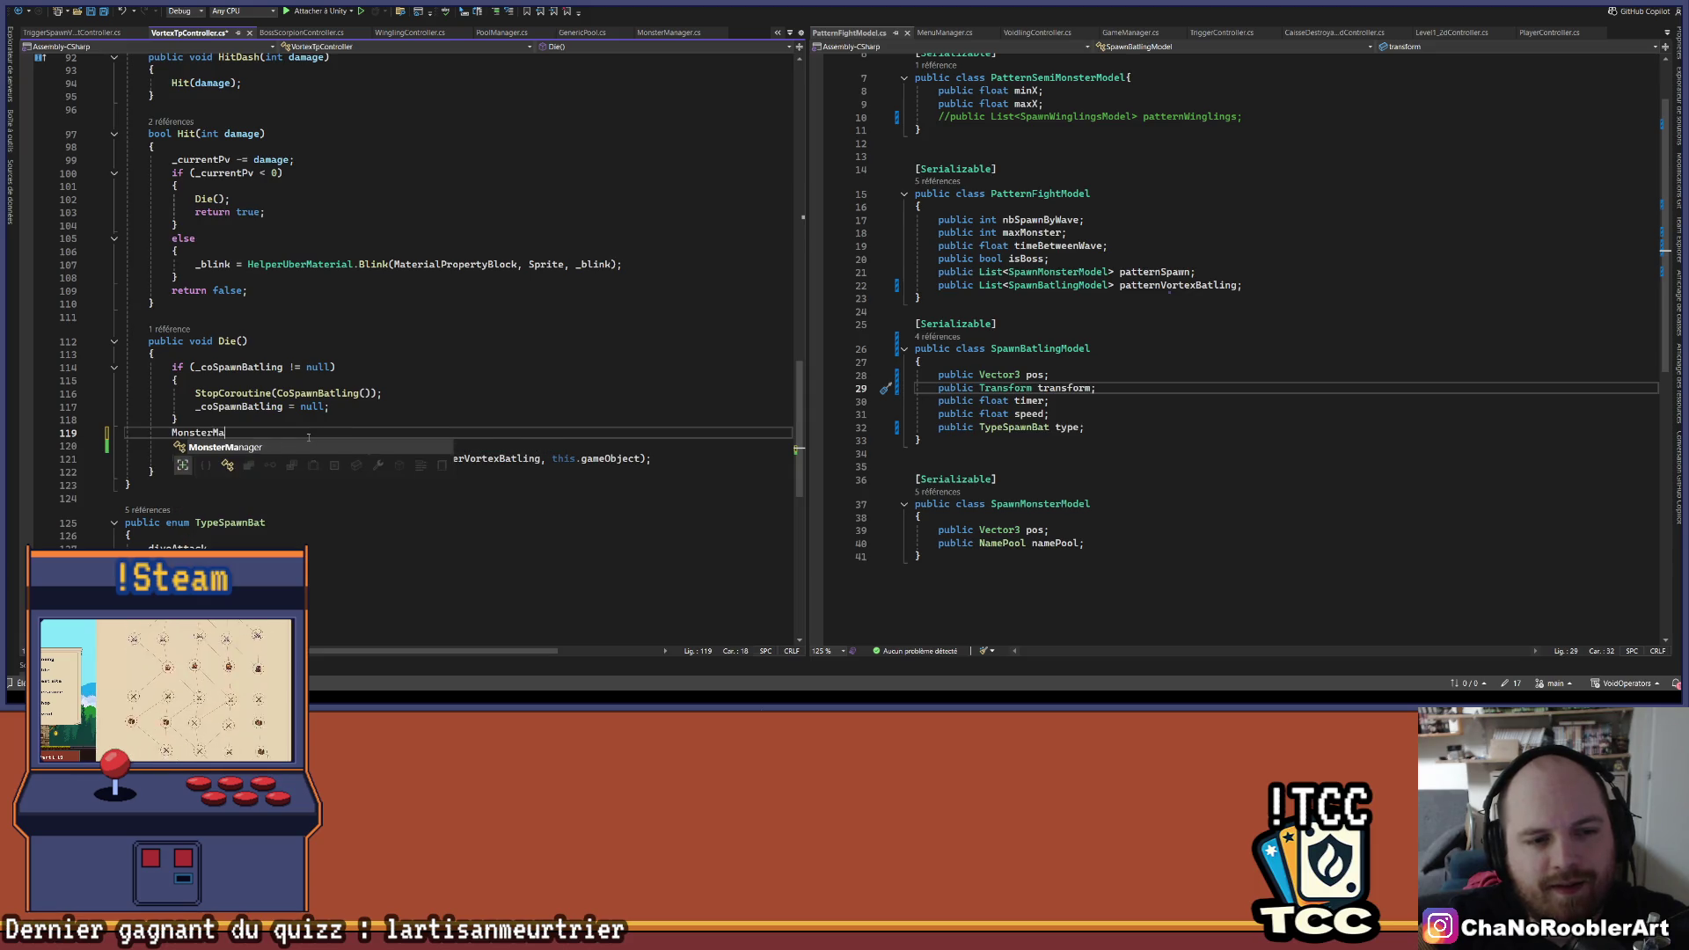
{"action": "type", "text": "nager.instance.Re"}
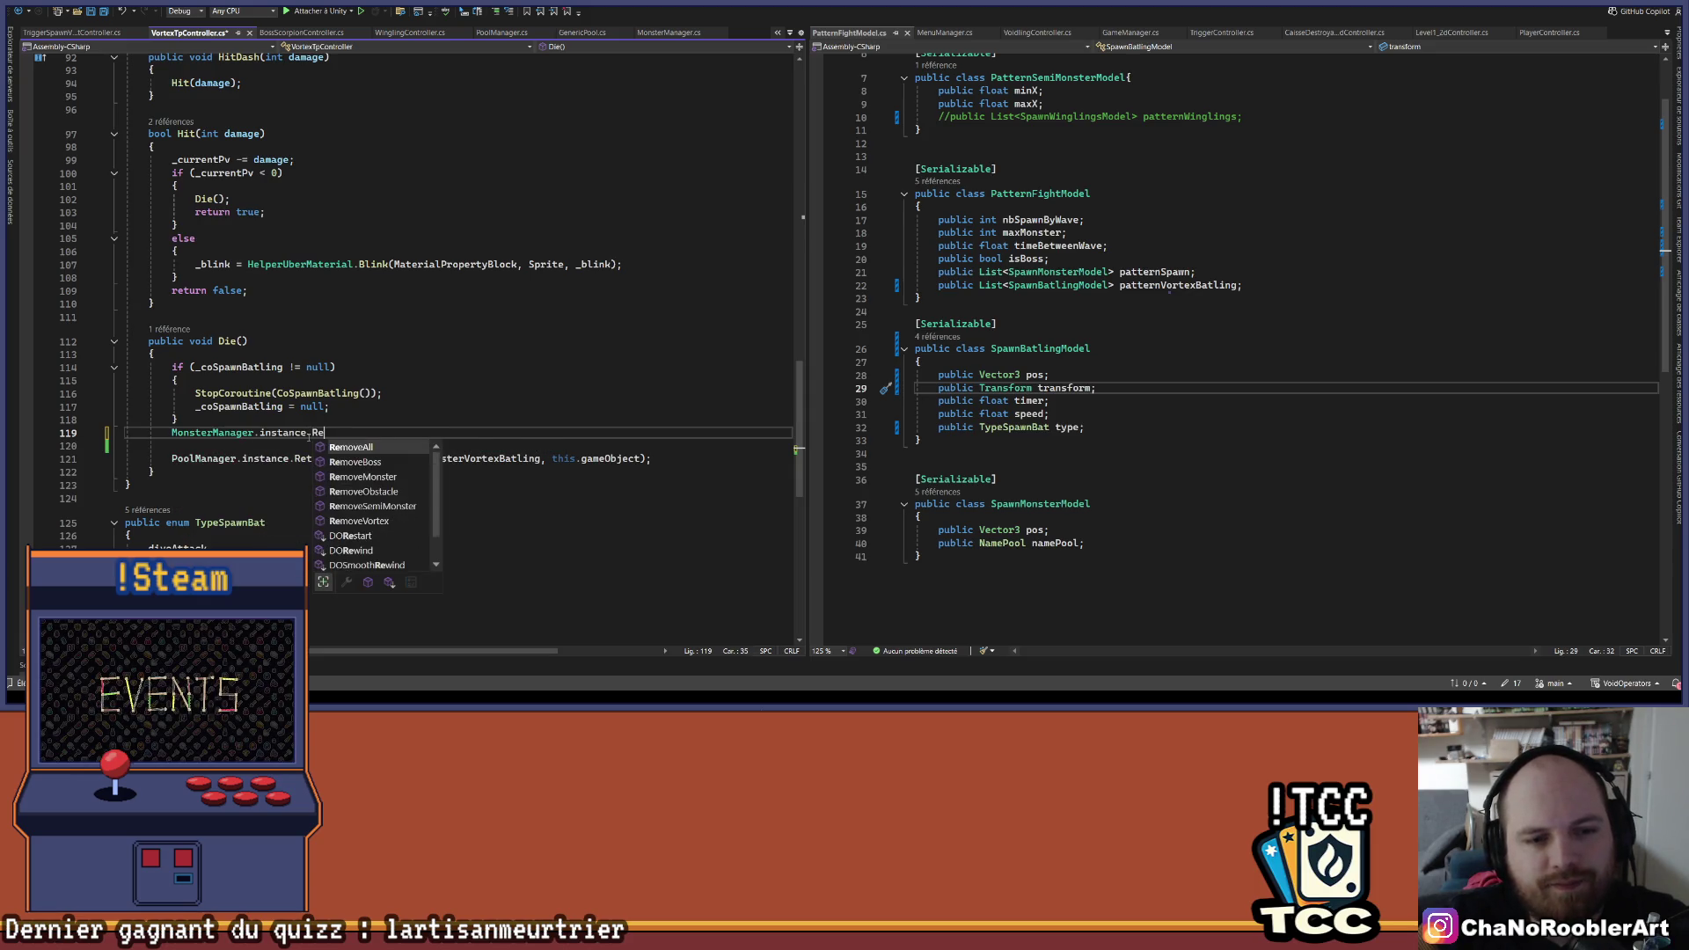
{"action": "key", "text": "Down"}
{"action": "key", "text": "Down"}
{"action": "key", "text": "Down"}
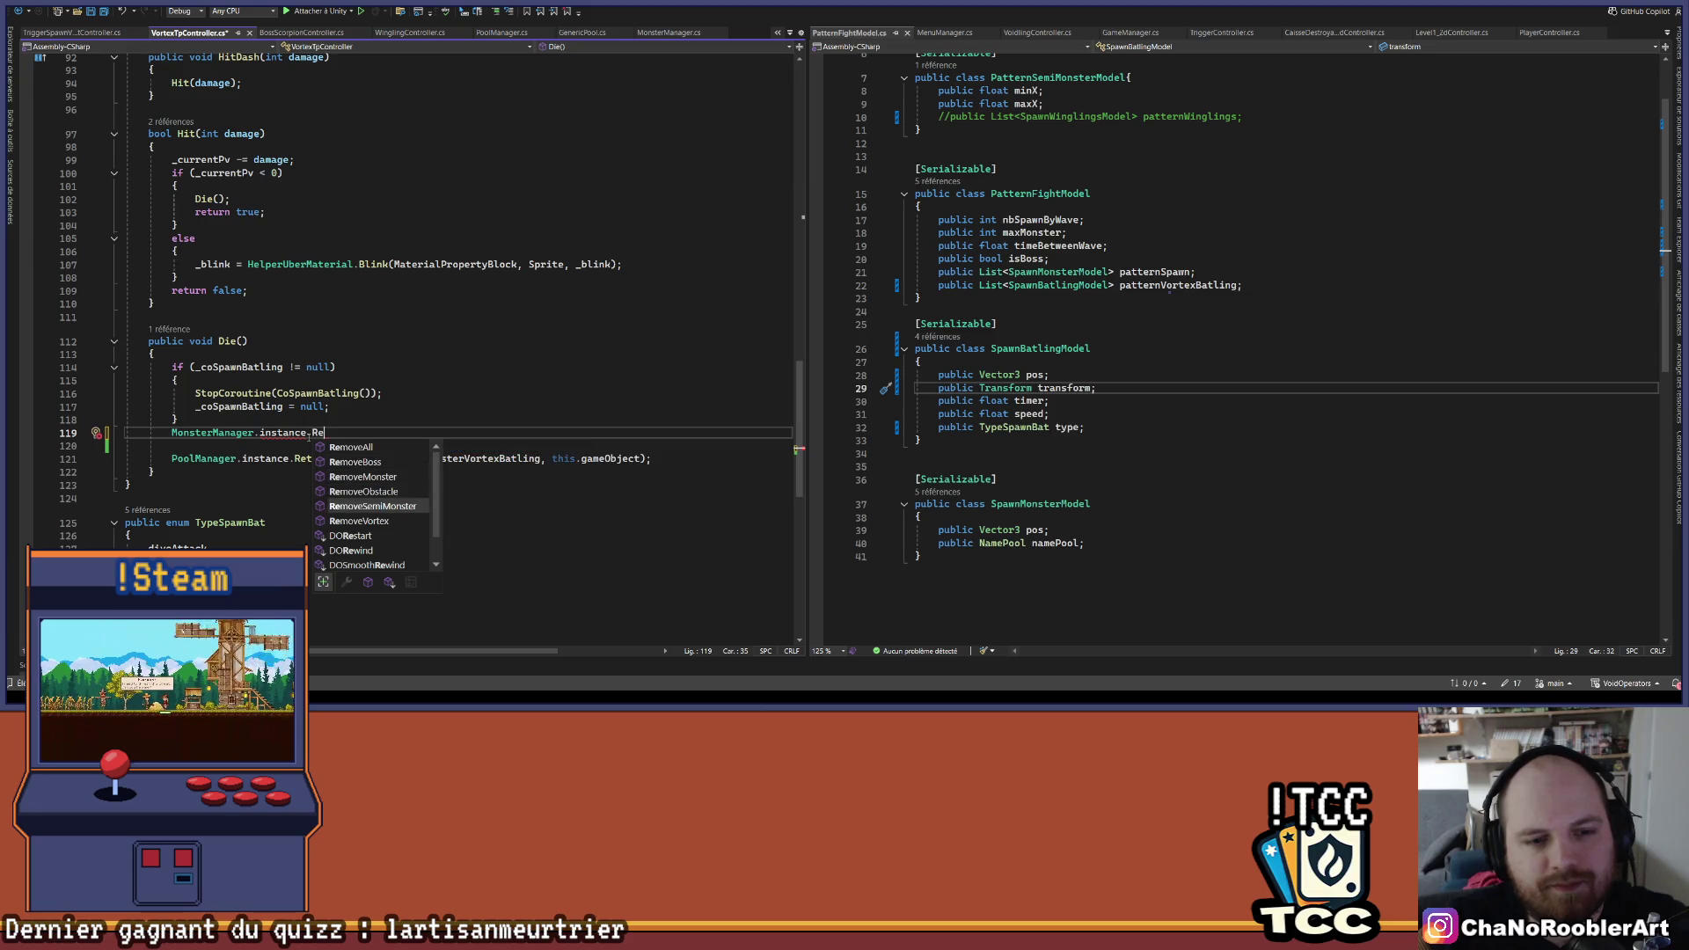
{"action": "type", "text": "("}
{"action": "key", "text": "Tab"}
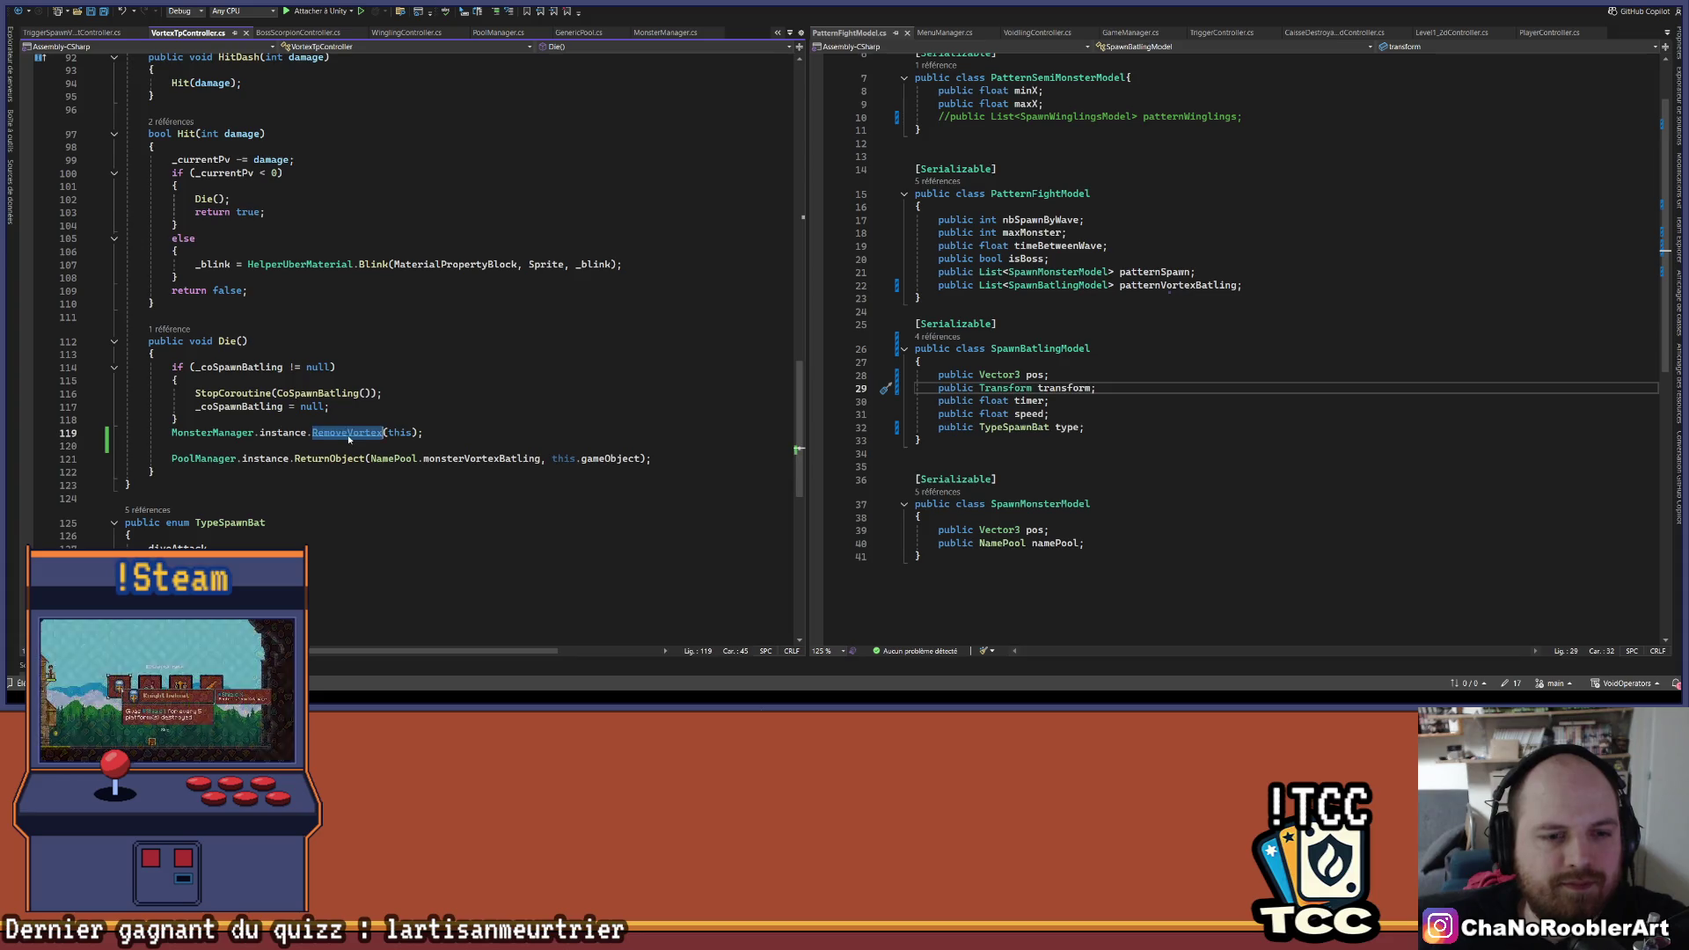
- Jump to the RemoveVortex definition in MonsterManager
{"action": "left_click", "coordinate": [348, 432], "text": "ctrl"}
{"action": "left_click", "coordinate": [435, 388]}
{"action": "scroll", "coordinate": [405, 402], "scroll_direction": "up", "scroll_amount": 2}
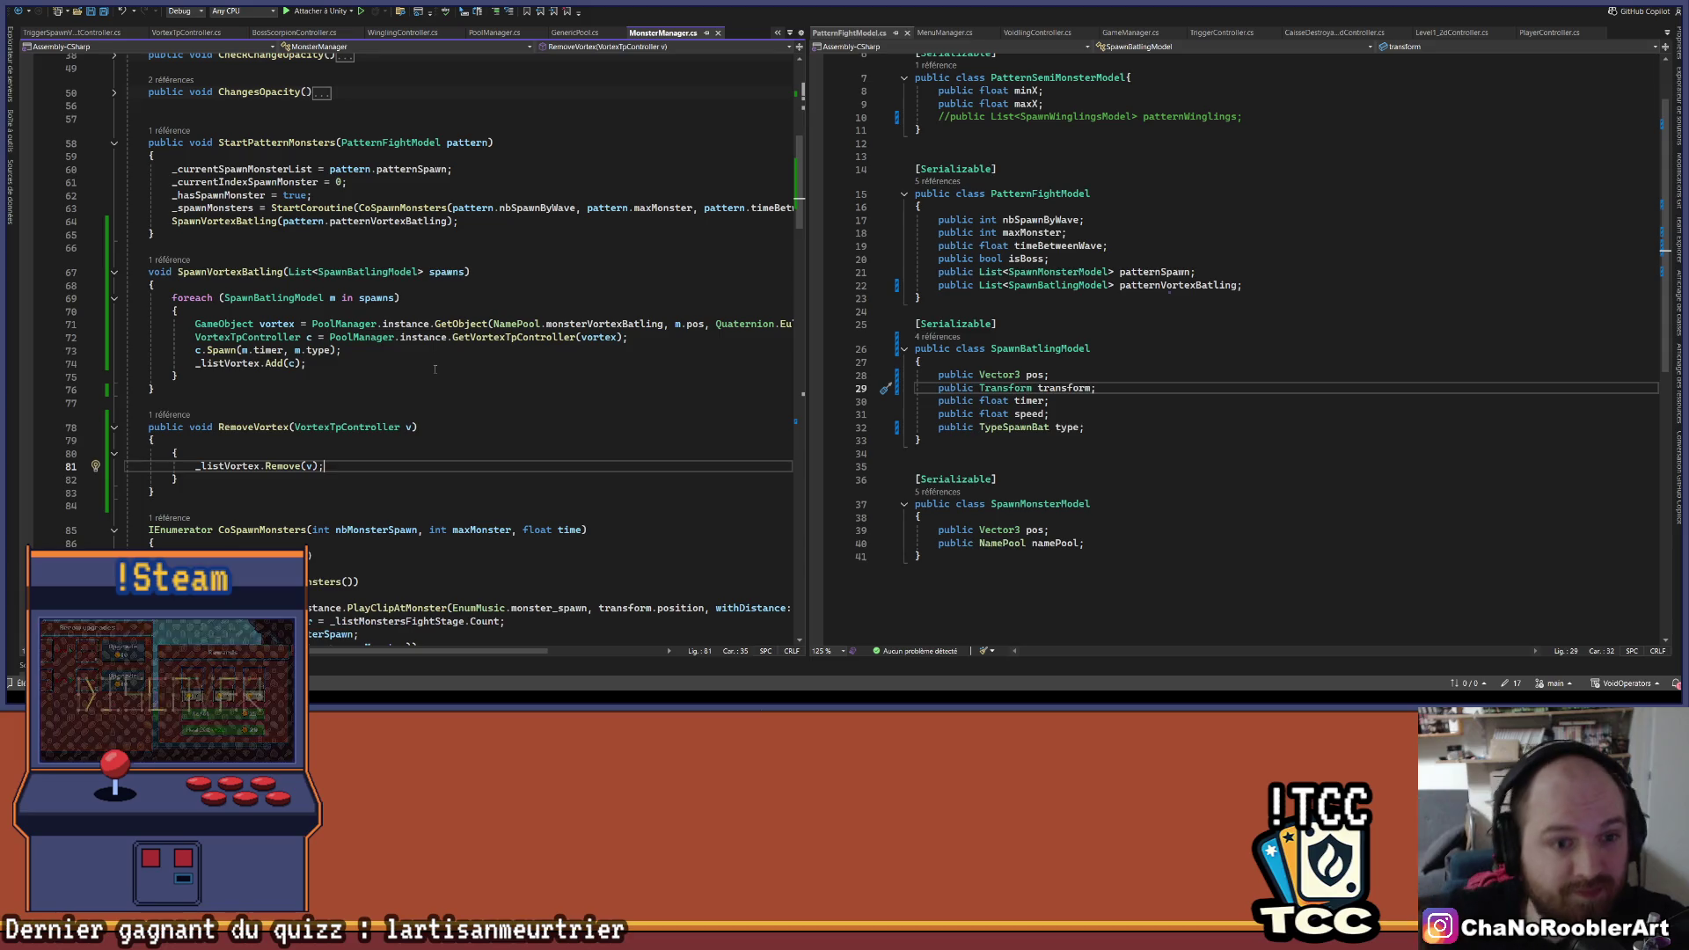
- Extract the four spawn-loop lines into a new method named SpawnVortexBatling
{"action": "left_click_drag", "start_coordinate": [434, 369], "coordinate": [126, 324]}
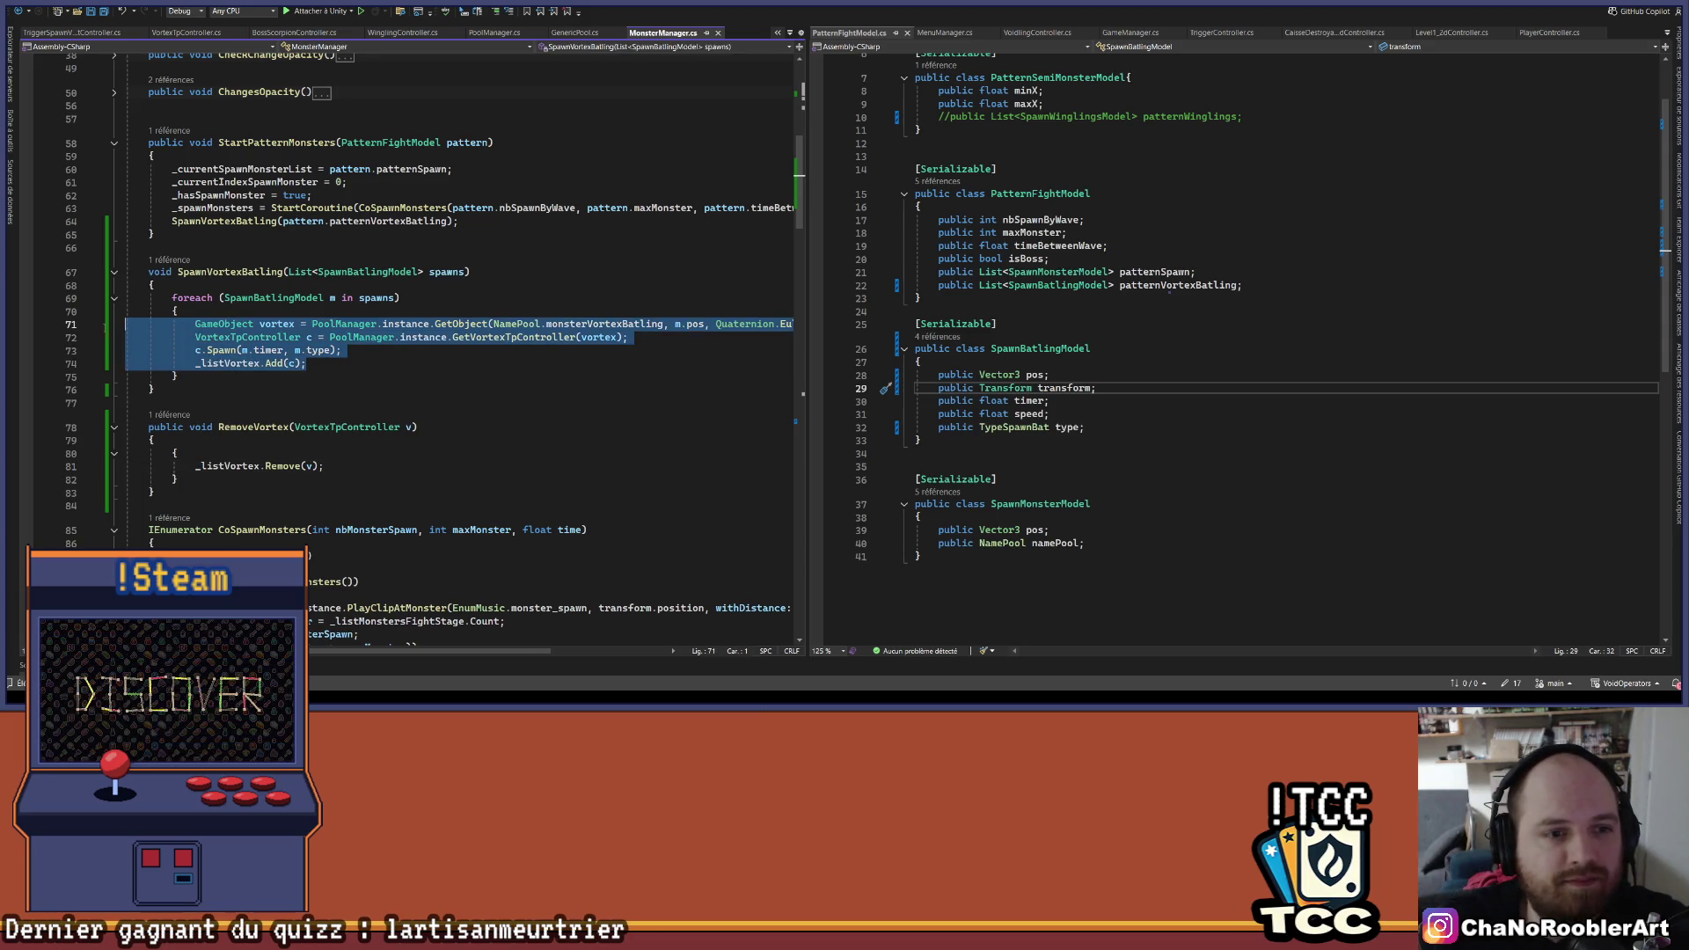
{"action": "left_click", "coordinate": [97, 324]}
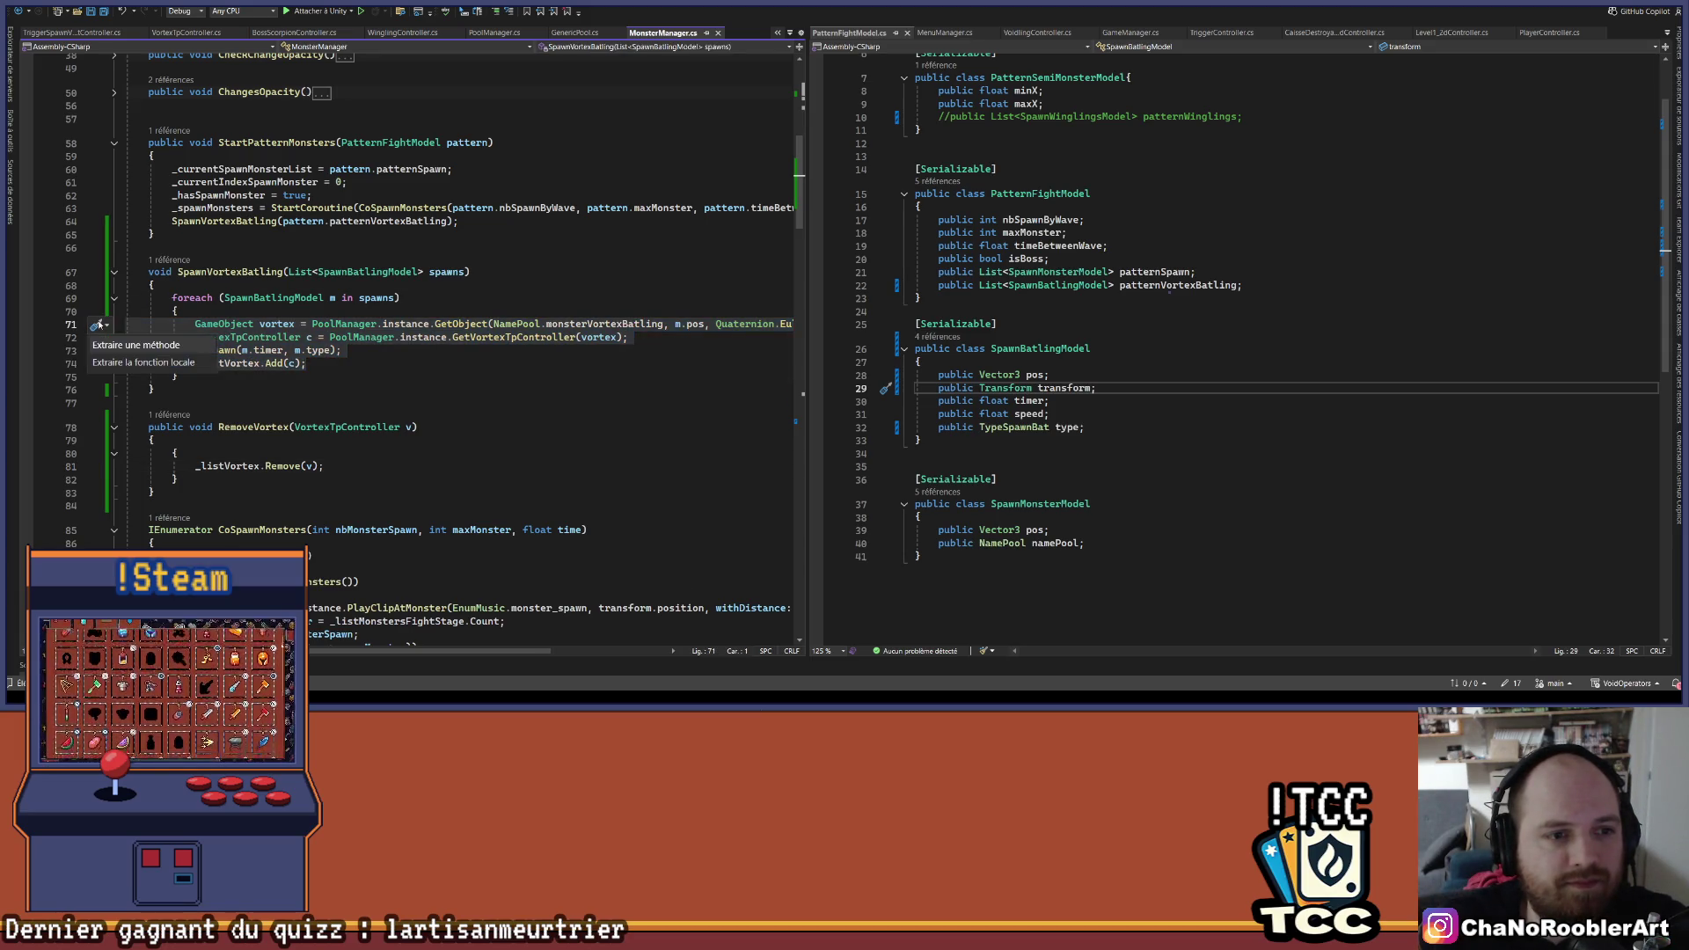
{"action": "left_click", "coordinate": [132, 346]}
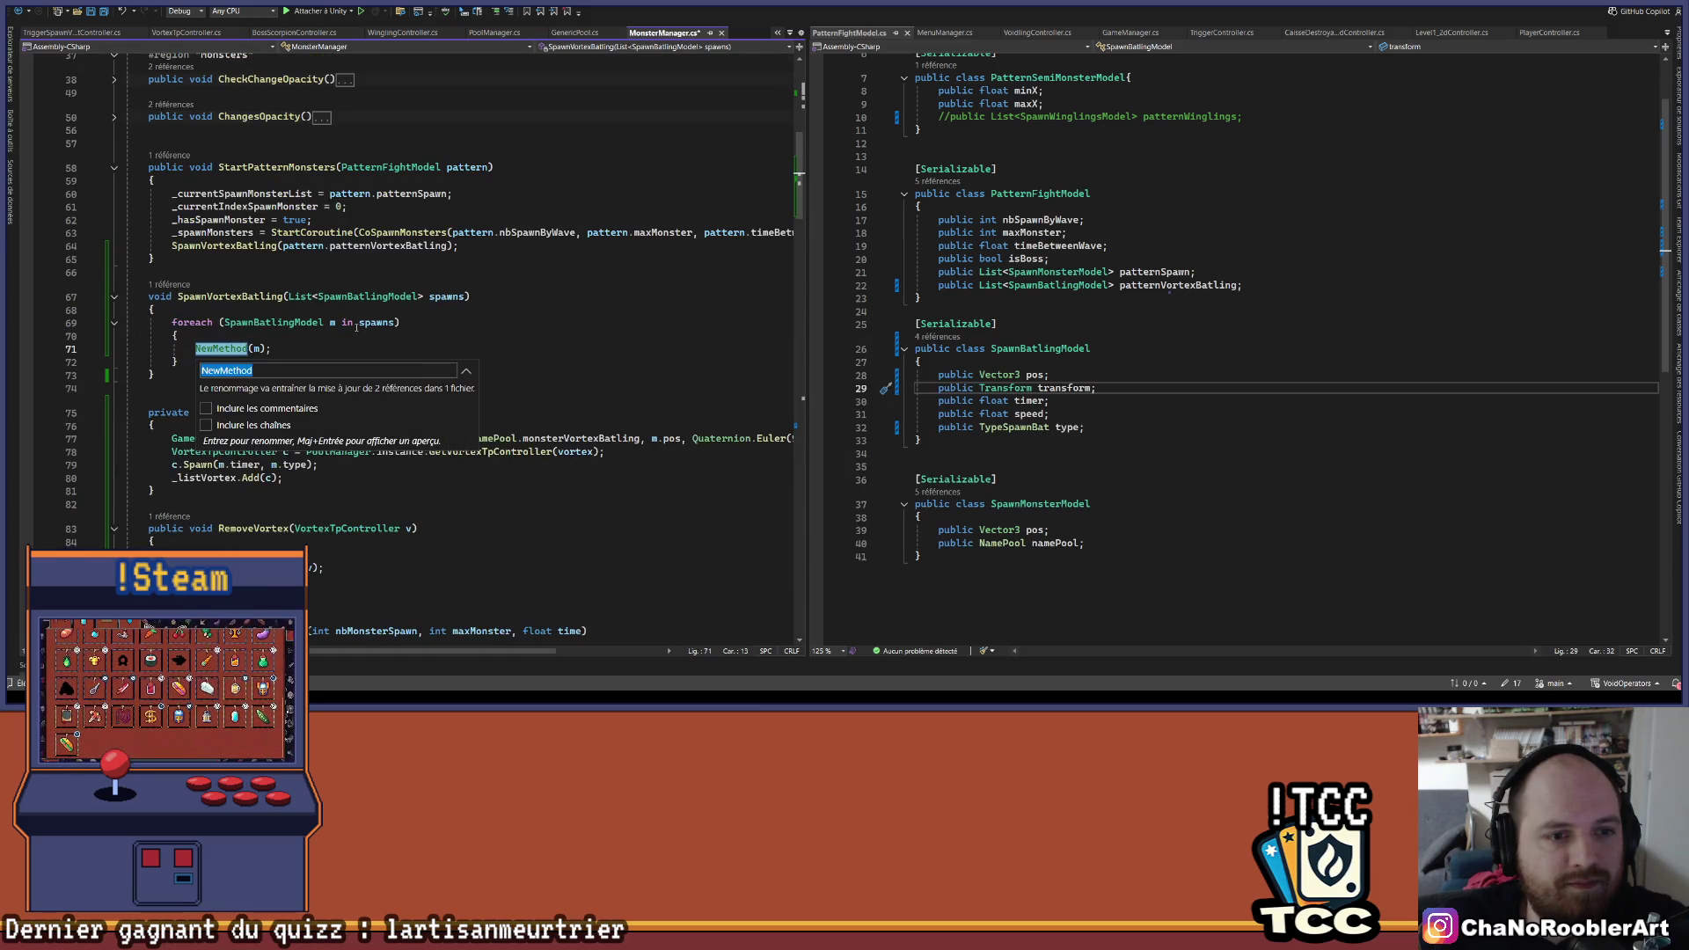
{"action": "type", "text": "Spawn"}
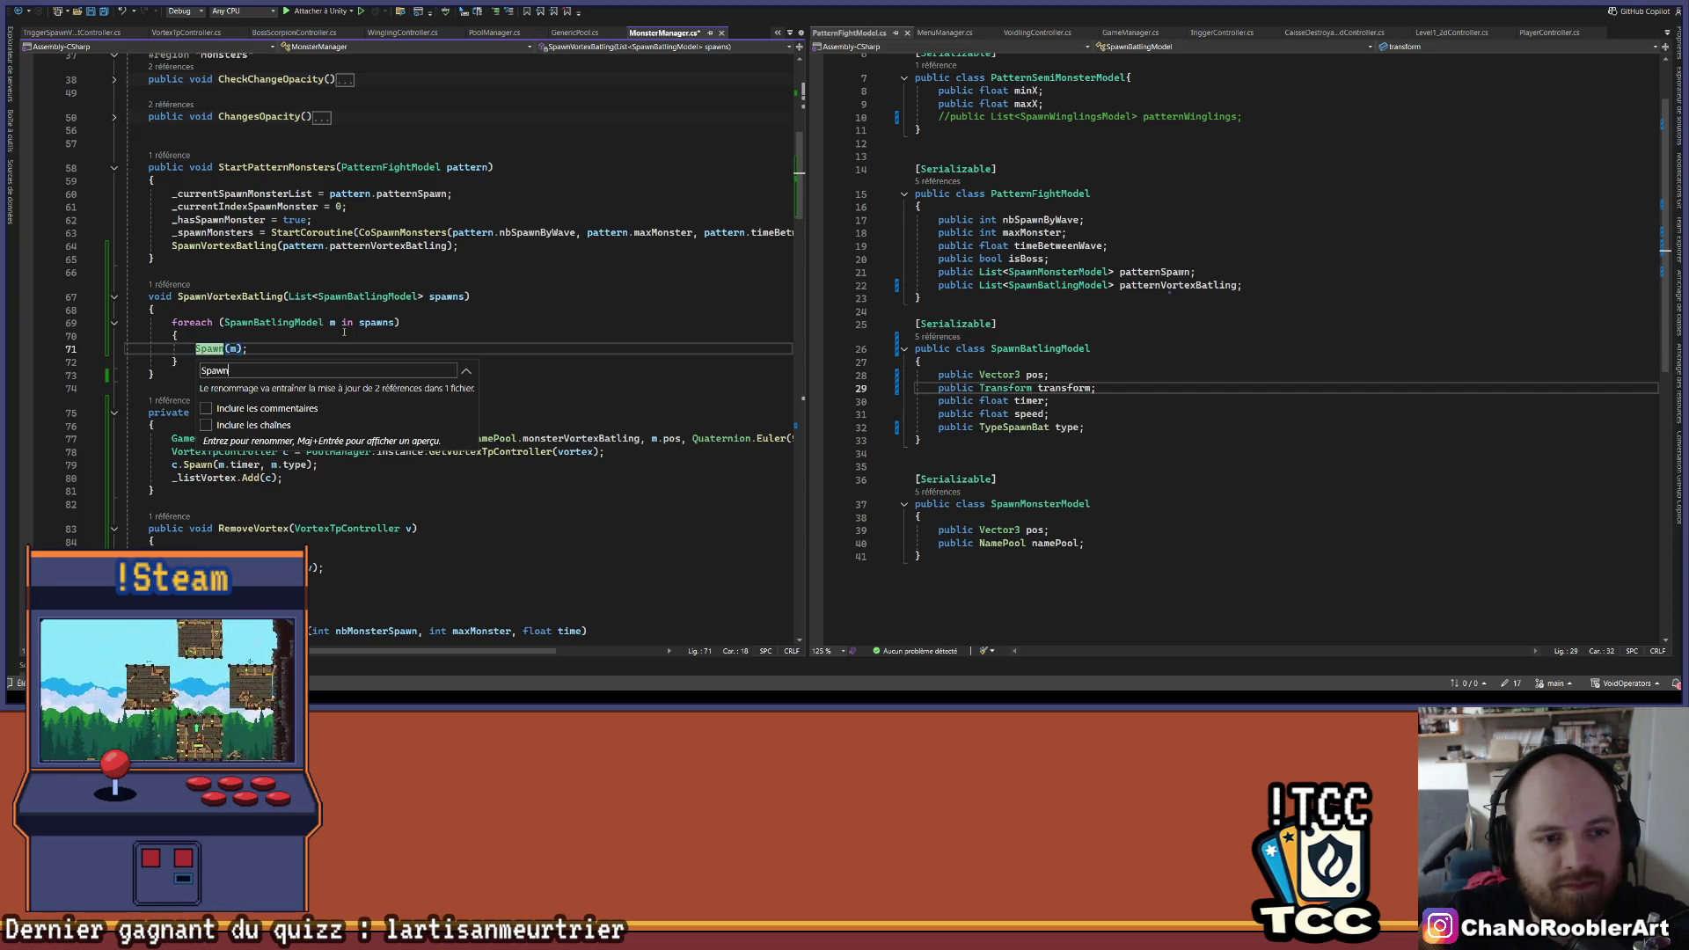
{"action": "type", "text": "Vortex"}
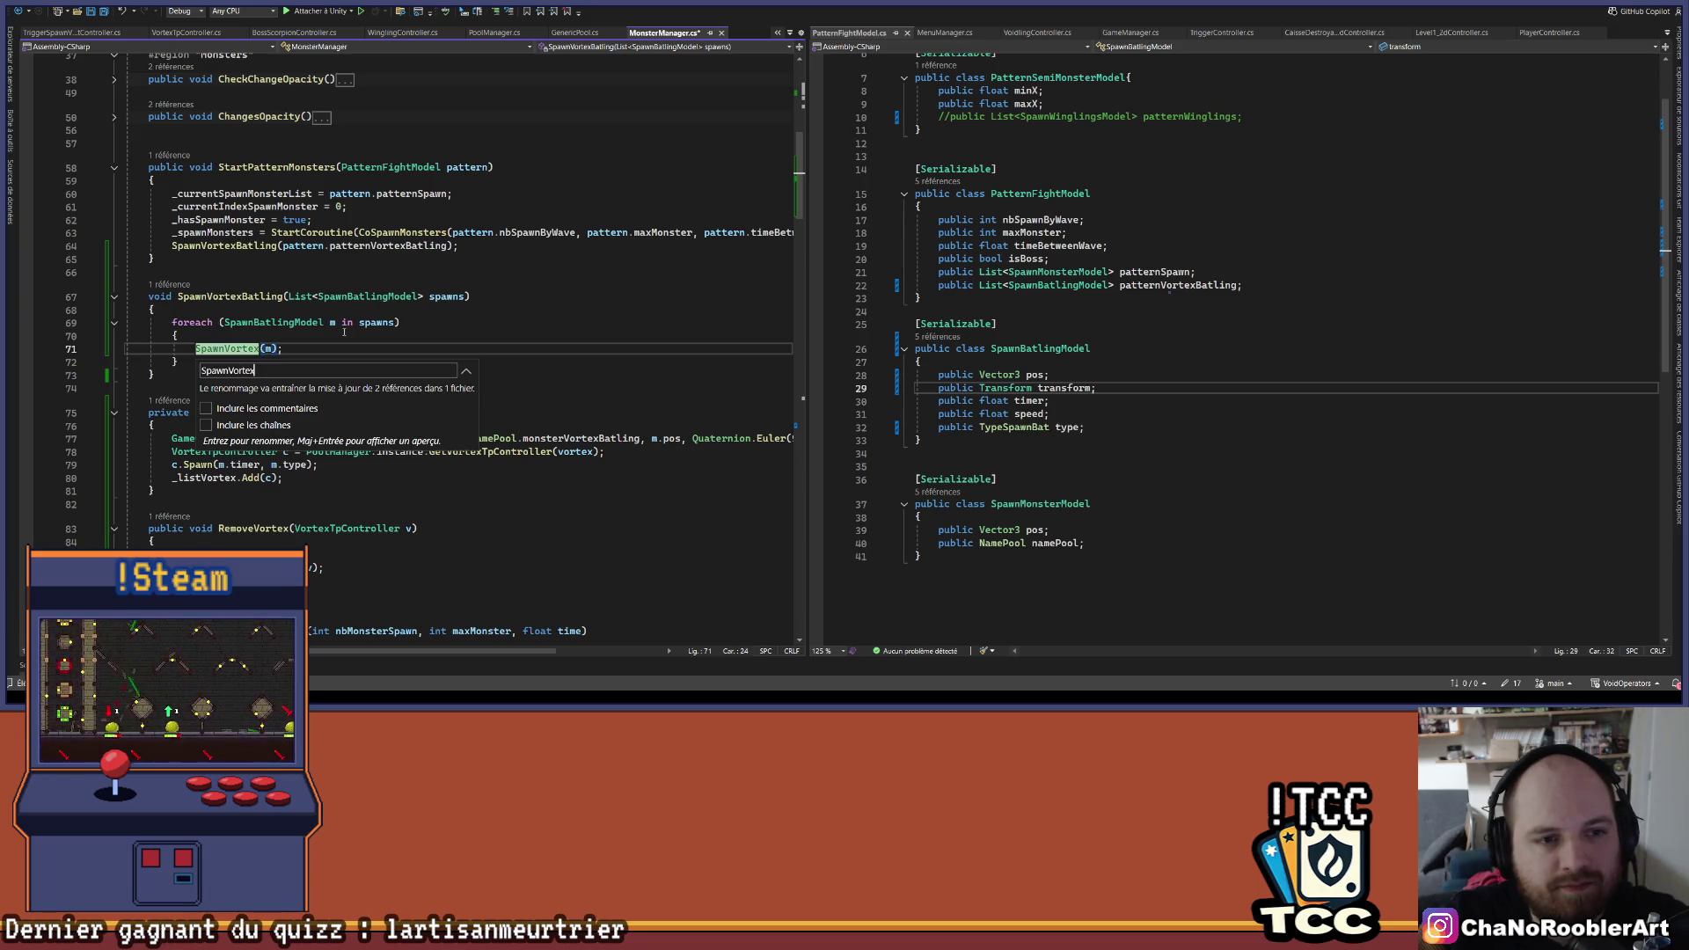
{"action": "type", "text": "Batling"}
{"action": "key", "text": "Left"}
{"action": "key", "text": "Return"}
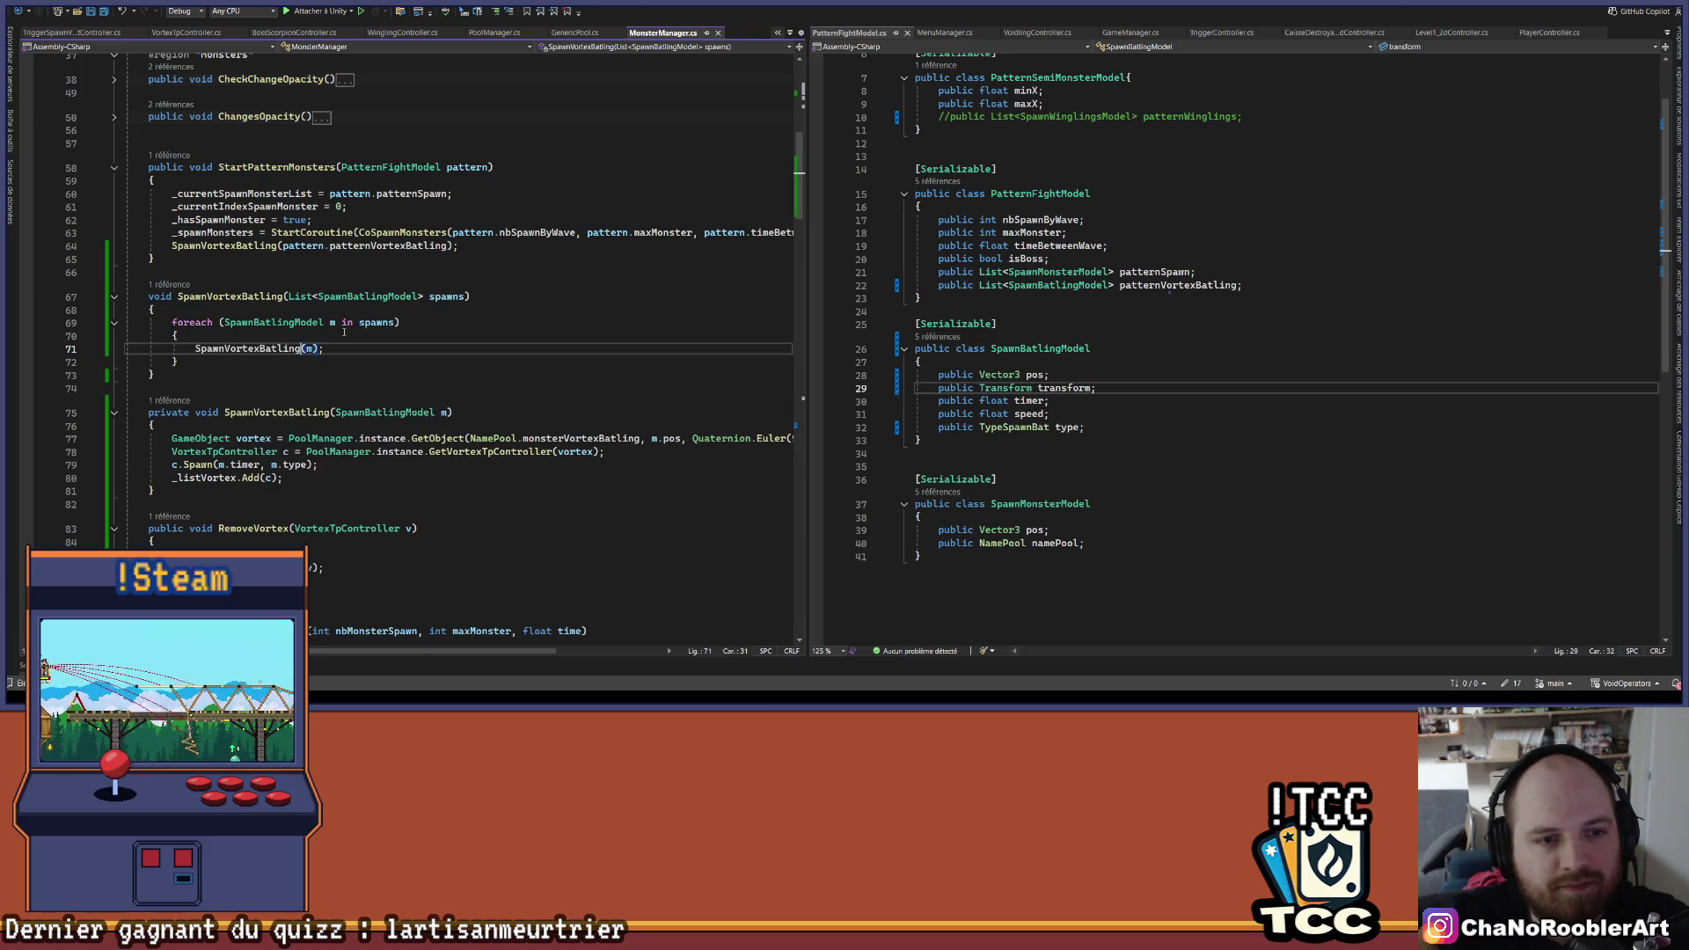
{"action": "scroll", "coordinate": [444, 322], "scroll_direction": "down", "scroll_amount": 2}
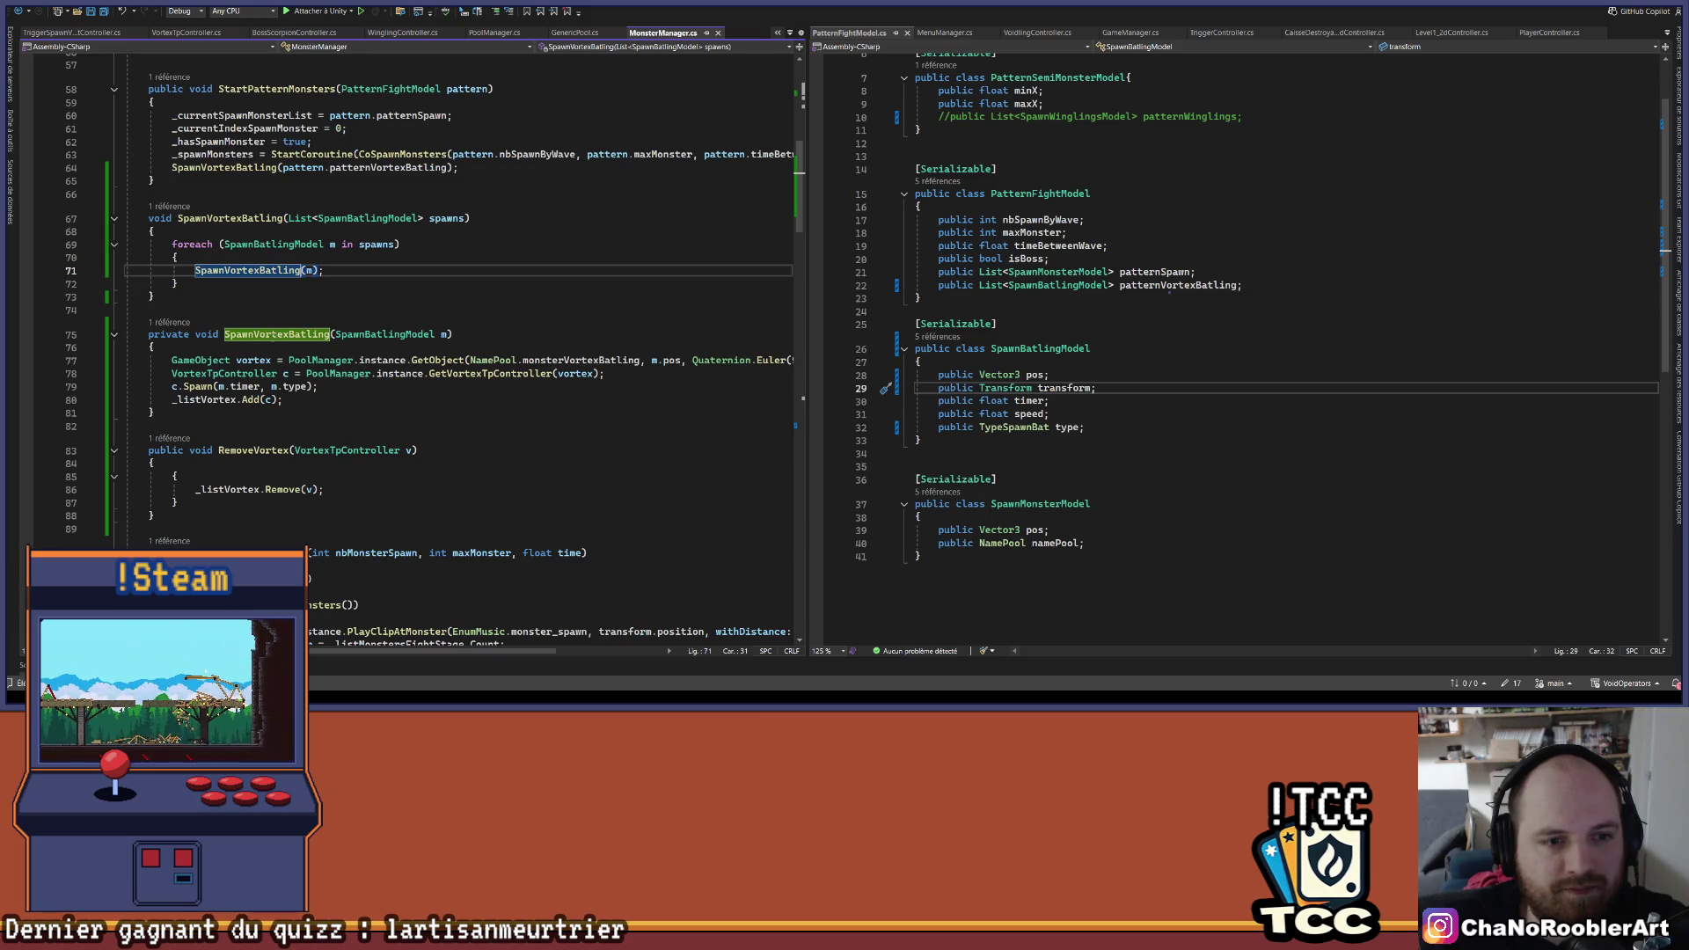
{"action": "left_click", "coordinate": [154, 412]}
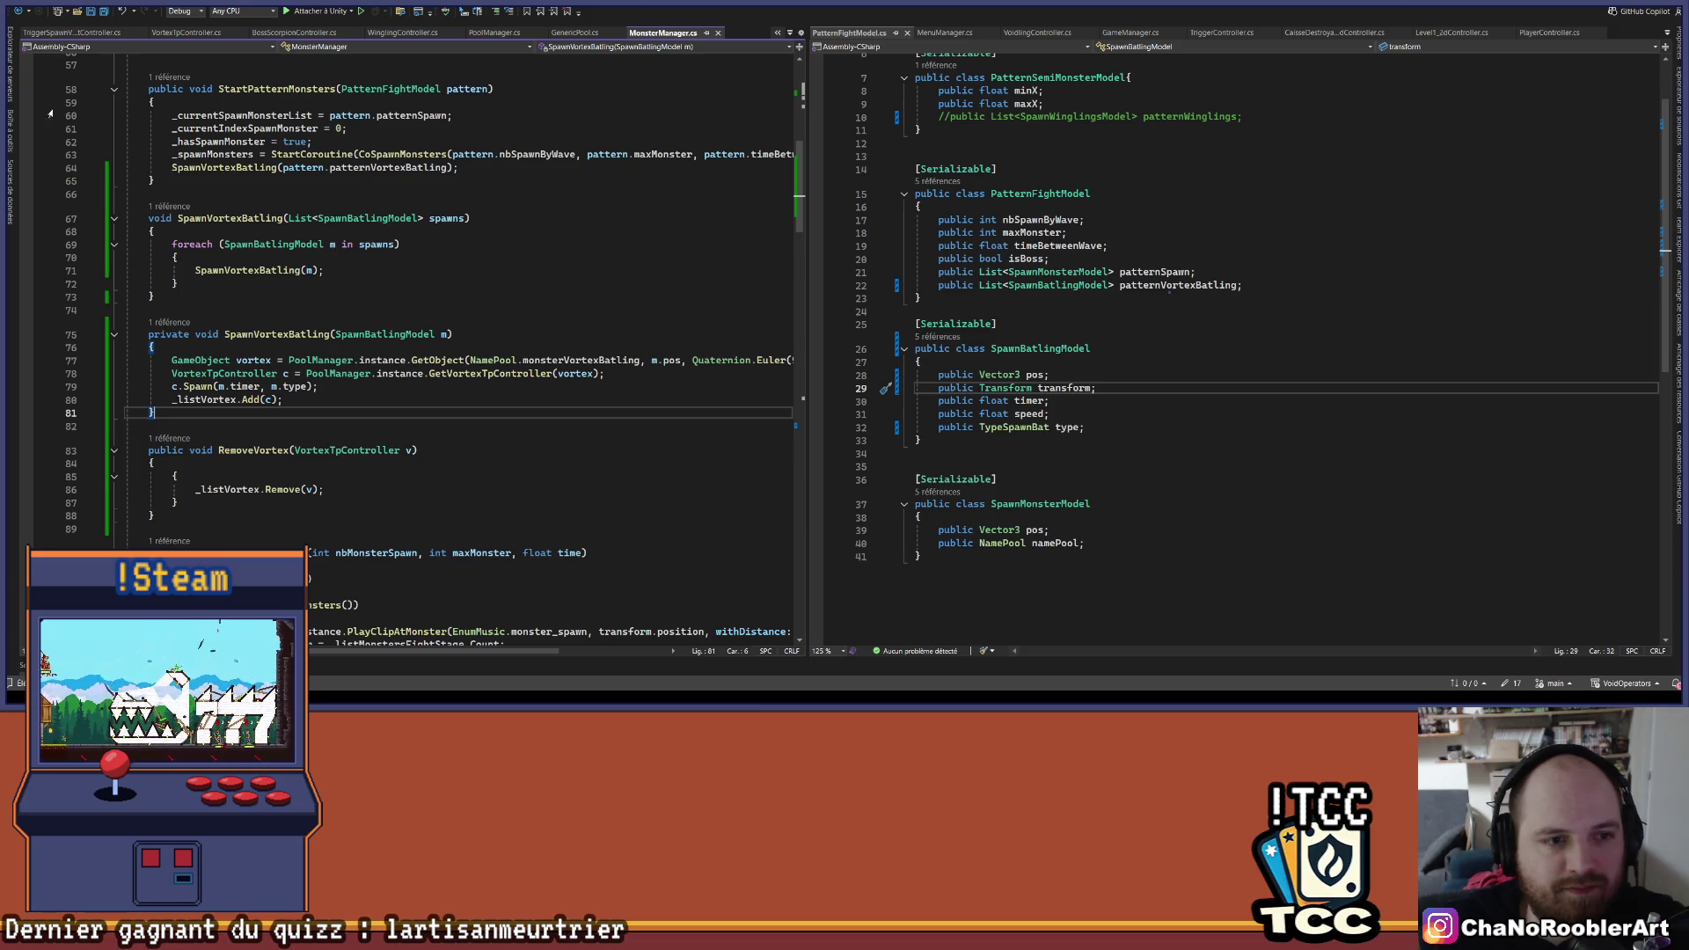
- In the trigger script's foreach, start a MonsterManager.instance.Spw call using code completion
{"action": "left_click", "coordinate": [90, 33]}
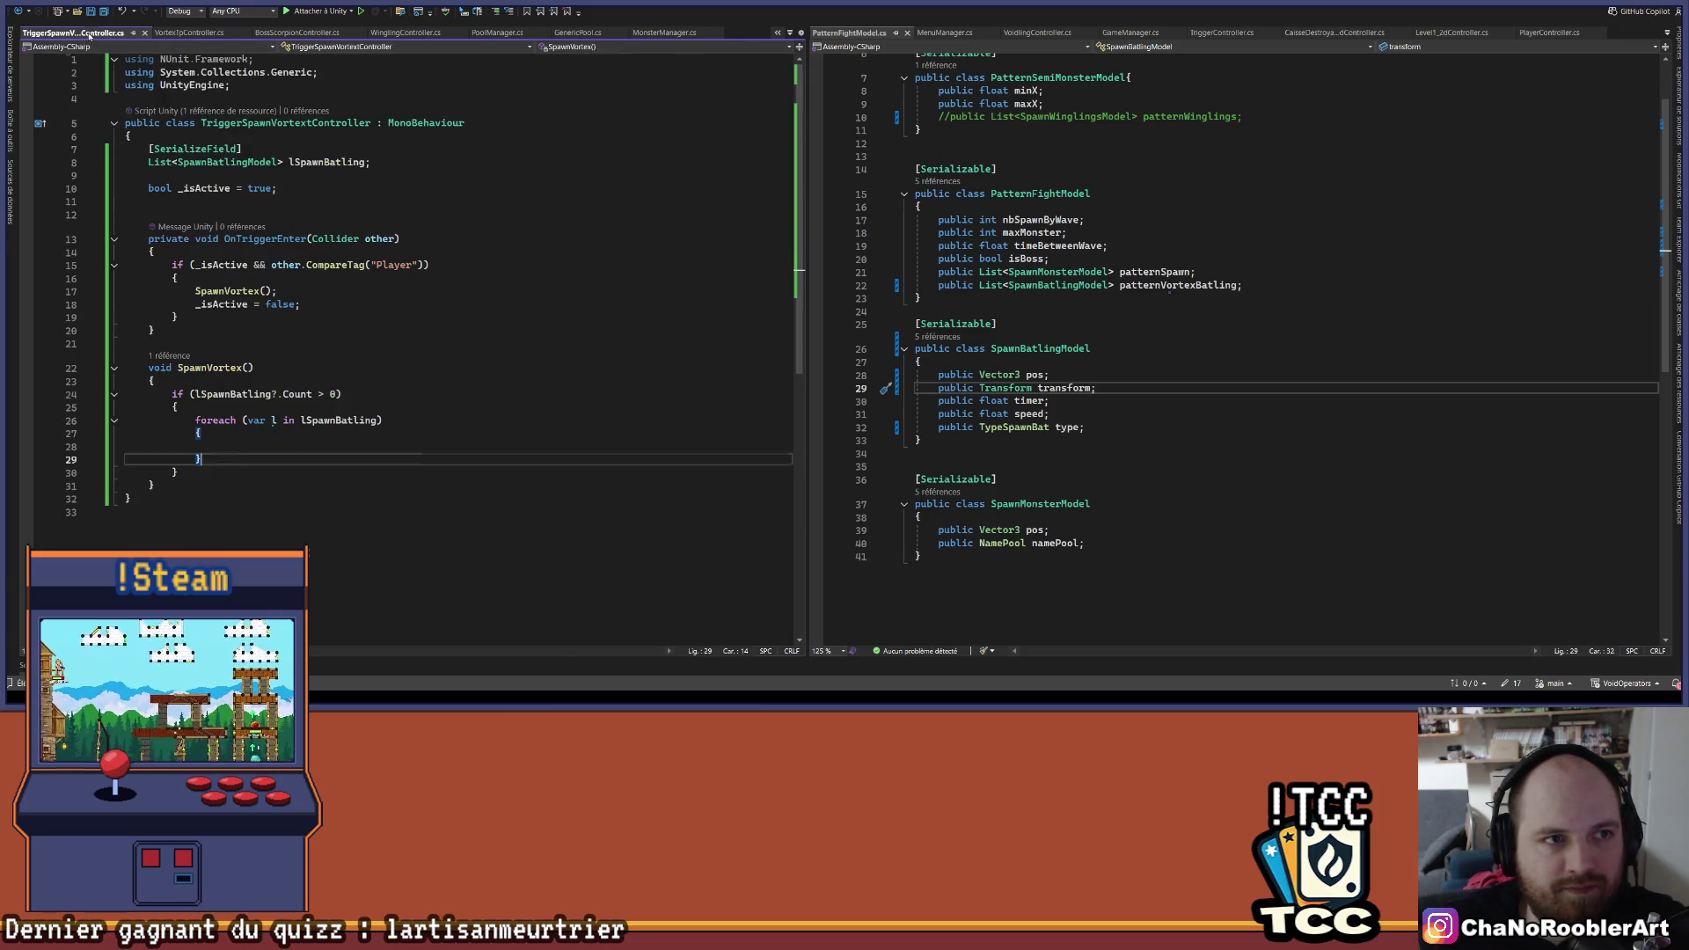
{"action": "left_click", "coordinate": [344, 449]}
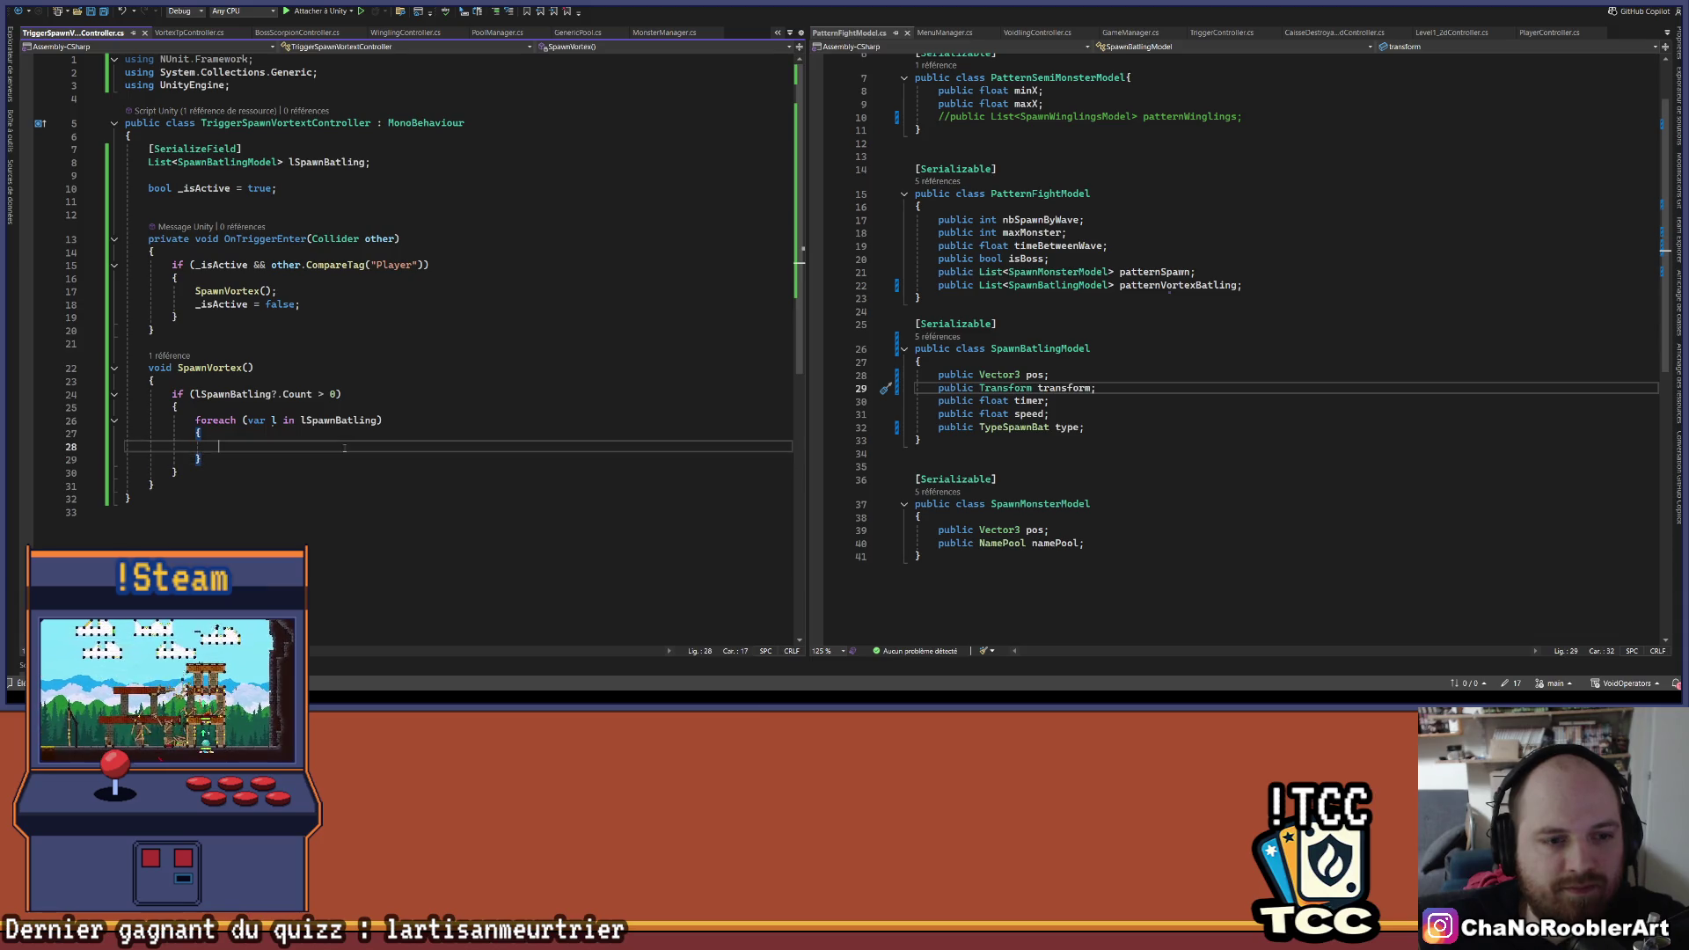
{"action": "type", "text": "m"}
{"action": "key", "text": "ctrl+space"}
{"action": "type", "text": "Mons"}
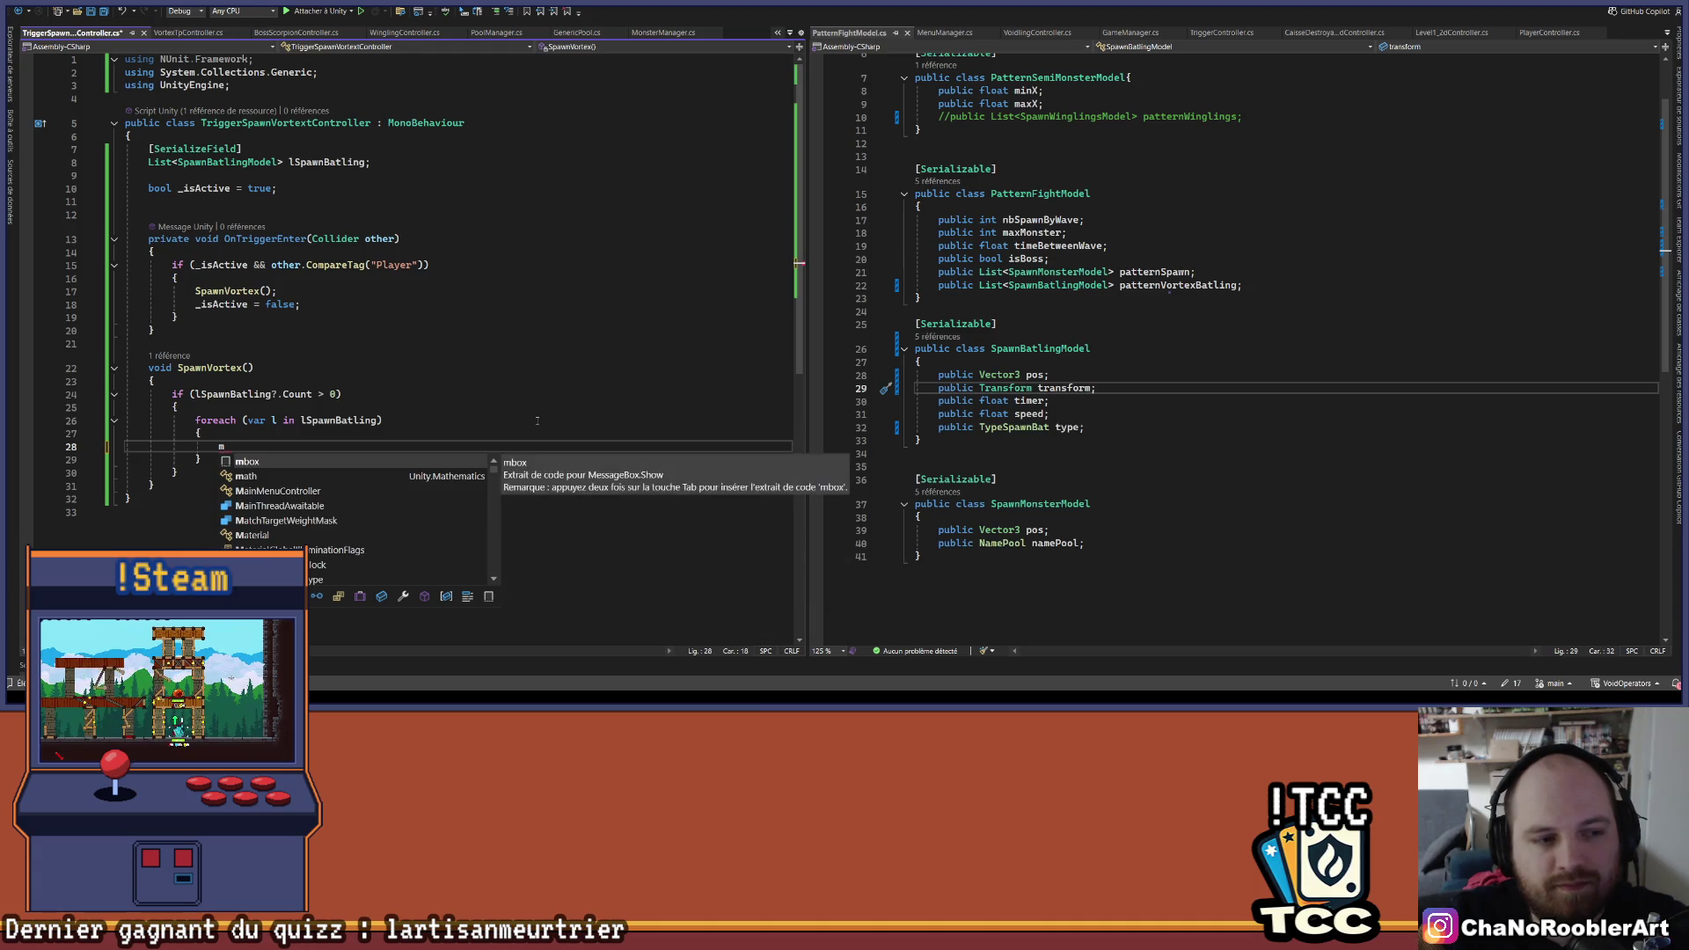
{"action": "key", "text": "Tab"}
{"action": "type", "text": ".In"}
{"action": "key", "text": "Tab"}
{"action": "type", "text": "."}
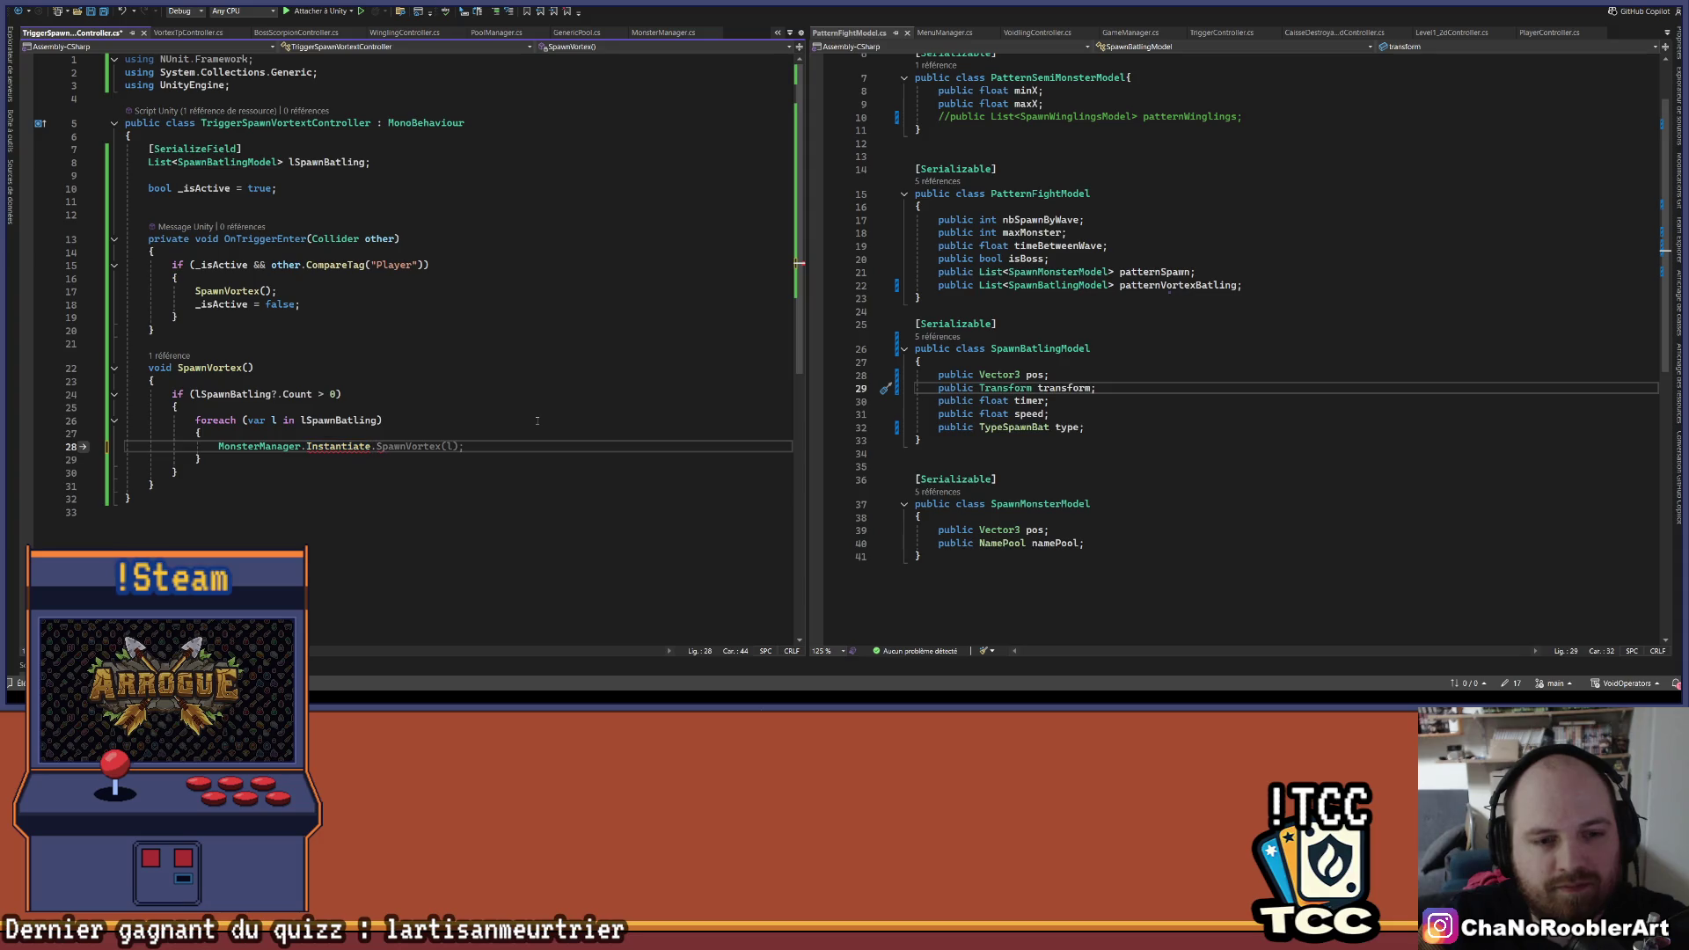
{"action": "key", "text": "Tab"}
{"action": "key", "text": "BackSpace"}
{"action": "key", "text": "BackSpace"}
{"action": "key", "text": "BackSpace"}
{"action": "key", "text": "BackSpace"}
{"action": "type", "text": "instance.Sp"}
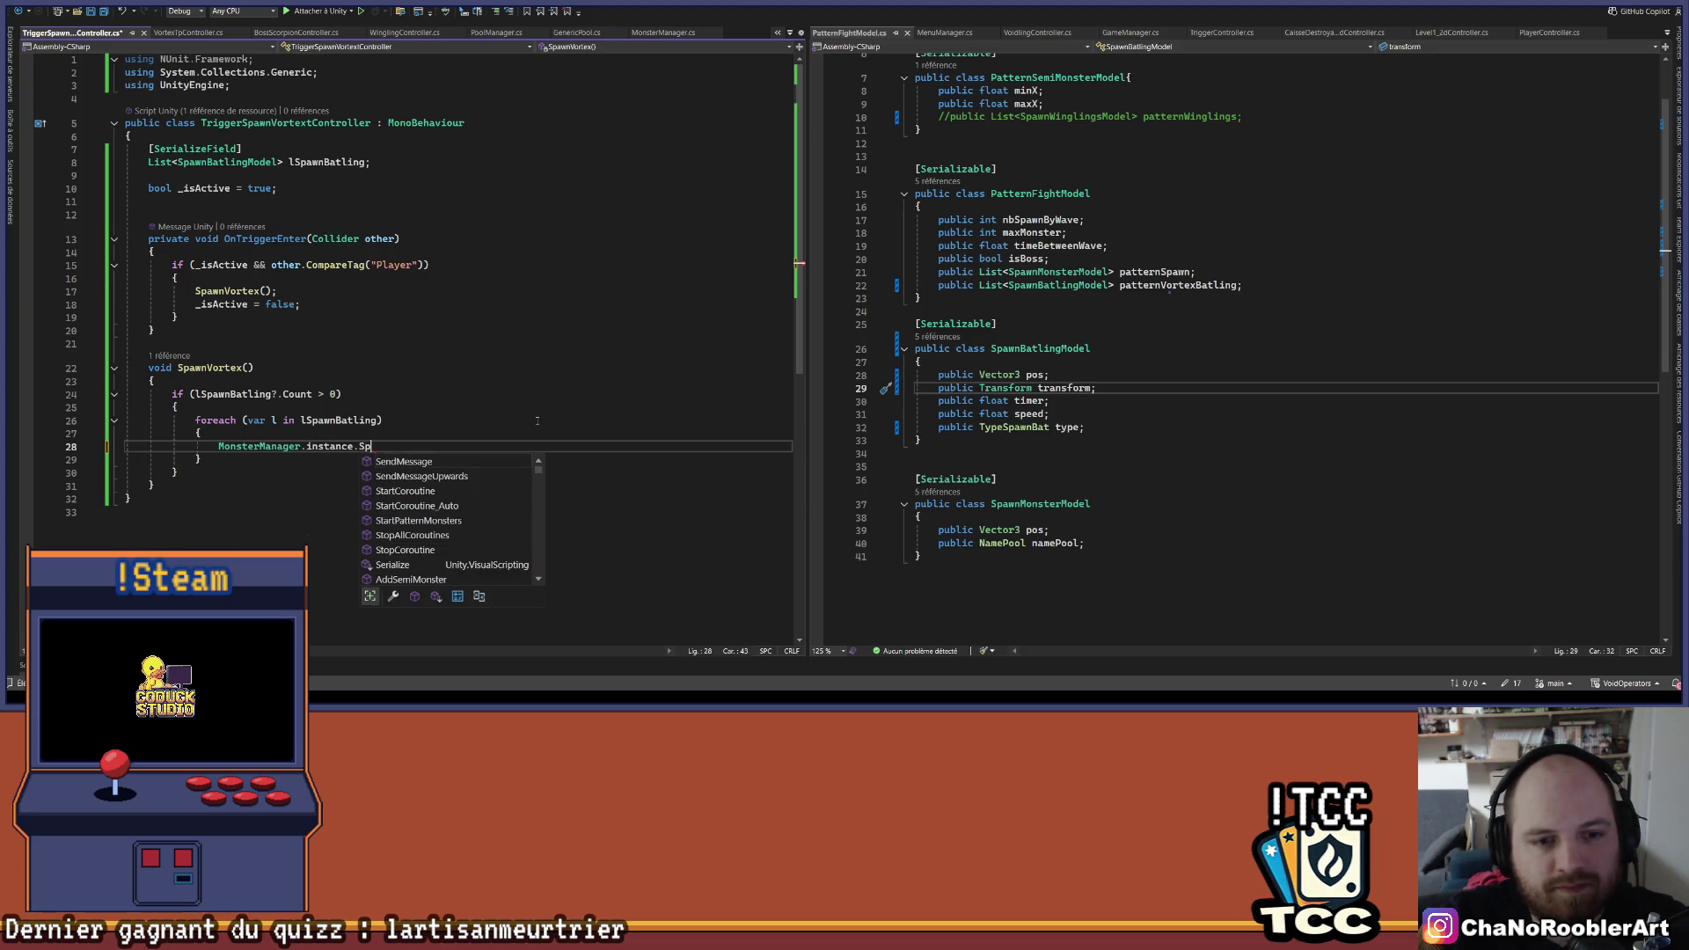
{"action": "type", "text": "w"}
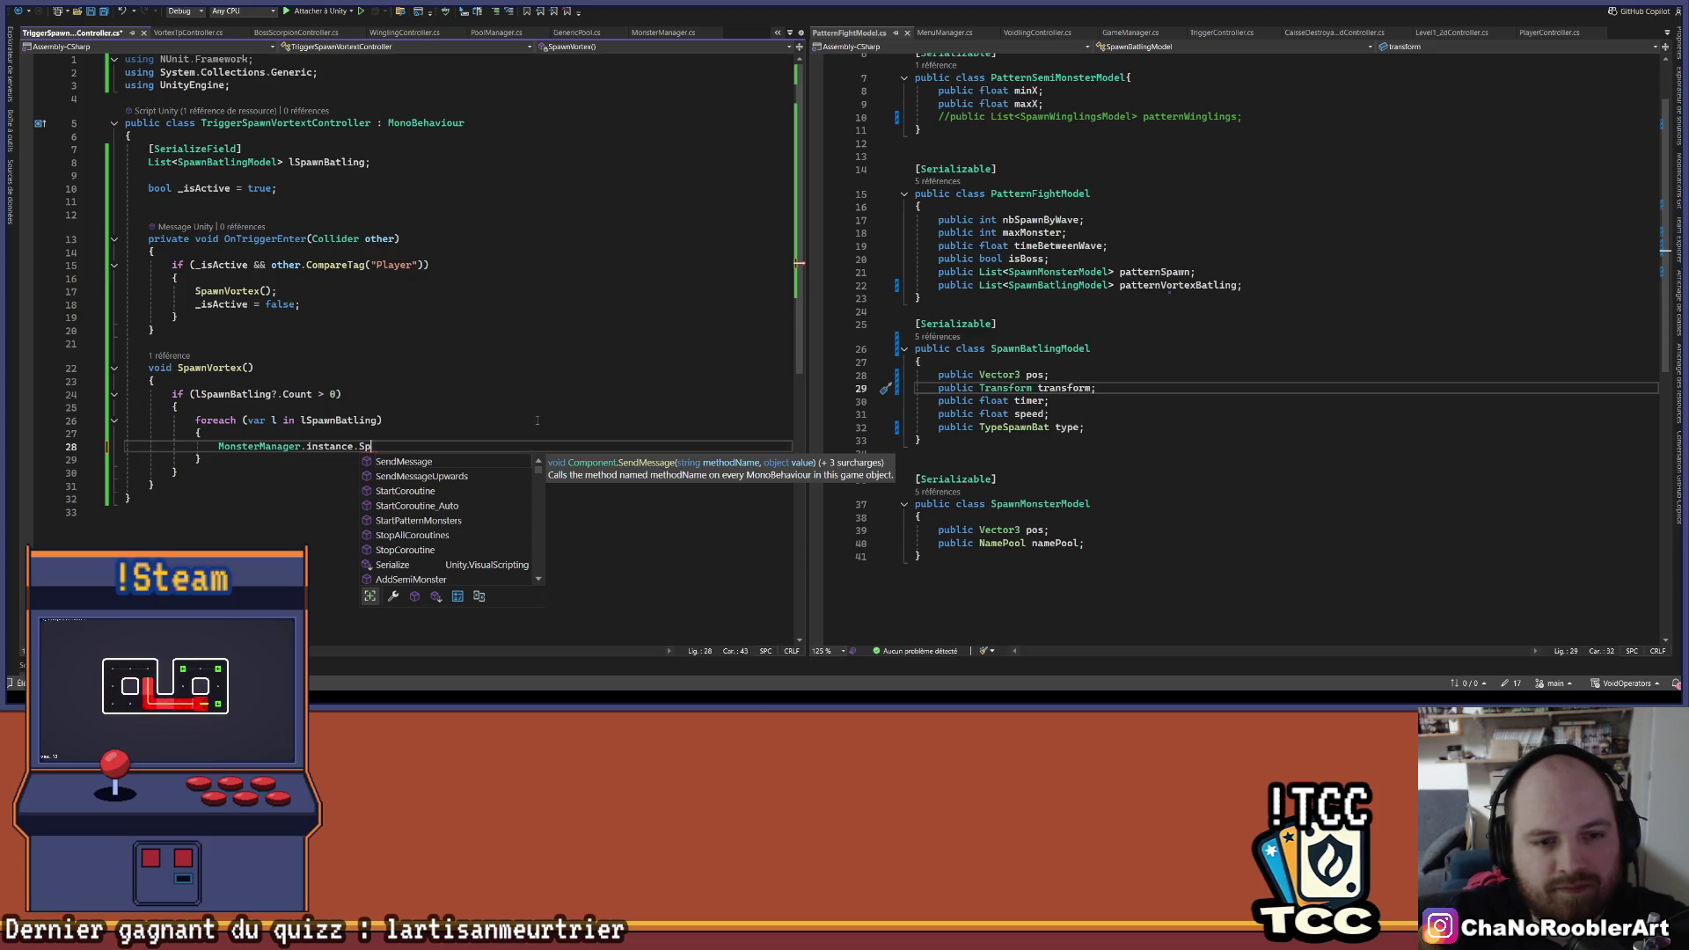
{"action": "key", "text": "Escape"}
{"action": "key", "text": "ctrl+Tab"}
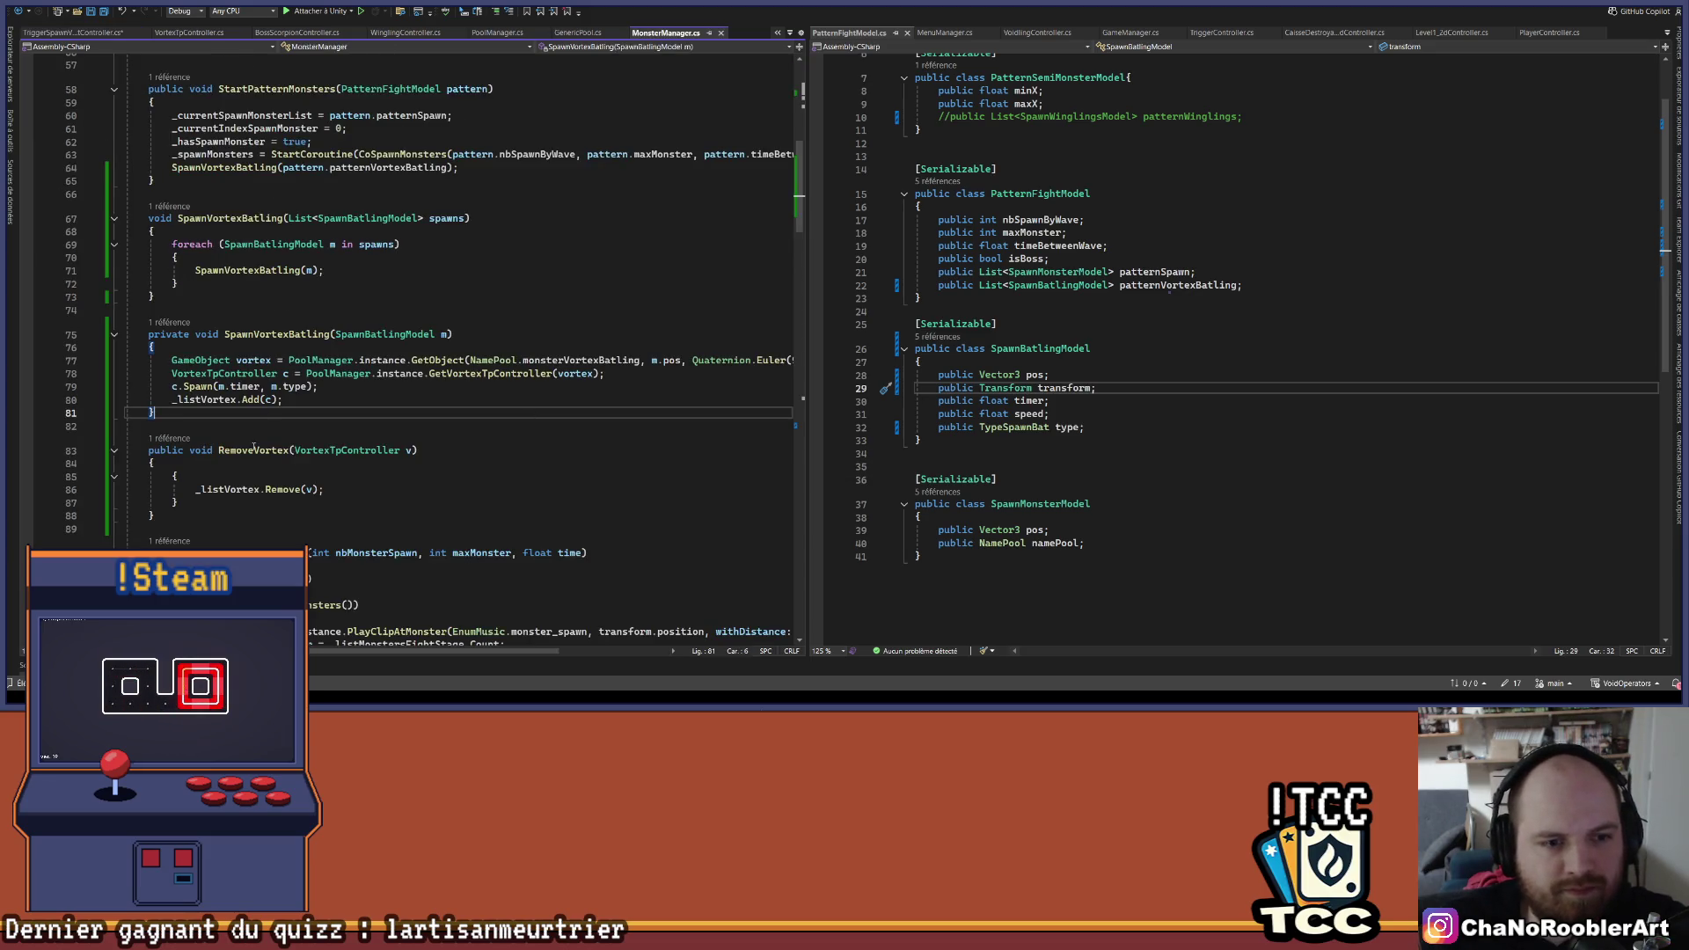
- Make SpawnVortexBatling public with pos = m.pos, overridden by m.transform.position when set
{"action": "double_click", "coordinate": [167, 334]}
{"action": "type", "text": "public"}
{"action": "left_click", "coordinate": [255, 347]}
{"action": "key", "text": "Return"}
{"action": "key", "text": "Return"}
{"action": "key", "text": "Up"}
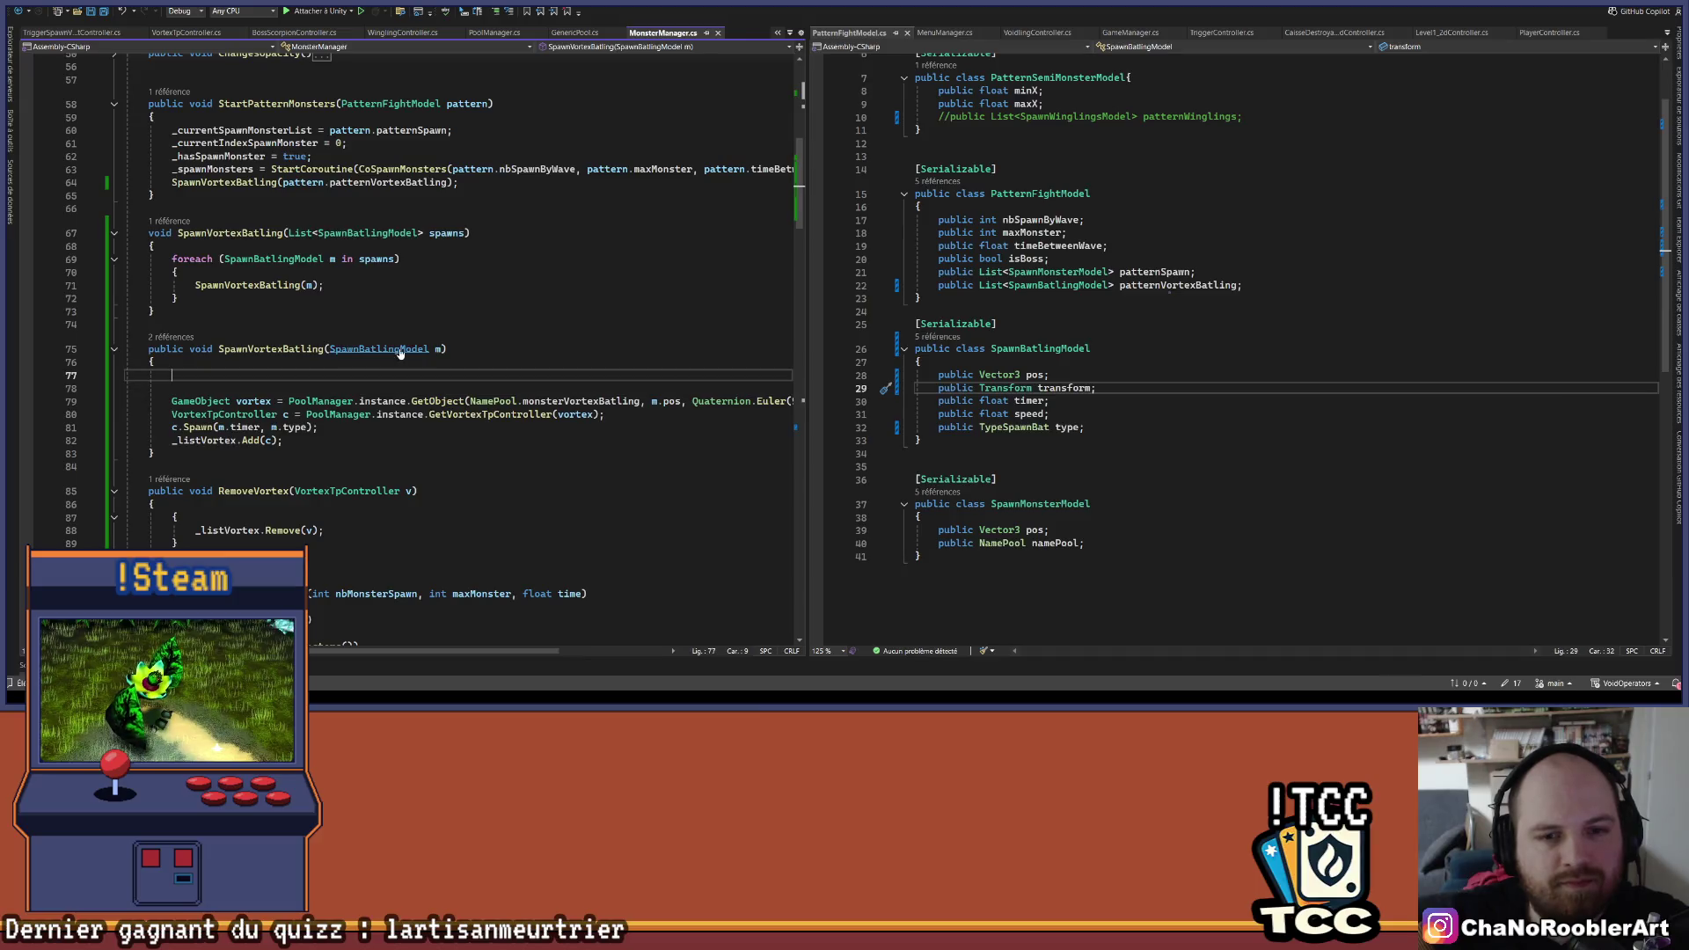
{"action": "type", "text": "Vect"}
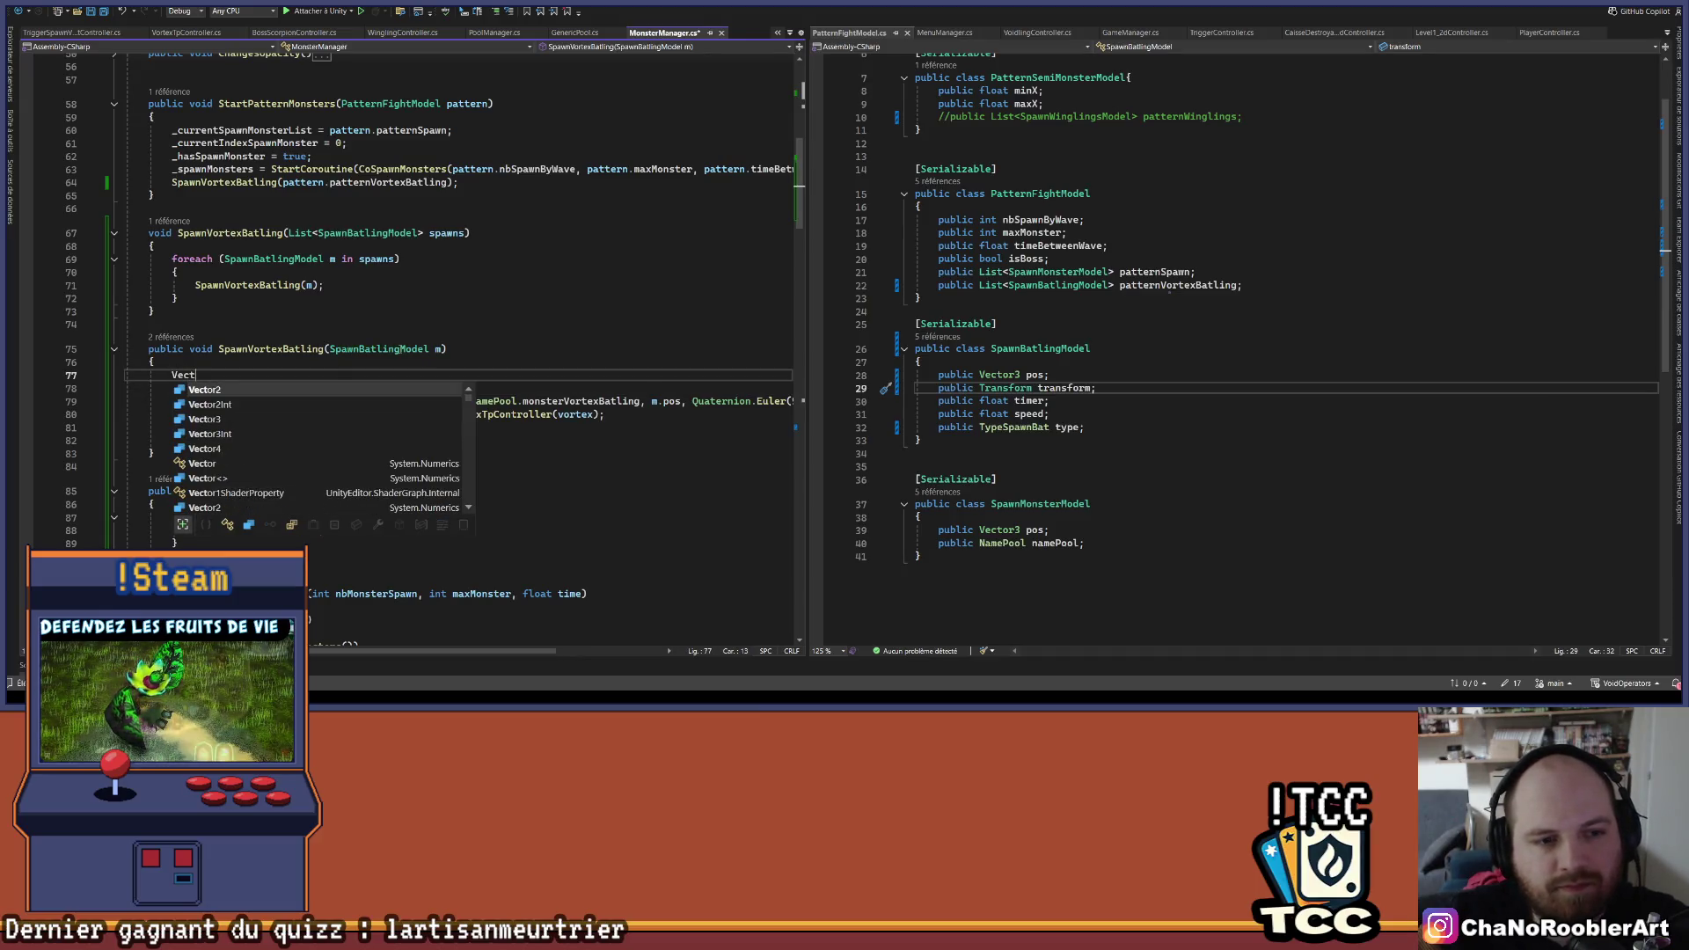
{"action": "type", "text": "or3 pos"}
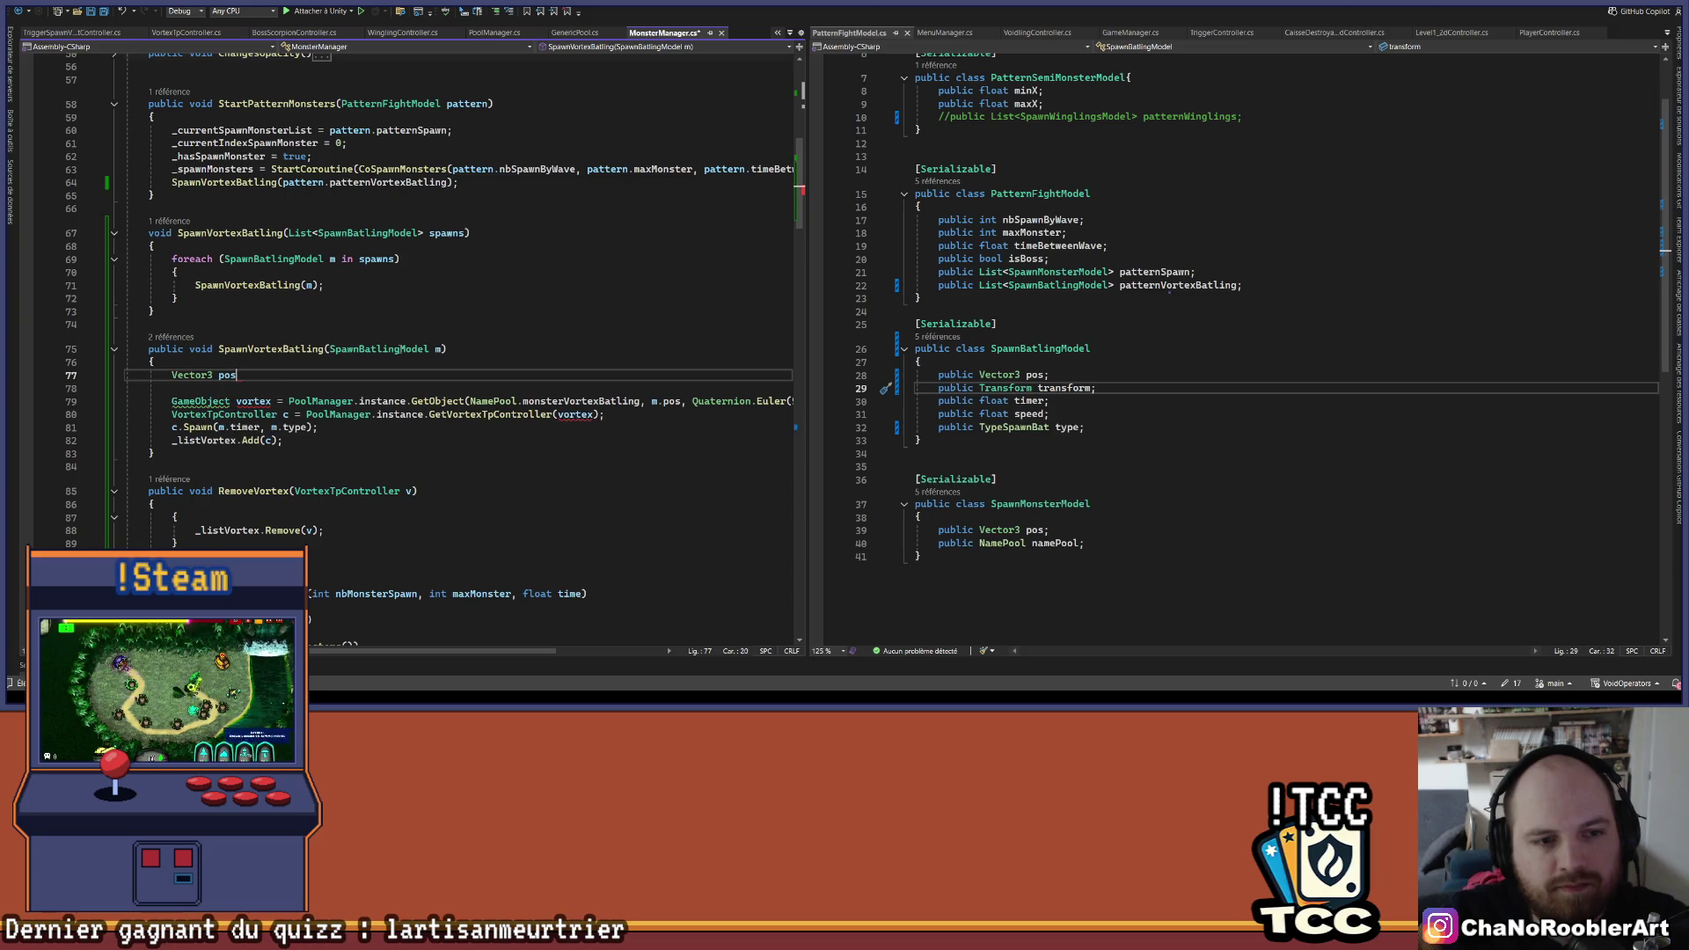
{"action": "type", "text": " = m.pos;"}
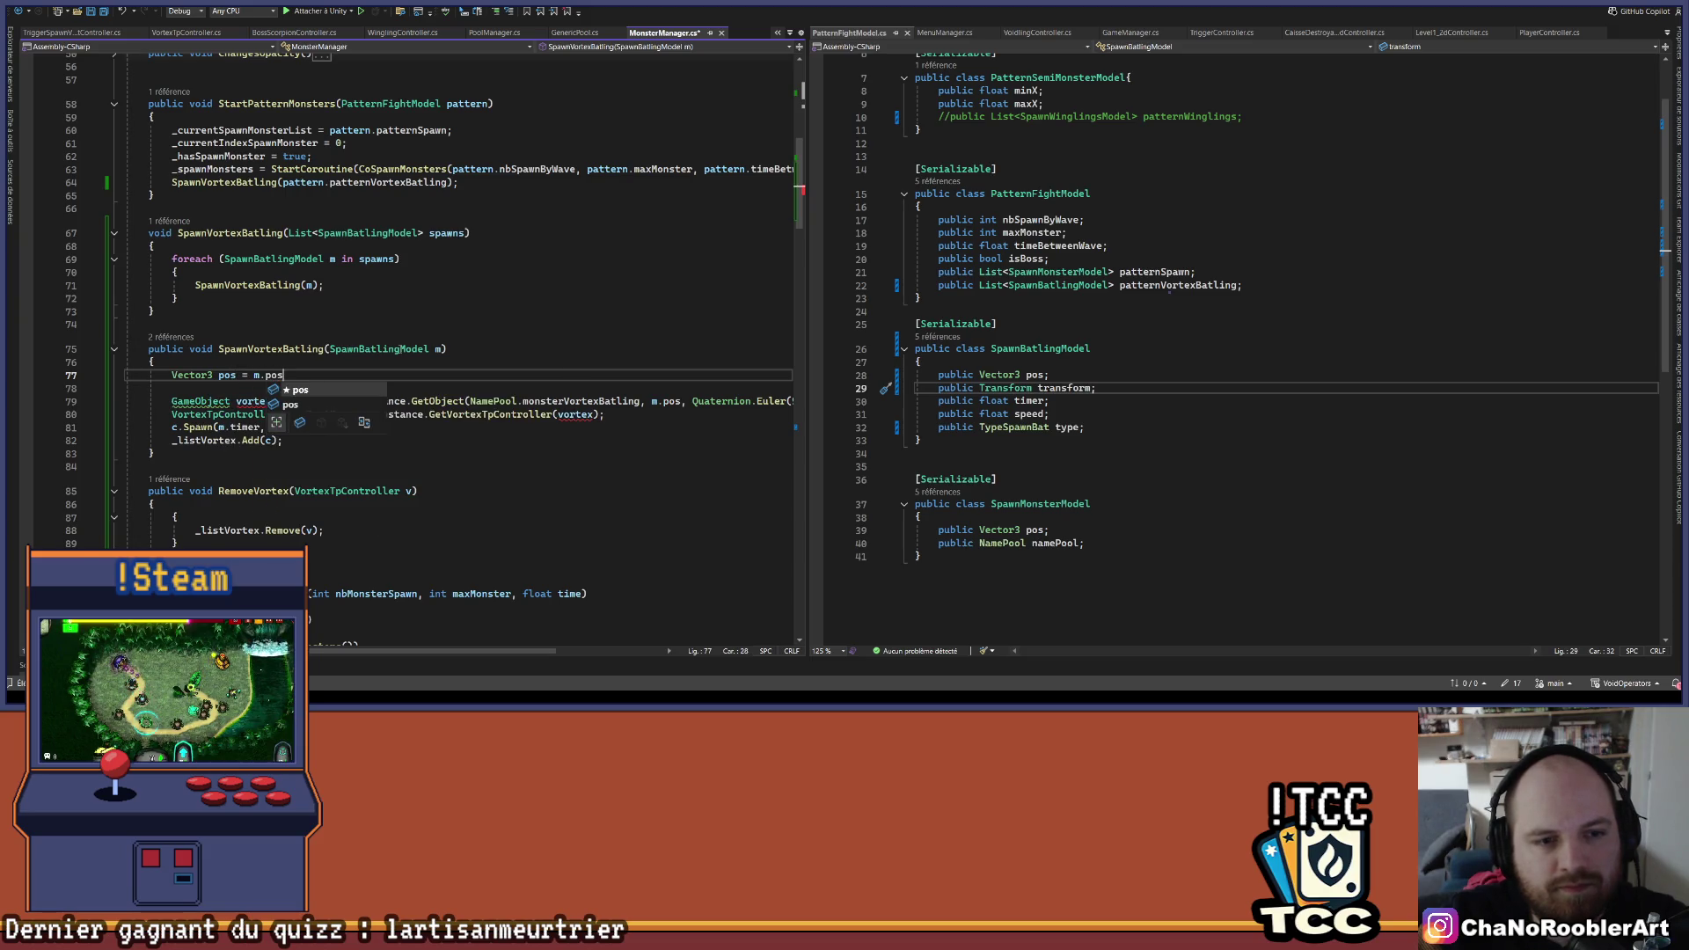
{"action": "key", "text": "Return"}
{"action": "type", "text": "if(m."}
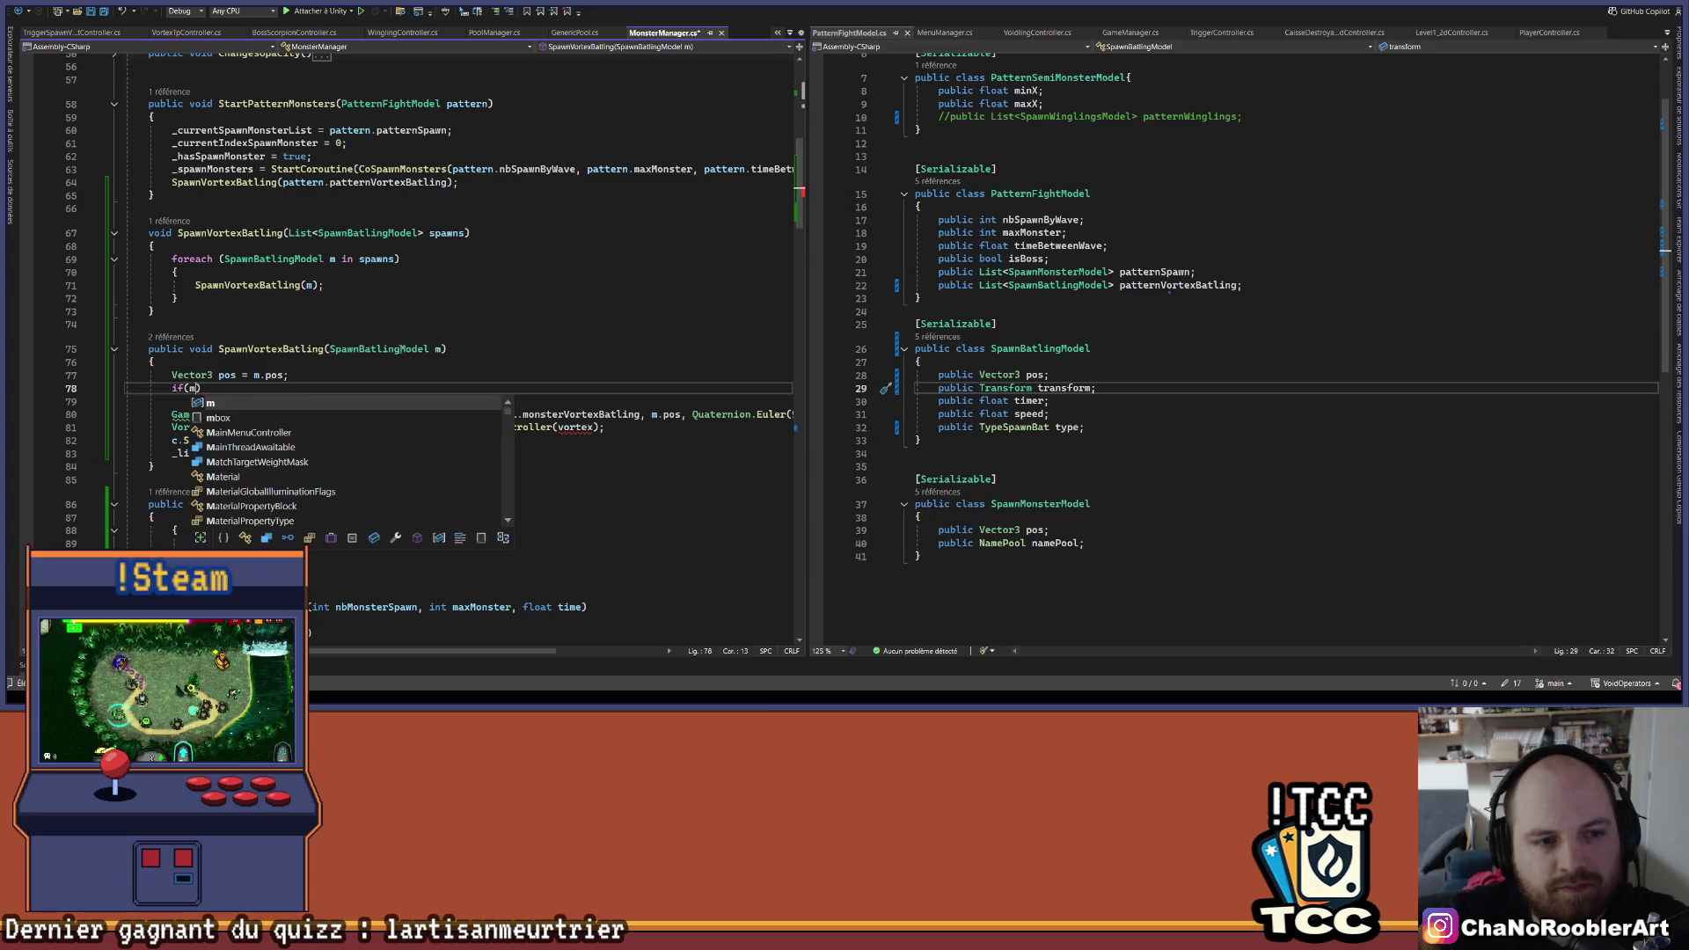
{"action": "type", "text": "transform "}
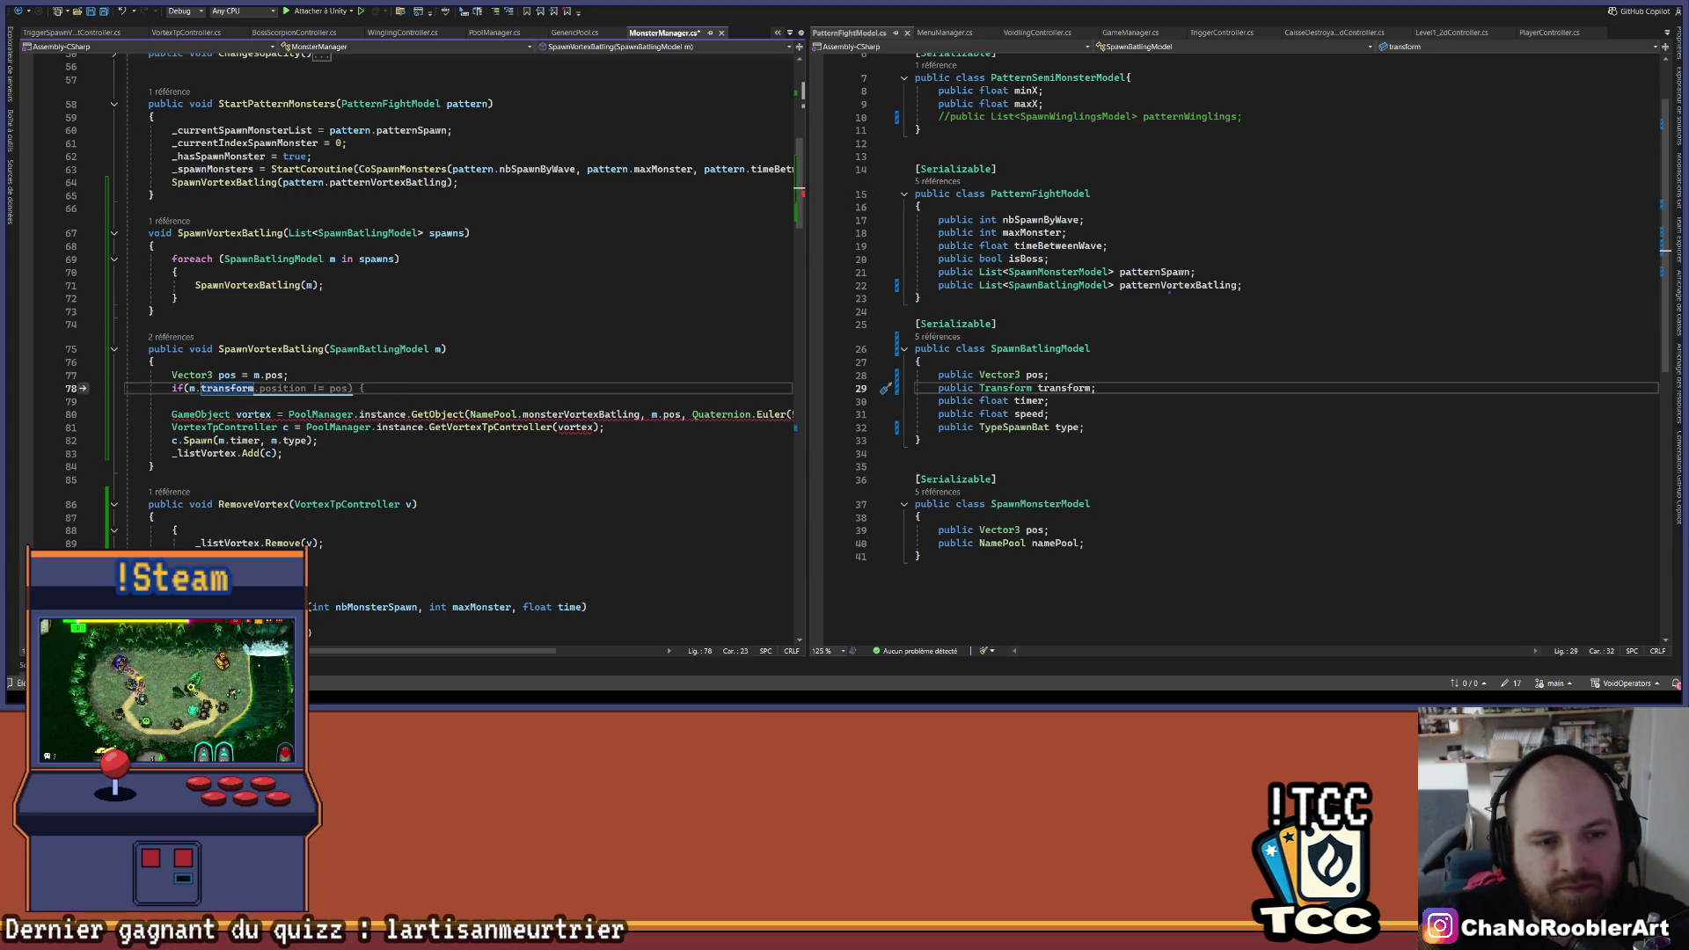
{"action": "type", "text": "!= "}
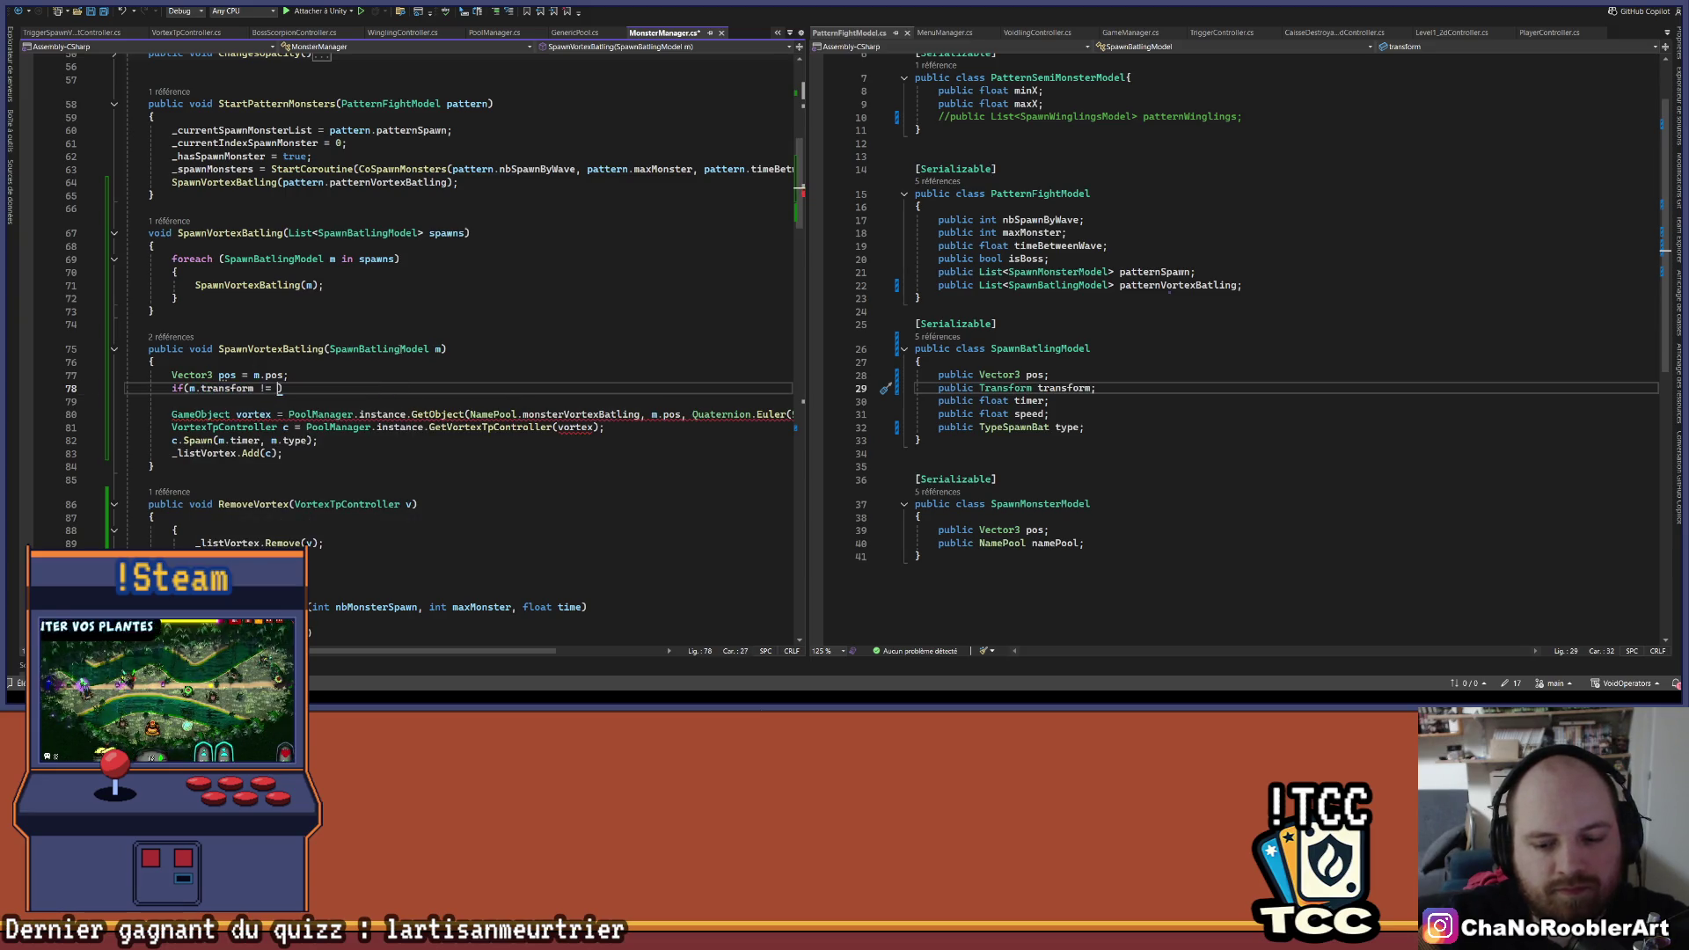
{"action": "type", "text": "null"}
{"action": "key", "text": "Return"}
{"action": "type", "text": "pos = m.transform.position;"}
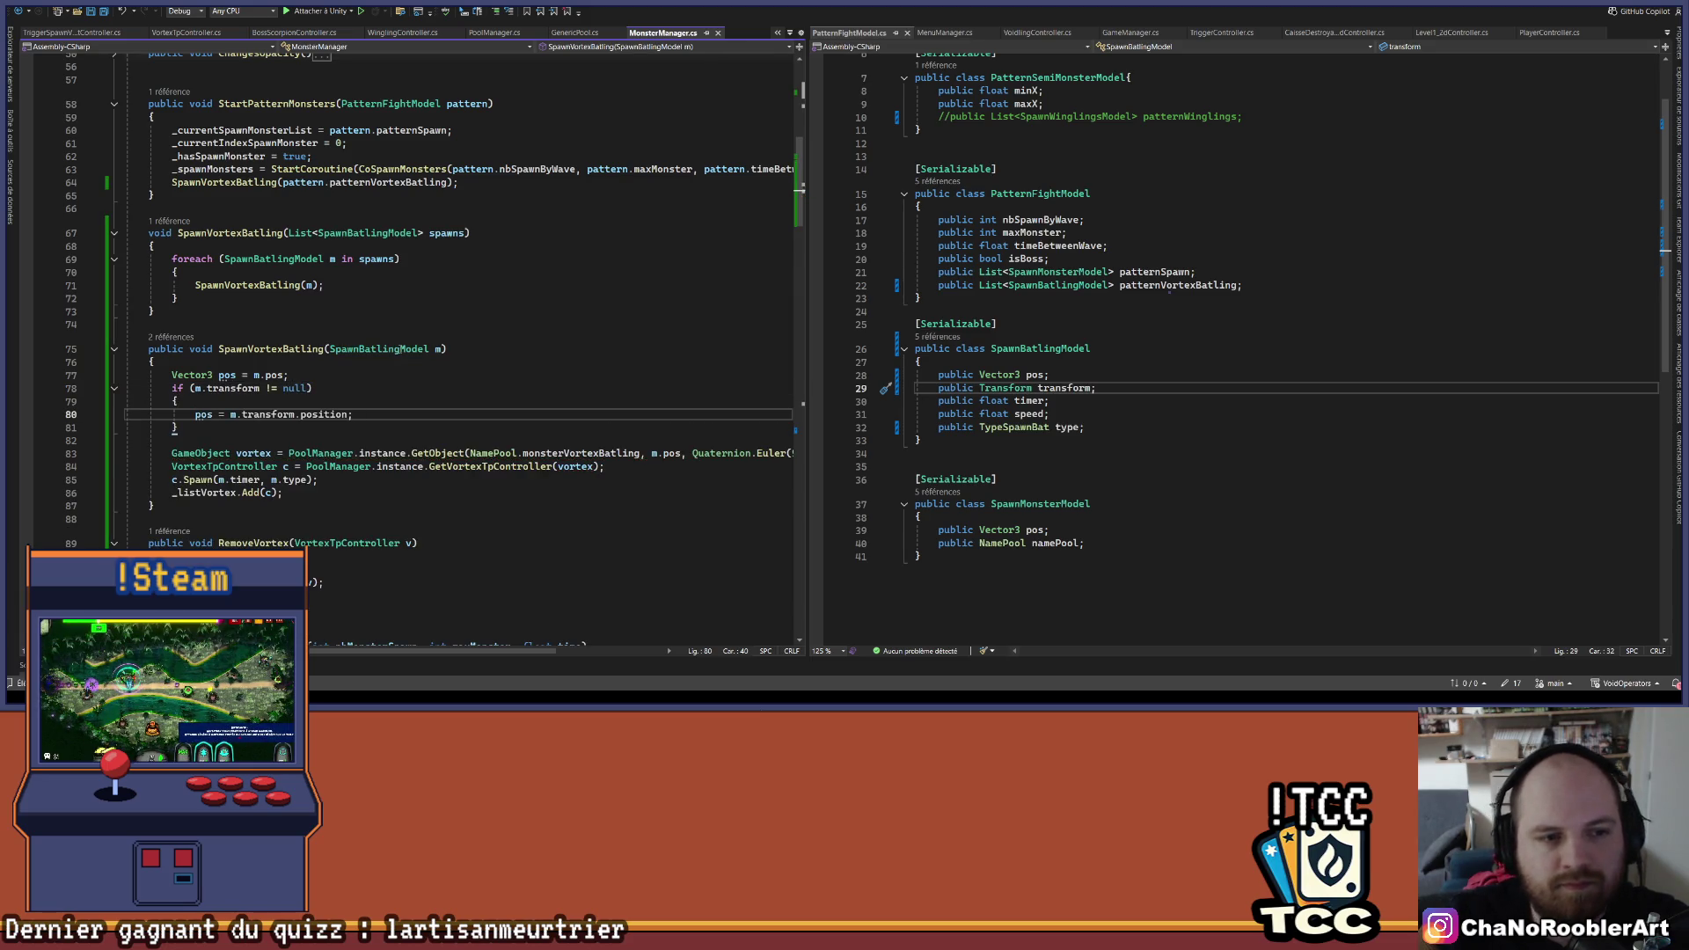
- Pass pos instead of m.pos to GetObject, remove the extra blank line, and save
{"action": "left_click", "coordinate": [238, 440]}
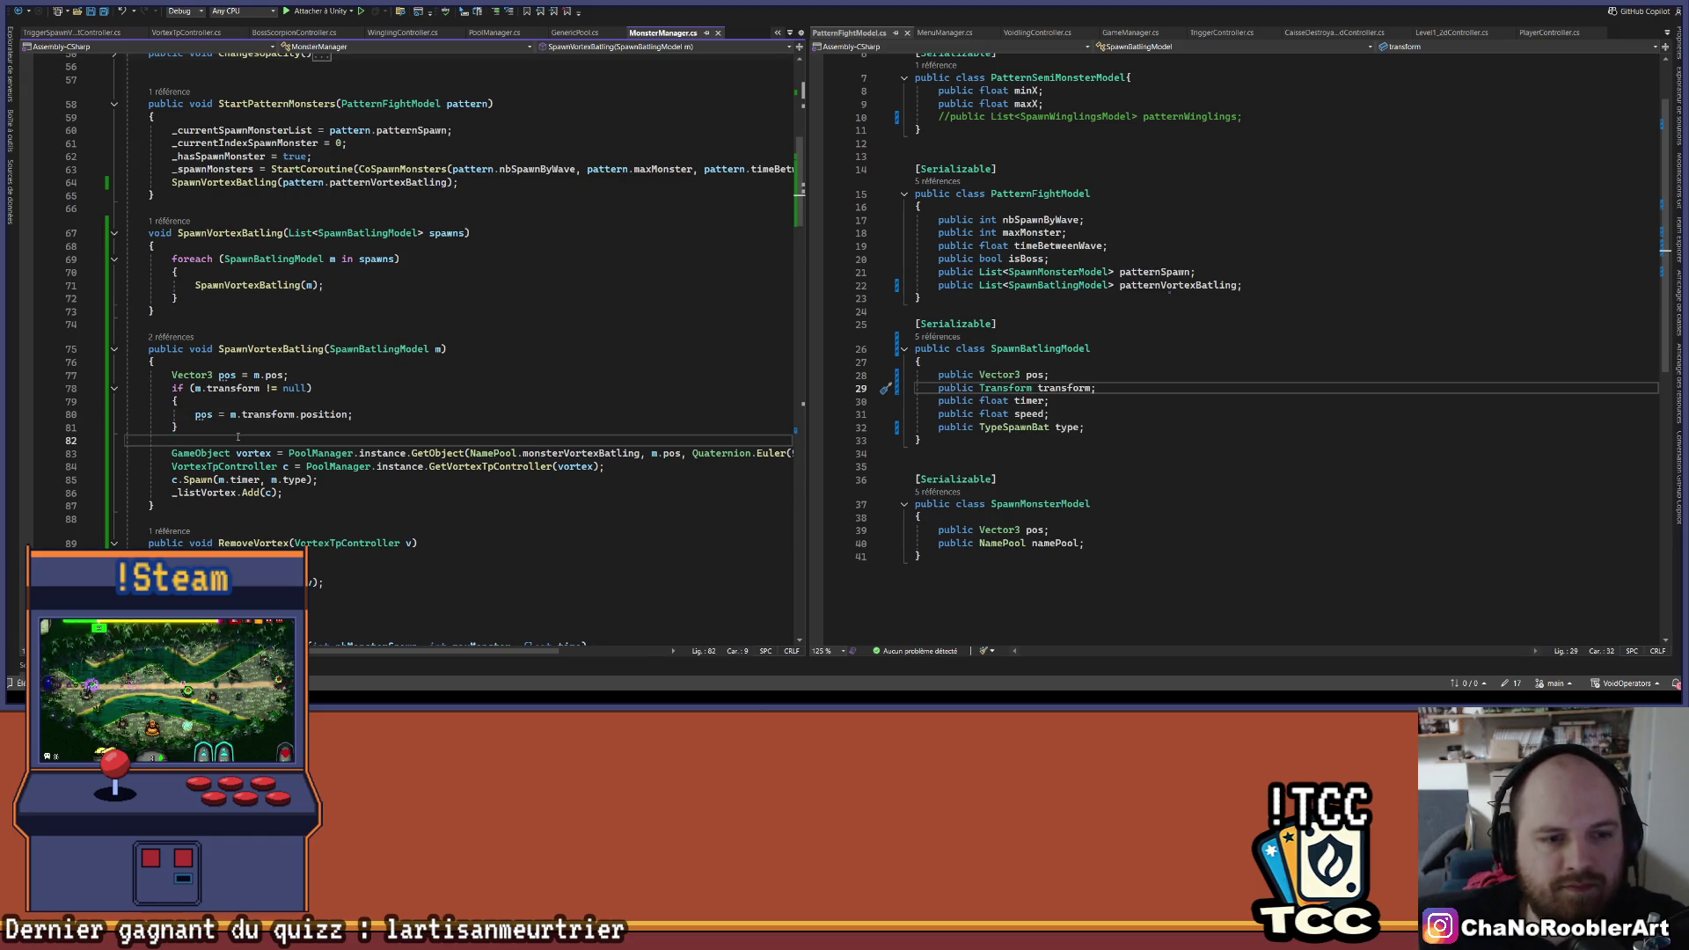
{"action": "mouse_move", "coordinate": [202, 415]}
{"action": "left_click", "coordinate": [220, 481]}
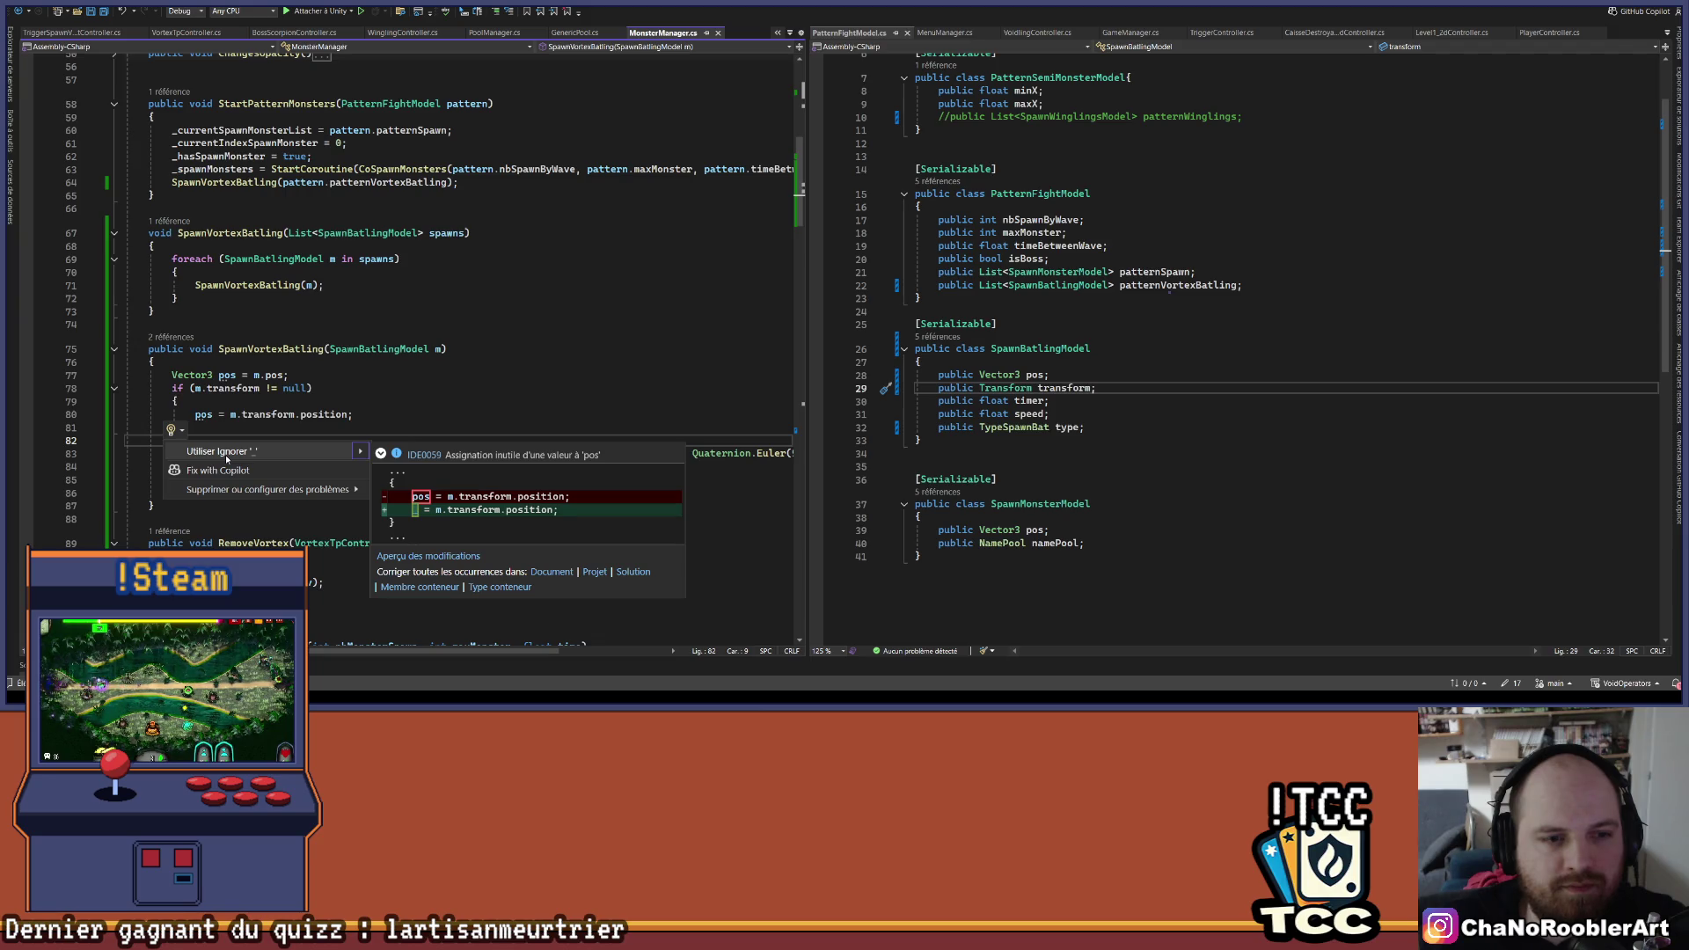
{"action": "left_click", "coordinate": [355, 374]}
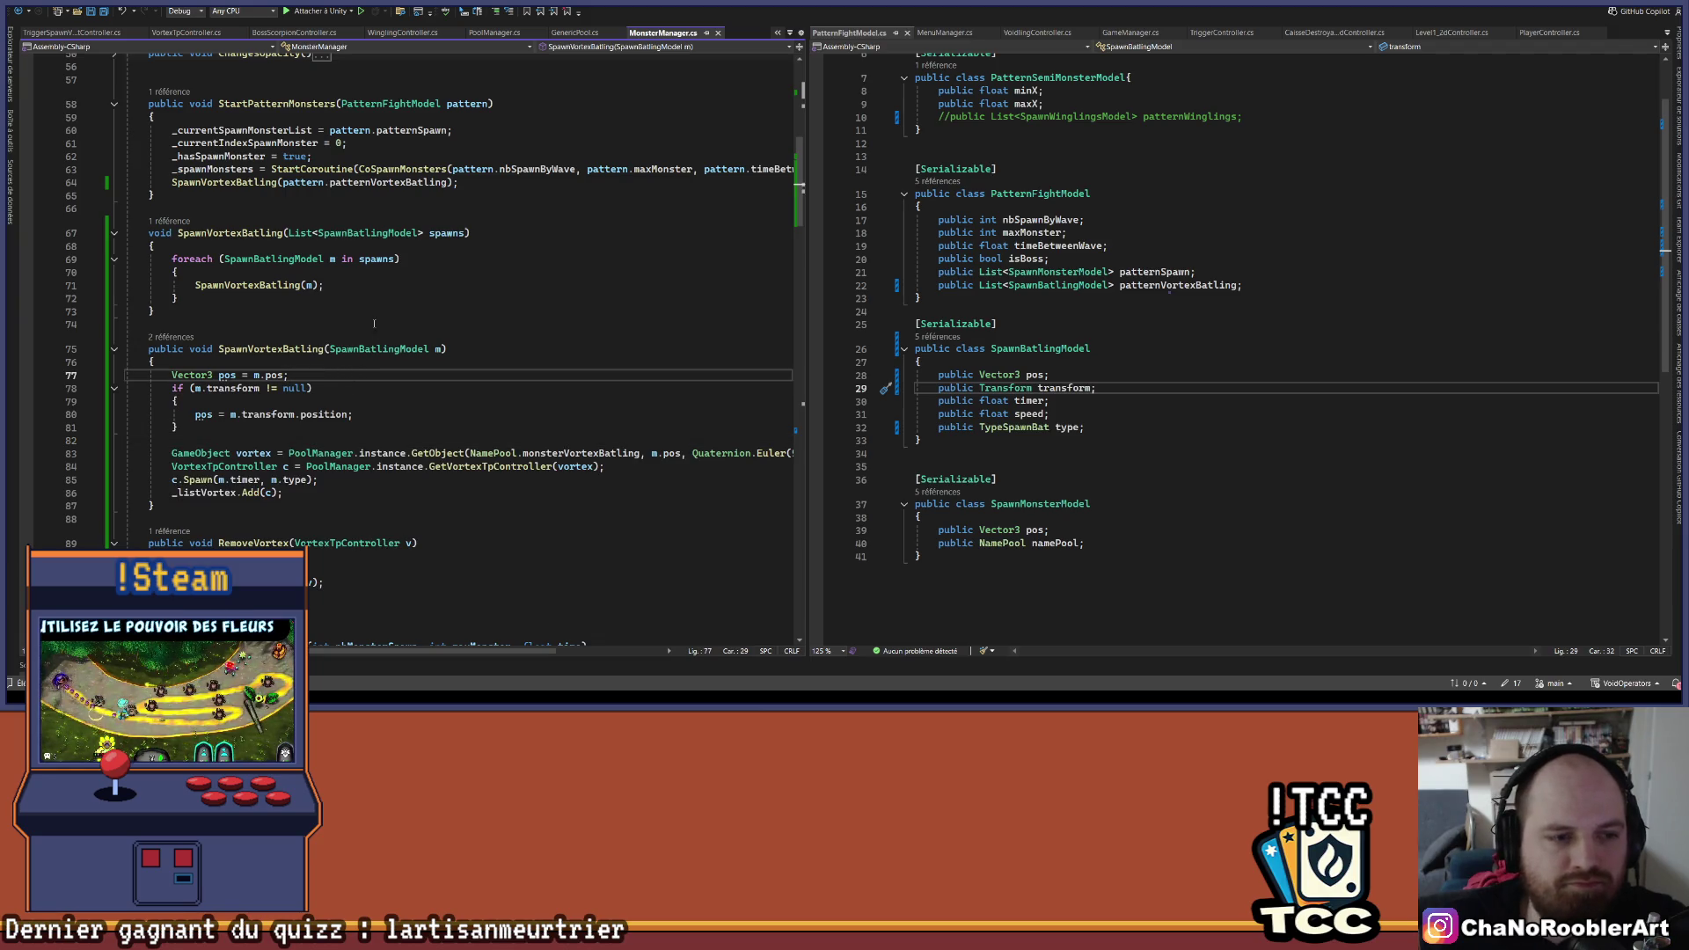
{"action": "double_click", "coordinate": [671, 453]}
{"action": "type", "text": "pos"}
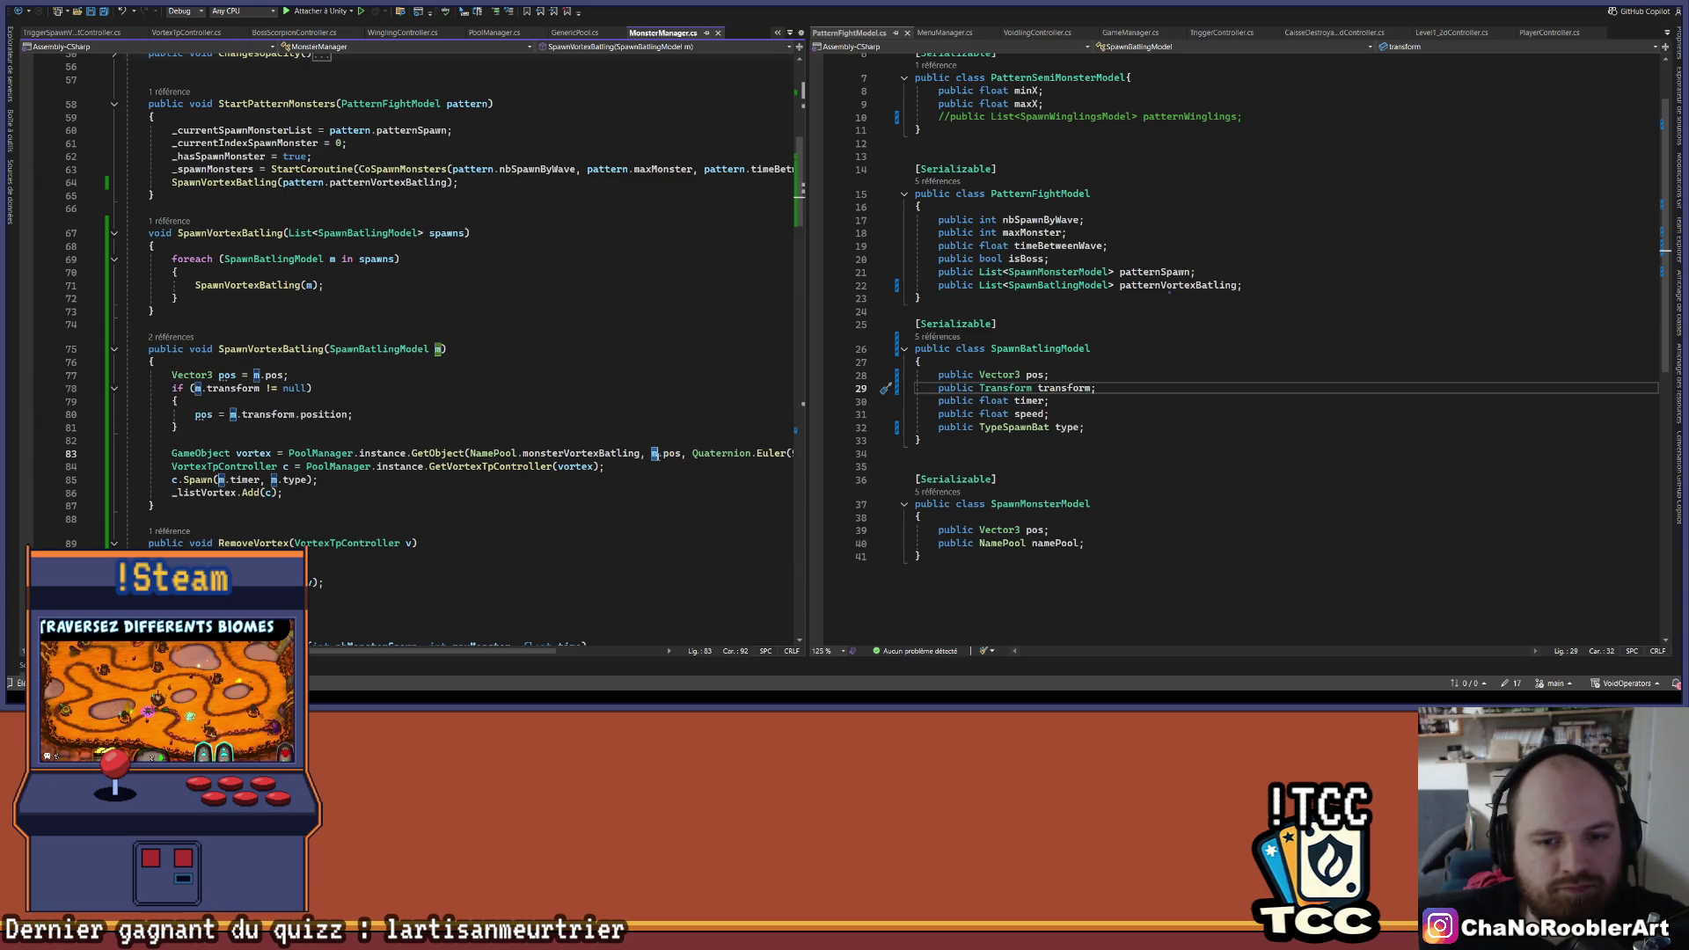
{"action": "left_click", "coordinate": [669, 431]}
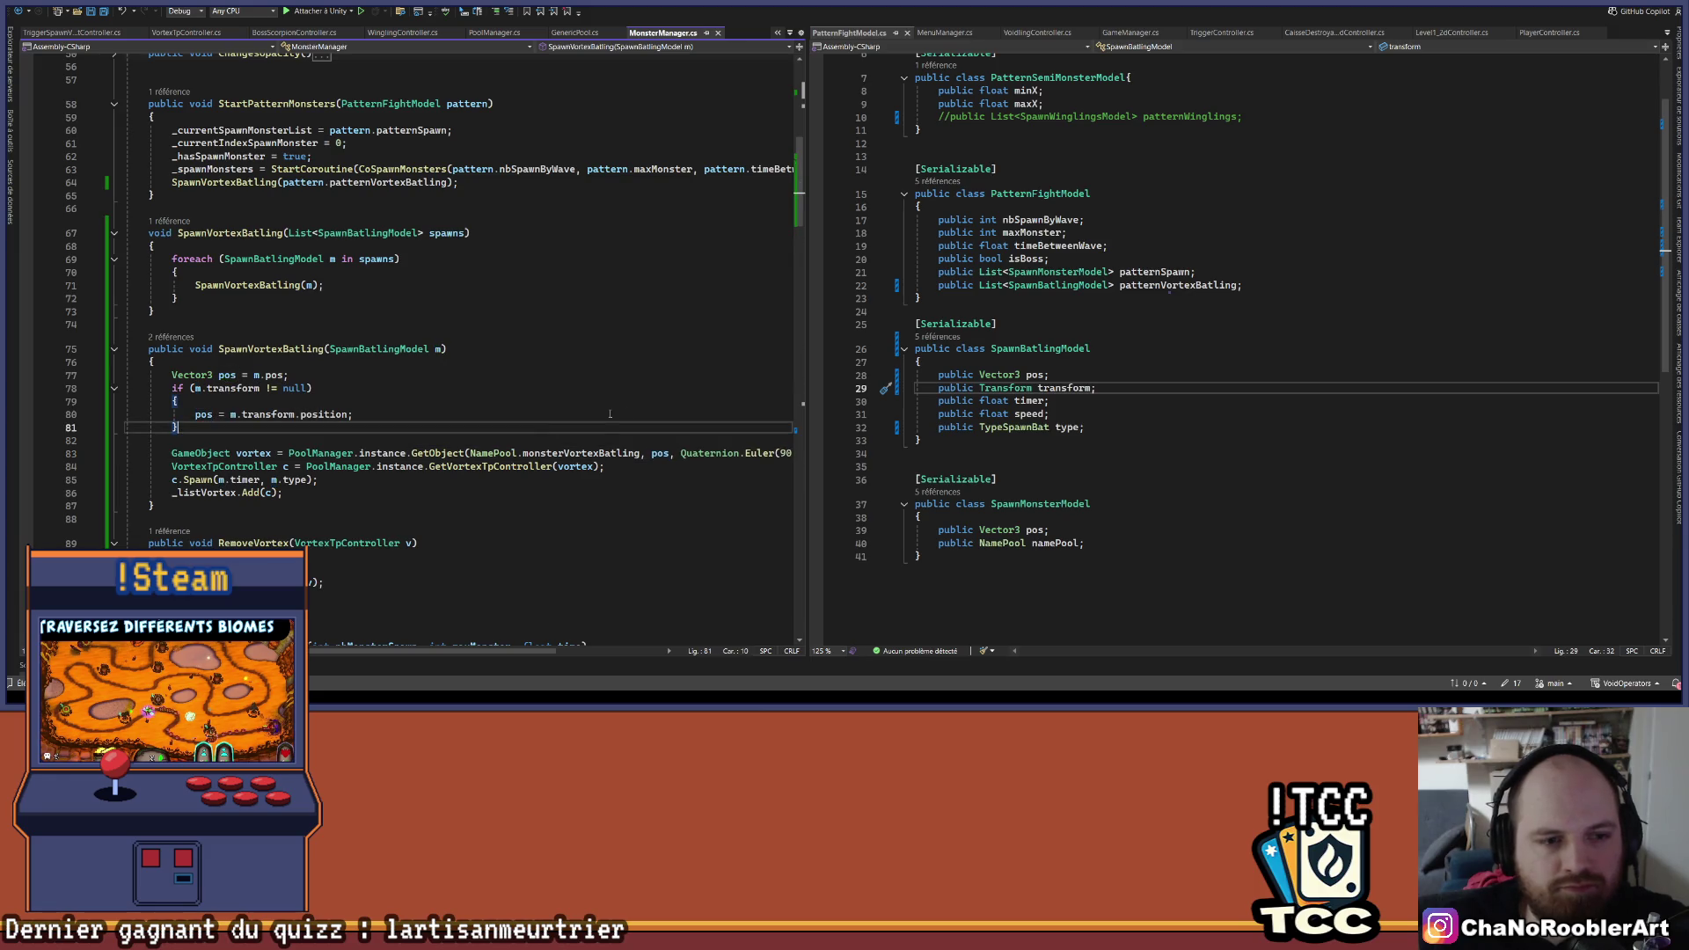
{"action": "key", "text": "Down"}
{"action": "key", "text": "BackSpace"}
{"action": "key", "text": "ctrl+s"}
{"action": "left_click", "coordinate": [621, 387]}
{"action": "left_click", "coordinate": [516, 351]}
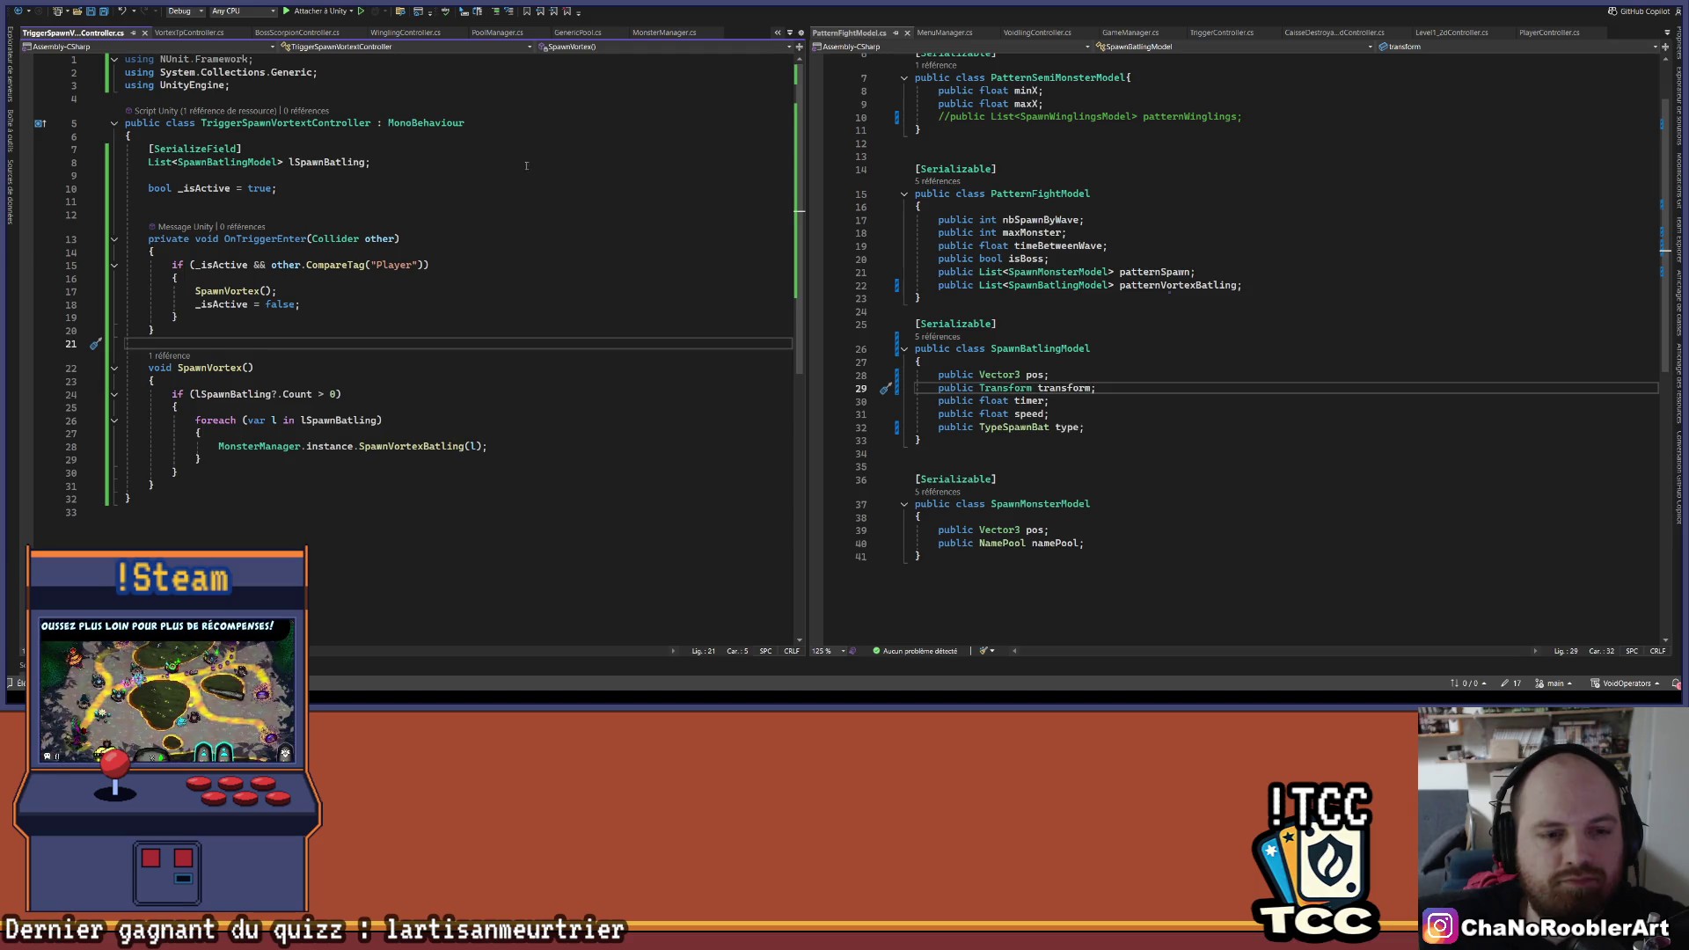
- Finish the trigger-enter block and switch to Unity to recompile the scripts
{"action": "left_click", "coordinate": [483, 303]}
{"action": "key", "text": "alt+Tab"}
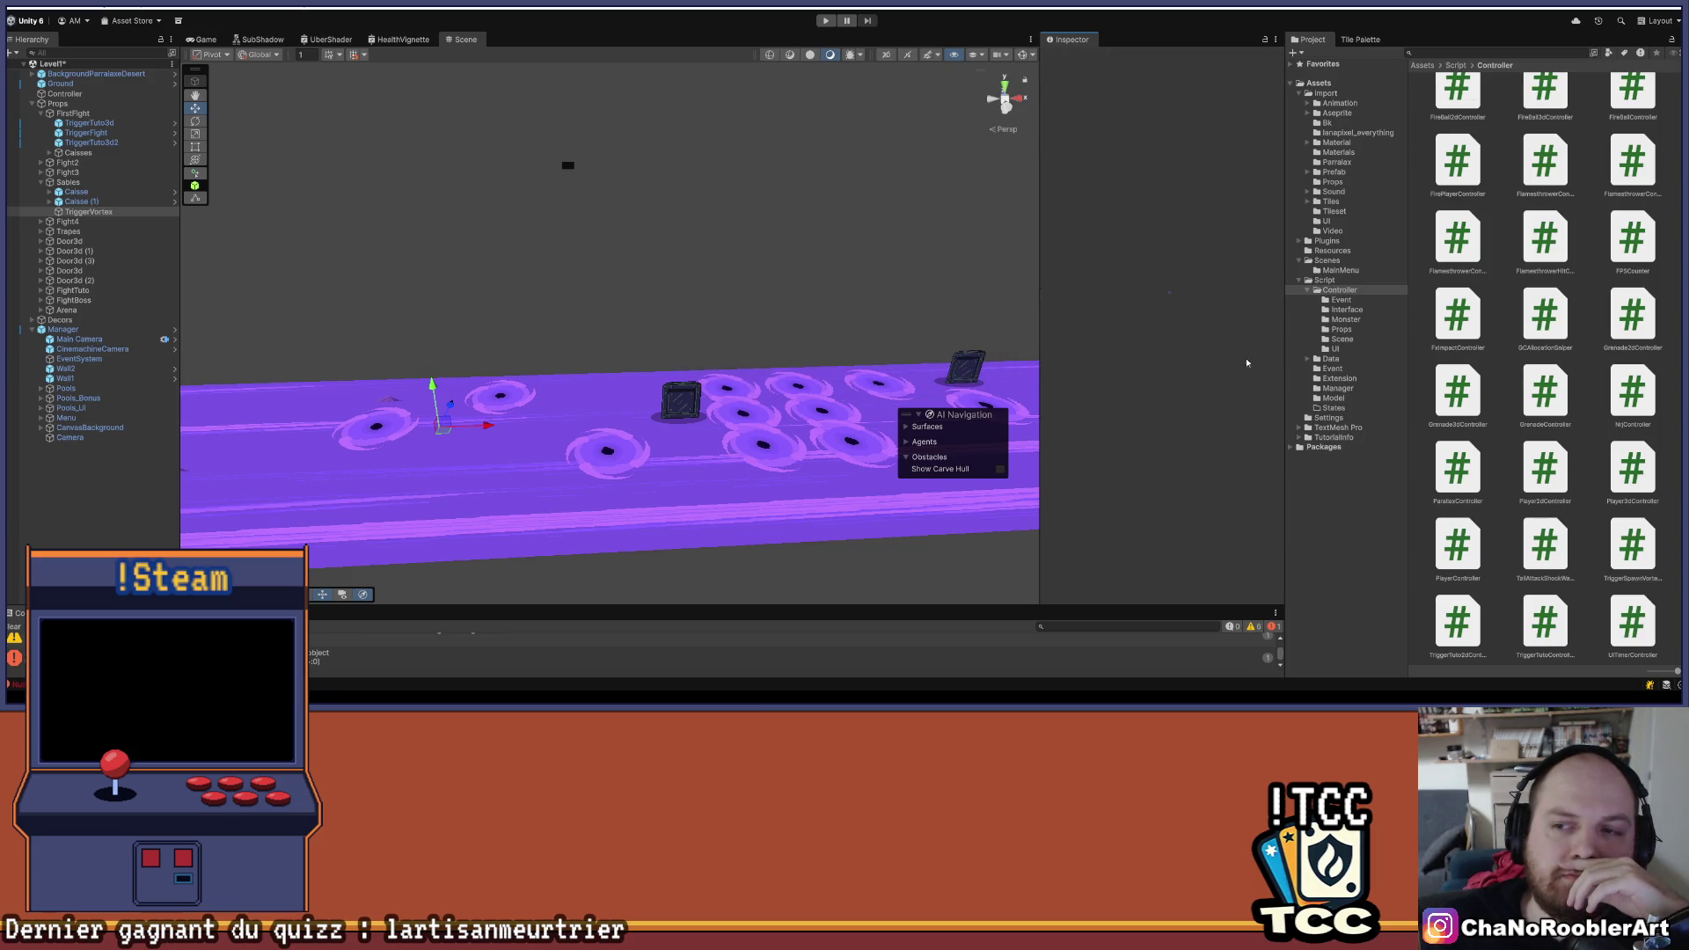
- Add a second entry to TriggerVortex's spawn list
{"action": "left_click", "coordinate": [1047, 323]}
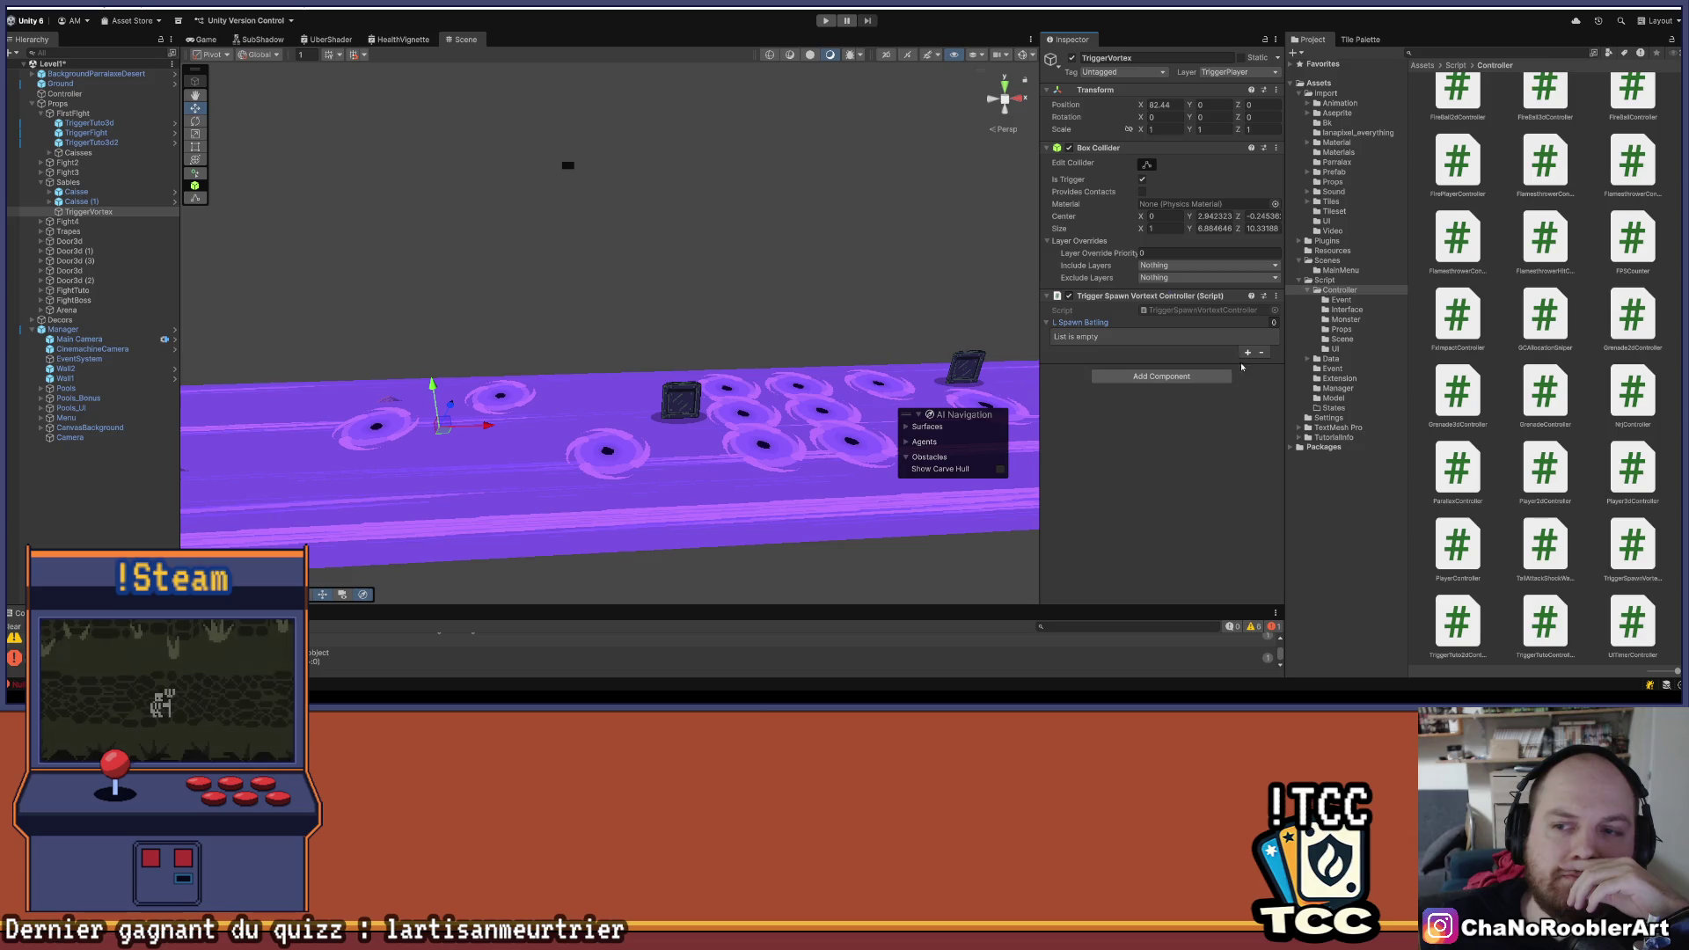
{"action": "left_click", "coordinate": [1247, 352]}
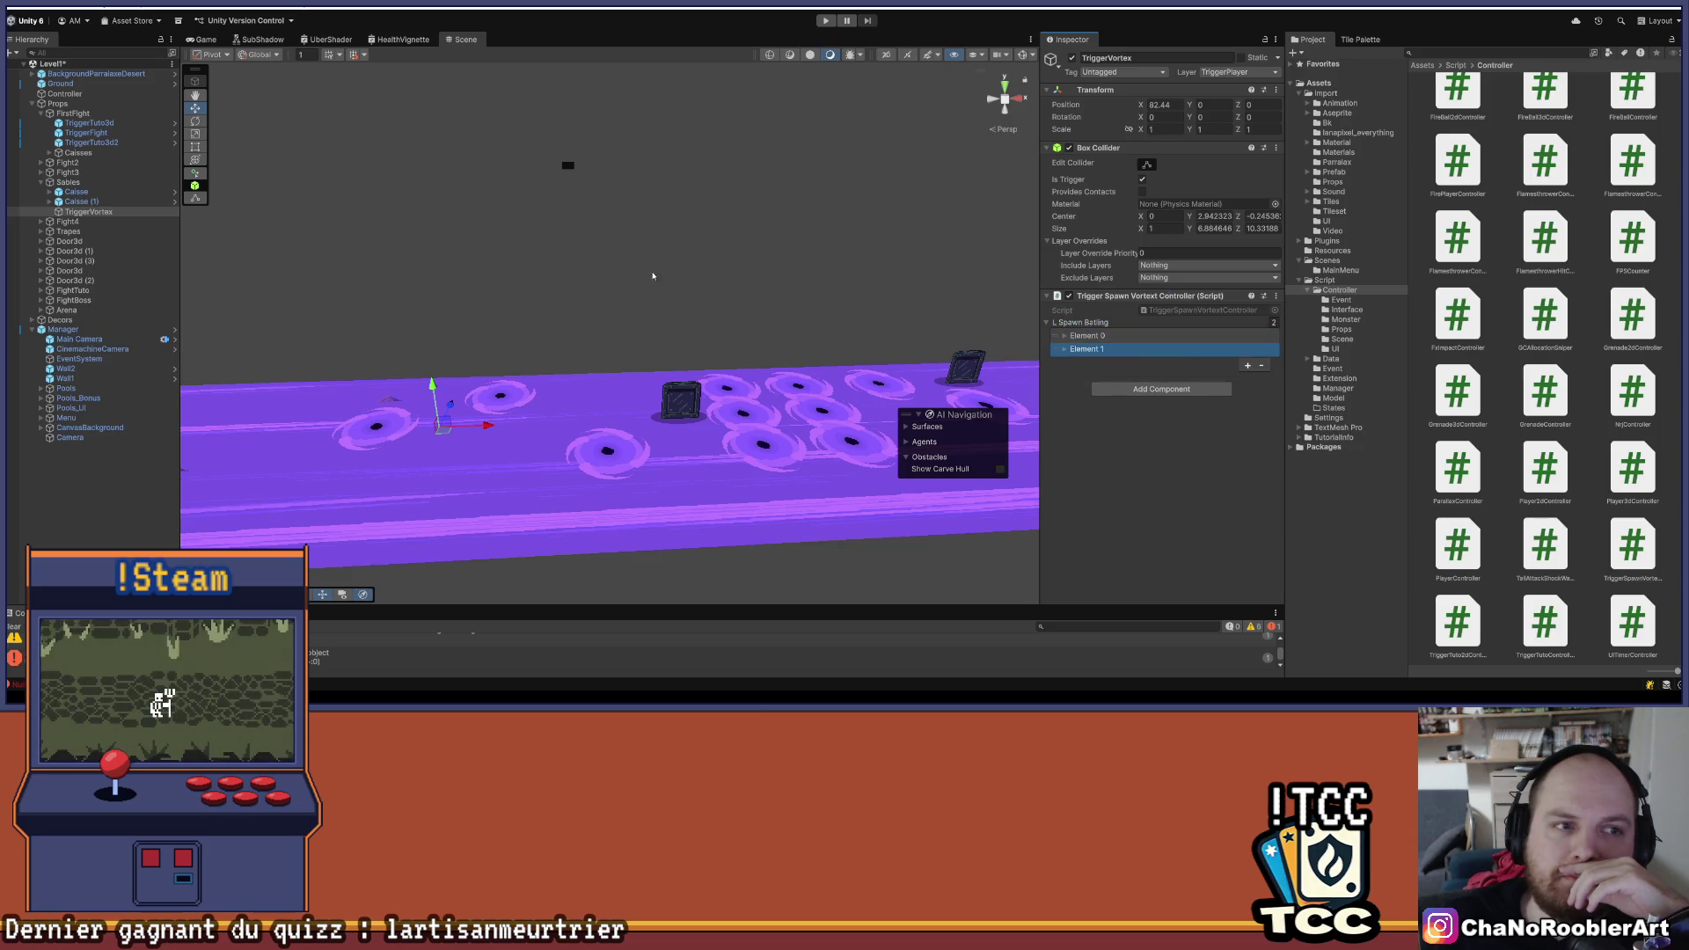
{"action": "left_click", "coordinate": [71, 222]}
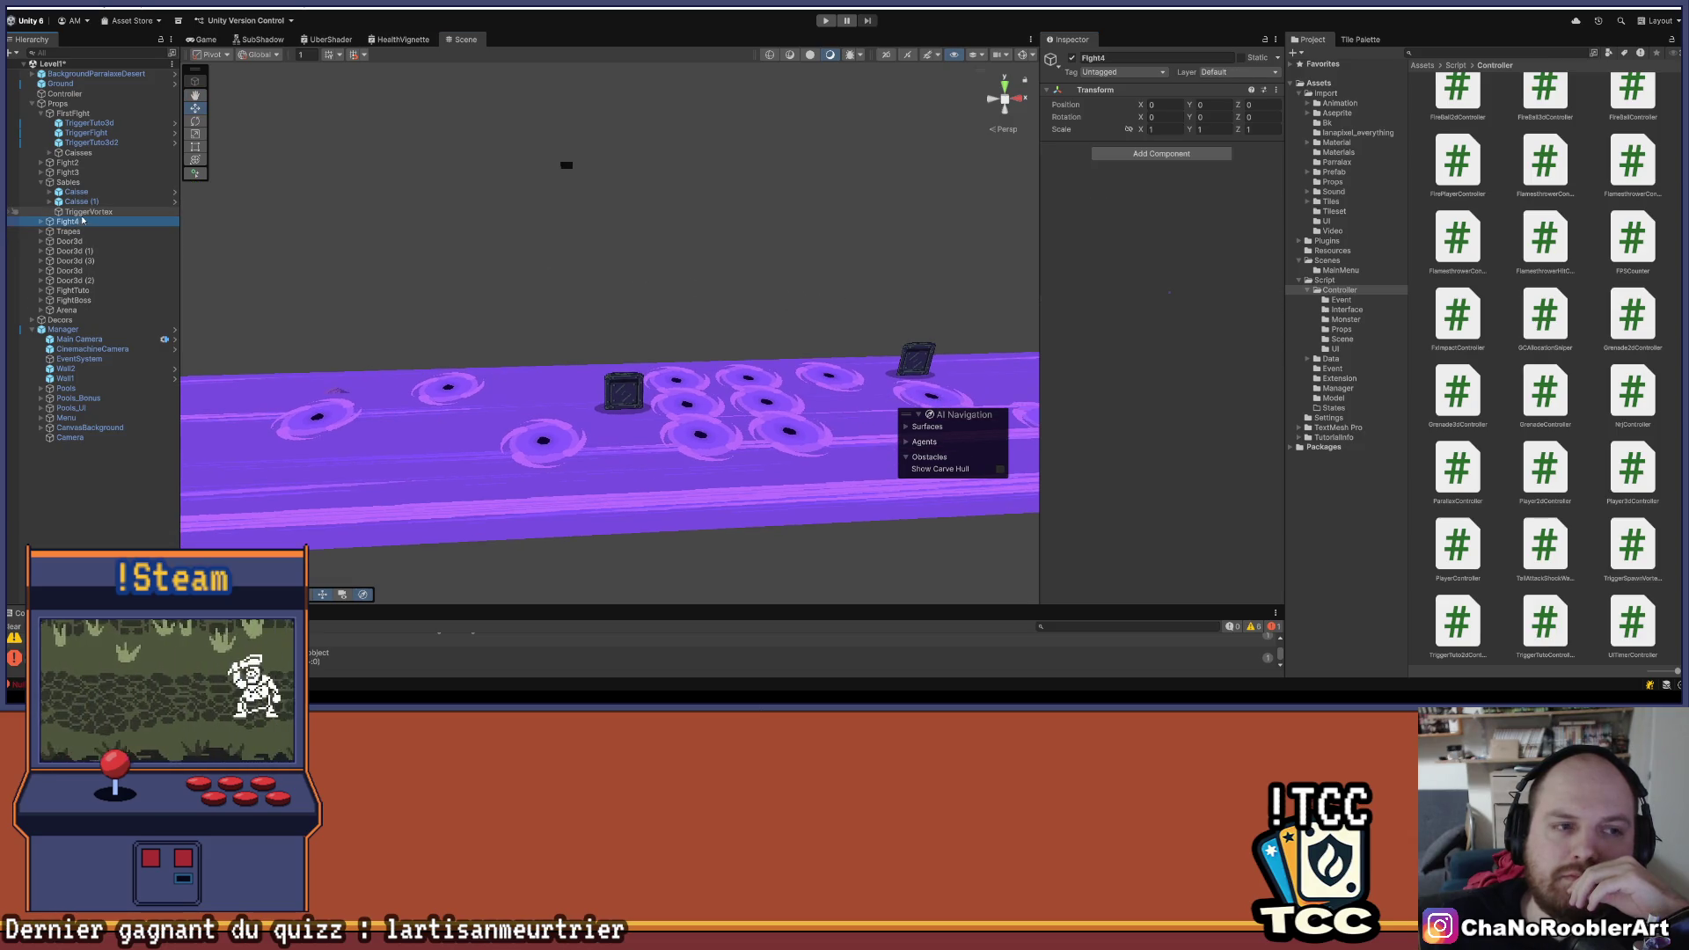
{"action": "left_click", "coordinate": [81, 212]}
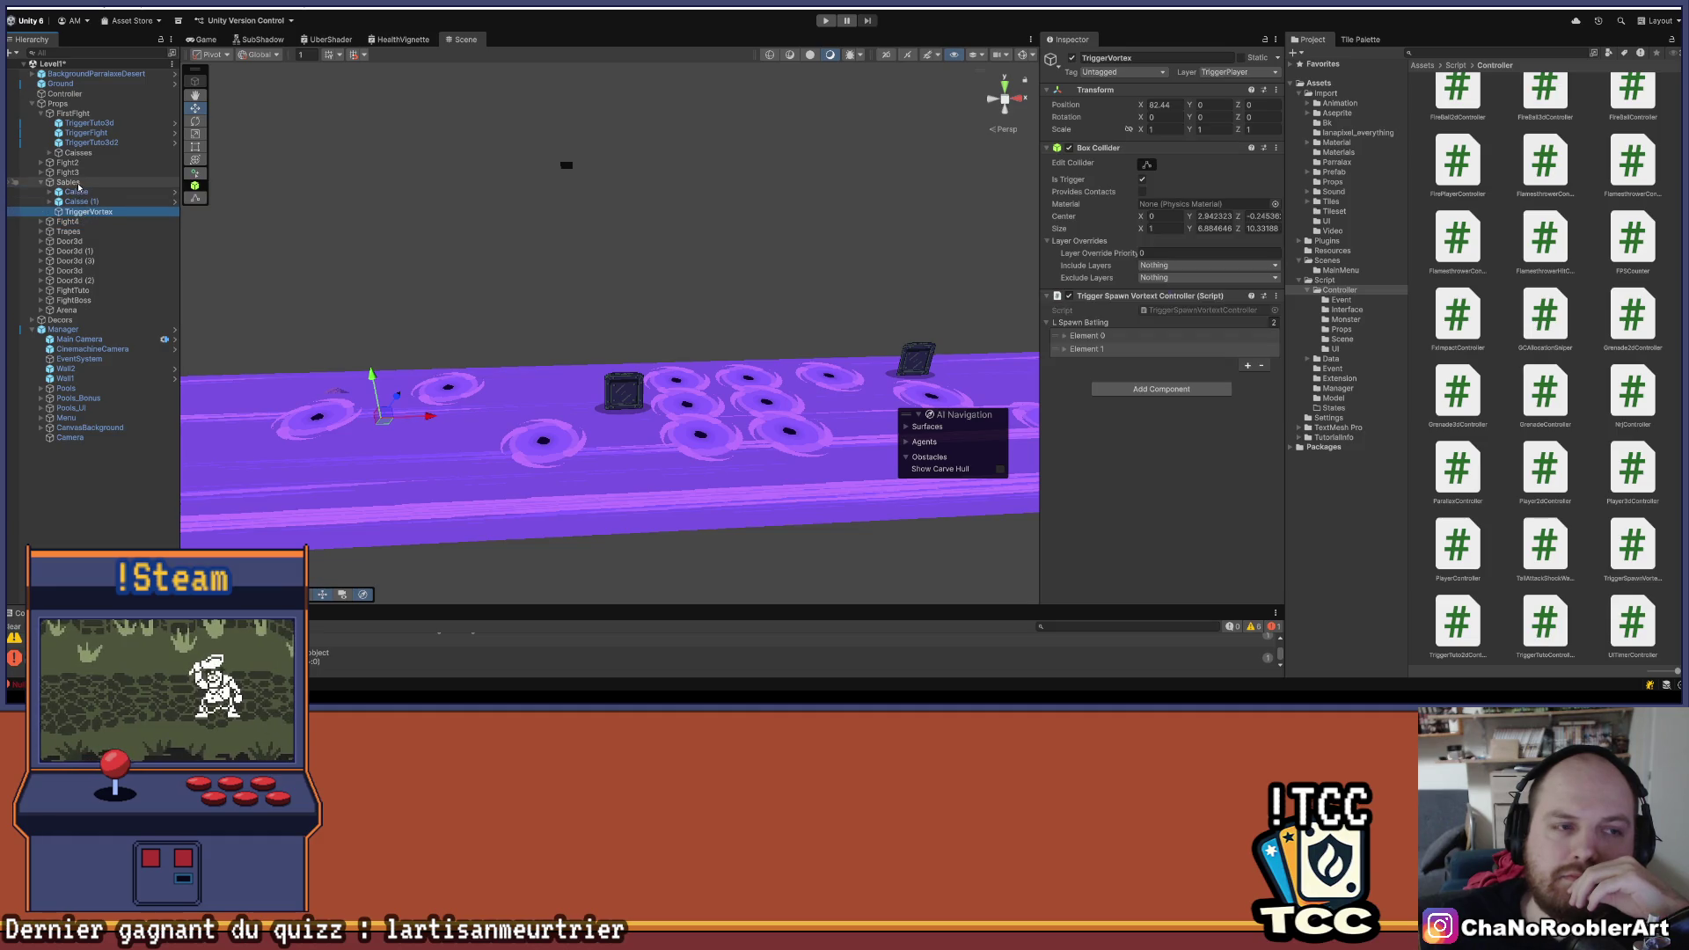
- Create an empty child named SpawnPos under Sables and save the scene
{"action": "right_click", "coordinate": [70, 183]}
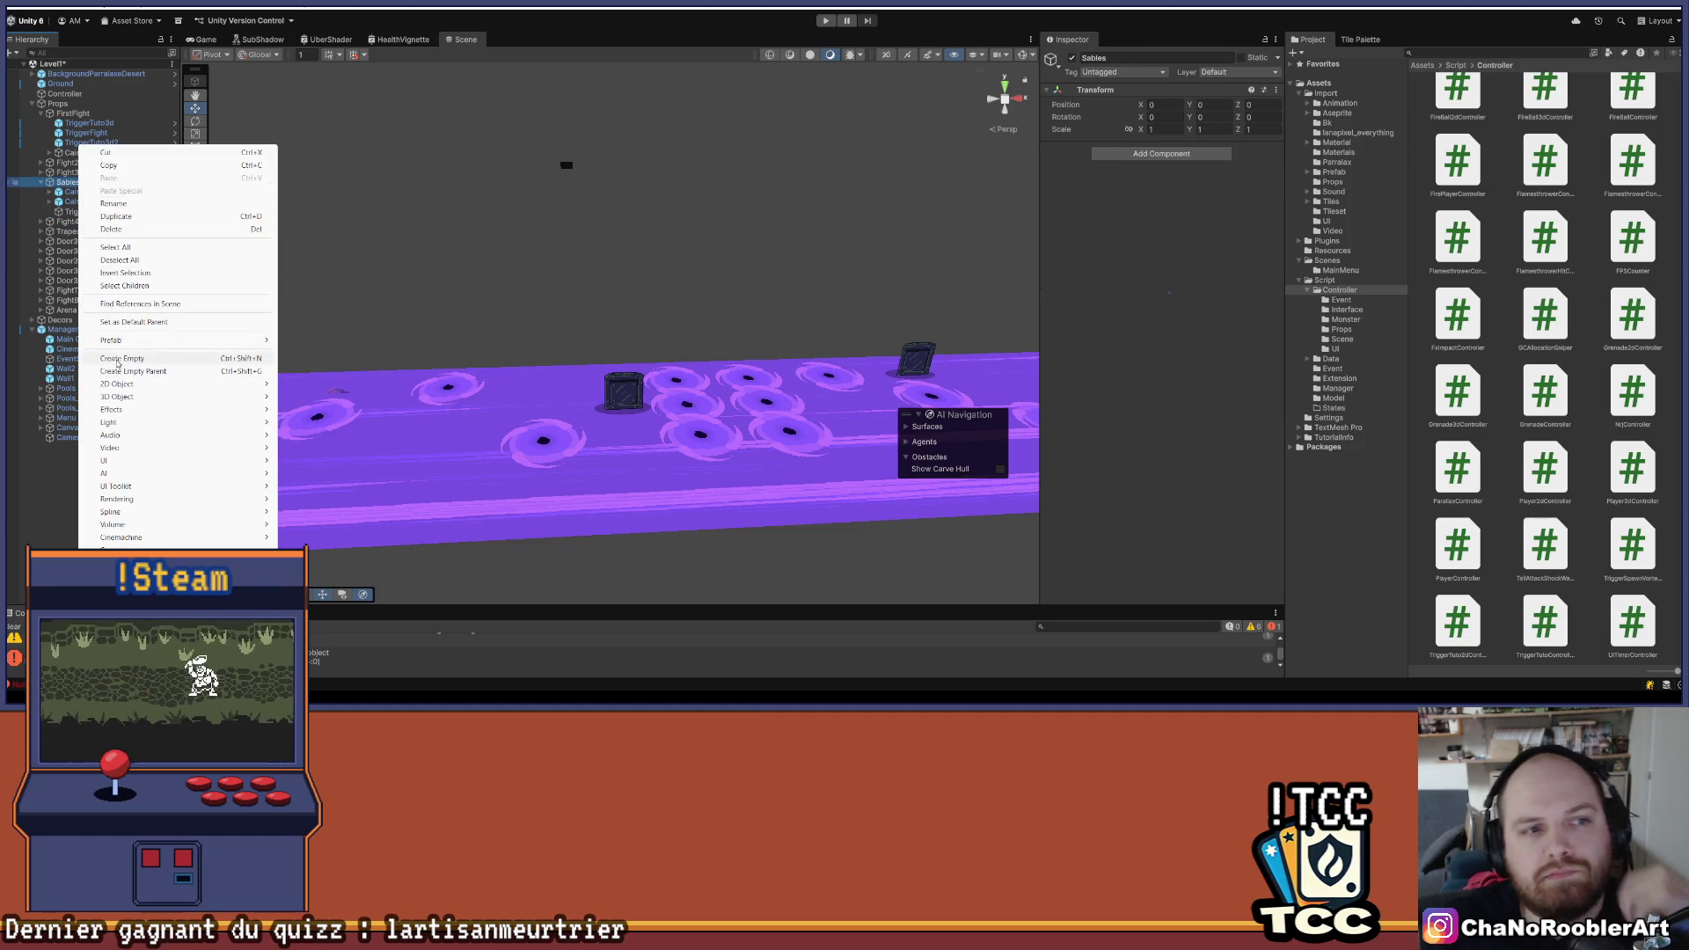
{"action": "left_click", "coordinate": [119, 359]}
{"action": "type", "text": "Spawn"}
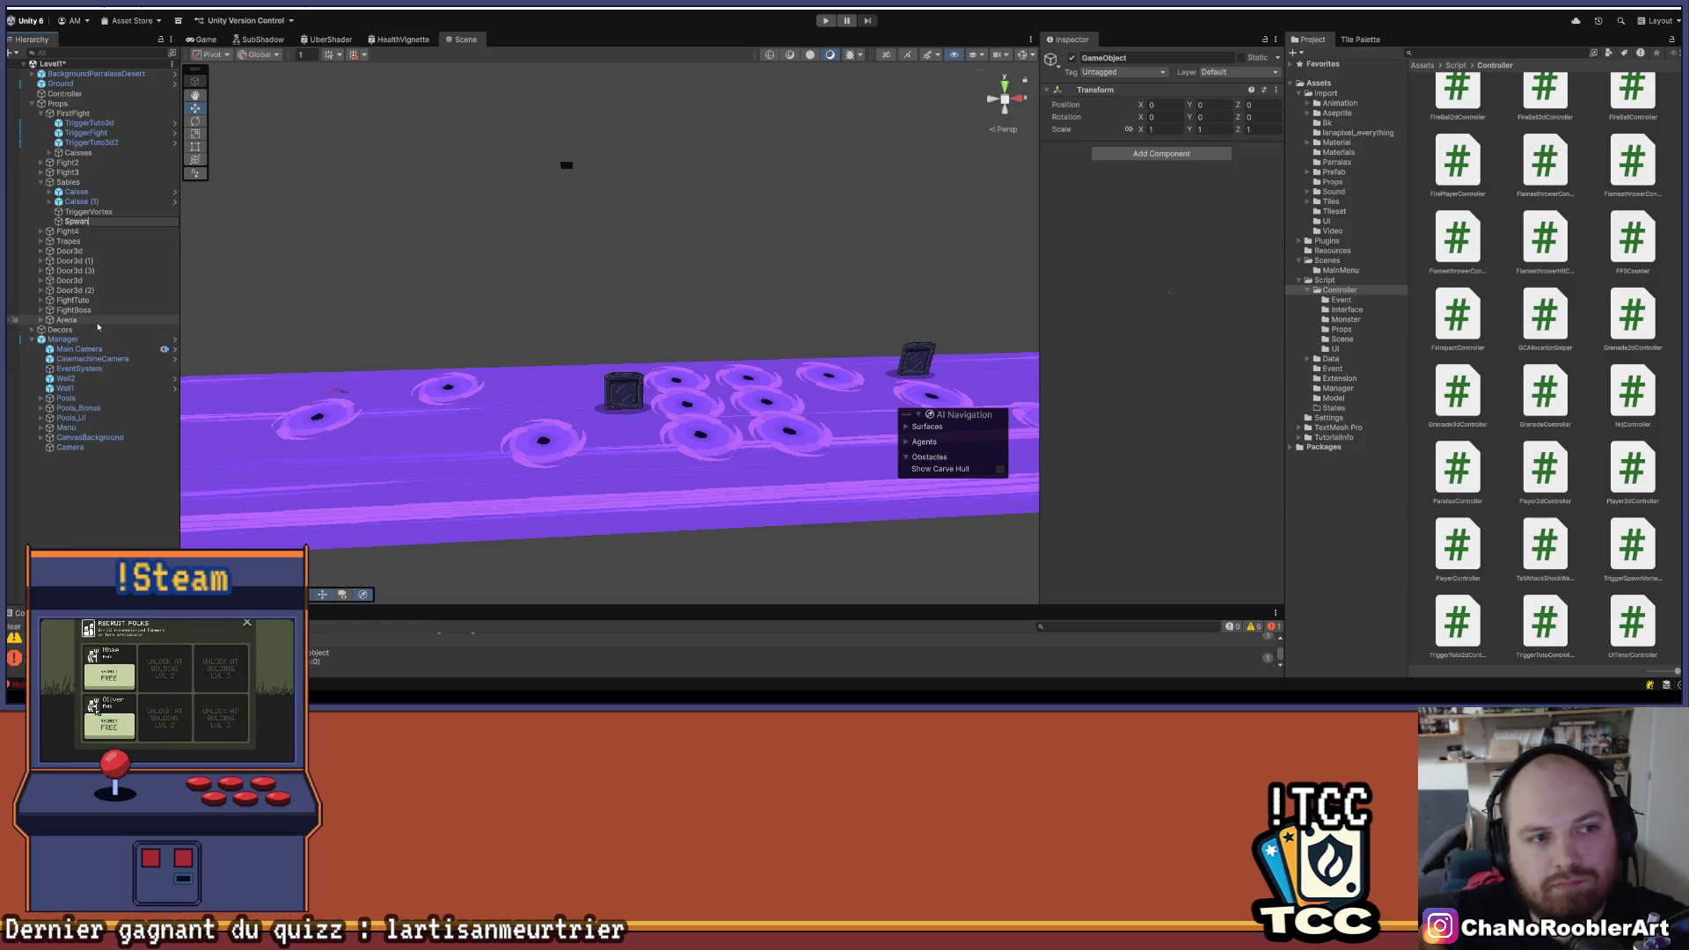
{"action": "type", "text": "Pos"}
{"action": "key", "text": "Return"}
{"action": "key", "text": "ctrl+s"}
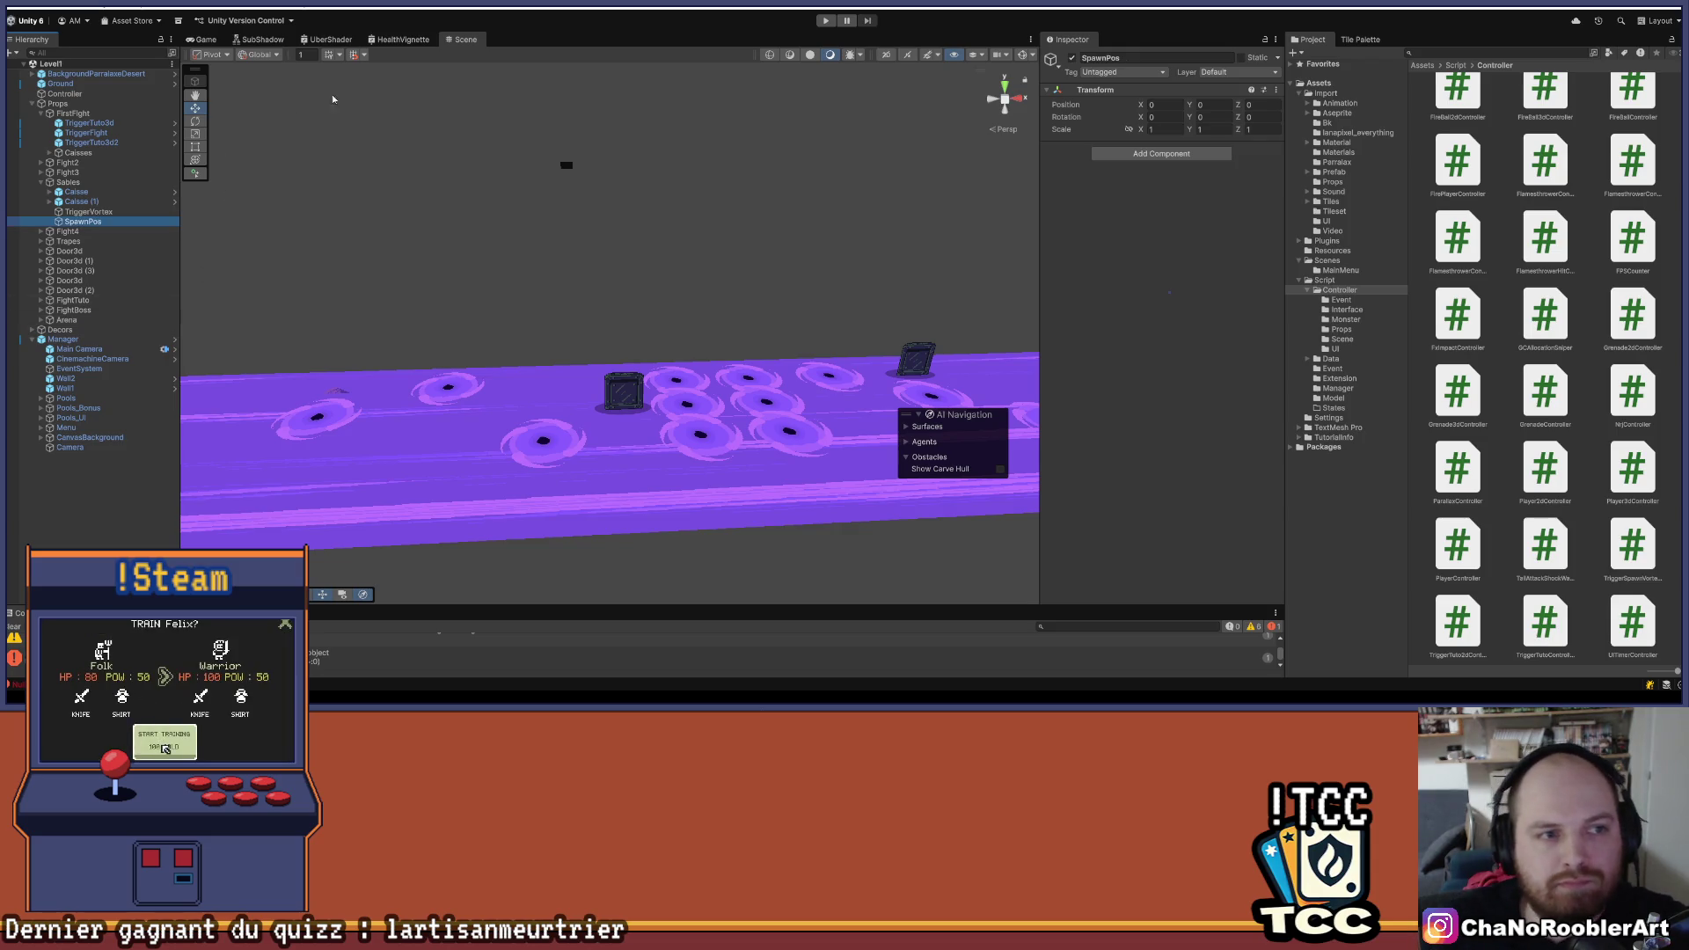
- Move SpawnPos further right along the platform to about X 85.79
{"action": "scroll", "coordinate": [640, 196], "scroll_direction": "down", "scroll_amount": 2}
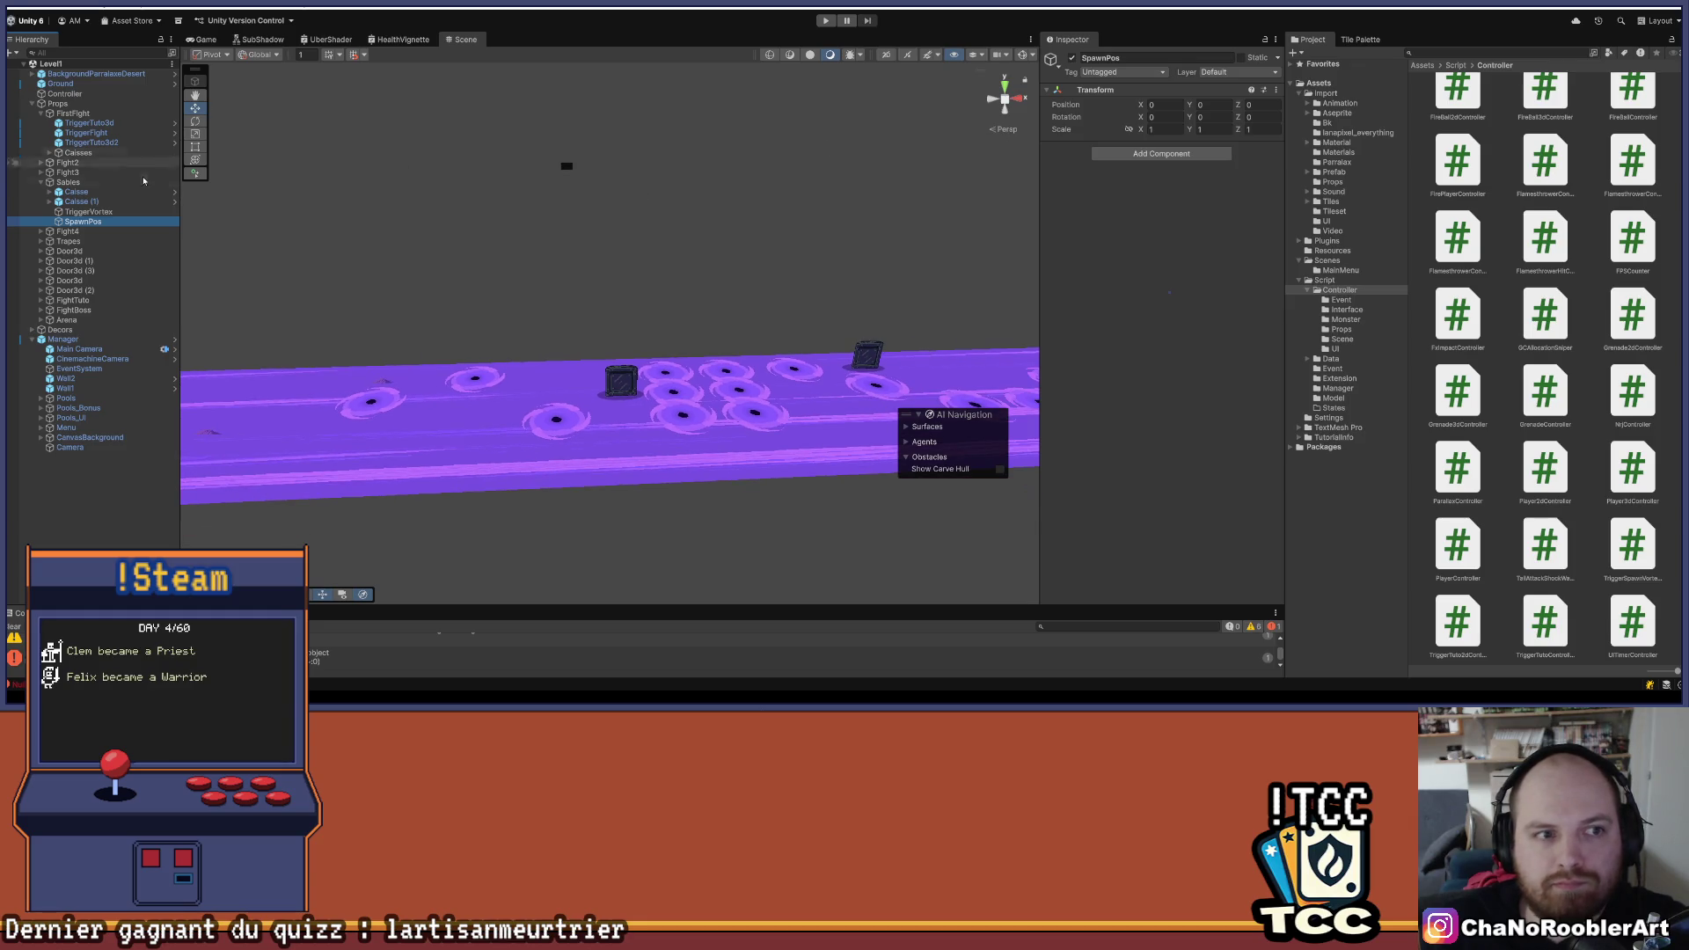
{"action": "scroll", "coordinate": [290, 208], "scroll_direction": "down", "scroll_amount": 4}
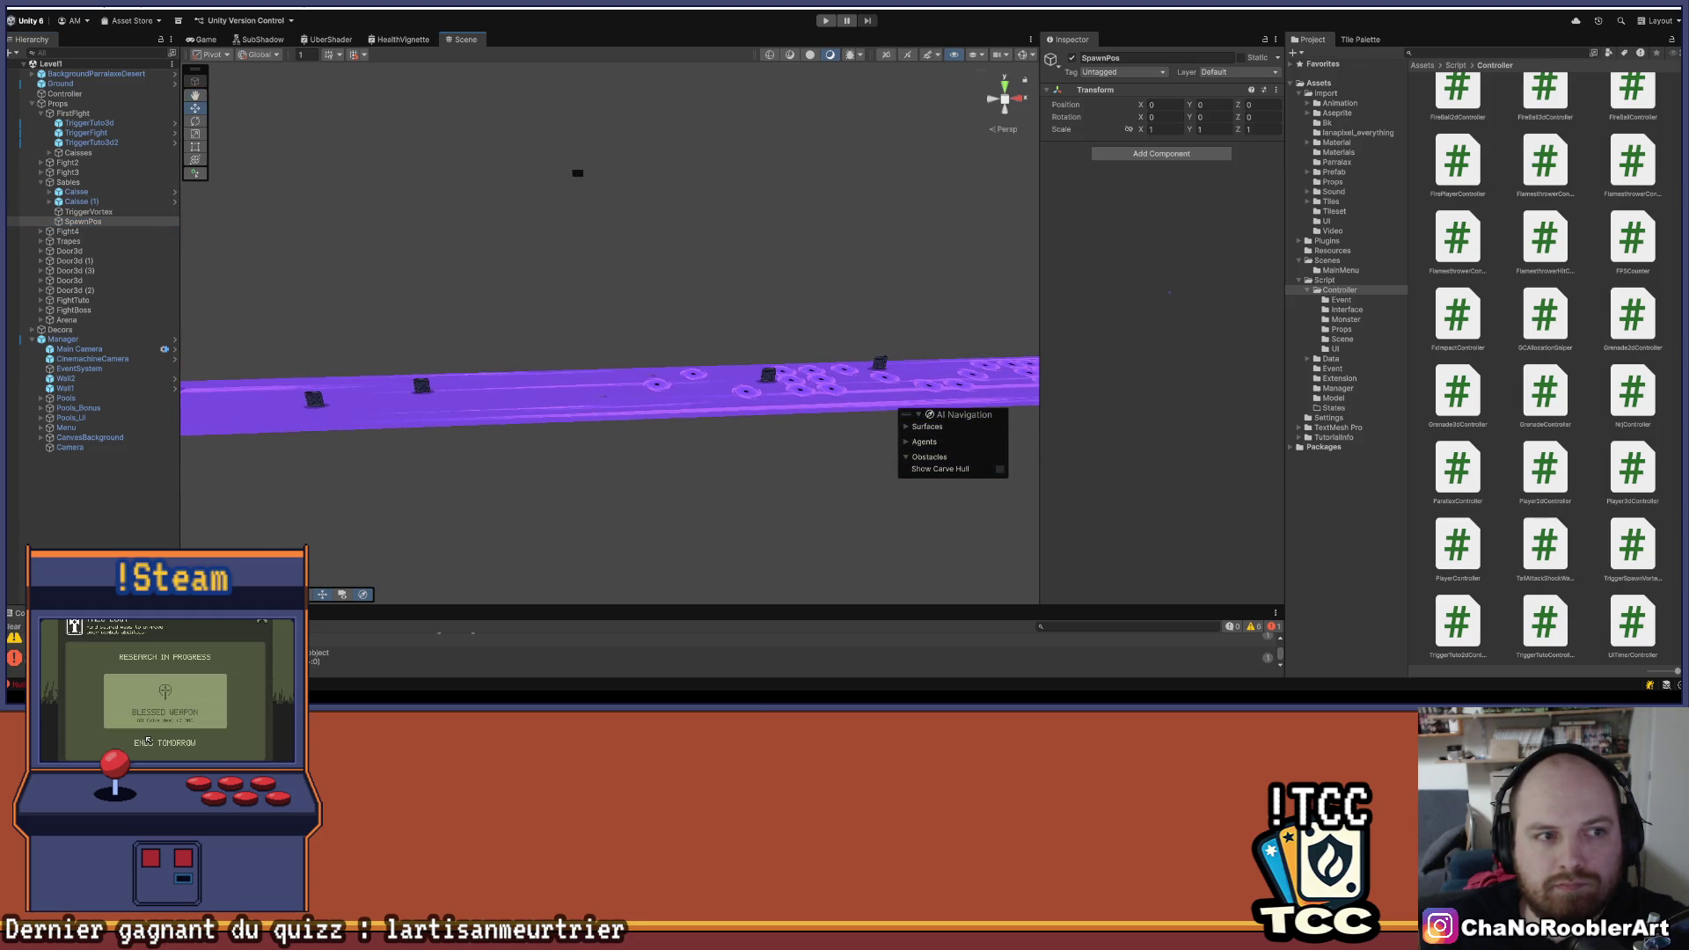
{"action": "double_click", "coordinate": [83, 221]}
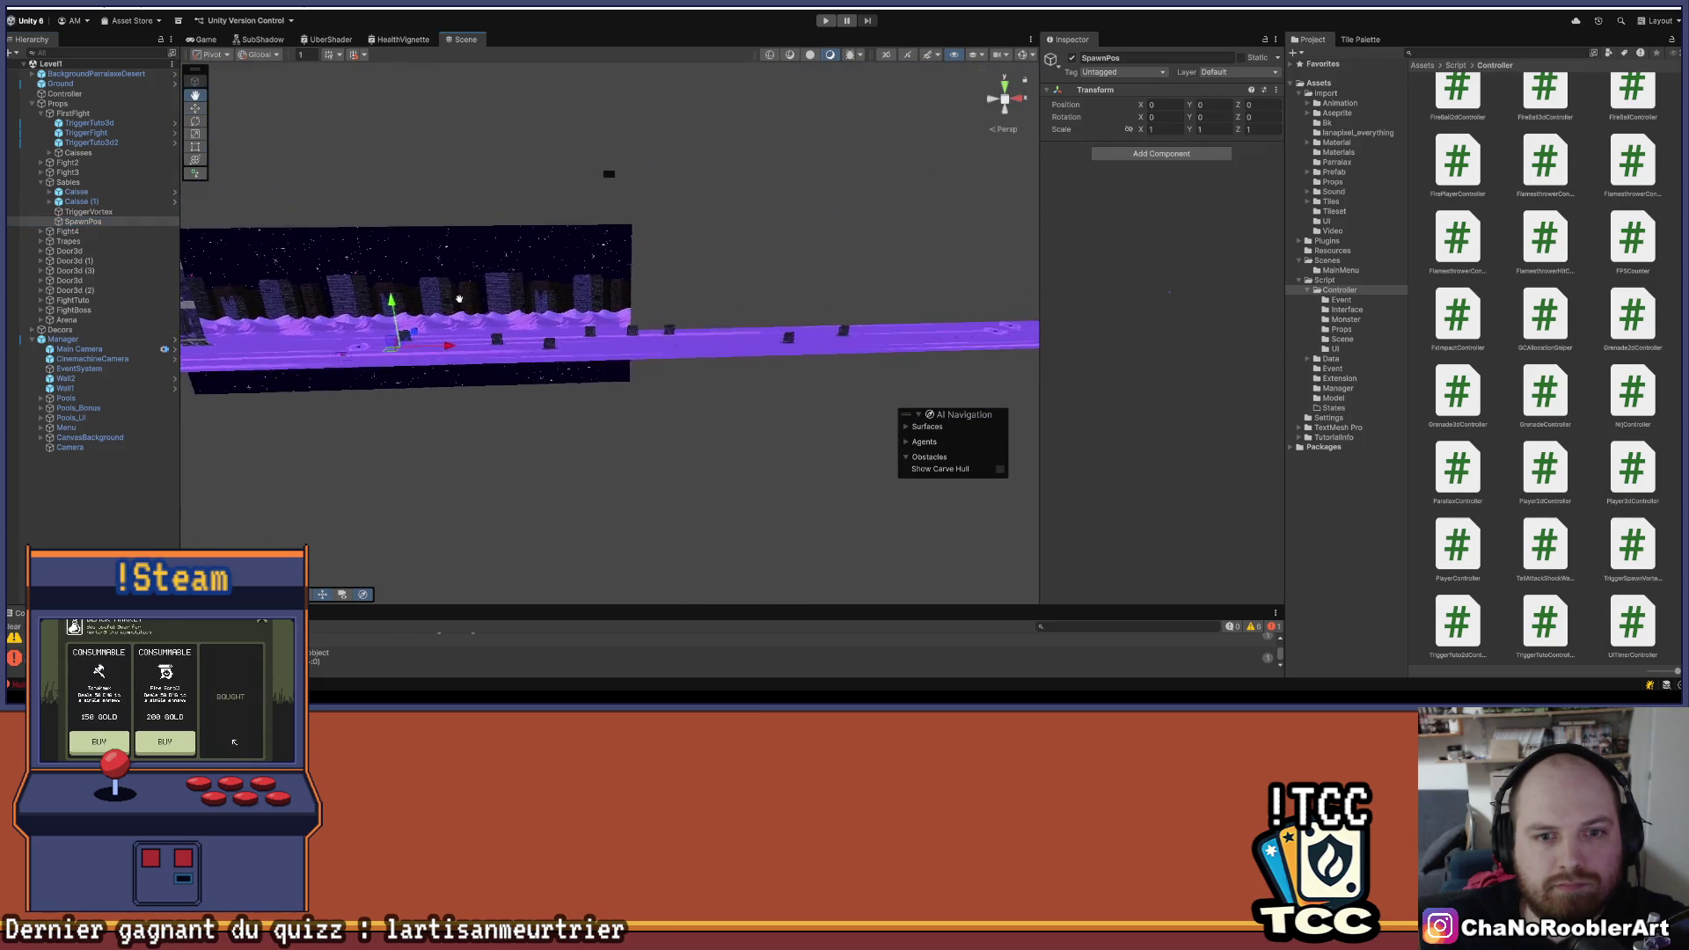
{"action": "left_click_drag", "start_coordinate": [467, 300], "coordinate": [365, 266]}
{"action": "left_click", "coordinate": [101, 213]}
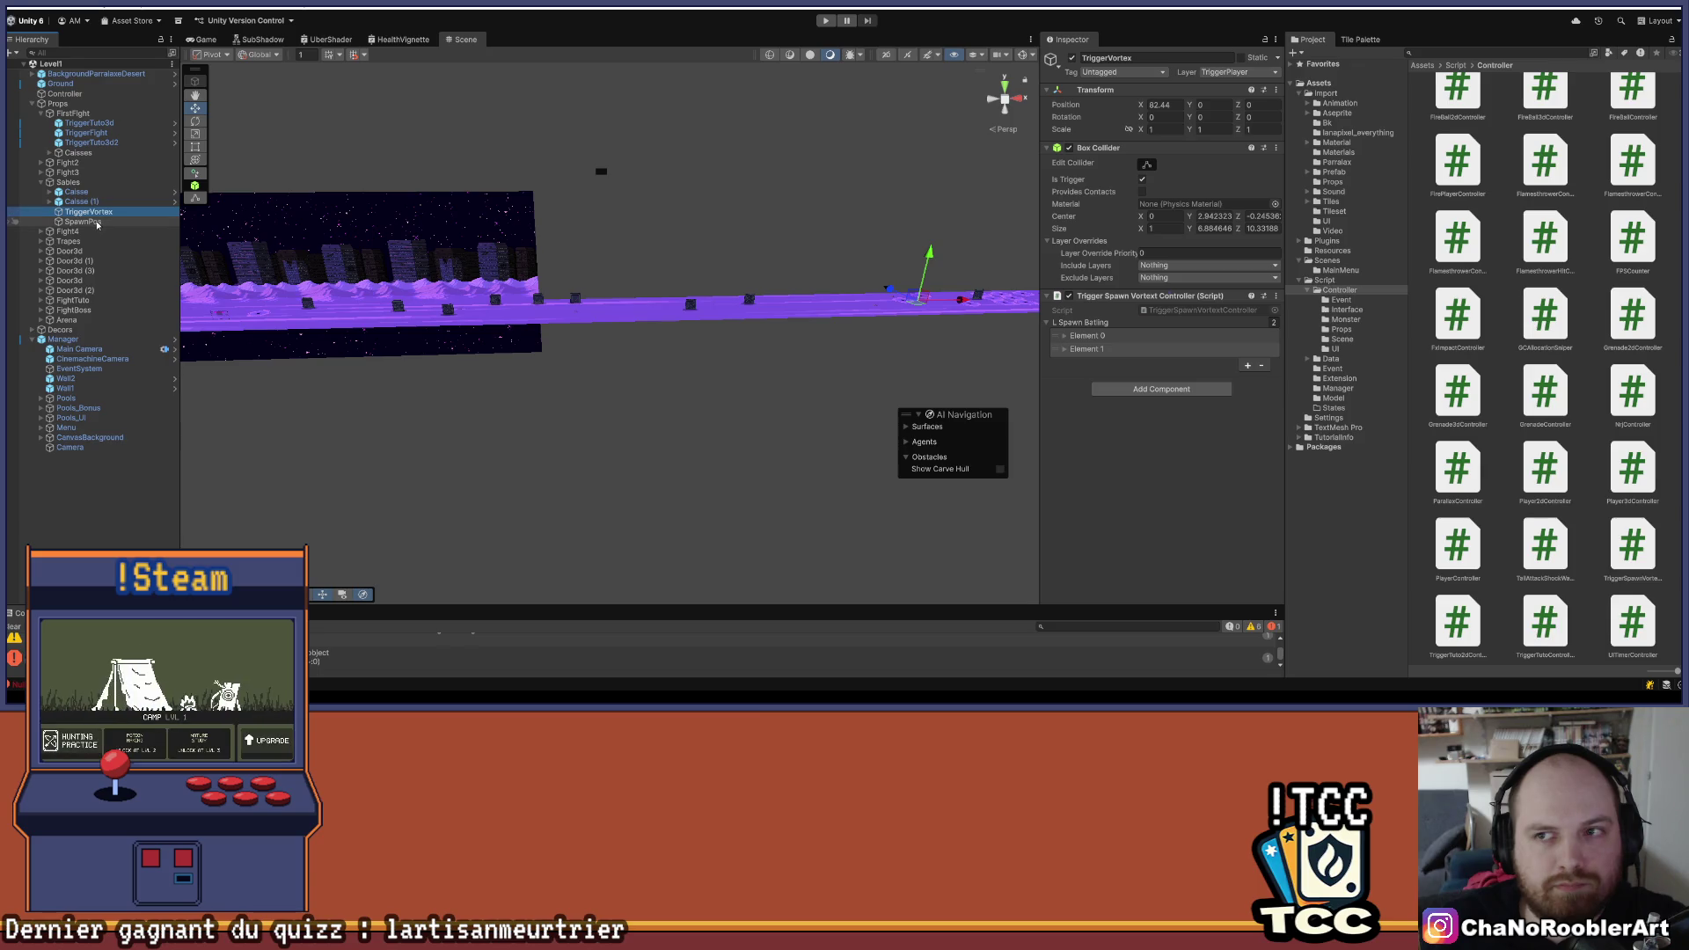
{"action": "left_click", "coordinate": [99, 223]}
{"action": "left_click", "coordinate": [49, 152]}
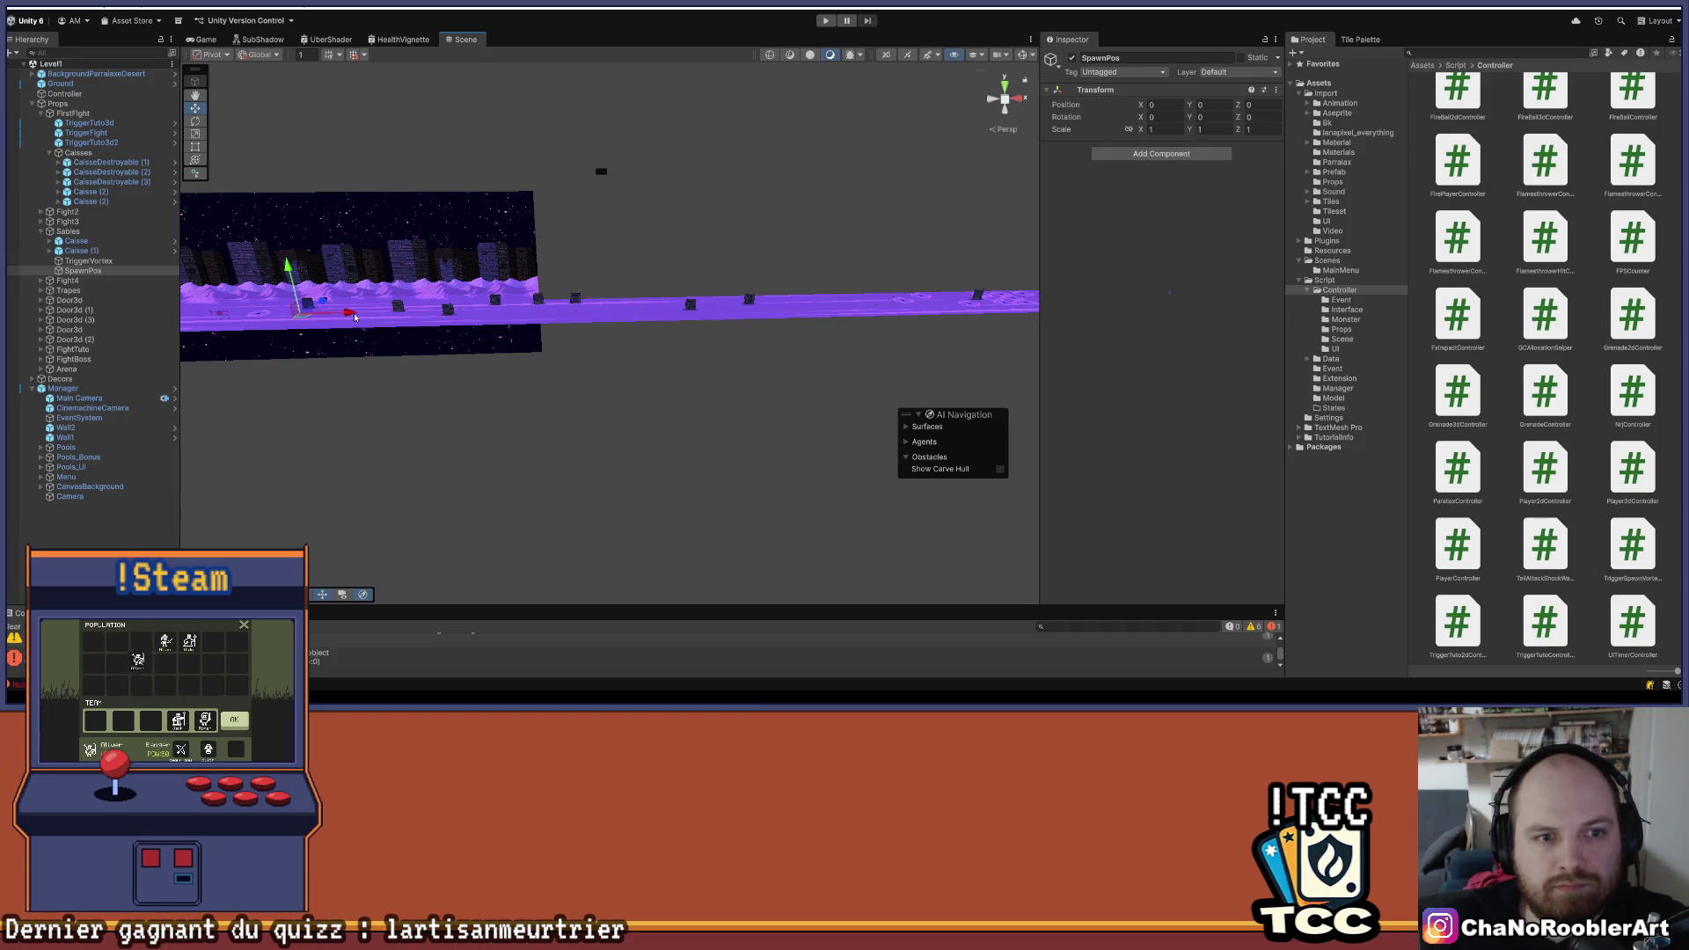
{"action": "left_click_drag", "start_coordinate": [930, 315], "coordinate": [963, 315]}
{"action": "key", "text": "f"}
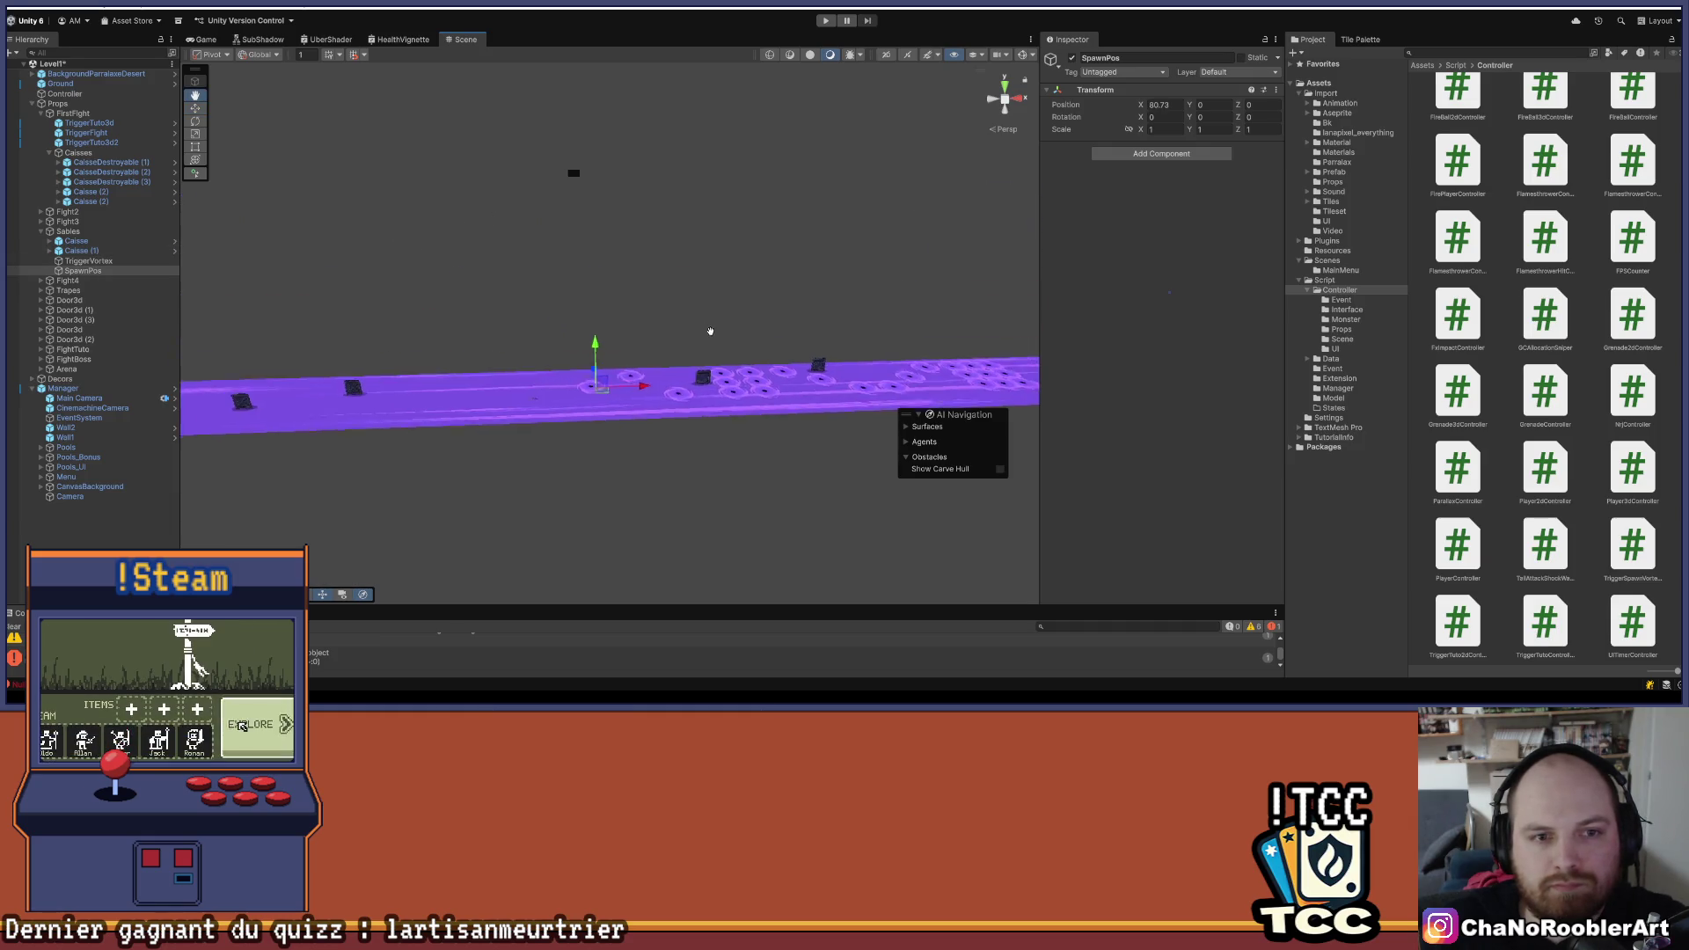
{"action": "mouse_move", "coordinate": [526, 355]}
{"action": "left_mouse_down"}
{"action": "mouse_move", "coordinate": [628, 371]}
{"action": "mouse_move", "coordinate": [611, 370]}
{"action": "left_mouse_up"}
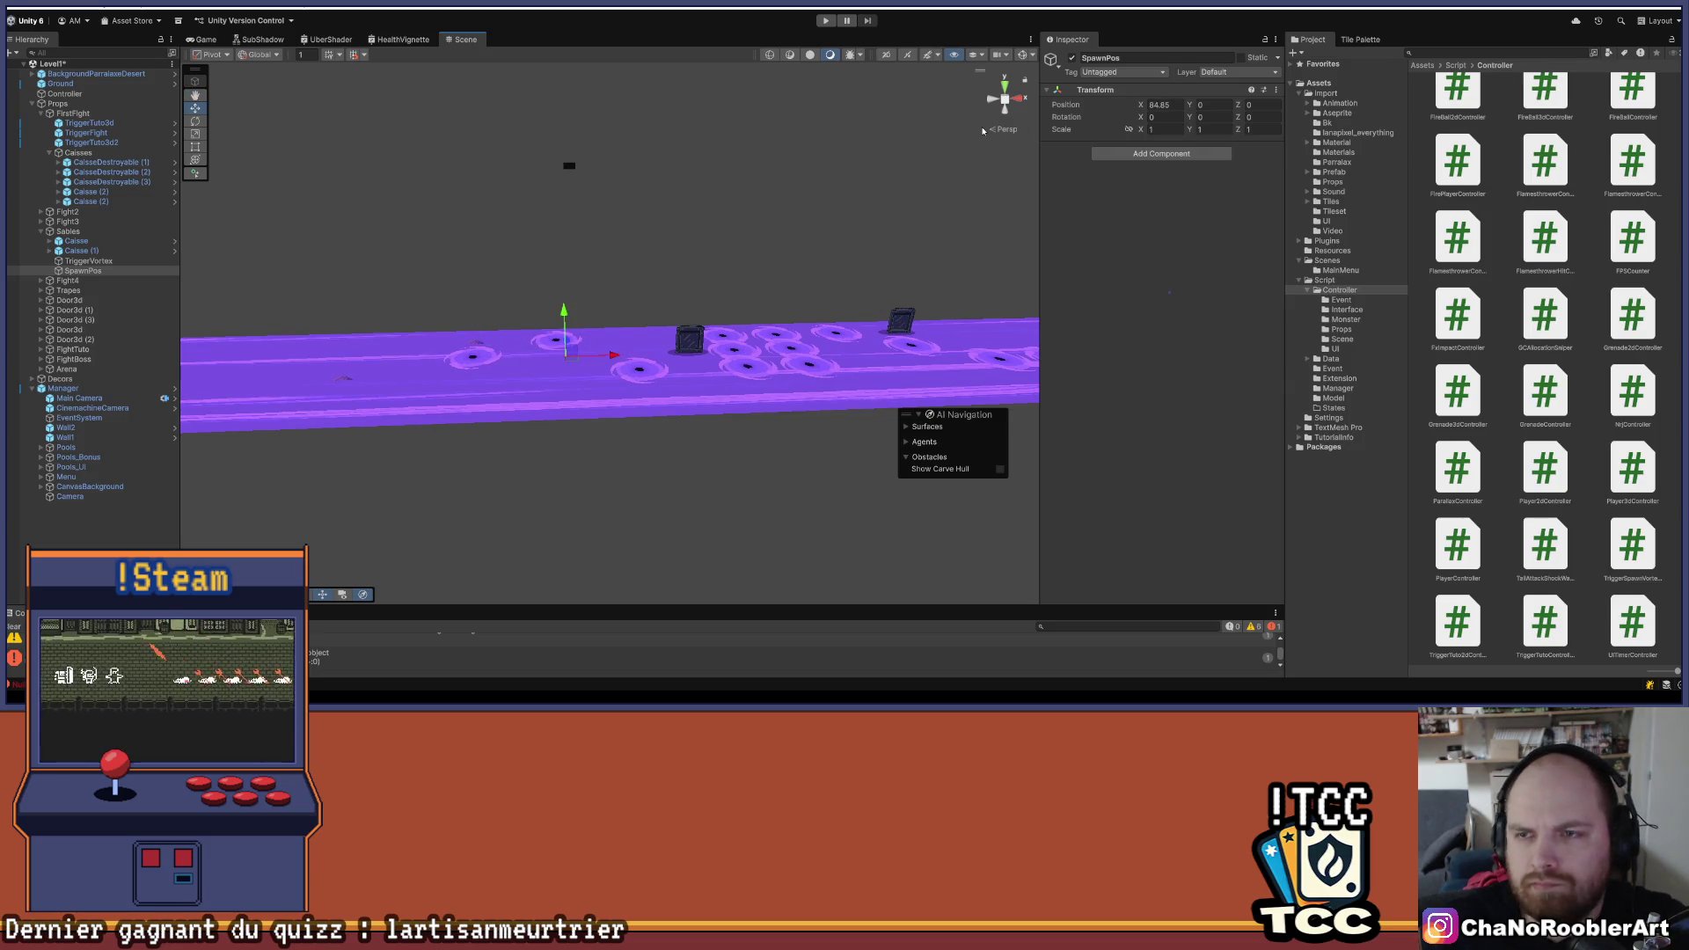
- Give SpawnPos a purple icon label so it shows in the scene
{"action": "left_click", "coordinate": [1053, 62]}
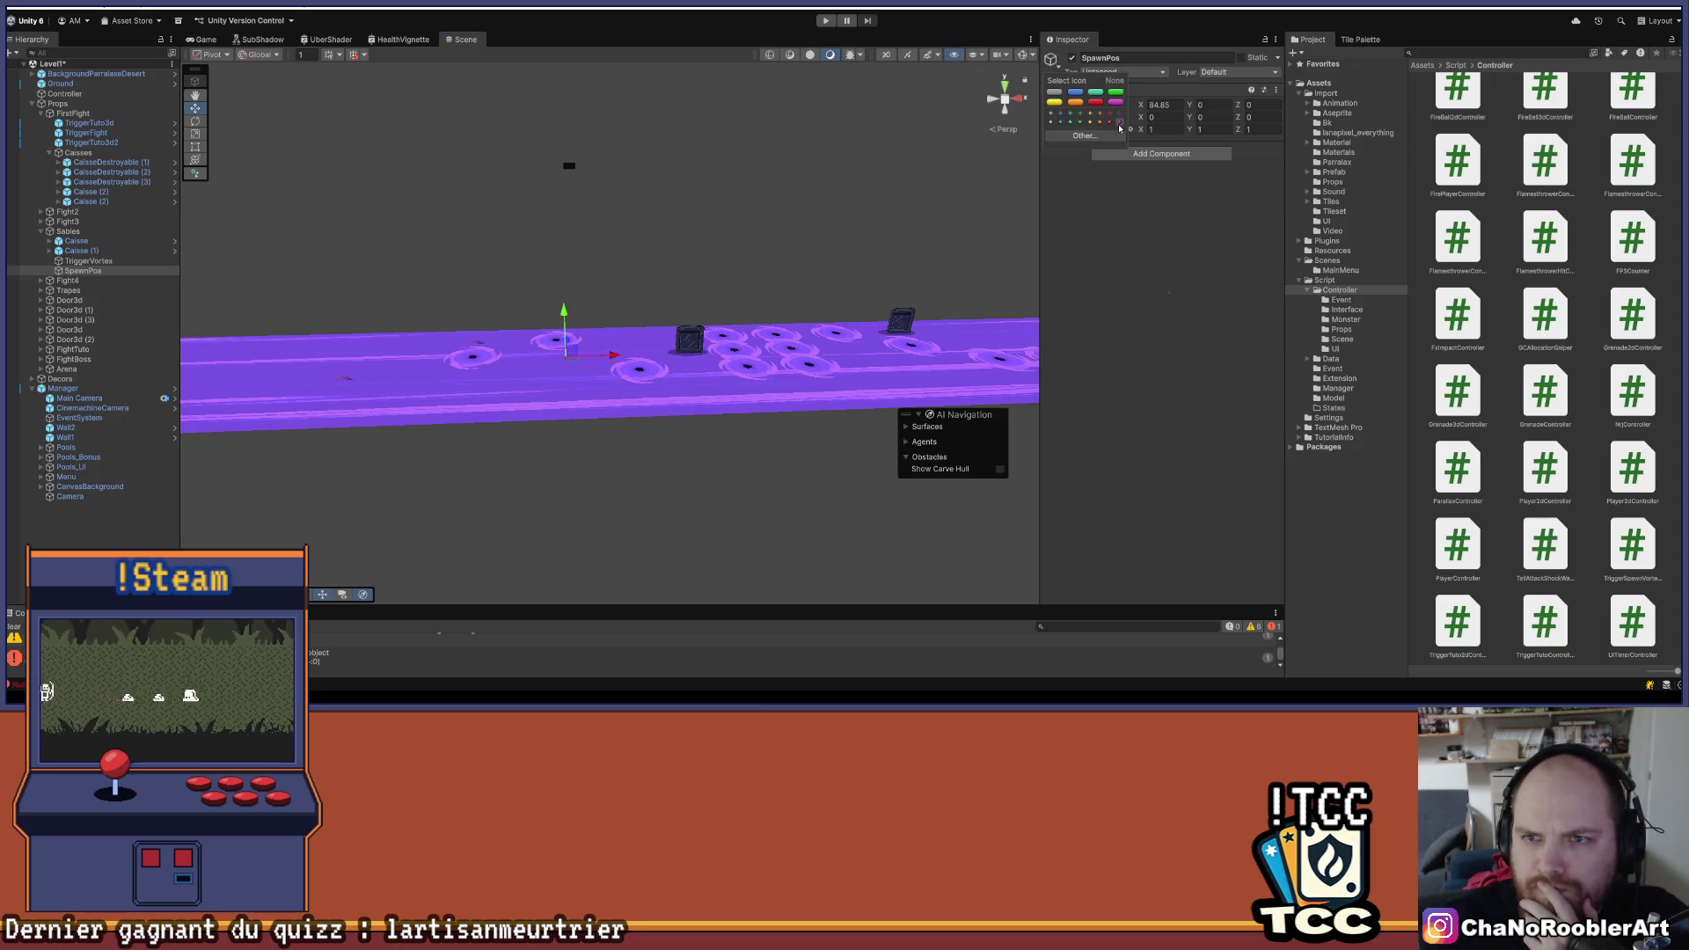
{"action": "left_click", "coordinate": [1123, 125]}
{"action": "scroll", "coordinate": [616, 269], "scroll_direction": "up", "scroll_amount": 2}
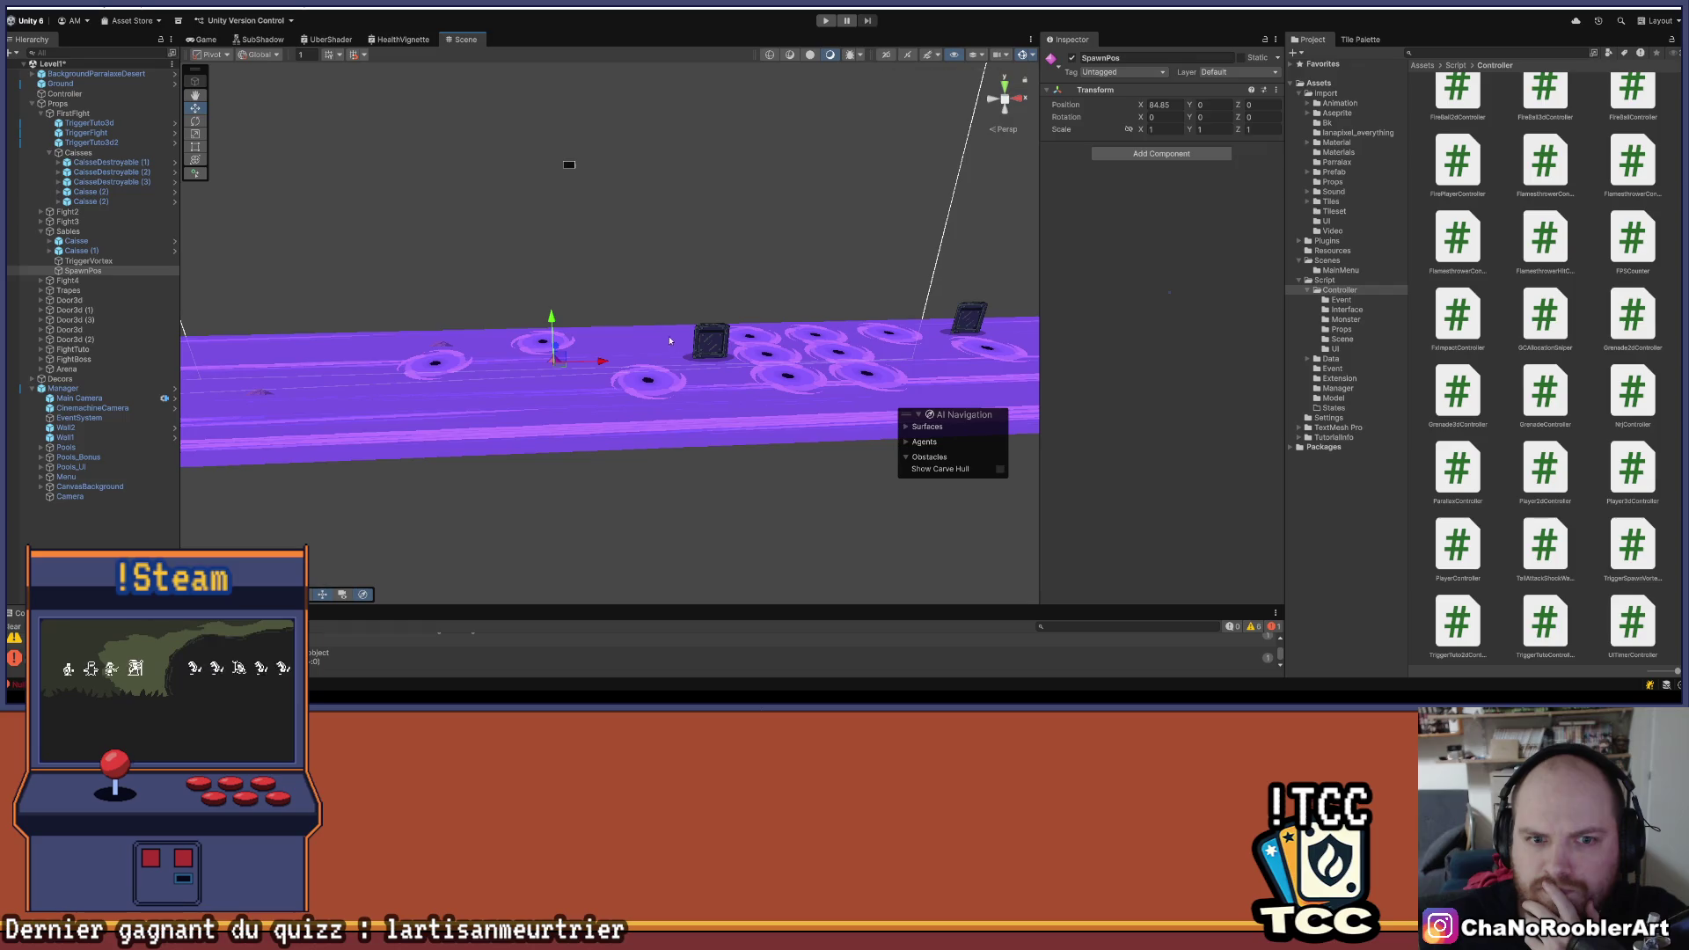
{"action": "scroll", "coordinate": [577, 298], "scroll_direction": "down", "scroll_amount": 1}
{"action": "left_click_drag", "start_coordinate": [555, 226], "coordinate": [571, 230]}
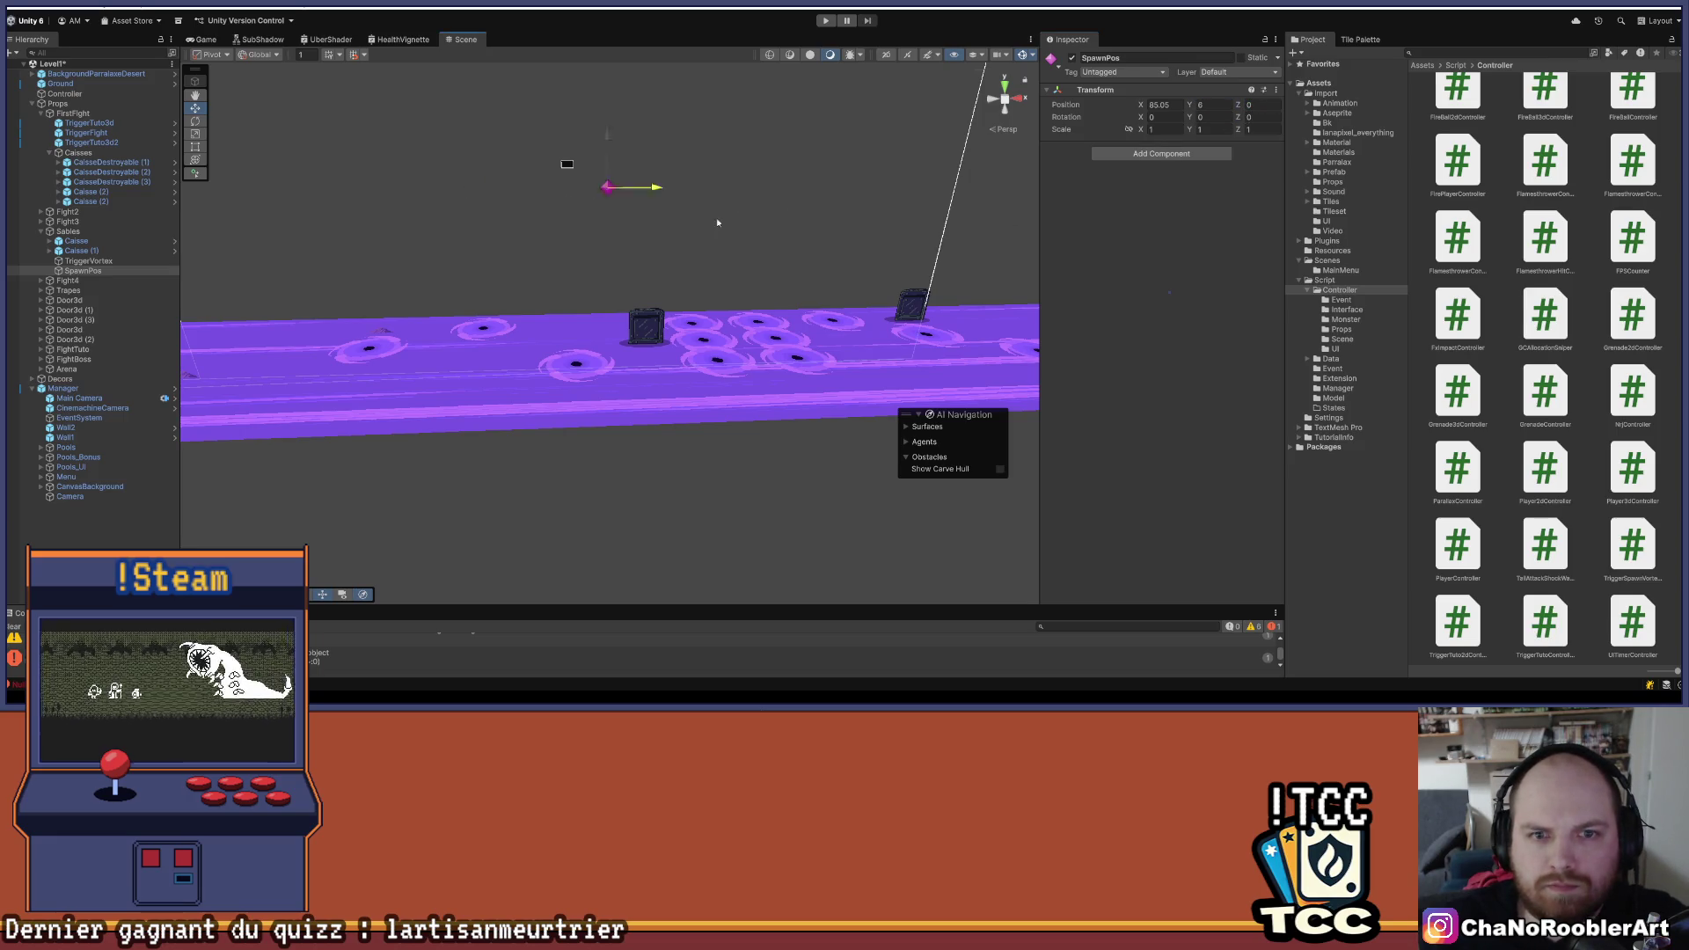
{"action": "left_click_drag", "start_coordinate": [804, 240], "coordinate": [1024, 197]}
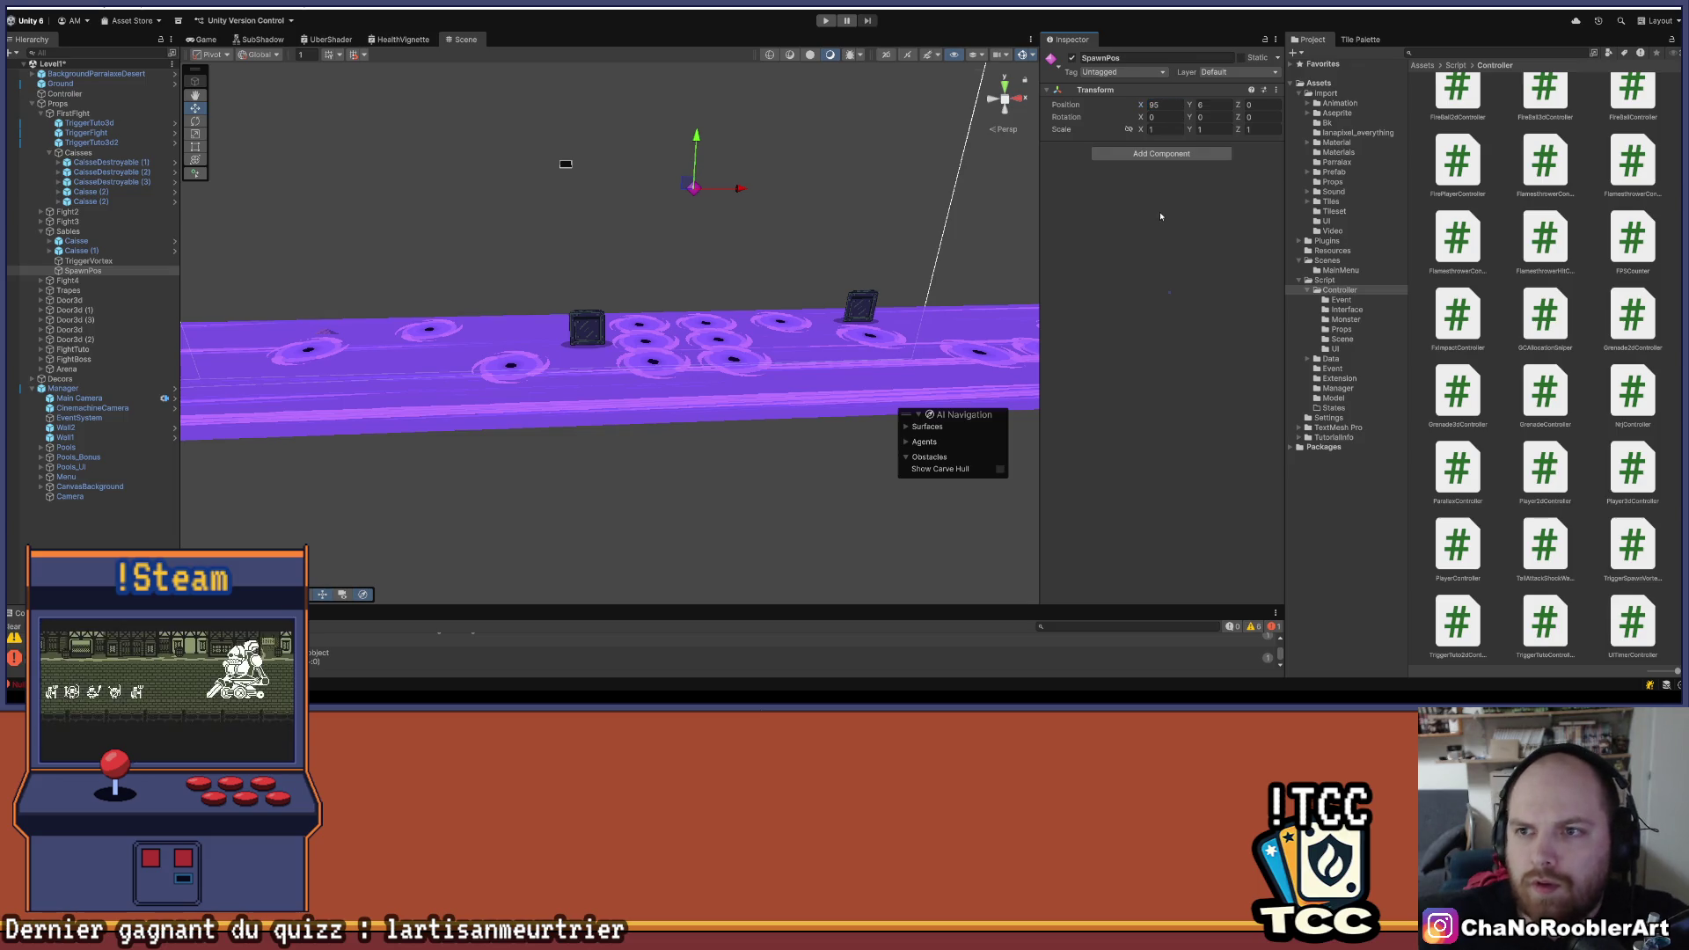
{"action": "left_click_drag", "start_coordinate": [616, 299], "coordinate": [547, 308]}
- Duplicate SpawnPos and name the copy SpawnPos2
{"action": "key", "text": "ctrl+d"}
{"action": "right_click", "coordinate": [108, 281]}
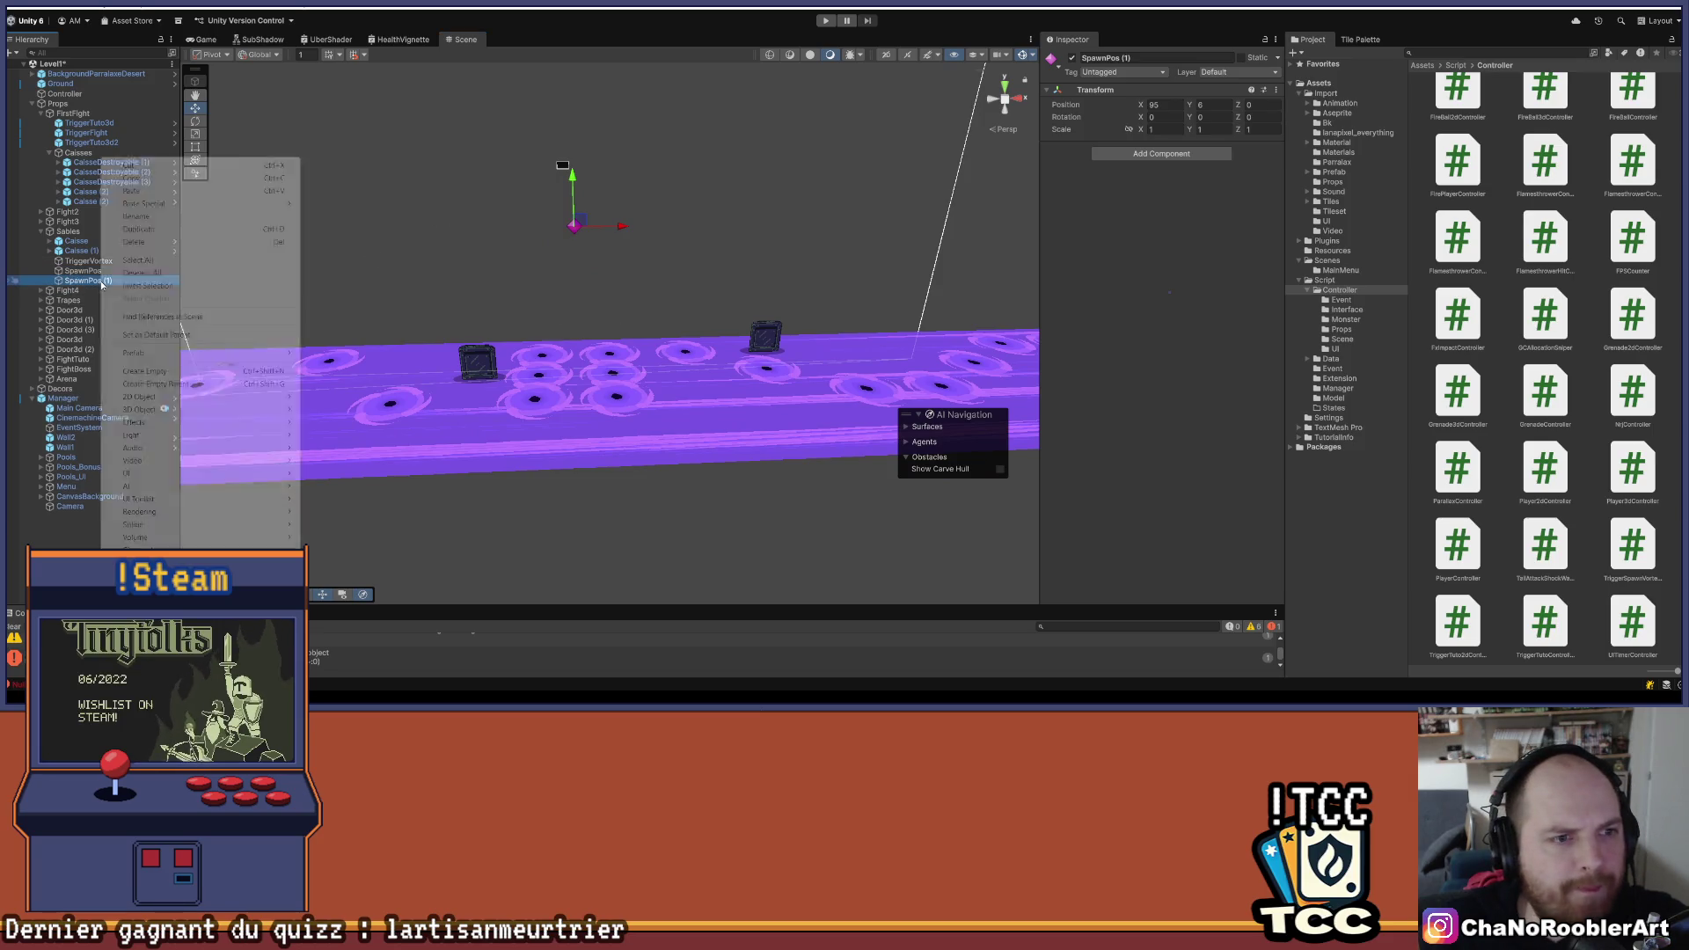
{"action": "left_click", "coordinate": [202, 226]}
{"action": "key", "text": "Right"}
{"action": "key", "text": "BackSpace"}
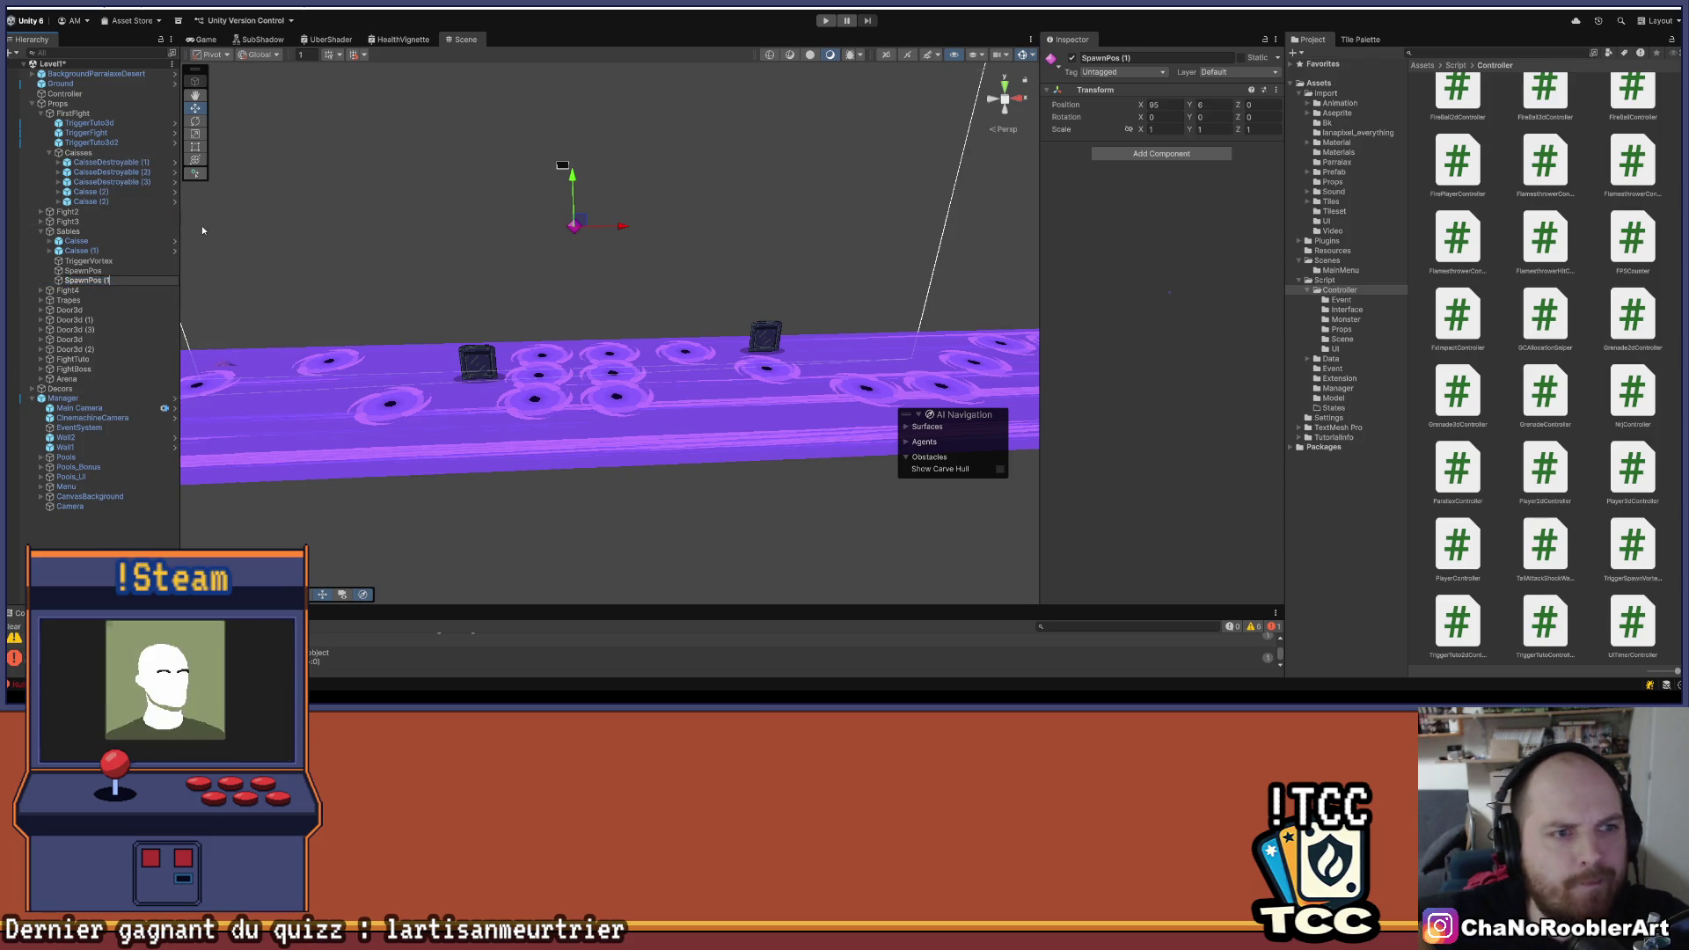
{"action": "type", "text": "2"}
{"action": "key", "text": "Return"}
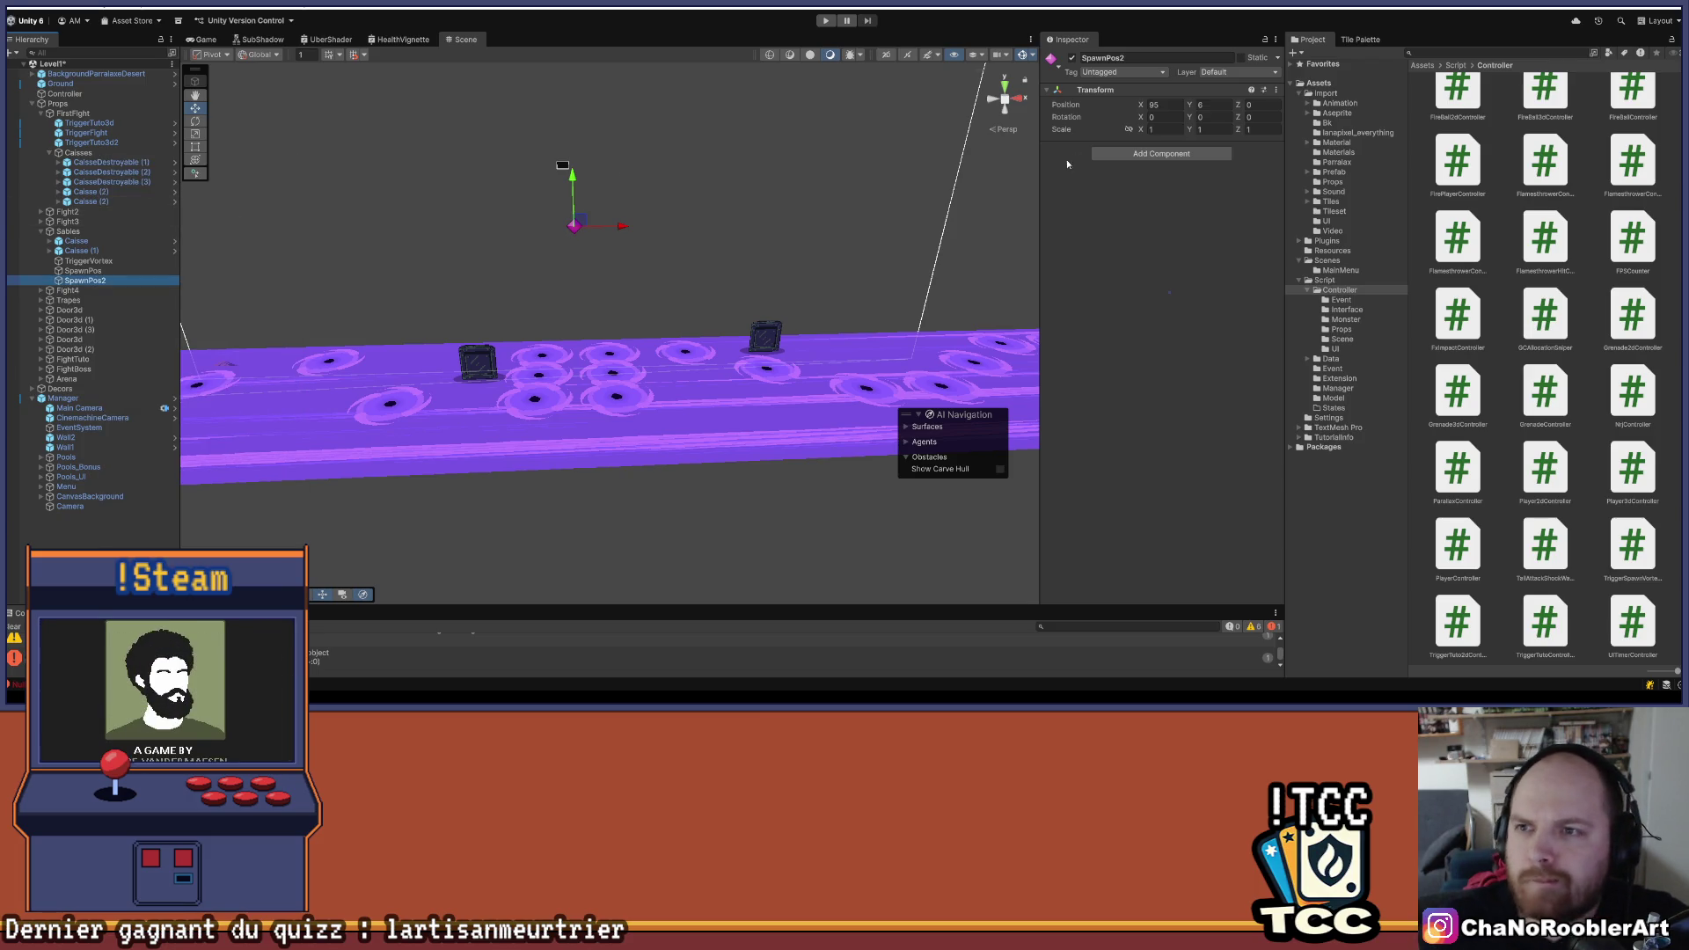
- Place SpawnPos2 at Y 6, Z 2, nudged slightly back along X
{"action": "left_click", "coordinate": [1262, 104]}
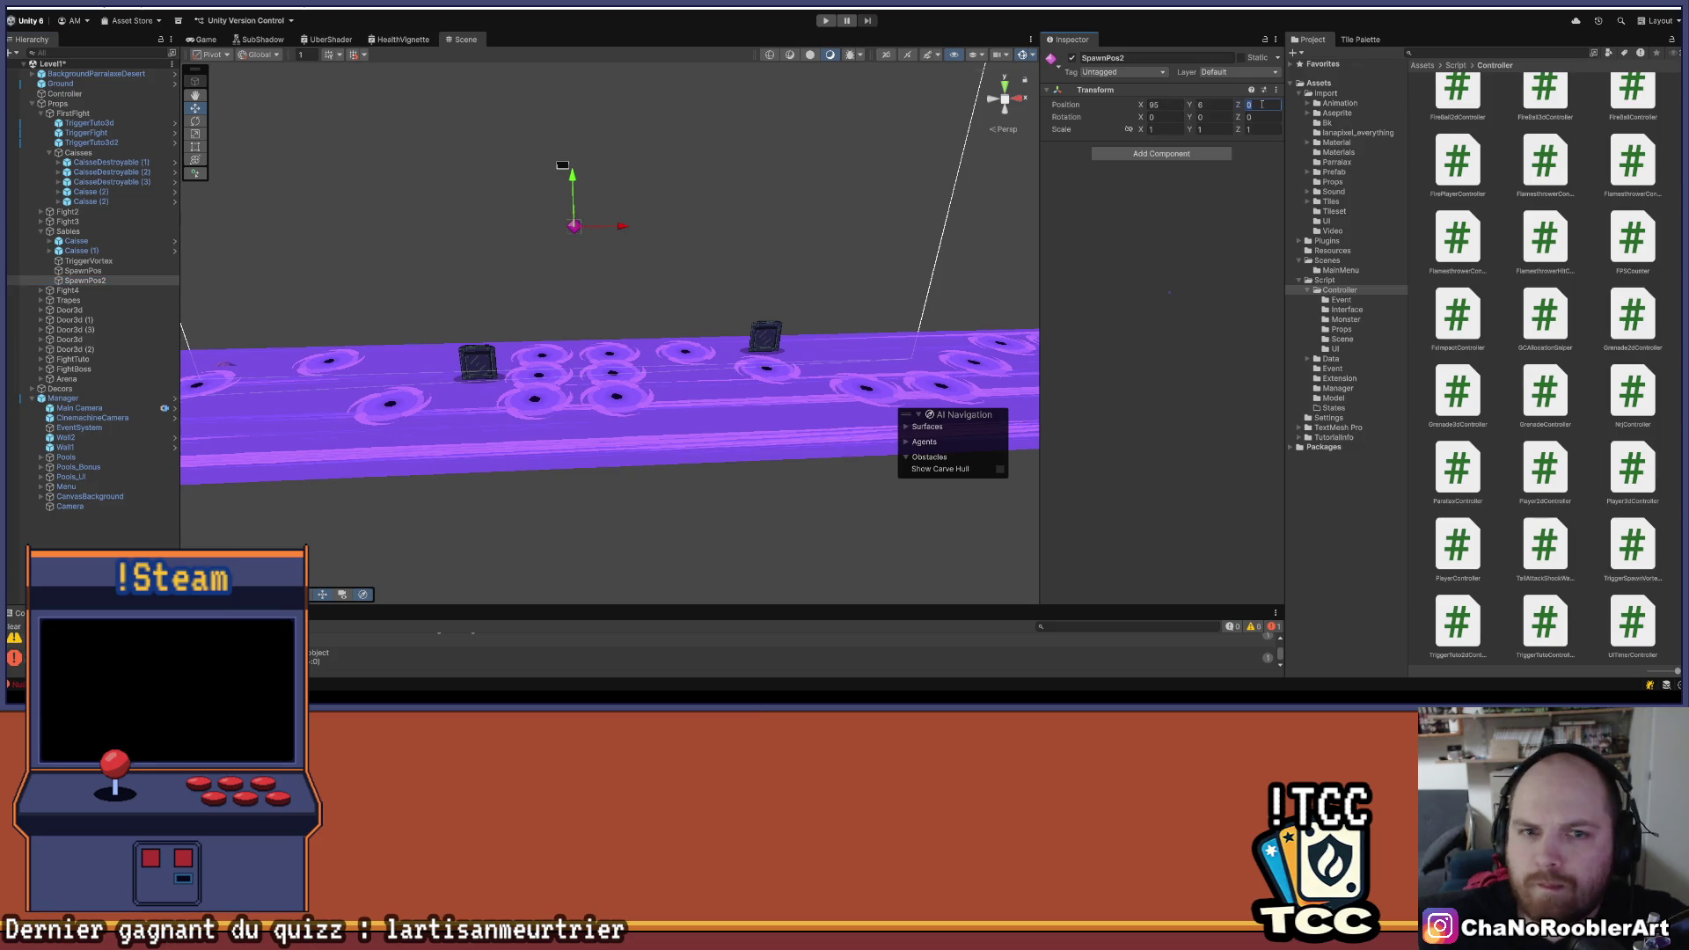
{"action": "type", "text": "2"}
{"action": "left_click_drag", "start_coordinate": [584, 321], "coordinate": [678, 381]}
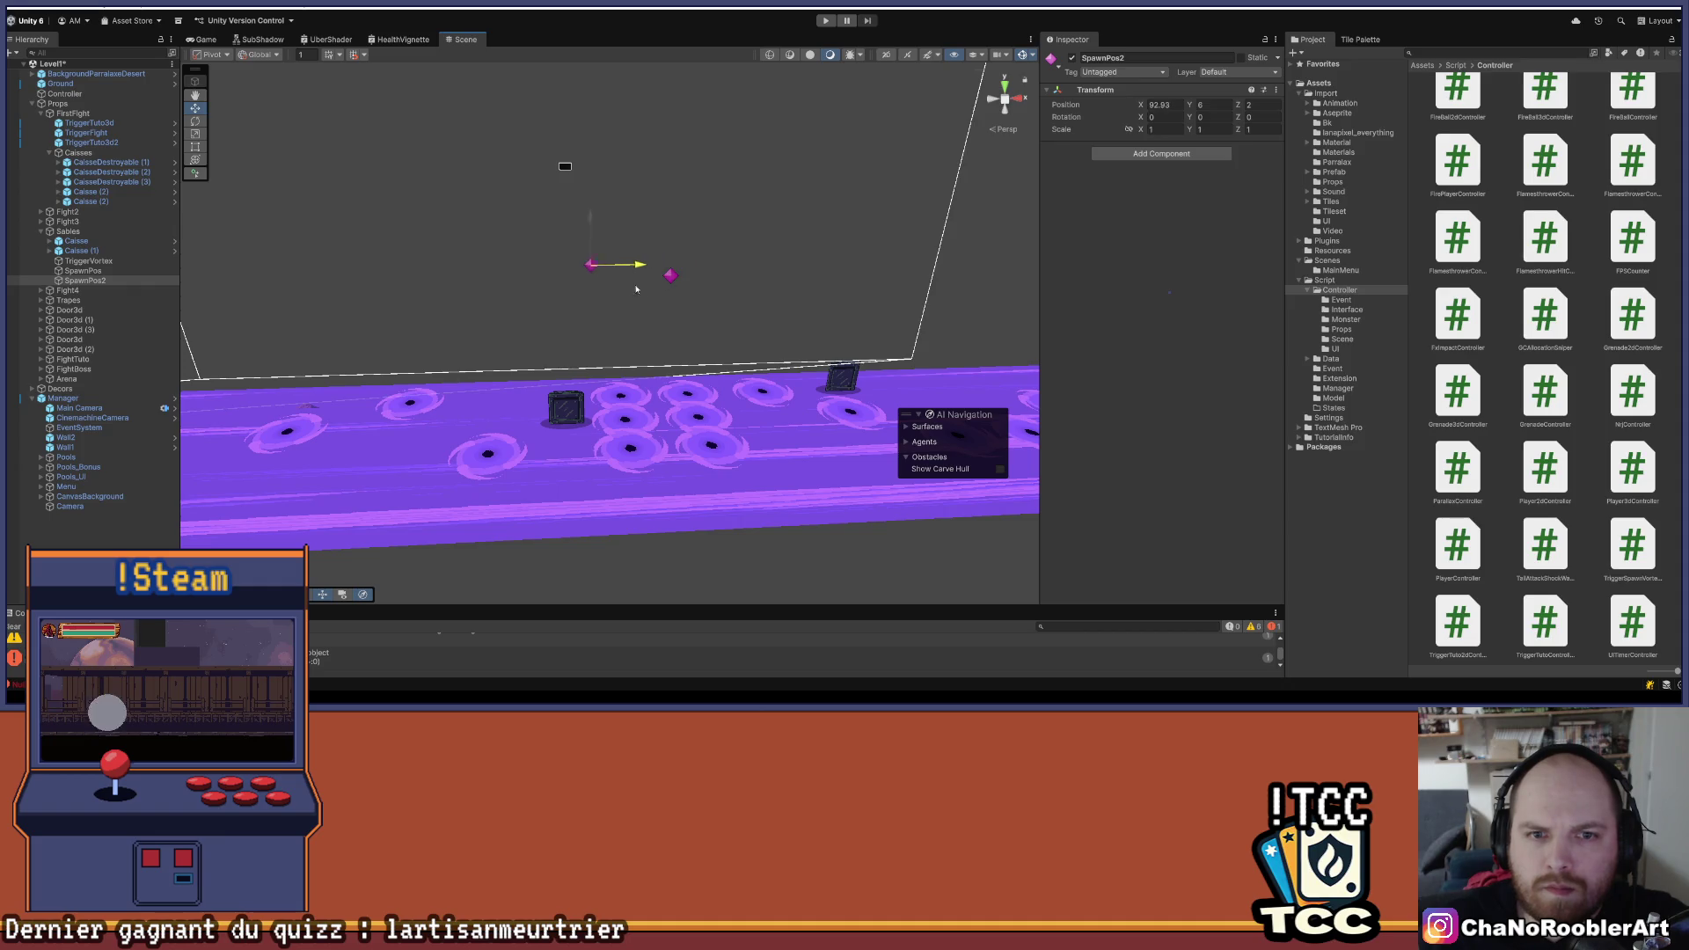
{"action": "left_click_drag", "start_coordinate": [619, 291], "coordinate": [446, 283]}
{"action": "left_click", "coordinate": [88, 260]}
{"action": "left_click", "coordinate": [80, 231]}
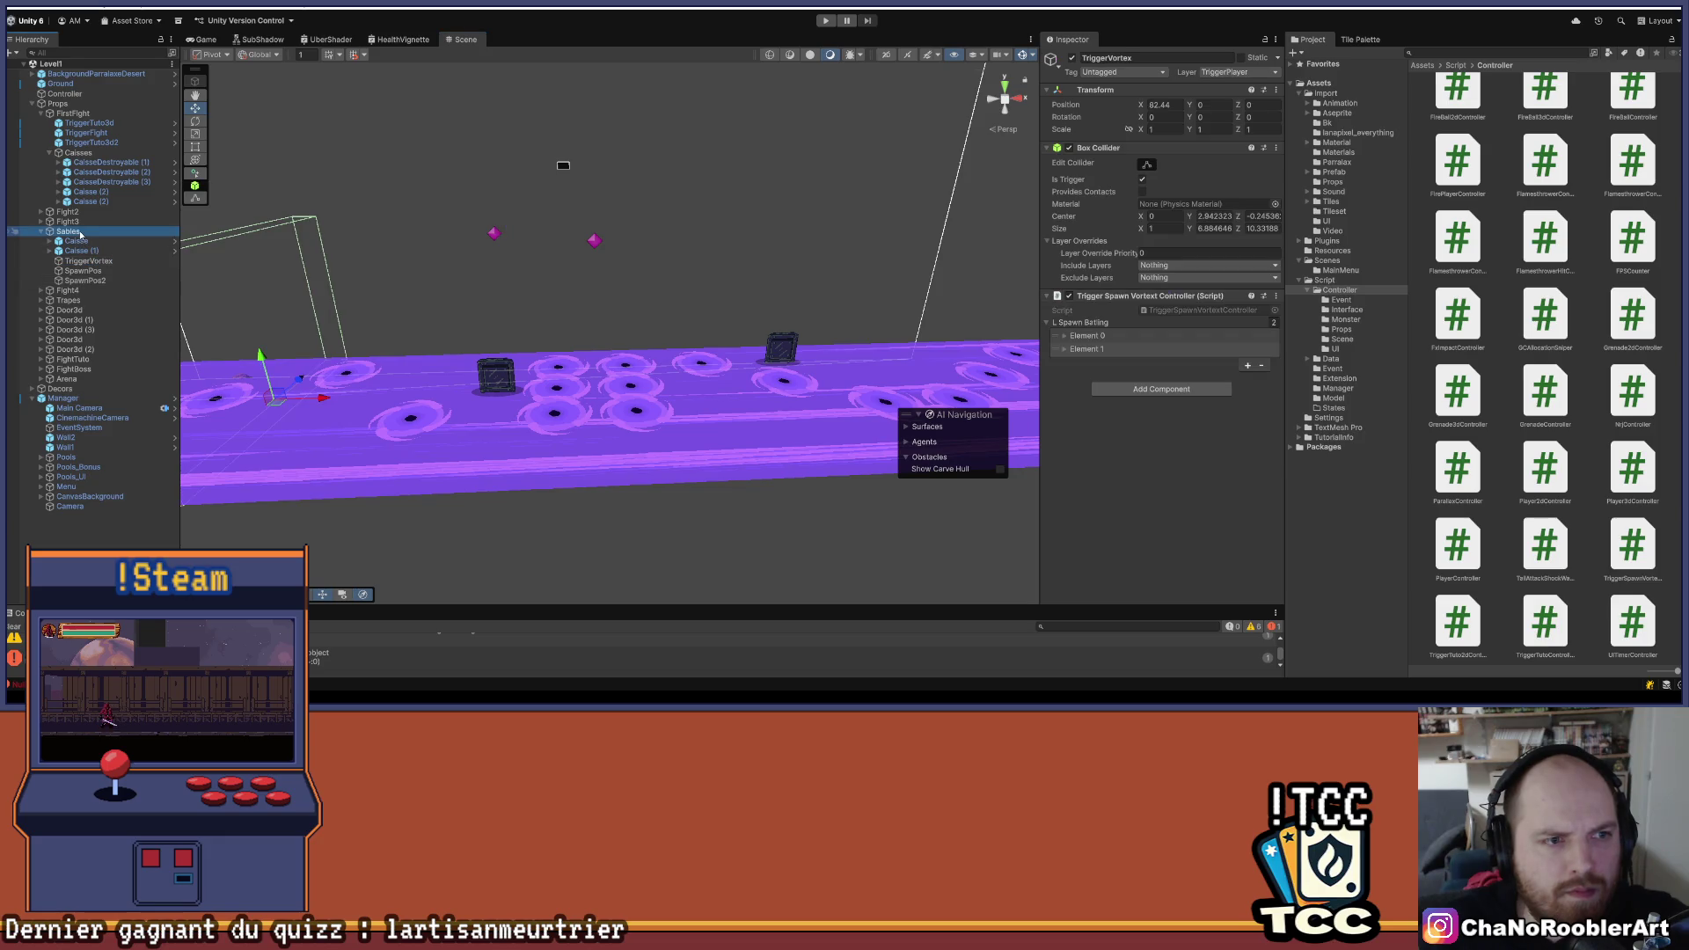
- Create an empty object named Vortex under the Sables group
{"action": "right_click", "coordinate": [80, 231]}
{"action": "left_click", "coordinate": [134, 359]}
{"action": "type", "text": "V"}
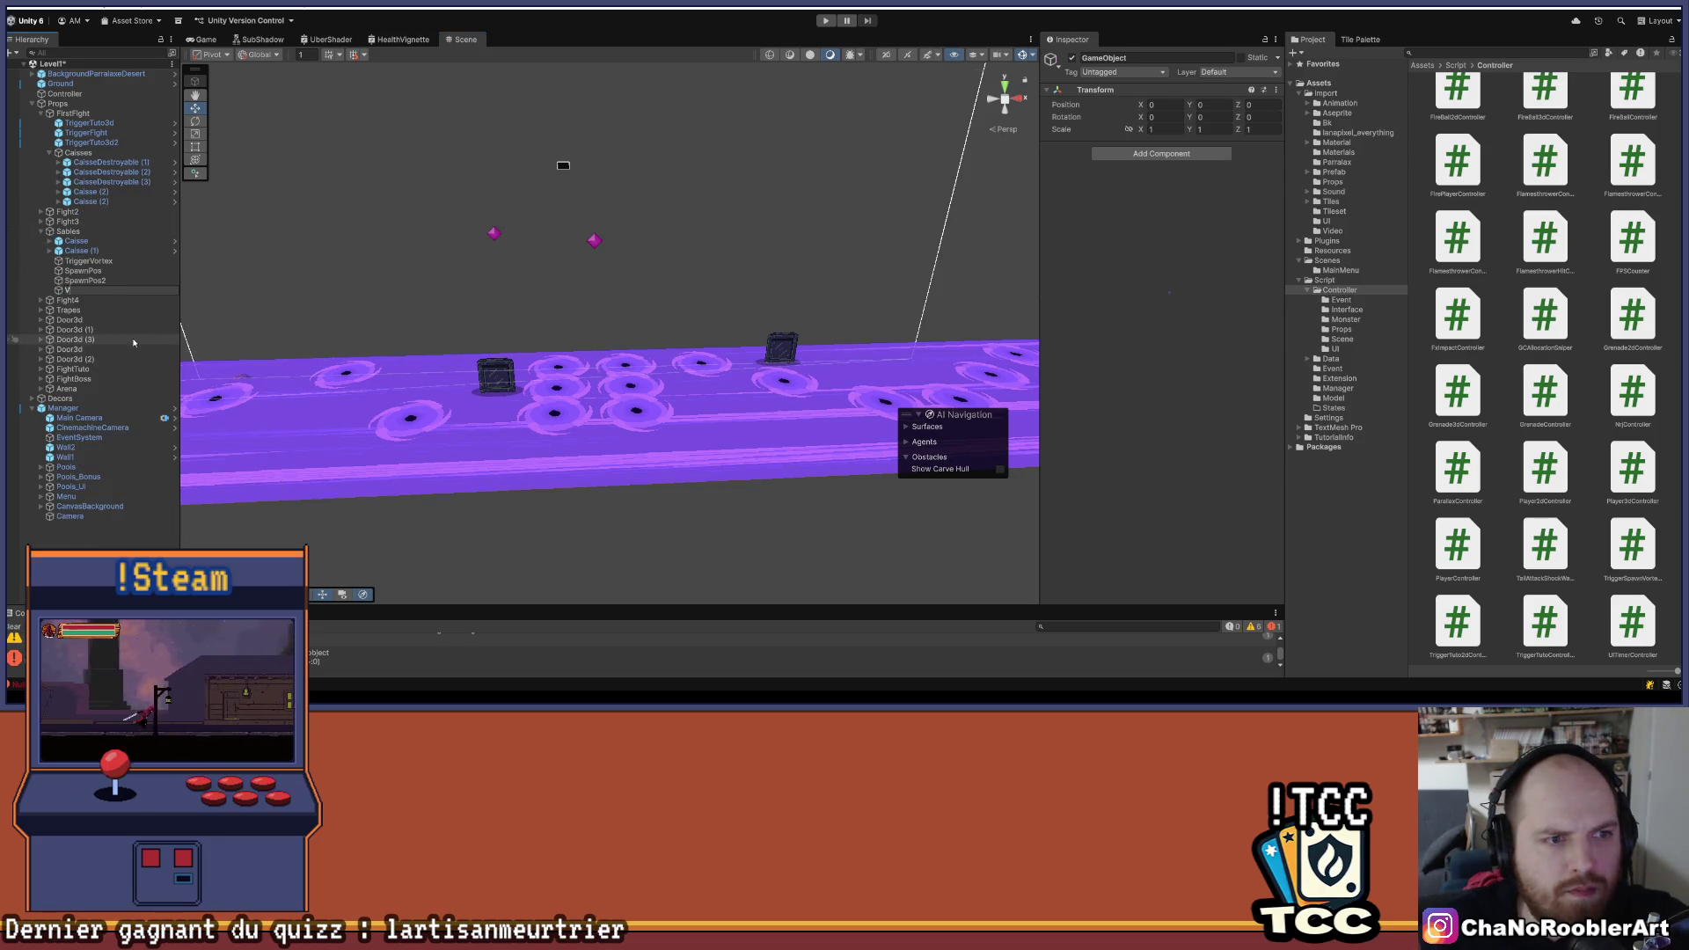
{"action": "type", "text": "ortex"}
{"action": "key", "text": "Return"}
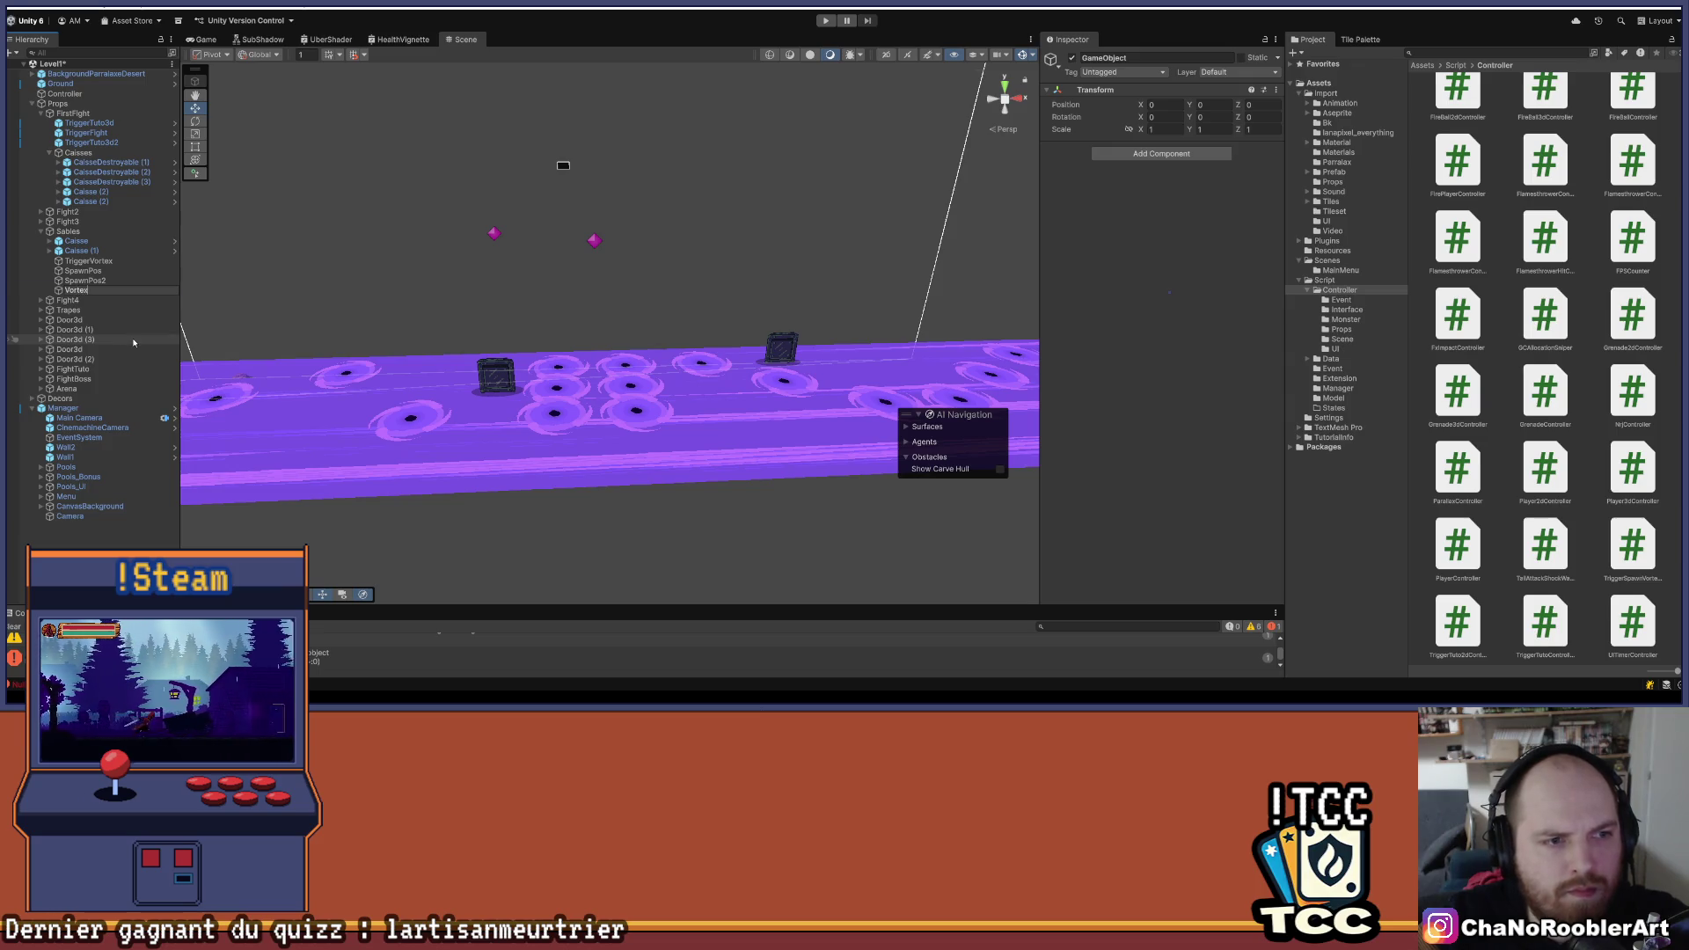
- Move TriggerVortex, SpawnPos and SpawnPos2 inside Vortex as its children
{"action": "left_click", "coordinate": [85, 279]}
{"action": "left_click", "coordinate": [98, 262], "text": "shift"}
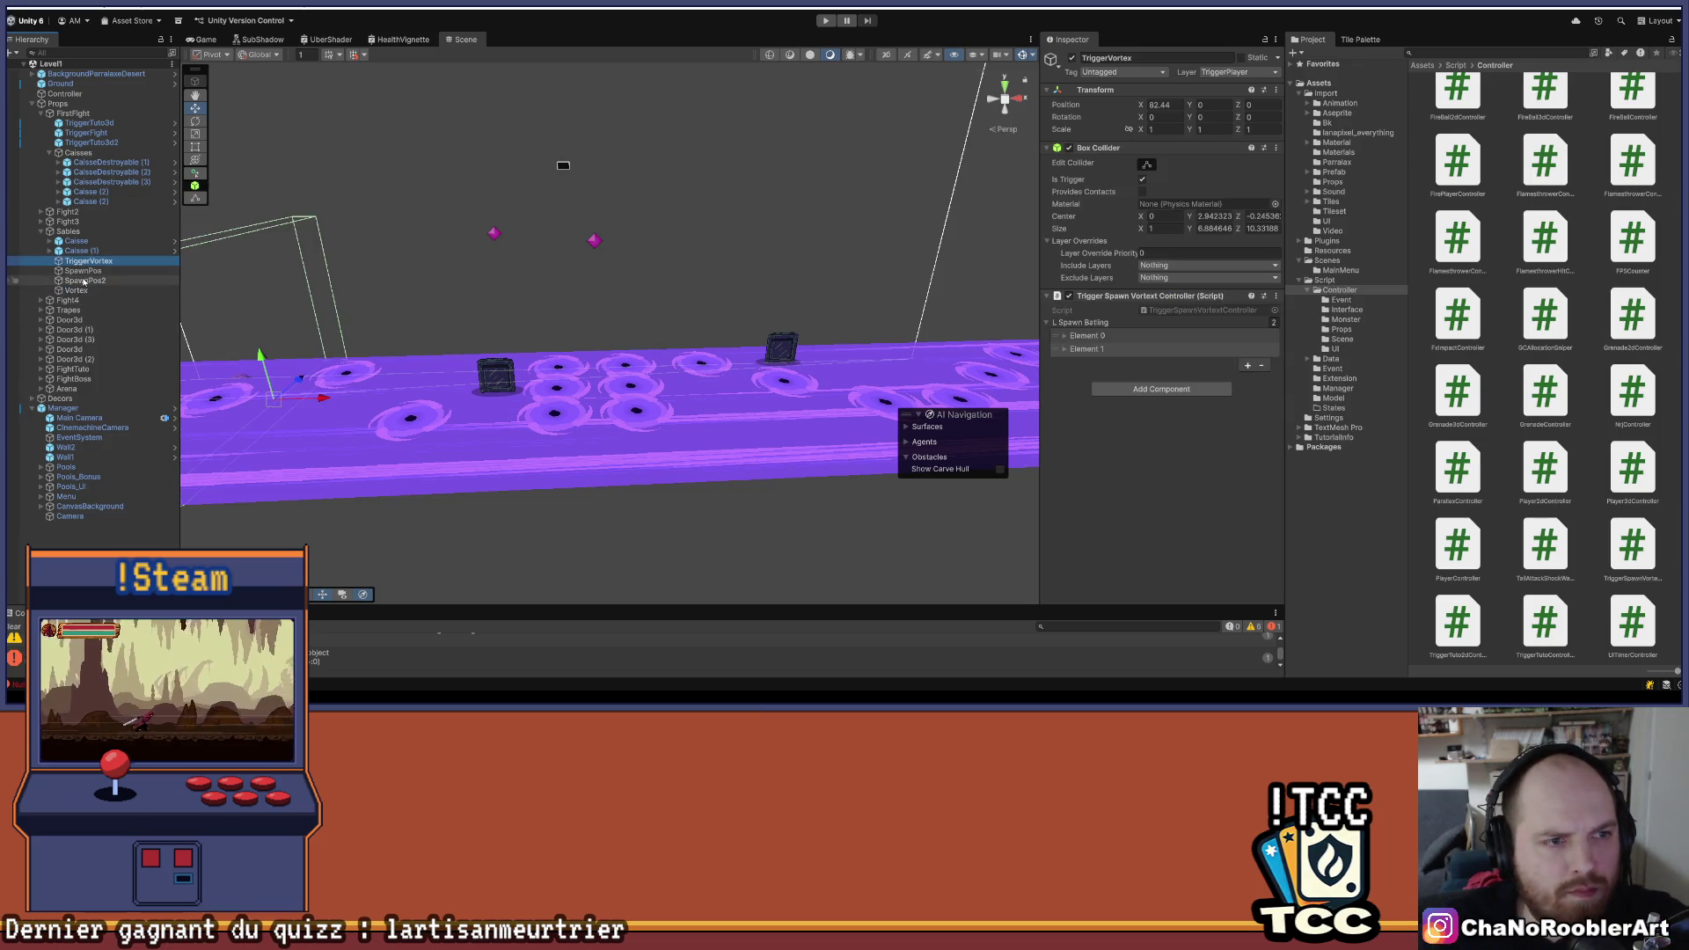
{"action": "left_click_drag", "start_coordinate": [97, 264], "coordinate": [88, 291]}
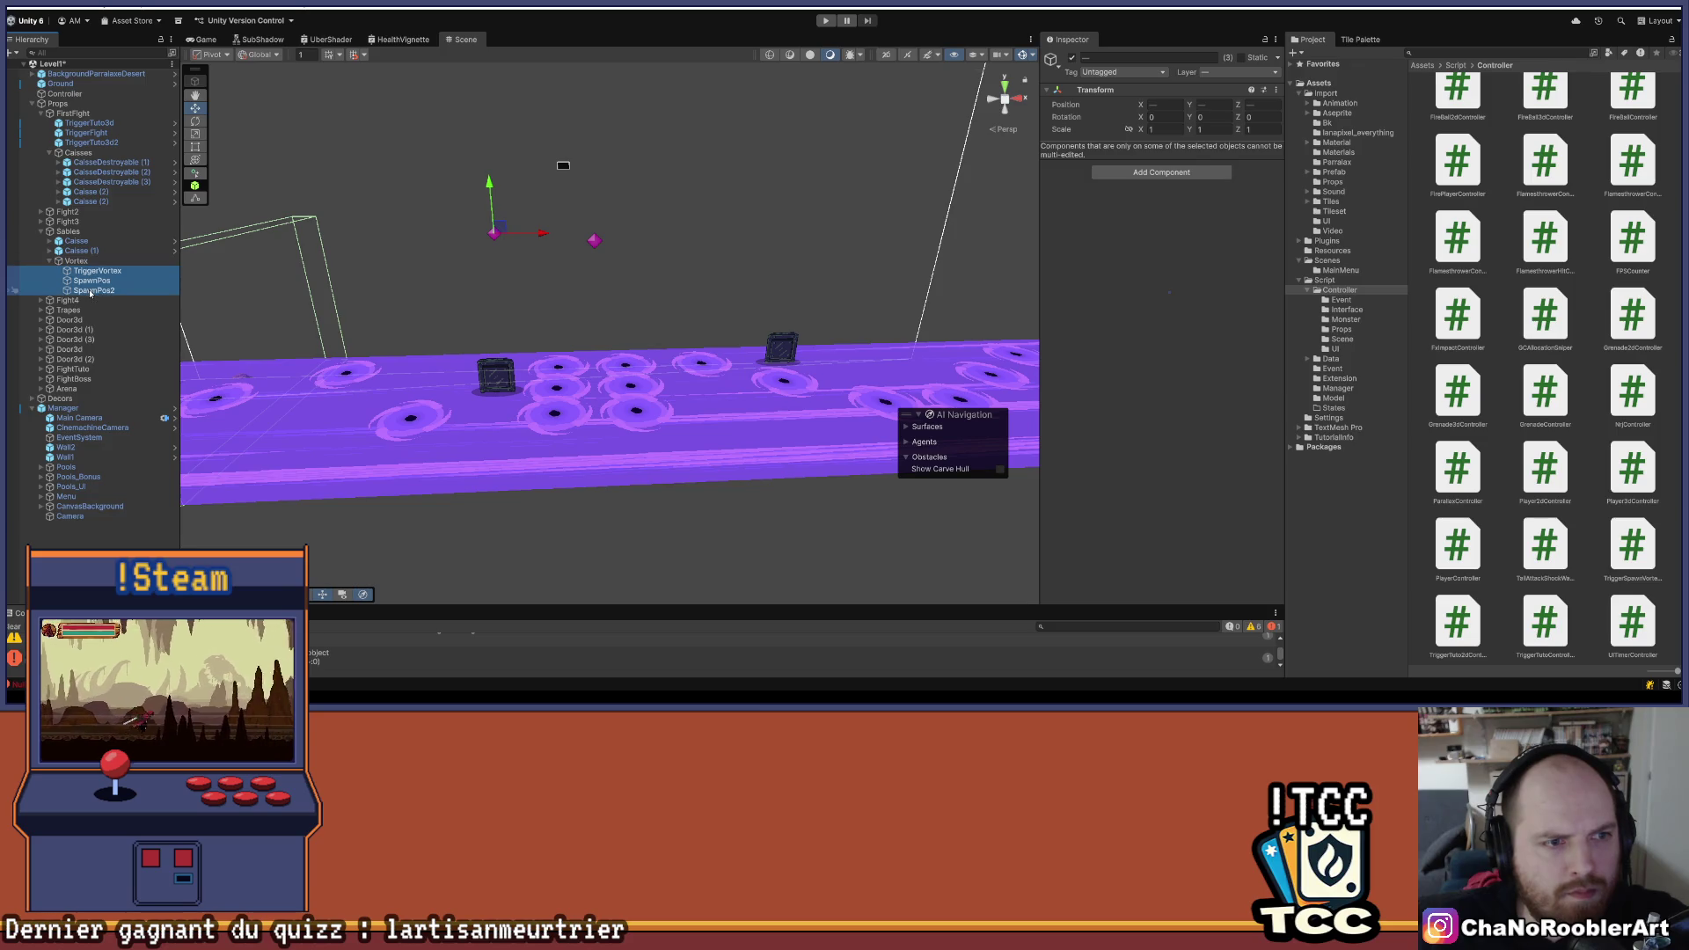
{"action": "left_click", "coordinate": [87, 262]}
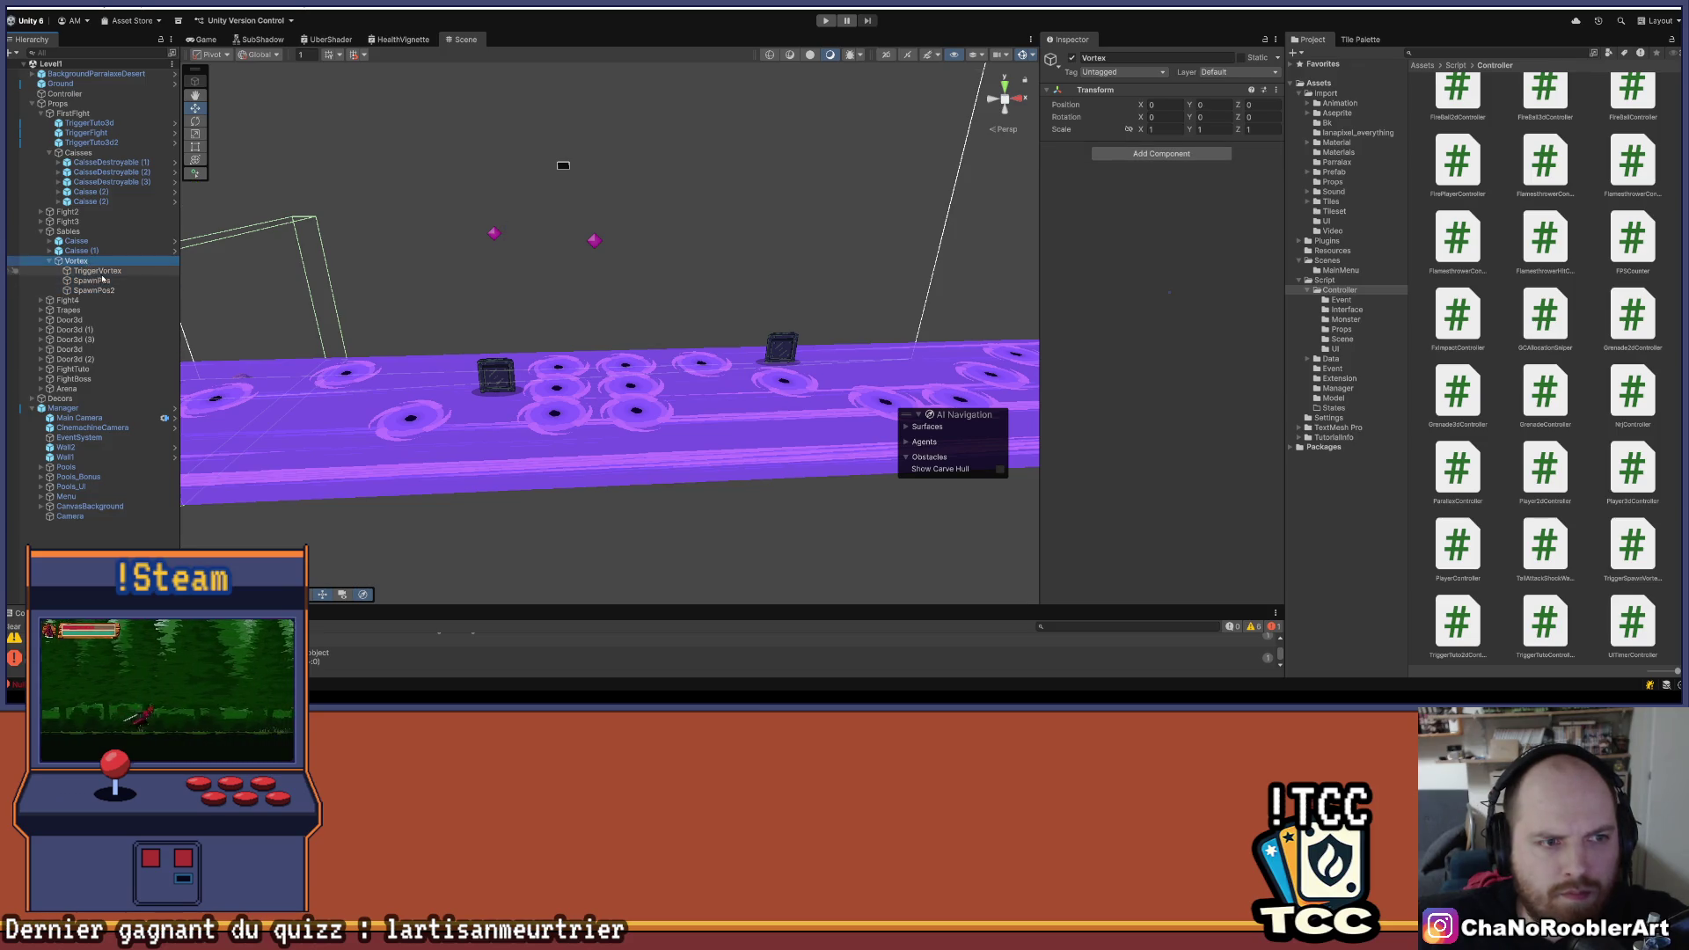
{"action": "left_click", "coordinate": [97, 271]}
{"action": "left_click", "coordinate": [1063, 337]}
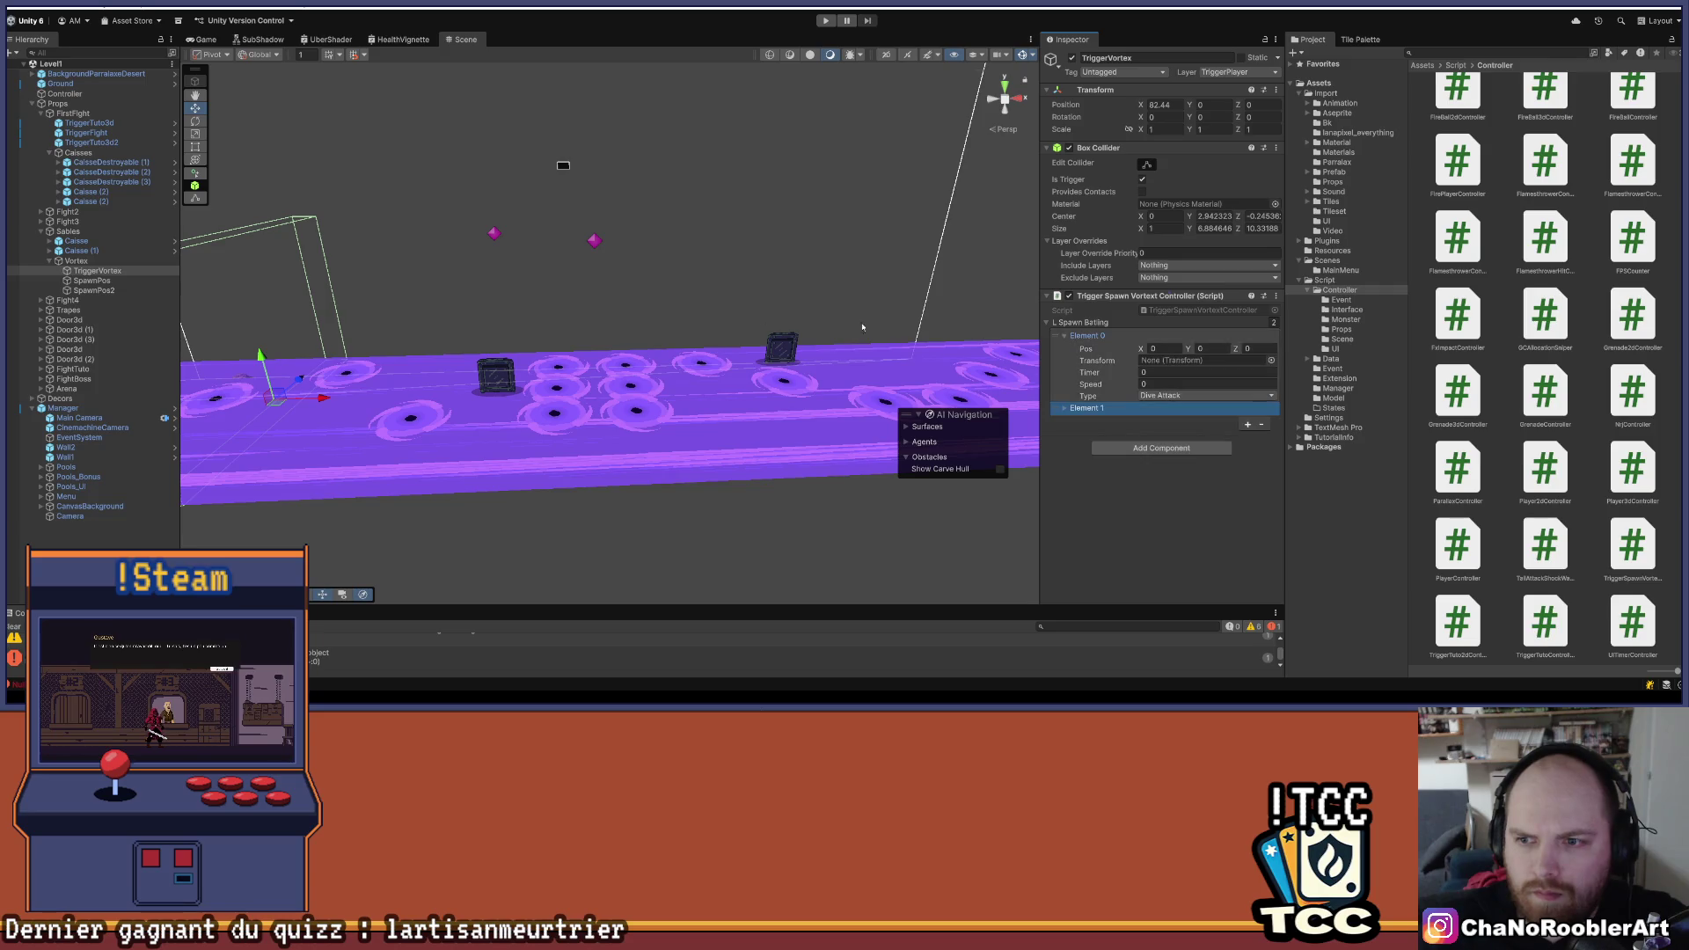
- Assign SpawnPos to the first spawn entry with timer 4, speed 6 and Classic type
{"action": "mouse_move", "coordinate": [113, 280]}
{"action": "left_mouse_down"}
{"action": "mouse_move", "coordinate": [1144, 406]}
{"action": "mouse_move", "coordinate": [1179, 365]}
{"action": "left_mouse_up"}
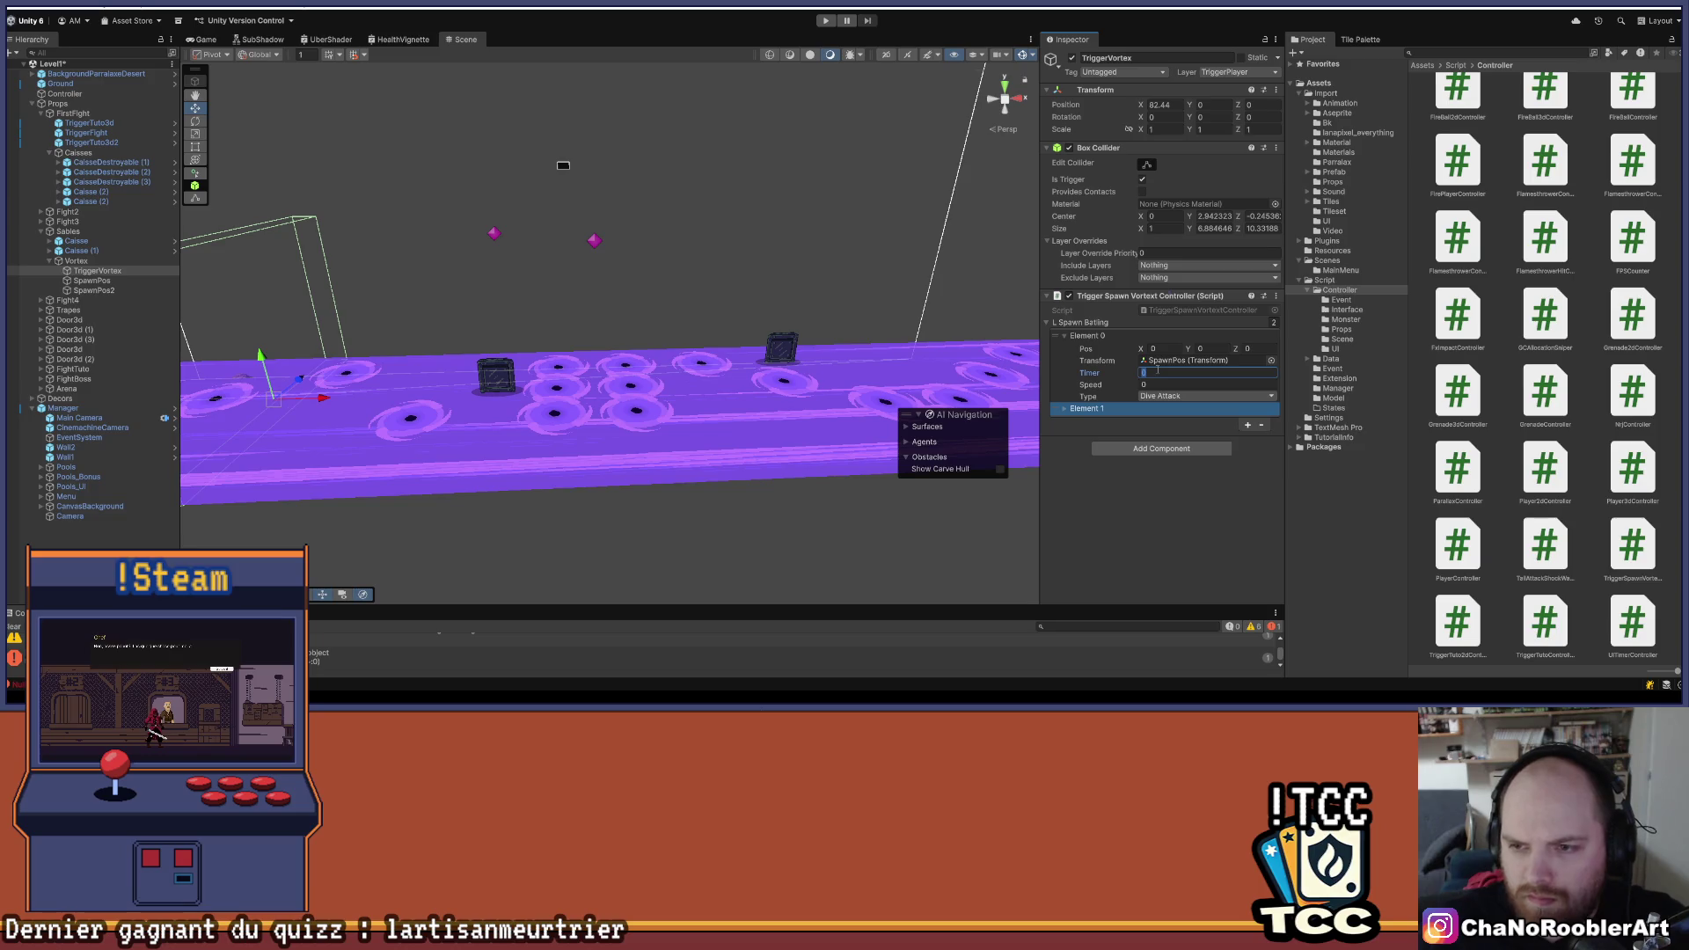
{"action": "key", "text": "Tab"}
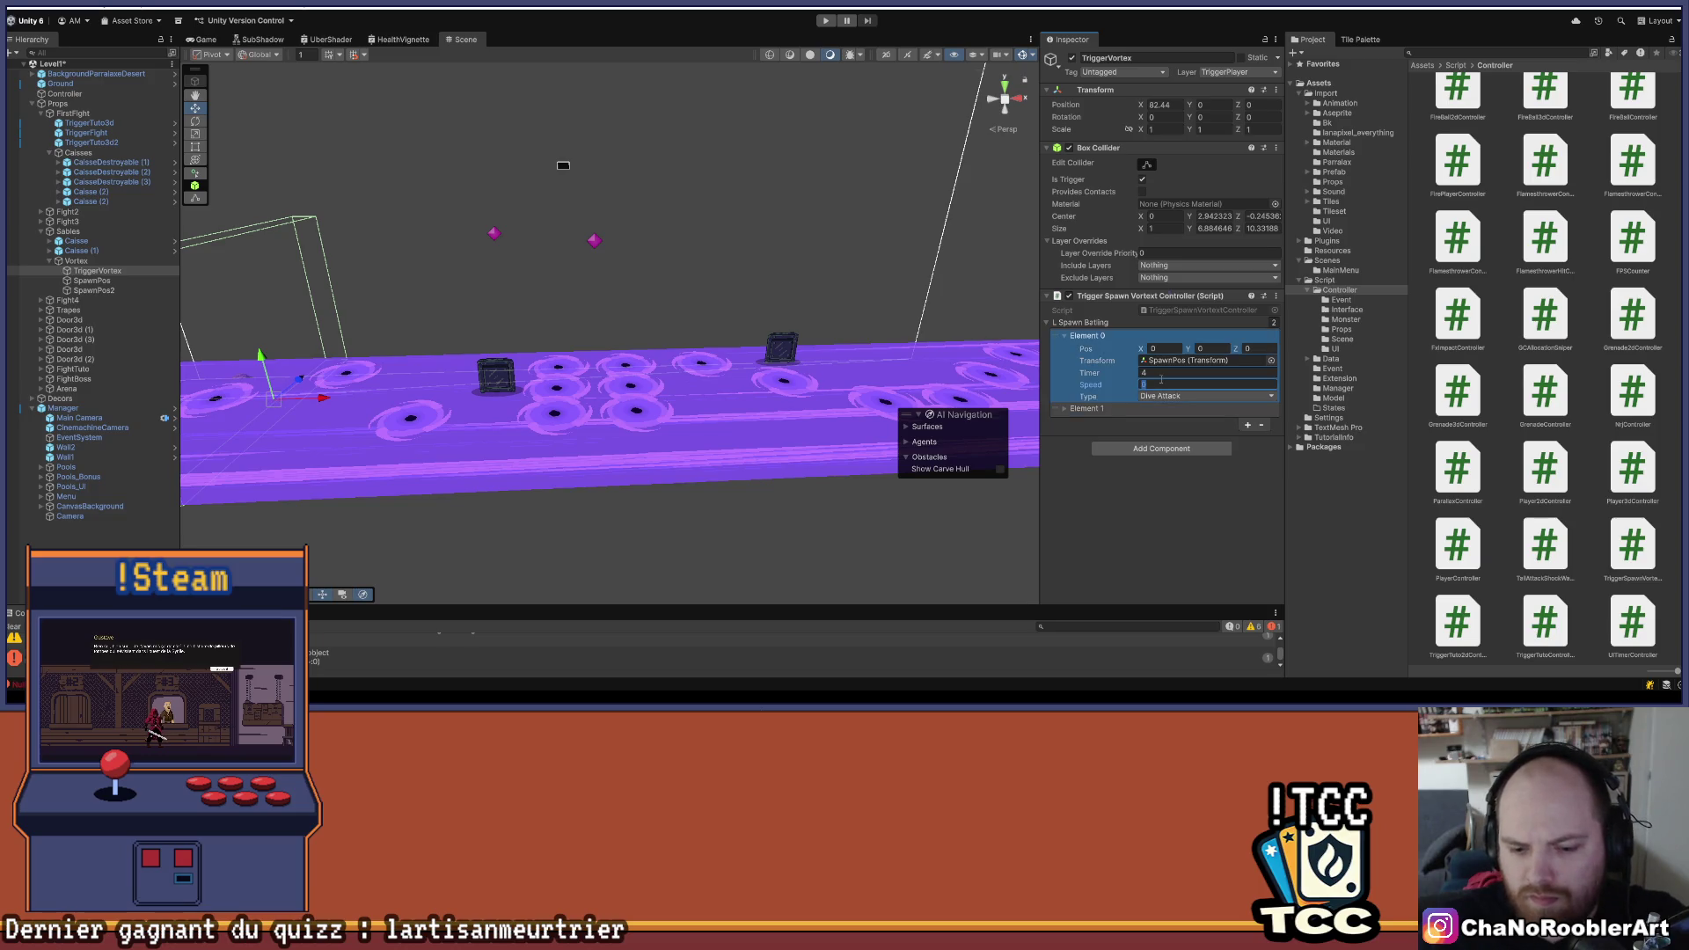
{"action": "left_click", "coordinate": [1166, 397]}
{"action": "left_click", "coordinate": [1170, 407]}
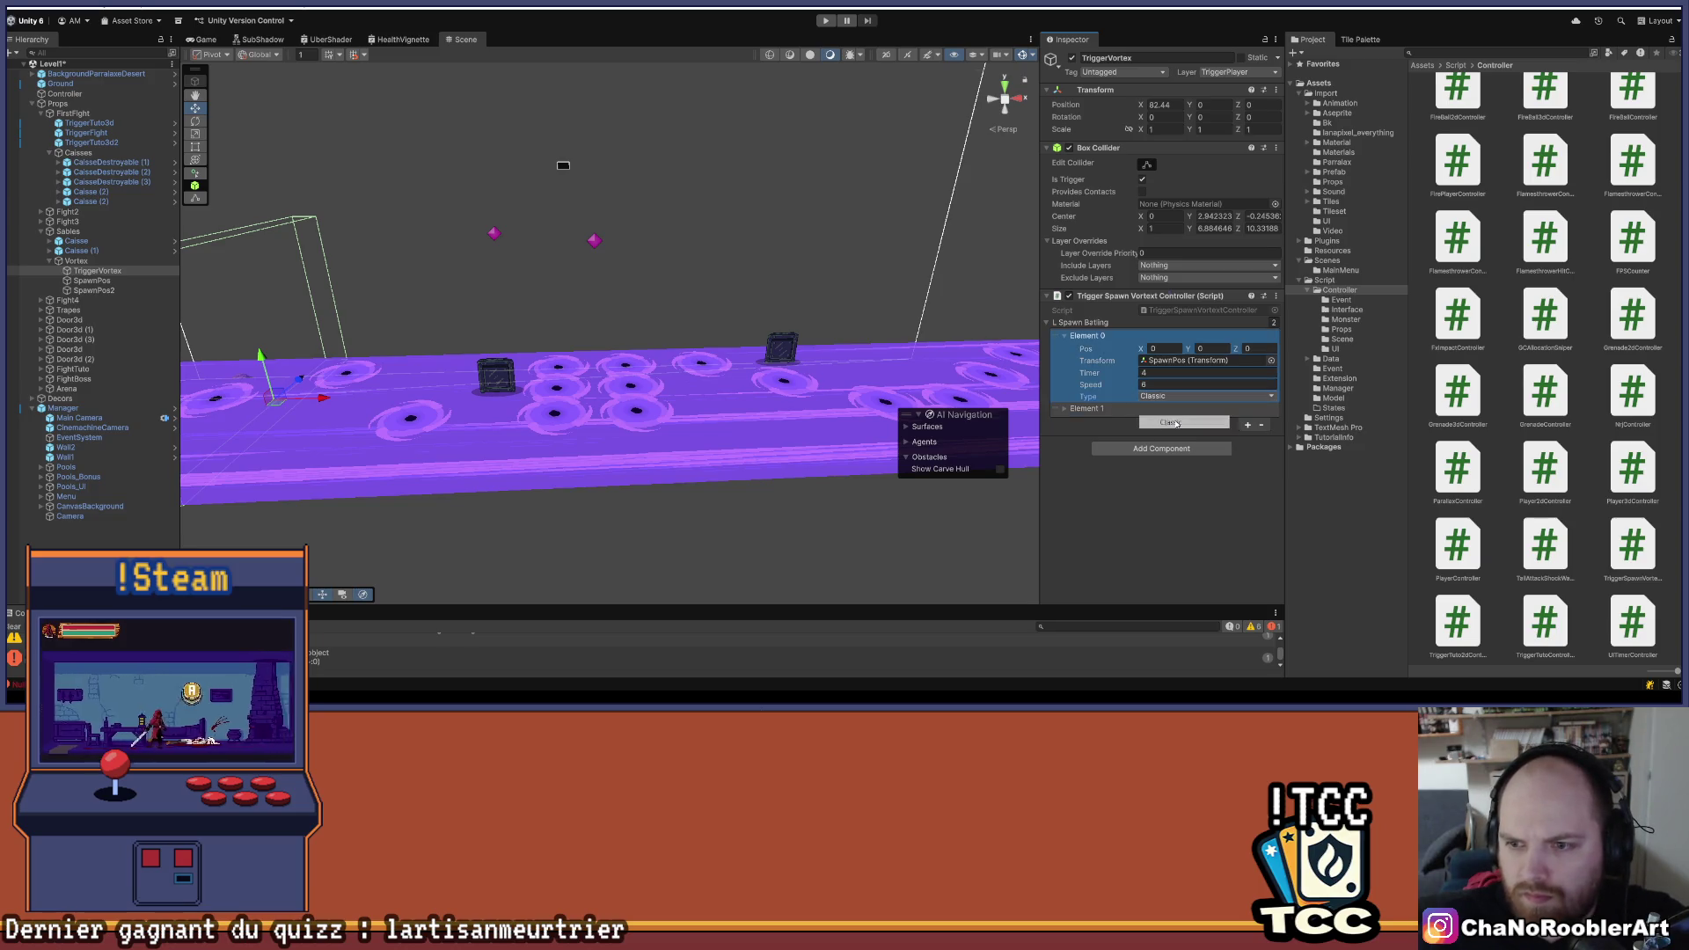
- Assign SpawnPos2 as the second spawn entry's transform
{"action": "left_click", "coordinate": [1066, 409]}
{"action": "mouse_move", "coordinate": [134, 294]}
{"action": "left_mouse_down"}
{"action": "mouse_move", "coordinate": [1103, 412]}
{"action": "mouse_move", "coordinate": [1161, 434]}
{"action": "left_mouse_up"}
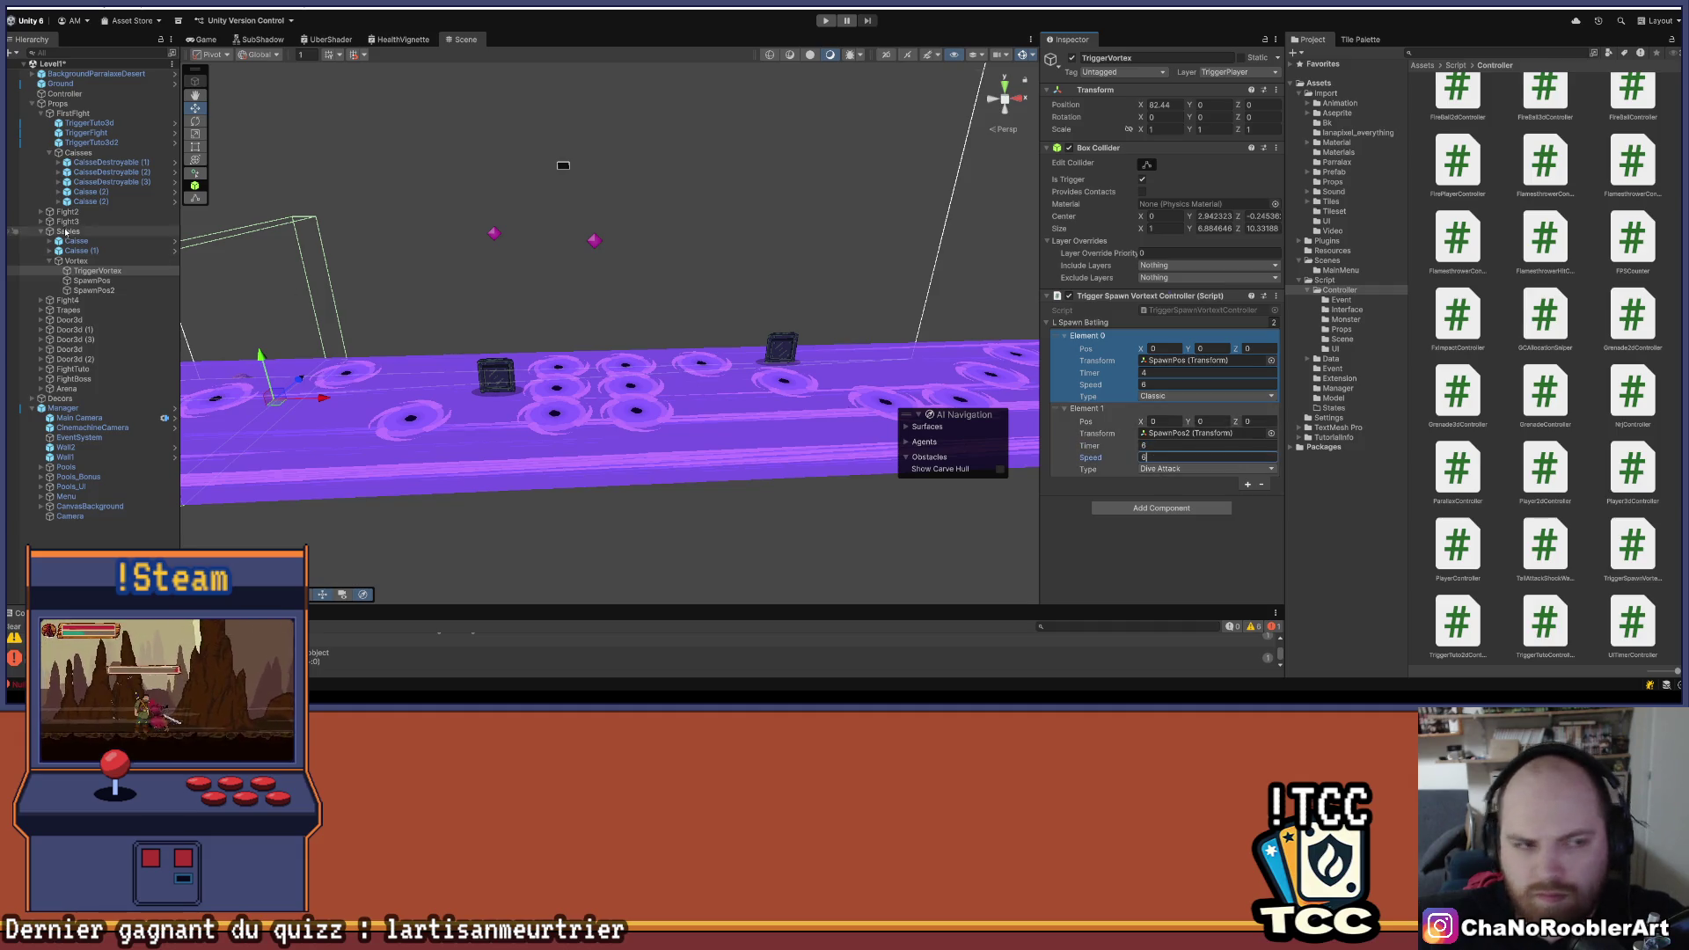
{"action": "left_click", "coordinate": [94, 281]}
{"action": "left_click", "coordinate": [95, 271]}
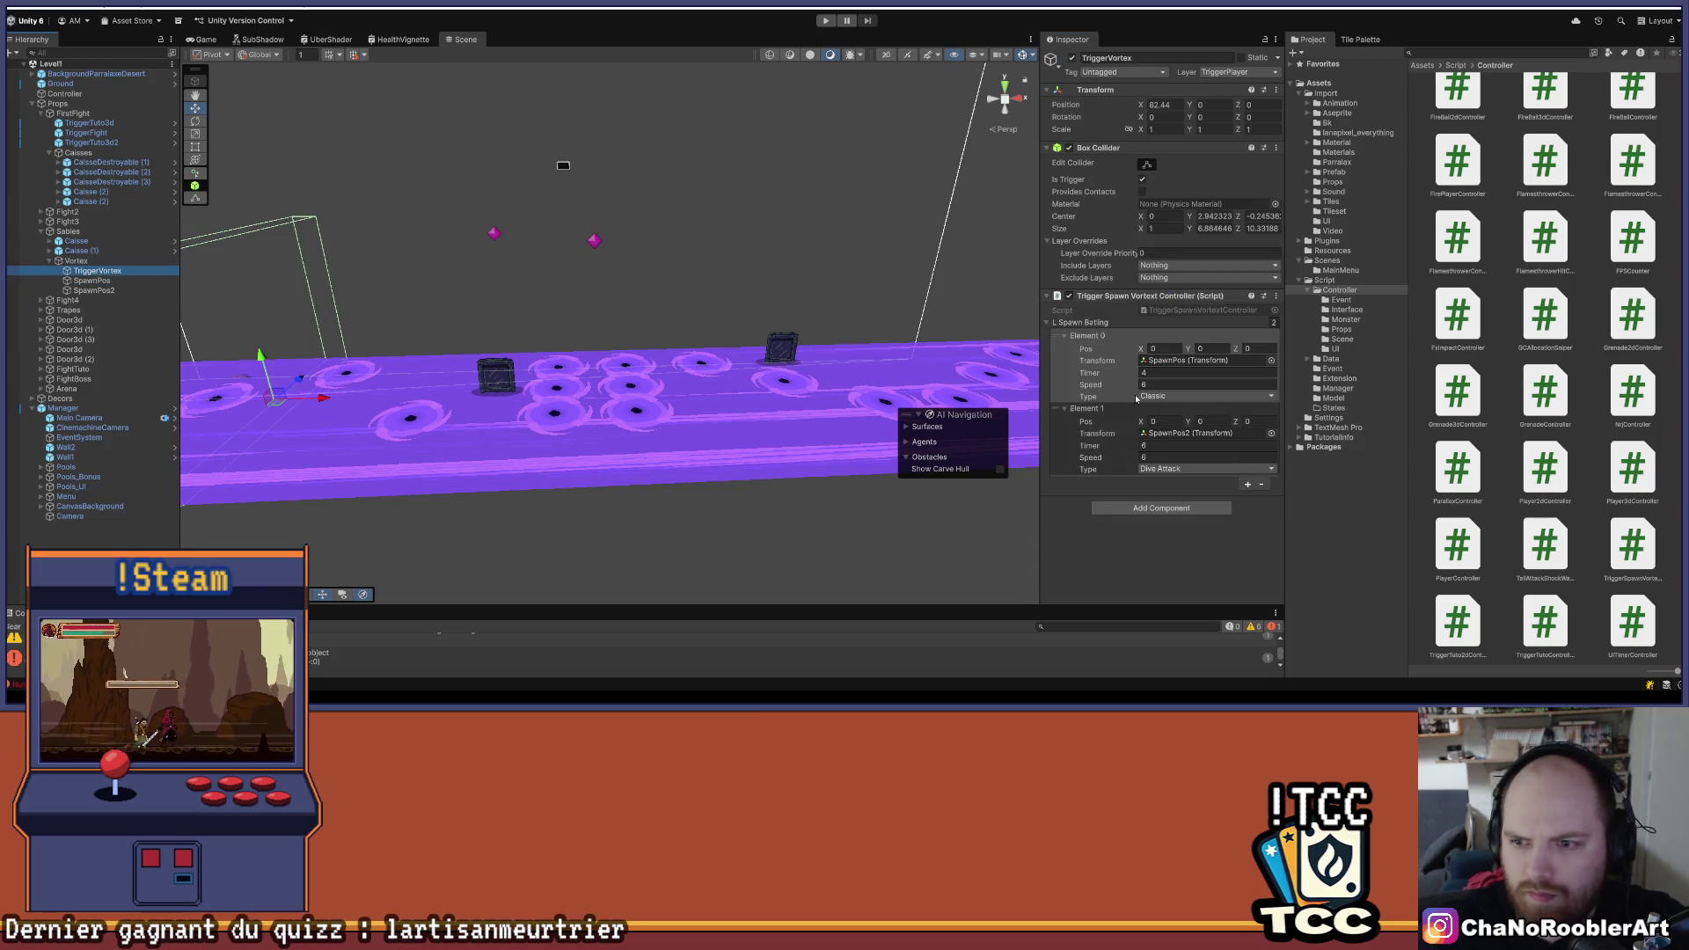
{"action": "left_click", "coordinate": [715, 394]}
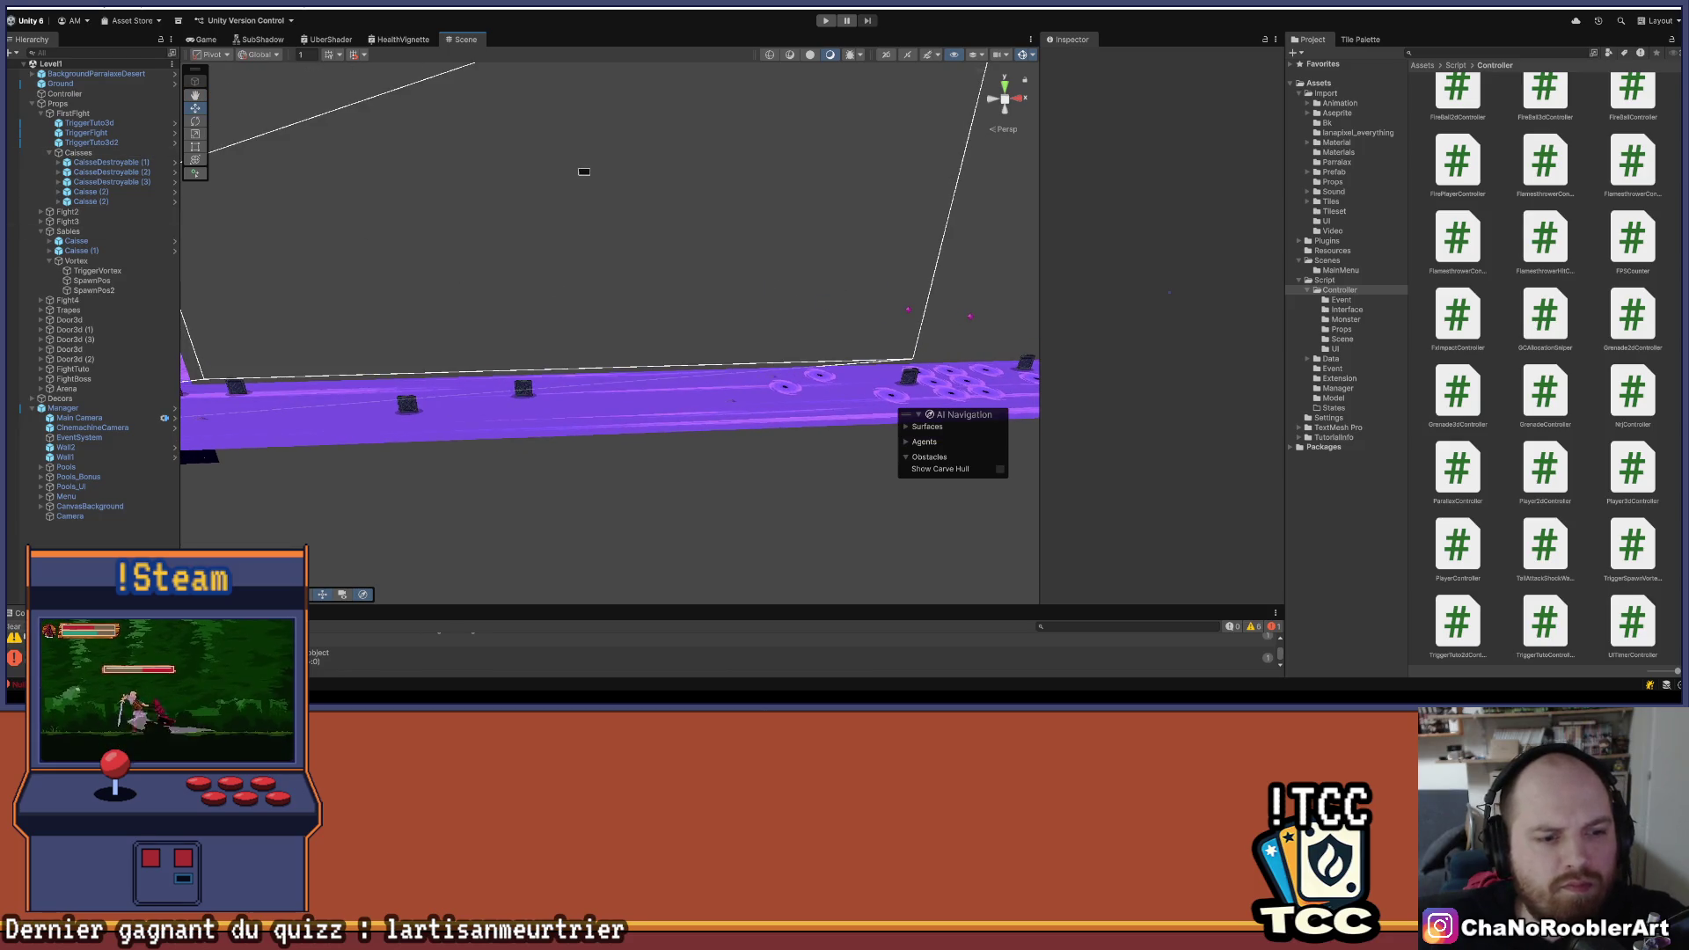
- Collapse the Props group and start Play mode to test Level1
{"action": "left_click", "coordinate": [1341, 329]}
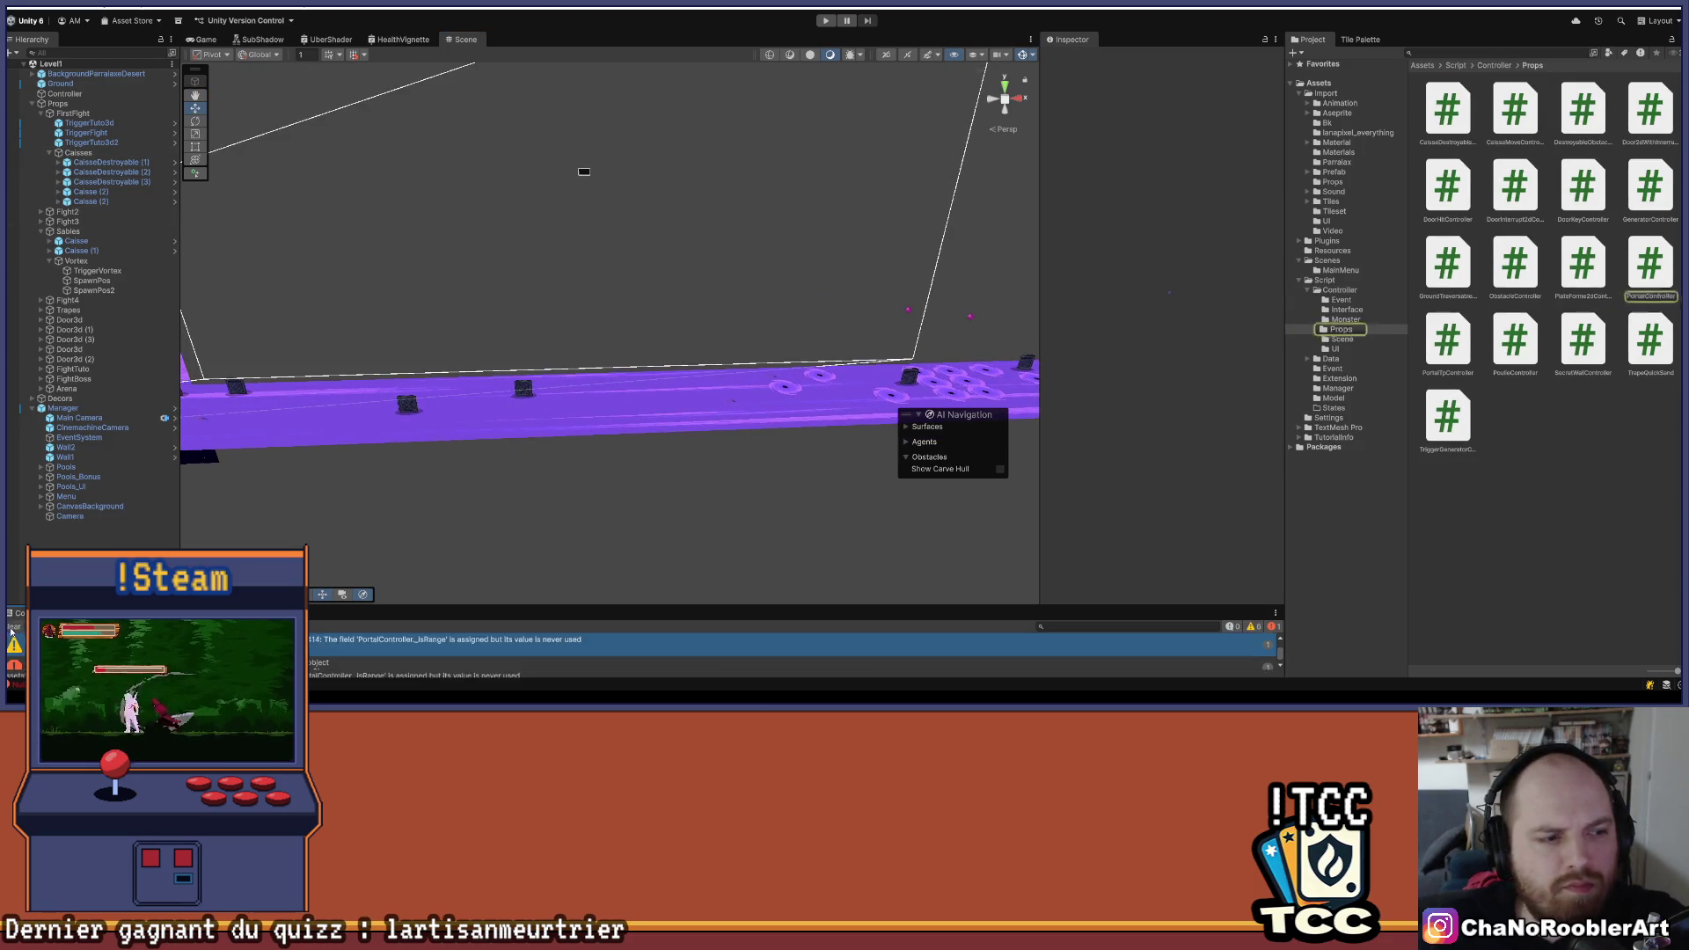
{"action": "left_click", "coordinate": [33, 104]}
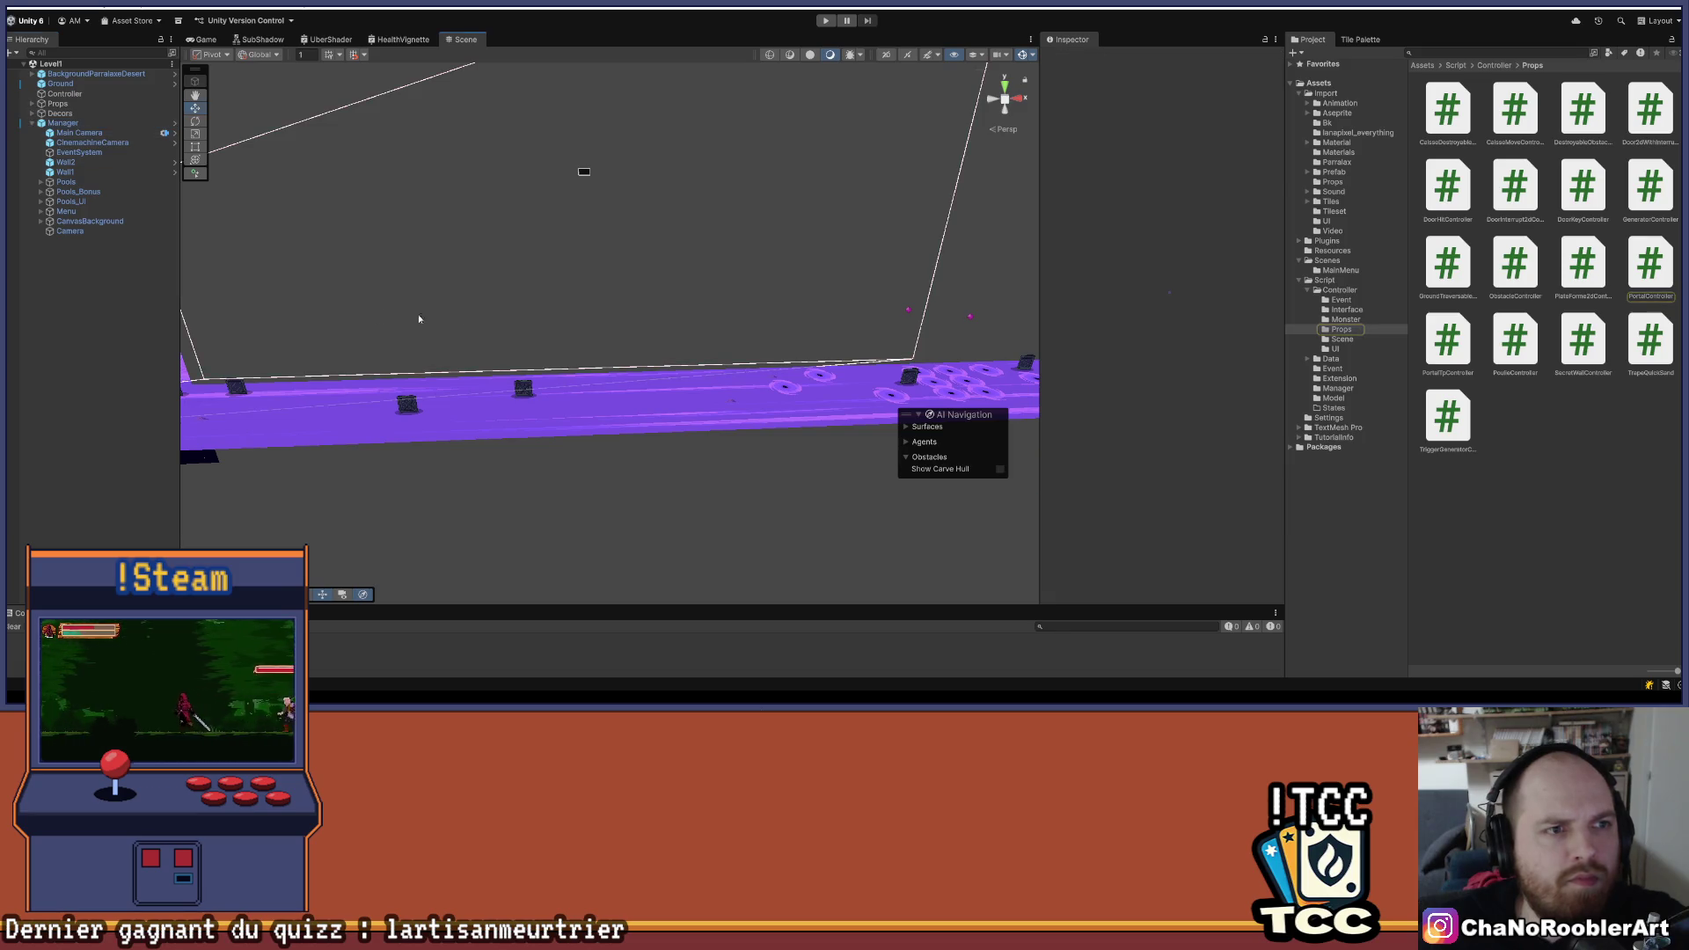
{"action": "left_click", "coordinate": [824, 21]}
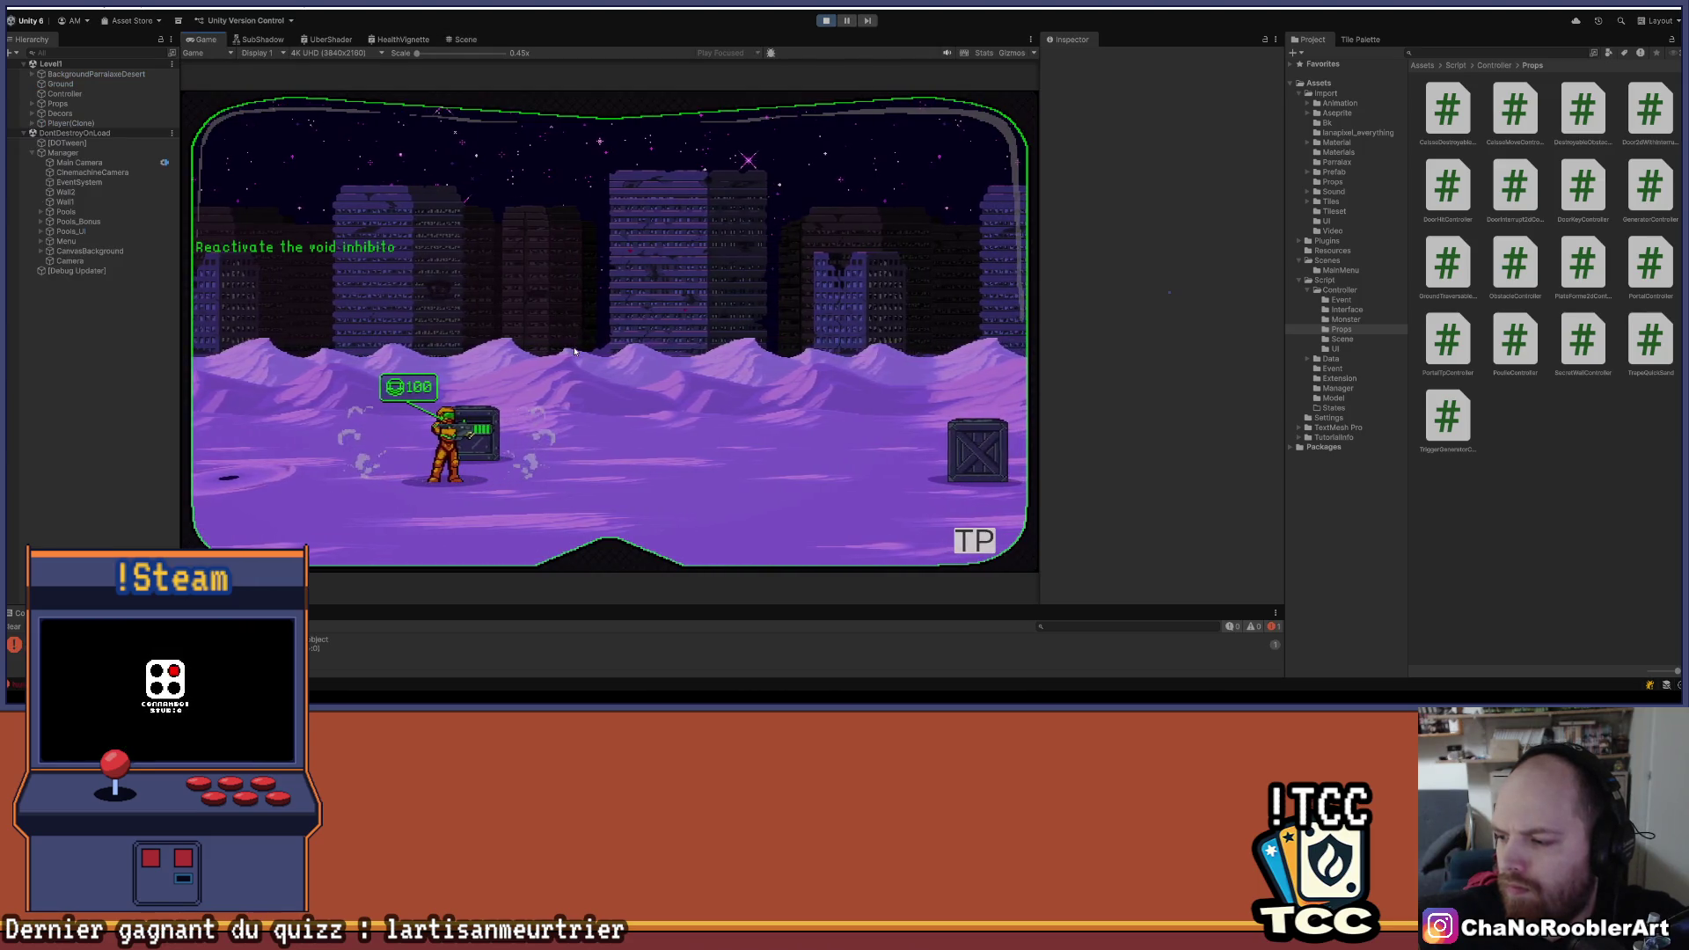
- Walk the player right, fighting the first red monster and picking up the dropped weapon
{"action": "key", "text": "d"}
{"action": "key", "text": "d"}
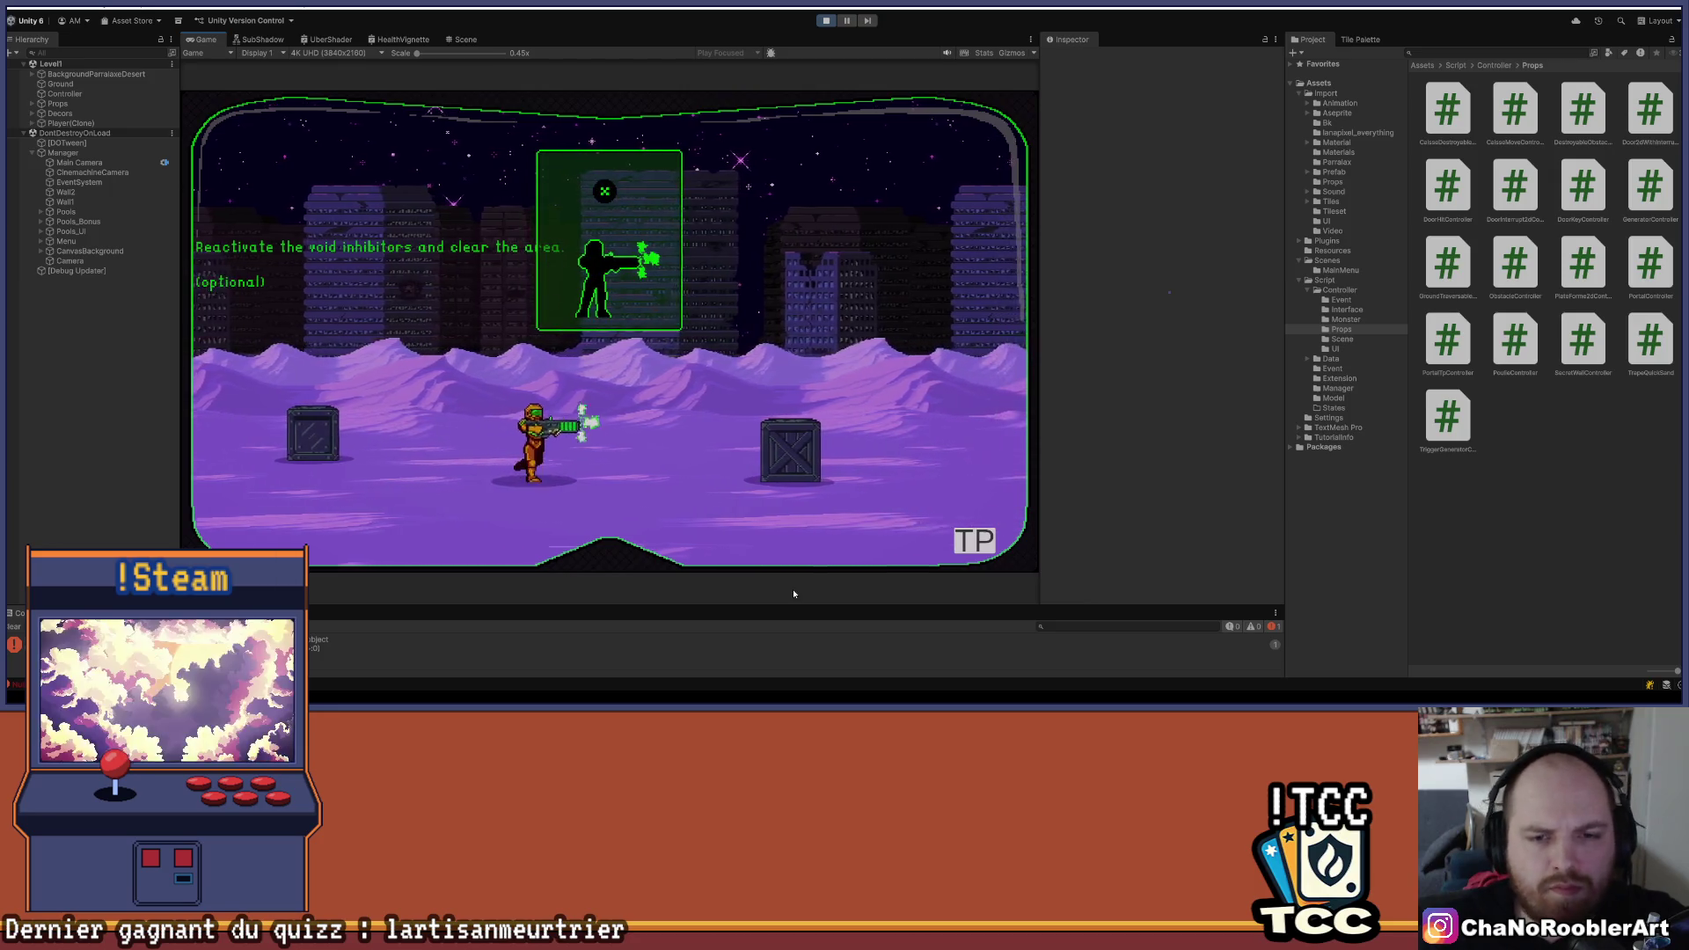
{"action": "key", "text": "d"}
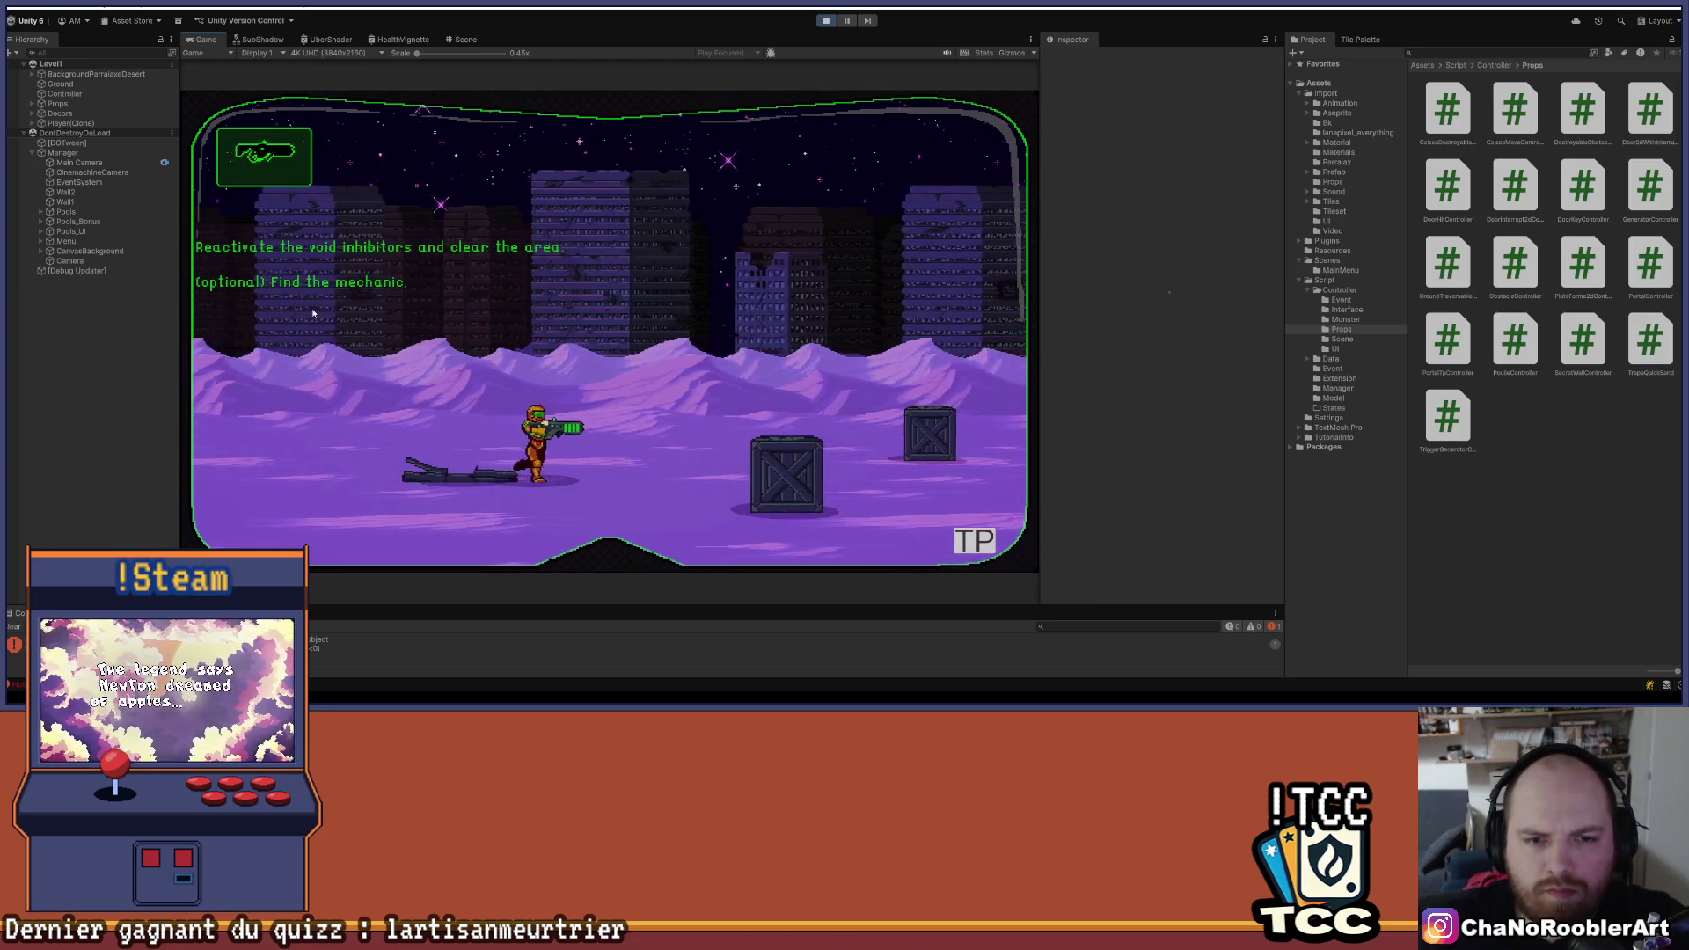
{"action": "key", "text": "a"}
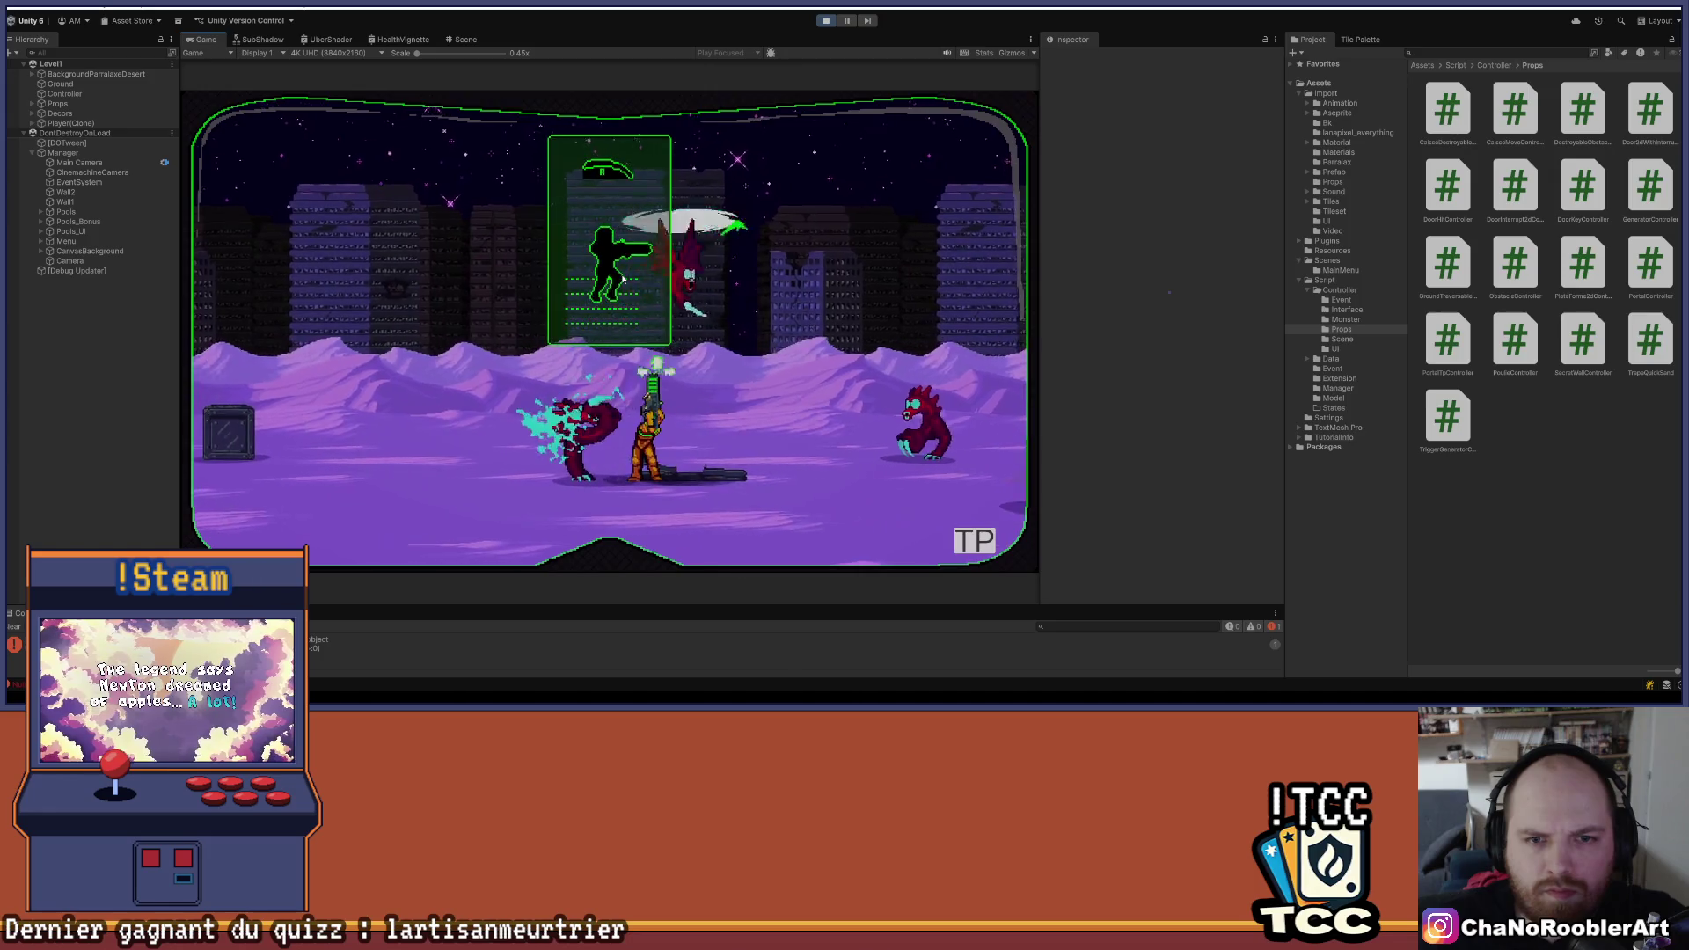
{"action": "key", "text": "d"}
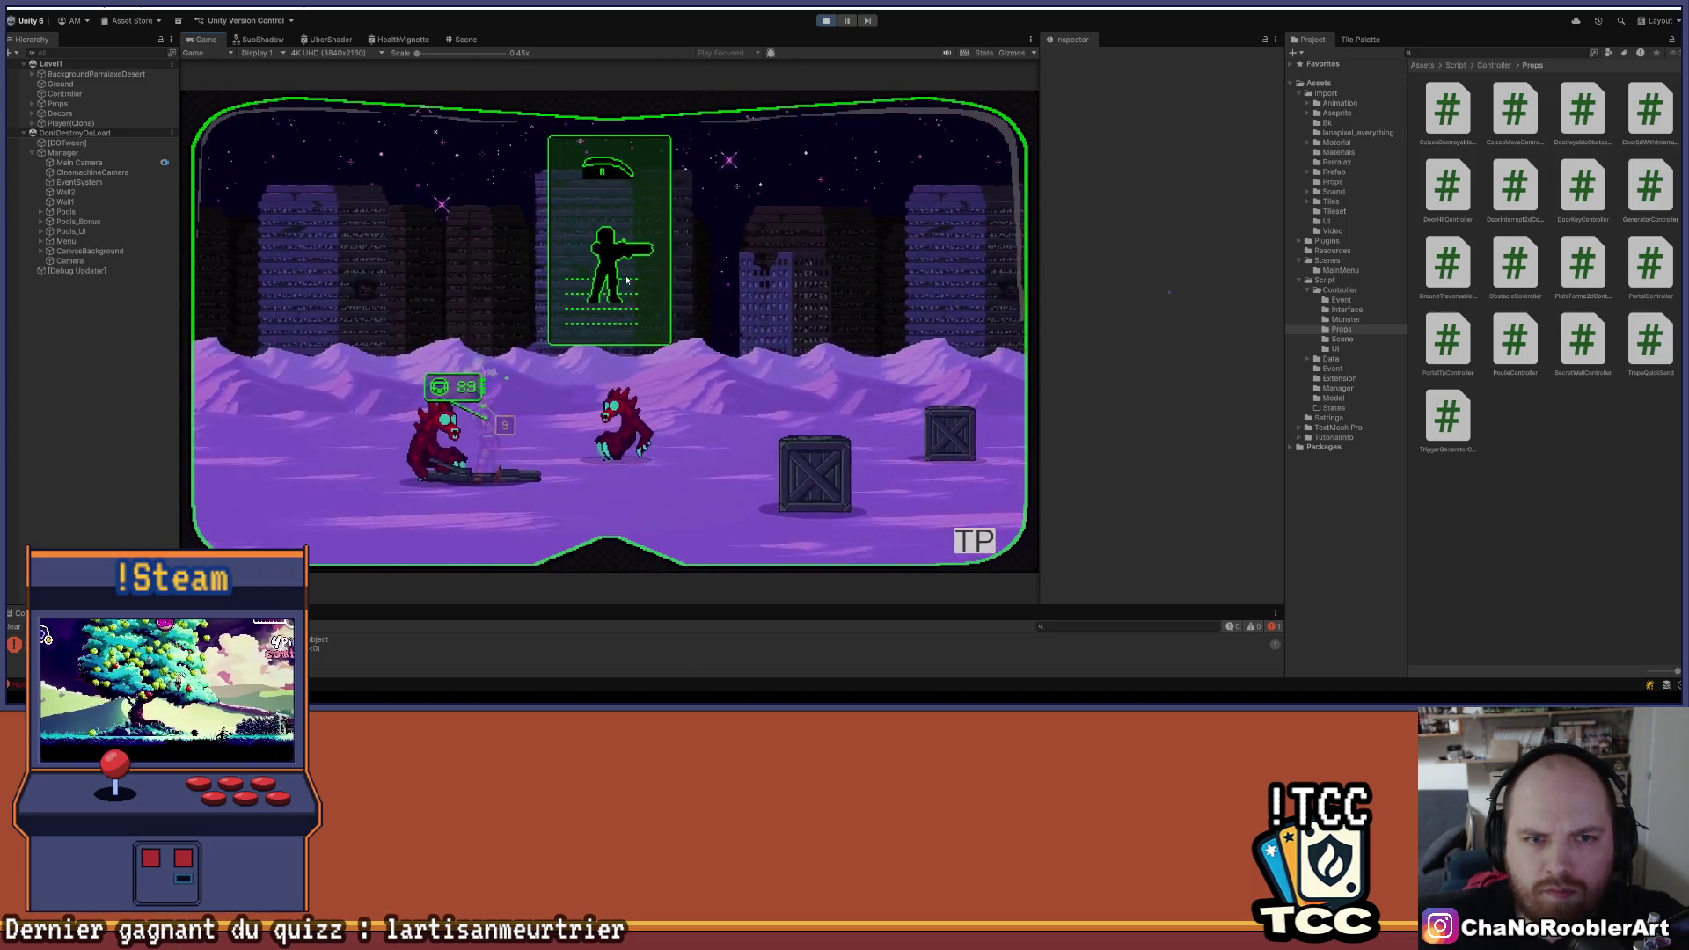
{"action": "key", "text": "d"}
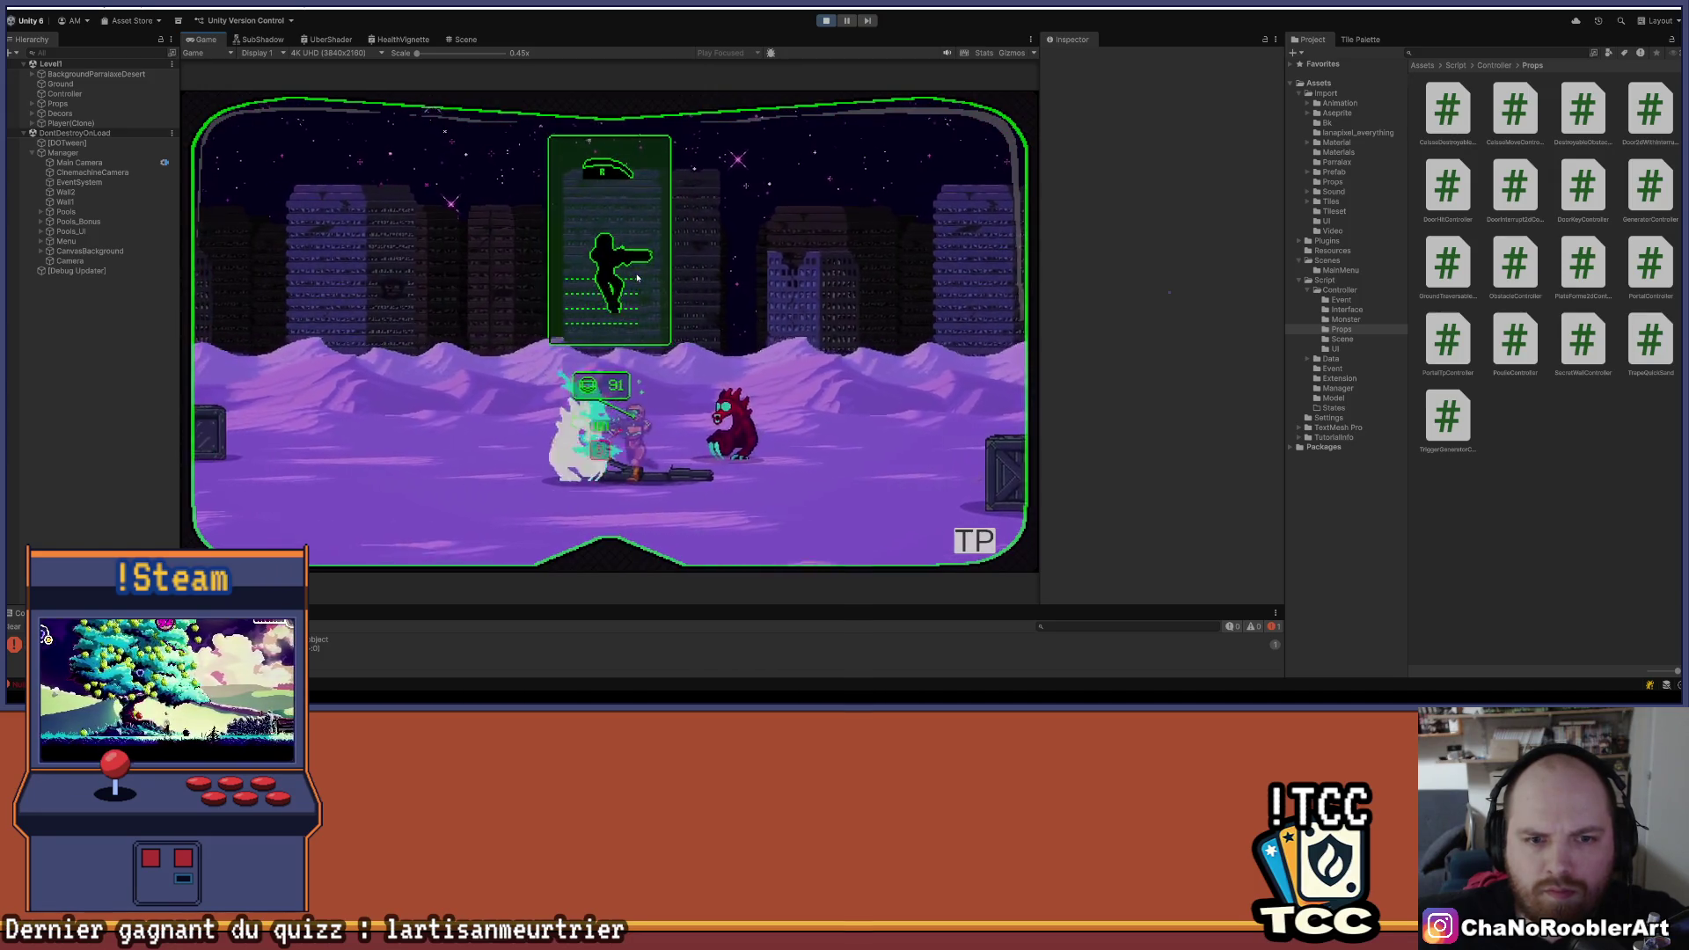
{"action": "key", "text": "a"}
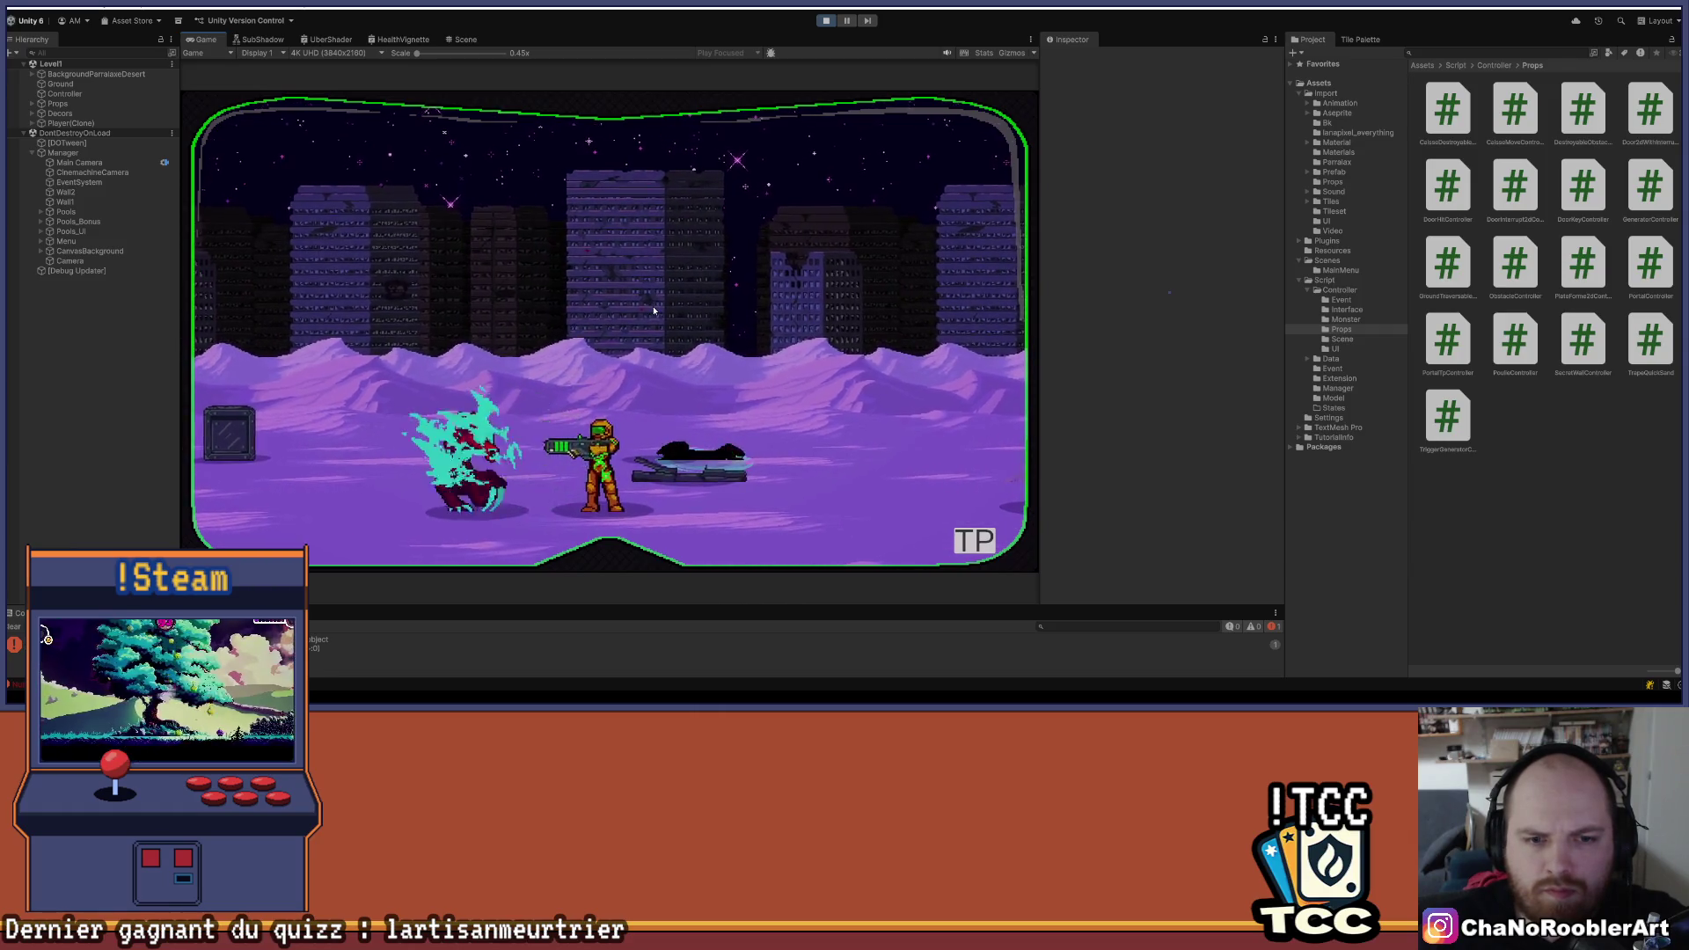
{"action": "key", "text": "d"}
{"action": "key", "text": "d"}
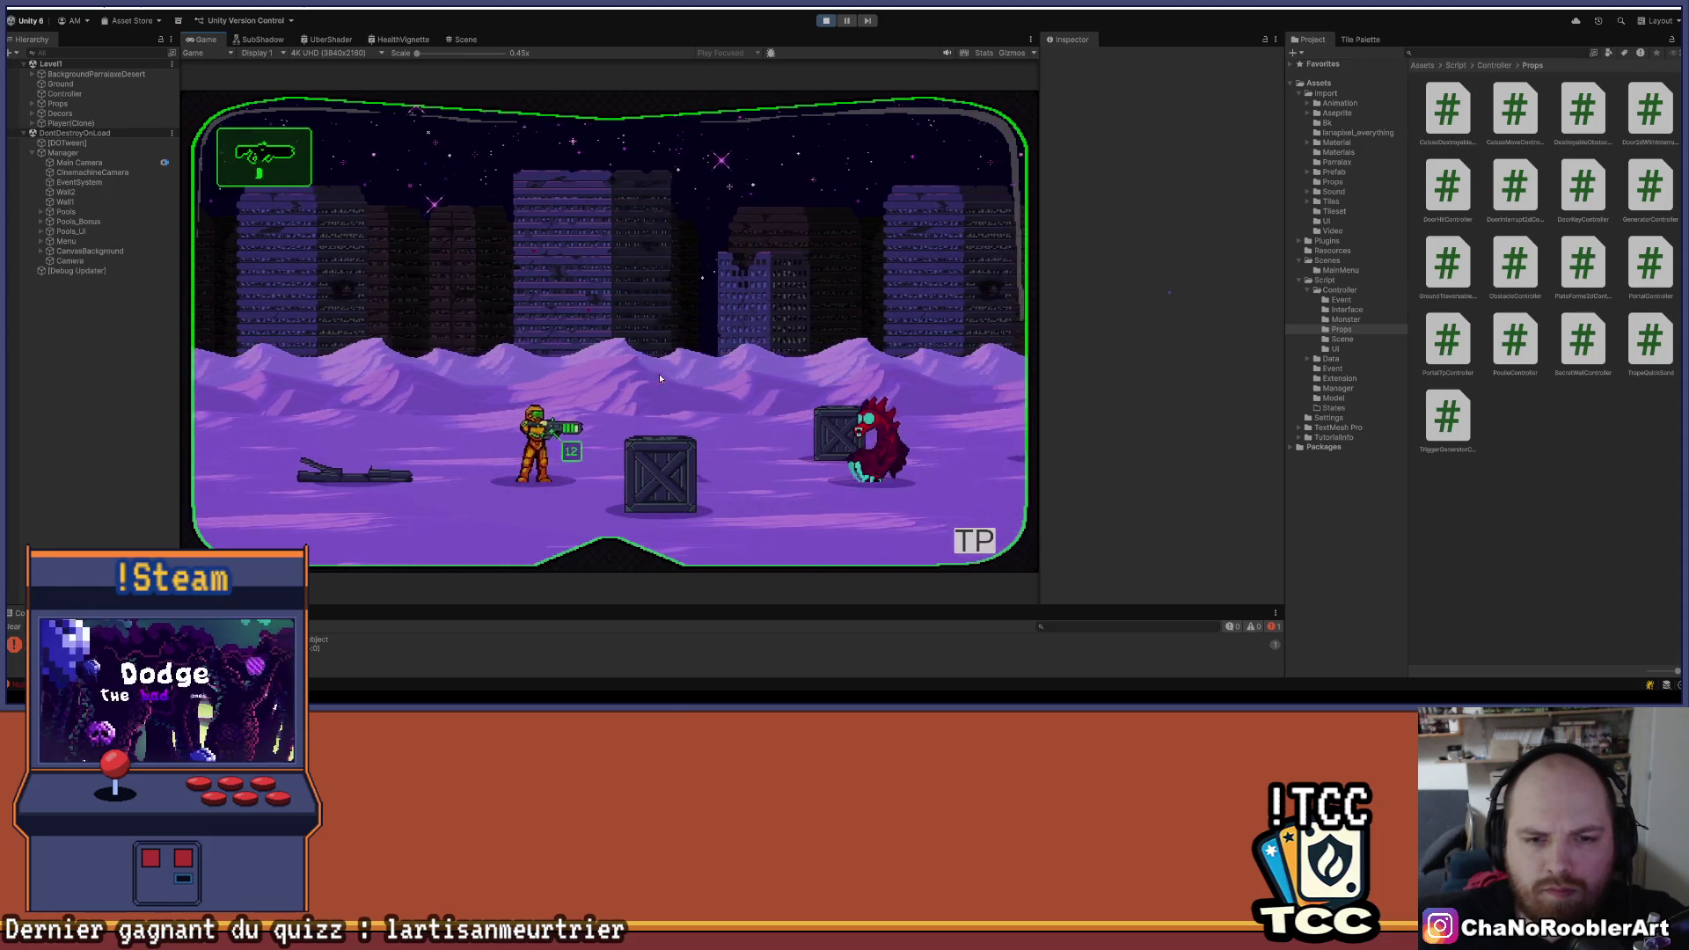
{"action": "key", "text": "d"}
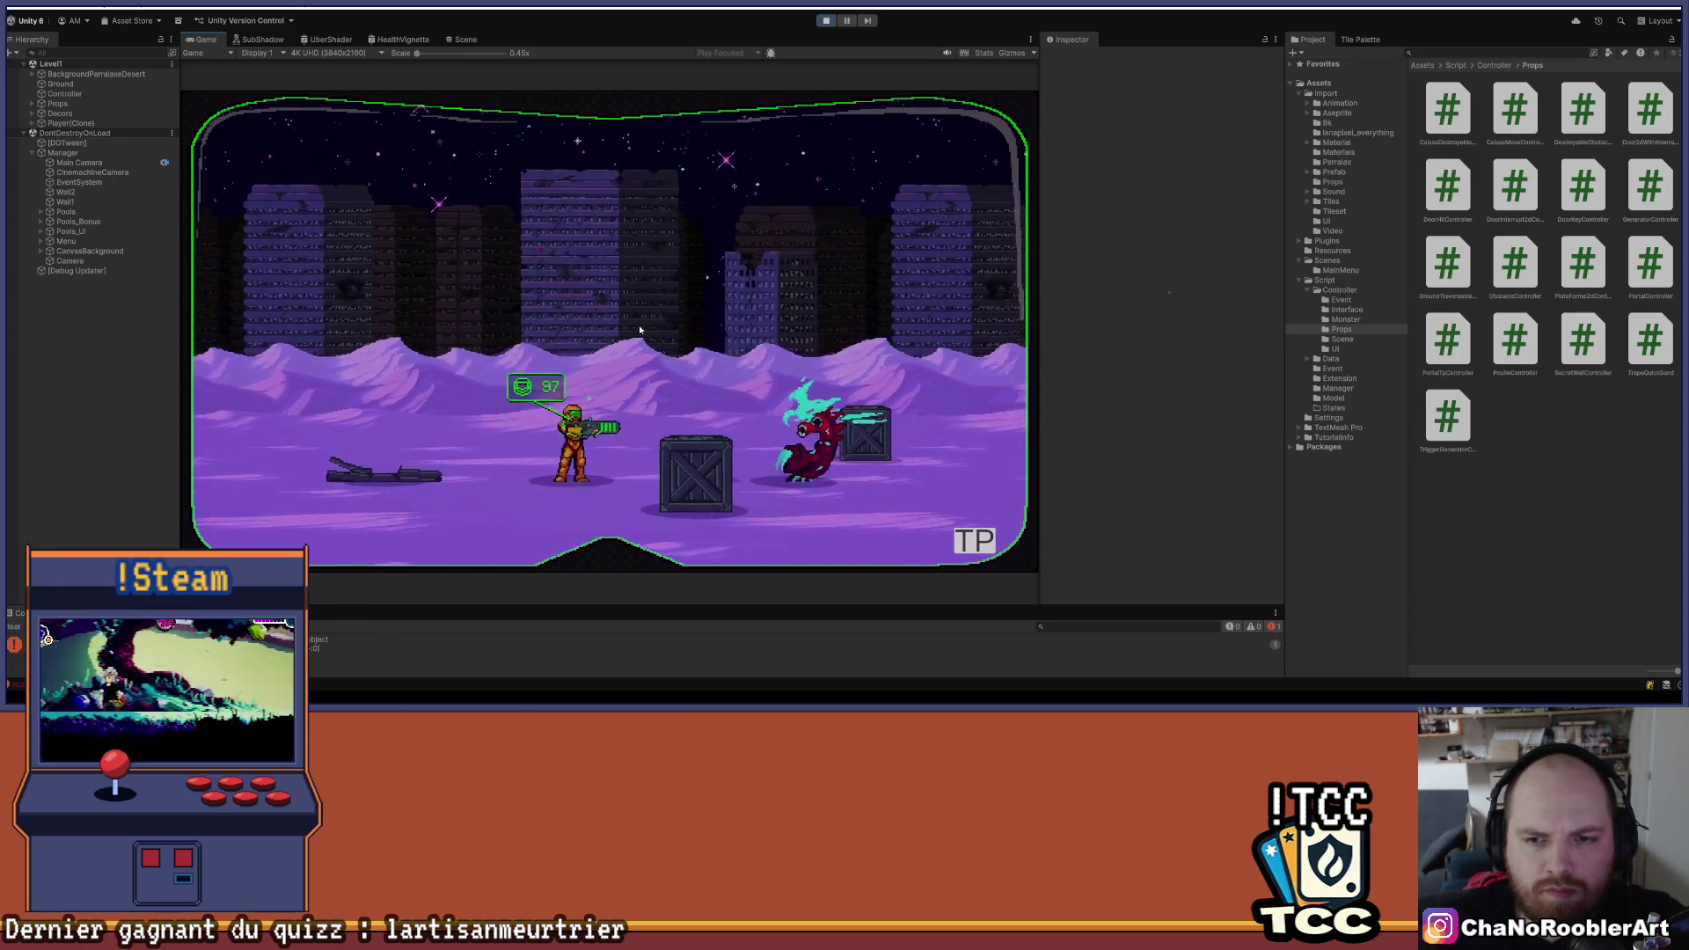
{"action": "key", "text": "a"}
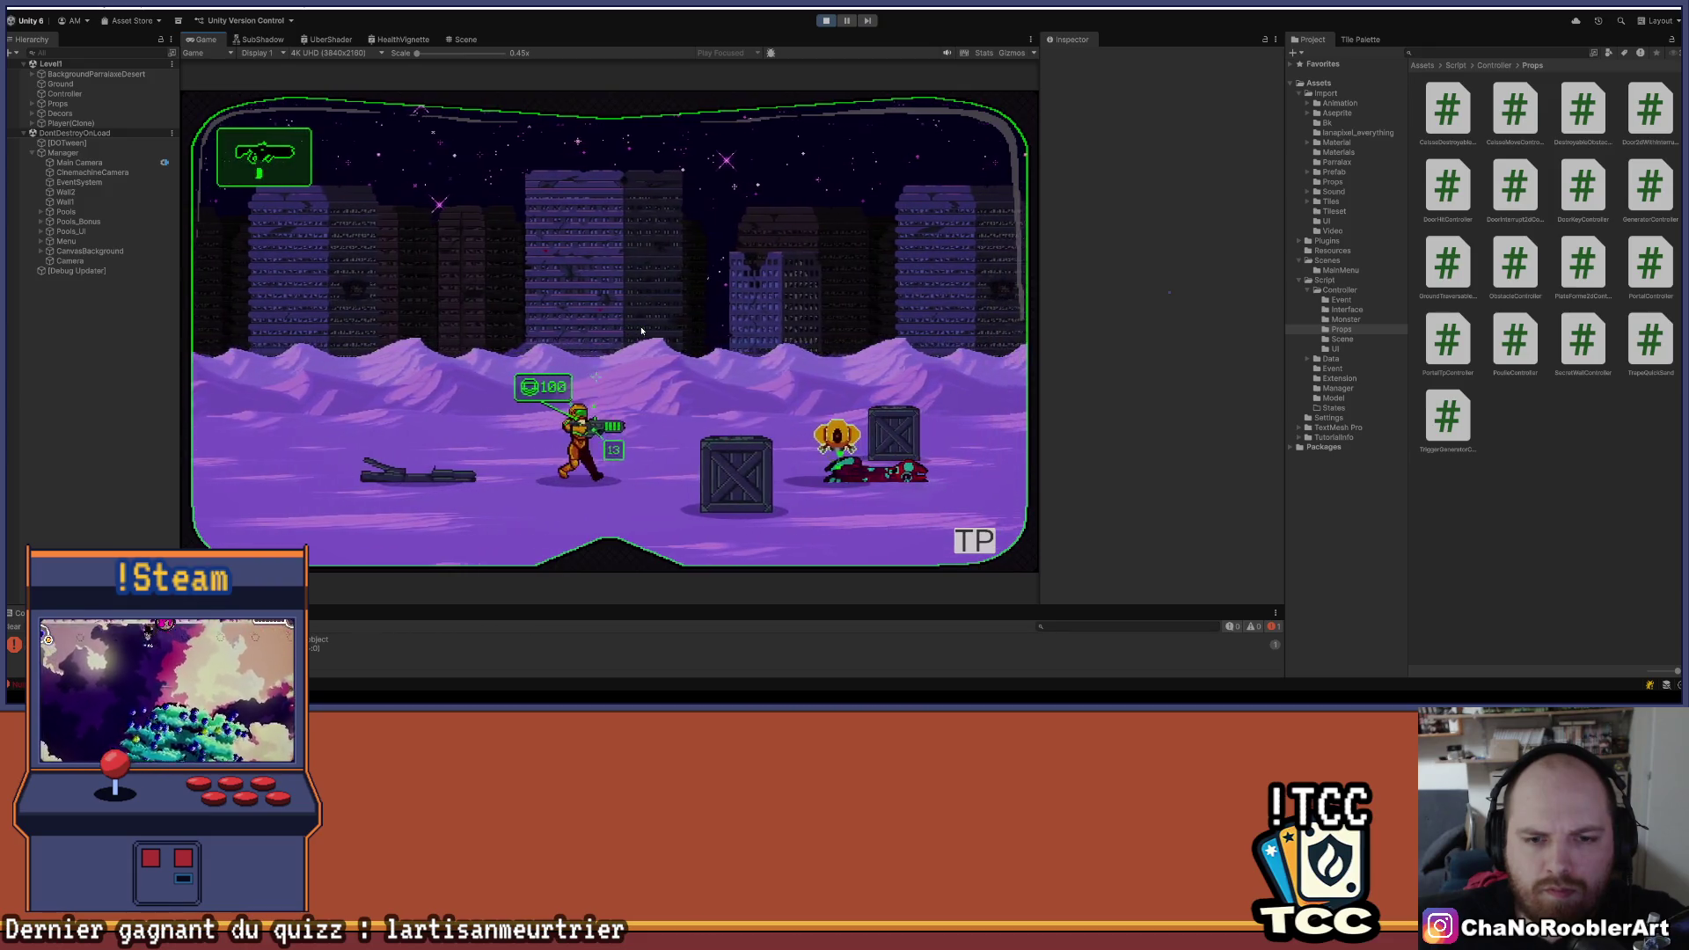
{"action": "key", "text": "d"}
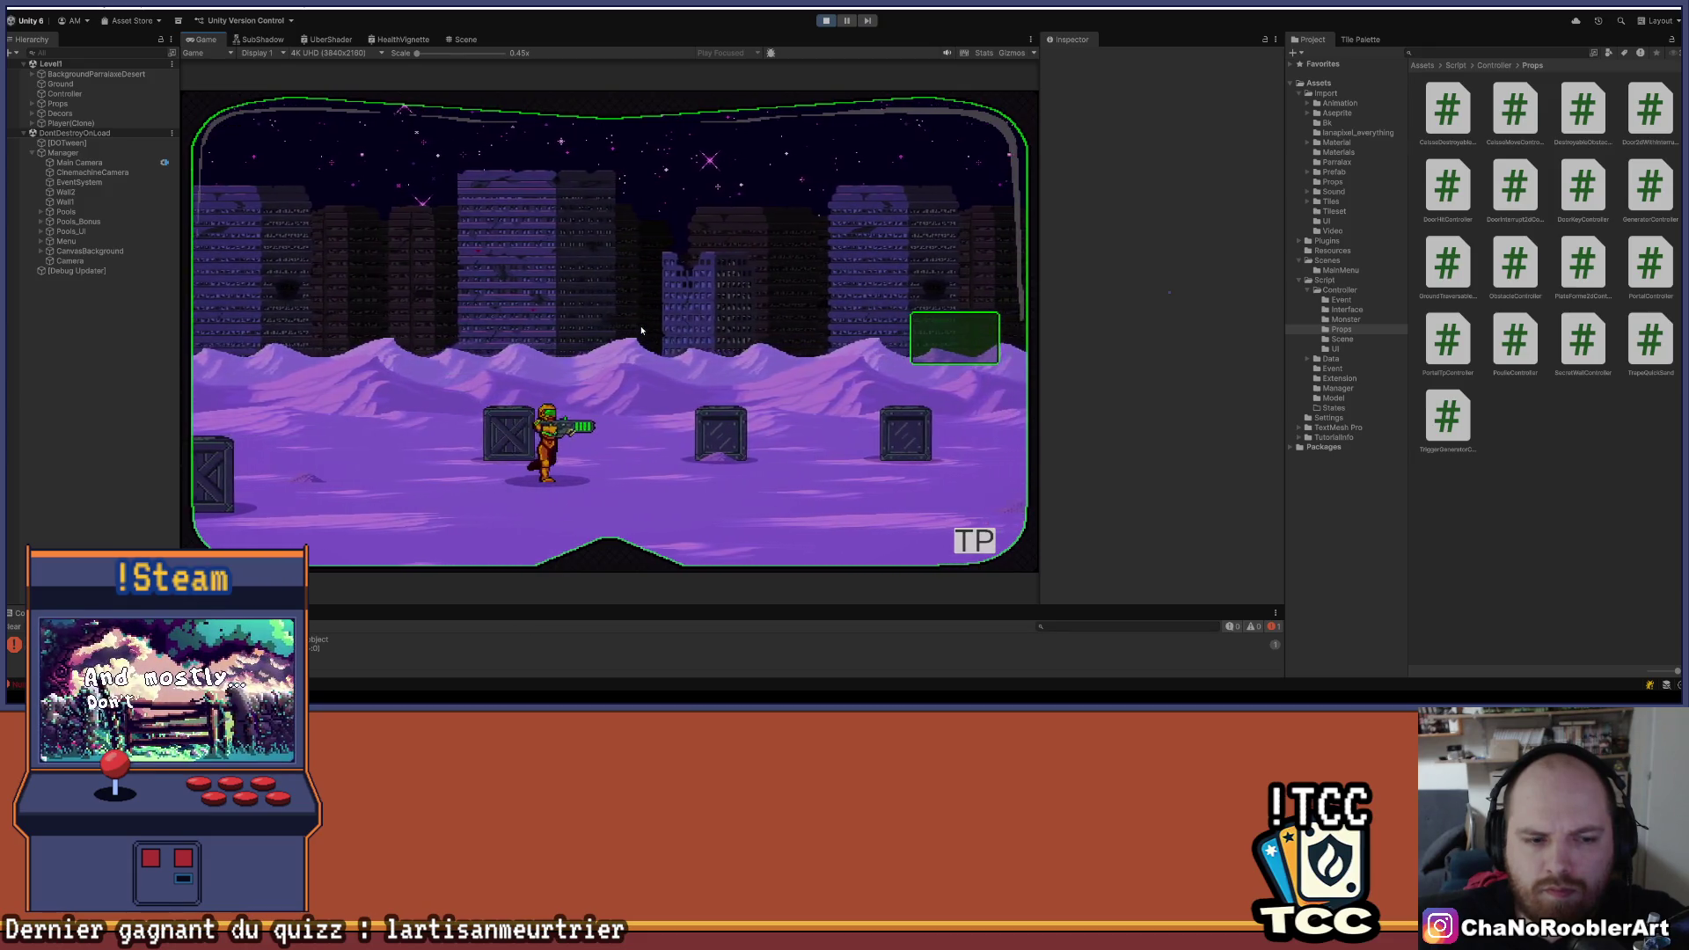
{"action": "key", "text": "d"}
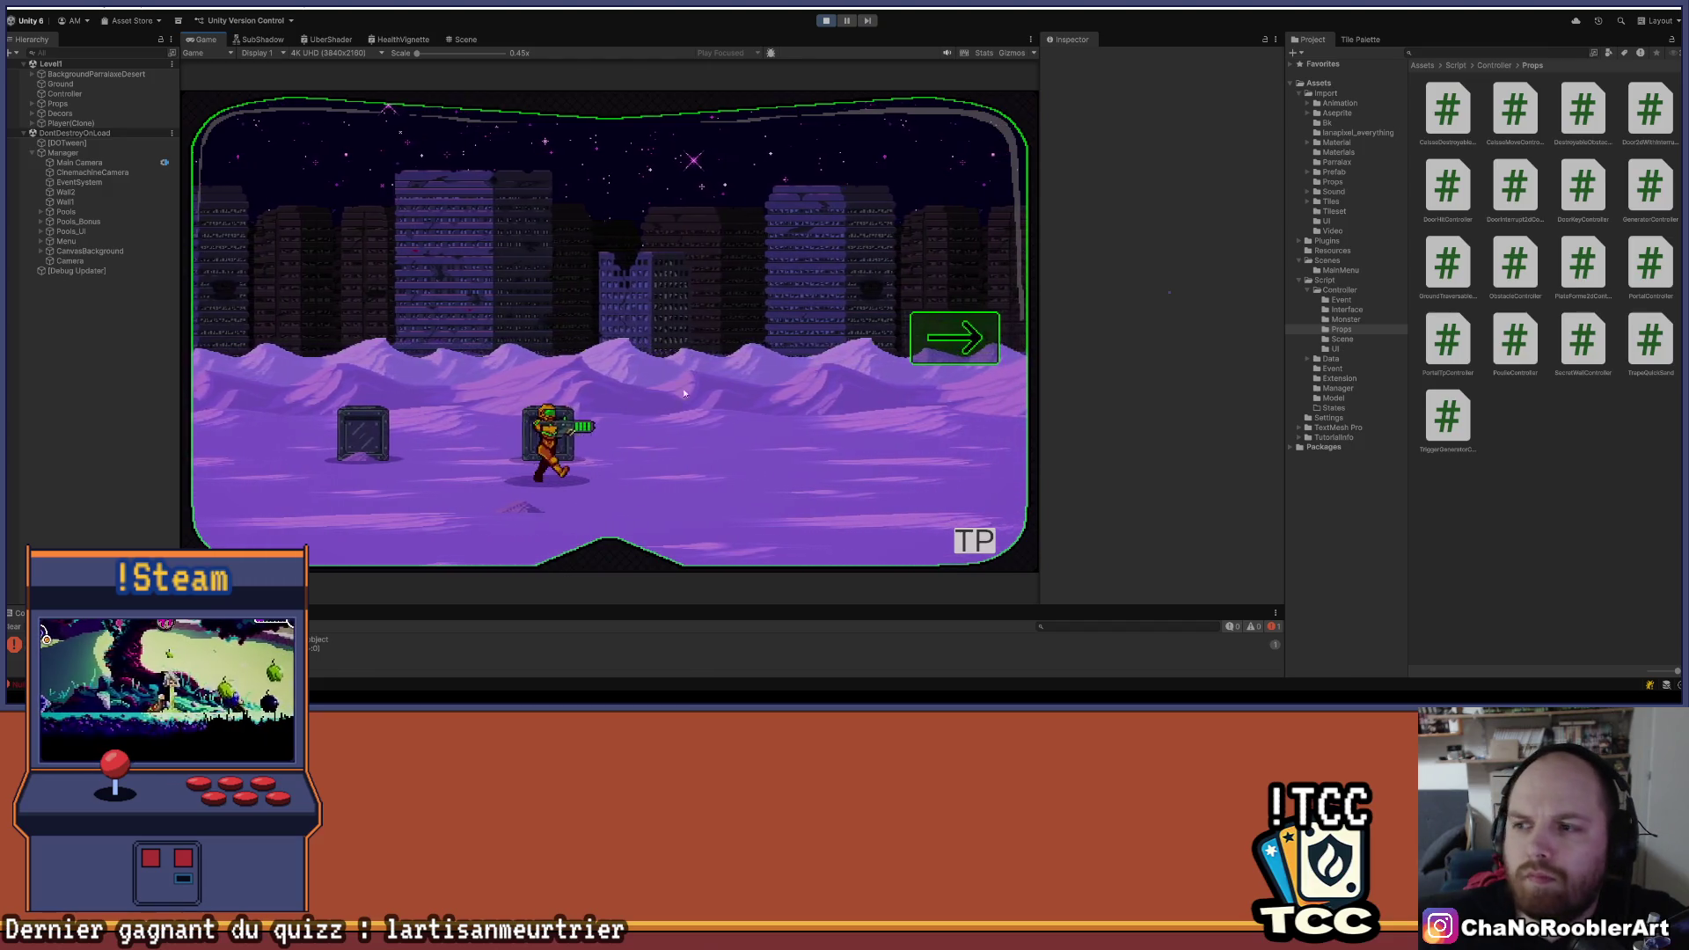
{"action": "key", "text": "d"}
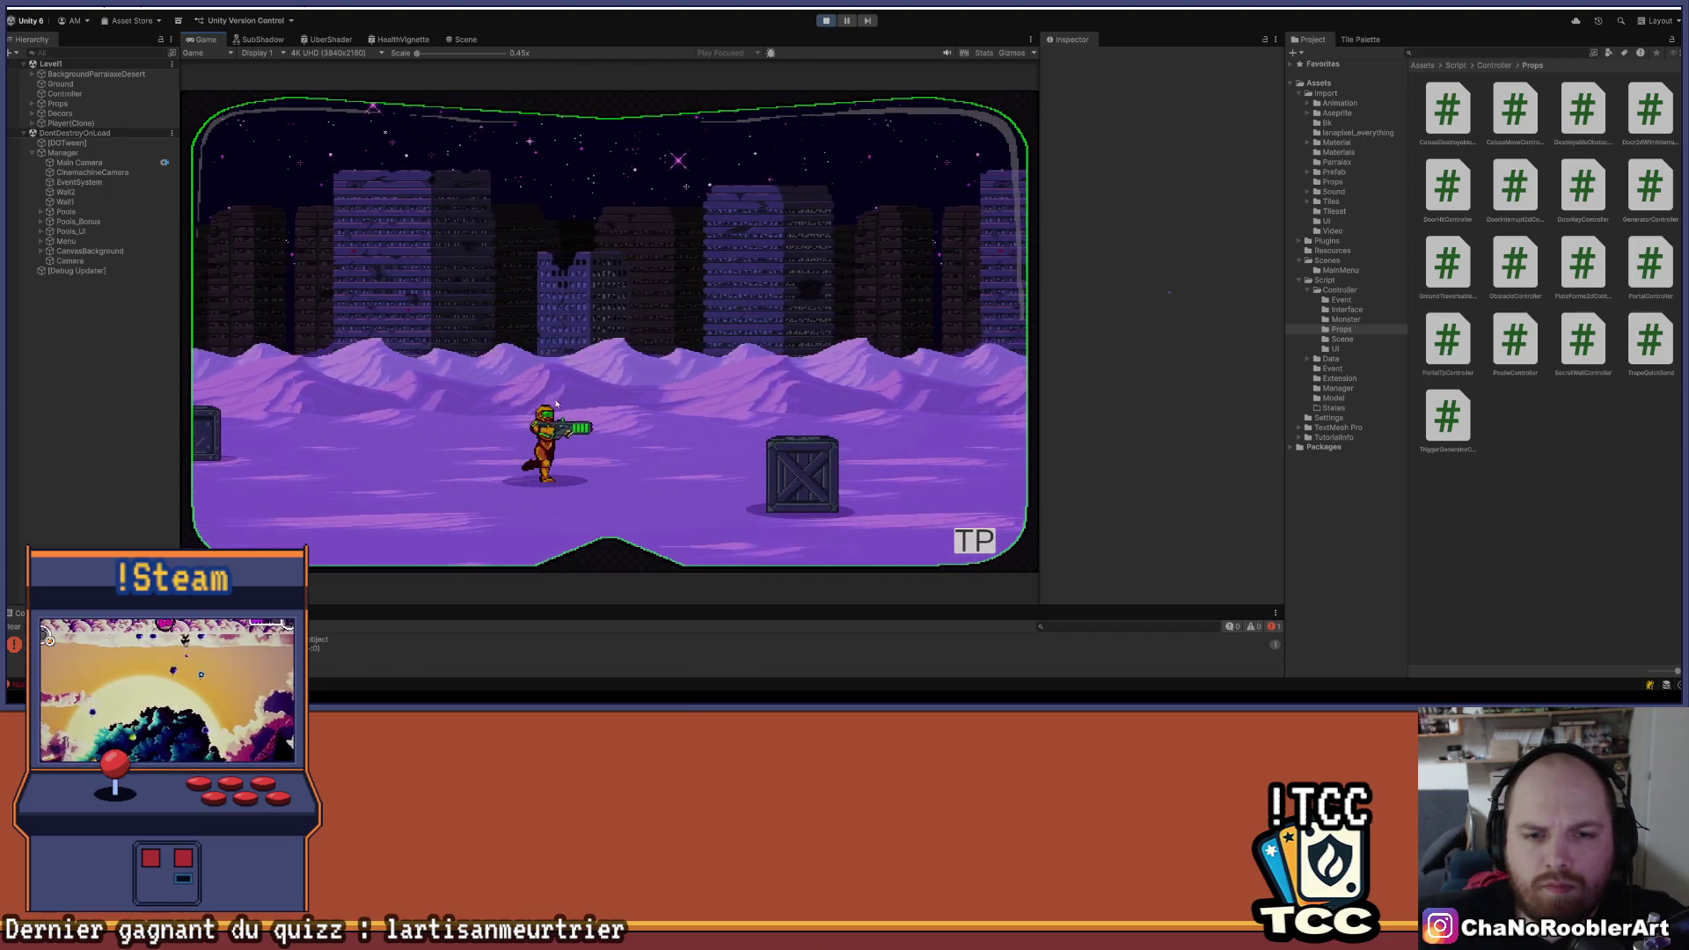
{"action": "key", "text": "d"}
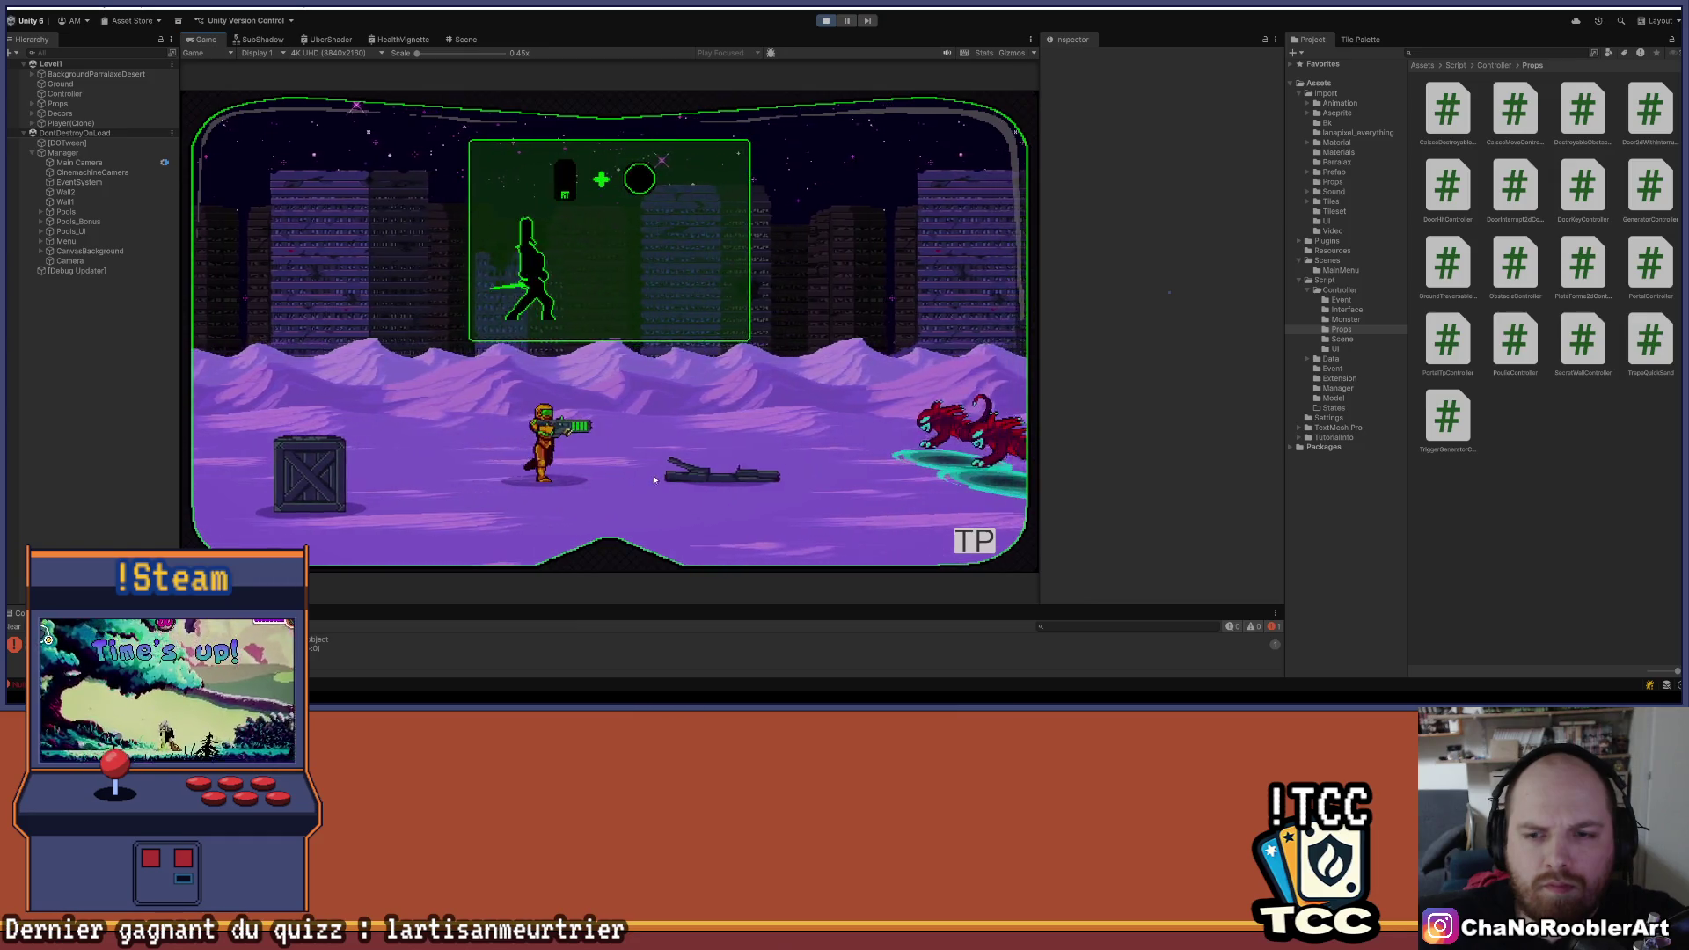
- Fight the monsters emerging from the vortex portals, then continue right across the purple floor
{"action": "left_click", "coordinate": [679, 442]}
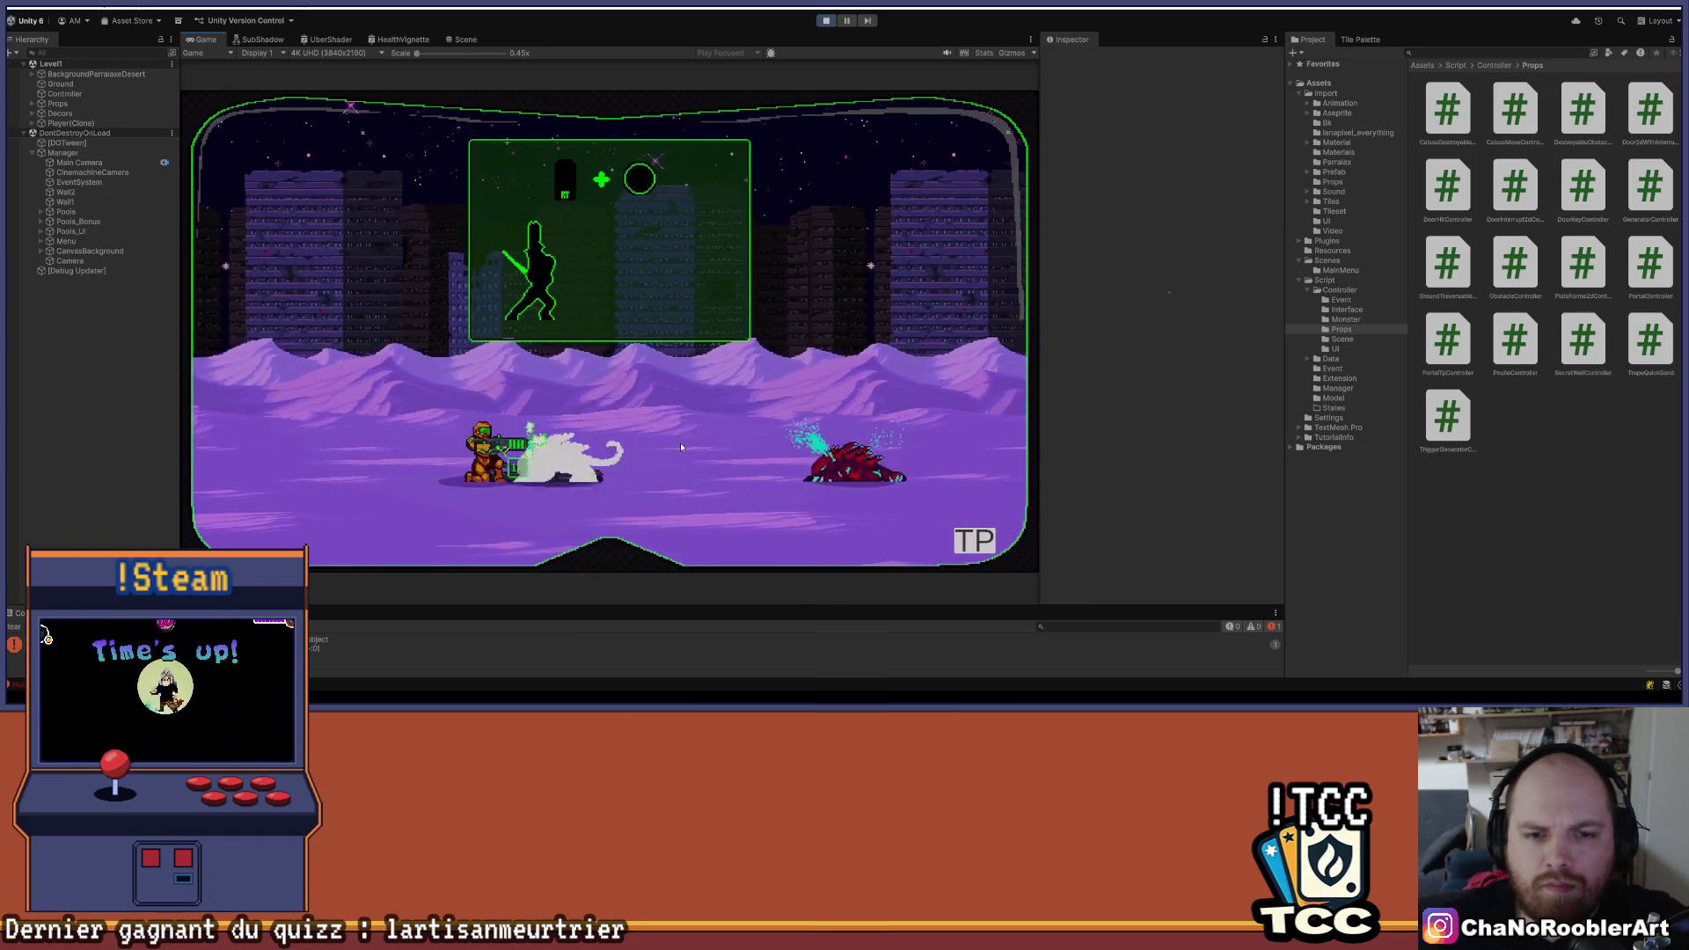
{"action": "left_click", "coordinate": [680, 441]}
{"action": "key", "text": "d"}
{"action": "key", "text": "a"}
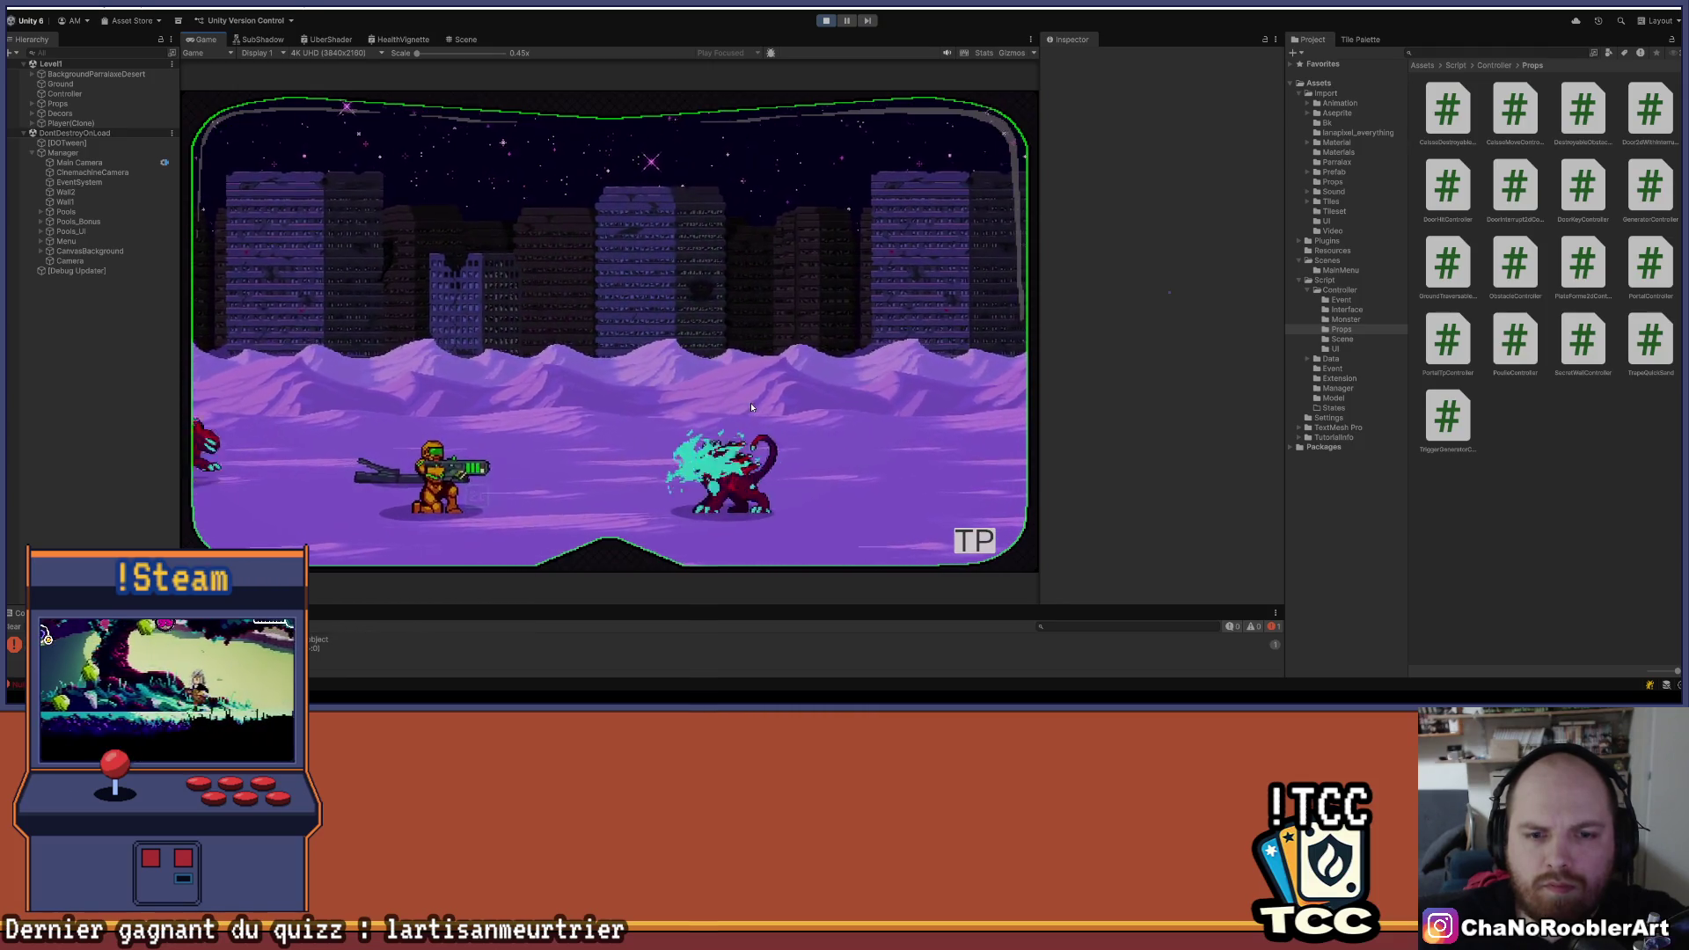
{"action": "key", "text": "d"}
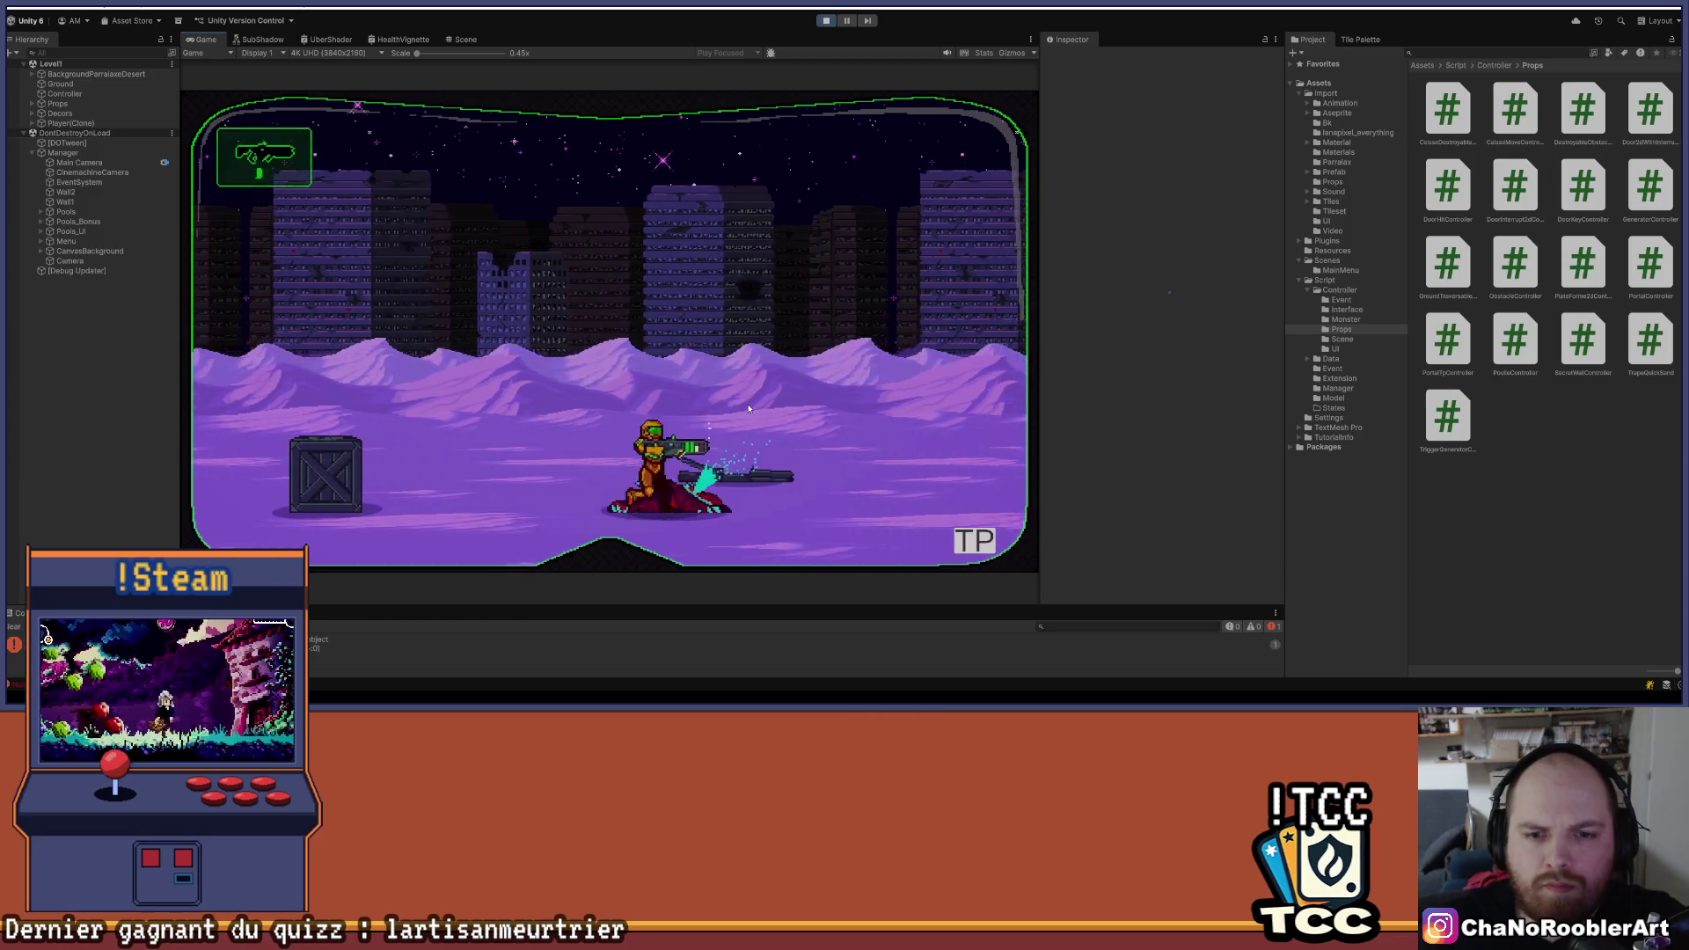
{"action": "key", "text": "d"}
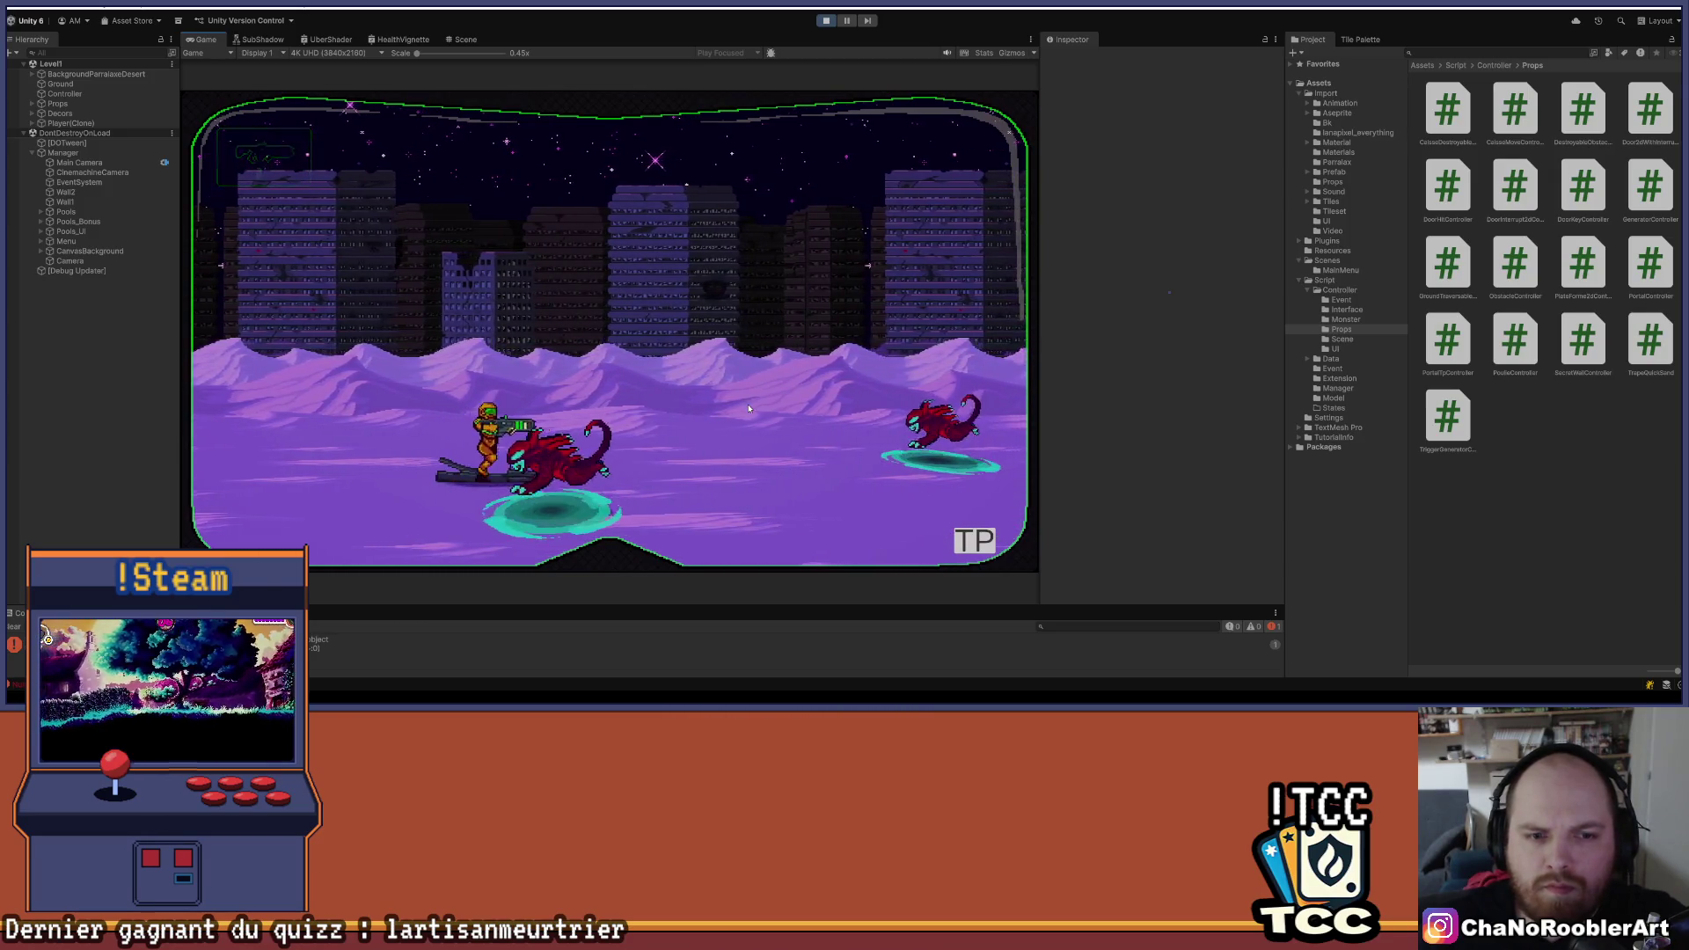
{"action": "key", "text": "d"}
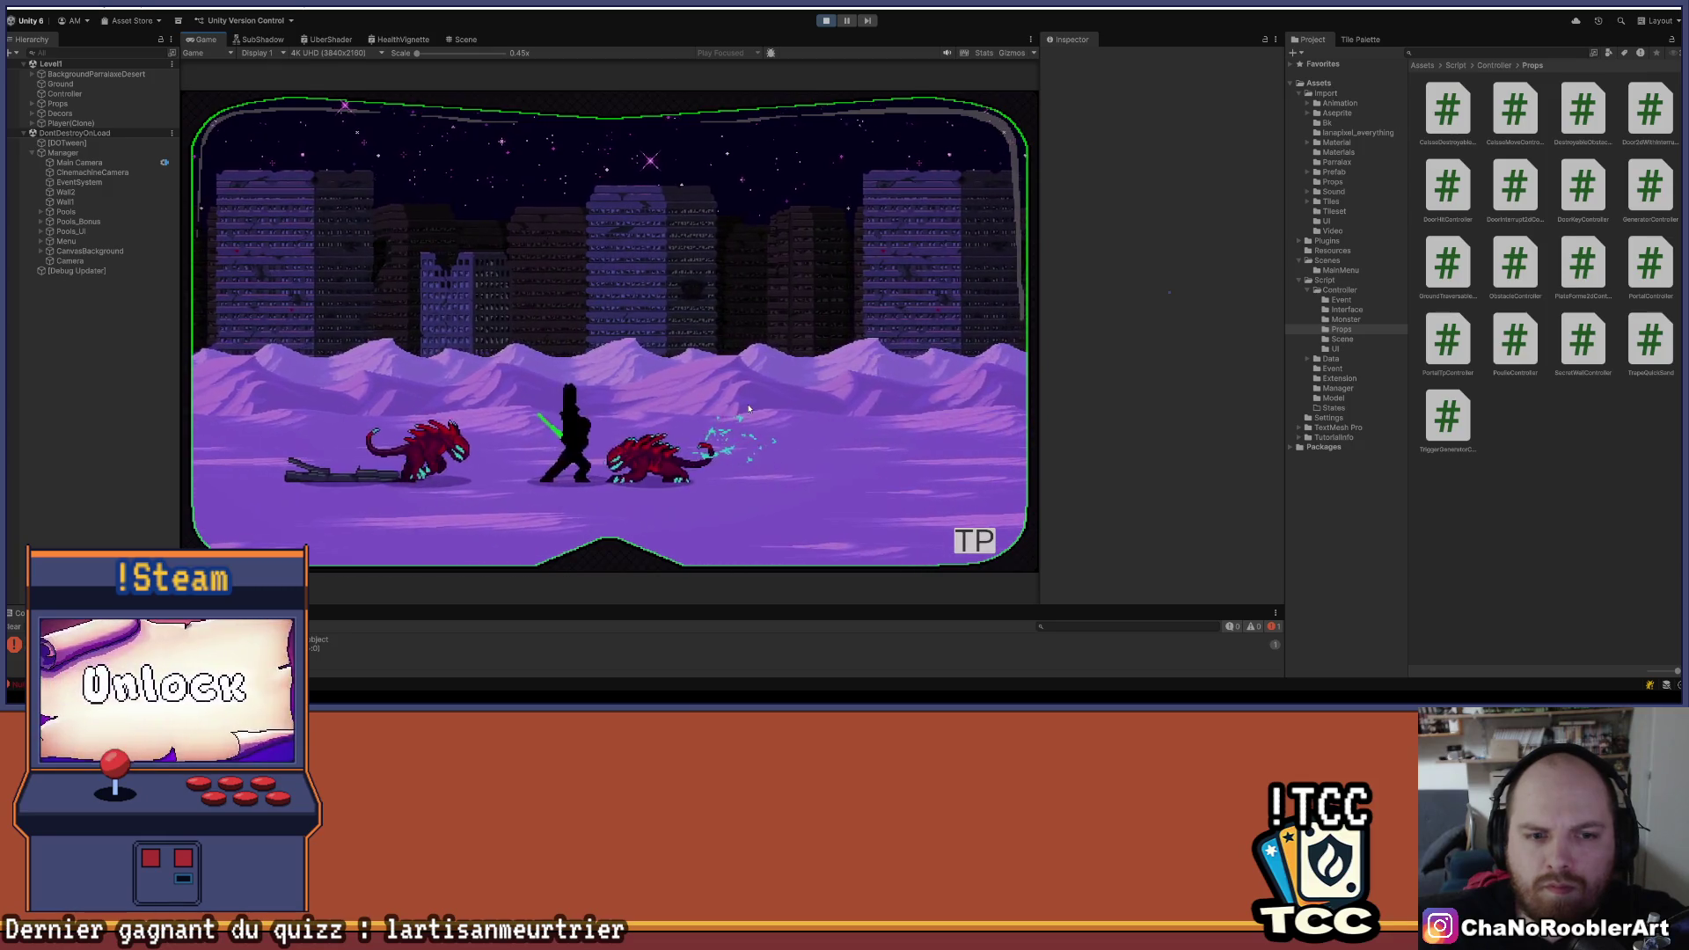
{"action": "key", "text": "d"}
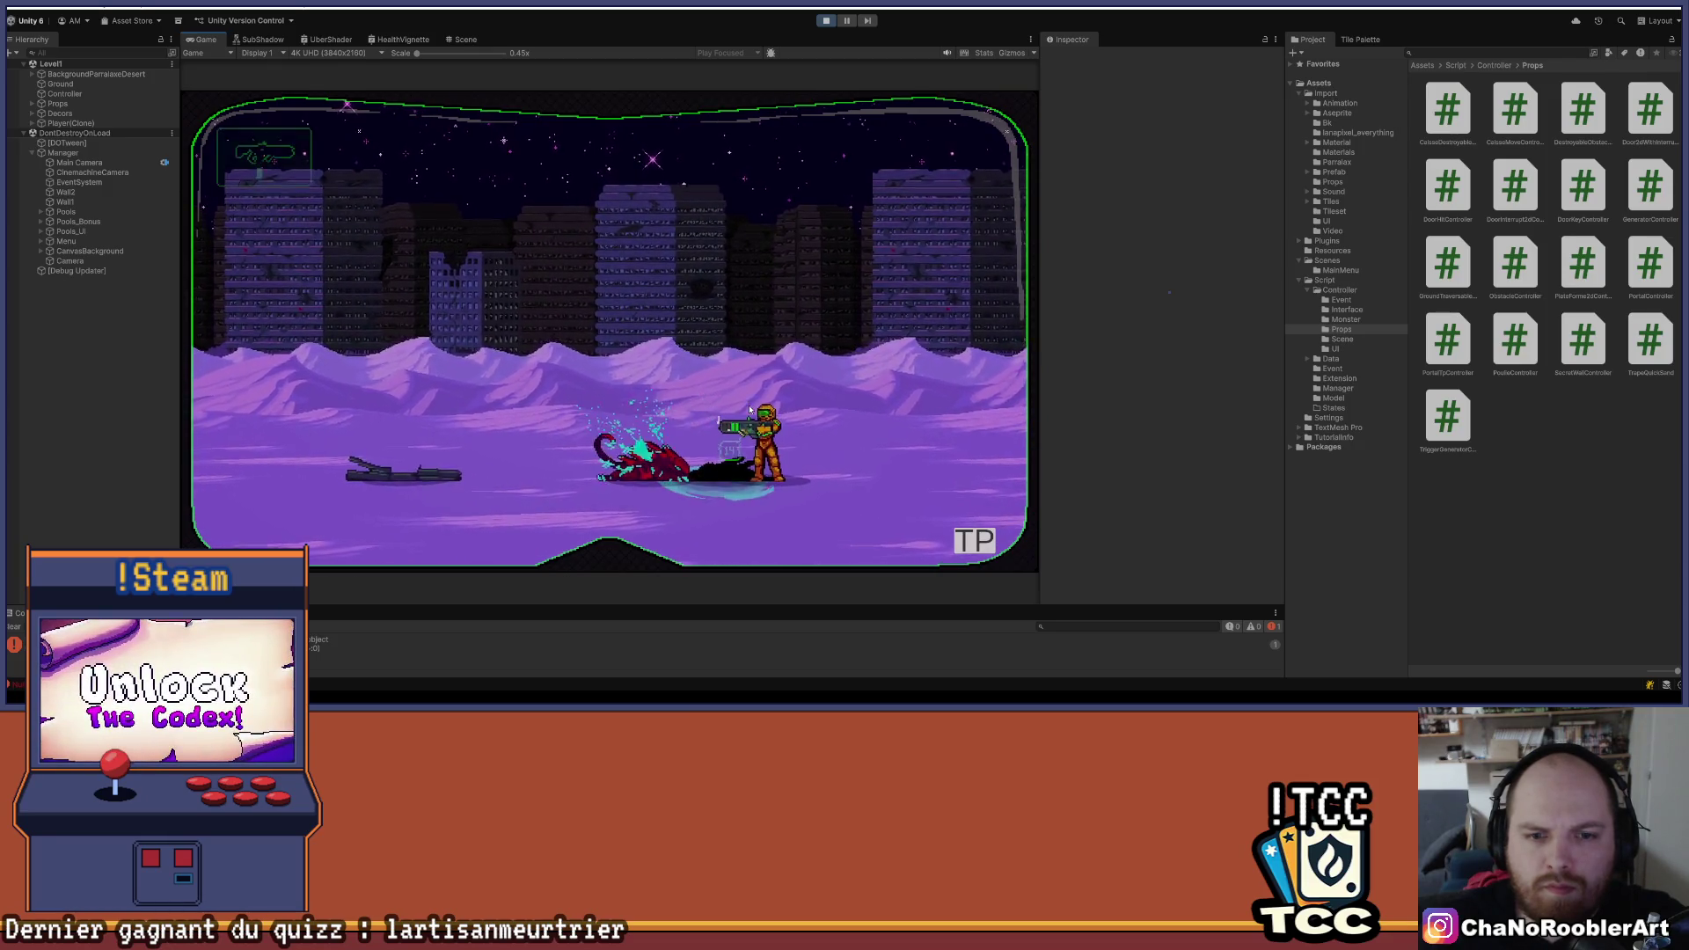
{"action": "key", "text": "a"}
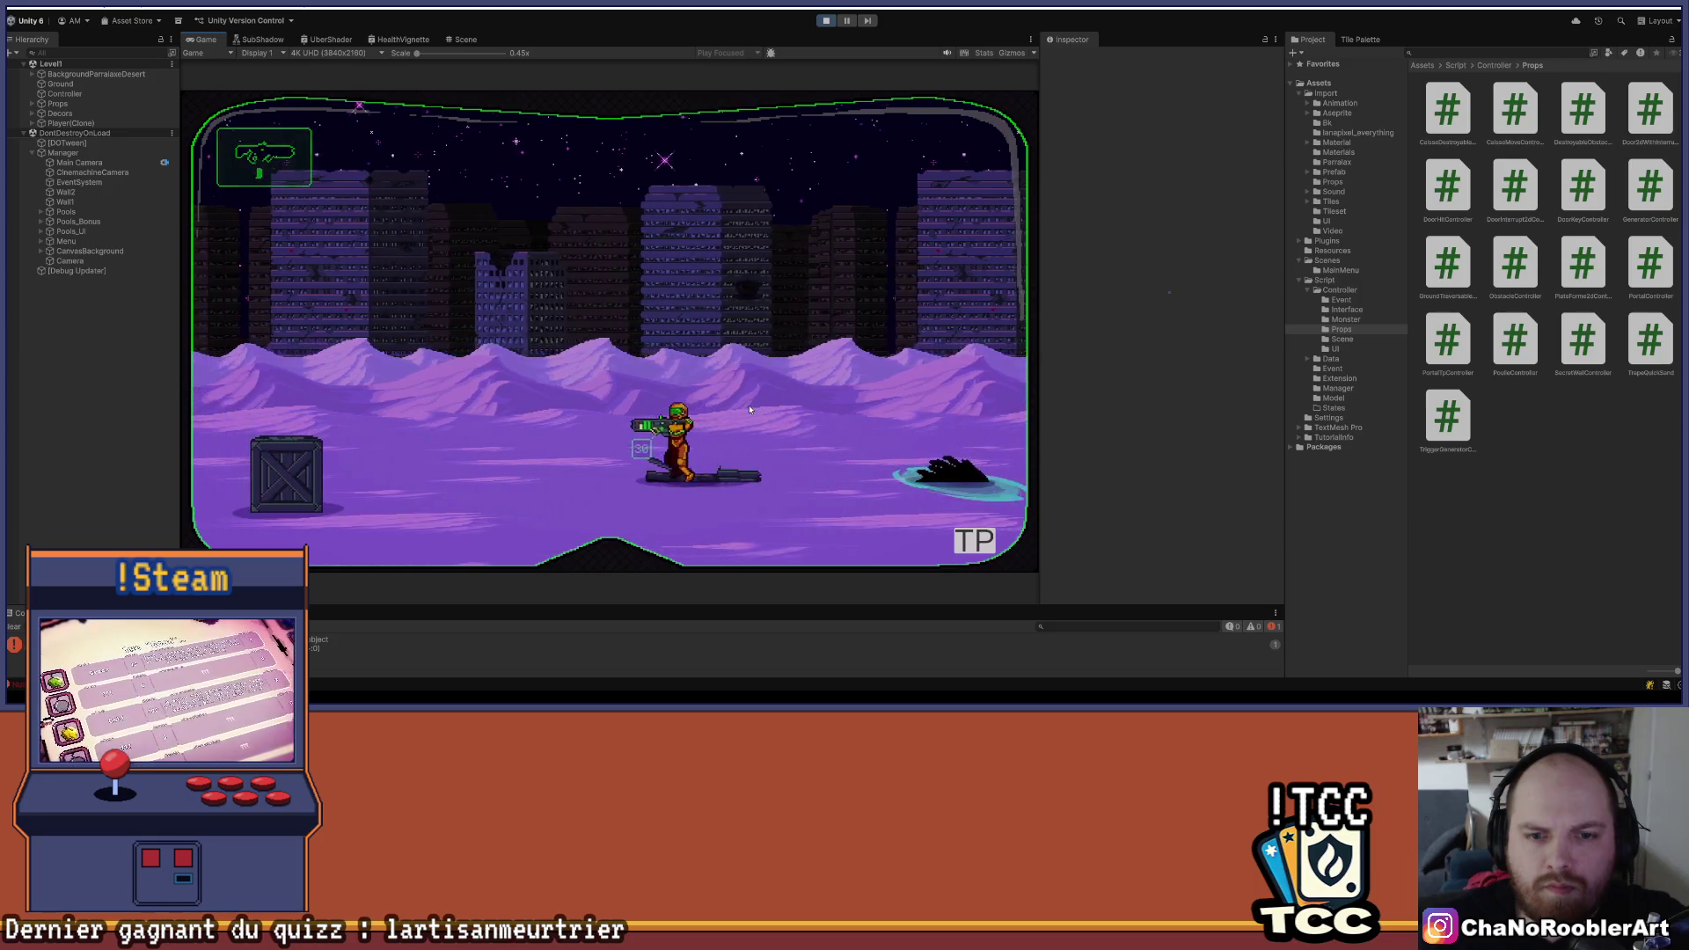
{"action": "key", "text": "a"}
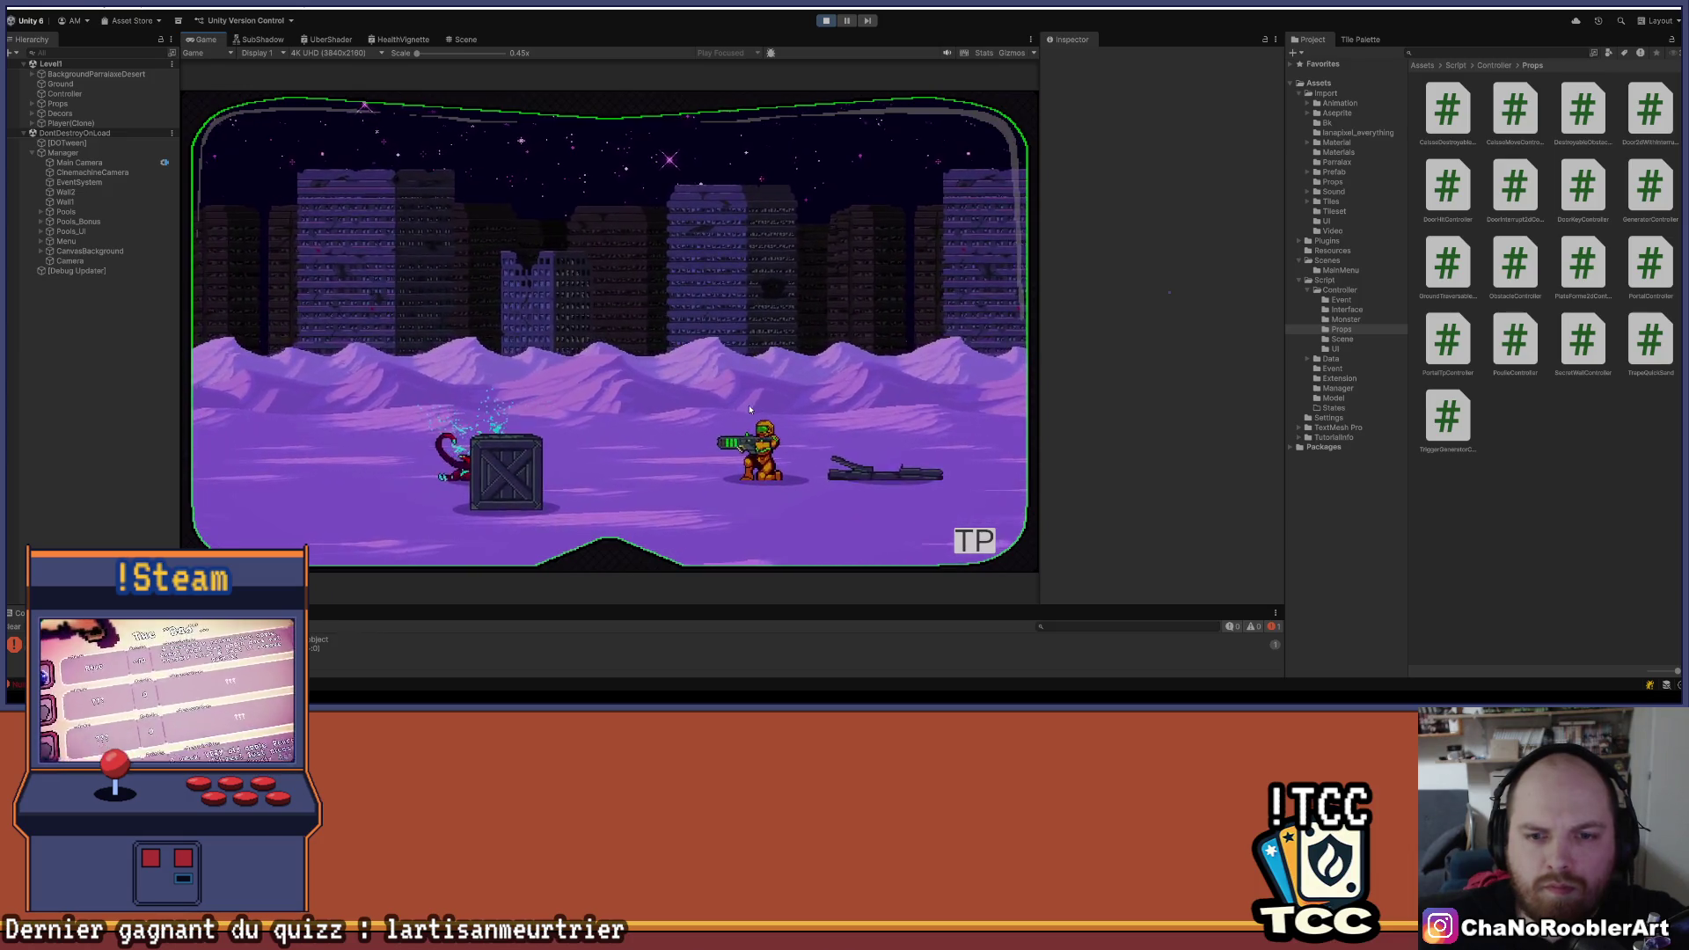
{"action": "key", "text": "d"}
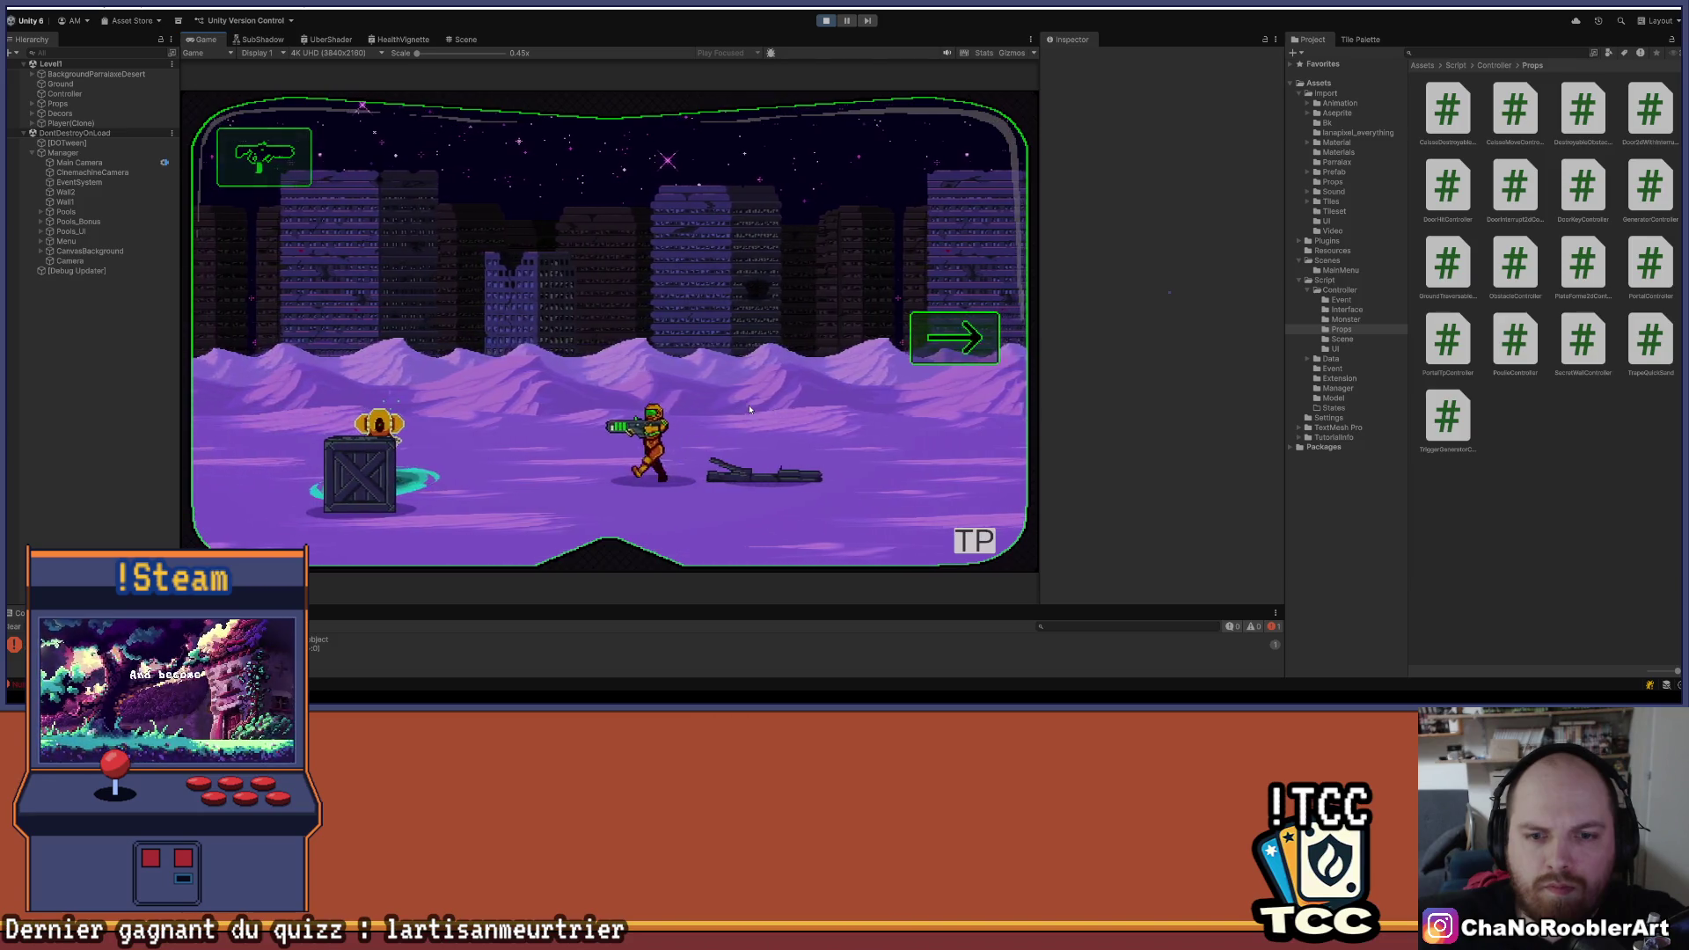
{"action": "key", "text": "Right"}
{"action": "key", "text": "Right"}
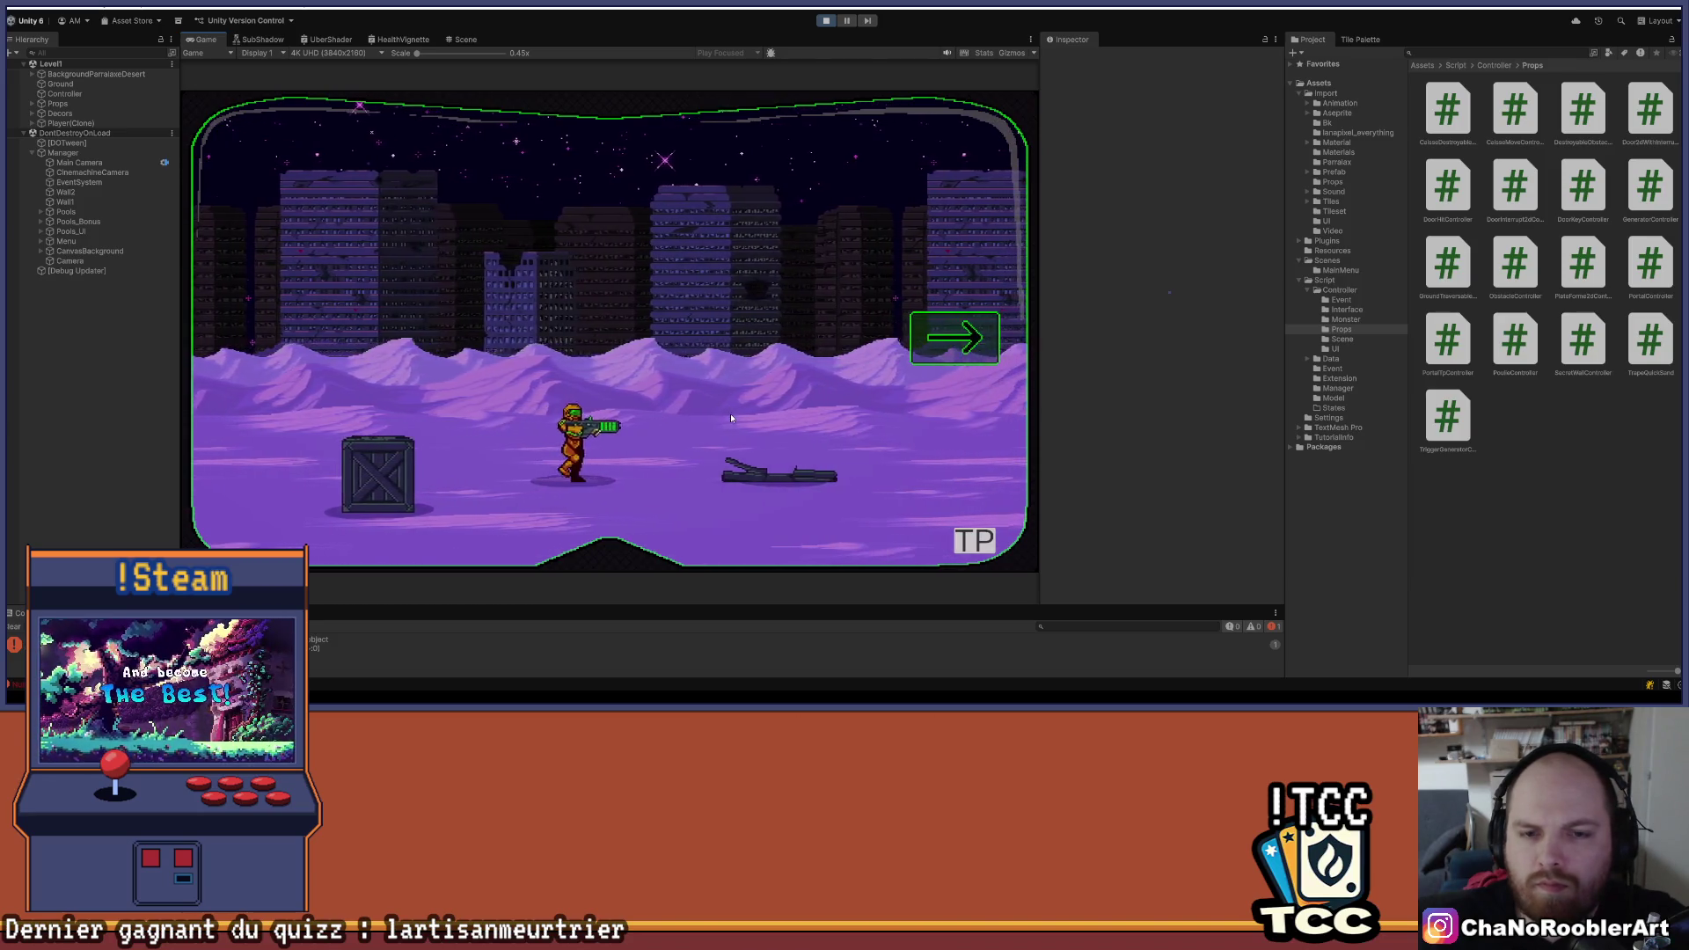
{"action": "key", "text": "Right"}
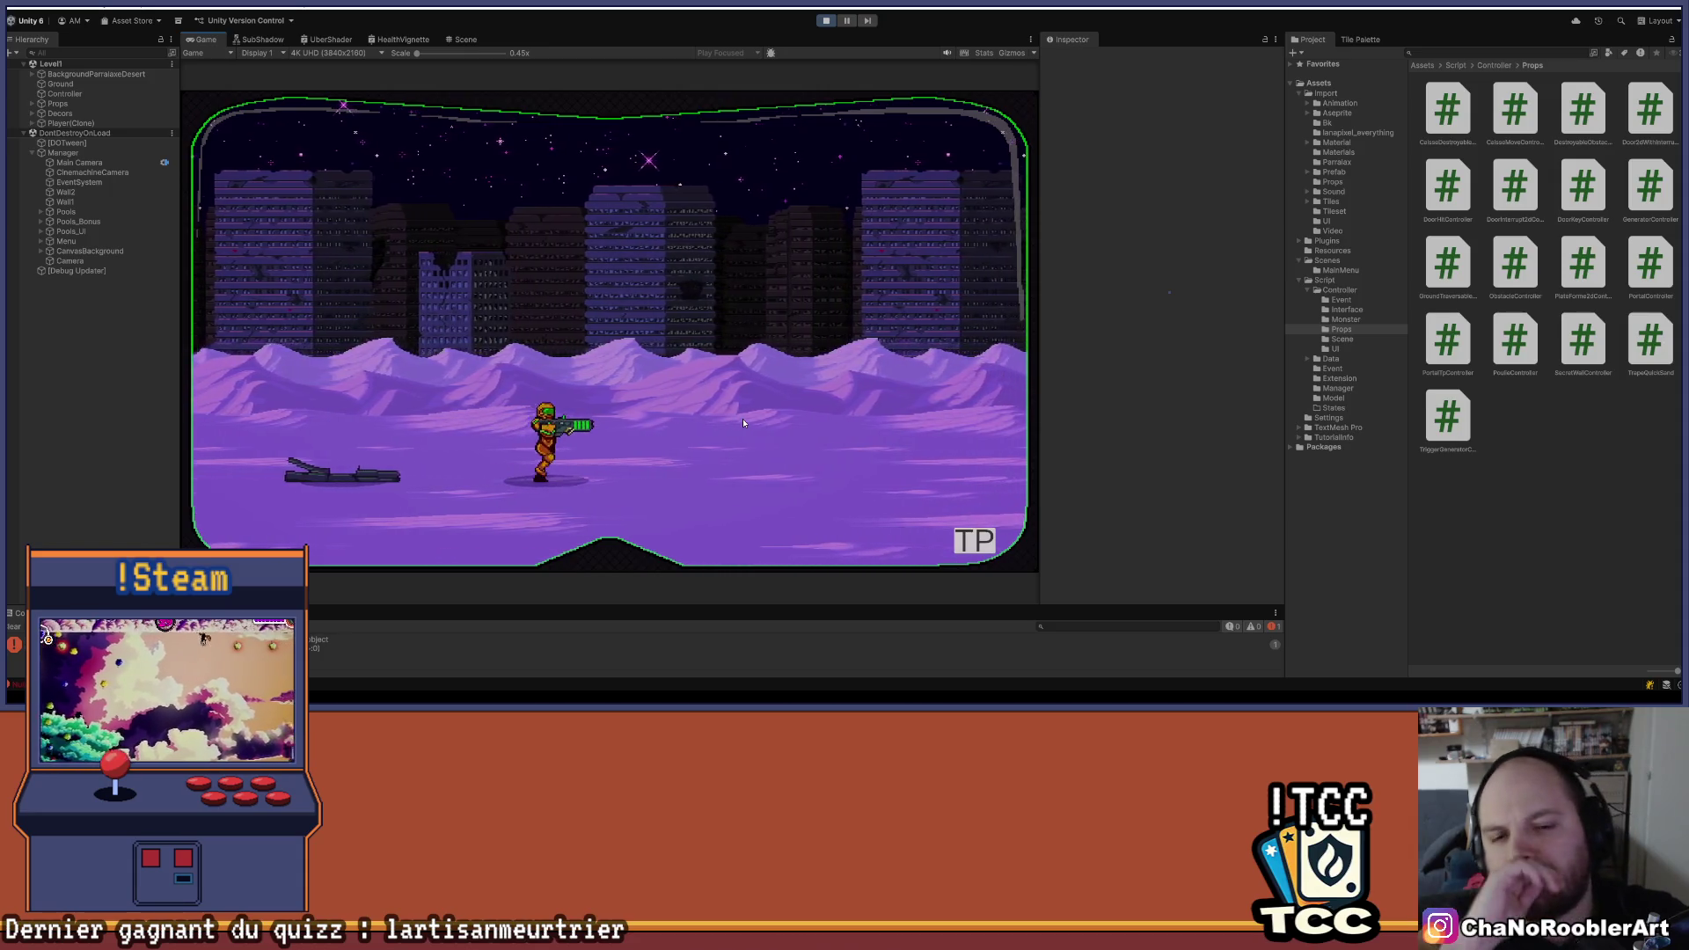
{"action": "key", "text": "Right"}
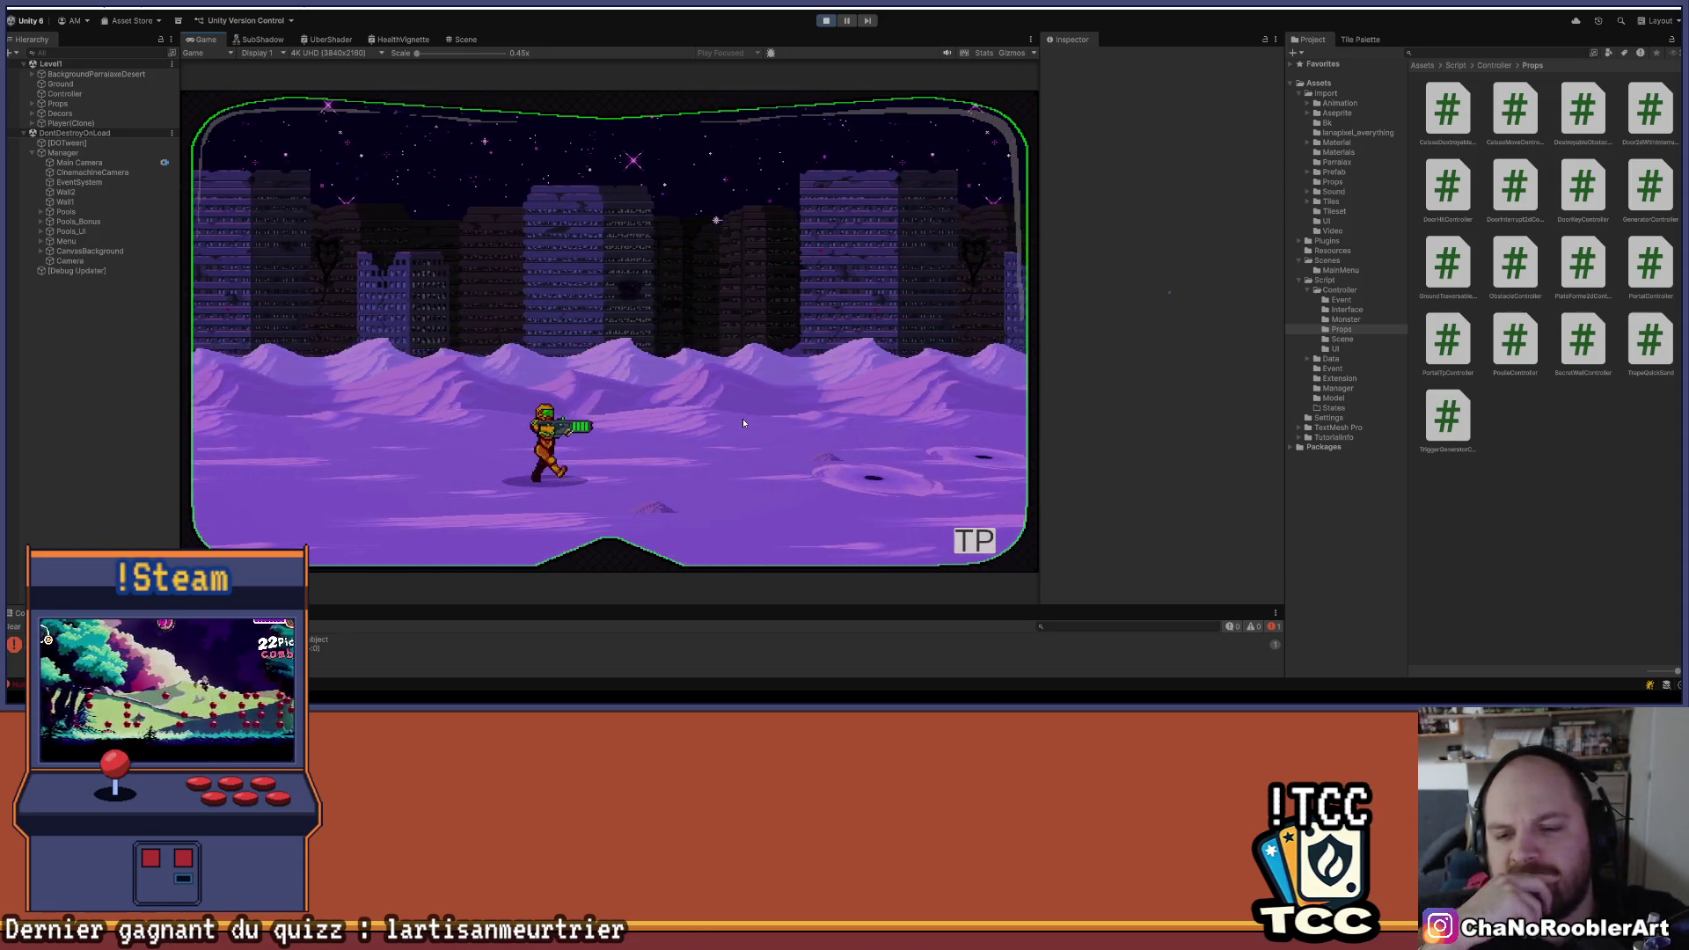
{"action": "key", "text": "Right"}
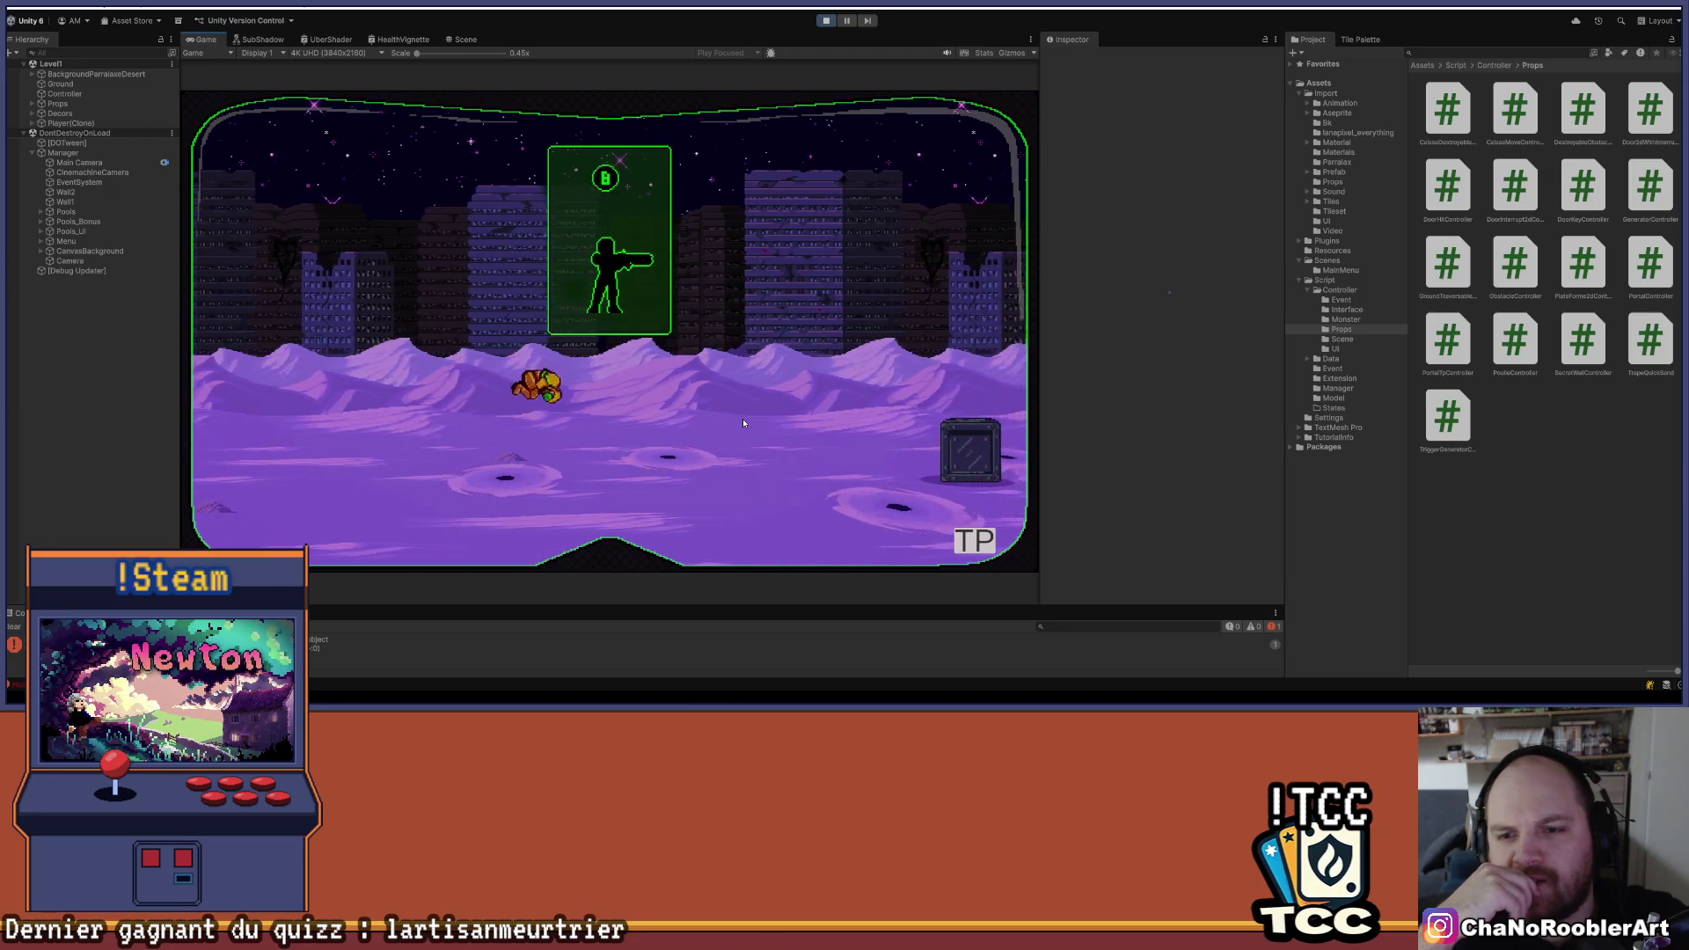
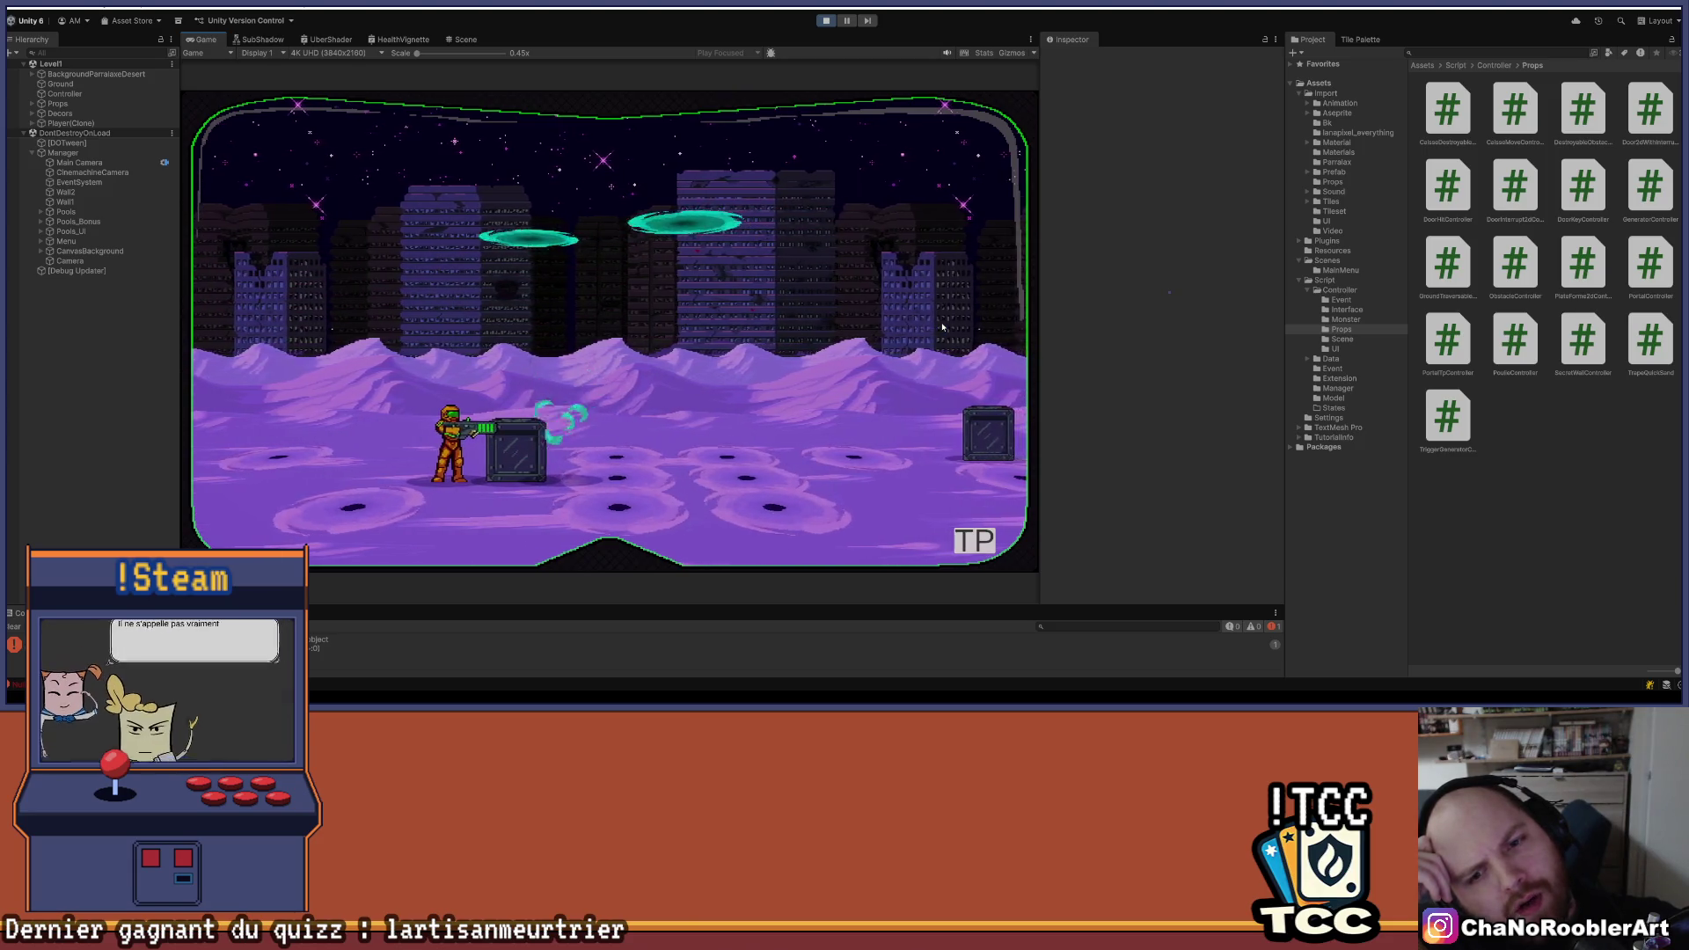
- Make the character jump between crates, then end the Level1 playtest with Ctrl+P
{"action": "key", "text": "space"}
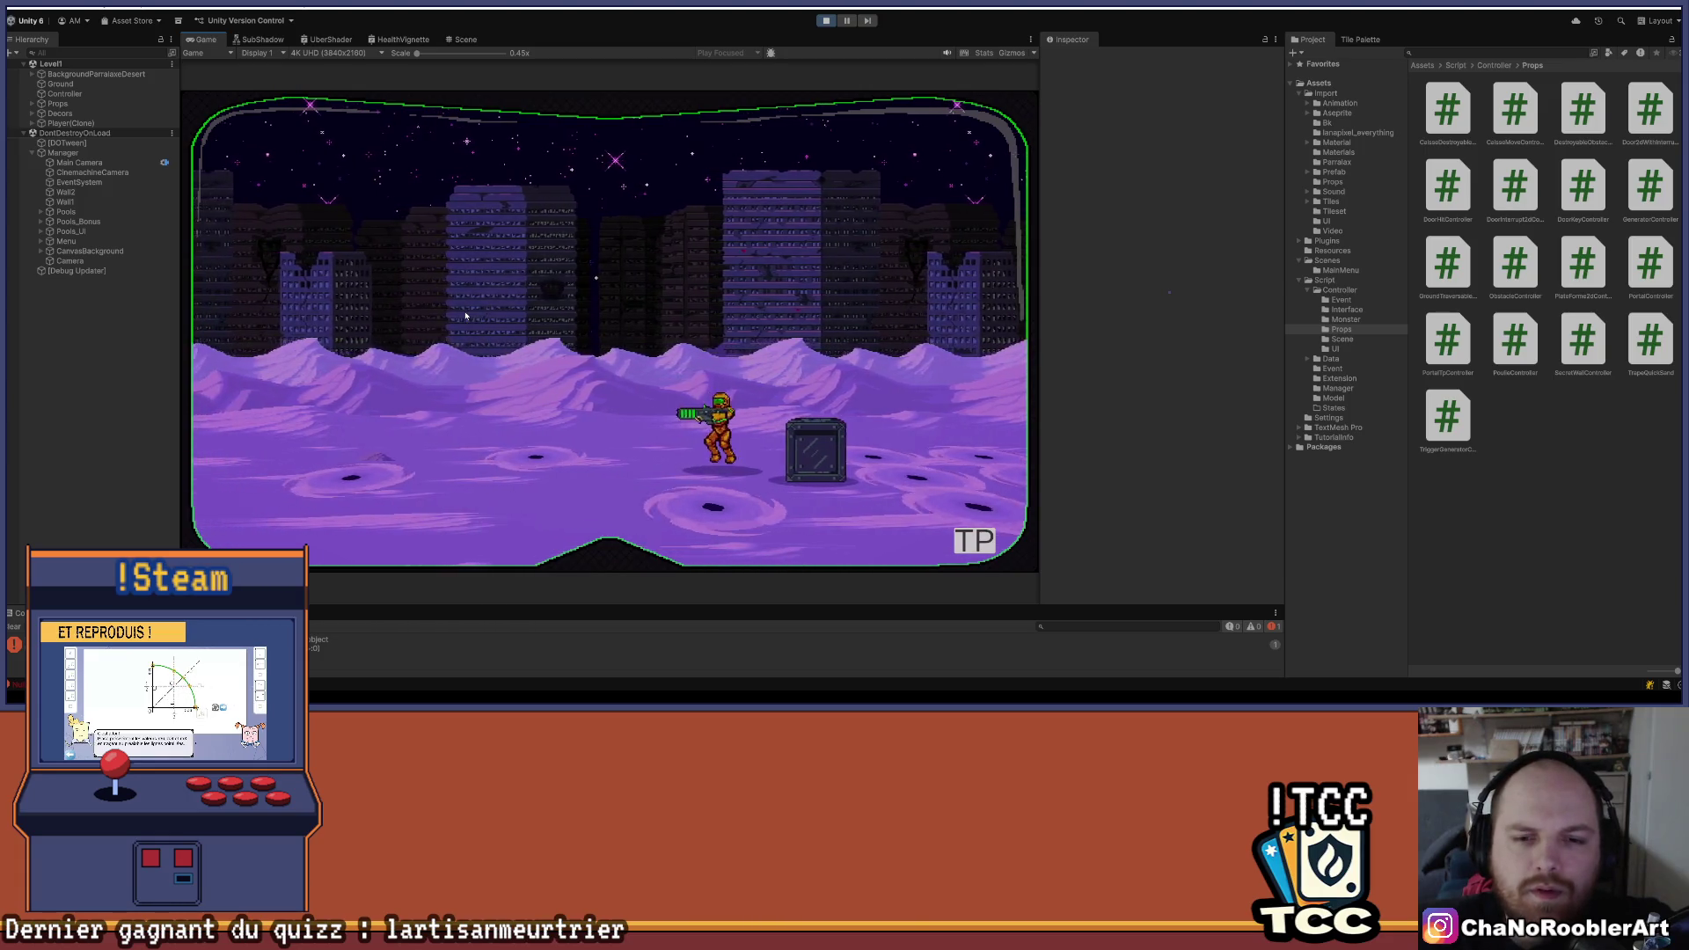
{"action": "key", "text": "ctrl+p"}
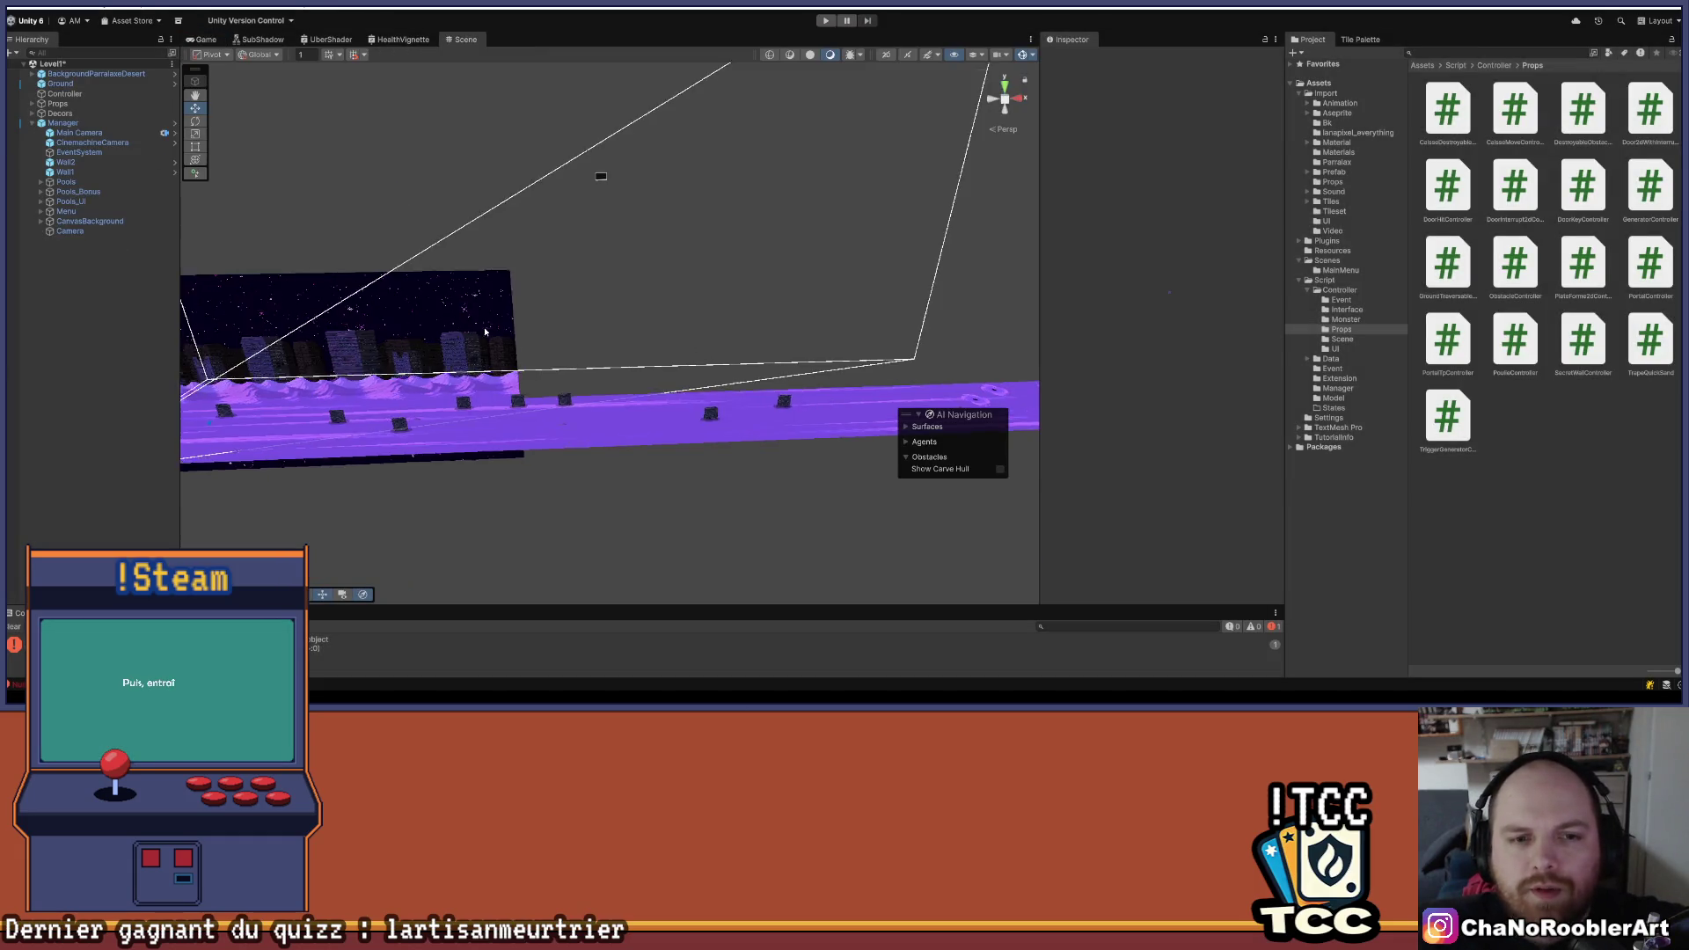
- Widen the Scene view and frame the floor and crates
{"action": "mouse_move", "coordinate": [741, 364]}
{"action": "left_mouse_down"}
{"action": "mouse_move", "coordinate": [409, 275]}
{"action": "mouse_move", "coordinate": [724, 309]}
{"action": "mouse_move", "coordinate": [596, 215]}
{"action": "mouse_move", "coordinate": [648, 317]}
{"action": "mouse_move", "coordinate": [615, 331]}
{"action": "mouse_move", "coordinate": [618, 316]}
{"action": "left_mouse_up"}
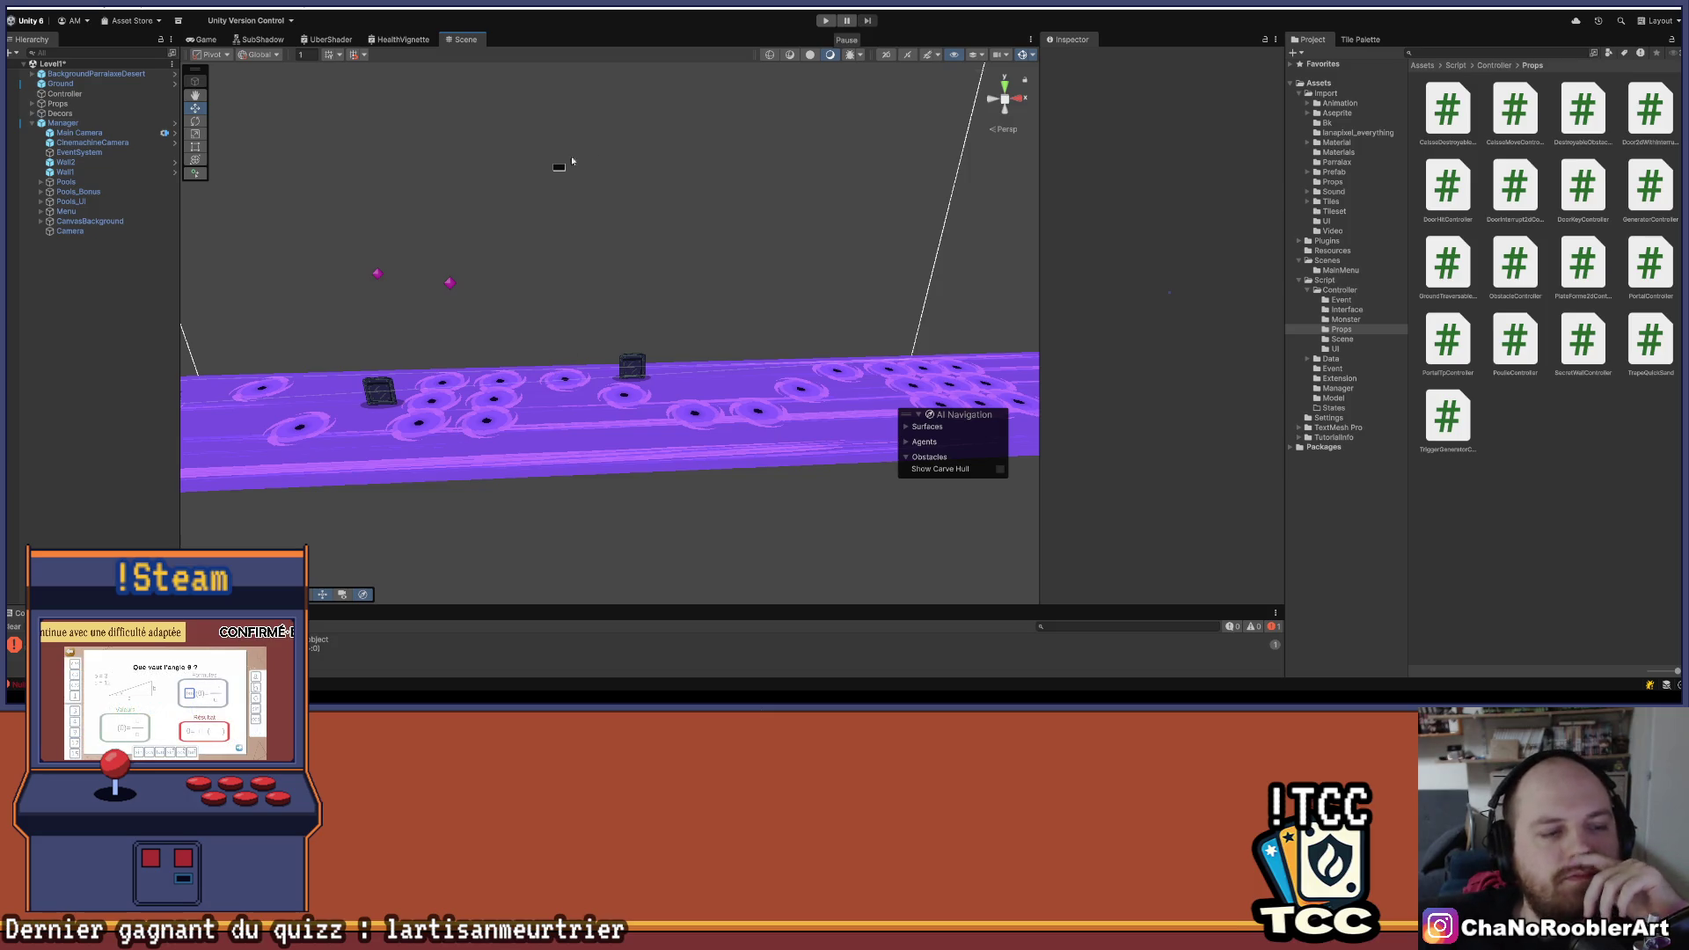
{"action": "left_click_drag", "start_coordinate": [487, 303], "coordinate": [552, 320]}
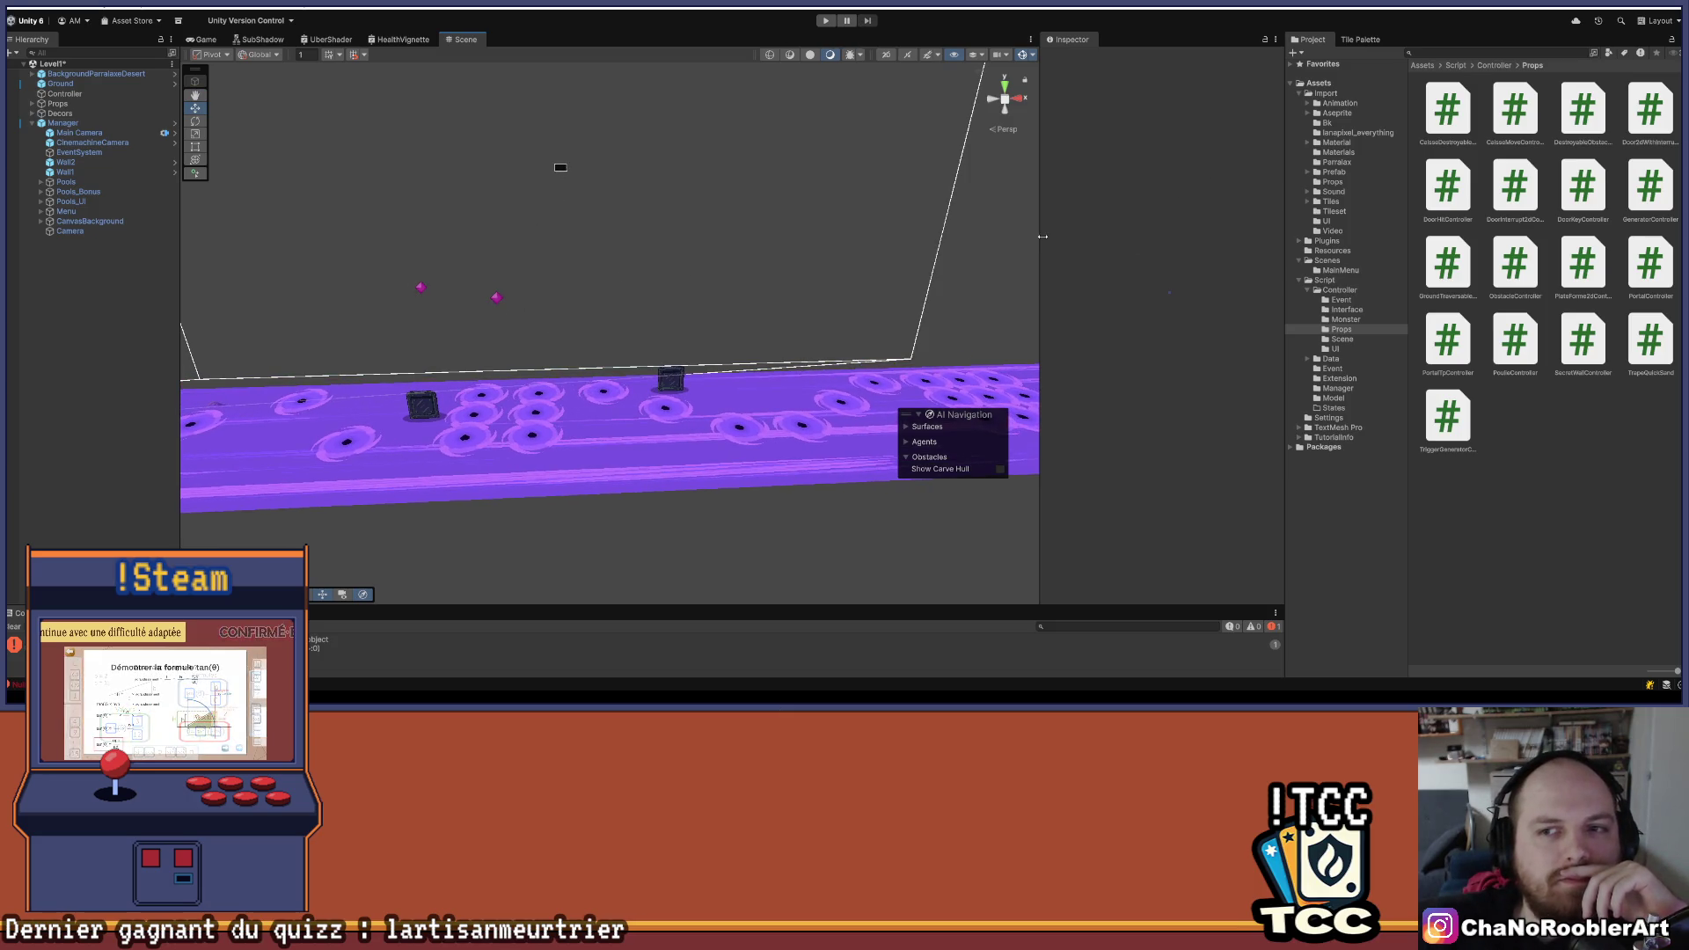
{"action": "left_click_drag", "start_coordinate": [1040, 247], "coordinate": [1180, 251]}
{"action": "left_click_drag", "start_coordinate": [729, 295], "coordinate": [646, 330]}
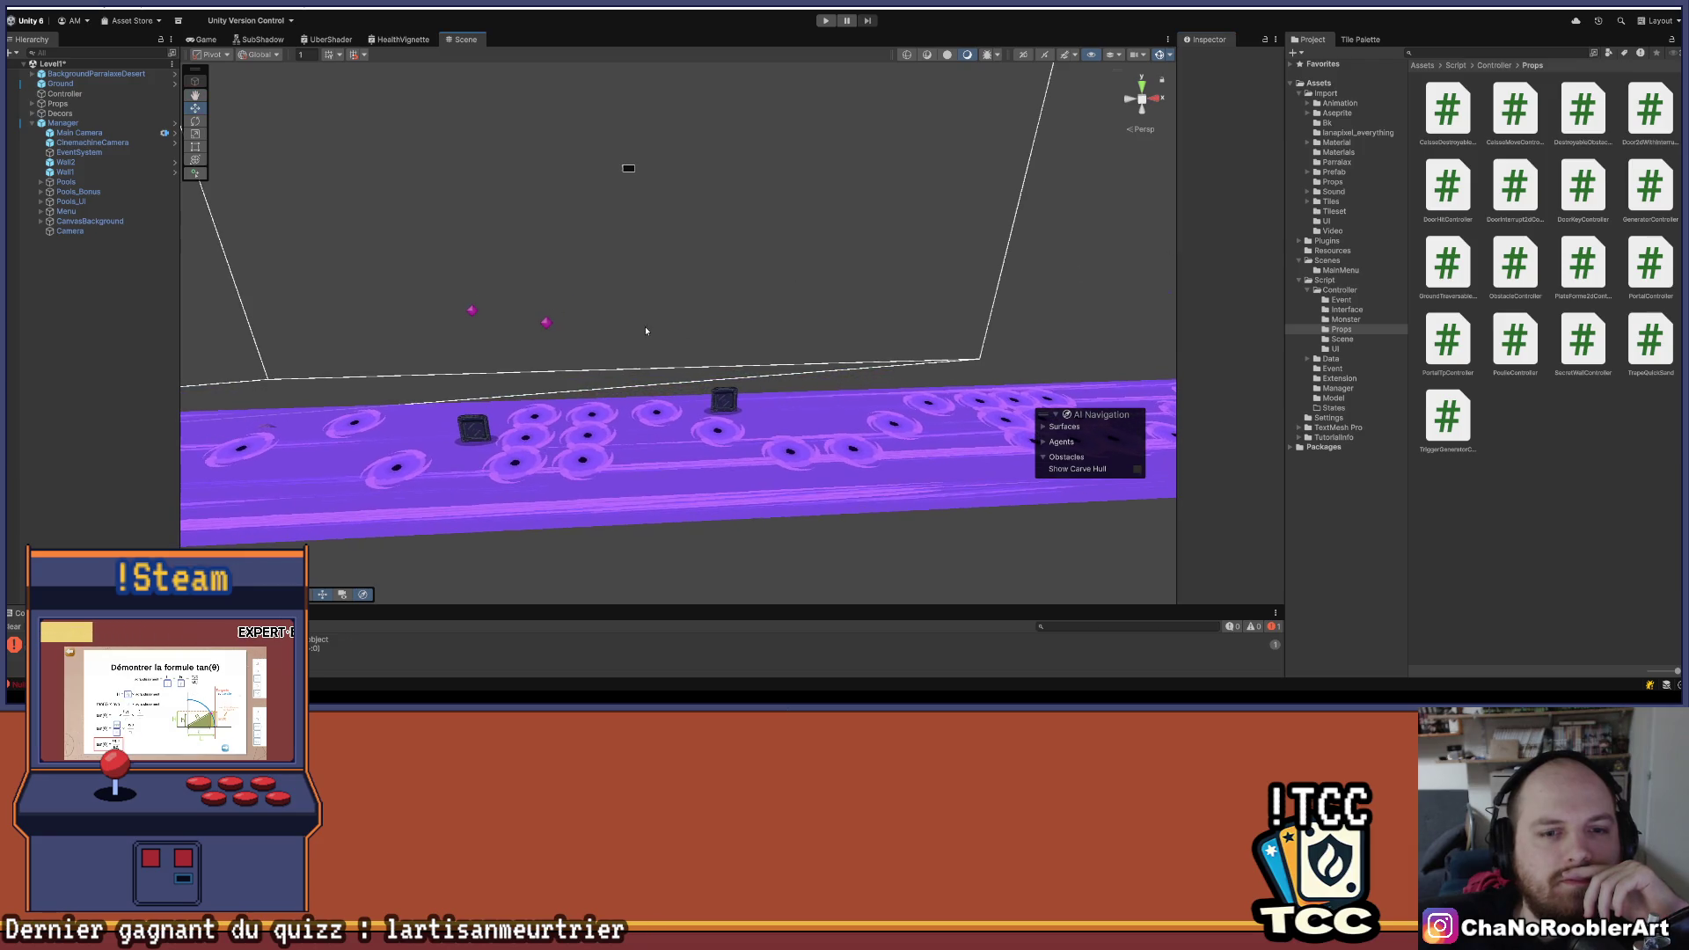
- Inspect EventSystem and CinemachineCamera, expand Props, and browse the Prefab folder
{"action": "left_click", "coordinate": [79, 153]}
{"action": "left_click", "coordinate": [88, 143]}
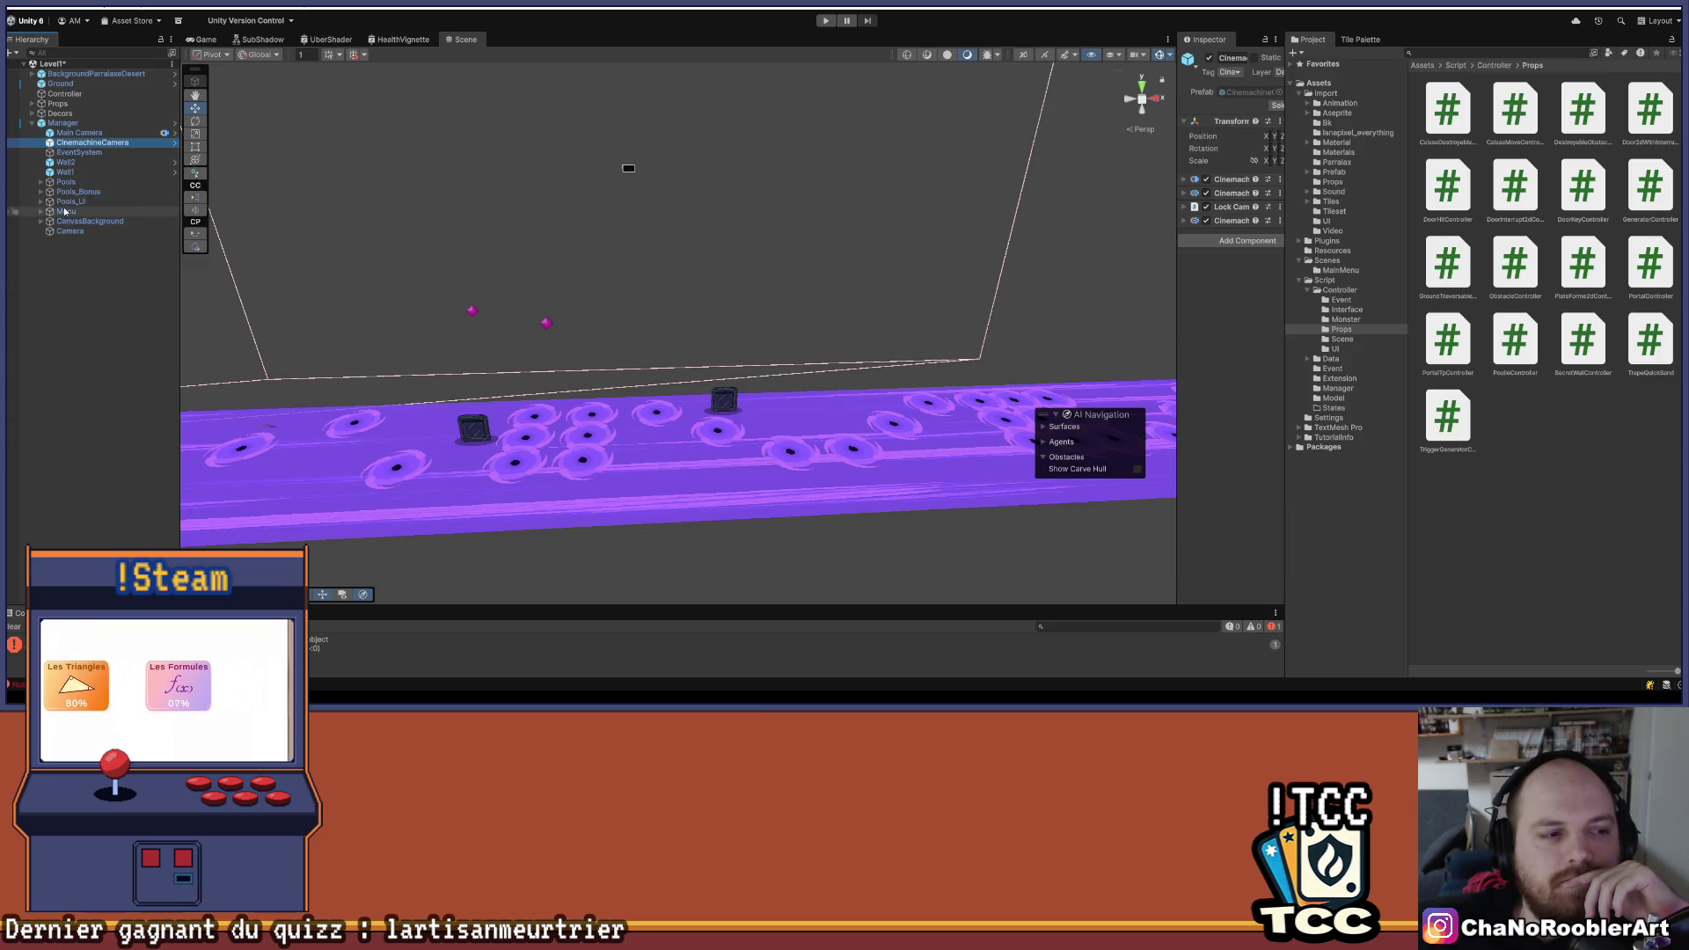
{"action": "left_click", "coordinate": [33, 105]}
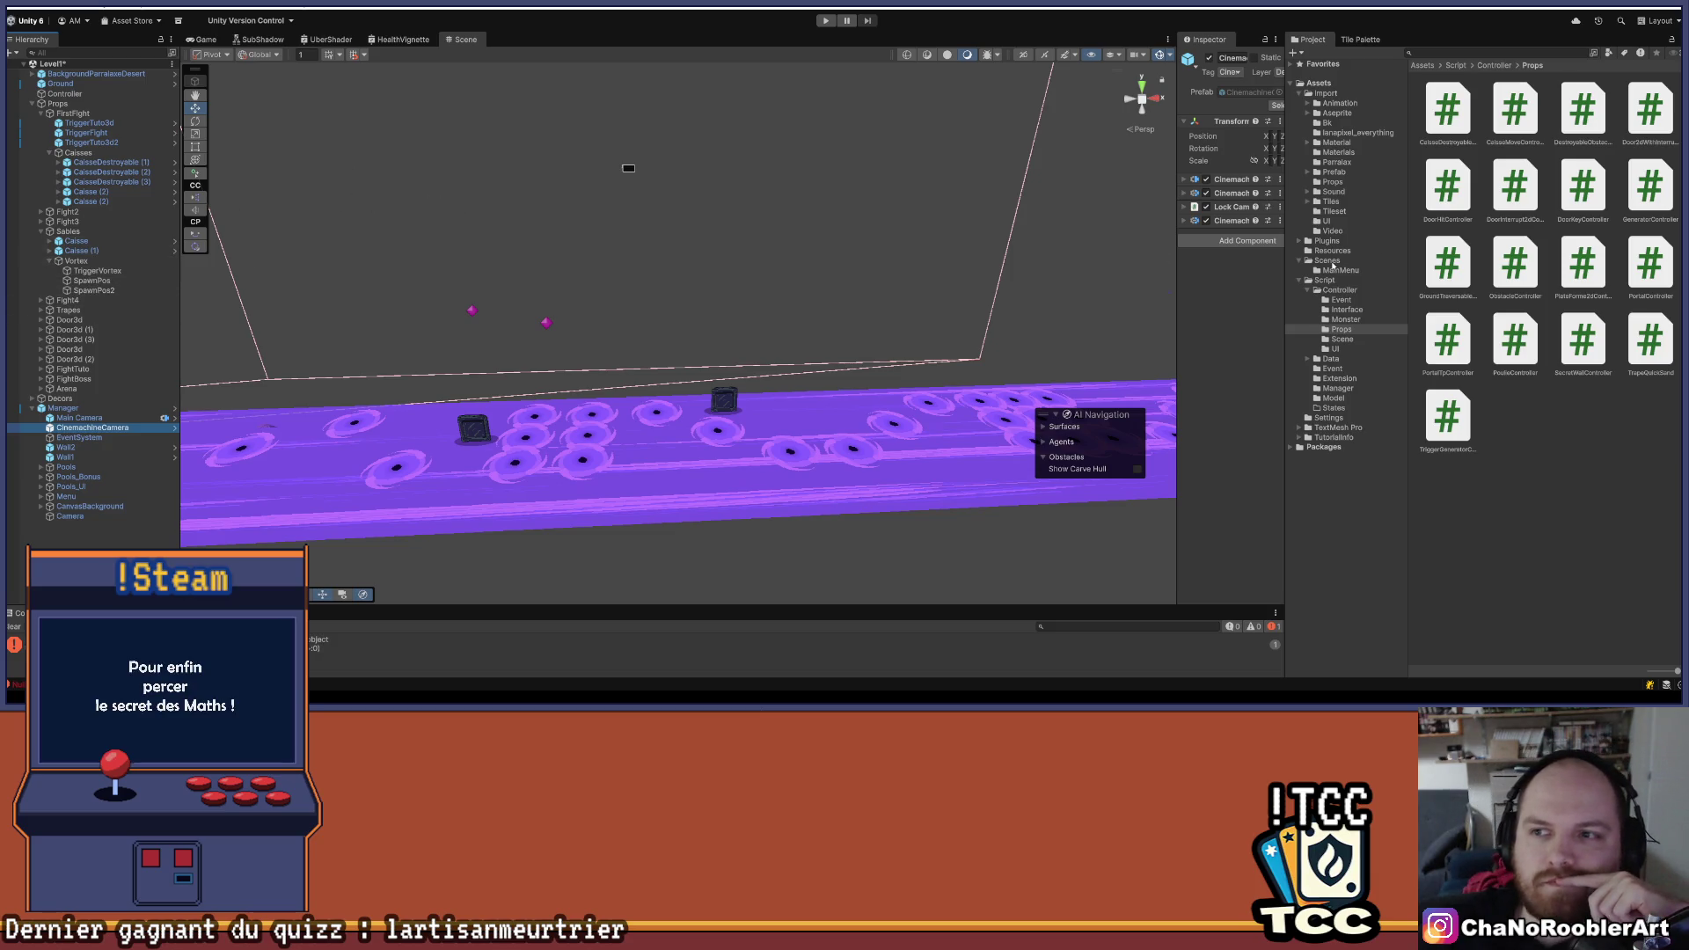
{"action": "left_click", "coordinate": [1335, 173]}
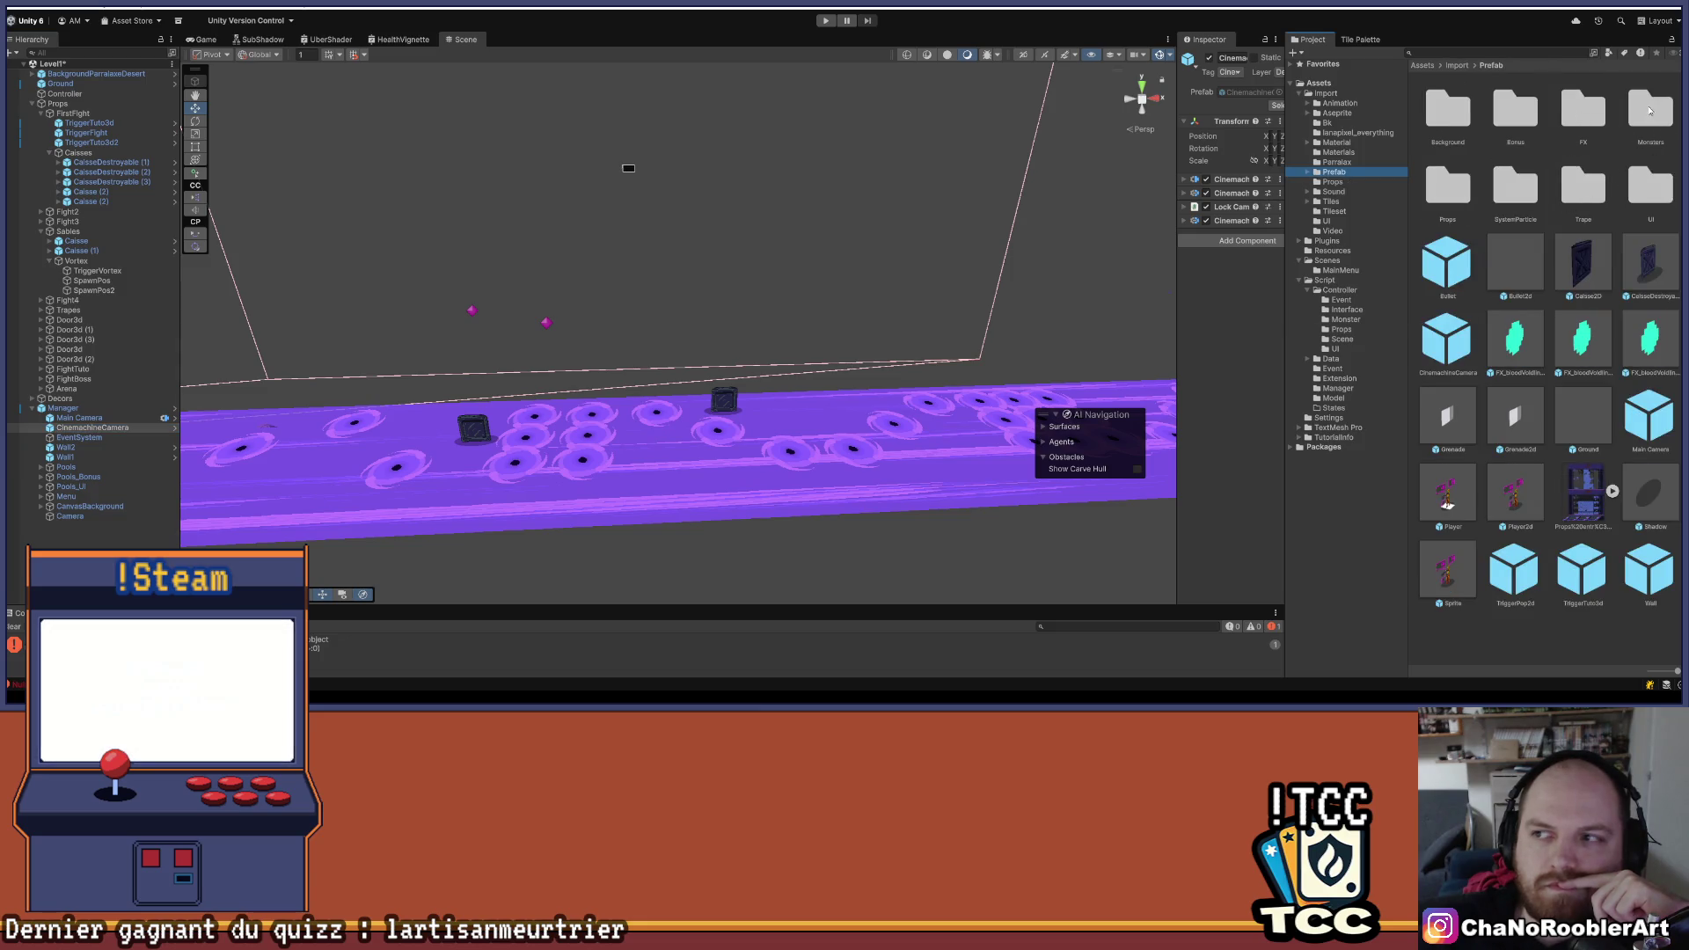
- Save TriggerVortex as a prefab in the Prefab/Monsters folder
{"action": "double_click", "coordinate": [1651, 111]}
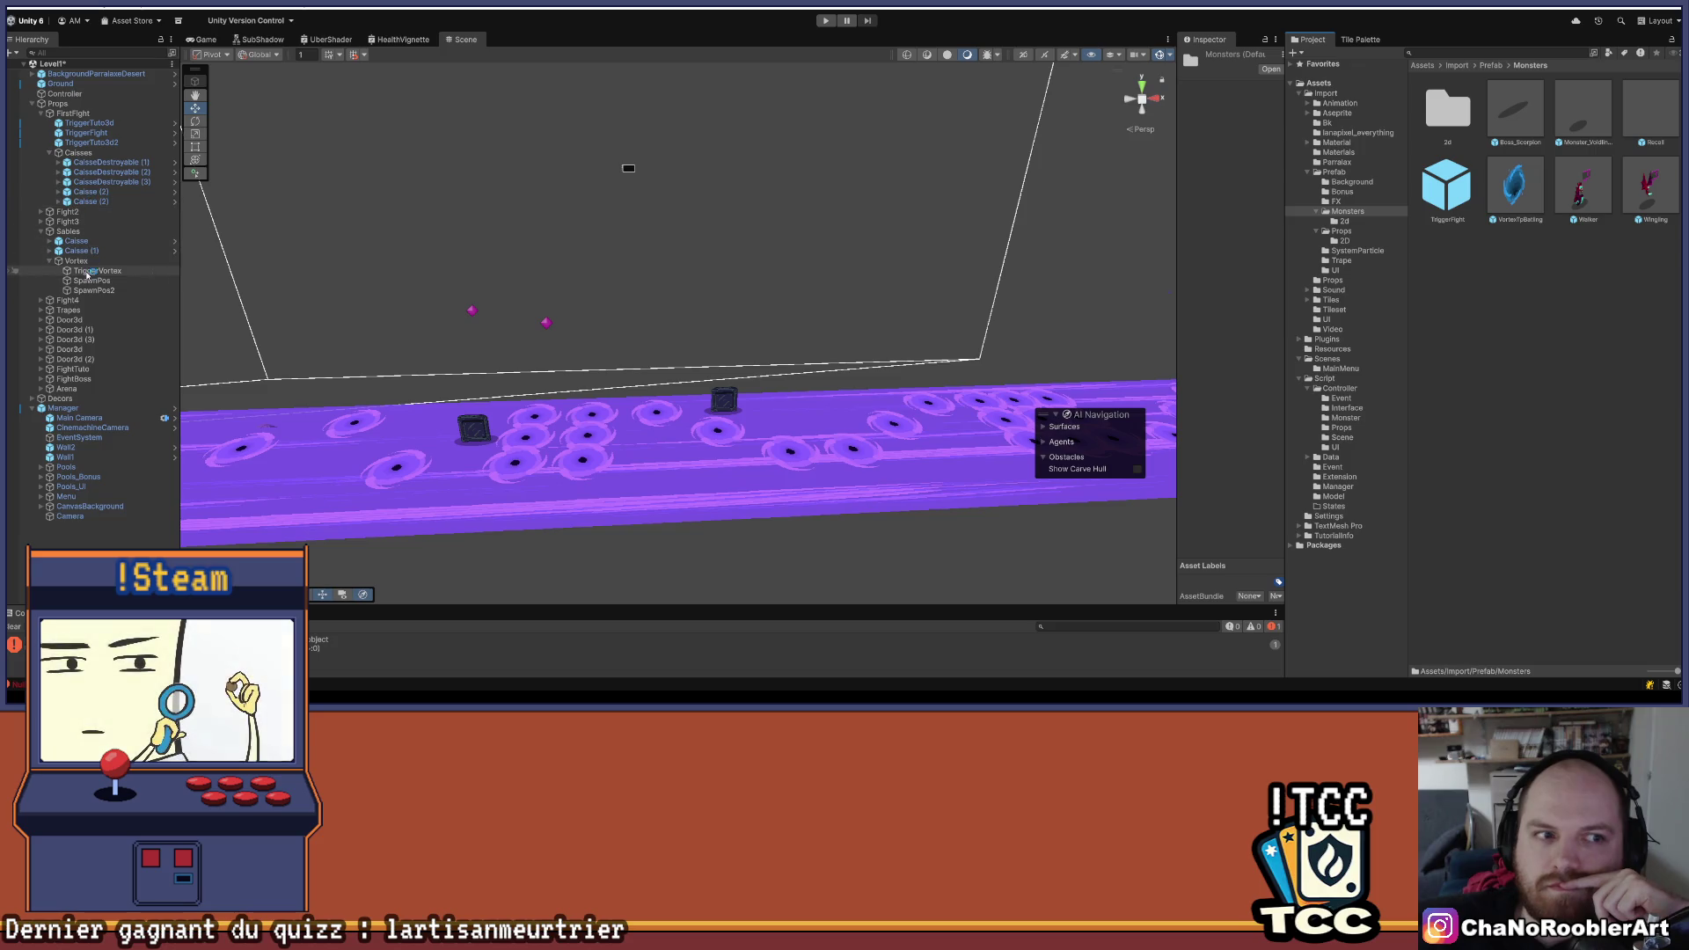
{"action": "left_click_drag", "start_coordinate": [1022, 356], "coordinate": [1514, 189]}
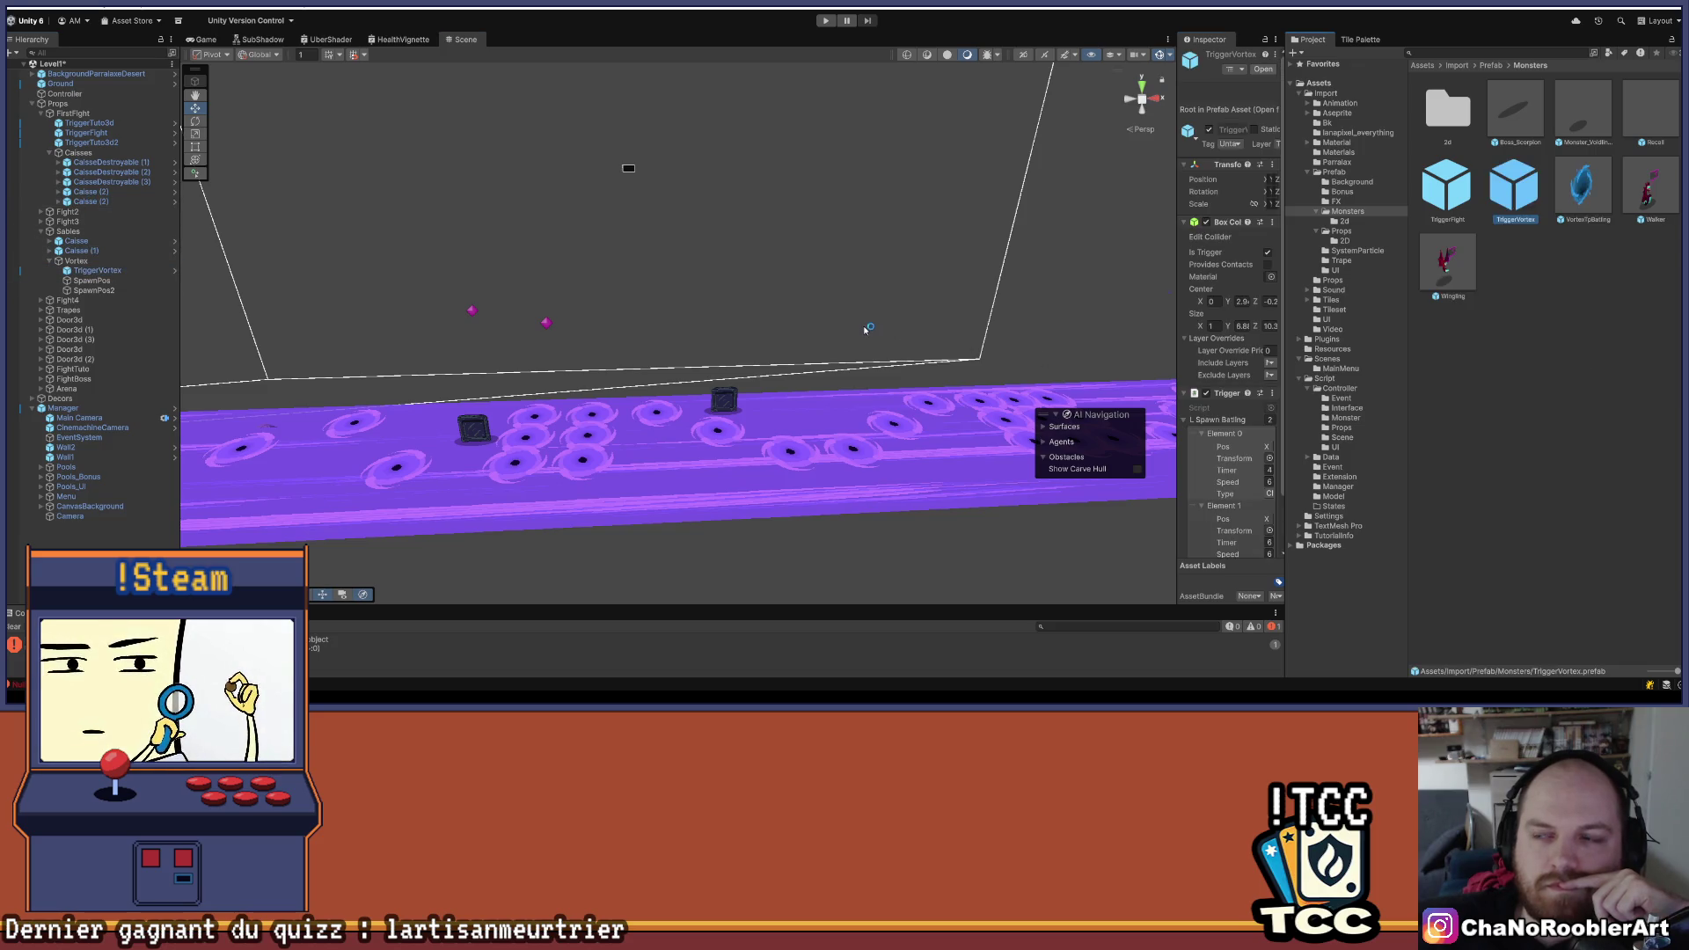
{"action": "left_click_drag", "start_coordinate": [678, 271], "coordinate": [639, 296]}
{"action": "key", "text": "w"}
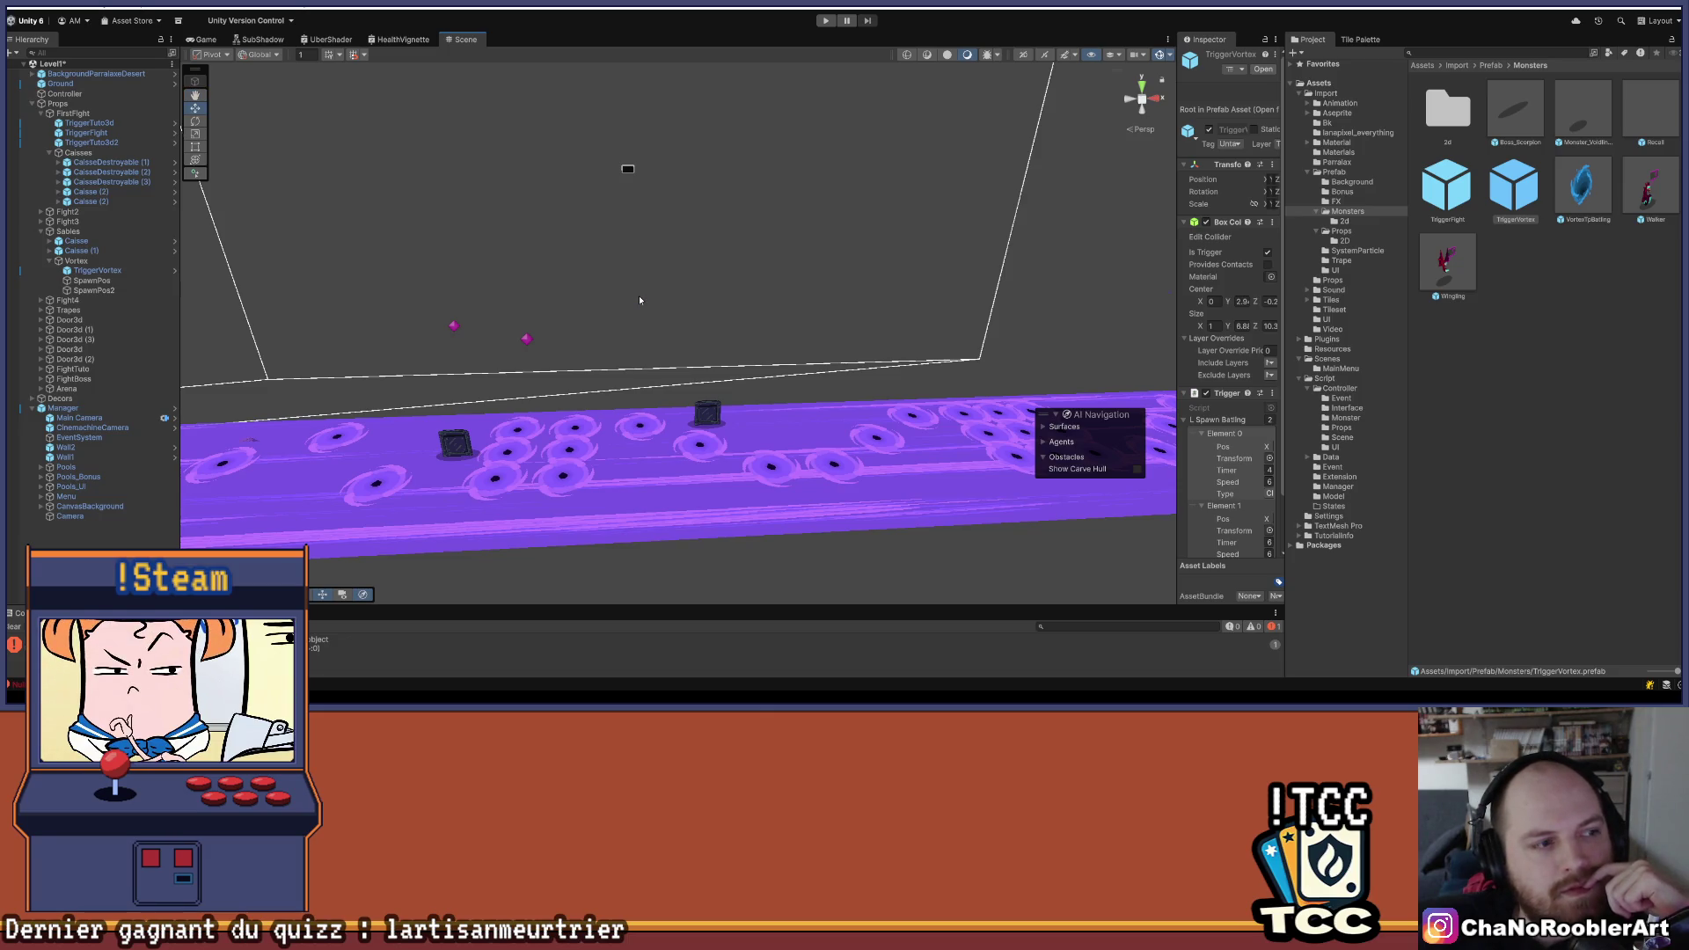
{"action": "mouse_move", "coordinate": [640, 310]}
{"action": "left_mouse_down"}
{"action": "mouse_move", "coordinate": [660, 303]}
{"action": "mouse_move", "coordinate": [637, 292]}
{"action": "mouse_move", "coordinate": [727, 319]}
{"action": "mouse_move", "coordinate": [732, 304]}
{"action": "left_mouse_up"}
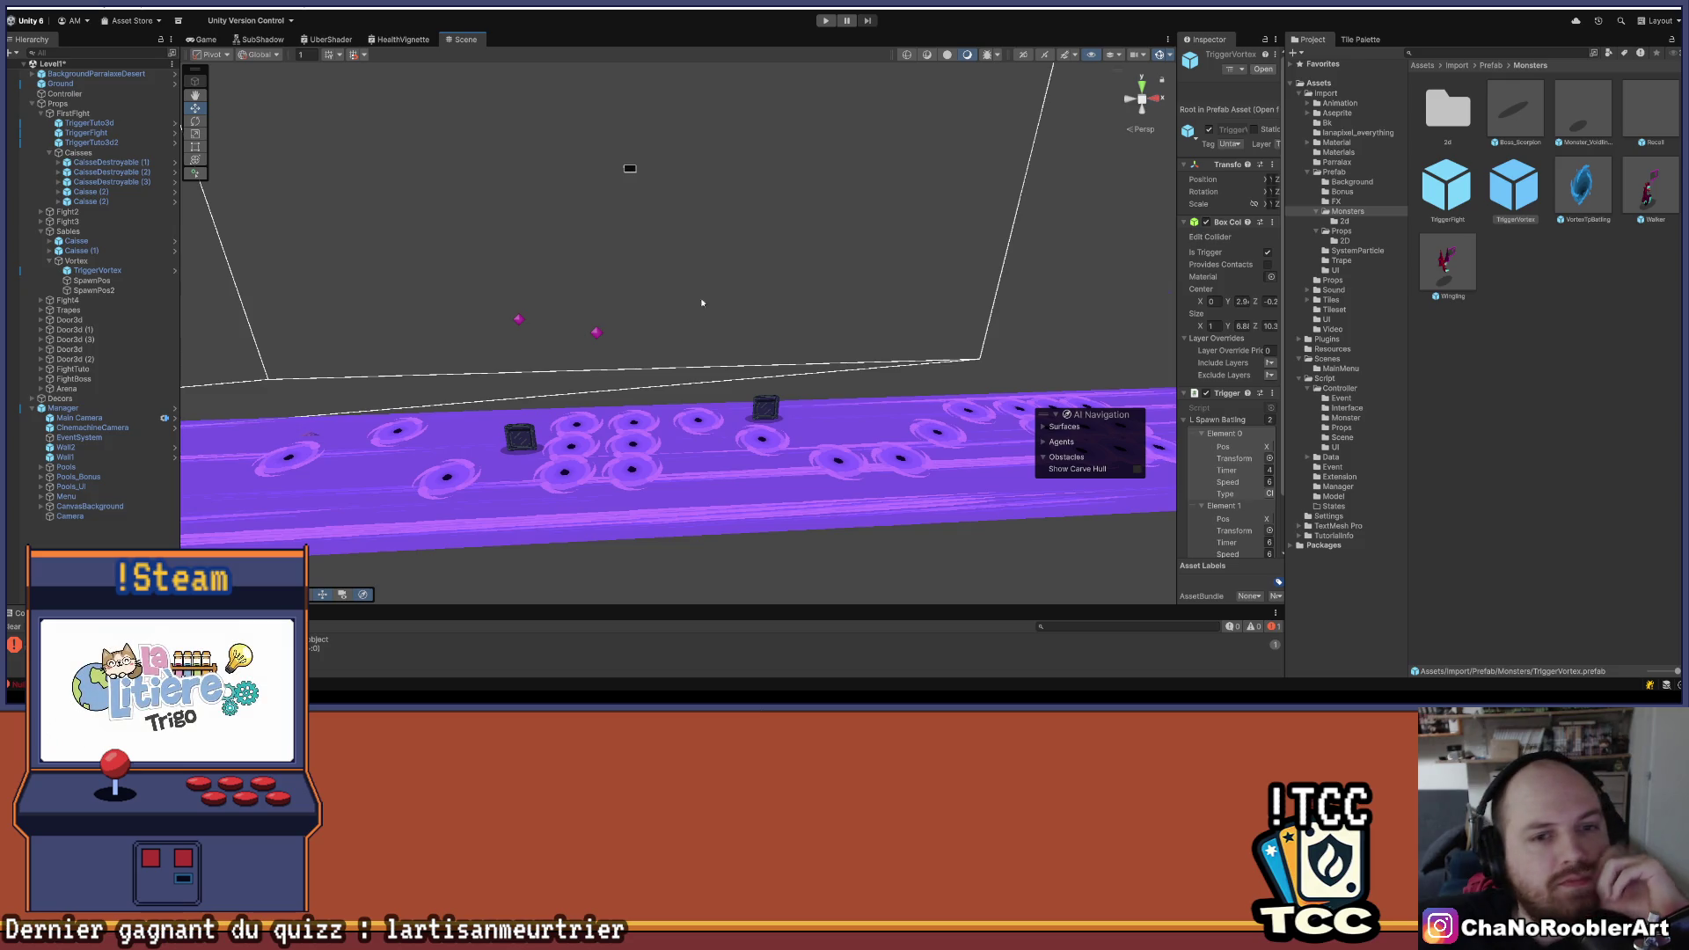
- Select TriggerVortex and widen the Inspector to read its Classic and Dive Attack spawn elements
{"action": "left_click", "coordinate": [90, 281]}
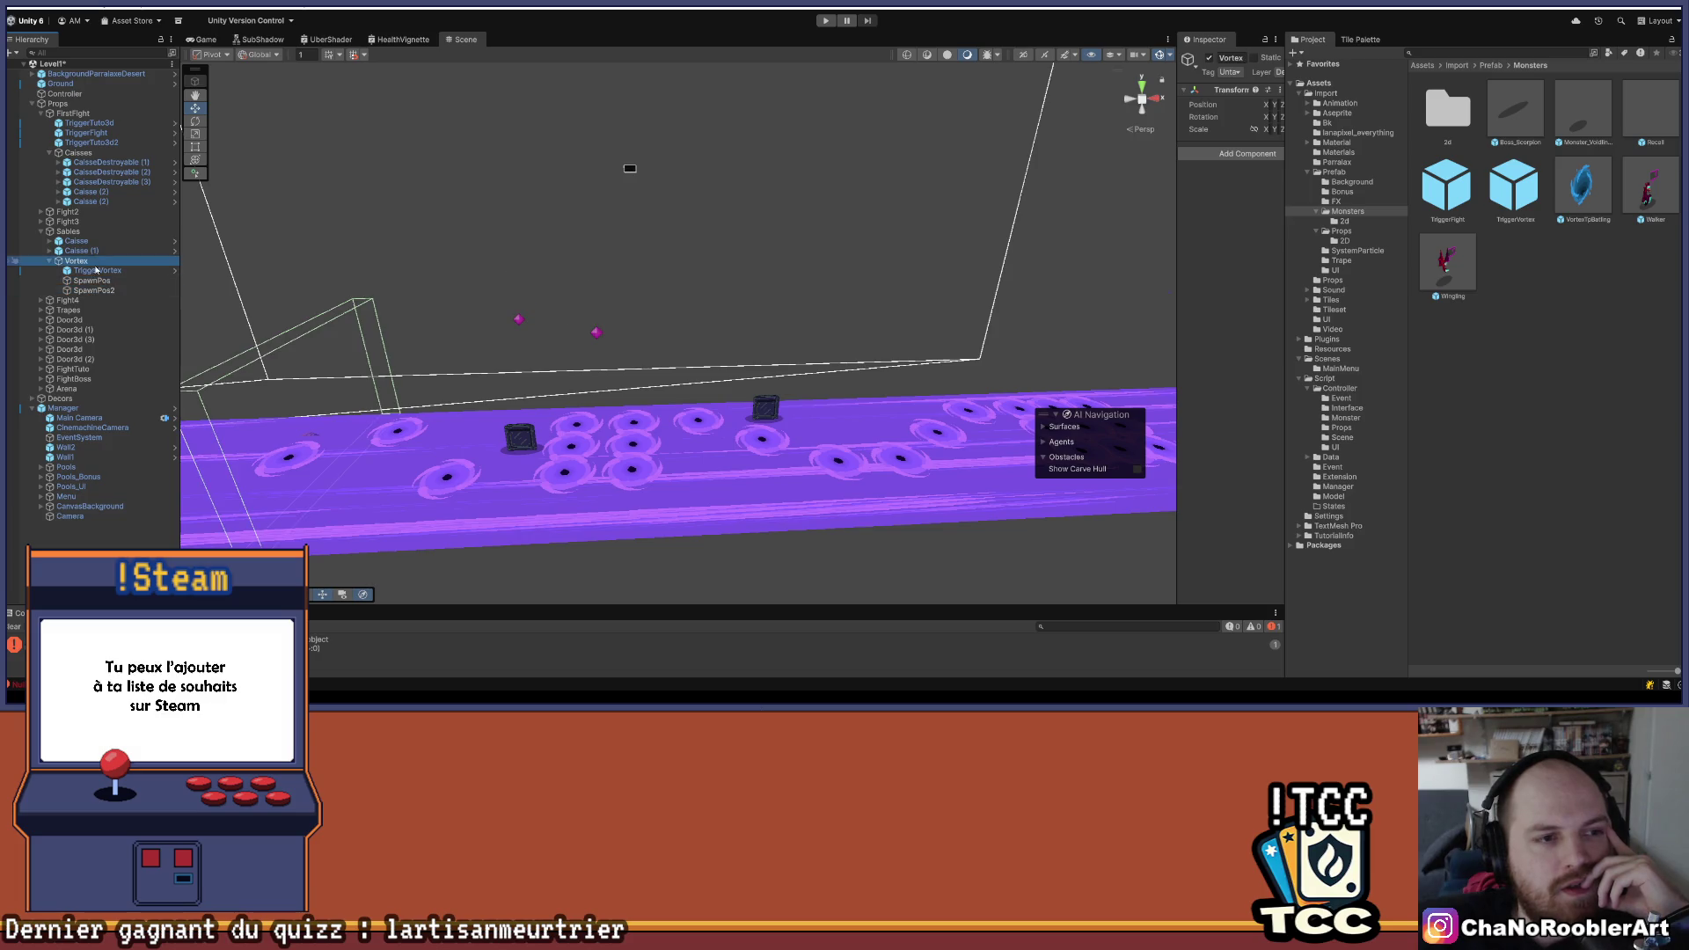
{"action": "left_click", "coordinate": [98, 272]}
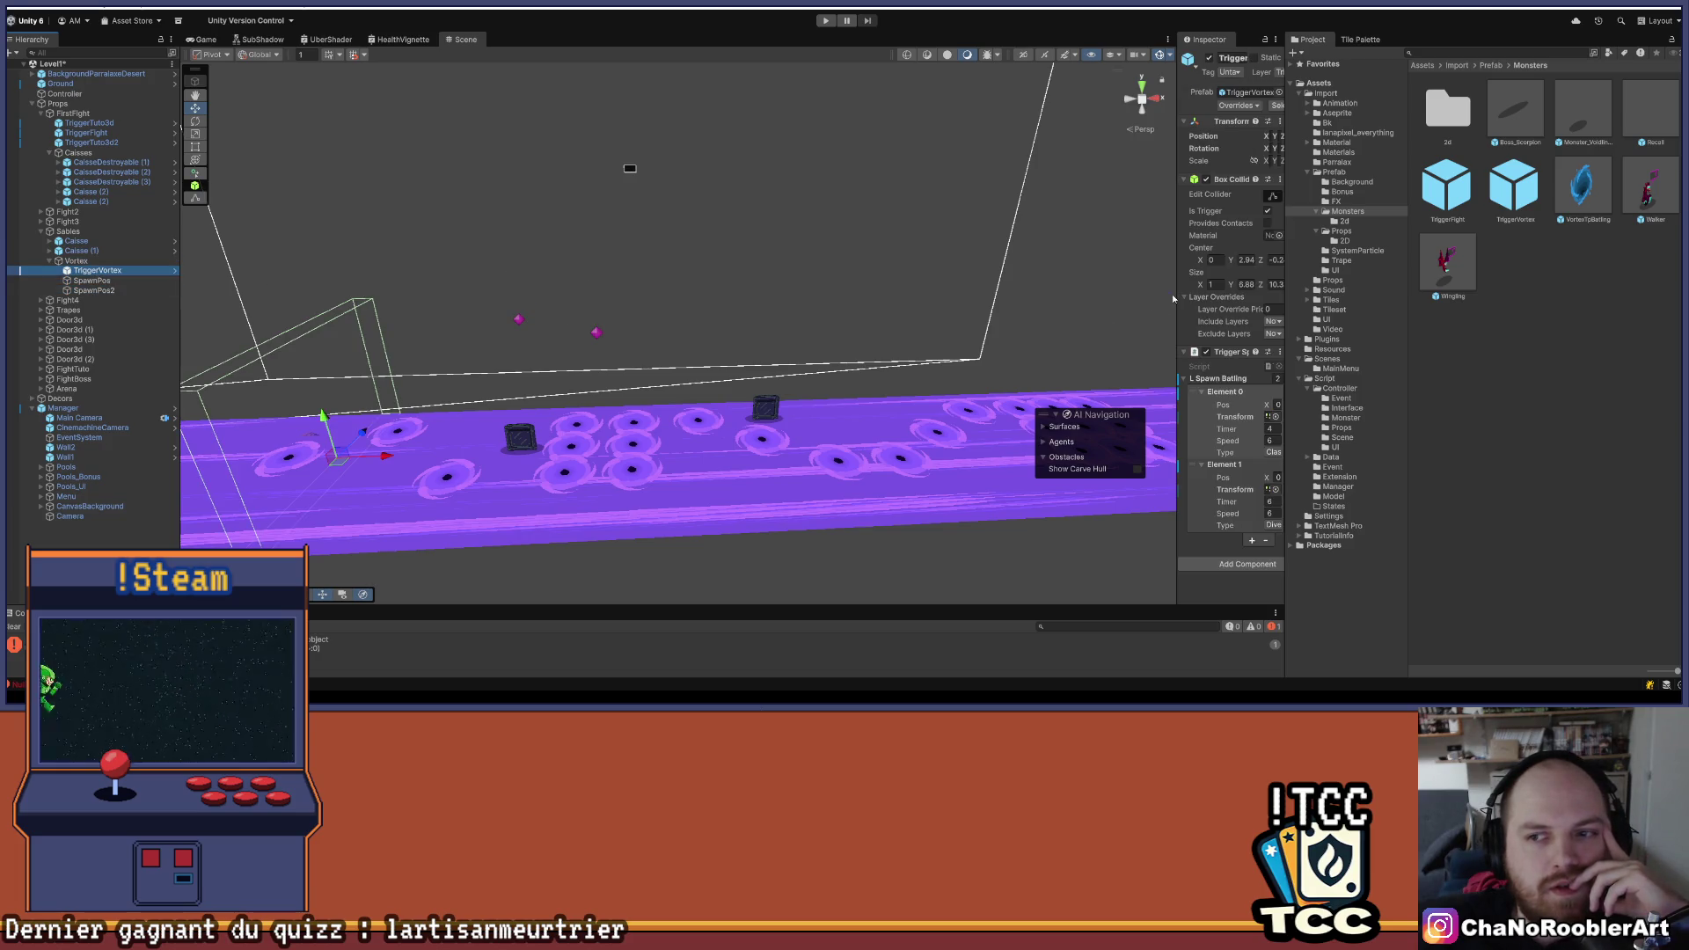
{"action": "mouse_move", "coordinate": [1286, 284]}
{"action": "left_mouse_down"}
{"action": "mouse_move", "coordinate": [1390, 291]}
{"action": "mouse_move", "coordinate": [1154, 293]}
{"action": "left_mouse_up"}
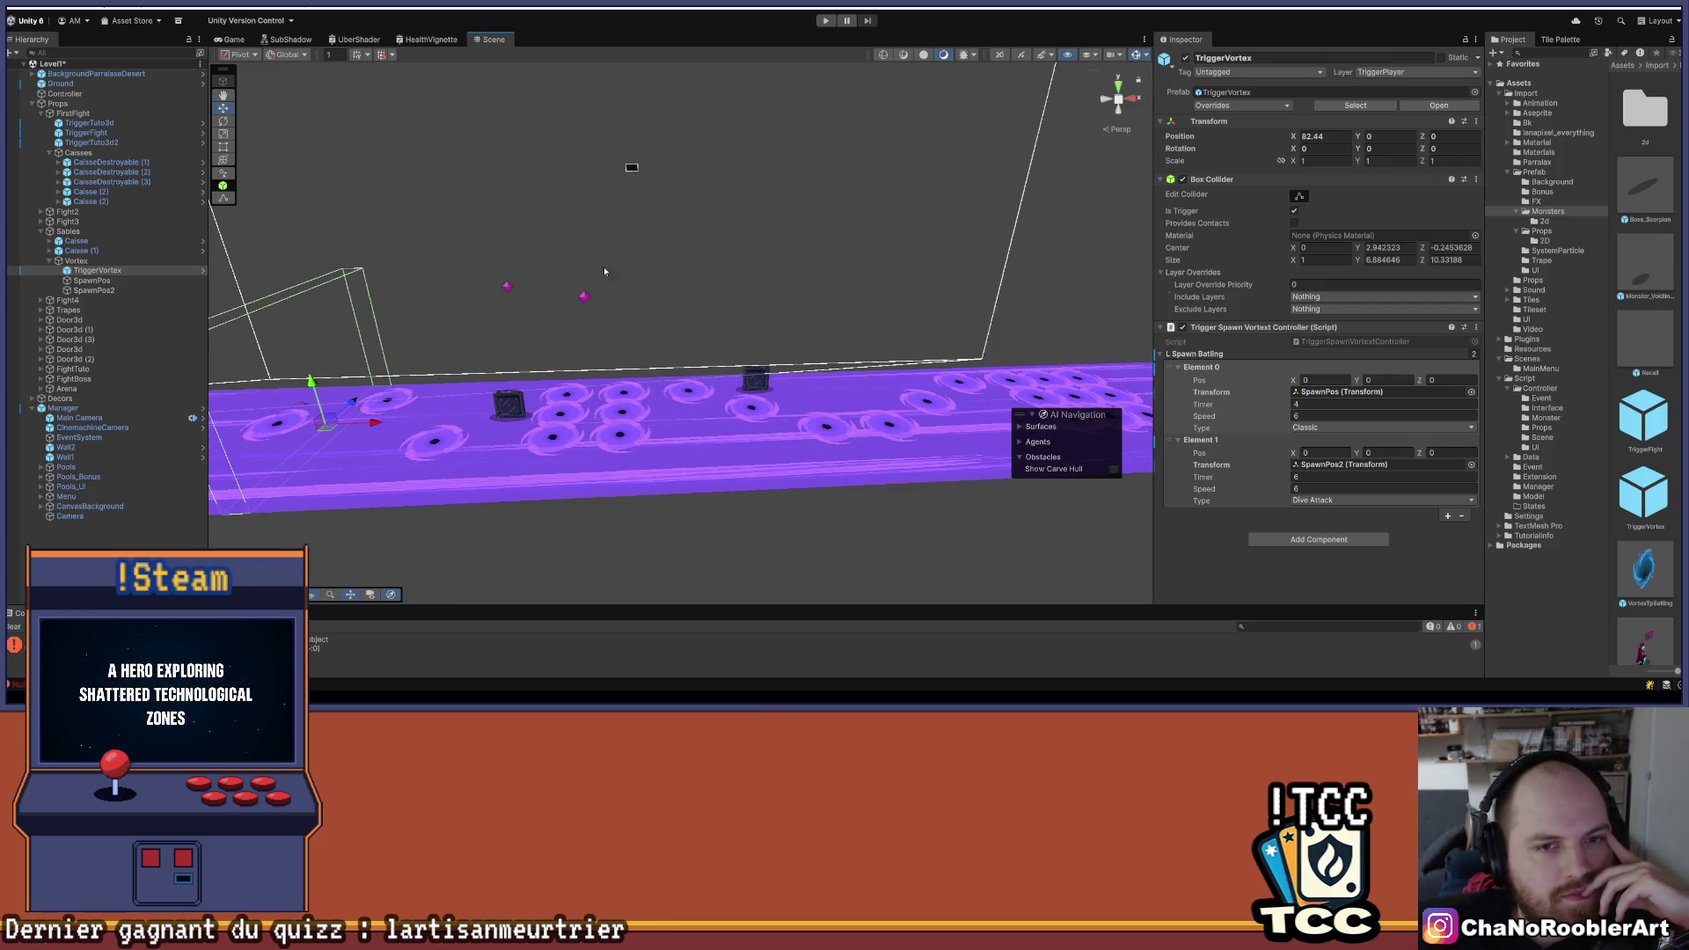
{"action": "left_click", "coordinate": [509, 289]}
{"action": "left_click", "coordinate": [585, 298]}
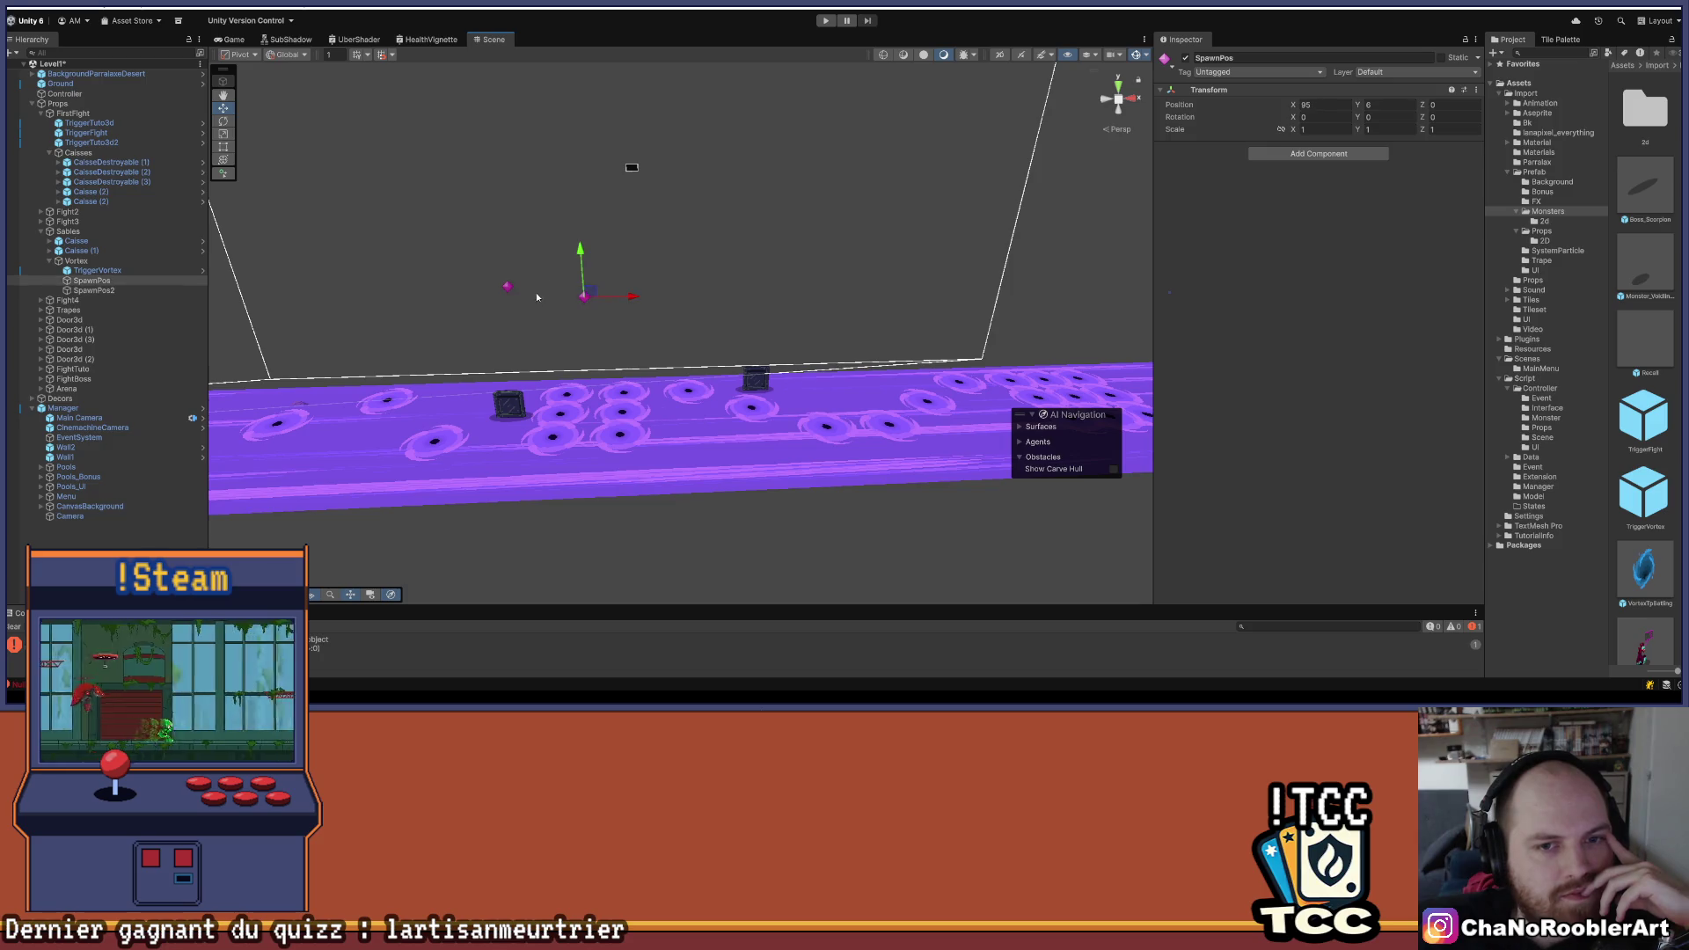
{"action": "left_click", "coordinate": [671, 254]}
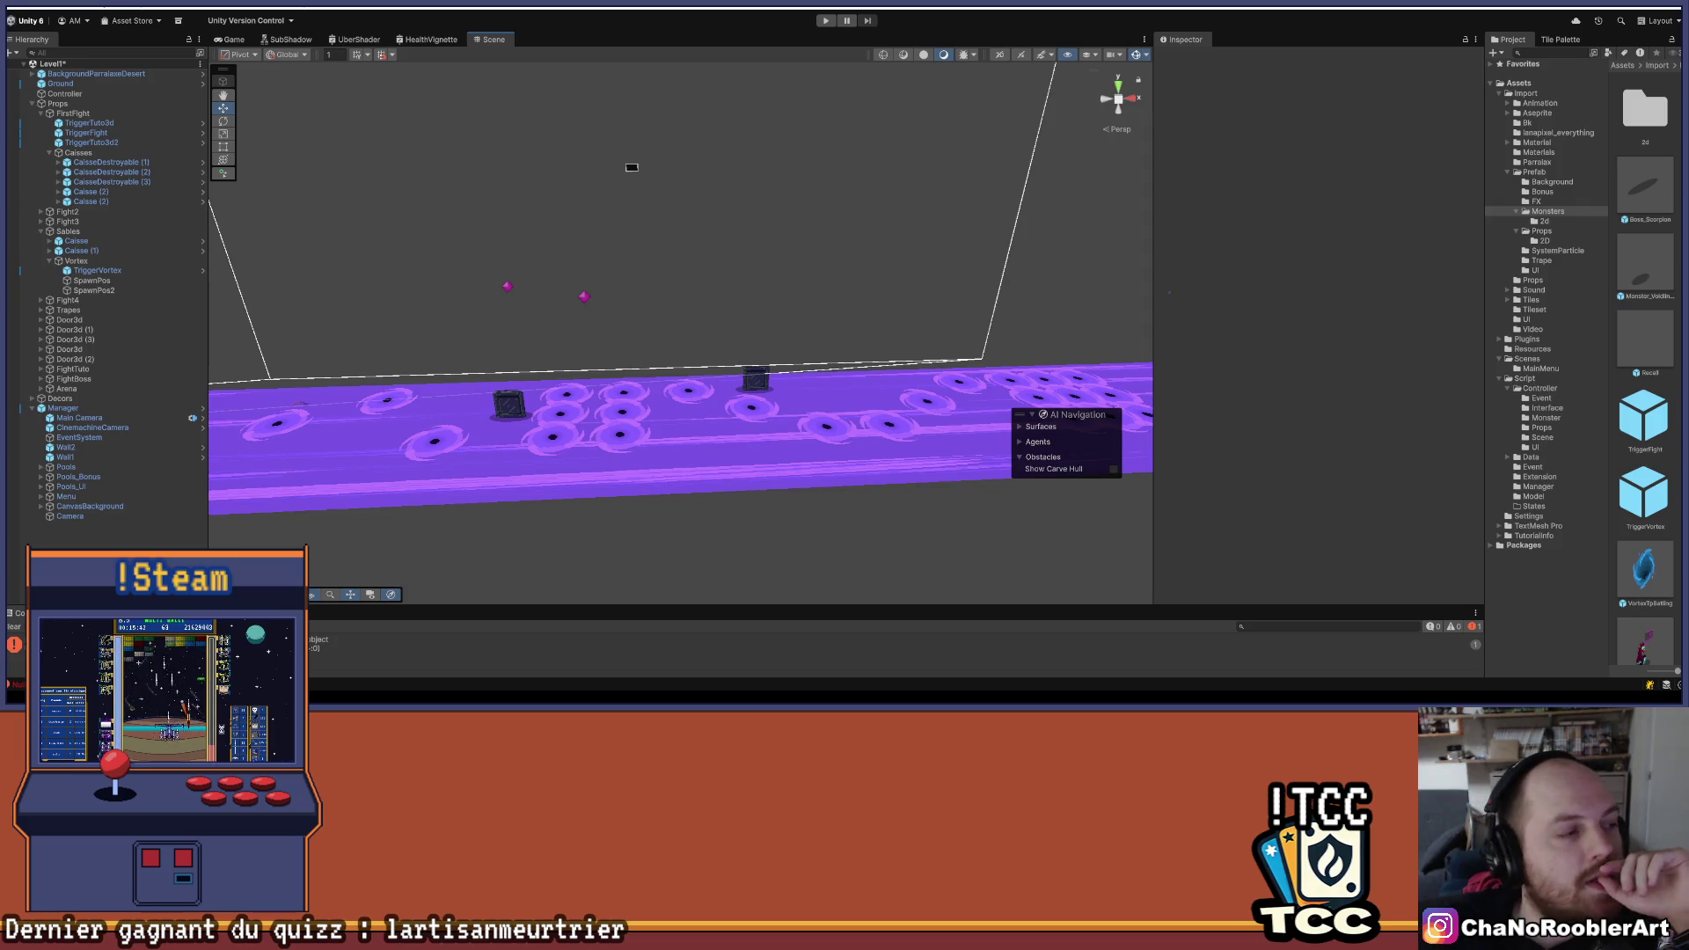
{"action": "left_click_drag", "start_coordinate": [673, 315], "coordinate": [746, 353]}
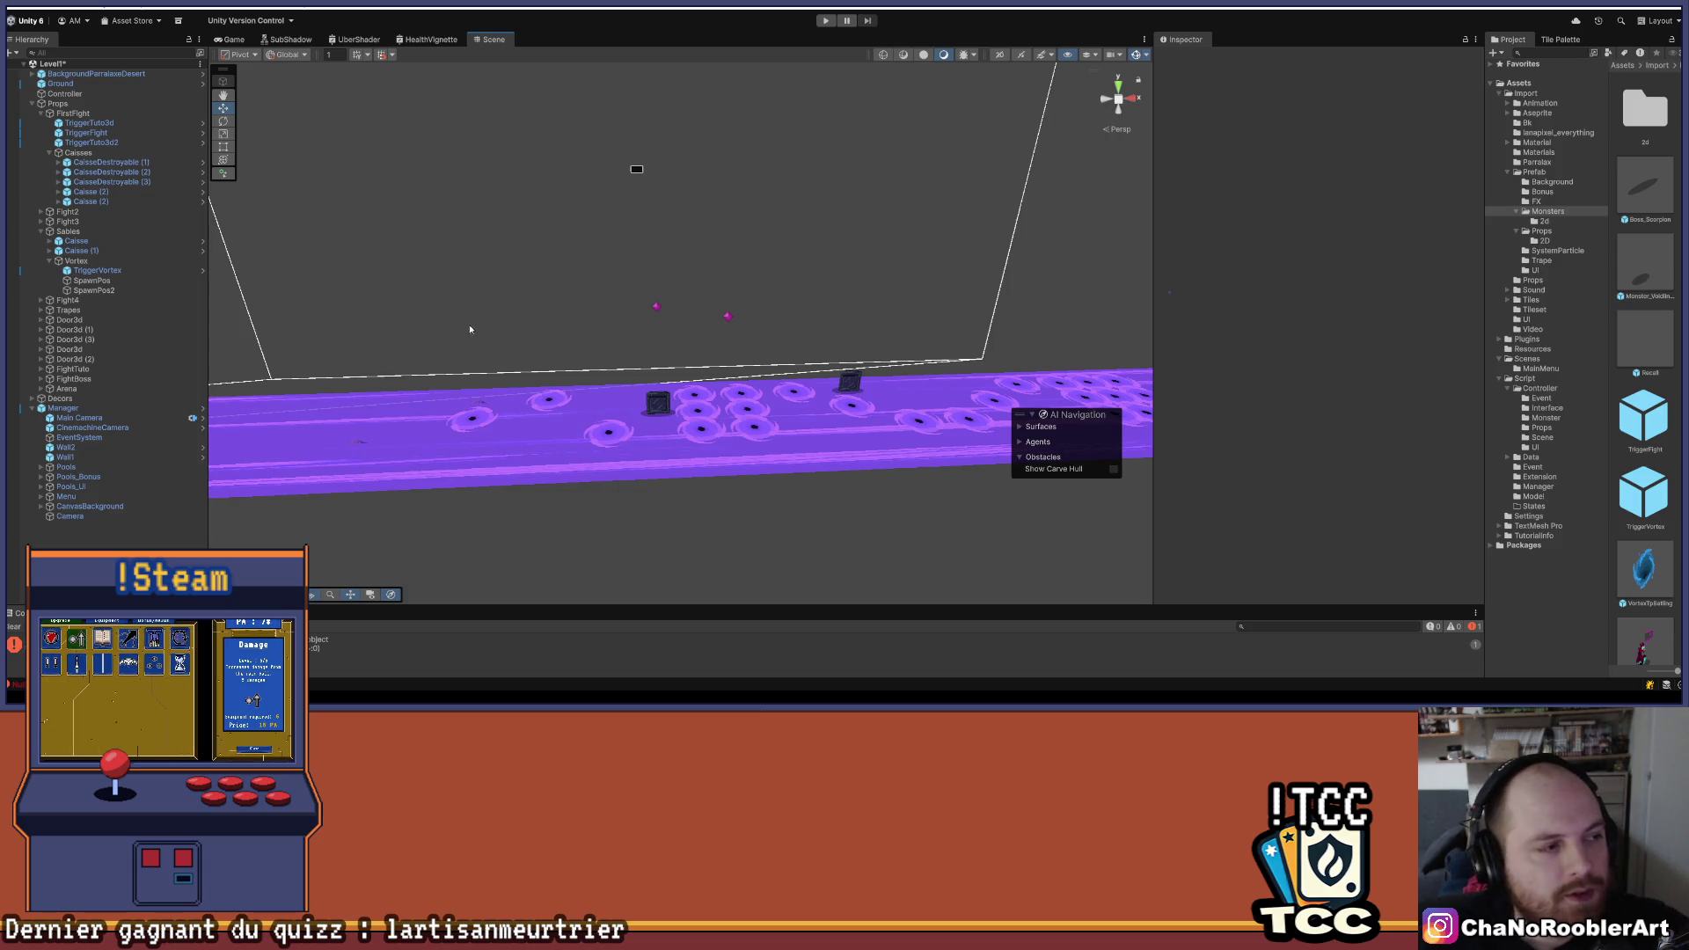
{"action": "left_click", "coordinate": [80, 271]}
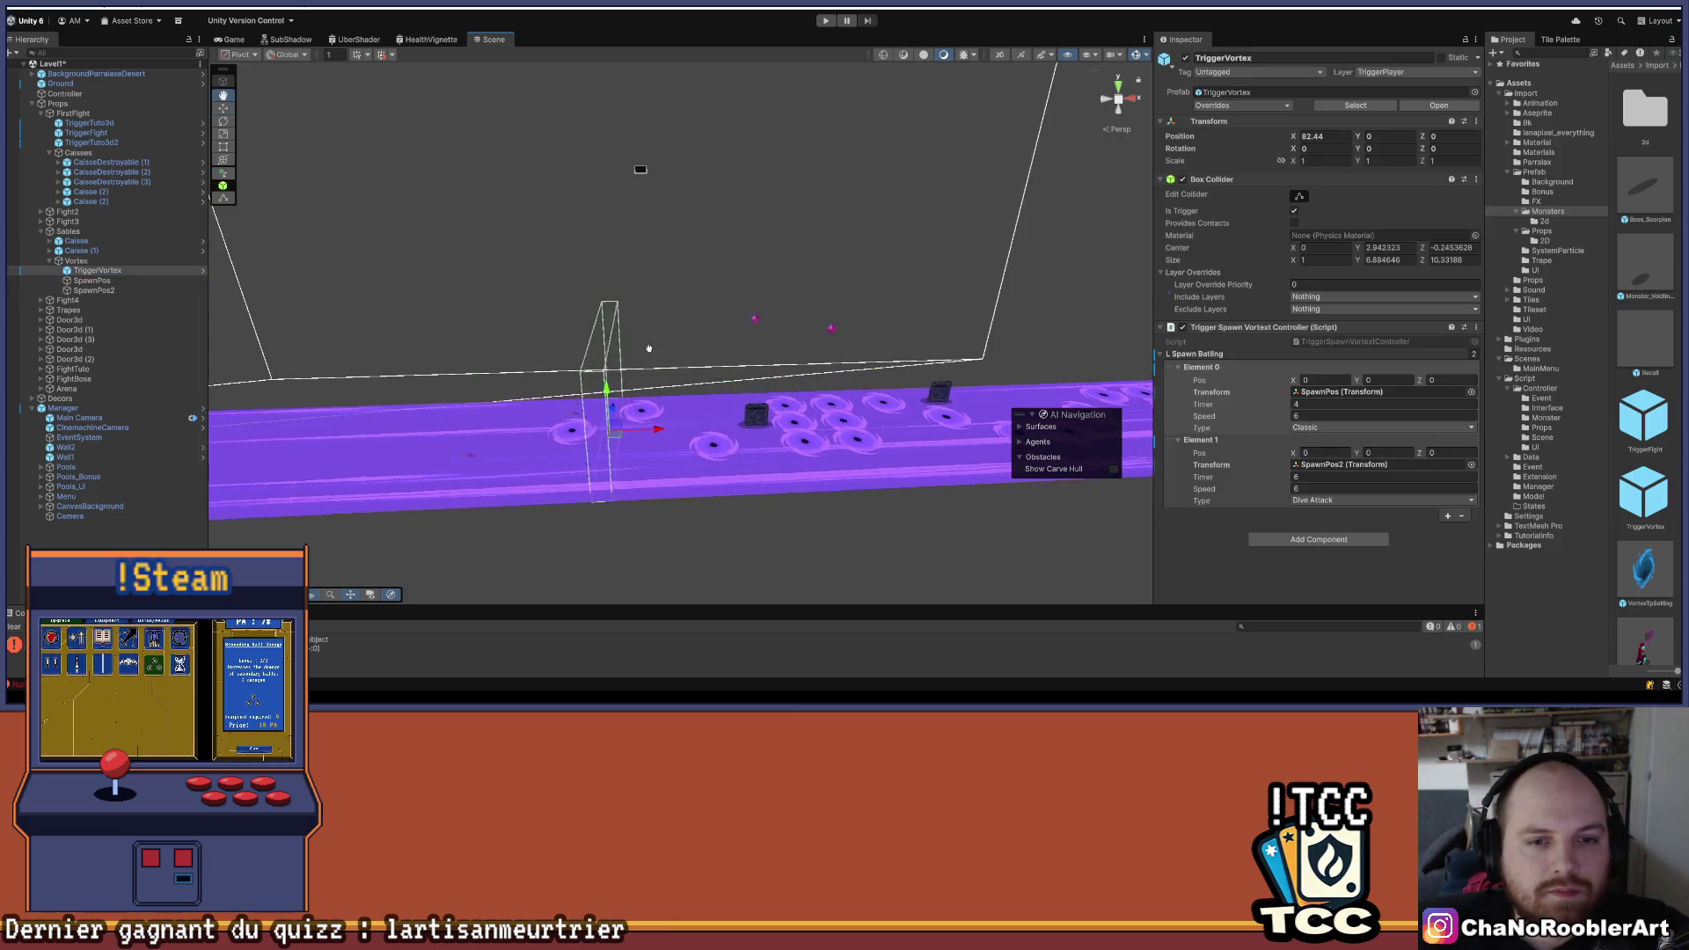
- Slide the vortex trigger left and set both SpawnPos and SpawnPos2 to X 88.5
{"action": "left_click_drag", "start_coordinate": [666, 431], "coordinate": [539, 442]}
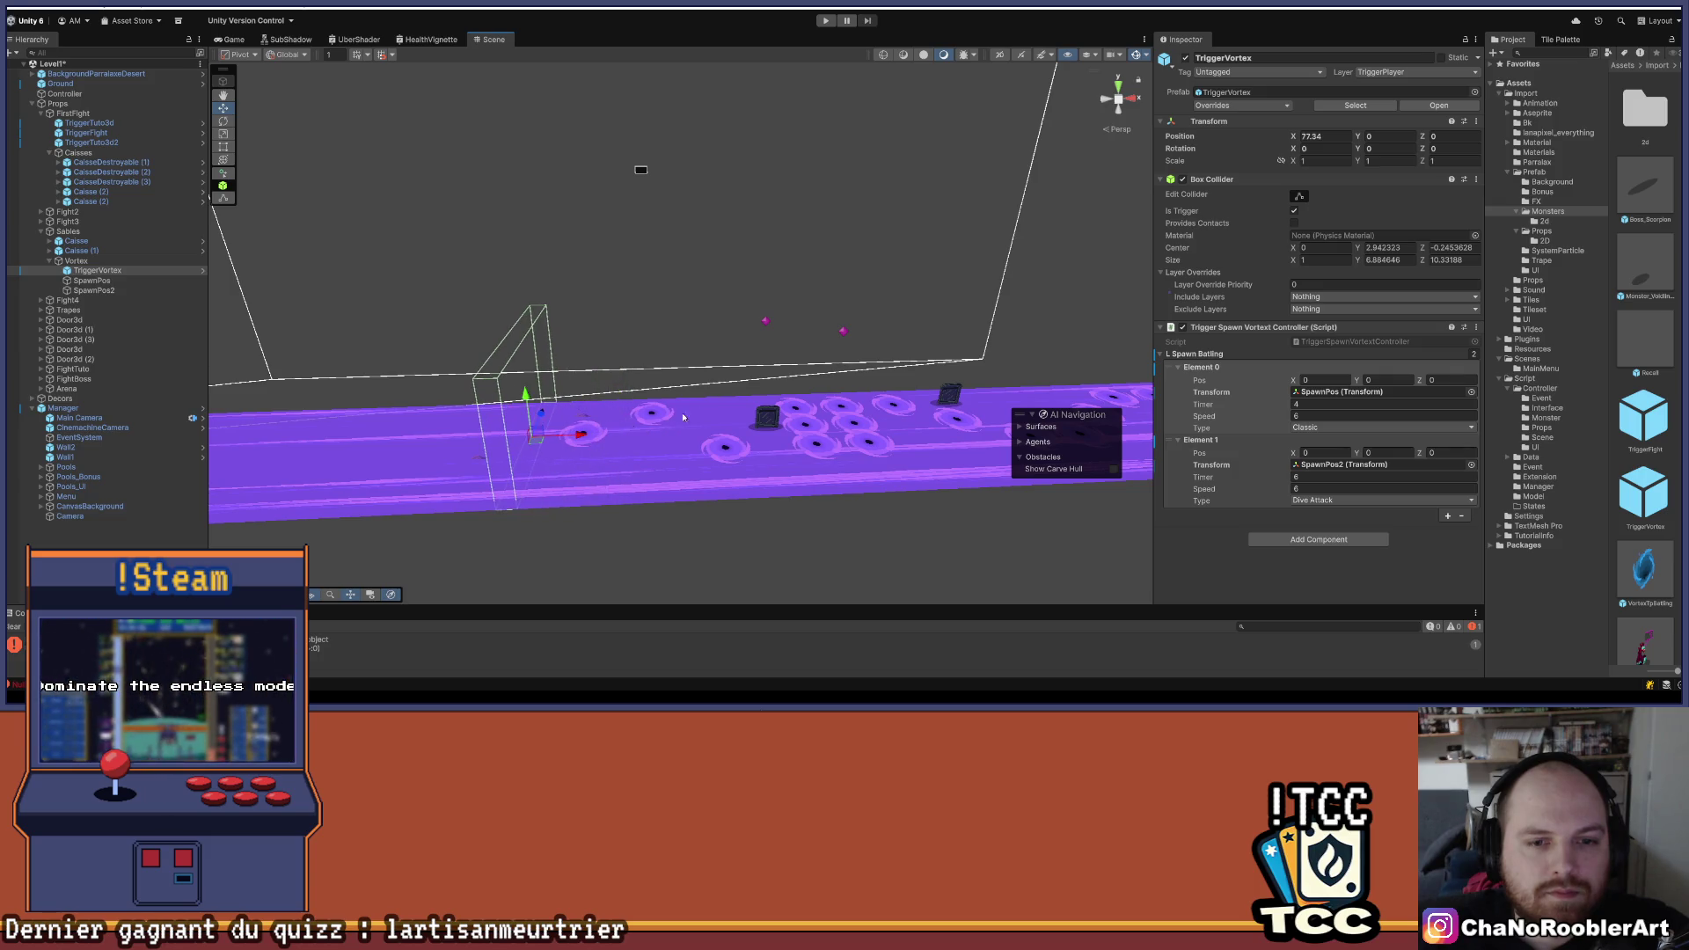
{"action": "left_click", "coordinate": [841, 330]}
{"action": "mouse_move", "coordinate": [889, 335]}
{"action": "left_mouse_down"}
{"action": "mouse_move", "coordinate": [778, 354]}
{"action": "mouse_move", "coordinate": [886, 308]}
{"action": "left_mouse_up"}
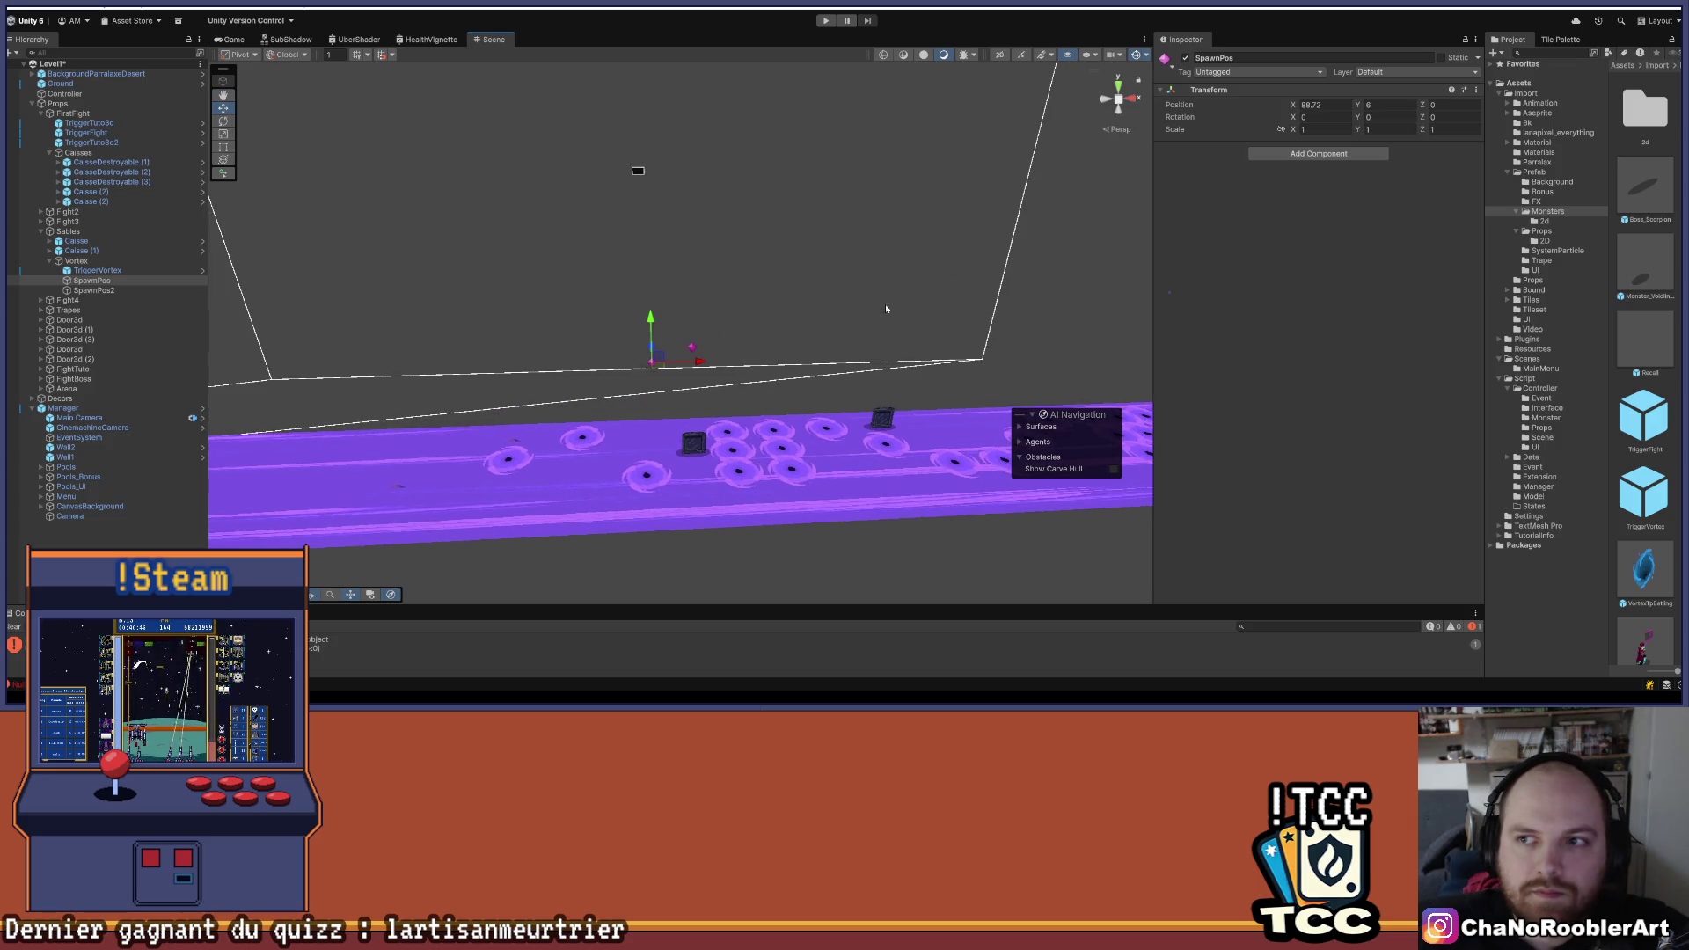
{"action": "left_click", "coordinate": [1314, 104]}
{"action": "type", "text": "88.5"}
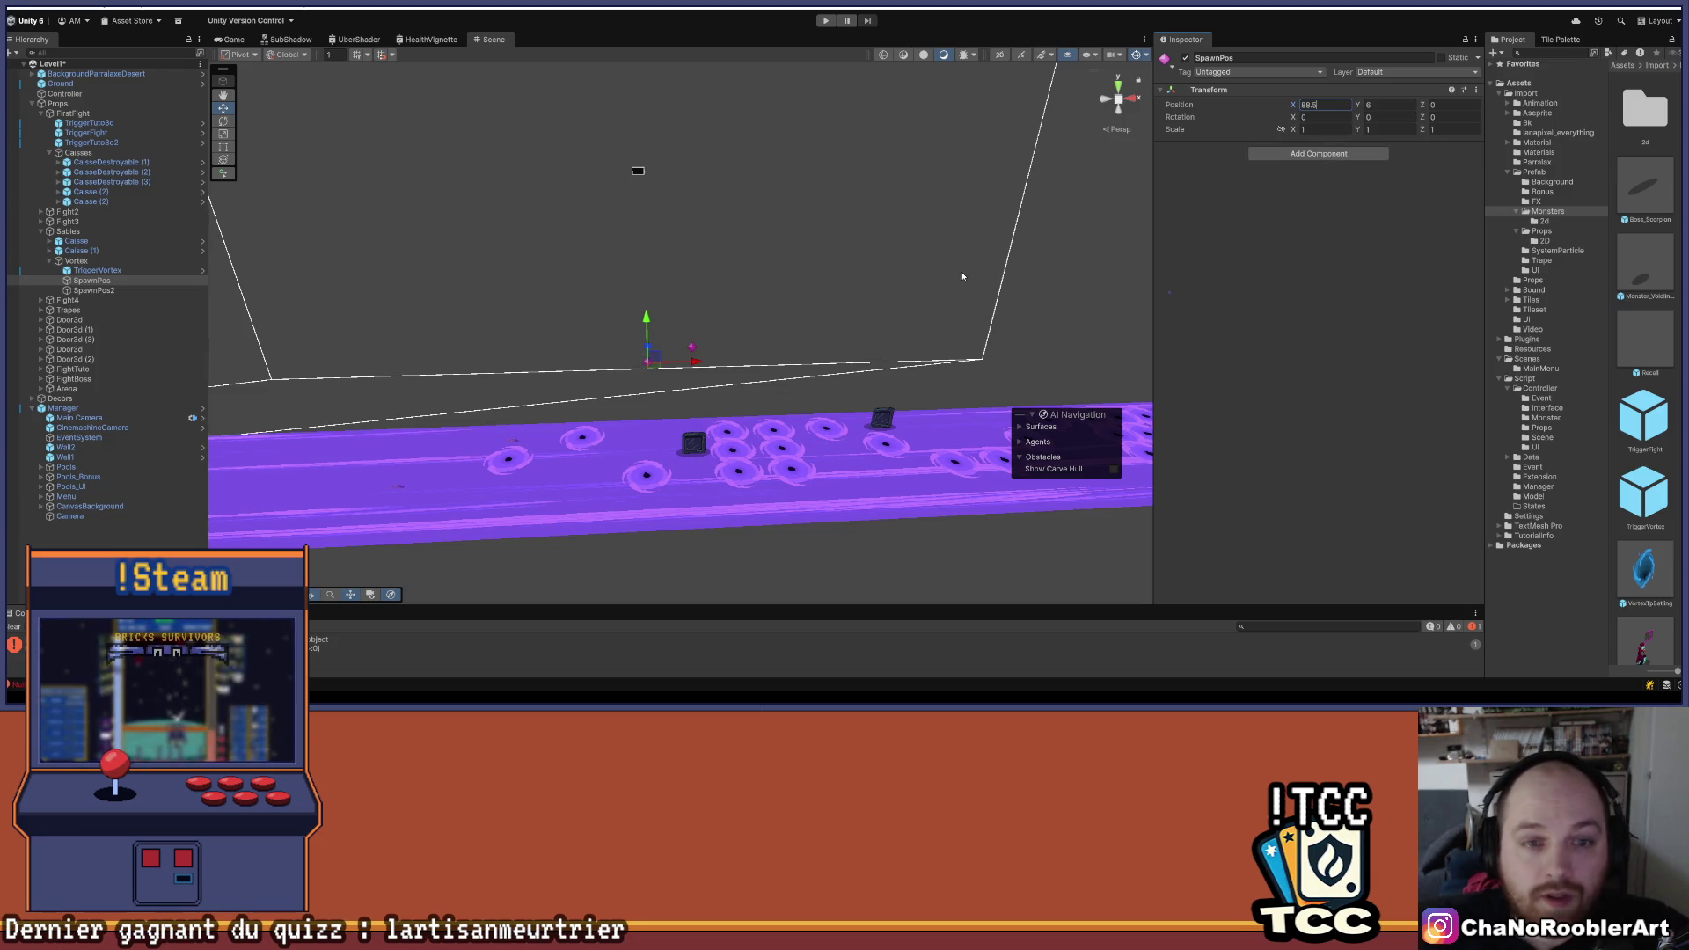
{"action": "left_click", "coordinate": [694, 351]}
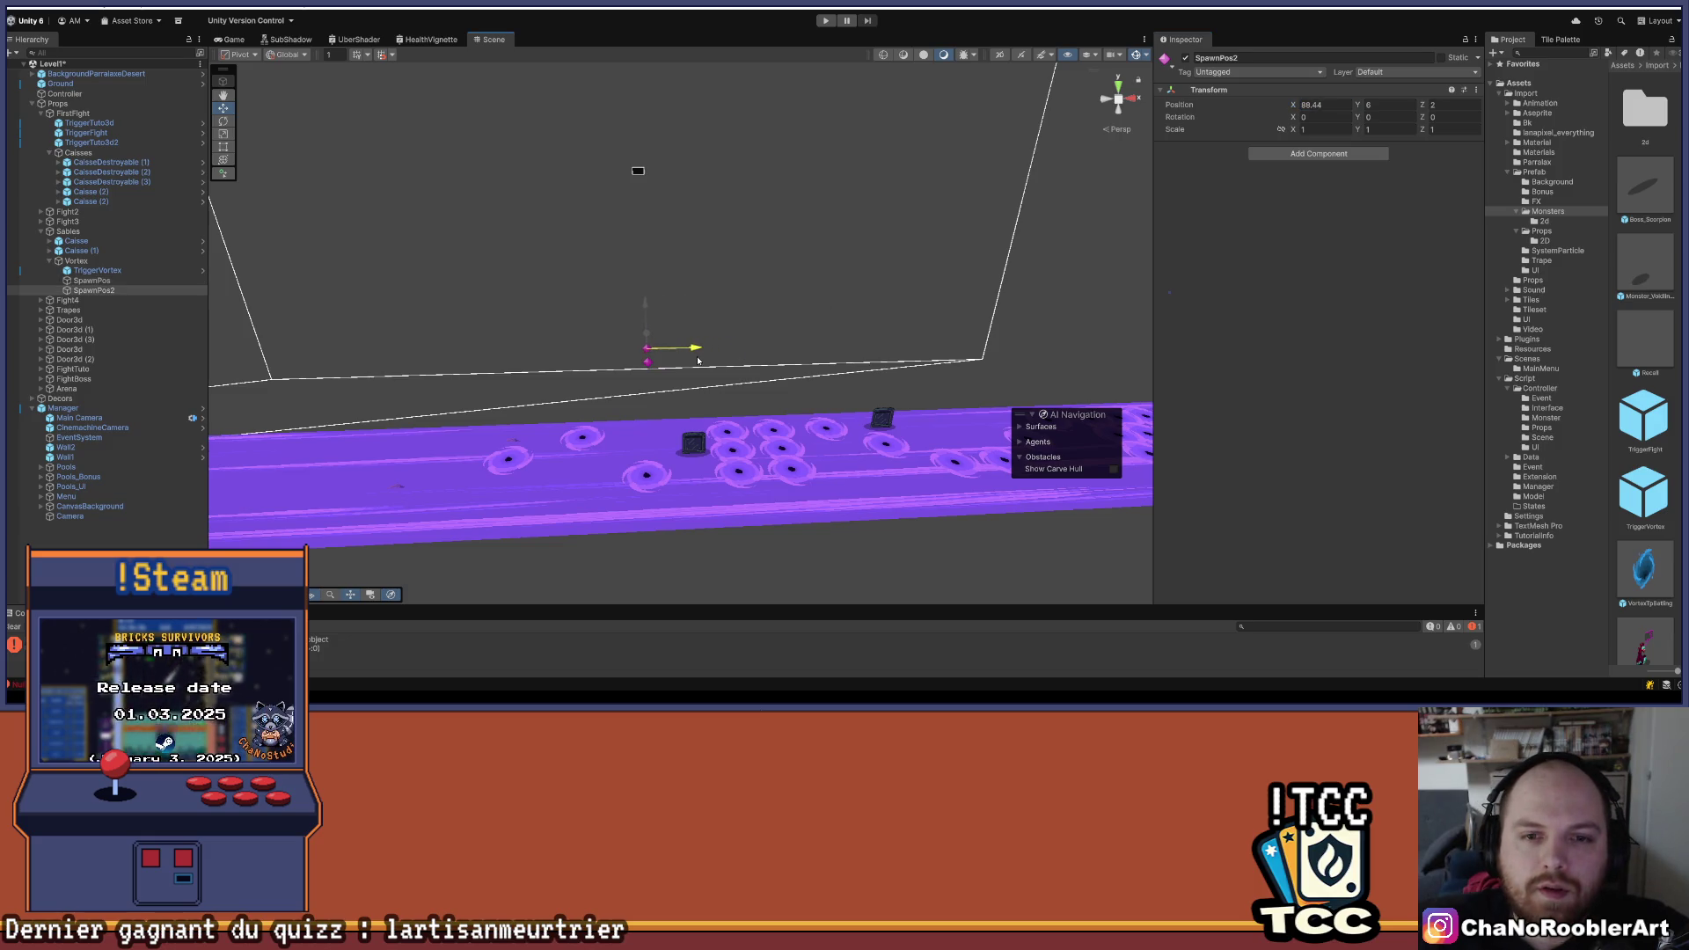
{"action": "left_click", "coordinate": [1320, 105]}
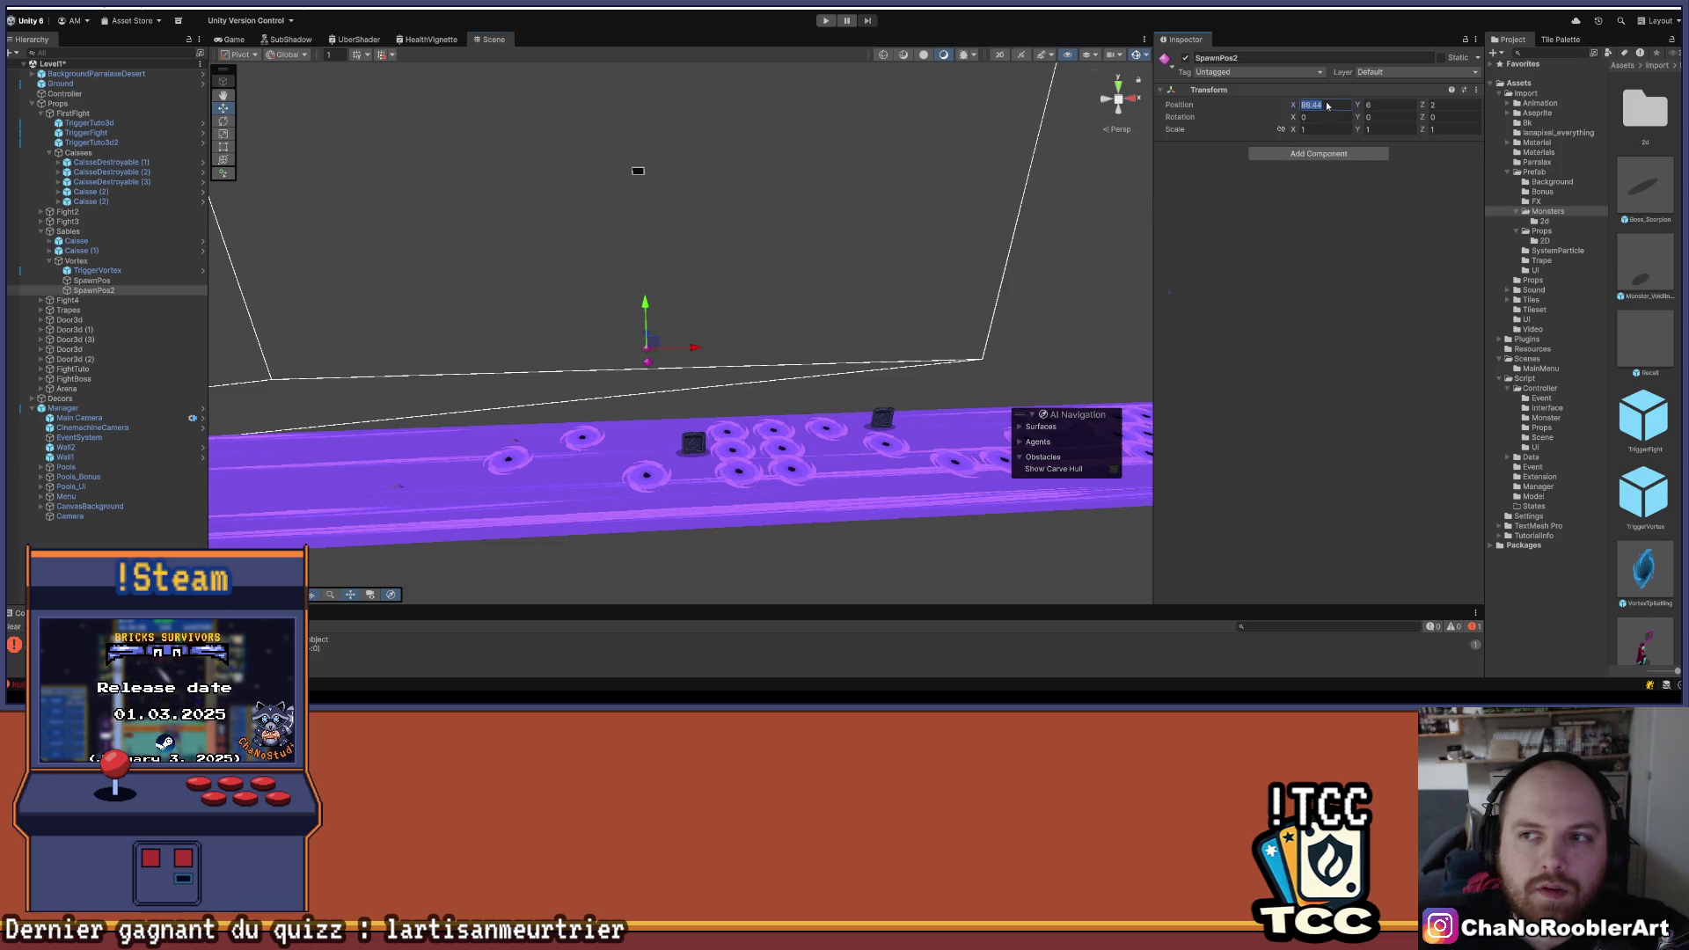
{"action": "double_click", "coordinate": [1325, 104]}
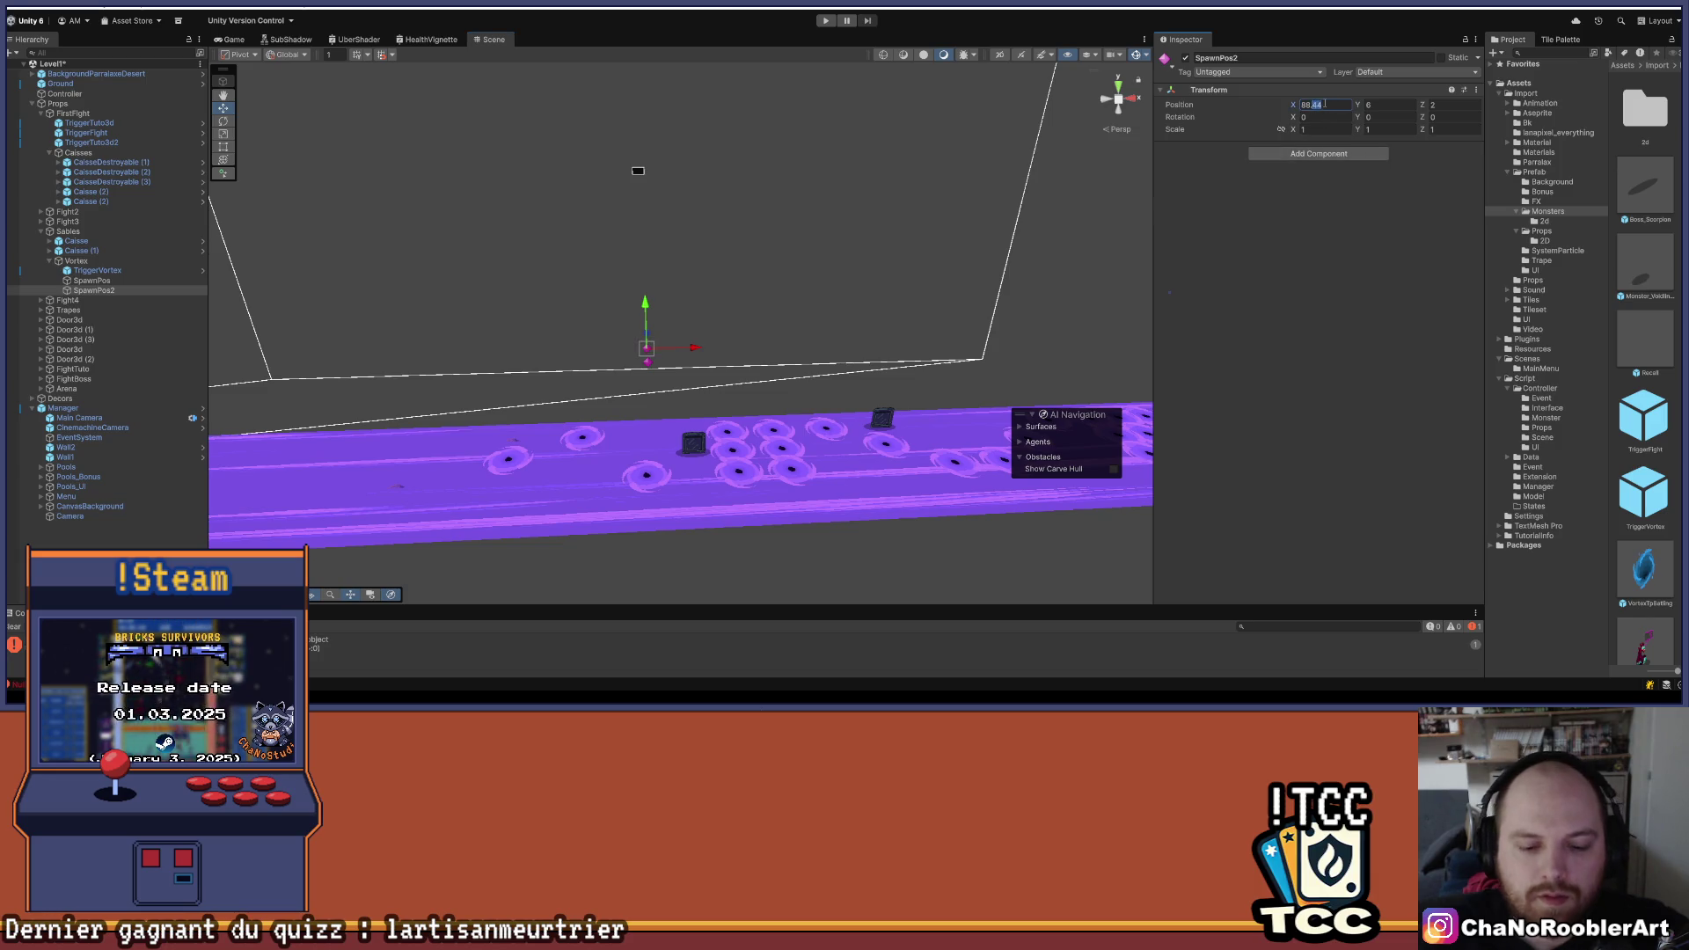
{"action": "type", "text": "88.5"}
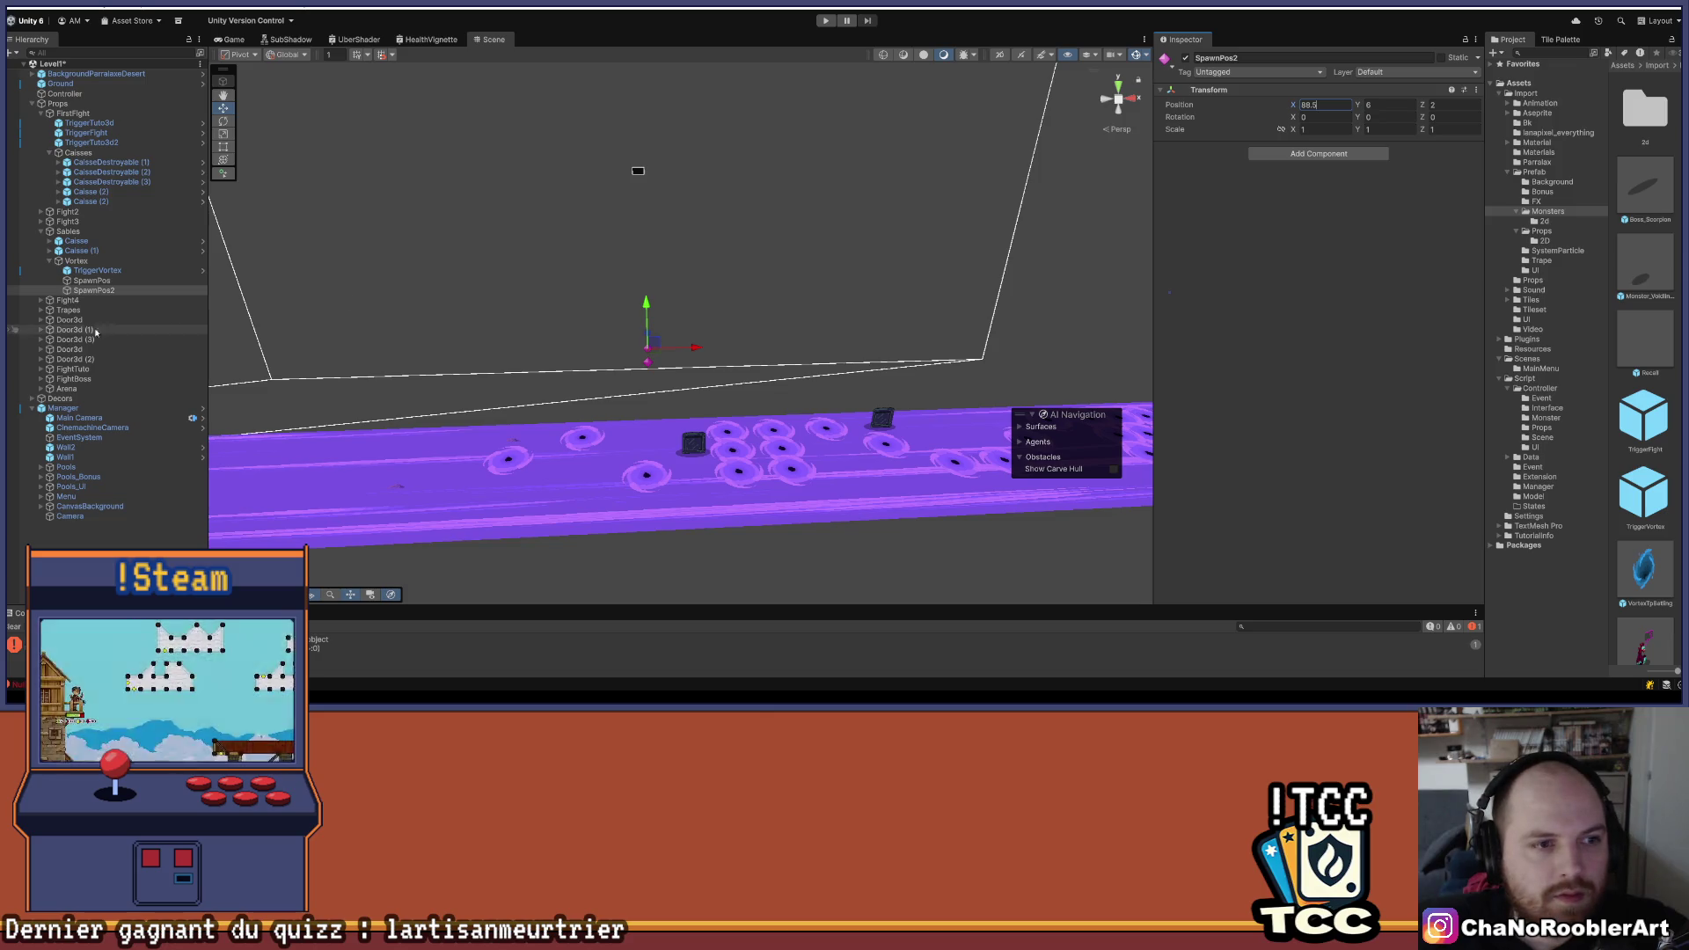
{"action": "left_click", "coordinate": [93, 292]}
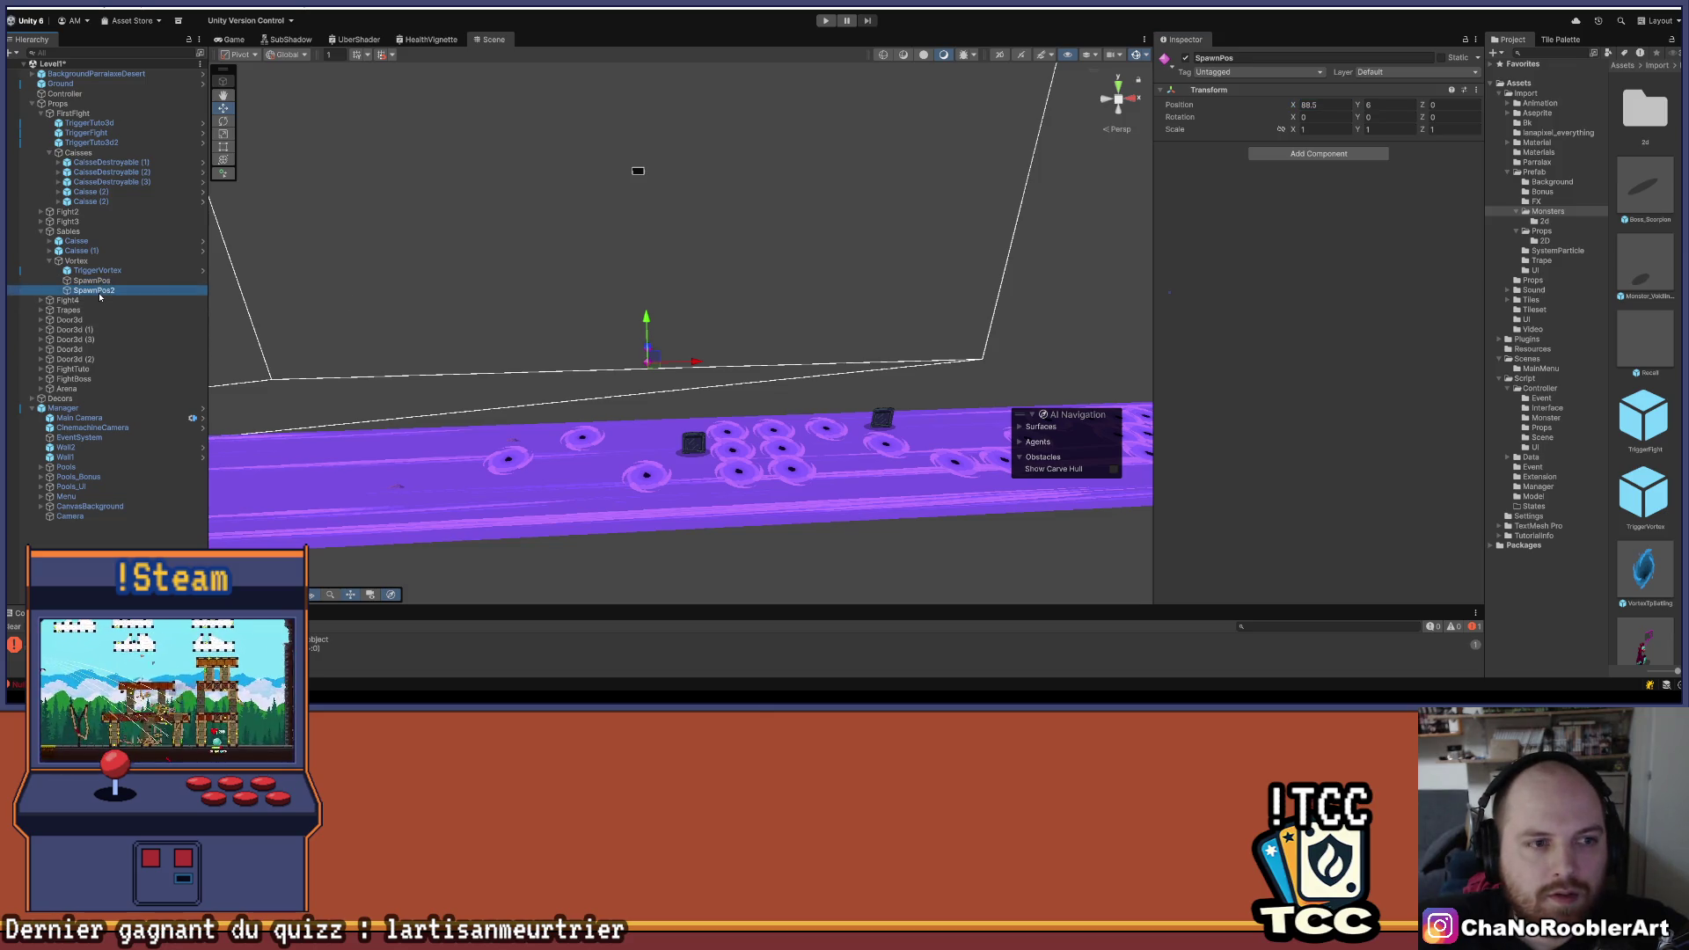
- Duplicate SpawnPos into SpawnPos (1) at Z -2, then select TriggerVortex
{"action": "left_click", "coordinate": [661, 357]}
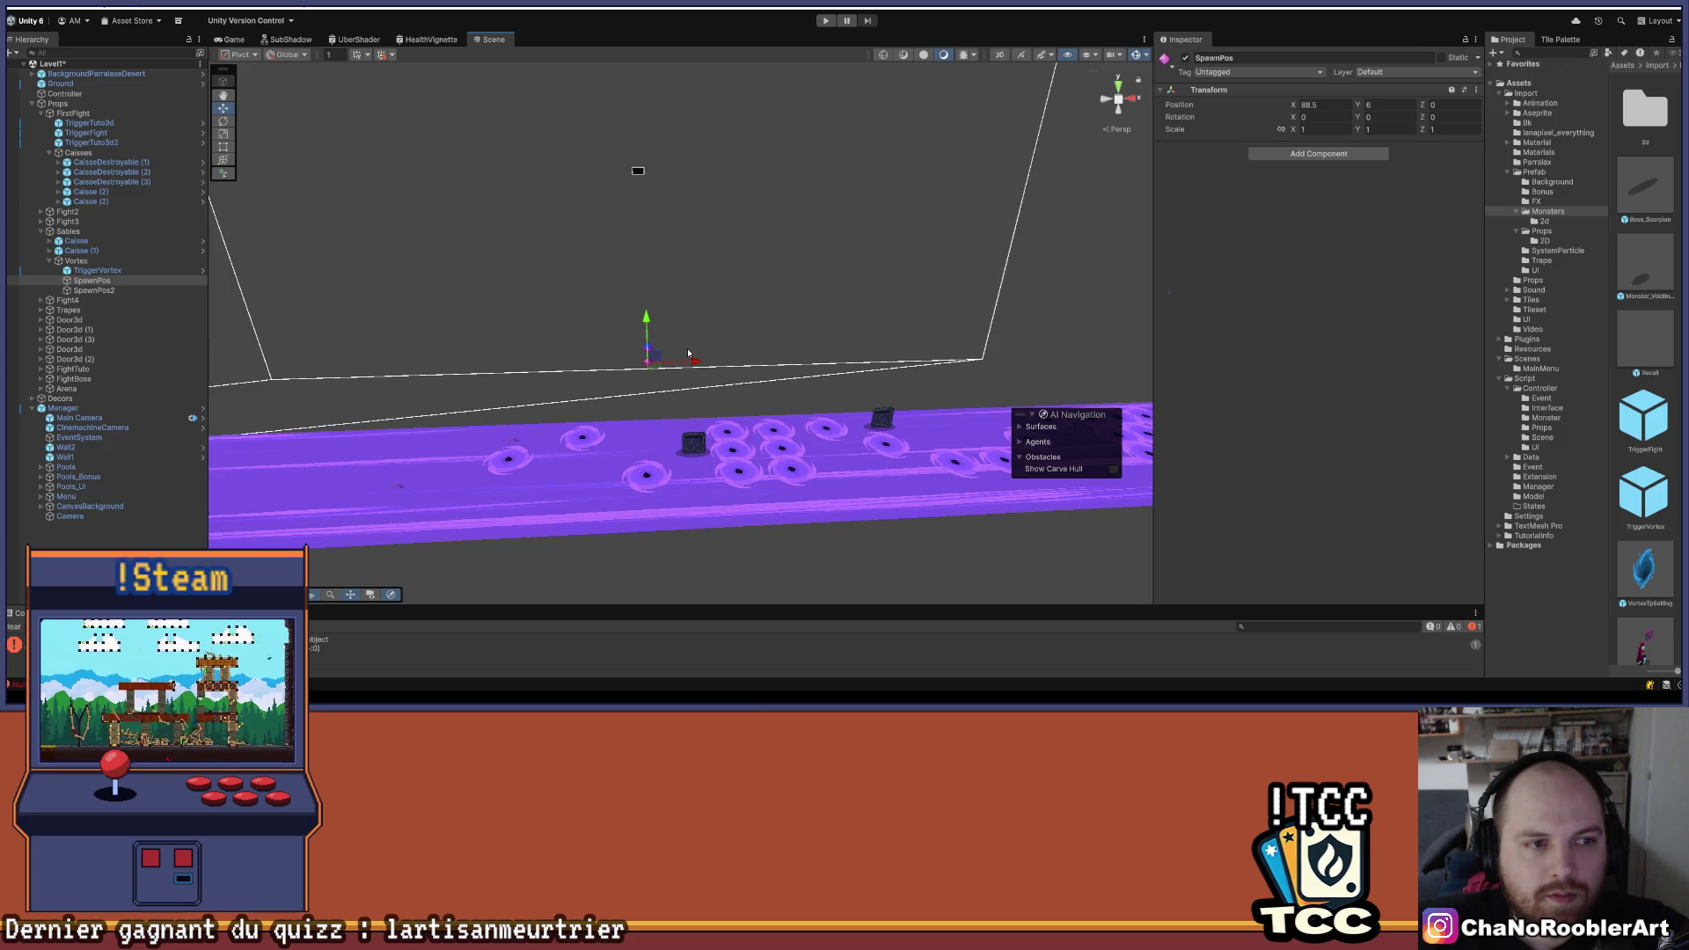
{"action": "key", "text": "ctrl+d"}
{"action": "left_click", "coordinate": [1443, 105]}
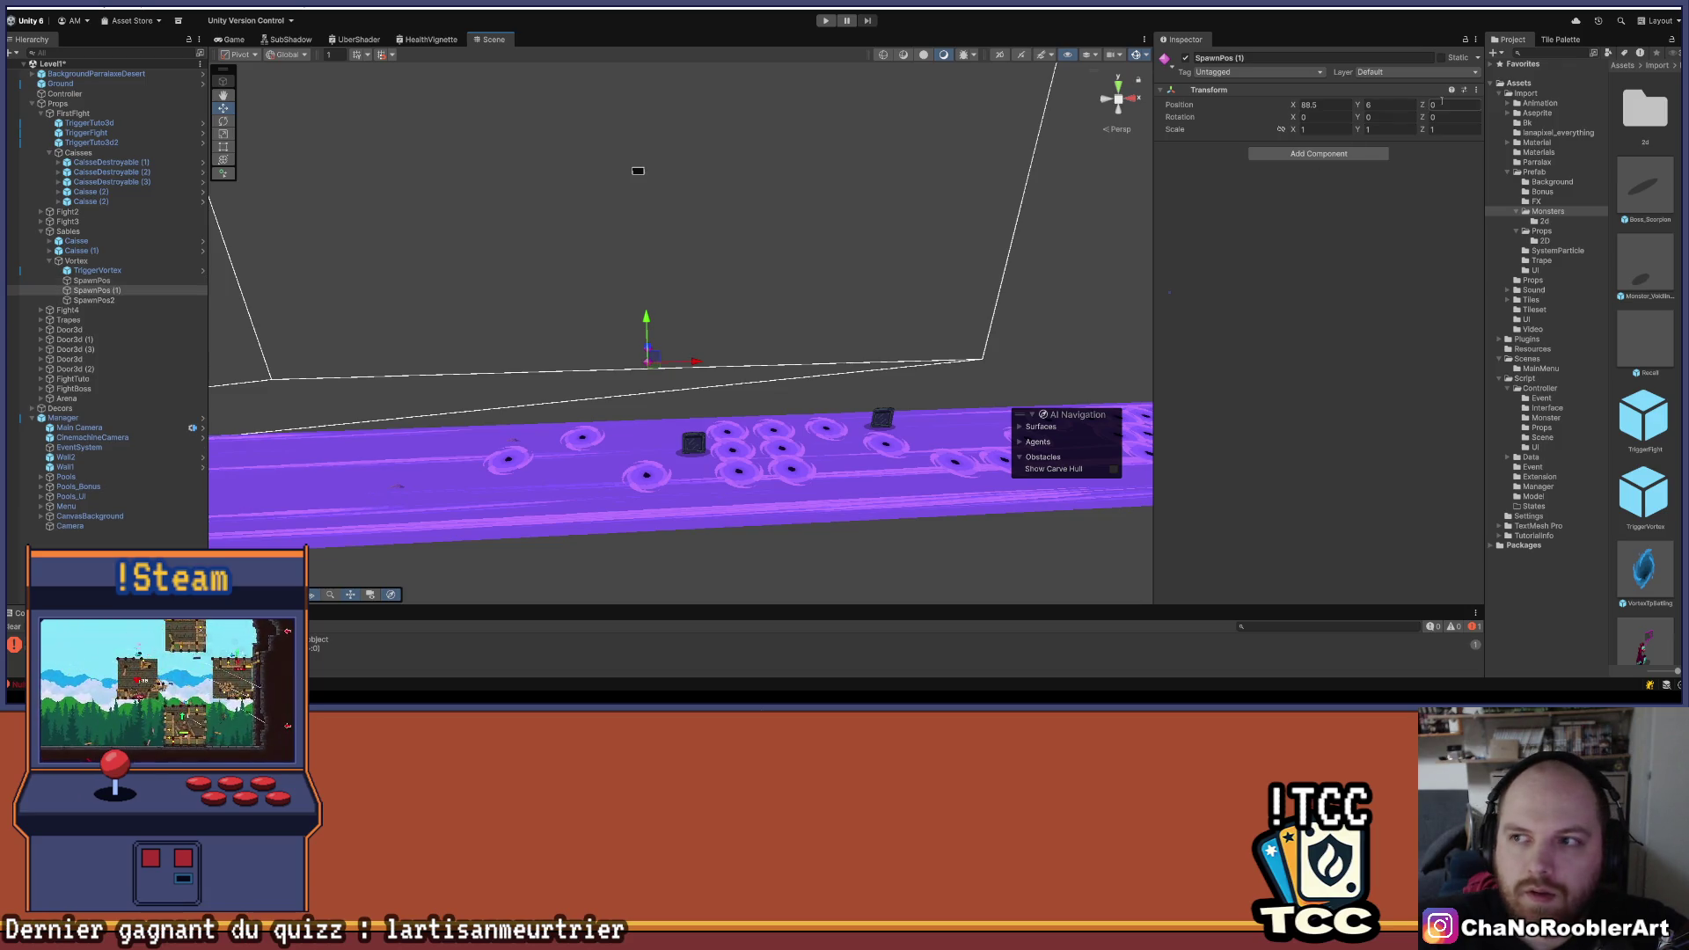
{"action": "type", "text": "-2"}
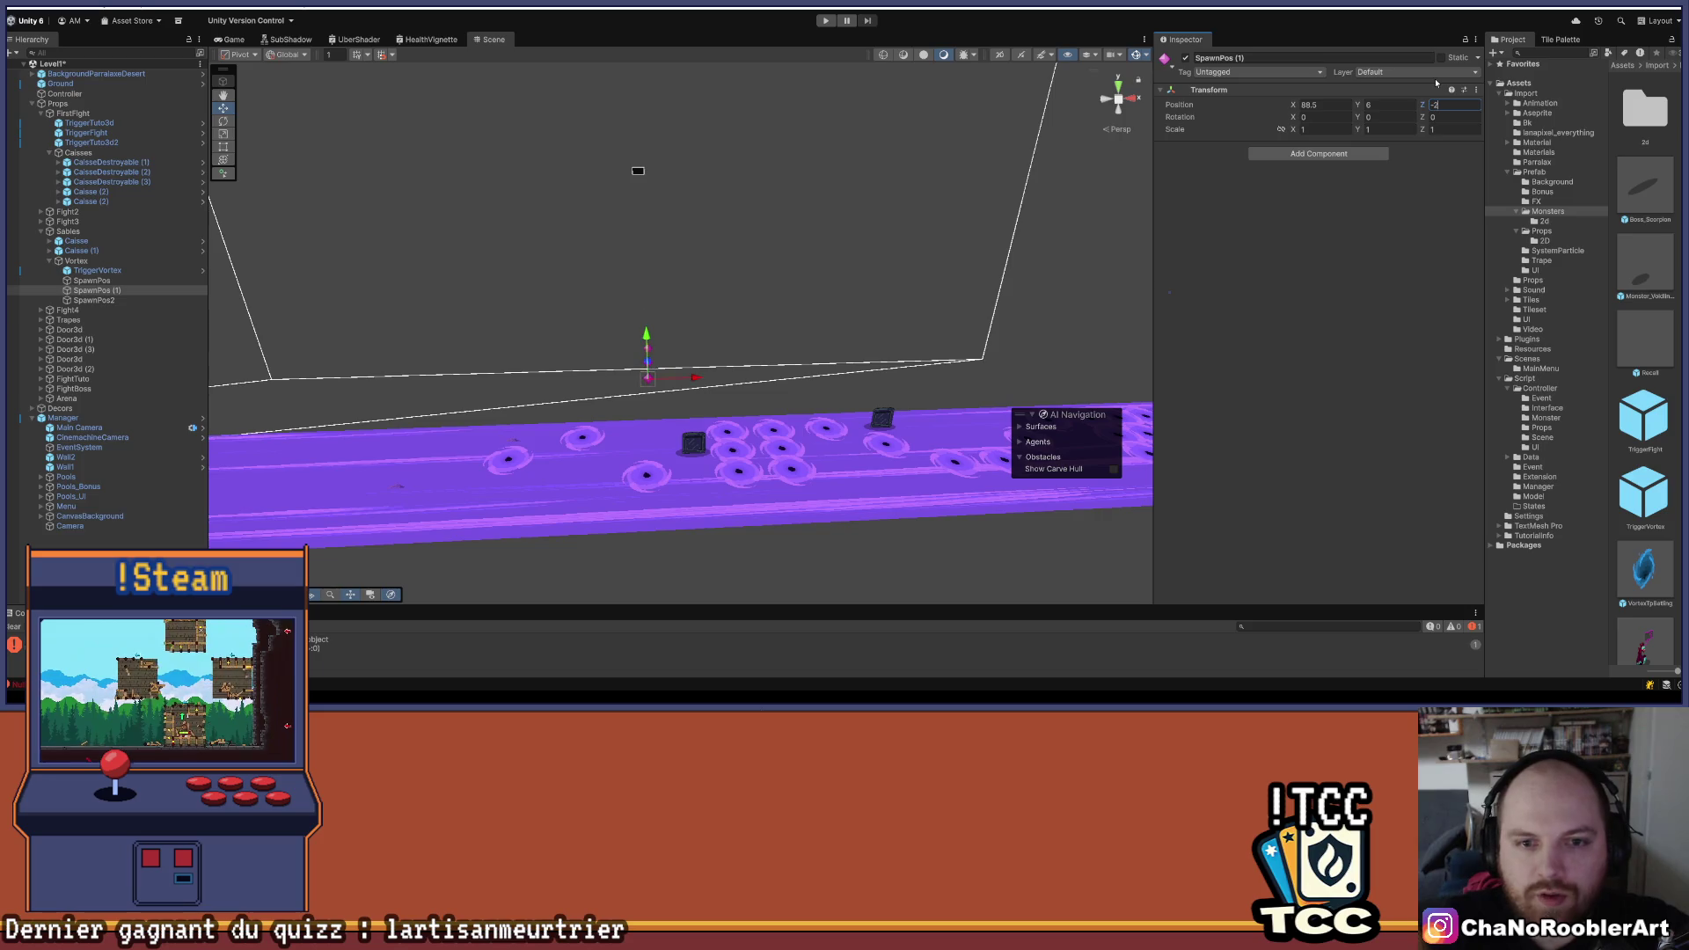
{"action": "left_click", "coordinate": [98, 271]}
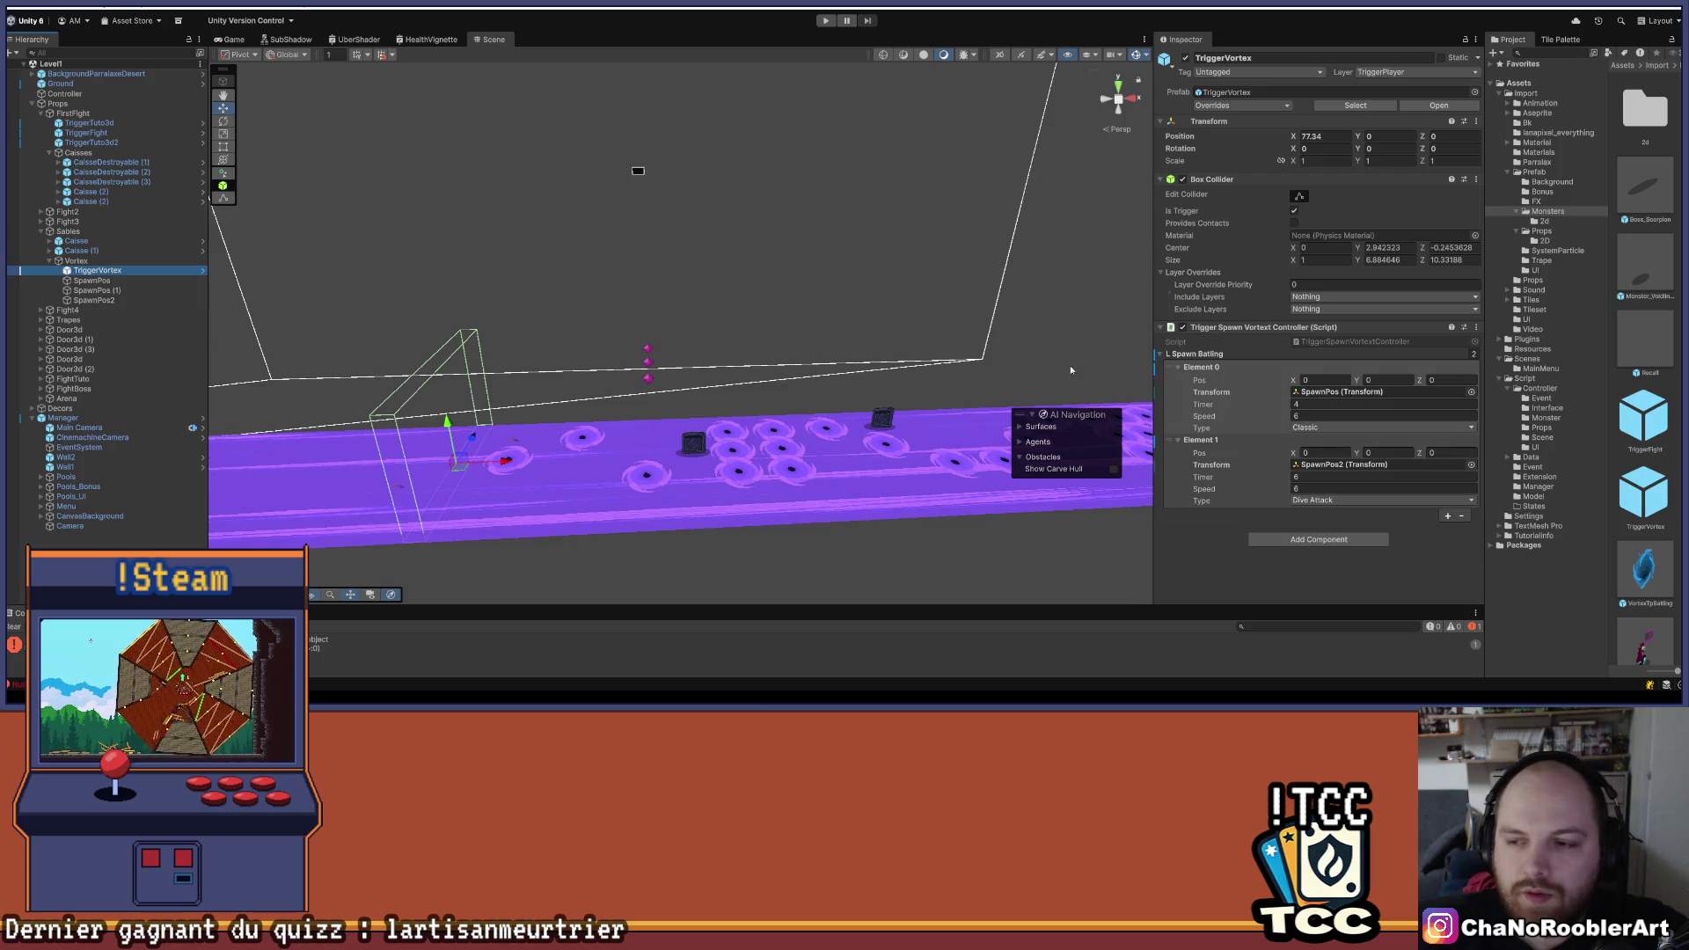
- Set Spawn Batling Element 1's type to Classic and collapse the entries
{"action": "left_click", "coordinate": [1327, 435]}
{"action": "left_click", "coordinate": [1320, 499]}
{"action": "left_click", "coordinate": [1320, 528]}
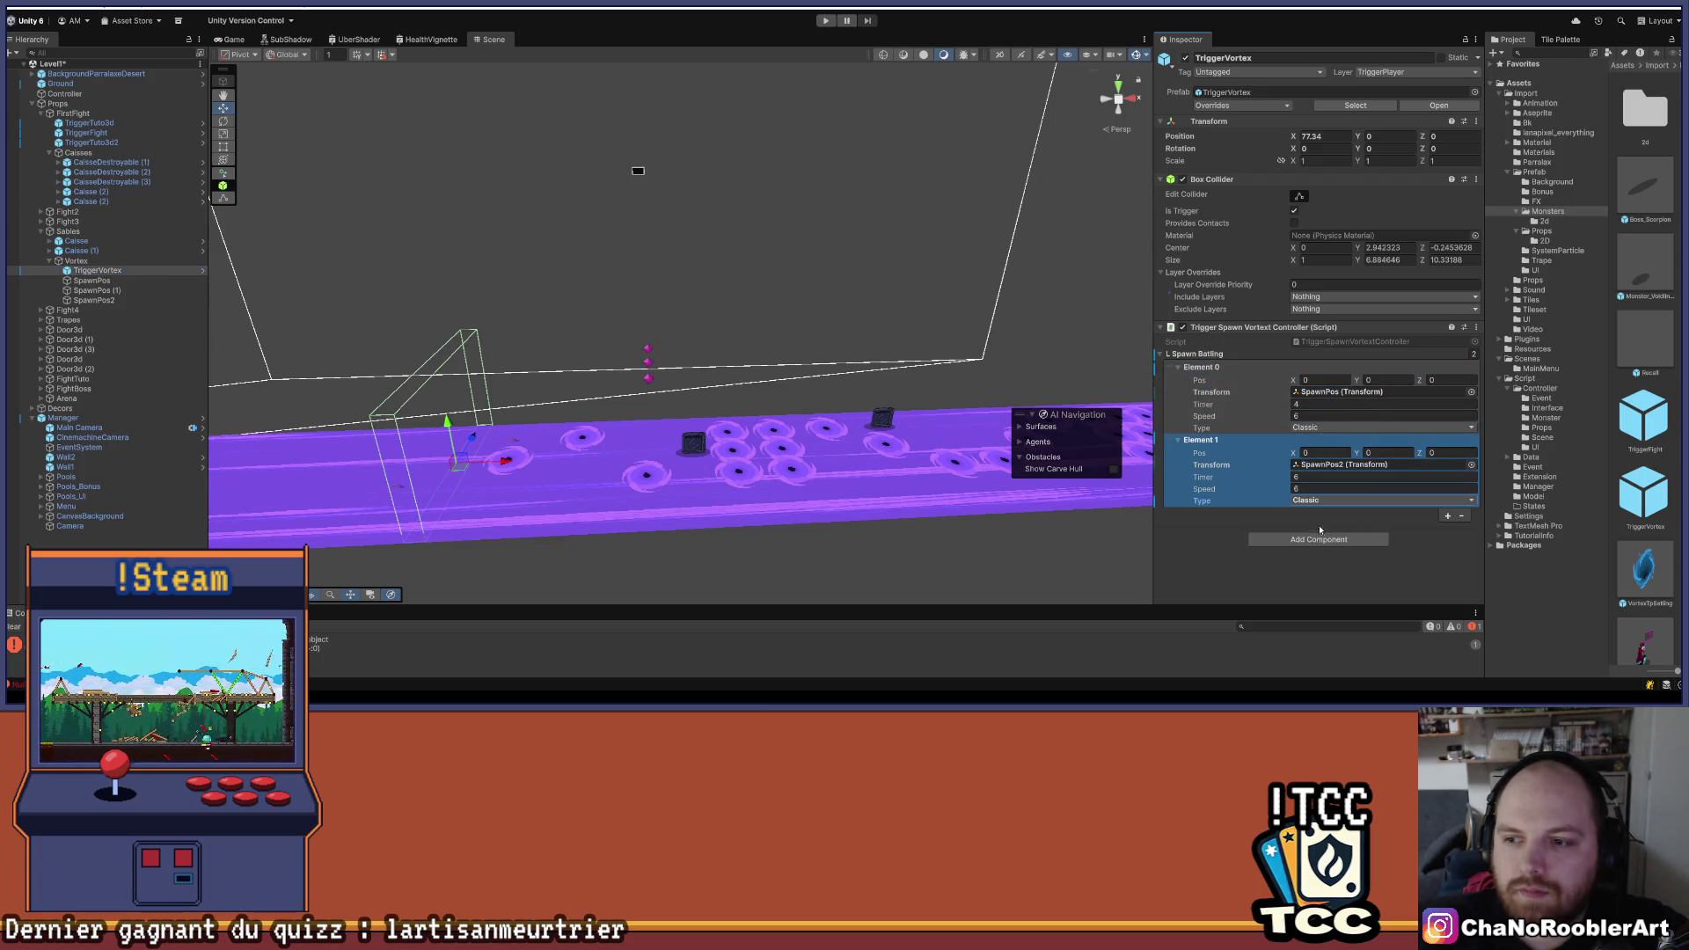
{"action": "left_click", "coordinate": [1179, 368]}
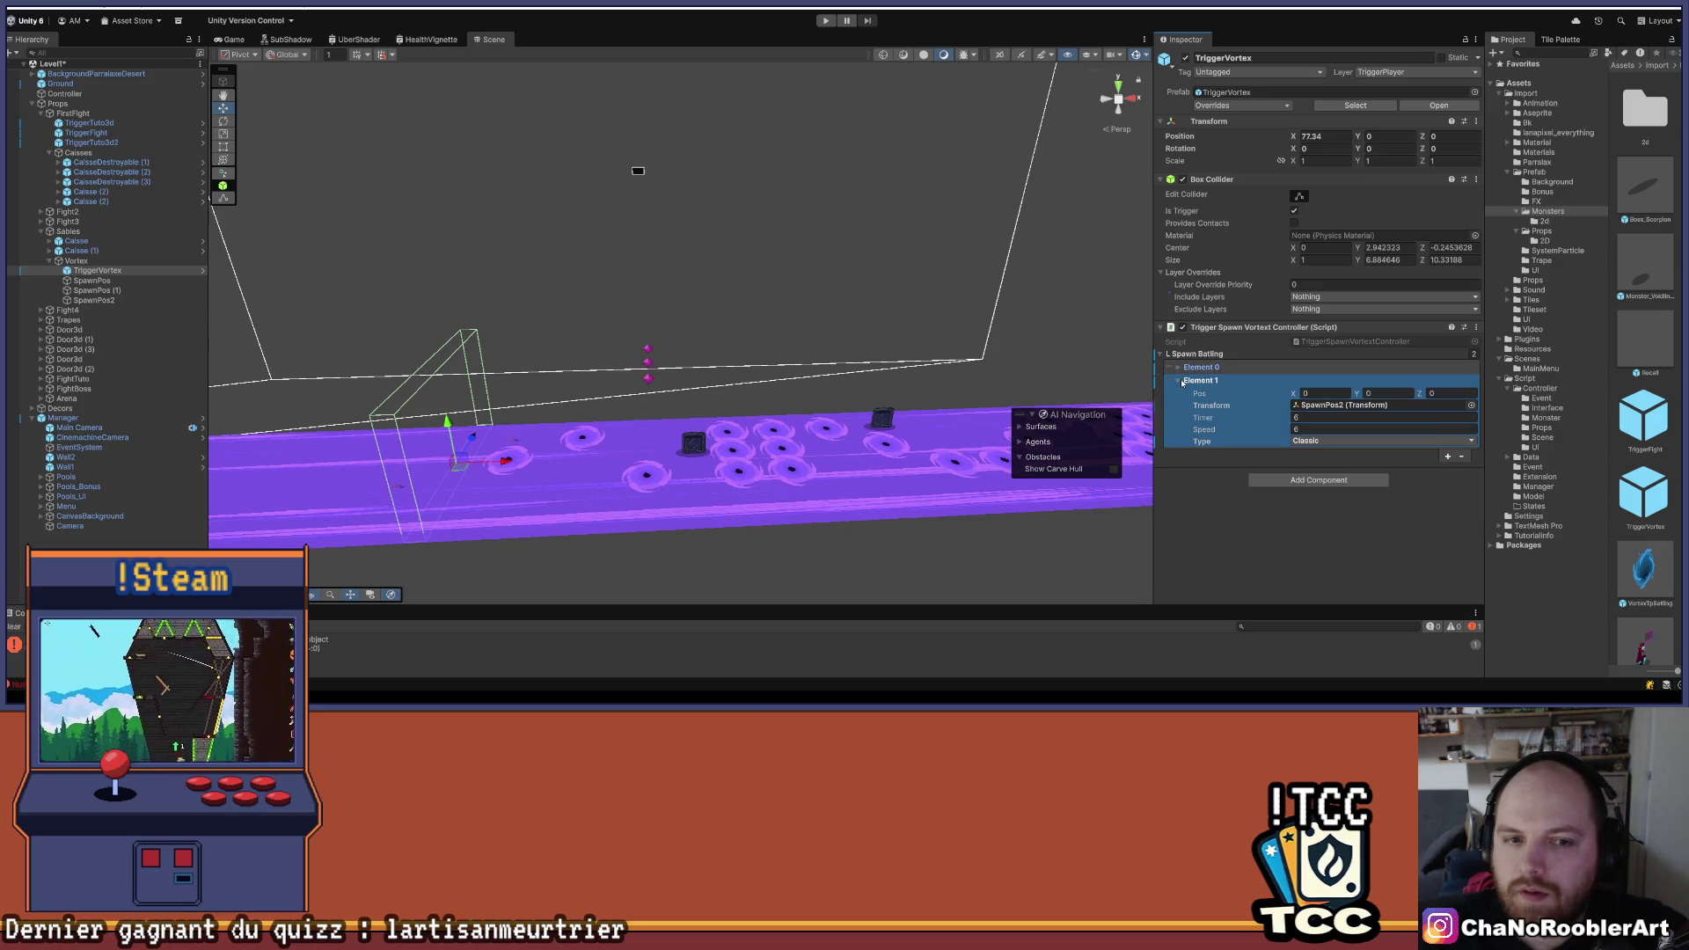
{"action": "left_click", "coordinate": [1182, 381]}
{"action": "mouse_move", "coordinate": [634, 361]}
{"action": "left_mouse_down"}
{"action": "mouse_move", "coordinate": [789, 347]}
{"action": "mouse_move", "coordinate": [706, 352]}
{"action": "left_mouse_up"}
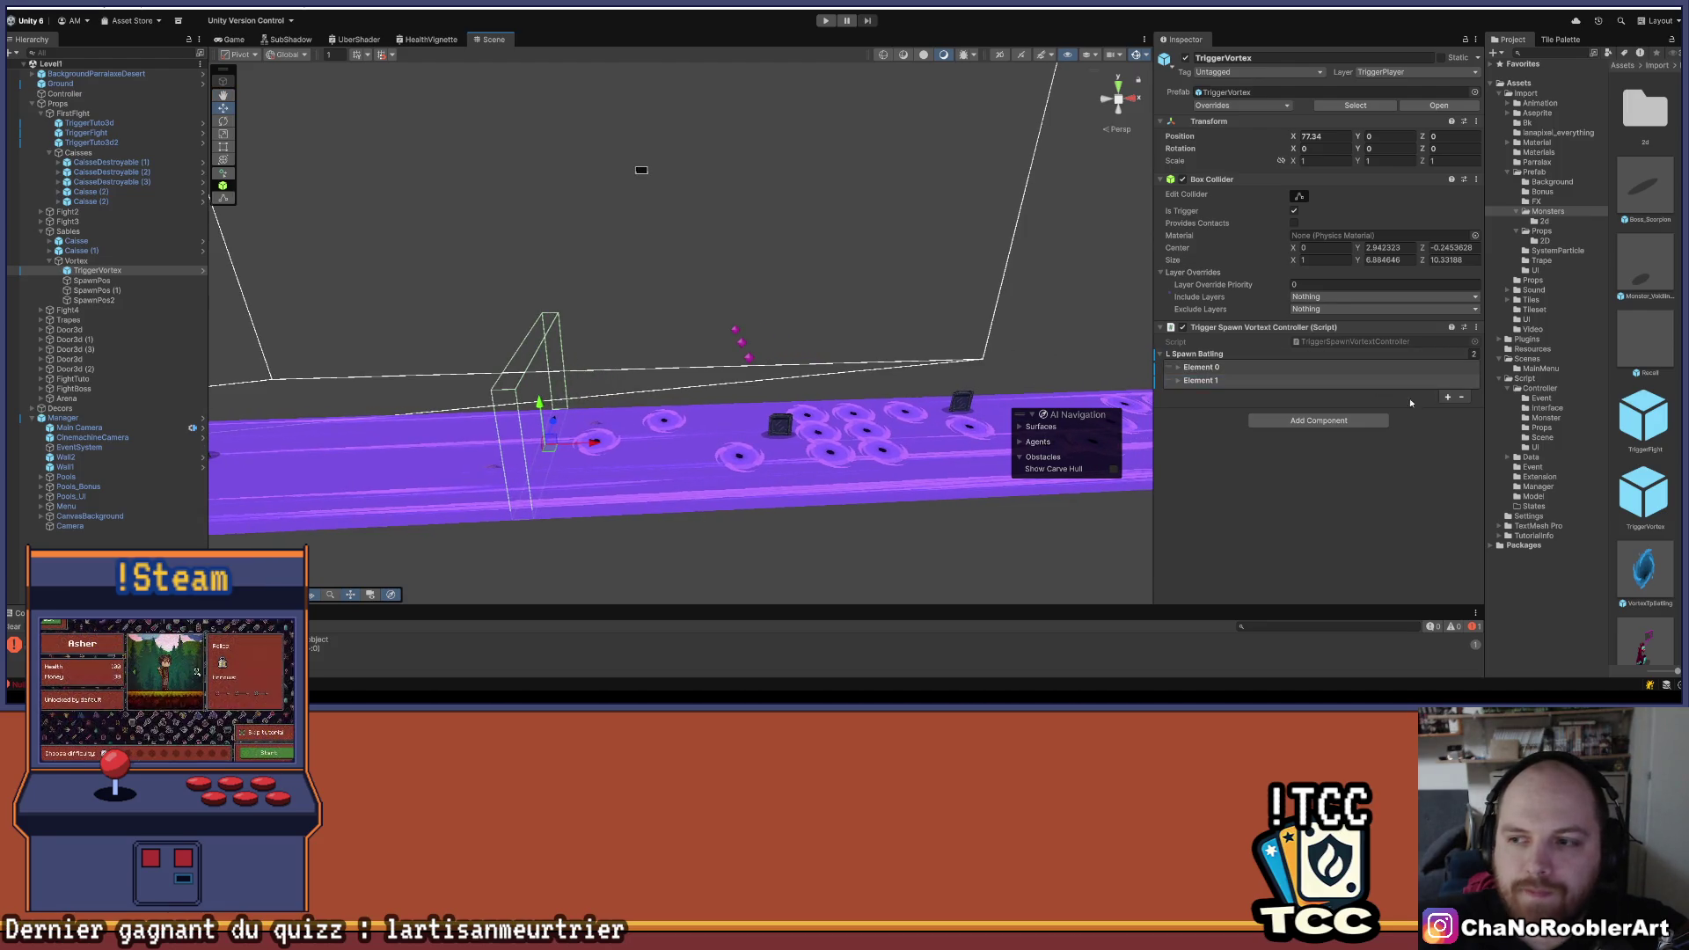
- Add a third Spawn Batling entry, Element 2, and expand it alongside the others
{"action": "left_click", "coordinate": [1446, 397]}
{"action": "left_click", "coordinate": [1178, 394]}
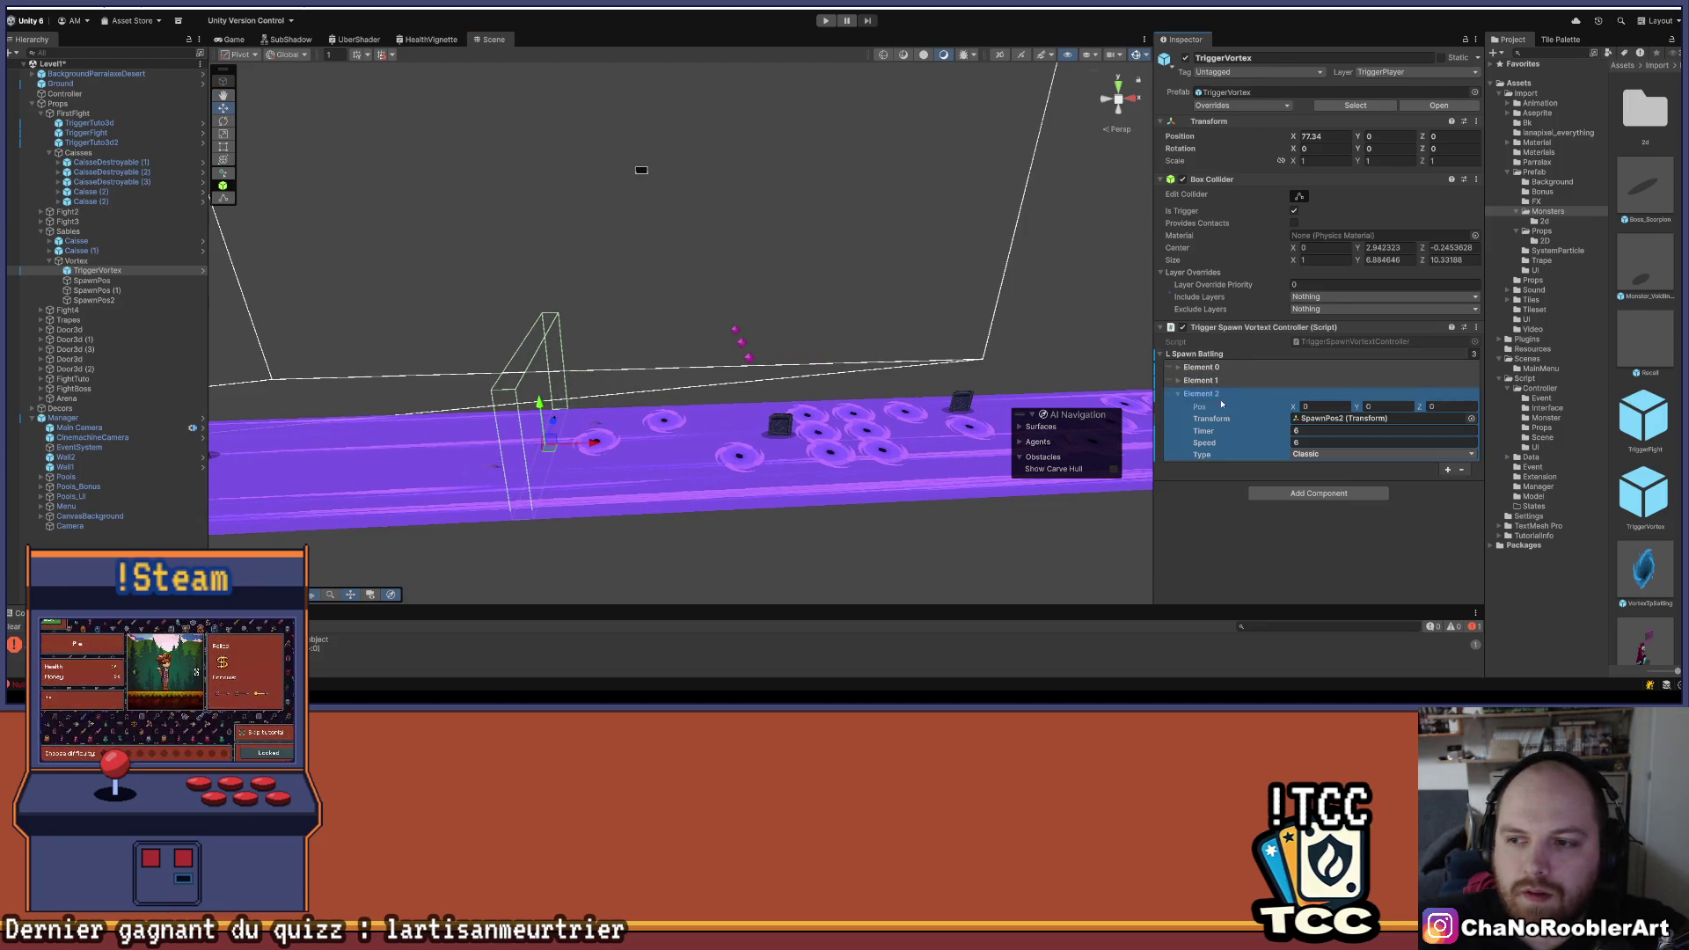
{"action": "left_click", "coordinate": [116, 282]}
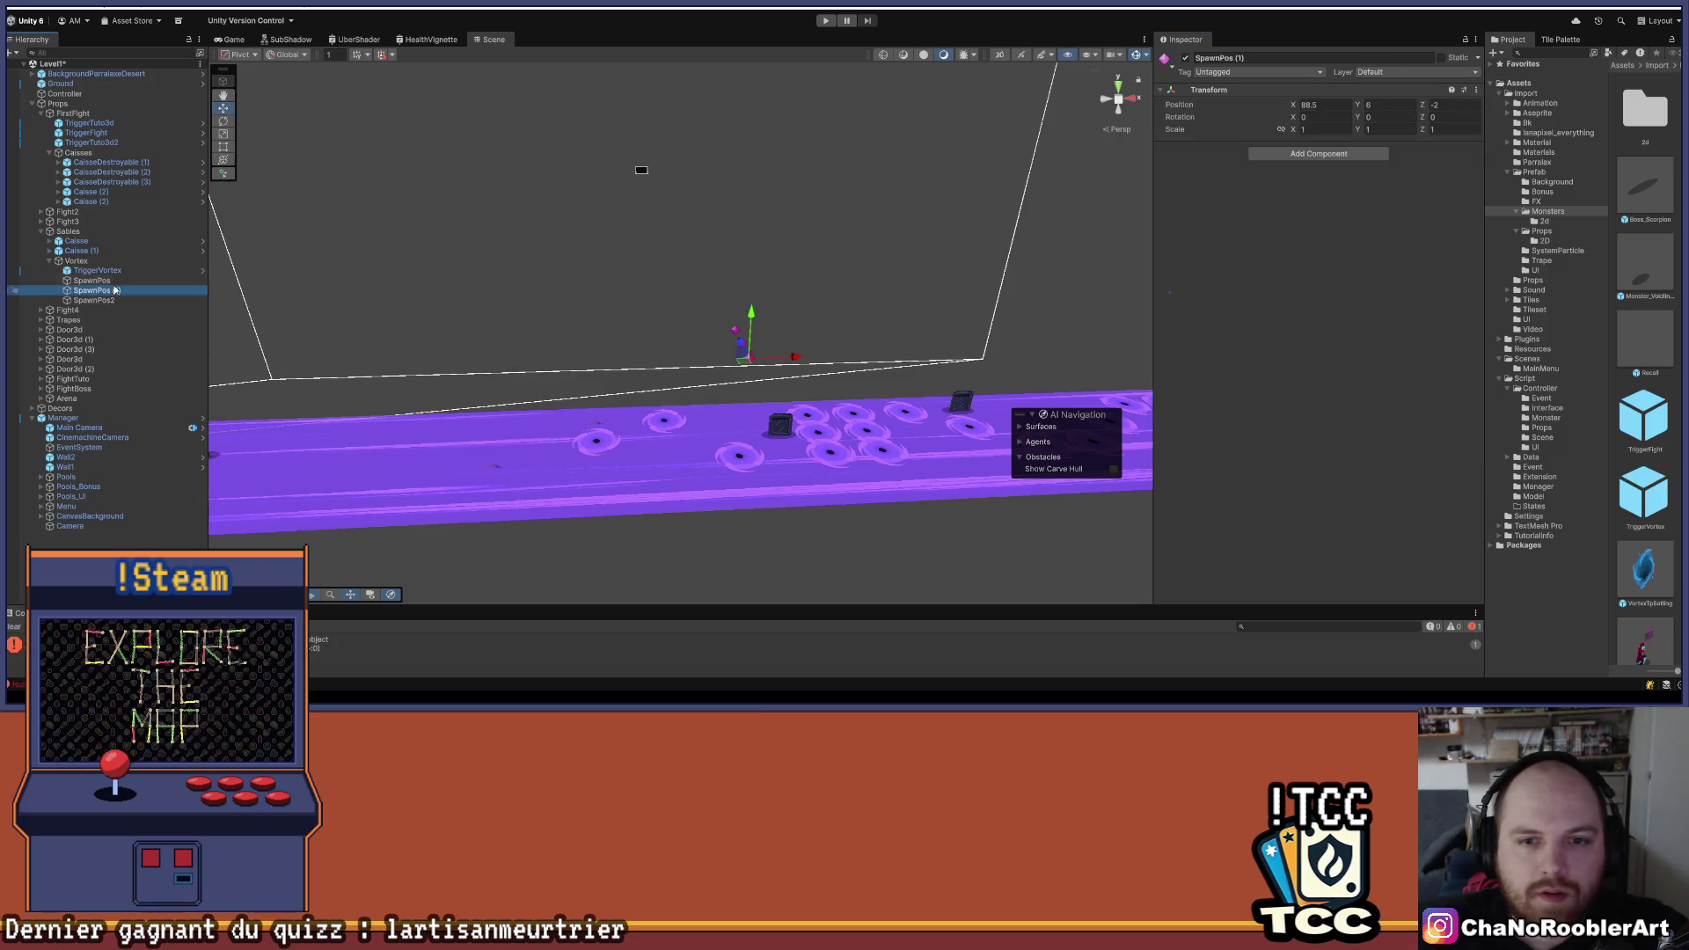
{"action": "key", "text": "Down"}
{"action": "key", "text": "Down"}
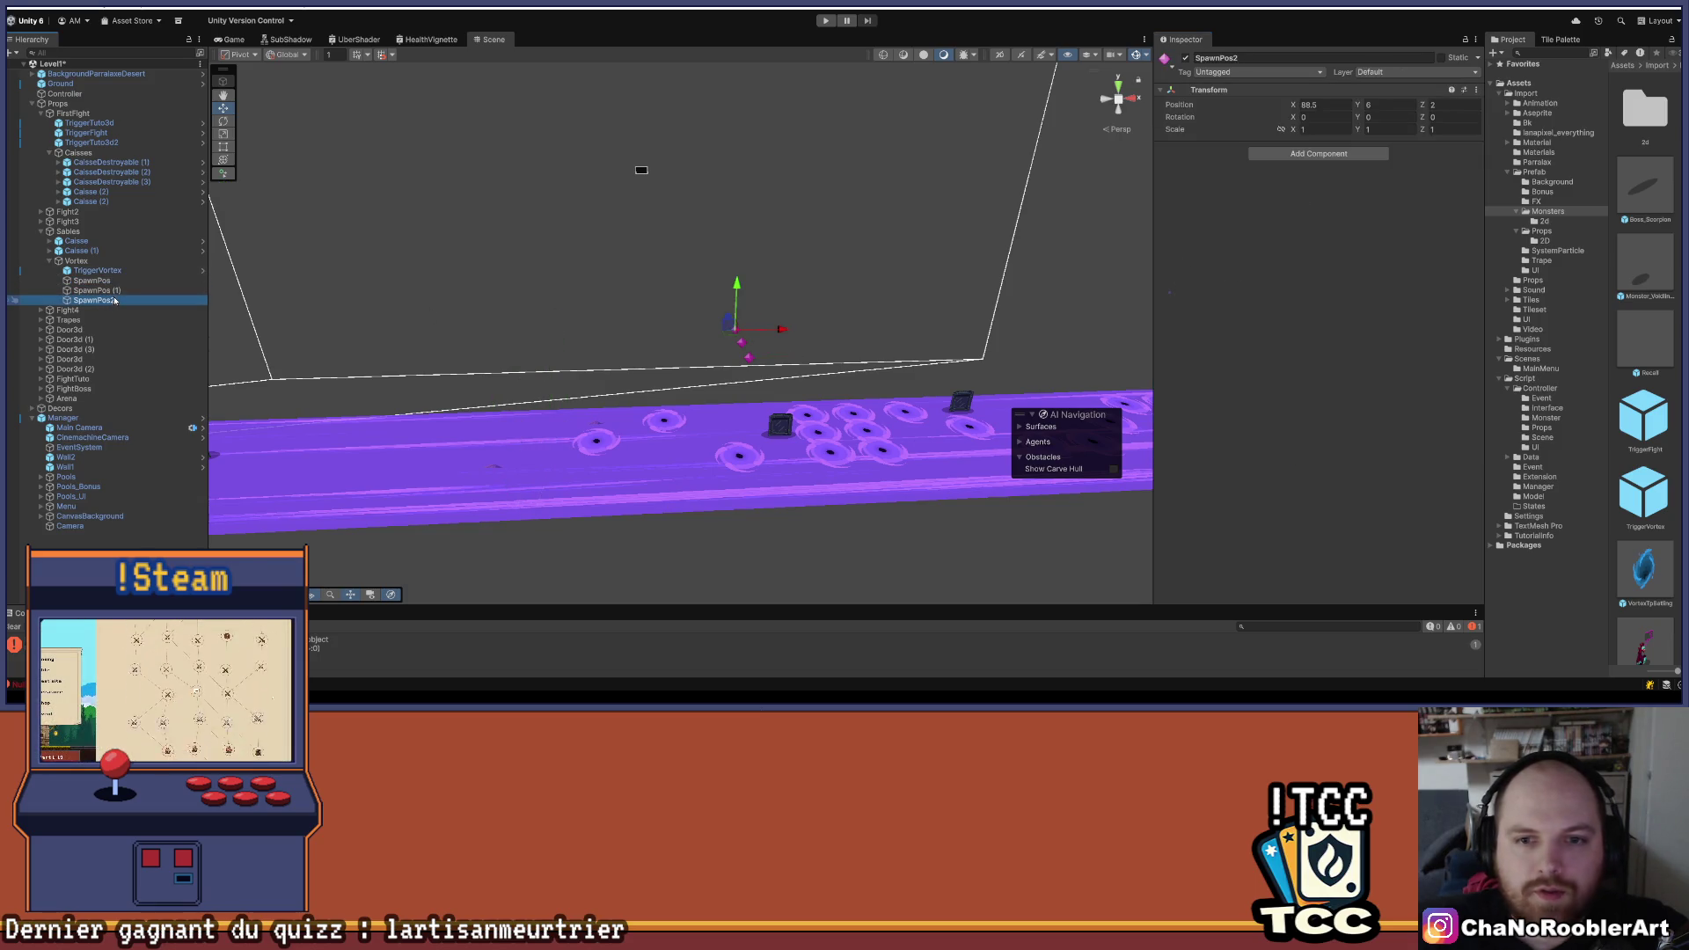
{"action": "key", "text": "Up"}
{"action": "key", "text": "Up"}
{"action": "key", "text": "Up"}
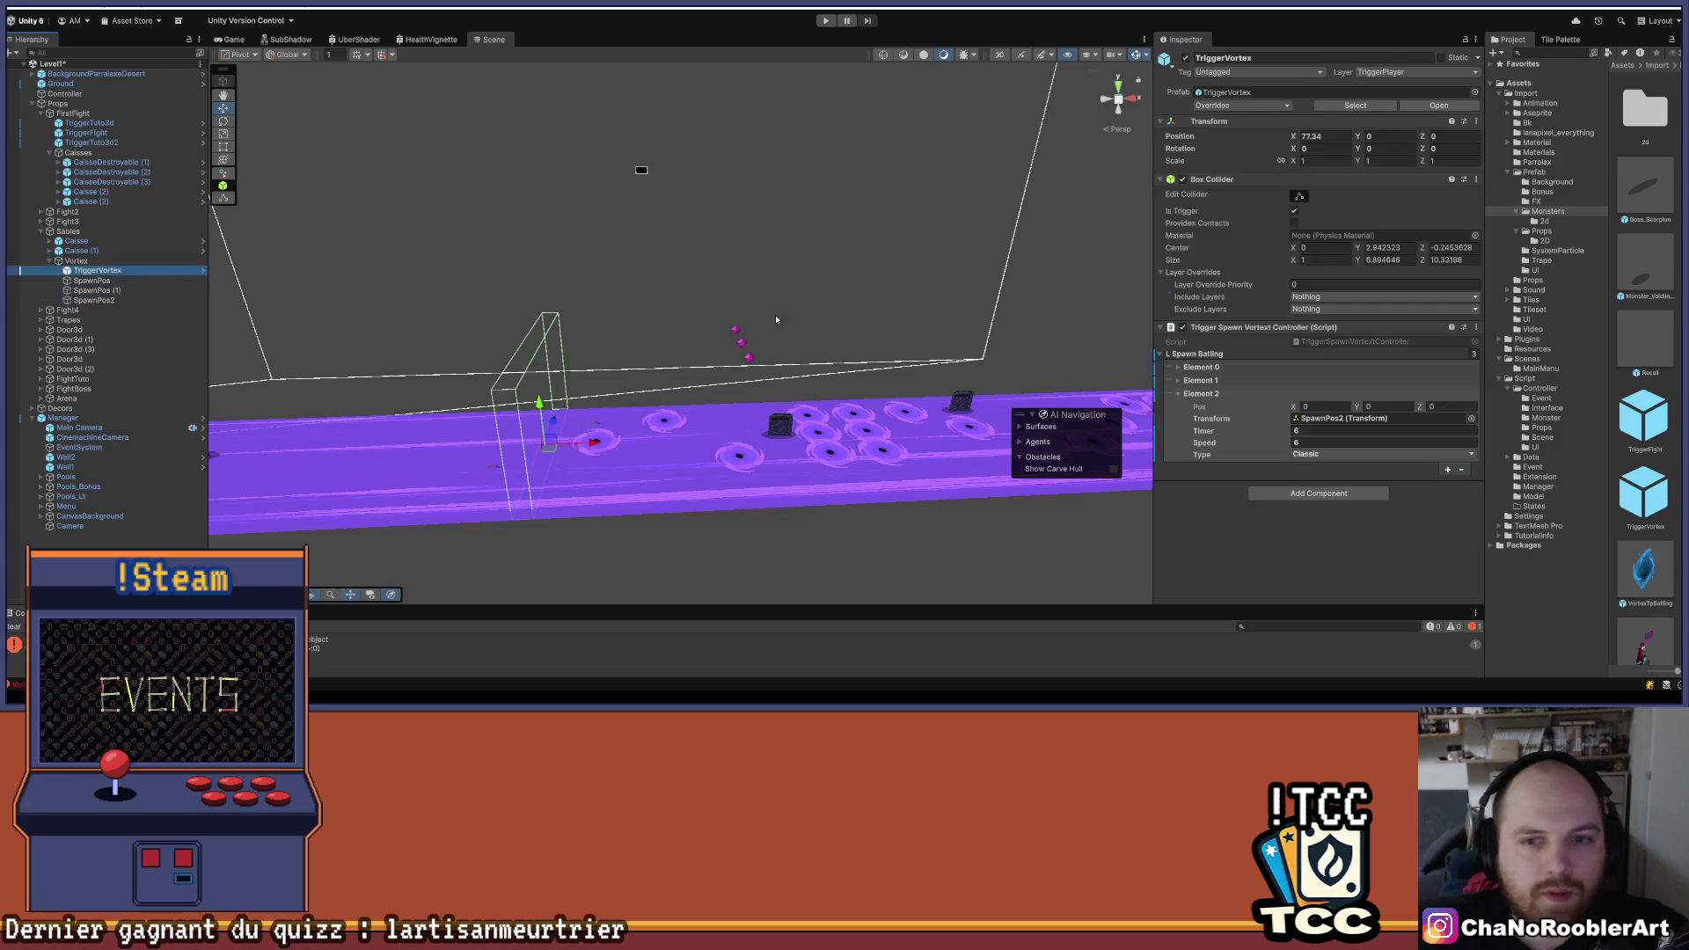
{"action": "left_click", "coordinate": [1178, 383]}
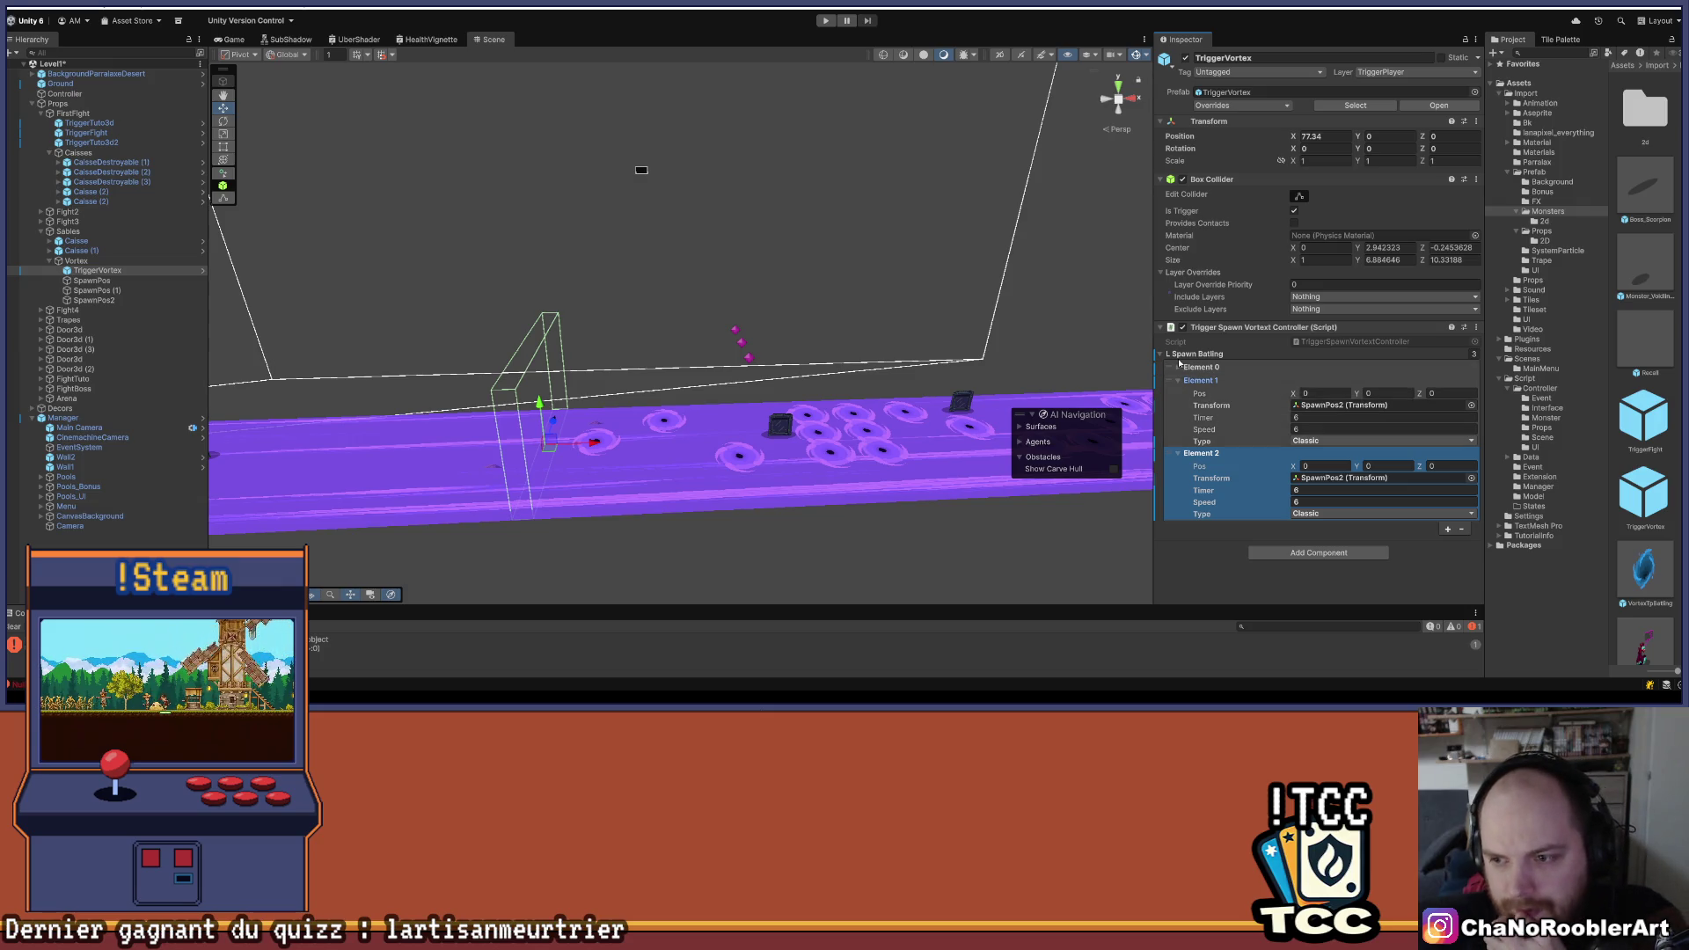
{"action": "left_click", "coordinate": [1176, 368]}
{"action": "left_click", "coordinate": [1177, 367]}
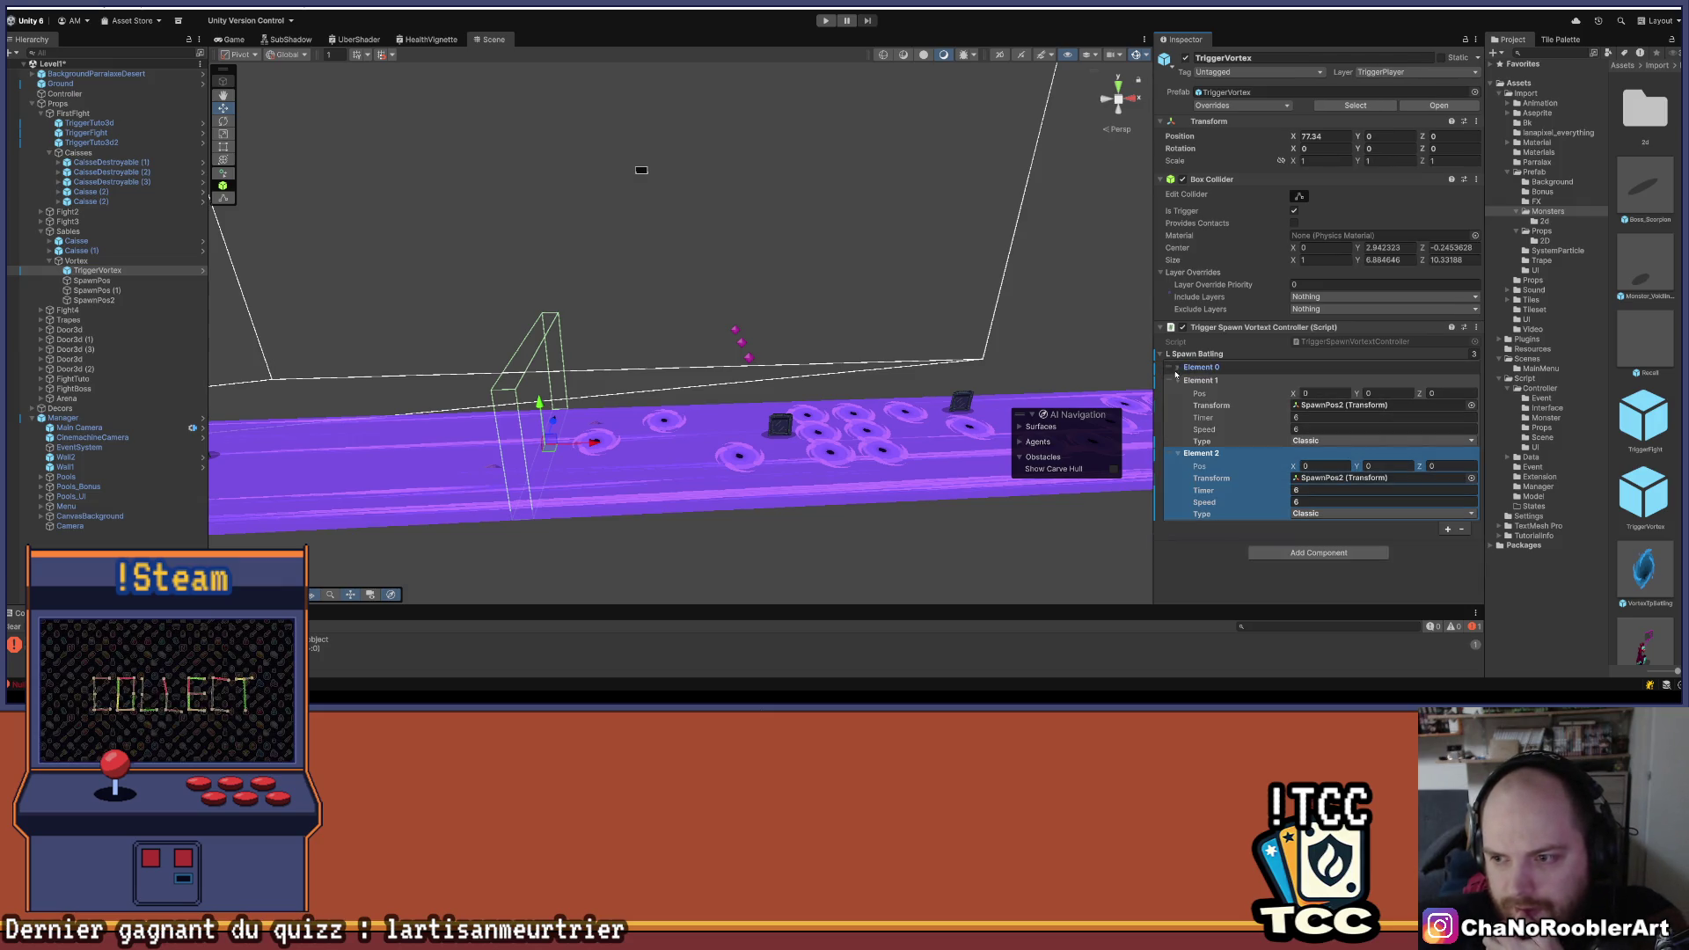
- Rename the SpawnPos (1) spawn point to SpawnPos3
{"action": "left_click", "coordinate": [137, 291]}
{"action": "left_click", "coordinate": [114, 281]}
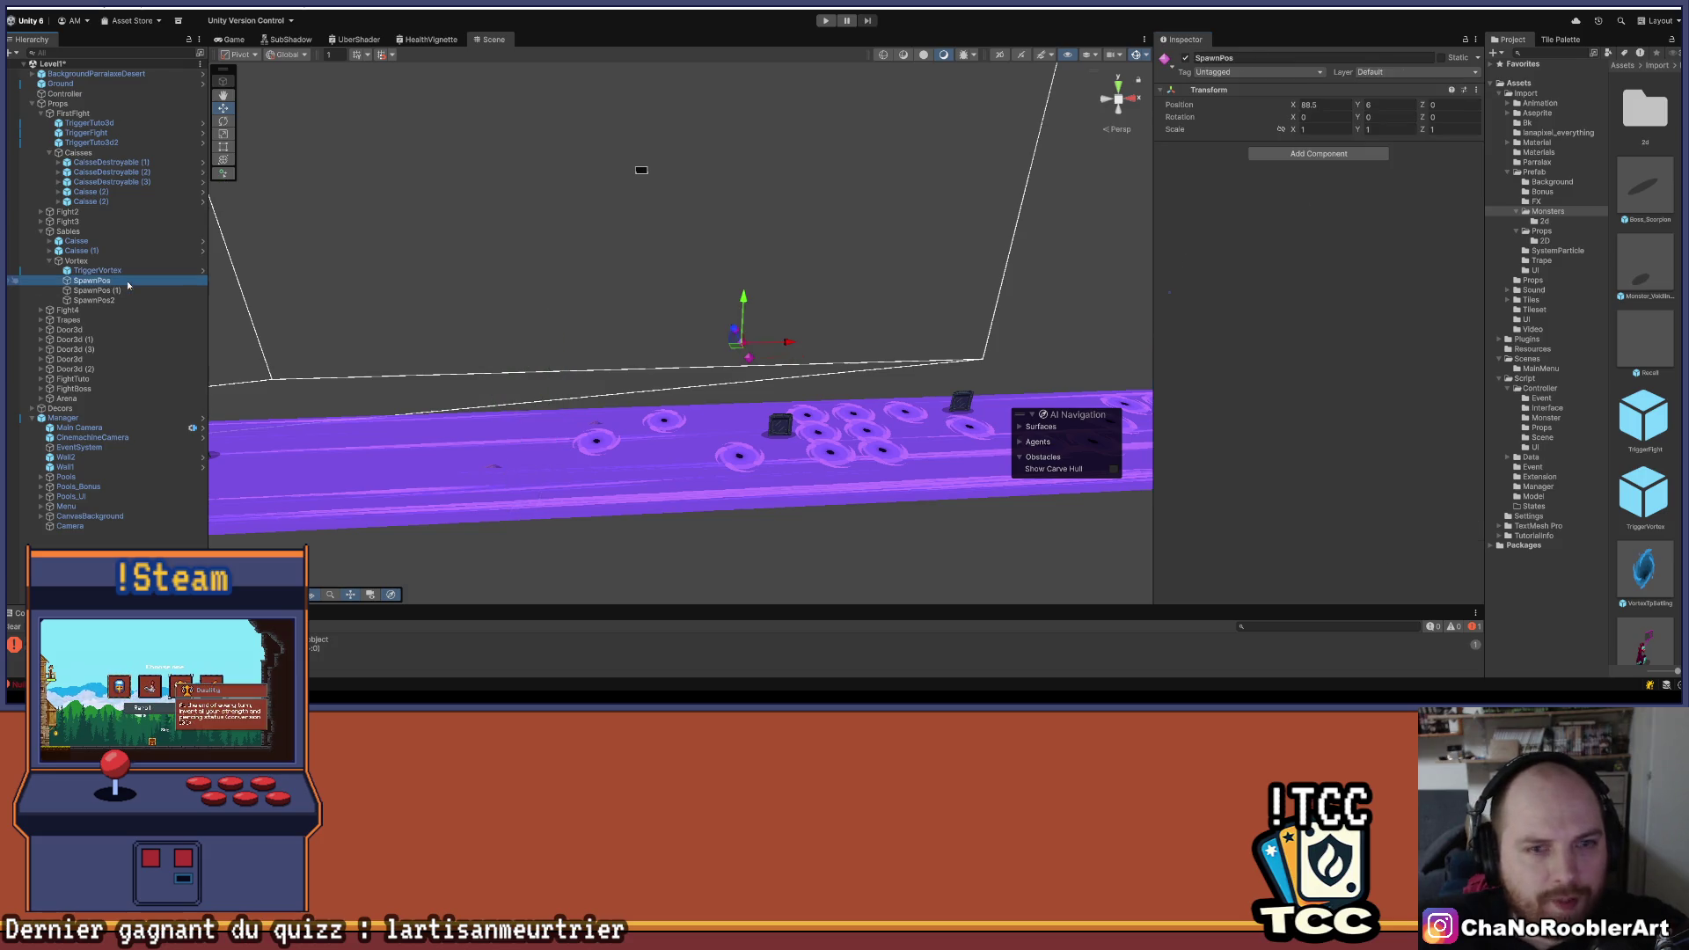
{"action": "left_click", "coordinate": [114, 301]}
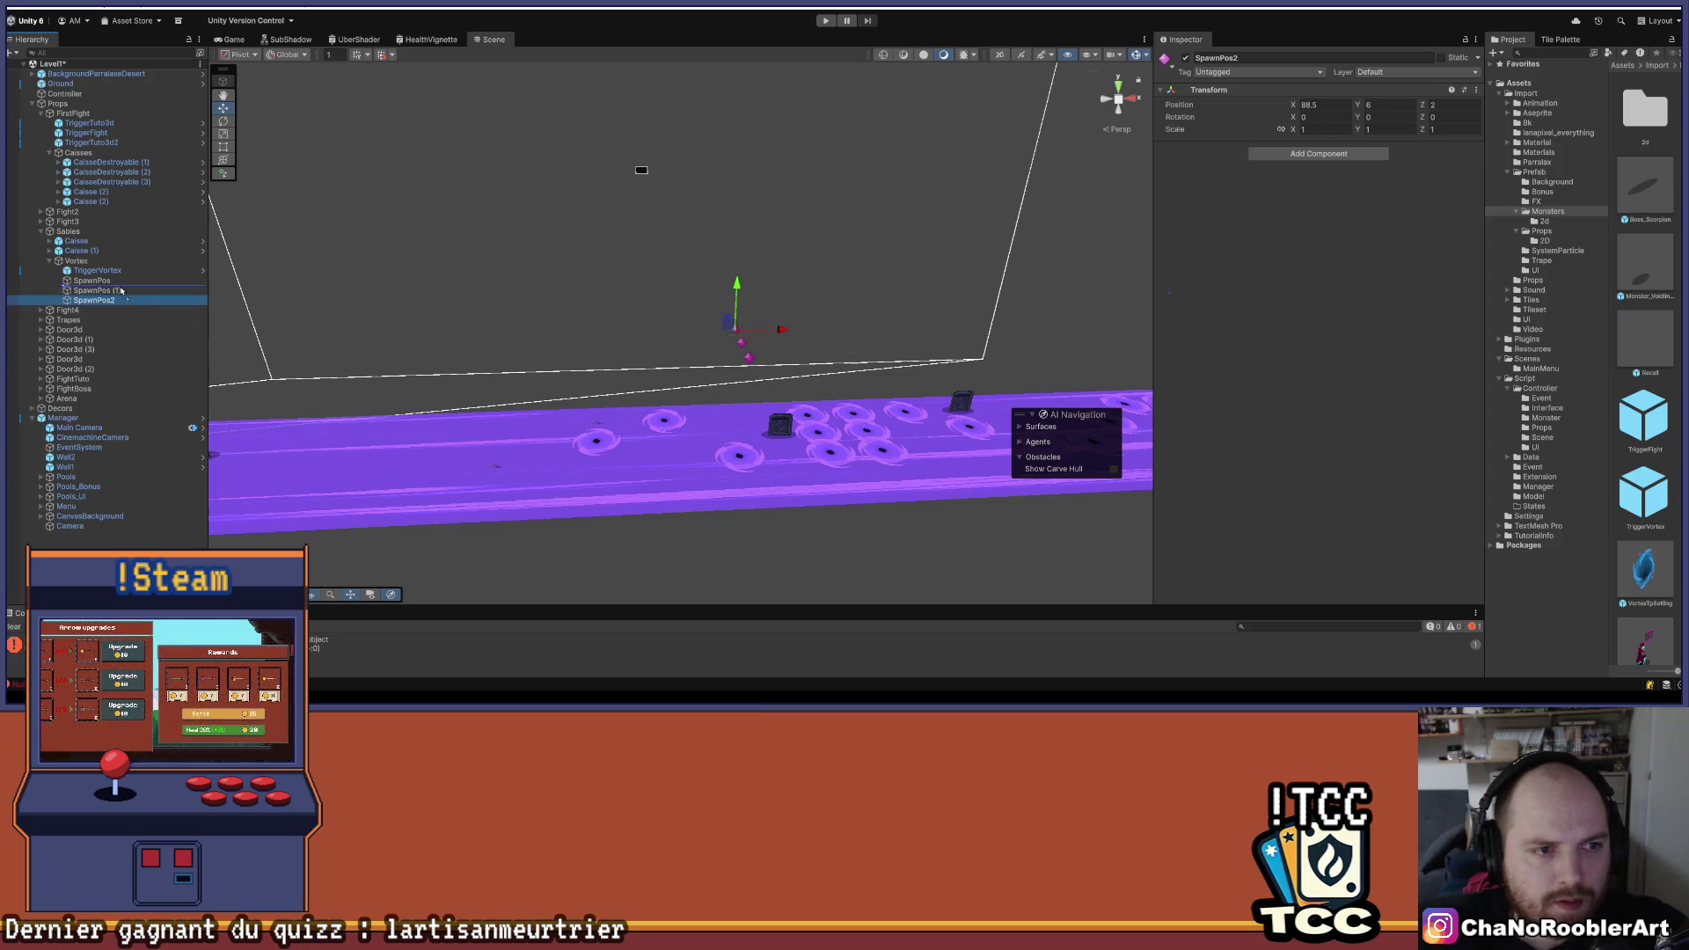
{"action": "left_click", "coordinate": [117, 293]}
{"action": "right_click", "coordinate": [118, 295]}
{"action": "left_click", "coordinate": [149, 217]}
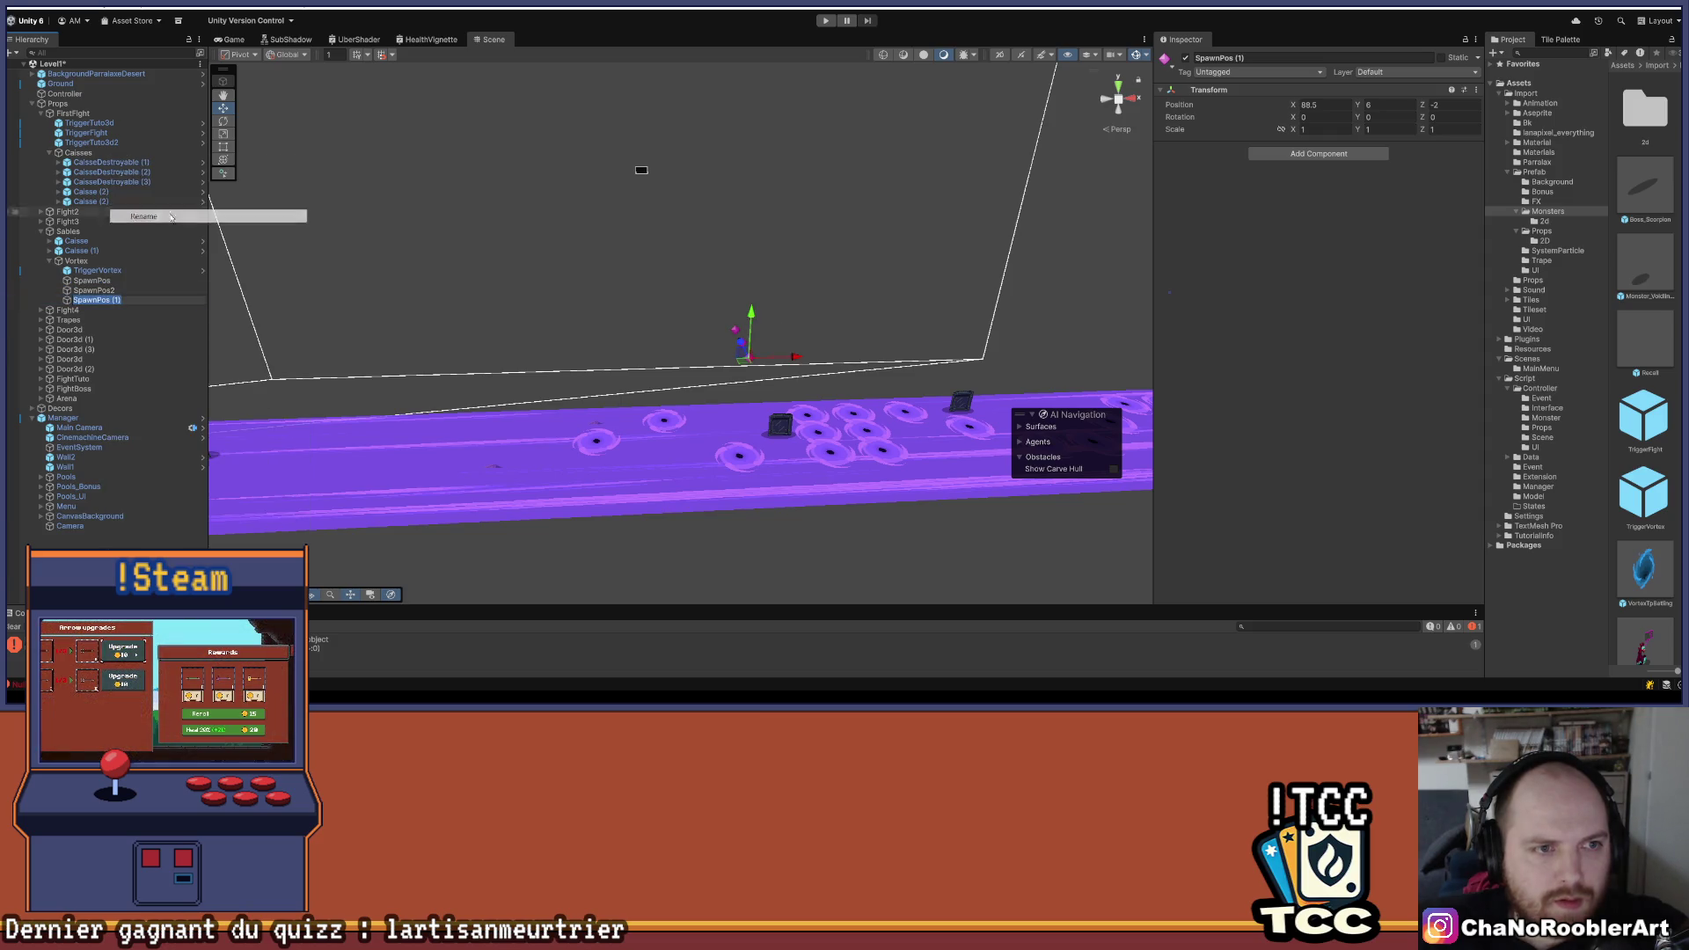
{"action": "key", "text": "BackSpace"}
{"action": "key", "text": "BackSpace"}
{"action": "key", "text": "BackSpace"}
{"action": "type", "text": "3"}
{"action": "key", "text": "Return"}
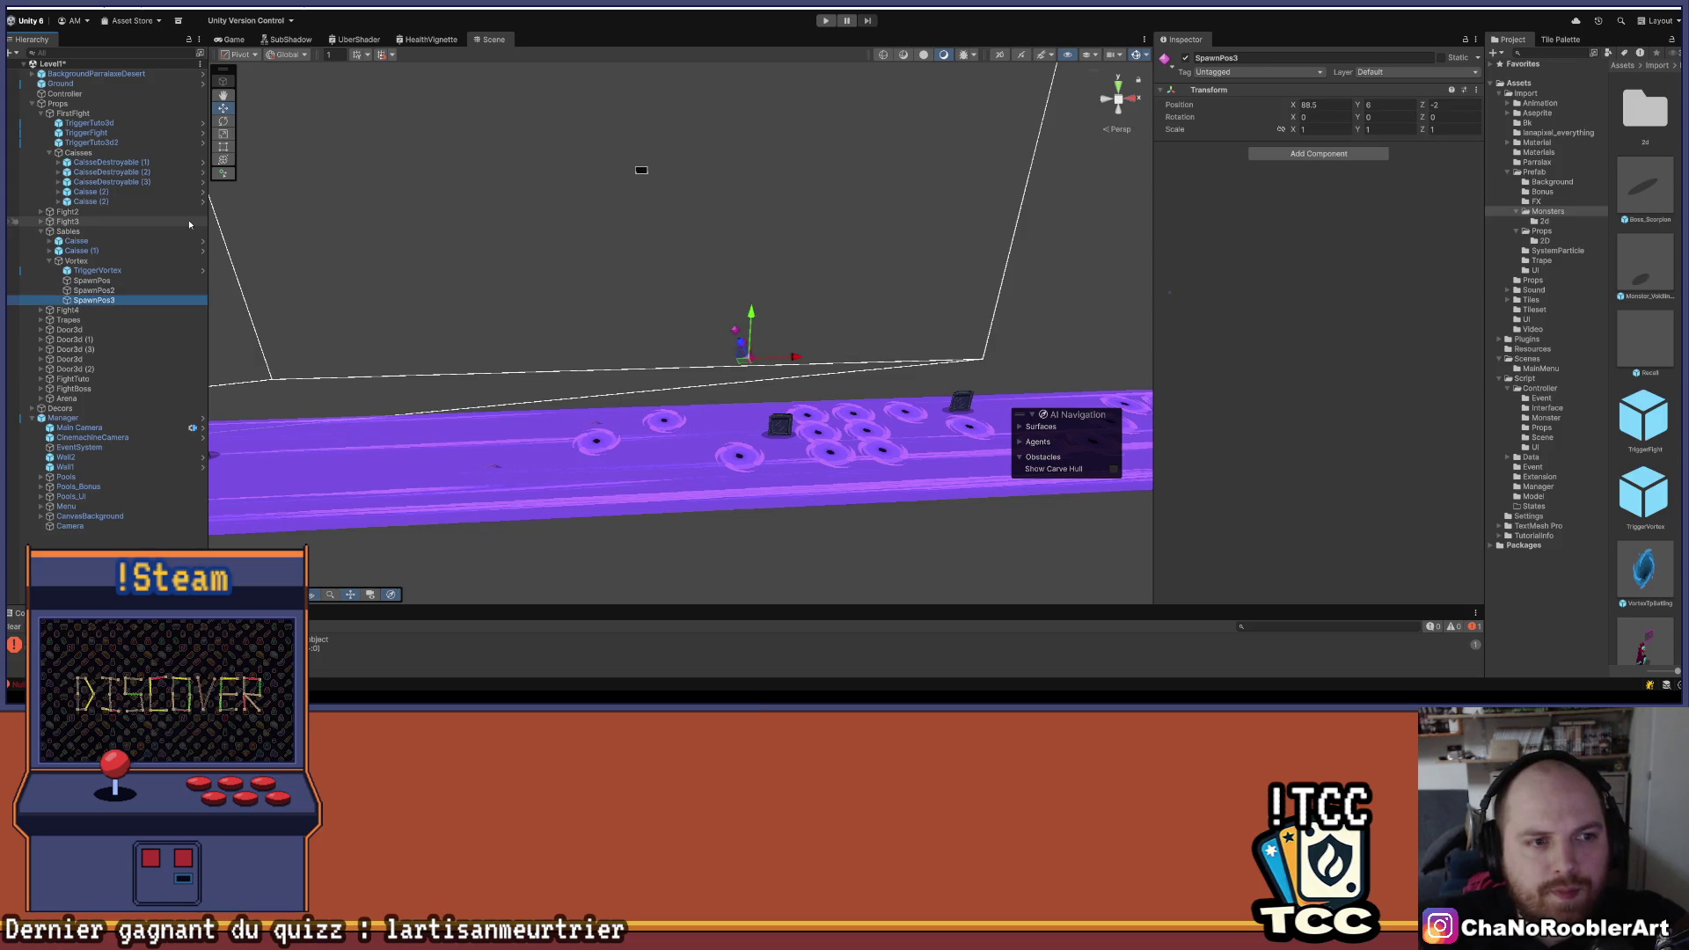
- Assign SpawnPos3 to TriggerVortex's Element 2 Transform and collapse the entries
{"action": "left_click", "coordinate": [127, 273]}
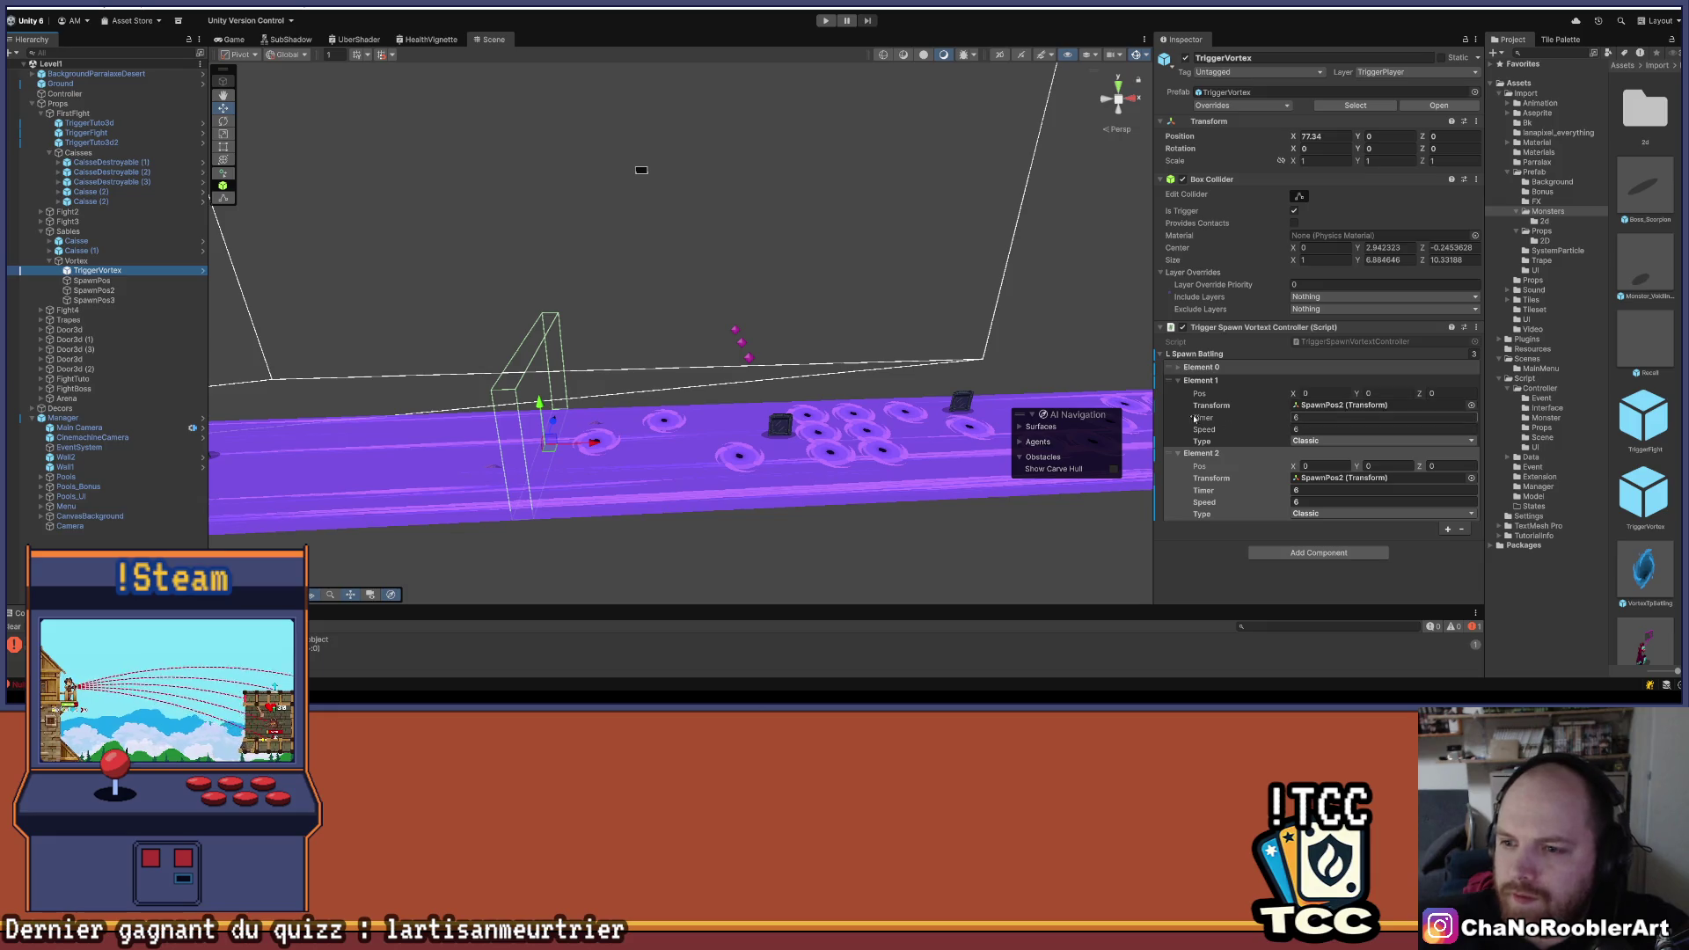
{"action": "left_click", "coordinate": [1309, 478]}
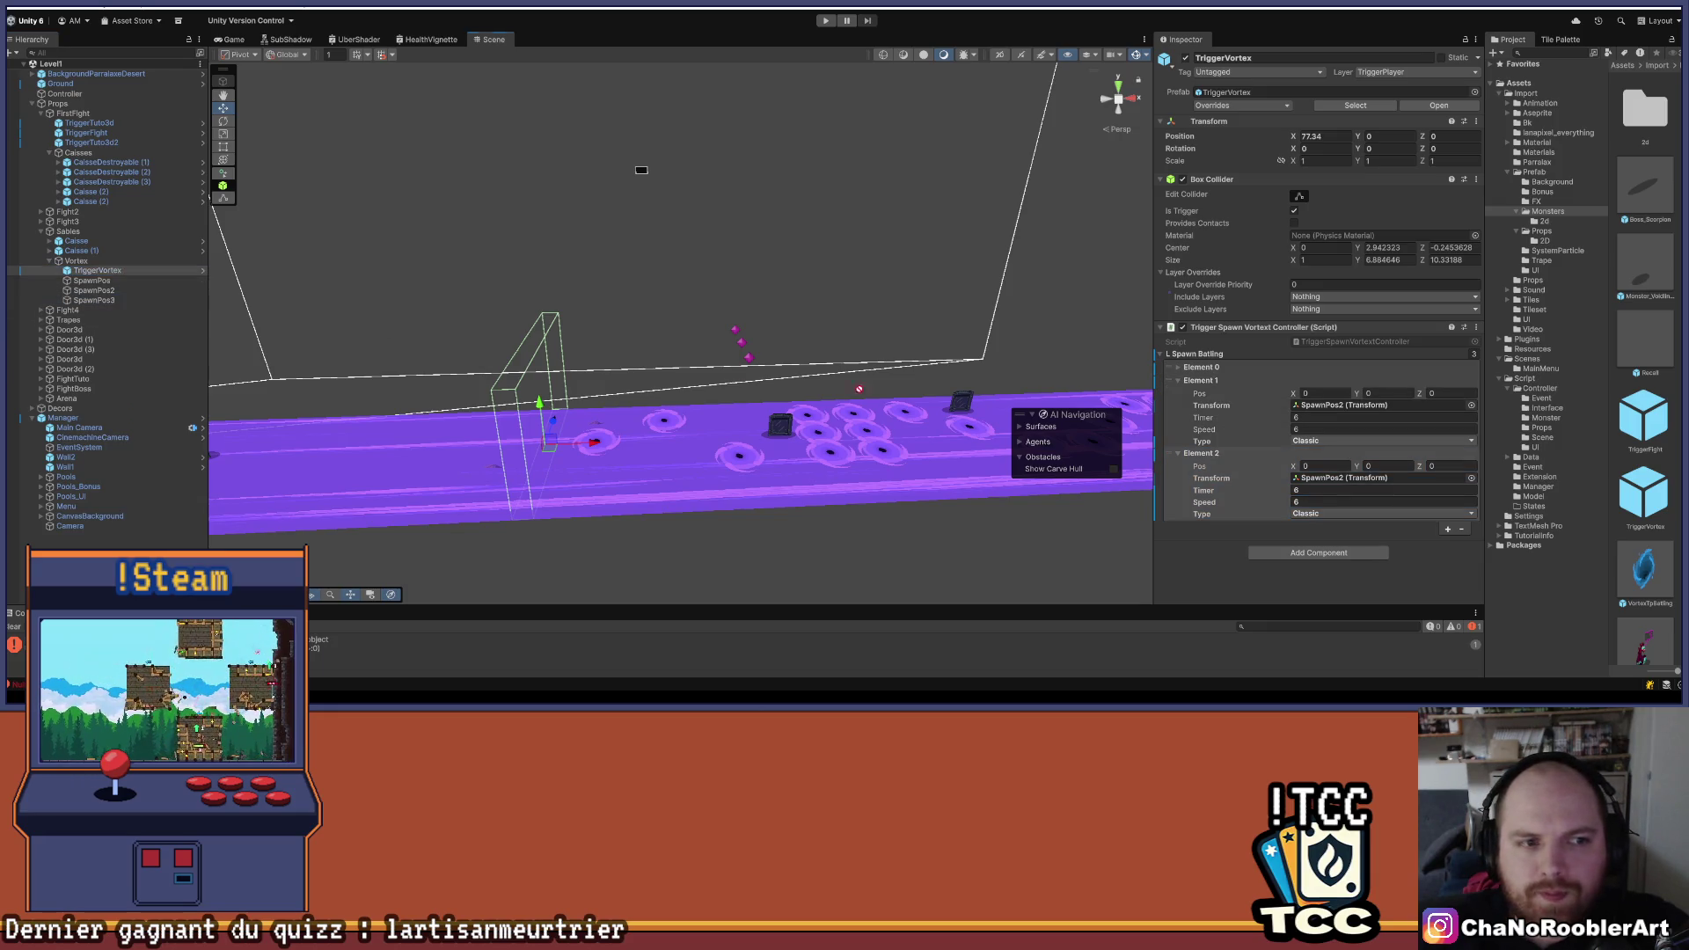
{"action": "left_click_drag", "start_coordinate": [1308, 477], "coordinate": [1313, 478]}
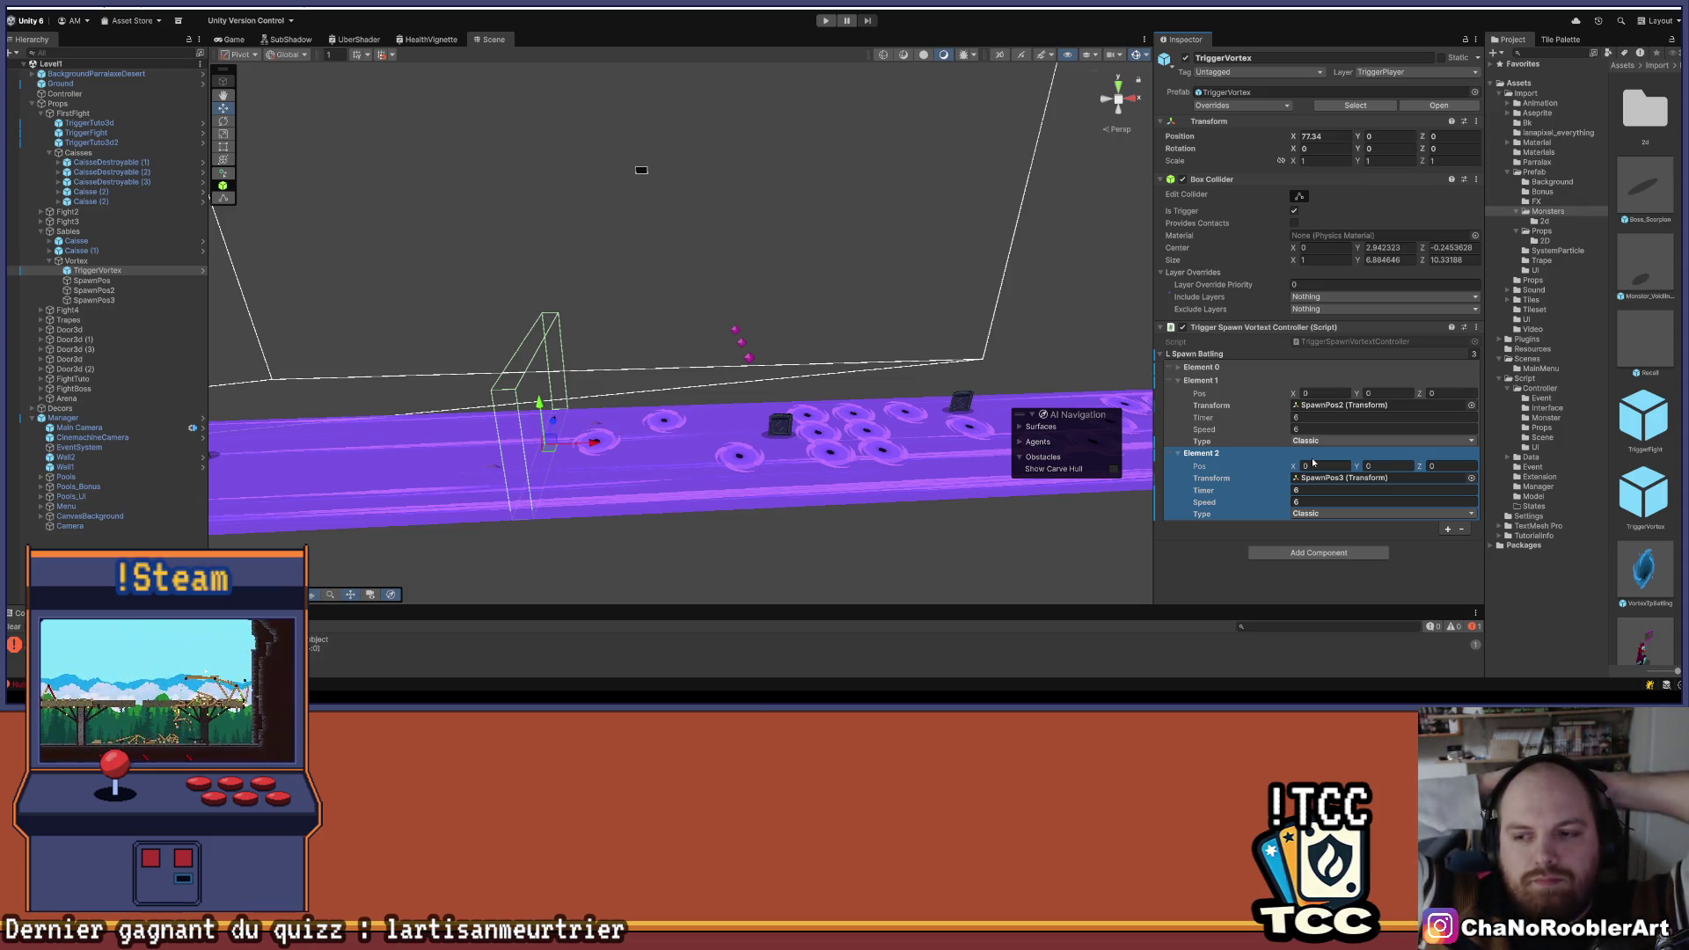
{"action": "left_click", "coordinate": [1216, 387]}
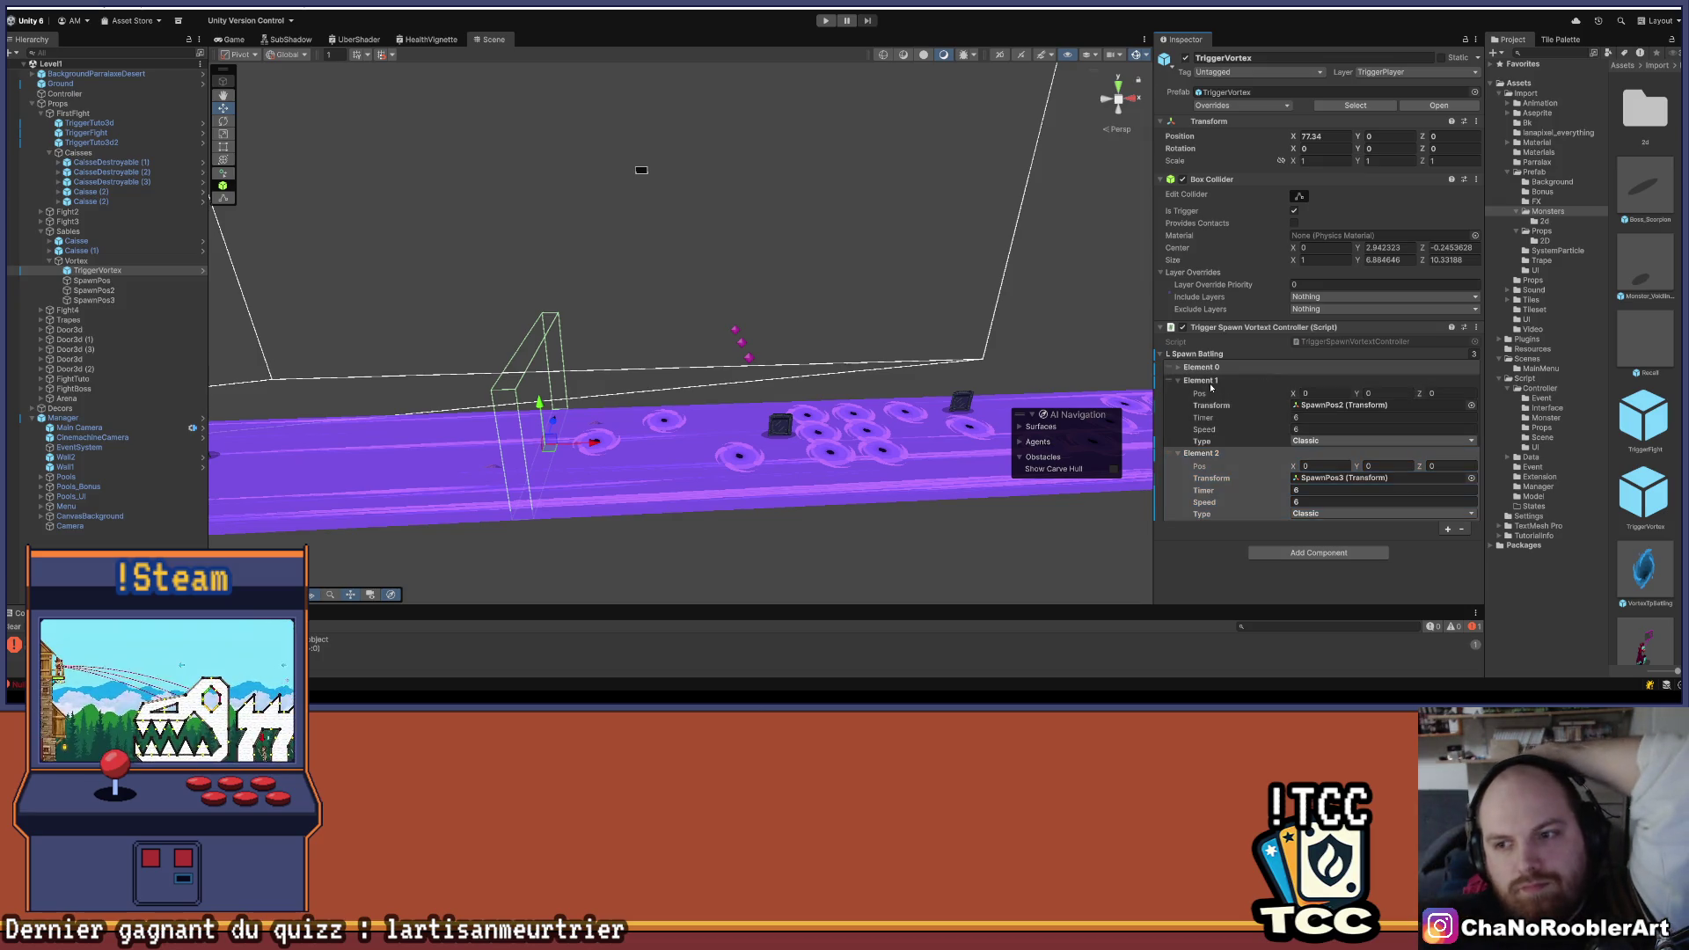
{"action": "left_click", "coordinate": [1179, 381]}
{"action": "left_click", "coordinate": [1178, 395]}
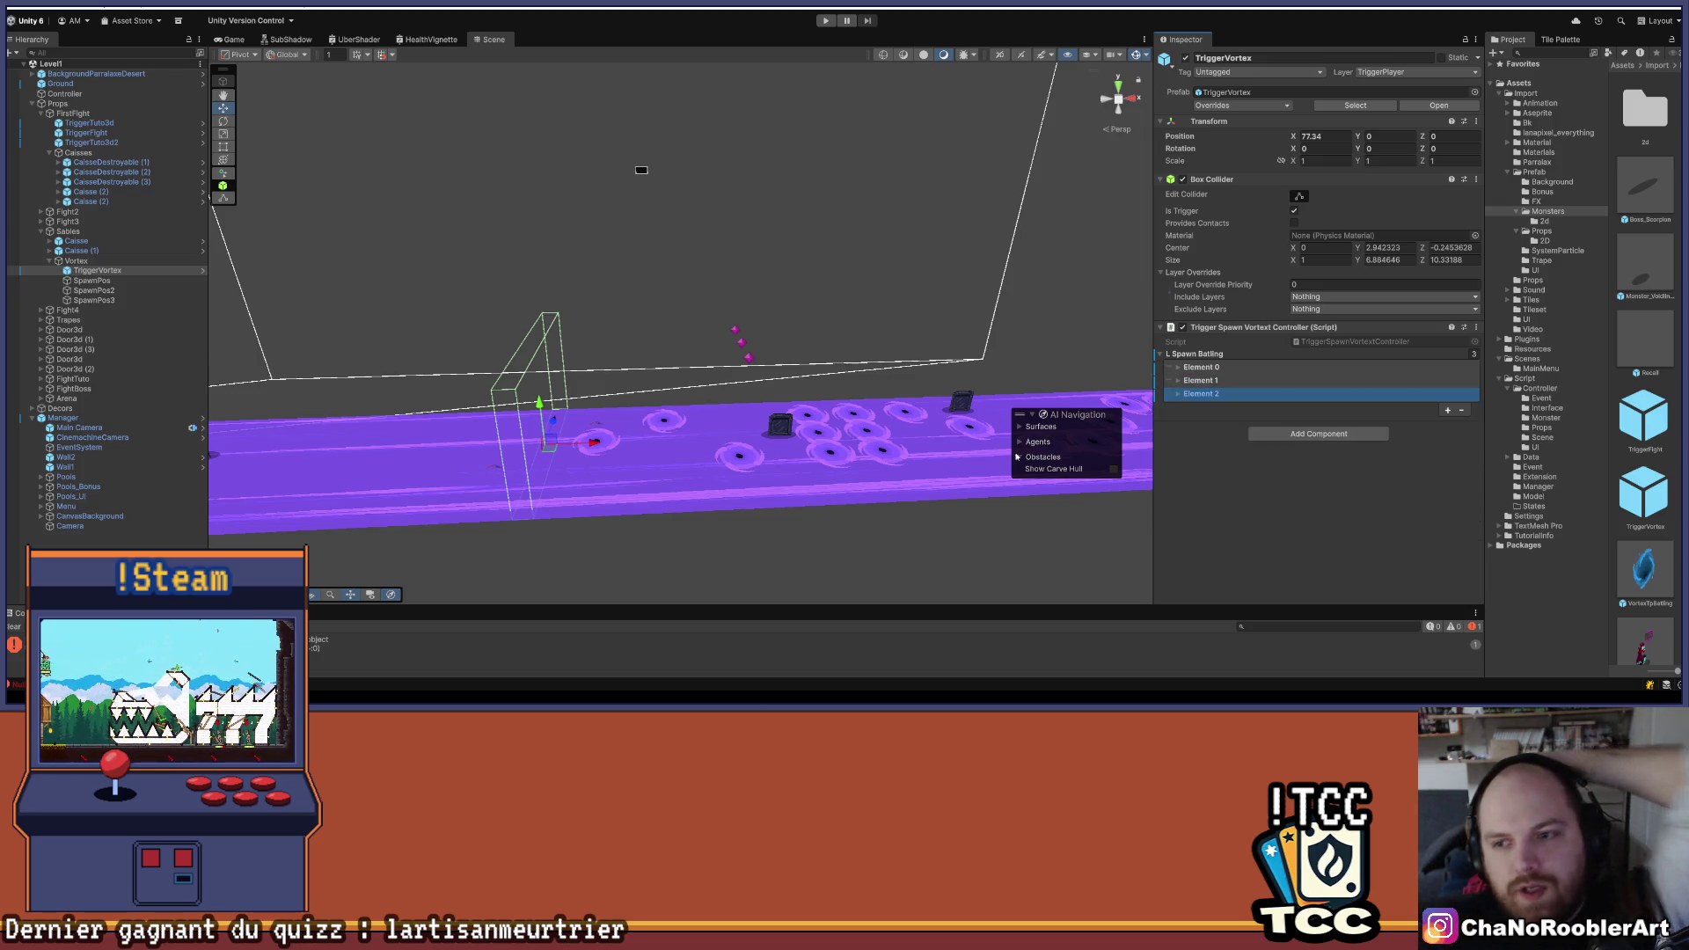
{"action": "left_click_drag", "start_coordinate": [774, 437], "coordinate": [653, 426]}
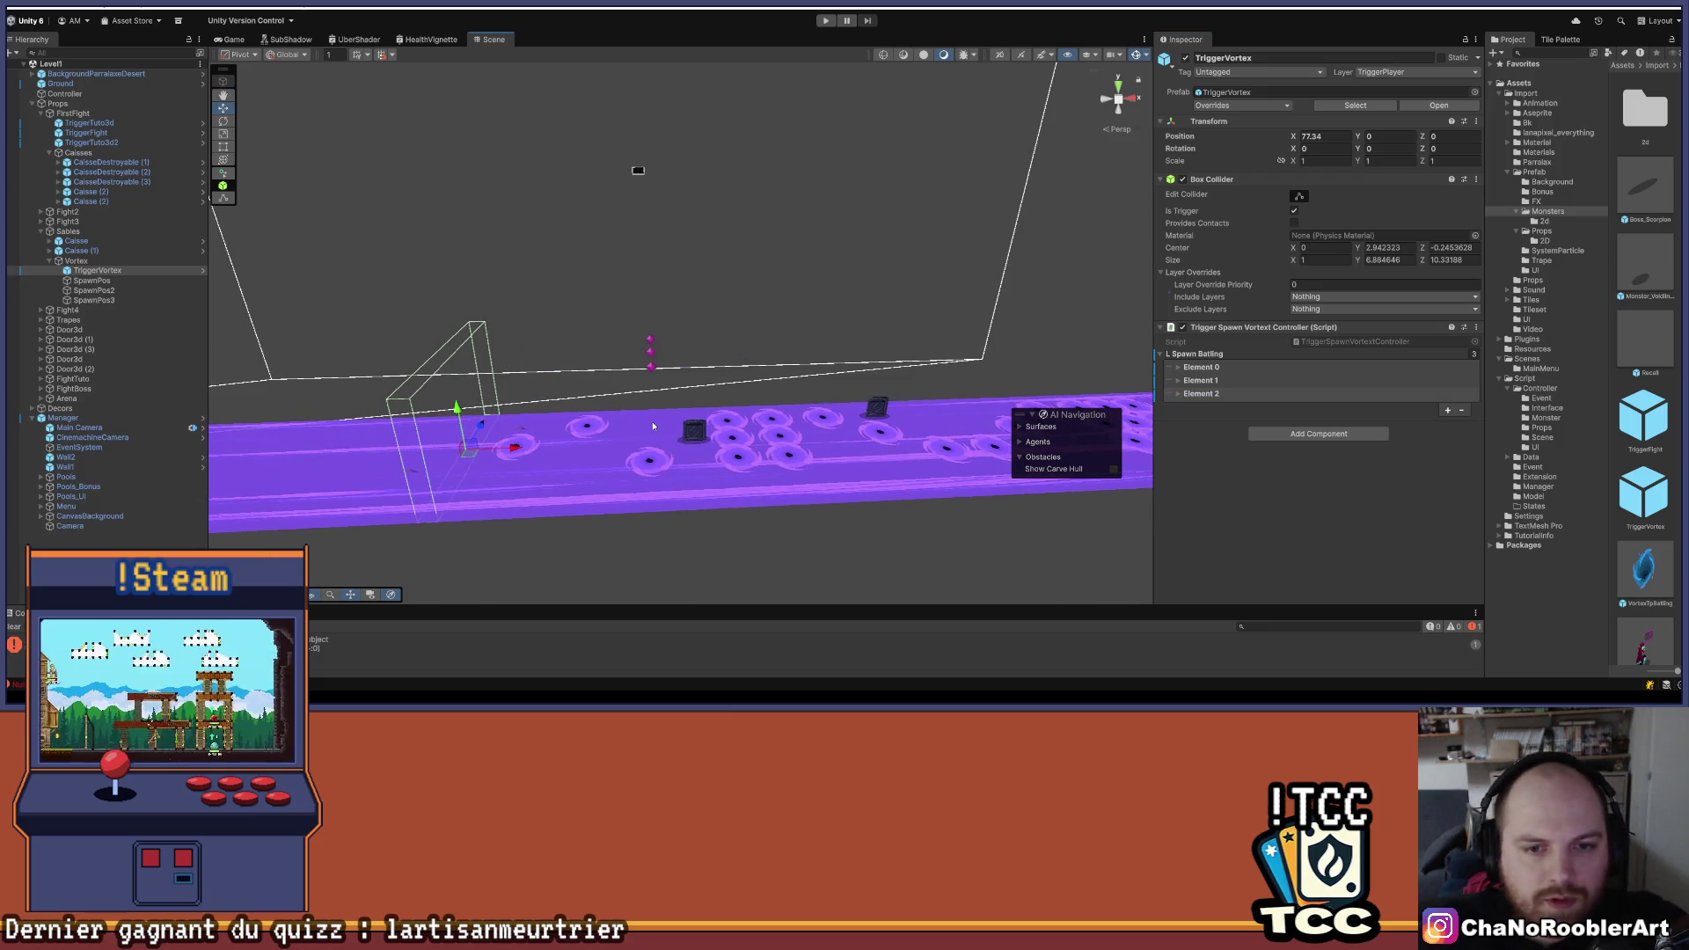
{"action": "left_click_drag", "start_coordinate": [670, 436], "coordinate": [553, 515]}
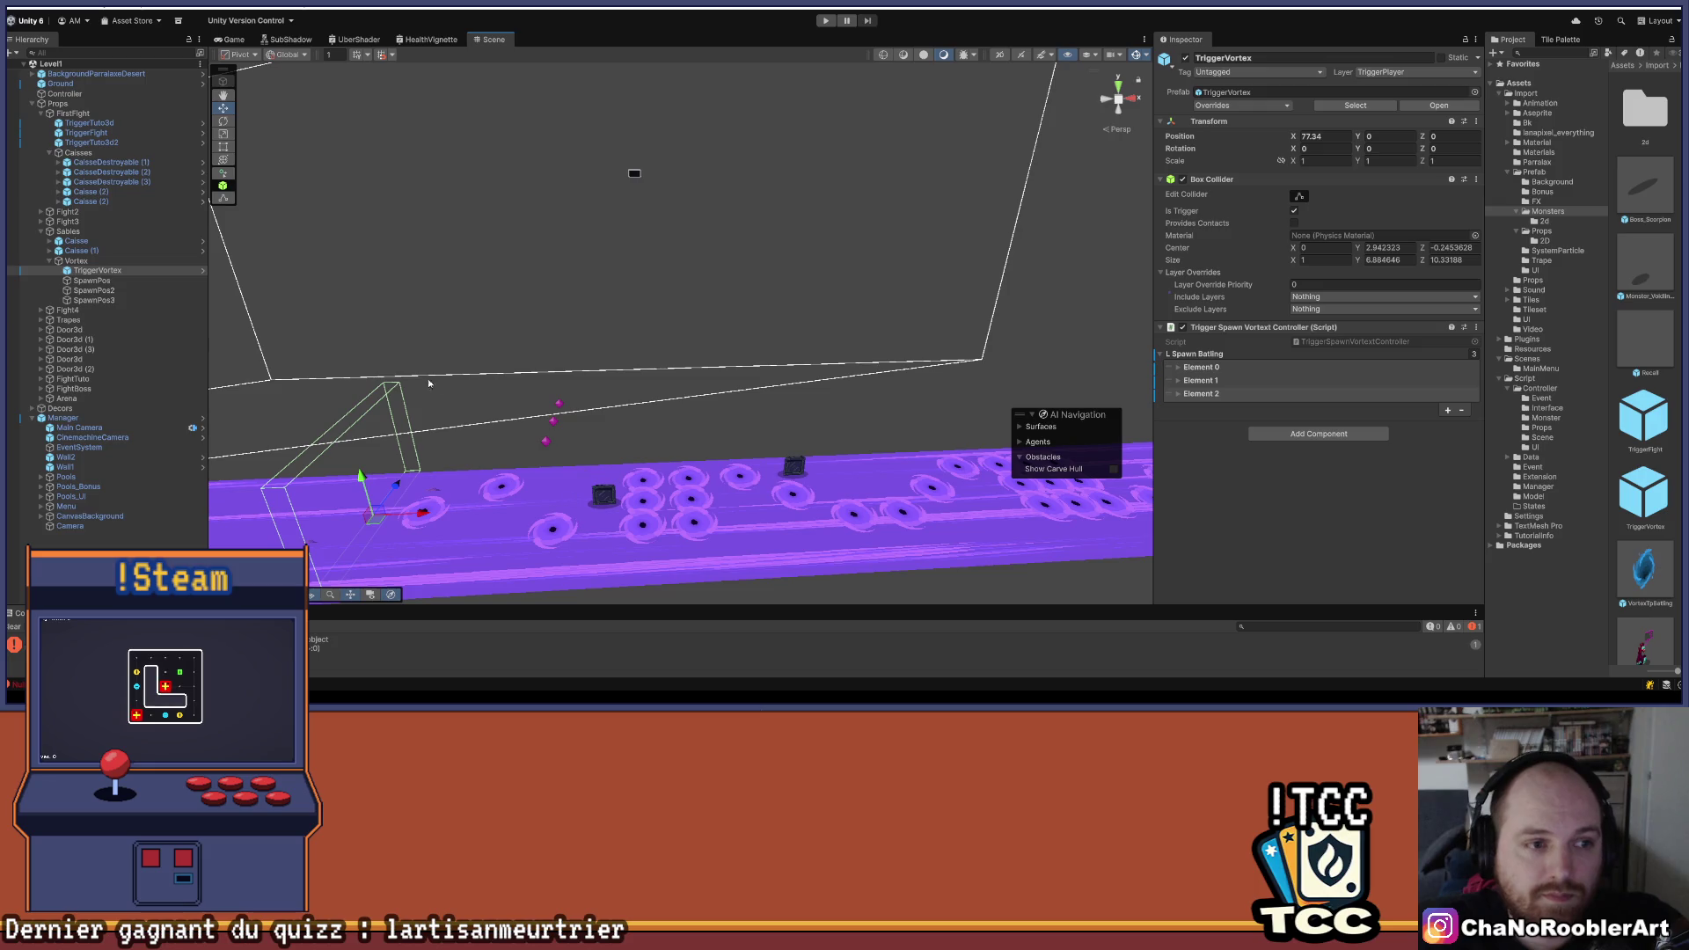
{"action": "left_click", "coordinate": [91, 280]}
{"action": "left_click", "coordinate": [96, 270]}
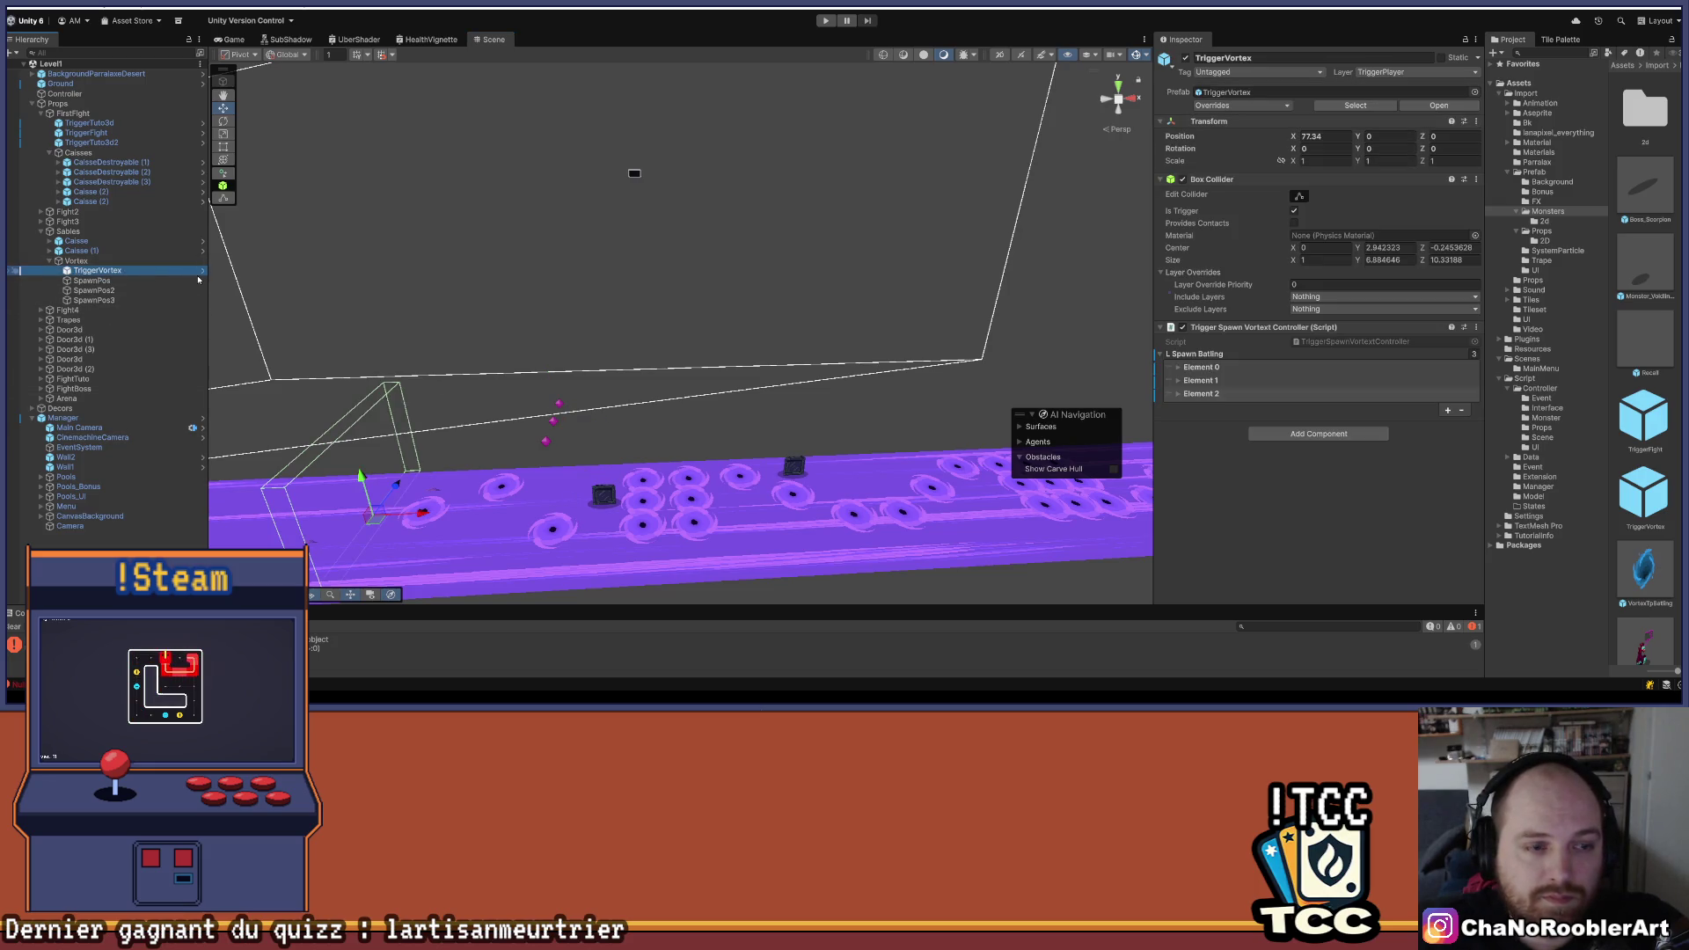
- Duplicate TriggerVortex, nest it under Vortex below SpawnPos3, and move it right to X 99.68
{"action": "key", "text": "ctrl+d"}
{"action": "left_click_drag", "start_coordinate": [114, 282], "coordinate": [118, 314]}
{"action": "mouse_move", "coordinate": [422, 512]}
{"action": "left_mouse_down"}
{"action": "mouse_move", "coordinate": [747, 499]}
{"action": "mouse_move", "coordinate": [722, 528]}
{"action": "mouse_move", "coordinate": [608, 472]}
{"action": "left_mouse_up"}
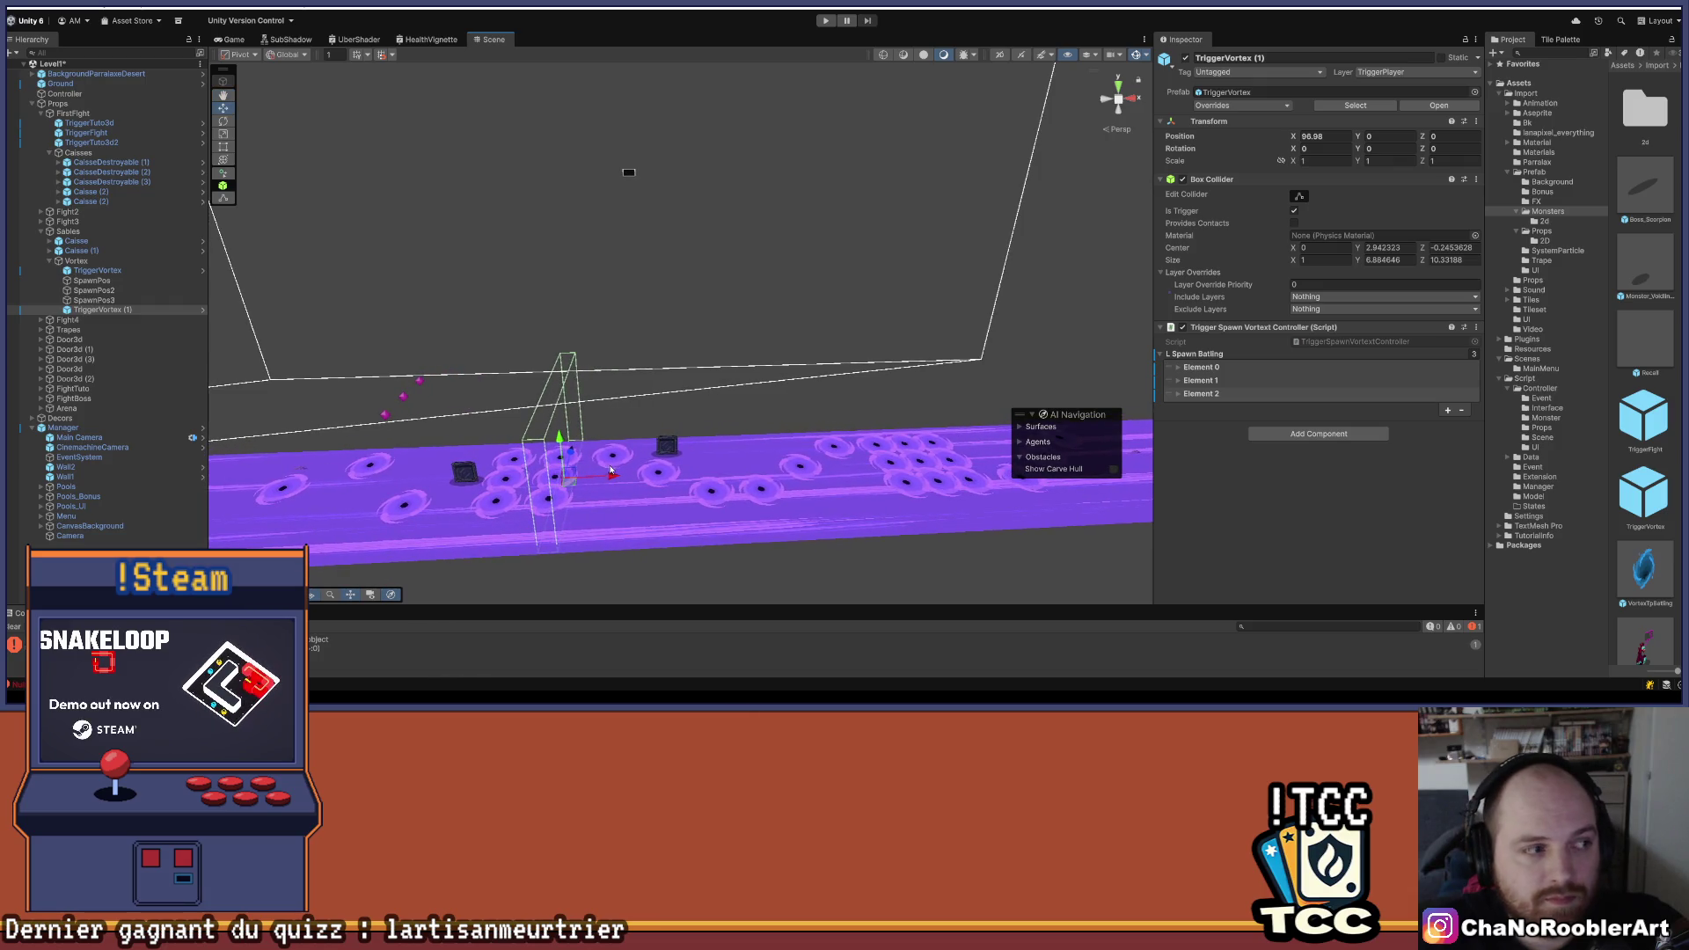
{"action": "left_click_drag", "start_coordinate": [673, 425], "coordinate": [735, 441]}
{"action": "mouse_move", "coordinate": [662, 486]}
{"action": "left_mouse_down"}
{"action": "mouse_move", "coordinate": [643, 484]}
{"action": "mouse_move", "coordinate": [710, 490]}
{"action": "mouse_move", "coordinate": [604, 496]}
{"action": "mouse_move", "coordinate": [707, 491]}
{"action": "mouse_move", "coordinate": [579, 397]}
{"action": "left_mouse_up"}
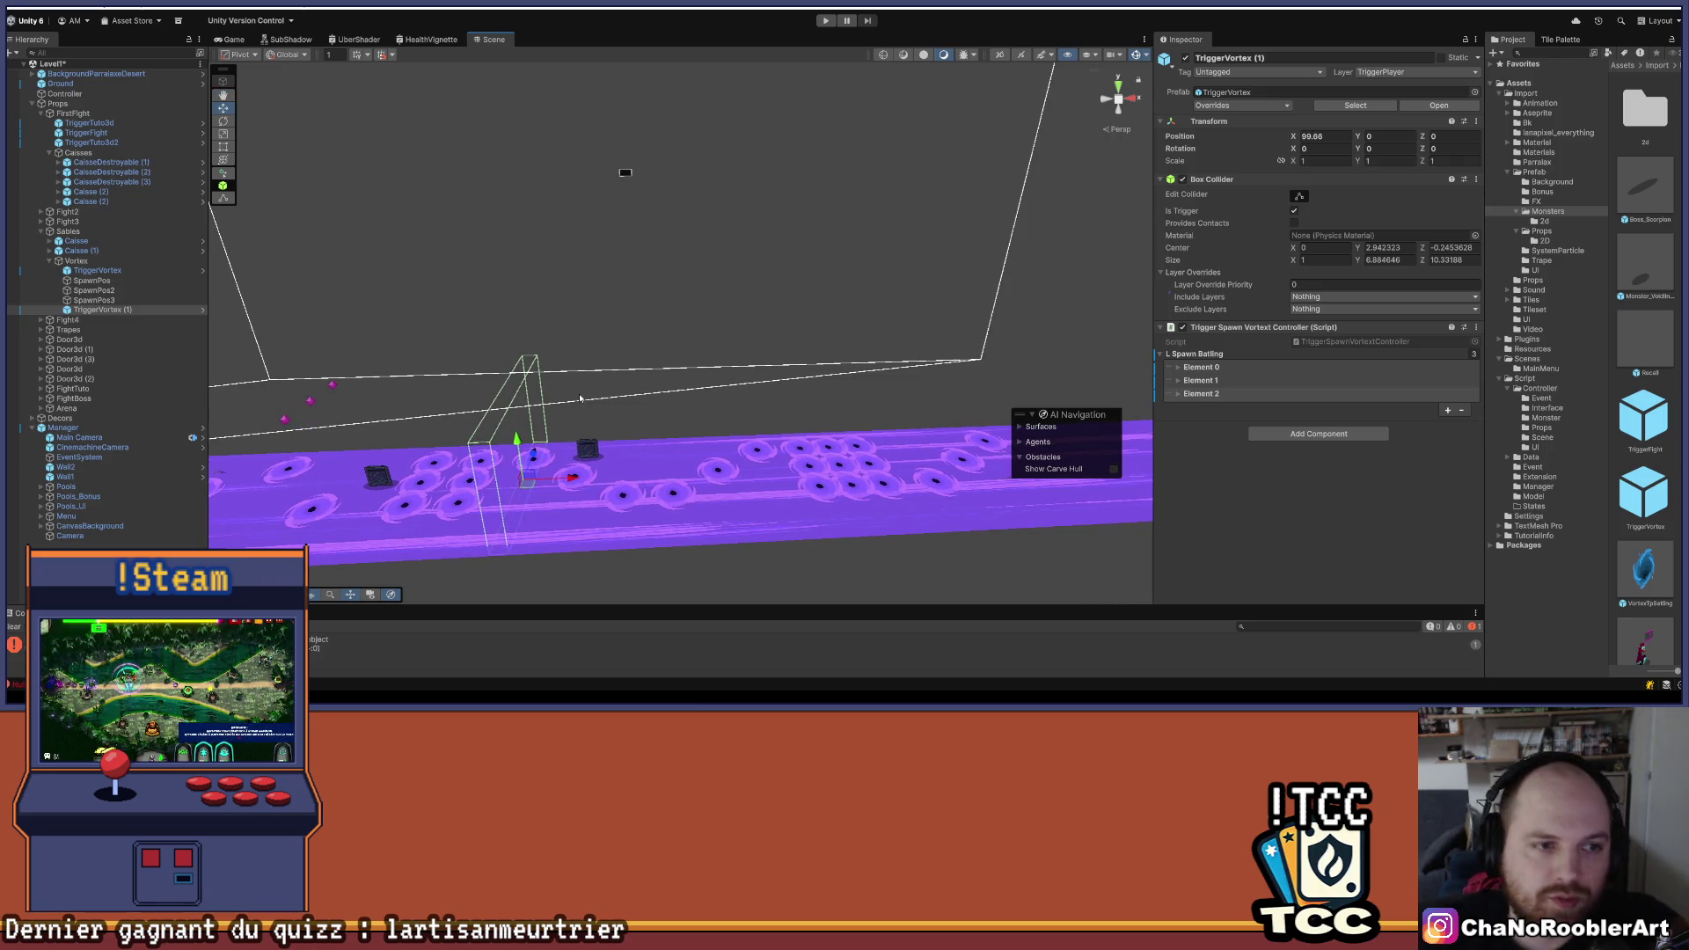
- Rename TriggerVortex (1) to TriggerVortex2
{"action": "right_click", "coordinate": [115, 310]}
{"action": "left_click", "coordinate": [179, 218]}
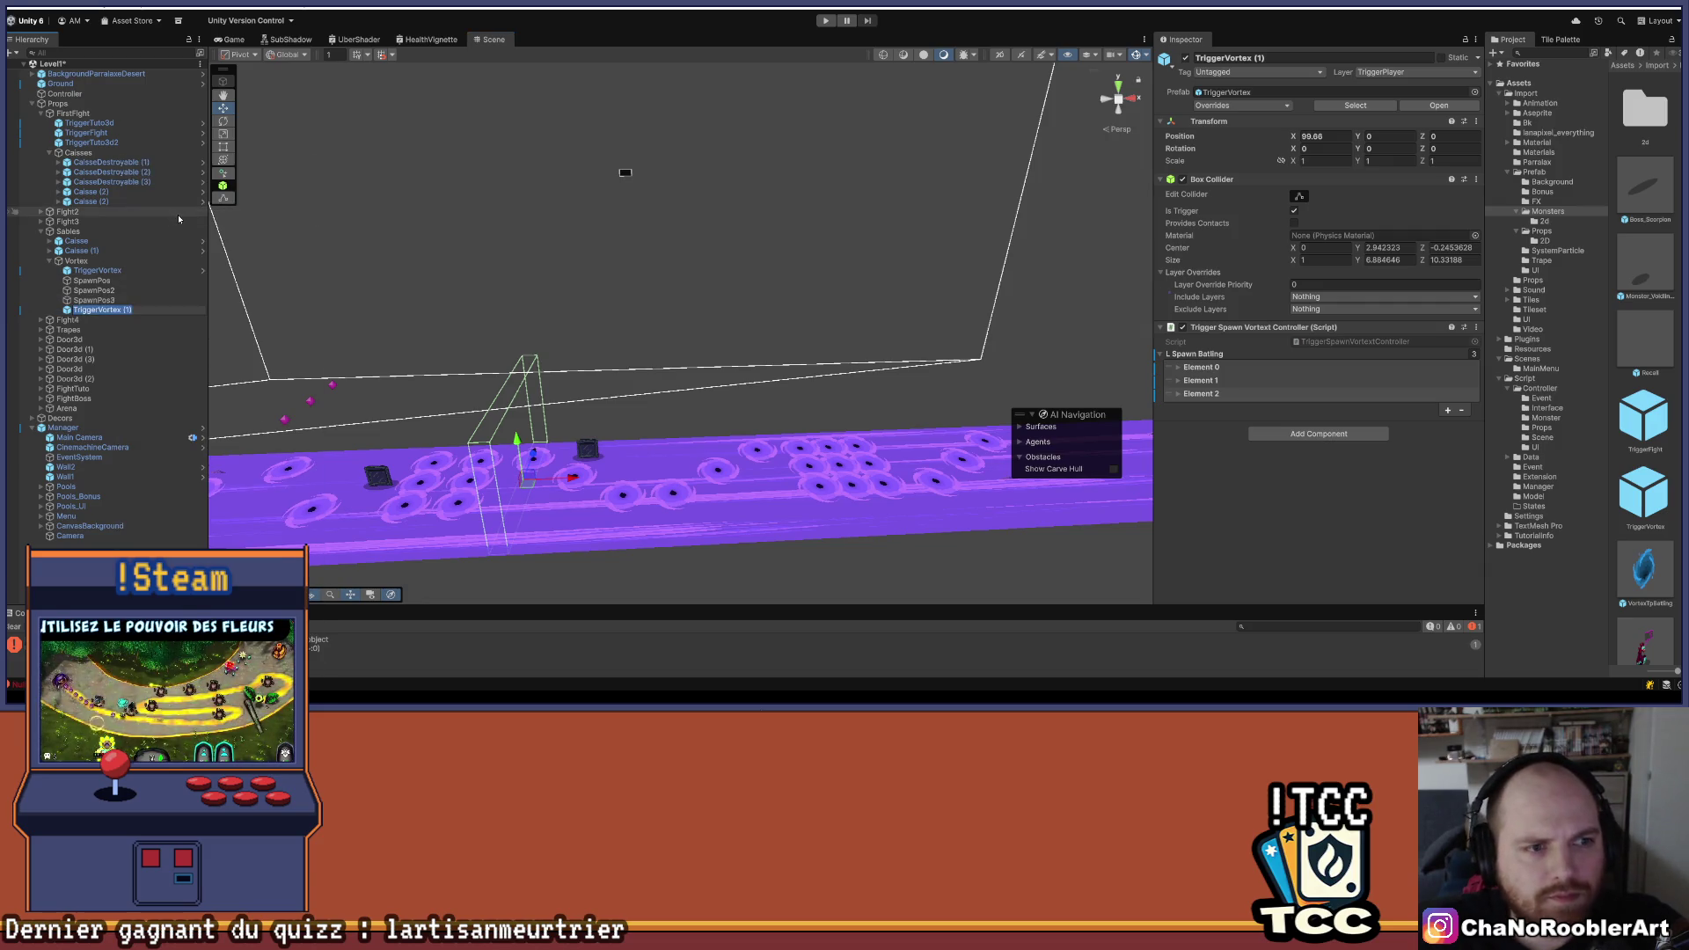
{"action": "key", "text": "BackSpace"}
{"action": "key", "text": "BackSpace"}
{"action": "key", "text": "BackSpace"}
{"action": "type", "text": "2"}
{"action": "key", "text": "Return"}
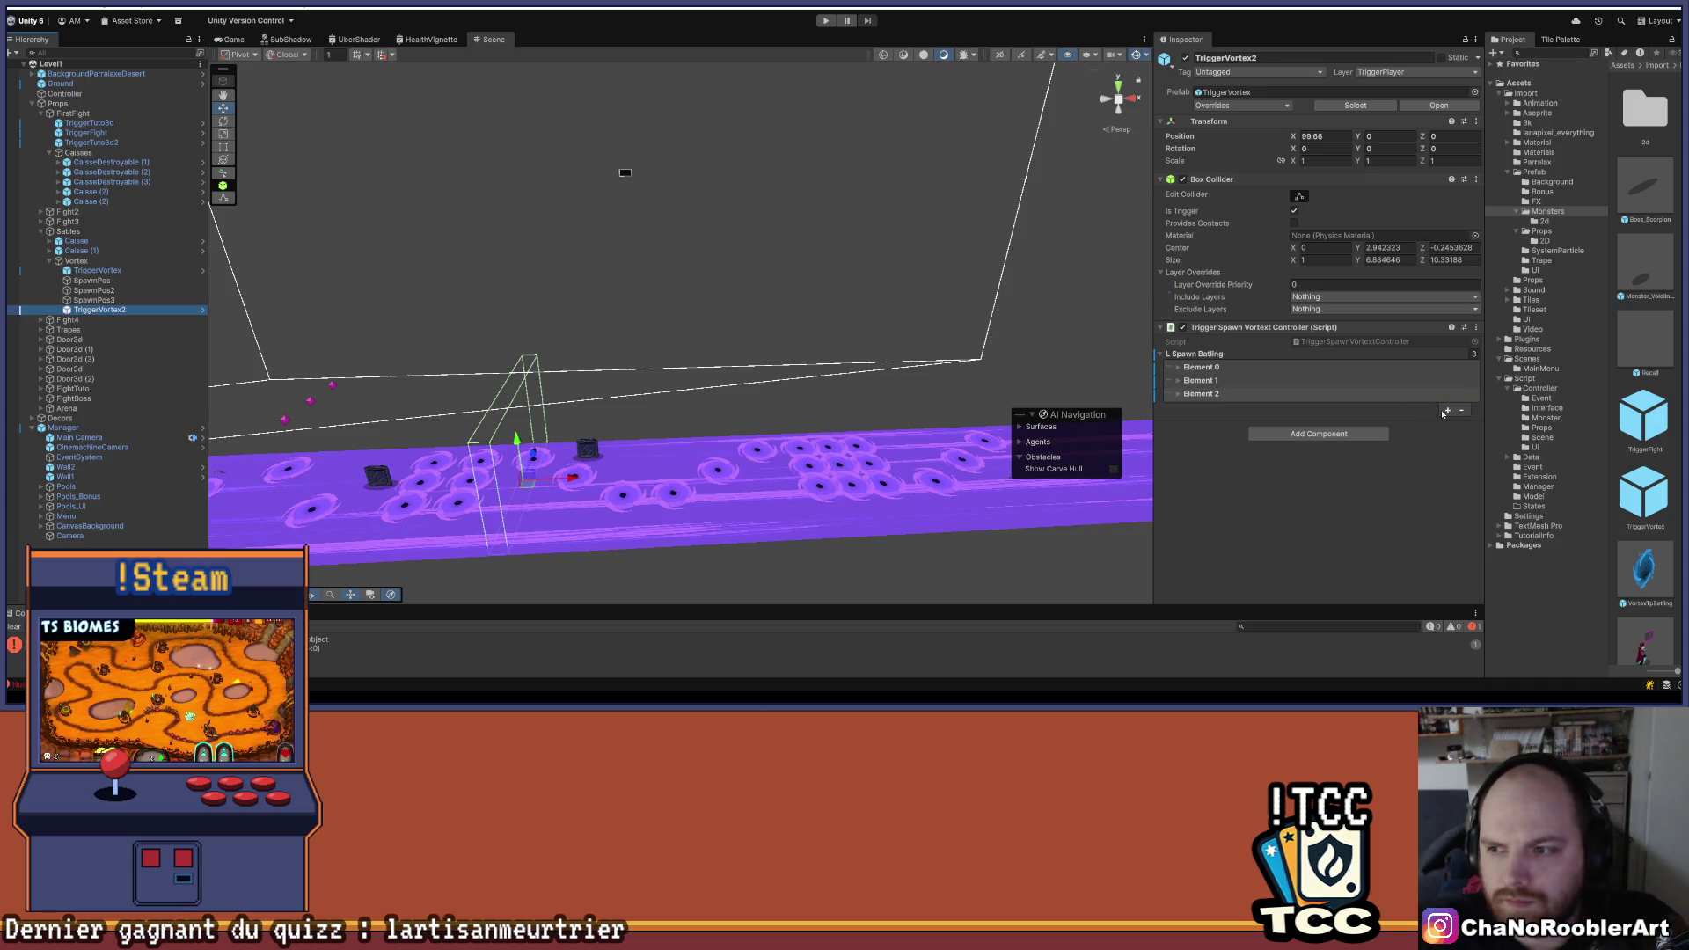
- Remove all three entries from TriggerVortex2's Spawn Batling list
{"action": "left_click", "coordinate": [1463, 410]}
{"action": "left_click", "coordinate": [1462, 397]}
{"action": "left_click", "coordinate": [1461, 384]}
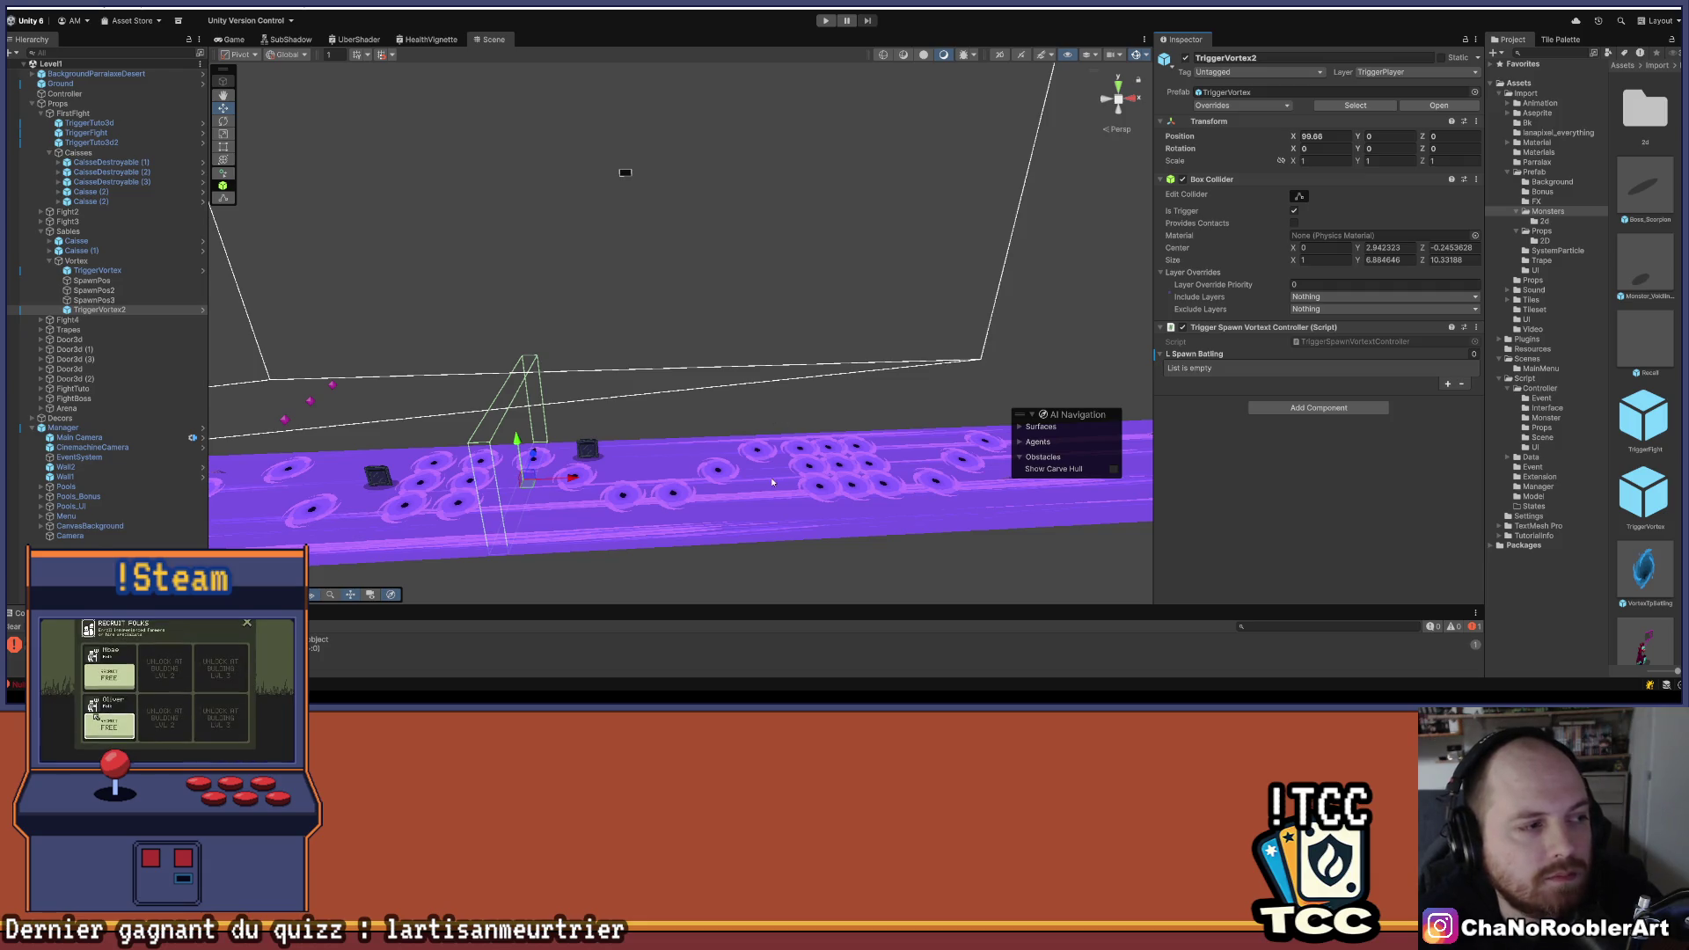
- Select the Caisse crate at X 103.42, Y 1, Z 2 to view its components
{"action": "left_click", "coordinate": [598, 459]}
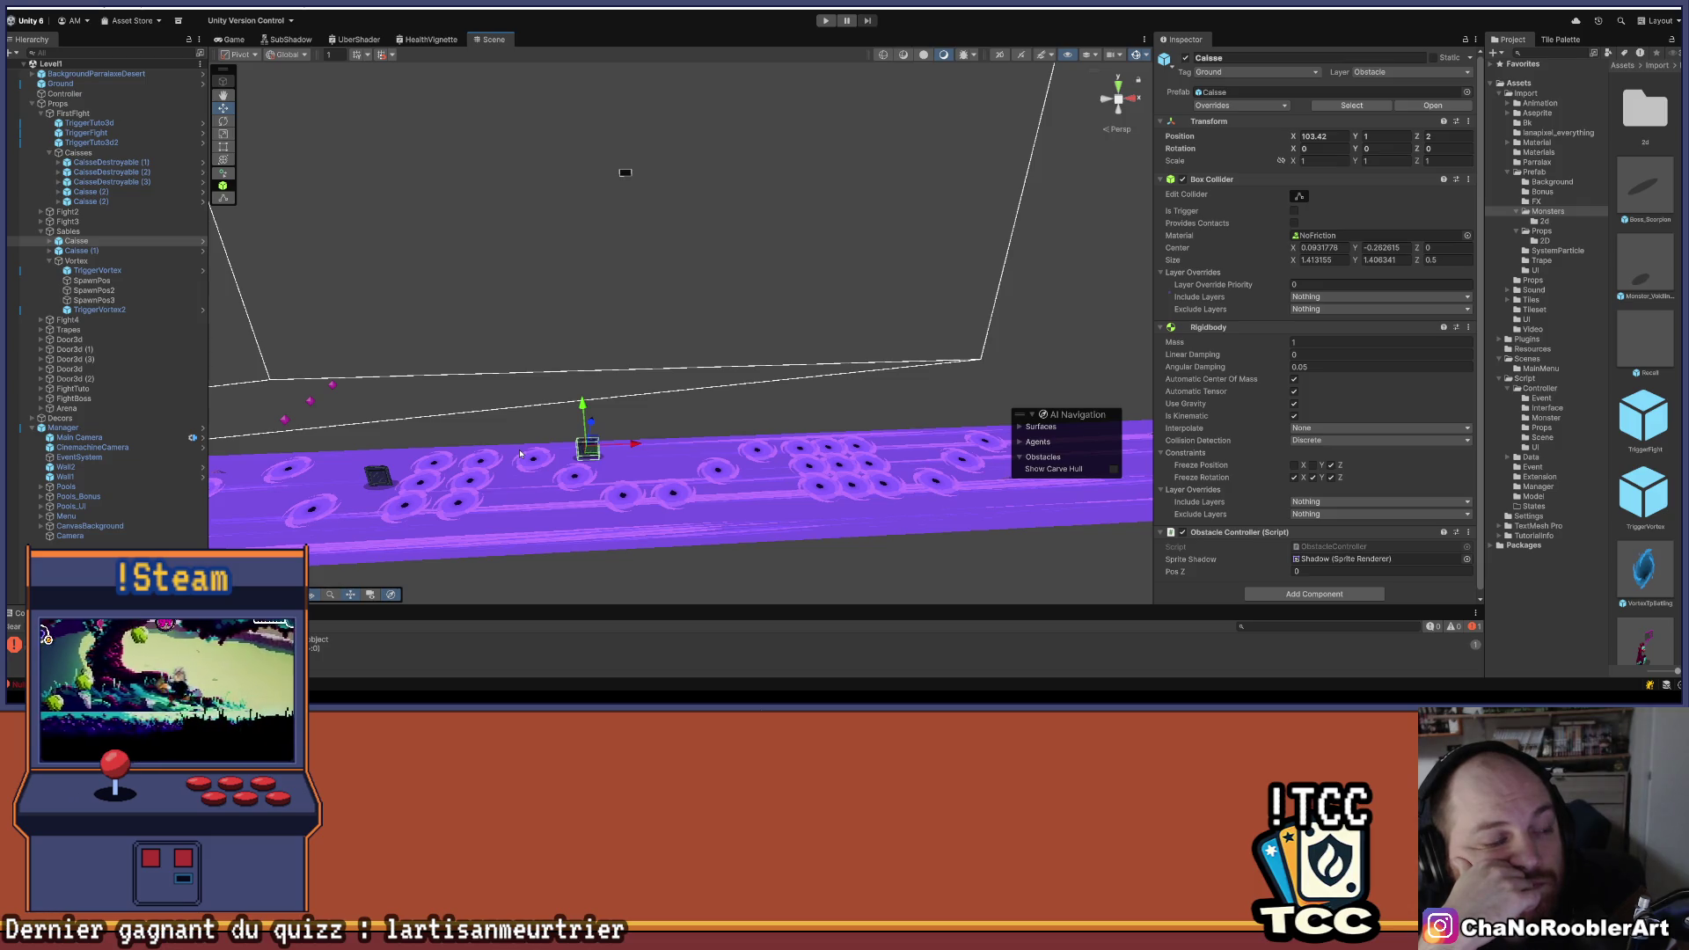
{"action": "scroll", "coordinate": [520, 455], "scroll_direction": "up", "scroll_amount": 2}
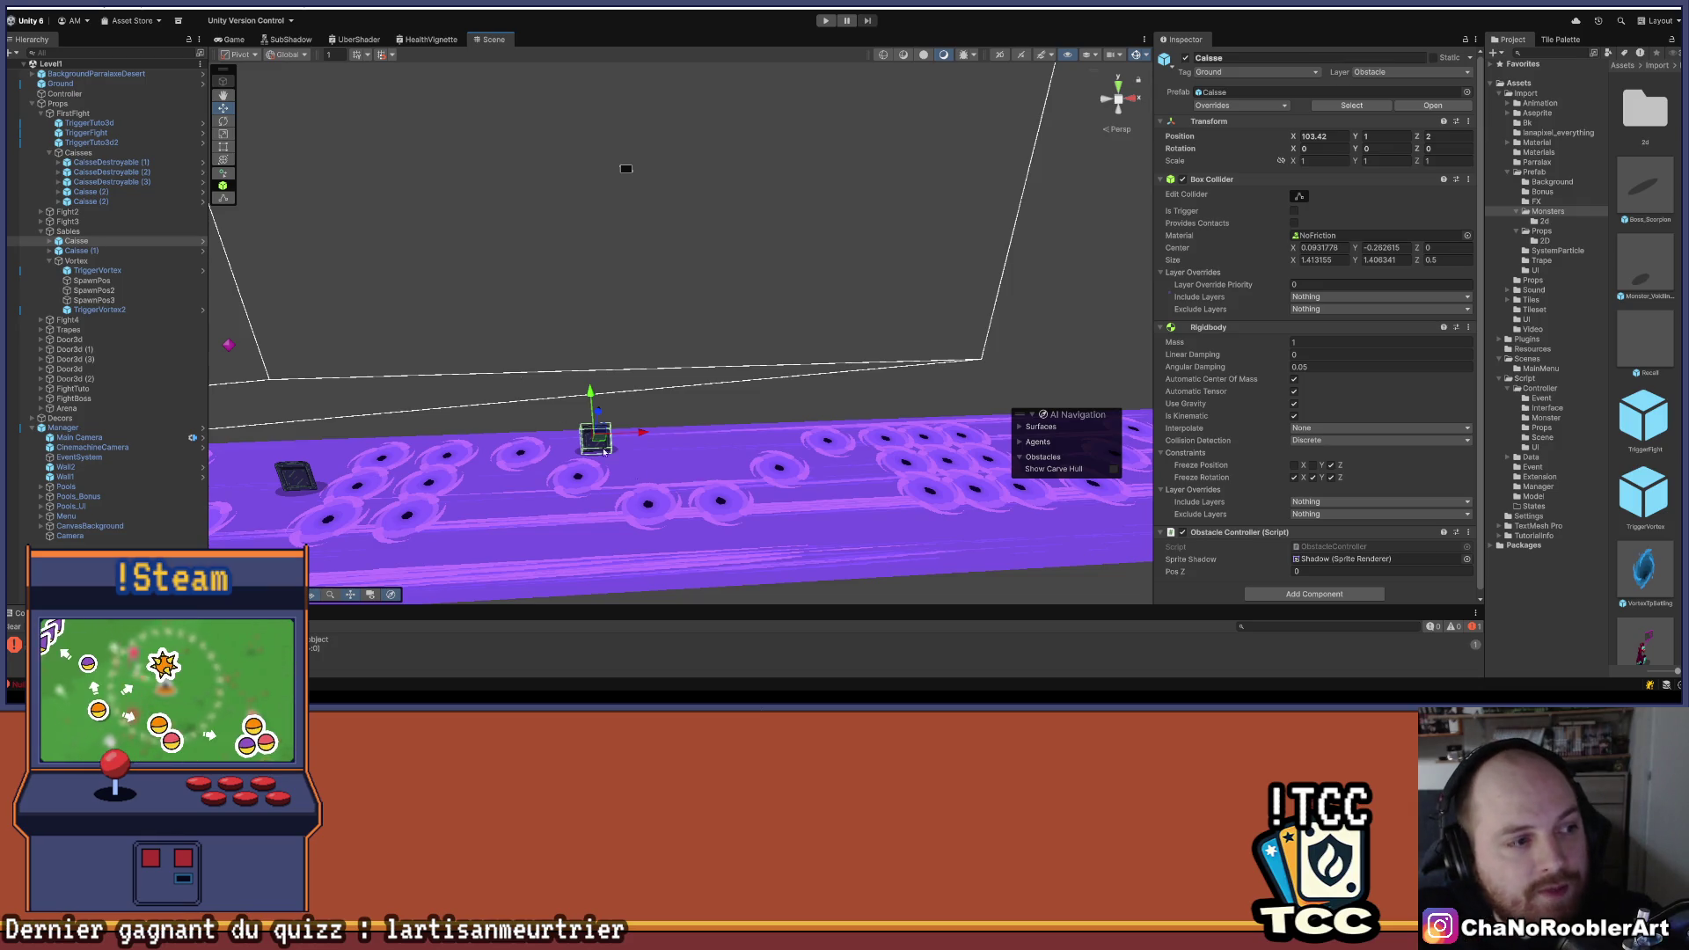
- Inspect TriggerVortex's settings, then select the crate and frame it with F
{"action": "left_click_drag", "start_coordinate": [472, 384], "coordinate": [697, 319]}
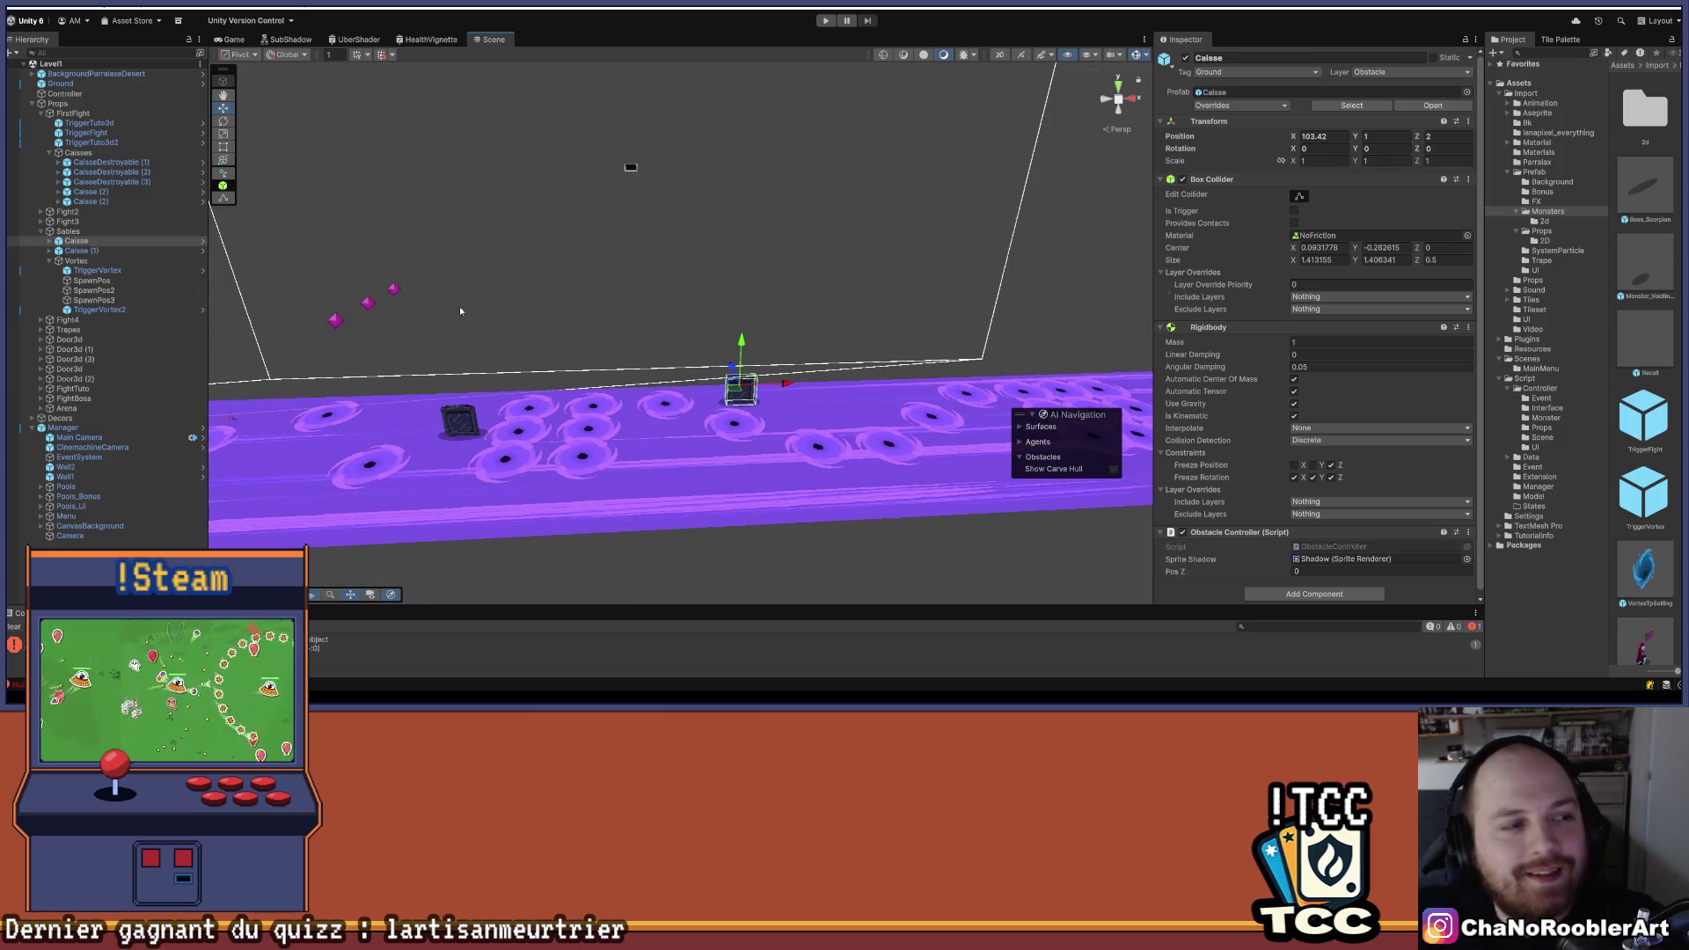
{"action": "left_click_drag", "start_coordinate": [460, 322], "coordinate": [540, 300]}
{"action": "left_click_drag", "start_coordinate": [758, 321], "coordinate": [586, 311]}
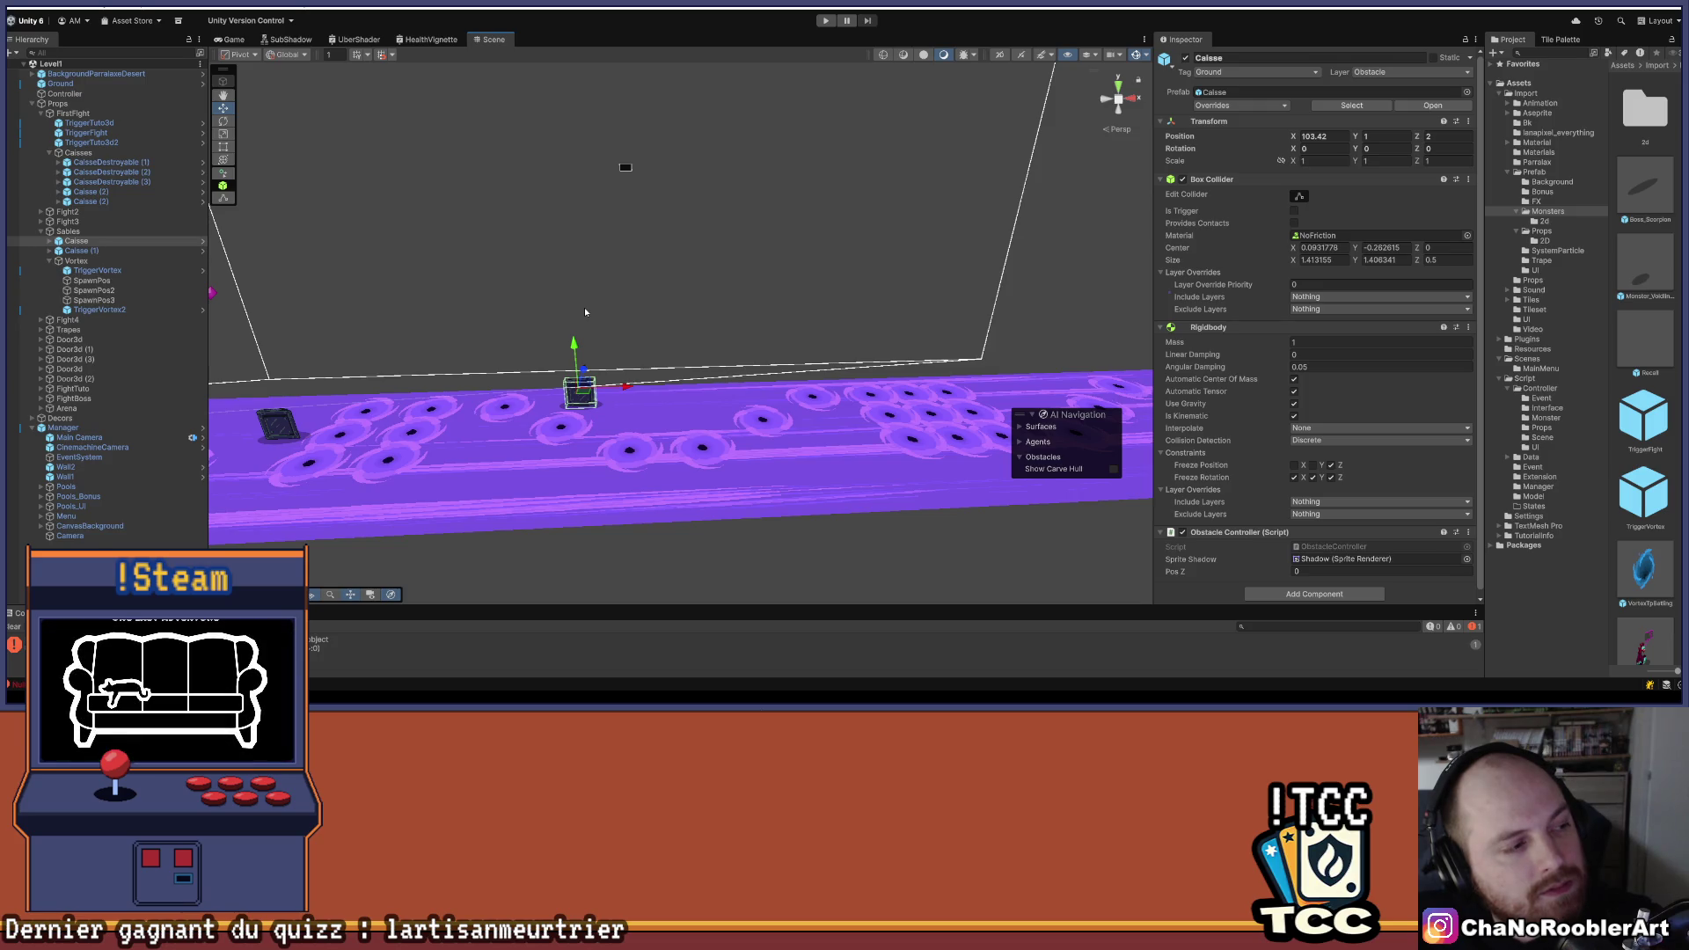
{"action": "mouse_move", "coordinate": [585, 311]}
{"action": "left_mouse_down"}
{"action": "mouse_move", "coordinate": [771, 315]}
{"action": "mouse_move", "coordinate": [532, 408]}
{"action": "mouse_move", "coordinate": [459, 346]}
{"action": "mouse_move", "coordinate": [595, 334]}
{"action": "mouse_move", "coordinate": [182, 293]}
{"action": "left_mouse_up"}
{"action": "left_click", "coordinate": [96, 270]}
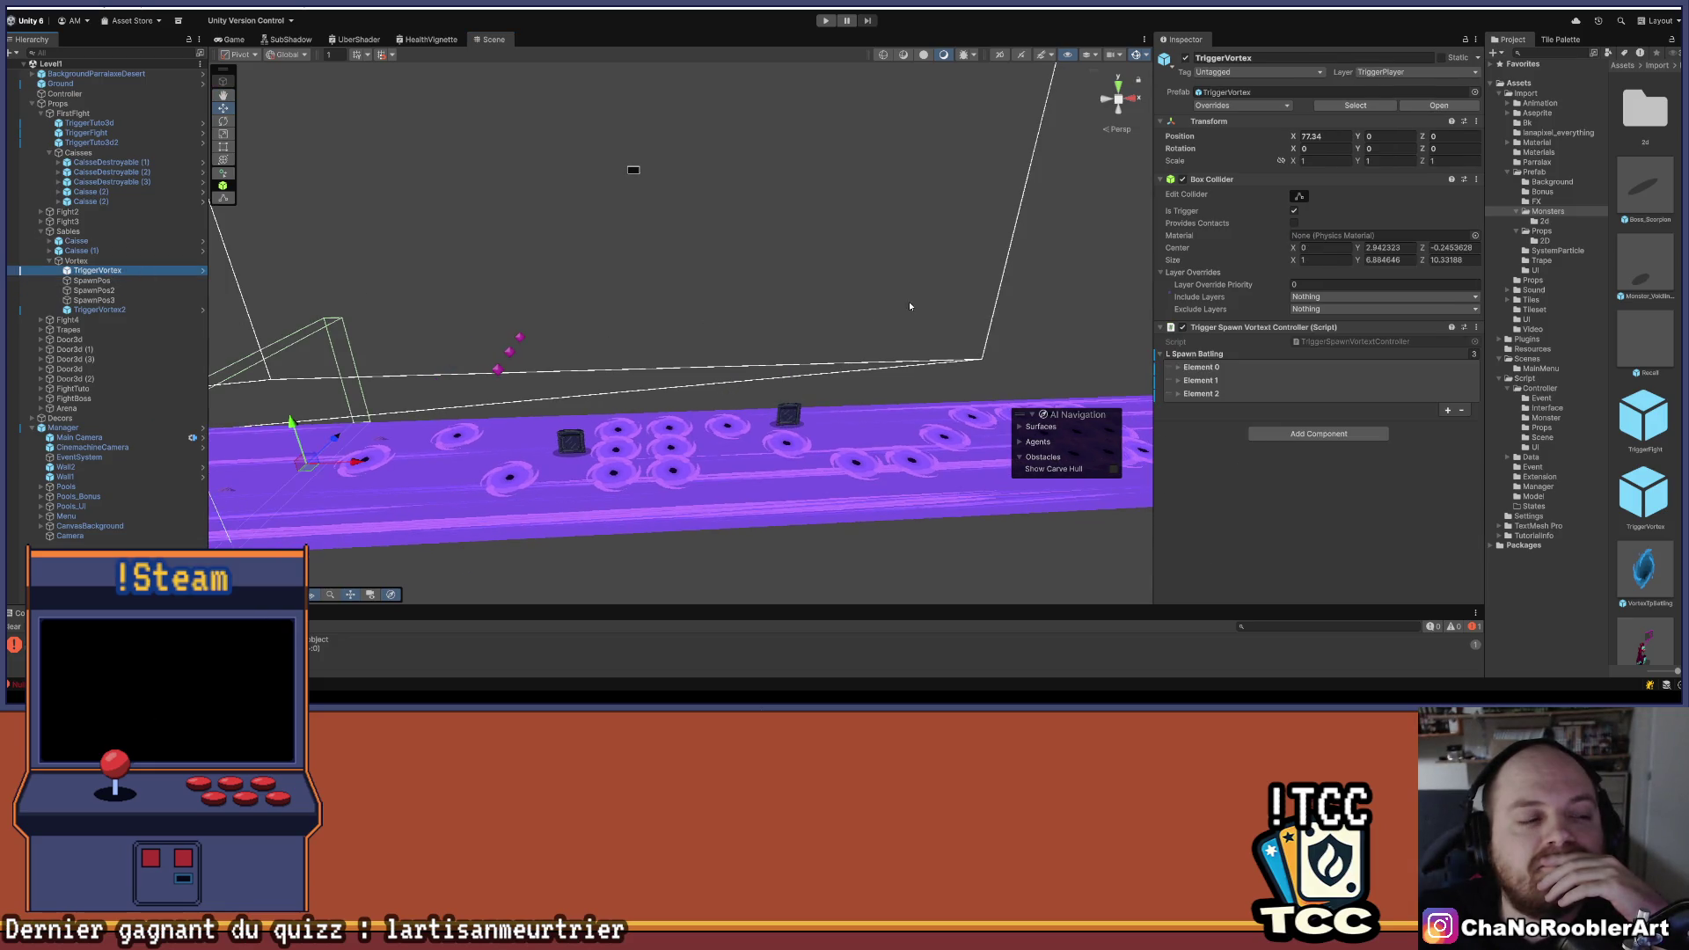
{"action": "mouse_move", "coordinate": [881, 284]}
{"action": "left_mouse_down"}
{"action": "mouse_move", "coordinate": [660, 291]}
{"action": "mouse_move", "coordinate": [577, 468]}
{"action": "left_mouse_up"}
{"action": "left_click", "coordinate": [567, 480]}
{"action": "key", "text": "f"}
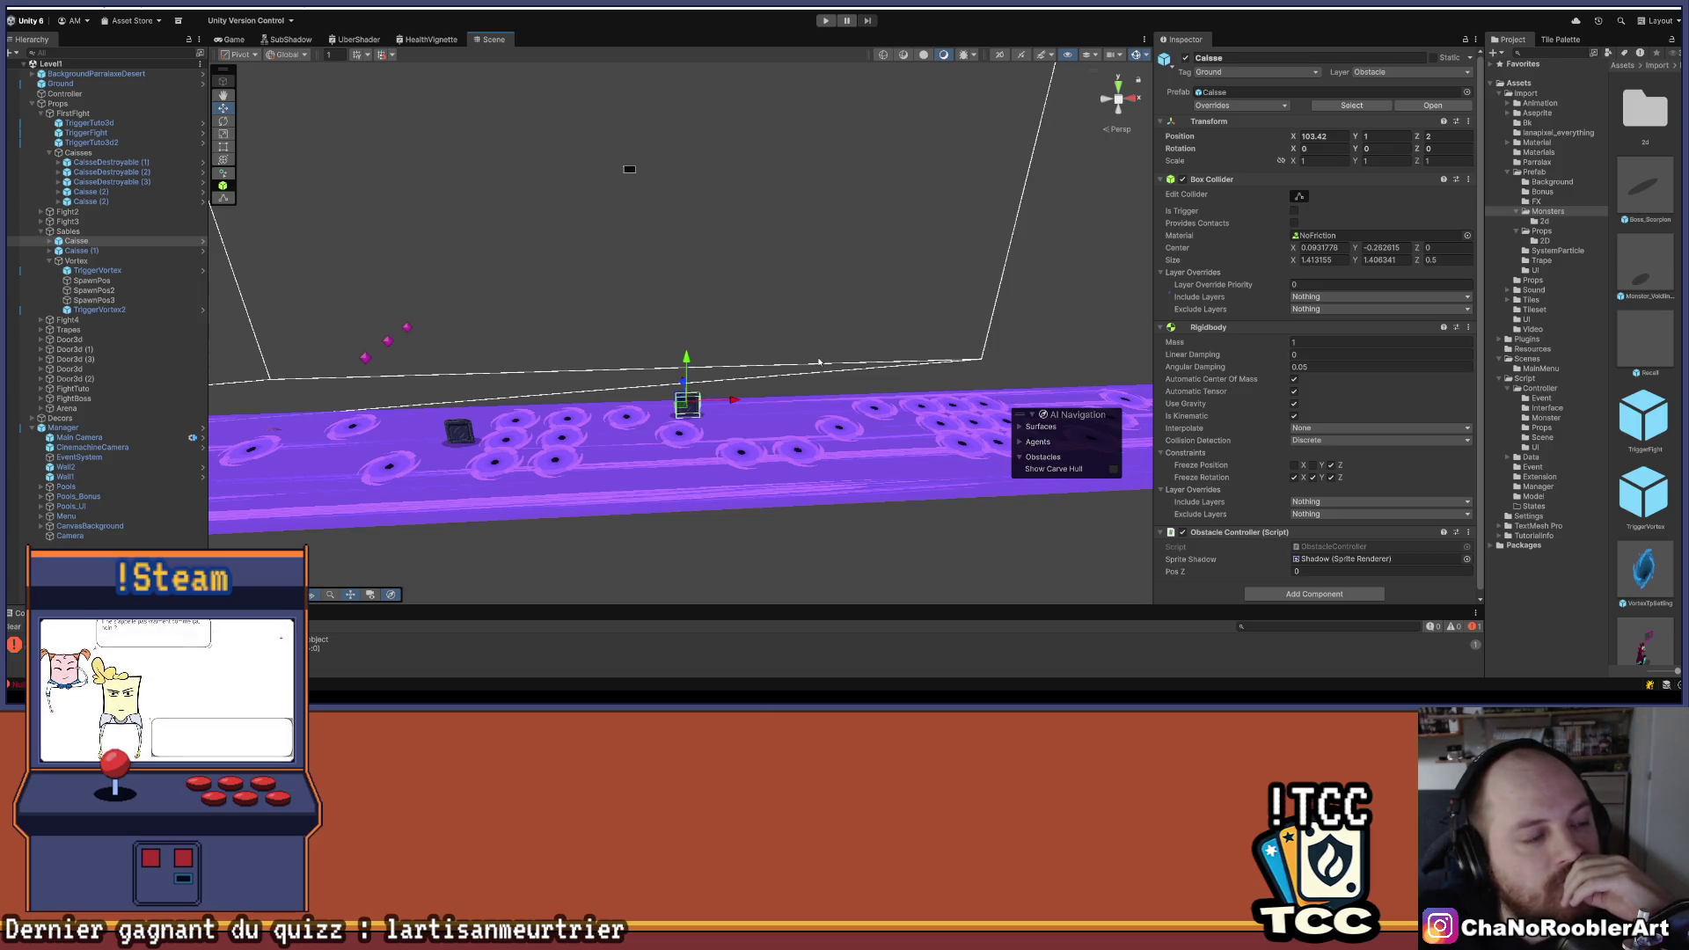
{"action": "mouse_move", "coordinate": [819, 361]}
{"action": "left_mouse_down"}
{"action": "mouse_move", "coordinate": [650, 408]}
{"action": "mouse_move", "coordinate": [679, 450]}
{"action": "left_mouse_up"}
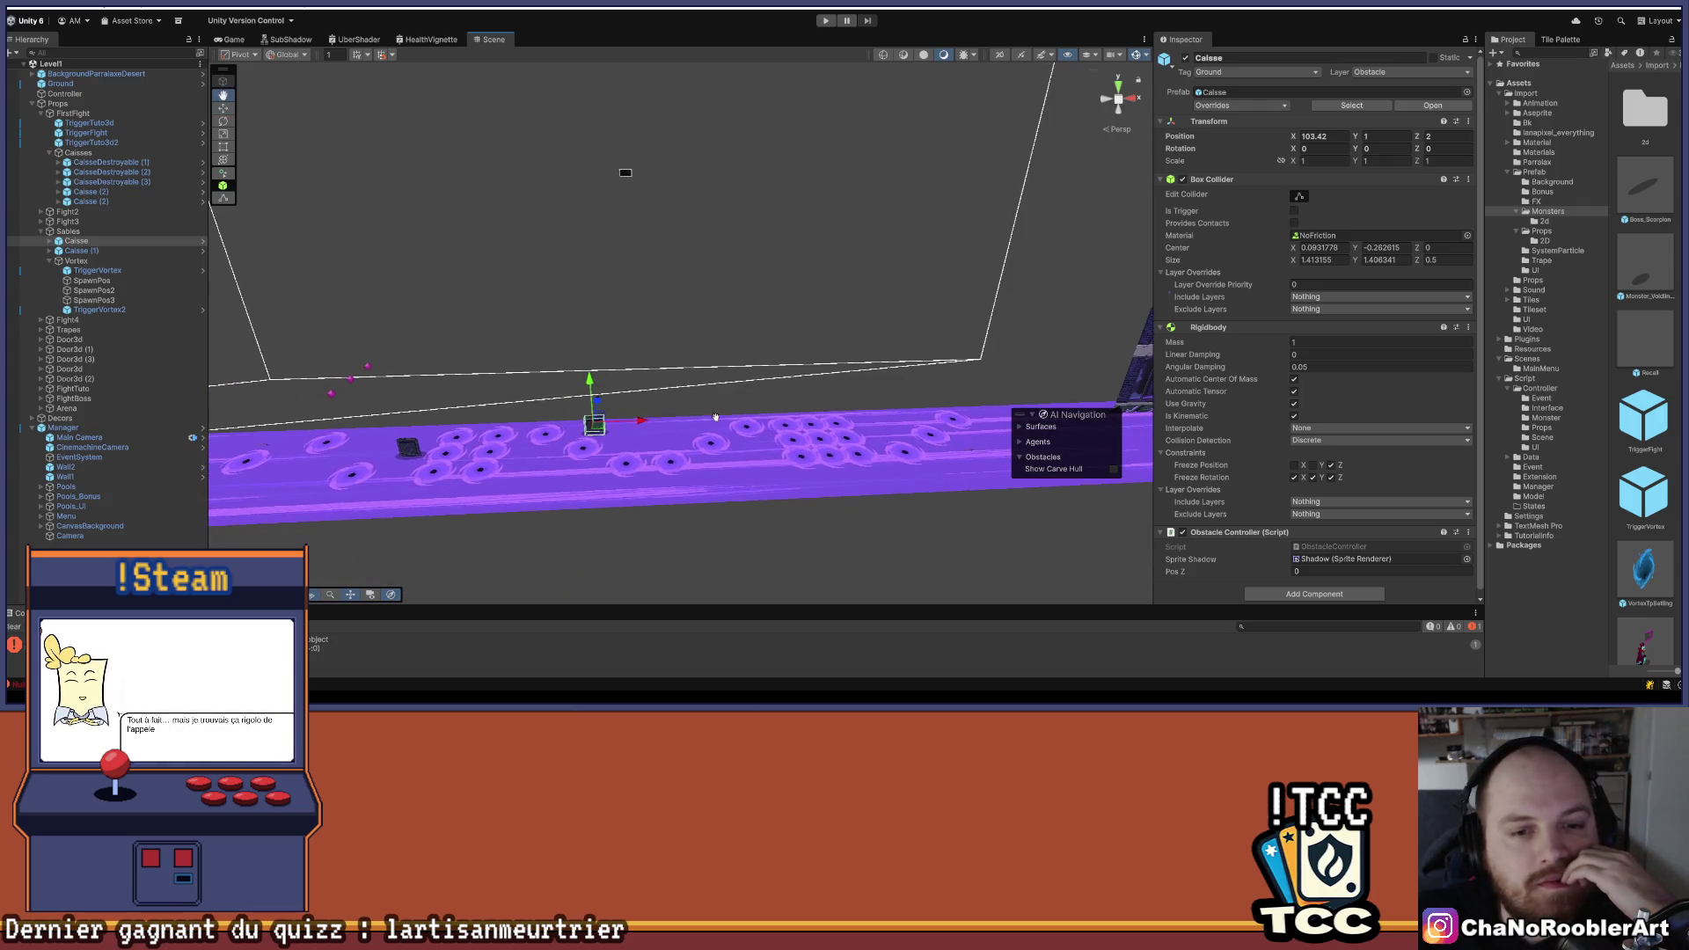
- Parent TriggerVortex under SpawnPos and select TriggerVortex2 to check its empty Spawn Batling list
{"action": "left_click_drag", "start_coordinate": [118, 267], "coordinate": [104, 282]}
{"action": "left_click", "coordinate": [99, 310]}
{"action": "mouse_move", "coordinate": [678, 416]}
{"action": "left_mouse_down"}
{"action": "mouse_move", "coordinate": [581, 453]}
{"action": "mouse_move", "coordinate": [656, 368]}
{"action": "left_mouse_up"}
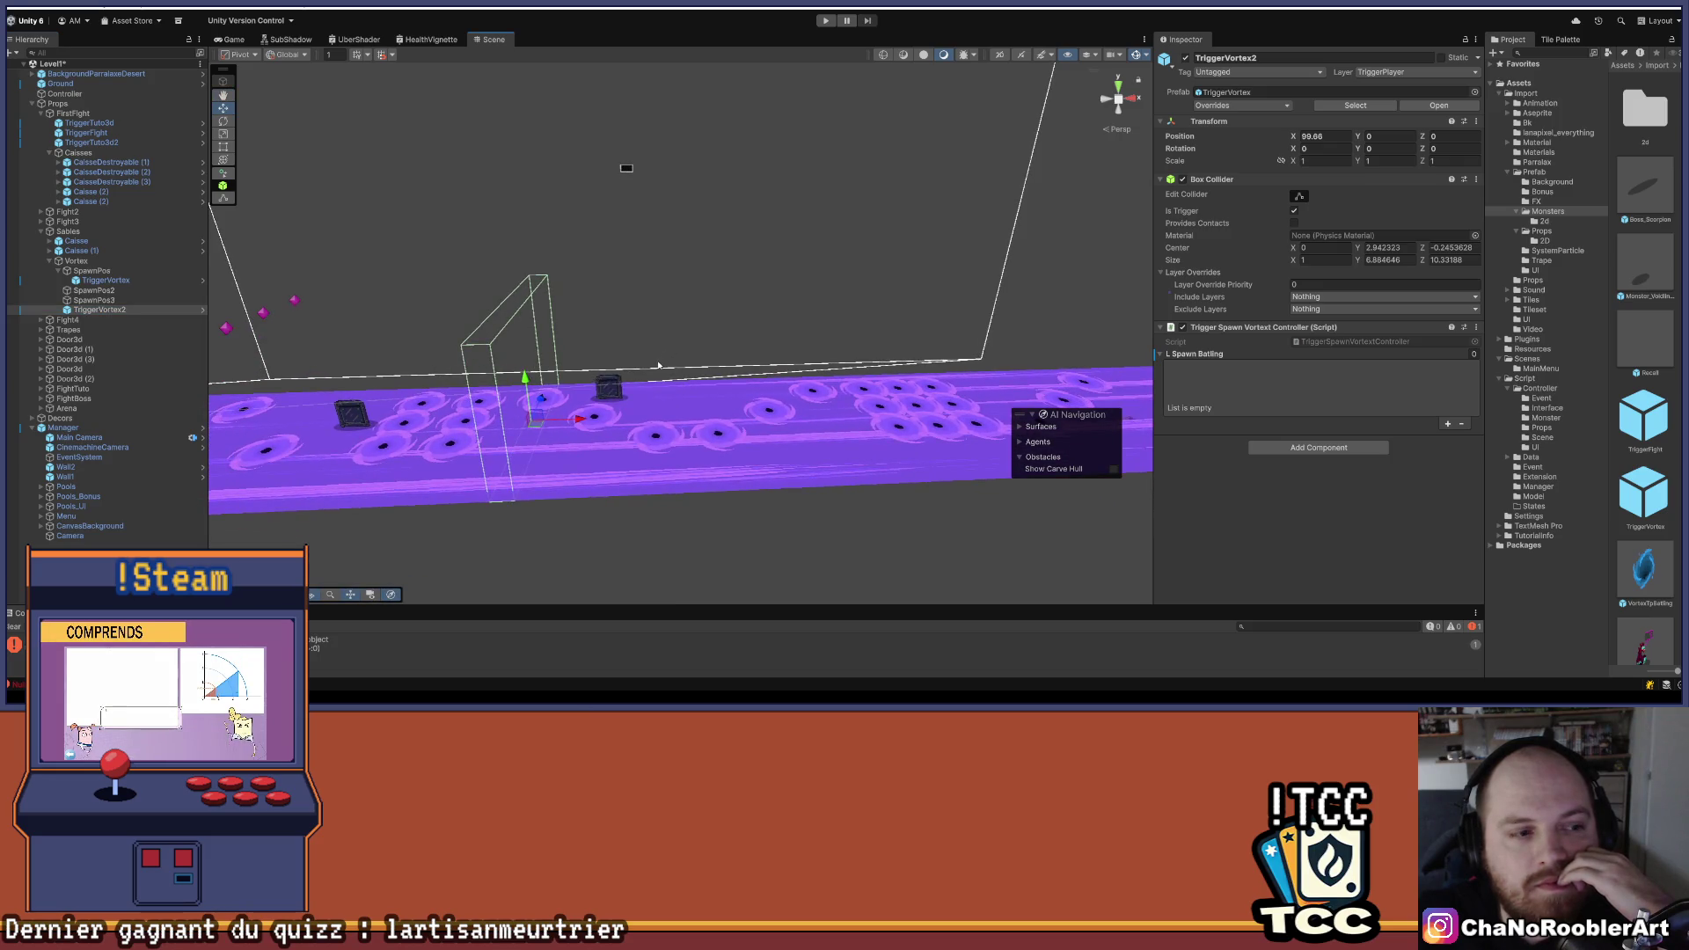
{"action": "left_click_drag", "start_coordinate": [658, 364], "coordinate": [792, 346]}
{"action": "scroll", "coordinate": [543, 361], "scroll_direction": "up", "scroll_amount": 5}
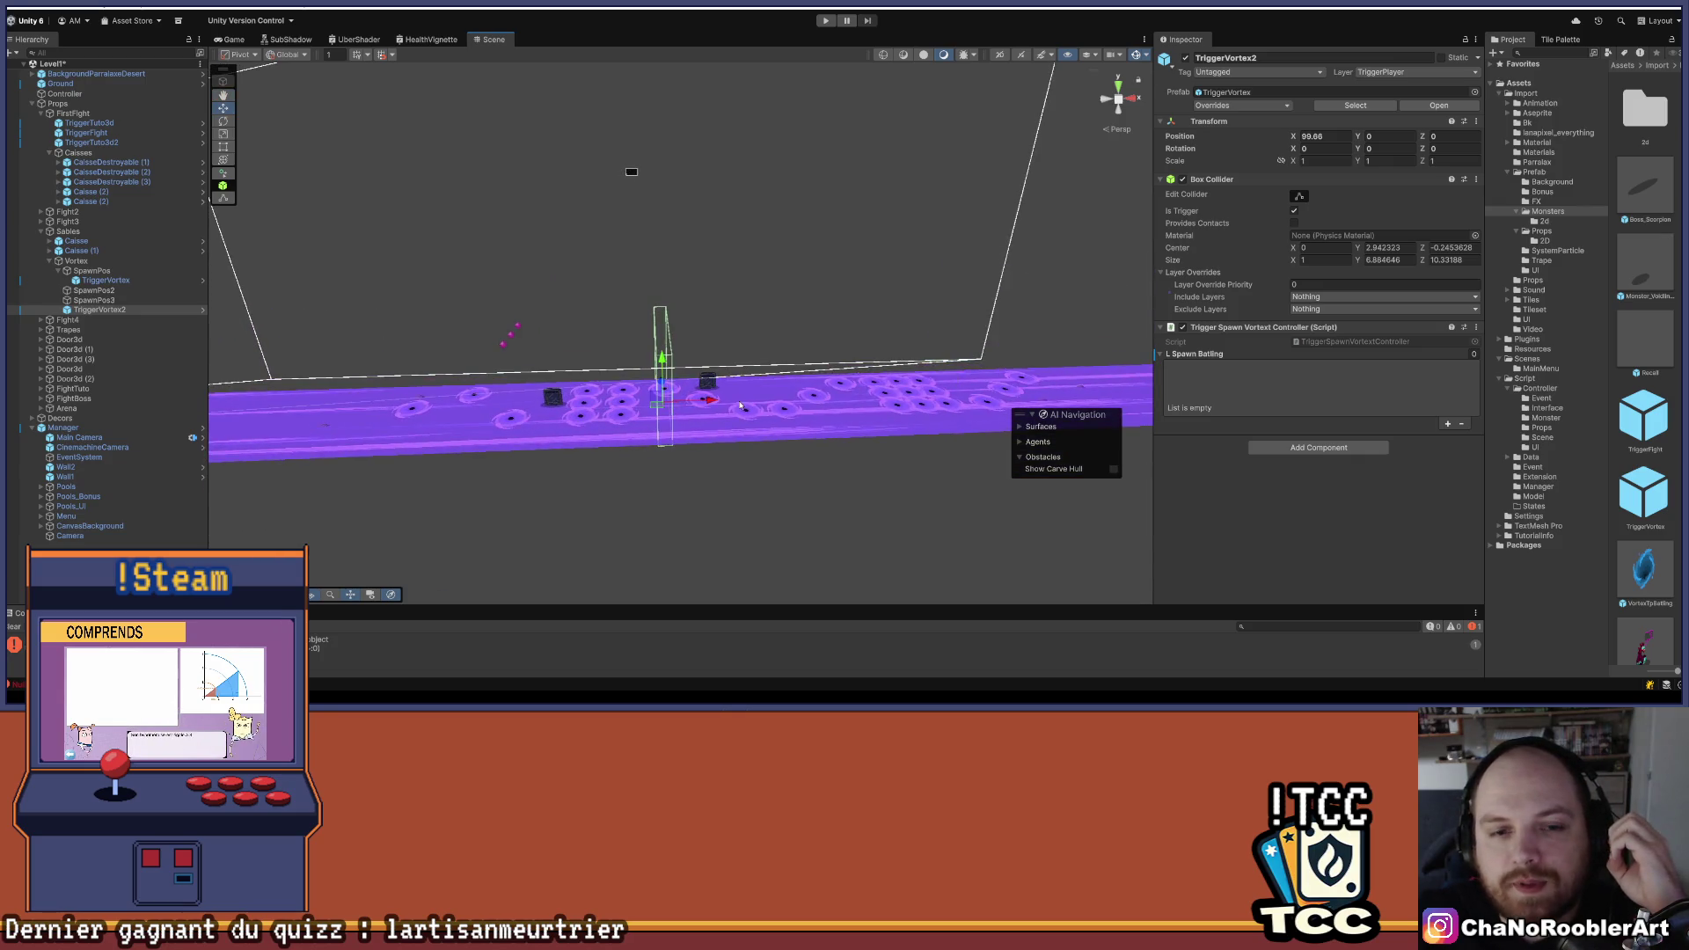
{"action": "left_click_drag", "start_coordinate": [543, 362], "coordinate": [634, 345]}
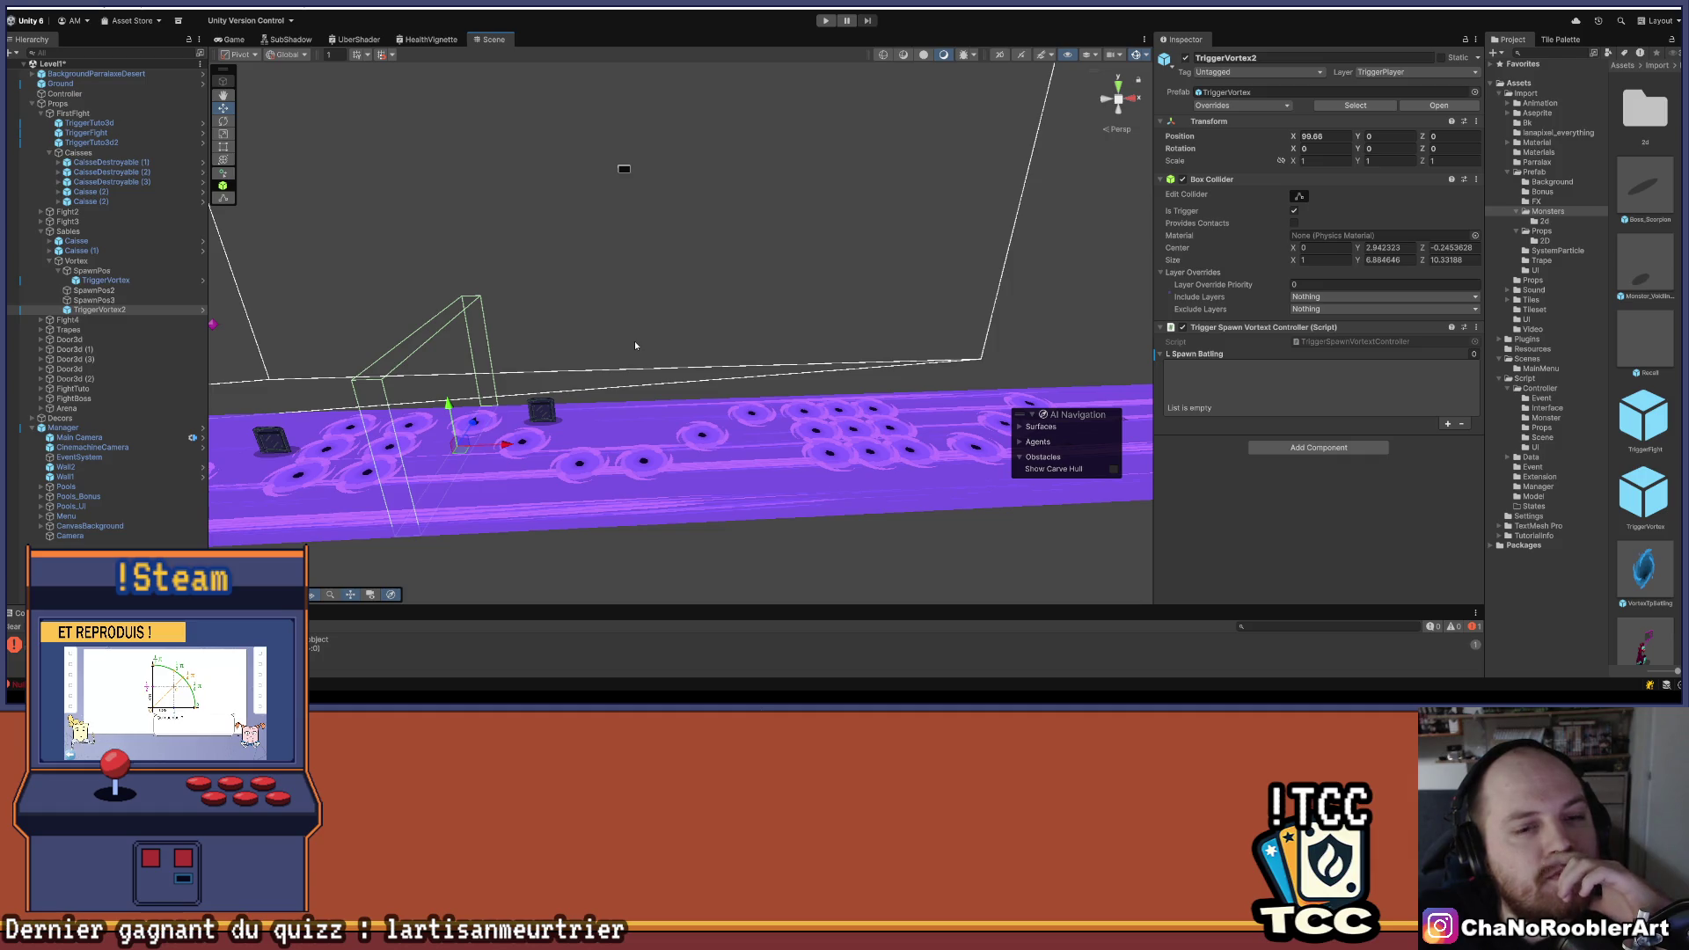
{"action": "left_click", "coordinate": [541, 412]}
{"action": "mouse_move", "coordinate": [665, 400]}
{"action": "left_mouse_down"}
{"action": "mouse_move", "coordinate": [528, 414]}
{"action": "mouse_move", "coordinate": [664, 413]}
{"action": "mouse_move", "coordinate": [658, 453]}
{"action": "mouse_move", "coordinate": [861, 412]}
{"action": "mouse_move", "coordinate": [608, 299]}
{"action": "left_mouse_up"}
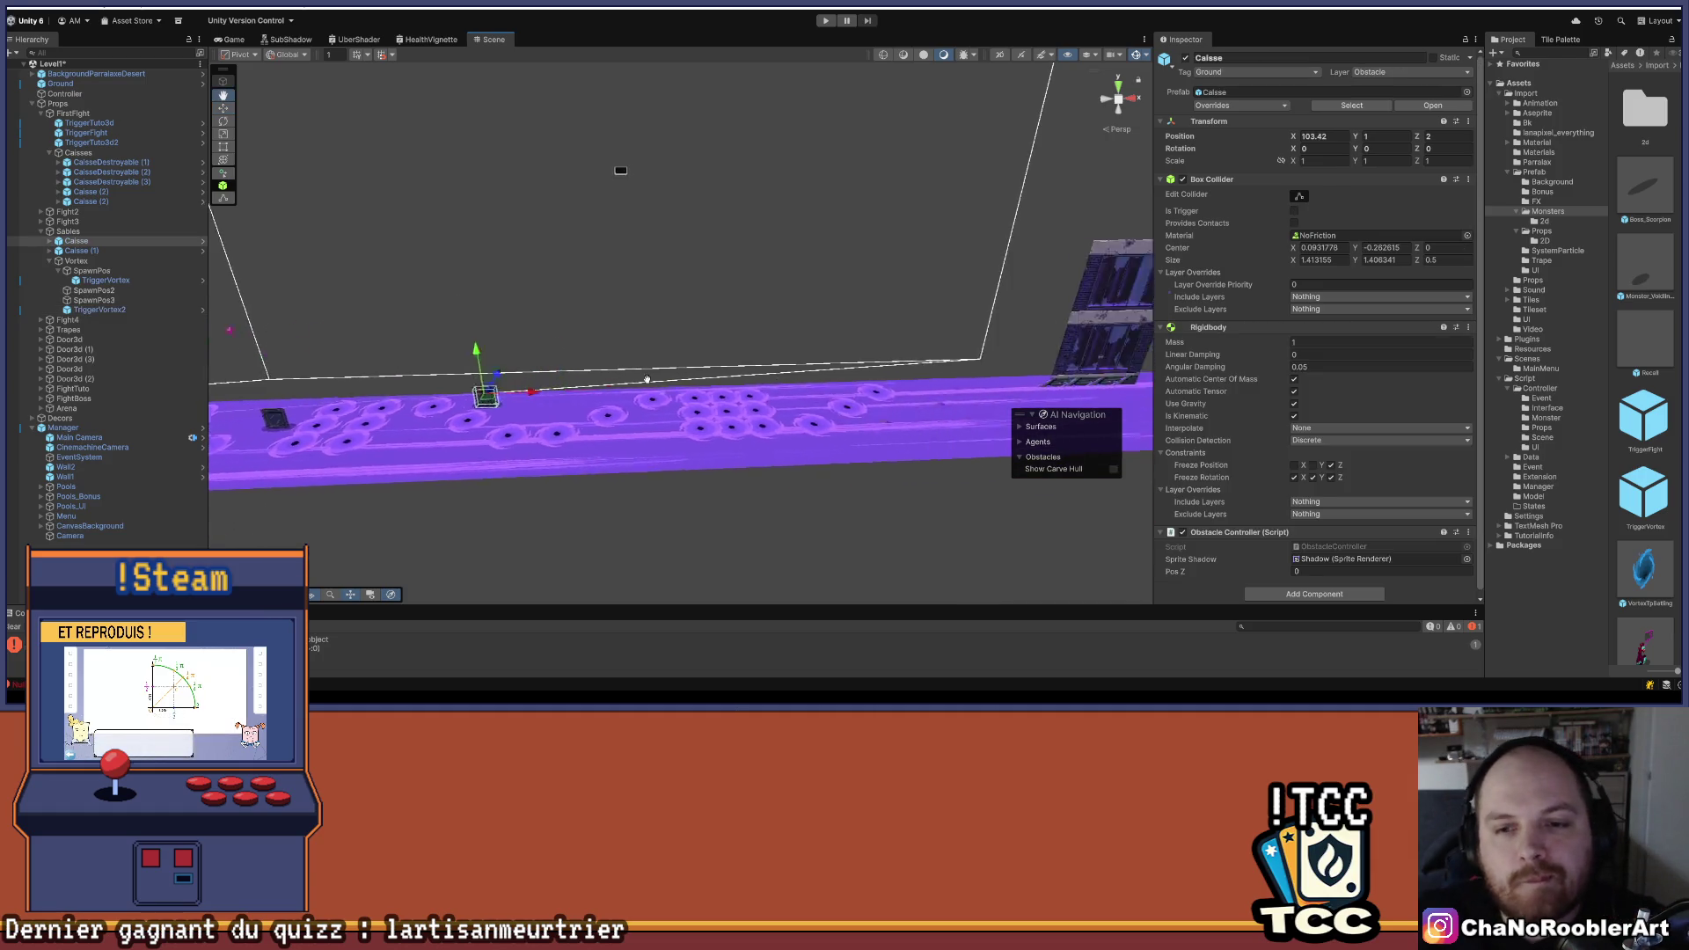
{"action": "mouse_move", "coordinate": [801, 478]}
{"action": "left_mouse_down"}
{"action": "mouse_move", "coordinate": [581, 366]}
{"action": "mouse_move", "coordinate": [569, 291]}
{"action": "mouse_move", "coordinate": [397, 325]}
{"action": "left_mouse_up"}
{"action": "left_click", "coordinate": [79, 251]}
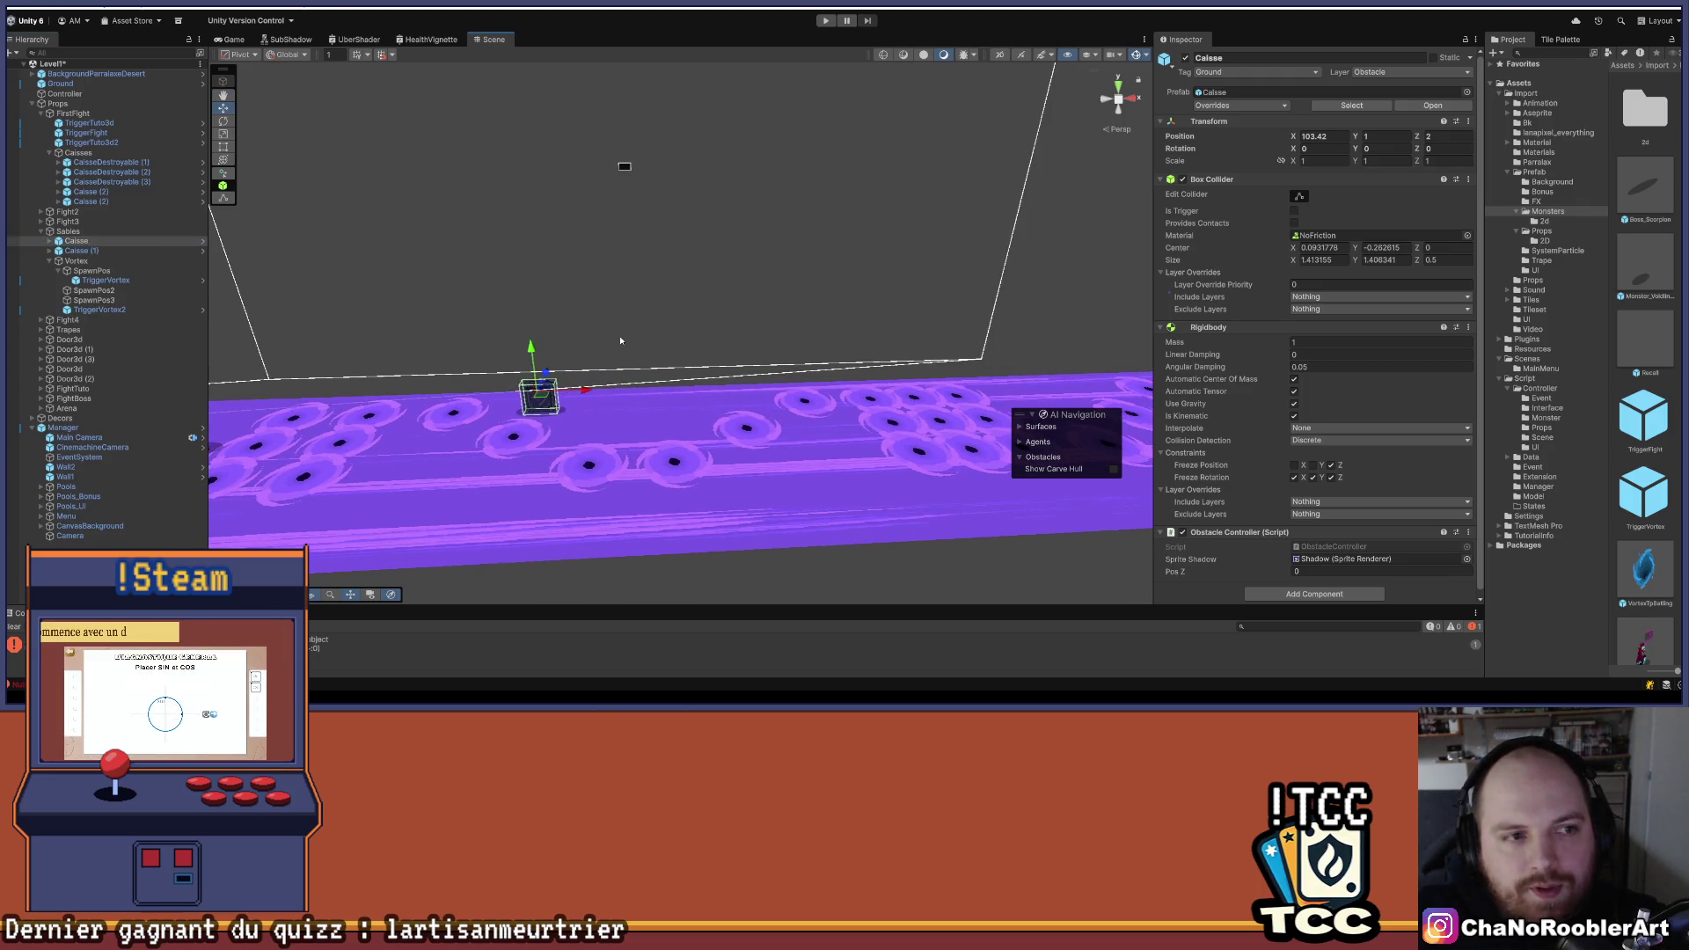
- Duplicate the crate, slide the copy right along the floor, and set its Position Z to 0
{"action": "key", "text": "ctrl+d"}
{"action": "left_click_drag", "start_coordinate": [551, 382], "coordinate": [687, 380]}
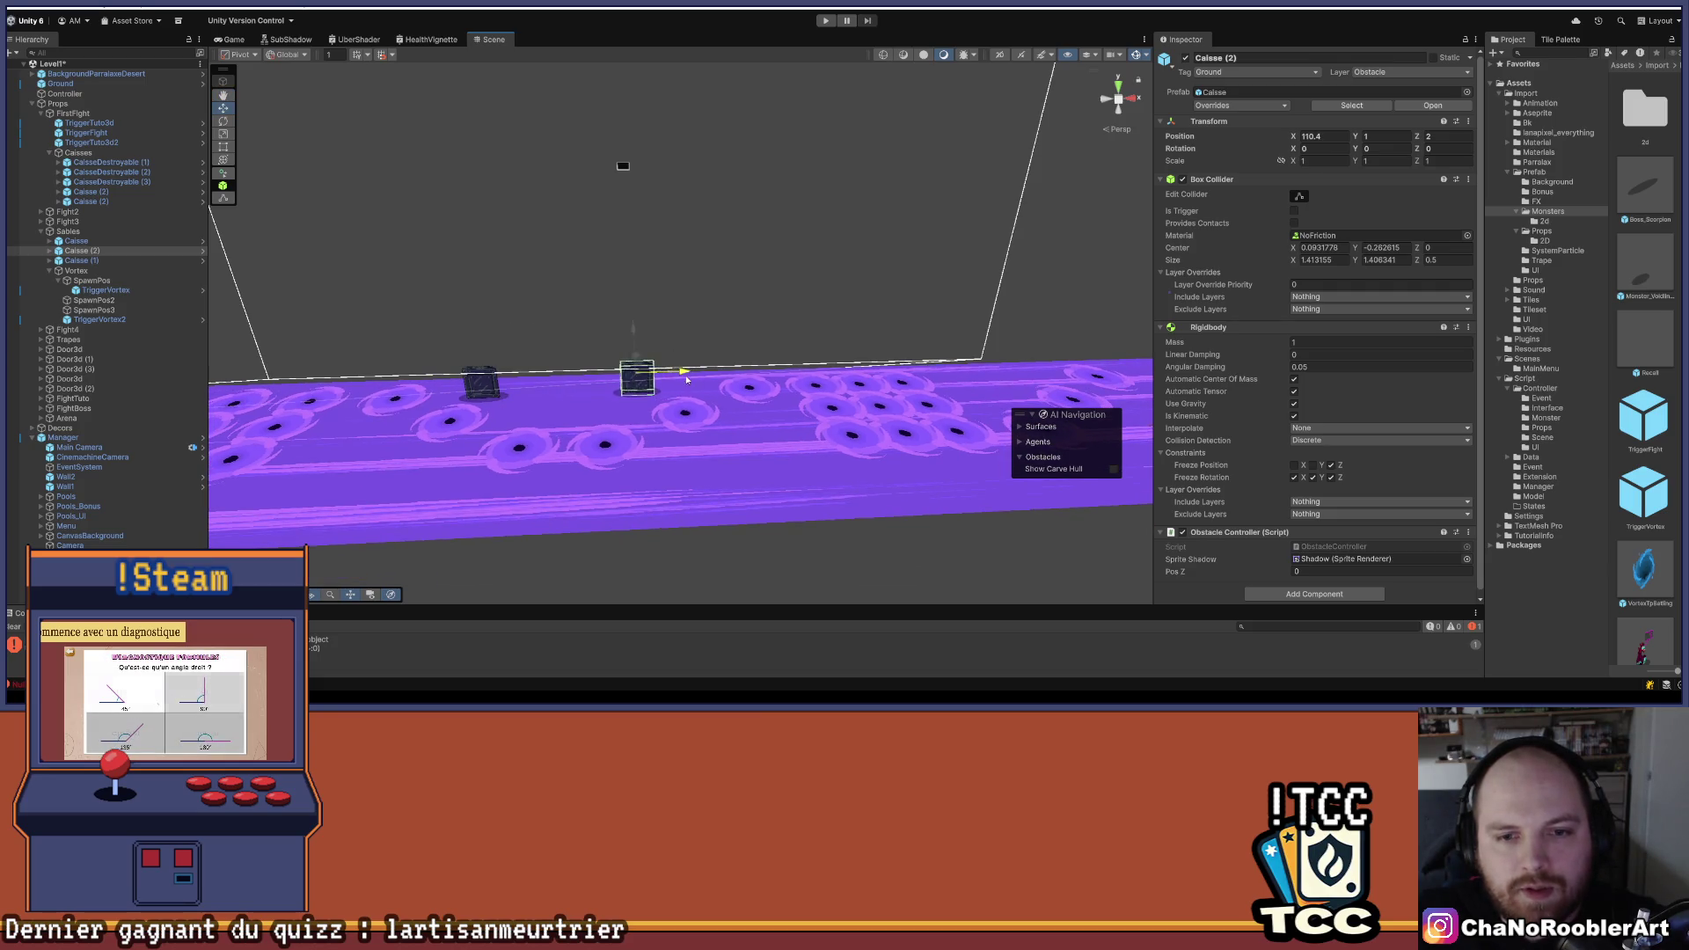
{"action": "left_click", "coordinate": [640, 384]}
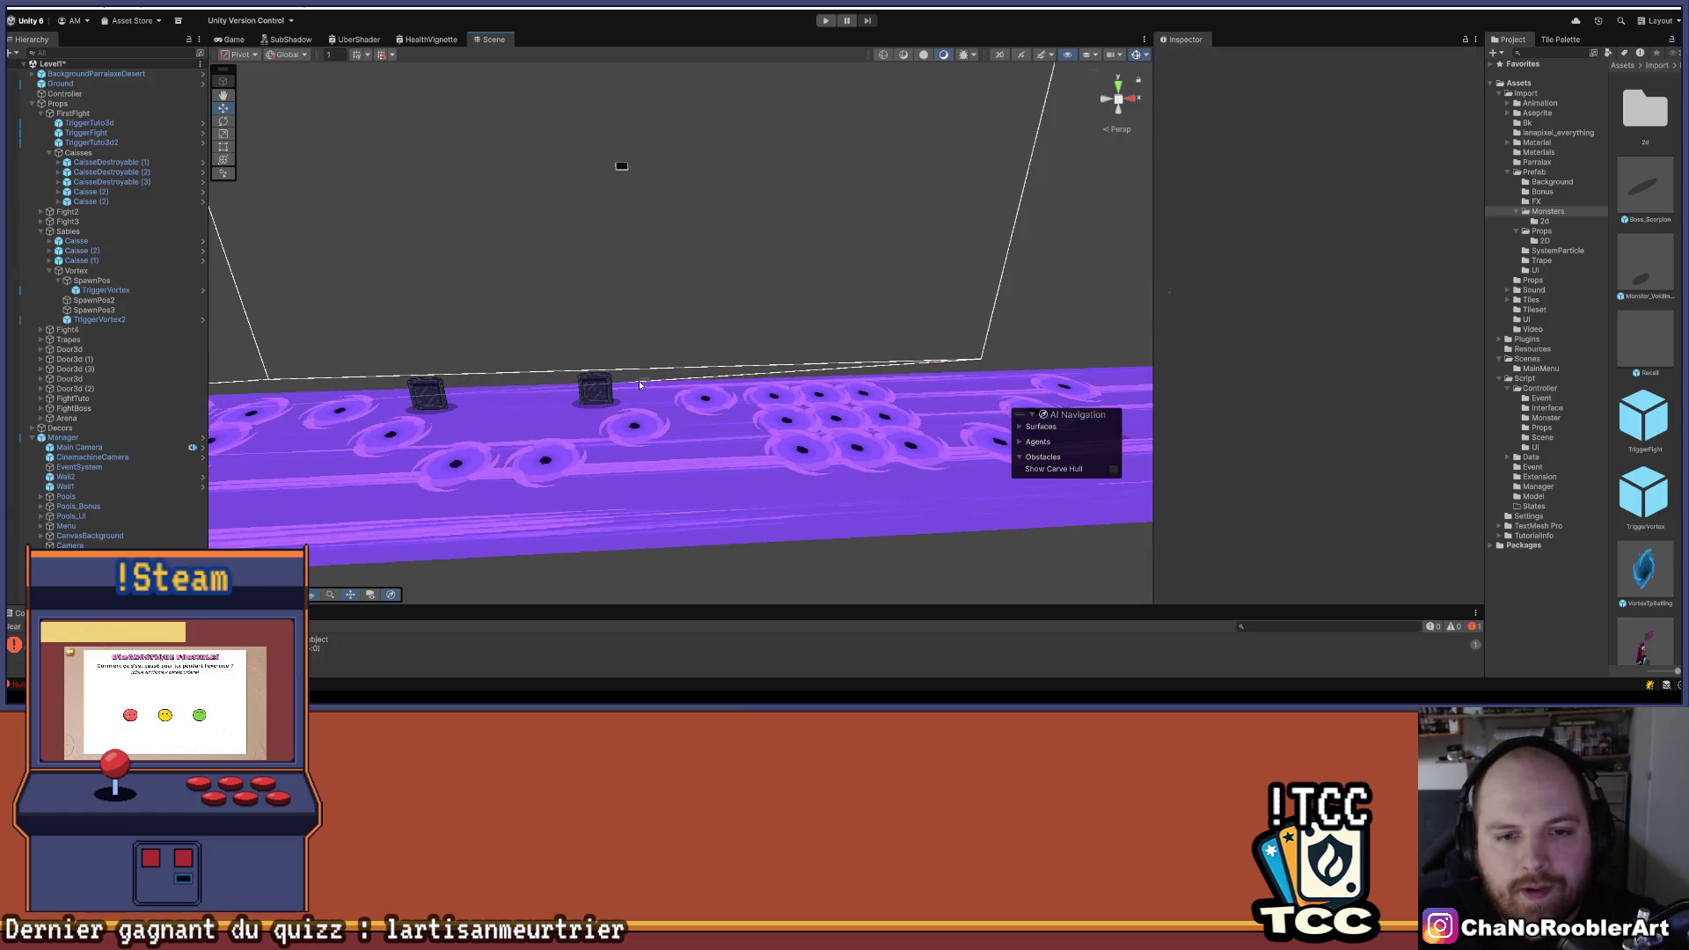
{"action": "left_click", "coordinate": [596, 388]}
{"action": "left_click_drag", "start_coordinate": [646, 380], "coordinate": [629, 381]}
{"action": "left_click", "coordinate": [1448, 138]}
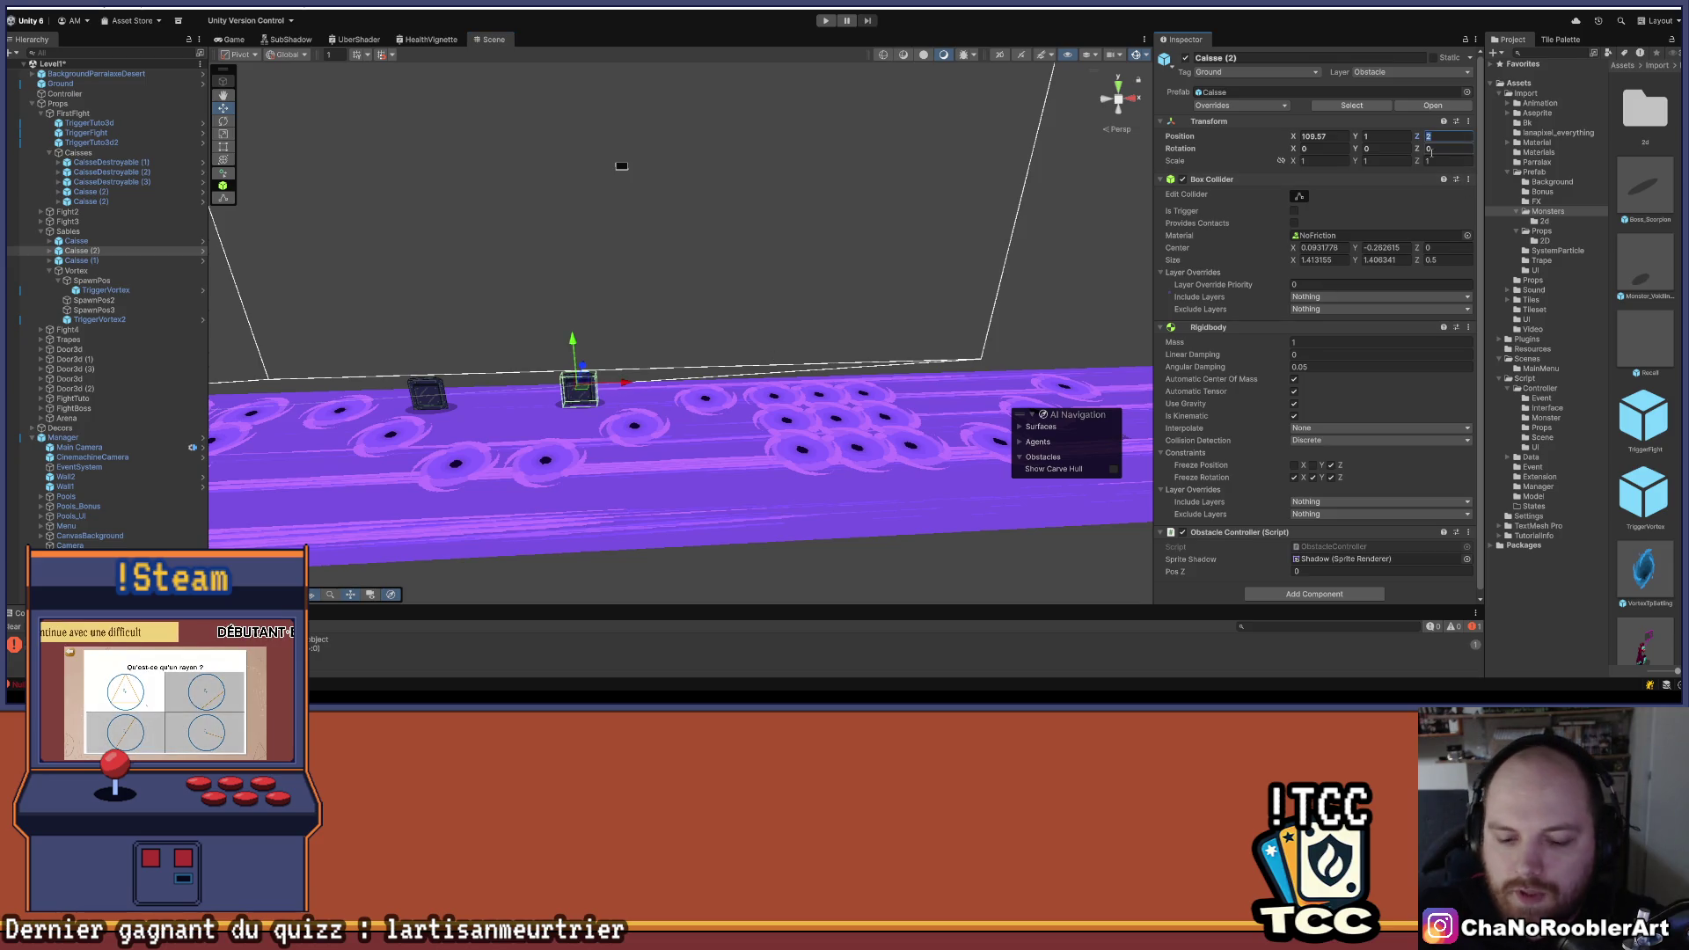
{"action": "type", "text": "0"}
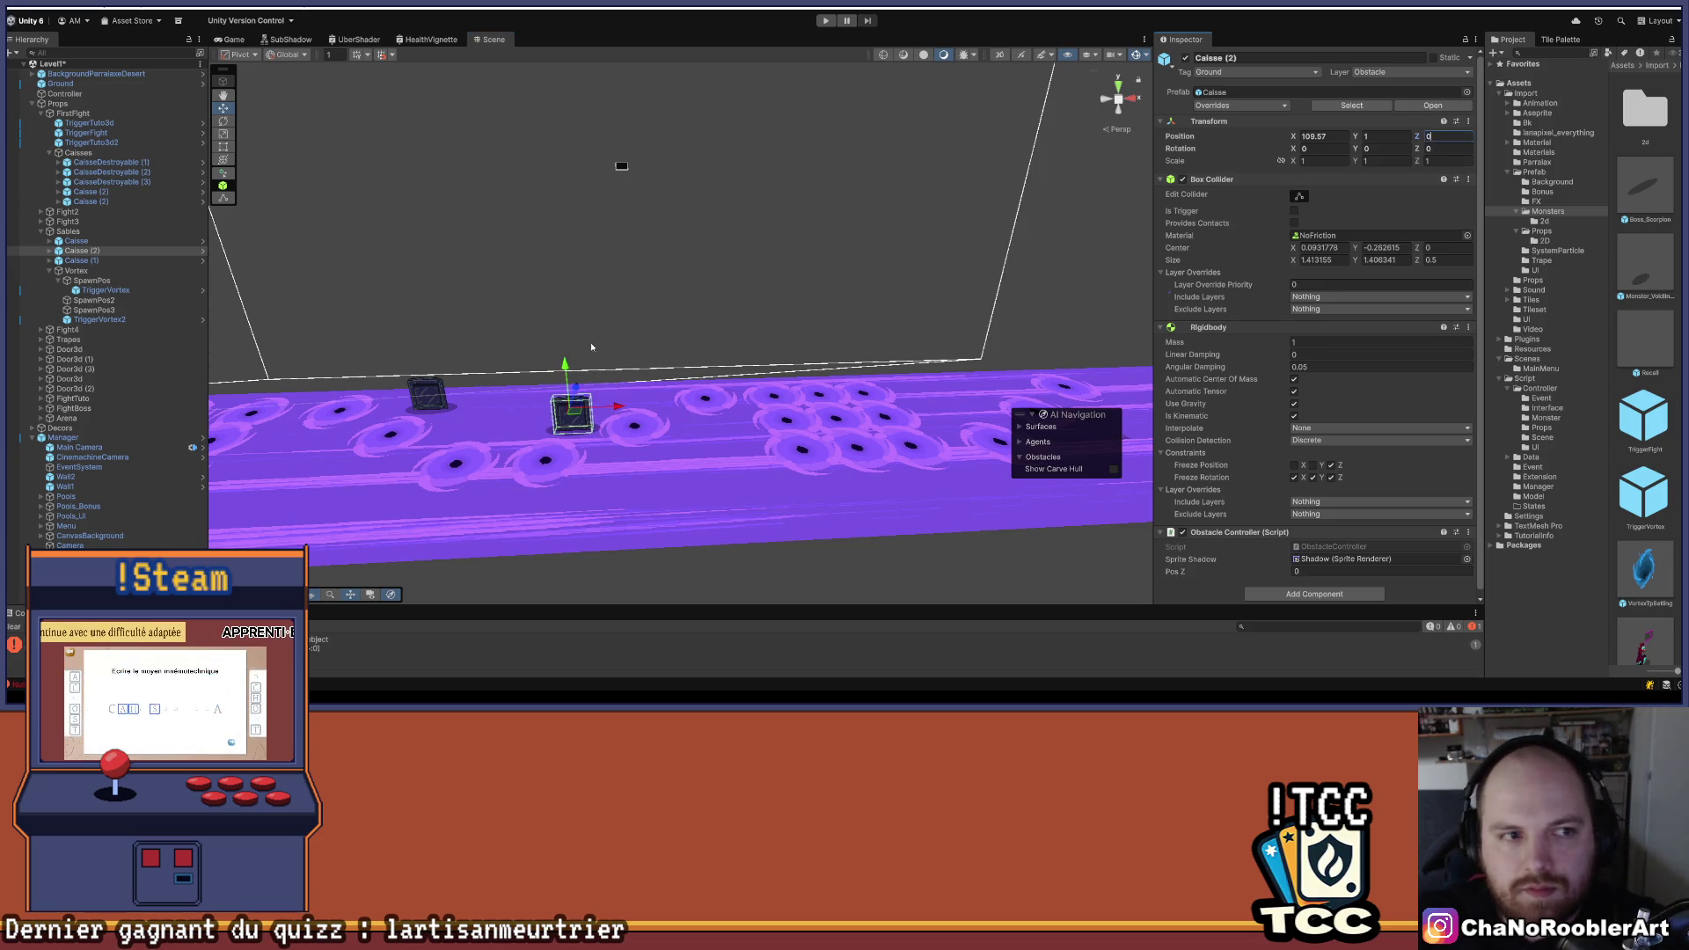
{"action": "left_click", "coordinate": [81, 251]}
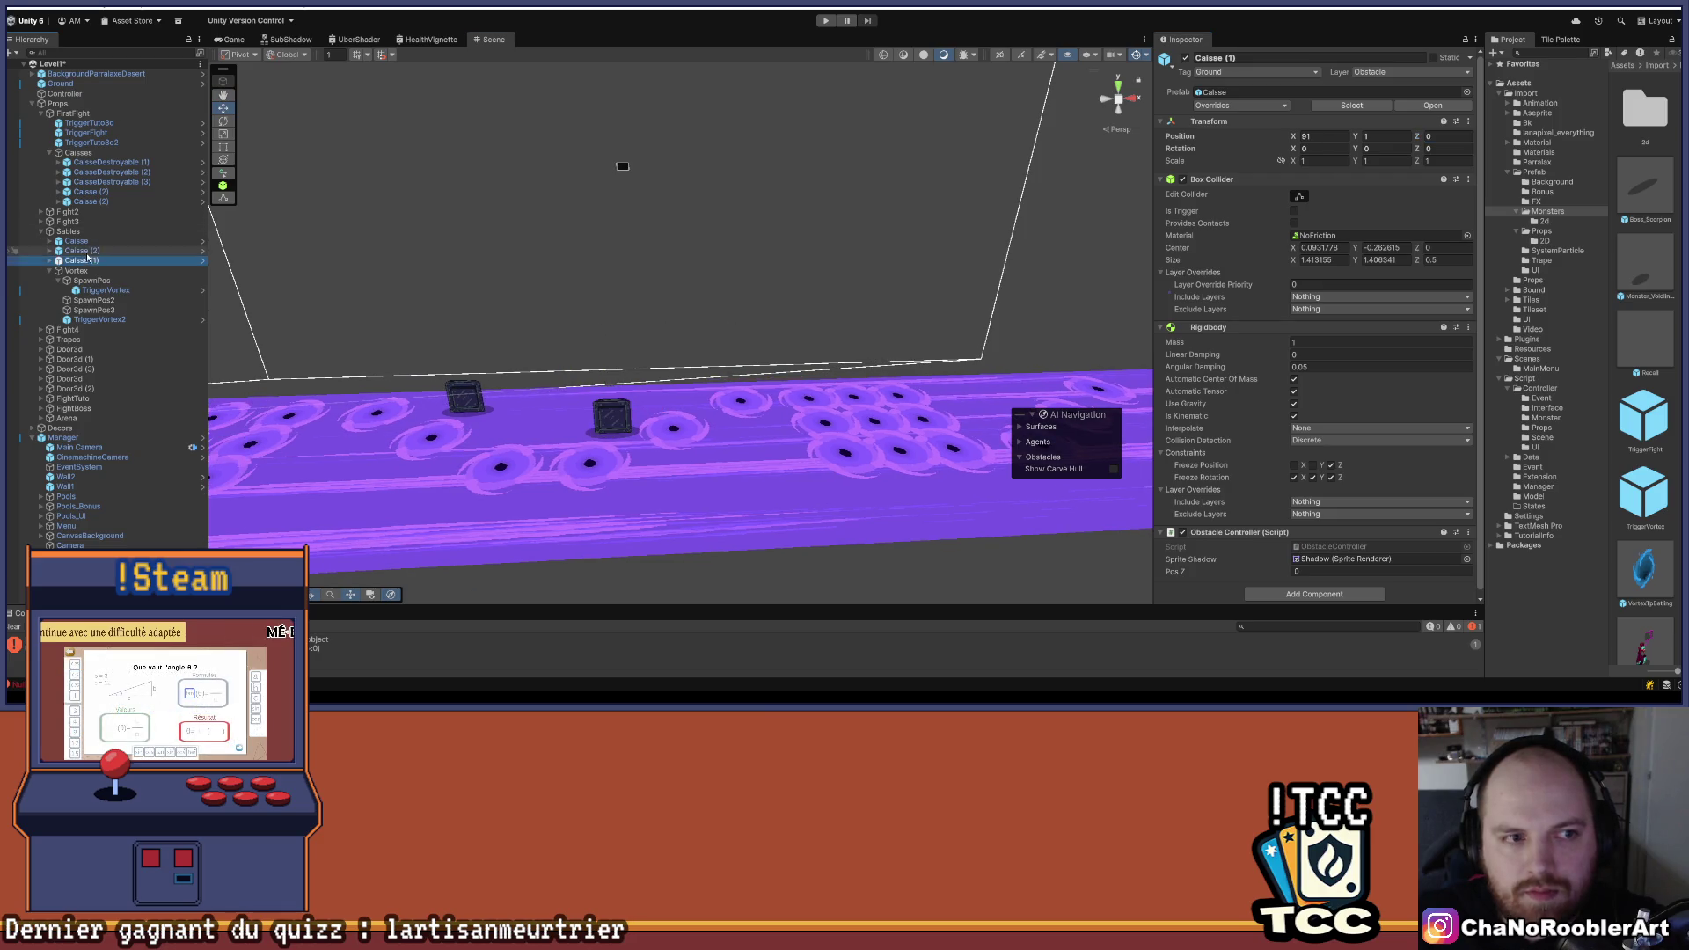
- Duplicate Caisse (2), give the copy Position Z -2, and stack a crate copy on another
{"action": "key", "text": "ctrl+d"}
{"action": "left_click", "coordinate": [1436, 136]}
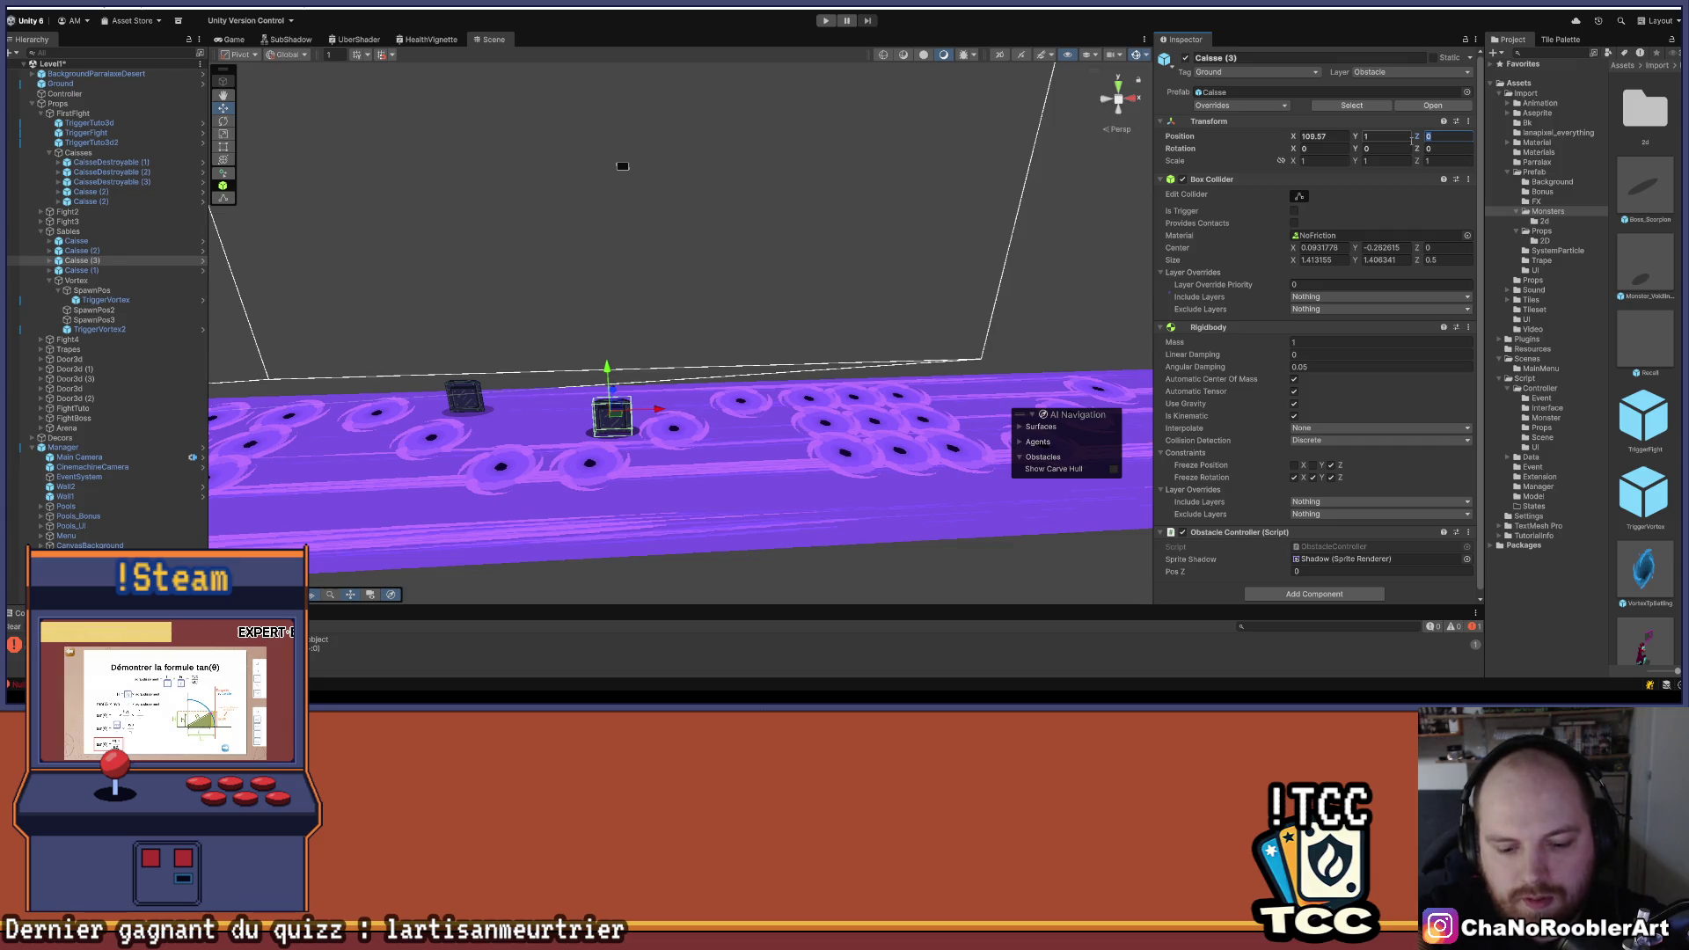
{"action": "type", "text": "-2"}
{"action": "mouse_move", "coordinate": [763, 258]}
{"action": "left_mouse_down"}
{"action": "mouse_move", "coordinate": [708, 361]}
{"action": "mouse_move", "coordinate": [710, 415]}
{"action": "mouse_move", "coordinate": [564, 417]}
{"action": "left_mouse_up"}
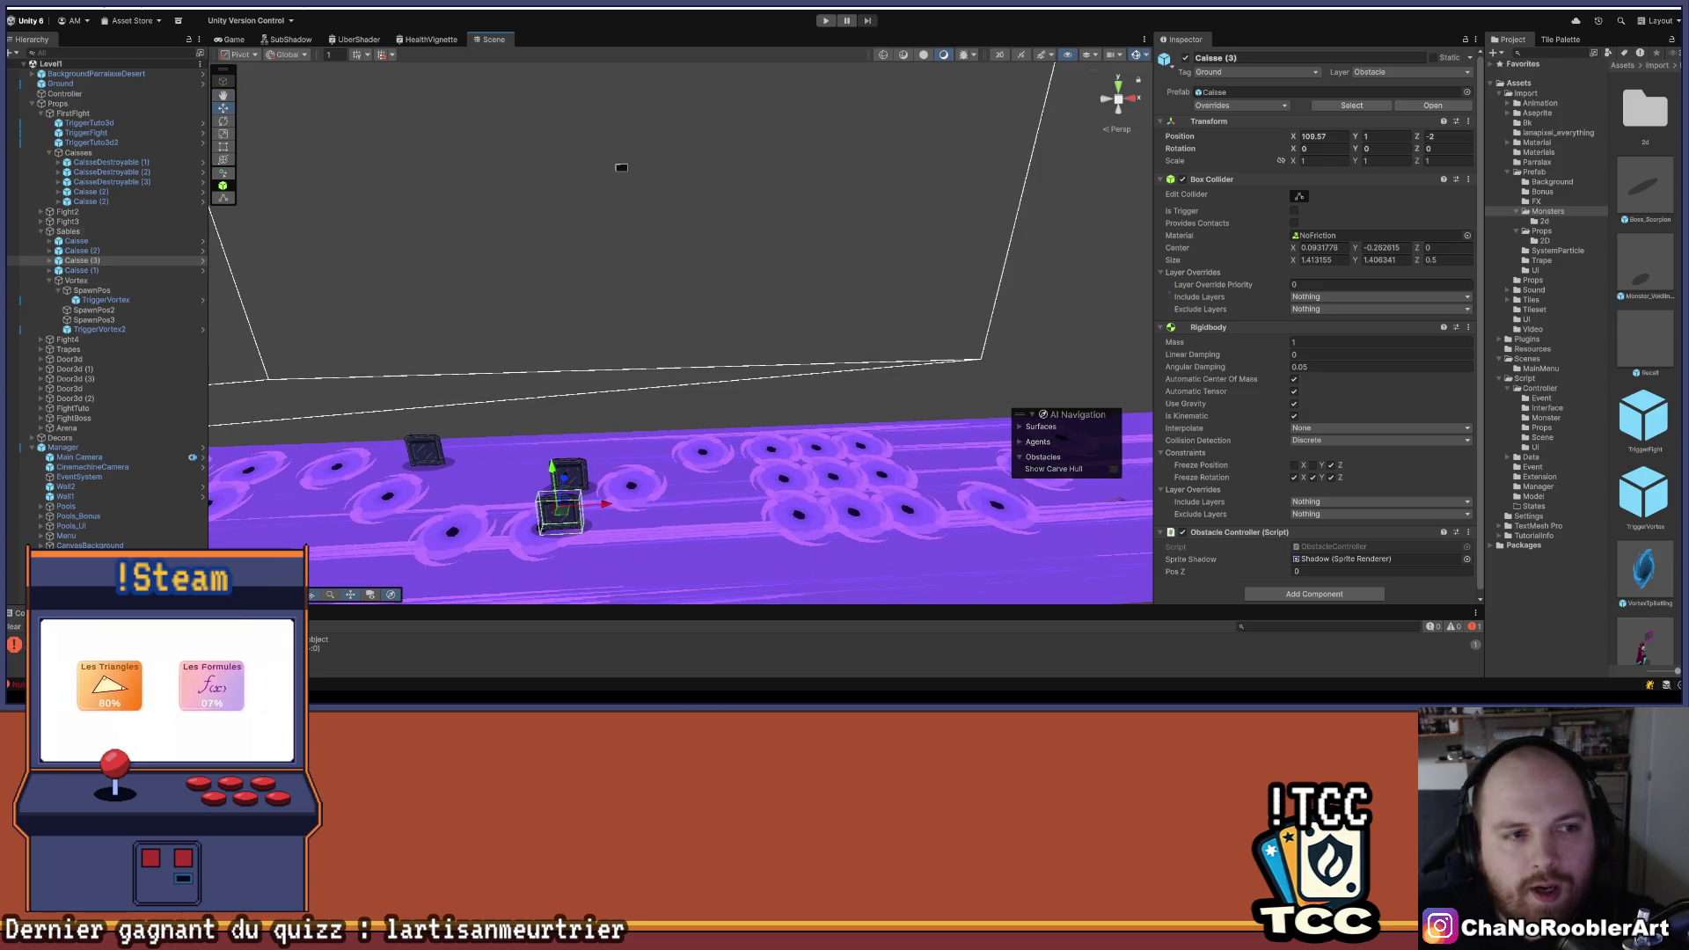
{"action": "left_click", "coordinate": [88, 261]}
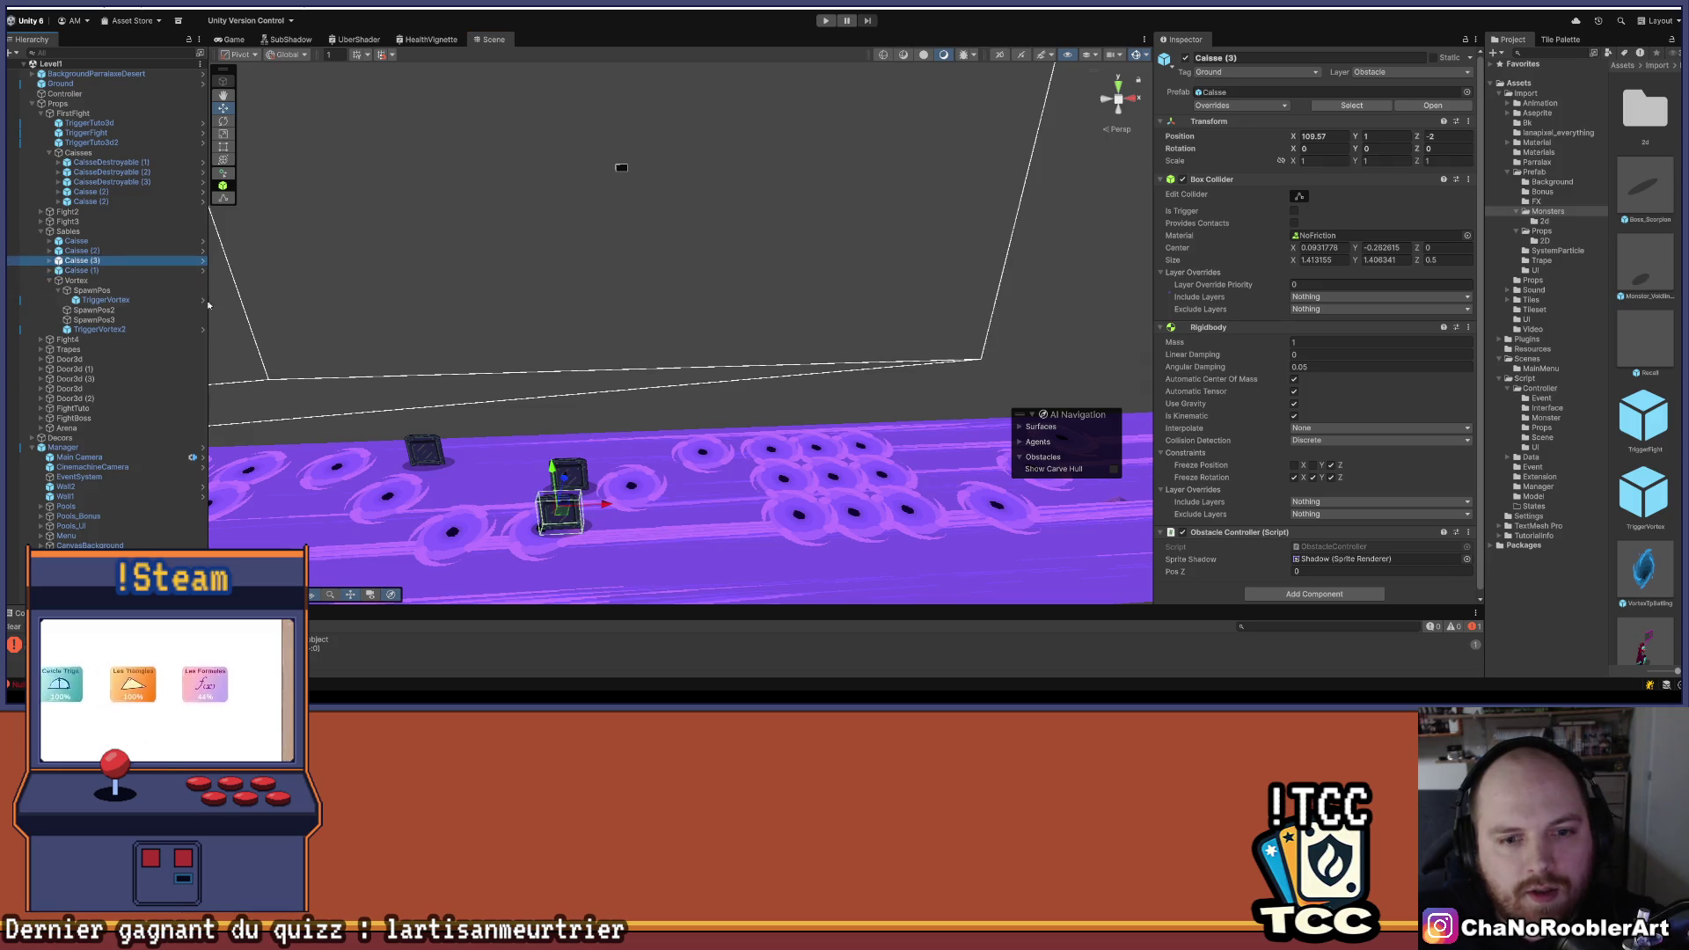
{"action": "left_click", "coordinate": [113, 252]}
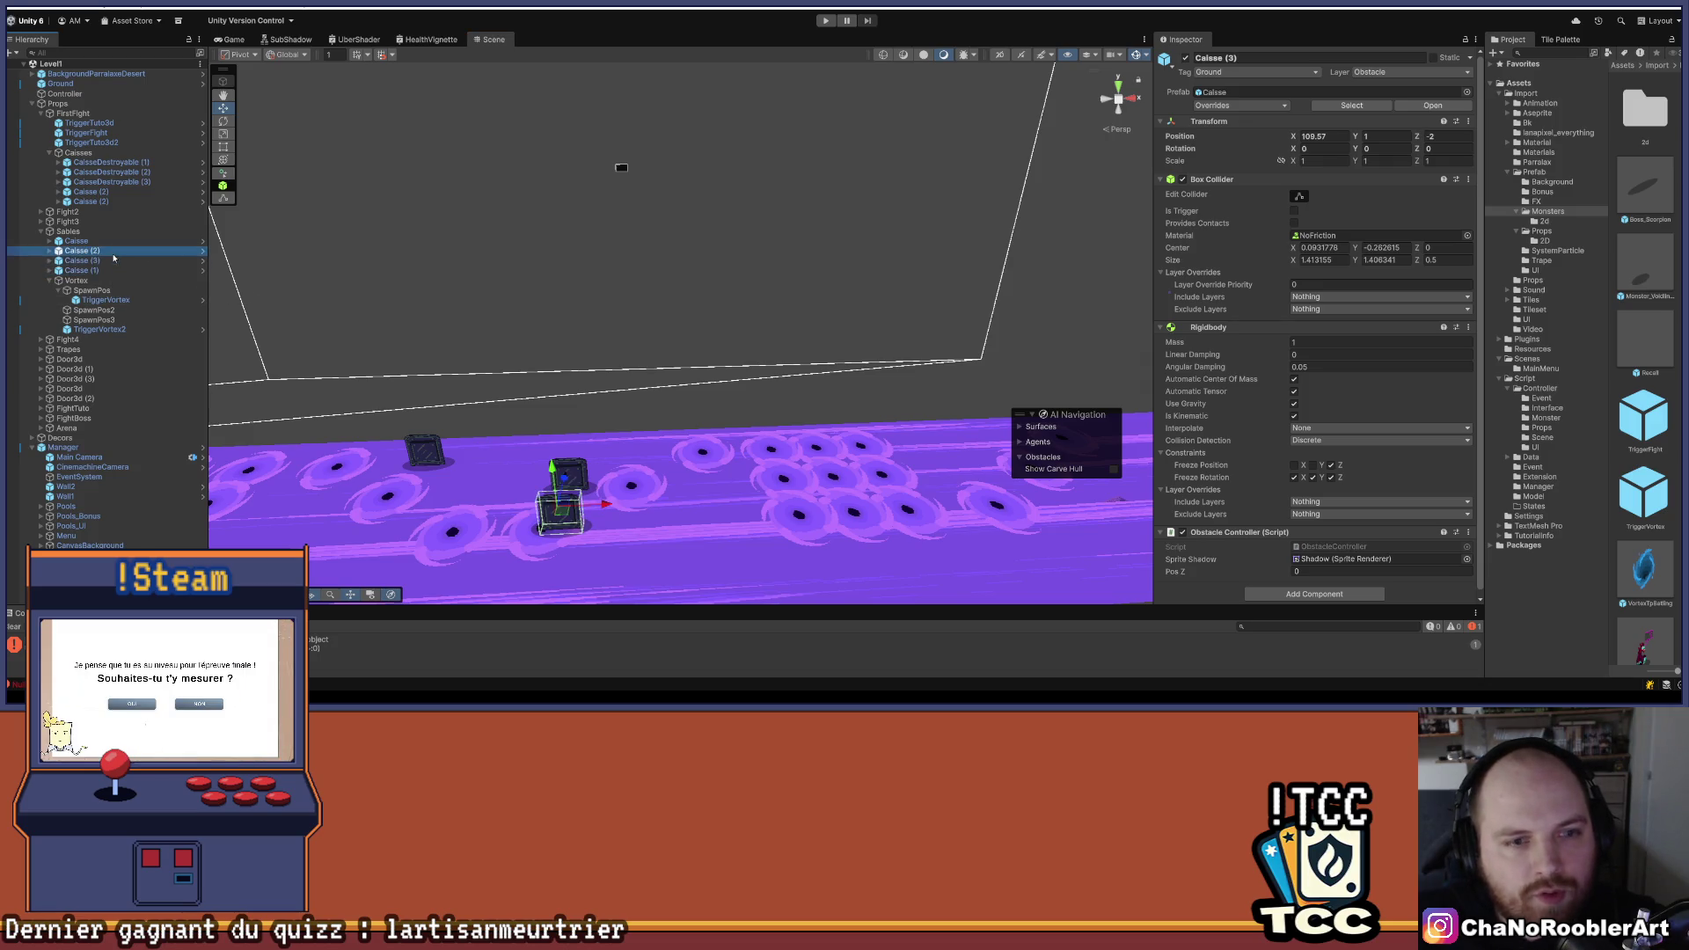
{"action": "left_click_drag", "start_coordinate": [509, 335], "coordinate": [544, 341]}
{"action": "mouse_move", "coordinate": [655, 522]}
{"action": "left_mouse_down"}
{"action": "mouse_move", "coordinate": [636, 410]}
{"action": "mouse_move", "coordinate": [646, 306]}
{"action": "mouse_move", "coordinate": [725, 311]}
{"action": "mouse_move", "coordinate": [657, 374]}
{"action": "mouse_move", "coordinate": [657, 317]}
{"action": "left_mouse_up"}
{"action": "left_click_drag", "start_coordinate": [727, 408], "coordinate": [709, 390]}
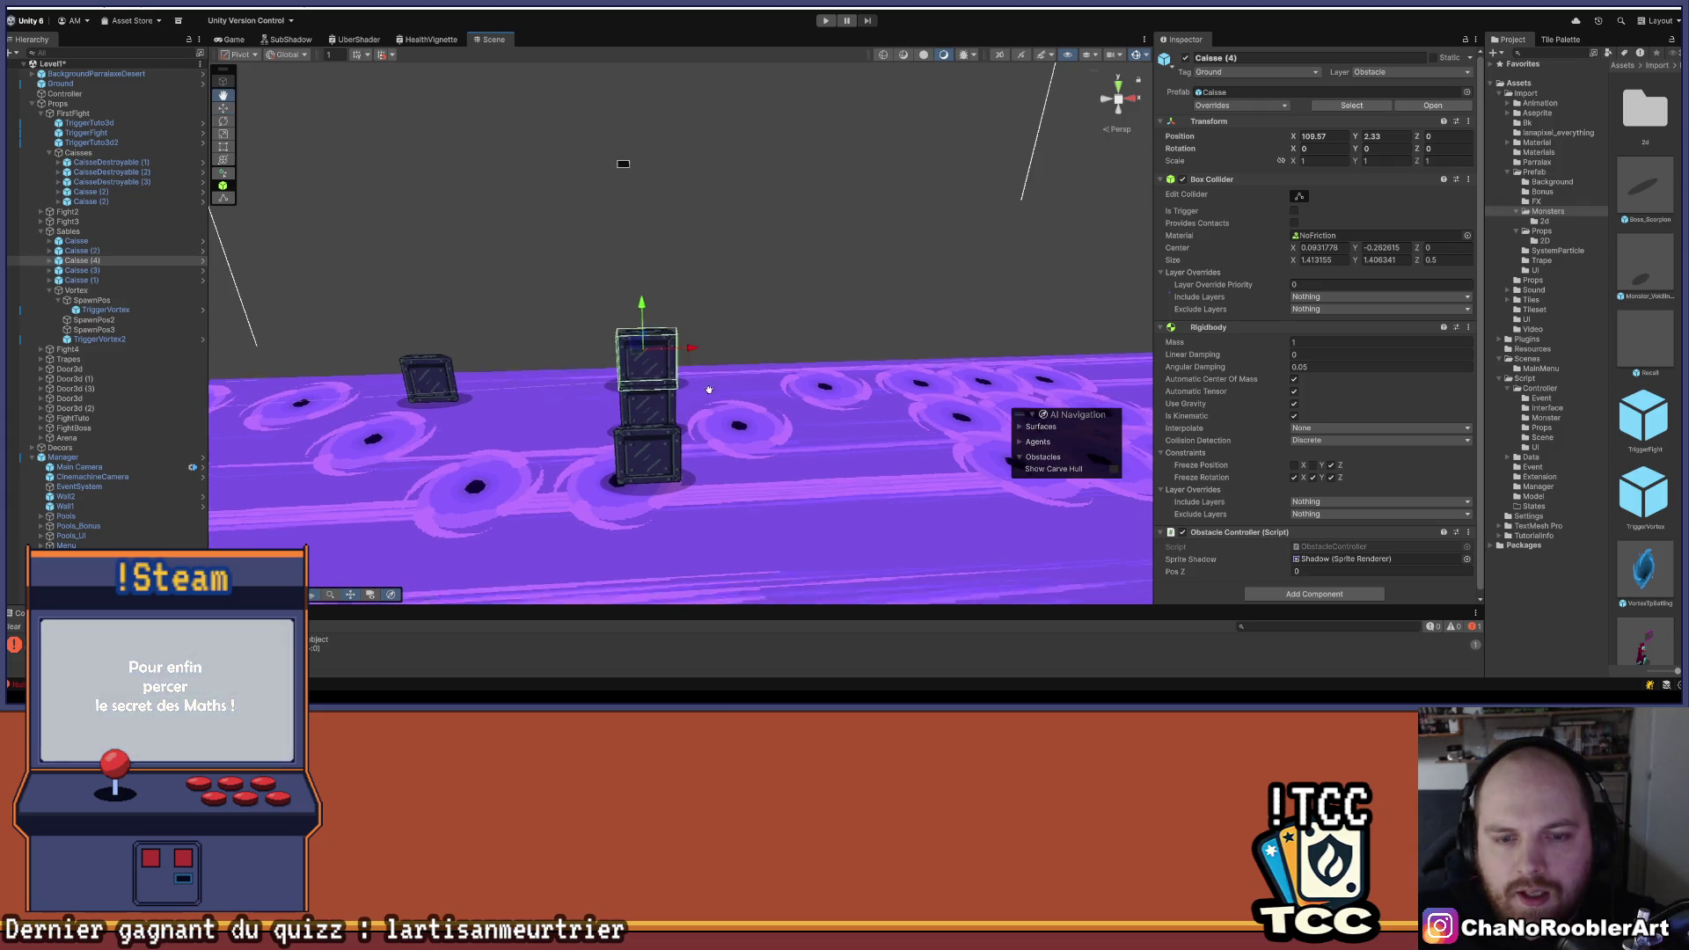
- Duplicate the bottom crate Caisse (3) and raise the copy, Caisse (5), onto the stack
{"action": "left_click", "coordinate": [649, 454]}
{"action": "key", "text": "w"}
{"action": "key", "text": "ctrl+d"}
{"action": "left_click_drag", "start_coordinate": [637, 398], "coordinate": [661, 339]}
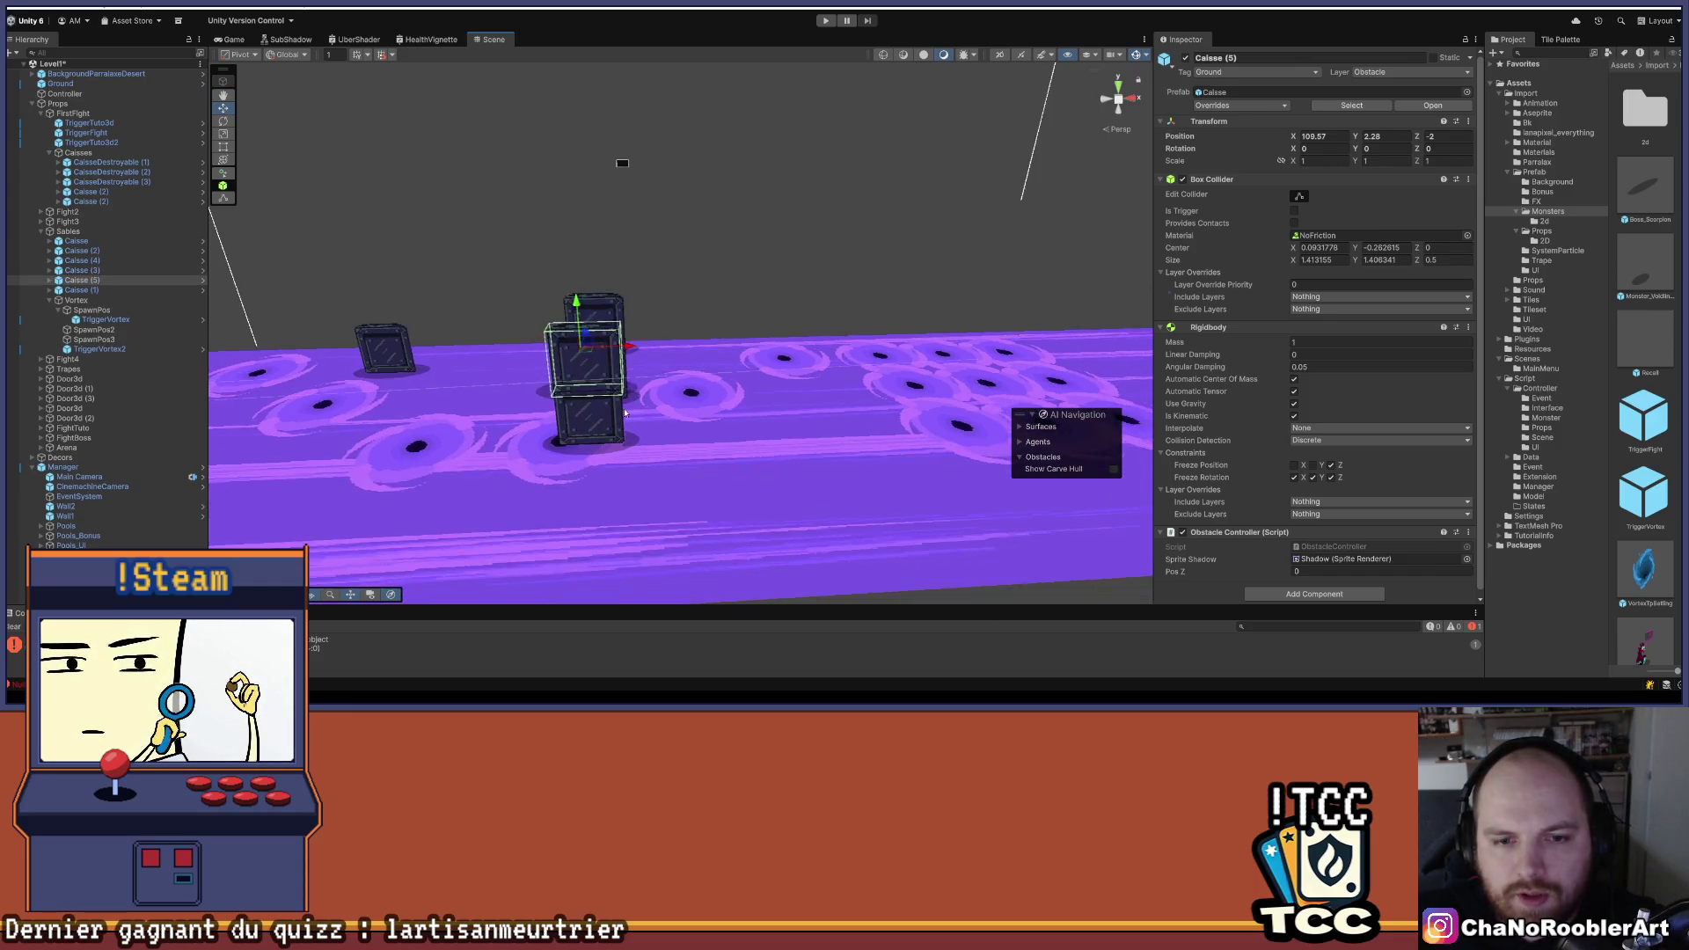
{"action": "left_click_drag", "start_coordinate": [549, 311], "coordinate": [549, 301]}
{"action": "scroll", "coordinate": [549, 302], "scroll_direction": "down", "scroll_amount": 5}
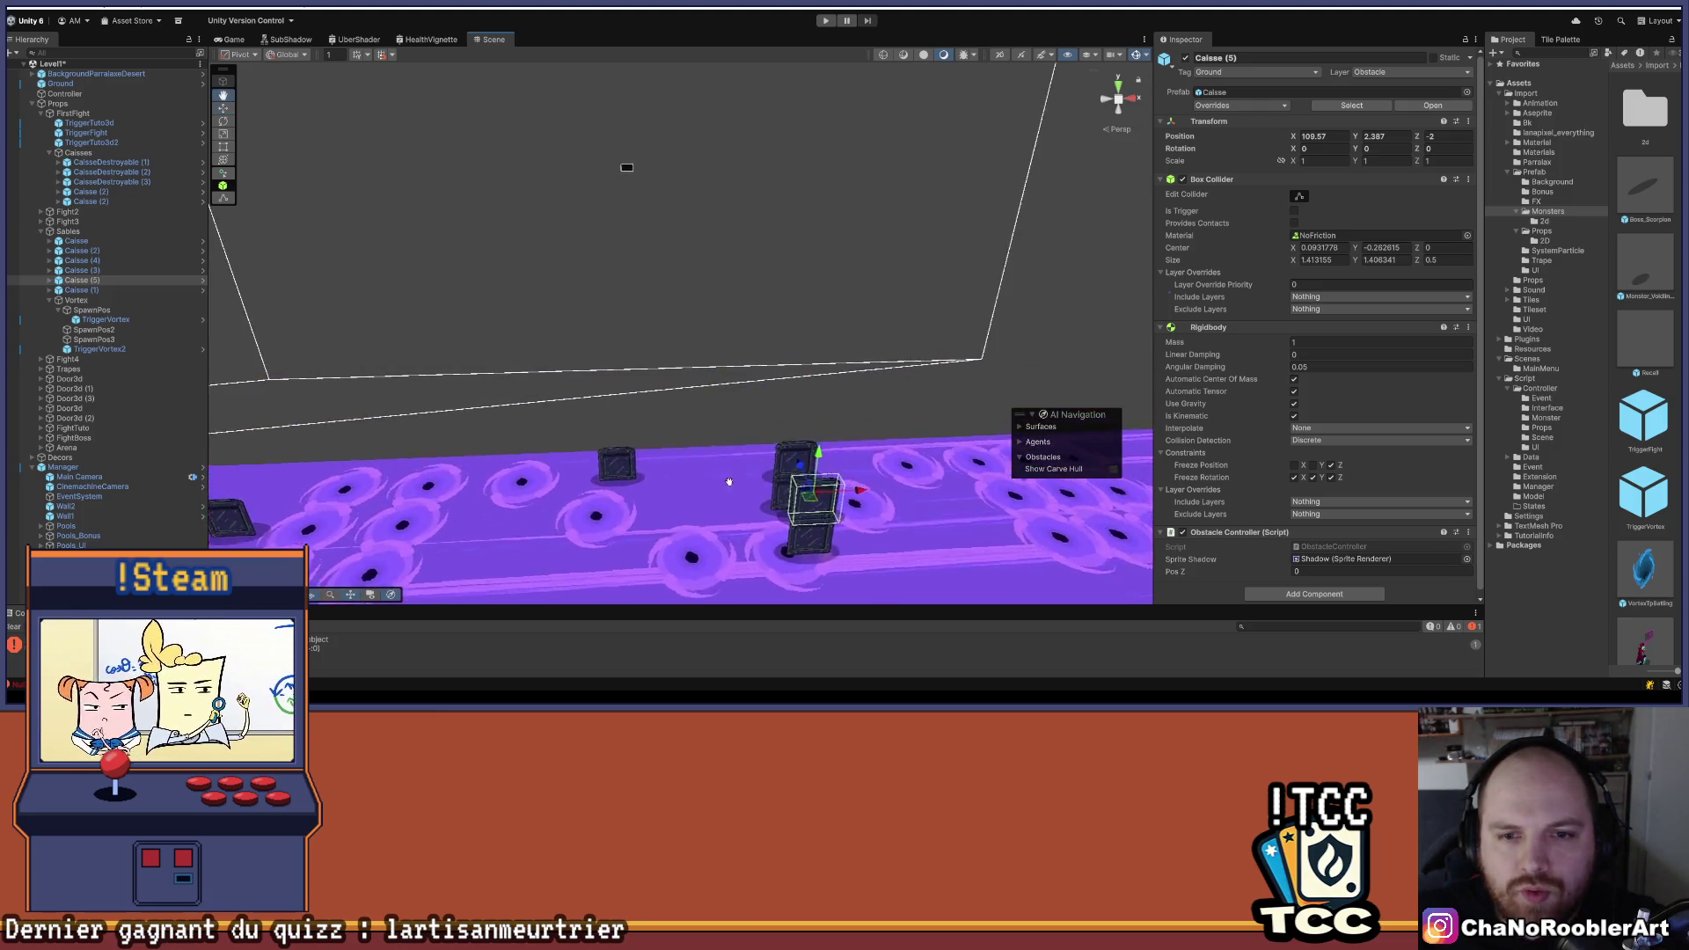
{"action": "scroll", "coordinate": [728, 482], "scroll_direction": "down", "scroll_amount": 3}
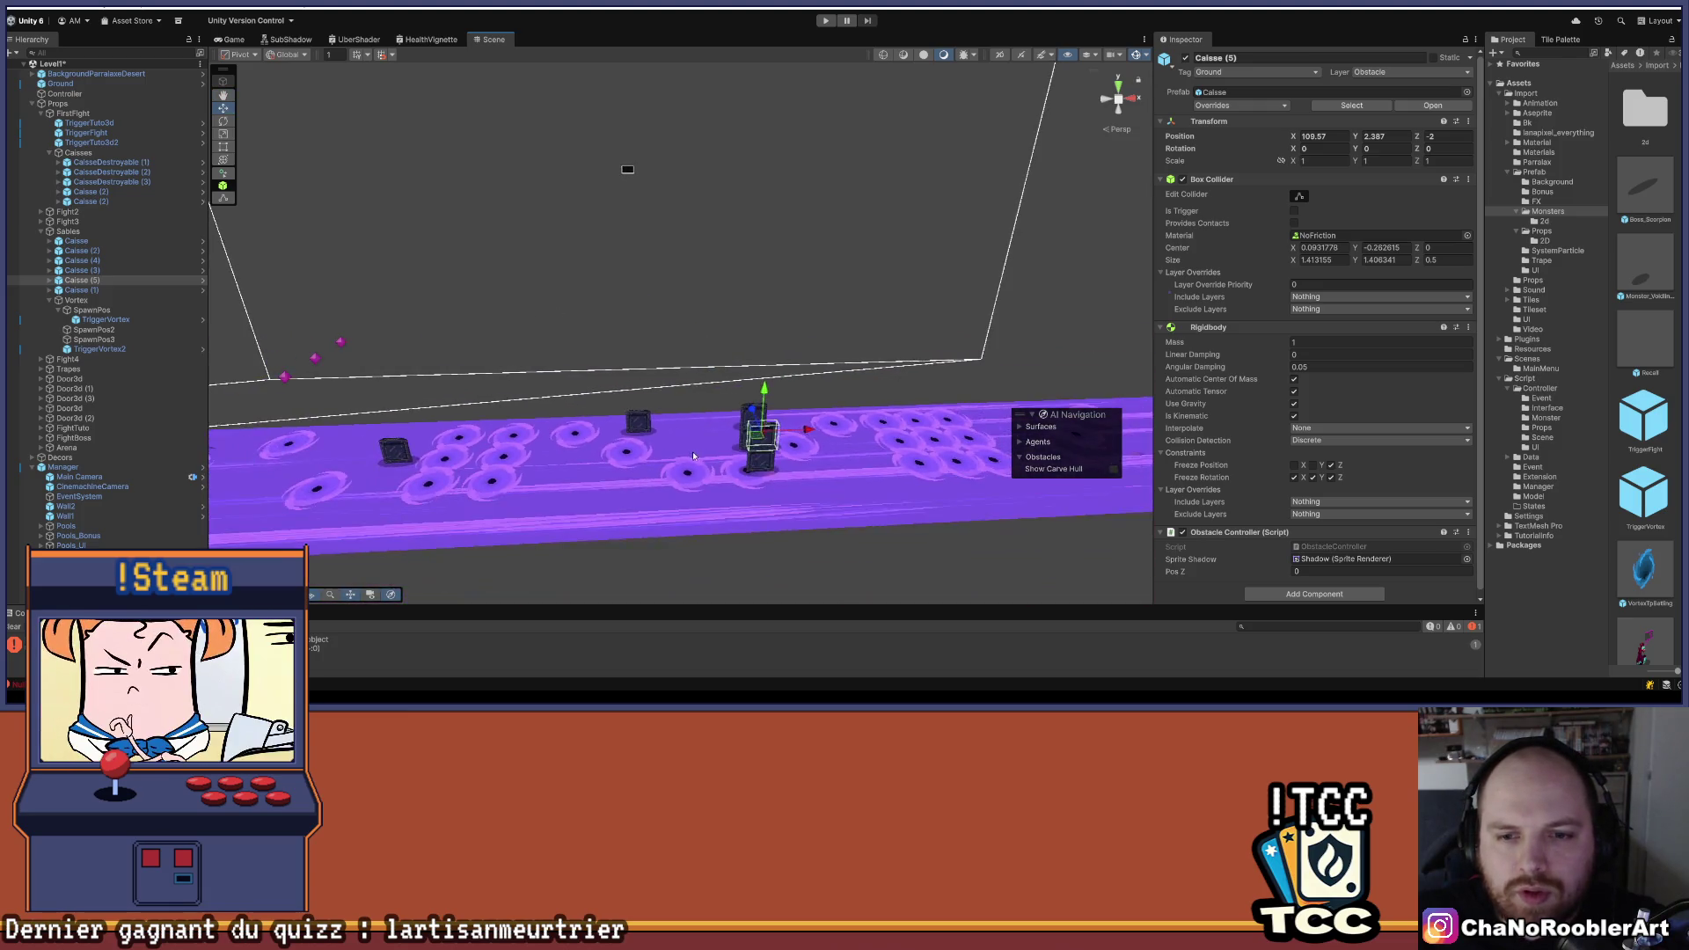
{"action": "mouse_move", "coordinate": [551, 482]}
{"action": "left_mouse_down"}
{"action": "mouse_move", "coordinate": [991, 275]}
{"action": "mouse_move", "coordinate": [778, 371]}
{"action": "mouse_move", "coordinate": [642, 366]}
{"action": "mouse_move", "coordinate": [395, 276]}
{"action": "mouse_move", "coordinate": [704, 259]}
{"action": "left_mouse_up"}
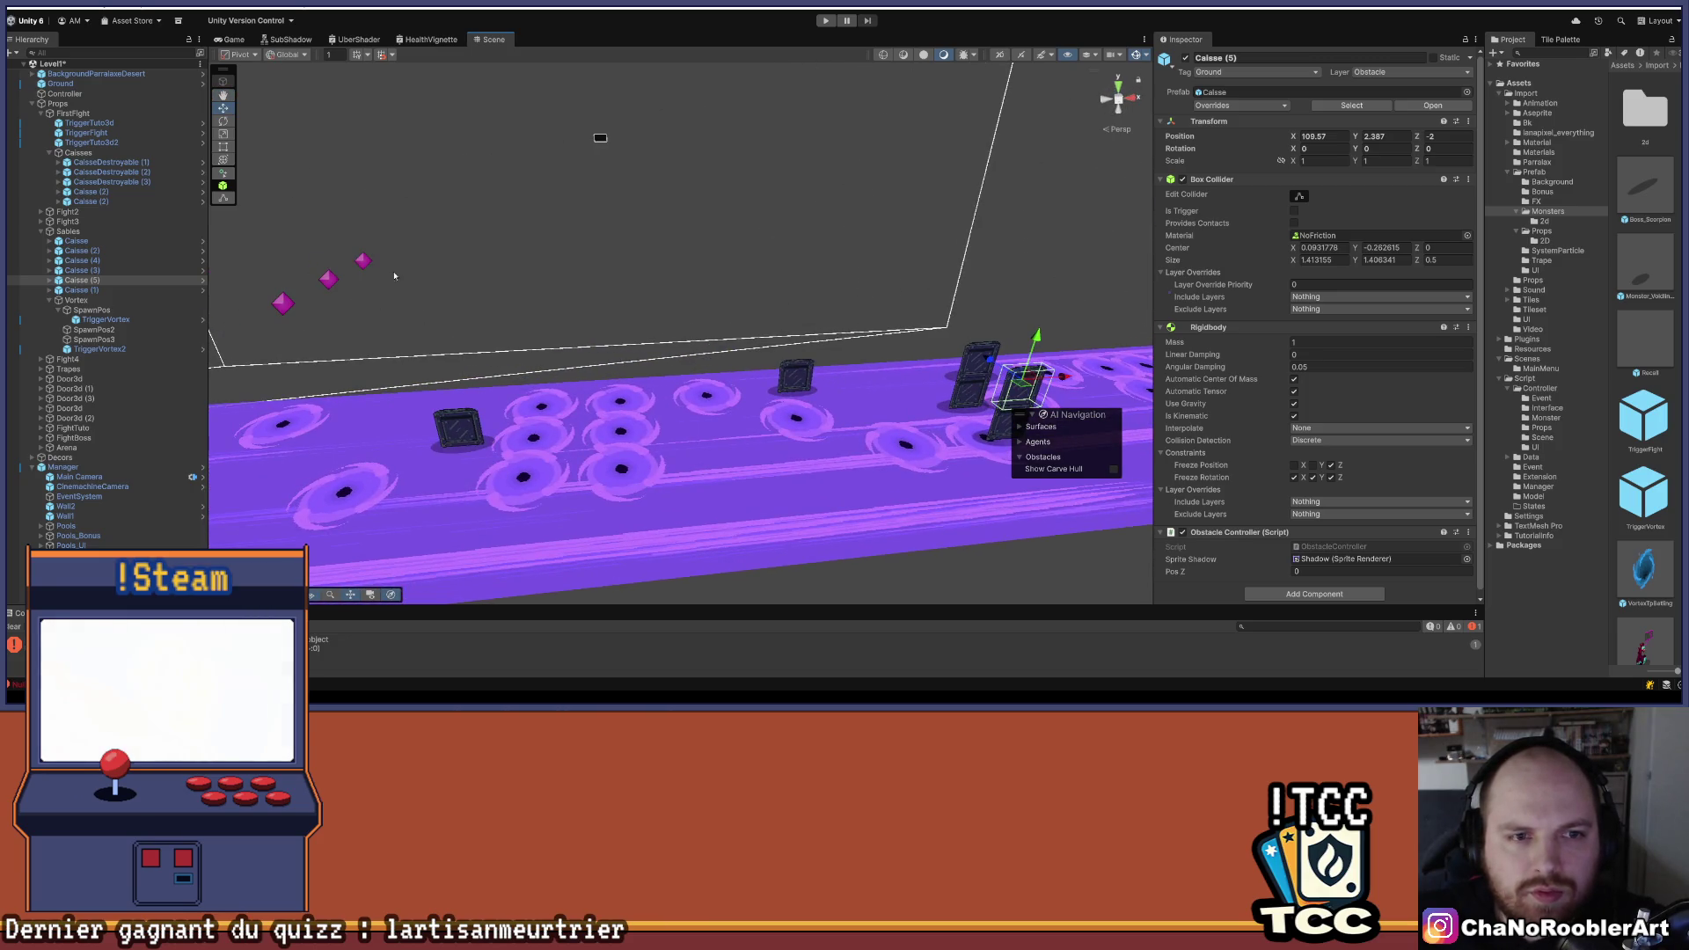
{"action": "left_click", "coordinate": [363, 261]}
- Duplicate the SpawnPos2 marker and drag the copy along X to about 116.85
{"action": "key", "text": "ctrl+d"}
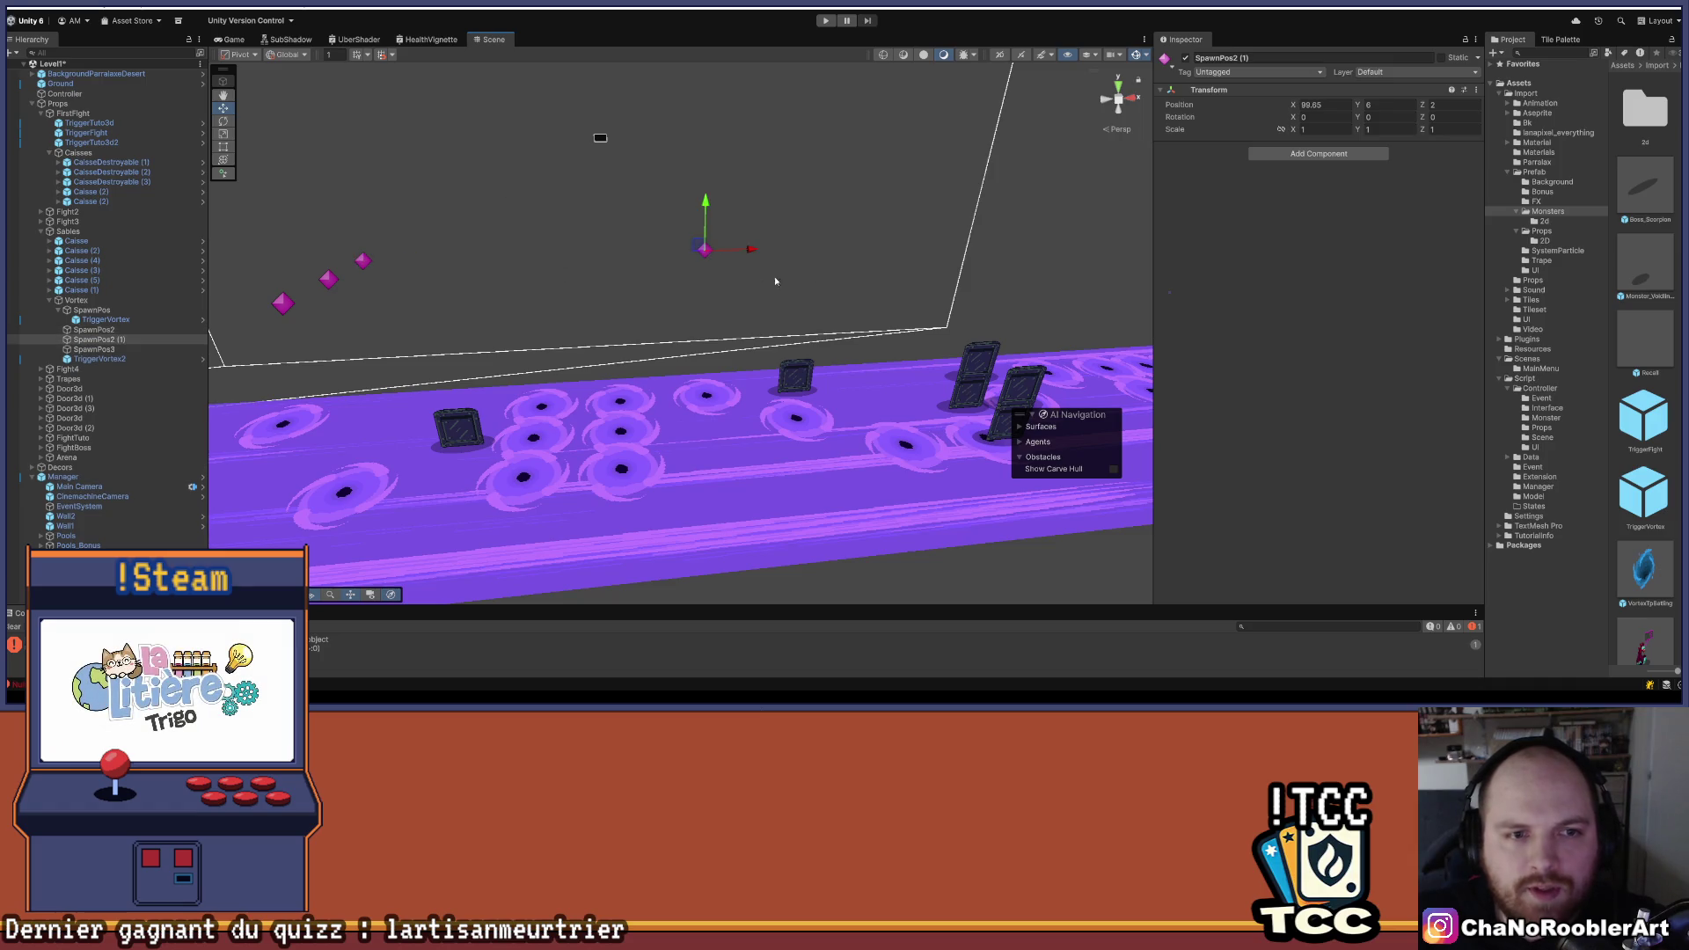
{"action": "left_click_drag", "start_coordinate": [523, 264], "coordinate": [924, 291]}
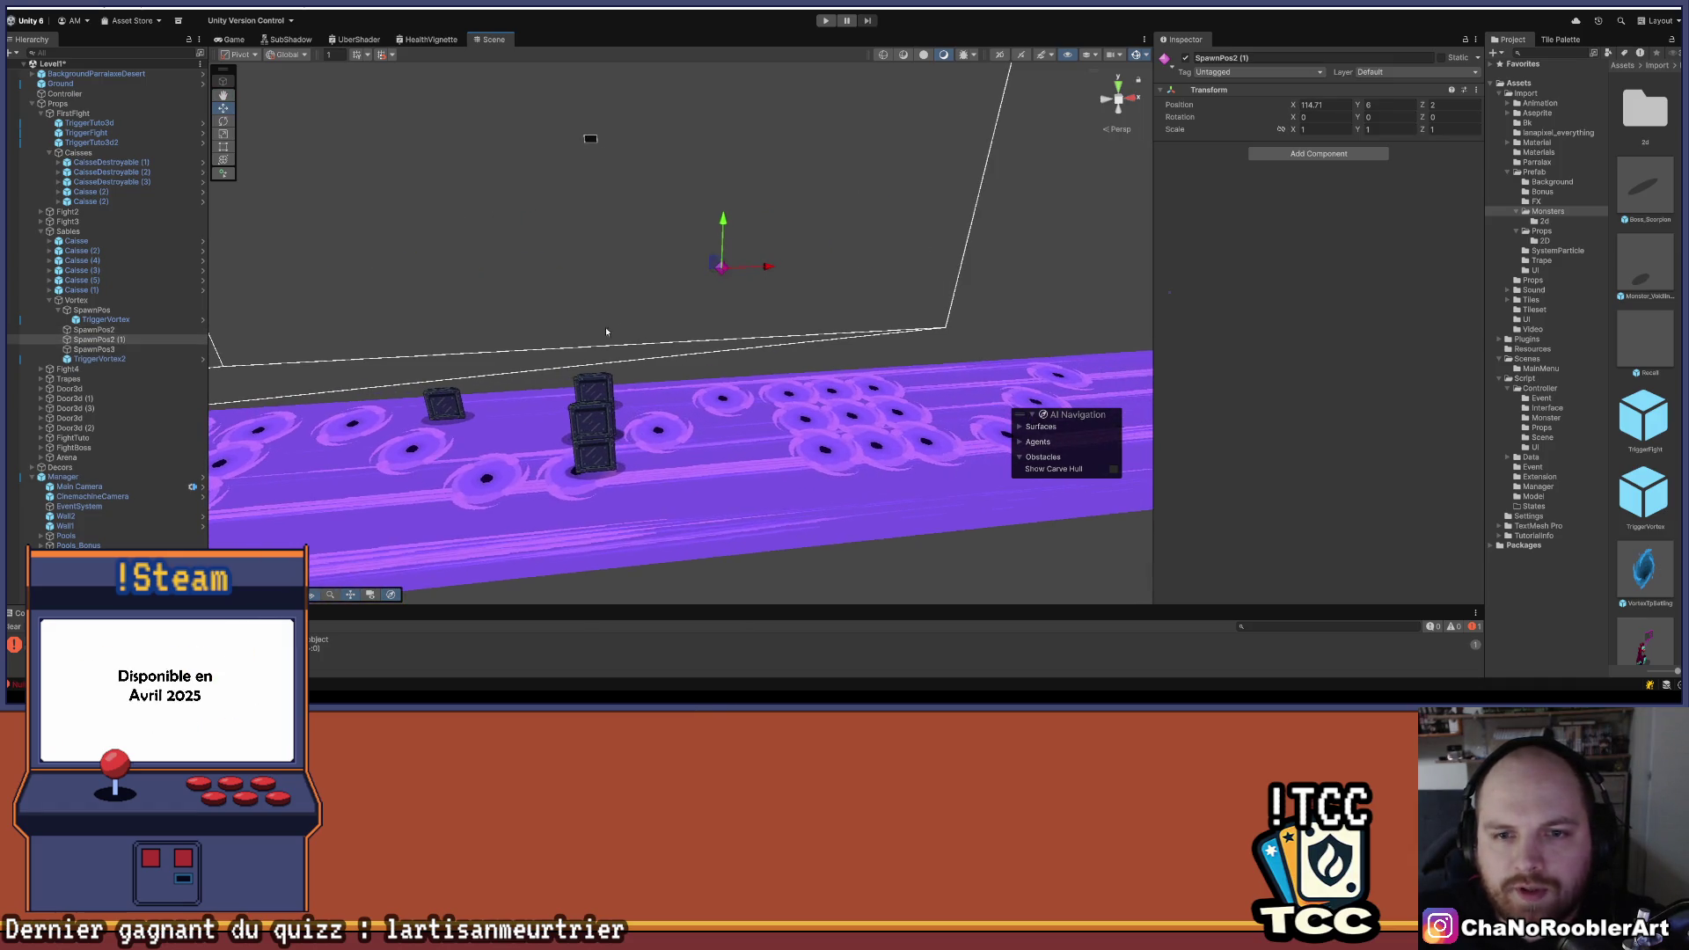
{"action": "left_click_drag", "start_coordinate": [765, 275], "coordinate": [778, 286]}
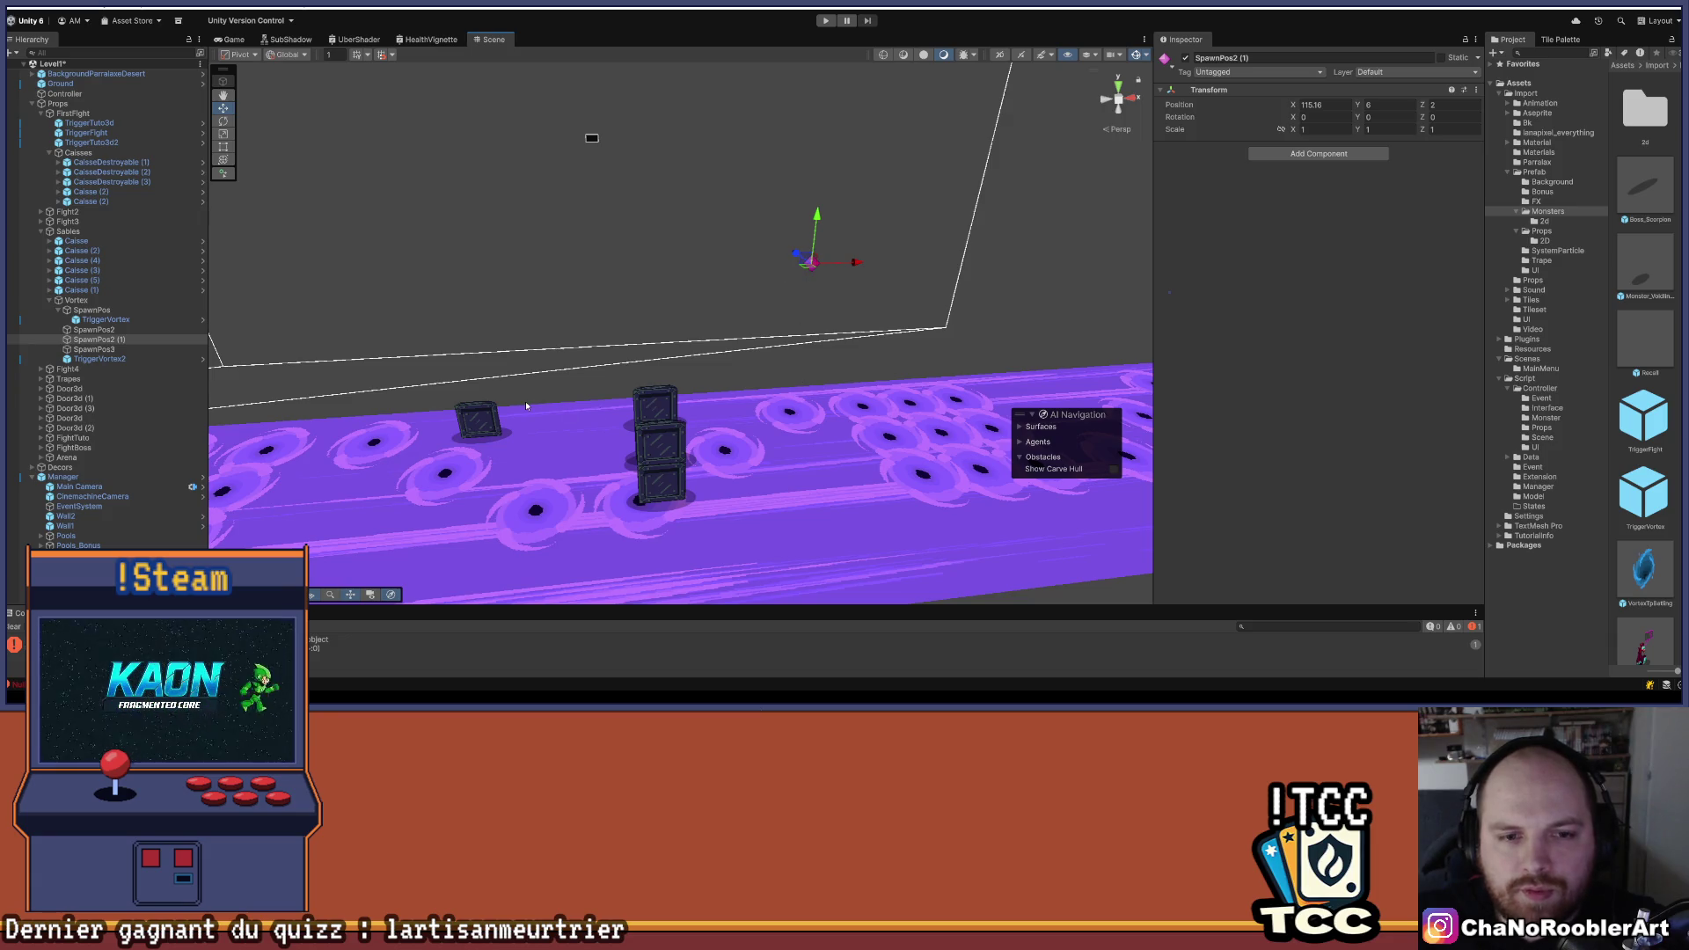
{"action": "mouse_move", "coordinate": [554, 392]}
{"action": "left_mouse_down"}
{"action": "mouse_move", "coordinate": [630, 516]}
{"action": "mouse_move", "coordinate": [651, 480]}
{"action": "mouse_move", "coordinate": [847, 344]}
{"action": "left_mouse_up"}
{"action": "left_click_drag", "start_coordinate": [921, 257], "coordinate": [968, 258]}
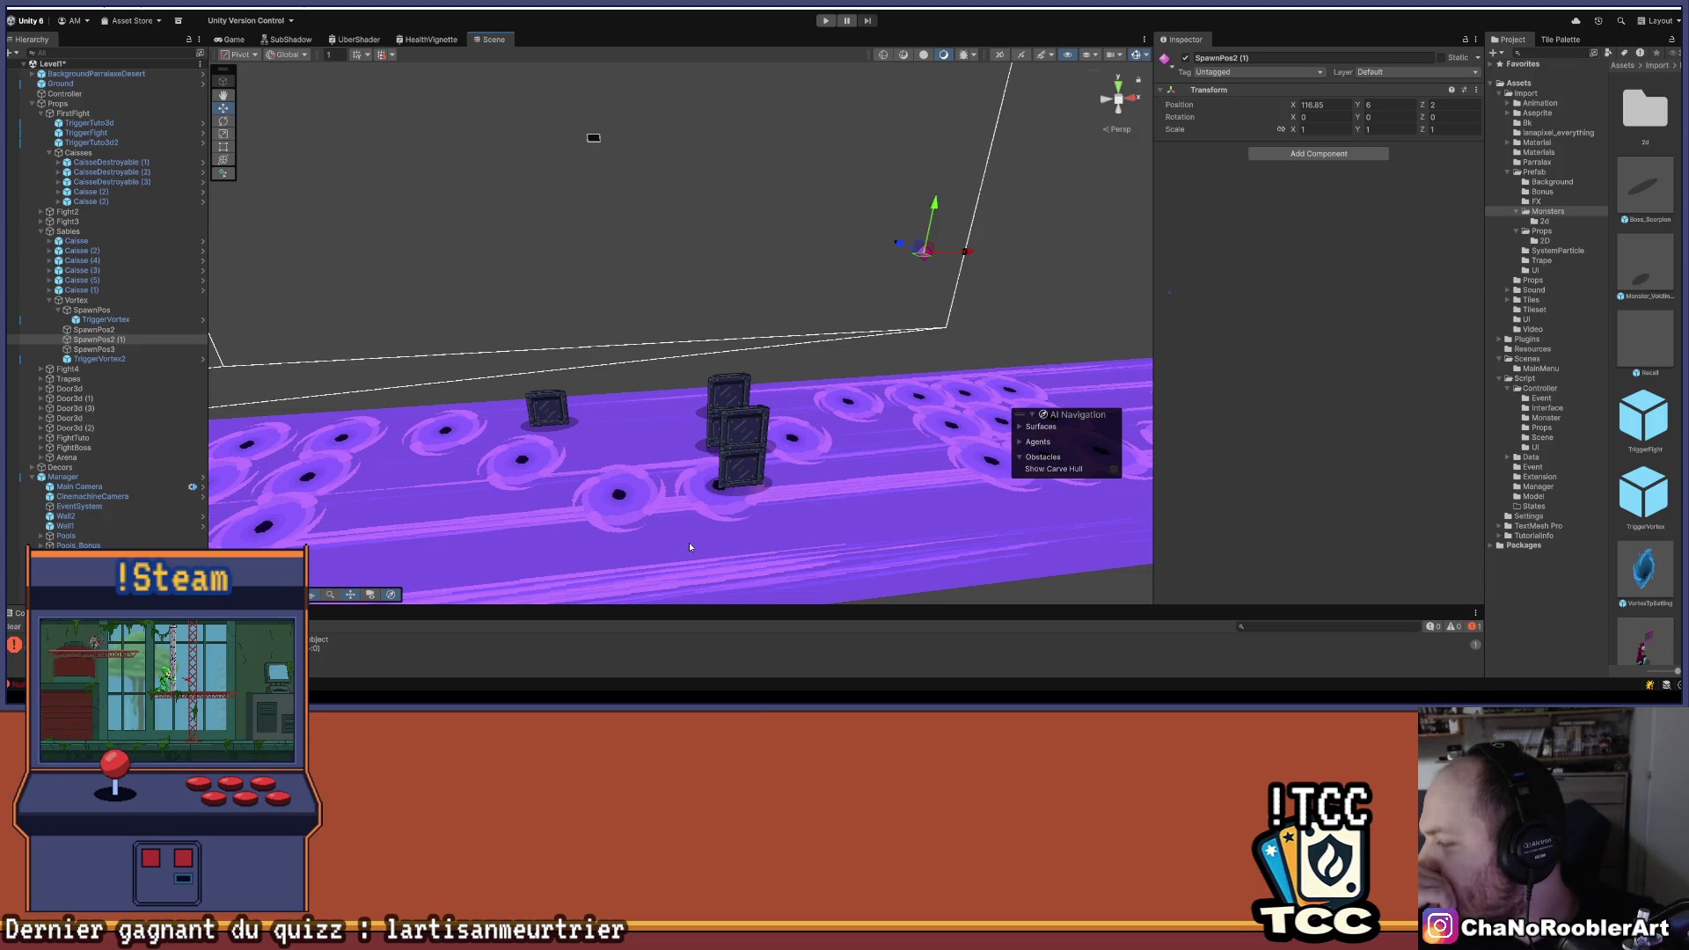
{"action": "left_click_drag", "start_coordinate": [689, 542], "coordinate": [824, 267]}
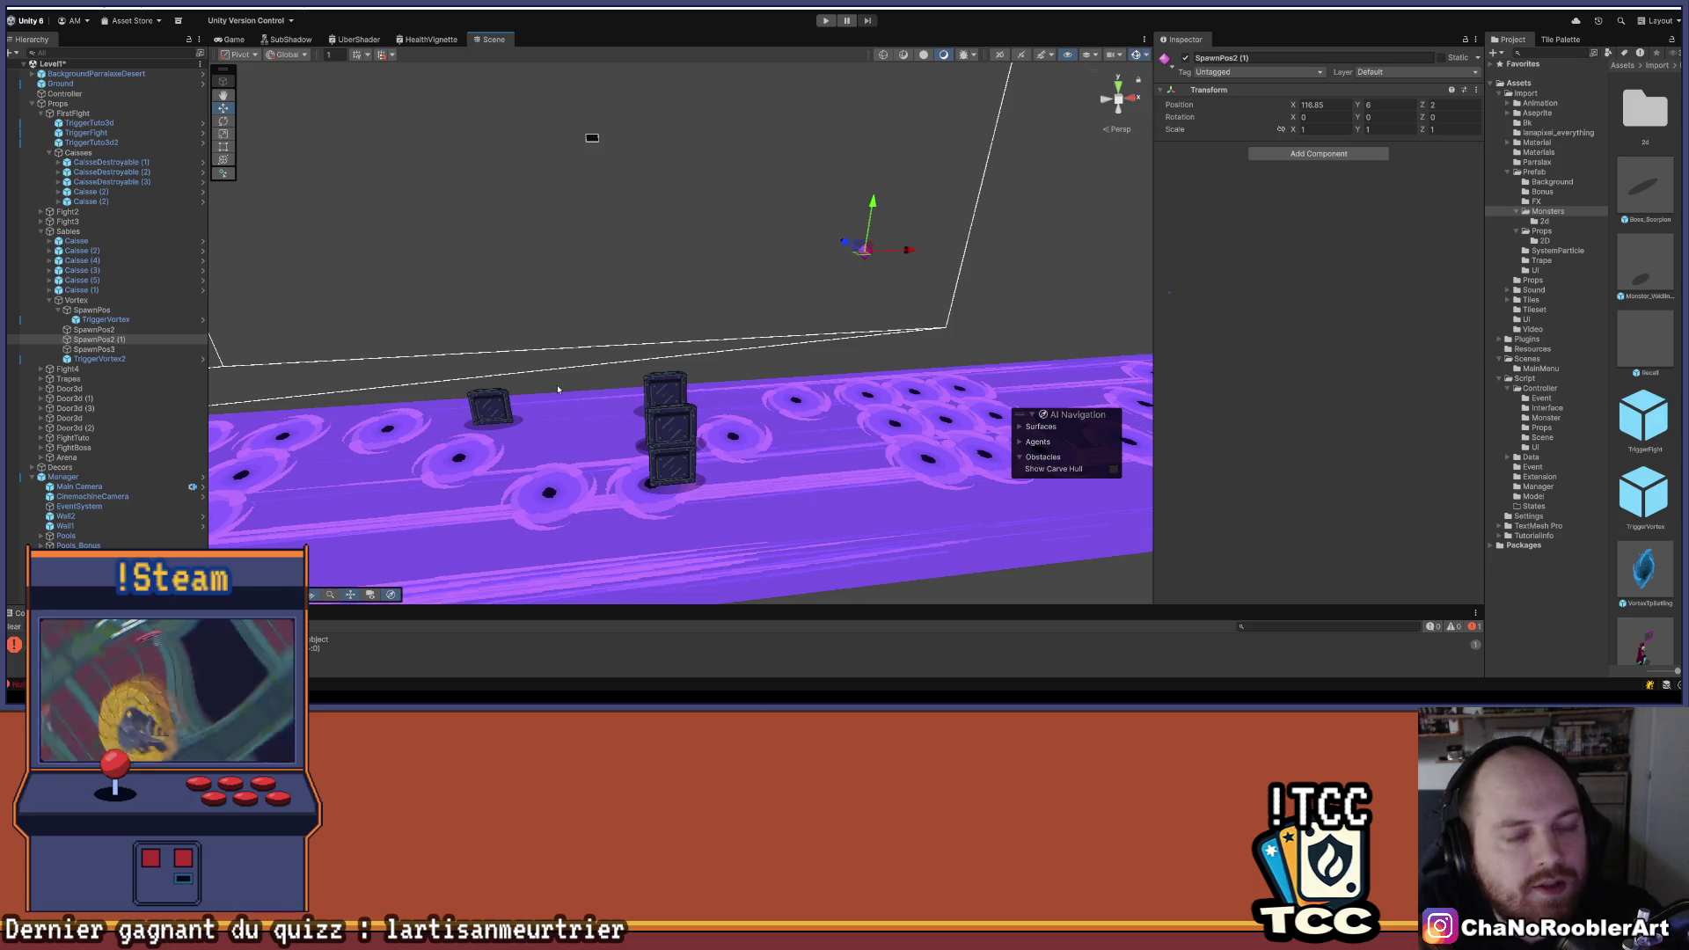
{"action": "mouse_move", "coordinate": [986, 378]}
{"action": "left_mouse_down"}
{"action": "mouse_move", "coordinate": [968, 440]}
{"action": "mouse_move", "coordinate": [810, 449]}
{"action": "mouse_move", "coordinate": [531, 381]}
{"action": "left_mouse_up"}
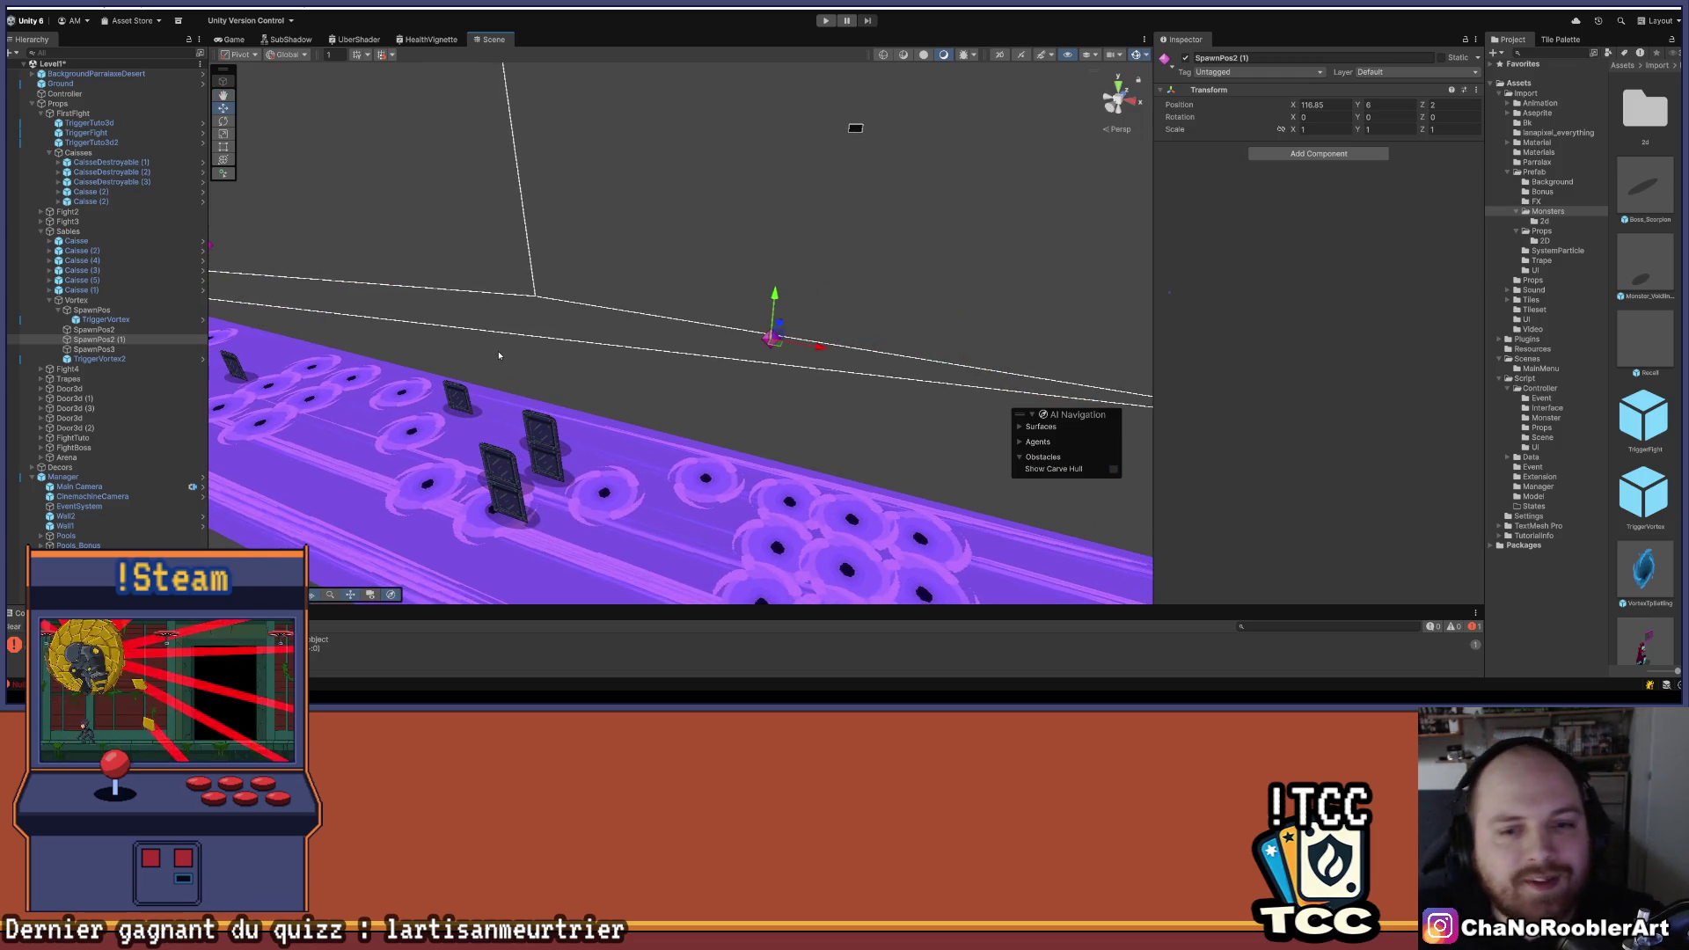
{"action": "mouse_move", "coordinate": [473, 362]}
{"action": "left_mouse_down"}
{"action": "mouse_move", "coordinate": [603, 347]}
{"action": "mouse_move", "coordinate": [615, 268]}
{"action": "mouse_move", "coordinate": [576, 283]}
{"action": "left_mouse_up"}
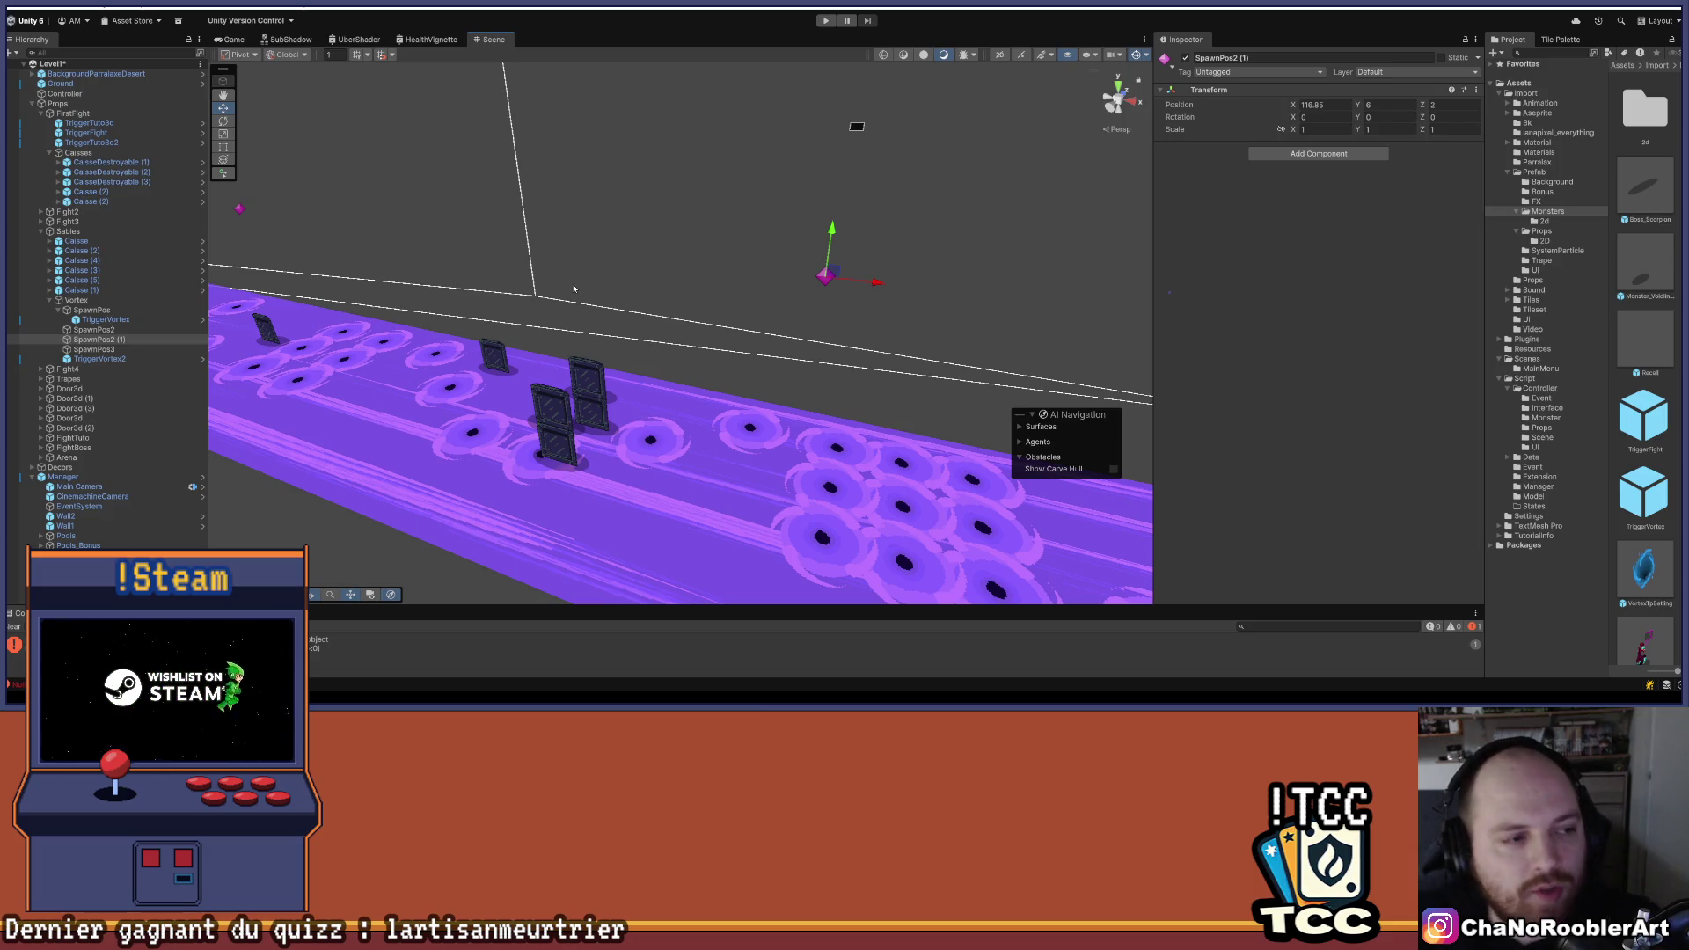
{"action": "mouse_move", "coordinate": [573, 289]}
{"action": "left_mouse_down"}
{"action": "mouse_move", "coordinate": [691, 424]}
{"action": "mouse_move", "coordinate": [686, 407]}
{"action": "left_mouse_up"}
{"action": "left_click", "coordinate": [104, 252]}
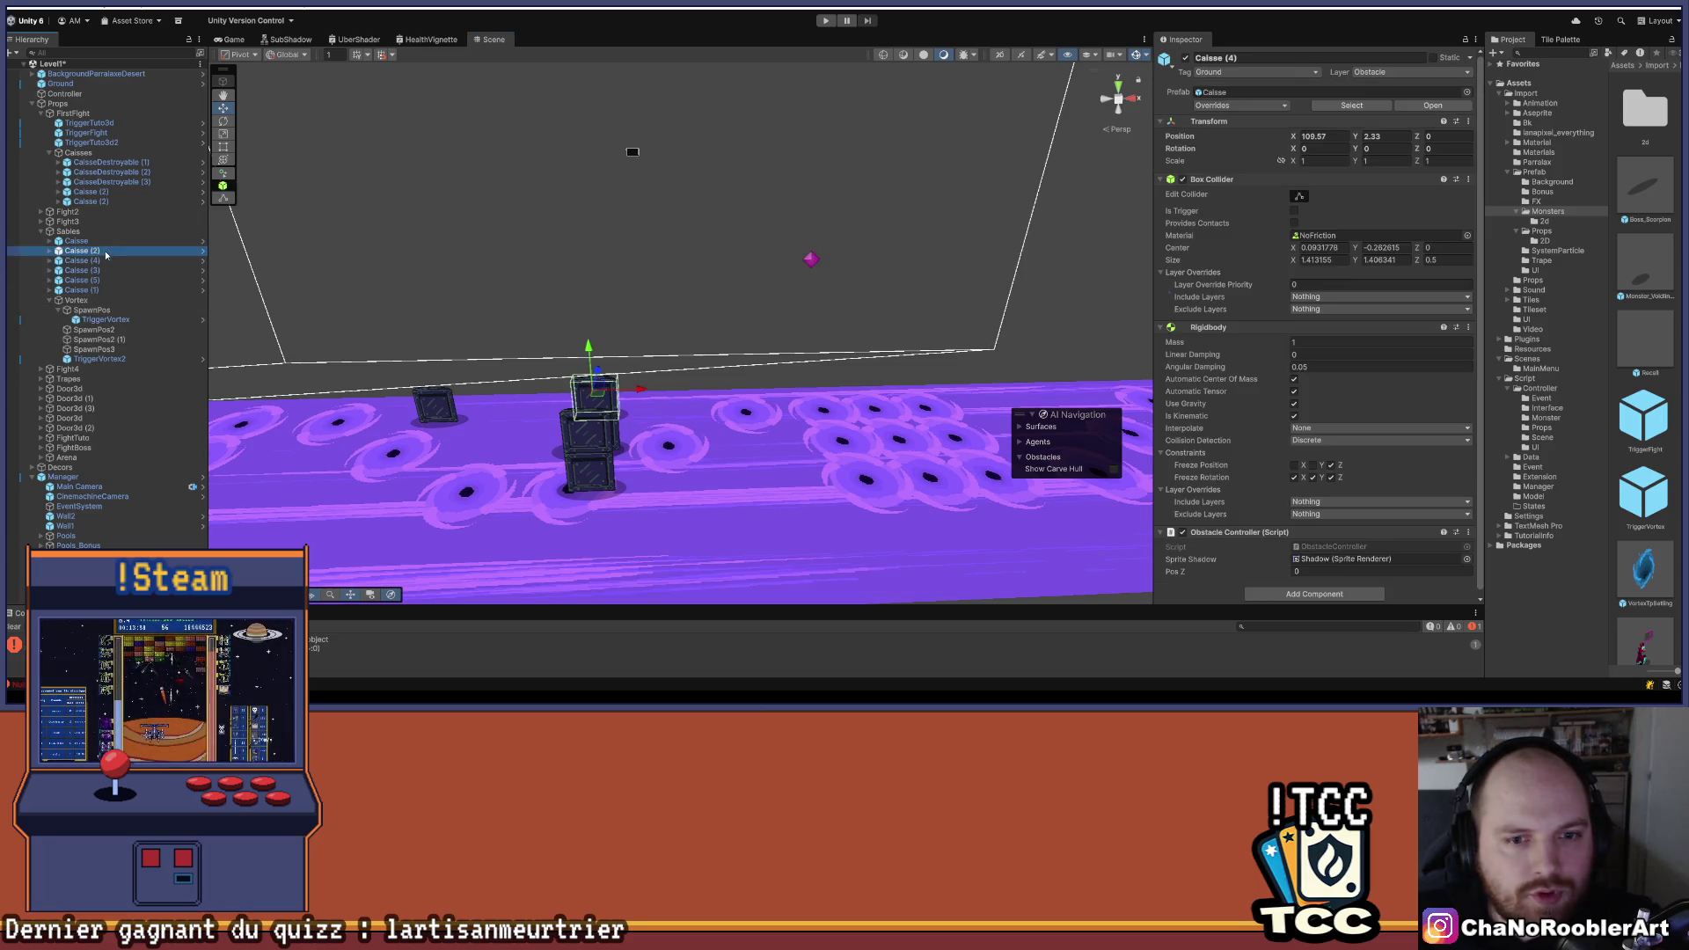
- Select the two stacked crates, duplicate them twice, and move the copies right along the floor
{"action": "left_click", "coordinate": [82, 261], "text": "ctrl"}
{"action": "left_click_drag", "start_coordinate": [717, 282], "coordinate": [662, 325]}
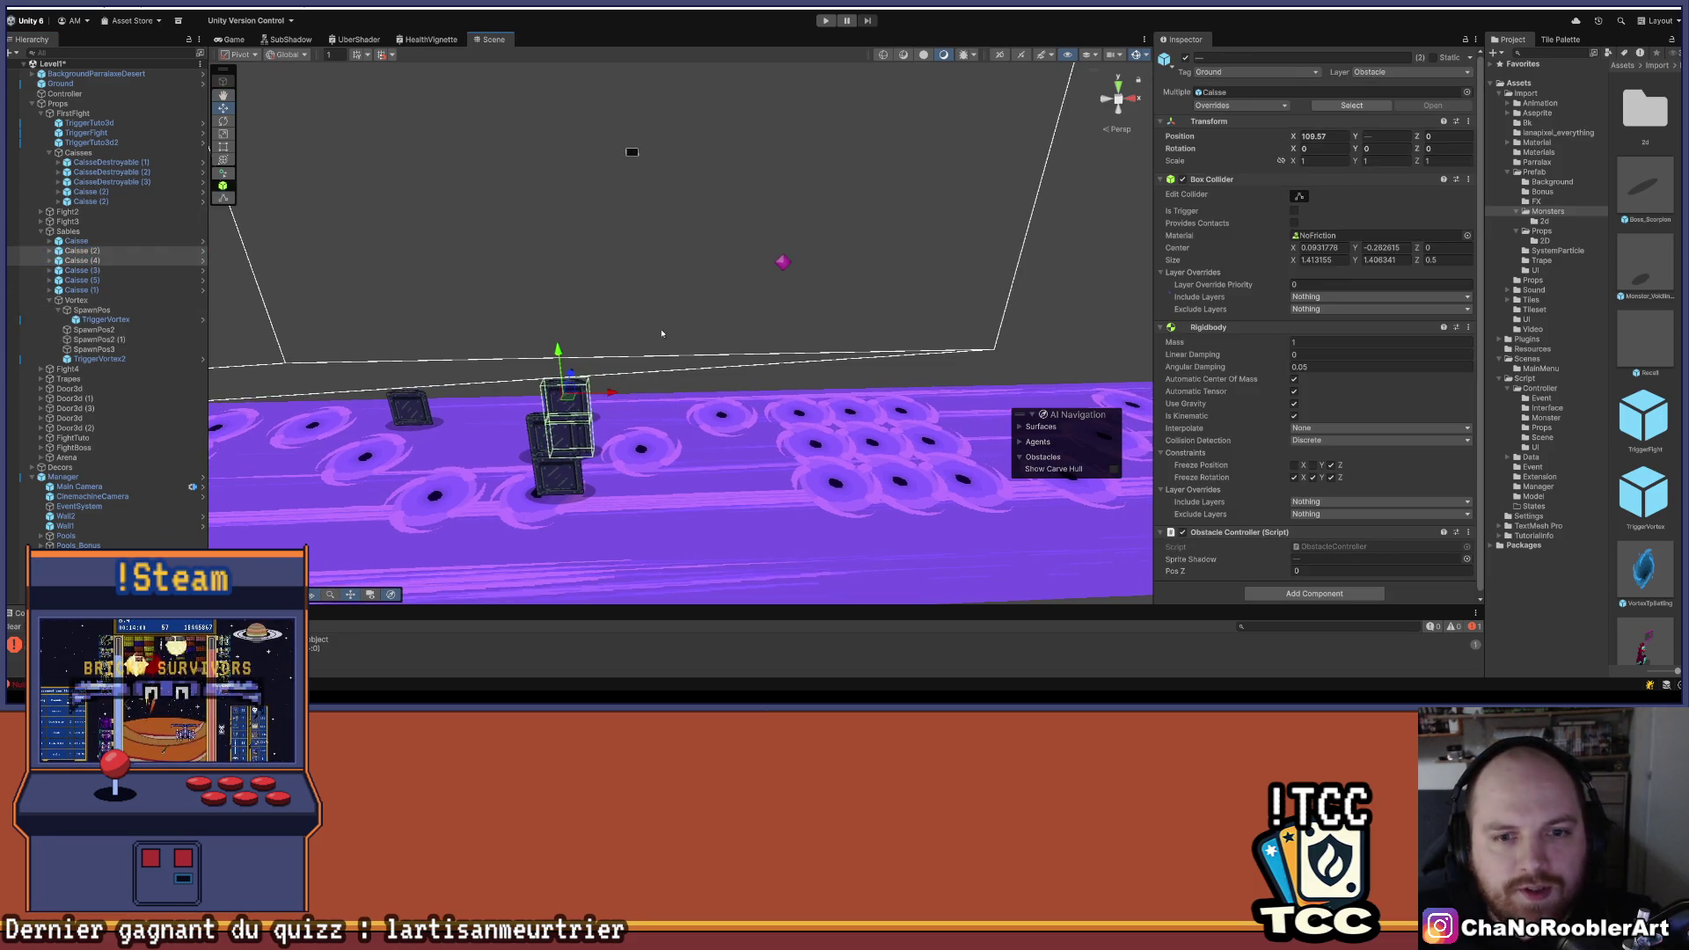
{"action": "key", "text": "ctrl+d"}
{"action": "left_click_drag", "start_coordinate": [609, 392], "coordinate": [702, 423]}
{"action": "key", "text": "ctrl+d"}
{"action": "left_click_drag", "start_coordinate": [553, 400], "coordinate": [566, 522]}
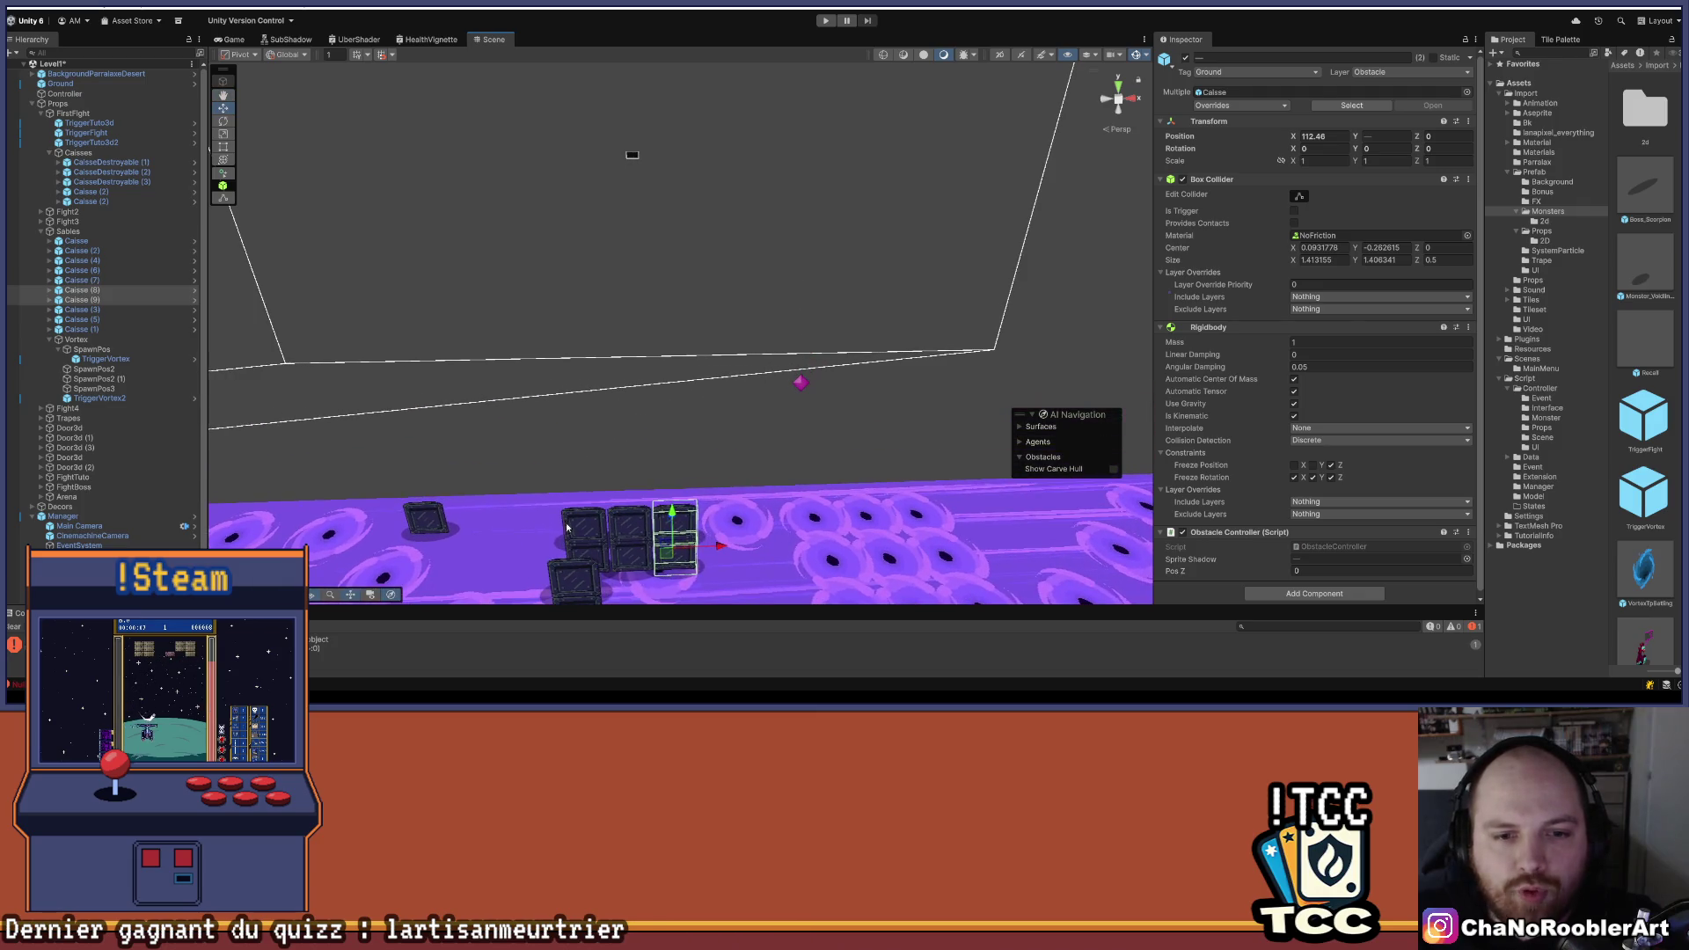
- Nudge a crate copy left so it lines up with the wall around X 112.4
{"action": "left_click_drag", "start_coordinate": [737, 521], "coordinate": [751, 466]}
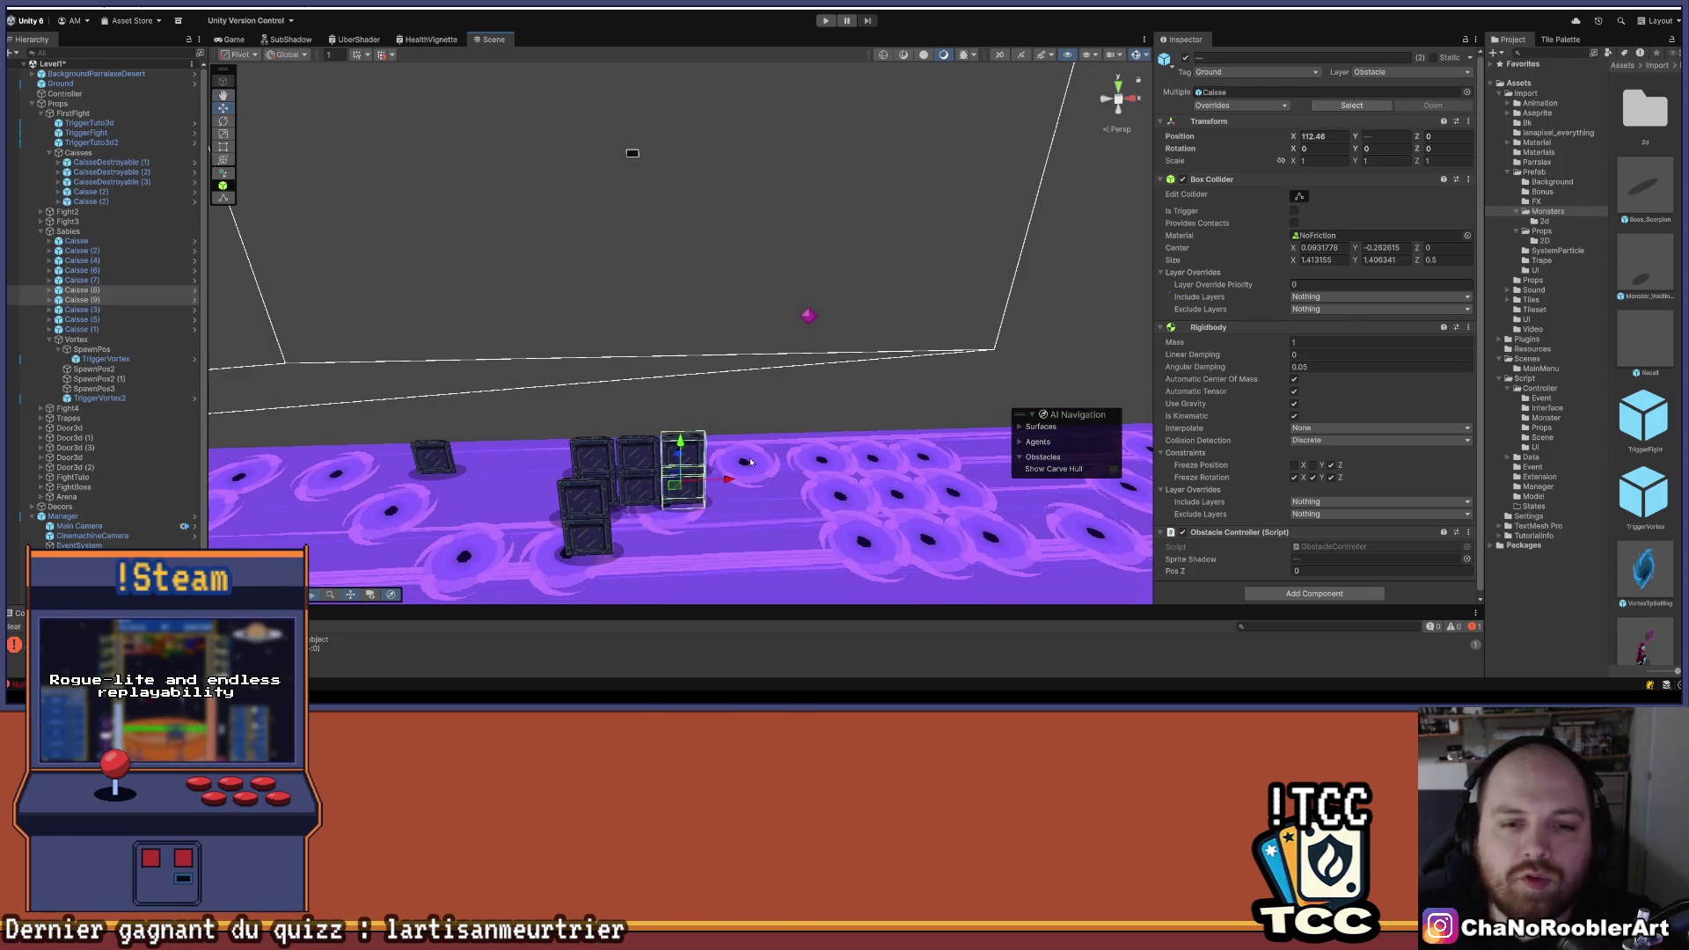
{"action": "mouse_move", "coordinate": [653, 412]}
{"action": "left_mouse_down"}
{"action": "mouse_move", "coordinate": [525, 322]}
{"action": "mouse_move", "coordinate": [537, 352]}
{"action": "mouse_move", "coordinate": [734, 366]}
{"action": "left_mouse_up"}
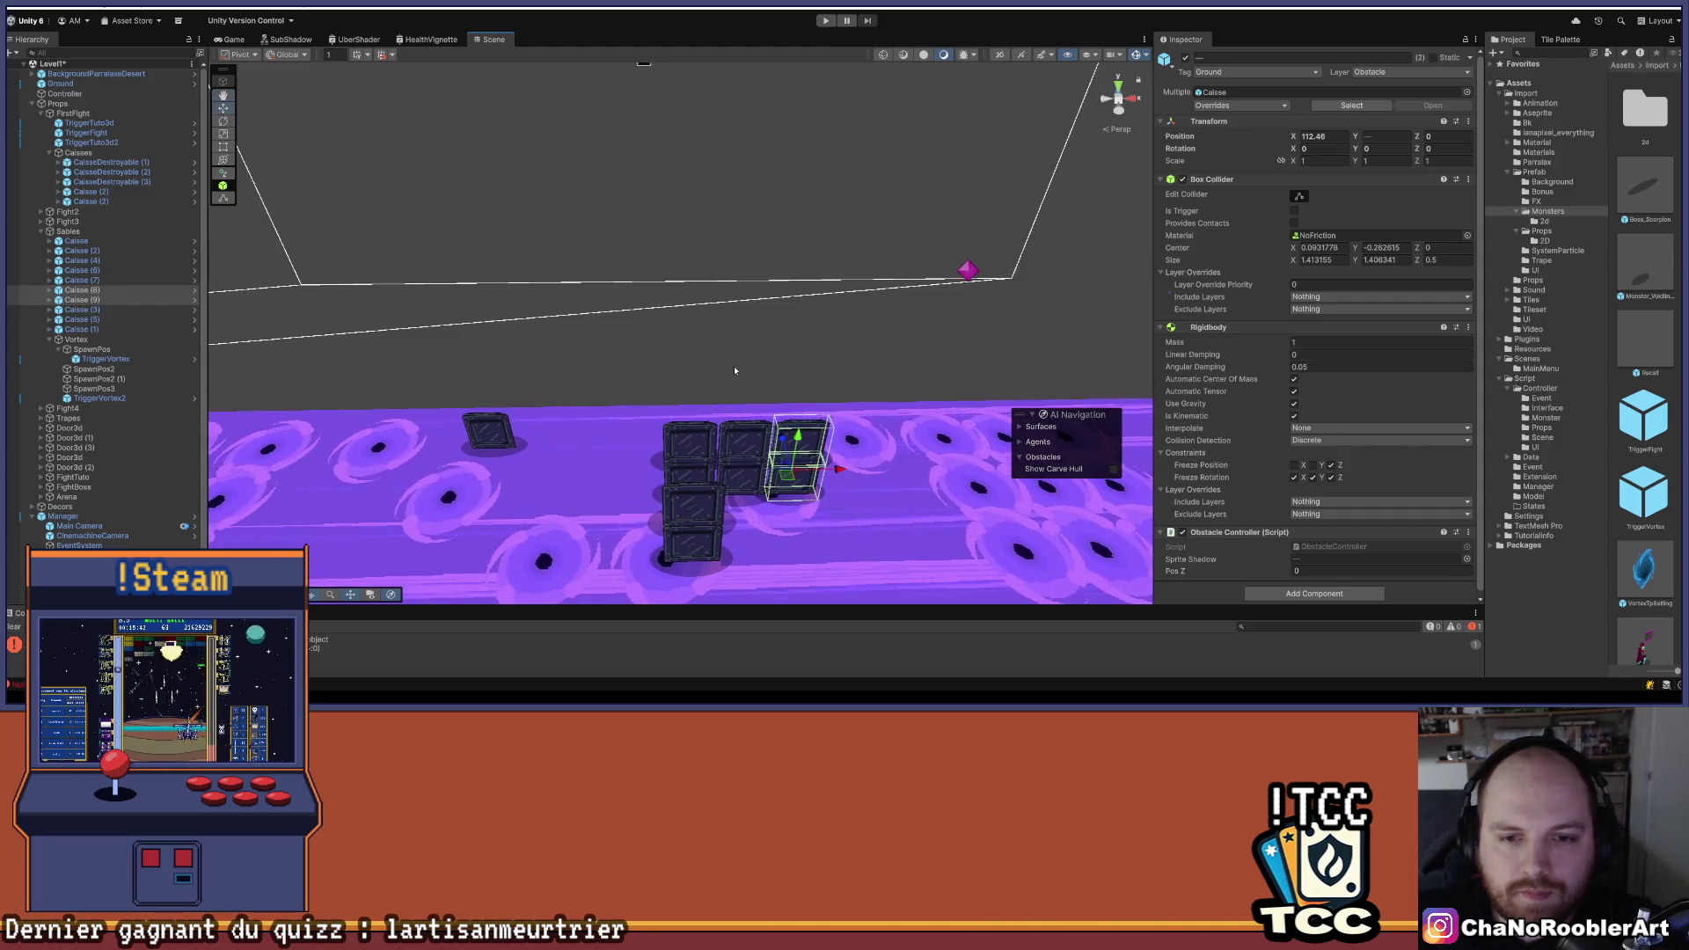
{"action": "mouse_move", "coordinate": [578, 406]}
{"action": "left_mouse_down"}
{"action": "mouse_move", "coordinate": [594, 531]}
{"action": "mouse_move", "coordinate": [542, 569]}
{"action": "mouse_move", "coordinate": [586, 520]}
{"action": "left_mouse_up"}
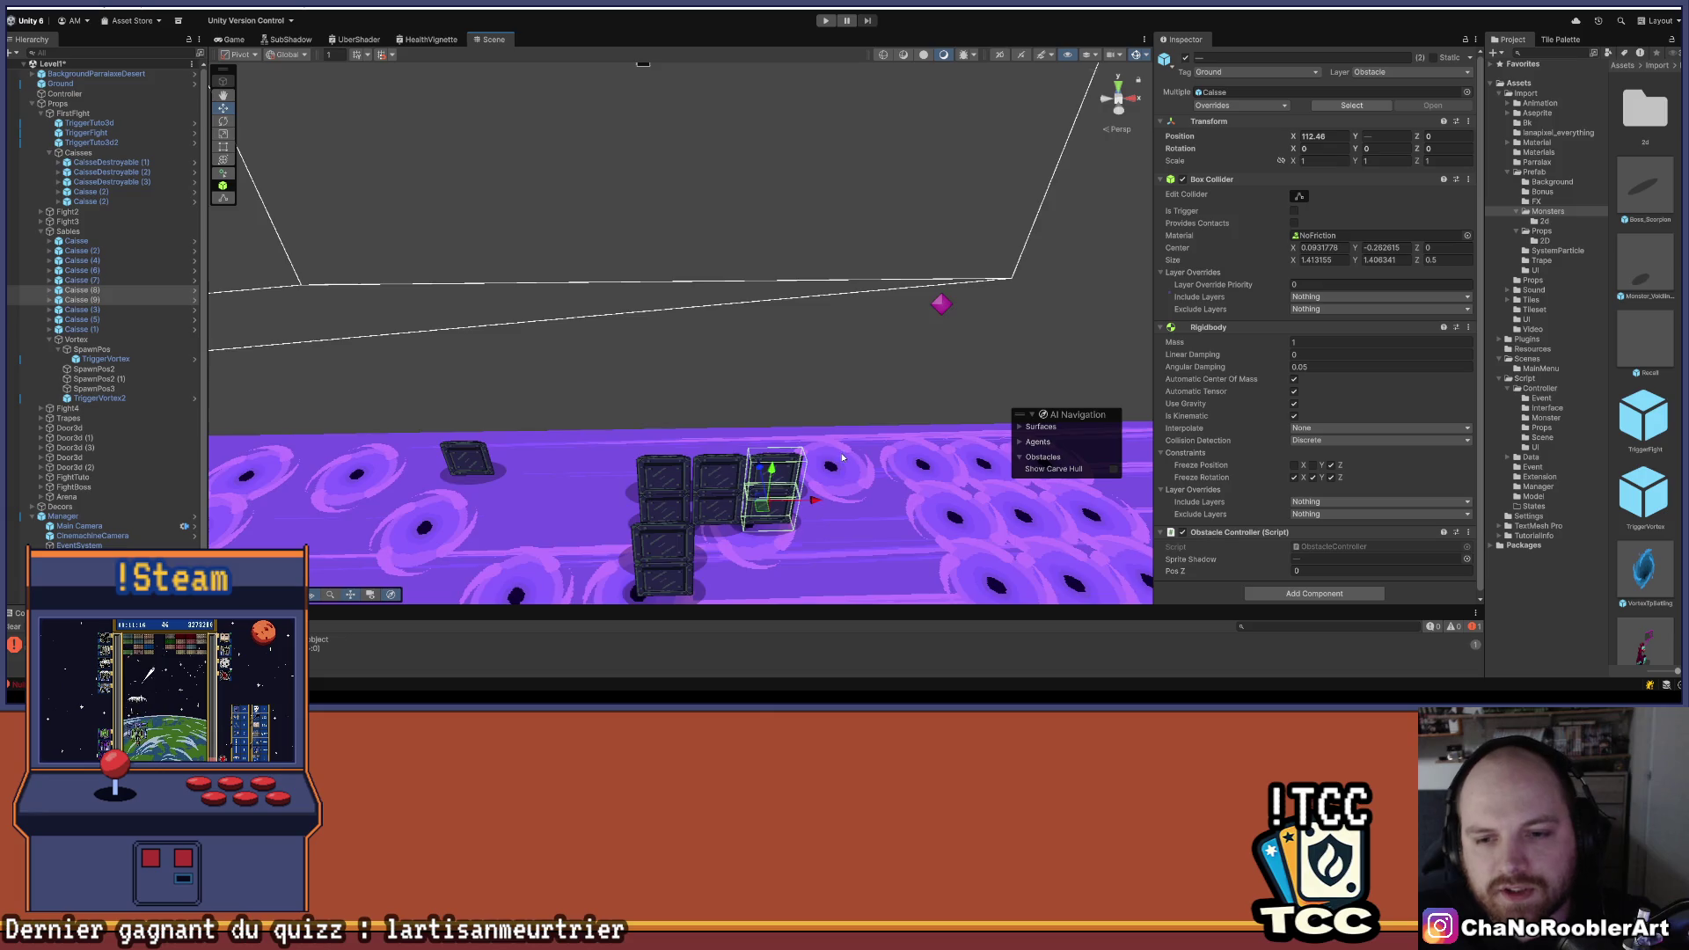
{"action": "left_click_drag", "start_coordinate": [843, 457], "coordinate": [693, 452]}
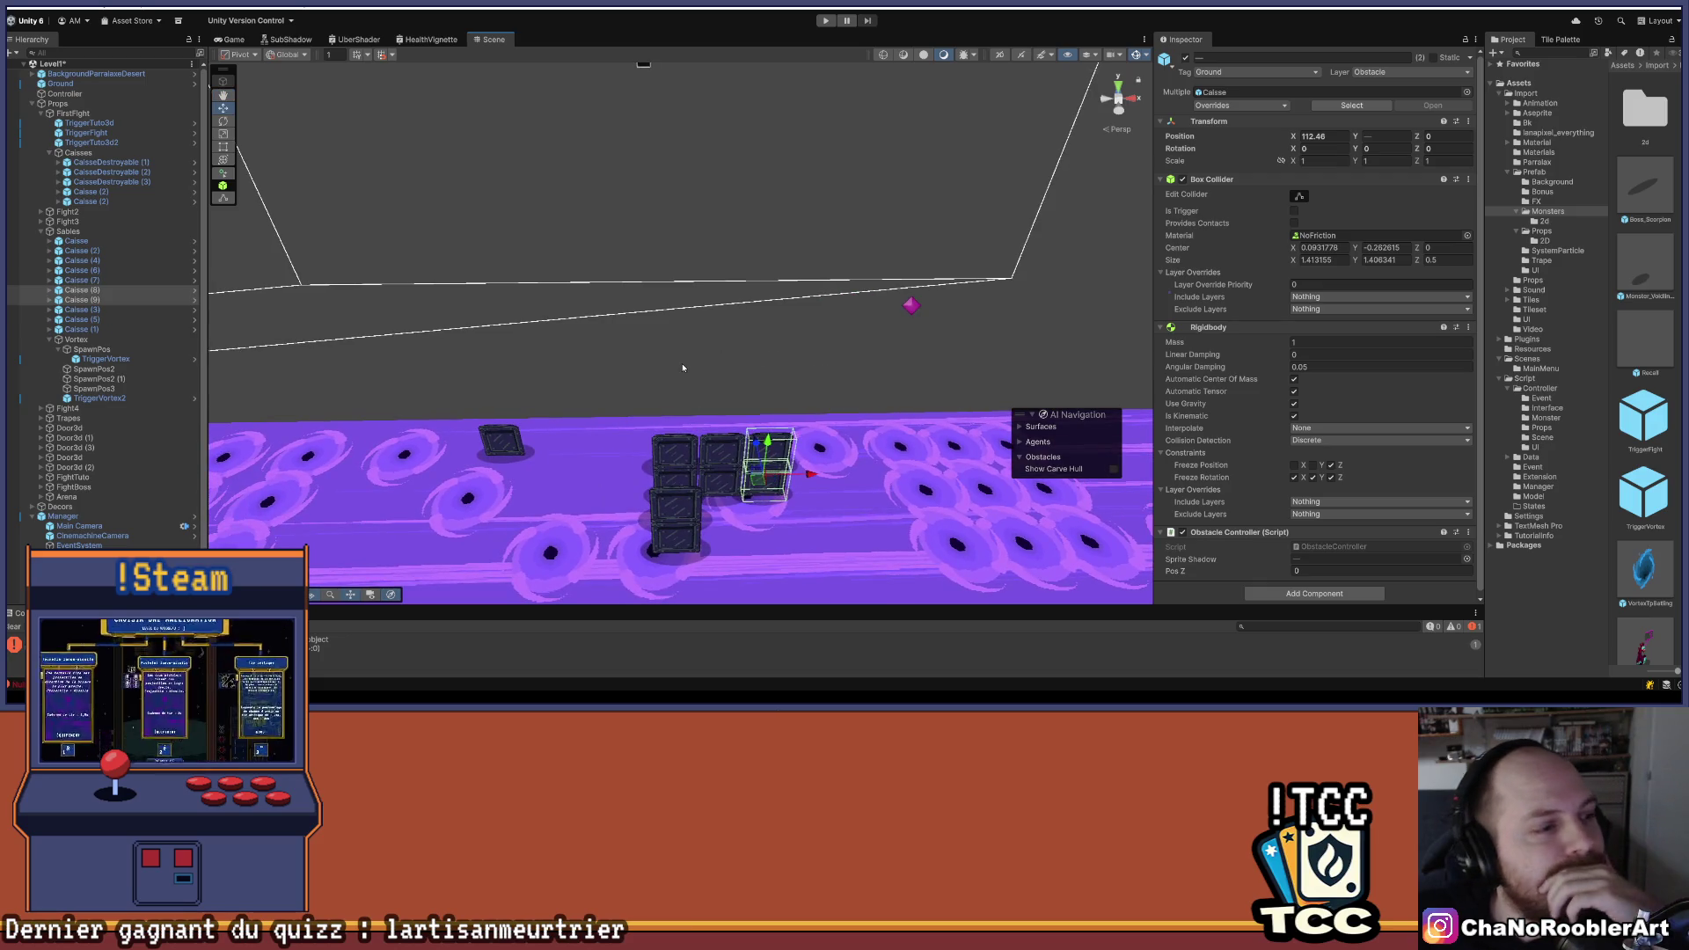
{"action": "mouse_move", "coordinate": [754, 401]}
{"action": "left_mouse_down"}
{"action": "mouse_move", "coordinate": [566, 328]}
{"action": "mouse_move", "coordinate": [773, 366]}
{"action": "mouse_move", "coordinate": [705, 347]}
{"action": "left_mouse_up"}
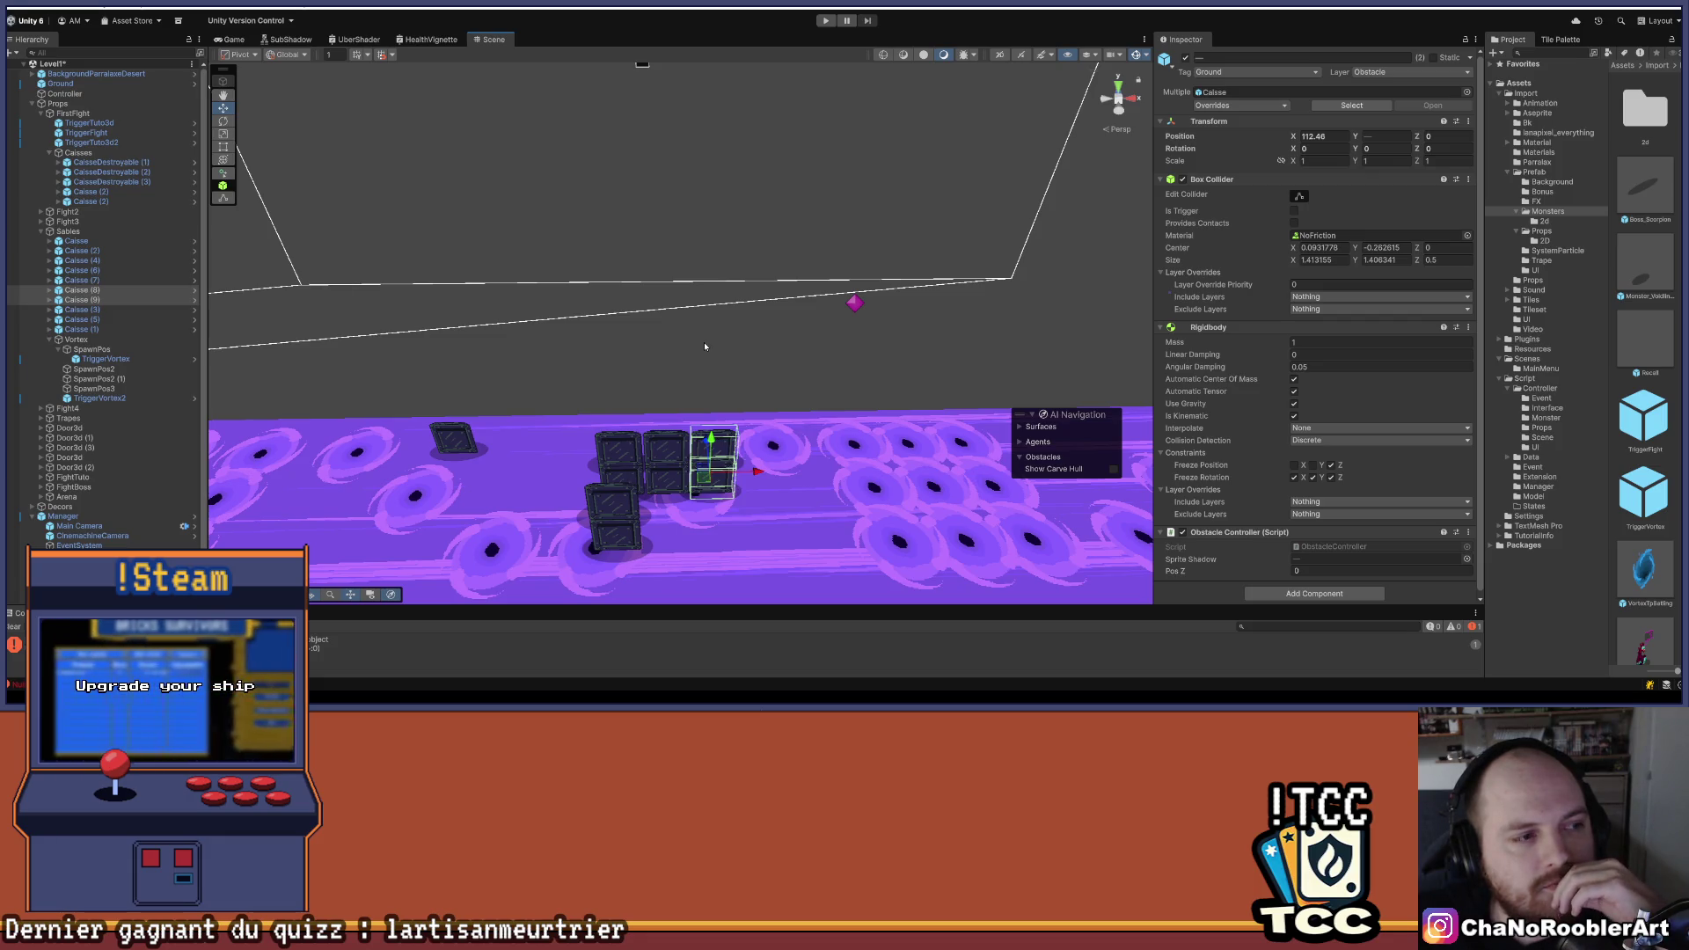
{"action": "mouse_move", "coordinate": [661, 371]}
{"action": "left_mouse_down"}
{"action": "mouse_move", "coordinate": [638, 401]}
{"action": "mouse_move", "coordinate": [701, 238]}
{"action": "left_mouse_up"}
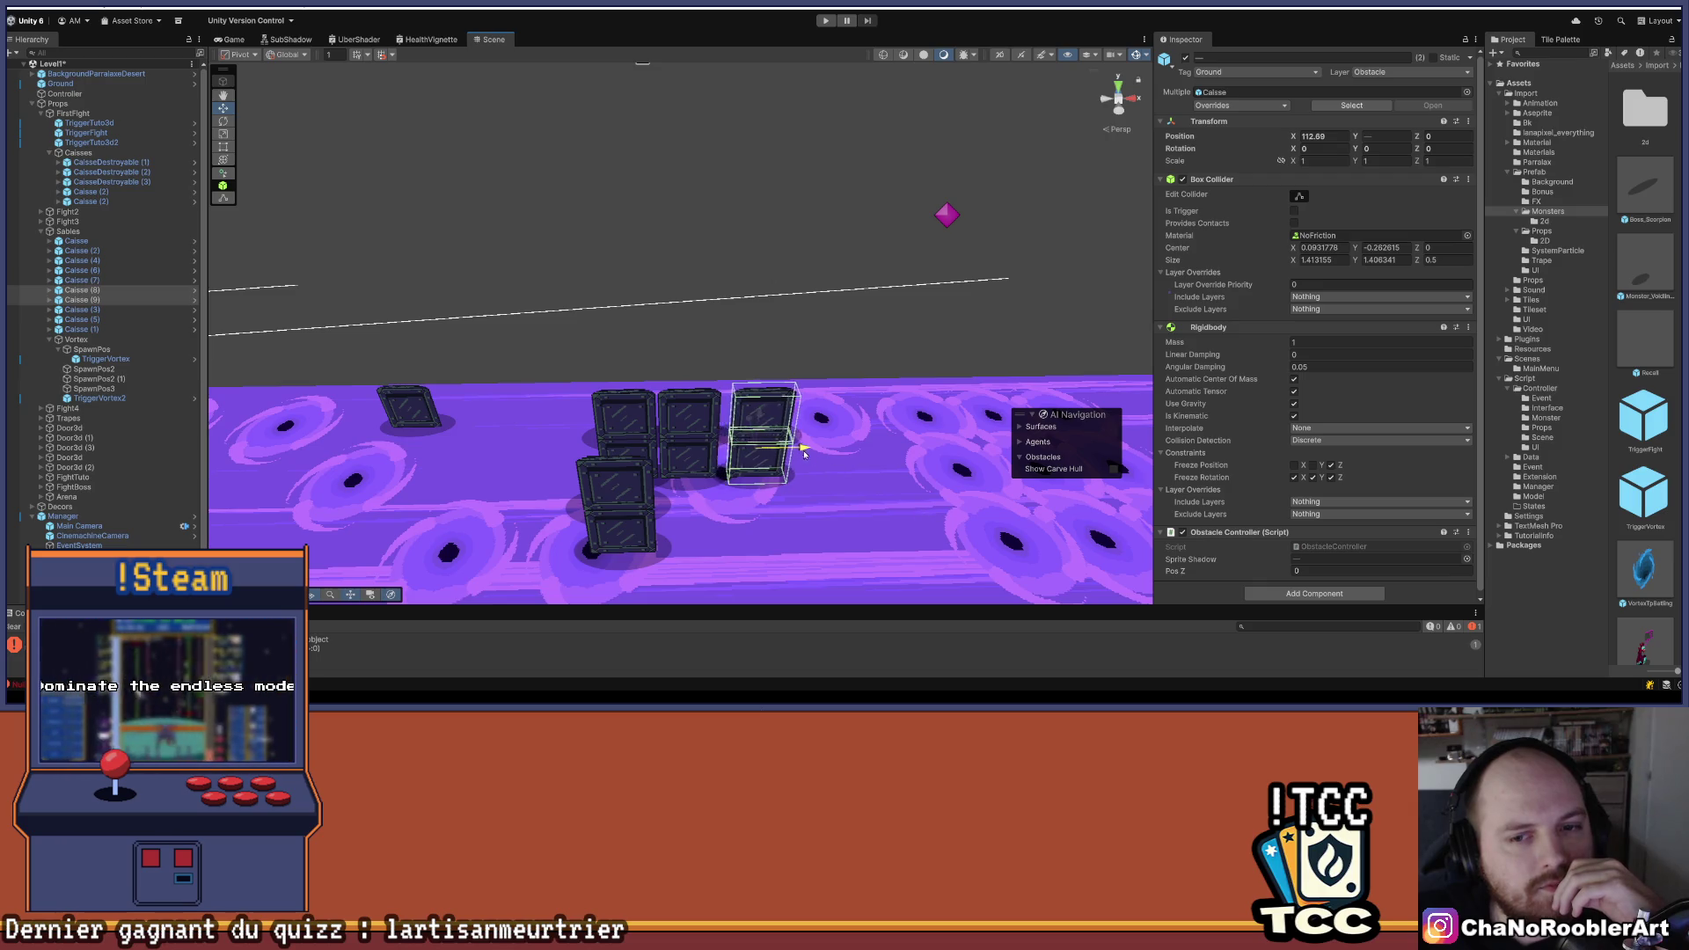
{"action": "left_click_drag", "start_coordinate": [793, 451], "coordinate": [789, 451]}
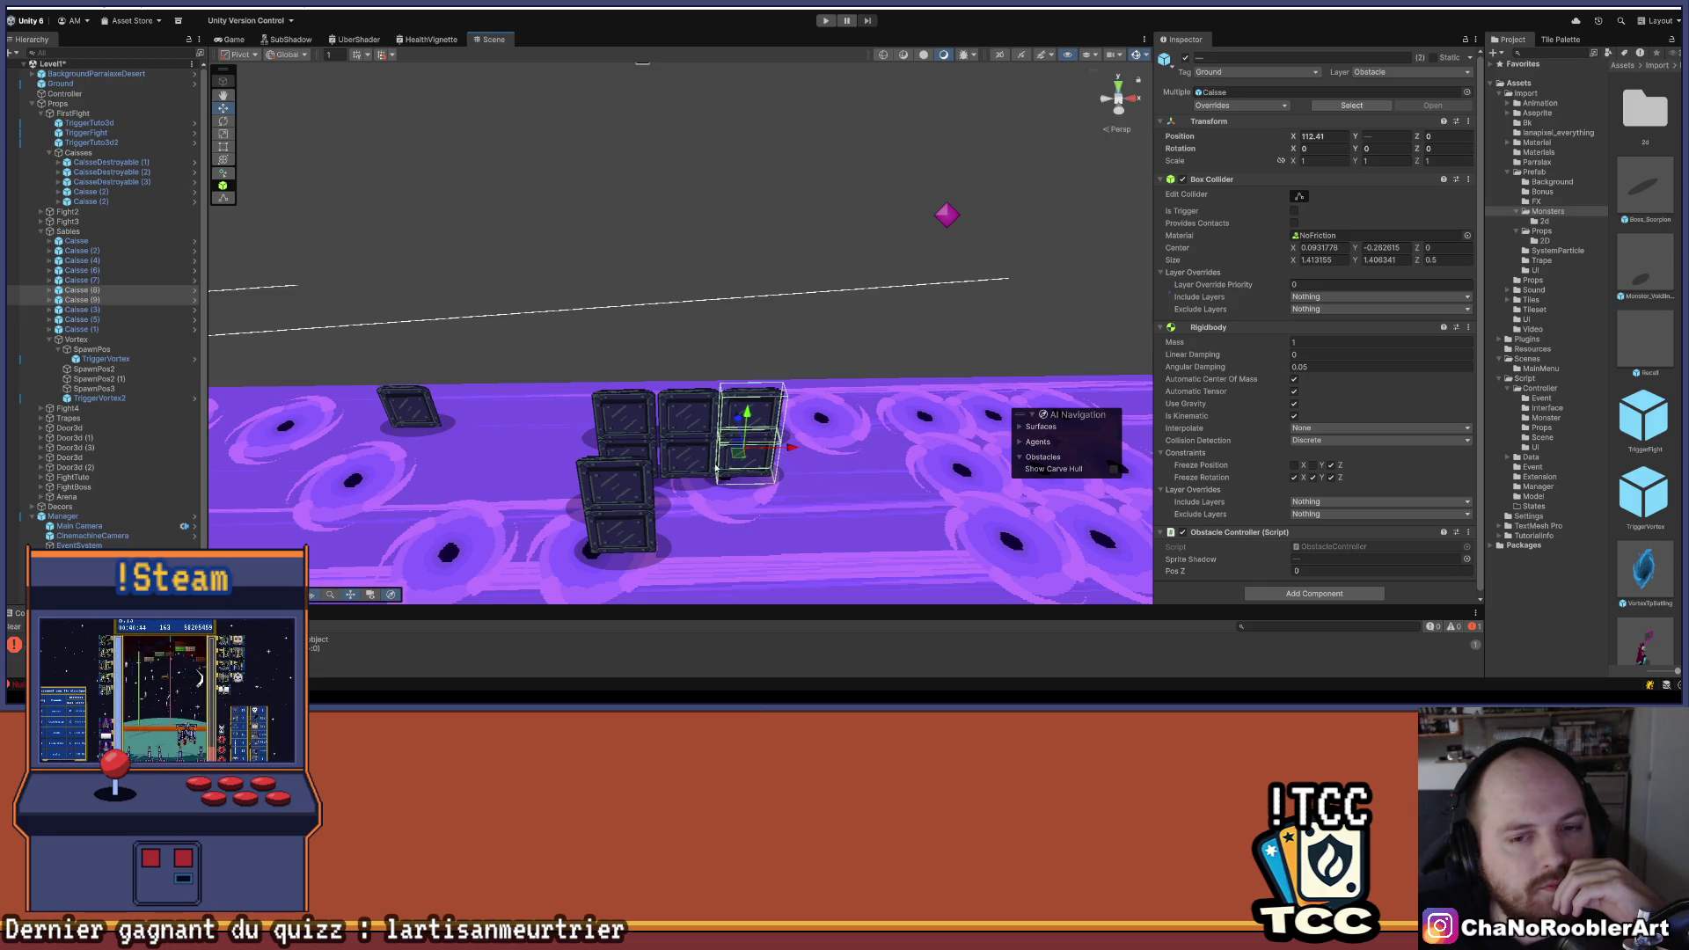
{"action": "left_click", "coordinate": [761, 339]}
{"action": "left_click_drag", "start_coordinate": [761, 338], "coordinate": [564, 355]}
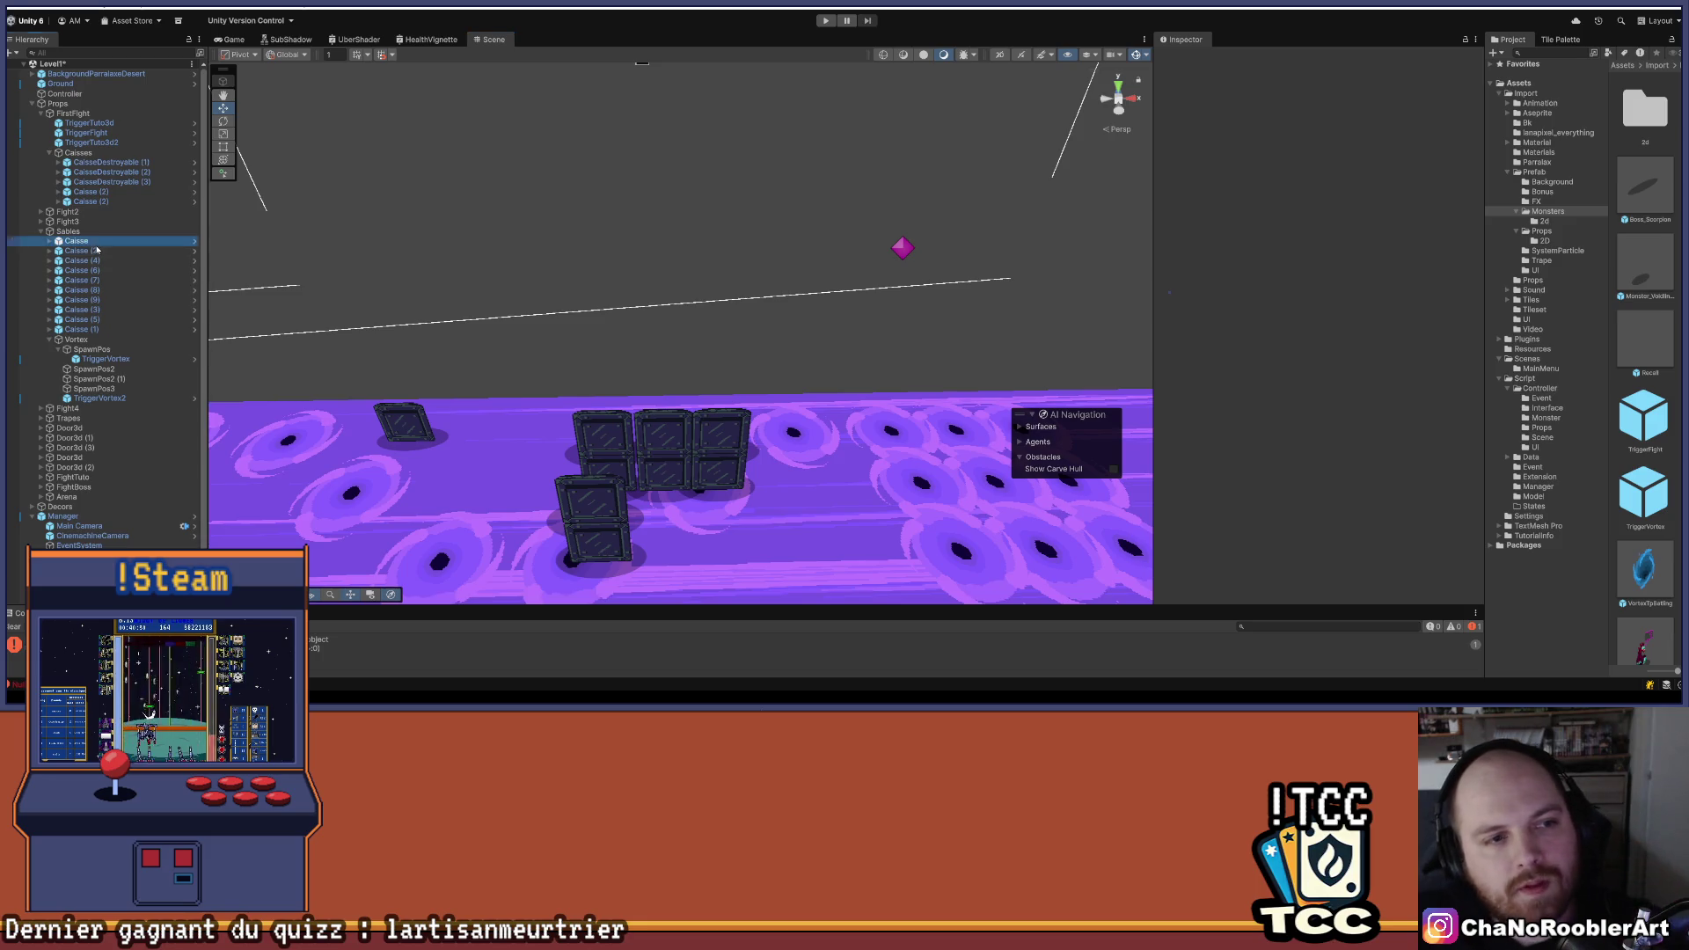
- Step through the Caisse crates one by one in the Hierarchy to inspect each
{"action": "left_click", "coordinate": [97, 250]}
{"action": "left_click", "coordinate": [97, 260]}
{"action": "left_click", "coordinate": [96, 270]}
{"action": "left_click", "coordinate": [97, 280]}
{"action": "left_click", "coordinate": [95, 272]}
{"action": "left_click", "coordinate": [97, 261]}
{"action": "left_click", "coordinate": [100, 251]}
{"action": "left_click", "coordinate": [104, 242]}
{"action": "left_click", "coordinate": [107, 252]}
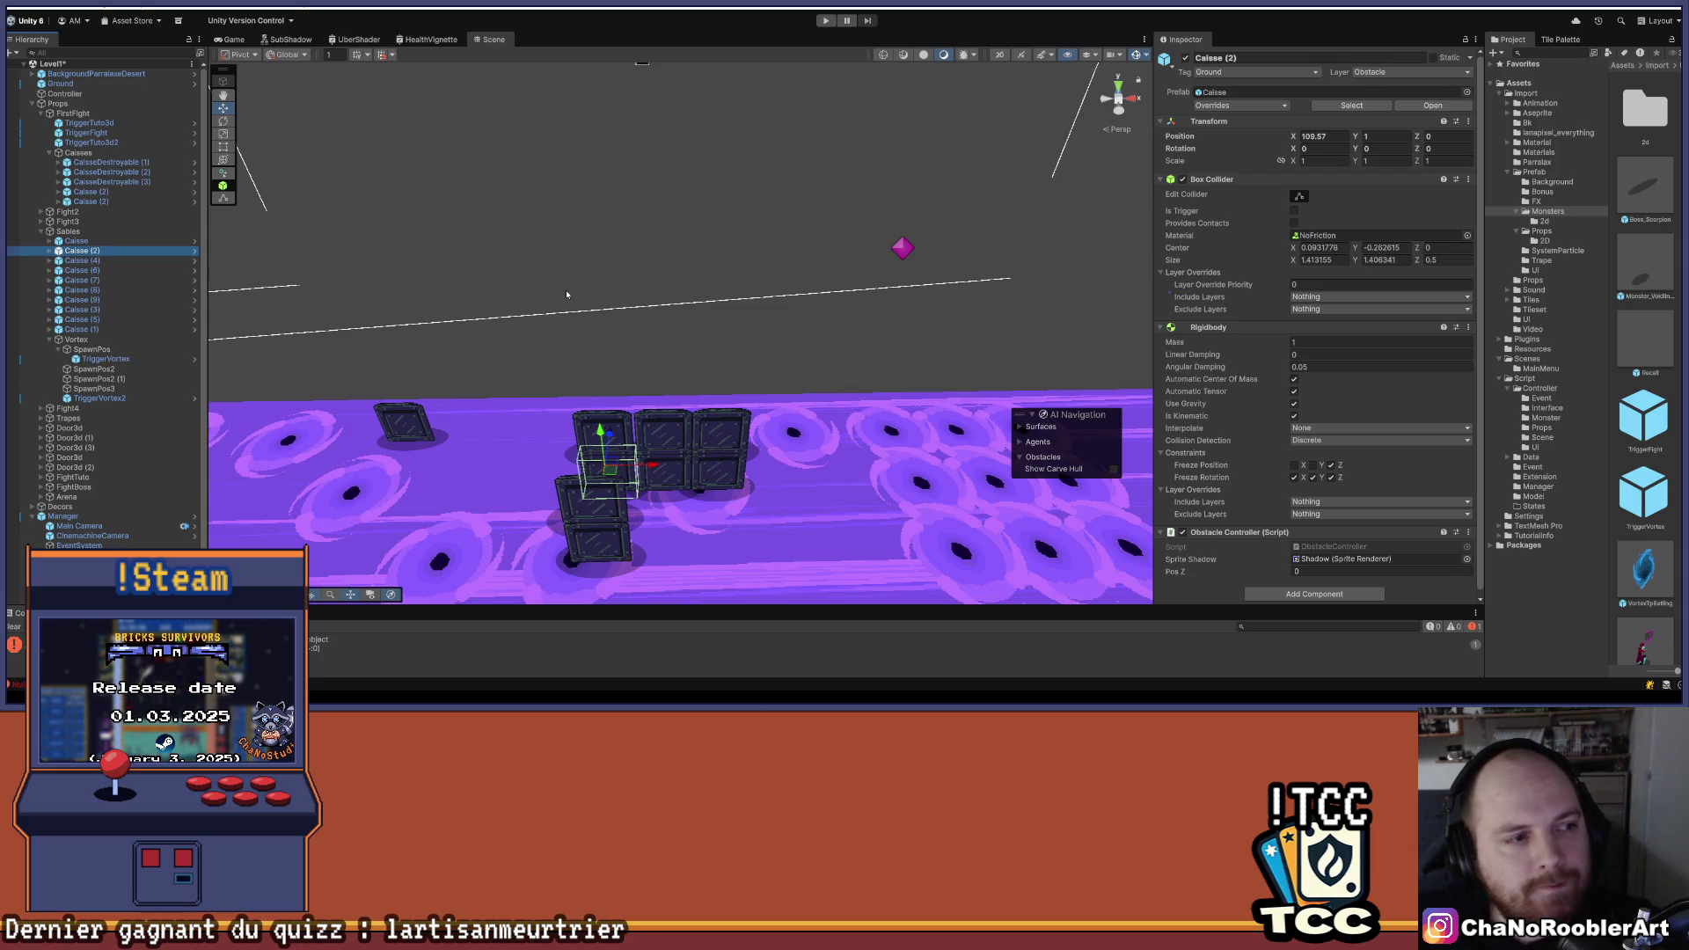
{"action": "mouse_move", "coordinate": [558, 368]}
{"action": "left_mouse_down"}
{"action": "mouse_move", "coordinate": [739, 264]}
{"action": "mouse_move", "coordinate": [690, 306]}
{"action": "mouse_move", "coordinate": [535, 321]}
{"action": "left_mouse_up"}
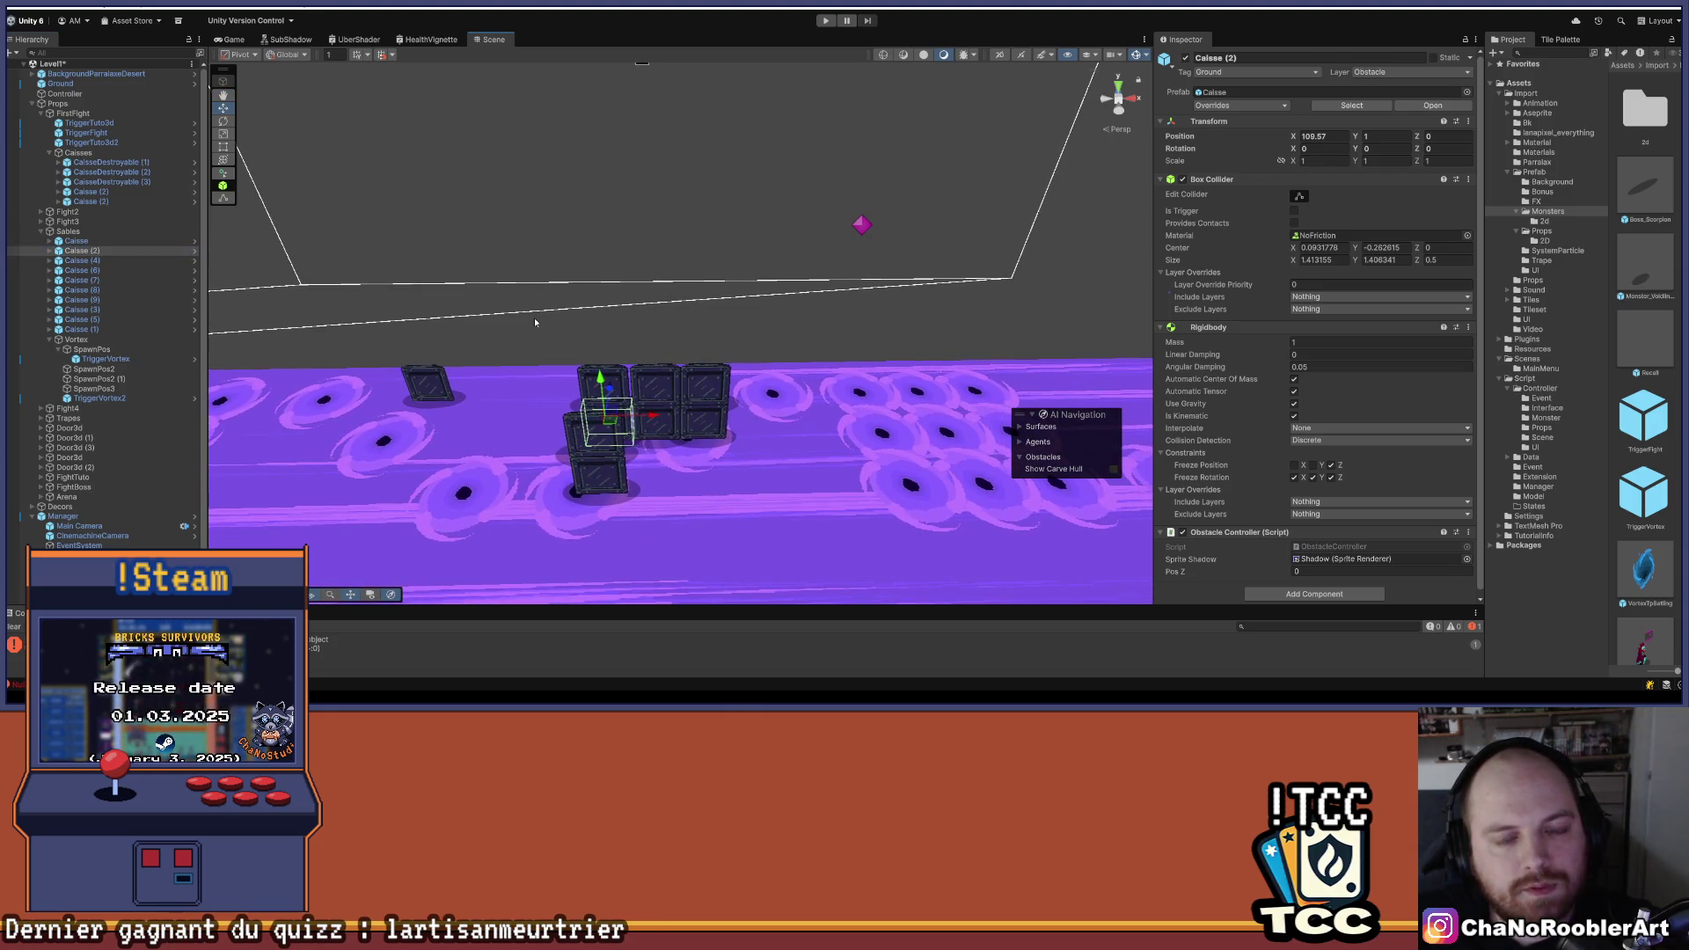
- Select Caisse, Caisse (2), (4) and (6)–(9), and set their Position Z to 2
{"action": "left_click", "coordinate": [88, 241]}
{"action": "left_click", "coordinate": [88, 261]}
{"action": "left_click", "coordinate": [88, 271], "text": "ctrl"}
{"action": "left_click", "coordinate": [88, 281], "text": "ctrl"}
{"action": "left_click", "coordinate": [88, 291], "text": "ctrl"}
{"action": "left_click", "coordinate": [88, 300], "text": "ctrl"}
{"action": "mouse_move", "coordinate": [563, 352]}
{"action": "left_mouse_down"}
{"action": "mouse_move", "coordinate": [422, 369]}
{"action": "mouse_move", "coordinate": [185, 351]}
{"action": "left_mouse_up"}
{"action": "left_click", "coordinate": [88, 251], "text": "ctrl"}
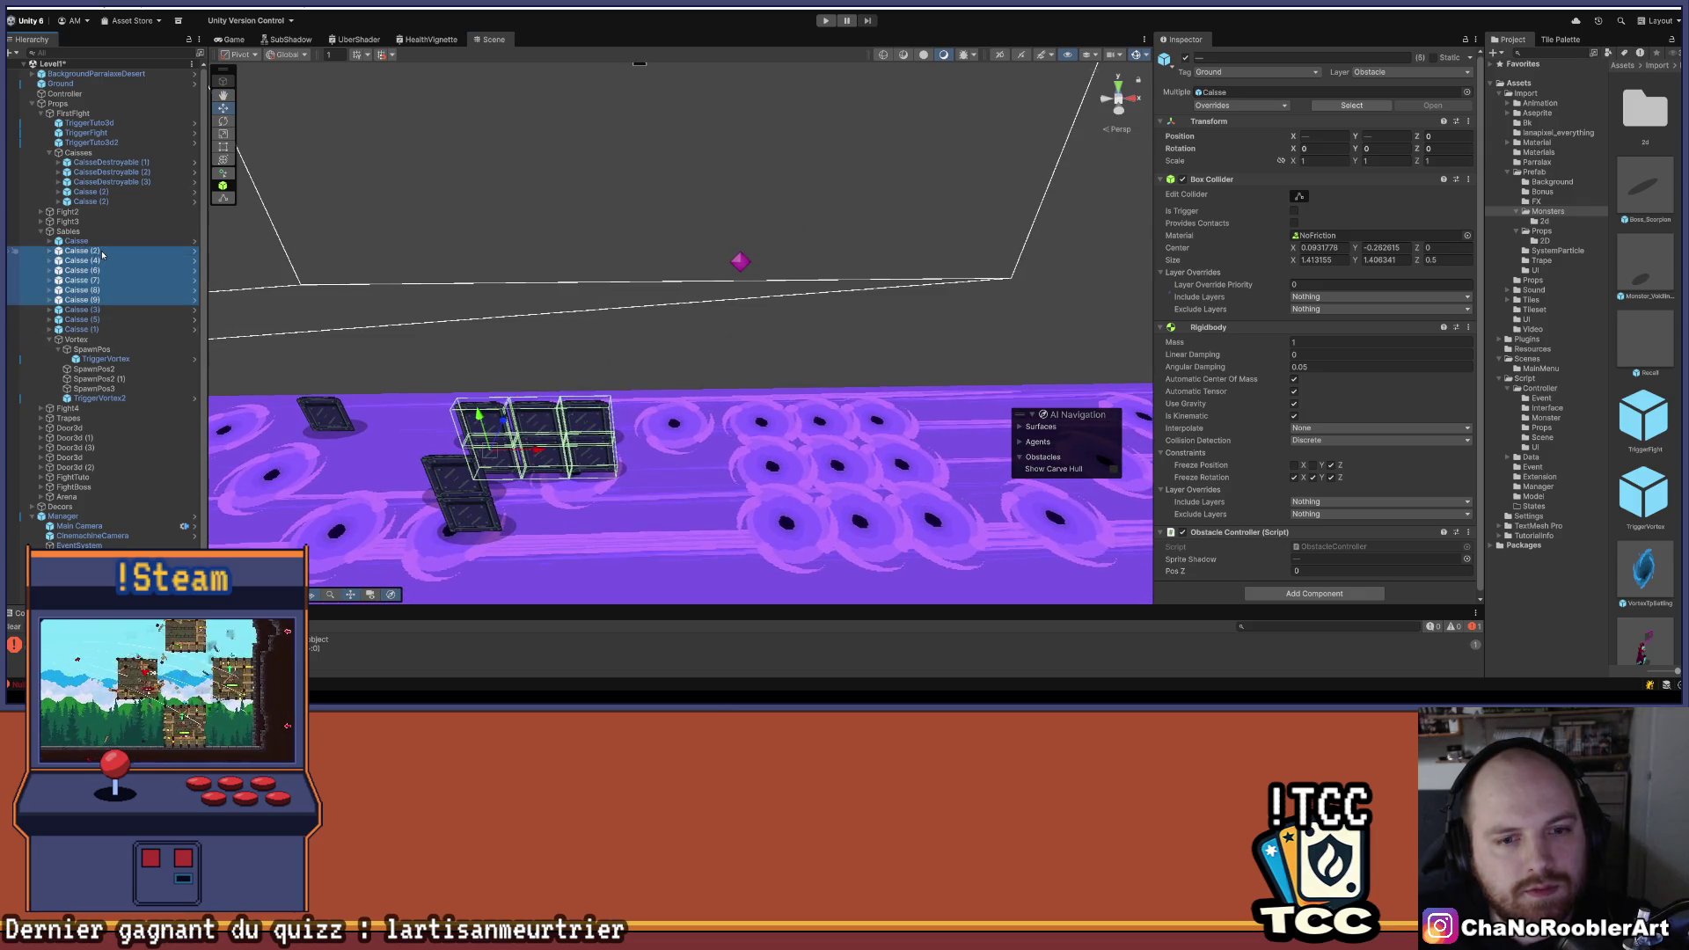
{"action": "mouse_move", "coordinate": [564, 347]}
{"action": "left_mouse_down"}
{"action": "mouse_move", "coordinate": [705, 364]}
{"action": "mouse_move", "coordinate": [747, 347]}
{"action": "mouse_move", "coordinate": [704, 358]}
{"action": "mouse_move", "coordinate": [568, 310]}
{"action": "mouse_move", "coordinate": [615, 425]}
{"action": "mouse_move", "coordinate": [630, 388]}
{"action": "left_mouse_up"}
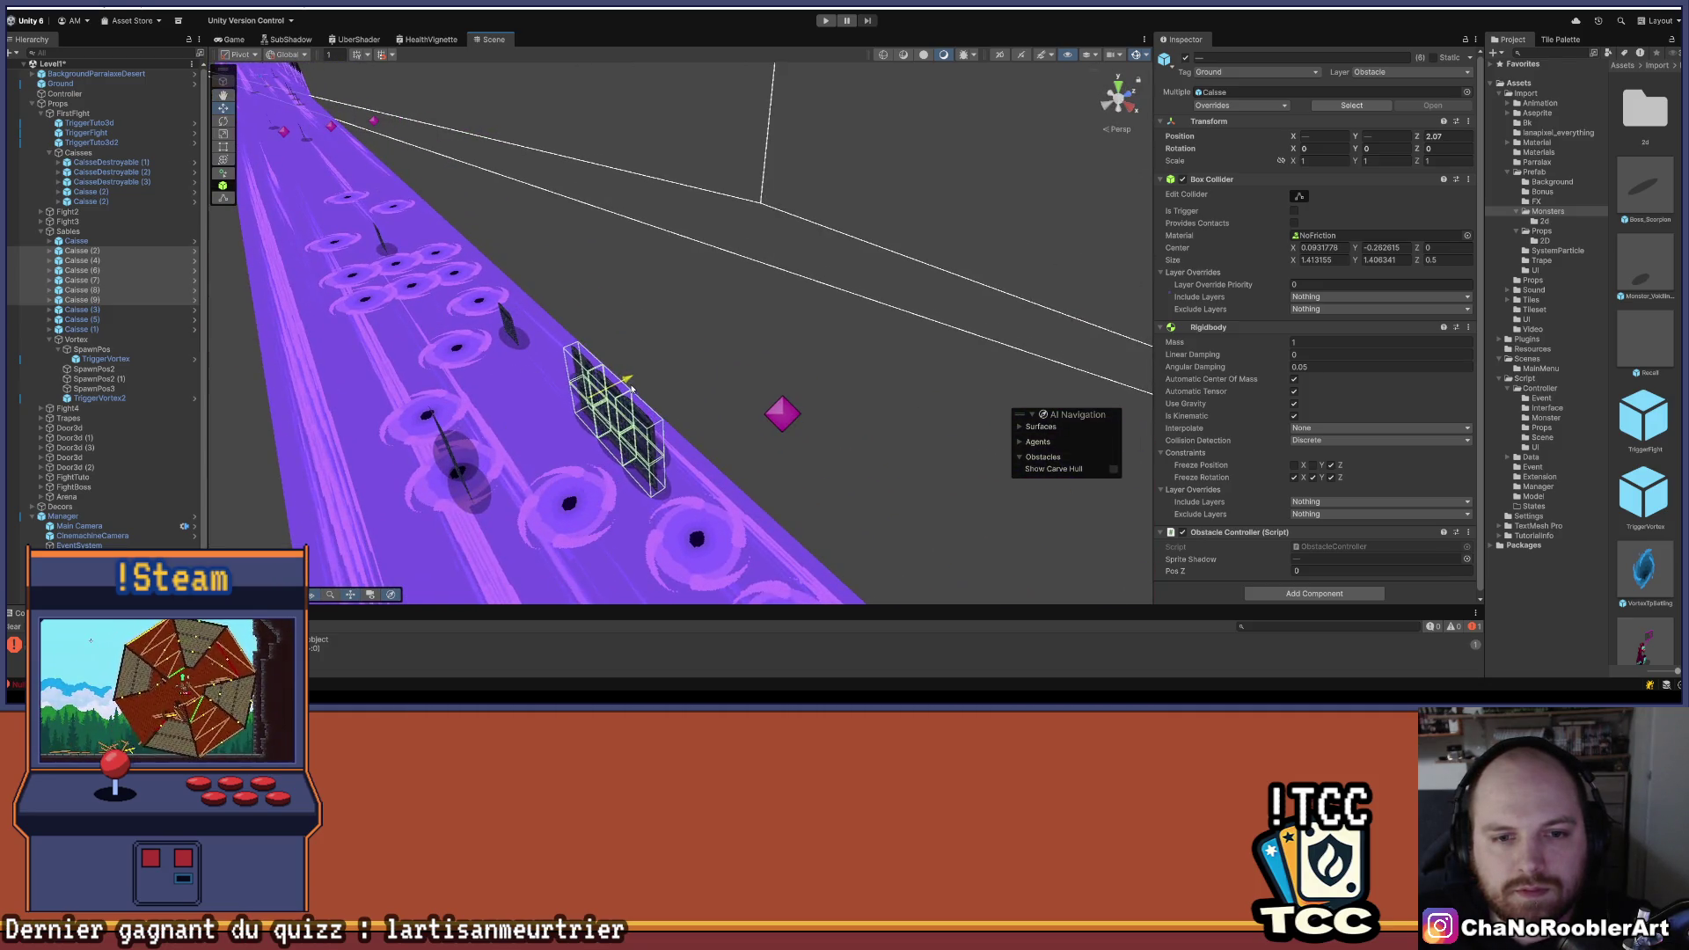
{"action": "left_click", "coordinate": [1464, 137]}
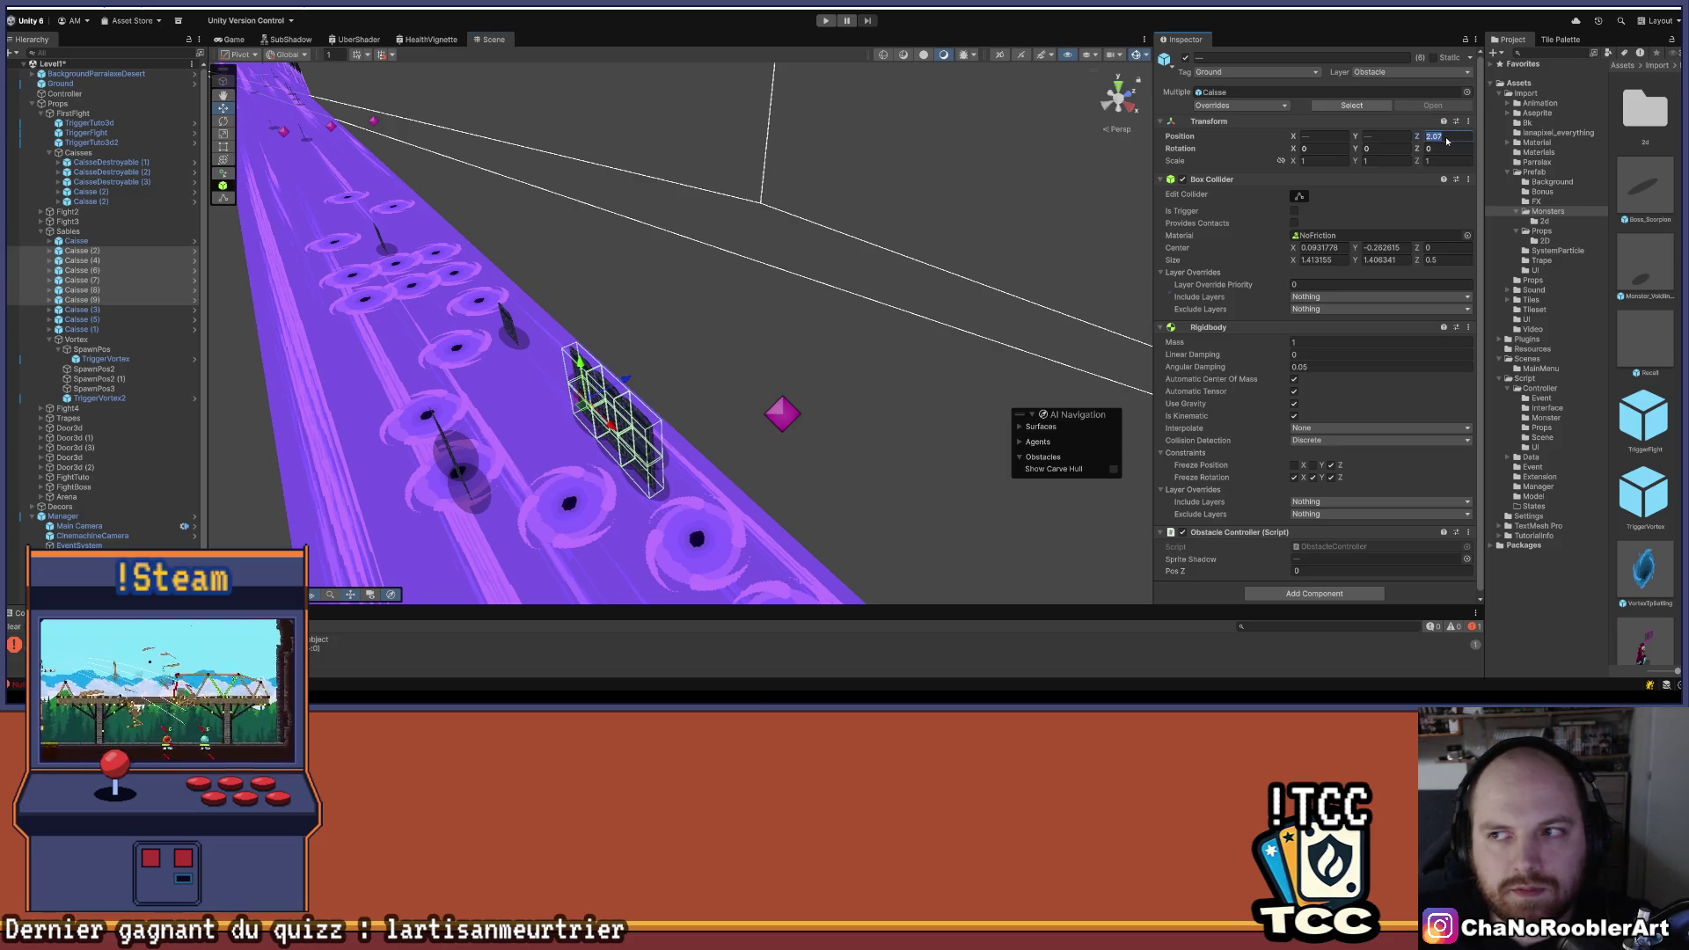
{"action": "type", "text": "2.0"}
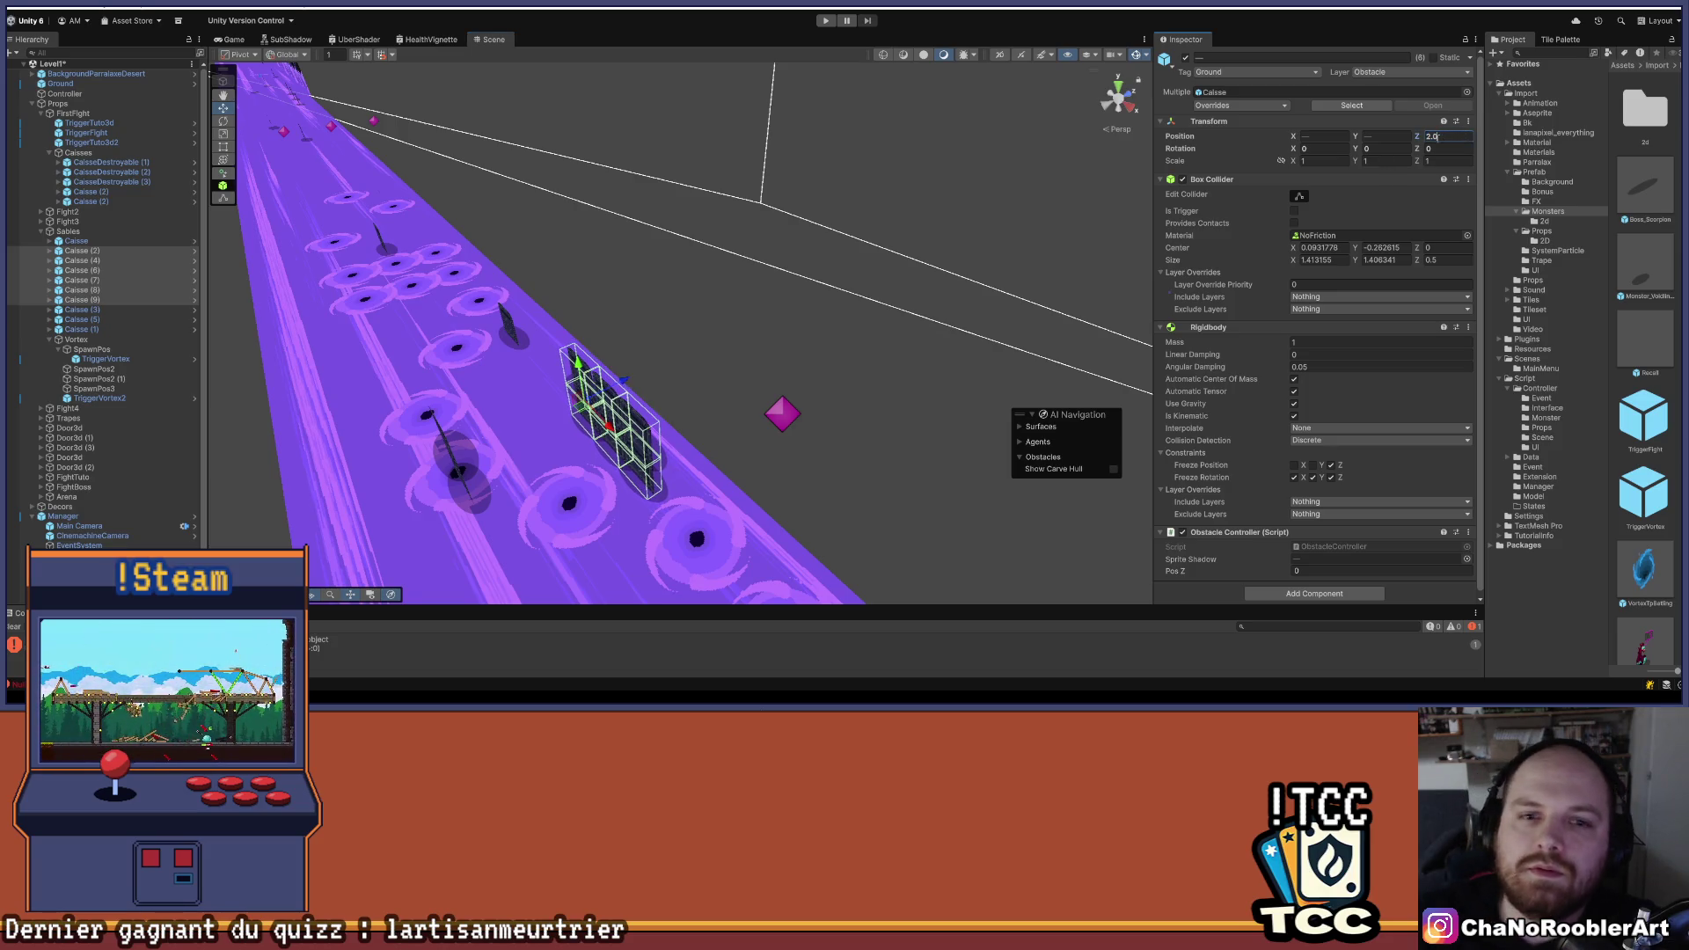
{"action": "key", "text": "Return"}
- Deselect the crates and reframe the view to check their new positions
{"action": "mouse_move", "coordinate": [669, 344]}
{"action": "left_mouse_down"}
{"action": "mouse_move", "coordinate": [460, 351]}
{"action": "mouse_move", "coordinate": [784, 249]}
{"action": "mouse_move", "coordinate": [771, 312]}
{"action": "mouse_move", "coordinate": [803, 287]}
{"action": "mouse_move", "coordinate": [652, 285]}
{"action": "mouse_move", "coordinate": [672, 253]}
{"action": "left_mouse_up"}
{"action": "left_click", "coordinate": [771, 313]}
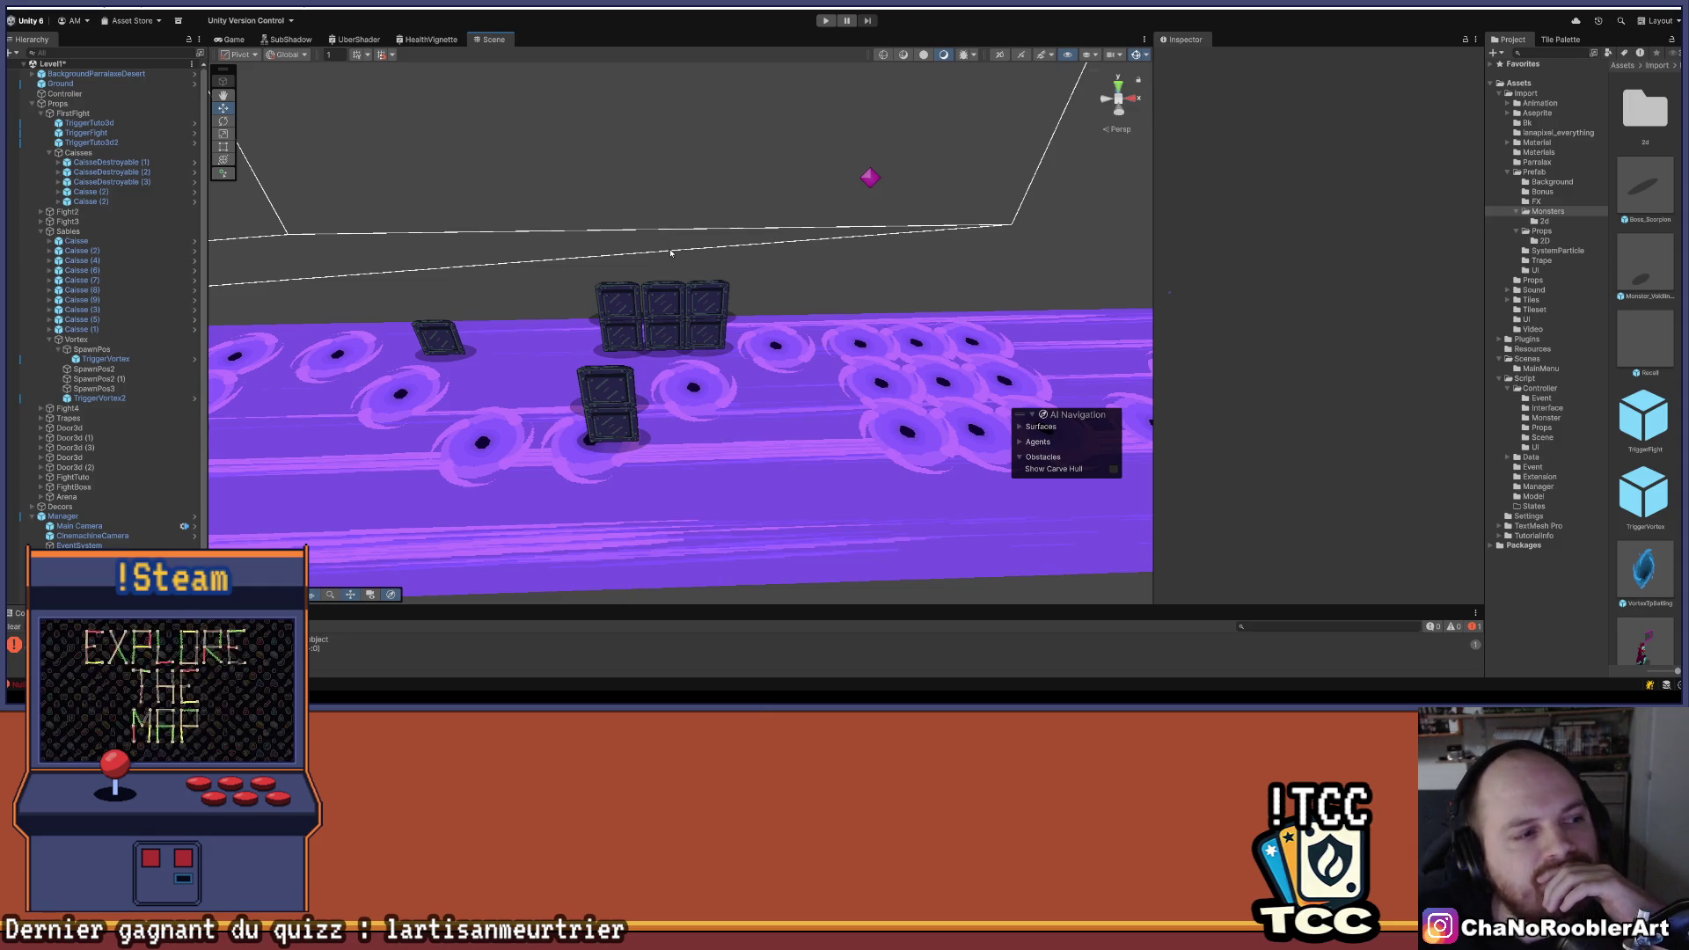
{"action": "left_click_drag", "start_coordinate": [668, 382], "coordinate": [685, 379]}
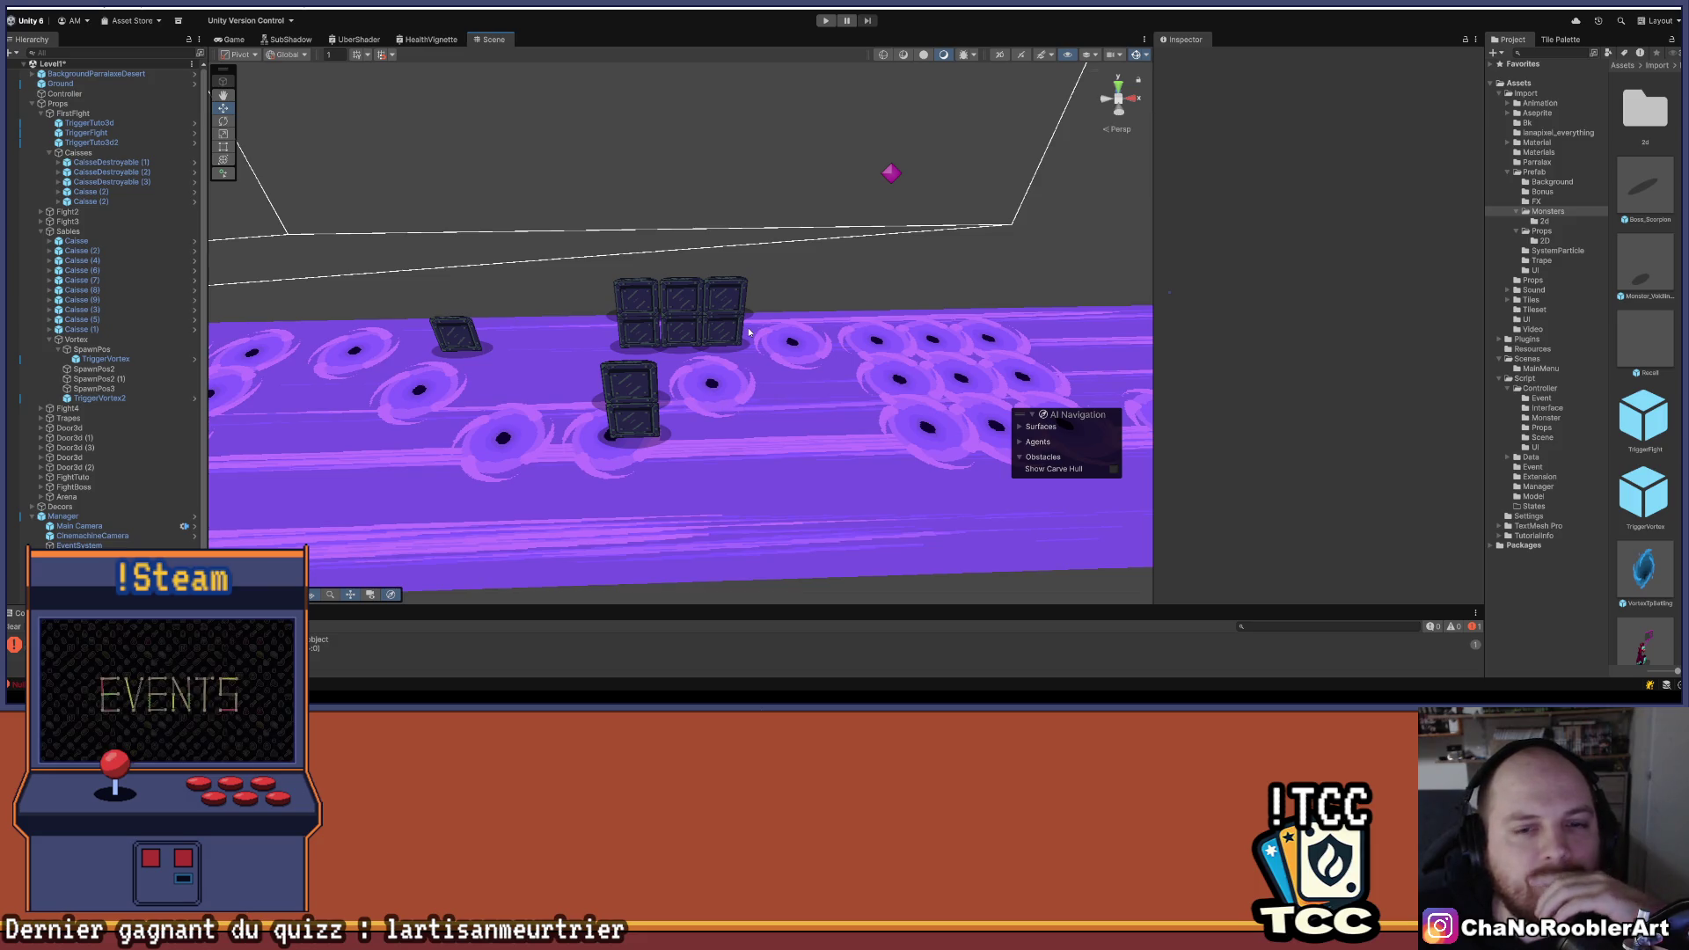
{"action": "mouse_move", "coordinate": [820, 366]}
{"action": "left_mouse_down"}
{"action": "mouse_move", "coordinate": [772, 428]}
{"action": "mouse_move", "coordinate": [793, 335]}
{"action": "mouse_move", "coordinate": [876, 368]}
{"action": "mouse_move", "coordinate": [687, 417]}
{"action": "left_mouse_up"}
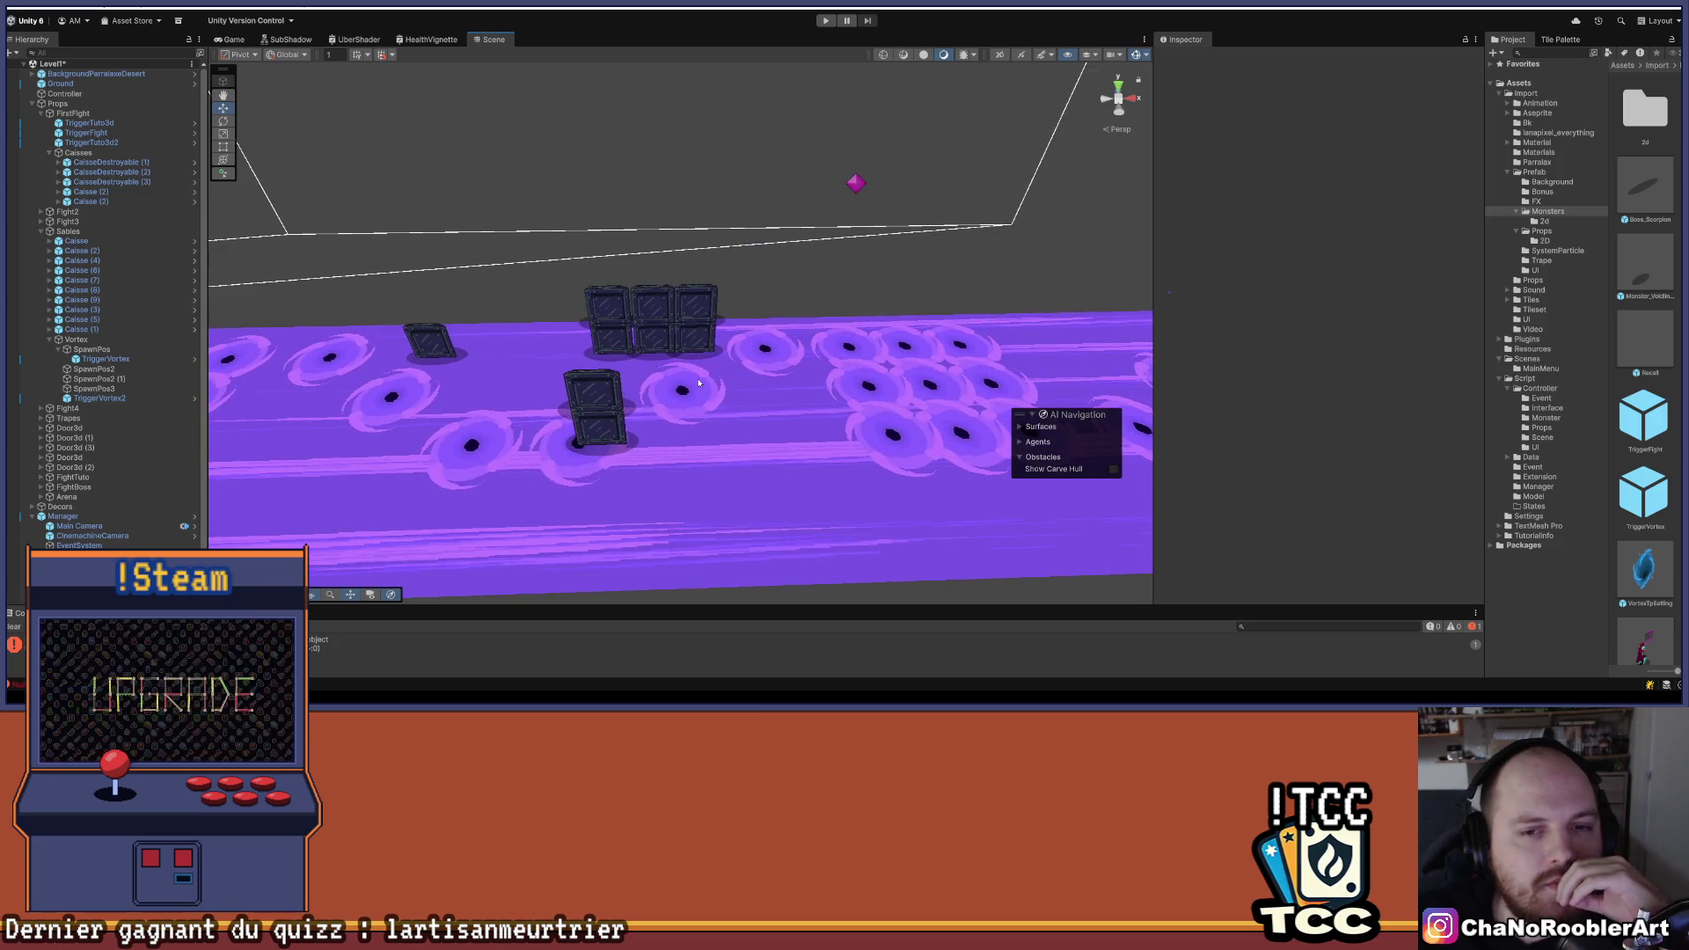
{"action": "left_click", "coordinate": [682, 388]}
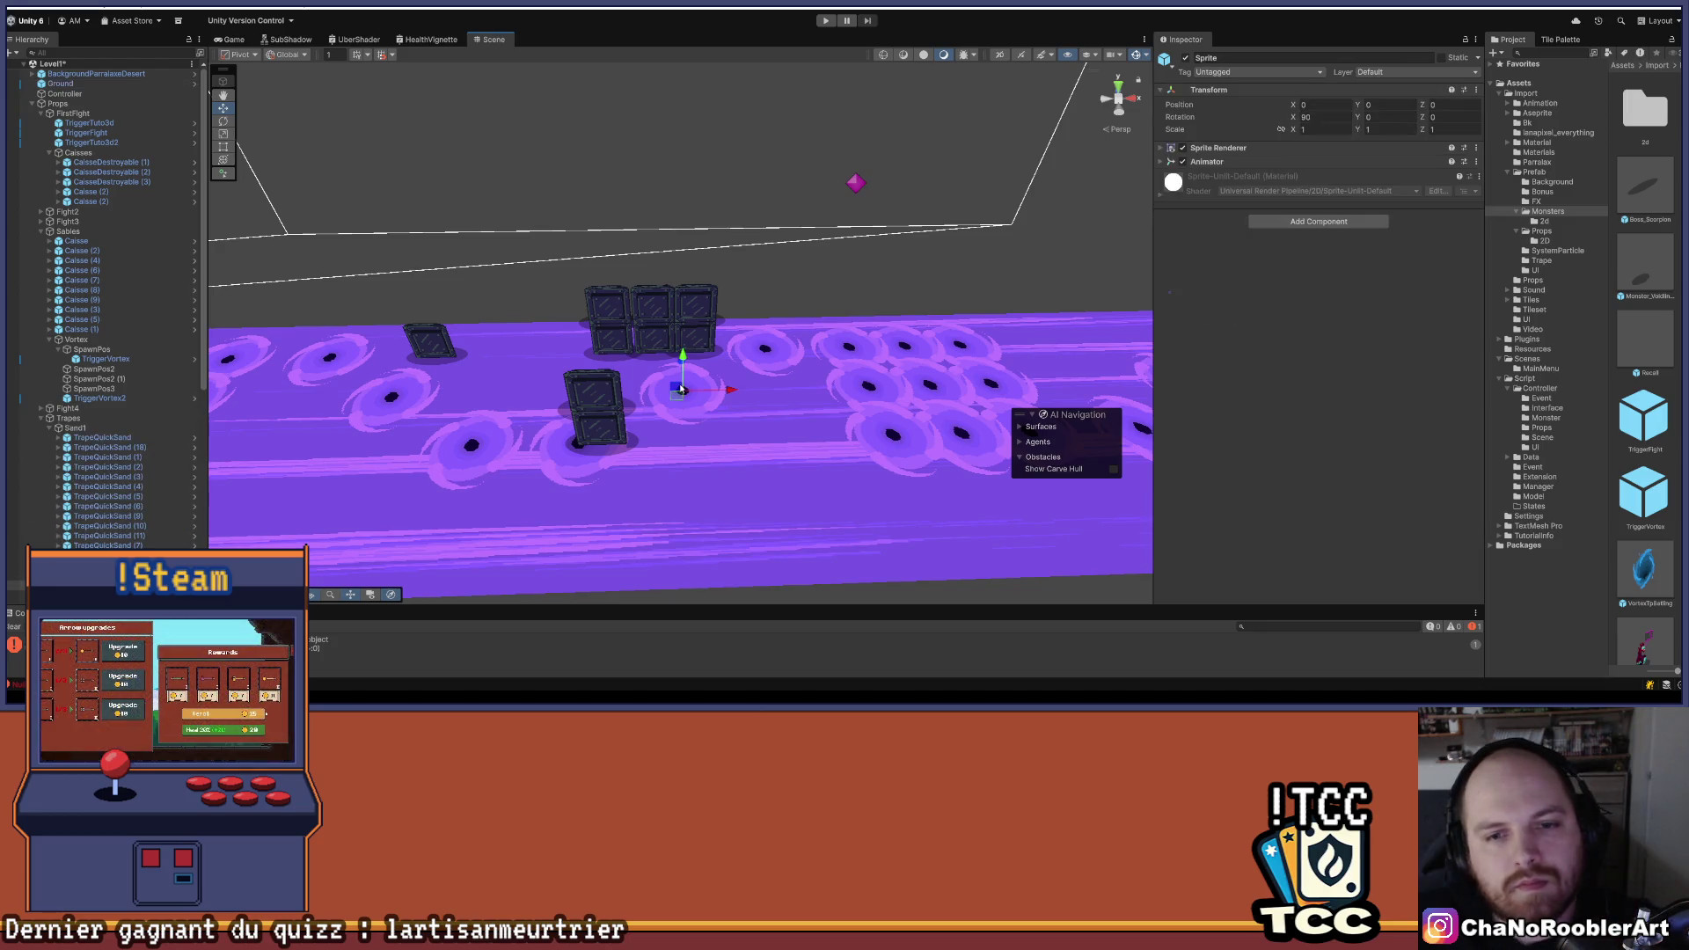
- Delete the quicksand trap TrapeQuickSand (13)
{"action": "mouse_move", "coordinate": [529, 329]}
{"action": "left_mouse_down"}
{"action": "mouse_move", "coordinate": [818, 334]}
{"action": "mouse_move", "coordinate": [471, 316]}
{"action": "left_mouse_up"}
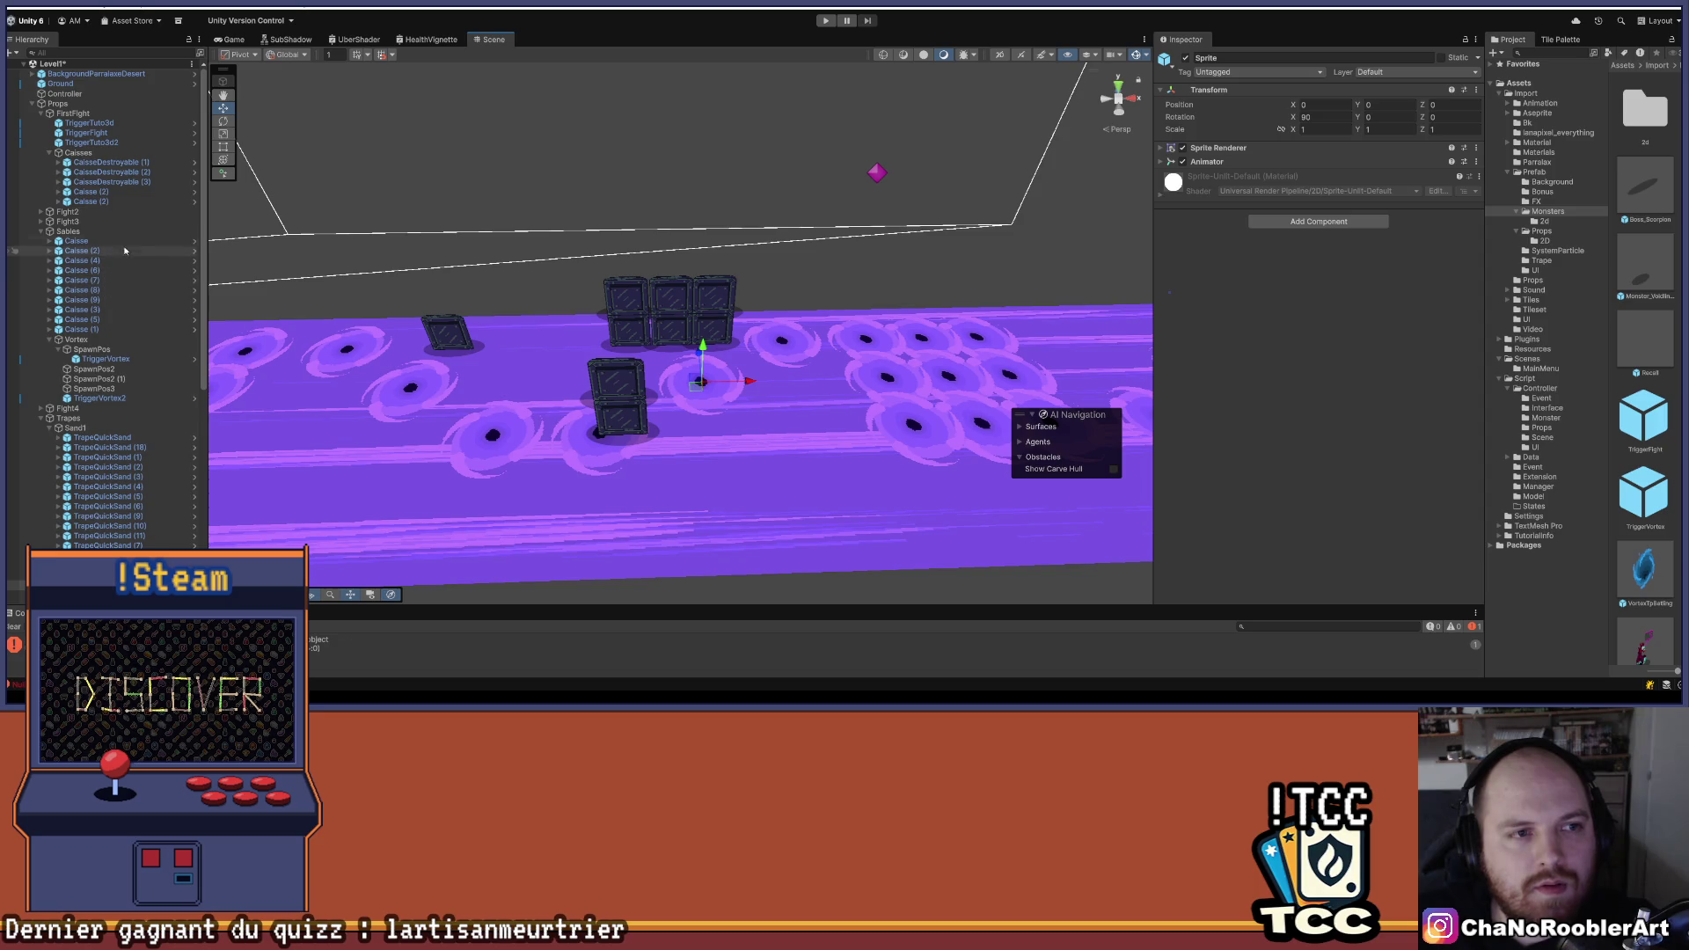
{"action": "scroll", "coordinate": [115, 364], "scroll_direction": "down", "scroll_amount": 5}
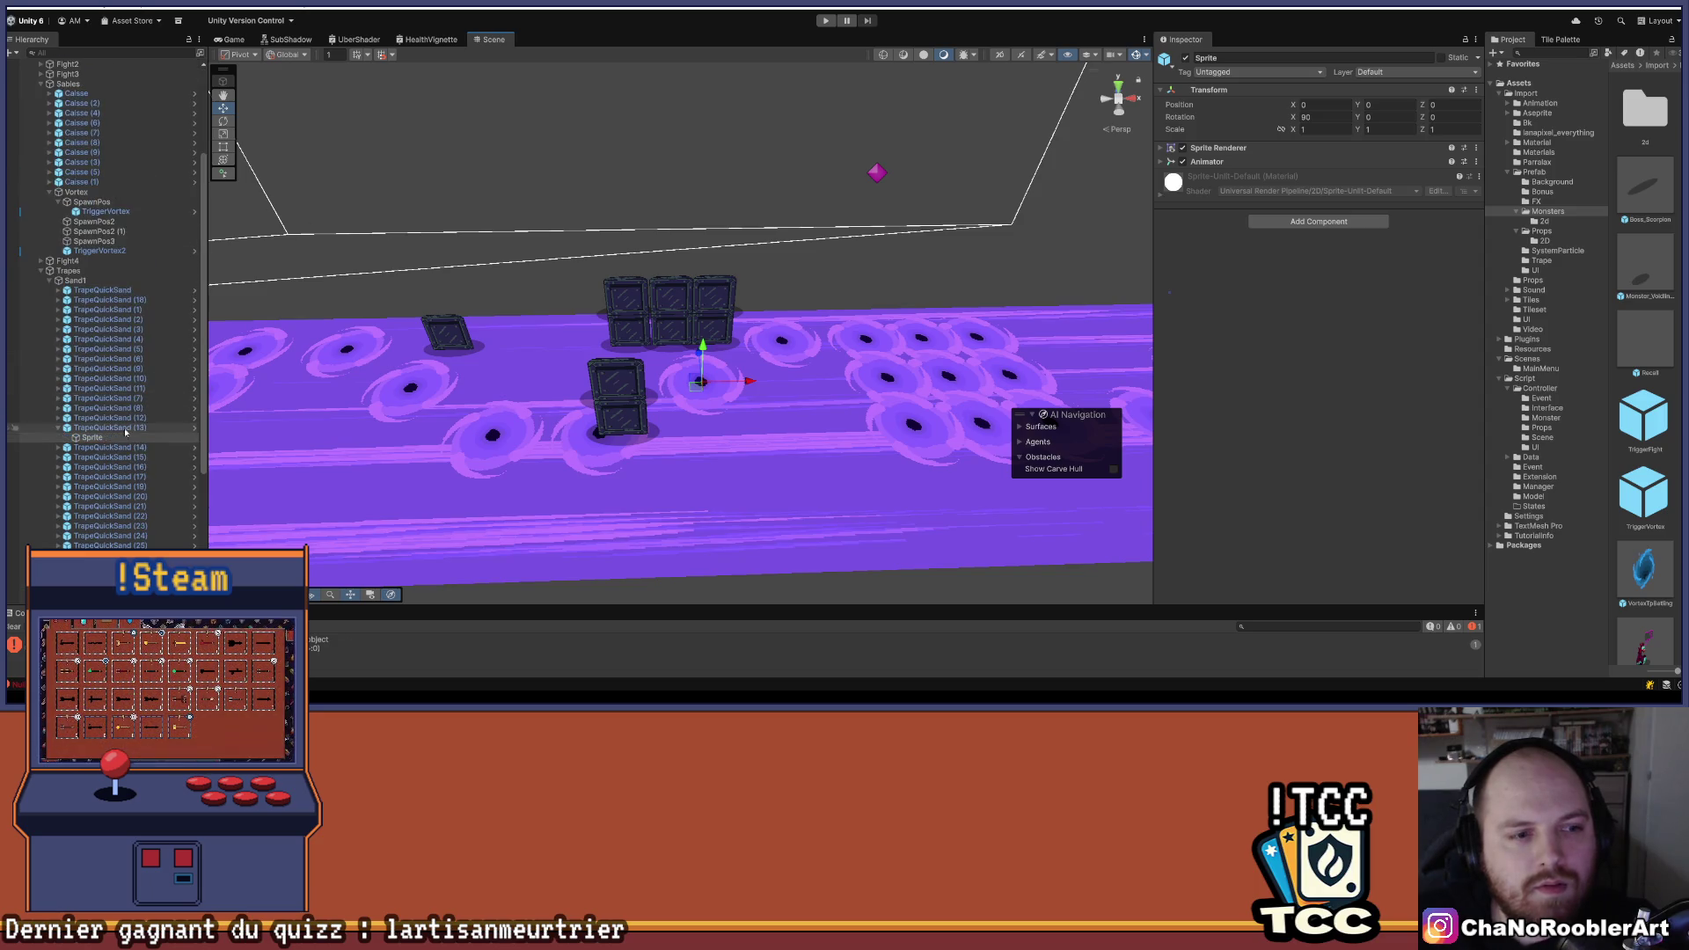
{"action": "left_click", "coordinate": [99, 427]}
{"action": "key", "text": "Delete"}
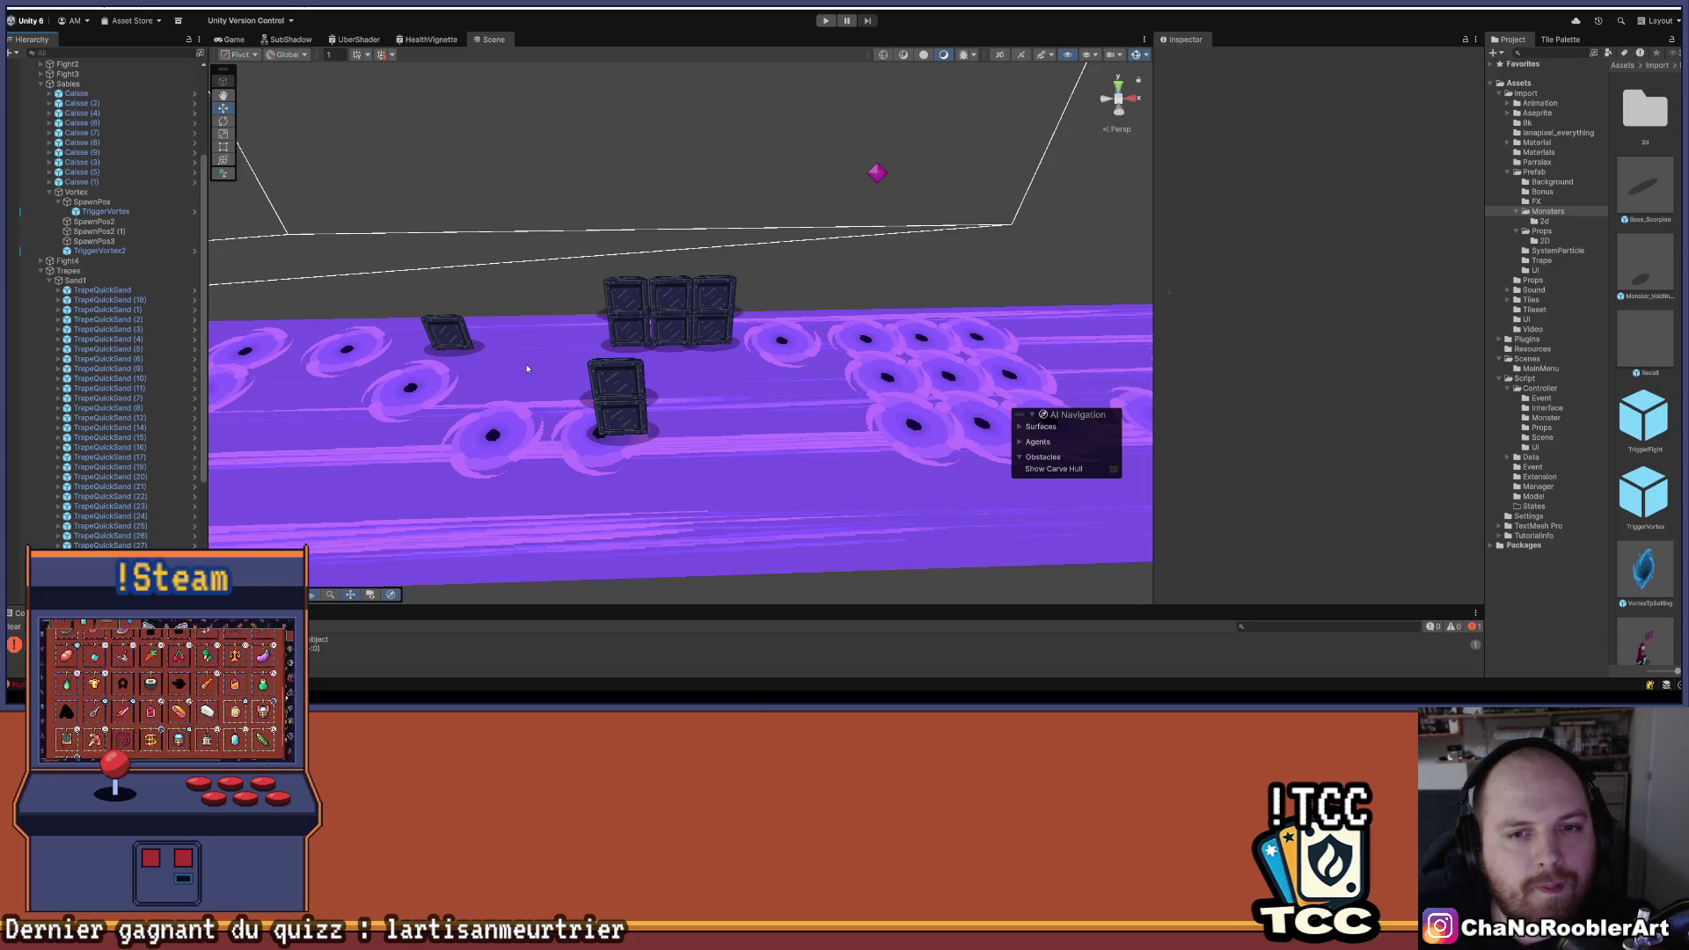
- Select crates Caisse (5) and Caisse (3), entering a value of 0
{"action": "left_click", "coordinate": [616, 401]}
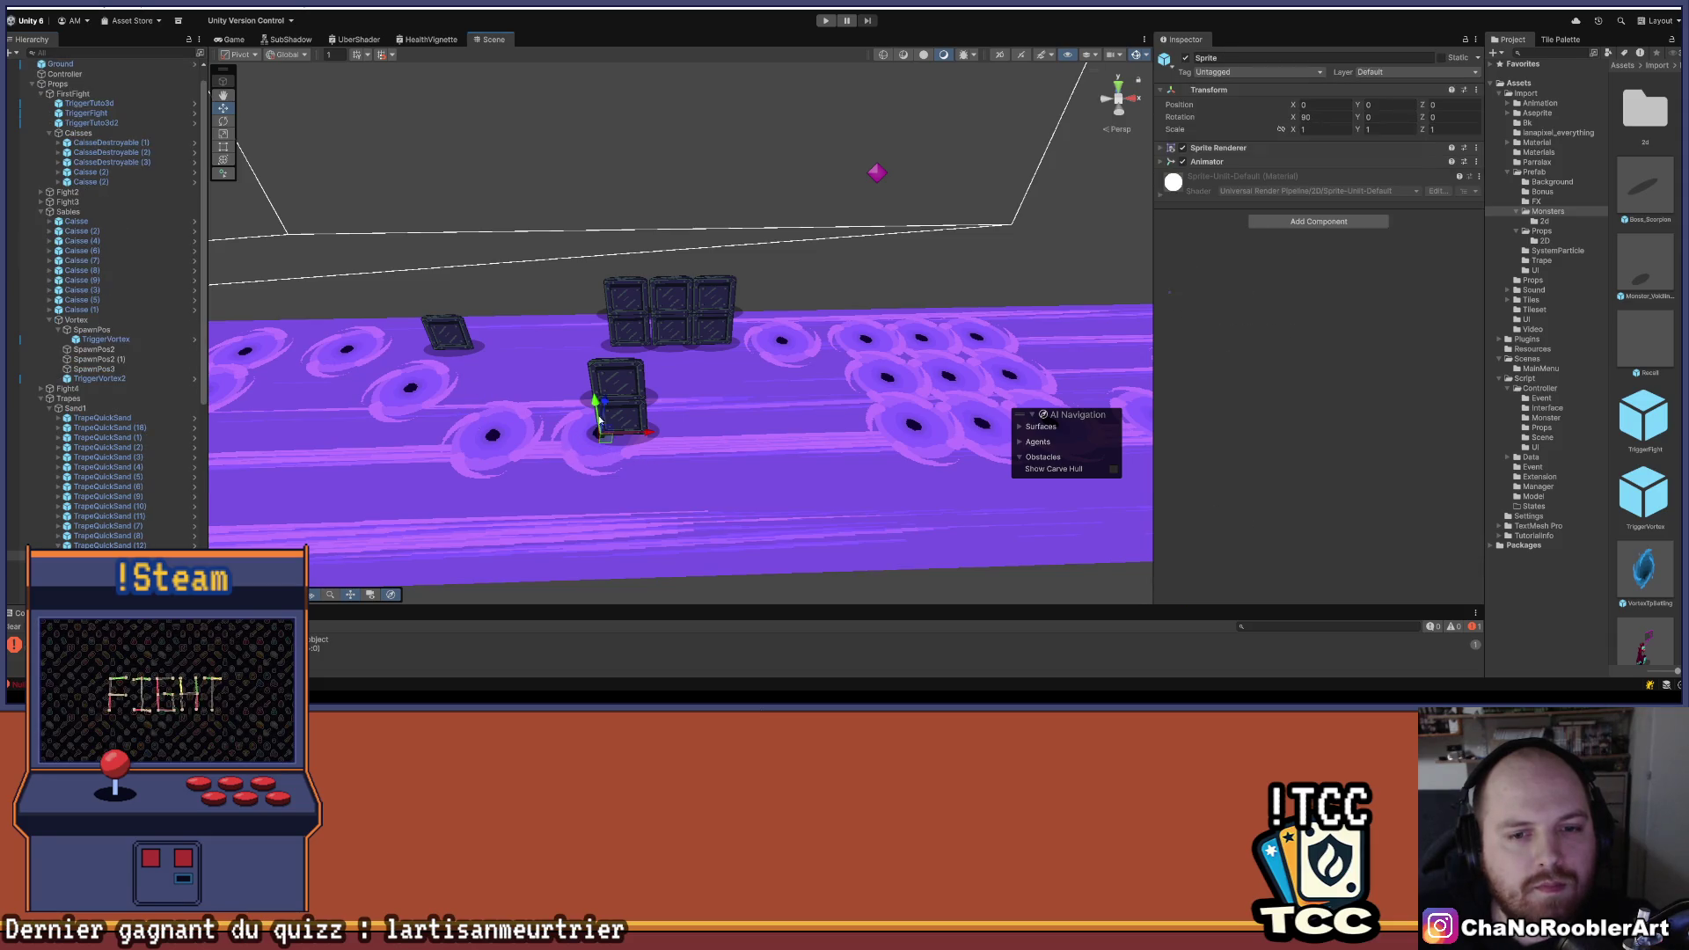
{"action": "left_click", "coordinate": [614, 397], "text": "shift"}
{"action": "mouse_move", "coordinate": [725, 356]}
{"action": "left_mouse_down"}
{"action": "mouse_move", "coordinate": [443, 449]}
{"action": "mouse_move", "coordinate": [470, 403]}
{"action": "mouse_move", "coordinate": [716, 435]}
{"action": "mouse_move", "coordinate": [712, 293]}
{"action": "mouse_move", "coordinate": [621, 418]}
{"action": "left_mouse_up"}
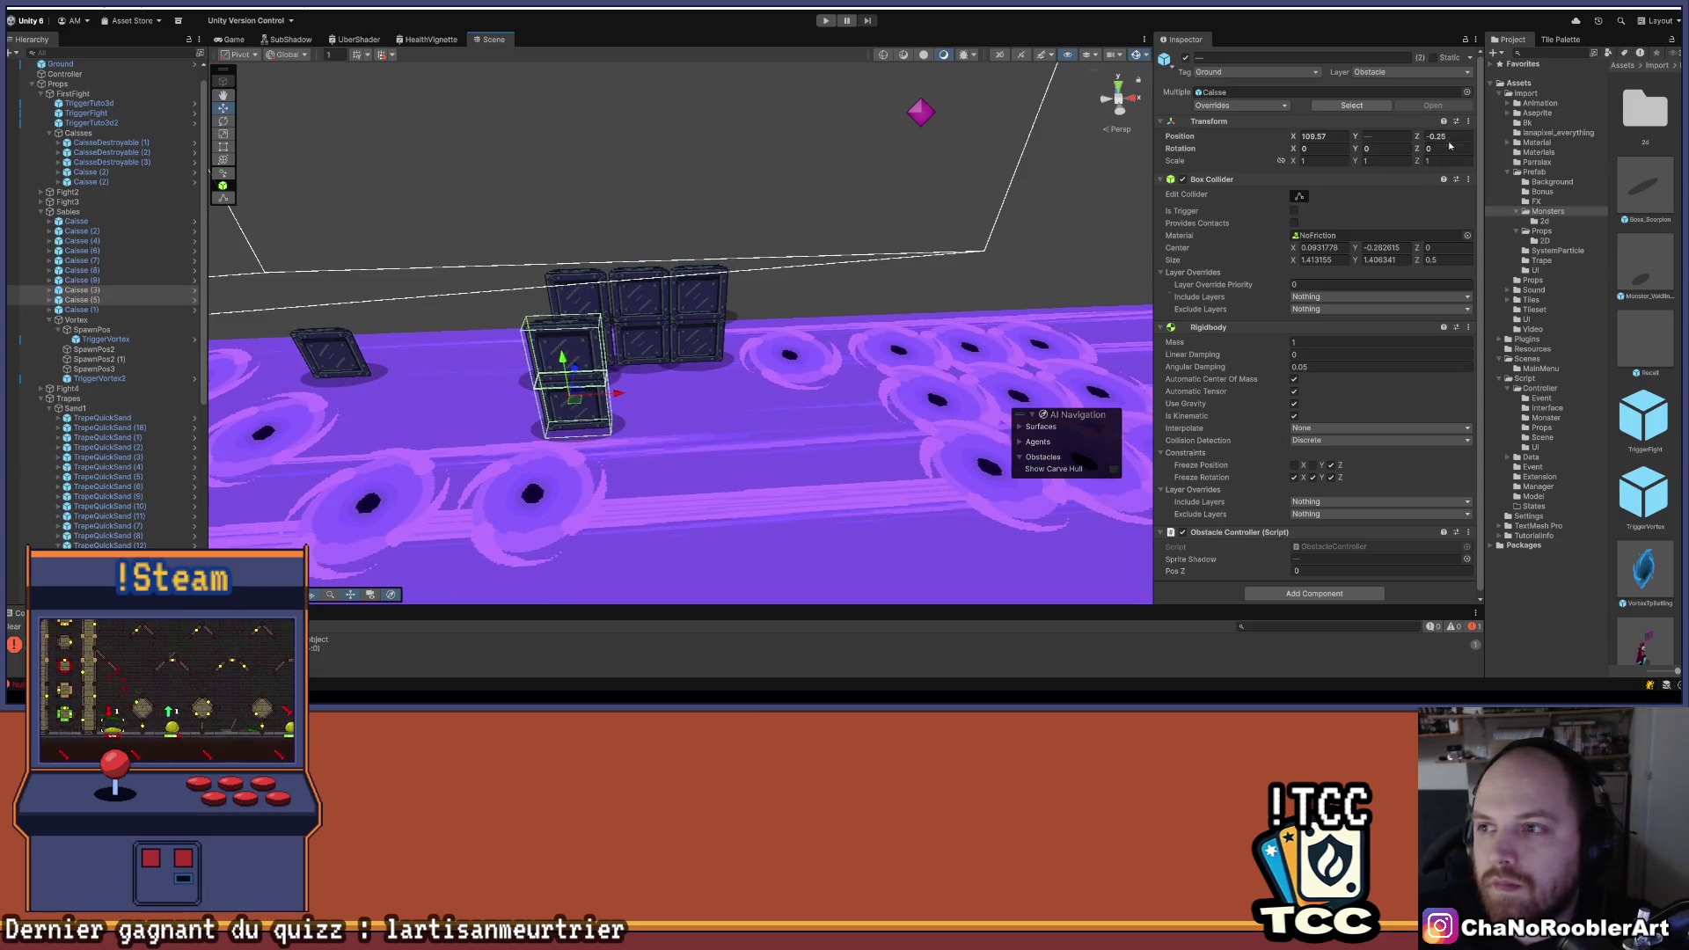
{"action": "type", "text": "0"}
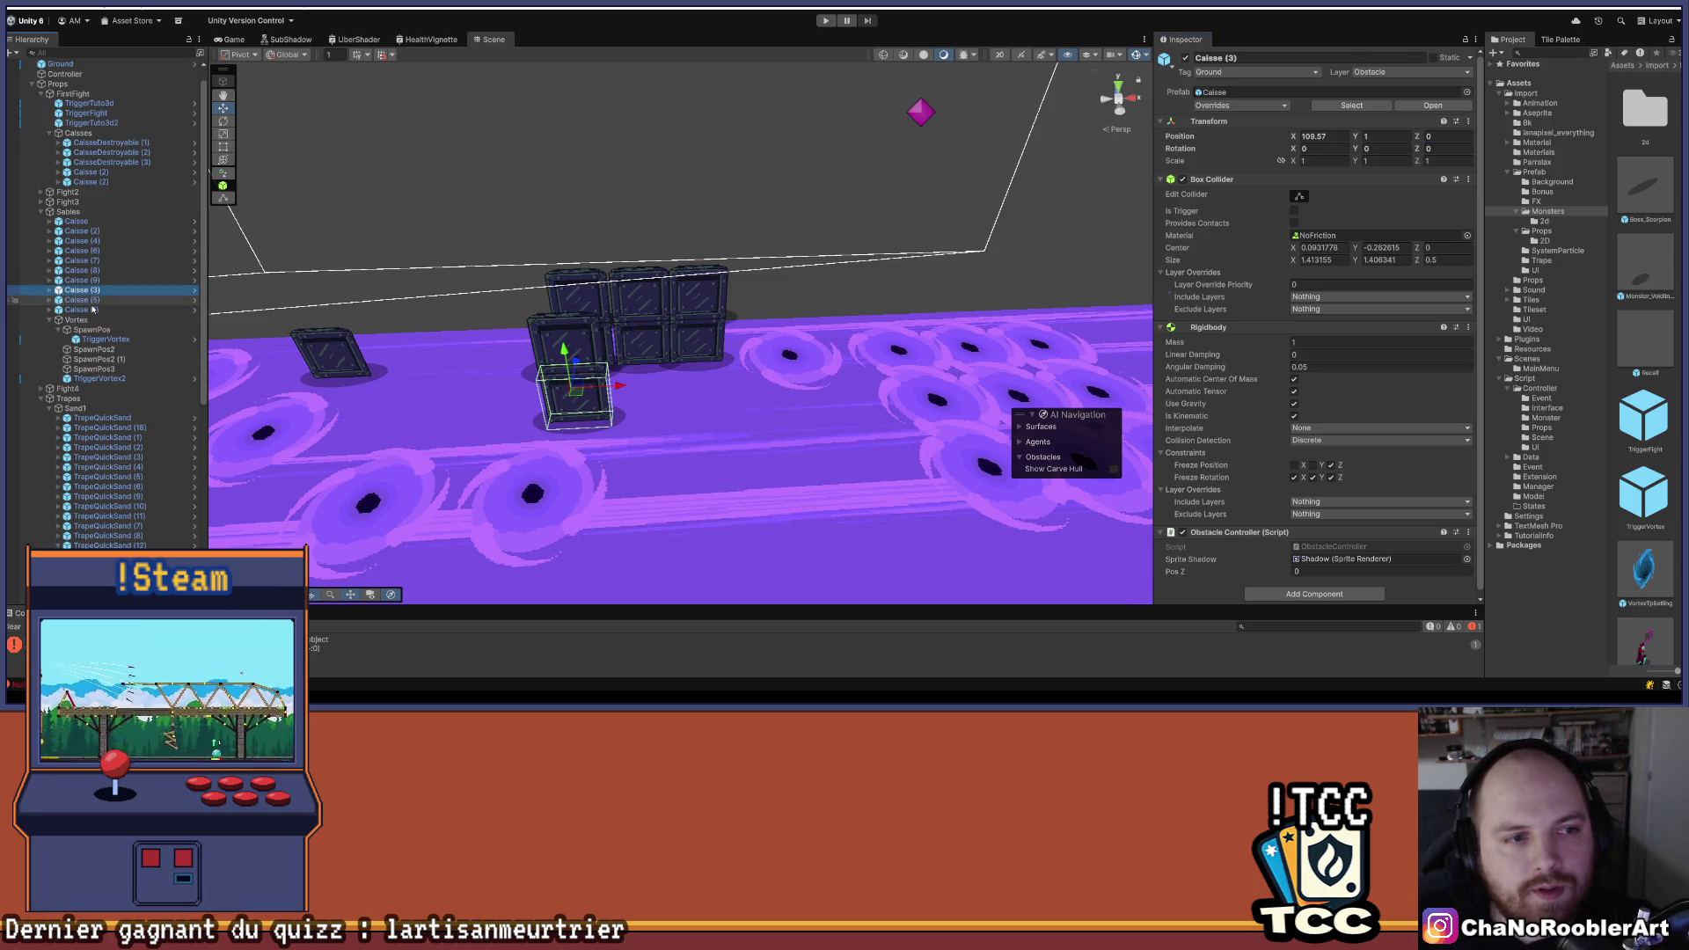
{"action": "left_click", "coordinate": [97, 300]}
{"action": "left_click_drag", "start_coordinate": [620, 385], "coordinate": [679, 308]}
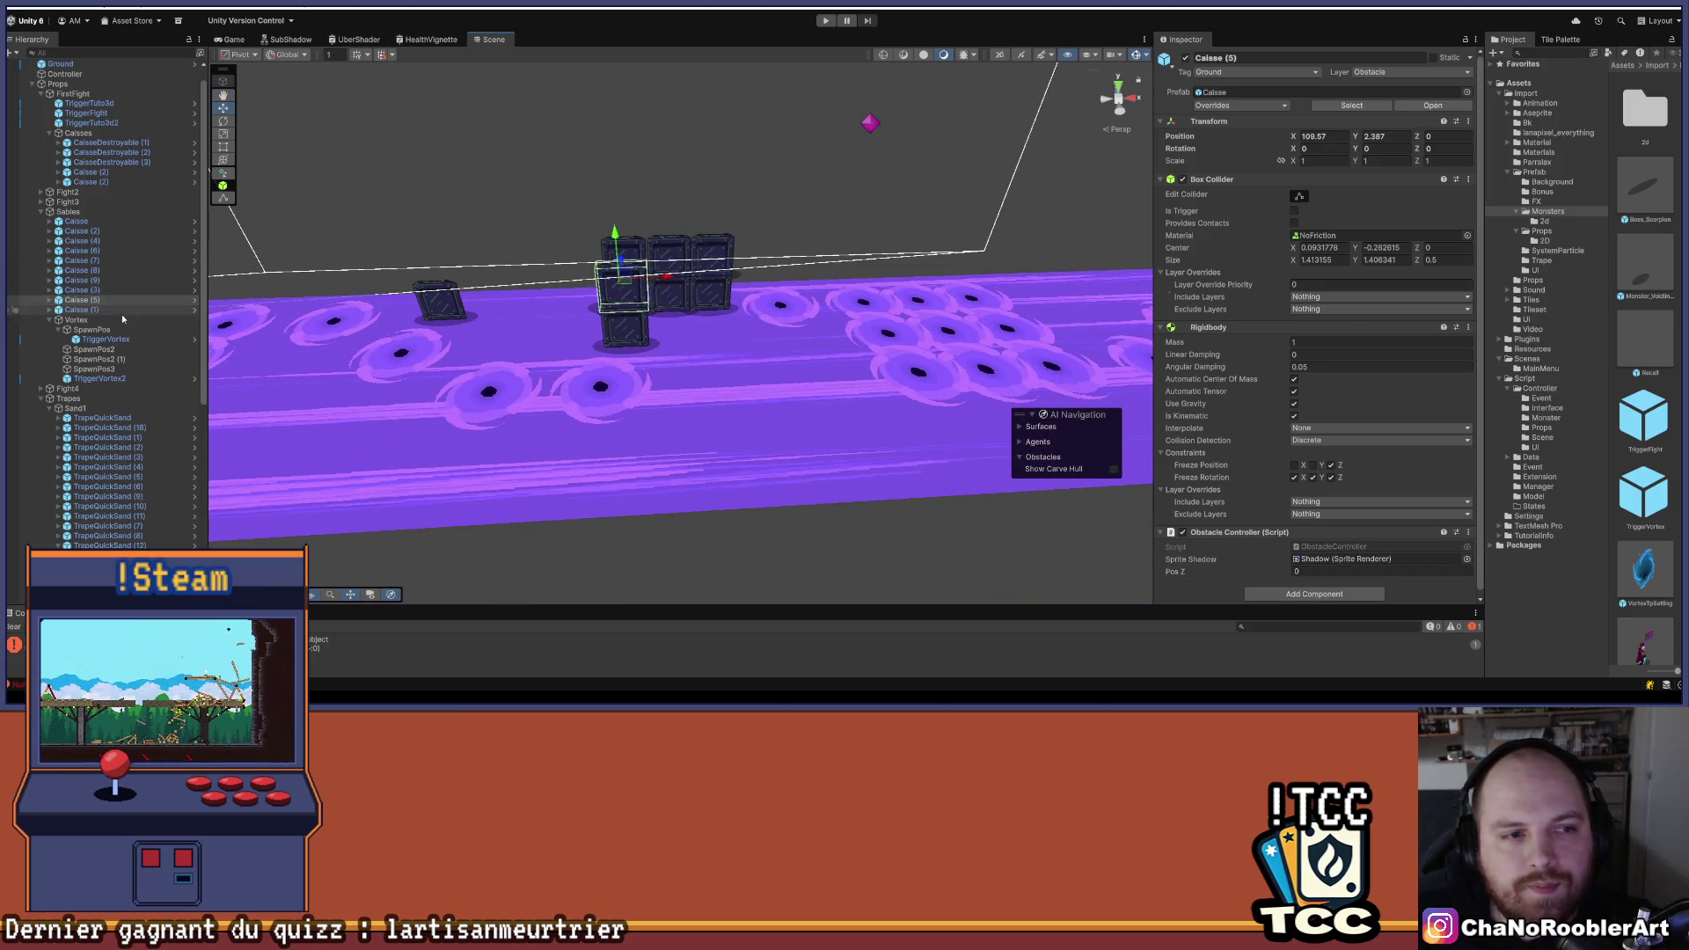
{"action": "left_click", "coordinate": [88, 290]}
{"action": "mouse_move", "coordinate": [630, 236]}
{"action": "left_mouse_down"}
{"action": "mouse_move", "coordinate": [573, 241]}
{"action": "mouse_move", "coordinate": [605, 346]}
{"action": "mouse_move", "coordinate": [723, 330]}
{"action": "left_mouse_up"}
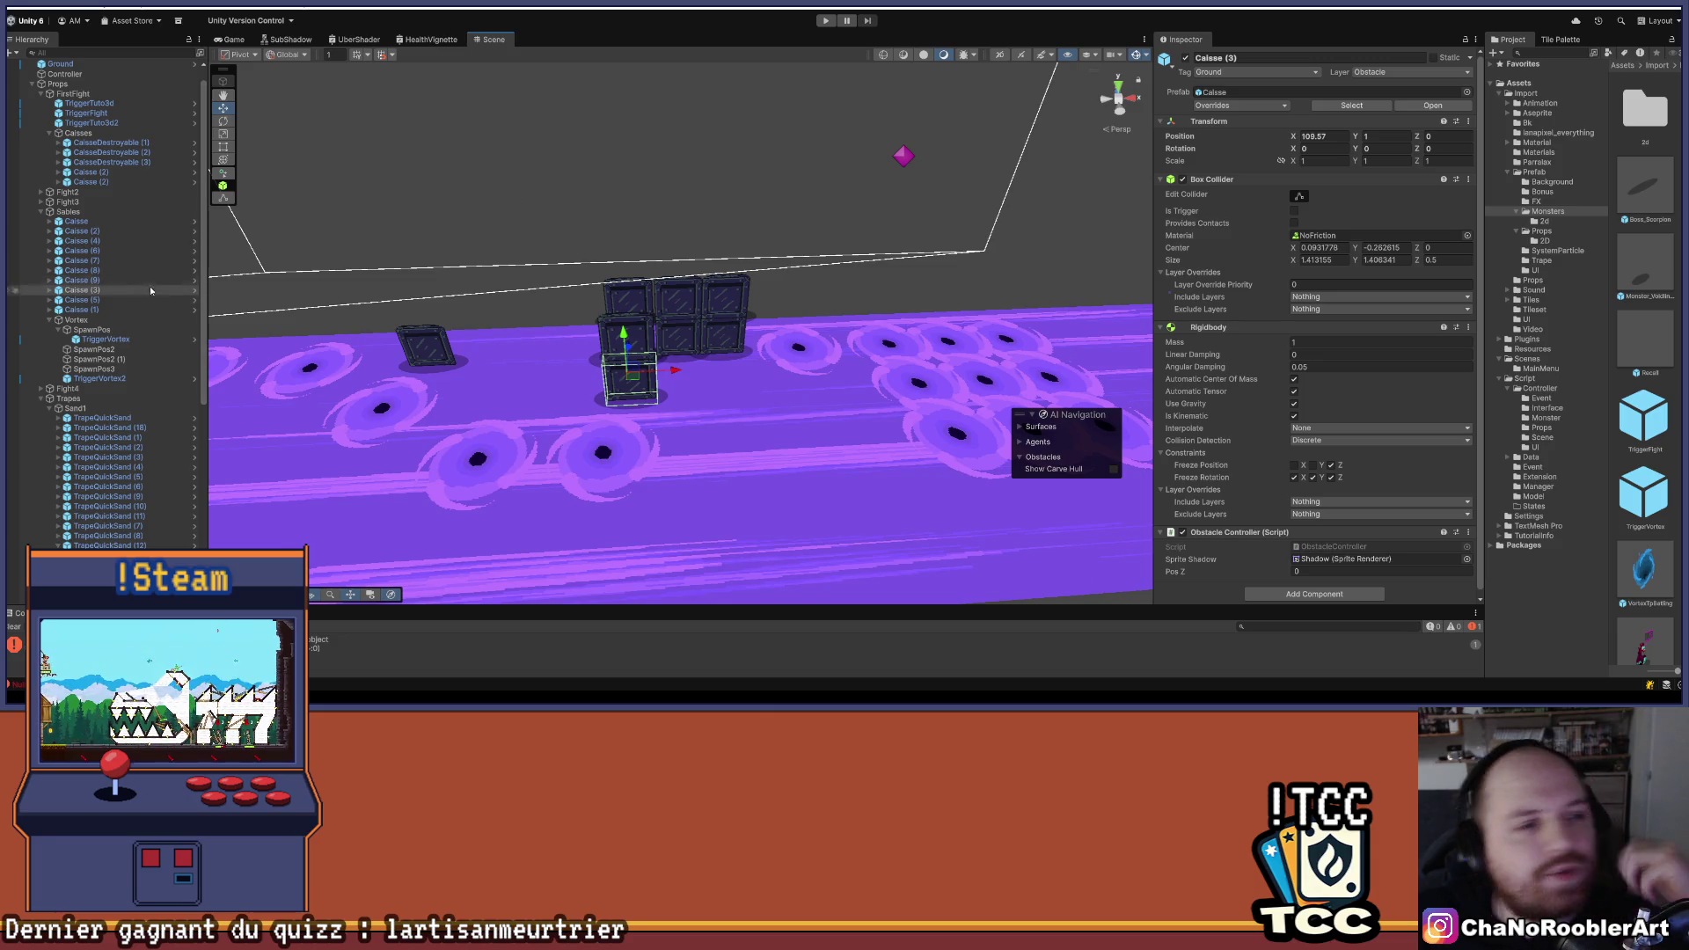
- Select a two-crate column of the wall: Caisse (3) and the crate above it
{"action": "left_click", "coordinate": [115, 282]}
{"action": "left_click", "coordinate": [103, 292], "text": "ctrl"}
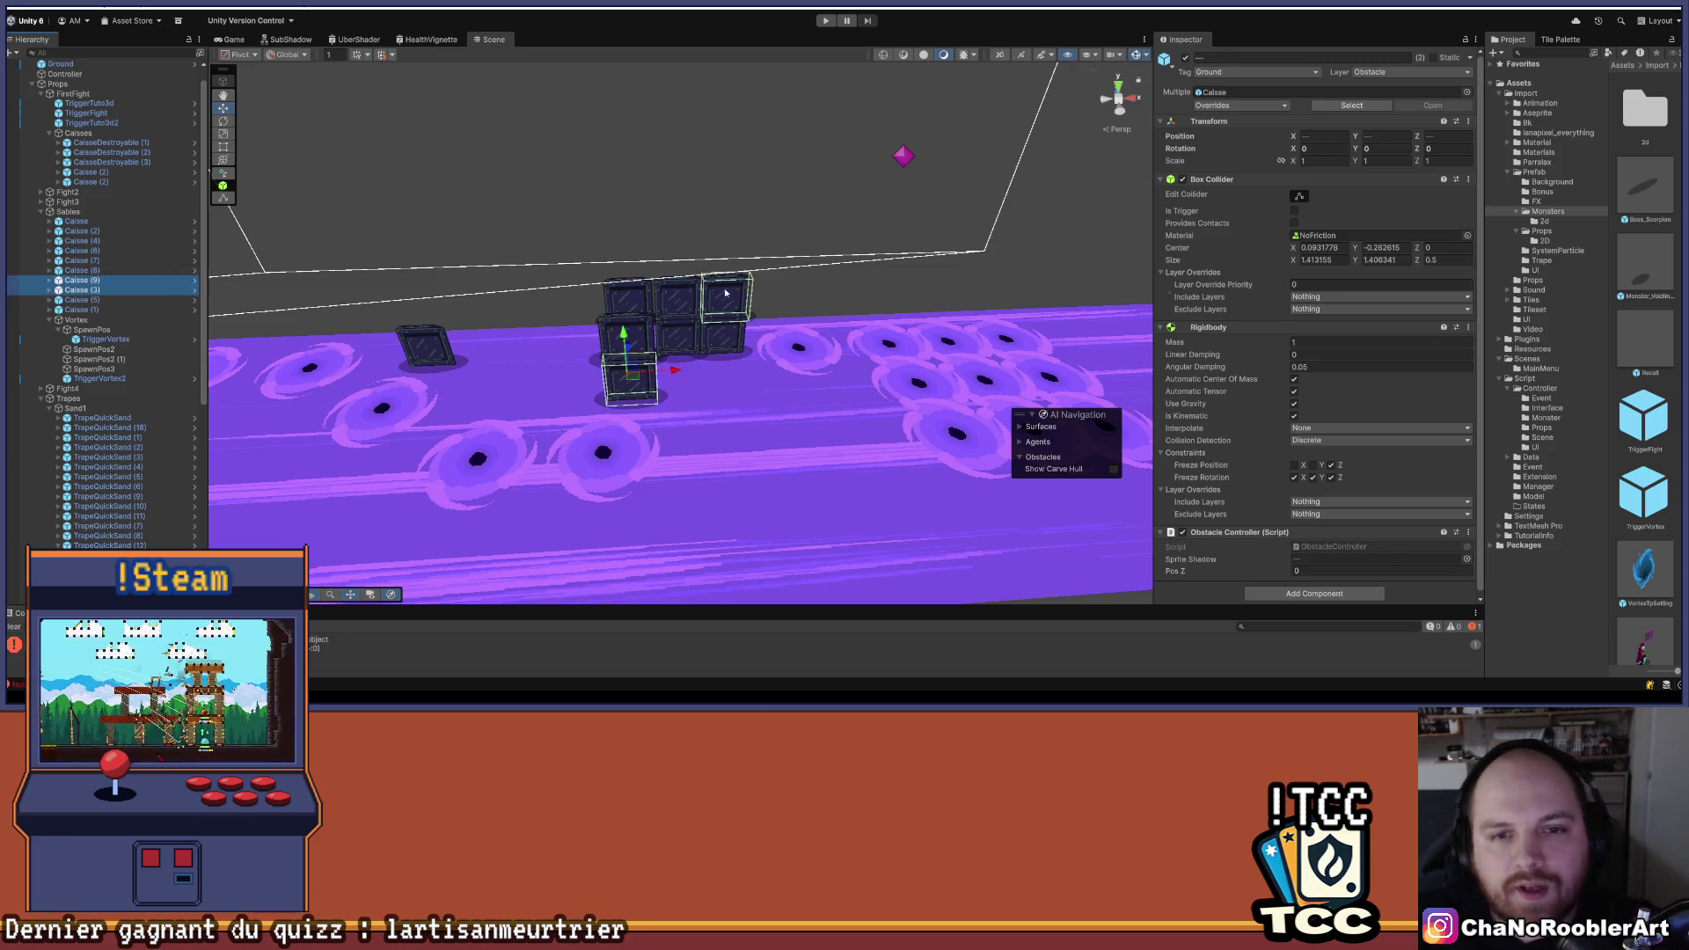
{"action": "scroll", "coordinate": [746, 413], "scroll_direction": "up", "scroll_amount": 3}
{"action": "left_click", "coordinate": [746, 413]}
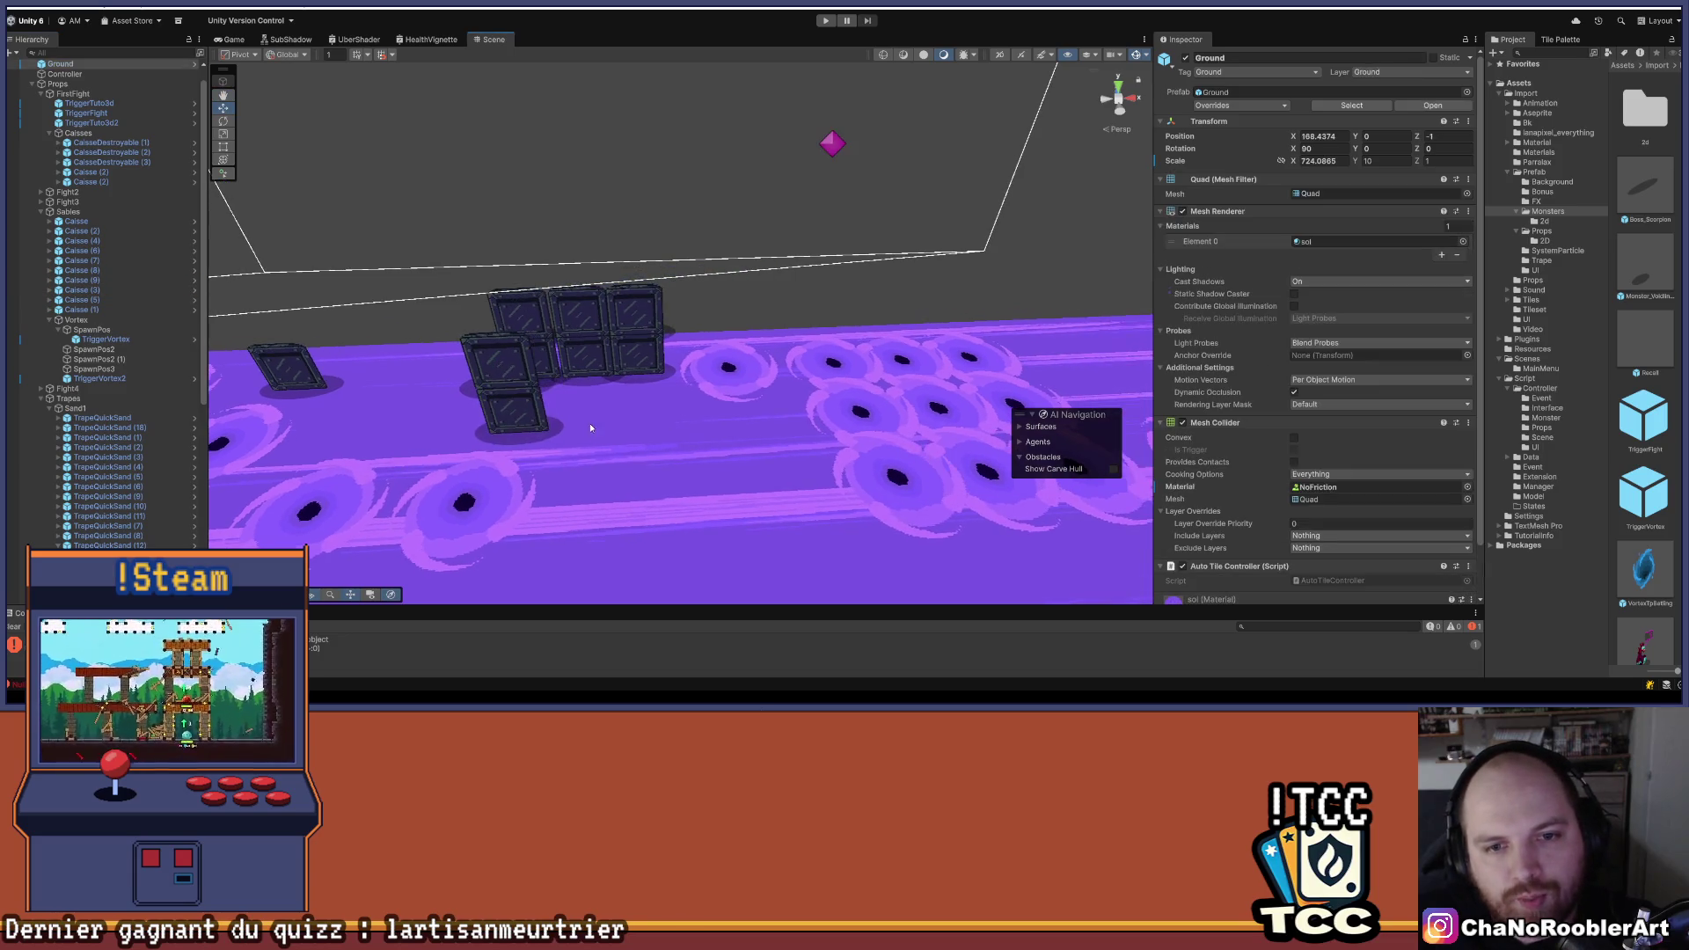
{"action": "left_click", "coordinate": [110, 290]}
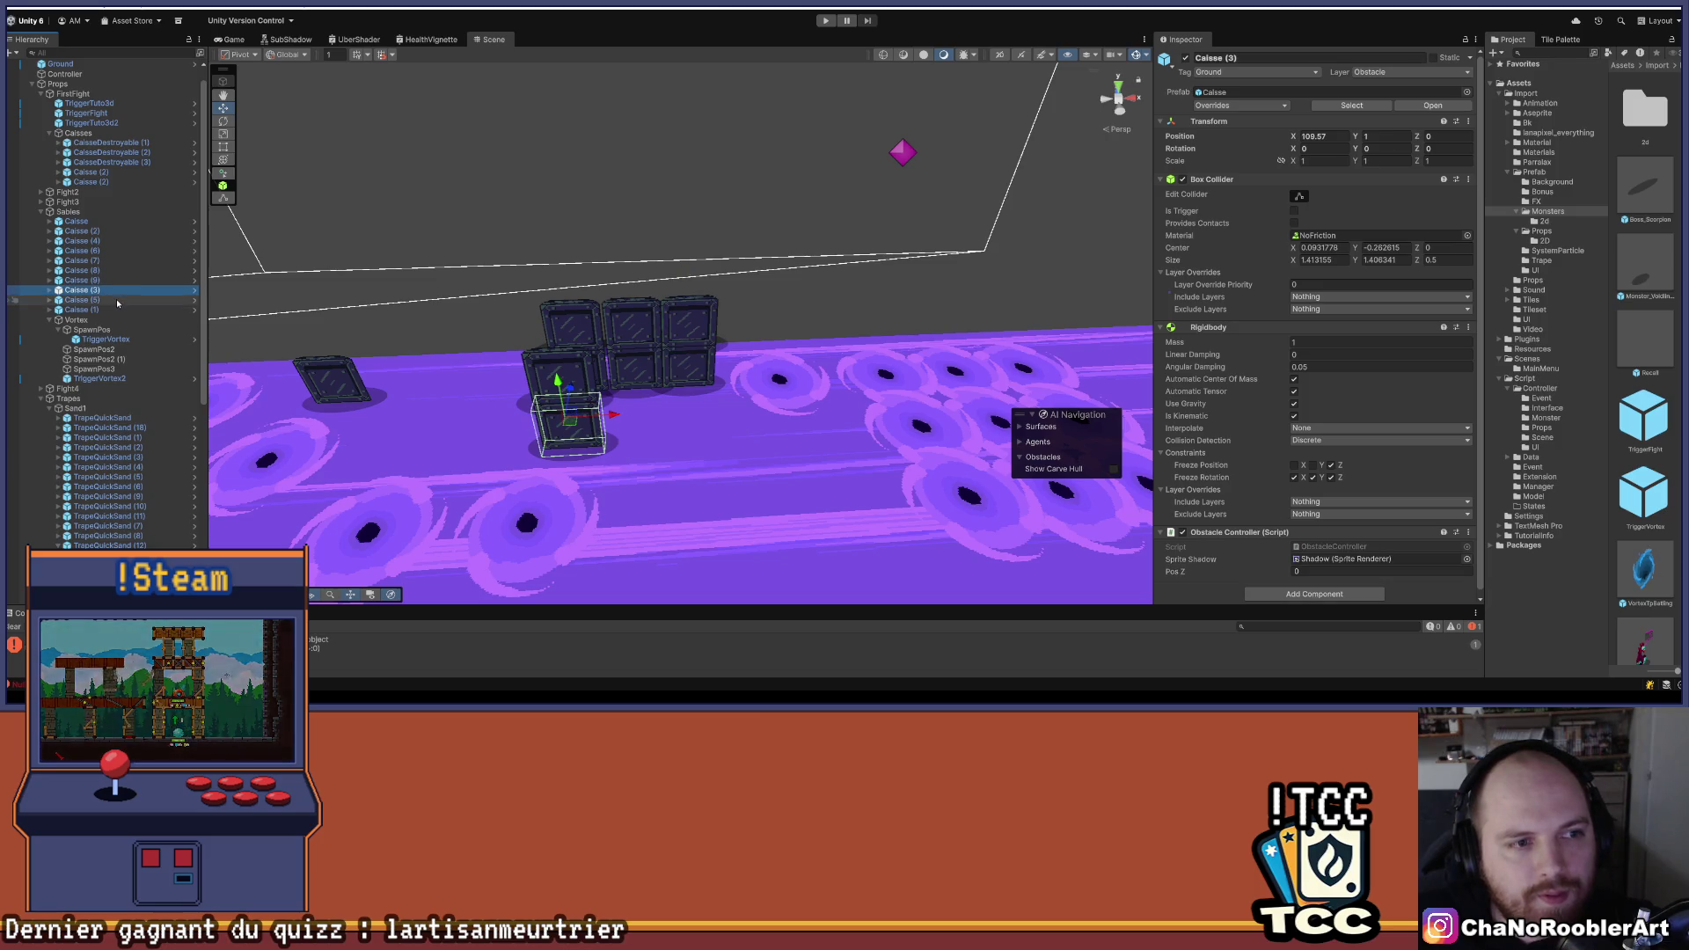
{"action": "left_click", "coordinate": [117, 301]}
{"action": "left_click", "coordinate": [109, 288], "text": "ctrl"}
- Duplicate the crate pair repeatedly, sliding each copy right beside the wall
{"action": "key", "text": "ctrl+d"}
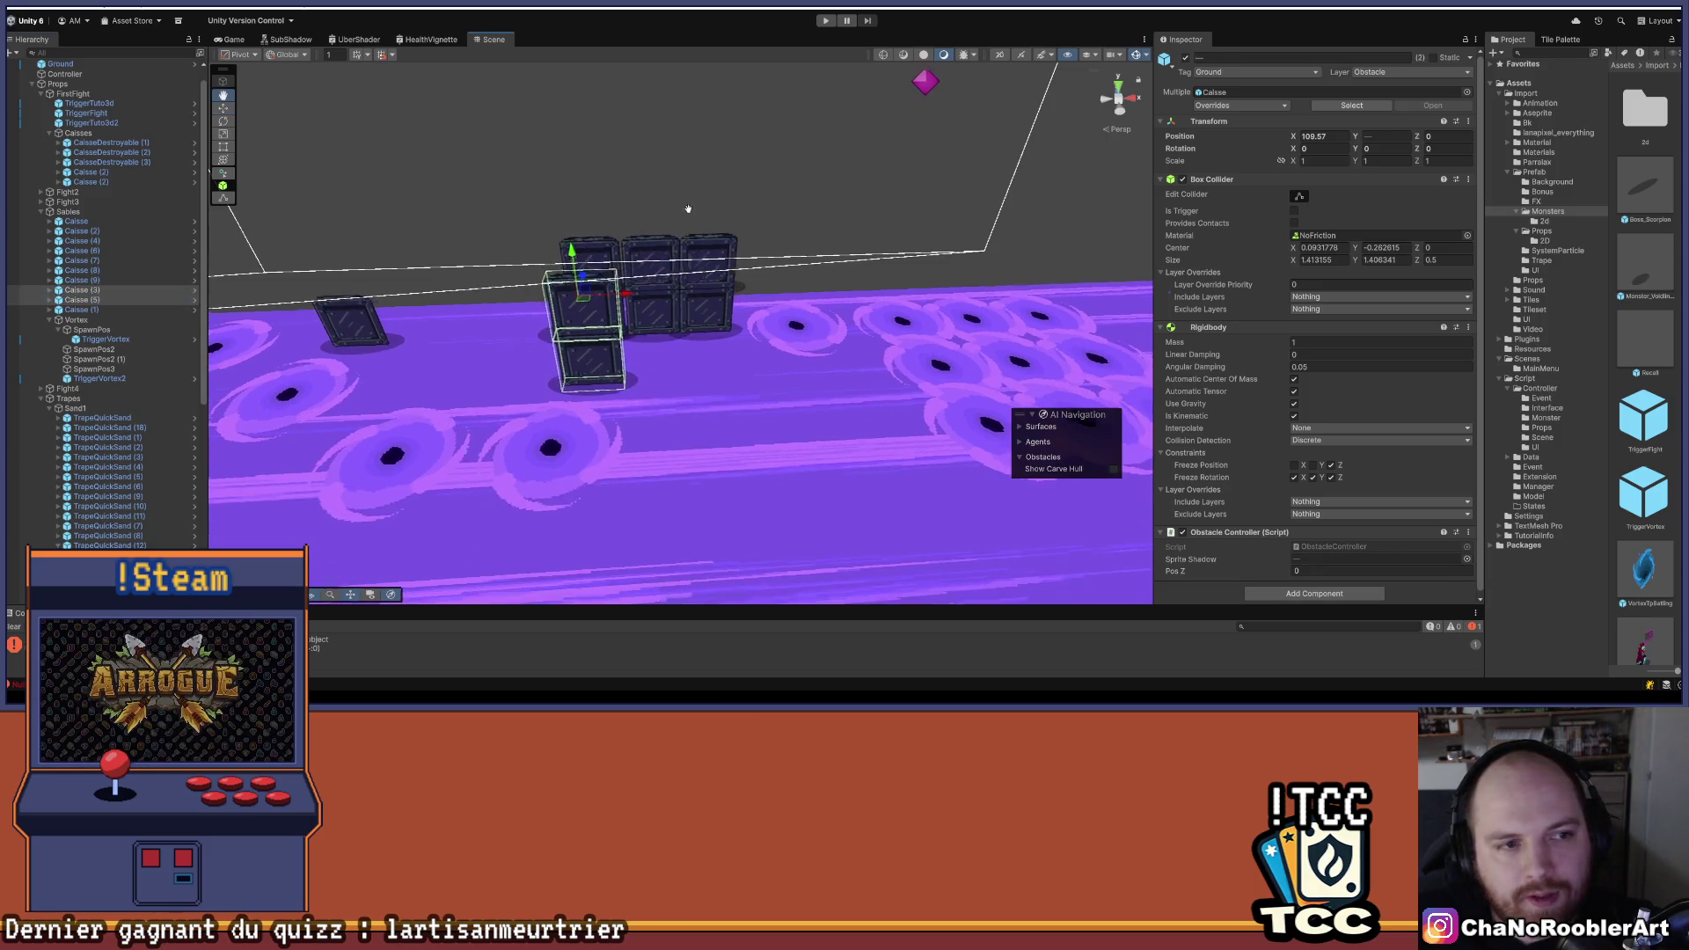
{"action": "left_click_drag", "start_coordinate": [634, 348], "coordinate": [700, 354]}
{"action": "key", "text": "ctrl+d"}
{"action": "left_click_drag", "start_coordinate": [696, 293], "coordinate": [771, 298]}
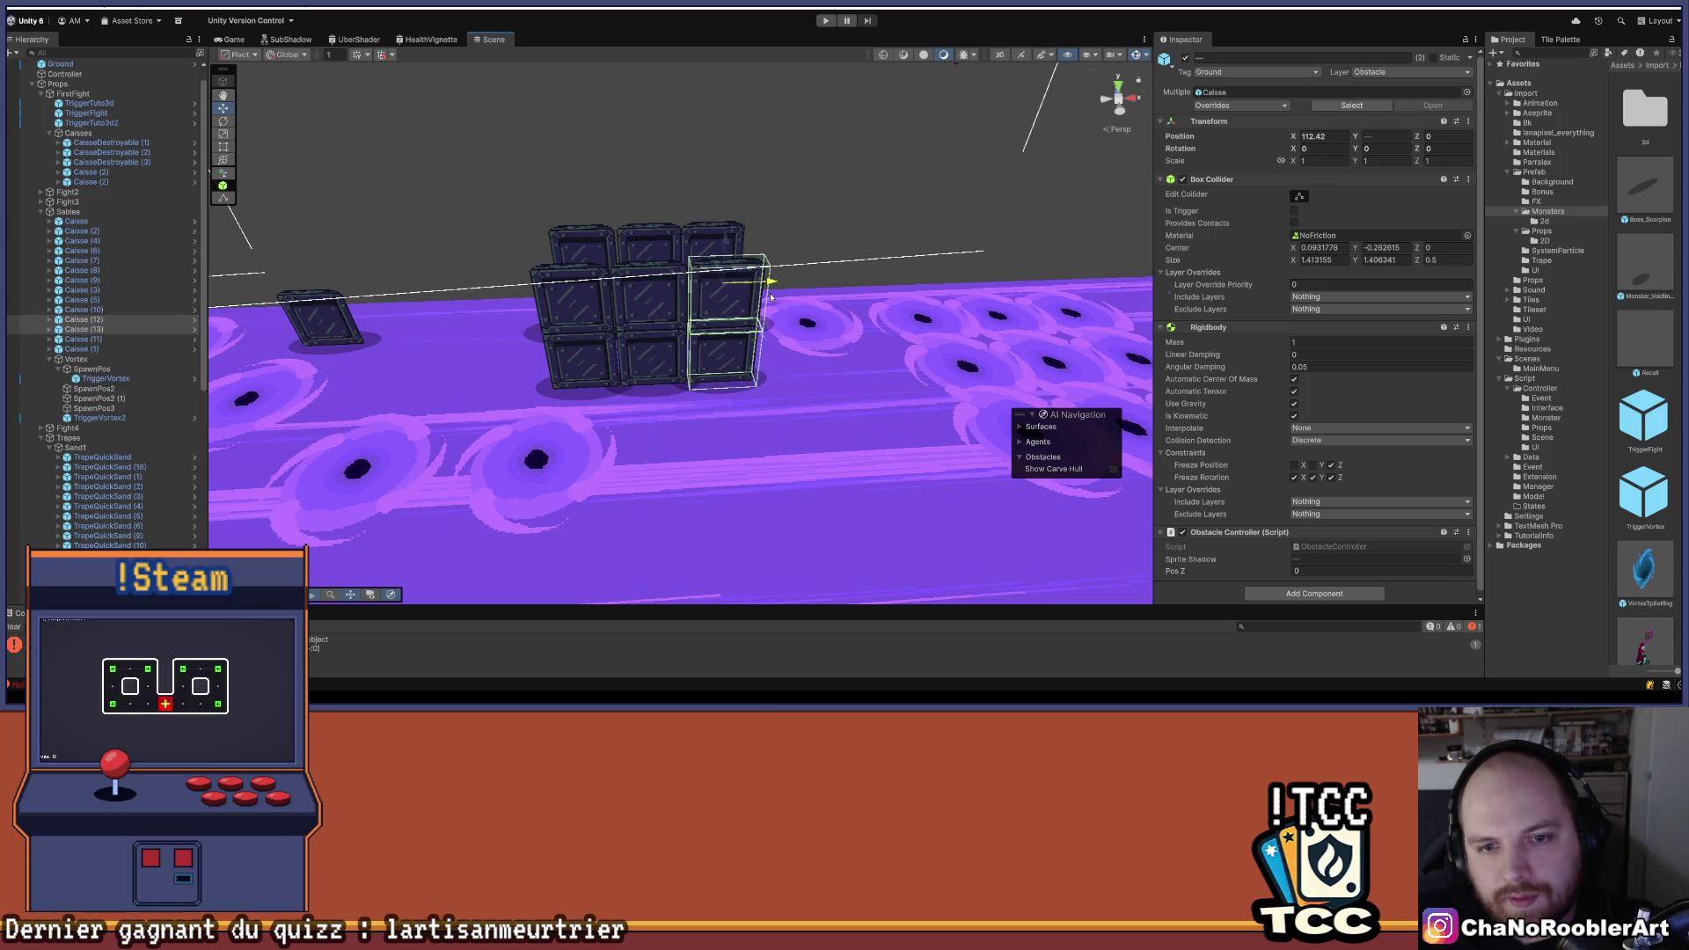
{"action": "mouse_move", "coordinate": [771, 298]}
{"action": "left_mouse_down"}
{"action": "mouse_move", "coordinate": [637, 330]}
{"action": "mouse_move", "coordinate": [722, 361]}
{"action": "left_mouse_up"}
{"action": "key", "text": "ctrl+d"}
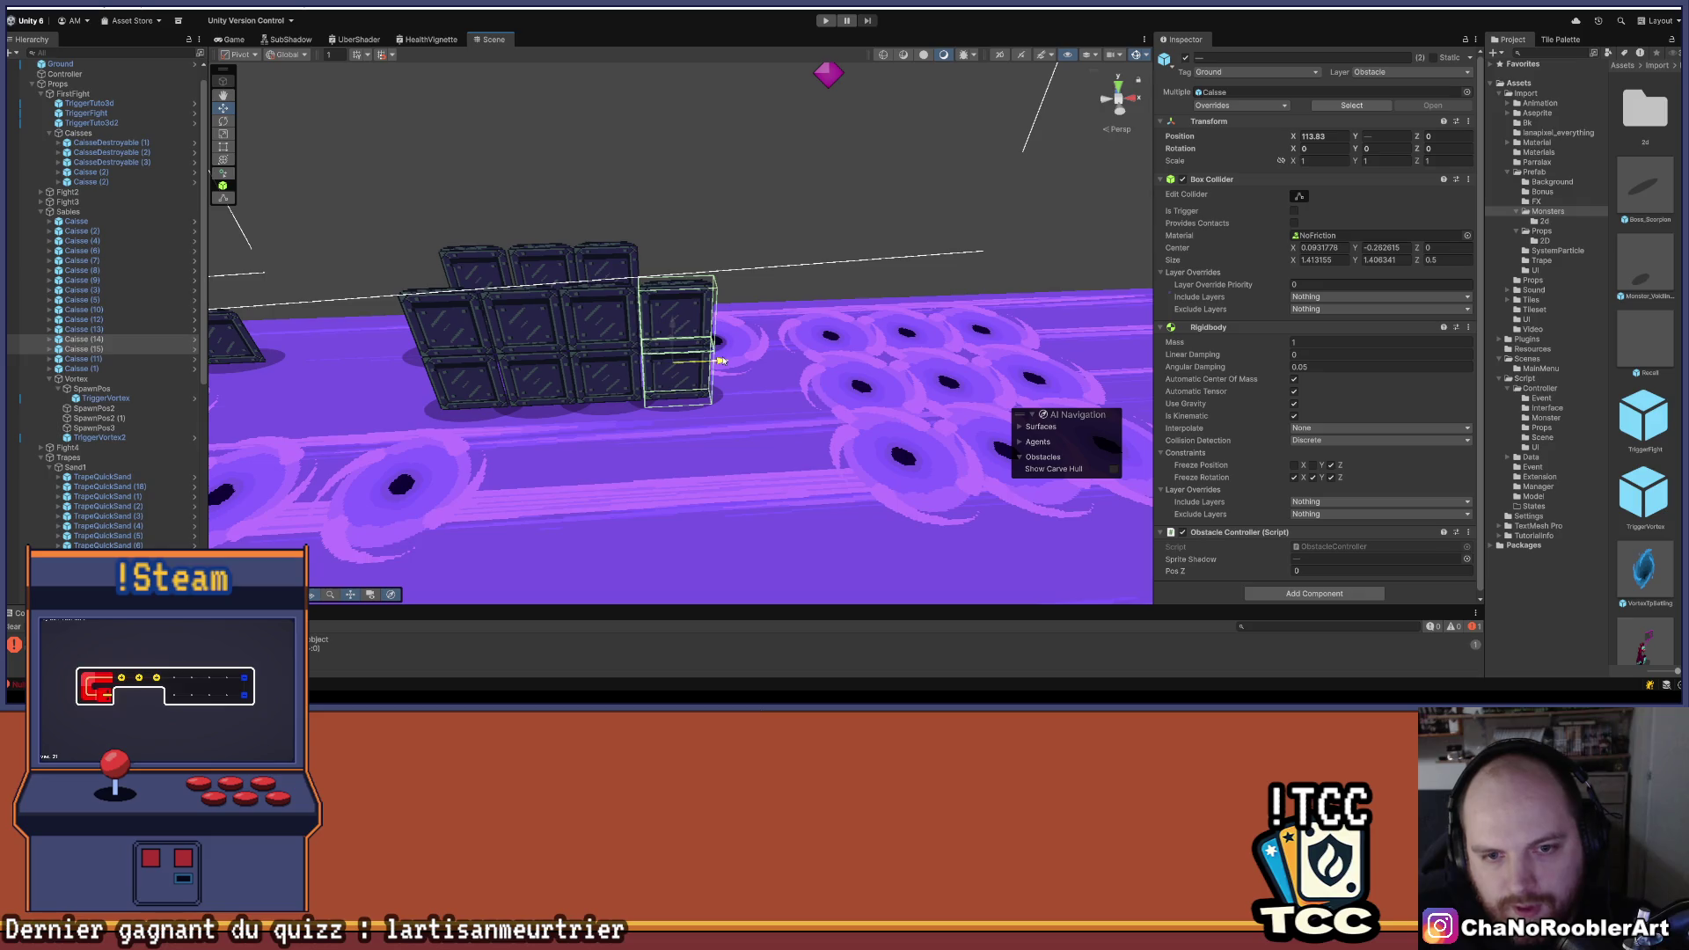
- Select the block of wall crates from Caisse (3) through Caisse (11) in the Hierarchy
{"action": "left_click", "coordinate": [81, 340]}
{"action": "left_click", "coordinate": [84, 350], "text": "shift"}
{"action": "left_click", "coordinate": [88, 330], "text": "shift"}
{"action": "left_click", "coordinate": [88, 321], "text": "shift"}
{"action": "left_click", "coordinate": [96, 300], "text": "shift"}
{"action": "left_click", "coordinate": [95, 291], "text": "shift"}
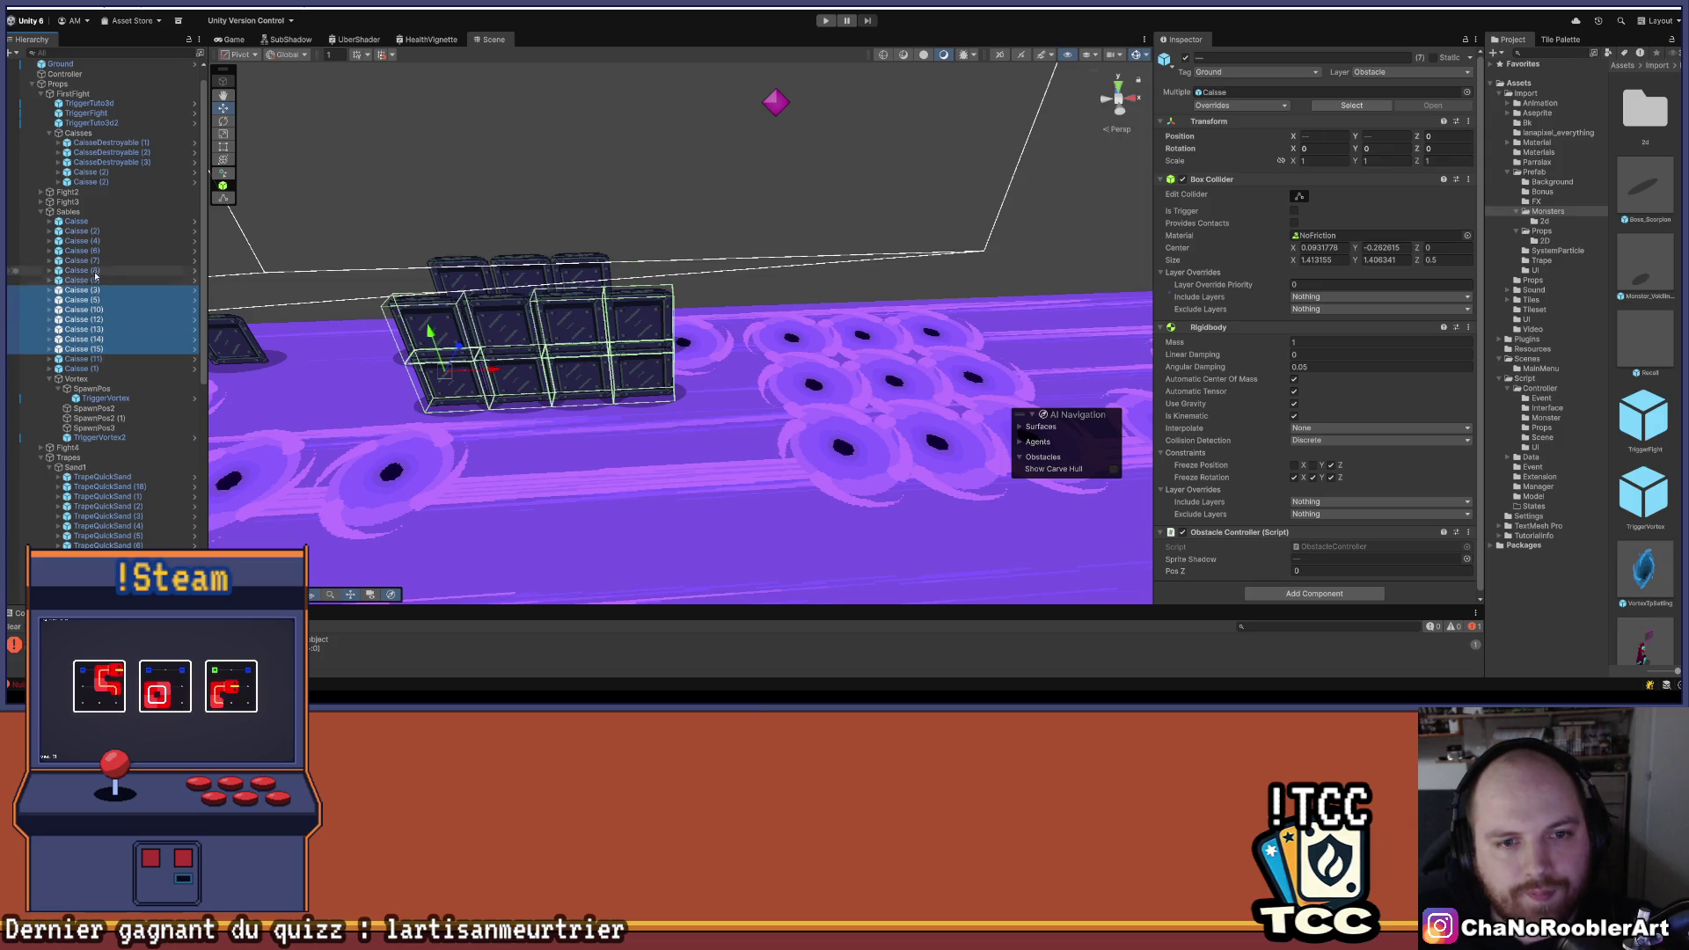
{"action": "left_click", "coordinate": [95, 272], "text": "shift"}
{"action": "left_click", "coordinate": [92, 359]}
{"action": "left_click", "coordinate": [95, 339], "text": "shift"}
{"action": "left_click", "coordinate": [98, 331], "text": "shift"}
{"action": "left_click", "coordinate": [97, 310], "text": "shift"}
{"action": "left_click", "coordinate": [97, 300], "text": "shift"}
{"action": "left_click", "coordinate": [103, 291], "text": "shift"}
- Duplicate the crate block and move the copy right along the floor as a second wall
{"action": "key", "text": "ctrl+d"}
{"action": "mouse_move", "coordinate": [694, 363]}
{"action": "left_mouse_down"}
{"action": "mouse_move", "coordinate": [1091, 343]}
{"action": "mouse_move", "coordinate": [823, 331]}
{"action": "left_mouse_up"}
{"action": "left_click_drag", "start_coordinate": [956, 354], "coordinate": [888, 373]}
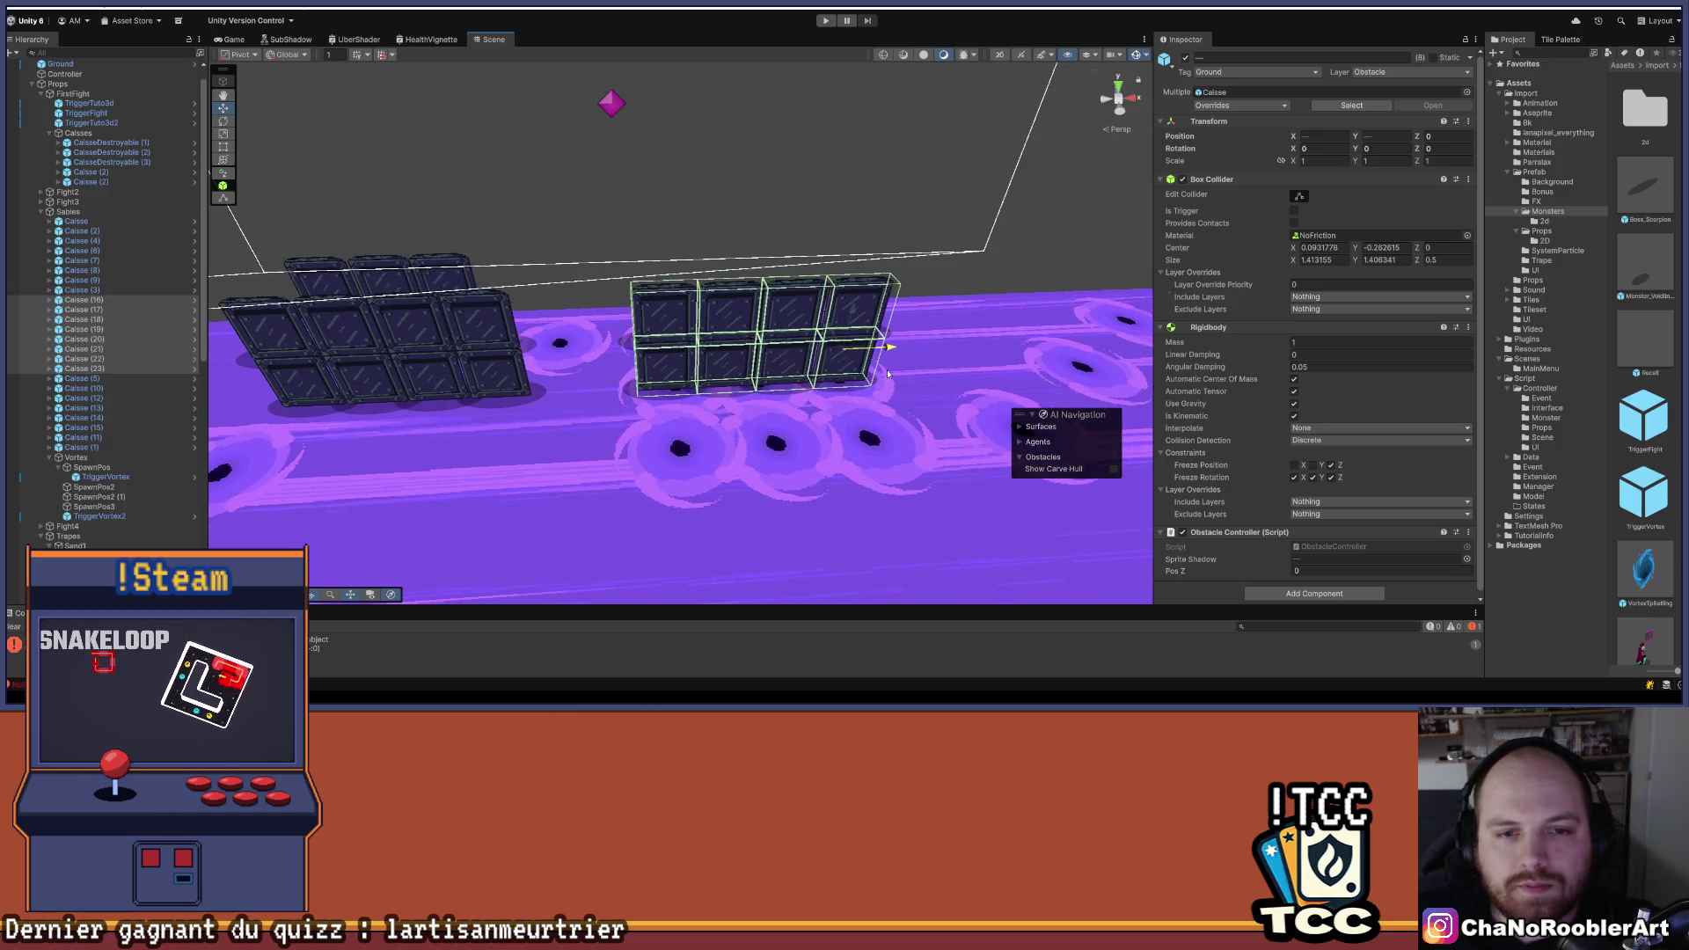
{"action": "scroll", "coordinate": [727, 420], "scroll_direction": "down", "scroll_amount": 5}
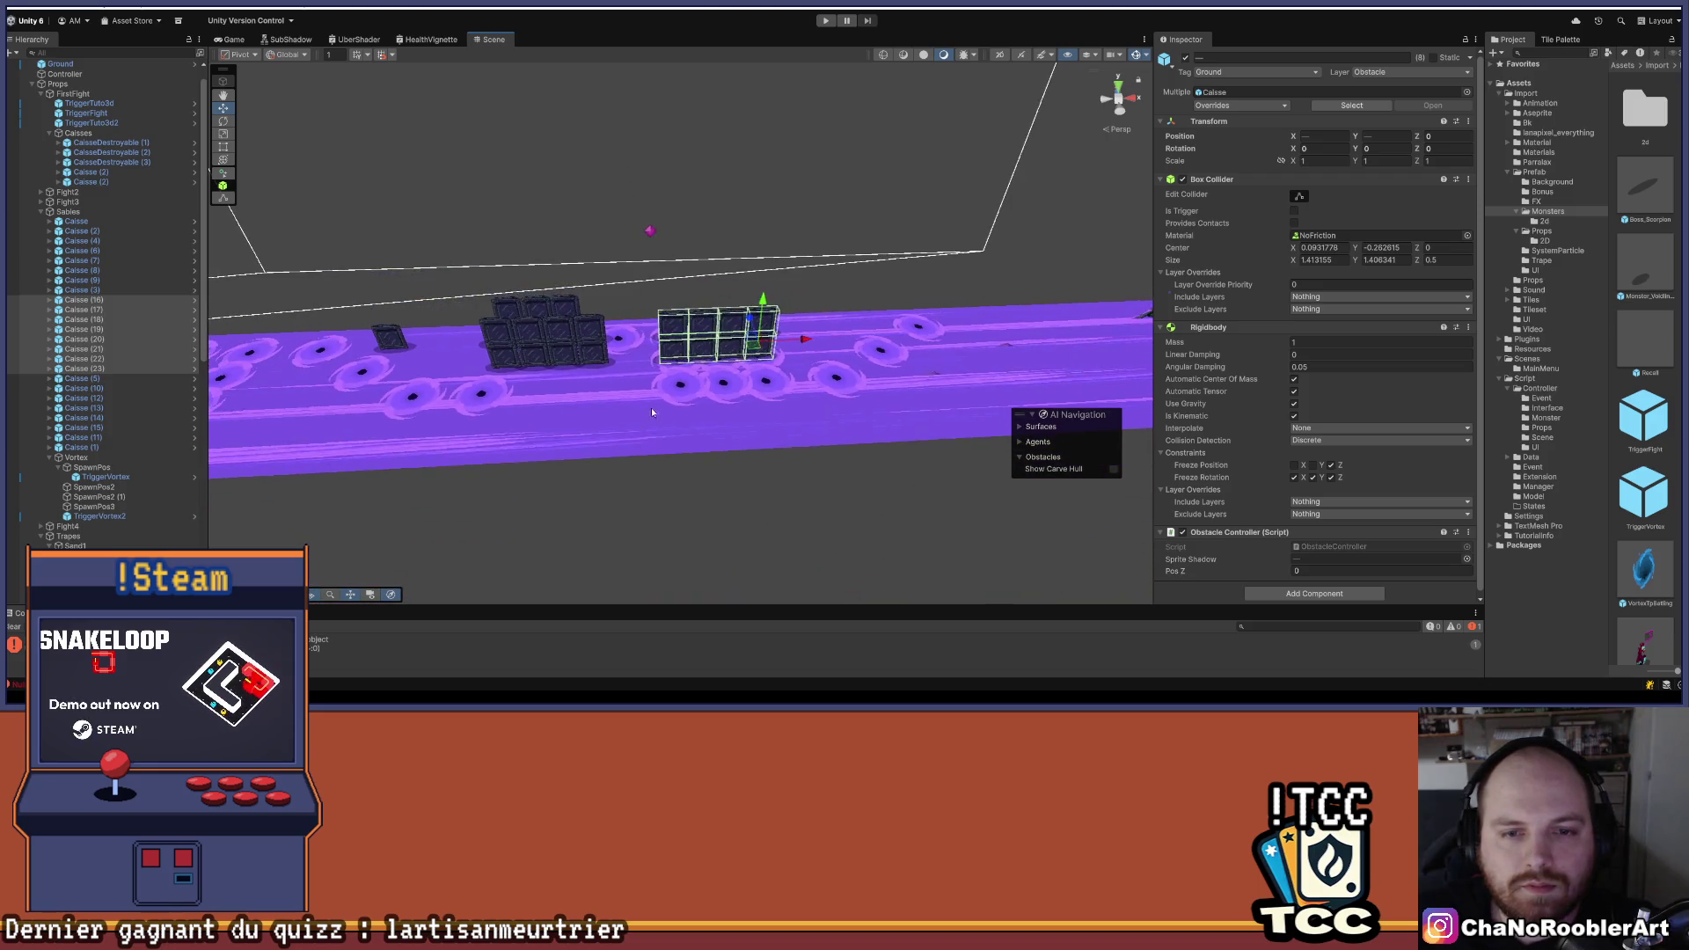
{"action": "scroll", "coordinate": [776, 326], "scroll_direction": "up", "scroll_amount": 3}
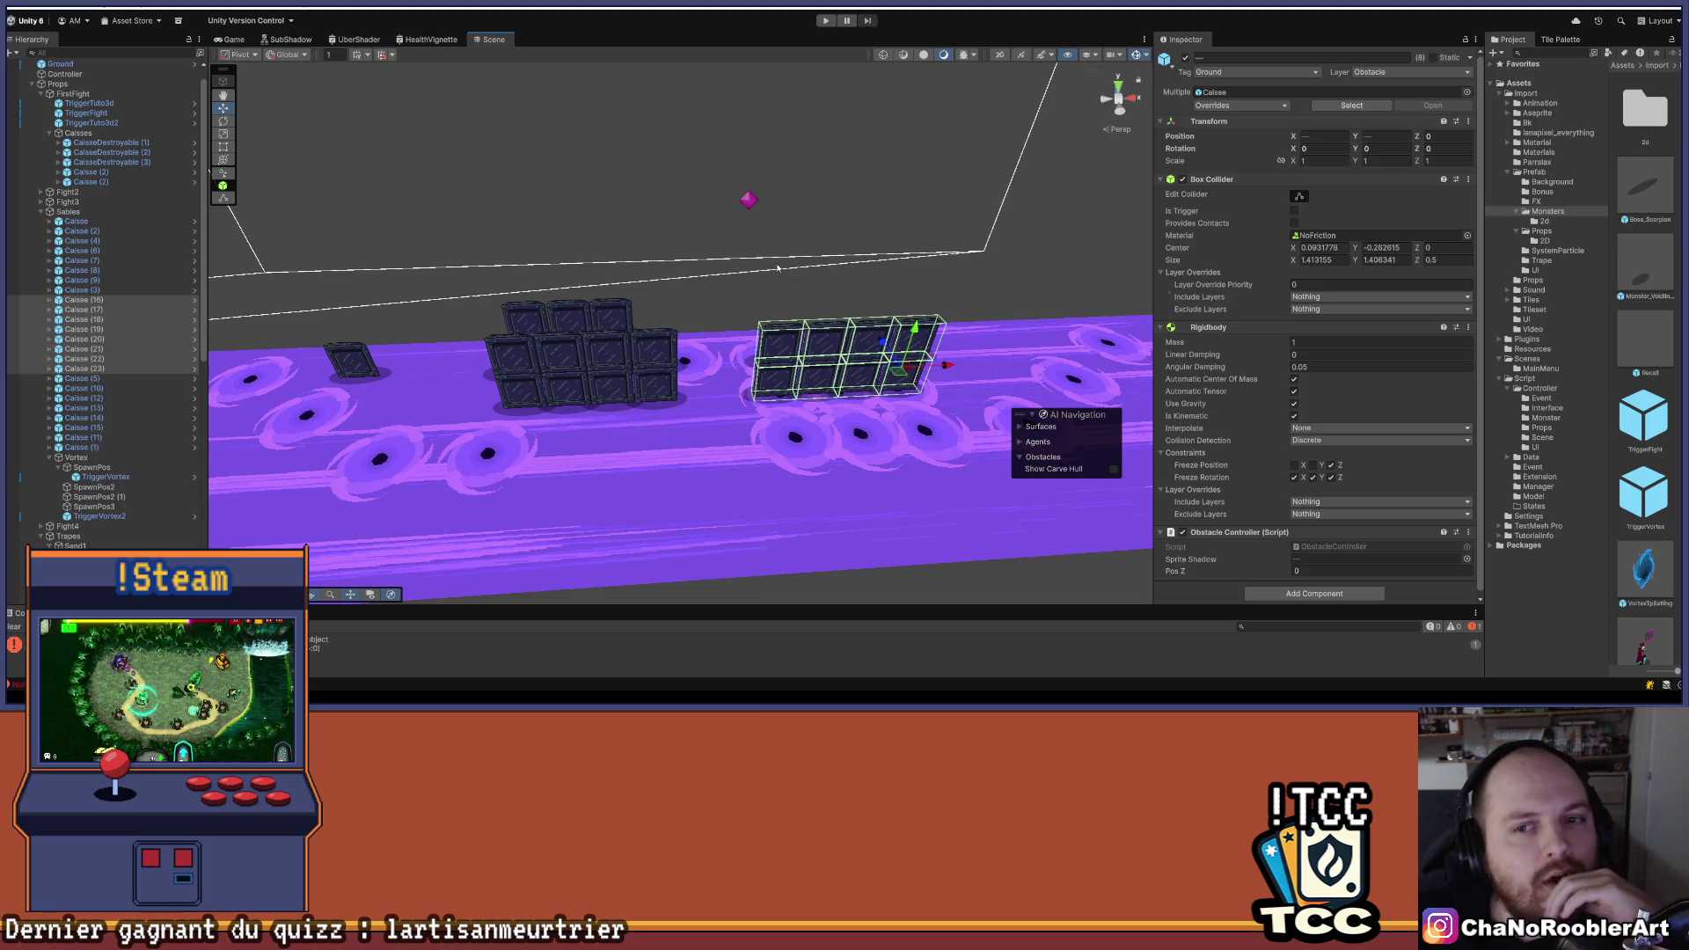
{"action": "left_click", "coordinate": [654, 509]}
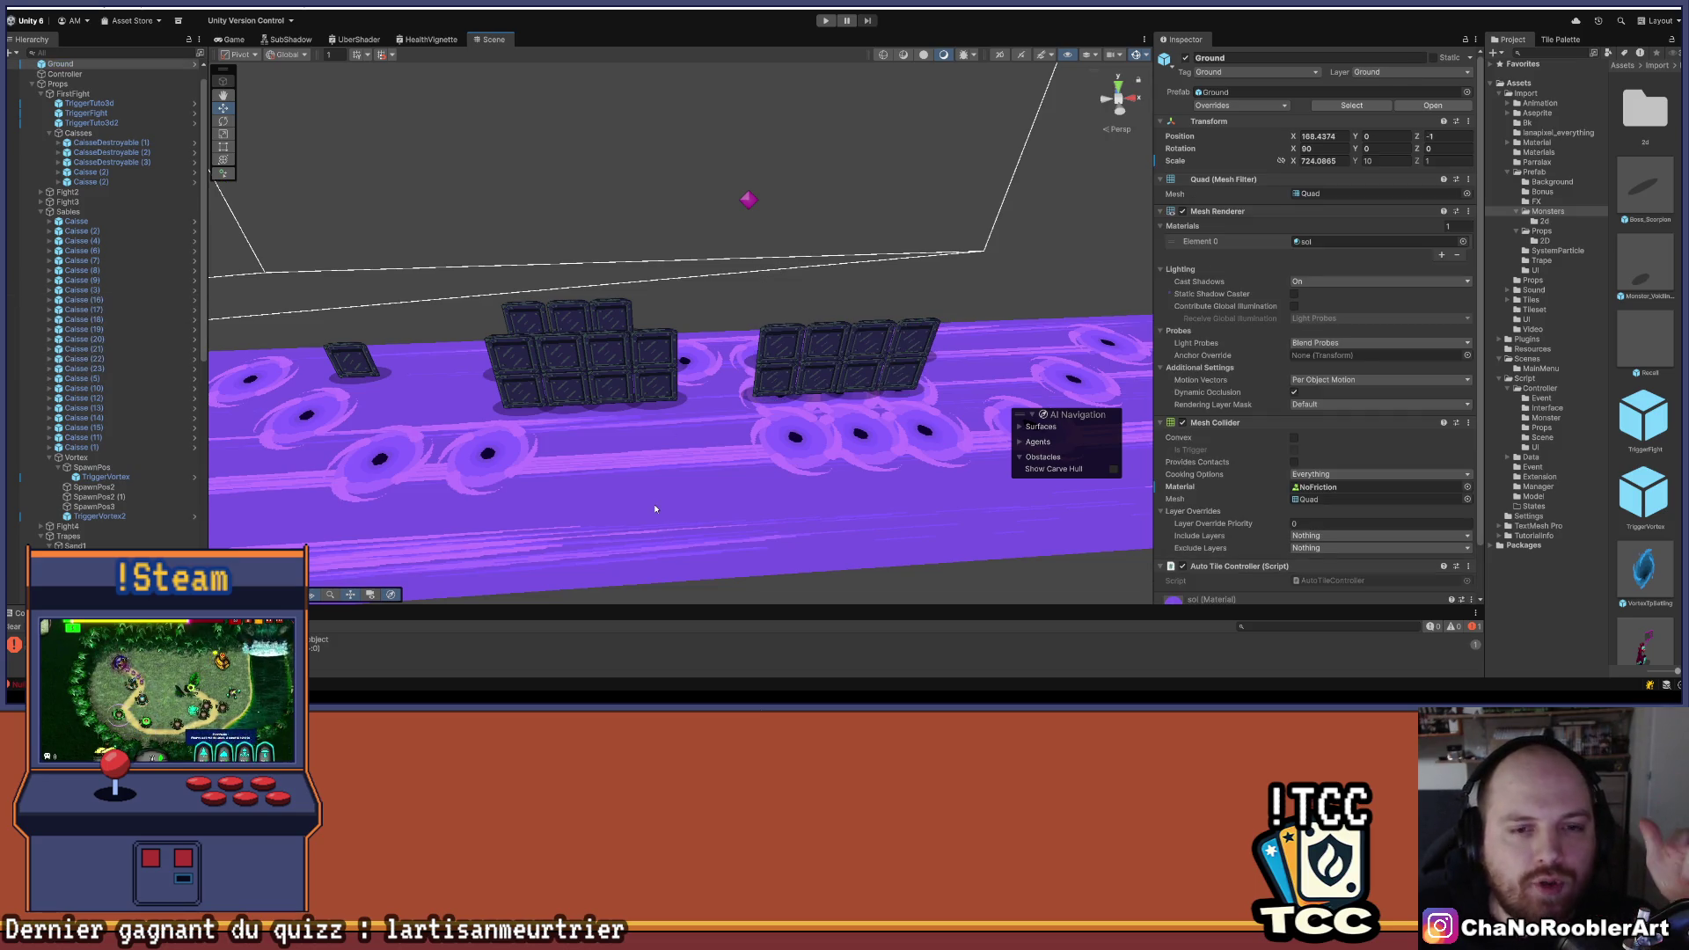
- Select both crates of the end column and nudge them slightly left along X
{"action": "left_click_drag", "start_coordinate": [655, 391], "coordinate": [746, 458]}
{"action": "mouse_move", "coordinate": [645, 445]}
{"action": "left_mouse_down"}
{"action": "mouse_move", "coordinate": [680, 312]}
{"action": "mouse_move", "coordinate": [494, 332]}
{"action": "mouse_move", "coordinate": [448, 305]}
{"action": "mouse_move", "coordinate": [871, 345]}
{"action": "mouse_move", "coordinate": [699, 343]}
{"action": "left_mouse_up"}
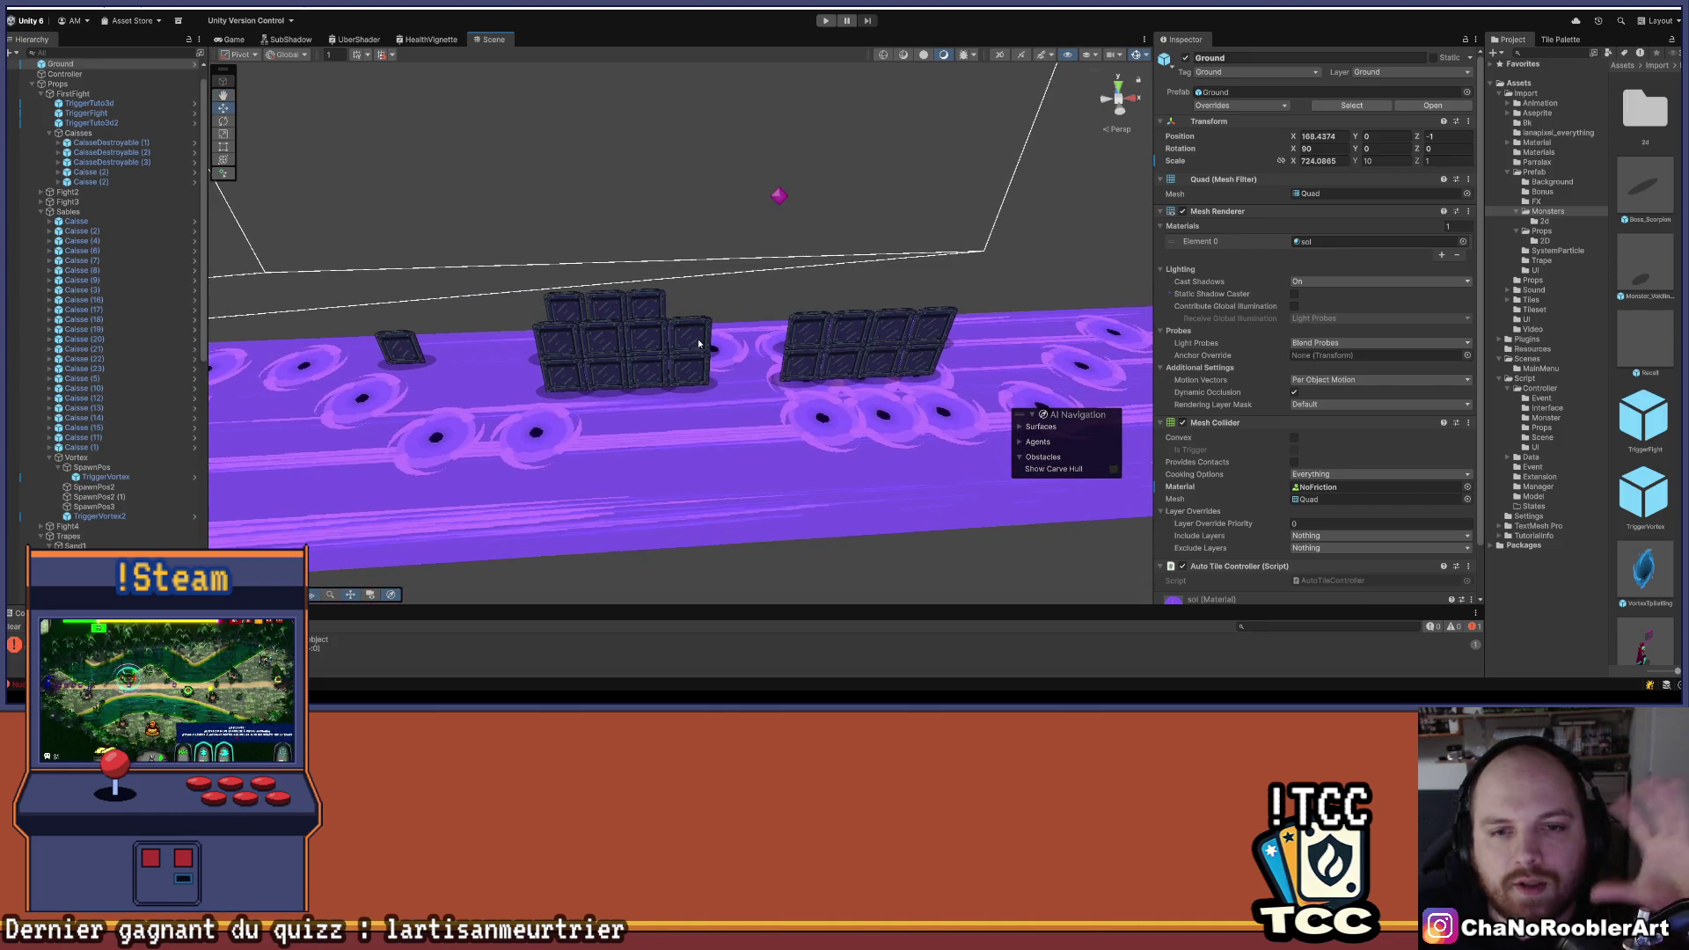
{"action": "left_click", "coordinate": [700, 343]}
{"action": "scroll", "coordinate": [697, 336], "scroll_direction": "up", "scroll_amount": 5}
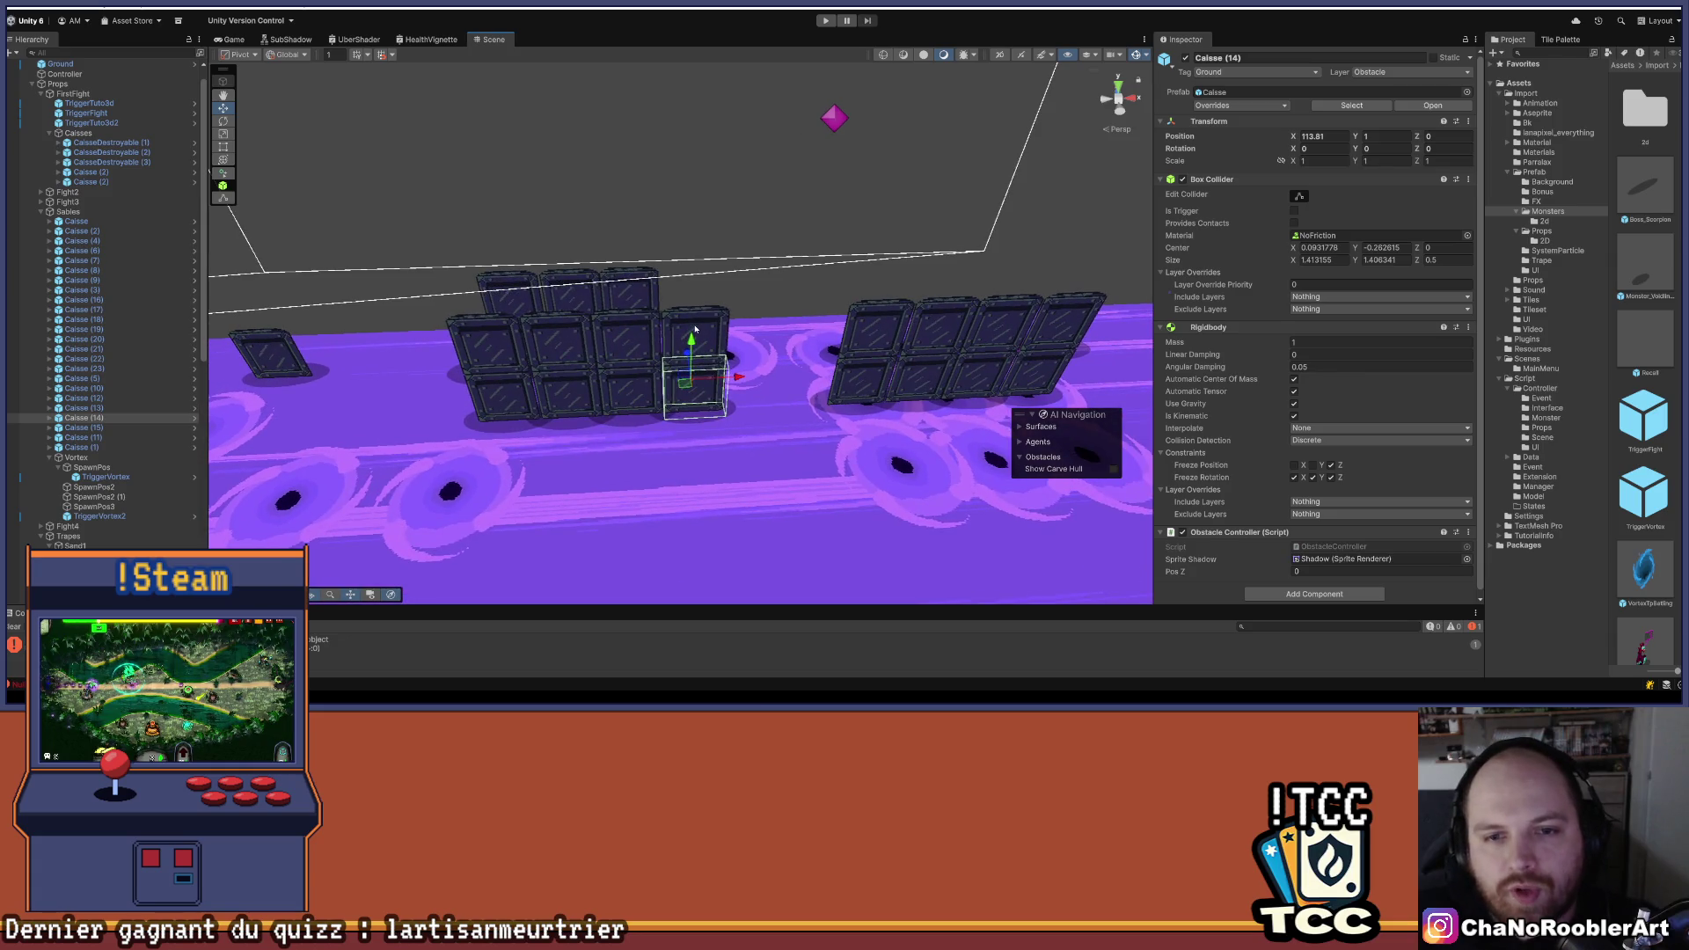
{"action": "left_click", "coordinate": [695, 331], "text": "shift"}
{"action": "scroll", "coordinate": [745, 362], "scroll_direction": "up", "scroll_amount": 3}
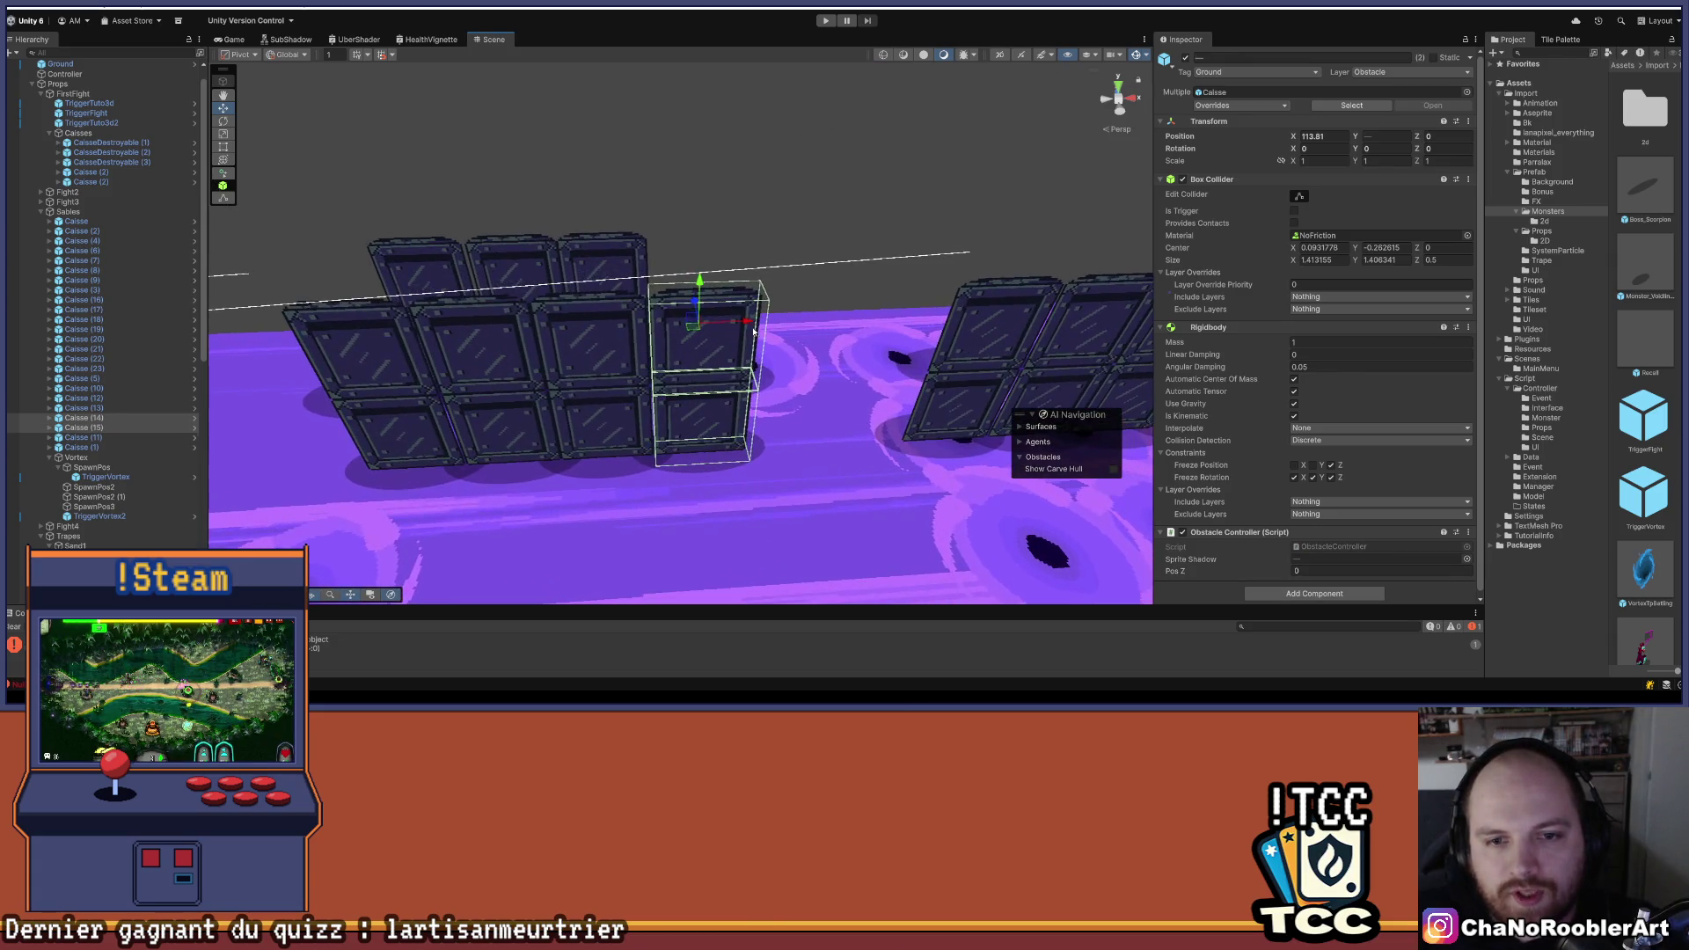
{"action": "left_click_drag", "start_coordinate": [752, 323], "coordinate": [747, 330]}
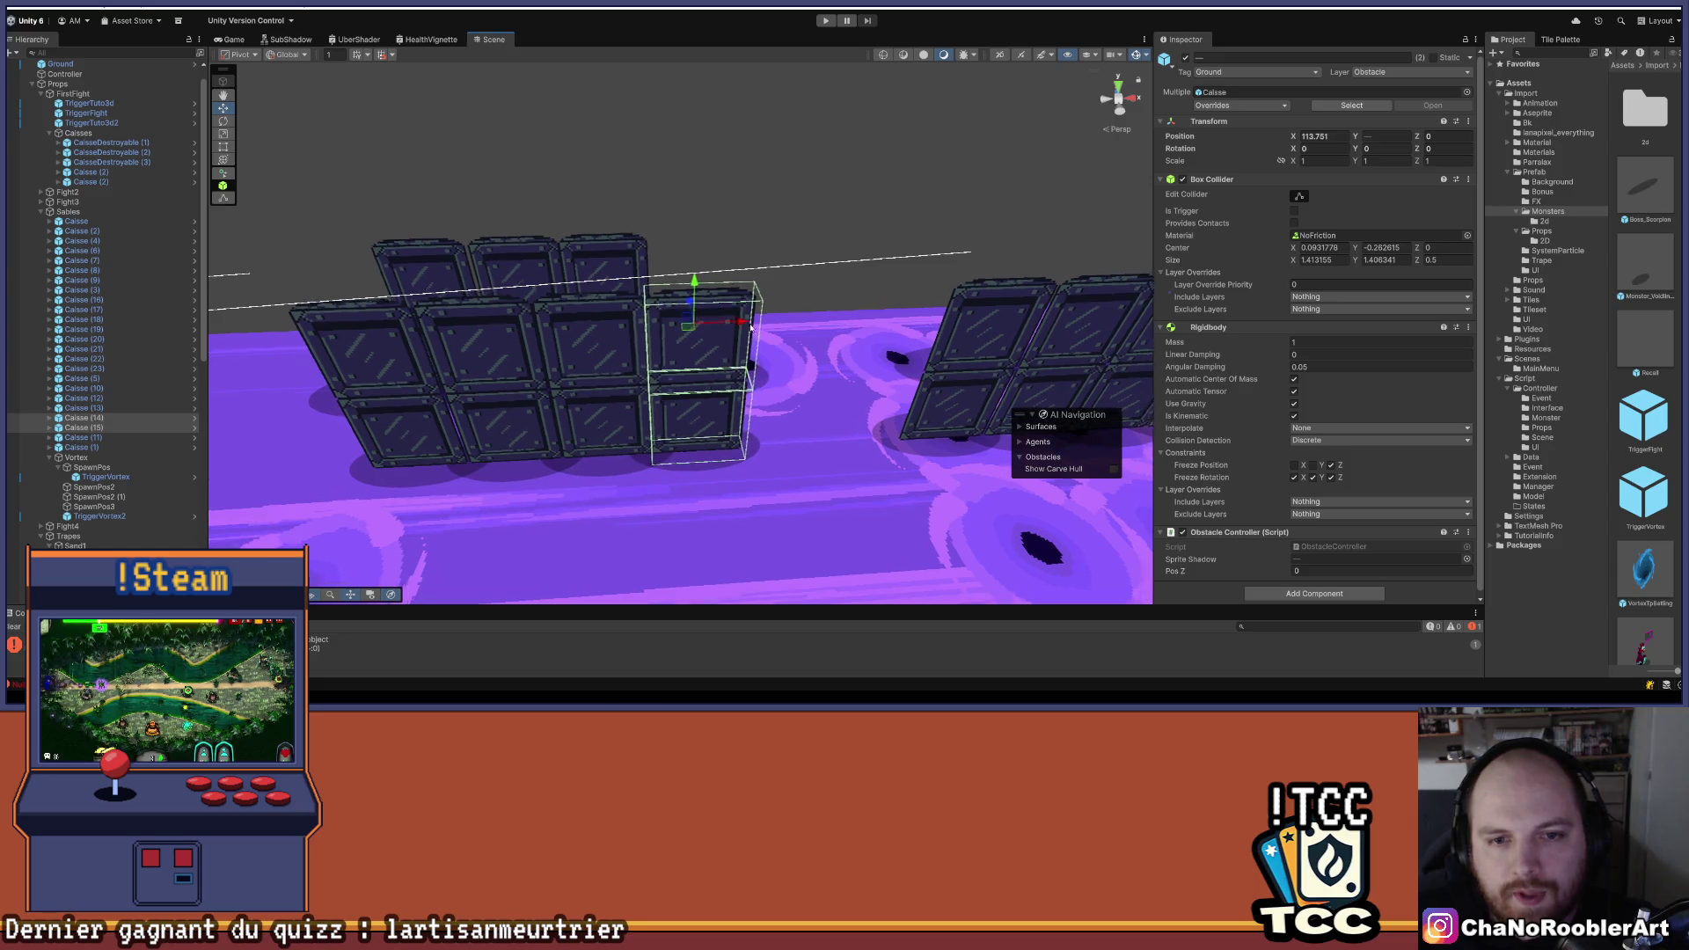
{"action": "scroll", "coordinate": [751, 326], "scroll_direction": "down", "scroll_amount": 5}
{"action": "left_click", "coordinate": [527, 410]}
- Select the SpawnPos2 (1) marker at X 116.65, Y 6, Z 2 to check its placement
{"action": "mouse_move", "coordinate": [527, 411]}
{"action": "left_mouse_down"}
{"action": "mouse_move", "coordinate": [703, 476]}
{"action": "mouse_move", "coordinate": [1013, 480]}
{"action": "left_mouse_up"}
{"action": "left_click_drag", "start_coordinate": [878, 444], "coordinate": [535, 440]}
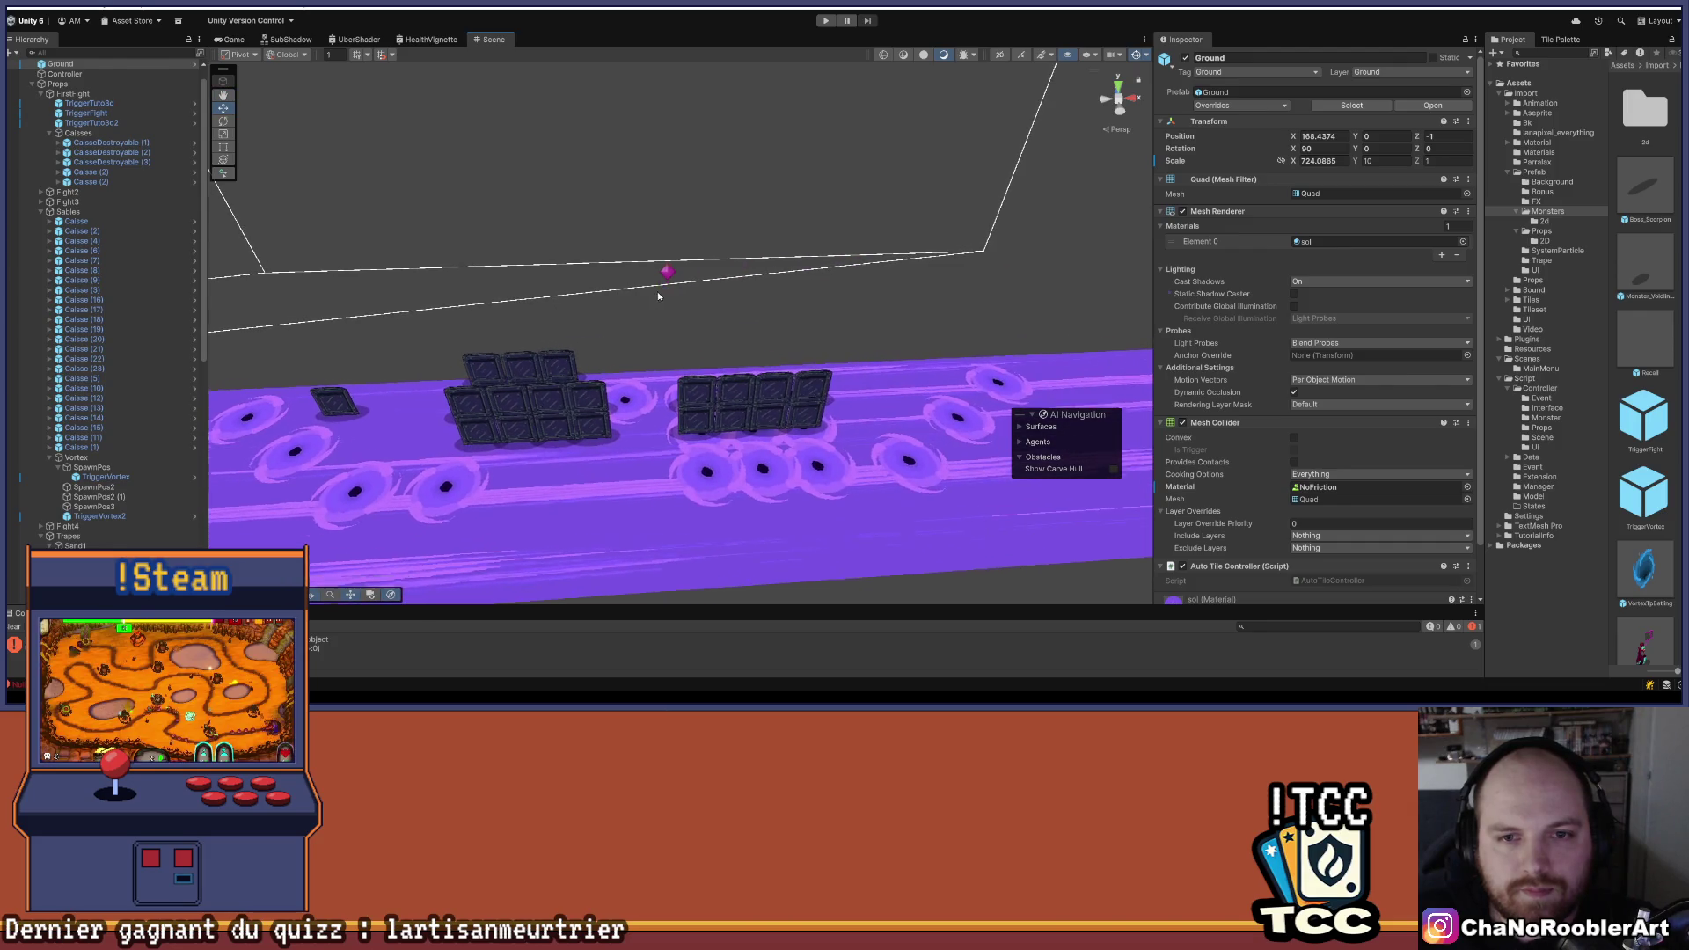
{"action": "left_click", "coordinate": [666, 269]}
{"action": "left_click_drag", "start_coordinate": [613, 366], "coordinate": [708, 470]}
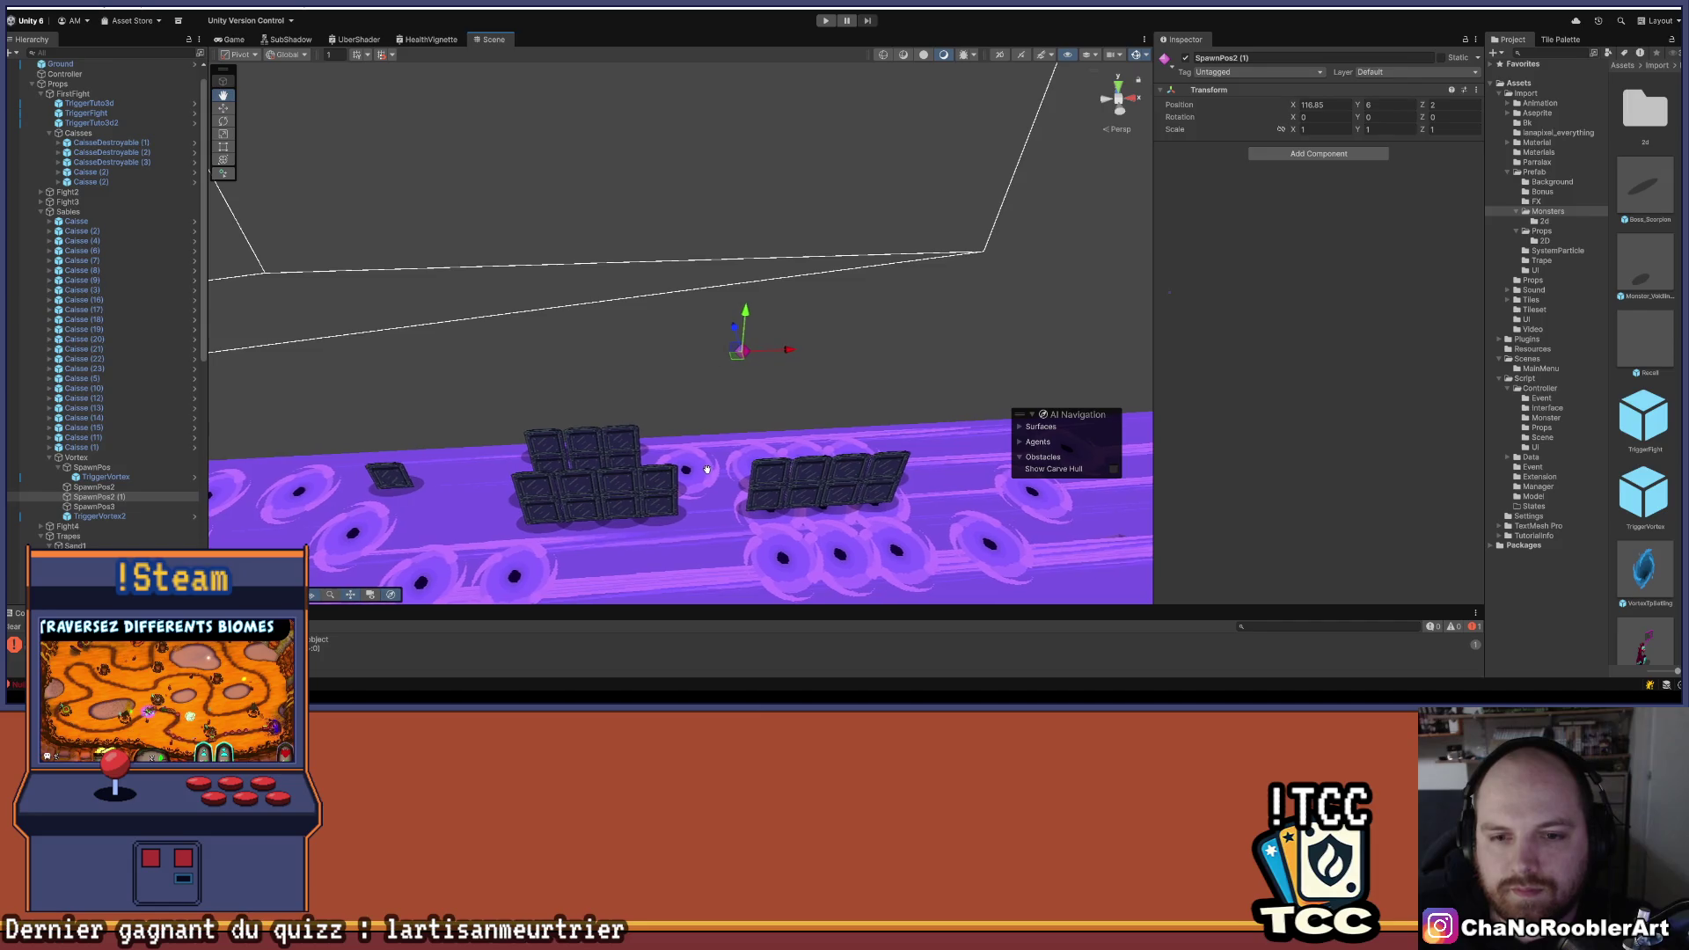
{"action": "mouse_move", "coordinate": [810, 386]}
{"action": "left_mouse_down"}
{"action": "mouse_move", "coordinate": [910, 261]}
{"action": "mouse_move", "coordinate": [1004, 262]}
{"action": "mouse_move", "coordinate": [792, 411]}
{"action": "mouse_move", "coordinate": [839, 381]}
{"action": "mouse_move", "coordinate": [707, 408]}
{"action": "mouse_move", "coordinate": [839, 331]}
{"action": "mouse_move", "coordinate": [866, 354]}
{"action": "left_mouse_up"}
{"action": "mouse_move", "coordinate": [545, 393]}
{"action": "left_mouse_down"}
{"action": "mouse_move", "coordinate": [660, 392]}
{"action": "mouse_move", "coordinate": [565, 377]}
{"action": "mouse_move", "coordinate": [596, 355]}
{"action": "mouse_move", "coordinate": [455, 395]}
{"action": "mouse_move", "coordinate": [668, 378]}
{"action": "mouse_move", "coordinate": [576, 402]}
{"action": "left_mouse_up"}
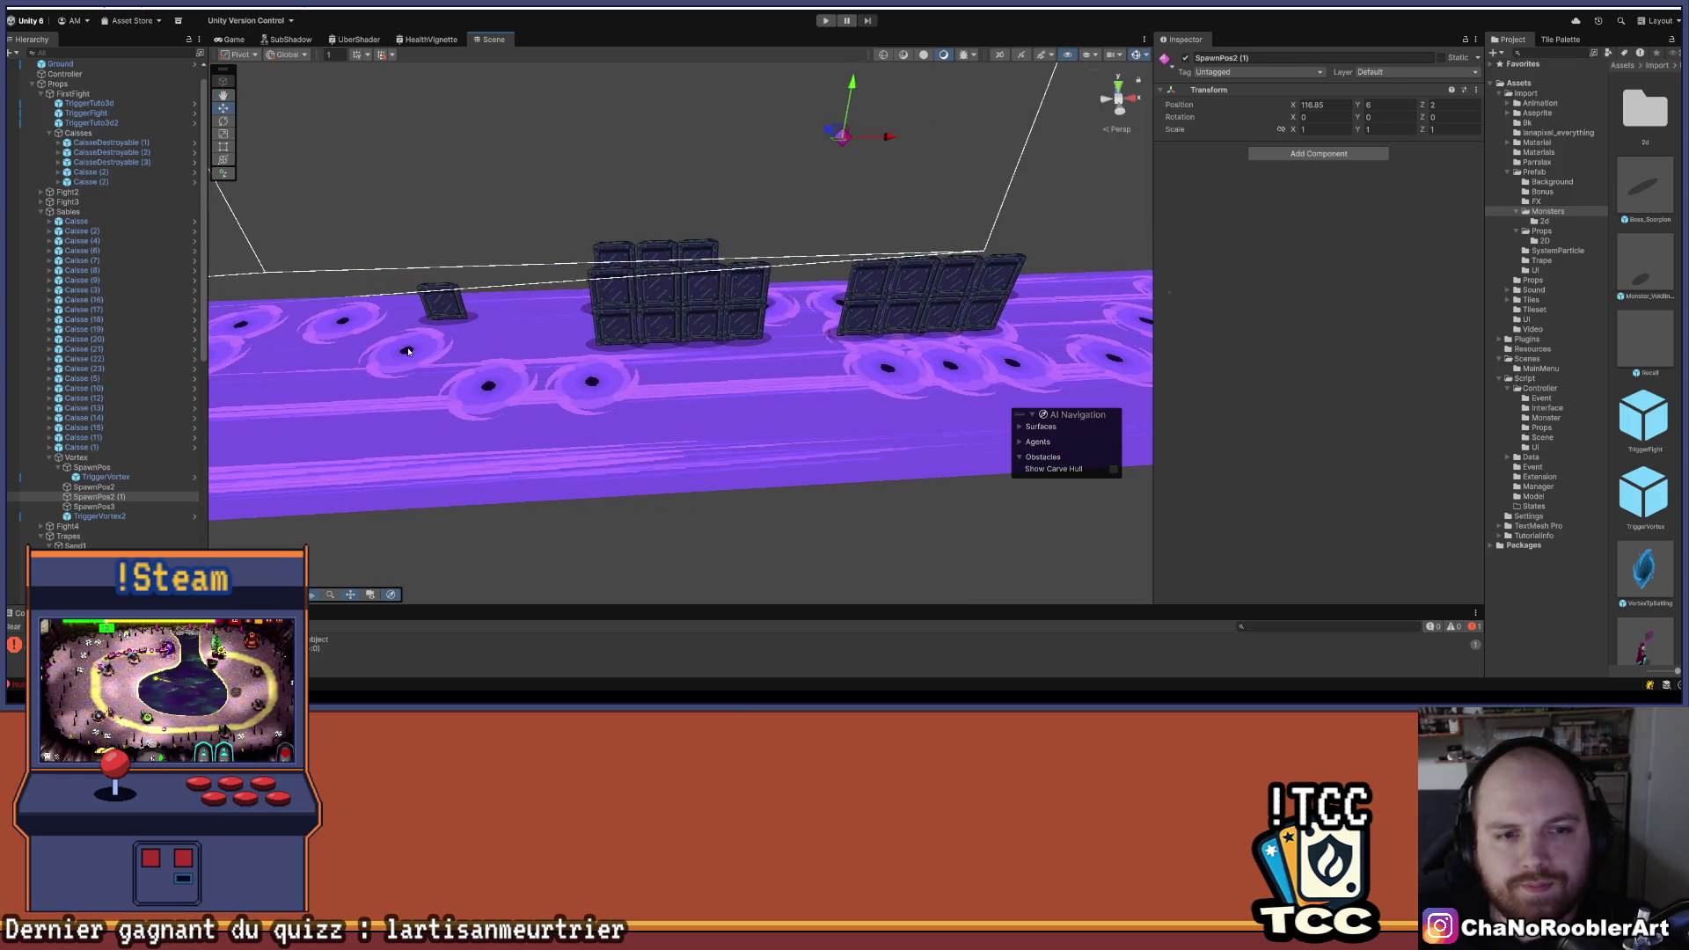
{"action": "left_click", "coordinate": [409, 351]}
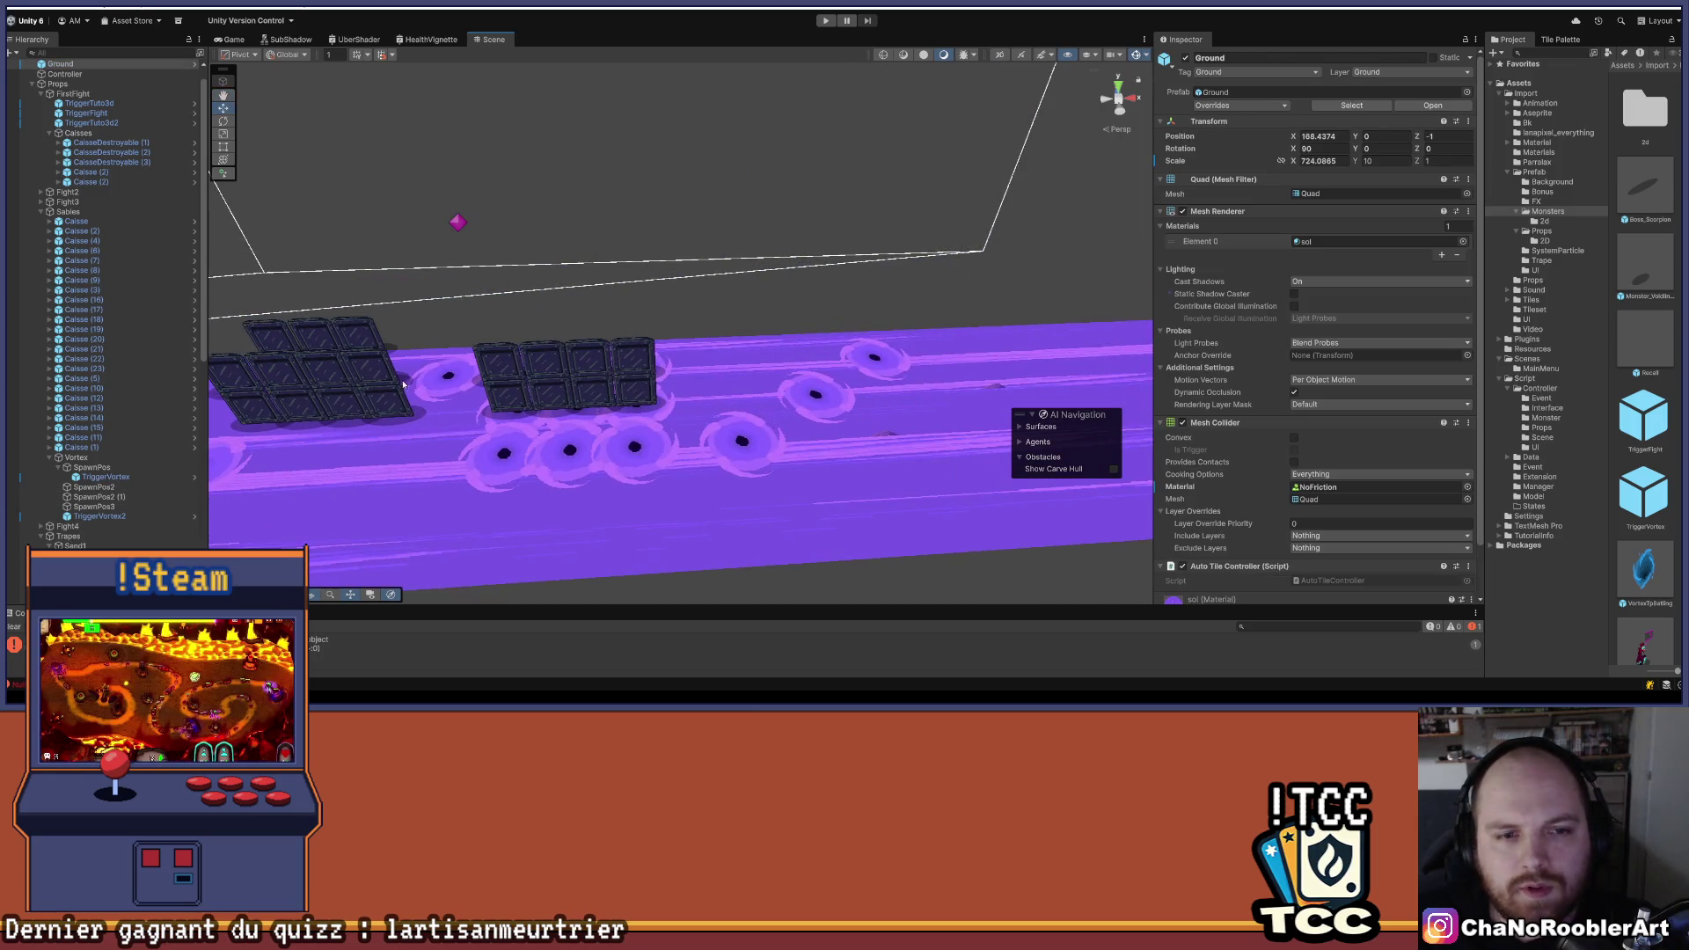
{"action": "left_click_drag", "start_coordinate": [616, 291], "coordinate": [687, 345]}
{"action": "scroll", "coordinate": [103, 422], "scroll_direction": "down", "scroll_amount": 3}
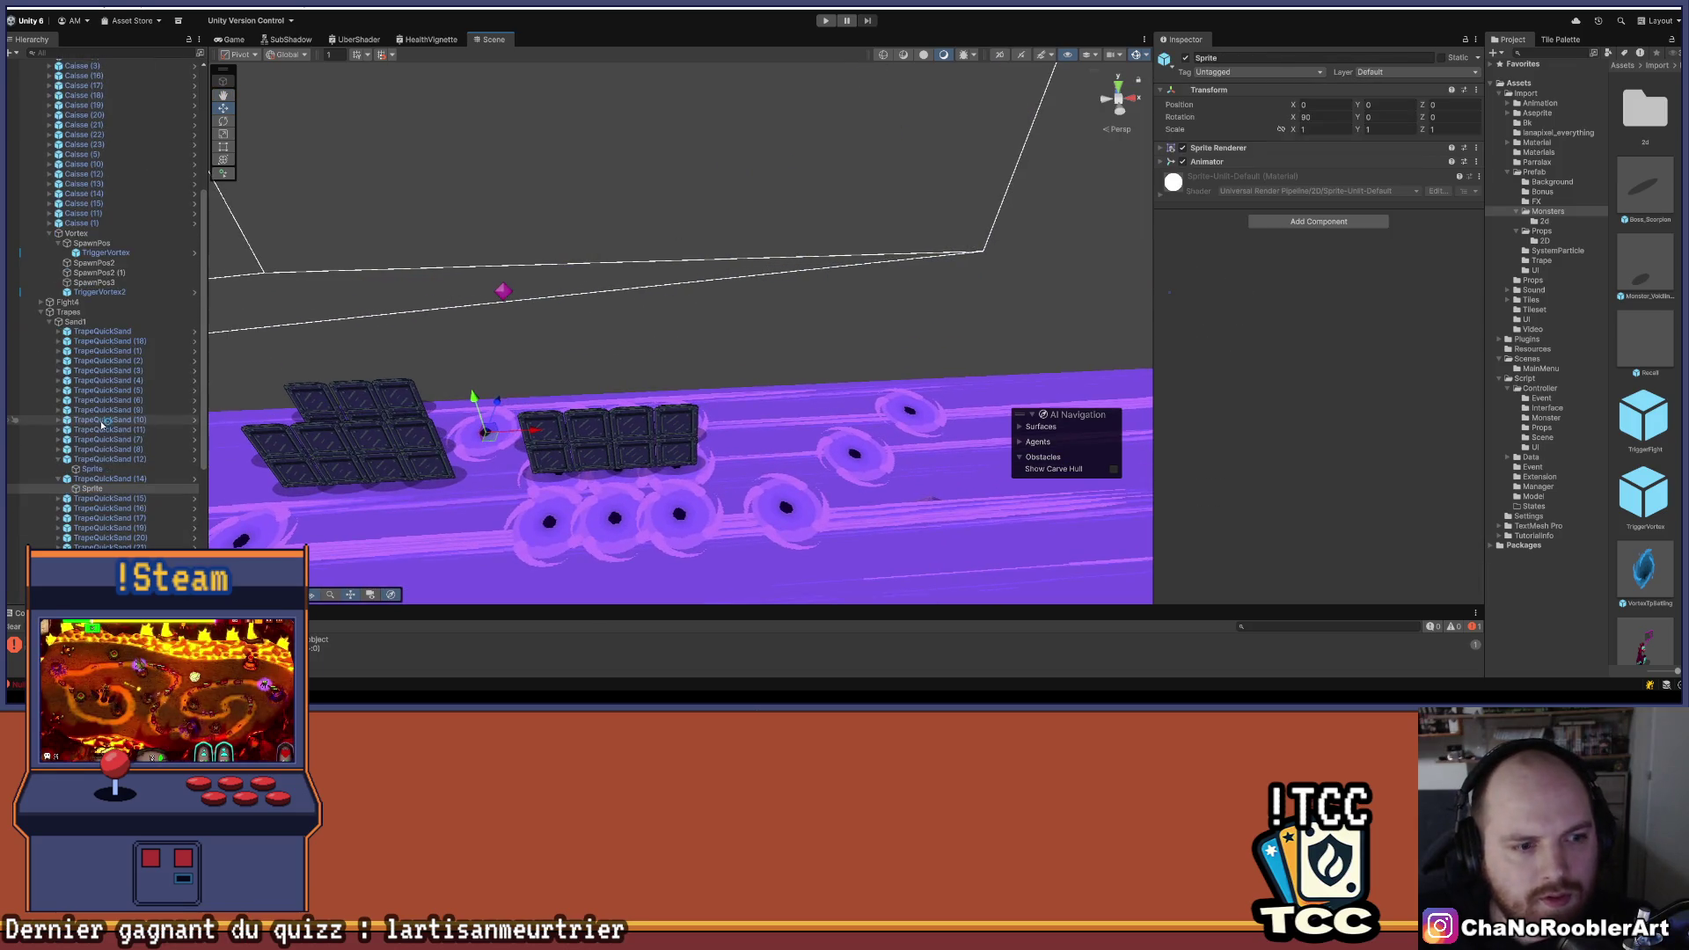
{"action": "left_click", "coordinate": [616, 413]}
{"action": "left_click_drag", "start_coordinate": [611, 380], "coordinate": [508, 538]}
{"action": "left_click", "coordinate": [477, 555]}
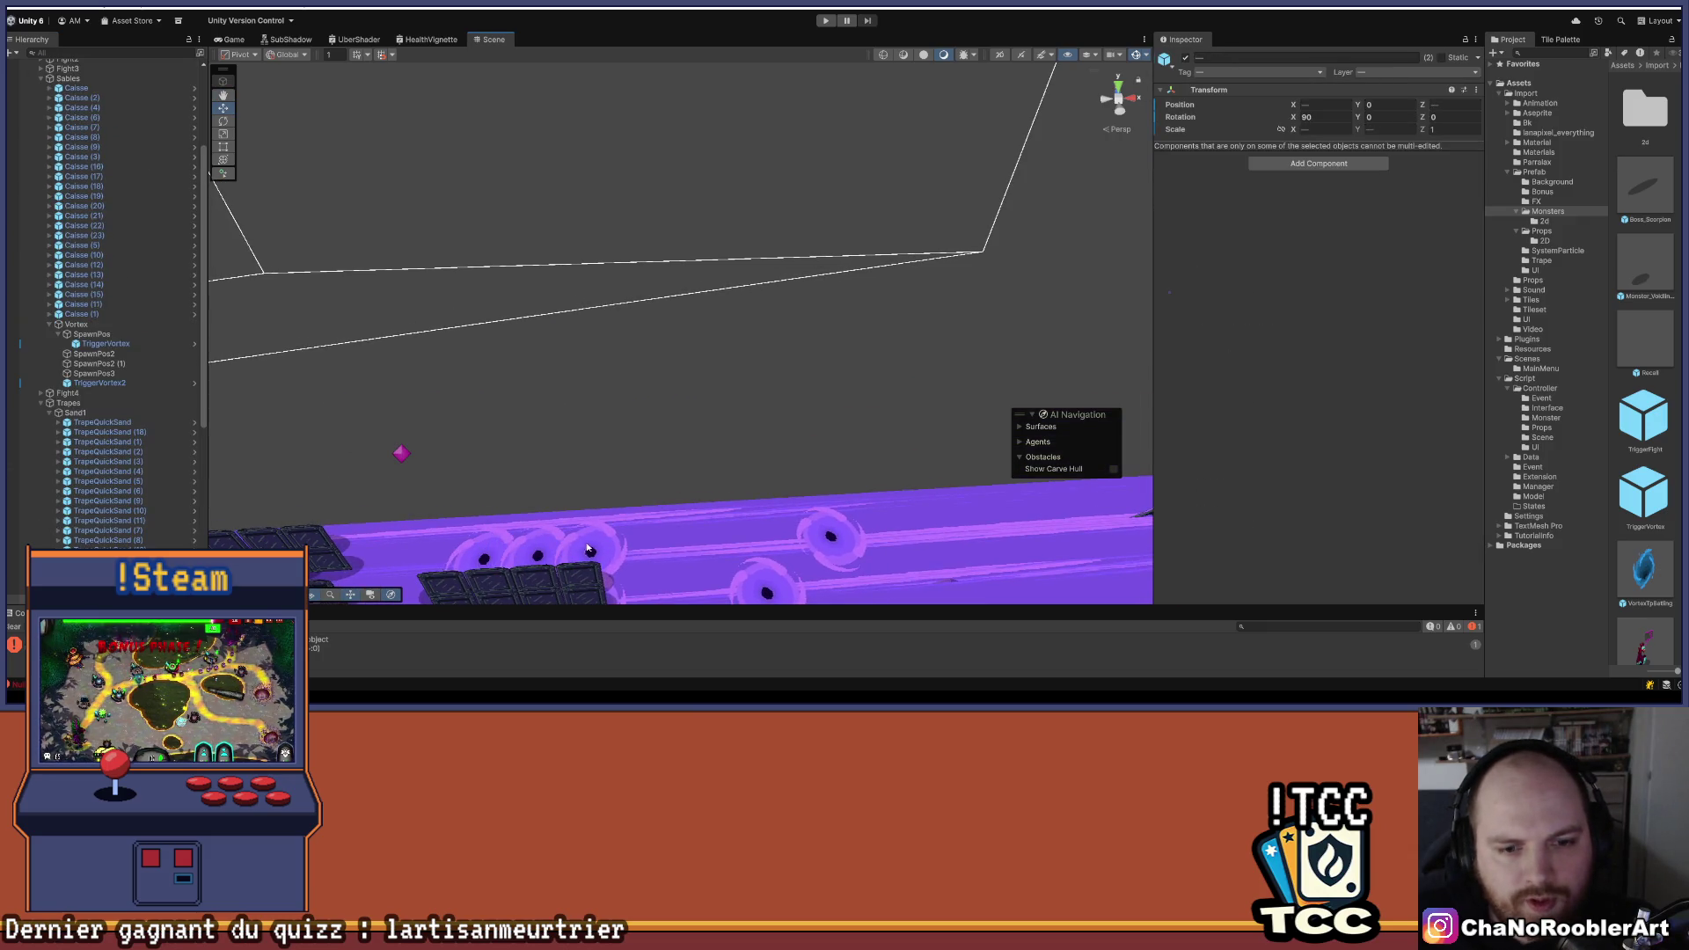
{"action": "left_click", "coordinate": [504, 535]}
{"action": "left_click", "coordinate": [504, 535]}
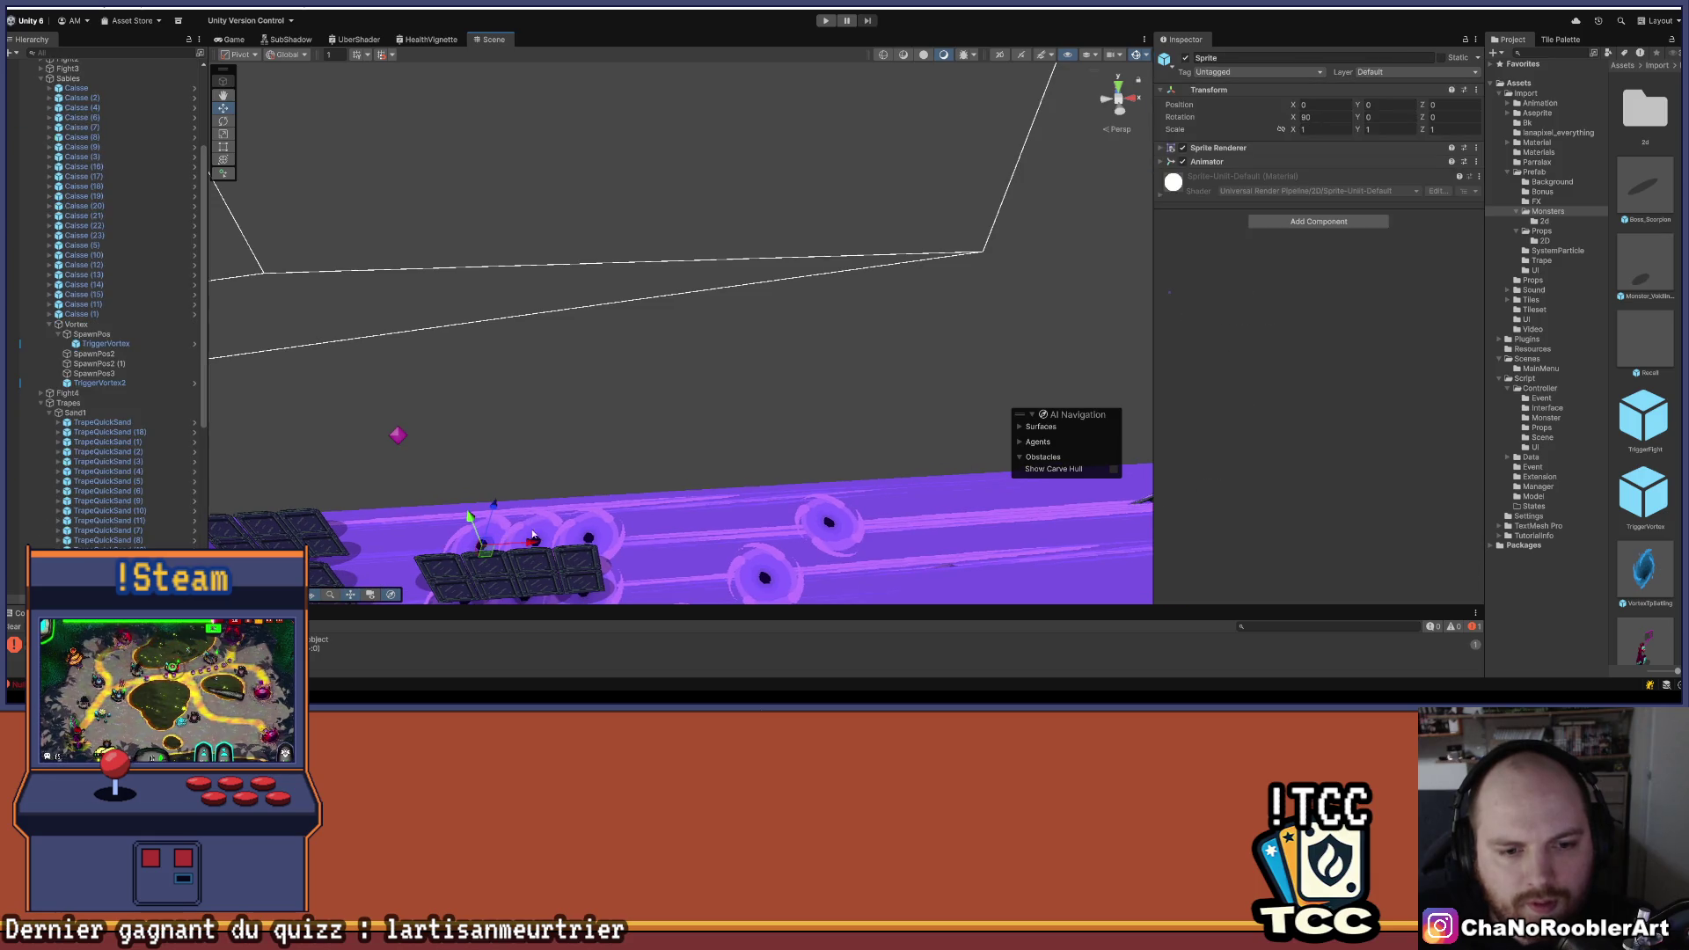
{"action": "left_click", "coordinate": [500, 461]}
{"action": "left_click", "coordinate": [500, 461]}
{"action": "left_click", "coordinate": [401, 541]}
{"action": "left_click", "coordinate": [401, 542]}
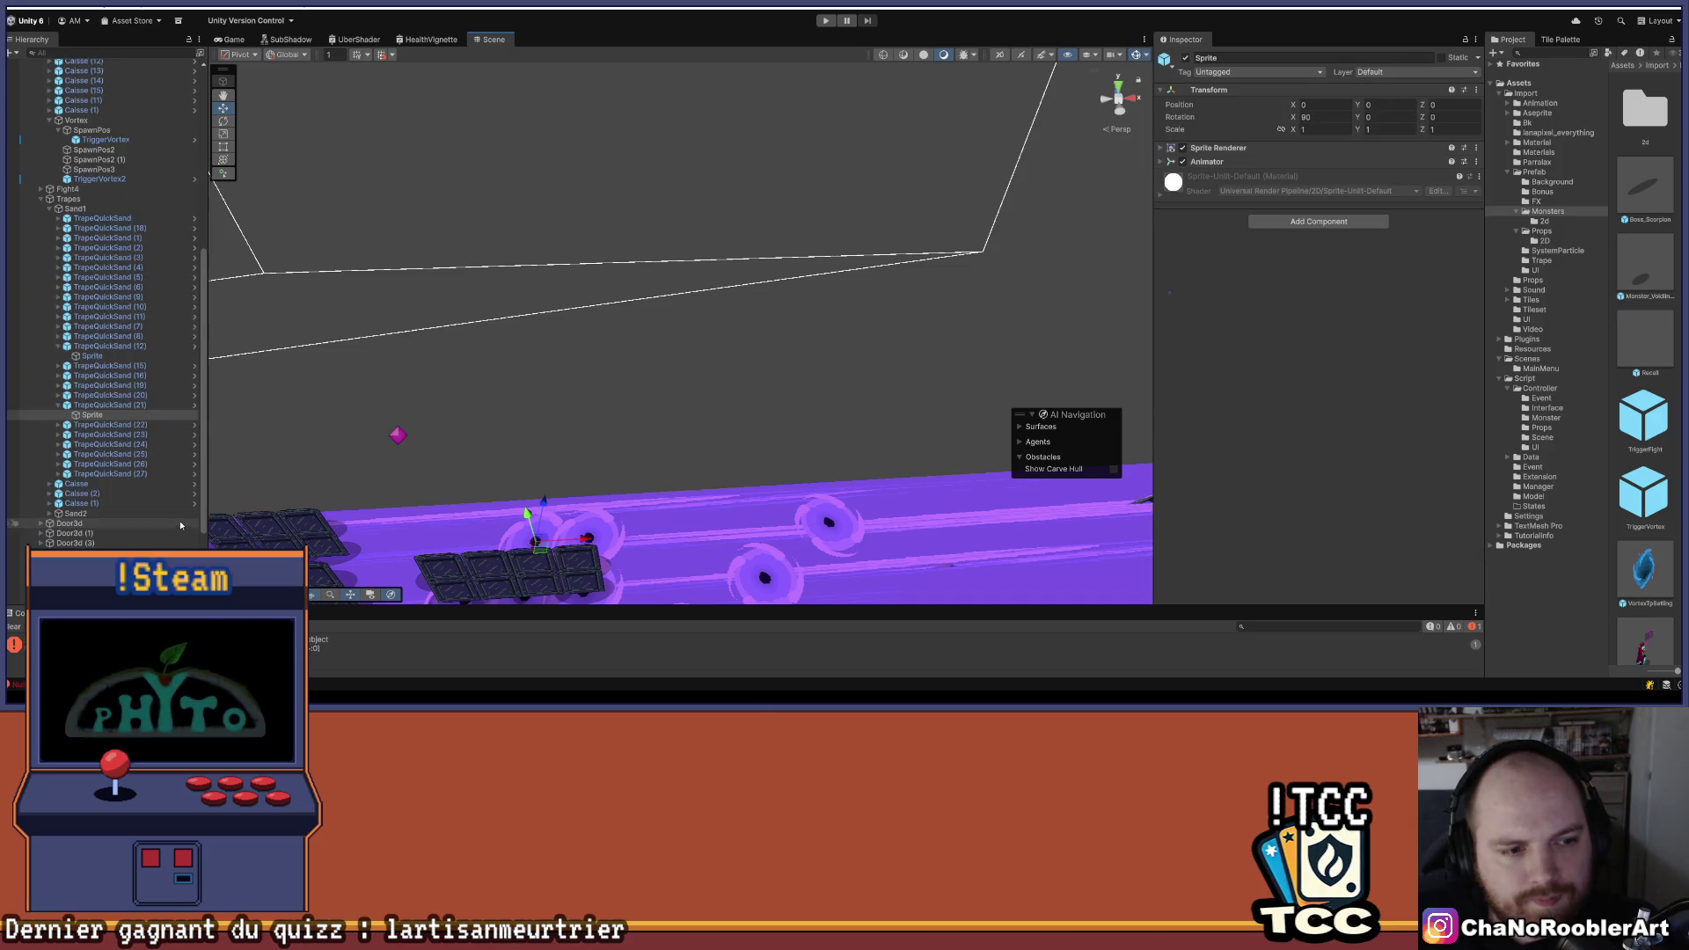
{"action": "left_click", "coordinate": [578, 494]}
{"action": "left_click", "coordinate": [588, 527]}
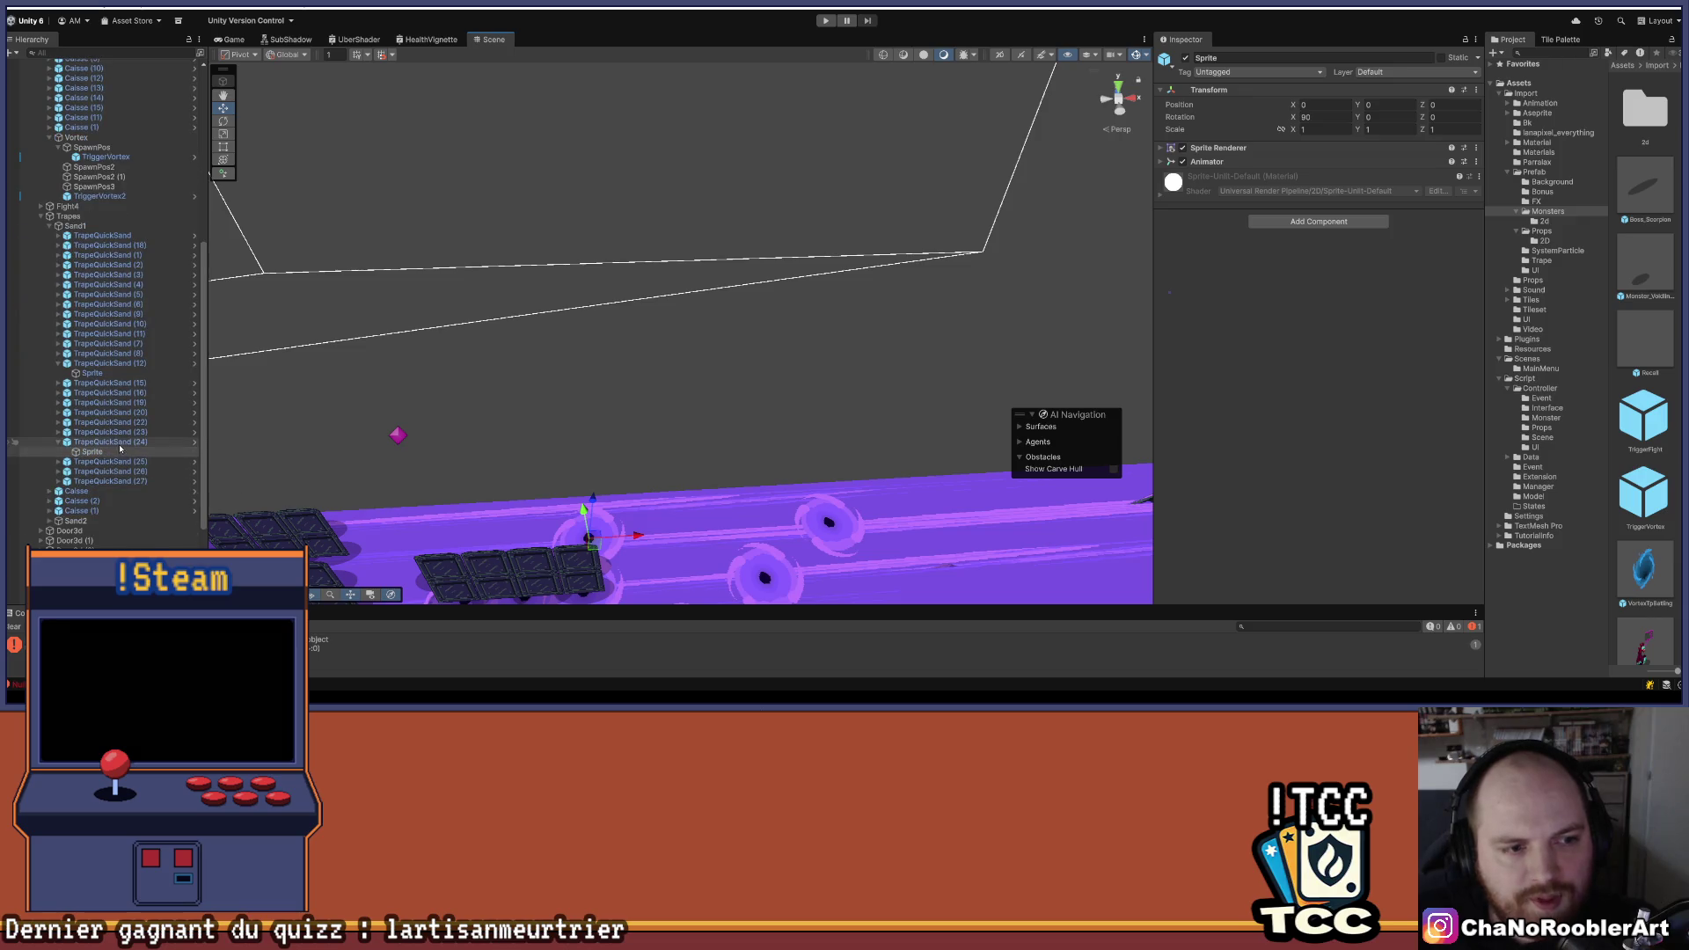
{"action": "left_click", "coordinate": [486, 481]}
{"action": "scroll", "coordinate": [584, 381], "scroll_direction": "up", "scroll_amount": 3}
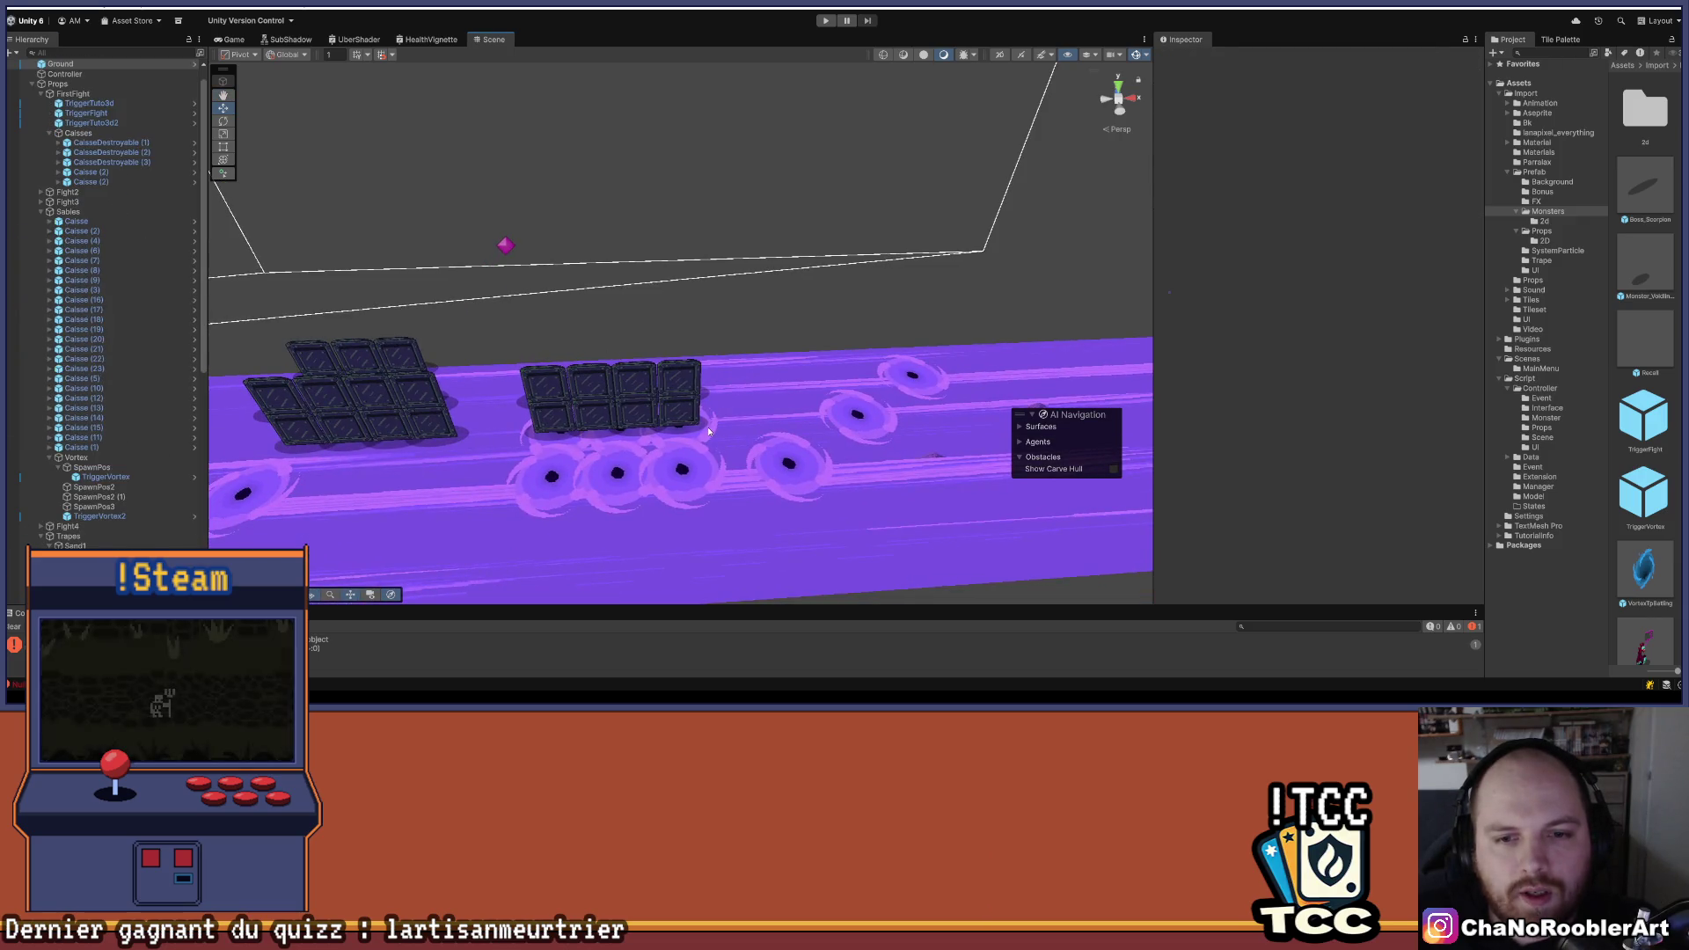
{"action": "left_click", "coordinate": [709, 431]}
{"action": "left_click", "coordinate": [709, 431]}
{"action": "scroll", "coordinate": [117, 426], "scroll_direction": "down", "scroll_amount": 1}
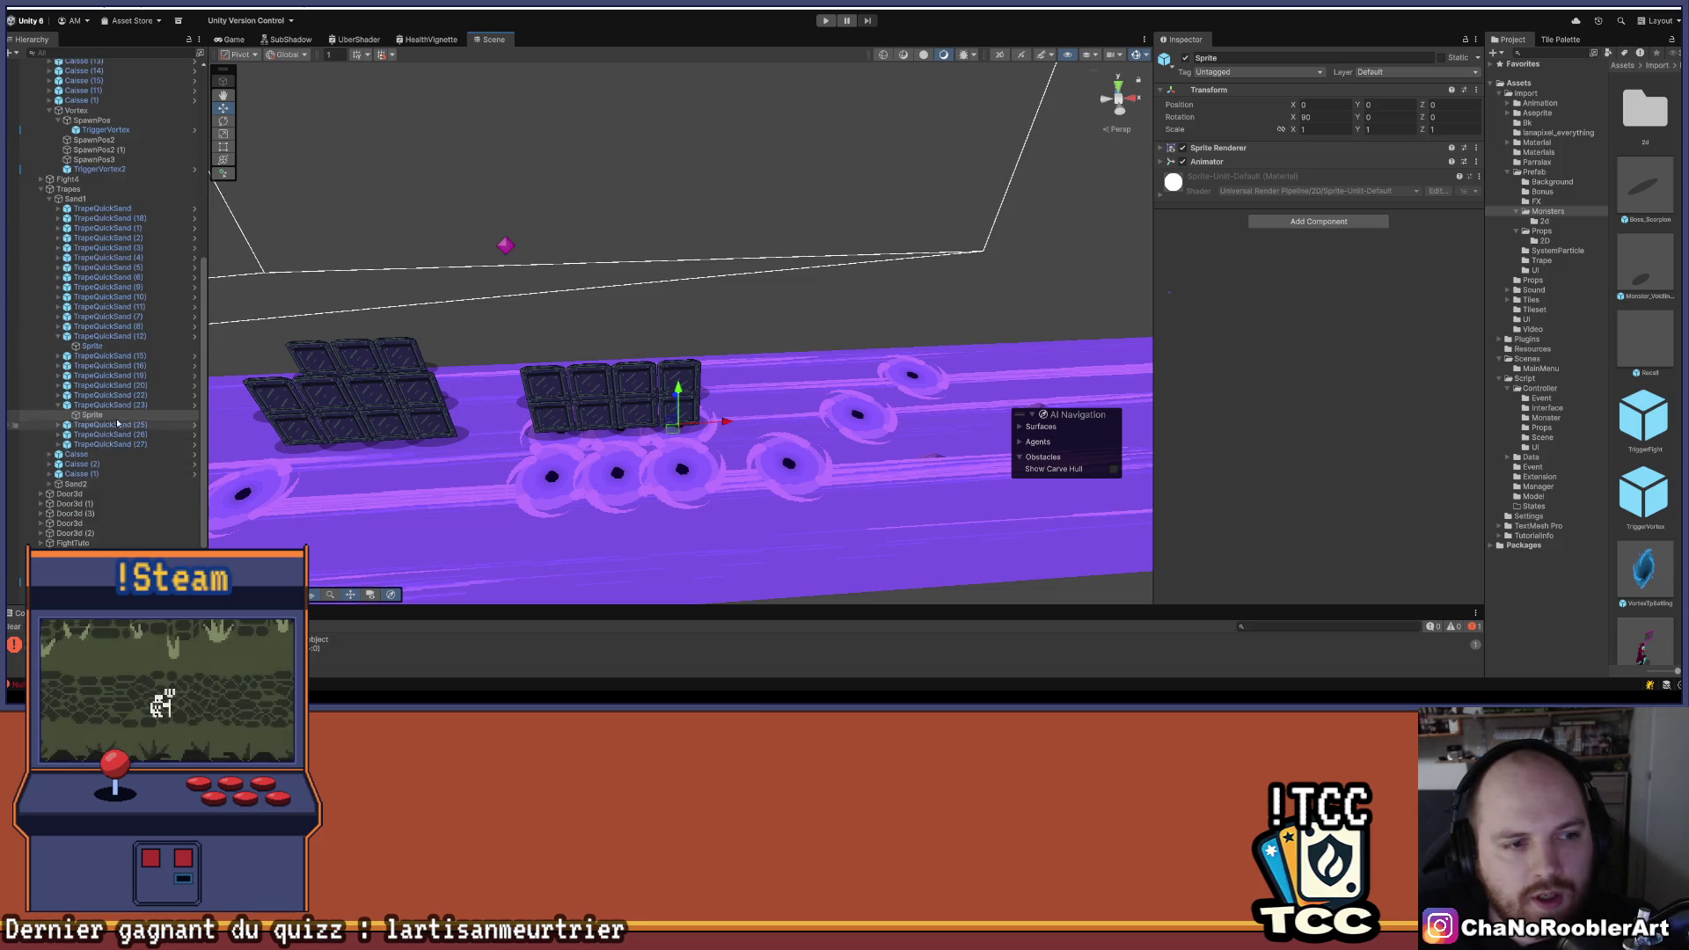
{"action": "left_click", "coordinate": [629, 435]}
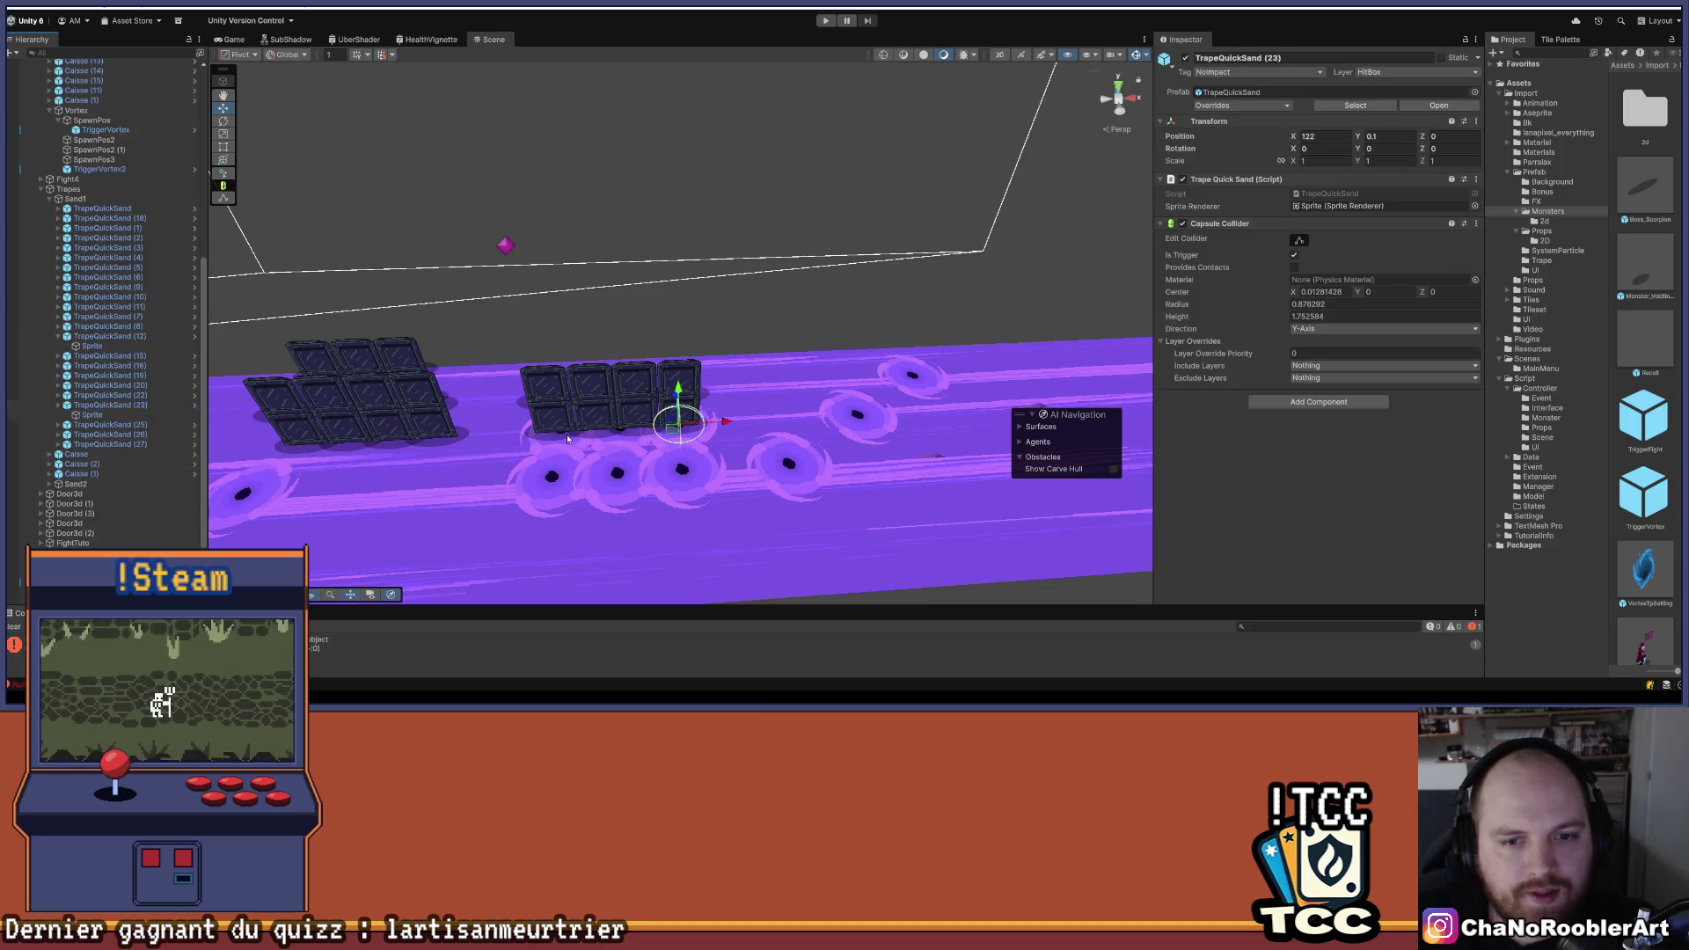
{"action": "left_click", "coordinate": [629, 436]}
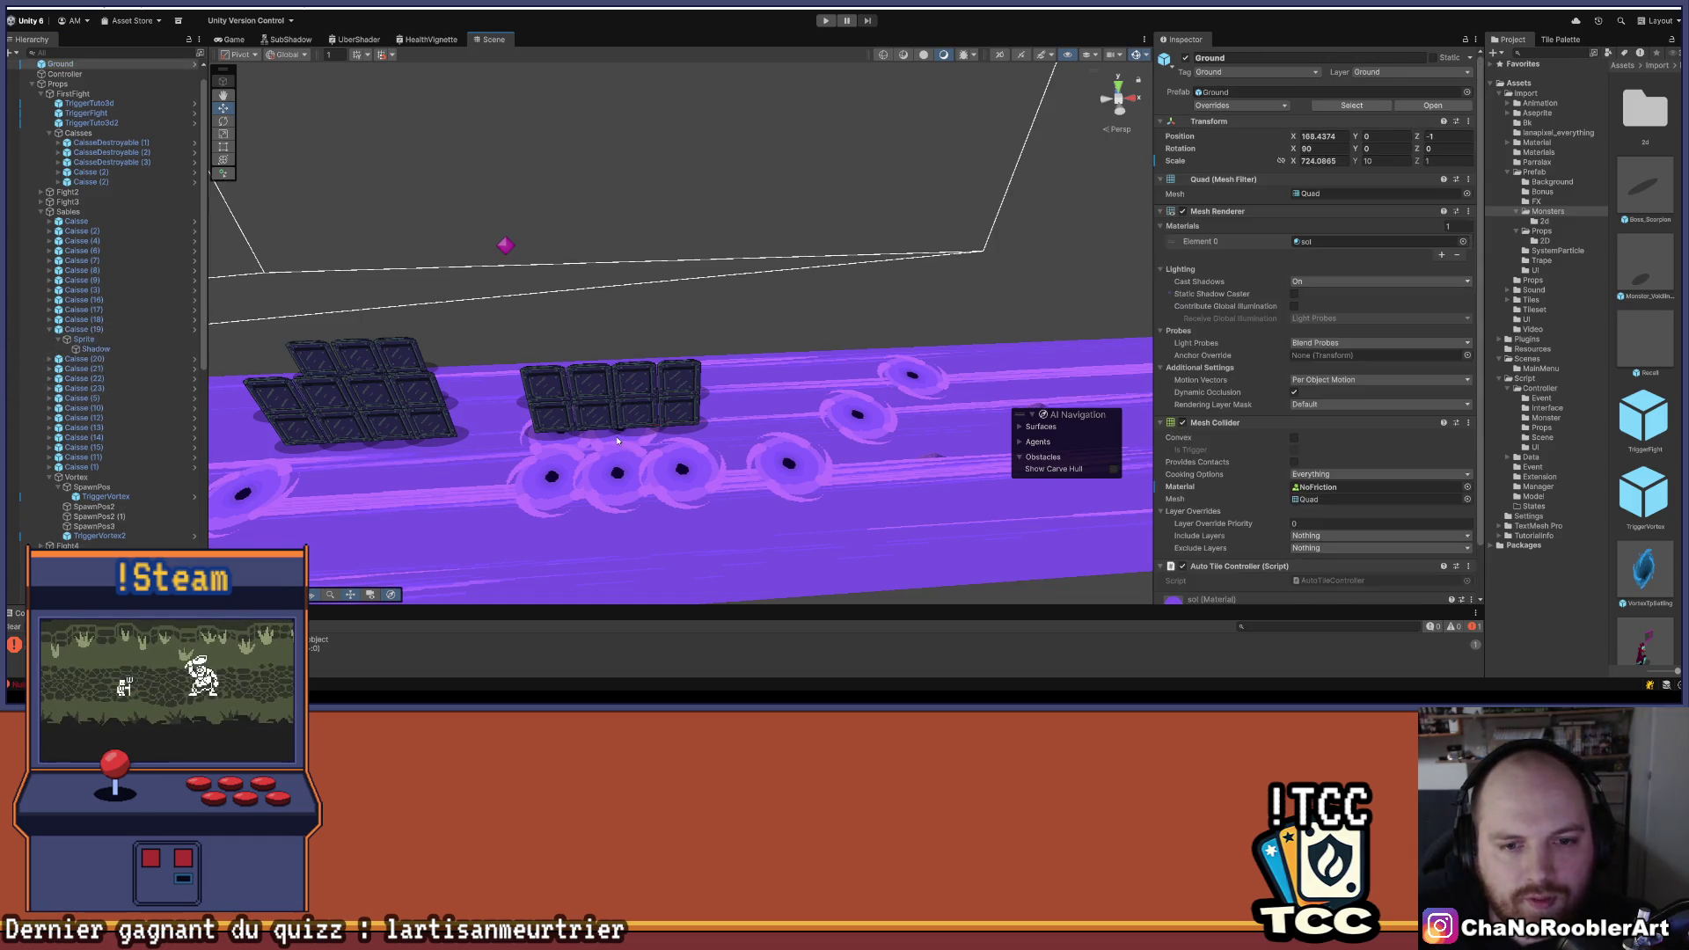
- Remove the two quicksand traps sitting under the crates
{"action": "left_click", "coordinate": [539, 446]}
{"action": "key", "text": "ctrl+z"}
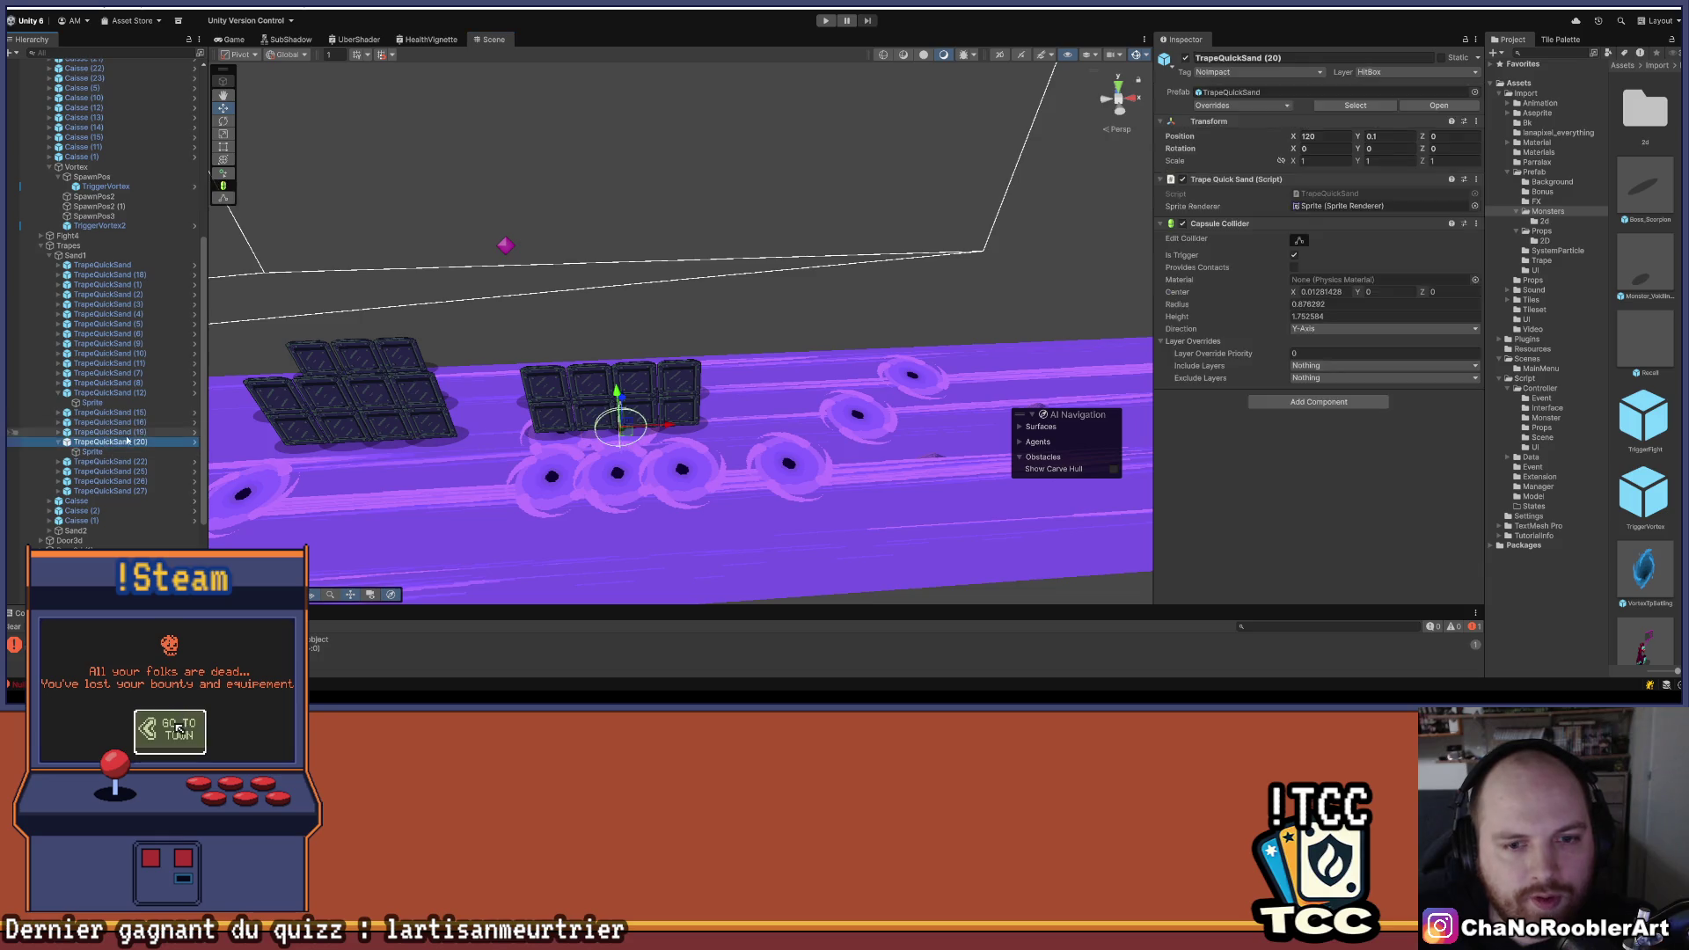
{"action": "left_click", "coordinate": [579, 439]}
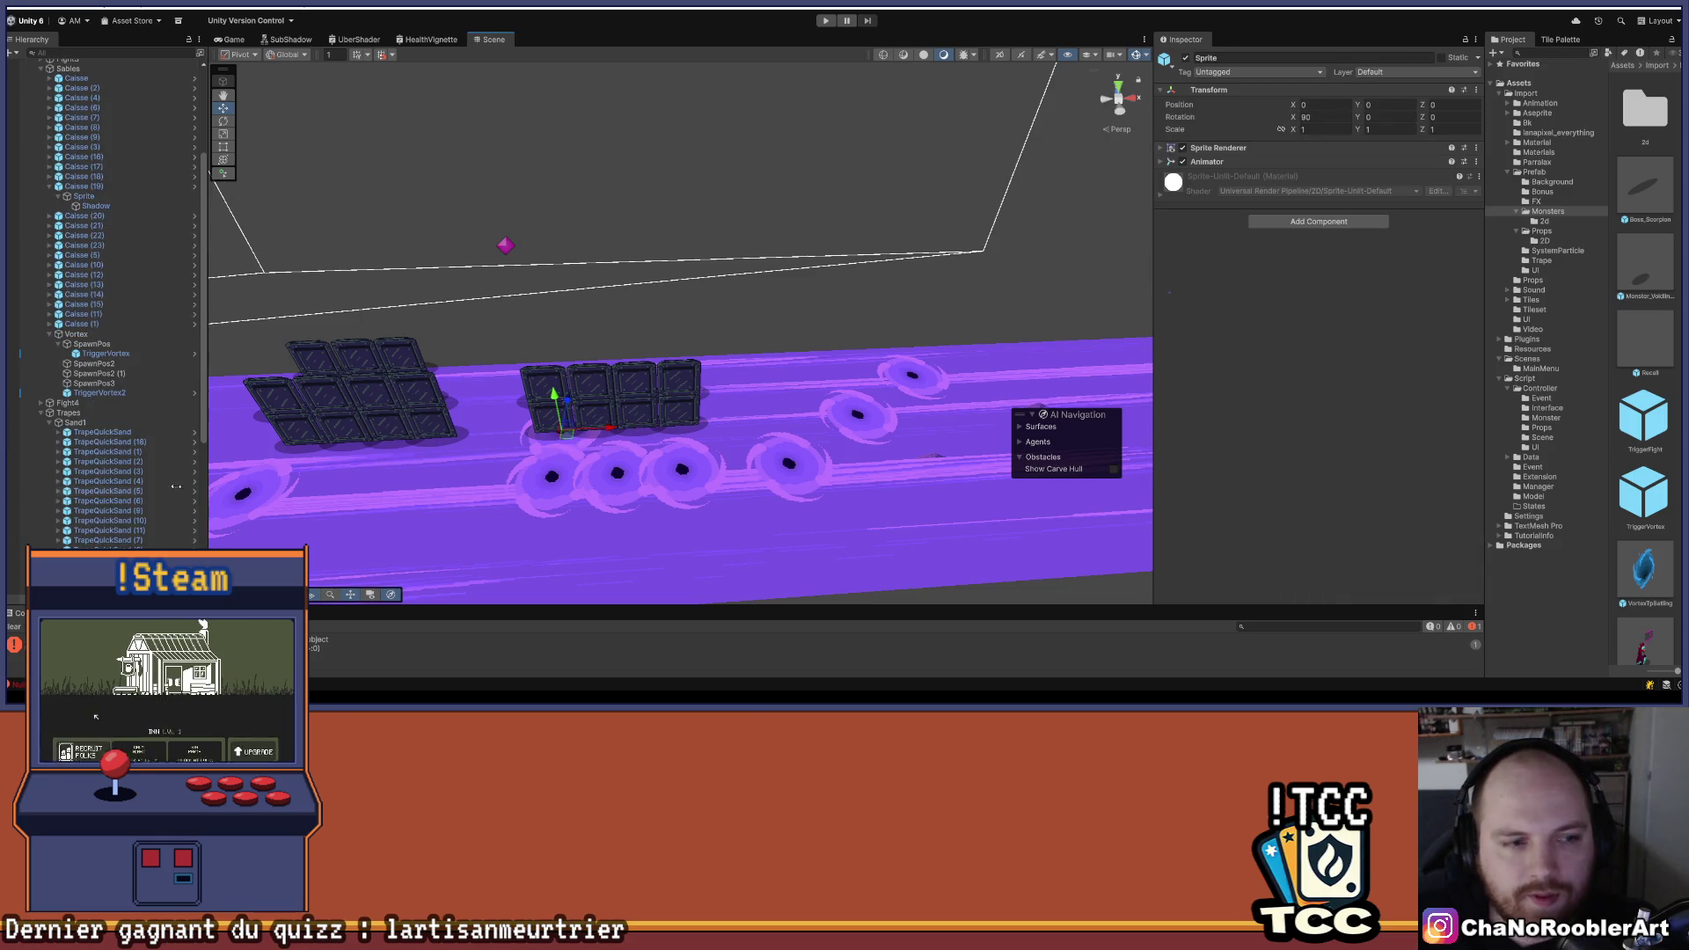
{"action": "key", "text": "Delete"}
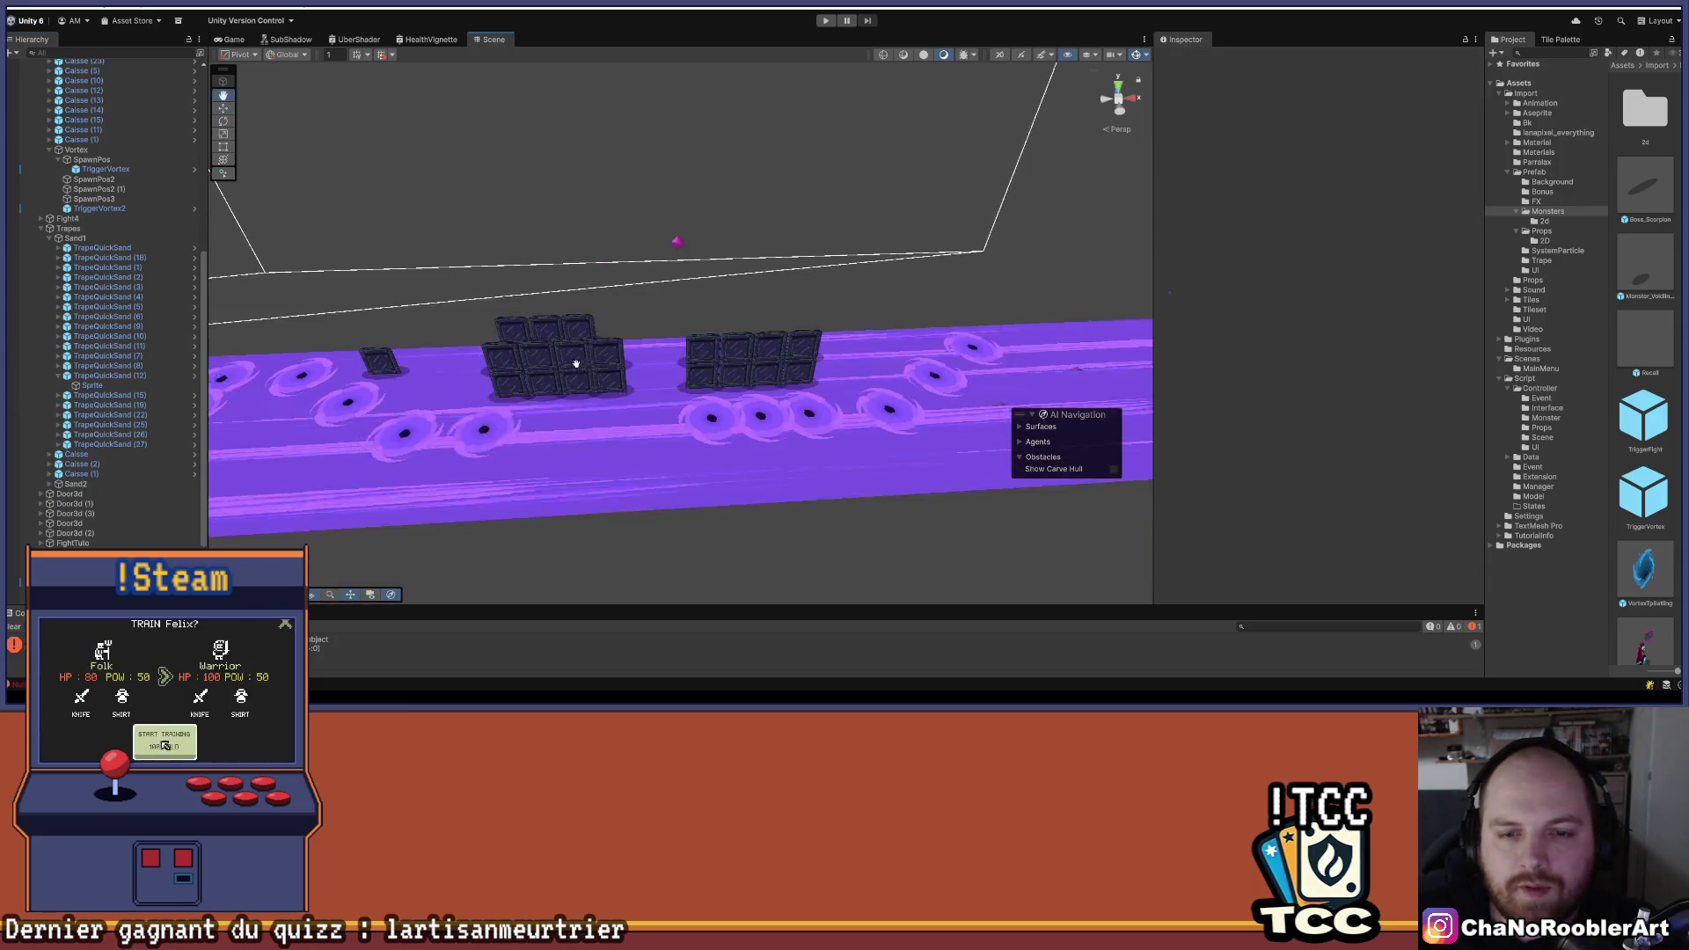
- Shift the nearer quicksand trap's sprite slightly along X
{"action": "scroll", "coordinate": [528, 431], "scroll_direction": "up", "scroll_amount": 3}
{"action": "left_click_drag", "start_coordinate": [379, 432], "coordinate": [605, 425]}
{"action": "left_click", "coordinate": [605, 425]}
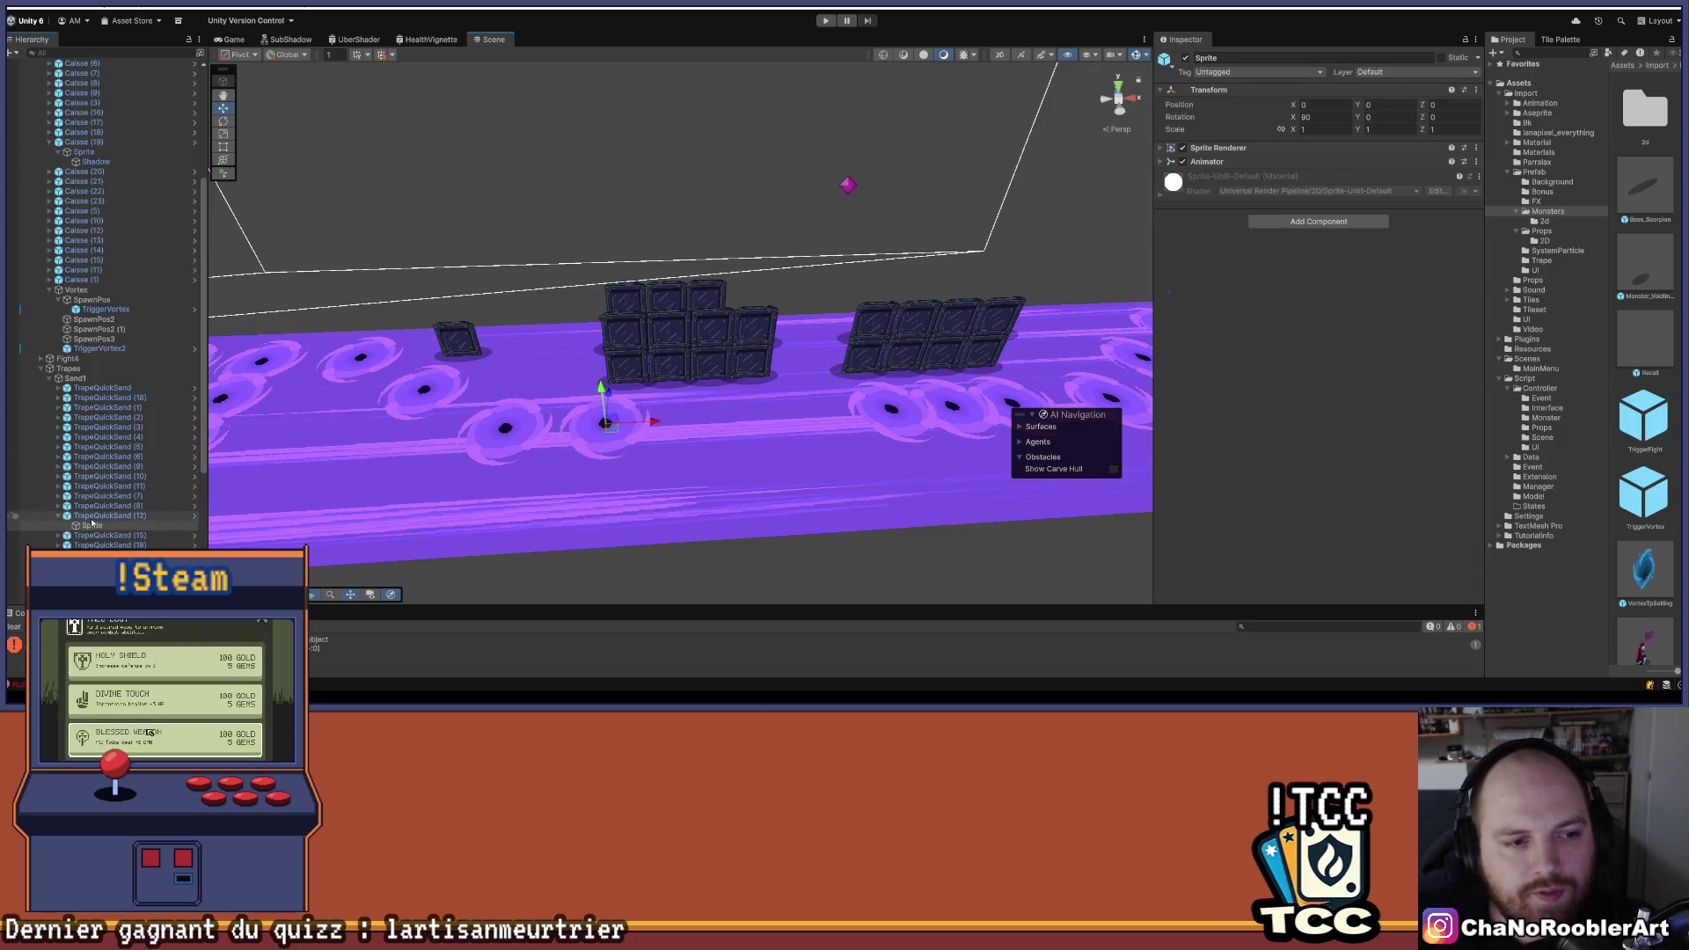
{"action": "left_click", "coordinate": [606, 424]}
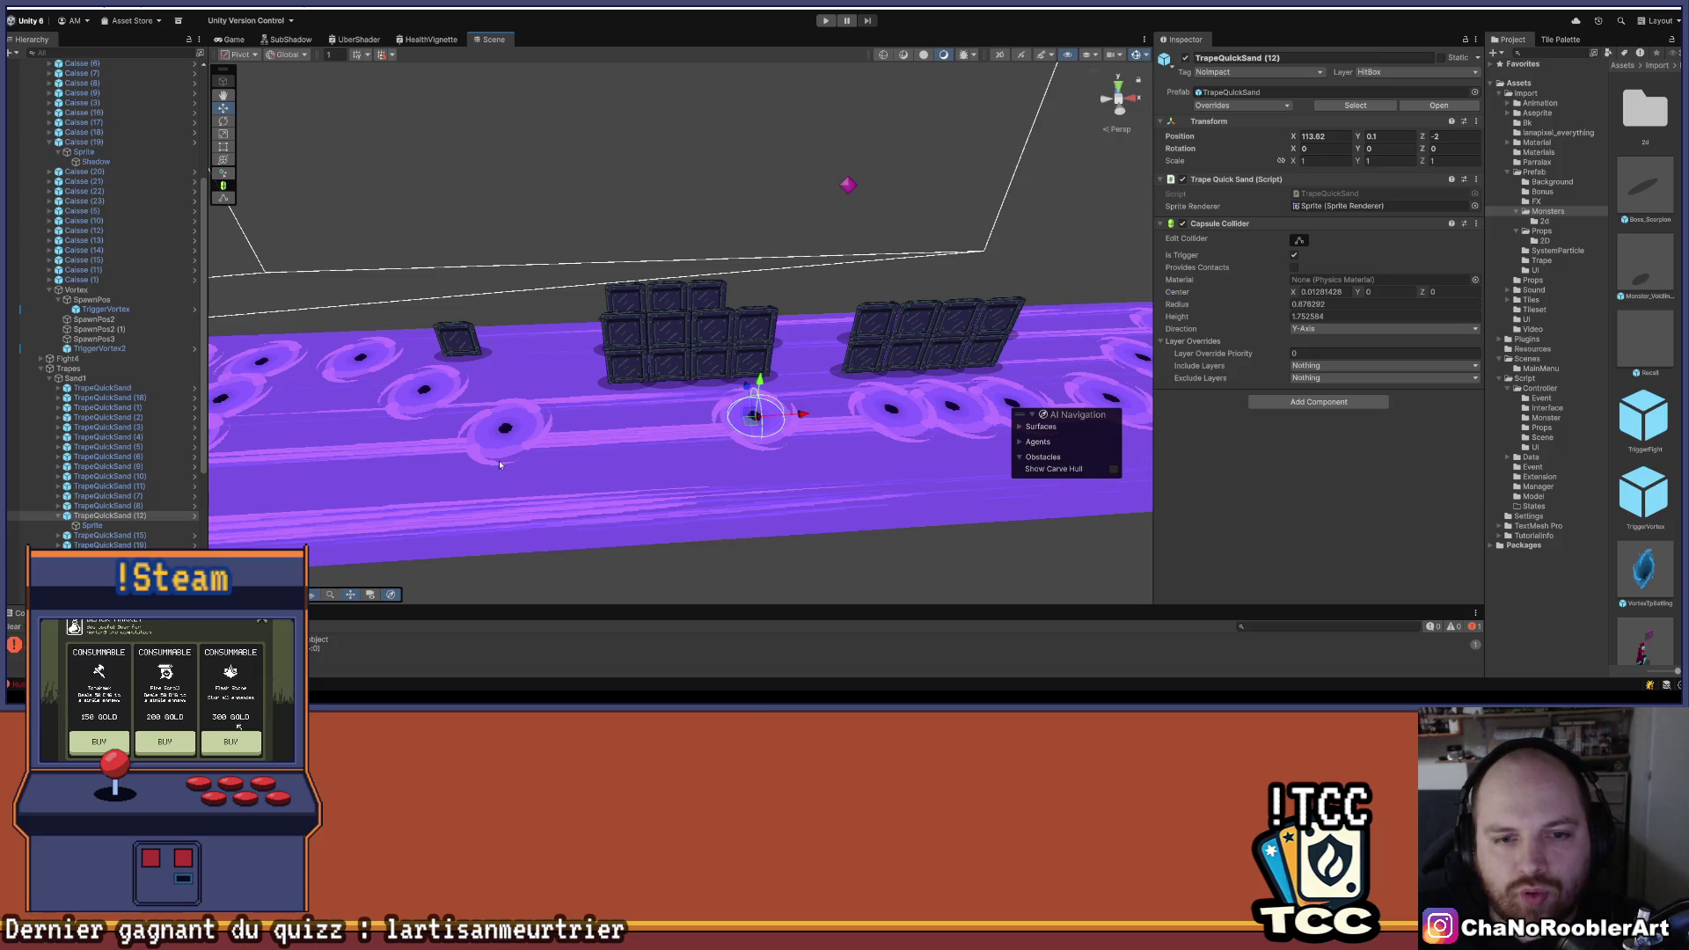
{"action": "left_click", "coordinate": [510, 429]}
{"action": "left_click", "coordinate": [513, 432]}
{"action": "left_click_drag", "start_coordinate": [513, 432], "coordinate": [581, 428]}
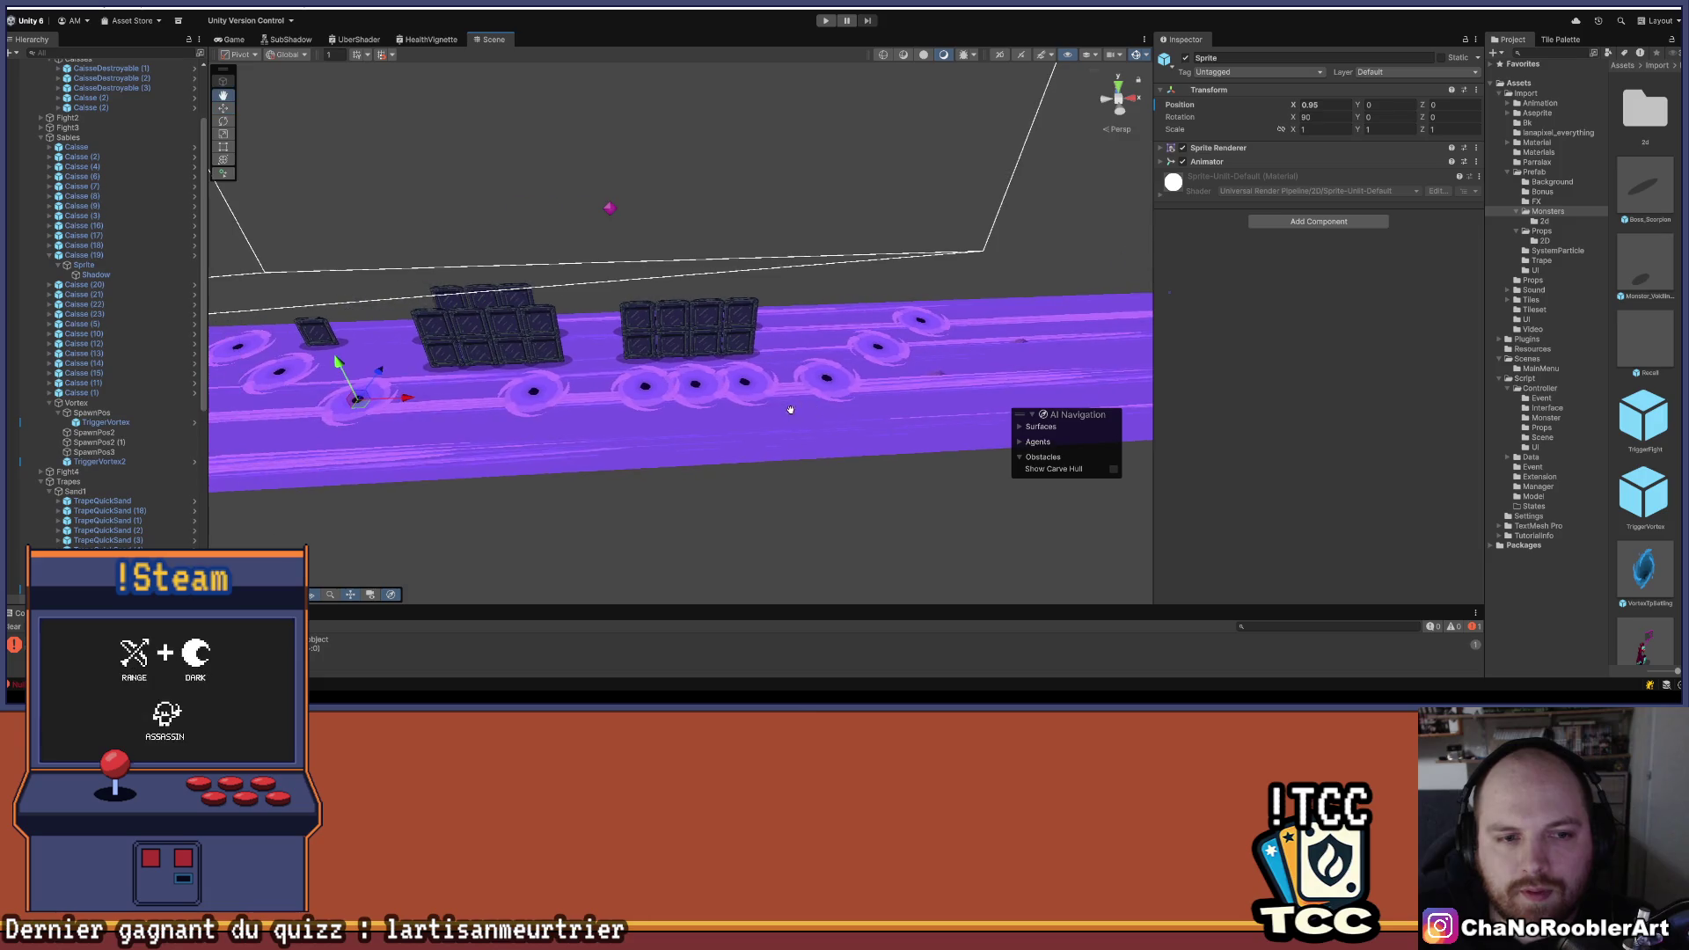
- Move TrapeQuickSand (25) further right along the purple ground
{"action": "left_click", "coordinate": [624, 431]}
{"action": "left_click", "coordinate": [735, 388]}
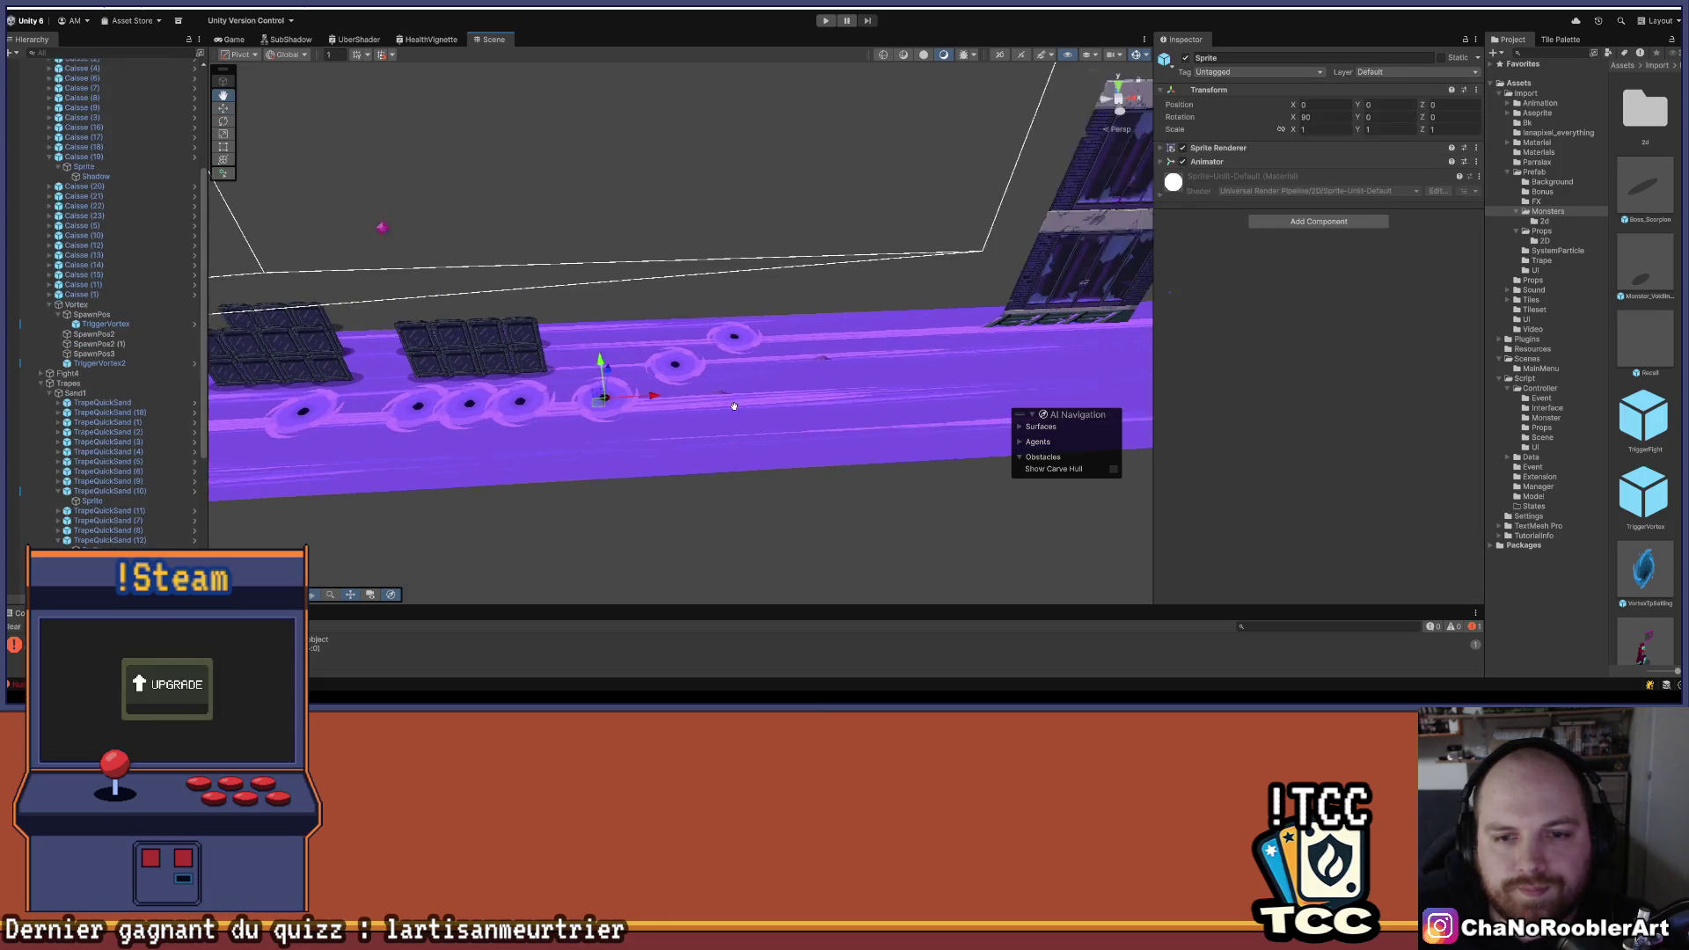
{"action": "left_click", "coordinate": [113, 478]}
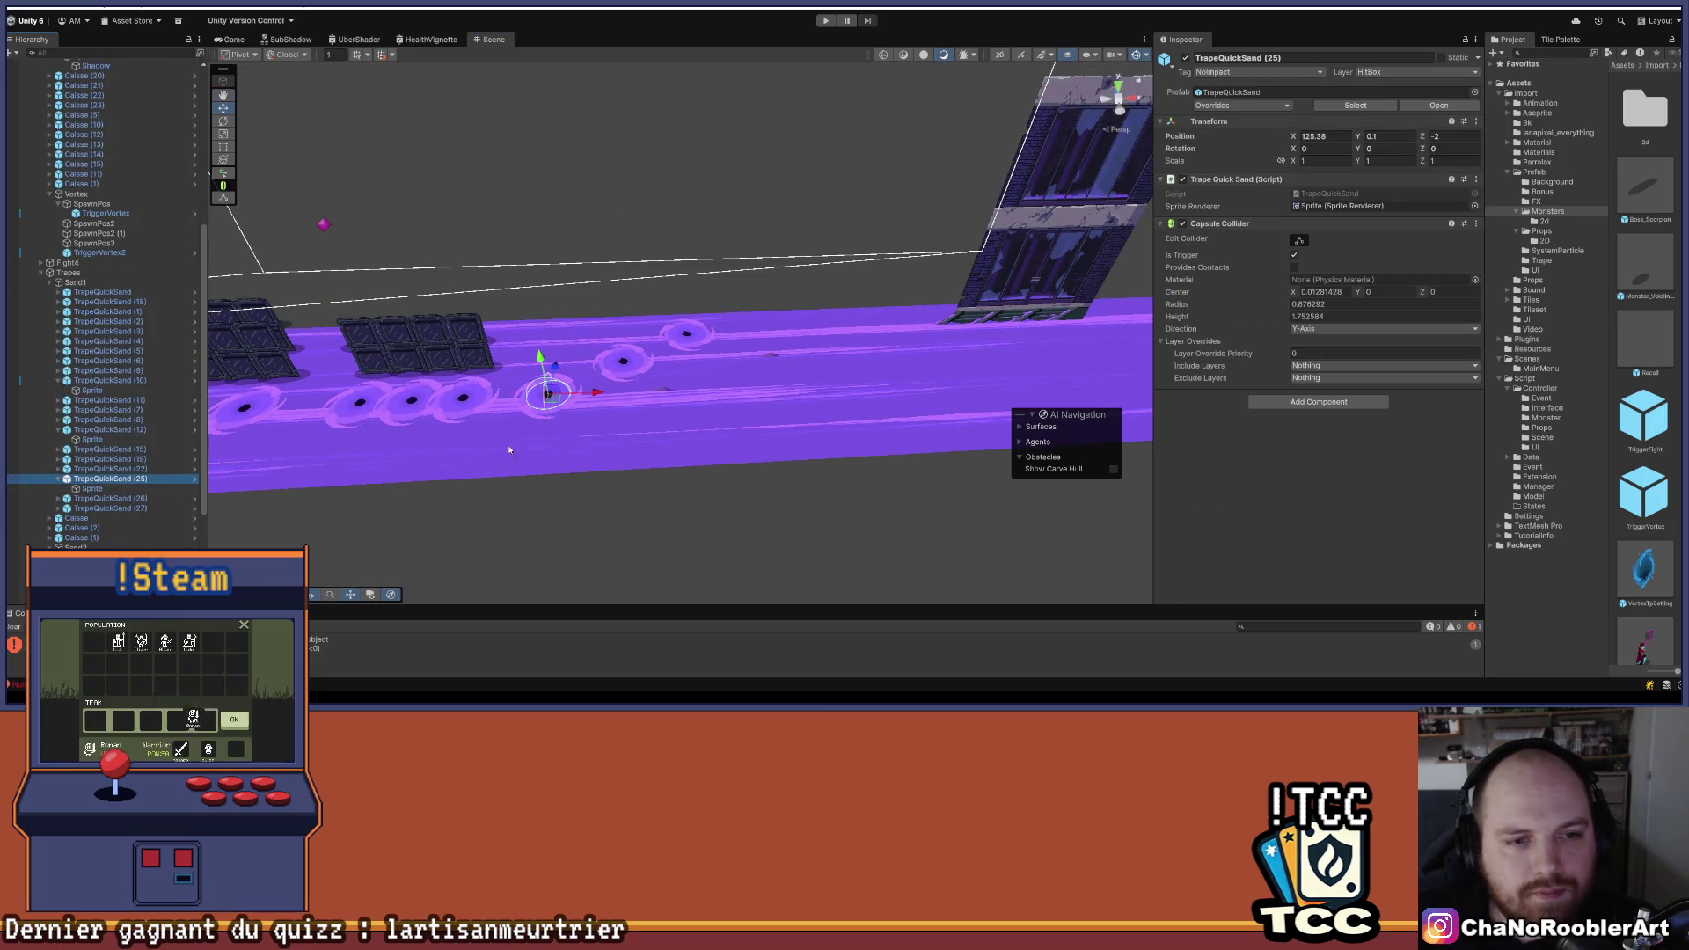
{"action": "left_click_drag", "start_coordinate": [591, 397], "coordinate": [823, 393]}
{"action": "scroll", "coordinate": [650, 388], "scroll_direction": "up", "scroll_amount": 3}
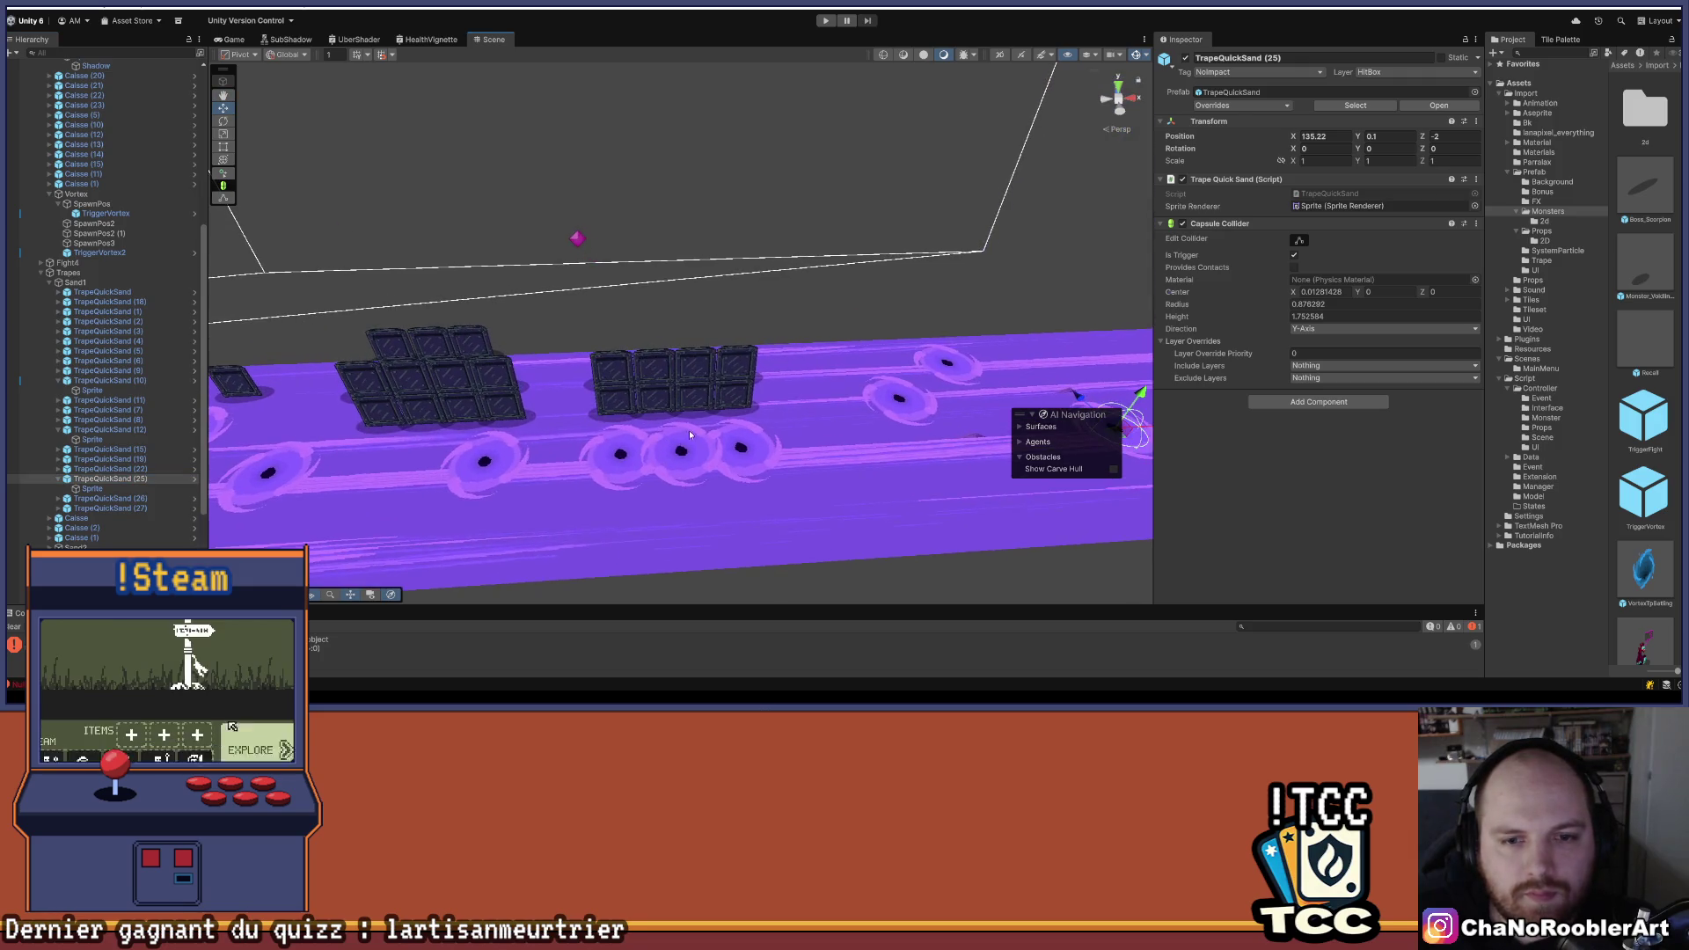
- Shift TrapeQuickSand (10) to the right along the ground
{"action": "left_click", "coordinate": [642, 390]}
{"action": "left_click", "coordinate": [638, 391]}
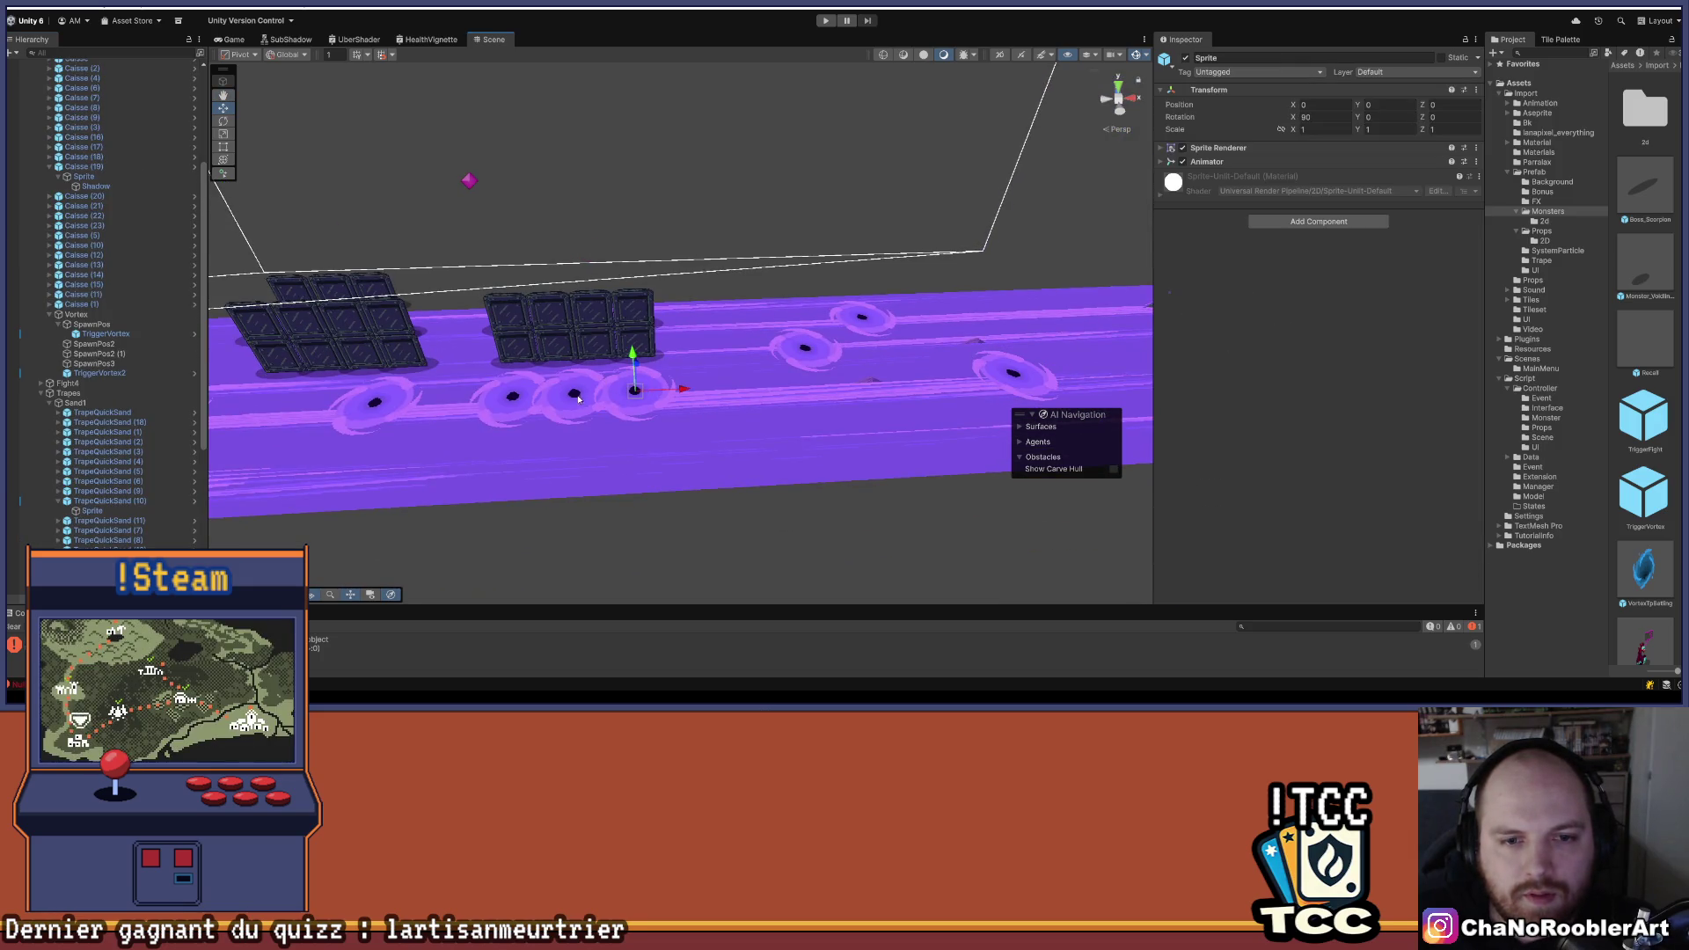
{"action": "mouse_move", "coordinate": [479, 435]}
{"action": "left_mouse_down"}
{"action": "mouse_move", "coordinate": [754, 426]}
{"action": "mouse_move", "coordinate": [597, 411]}
{"action": "mouse_move", "coordinate": [623, 513]}
{"action": "mouse_move", "coordinate": [552, 444]}
{"action": "mouse_move", "coordinate": [720, 418]}
{"action": "mouse_move", "coordinate": [757, 431]}
{"action": "left_mouse_up"}
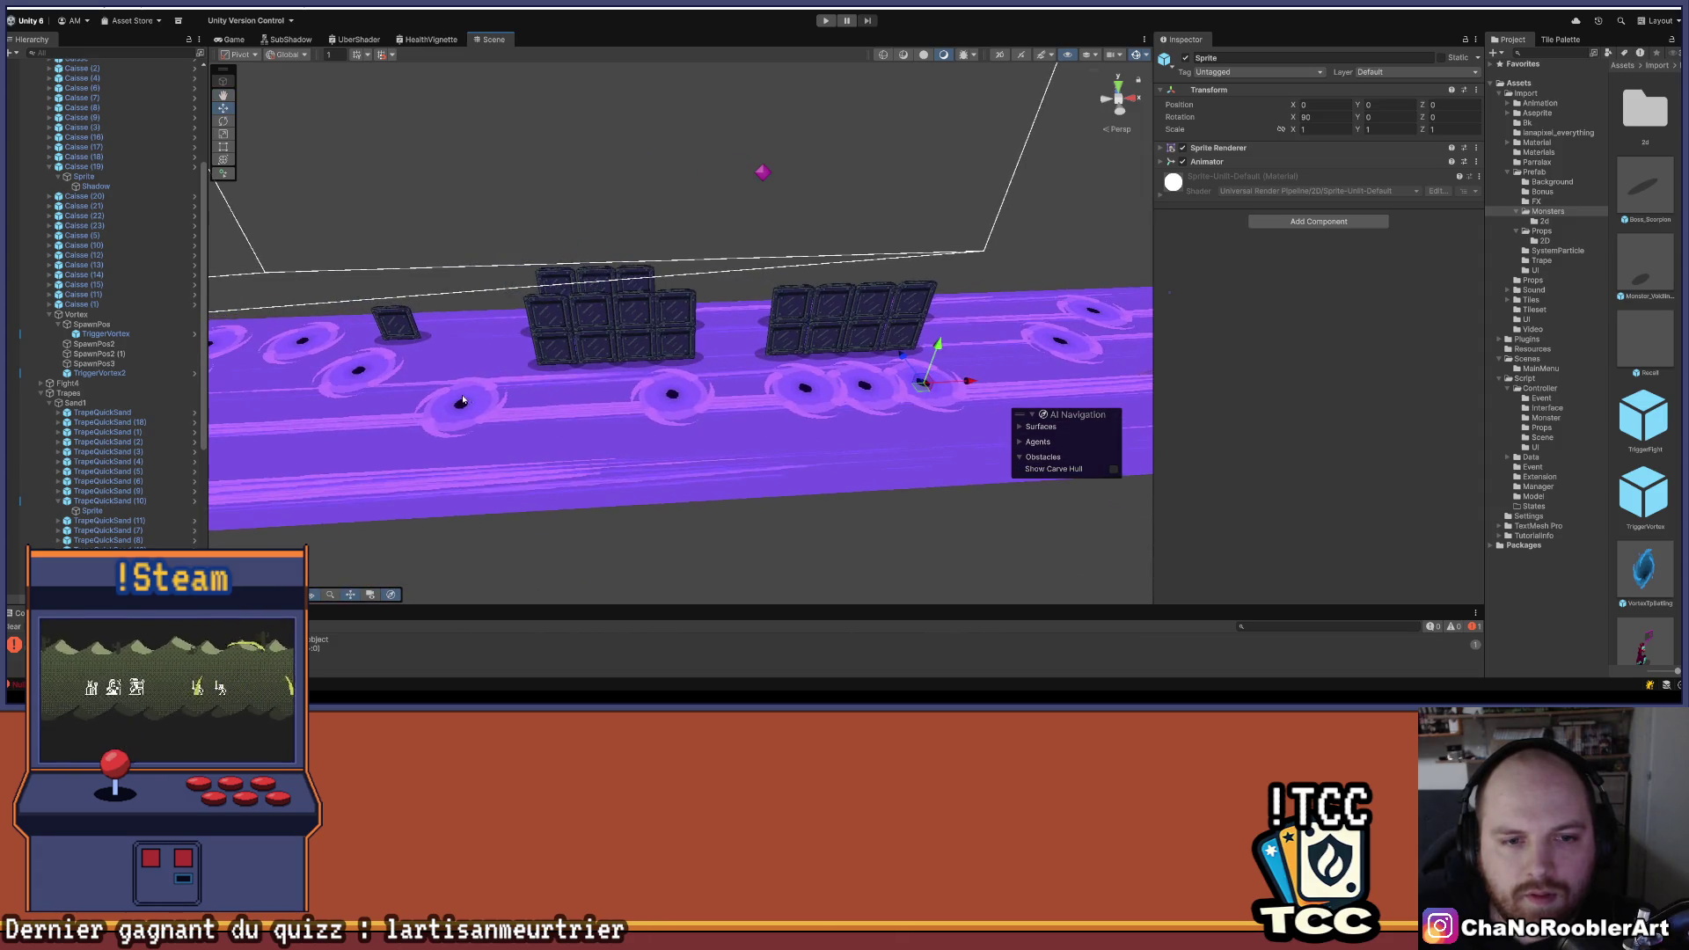
{"action": "left_click", "coordinate": [493, 407]}
{"action": "left_click", "coordinate": [497, 406]}
{"action": "left_click", "coordinate": [445, 378]}
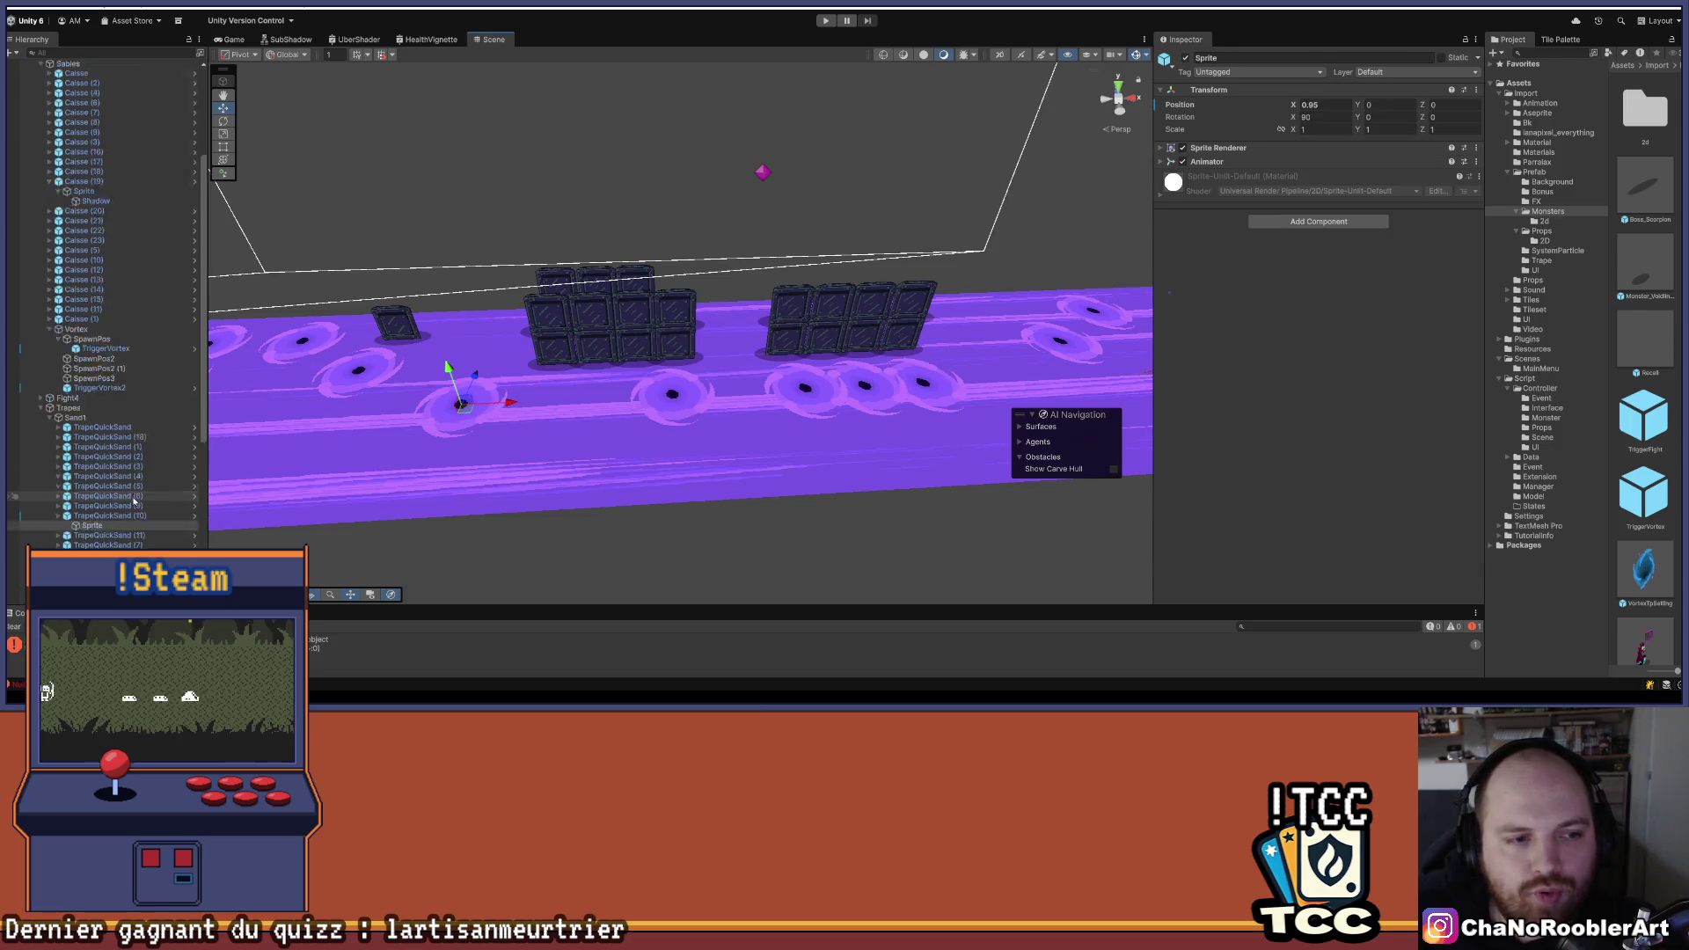
{"action": "left_click", "coordinate": [201, 470]}
{"action": "left_click", "coordinate": [470, 409]}
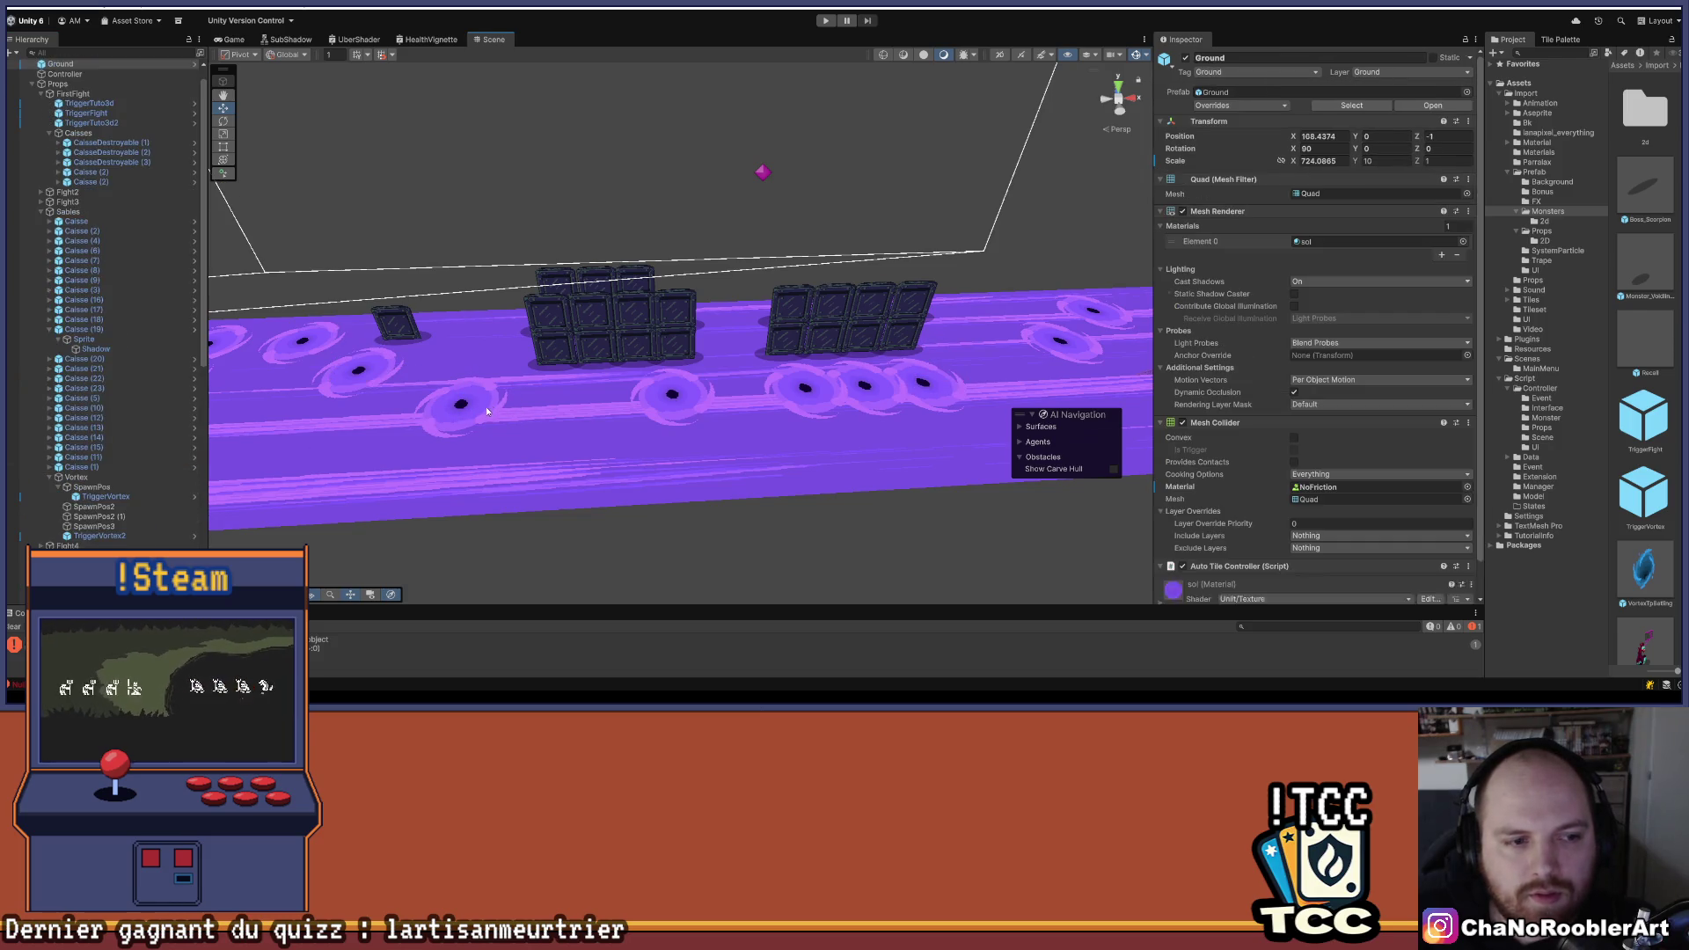
{"action": "left_click", "coordinate": [476, 410]}
{"action": "left_click", "coordinate": [449, 383]}
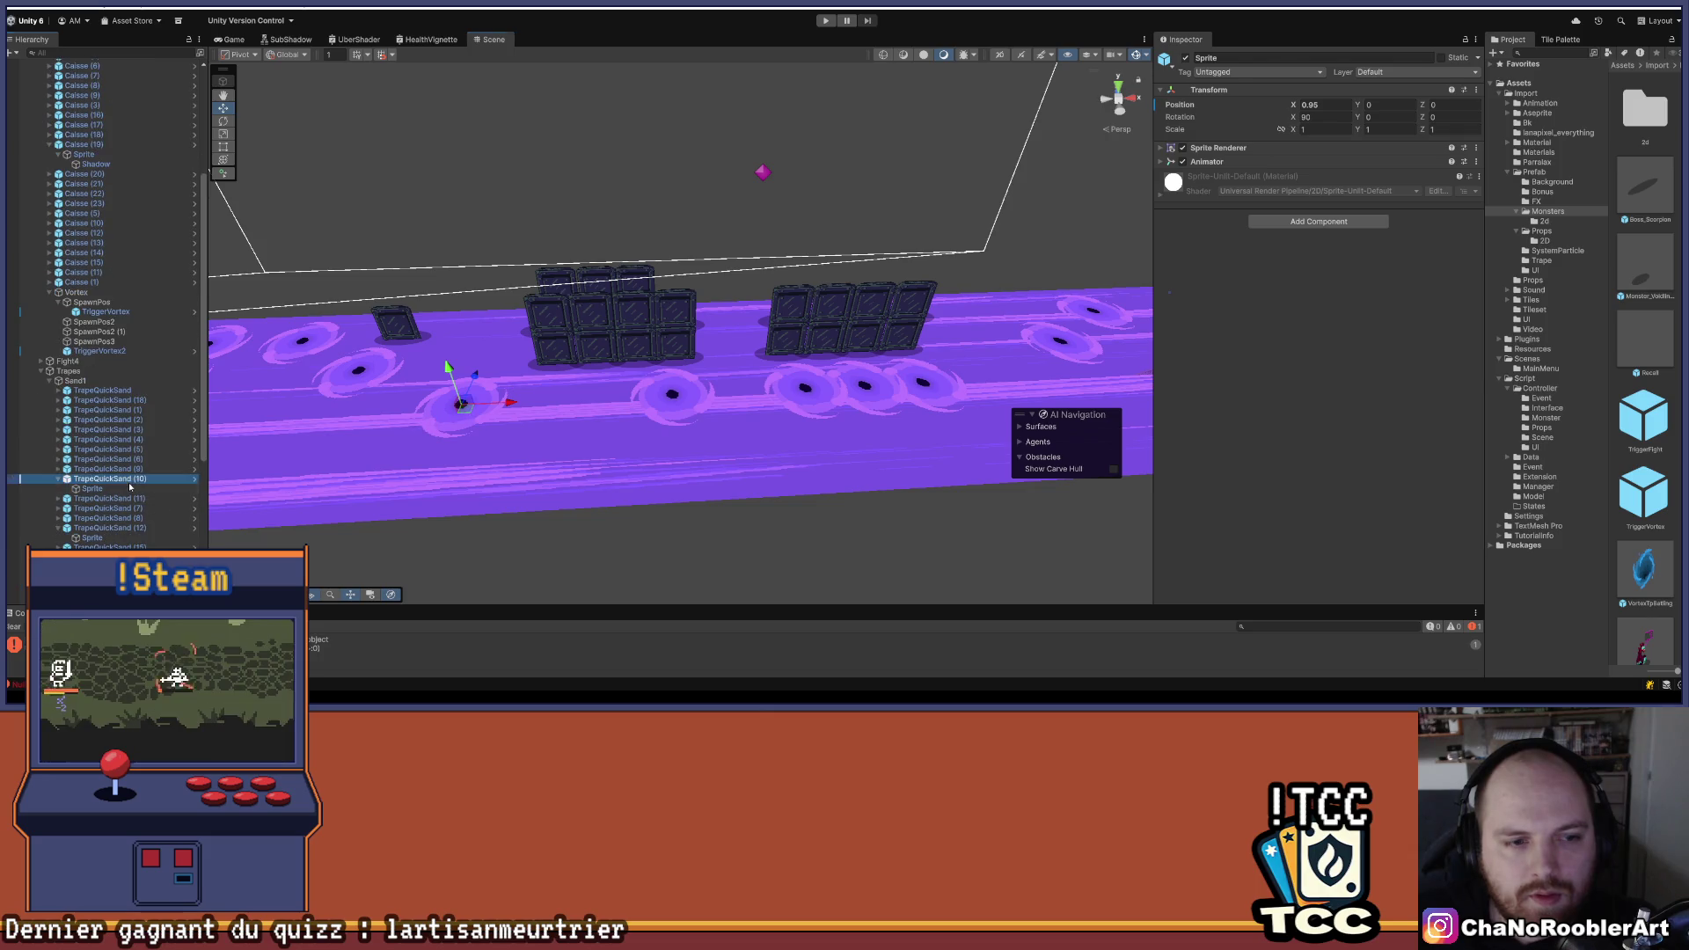
{"action": "left_click_drag", "start_coordinate": [482, 403], "coordinate": [558, 411]}
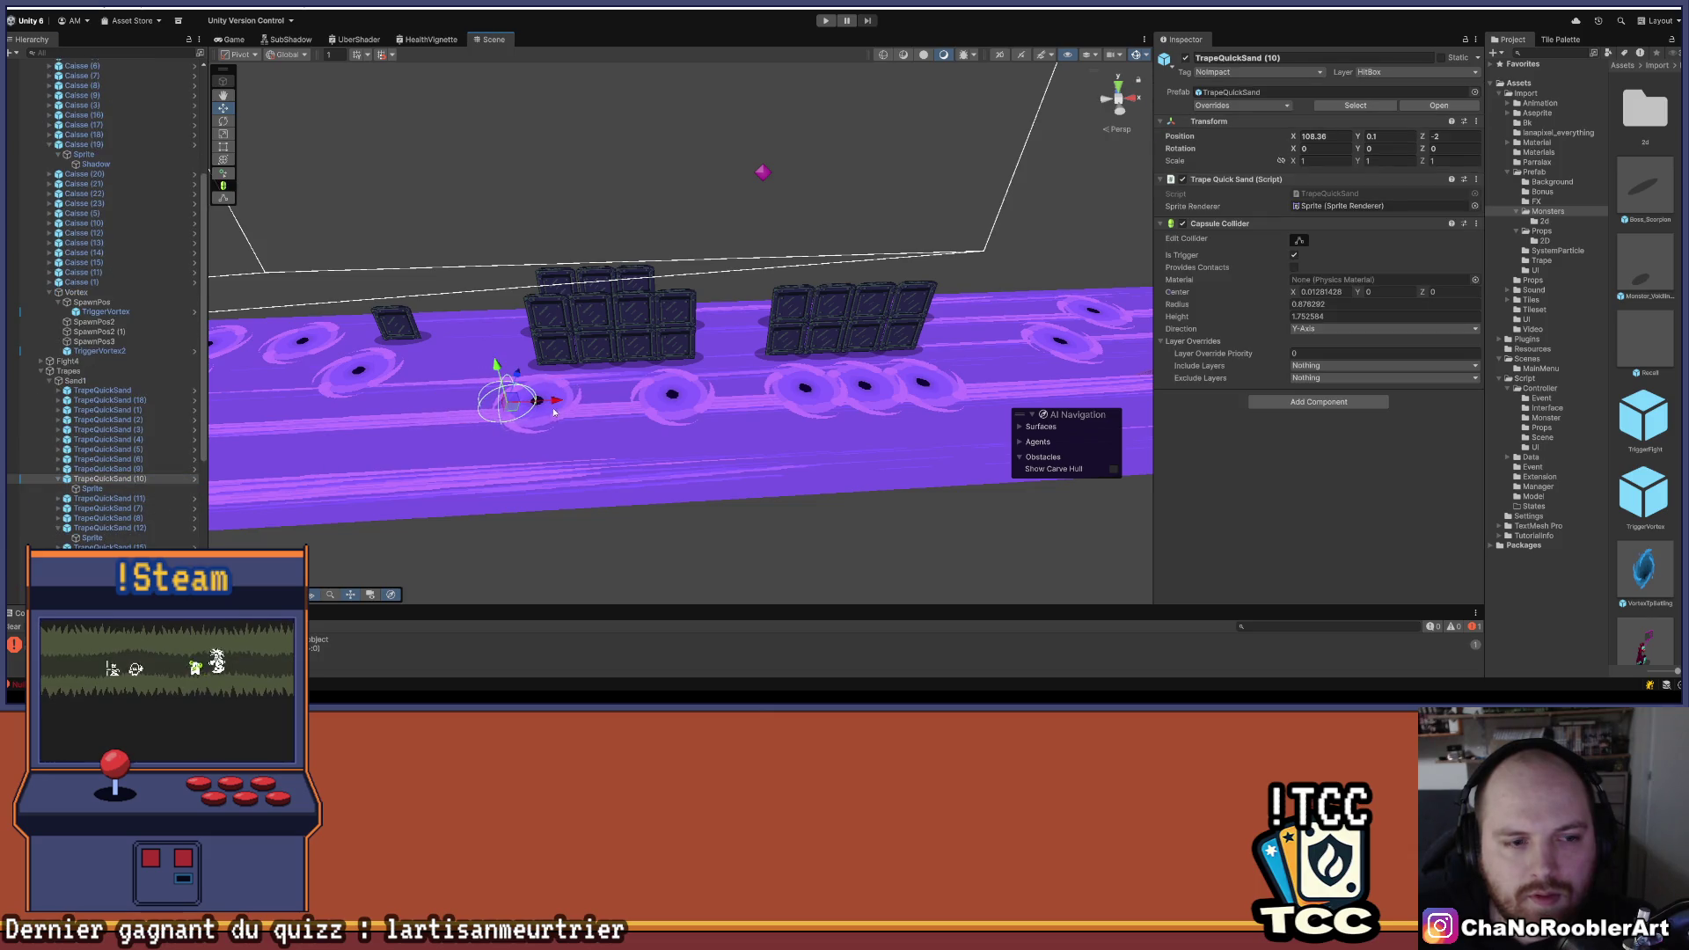
- Recentre TrapeQuickSand (10)'s sprite at Position X 0, then nudge the trap further right
{"action": "left_click", "coordinate": [127, 490]}
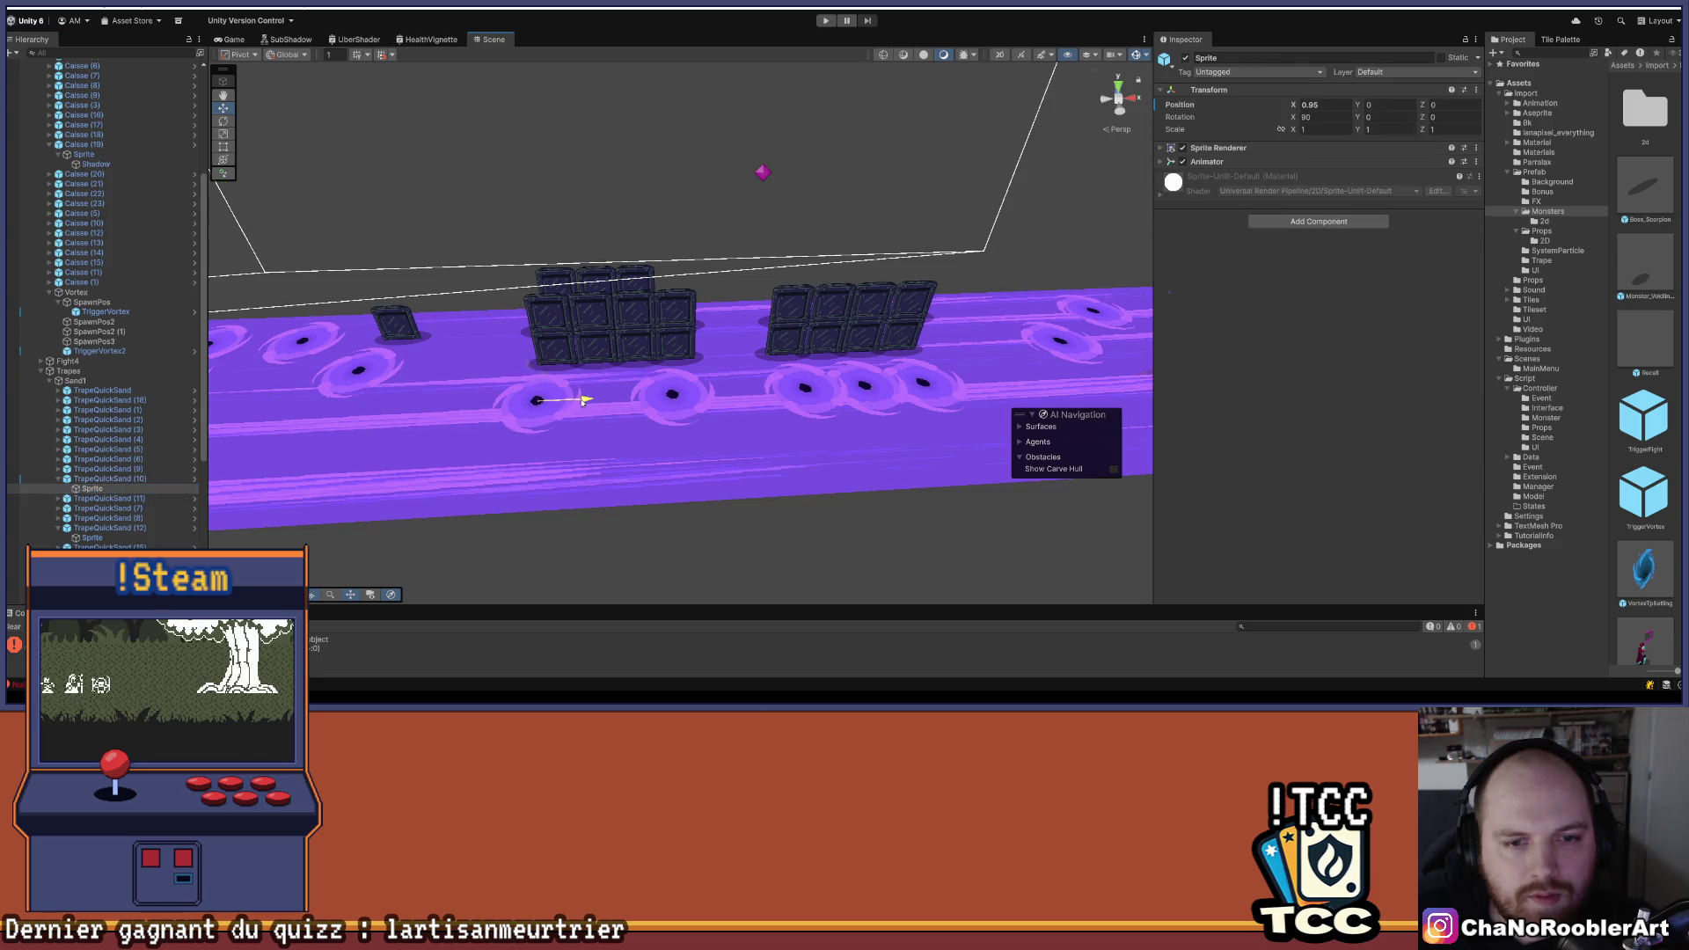
{"action": "left_click", "coordinate": [1314, 104]}
{"action": "type", "text": "0"}
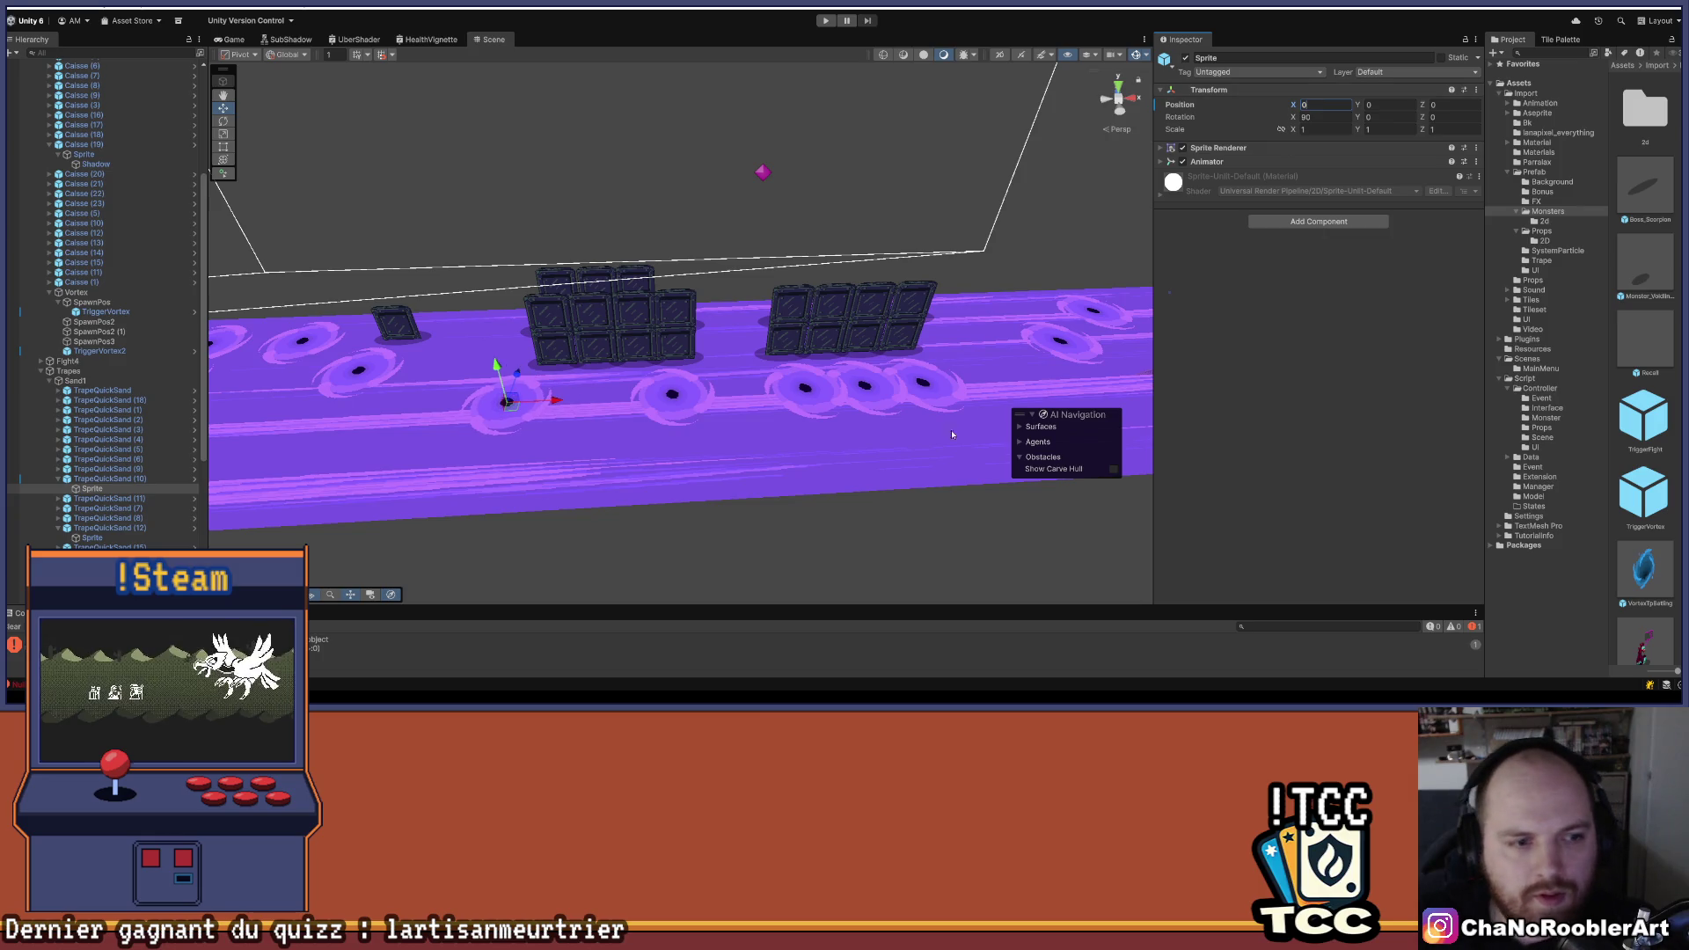
{"action": "left_click", "coordinate": [97, 477]}
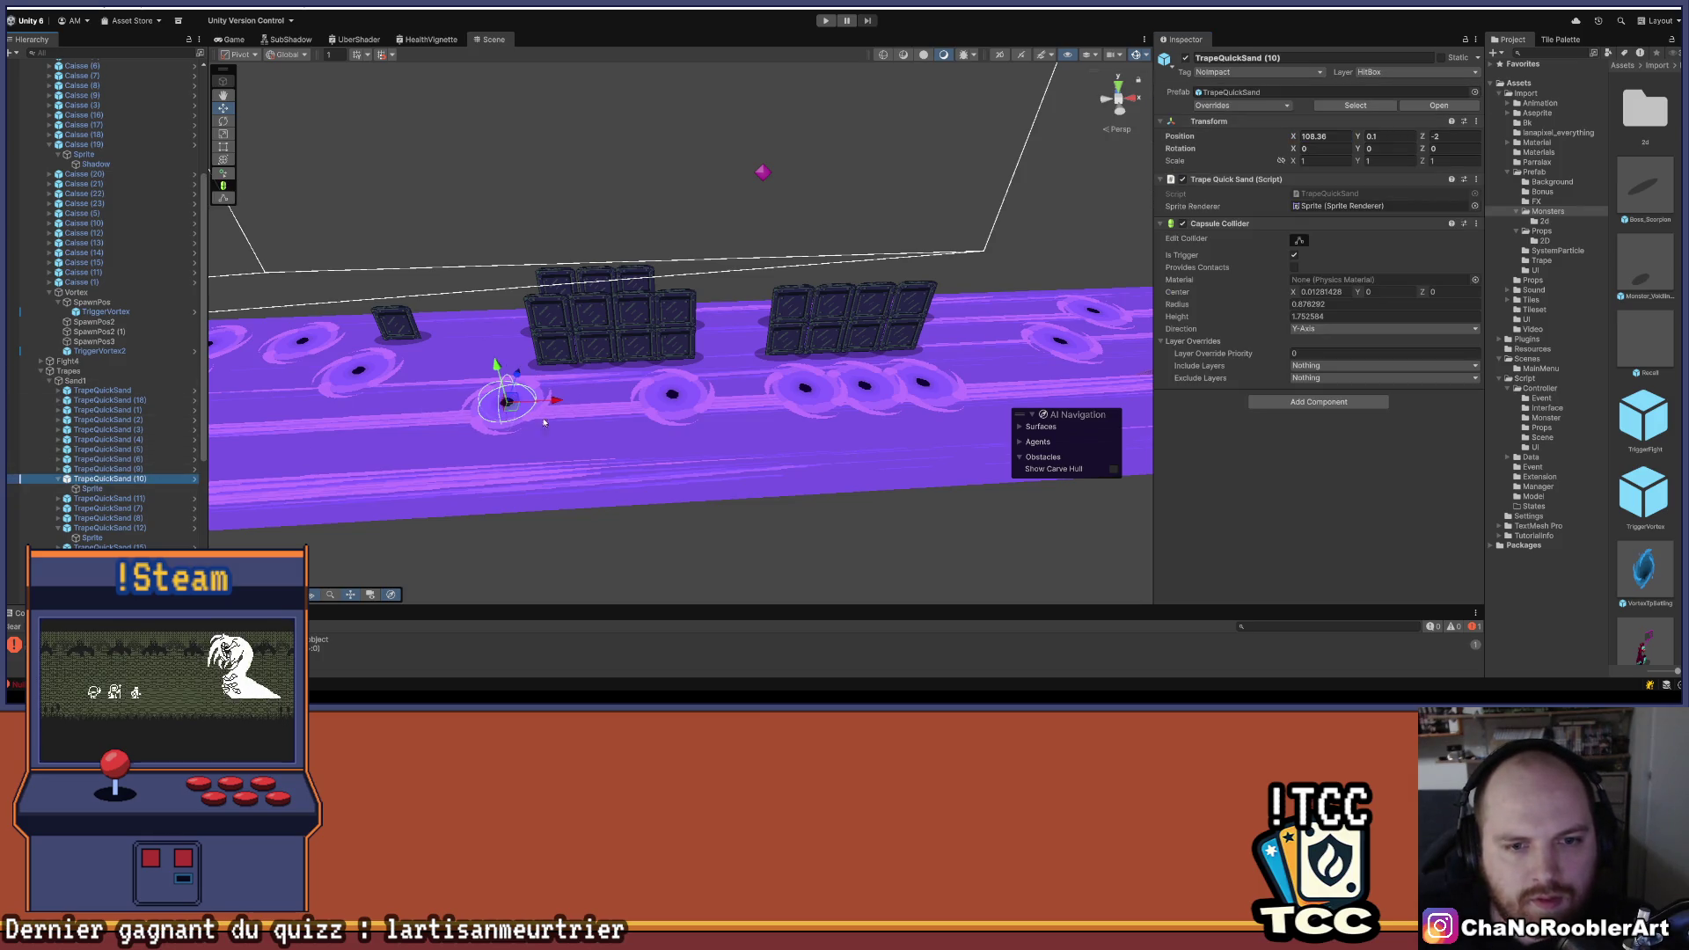
{"action": "left_click_drag", "start_coordinate": [554, 401], "coordinate": [602, 403]}
- Check traps TrapeQuickSand (11), (8) and (12), bringing the crate walls into view
{"action": "left_click_drag", "start_coordinate": [723, 346], "coordinate": [644, 344]}
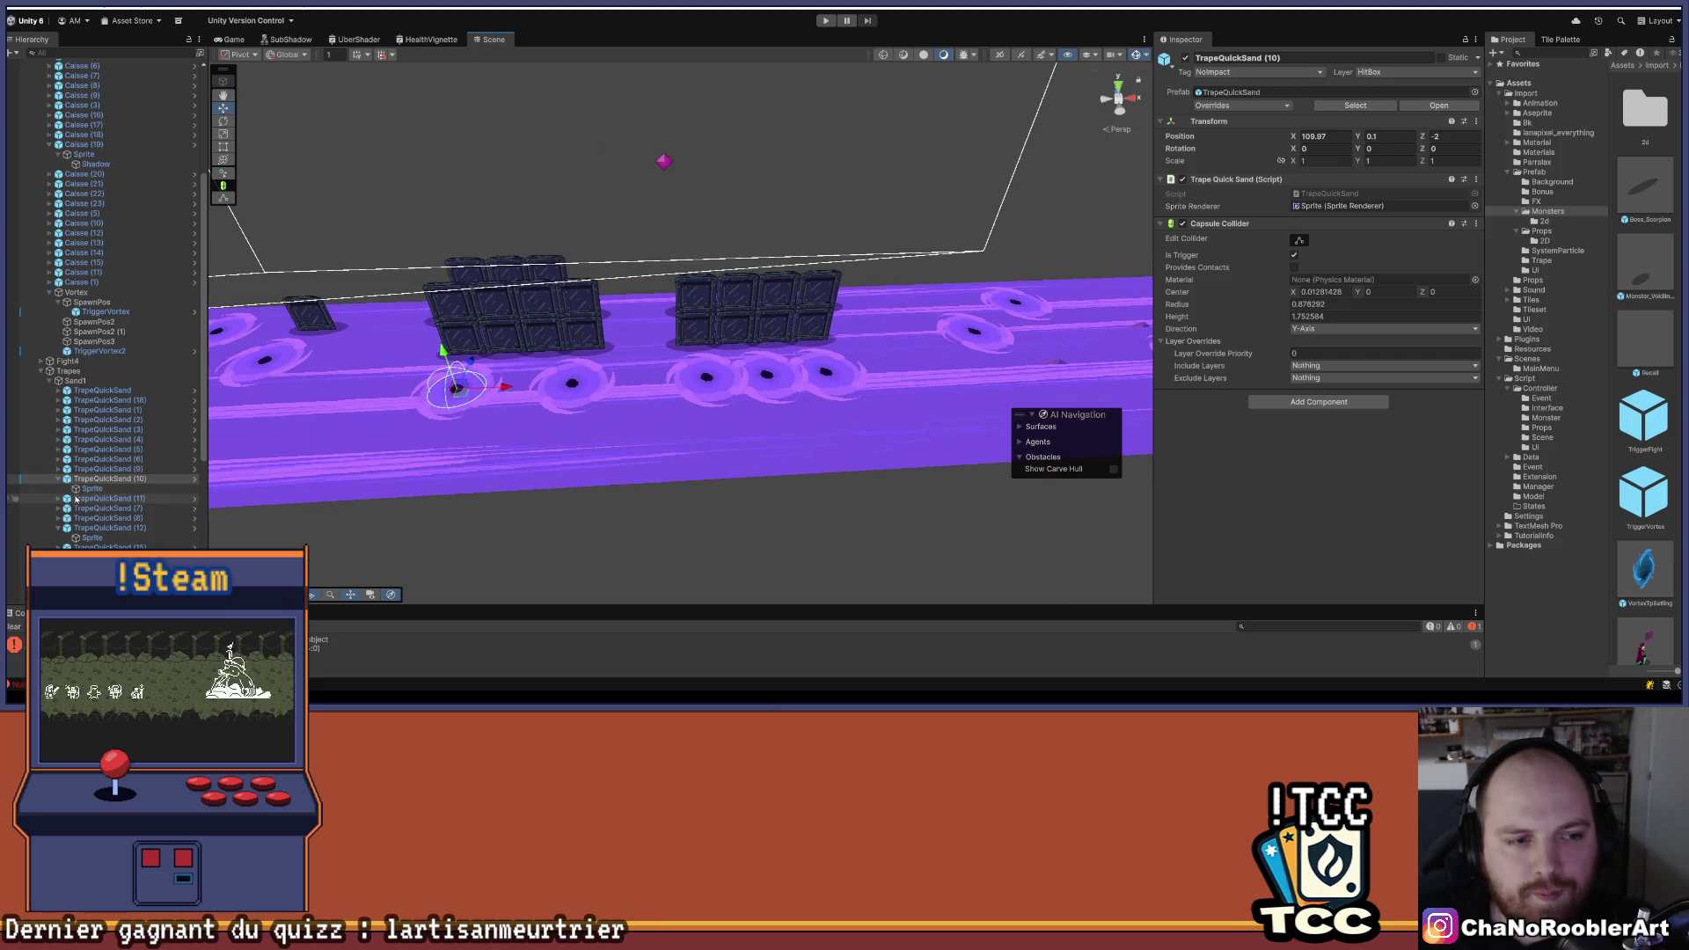
{"action": "left_click", "coordinate": [81, 499]}
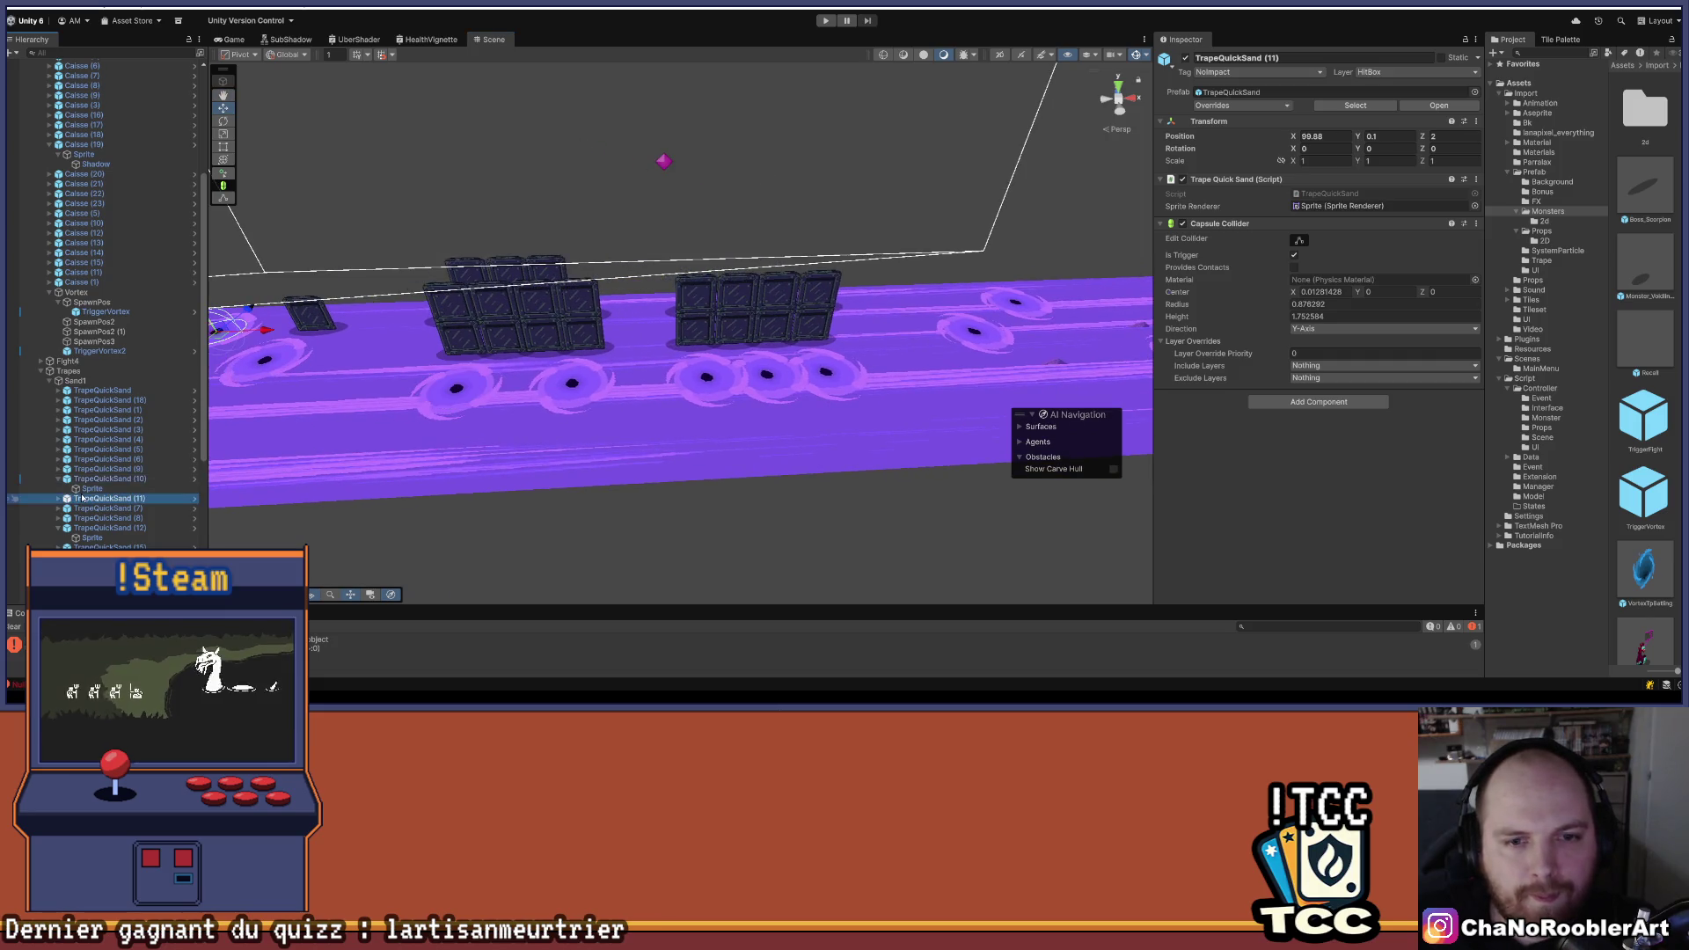
{"action": "left_click", "coordinate": [104, 518]}
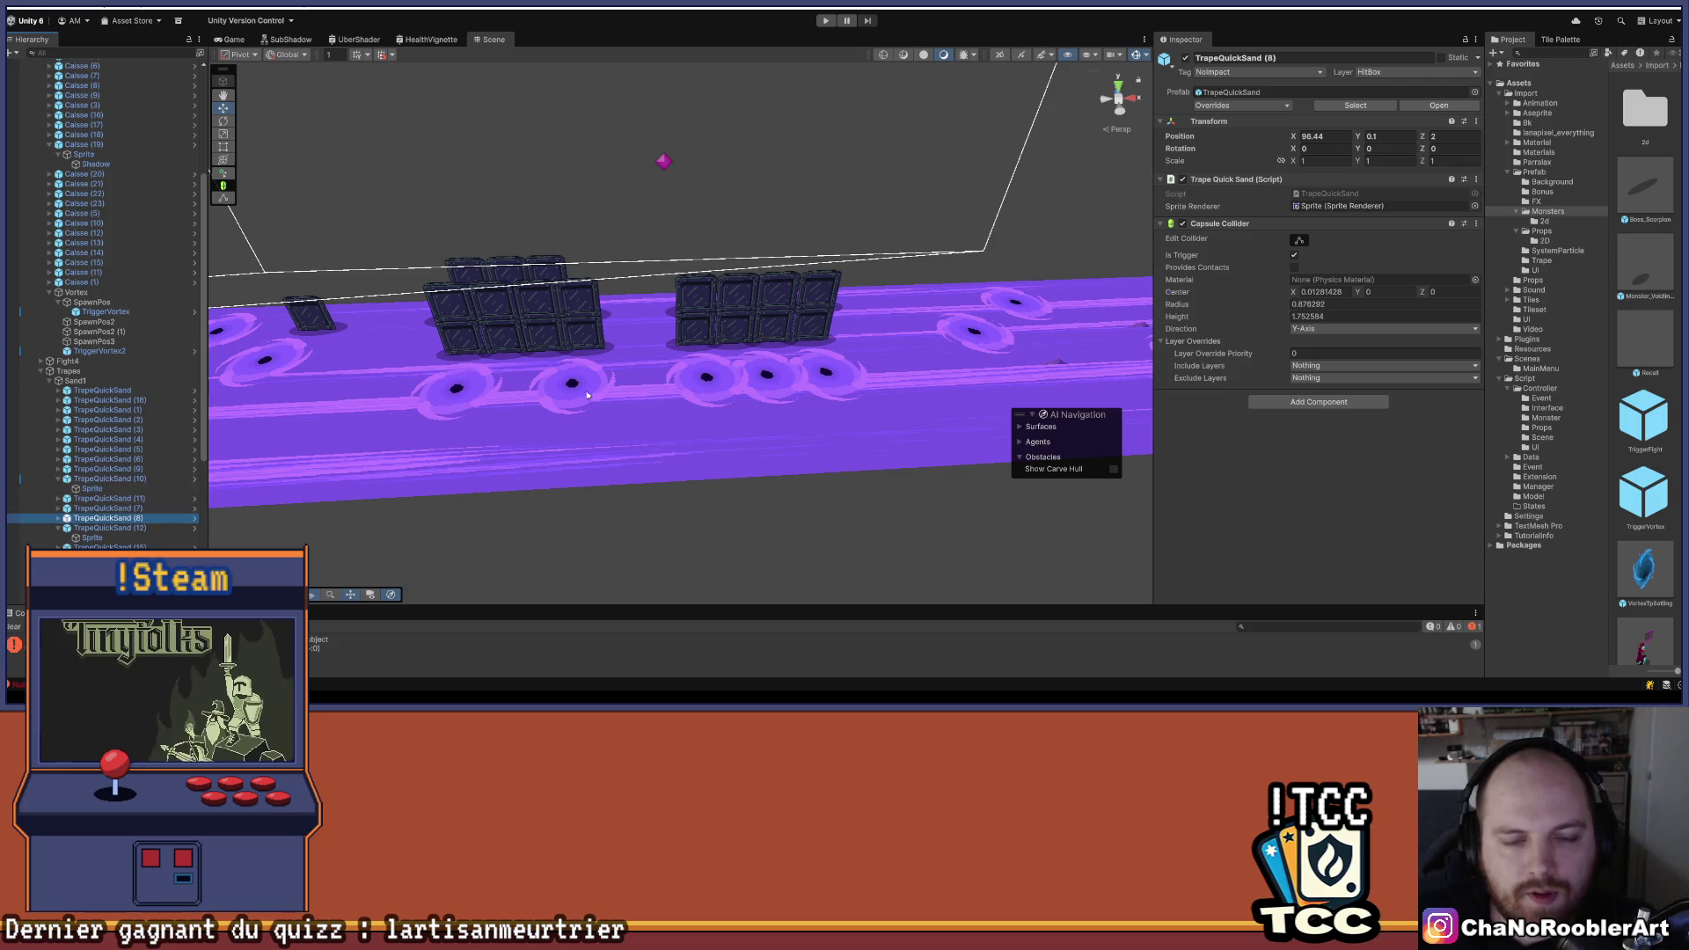
{"action": "left_click_drag", "start_coordinate": [506, 423], "coordinate": [477, 429]}
{"action": "left_click", "coordinate": [104, 528]}
{"action": "mouse_move", "coordinate": [528, 379]}
{"action": "left_mouse_down"}
{"action": "mouse_move", "coordinate": [494, 479]}
{"action": "mouse_move", "coordinate": [475, 453]}
{"action": "mouse_move", "coordinate": [609, 357]}
{"action": "mouse_move", "coordinate": [489, 347]}
{"action": "mouse_move", "coordinate": [622, 380]}
{"action": "left_mouse_up"}
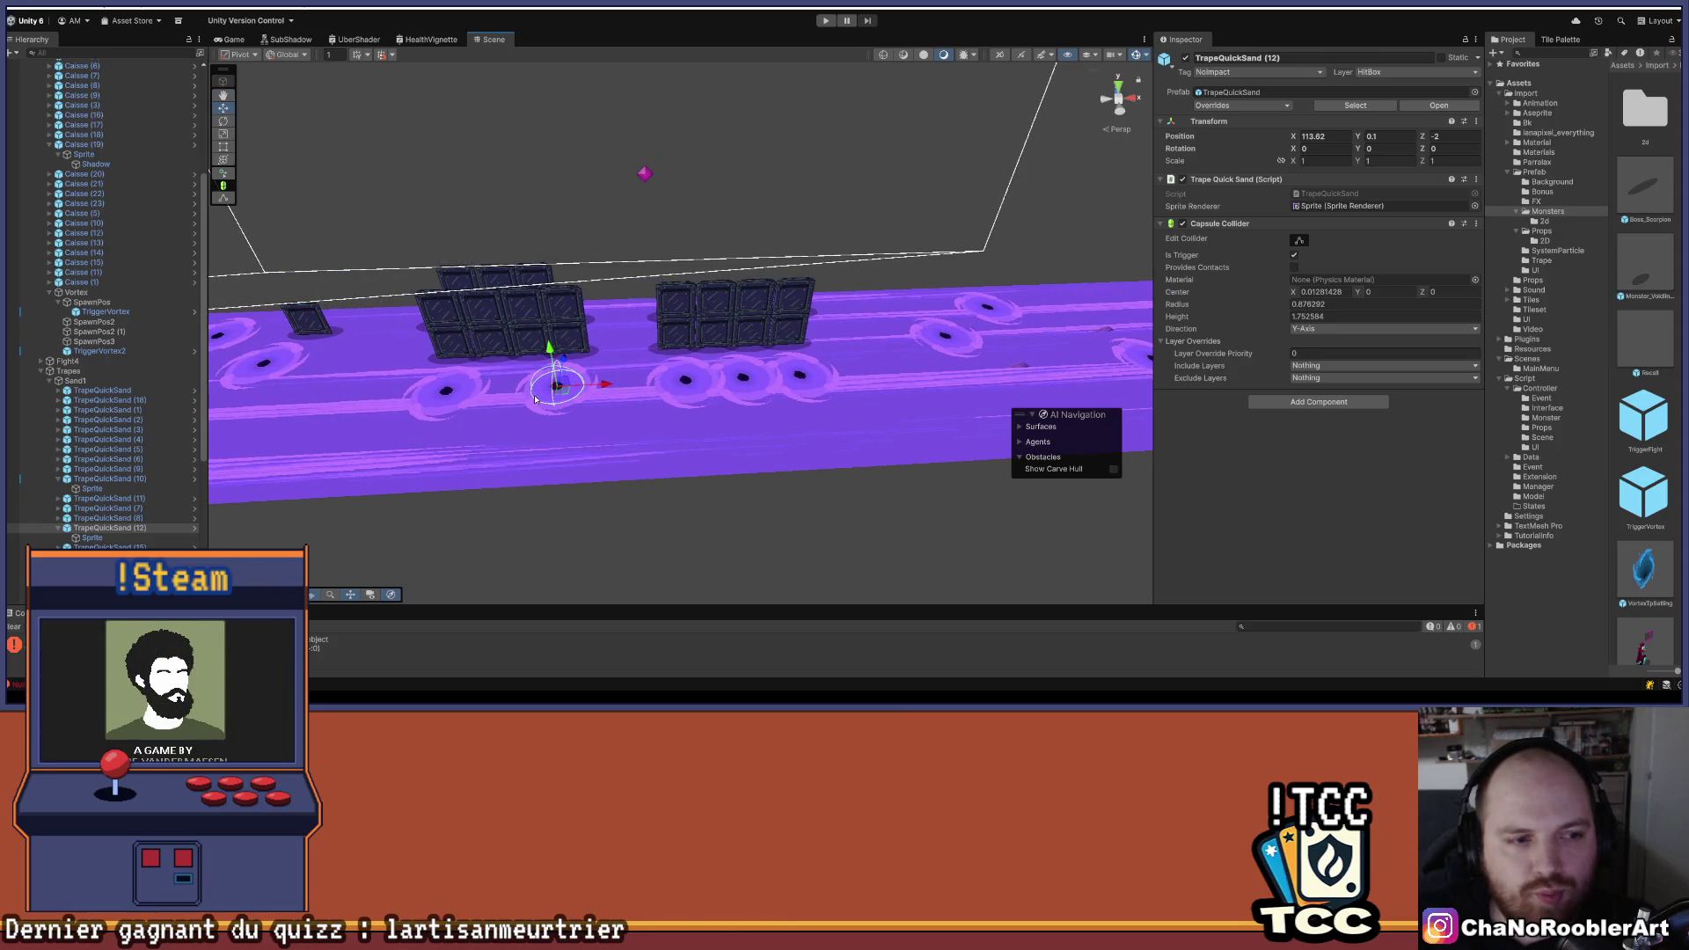
{"action": "mouse_move", "coordinate": [875, 395]}
{"action": "left_mouse_down"}
{"action": "mouse_move", "coordinate": [734, 452]}
{"action": "mouse_move", "coordinate": [747, 435]}
{"action": "mouse_move", "coordinate": [543, 426]}
{"action": "mouse_move", "coordinate": [510, 504]}
{"action": "mouse_move", "coordinate": [581, 401]}
{"action": "left_mouse_up"}
{"action": "scroll", "coordinate": [536, 495], "scroll_direction": "up", "scroll_amount": 3}
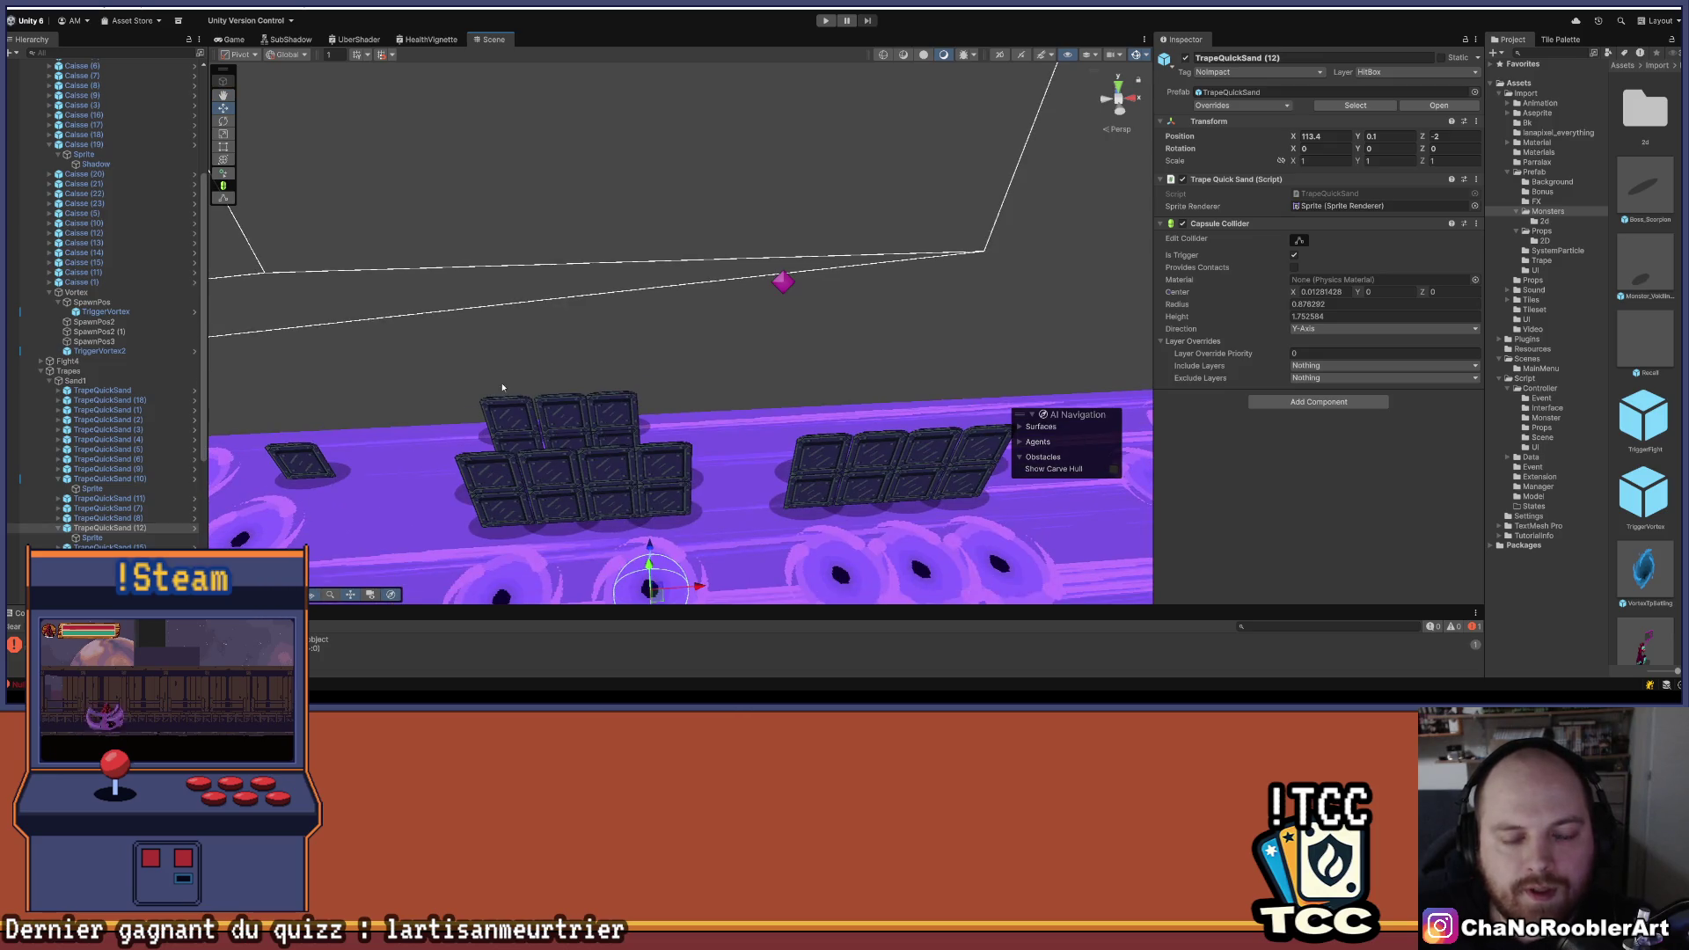
{"action": "mouse_move", "coordinate": [899, 377]}
{"action": "left_mouse_down"}
{"action": "mouse_move", "coordinate": [862, 304]}
{"action": "mouse_move", "coordinate": [722, 493]}
{"action": "mouse_move", "coordinate": [540, 397]}
{"action": "left_mouse_up"}
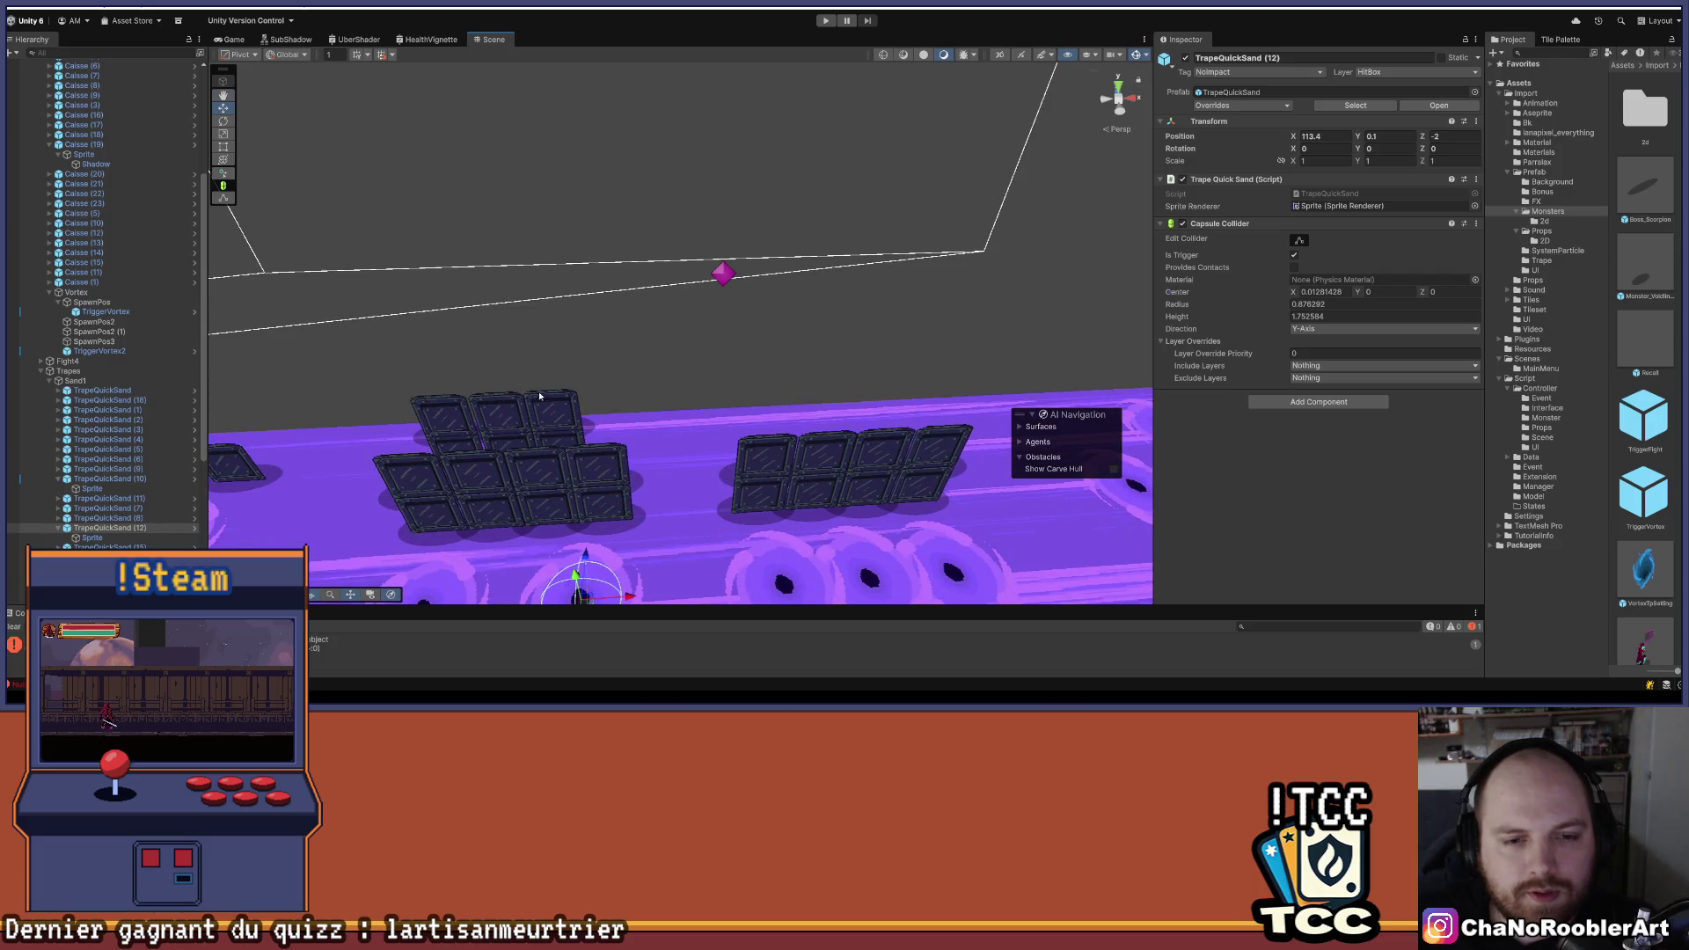
{"action": "left_click", "coordinate": [105, 281]}
{"action": "left_click", "coordinate": [101, 233]}
{"action": "left_click", "coordinate": [101, 213]}
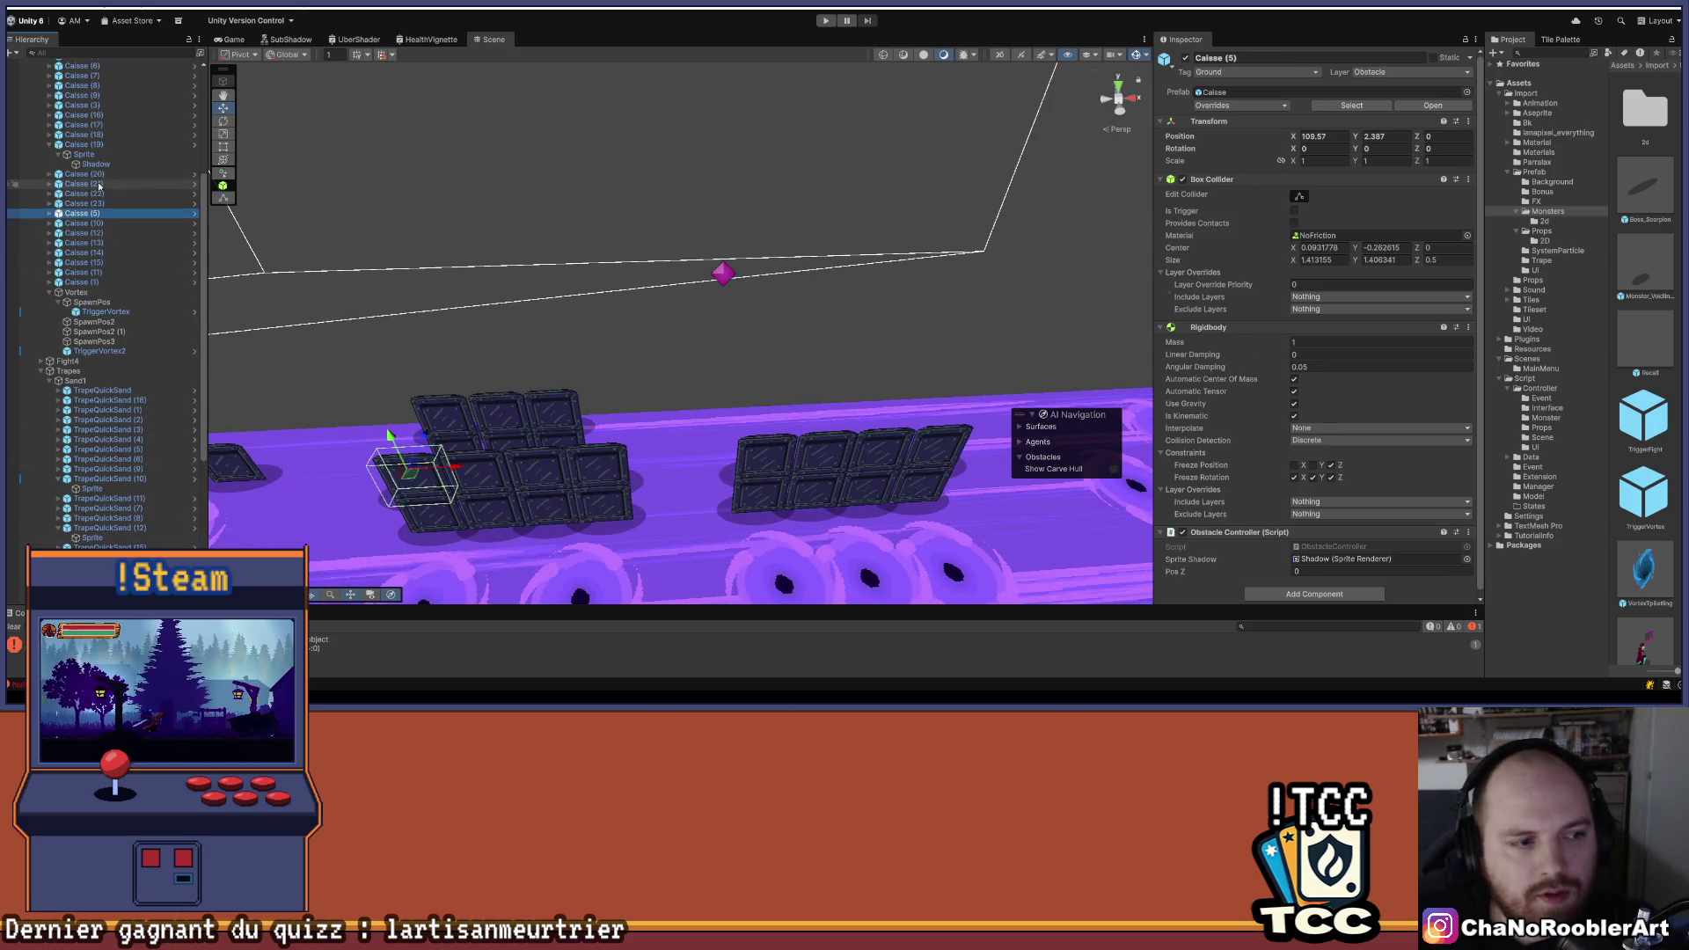
{"action": "key", "text": "Up"}
{"action": "key", "text": "Up"}
{"action": "key", "text": "Up"}
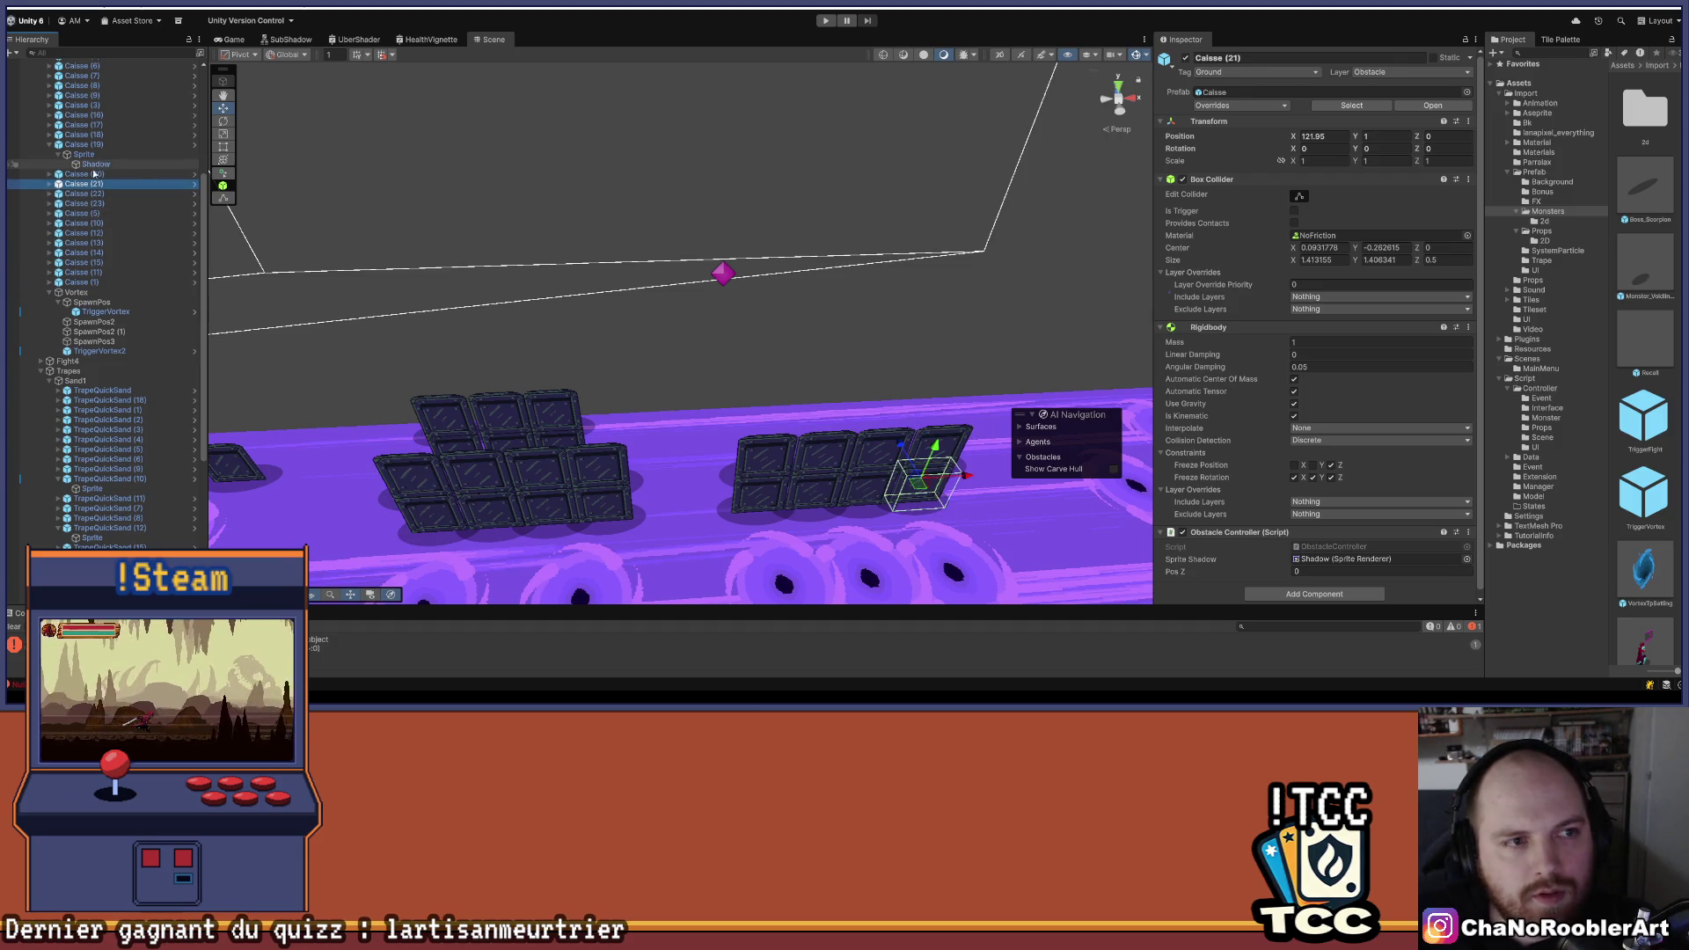
{"action": "left_click", "coordinate": [92, 173]}
{"action": "key", "text": "Up"}
{"action": "key", "text": "Up"}
{"action": "key", "text": "Up"}
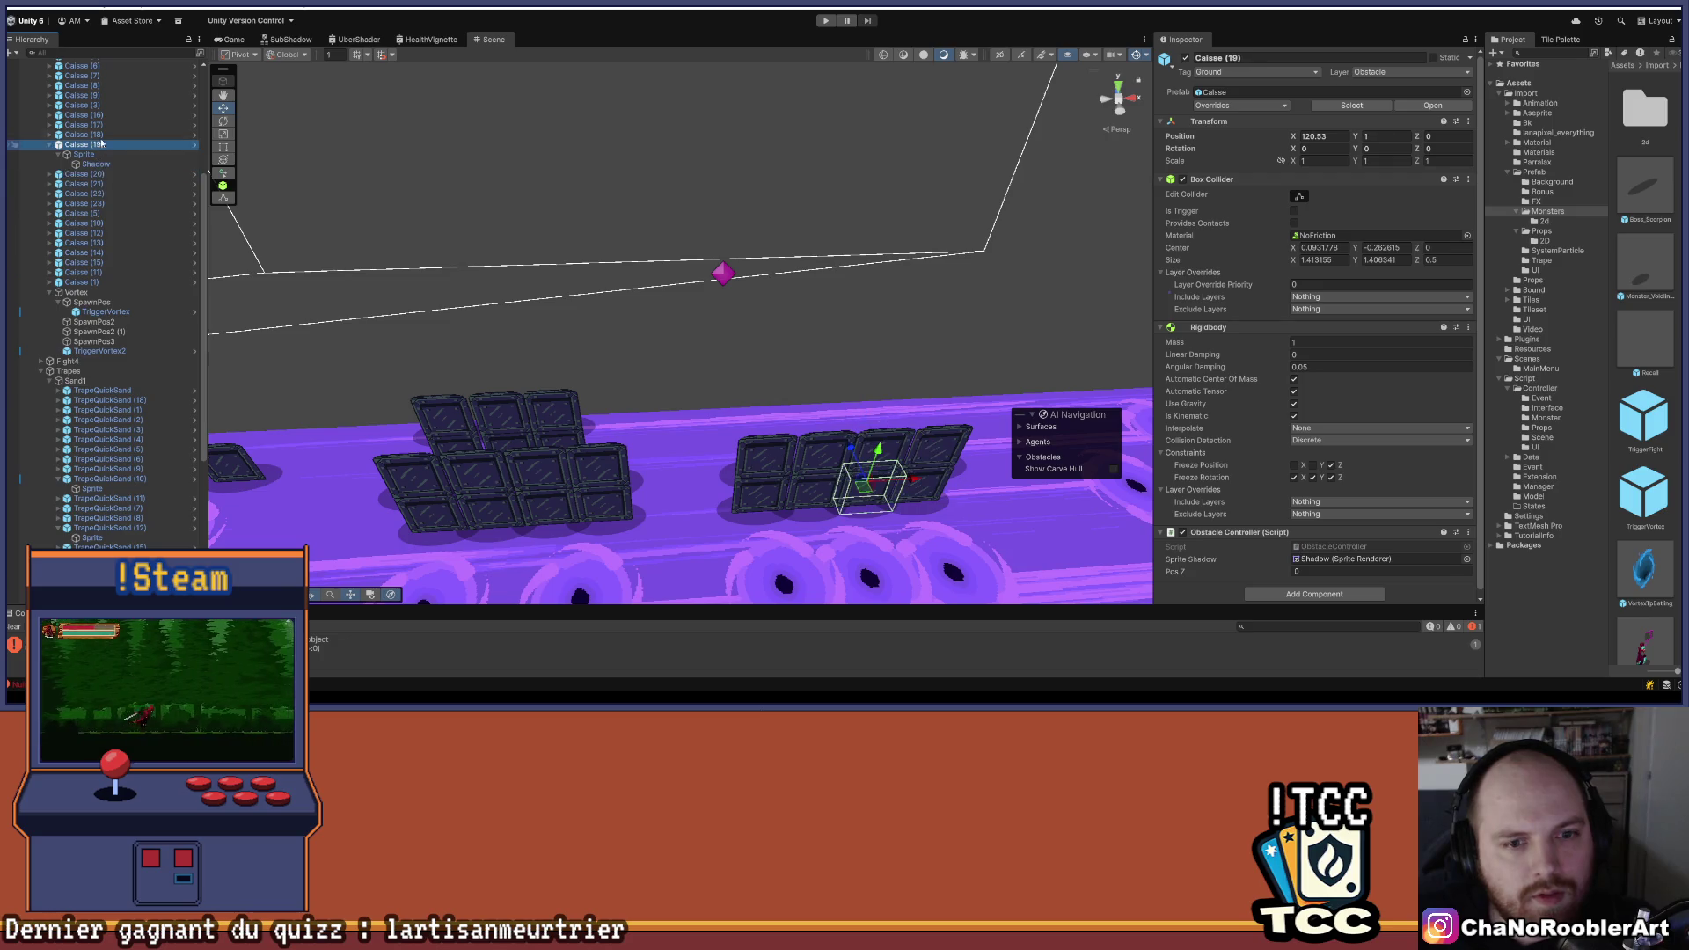
{"action": "left_click", "coordinate": [107, 115]}
{"action": "mouse_move", "coordinate": [818, 264]}
{"action": "left_mouse_down"}
{"action": "mouse_move", "coordinate": [484, 275]}
{"action": "mouse_move", "coordinate": [571, 276]}
{"action": "left_mouse_up"}
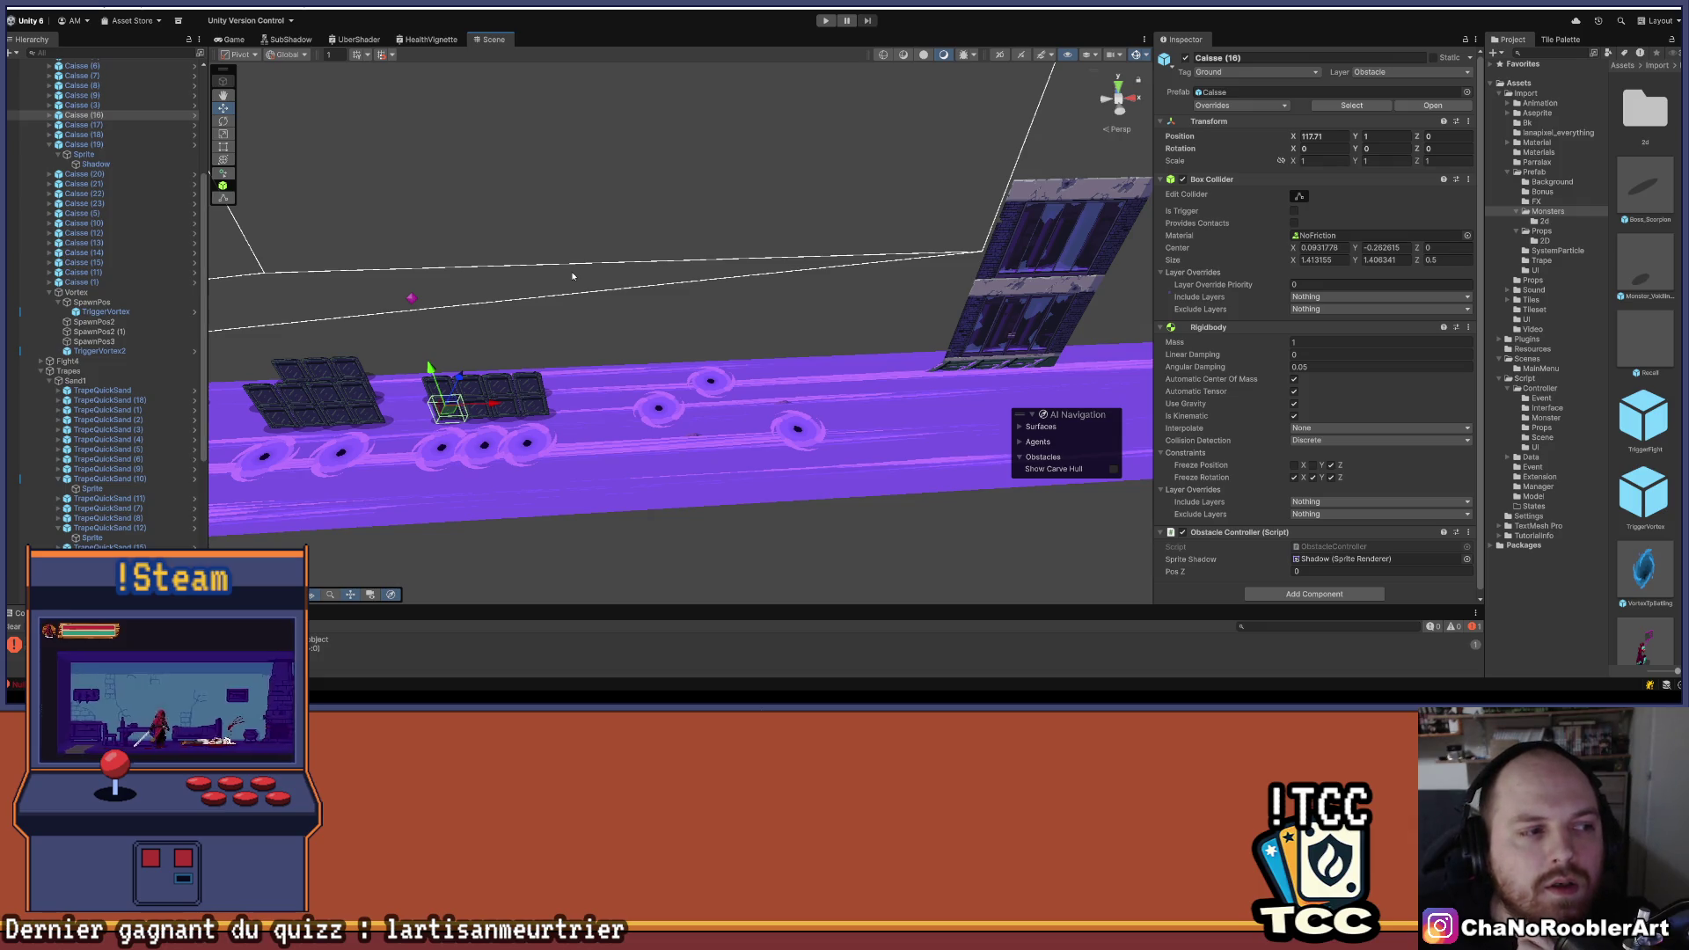
{"action": "scroll", "coordinate": [901, 369], "scroll_direction": "up", "scroll_amount": 5}
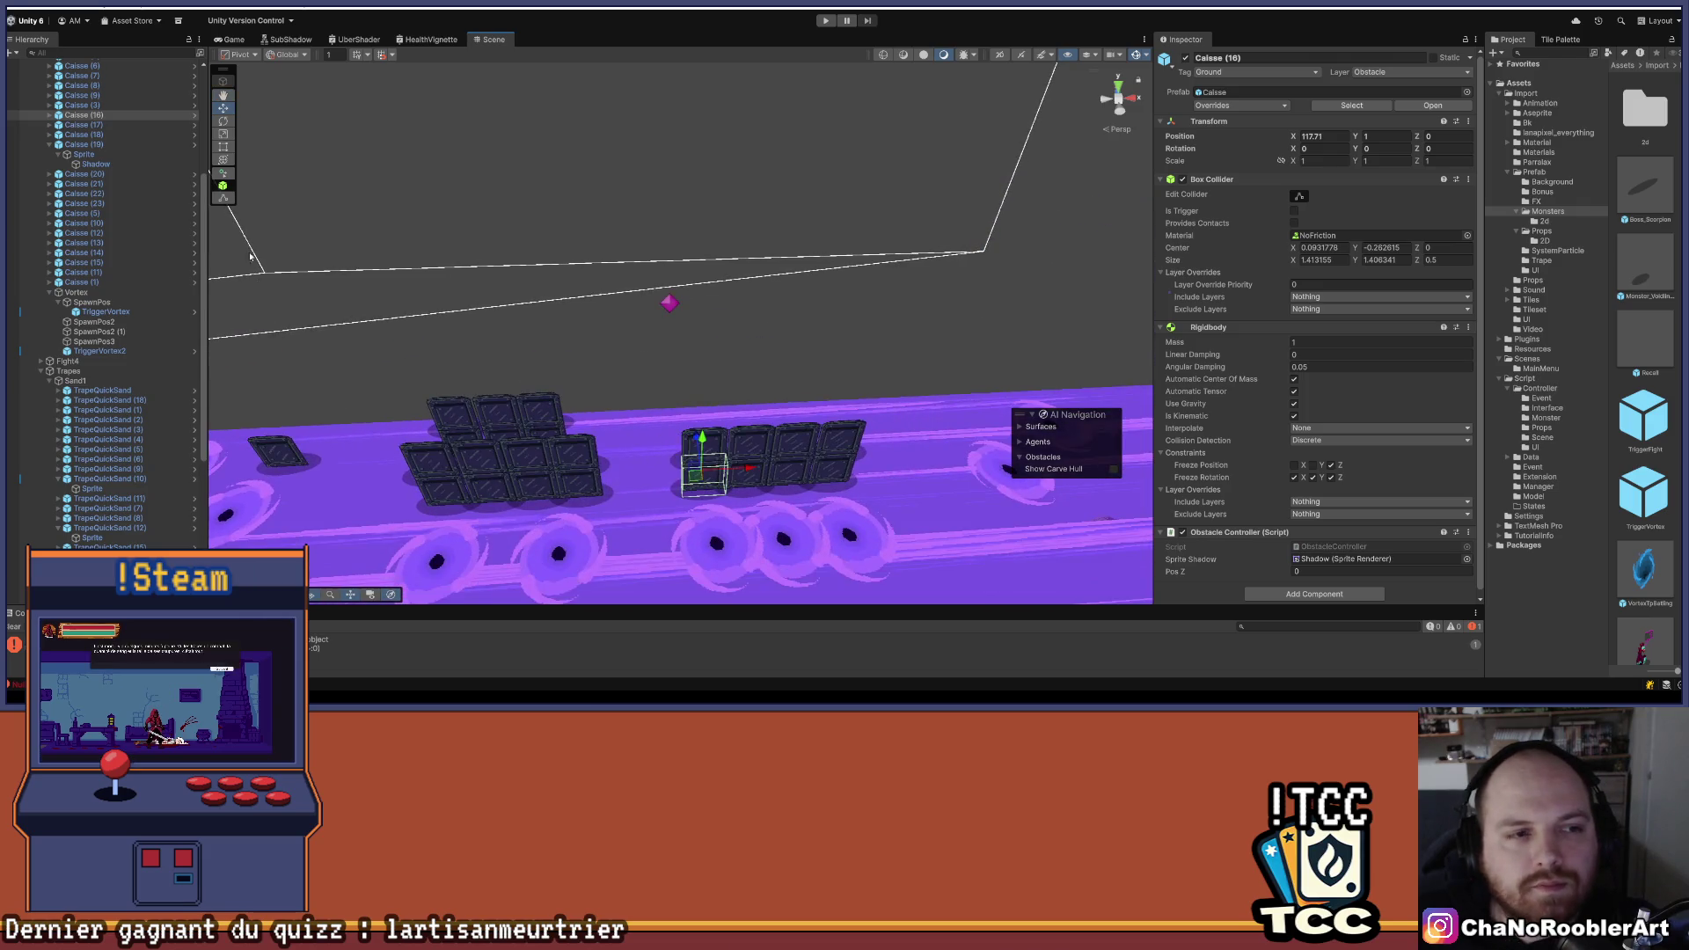
{"action": "scroll", "coordinate": [563, 423], "scroll_direction": "up", "scroll_amount": 2}
{"action": "left_click", "coordinate": [450, 437]}
{"action": "scroll", "coordinate": [106, 241], "scroll_direction": "up", "scroll_amount": 3}
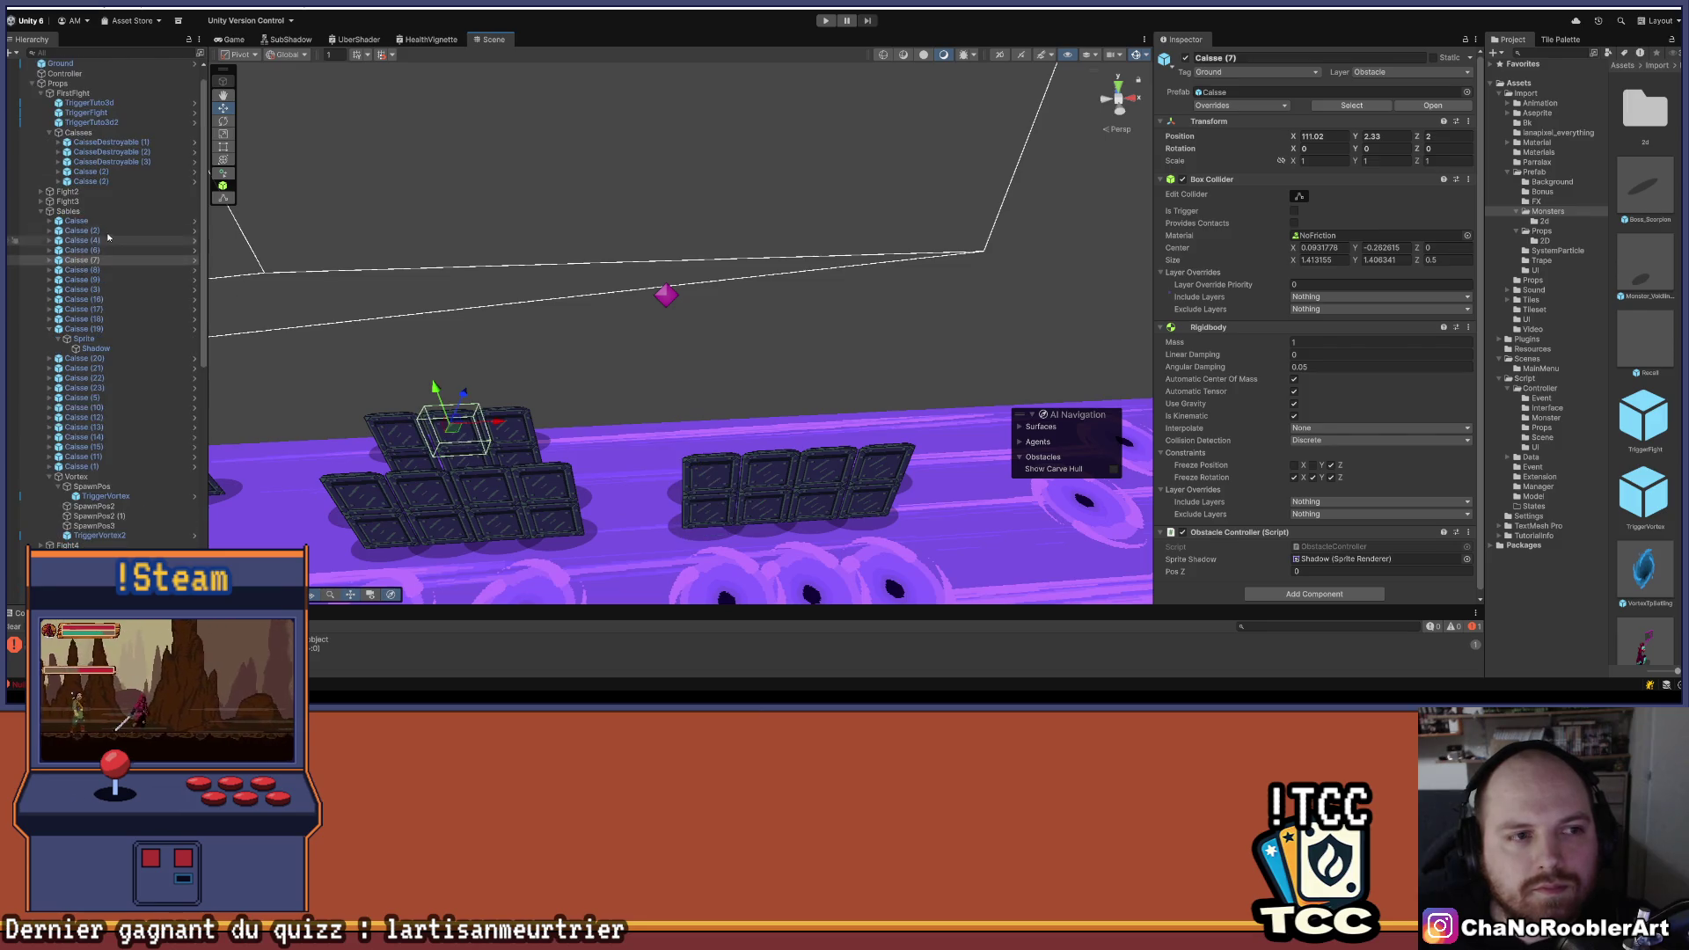
{"action": "key", "text": "Up"}
{"action": "key", "text": "Up"}
{"action": "key", "text": "Up"}
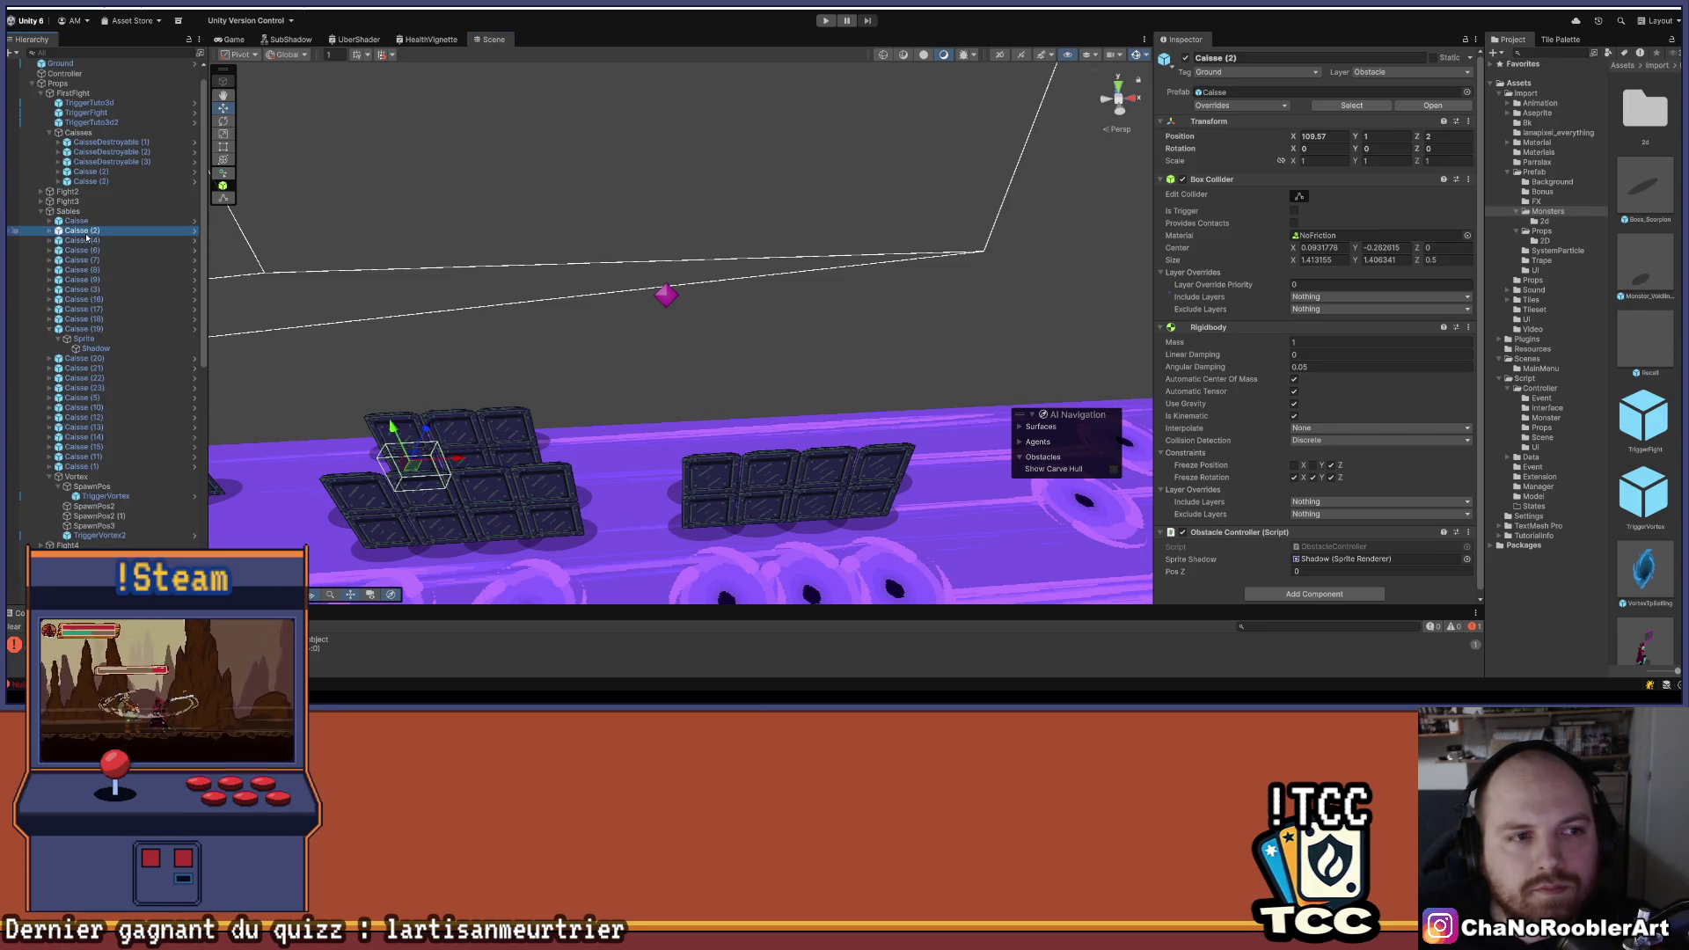
{"action": "left_click", "coordinate": [773, 480]}
{"action": "scroll", "coordinate": [773, 479], "scroll_direction": "down", "scroll_amount": 3}
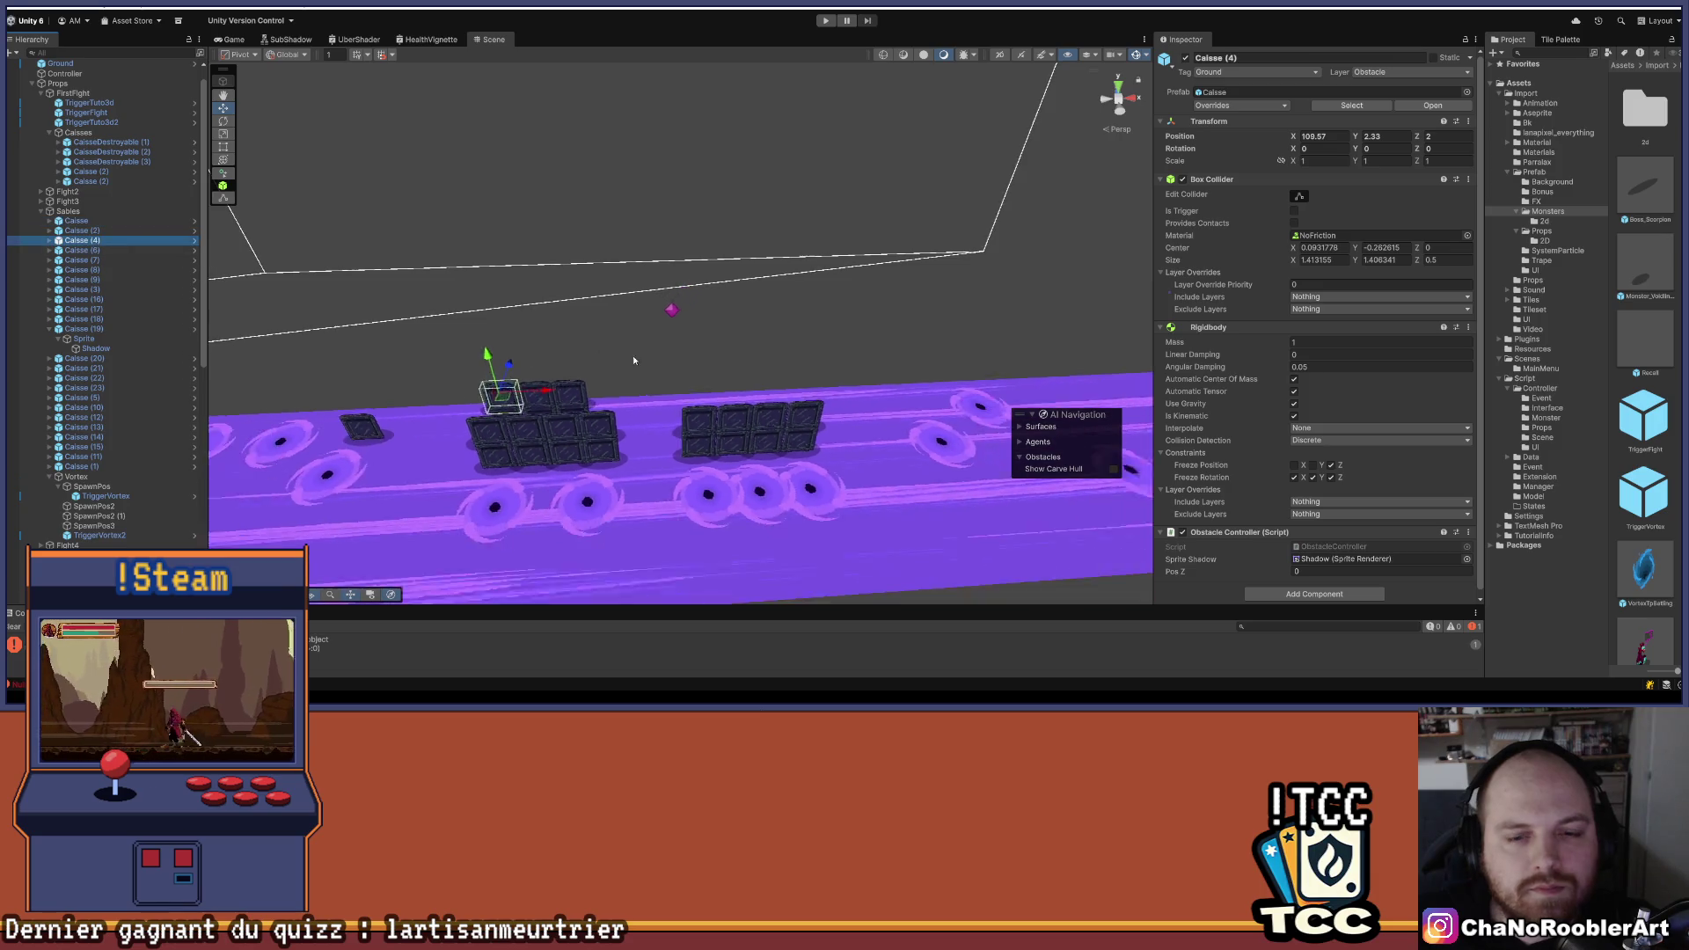
{"action": "left_click_drag", "start_coordinate": [773, 480], "coordinate": [526, 445]}
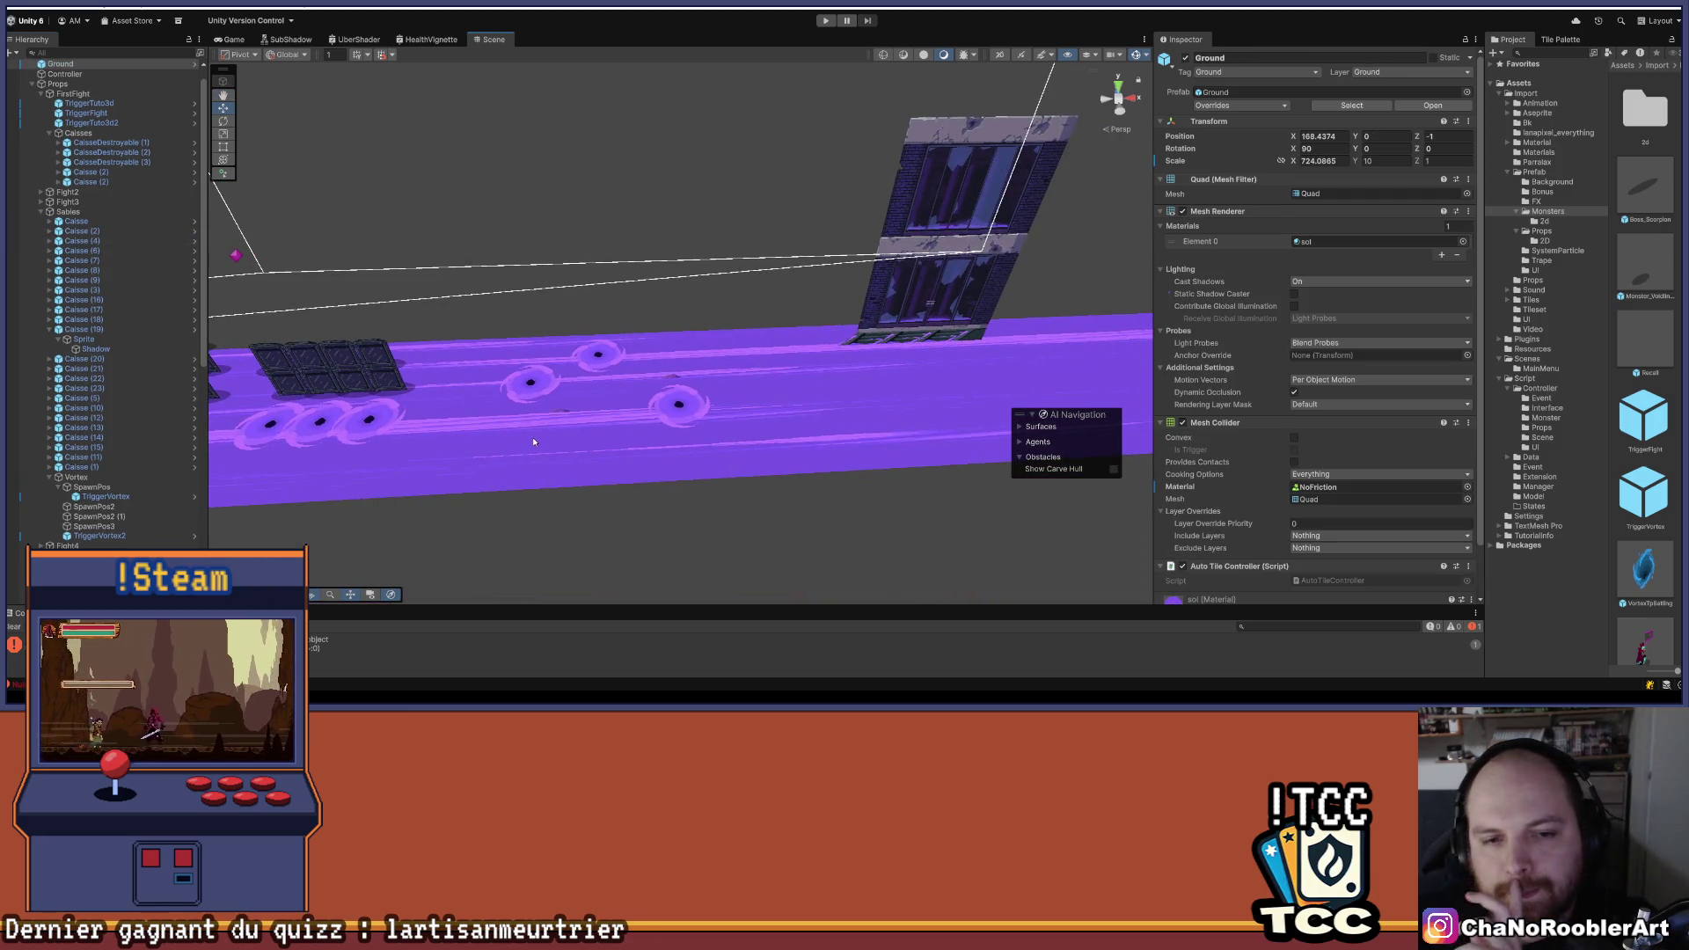
{"action": "left_click_drag", "start_coordinate": [534, 441], "coordinate": [730, 433]}
{"action": "left_click_drag", "start_coordinate": [802, 478], "coordinate": [791, 387]}
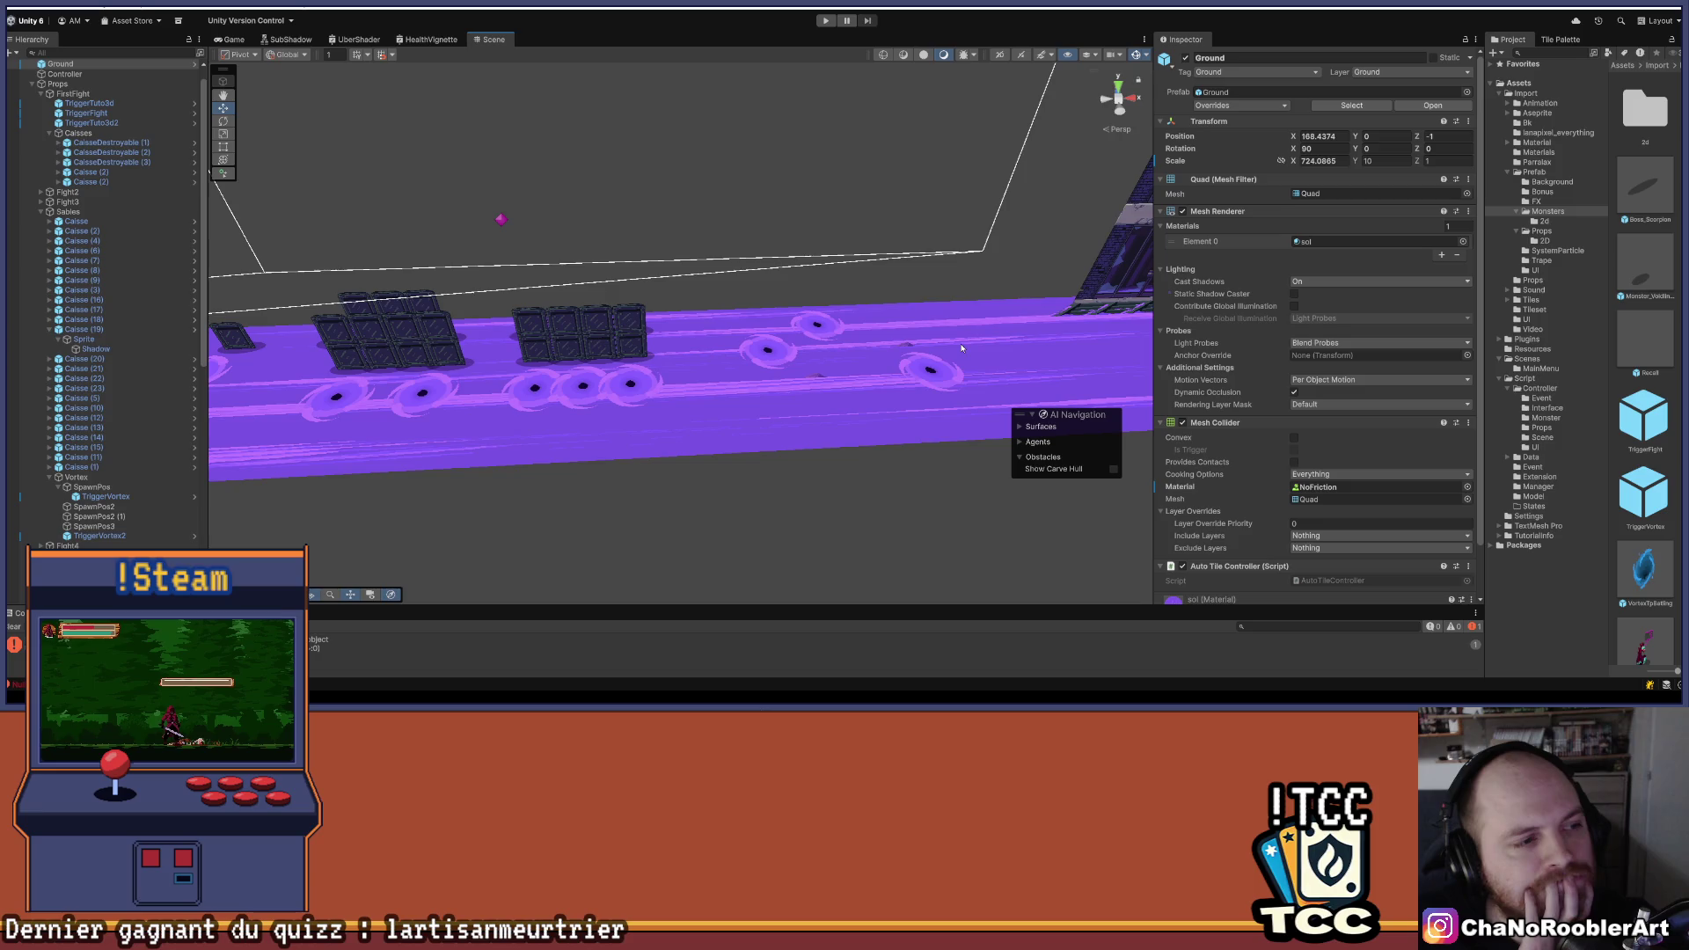
{"action": "mouse_move", "coordinate": [1004, 308]}
{"action": "left_mouse_down"}
{"action": "mouse_move", "coordinate": [679, 387]}
{"action": "mouse_move", "coordinate": [697, 348]}
{"action": "mouse_move", "coordinate": [729, 352]}
{"action": "left_mouse_up"}
{"action": "scroll", "coordinate": [96, 369], "scroll_direction": "up", "scroll_amount": 1}
{"action": "left_click", "coordinate": [84, 418]}
{"action": "key", "text": "f"}
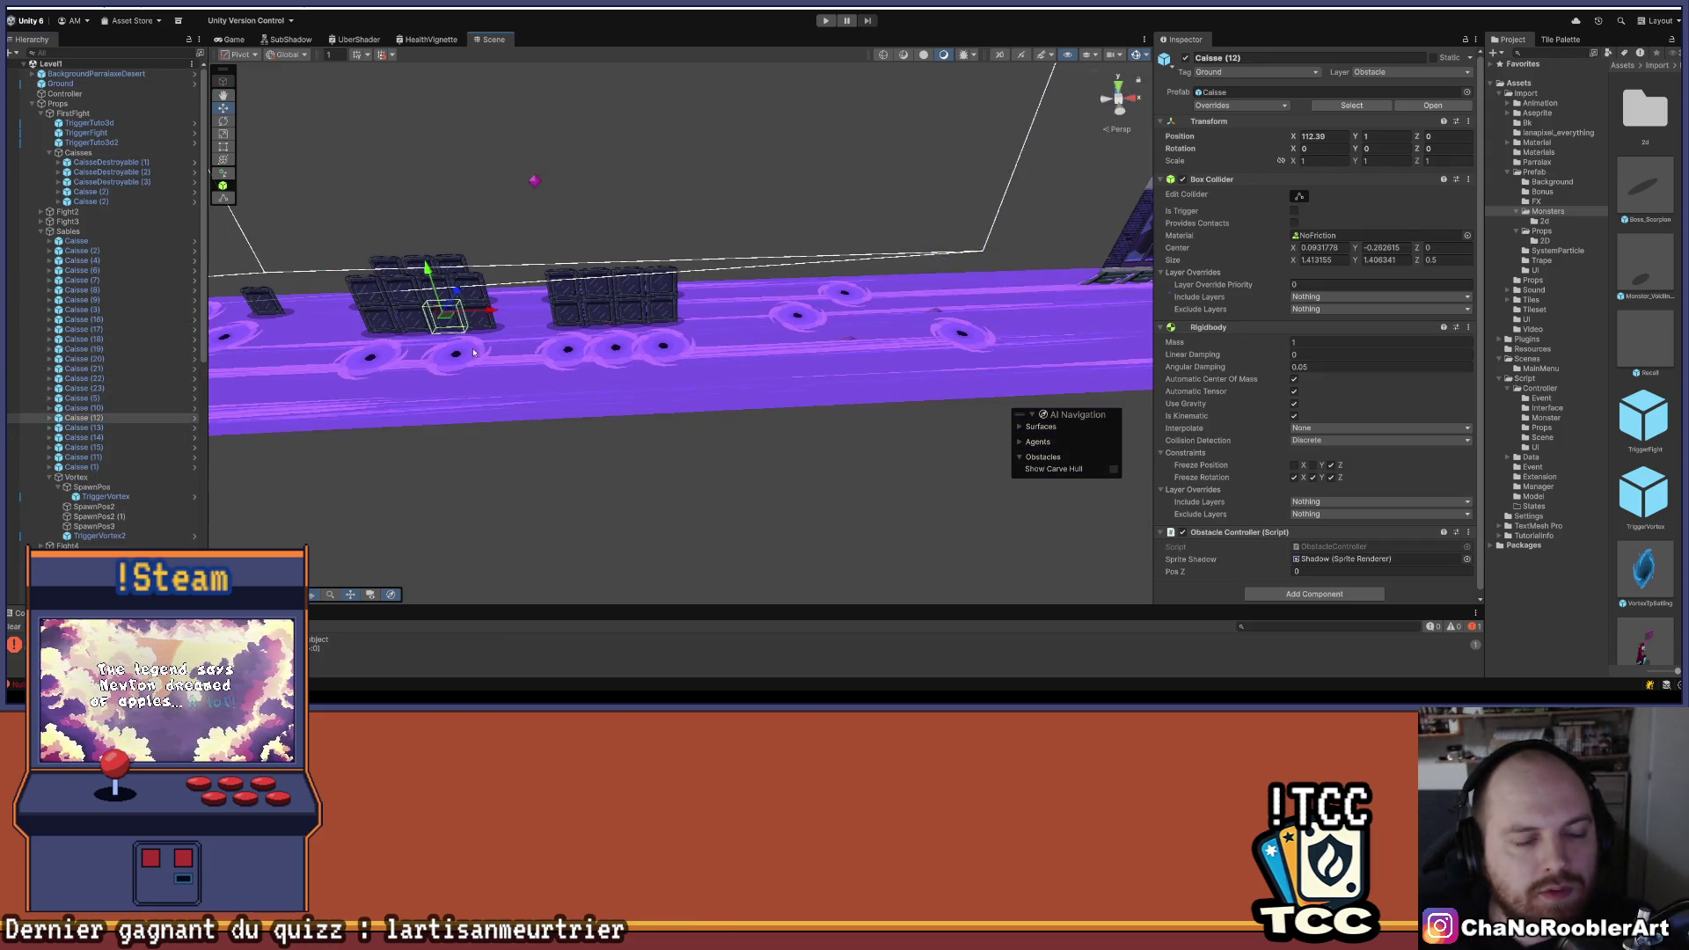
{"action": "left_click", "coordinate": [118, 448]}
{"action": "left_click", "coordinate": [118, 457]}
{"action": "left_click", "coordinate": [118, 468]}
{"action": "mouse_move", "coordinate": [671, 377]}
{"action": "left_mouse_down"}
{"action": "mouse_move", "coordinate": [799, 435]}
{"action": "mouse_move", "coordinate": [810, 409]}
{"action": "left_mouse_up"}
{"action": "scroll", "coordinate": [798, 435], "scroll_direction": "down", "scroll_amount": 5}
{"action": "key", "text": "Right"}
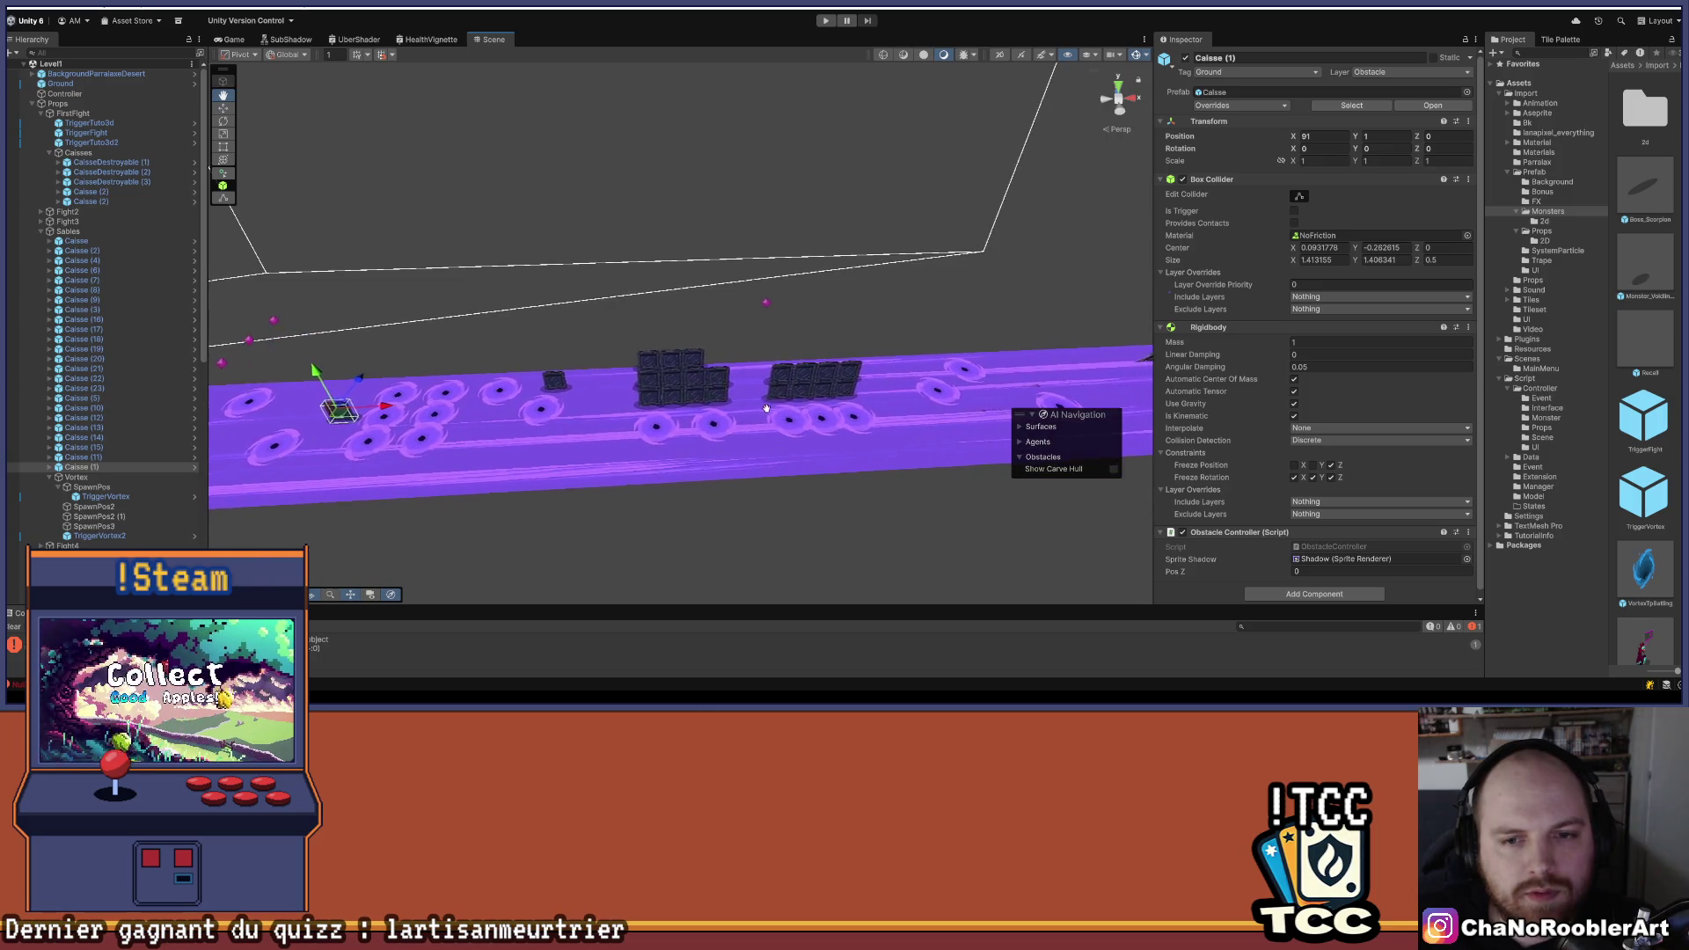
{"action": "key", "text": "Right"}
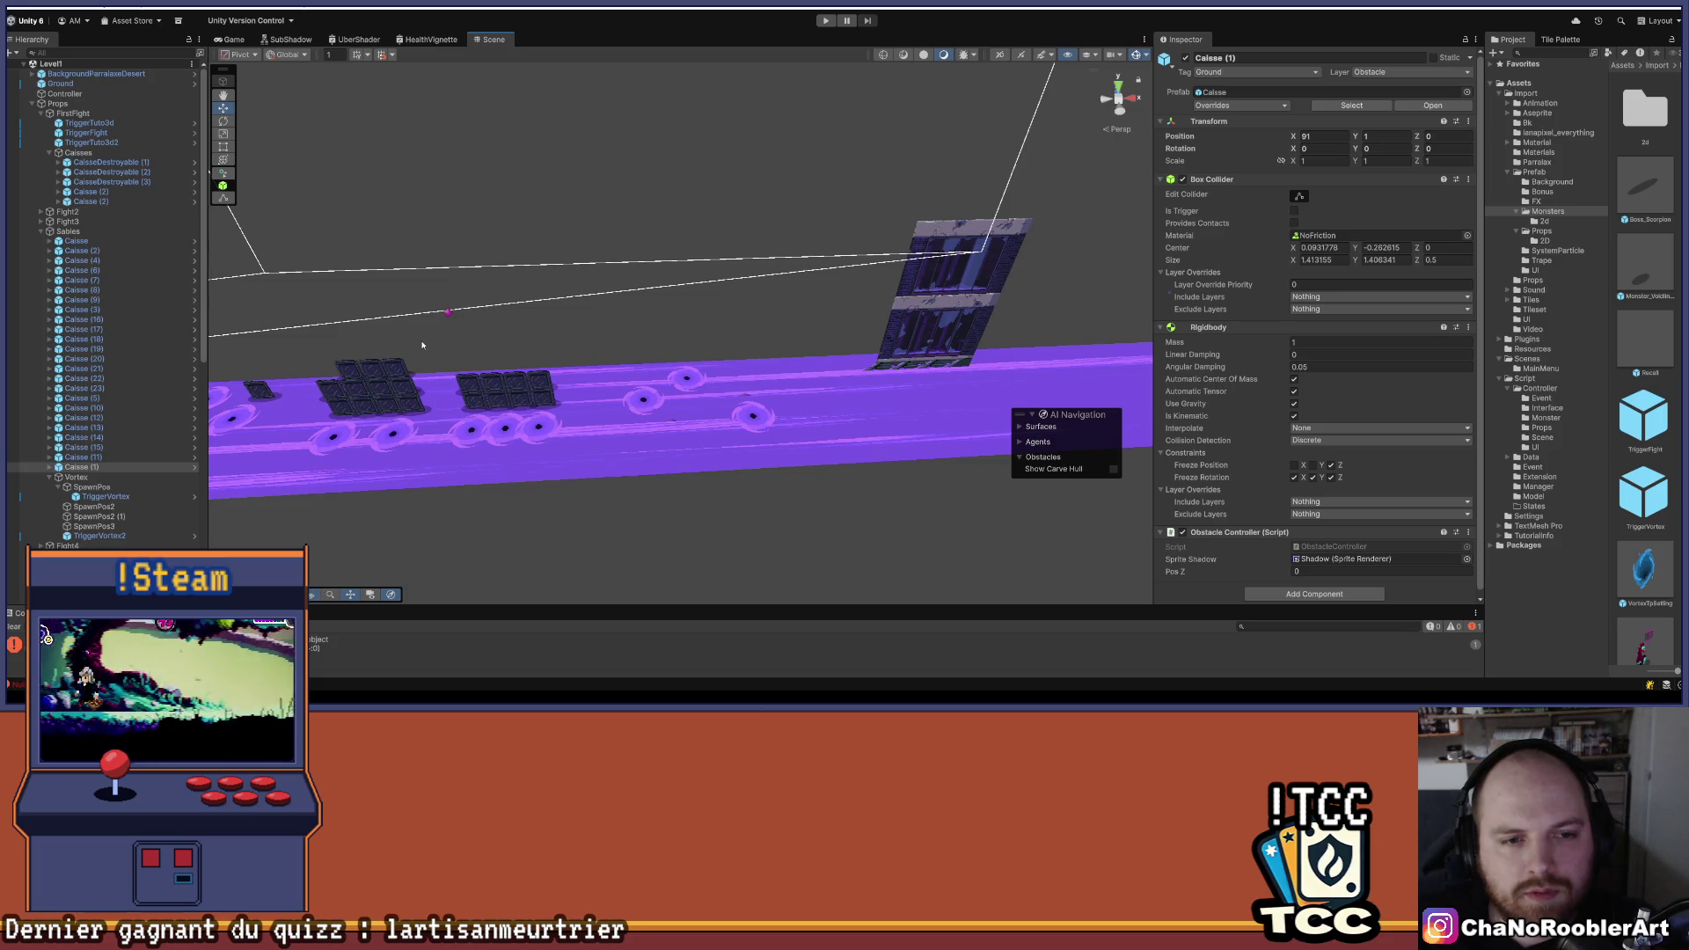
{"action": "key", "text": "Left"}
{"action": "key", "text": "Up"}
{"action": "key", "text": "Right"}
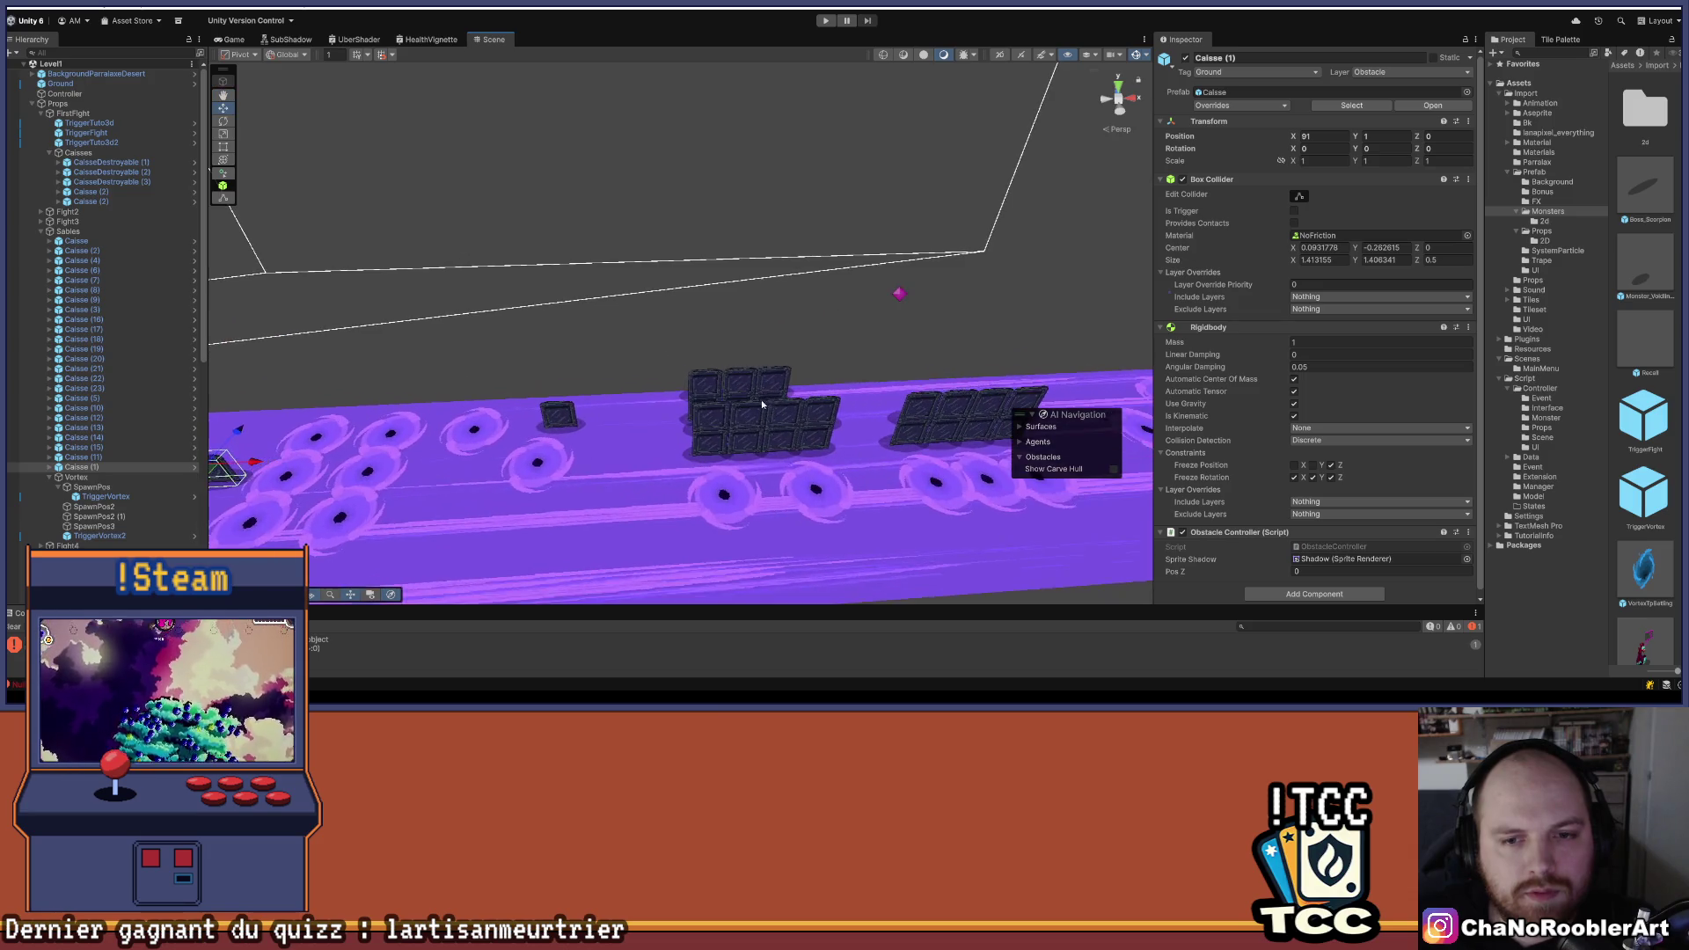
{"action": "key", "text": "Down"}
{"action": "key", "text": "Right"}
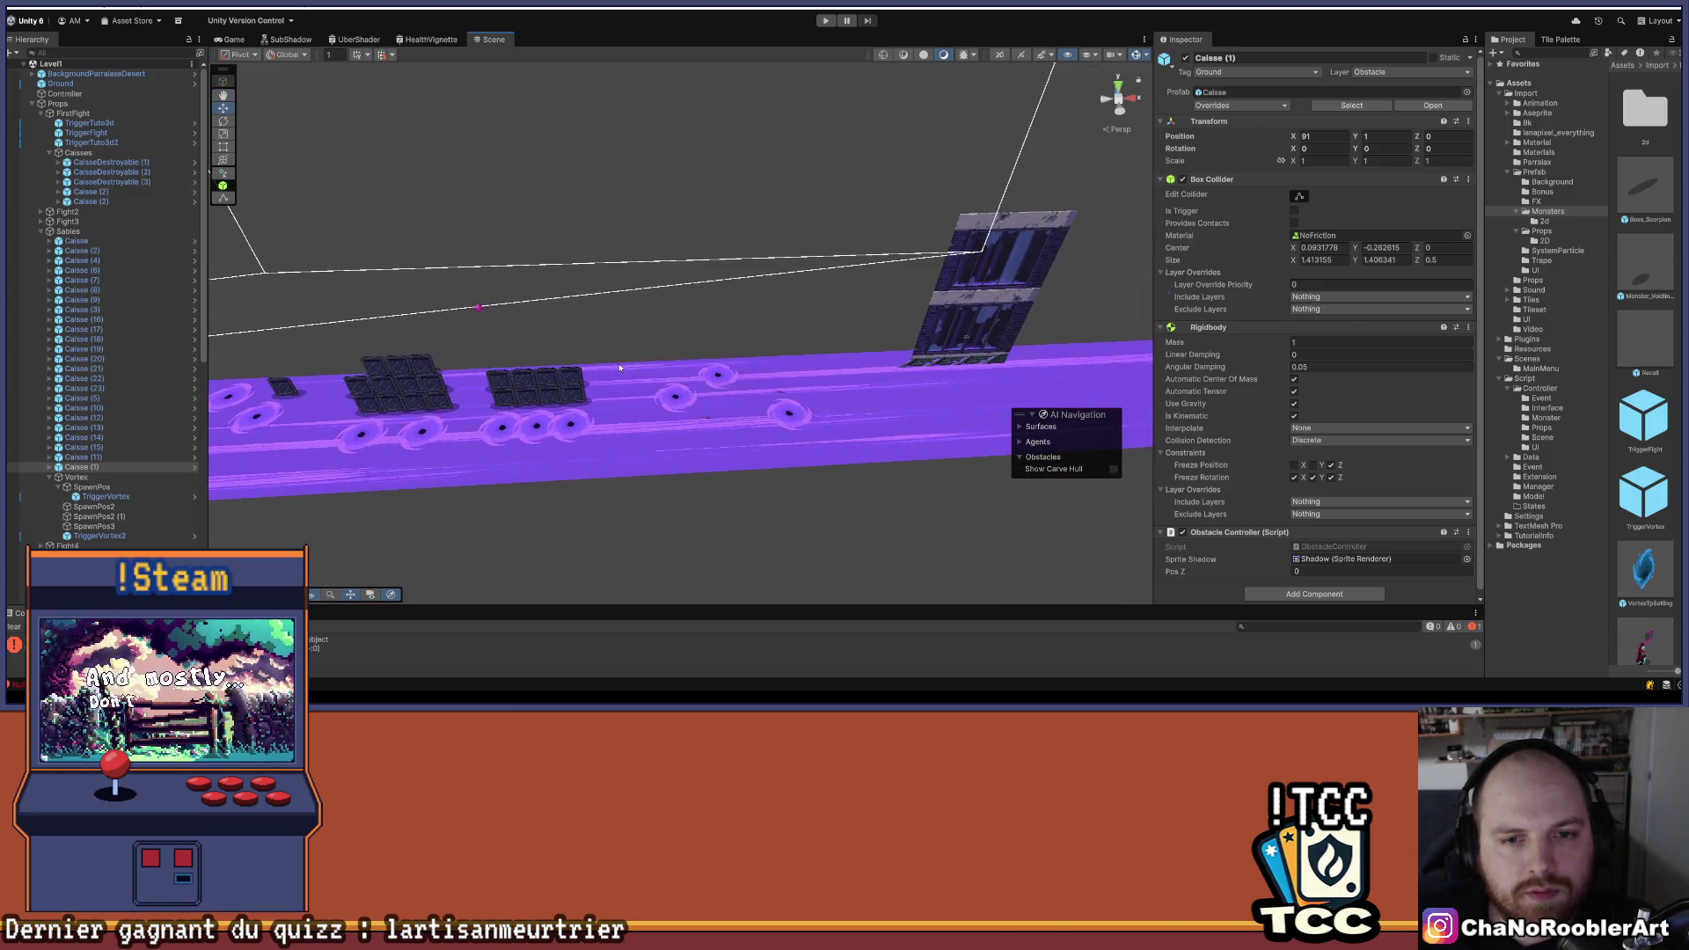
{"action": "key", "text": "Left"}
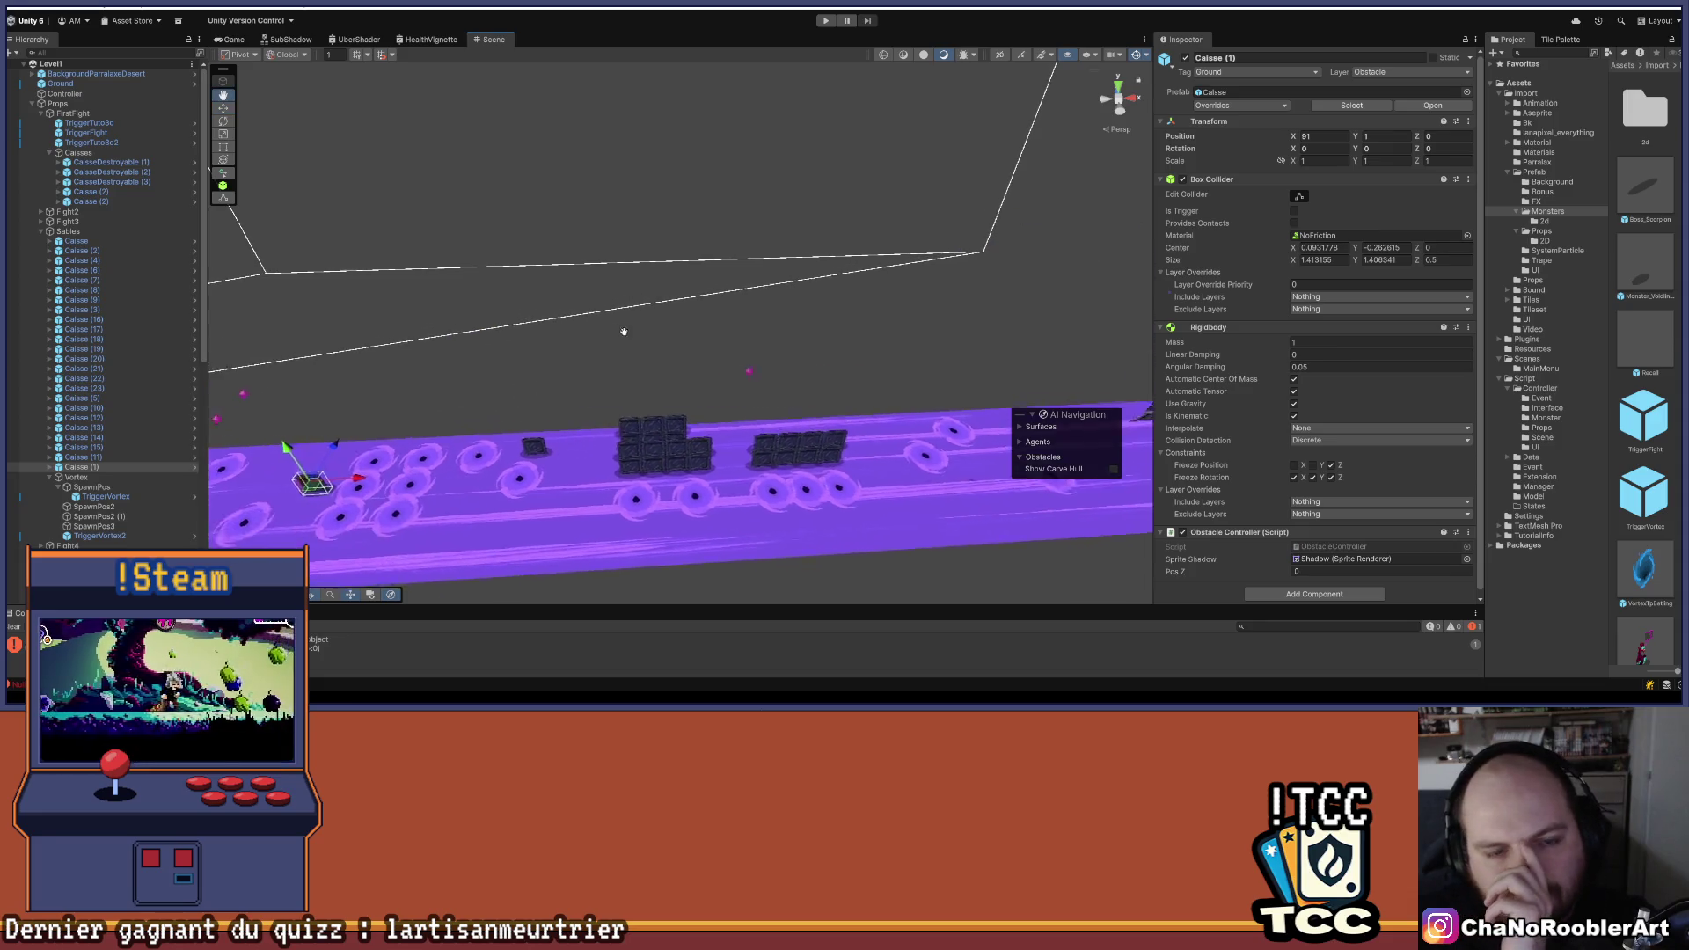
{"action": "left_click_drag", "start_coordinate": [641, 314], "coordinate": [771, 282]}
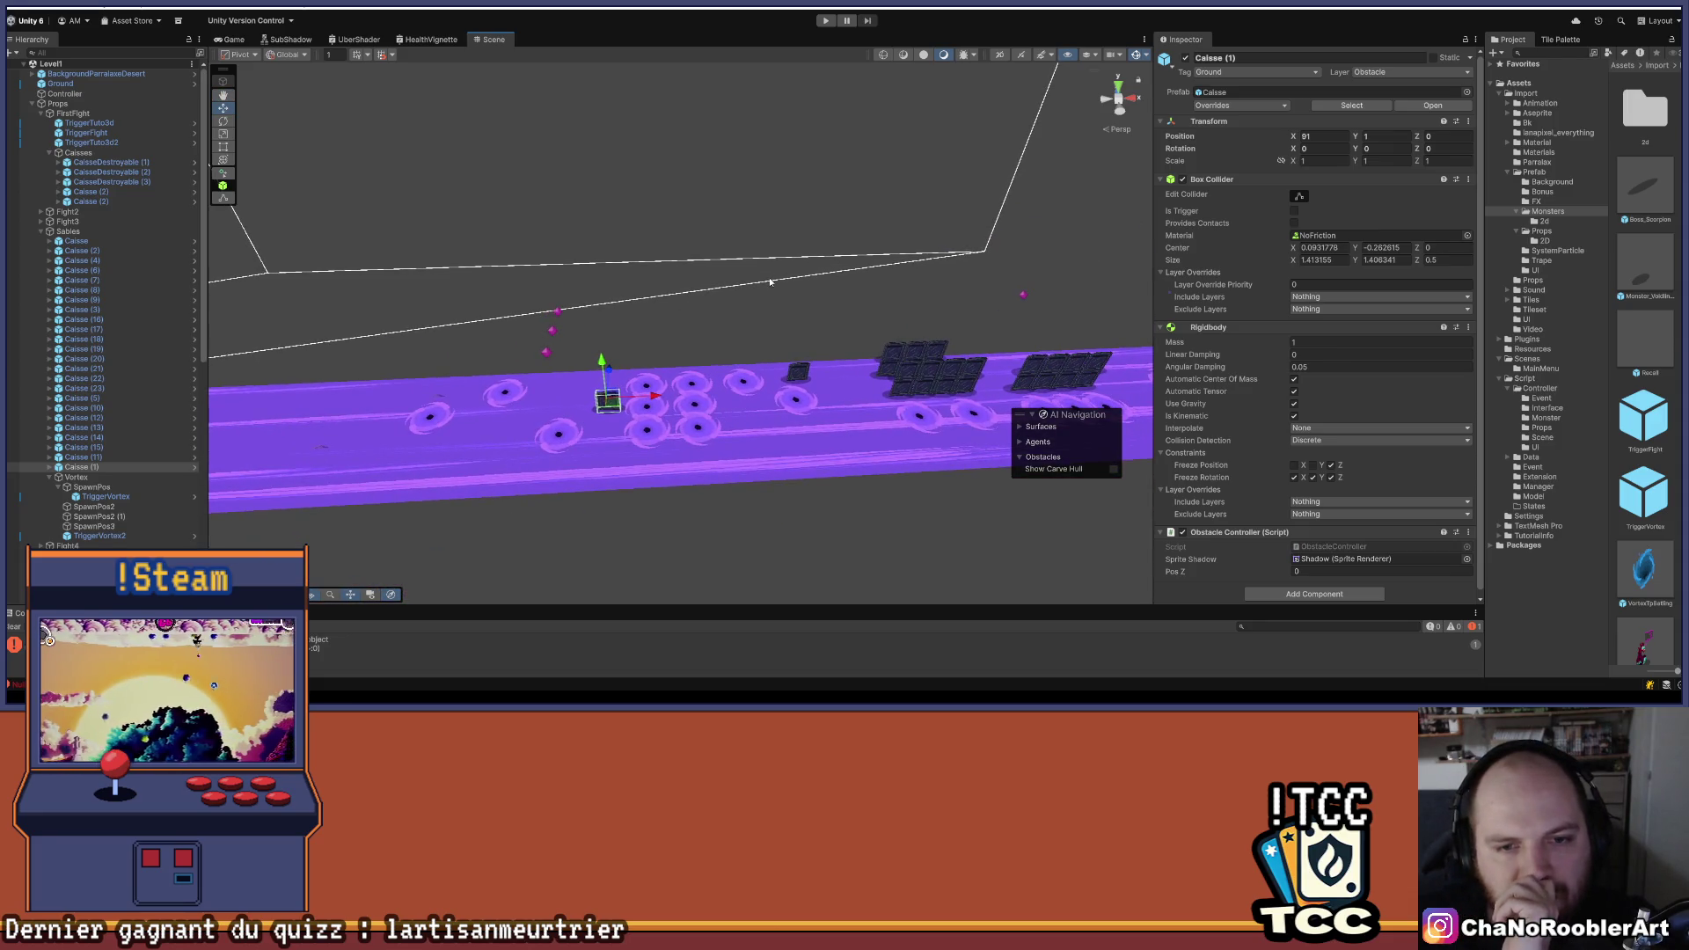
{"action": "left_click_drag", "start_coordinate": [806, 382], "coordinate": [559, 359]}
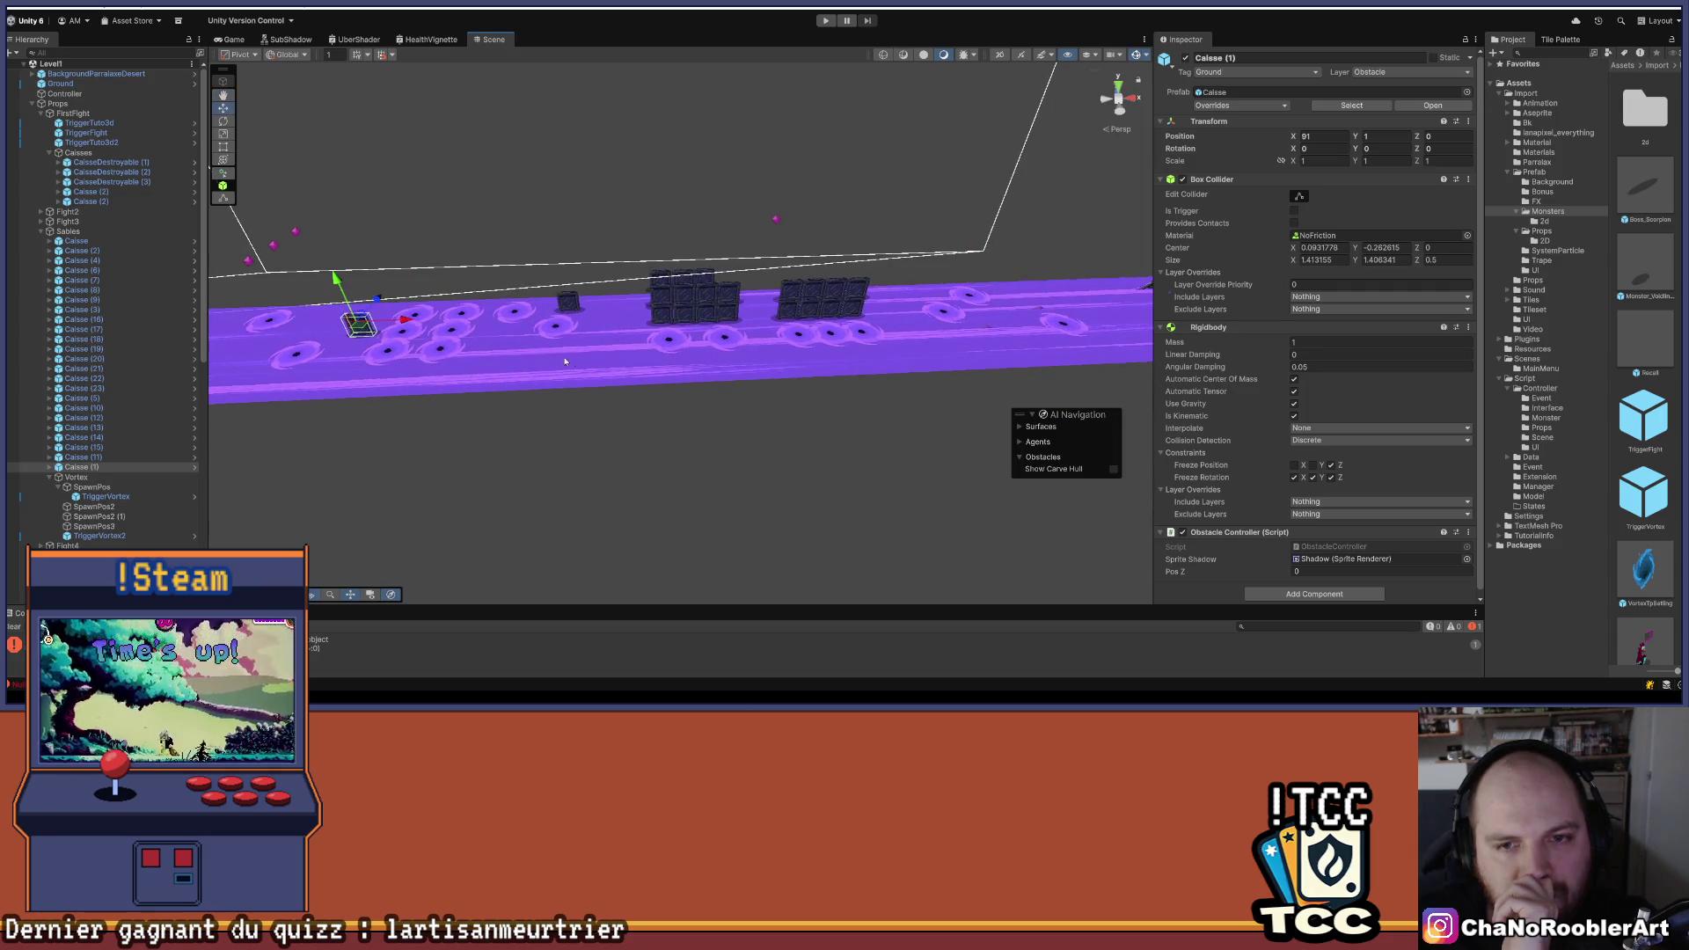
{"action": "left_click_drag", "start_coordinate": [679, 182], "coordinate": [653, 435]}
{"action": "scroll", "coordinate": [725, 450], "scroll_direction": "up", "scroll_amount": 5}
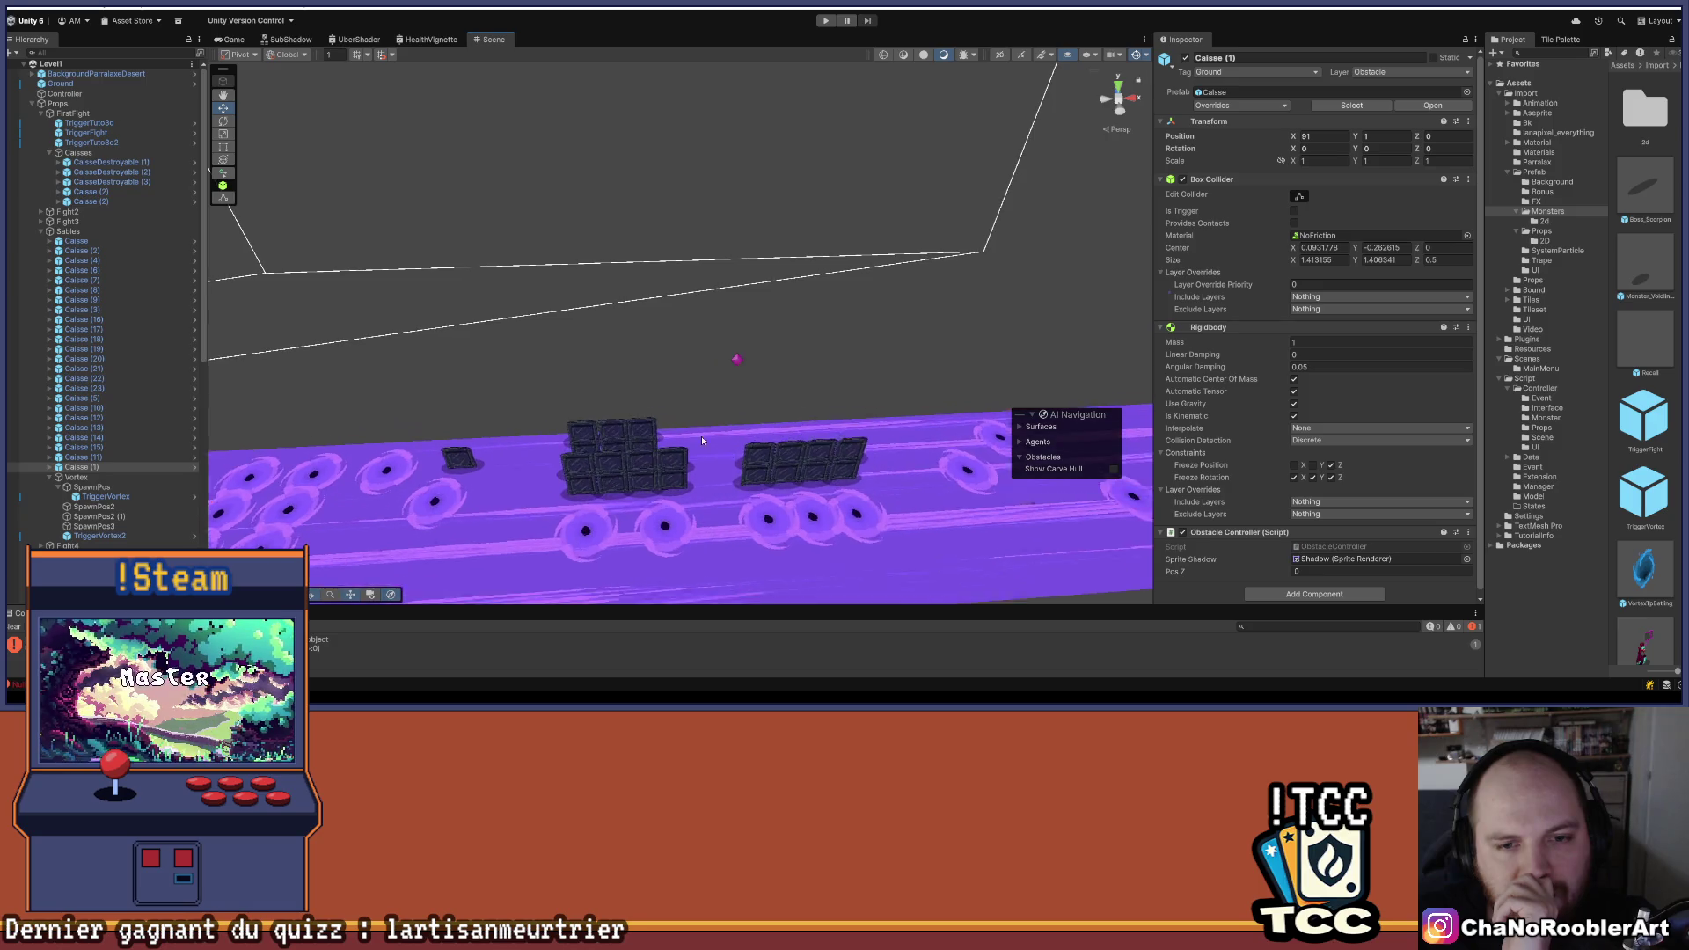
{"action": "mouse_move", "coordinate": [546, 448]}
{"action": "left_mouse_down"}
{"action": "mouse_move", "coordinate": [663, 261]}
{"action": "mouse_move", "coordinate": [677, 220]}
{"action": "mouse_move", "coordinate": [663, 132]}
{"action": "mouse_move", "coordinate": [598, 97]}
{"action": "mouse_move", "coordinate": [450, 96]}
{"action": "mouse_move", "coordinate": [511, 301]}
{"action": "mouse_move", "coordinate": [497, 264]}
{"action": "mouse_move", "coordinate": [511, 308]}
{"action": "mouse_move", "coordinate": [462, 341]}
{"action": "mouse_move", "coordinate": [678, 365]}
{"action": "mouse_move", "coordinate": [643, 342]}
{"action": "left_mouse_up"}
{"action": "left_click_drag", "start_coordinate": [513, 324], "coordinate": [738, 322]}
{"action": "mouse_move", "coordinate": [846, 376]}
{"action": "left_mouse_down"}
{"action": "mouse_move", "coordinate": [523, 325]}
{"action": "mouse_move", "coordinate": [777, 406]}
{"action": "mouse_move", "coordinate": [545, 340]}
{"action": "mouse_move", "coordinate": [621, 361]}
{"action": "mouse_move", "coordinate": [651, 325]}
{"action": "left_mouse_up"}
{"action": "left_click", "coordinate": [544, 470]}
{"action": "mouse_move", "coordinate": [544, 475]}
{"action": "left_mouse_down"}
{"action": "mouse_move", "coordinate": [766, 308]}
{"action": "mouse_move", "coordinate": [431, 265]}
{"action": "left_mouse_up"}
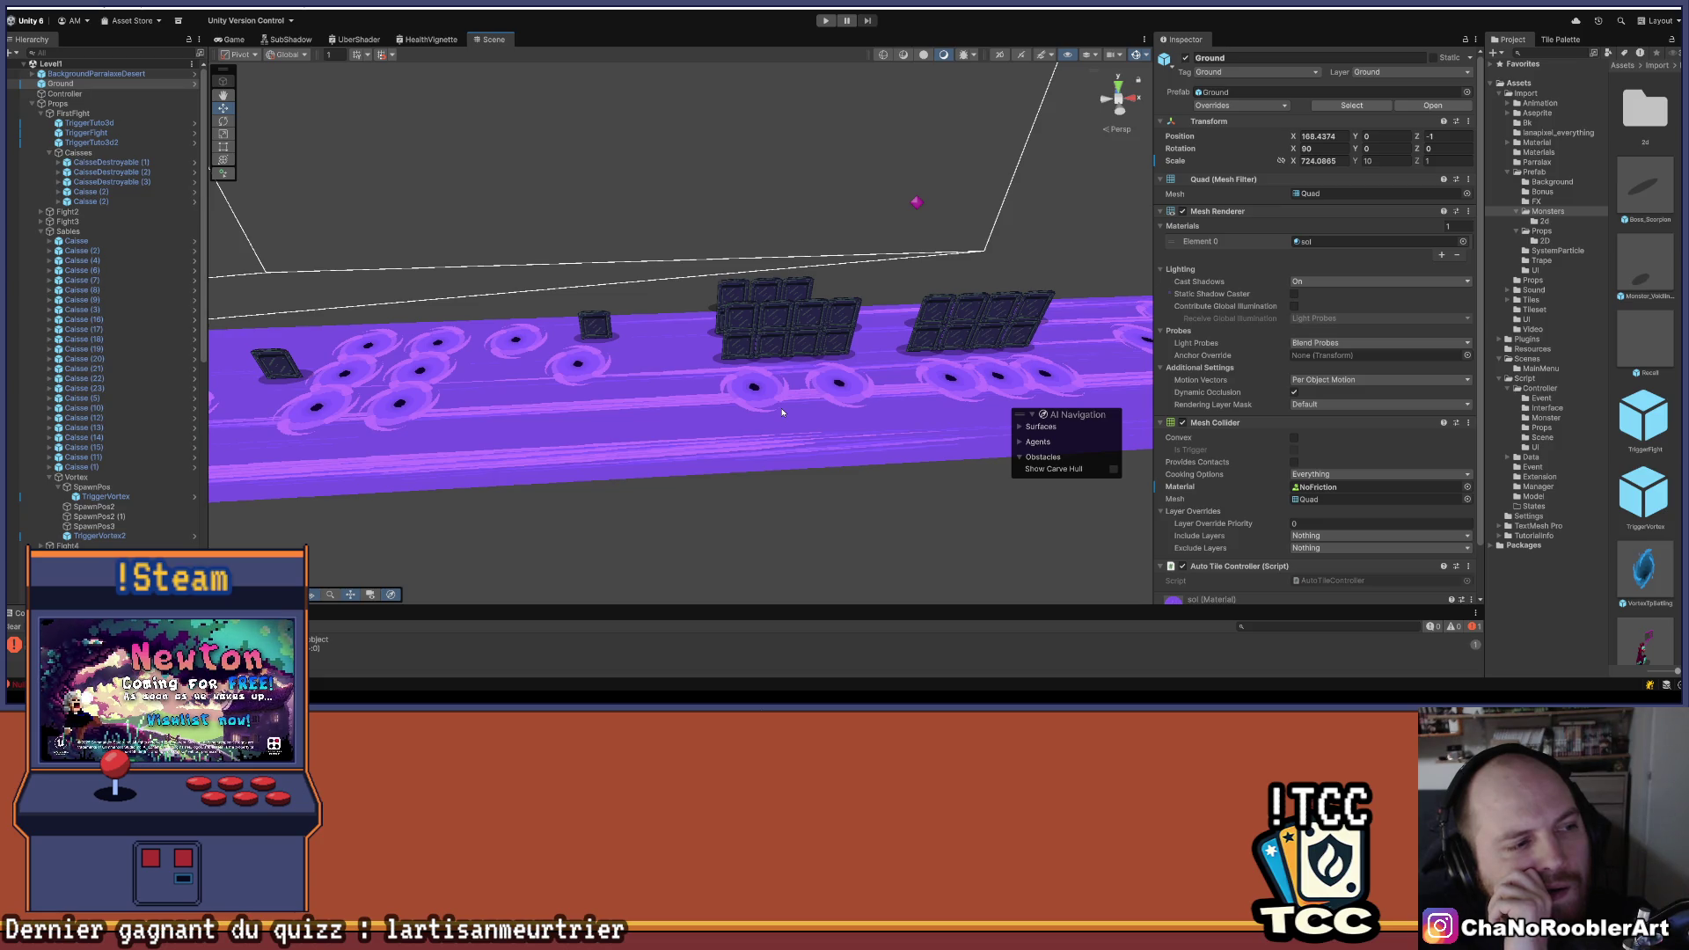
{"action": "mouse_move", "coordinate": [929, 343]}
{"action": "left_mouse_down"}
{"action": "mouse_move", "coordinate": [651, 318]}
{"action": "mouse_move", "coordinate": [758, 304]}
{"action": "mouse_move", "coordinate": [609, 292]}
{"action": "left_mouse_up"}
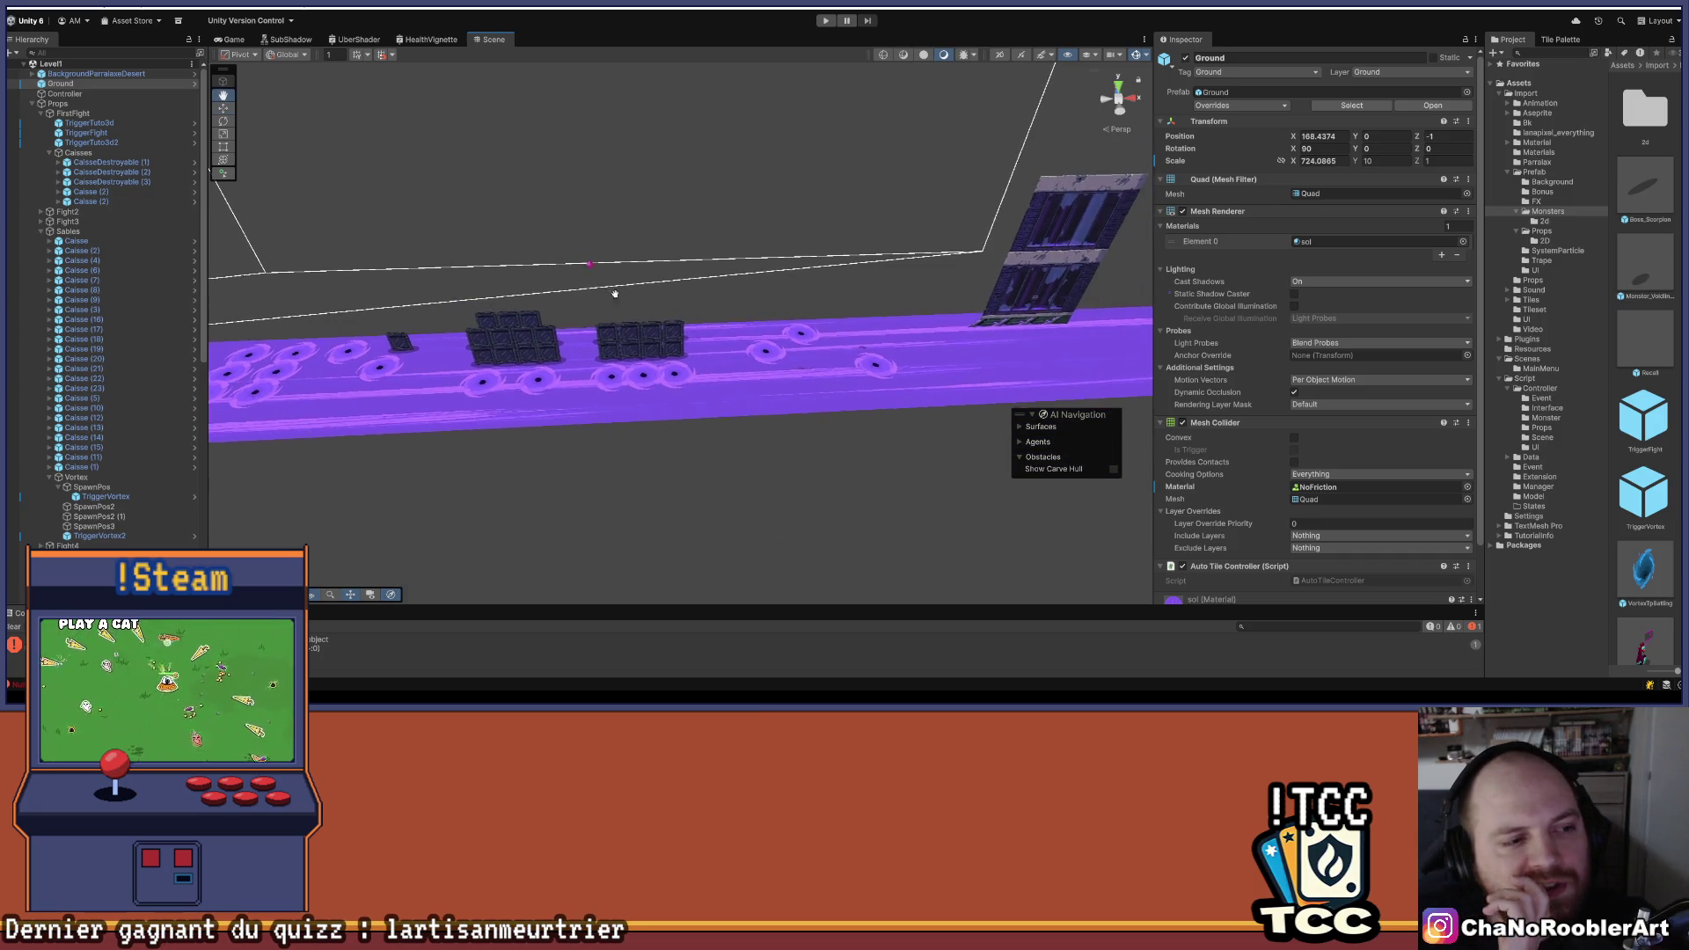
{"action": "scroll", "coordinate": [599, 317], "scroll_direction": "up", "scroll_amount": 3}
{"action": "scroll", "coordinate": [568, 373], "scroll_direction": "up", "scroll_amount": 3}
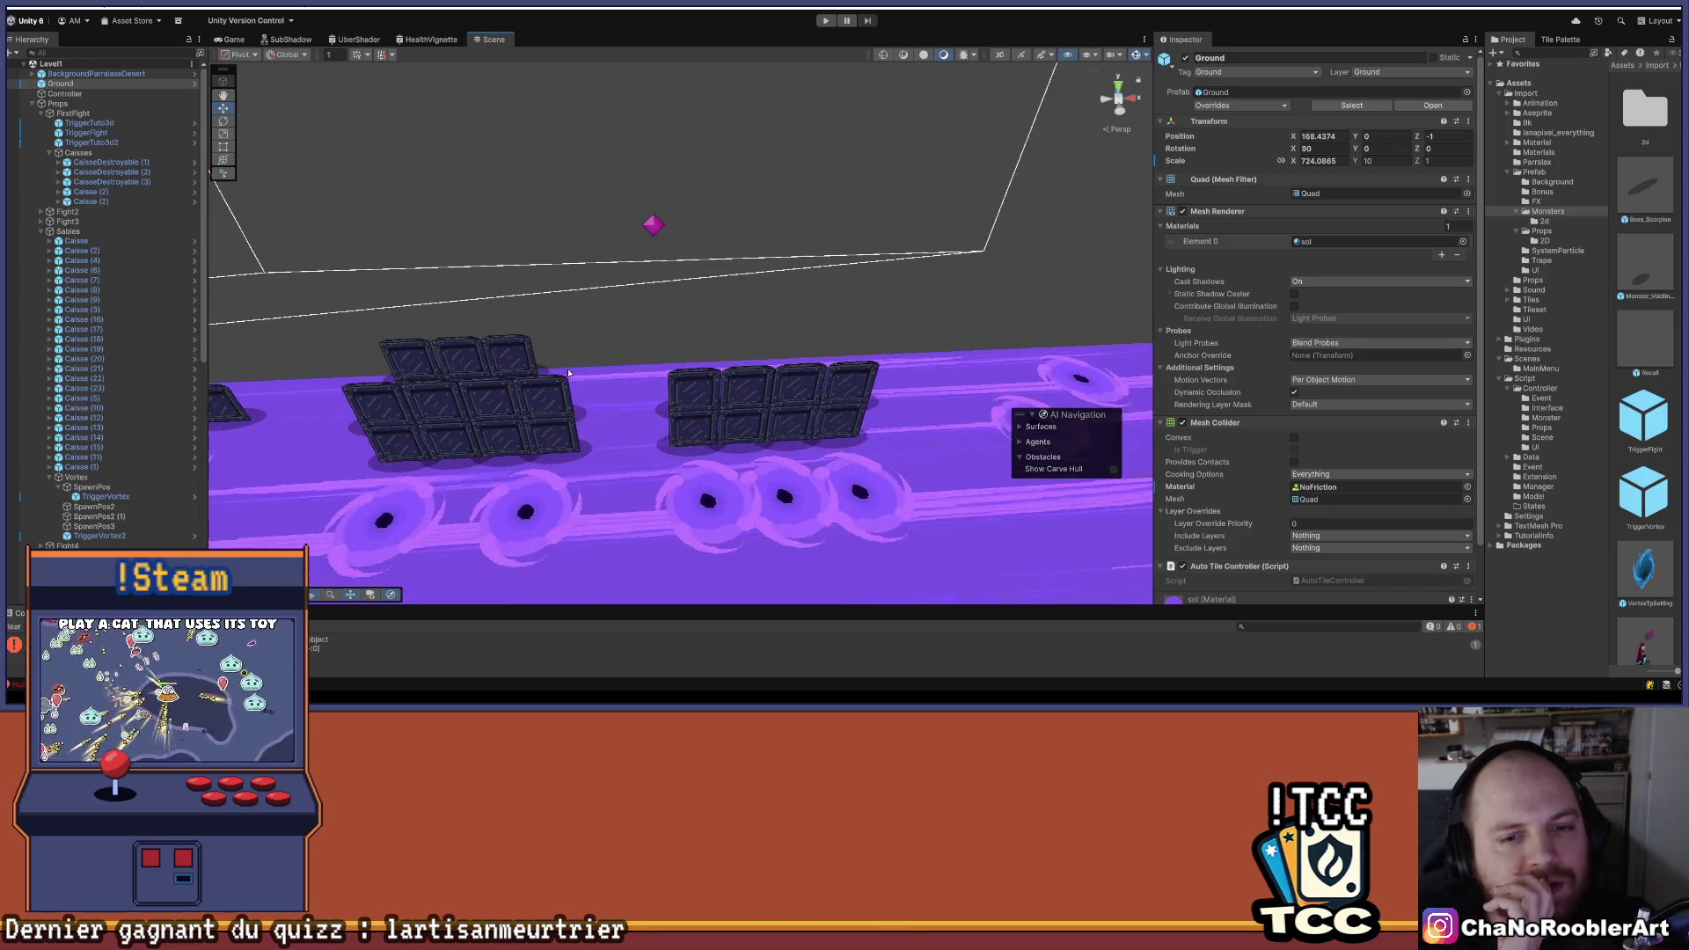
{"action": "mouse_move", "coordinate": [568, 373]}
{"action": "left_mouse_down"}
{"action": "mouse_move", "coordinate": [565, 357]}
{"action": "mouse_move", "coordinate": [595, 480]}
{"action": "mouse_move", "coordinate": [776, 345]}
{"action": "mouse_move", "coordinate": [761, 384]}
{"action": "mouse_move", "coordinate": [764, 319]}
{"action": "mouse_move", "coordinate": [641, 498]}
{"action": "mouse_move", "coordinate": [685, 463]}
{"action": "mouse_move", "coordinate": [455, 339]}
{"action": "mouse_move", "coordinate": [290, 365]}
{"action": "mouse_move", "coordinate": [616, 264]}
{"action": "mouse_move", "coordinate": [1006, 344]}
{"action": "left_mouse_up"}
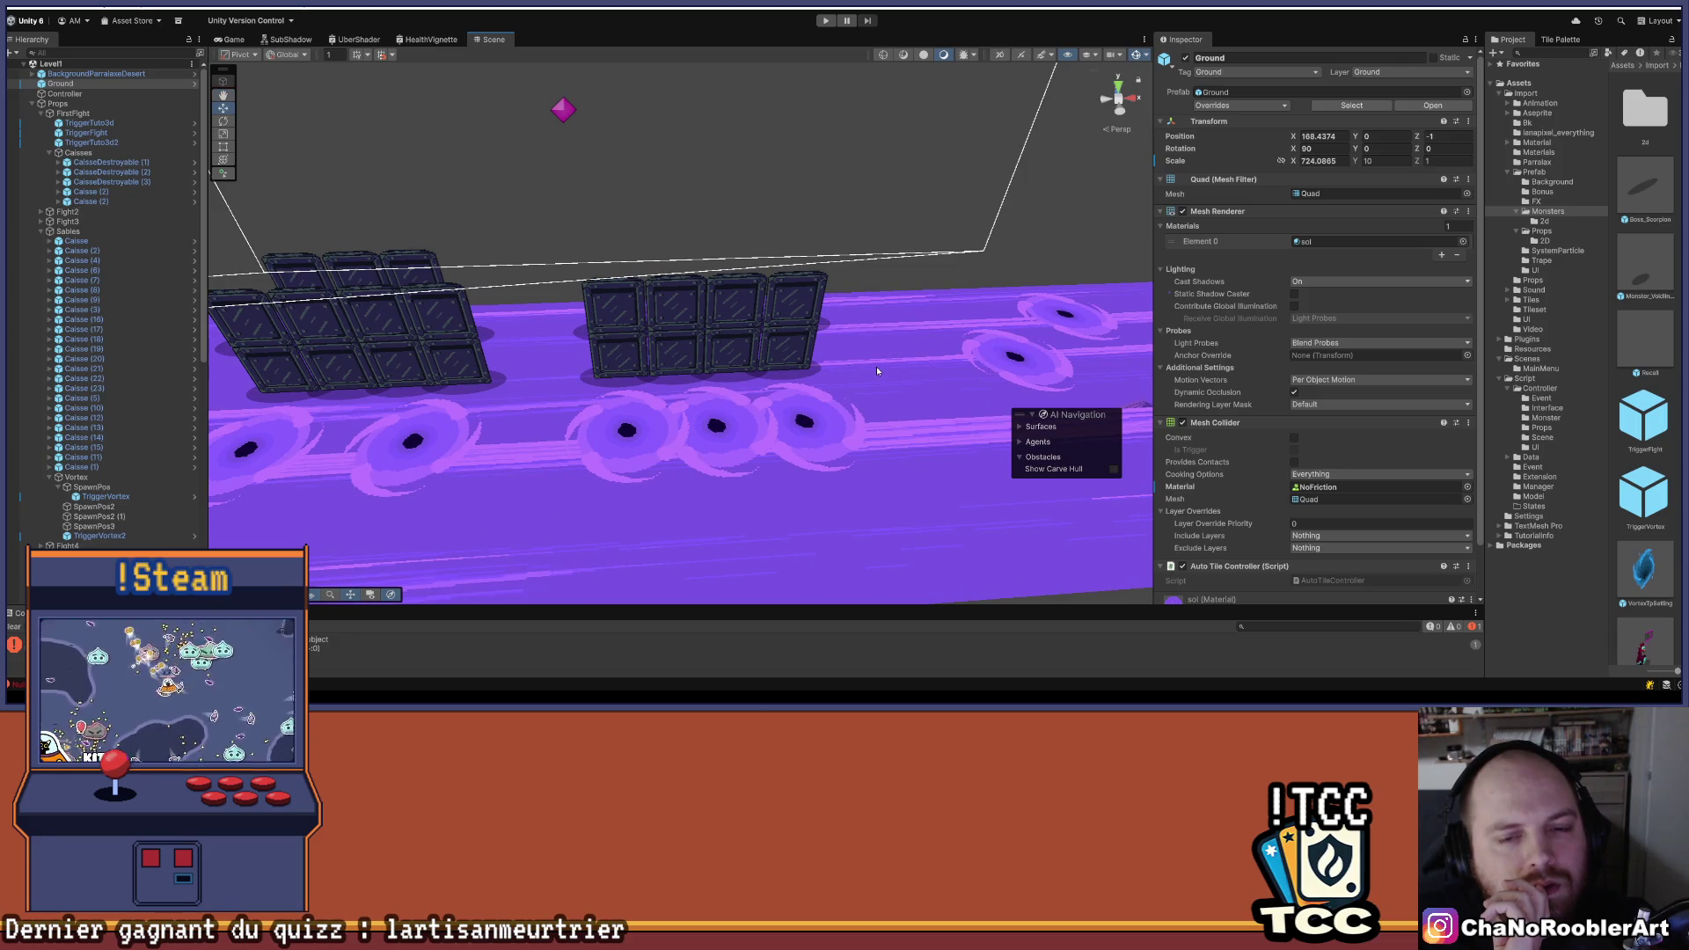
{"action": "mouse_move", "coordinate": [876, 371]}
{"action": "left_mouse_down"}
{"action": "mouse_move", "coordinate": [792, 405]}
{"action": "mouse_move", "coordinate": [557, 387]}
{"action": "mouse_move", "coordinate": [726, 353]}
{"action": "mouse_move", "coordinate": [703, 356]}
{"action": "left_mouse_up"}
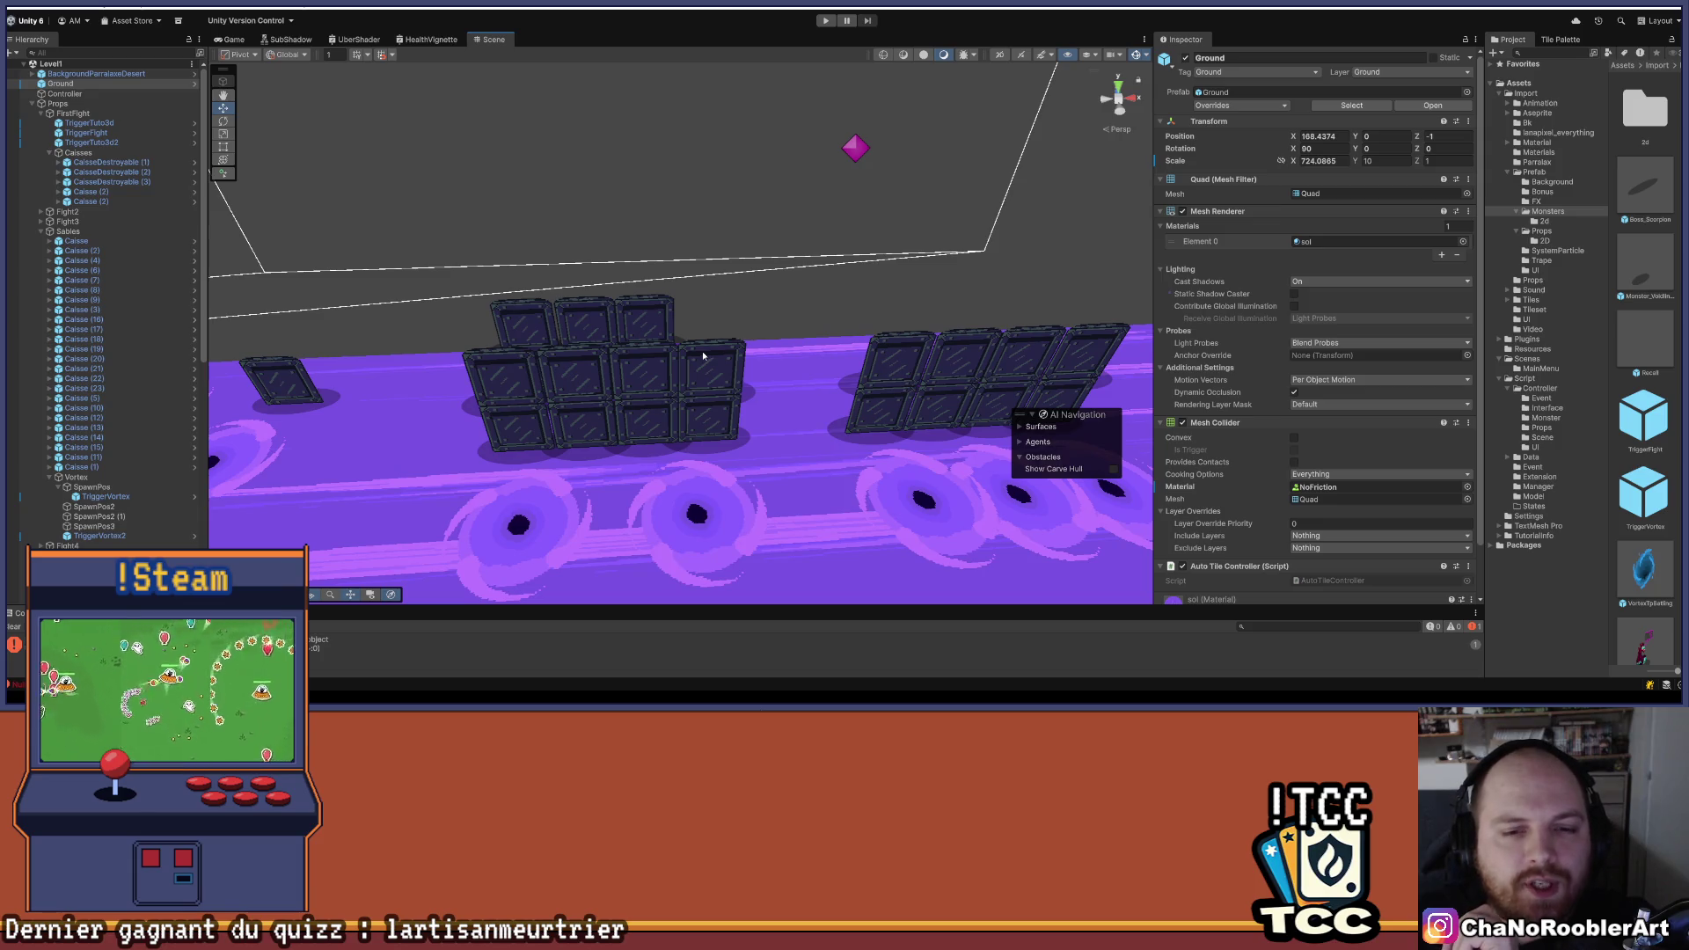
{"action": "mouse_move", "coordinate": [742, 414]}
{"action": "left_mouse_down"}
{"action": "mouse_move", "coordinate": [748, 435]}
{"action": "mouse_move", "coordinate": [842, 478]}
{"action": "mouse_move", "coordinate": [770, 383]}
{"action": "mouse_move", "coordinate": [585, 378]}
{"action": "mouse_move", "coordinate": [889, 391]}
{"action": "mouse_move", "coordinate": [756, 399]}
{"action": "mouse_move", "coordinate": [900, 385]}
{"action": "mouse_move", "coordinate": [695, 378]}
{"action": "mouse_move", "coordinate": [645, 359]}
{"action": "mouse_move", "coordinate": [813, 392]}
{"action": "left_mouse_up"}
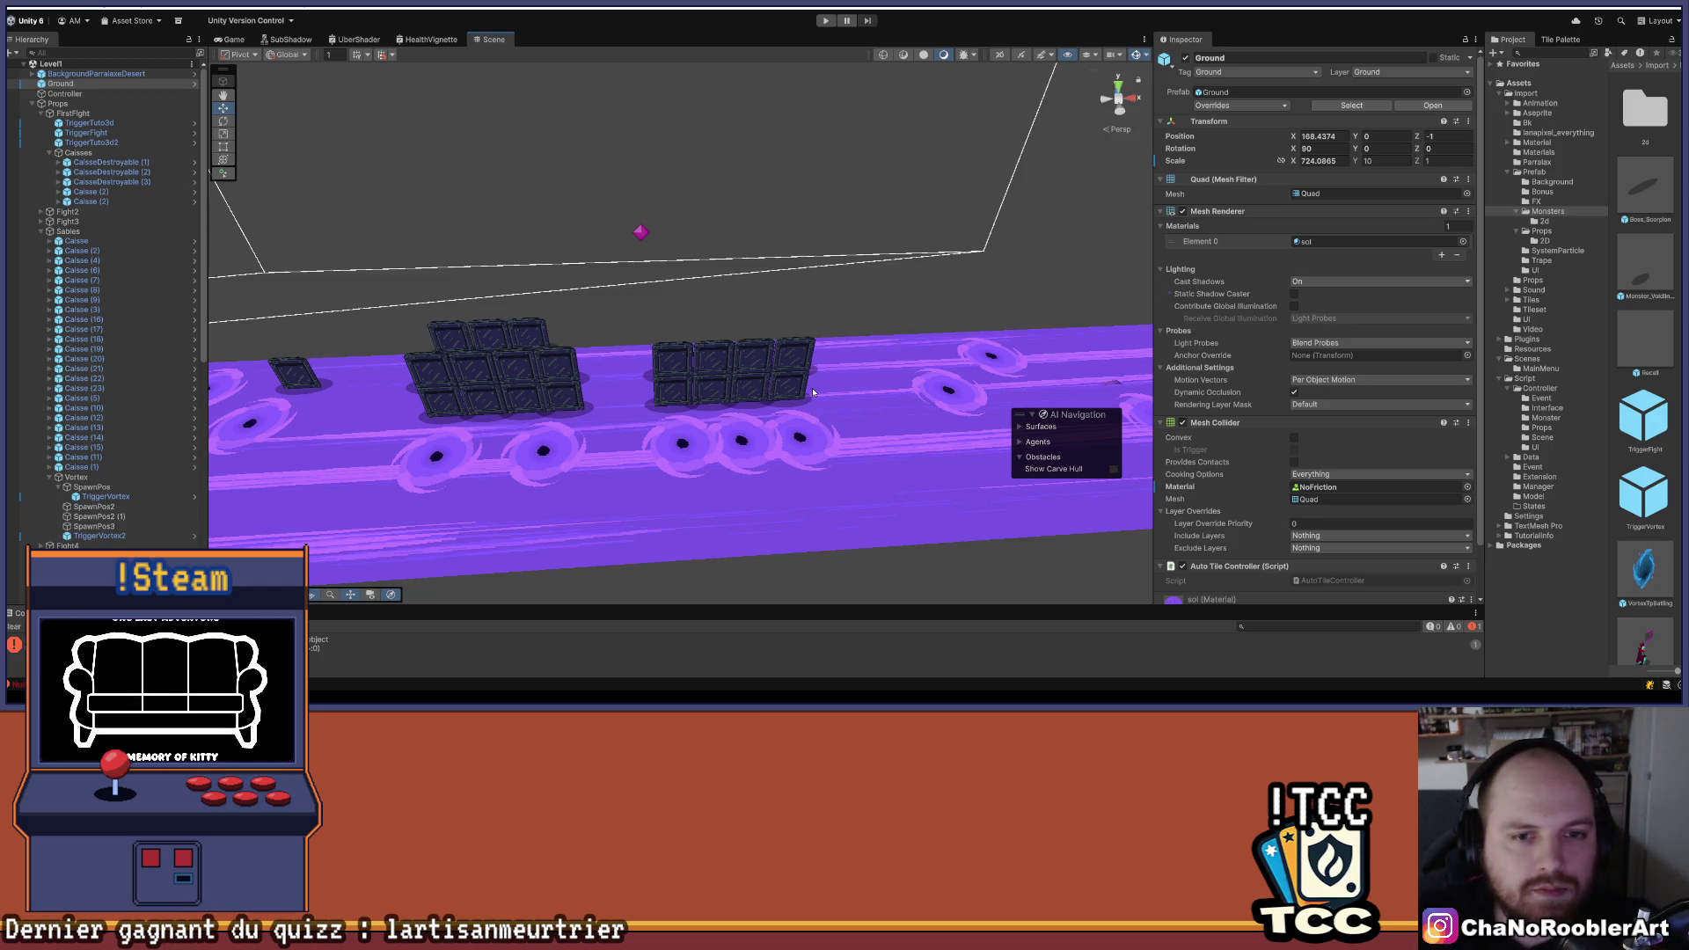
{"action": "mouse_move", "coordinate": [612, 327]}
{"action": "left_mouse_down"}
{"action": "mouse_move", "coordinate": [709, 381]}
{"action": "mouse_move", "coordinate": [744, 429]}
{"action": "left_mouse_up"}
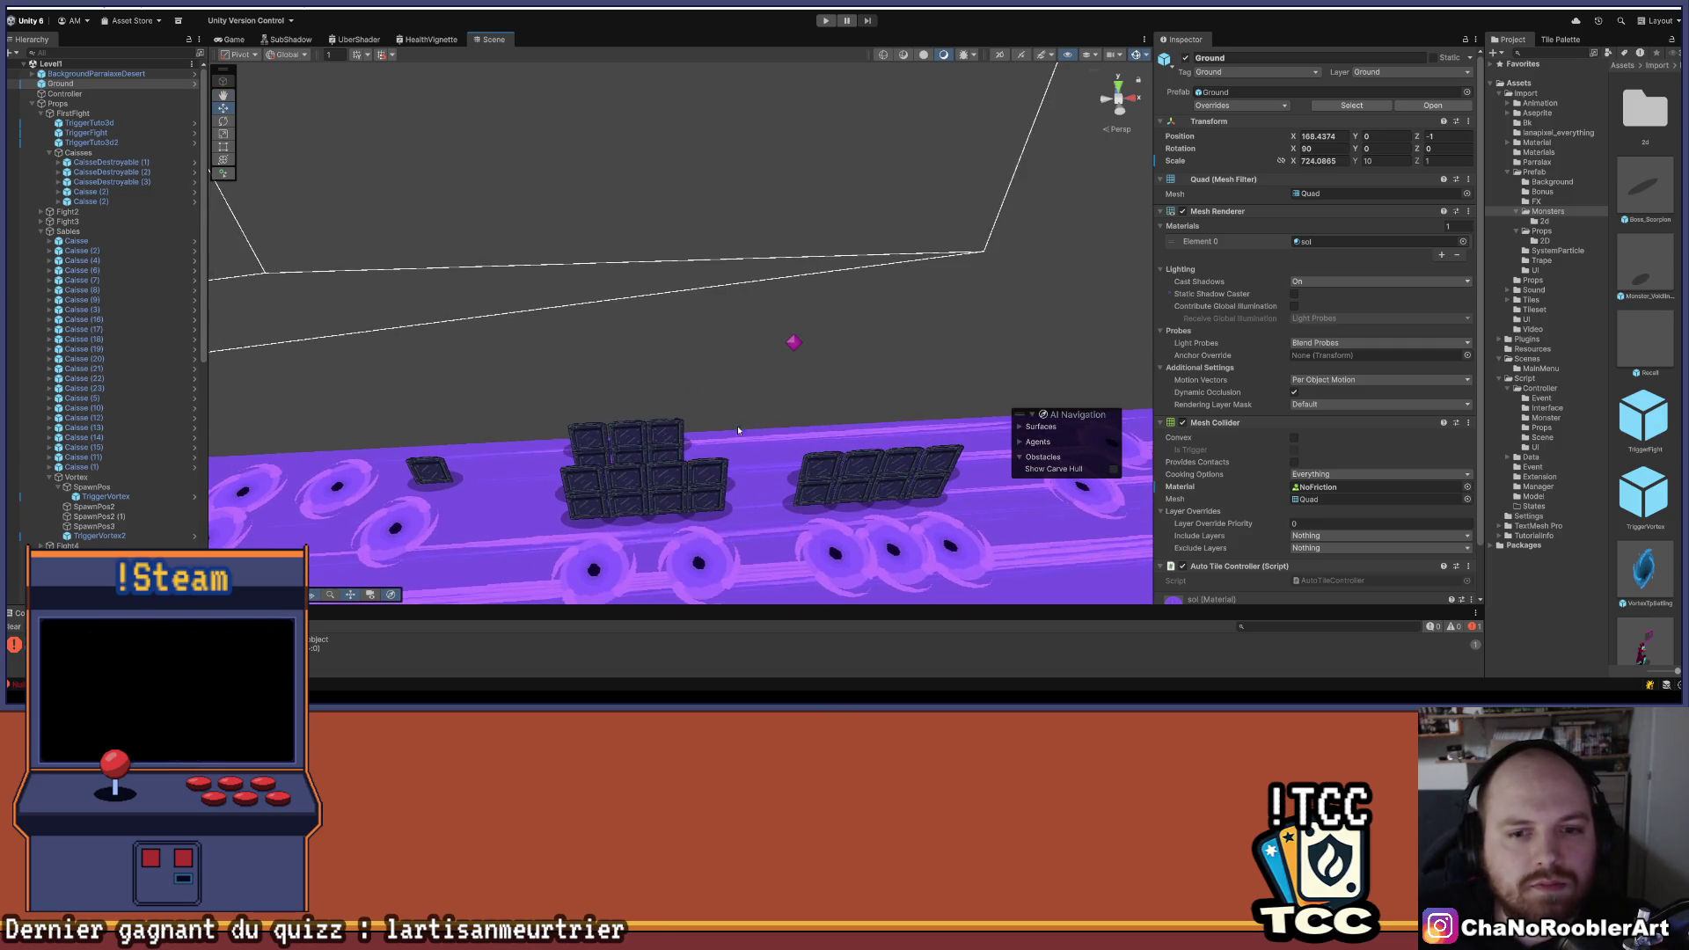
{"action": "scroll", "coordinate": [721, 433], "scroll_direction": "up", "scroll_amount": 6}
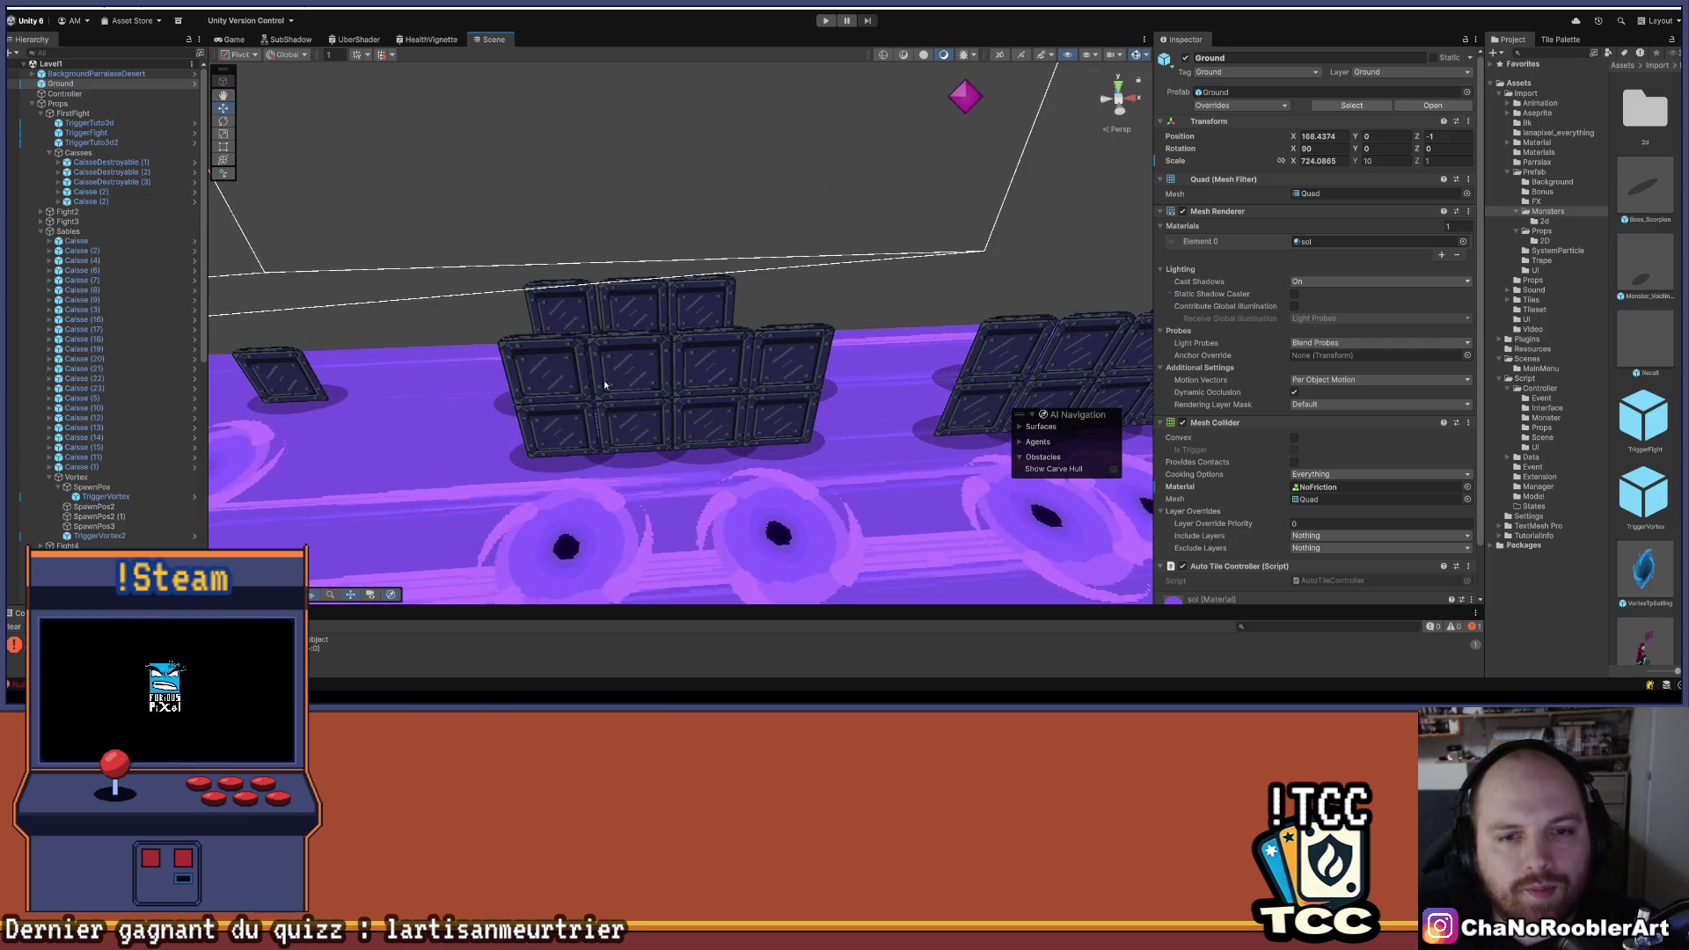
{"action": "scroll", "coordinate": [531, 424], "scroll_direction": "down", "scroll_amount": 5}
{"action": "mouse_move", "coordinate": [756, 374]}
{"action": "left_mouse_down"}
{"action": "mouse_move", "coordinate": [511, 367]}
{"action": "mouse_move", "coordinate": [803, 376]}
{"action": "mouse_move", "coordinate": [733, 382]}
{"action": "left_mouse_up"}
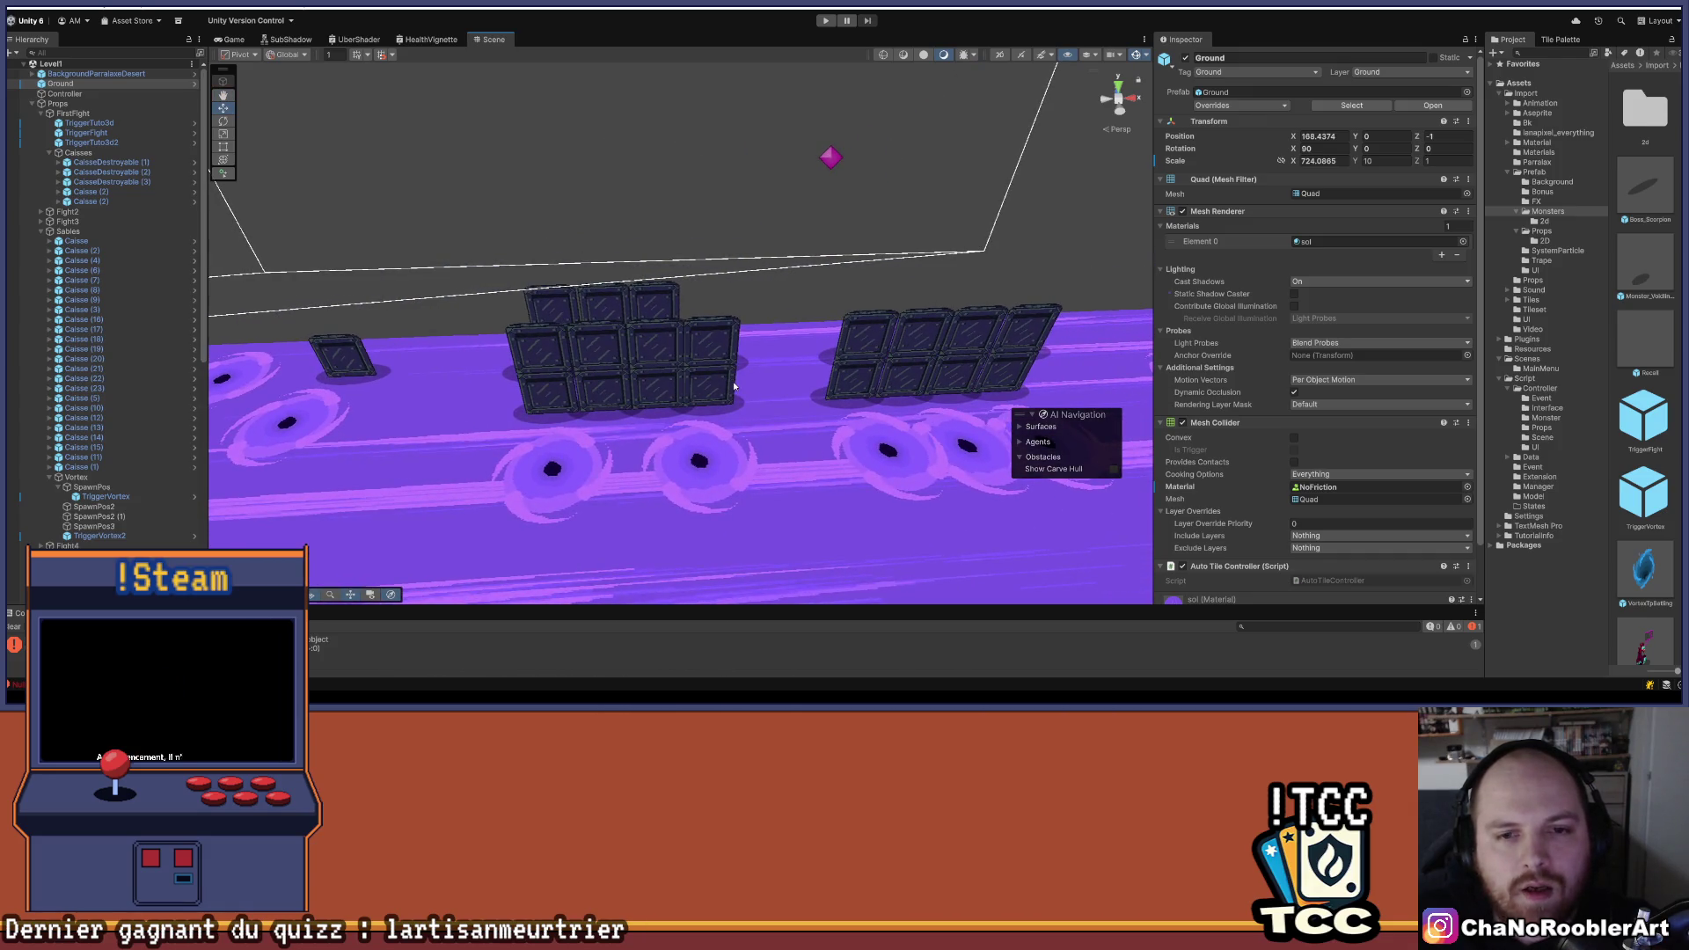
{"action": "scroll", "coordinate": [551, 373], "scroll_direction": "up", "scroll_amount": 5}
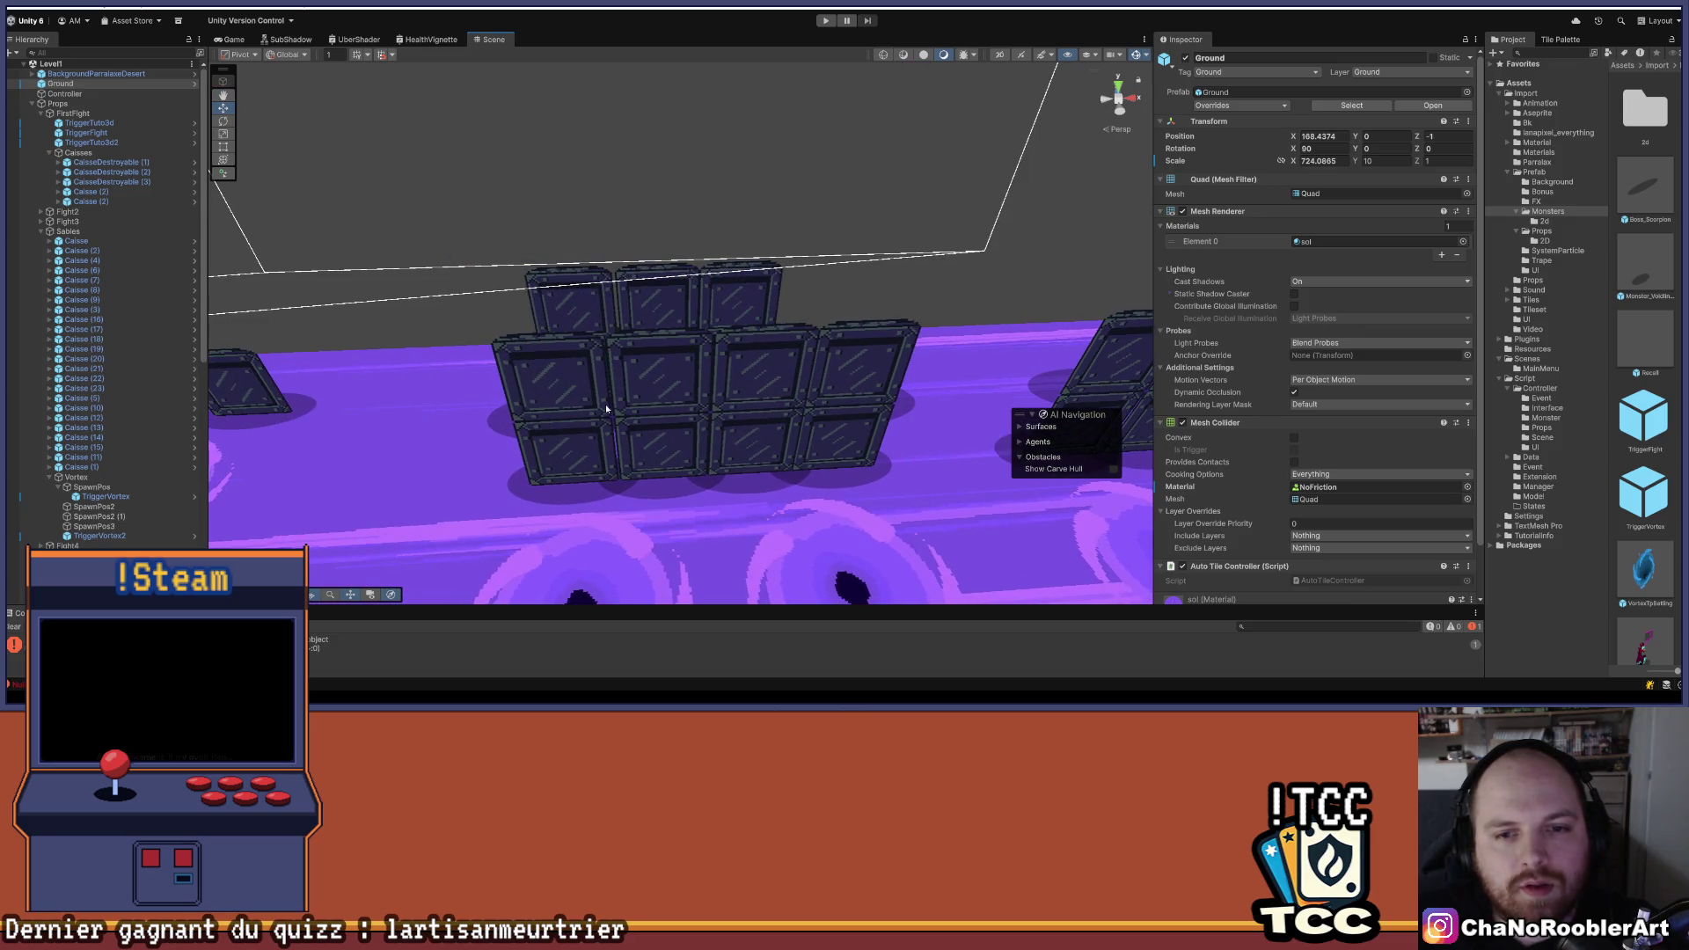
{"action": "scroll", "coordinate": [606, 404], "scroll_direction": "down", "scroll_amount": 3}
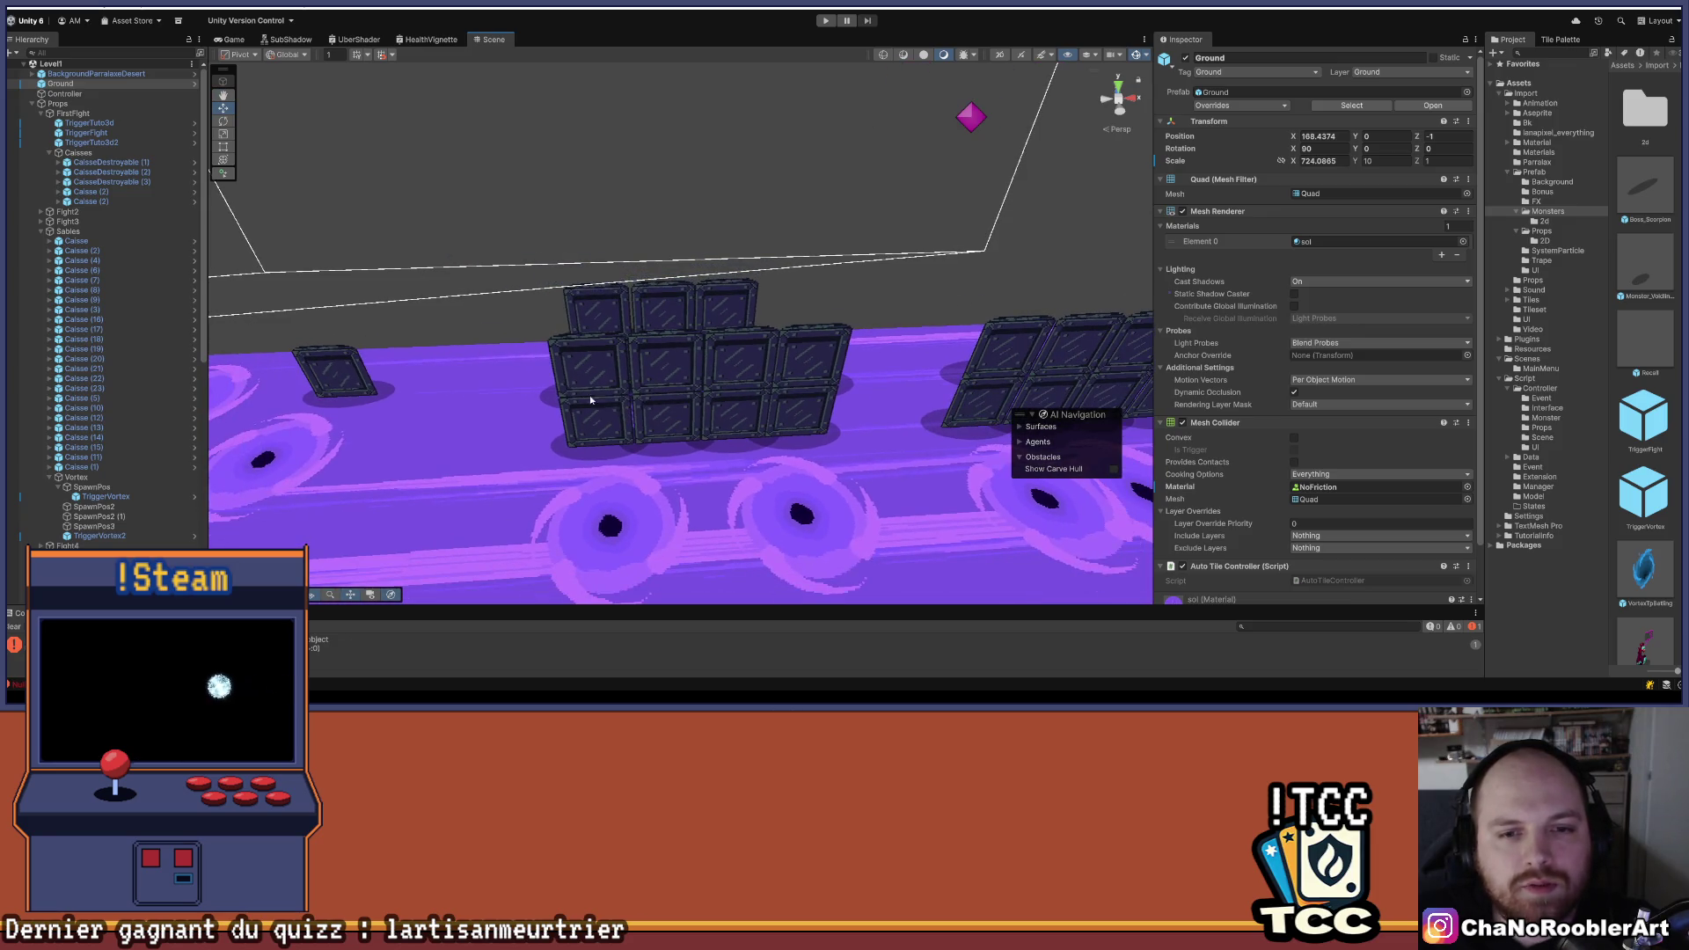
{"action": "mouse_move", "coordinate": [708, 383]}
{"action": "left_mouse_down"}
{"action": "mouse_move", "coordinate": [581, 393]}
{"action": "mouse_move", "coordinate": [616, 361]}
{"action": "mouse_move", "coordinate": [551, 335]}
{"action": "left_mouse_up"}
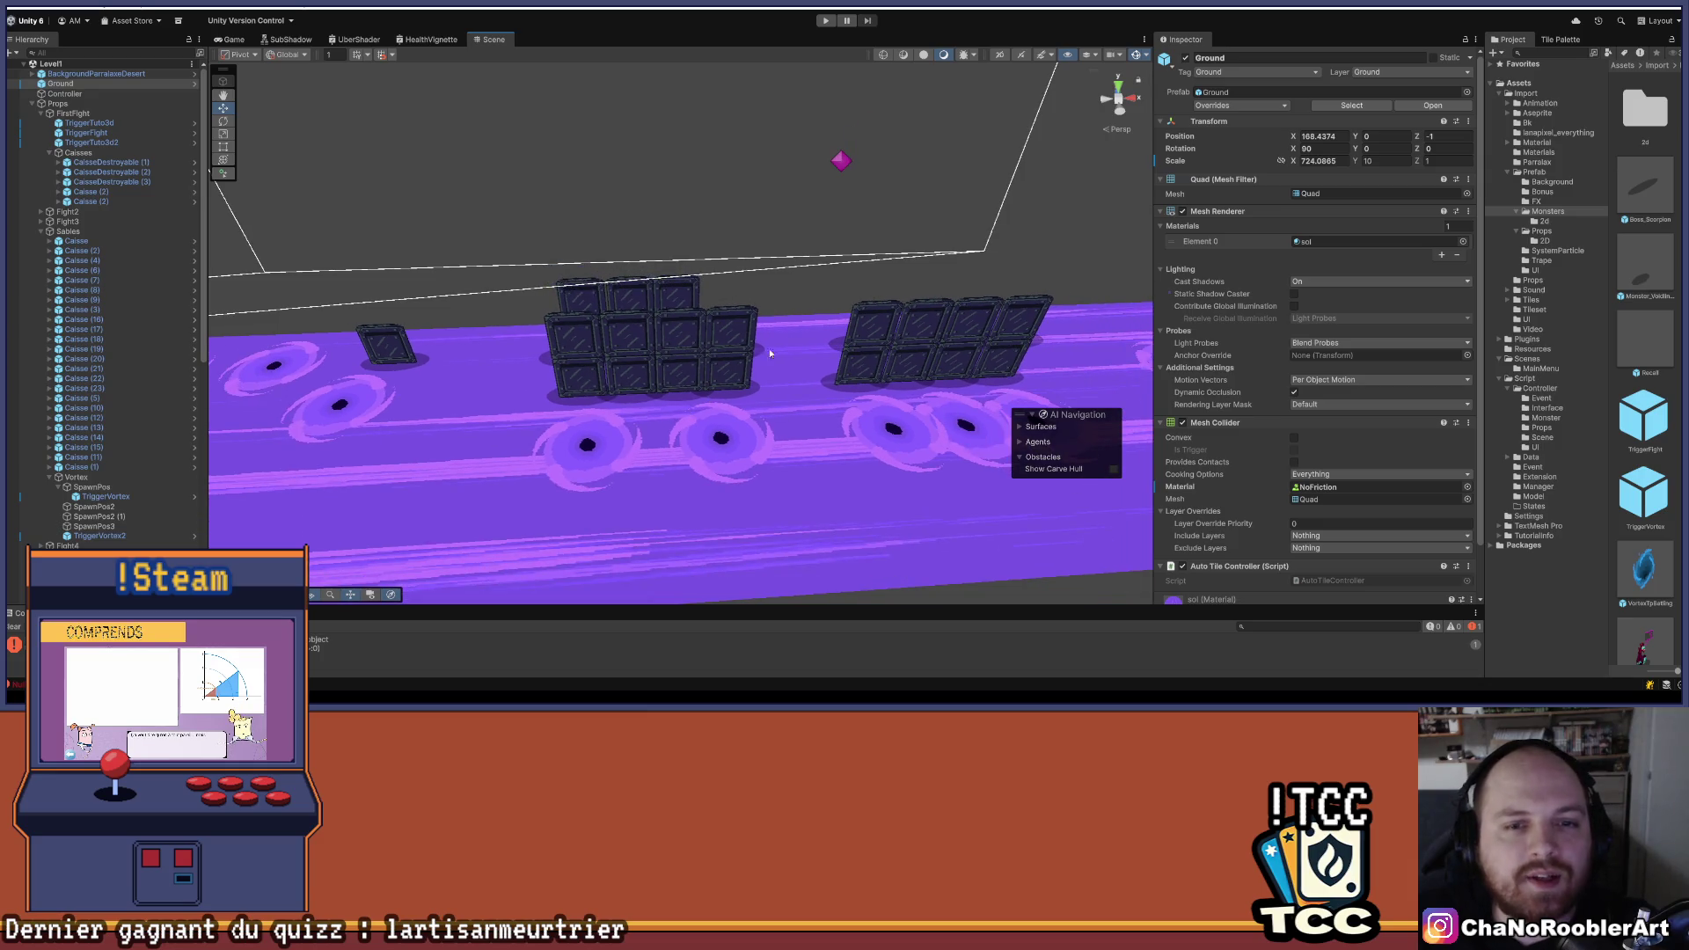
{"action": "key", "text": "q"}
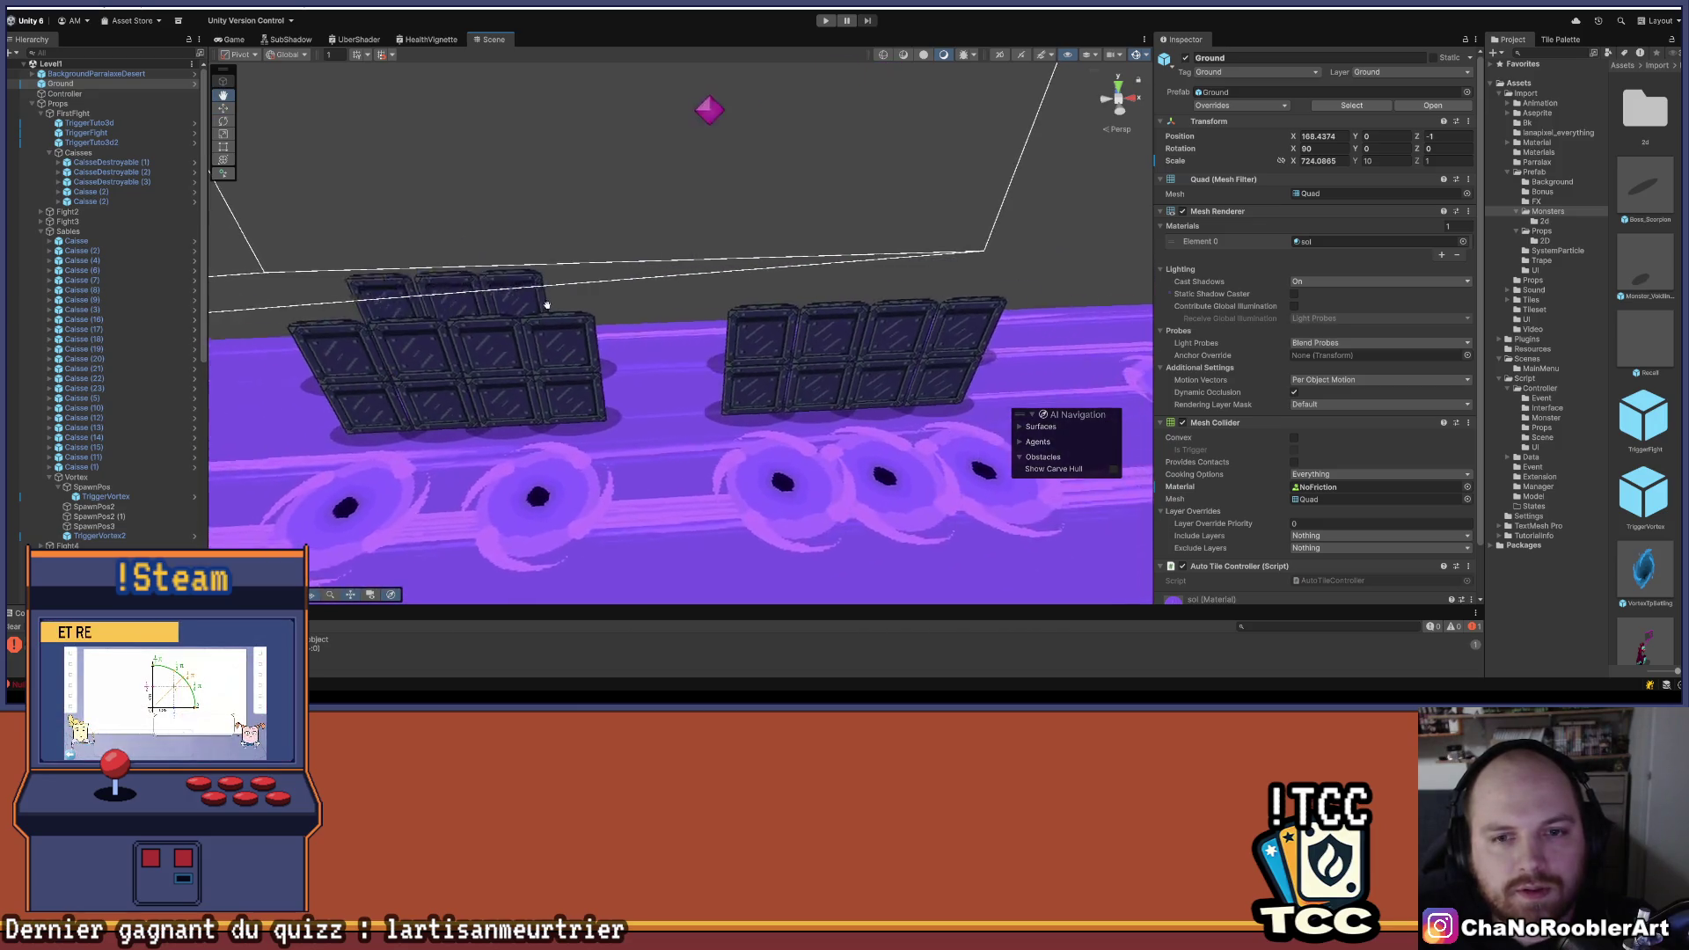
{"action": "mouse_move", "coordinate": [805, 521]}
{"action": "left_mouse_down"}
{"action": "mouse_move", "coordinate": [726, 343]}
{"action": "mouse_move", "coordinate": [616, 193]}
{"action": "mouse_move", "coordinate": [757, 198]}
{"action": "left_mouse_up"}
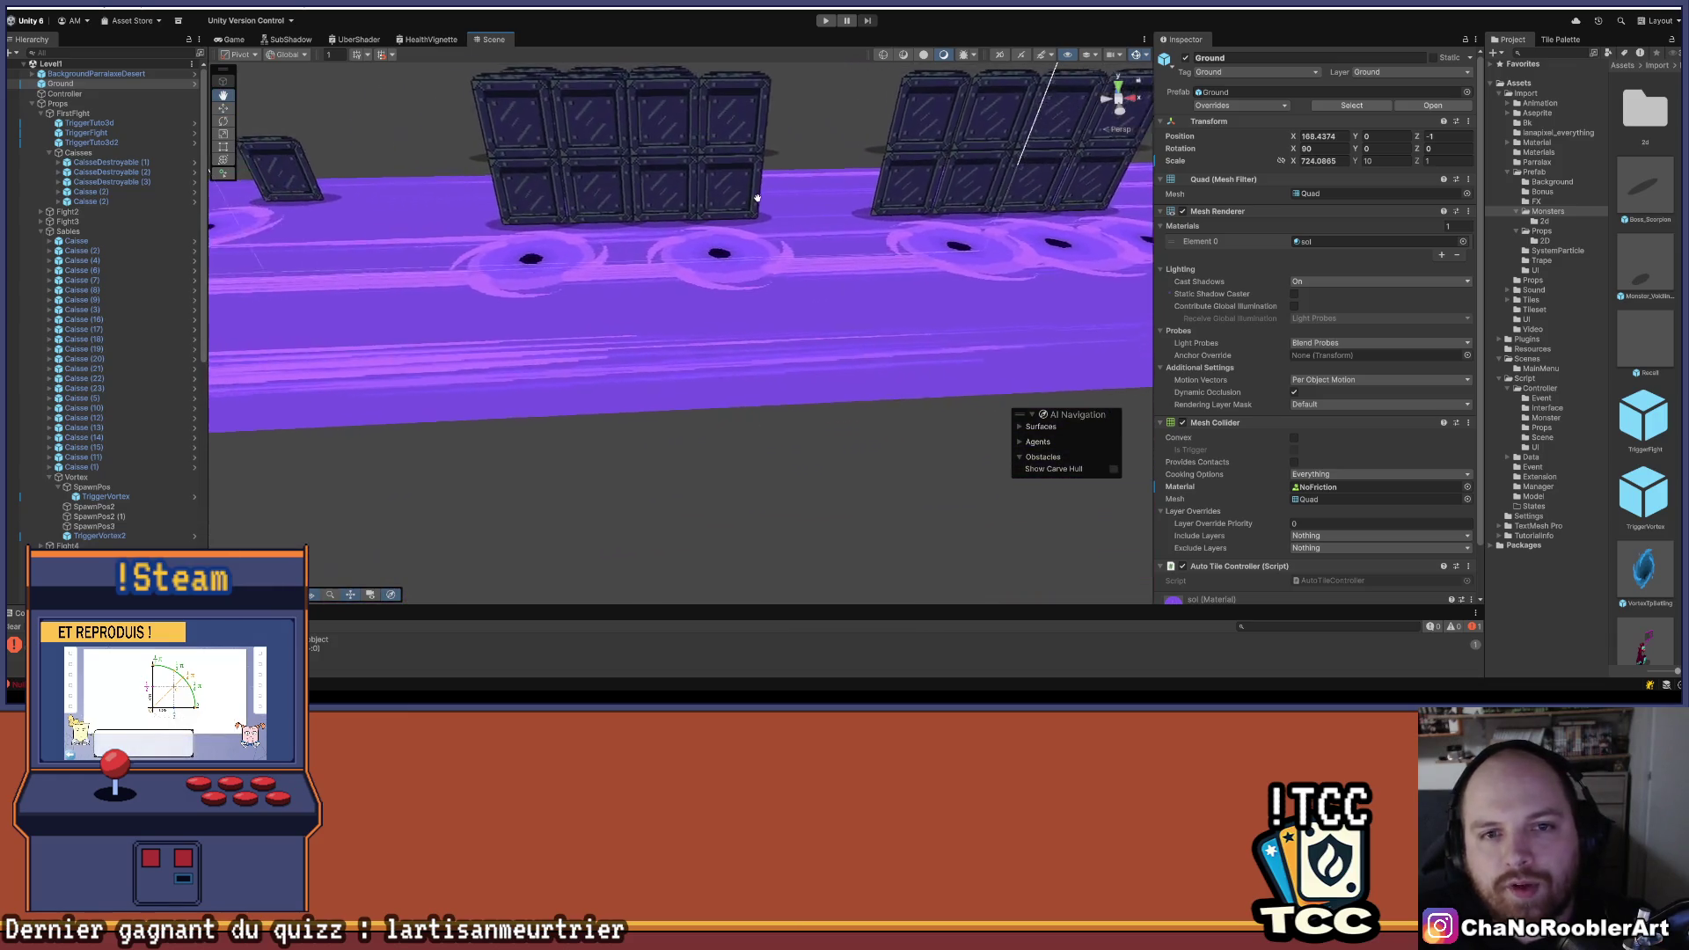
{"action": "scroll", "coordinate": [756, 198], "scroll_direction": "down", "scroll_amount": 10}
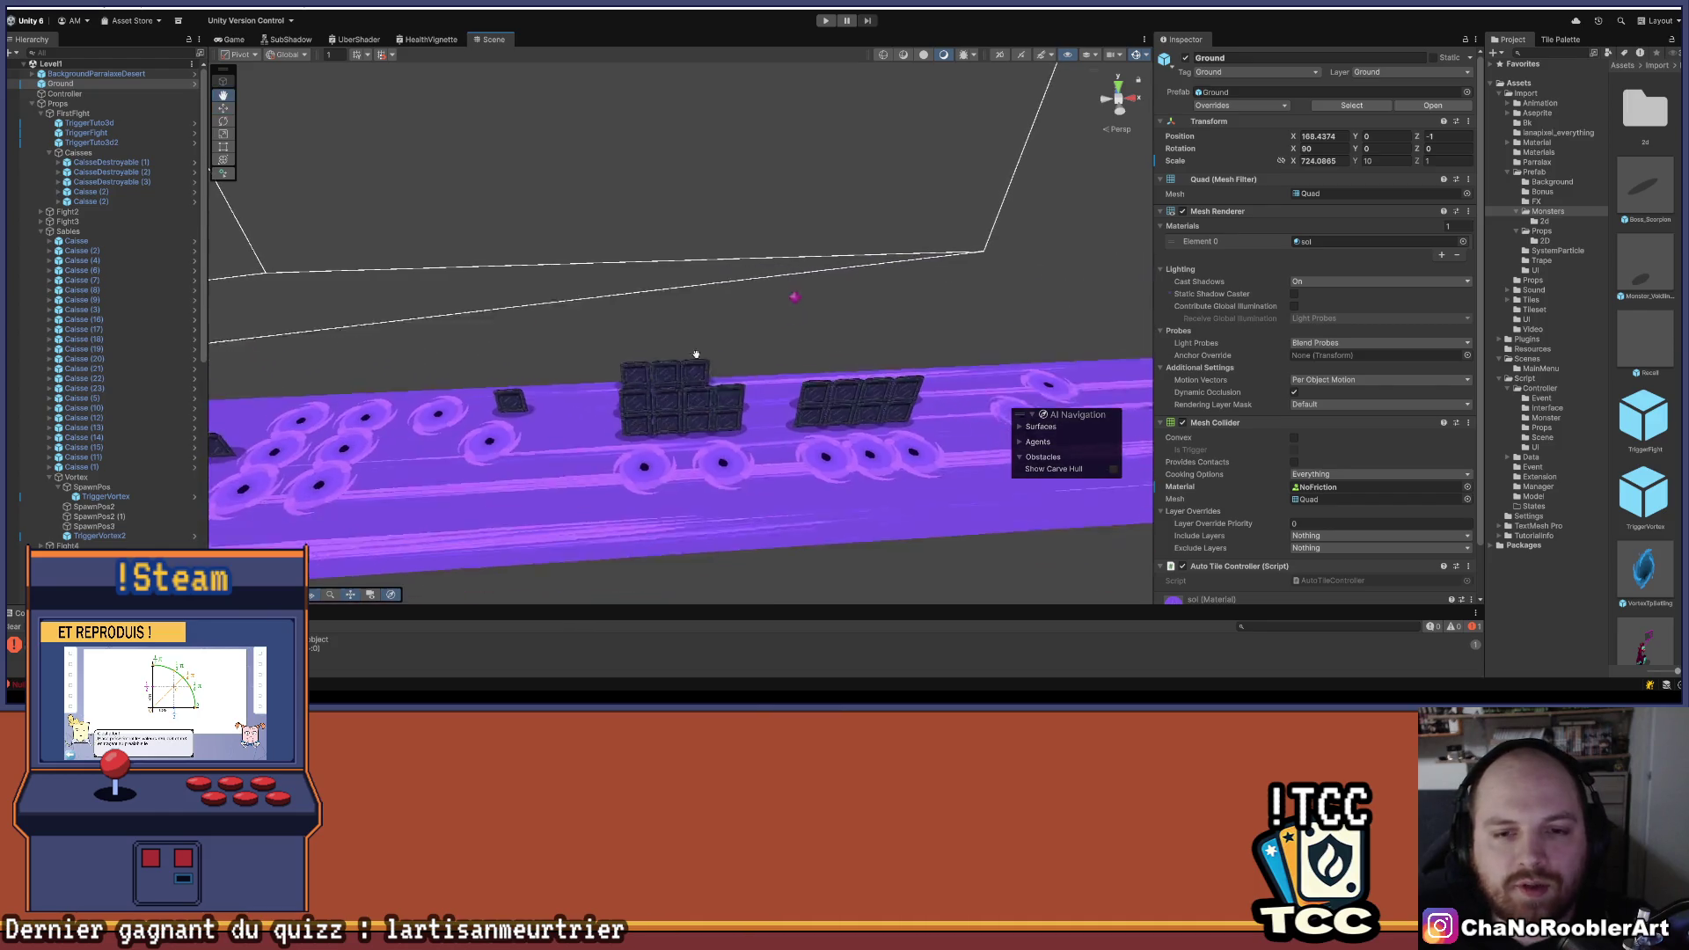
{"action": "scroll", "coordinate": [634, 312], "scroll_direction": "up", "scroll_amount": 3}
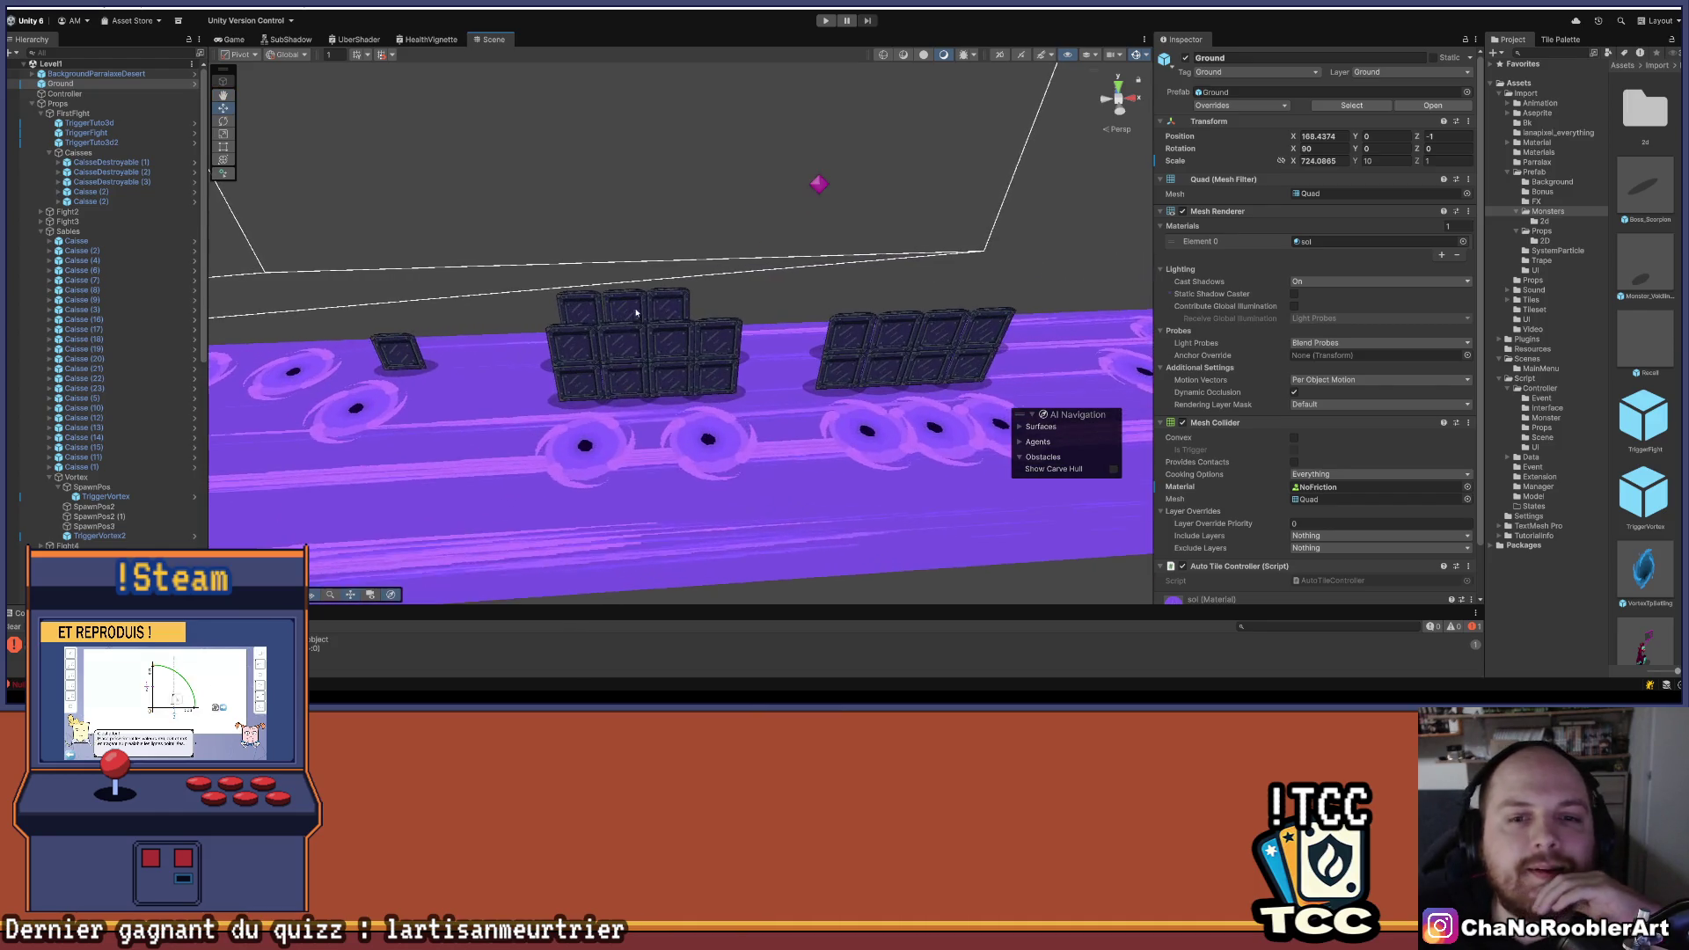
{"action": "scroll", "coordinate": [634, 313], "scroll_direction": "up", "scroll_amount": 5}
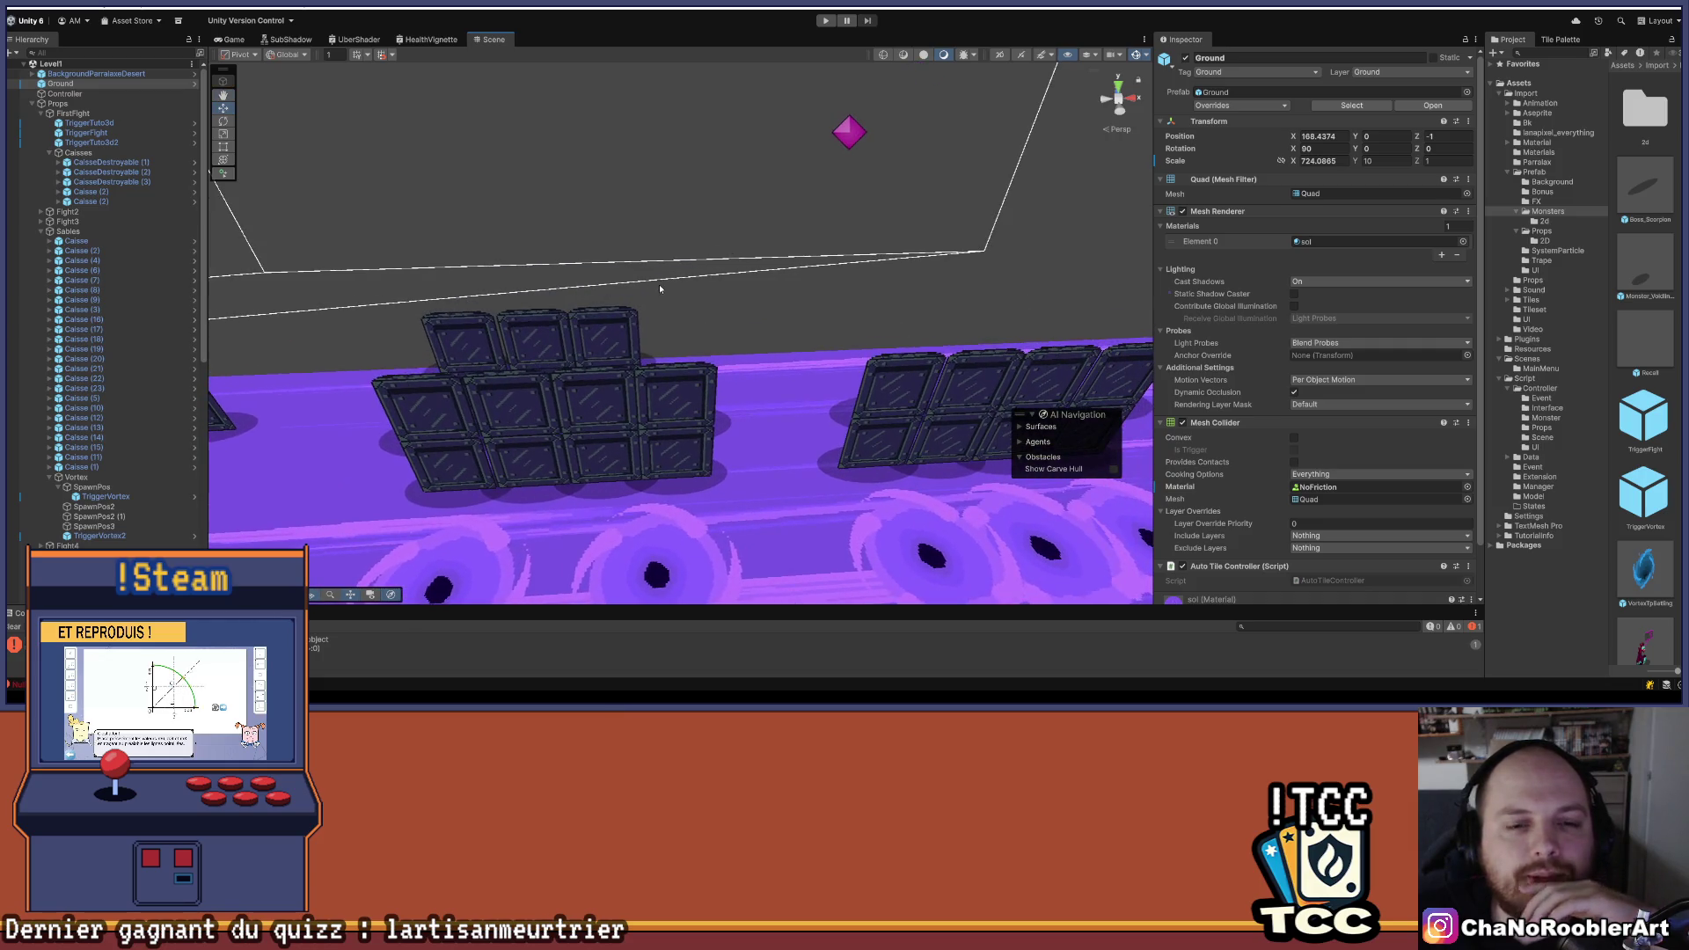
{"action": "scroll", "coordinate": [717, 342], "scroll_direction": "down", "scroll_amount": 3}
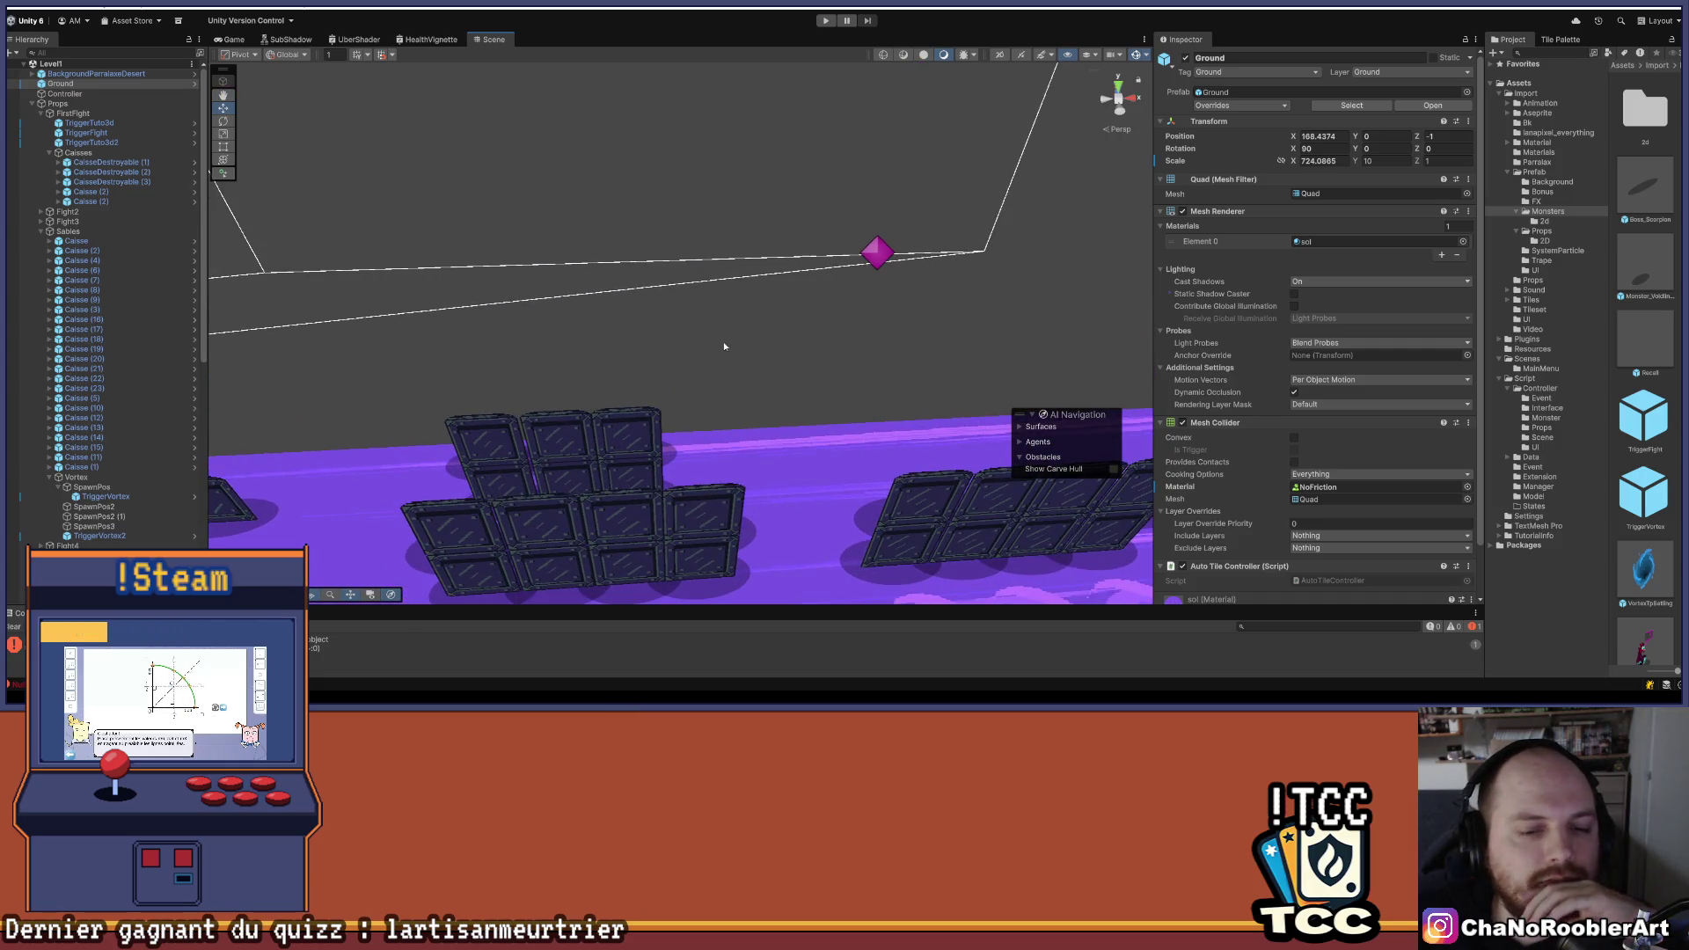
{"action": "scroll", "coordinate": [709, 348], "scroll_direction": "down", "scroll_amount": 2}
{"action": "mouse_move", "coordinate": [708, 348]}
{"action": "left_mouse_down"}
{"action": "mouse_move", "coordinate": [1011, 294]}
{"action": "mouse_move", "coordinate": [671, 291]}
{"action": "mouse_move", "coordinate": [507, 367]}
{"action": "left_mouse_up"}
{"action": "mouse_move", "coordinate": [577, 413]}
{"action": "left_mouse_down"}
{"action": "mouse_move", "coordinate": [526, 345]}
{"action": "mouse_move", "coordinate": [816, 335]}
{"action": "mouse_move", "coordinate": [483, 342]}
{"action": "left_mouse_up"}
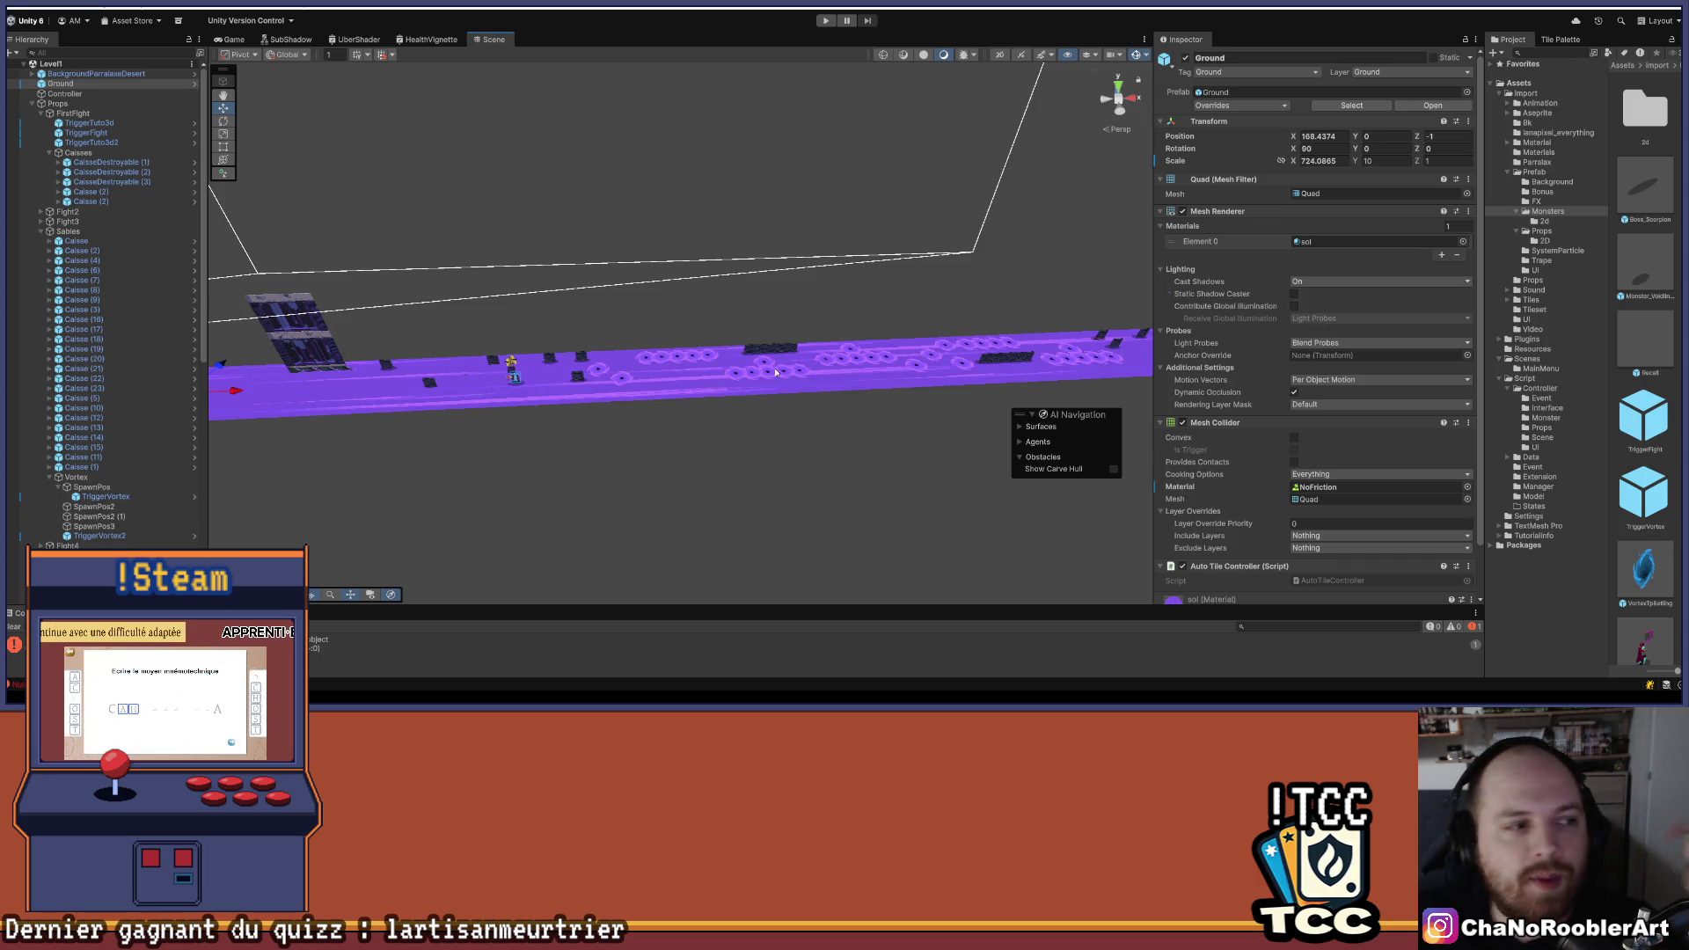
{"action": "scroll", "coordinate": [498, 442], "scroll_direction": "up", "scroll_amount": 3}
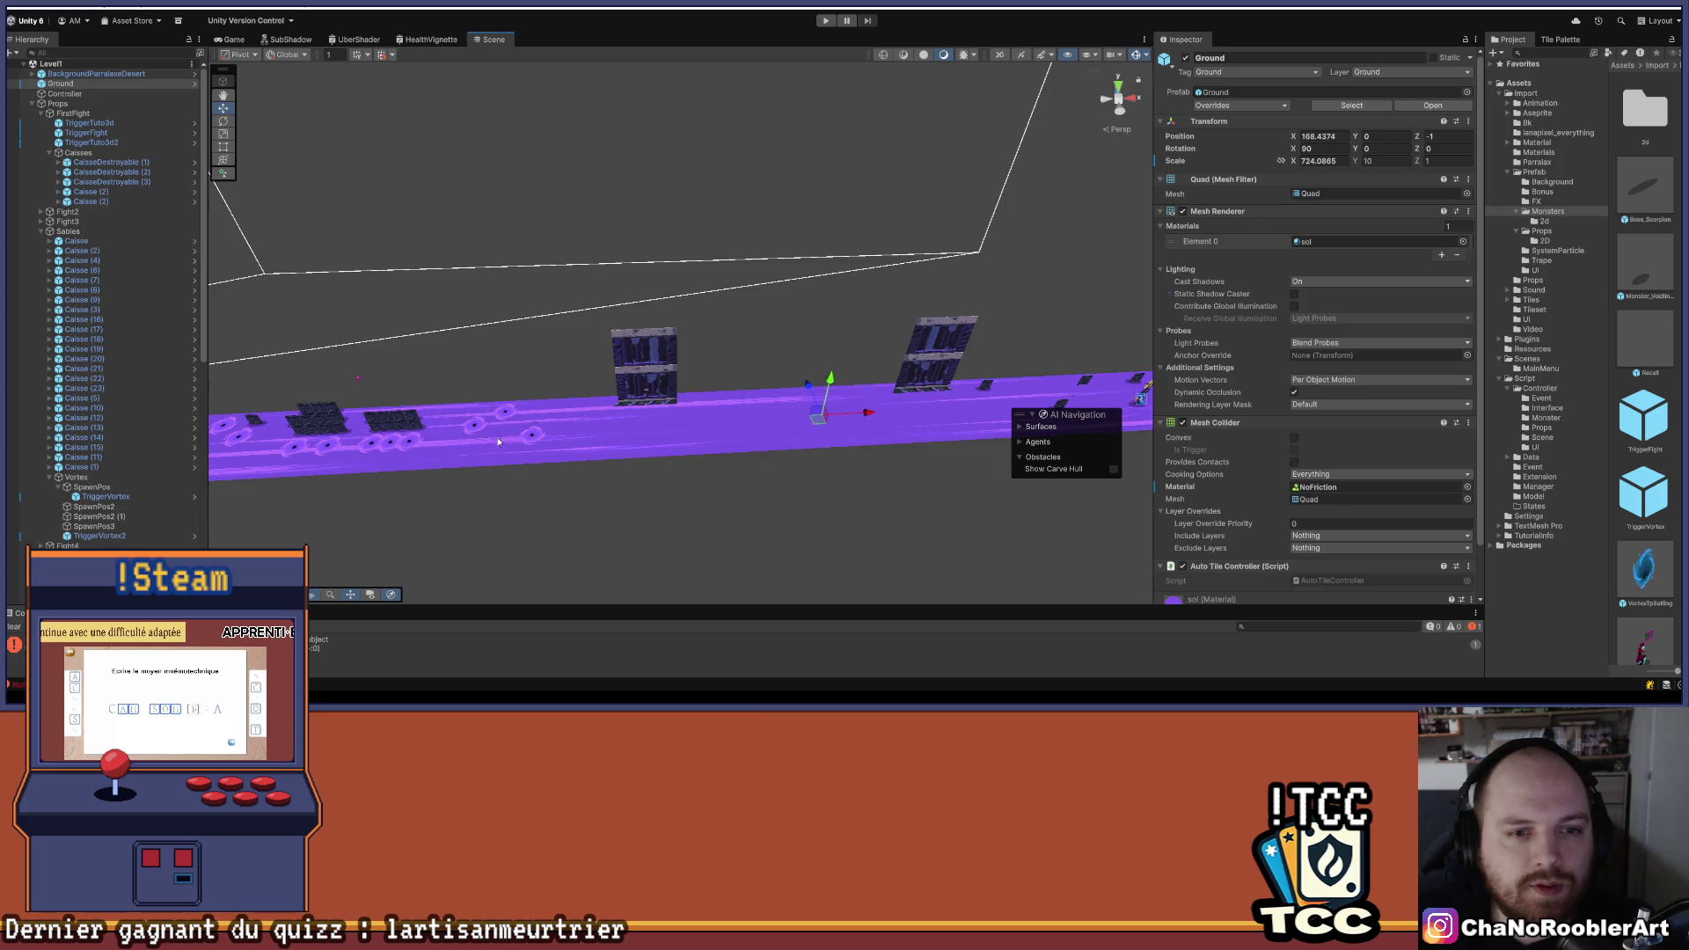
{"action": "scroll", "coordinate": [498, 441], "scroll_direction": "up", "scroll_amount": 5}
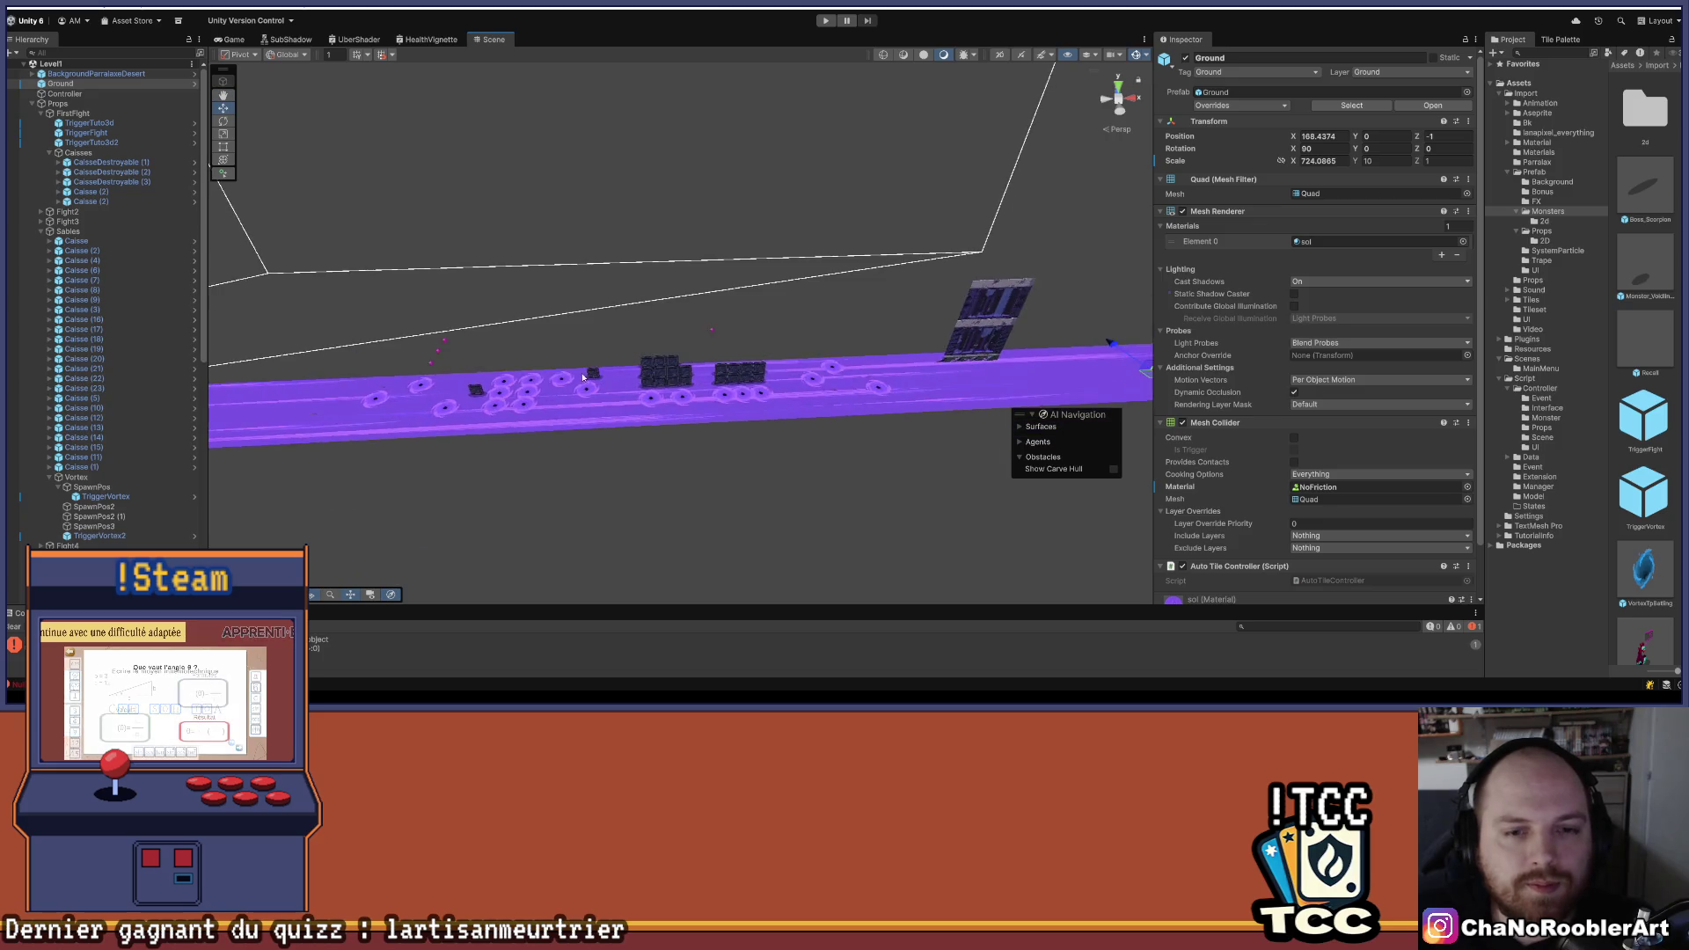
{"action": "scroll", "coordinate": [655, 399], "scroll_direction": "up", "scroll_amount": 5}
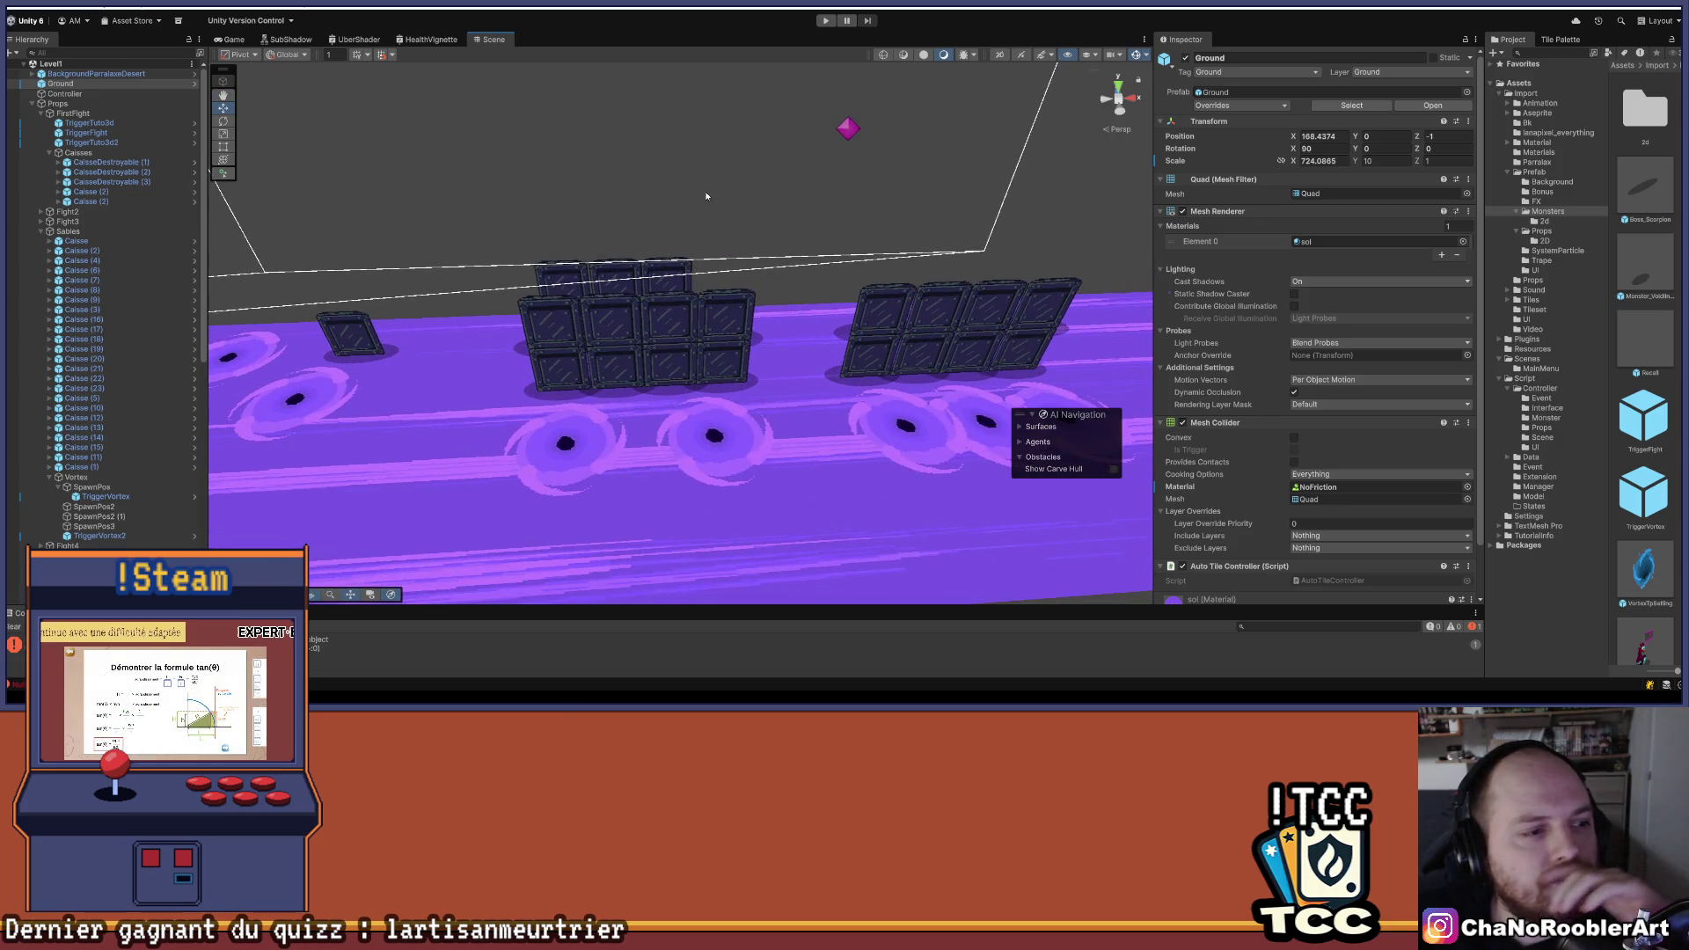
{"action": "left_click_drag", "start_coordinate": [707, 196], "coordinate": [688, 279]}
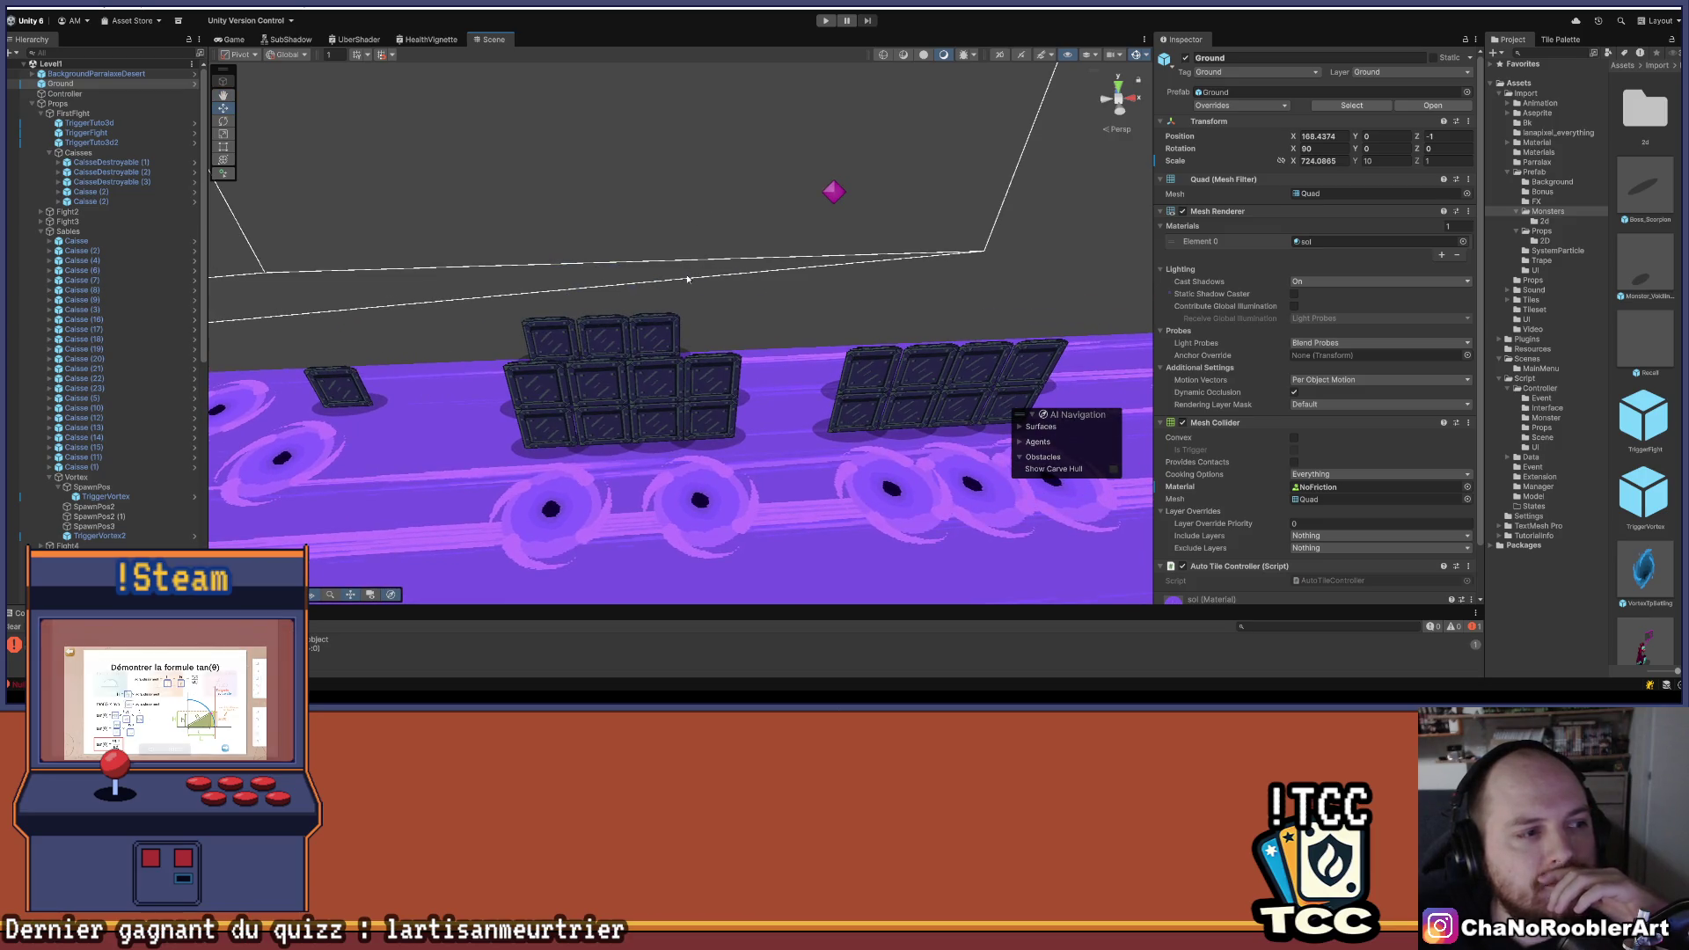
{"action": "left_click_drag", "start_coordinate": [688, 279], "coordinate": [394, 422]}
{"action": "scroll", "coordinate": [528, 340], "scroll_direction": "down", "scroll_amount": 5}
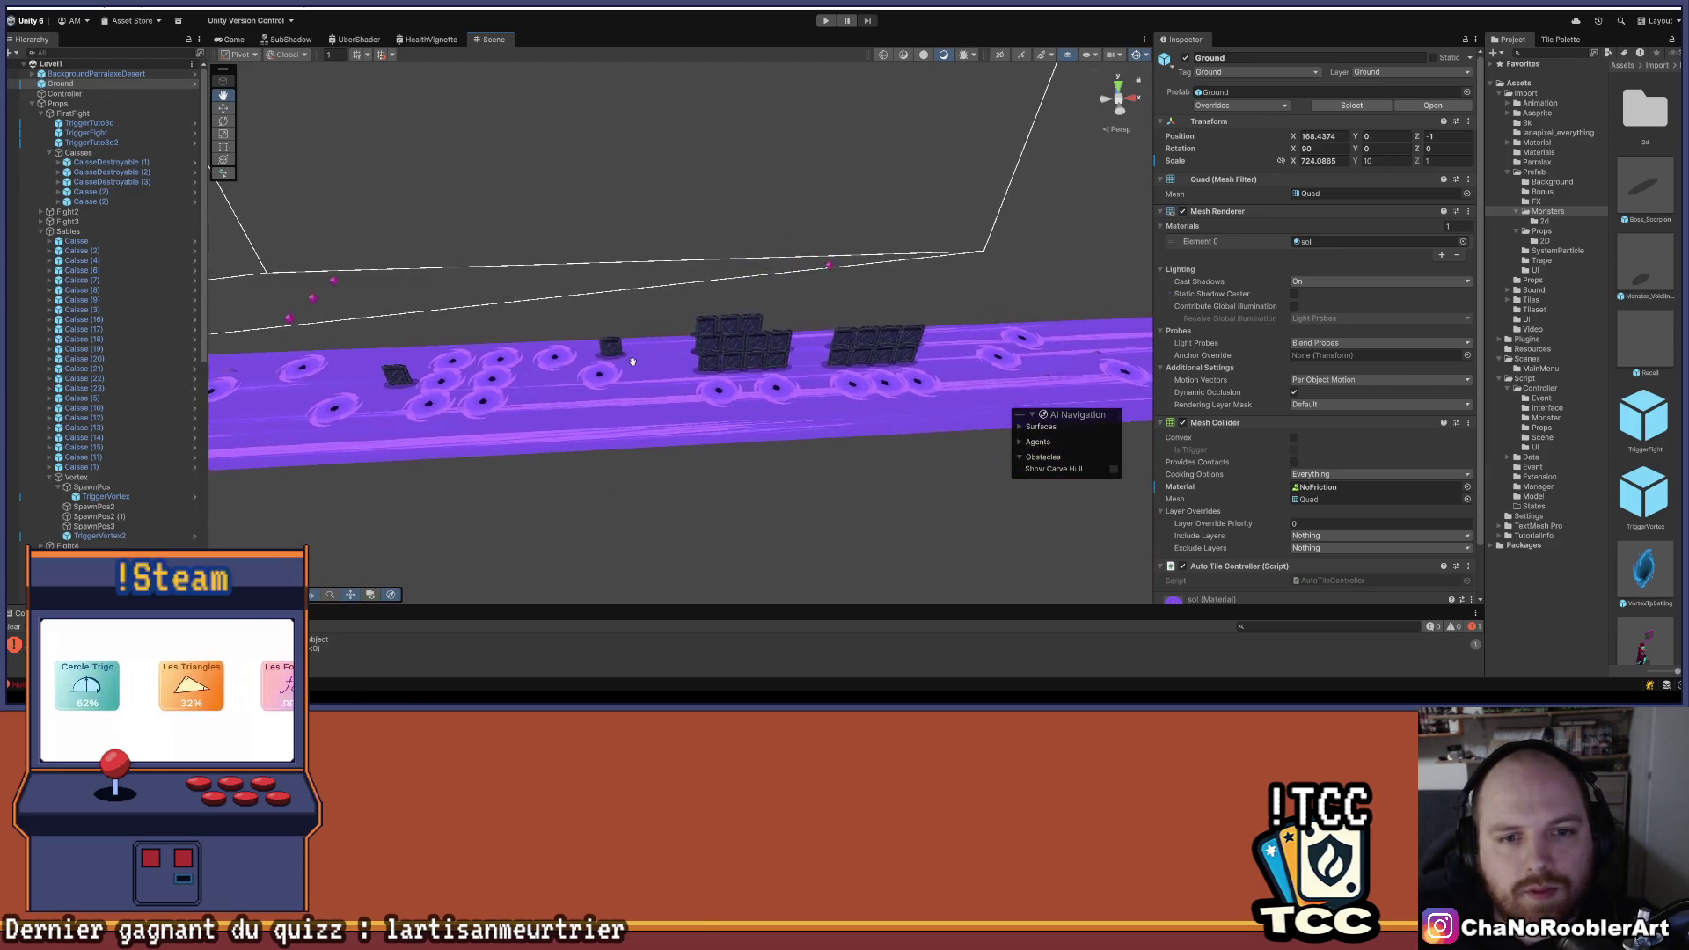
{"action": "scroll", "coordinate": [633, 361], "scroll_direction": "up", "scroll_amount": 5}
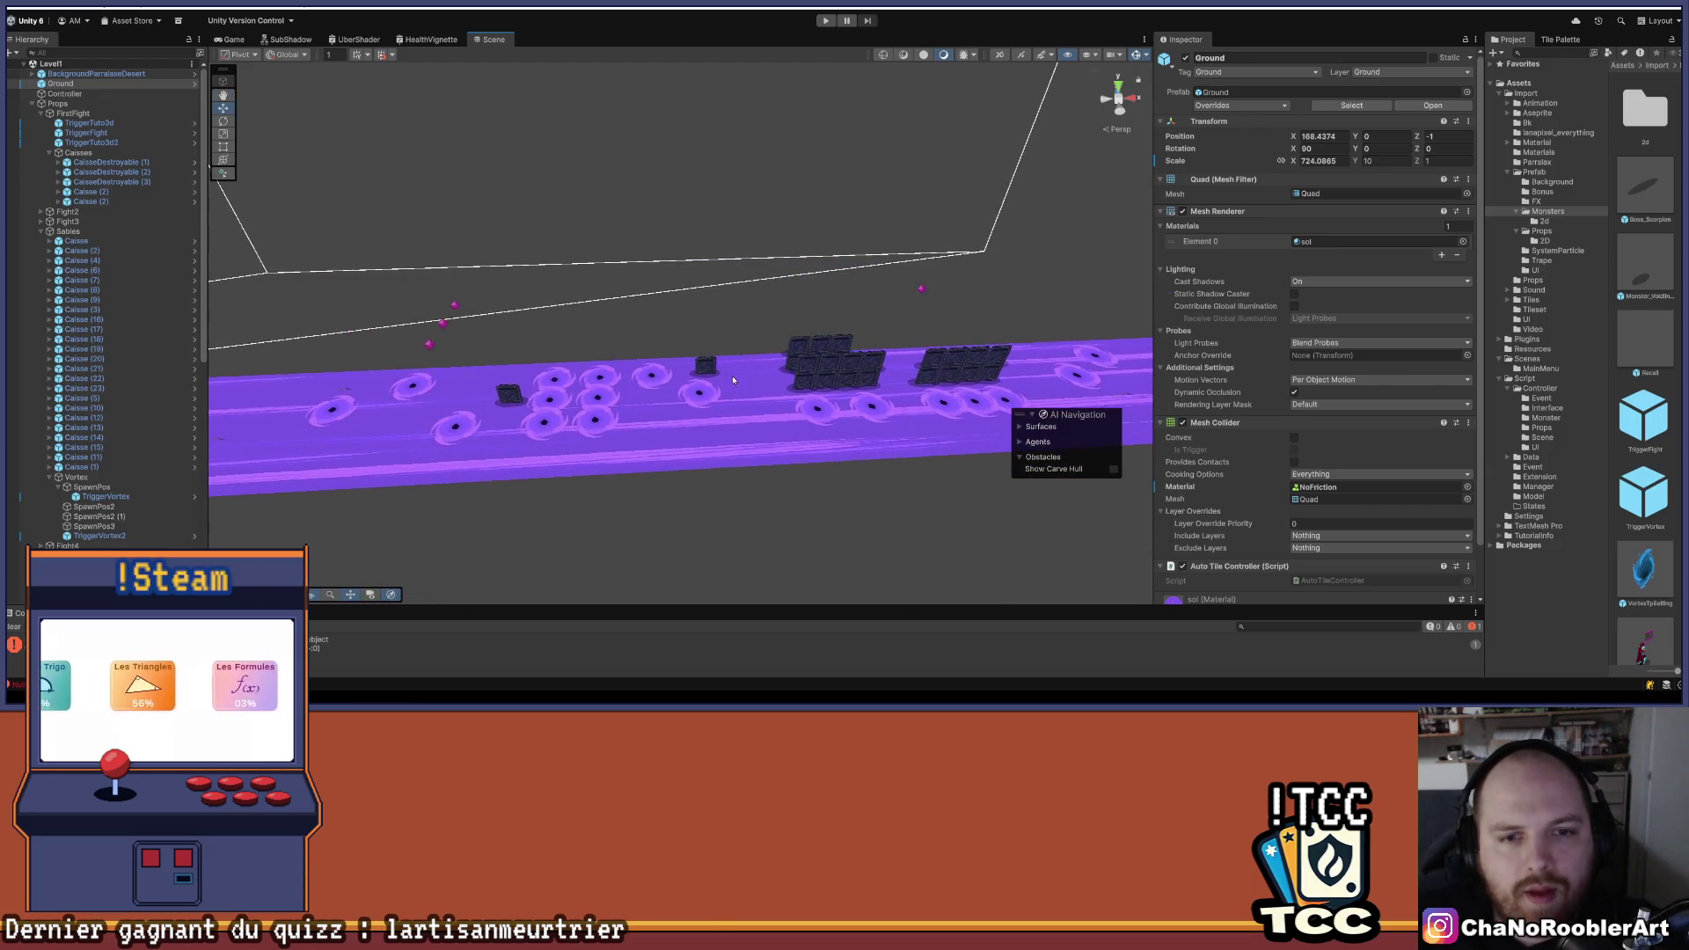
{"action": "left_click_drag", "start_coordinate": [757, 287], "coordinate": [638, 348]}
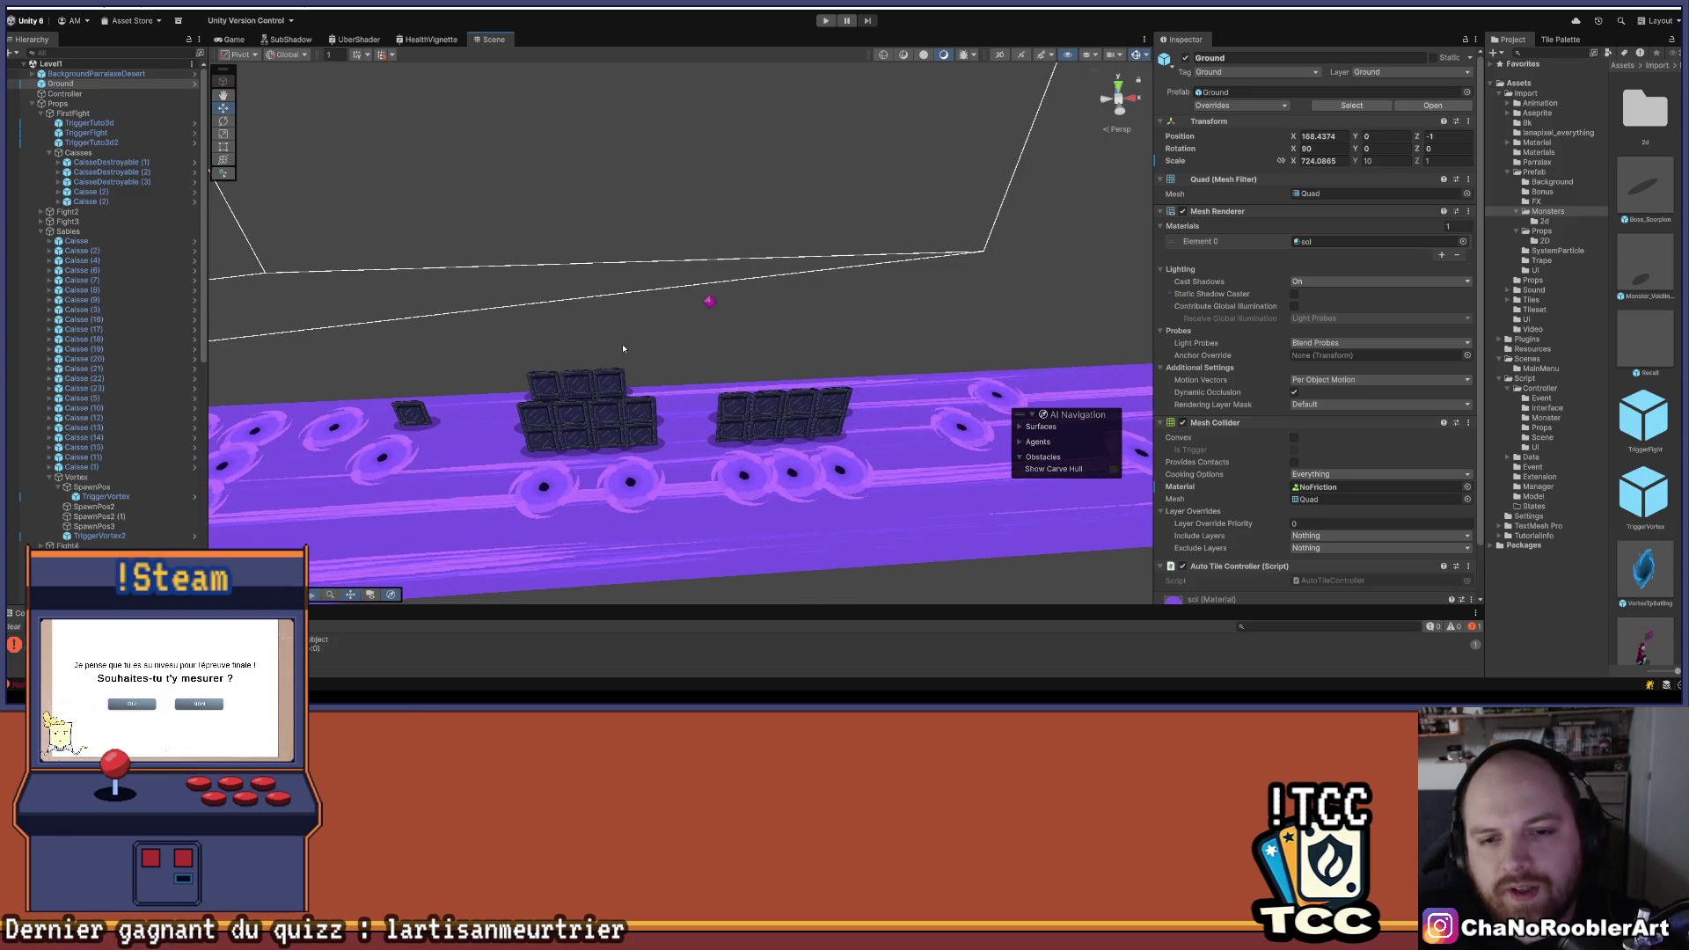
{"action": "mouse_move", "coordinate": [866, 355]}
{"action": "left_mouse_down"}
{"action": "mouse_move", "coordinate": [713, 277]}
{"action": "mouse_move", "coordinate": [665, 205]}
{"action": "left_mouse_up"}
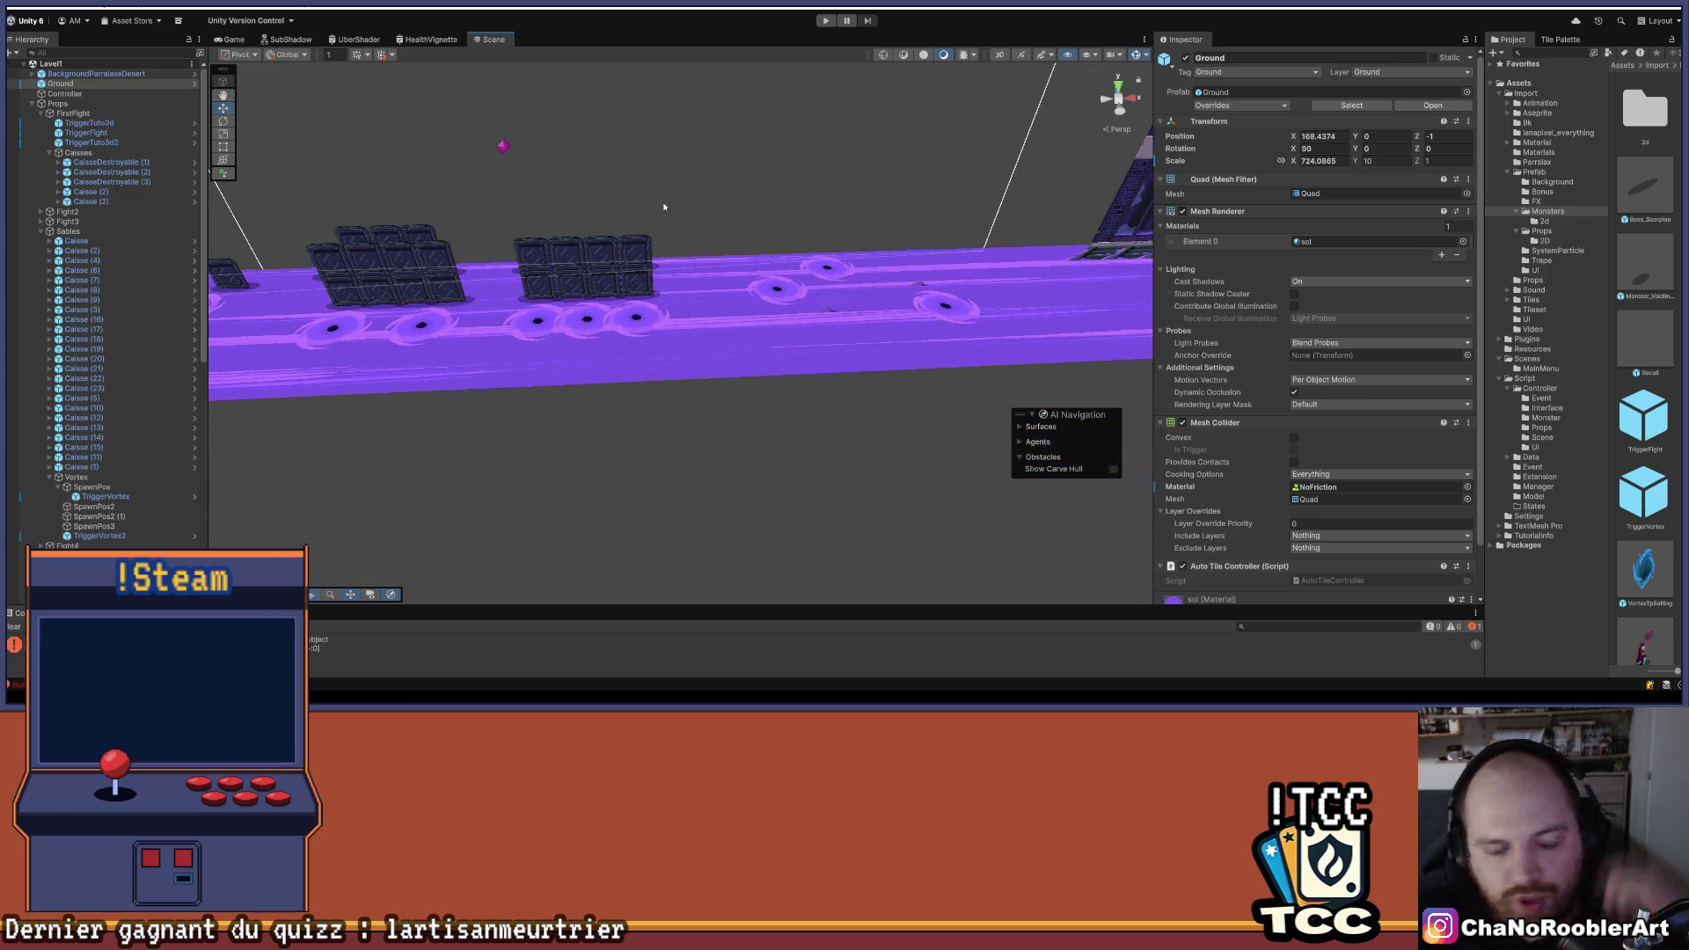
{"action": "mouse_move", "coordinate": [720, 163]}
{"action": "left_mouse_down"}
{"action": "mouse_move", "coordinate": [860, 326]}
{"action": "mouse_move", "coordinate": [855, 296]}
{"action": "left_mouse_up"}
- Frame Caisse (2) and move it out in front of the crate wall
{"action": "left_click", "coordinate": [88, 250]}
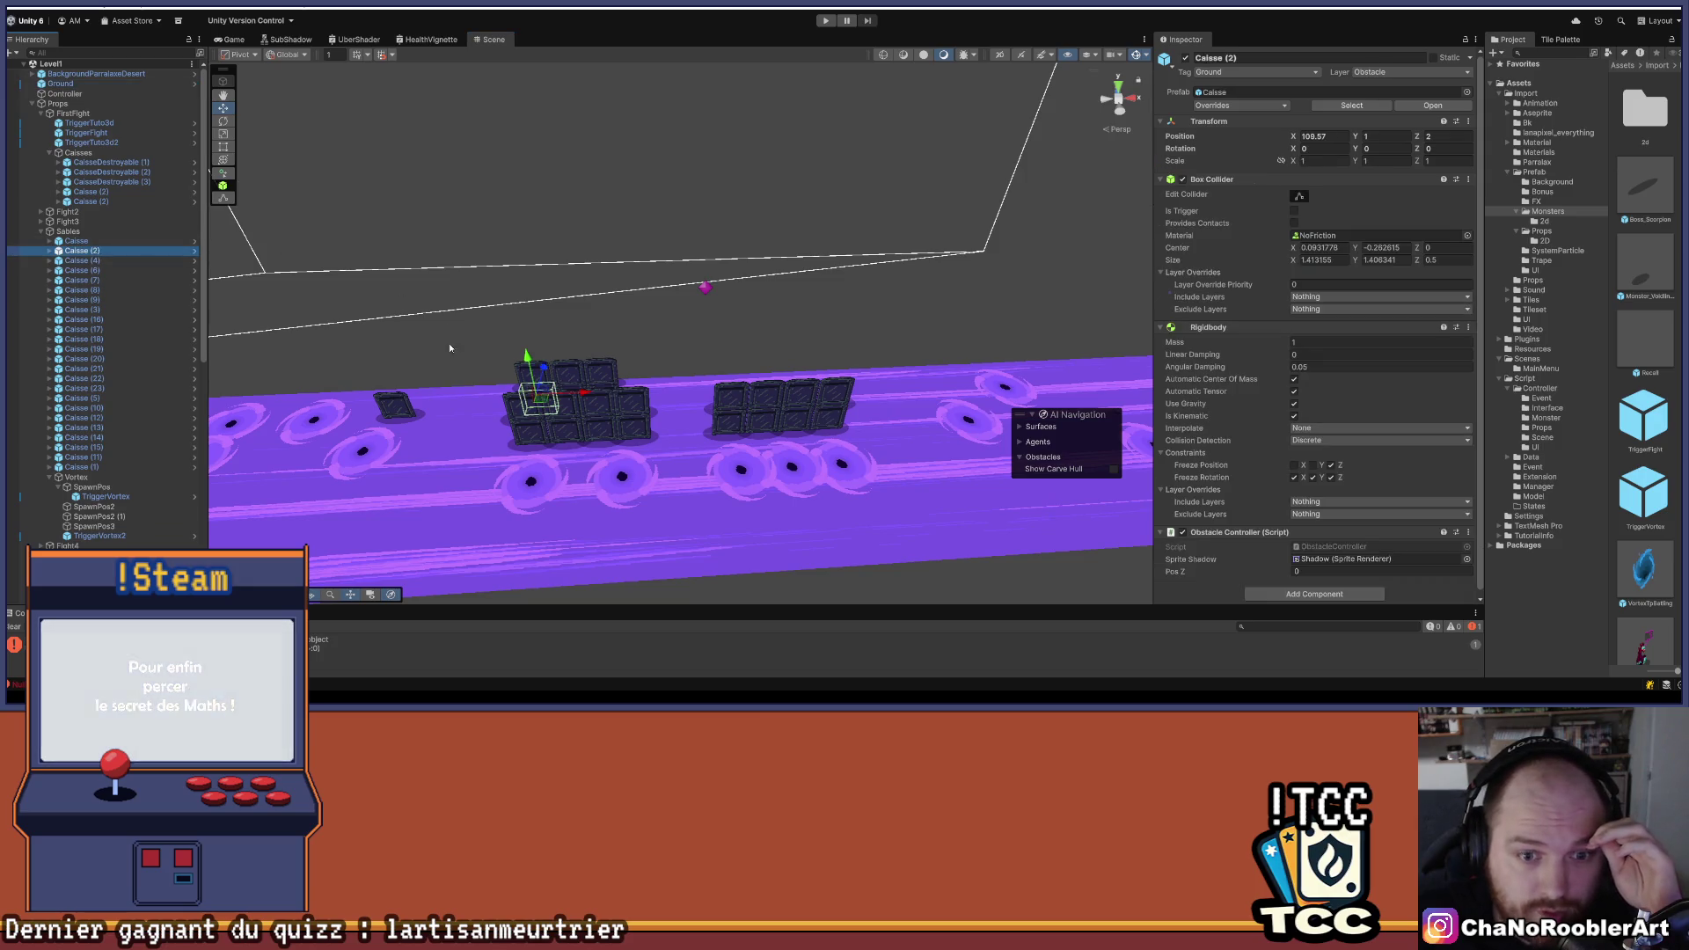
{"action": "key", "text": "f"}
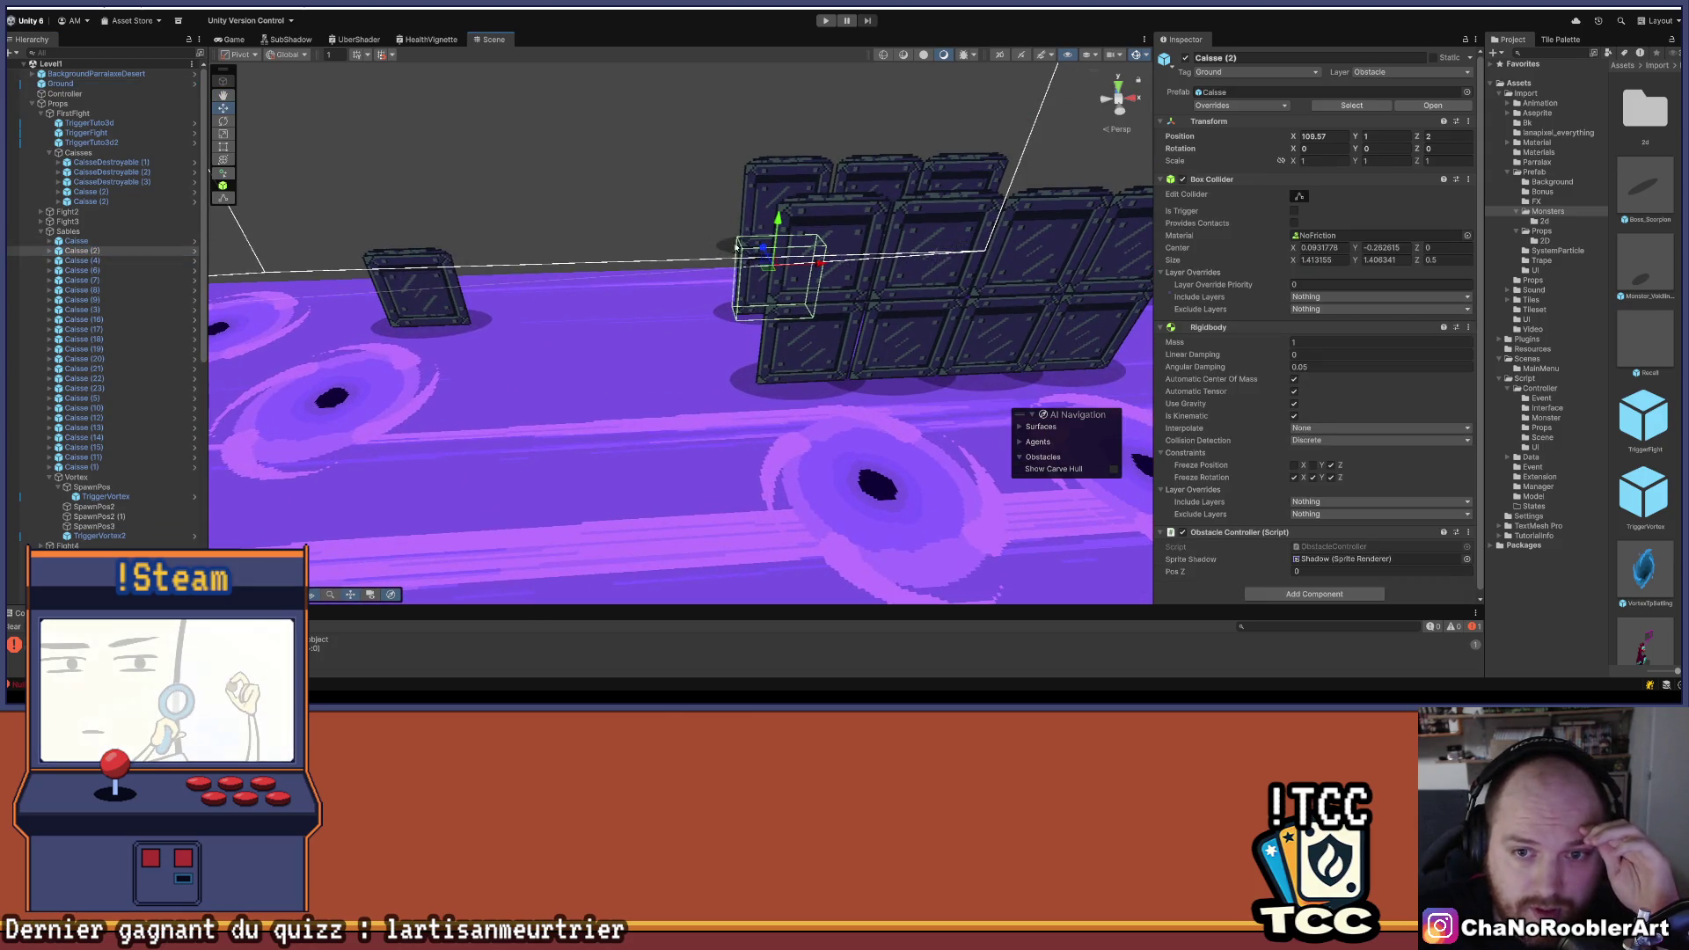
{"action": "left_click", "coordinate": [76, 241]}
{"action": "left_click", "coordinate": [84, 252]}
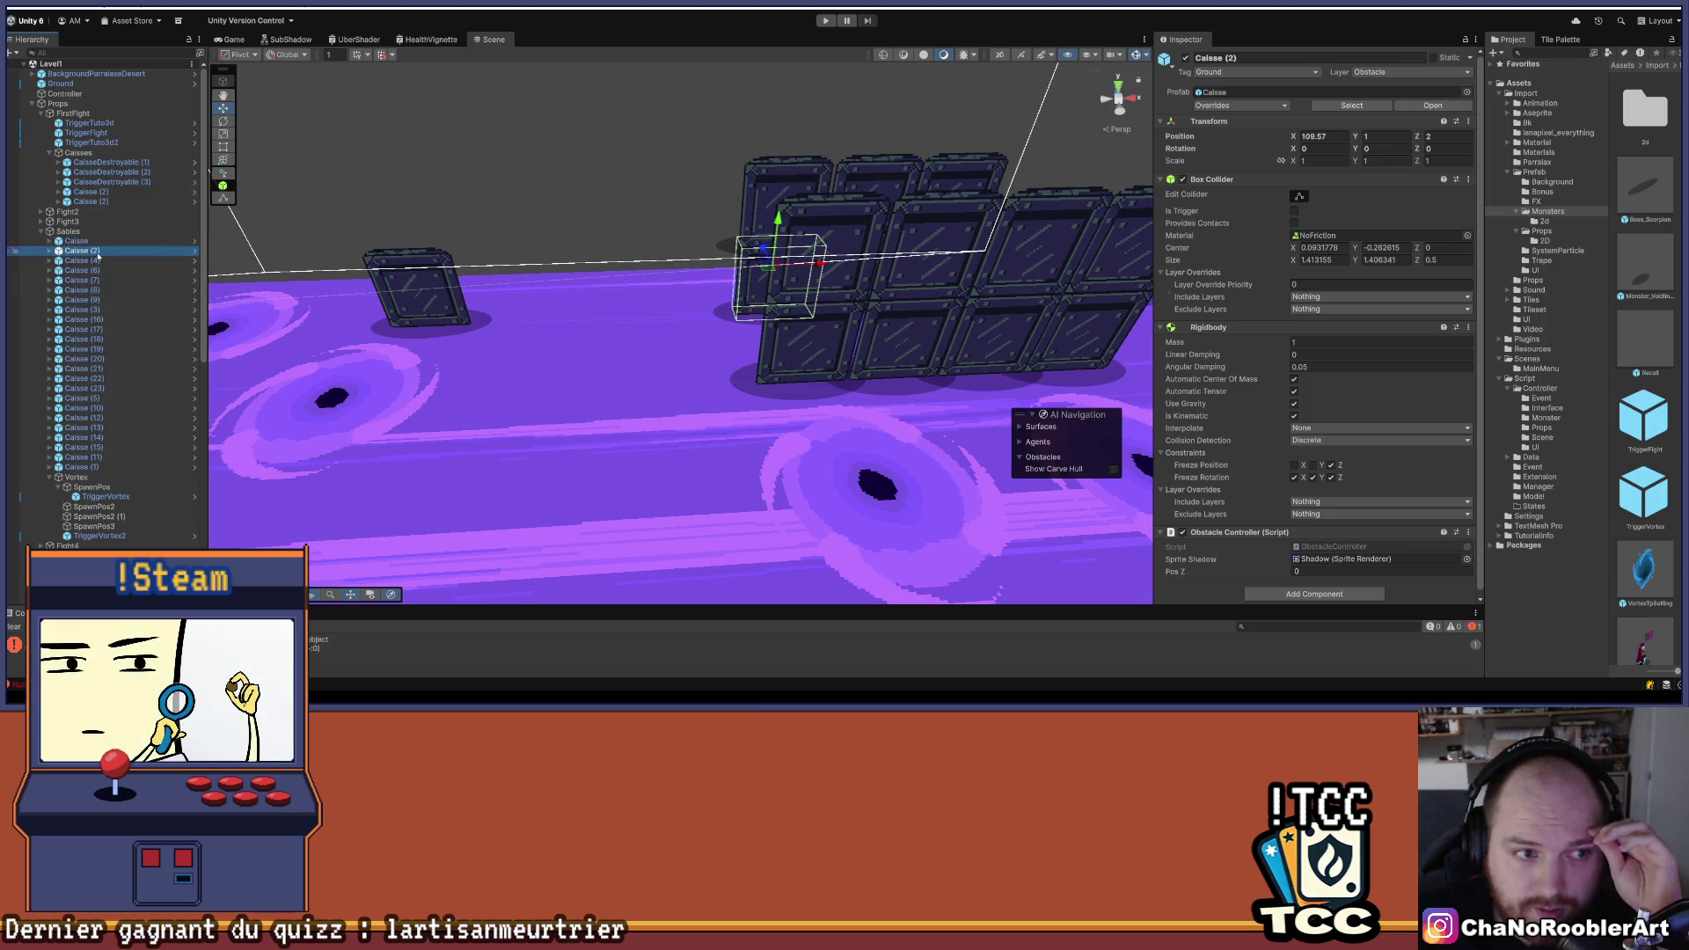
{"action": "mouse_move", "coordinate": [819, 263]}
{"action": "left_mouse_down"}
{"action": "mouse_move", "coordinate": [599, 263]}
{"action": "mouse_move", "coordinate": [494, 423]}
{"action": "left_mouse_up"}
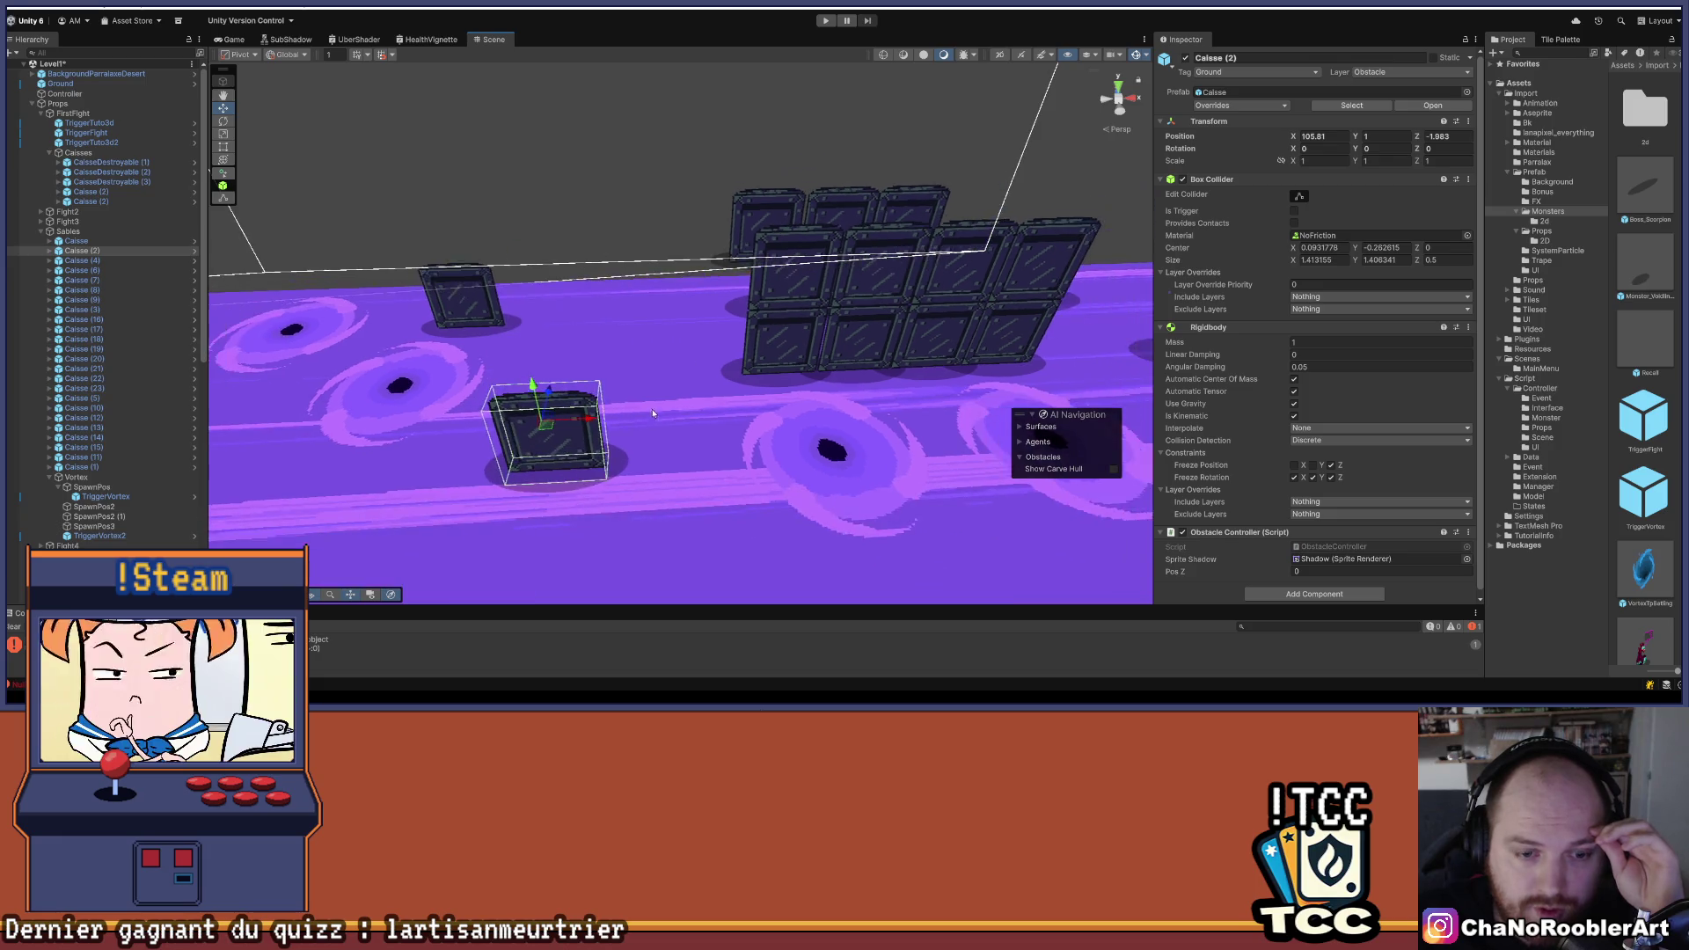
- Unpack Caisse (2) from its prefab
{"action": "right_click", "coordinate": [85, 251]}
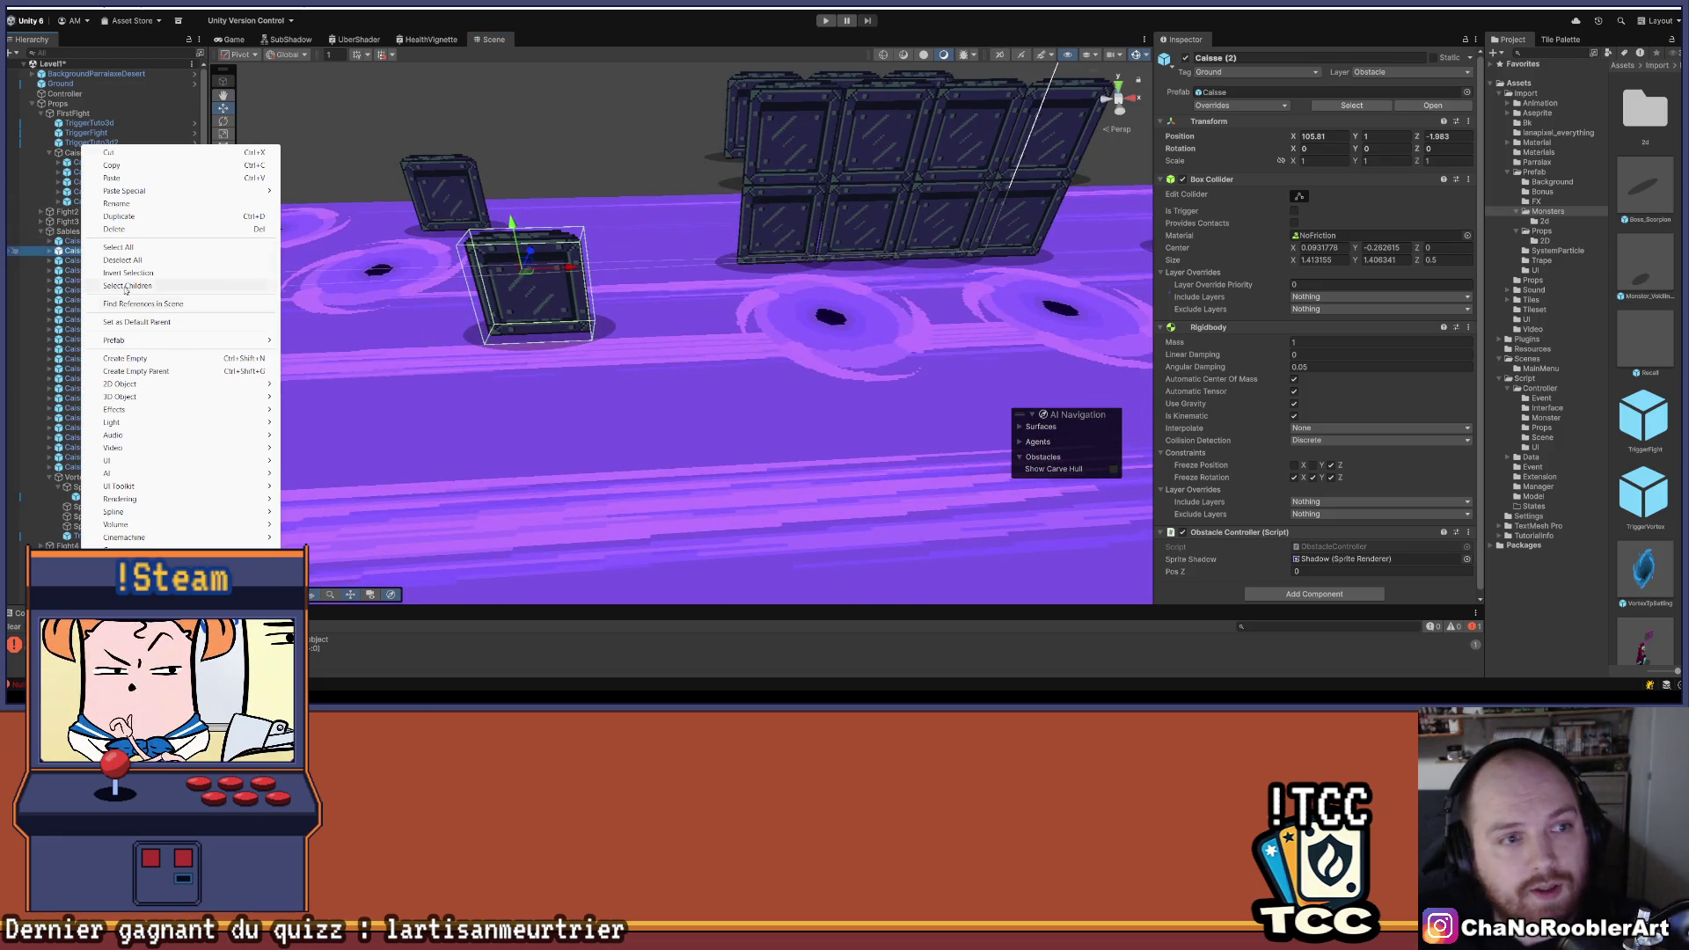
{"action": "mouse_move", "coordinate": [176, 340]}
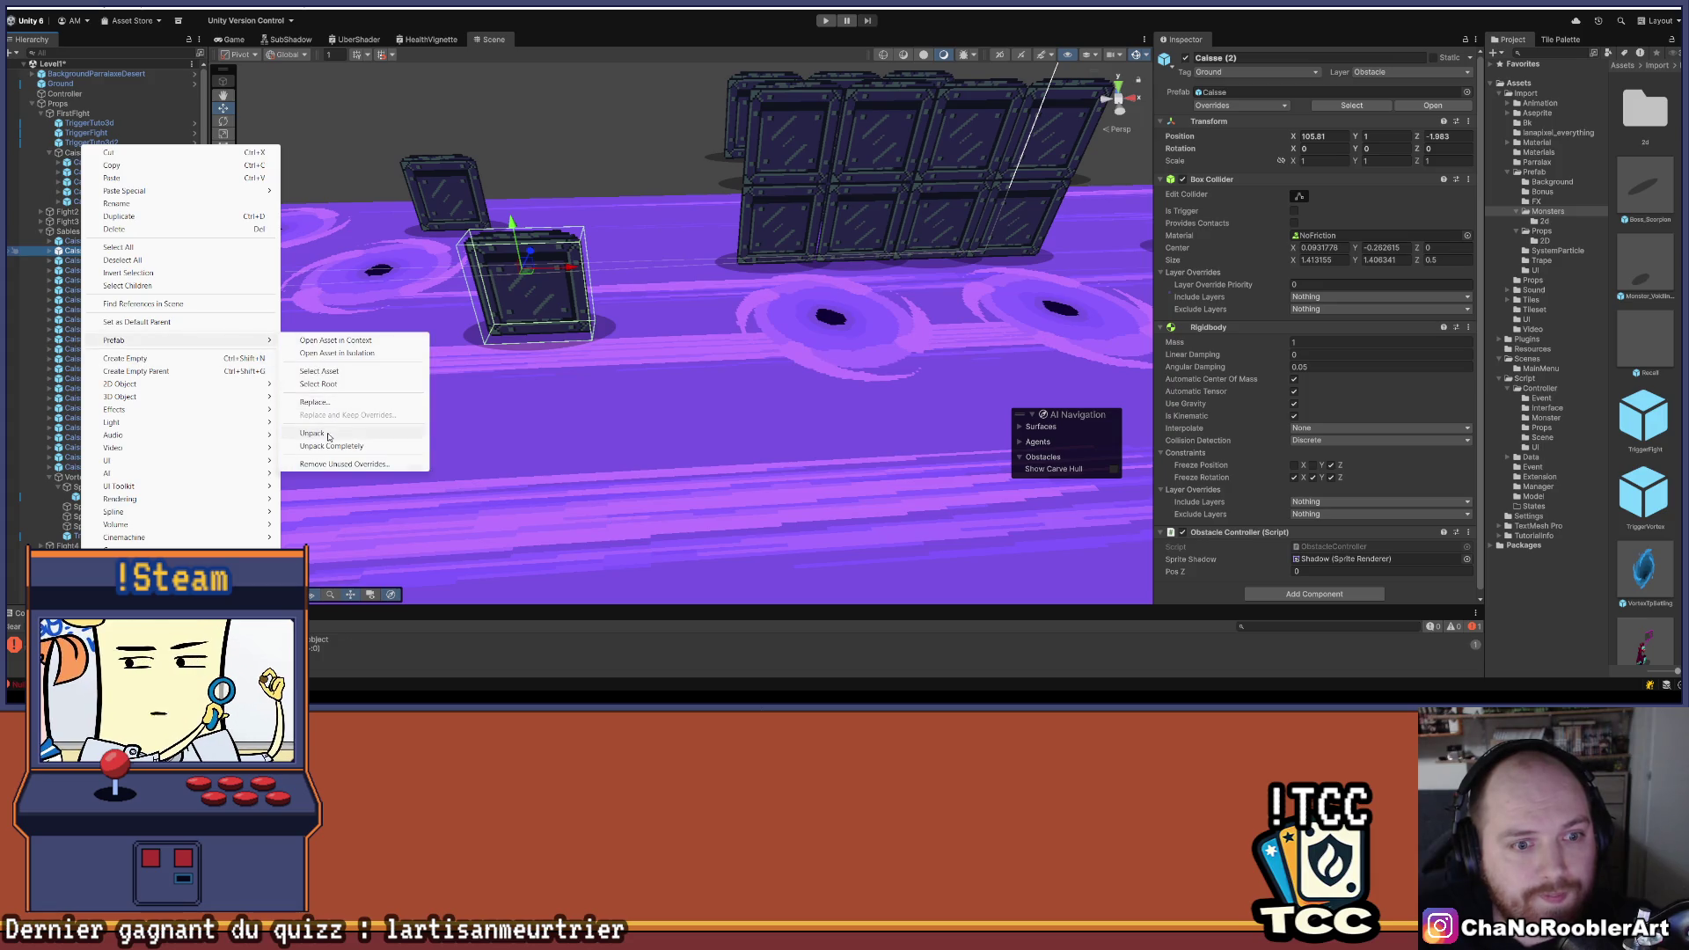
{"action": "left_click", "coordinate": [387, 433]}
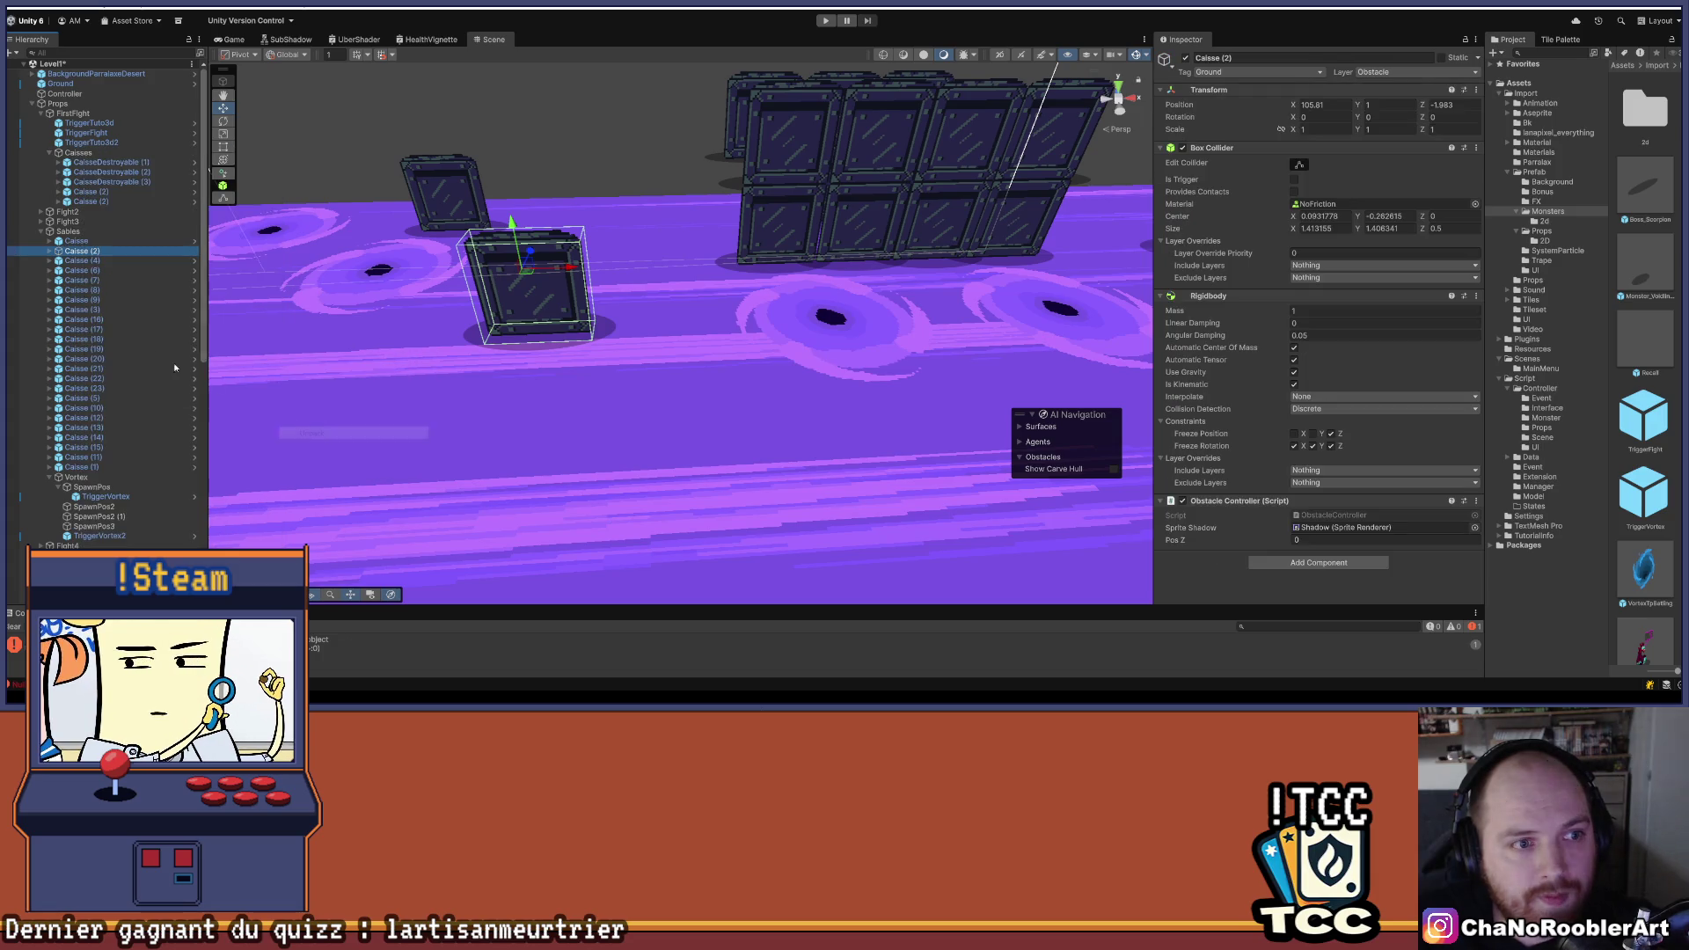
- Rename the unpacked crate to Caisse2*8
{"action": "right_click", "coordinate": [79, 252]}
{"action": "right_click", "coordinate": [74, 251]}
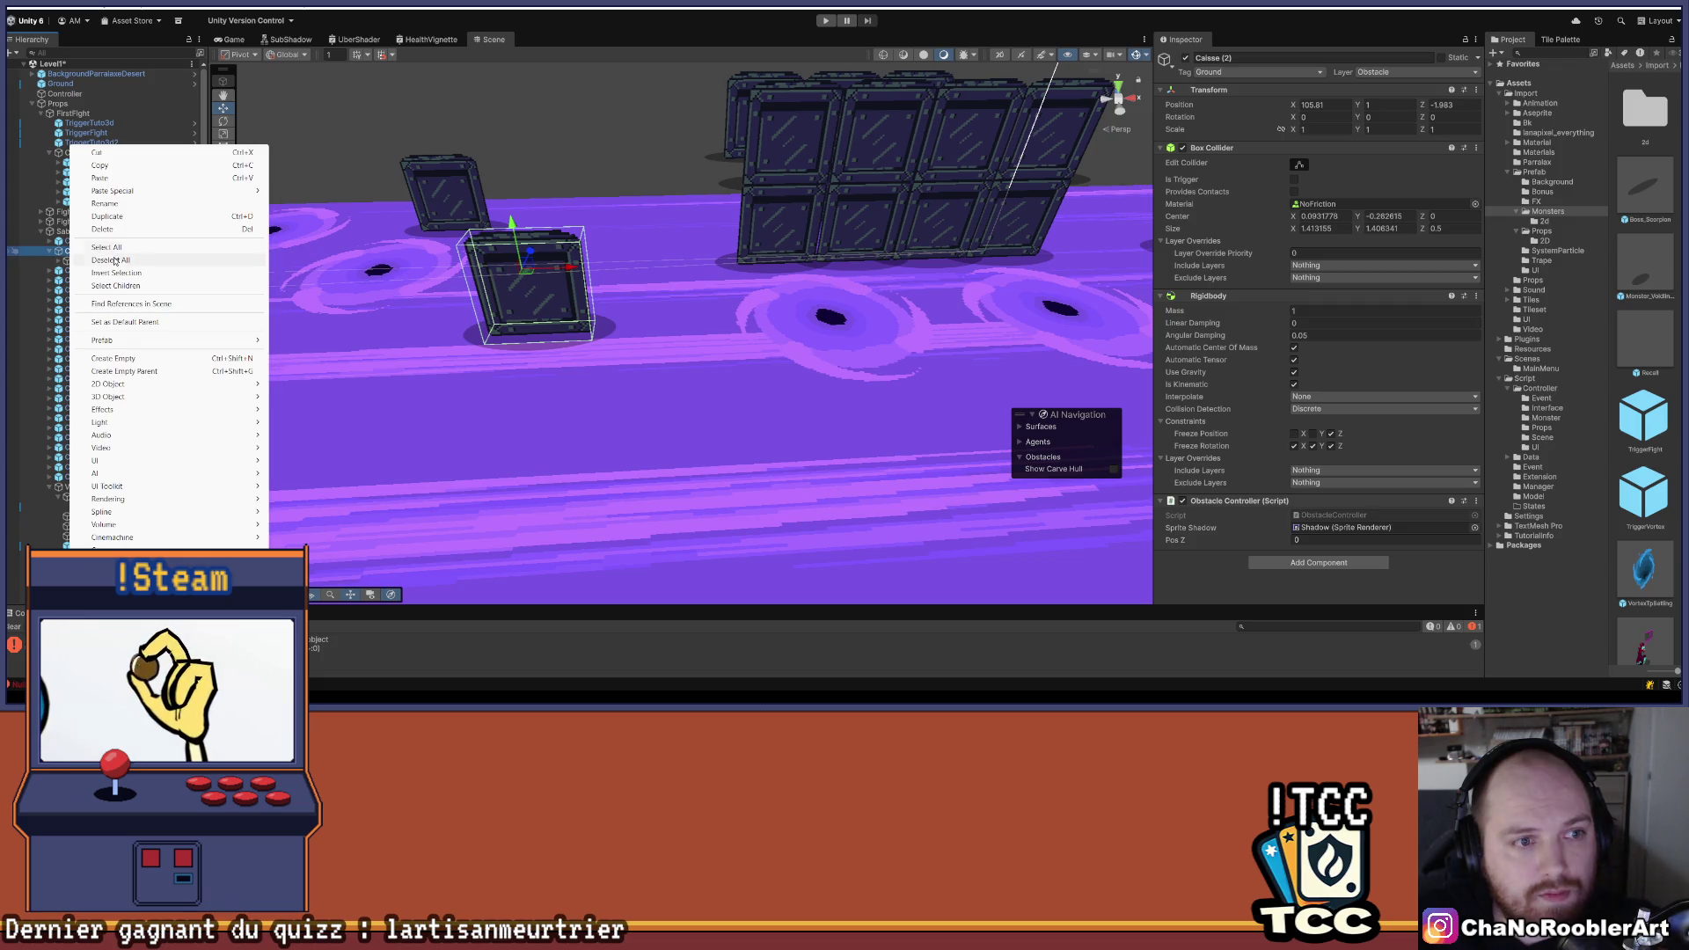
{"action": "left_click", "coordinate": [103, 203]}
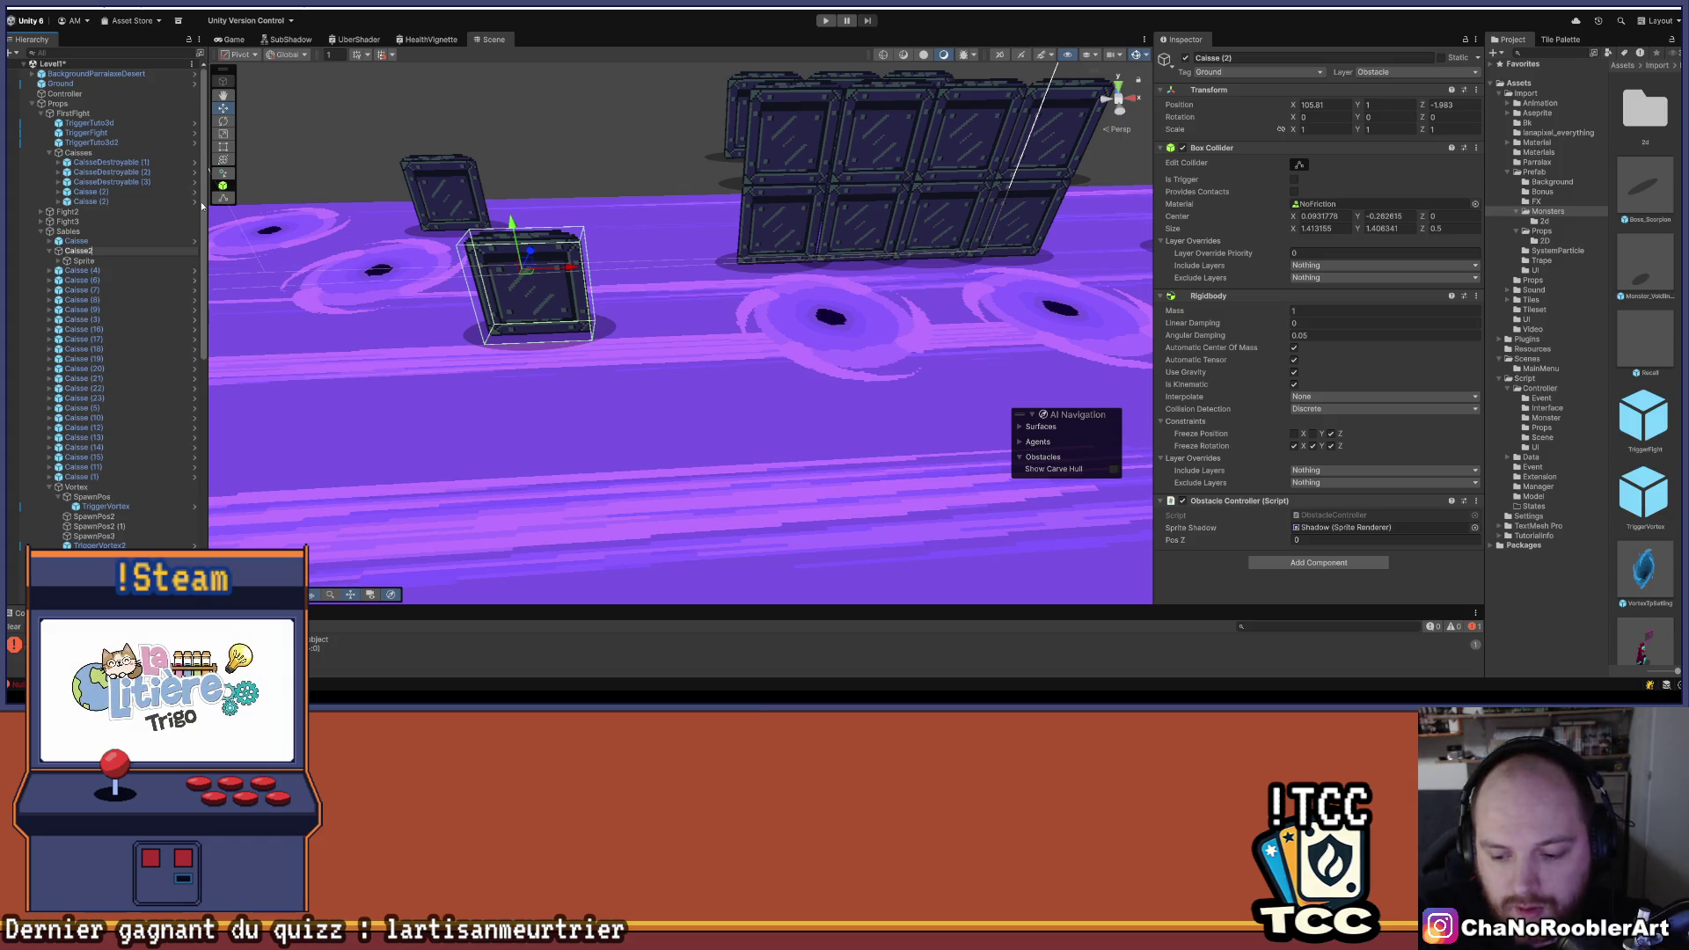
{"action": "type", "text": "8"}
{"action": "key", "text": "Return"}
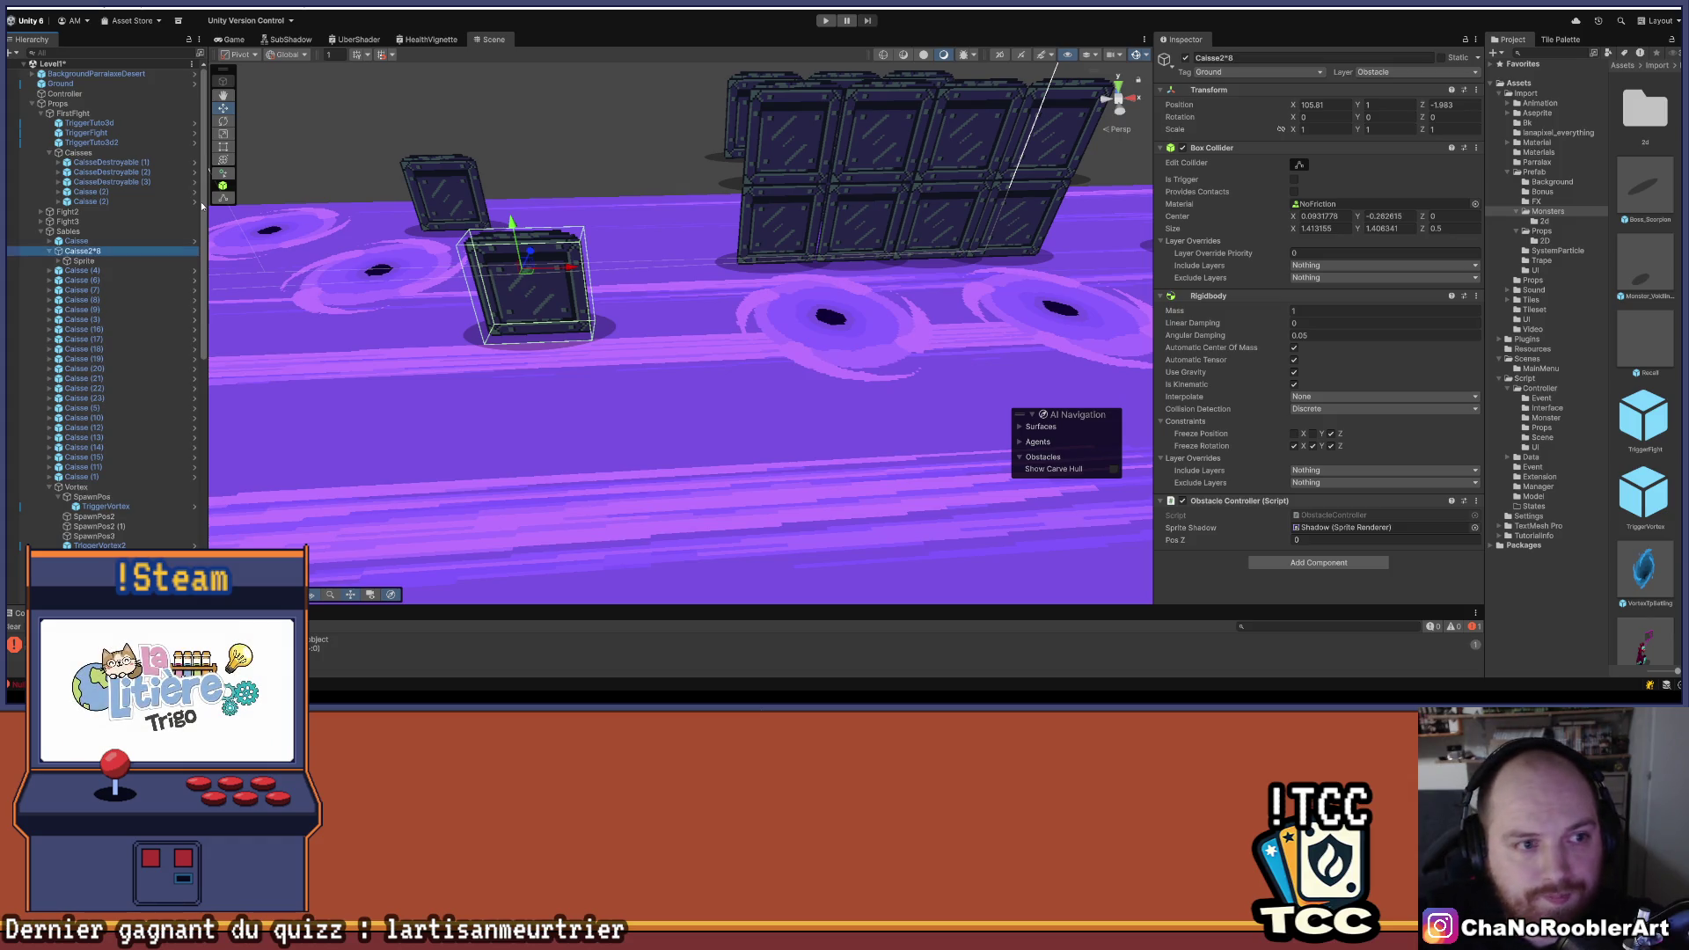
- Expand the crate's Sprite child and inspect its Shadow object
{"action": "left_click", "coordinate": [62, 261]}
{"action": "left_click", "coordinate": [58, 262]}
{"action": "mouse_move", "coordinate": [598, 290]}
{"action": "left_mouse_down"}
{"action": "mouse_move", "coordinate": [524, 278]}
{"action": "mouse_move", "coordinate": [523, 251]}
{"action": "left_mouse_up"}
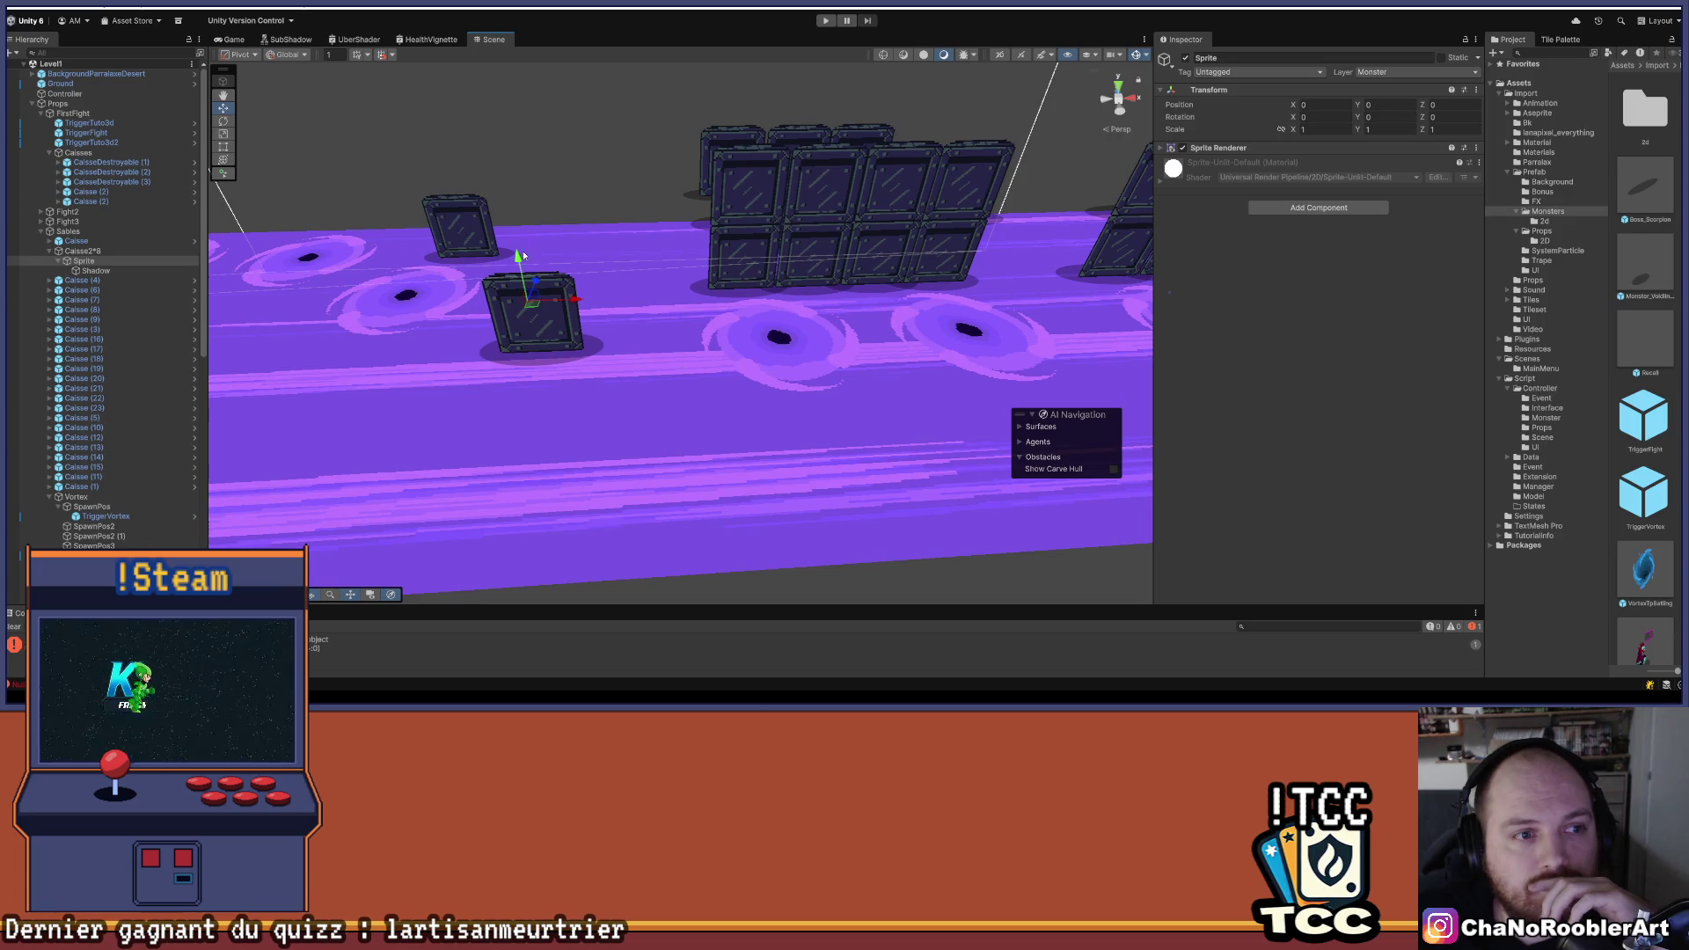
{"action": "left_click", "coordinate": [125, 271]}
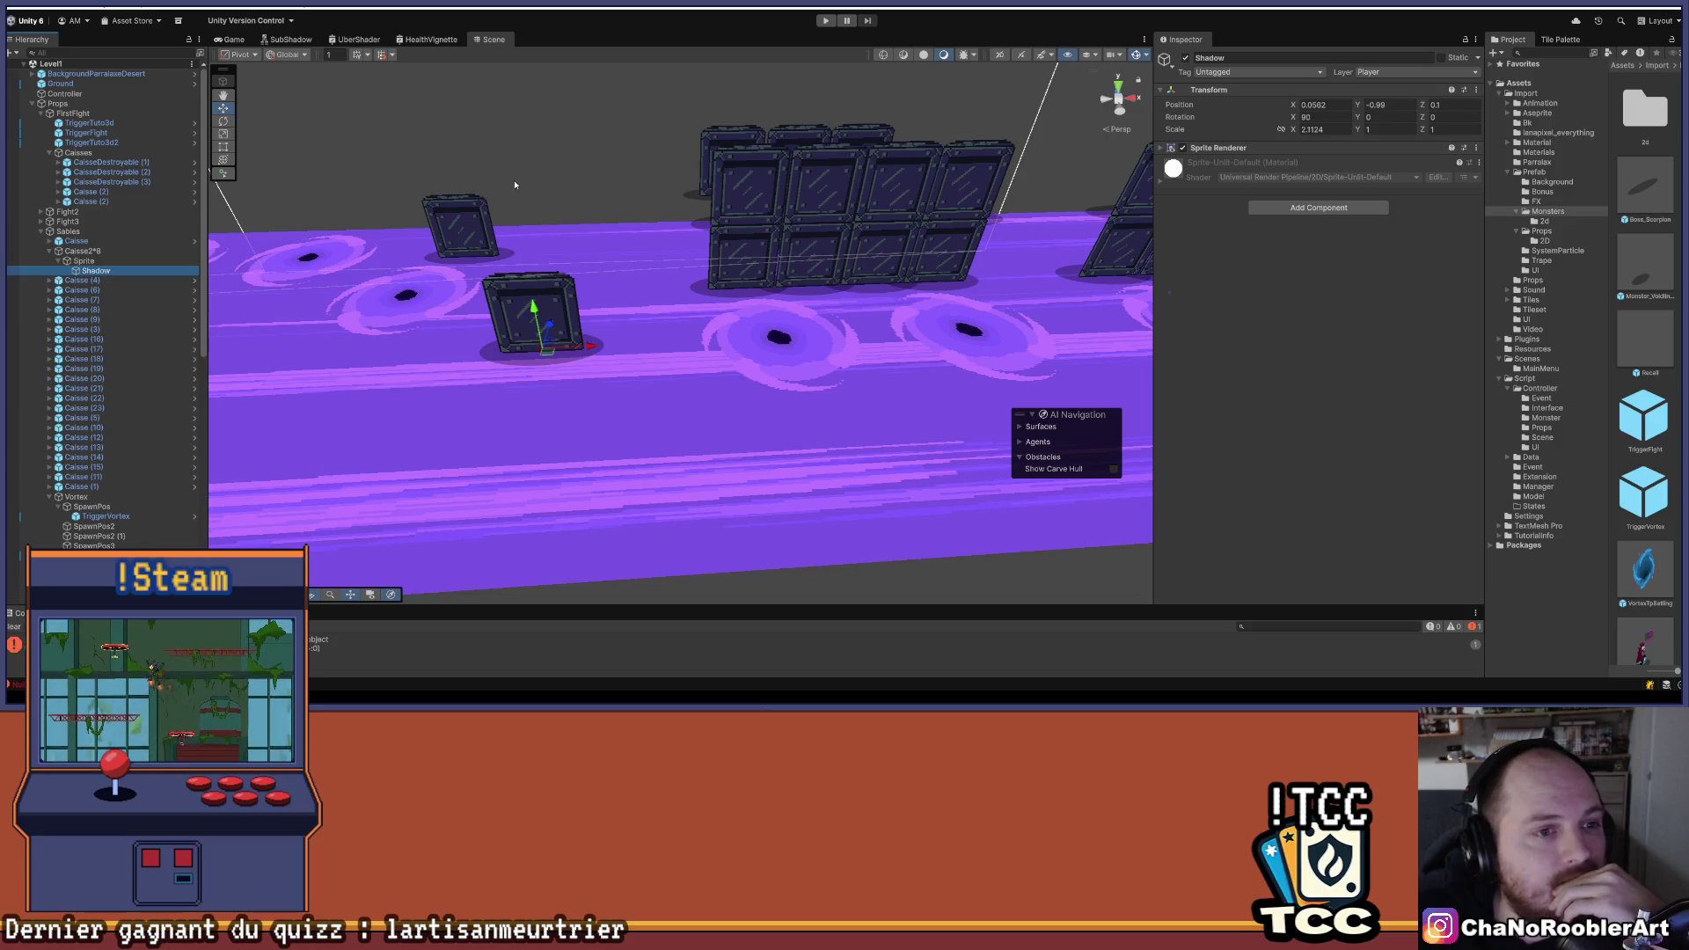
{"action": "left_click", "coordinate": [88, 261]}
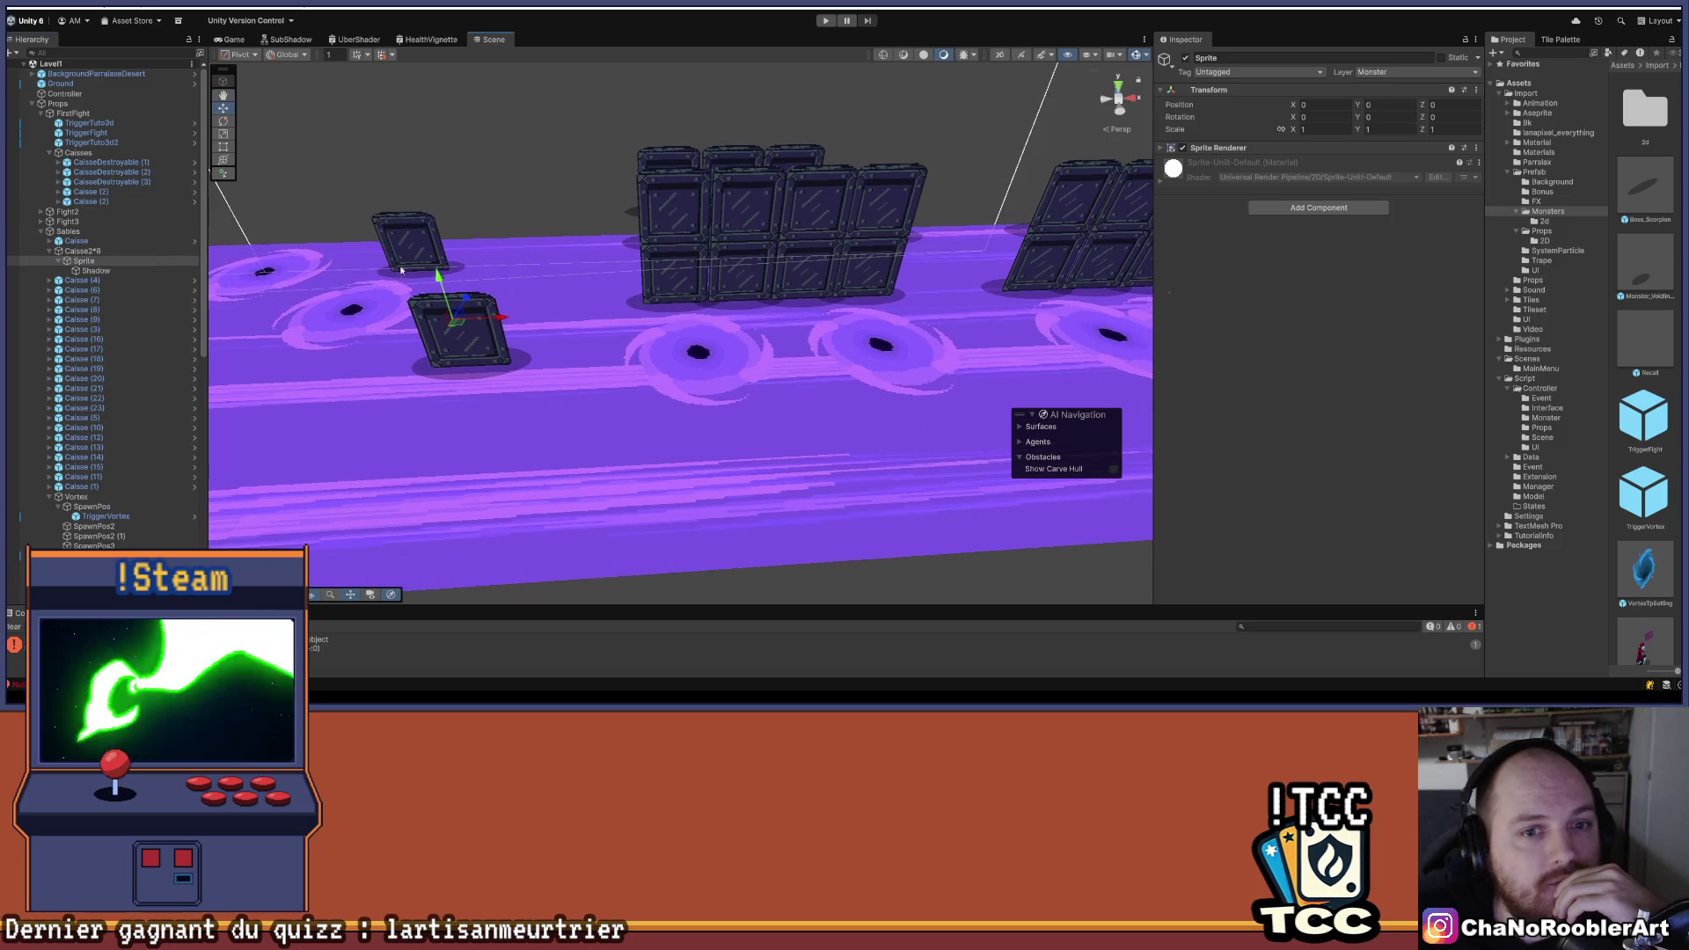
- Reselect Caisse2*8 and switch to the Rect tool
{"action": "left_click", "coordinate": [70, 252]}
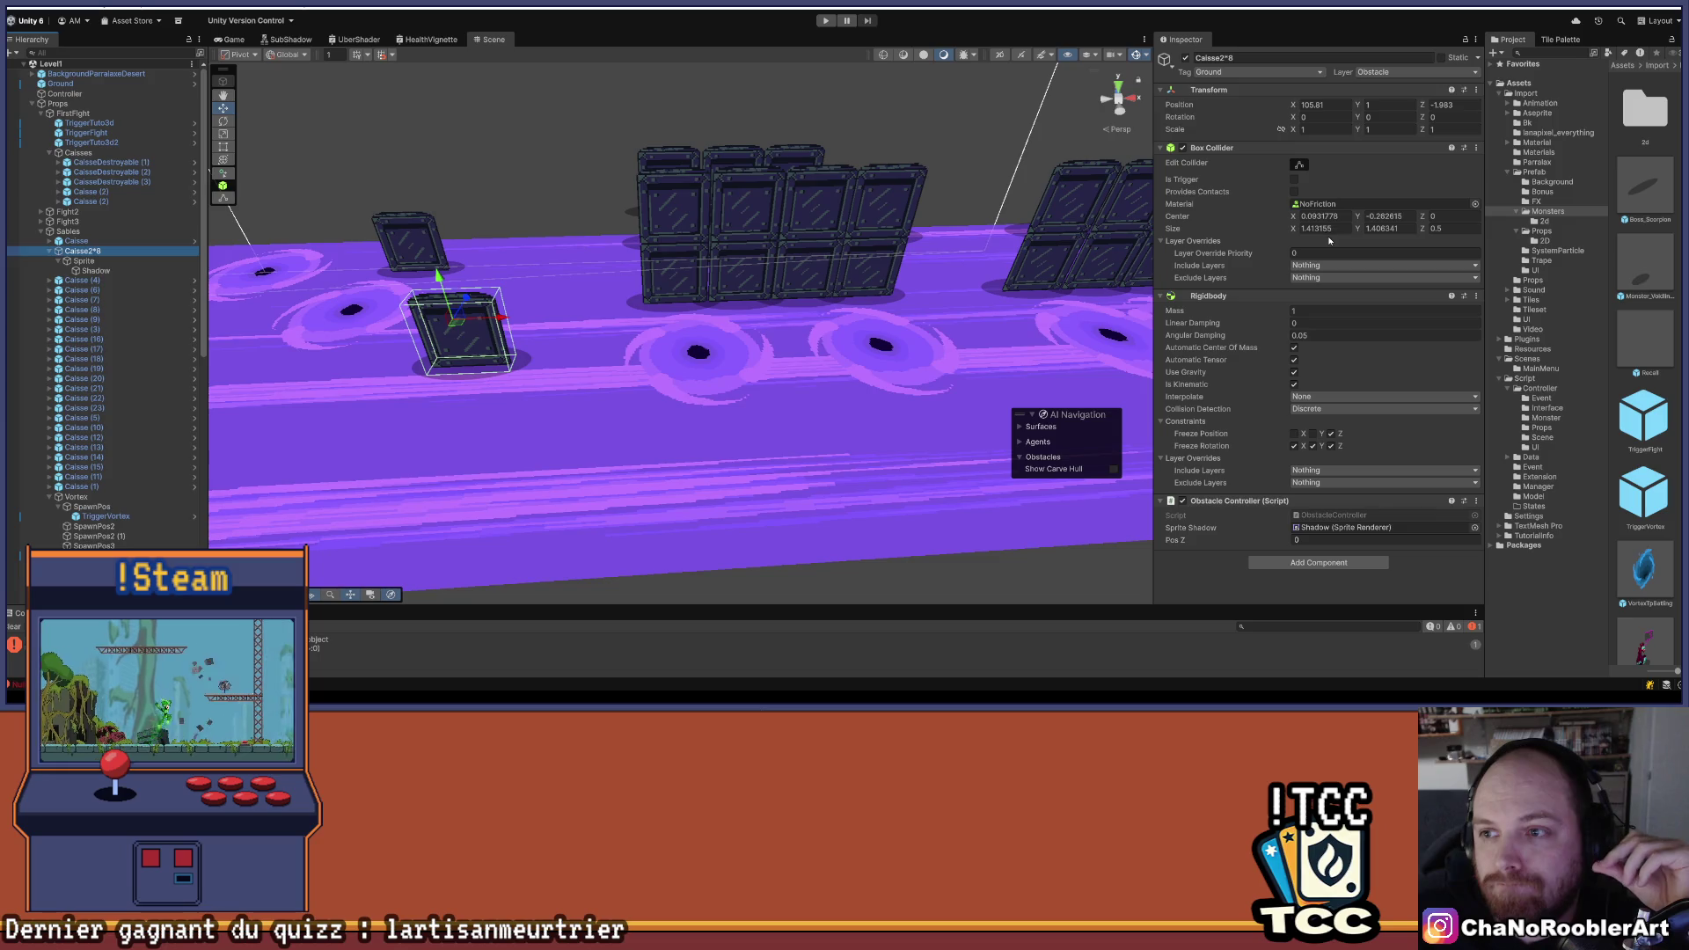
{"action": "left_click", "coordinate": [223, 148]}
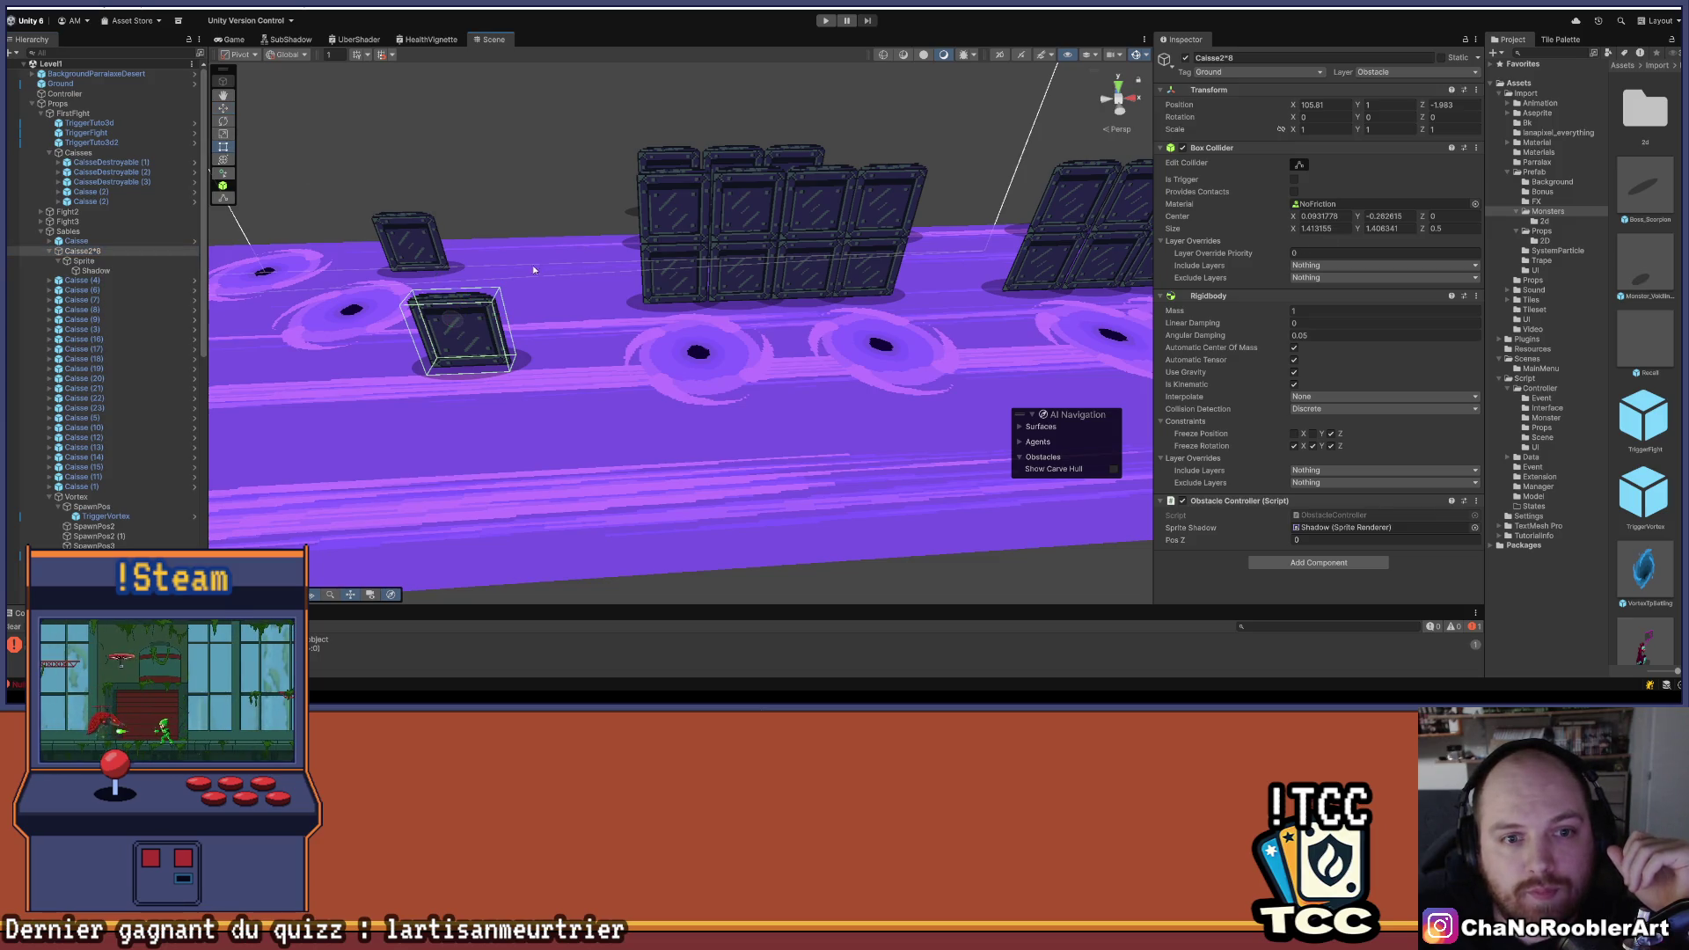
{"action": "left_click_drag", "start_coordinate": [500, 223], "coordinate": [783, 284]}
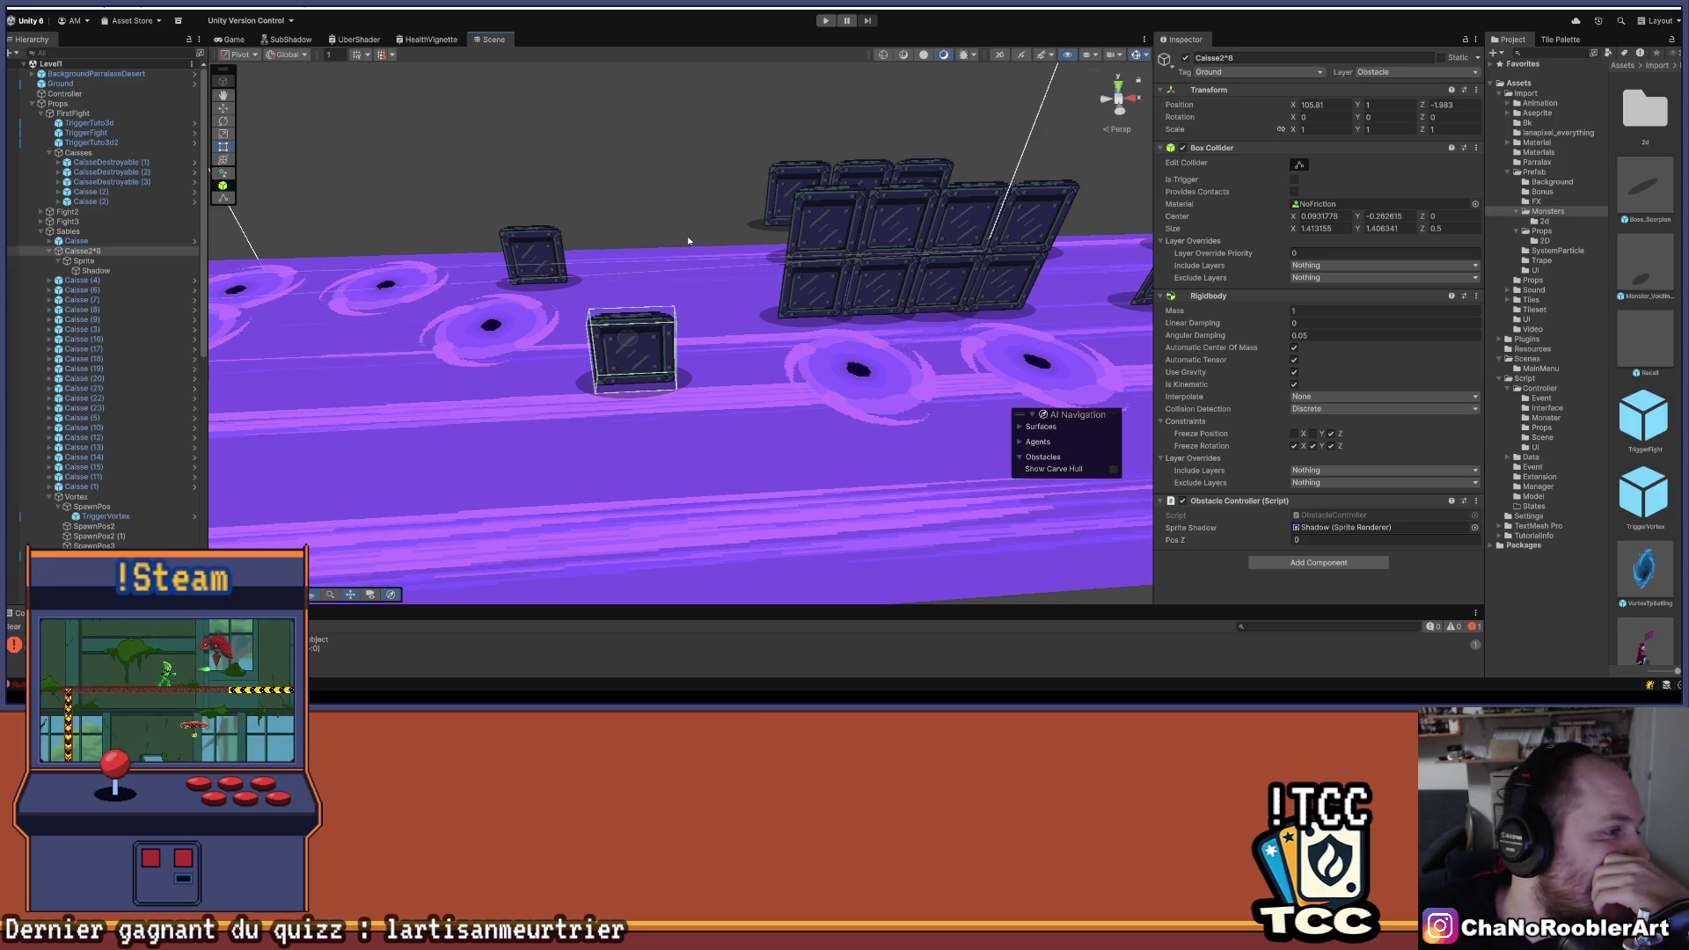
{"action": "scroll", "coordinate": [687, 239], "scroll_direction": "down", "scroll_amount": 5}
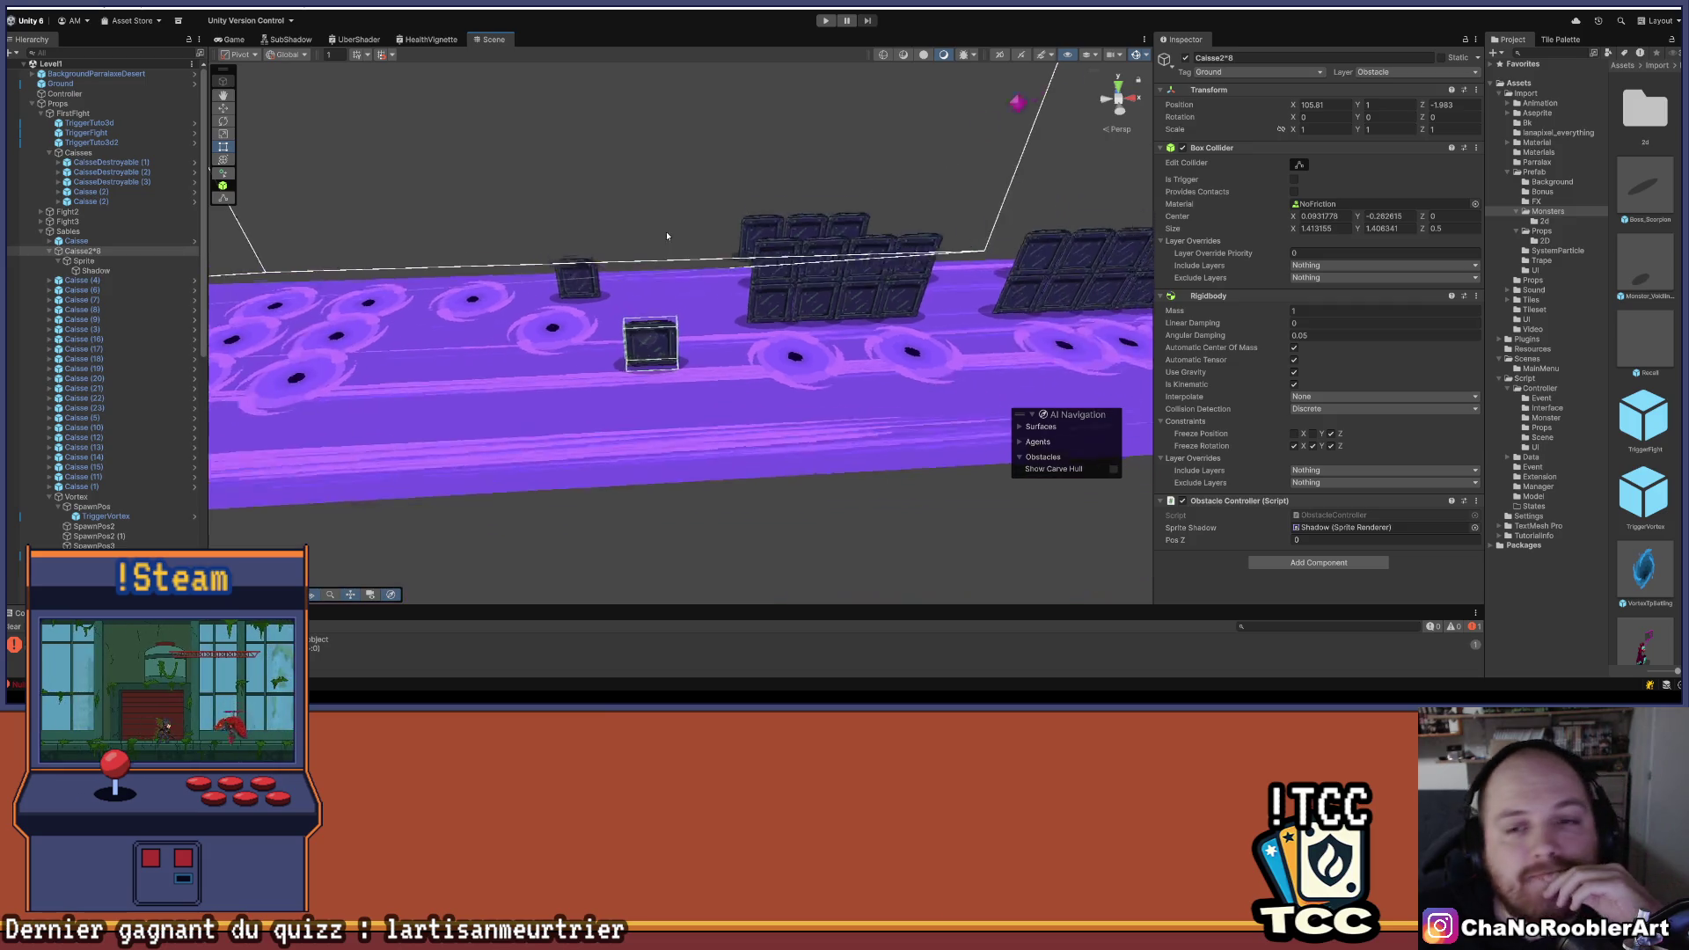
- Pull back to show the whole purple floor and widen the Inspector panel
{"action": "mouse_move", "coordinate": [688, 239]}
{"action": "left_mouse_down"}
{"action": "mouse_move", "coordinate": [519, 405]}
{"action": "mouse_move", "coordinate": [686, 318]}
{"action": "mouse_move", "coordinate": [802, 396]}
{"action": "left_mouse_up"}
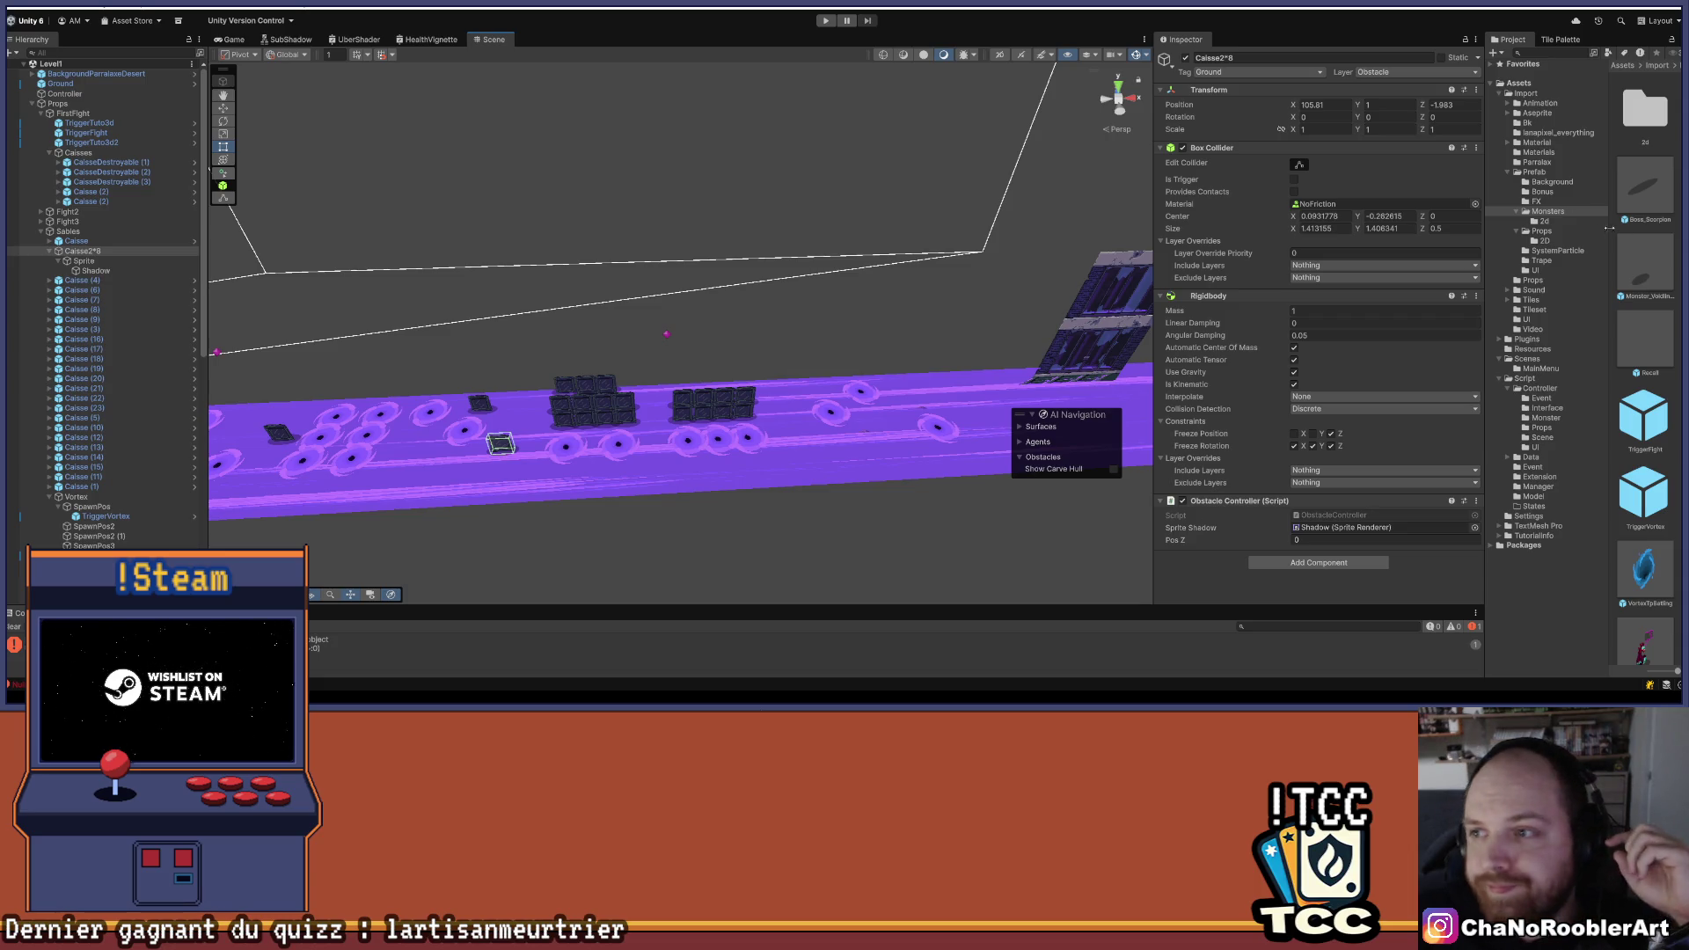
{"action": "left_click_drag", "start_coordinate": [1154, 221], "coordinate": [946, 218]}
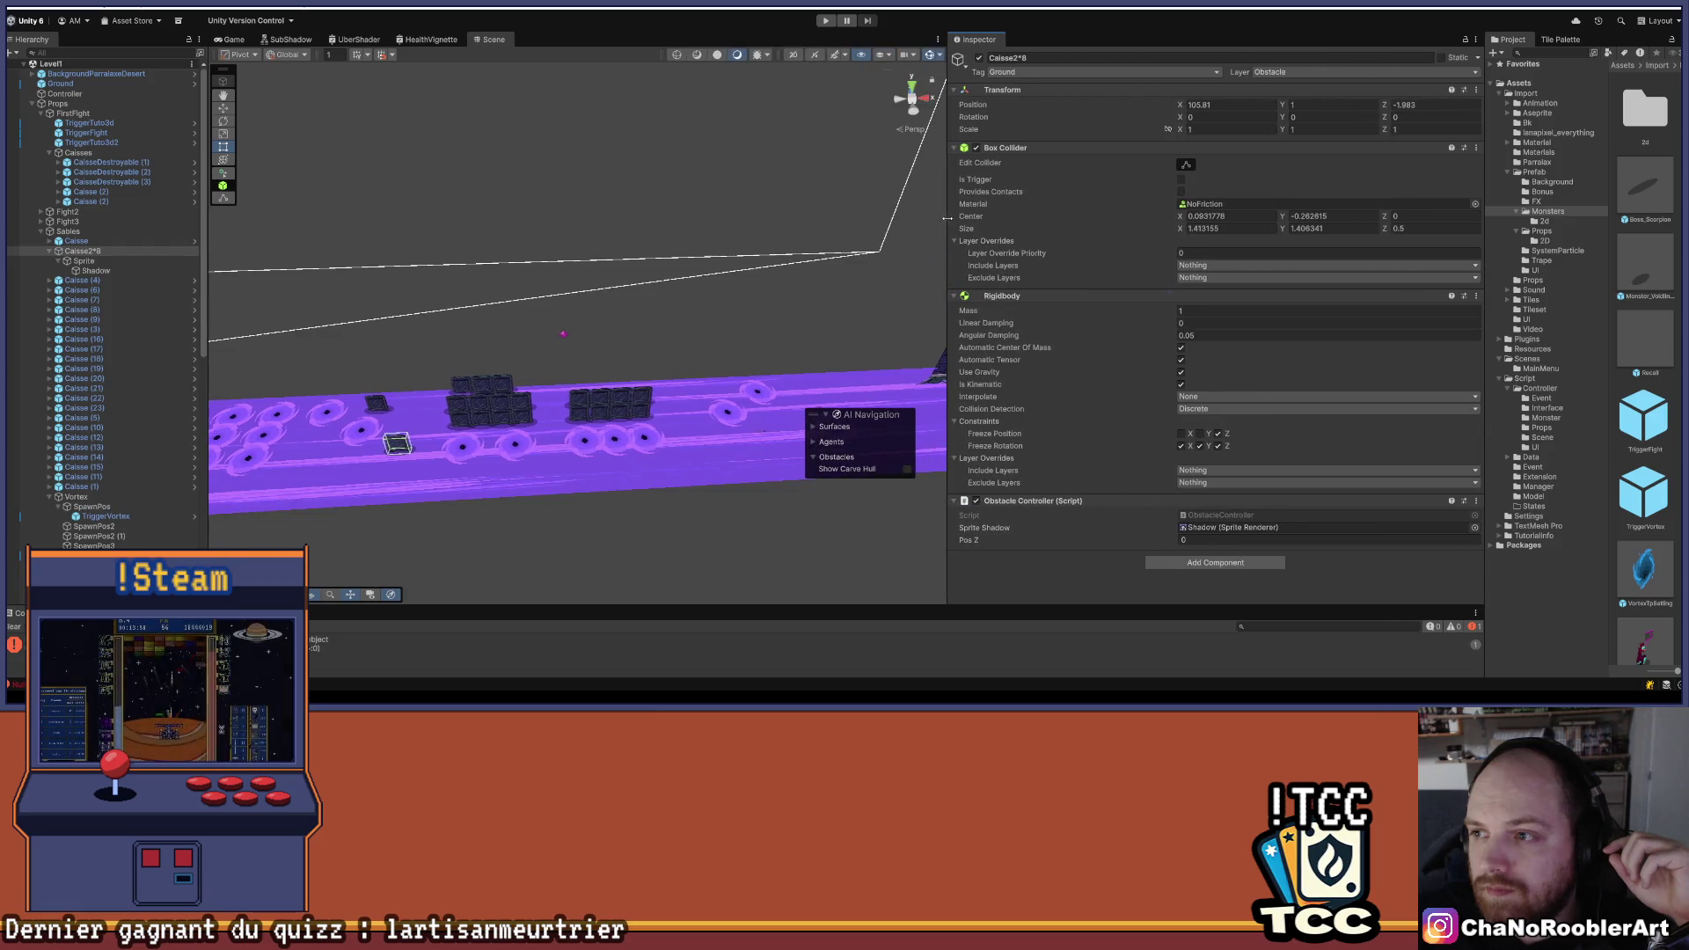
- Widen the Project panel and open the Assets/Import/Props folder
{"action": "left_click_drag", "start_coordinate": [1481, 192], "coordinate": [1275, 204]}
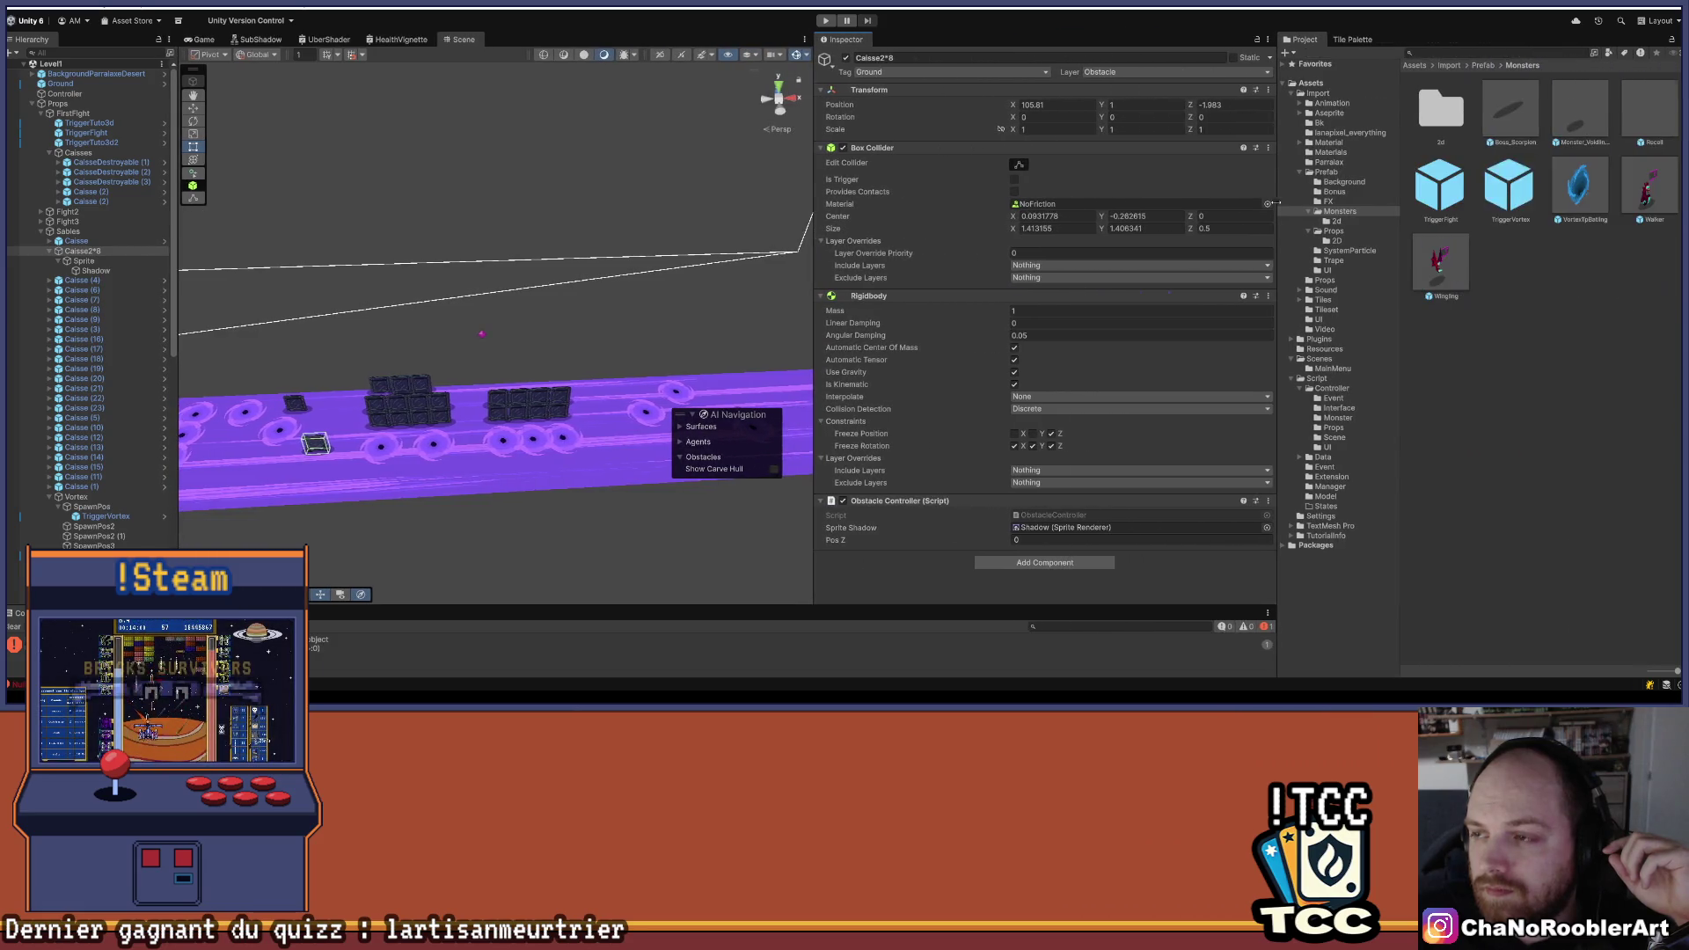
{"action": "left_click", "coordinate": [1318, 93]}
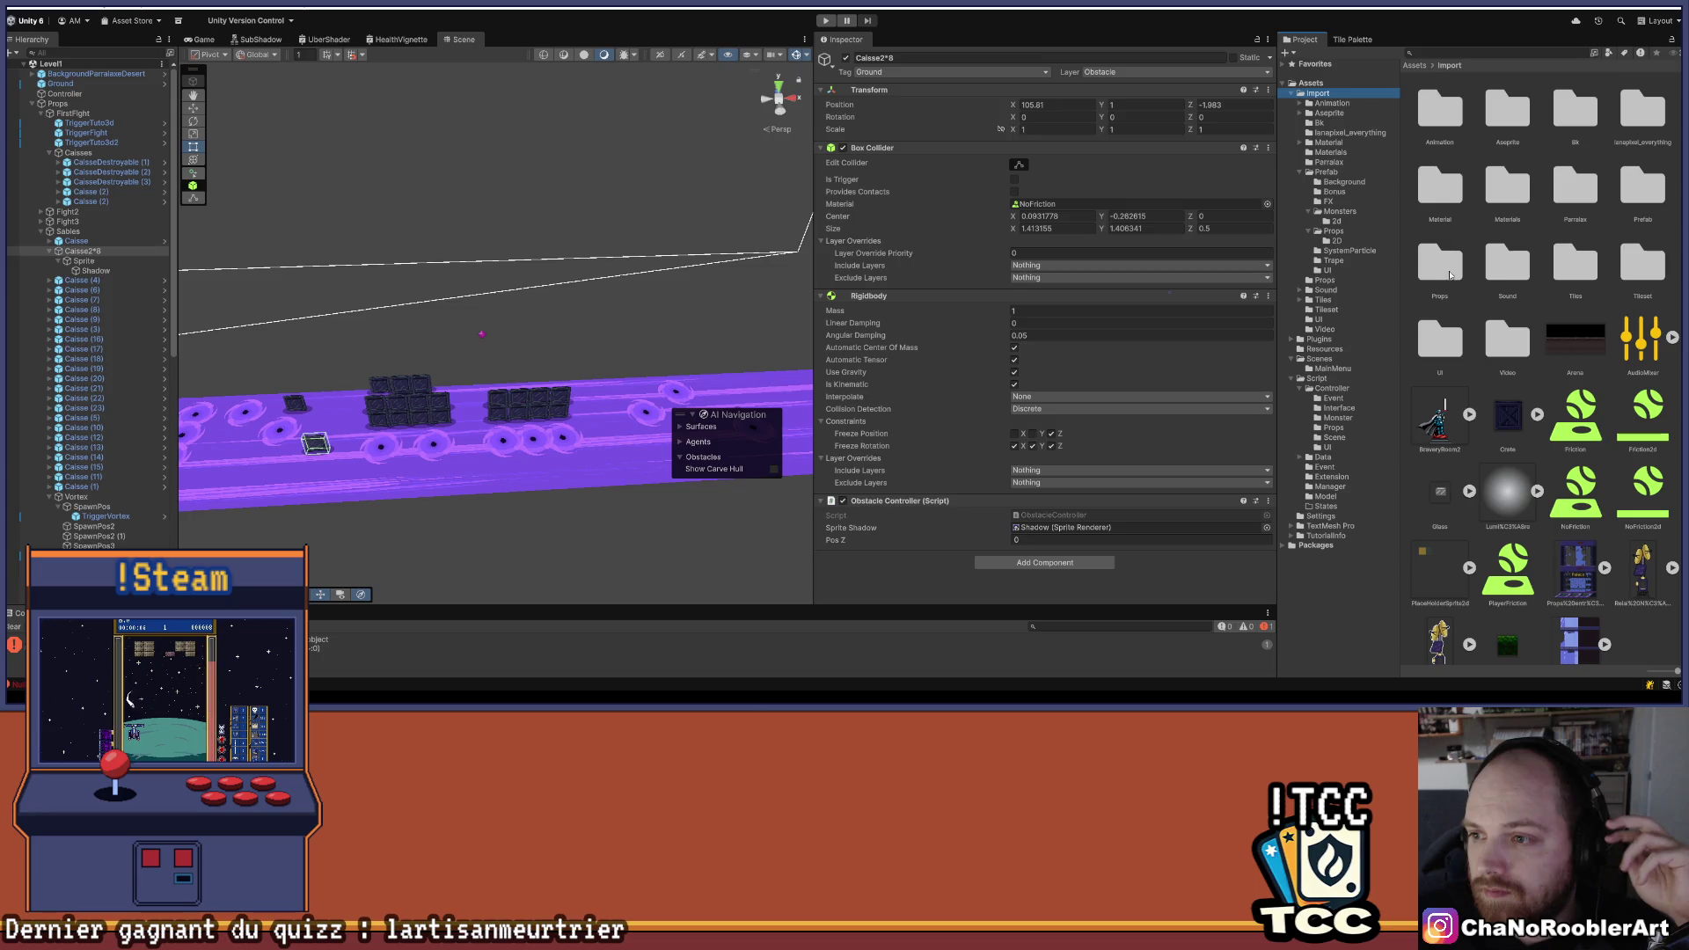
{"action": "double_click", "coordinate": [1447, 268]}
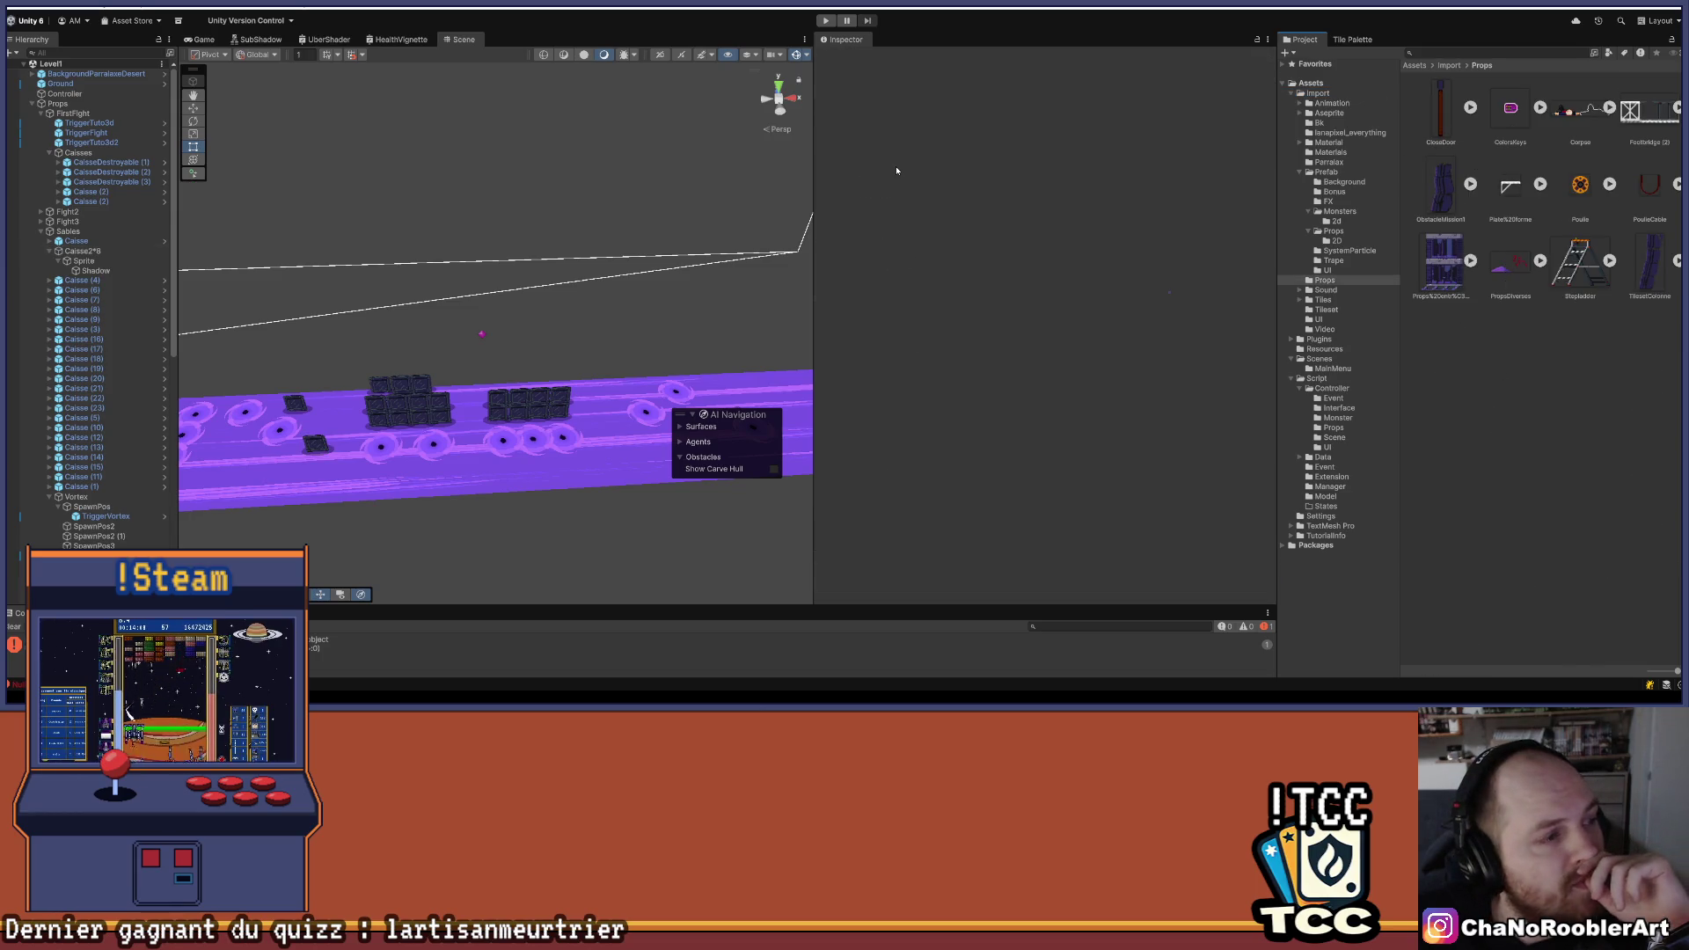
{"action": "mouse_move", "coordinate": [422, 309]}
{"action": "left_mouse_down"}
{"action": "mouse_move", "coordinate": [668, 316]}
{"action": "mouse_move", "coordinate": [493, 322]}
{"action": "left_mouse_up"}
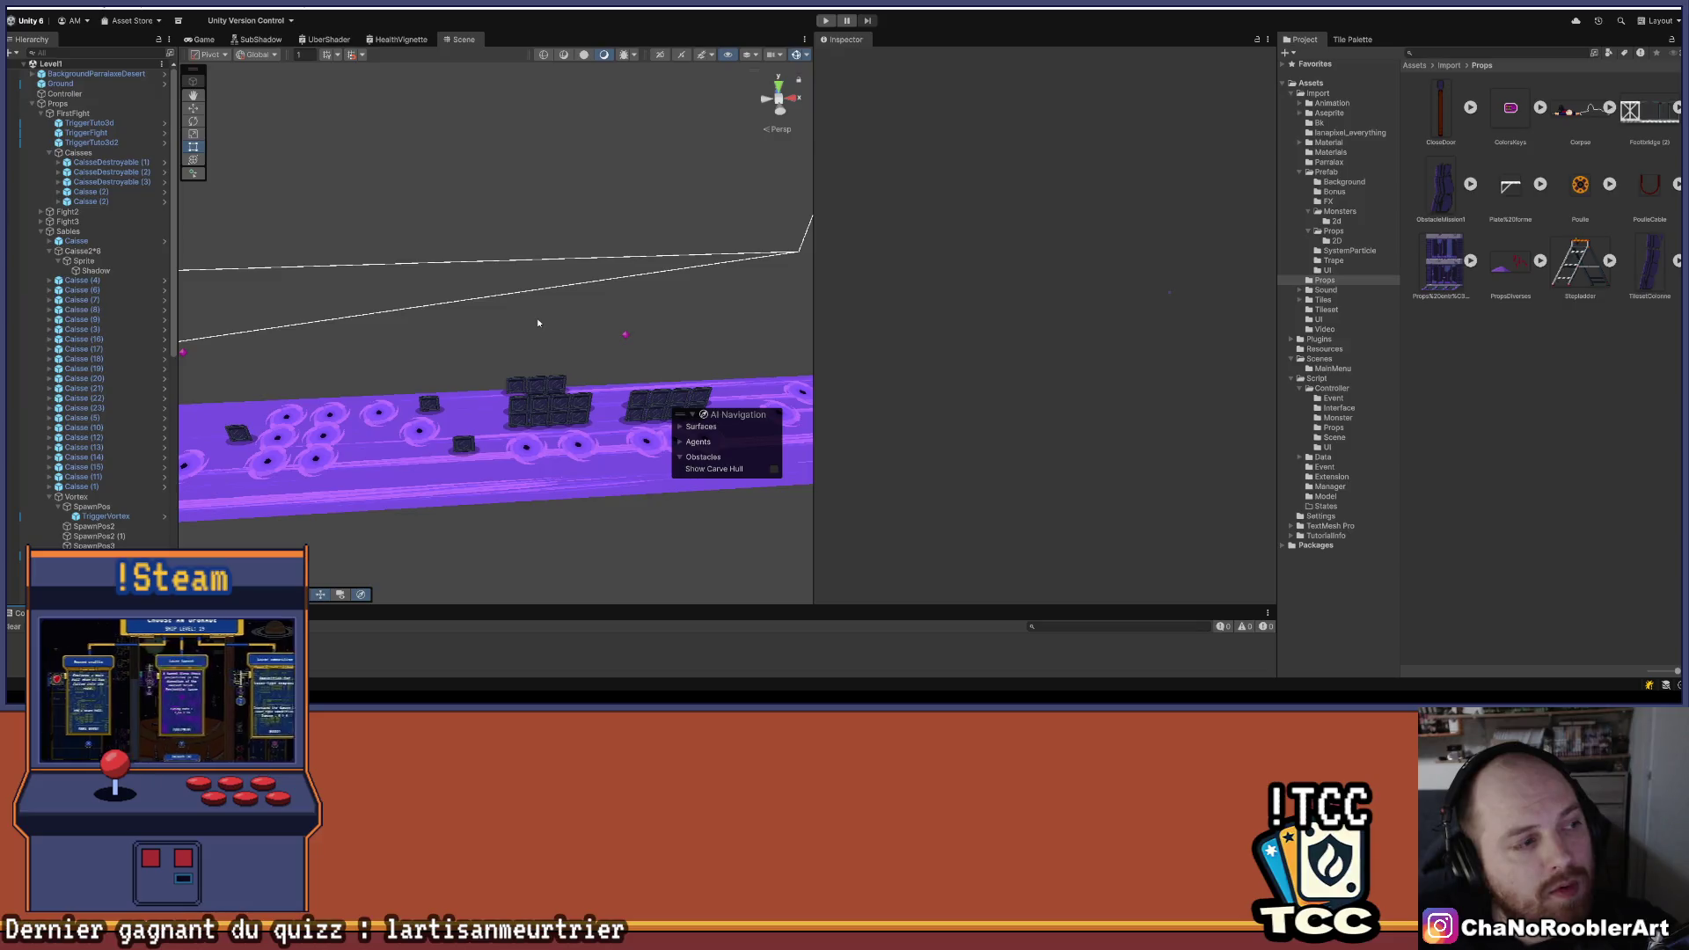
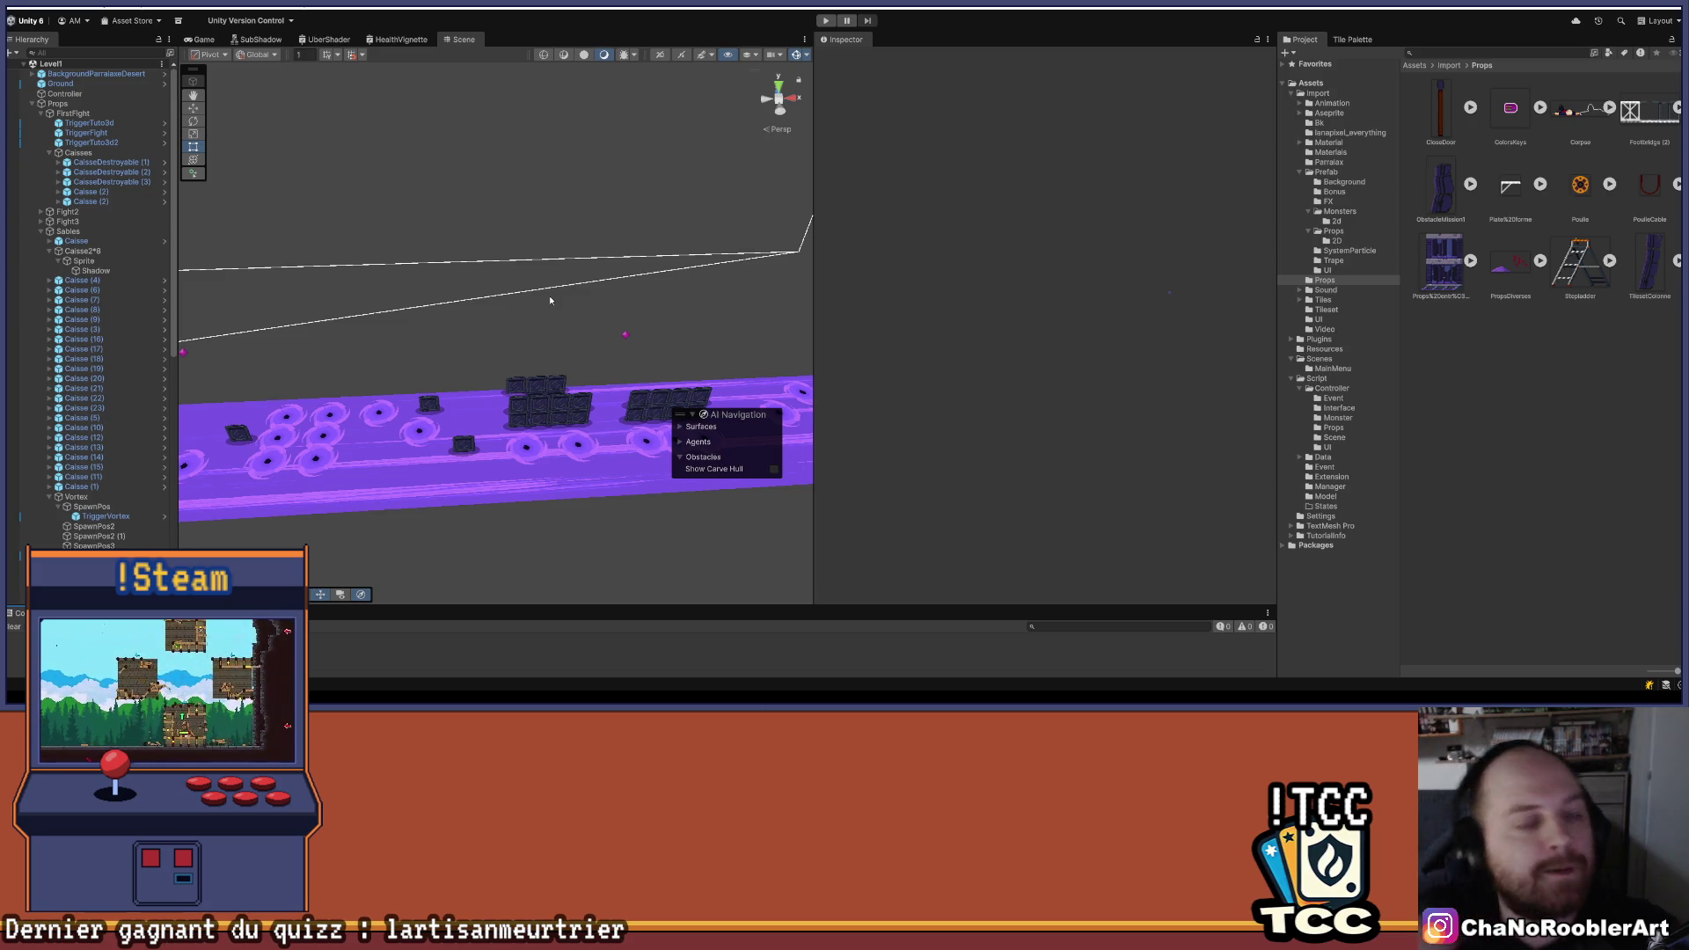
- Select the Caisse2*8 crate after checking its Sprite and Shadow children, then frame the crate walls
{"action": "scroll", "coordinate": [447, 457], "scroll_direction": "up", "scroll_amount": 5}
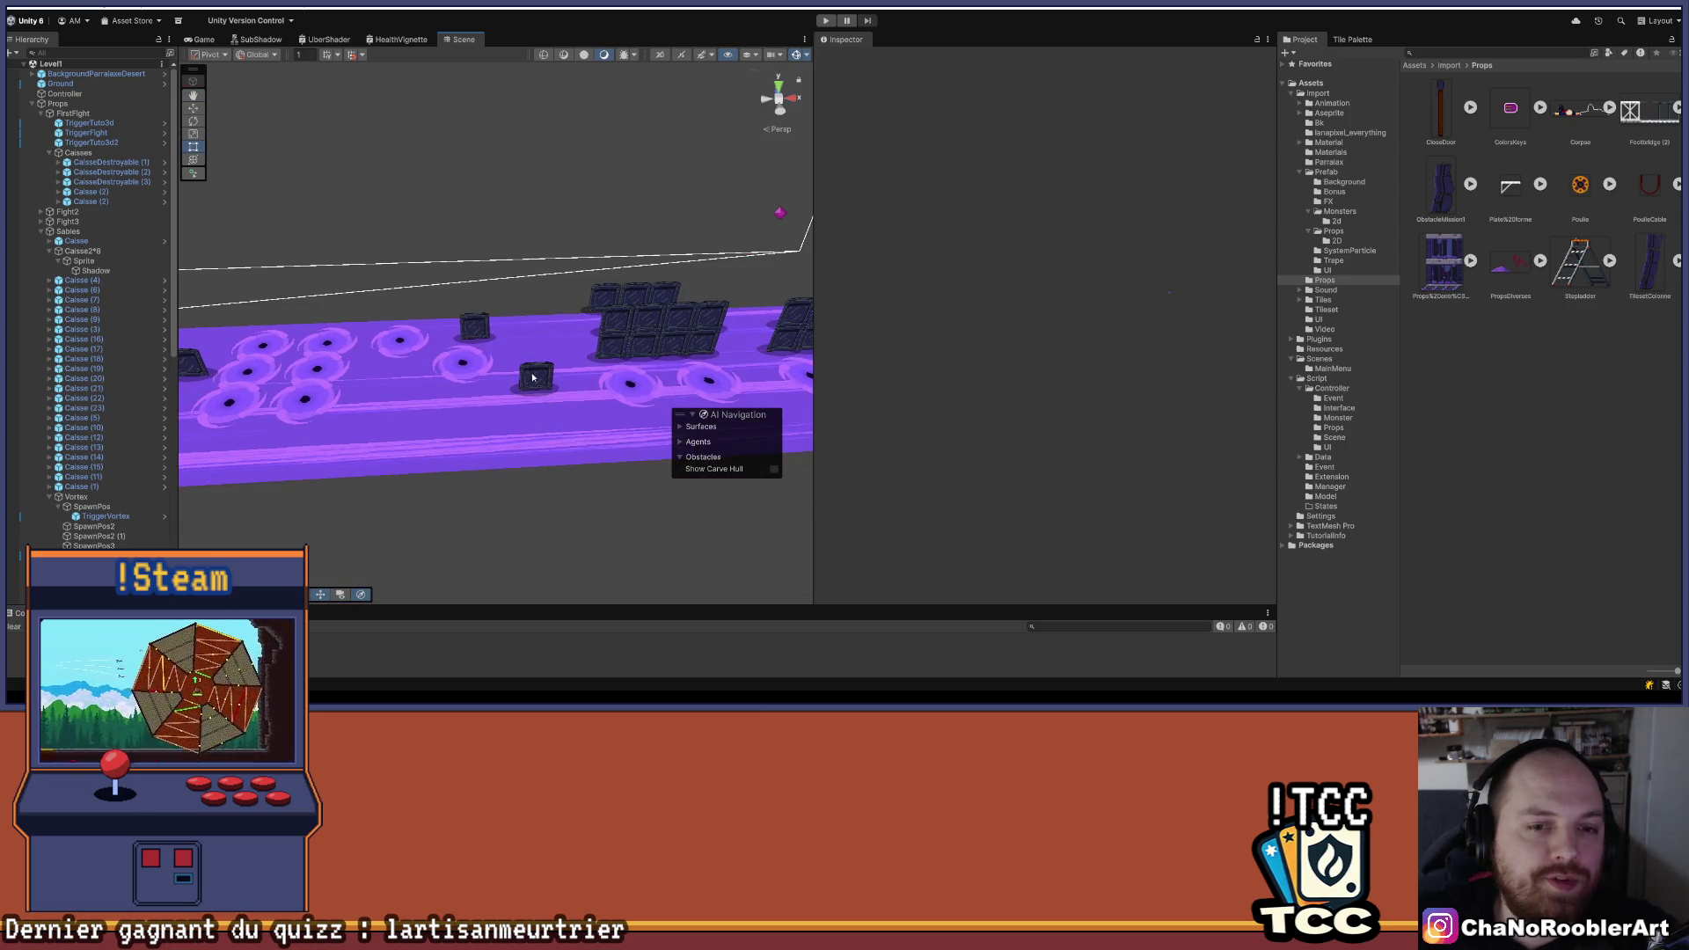
{"action": "left_click", "coordinate": [558, 348]}
{"action": "scroll", "coordinate": [556, 352], "scroll_direction": "up", "scroll_amount": 3}
{"action": "left_click", "coordinate": [104, 268]}
{"action": "left_click", "coordinate": [104, 261]}
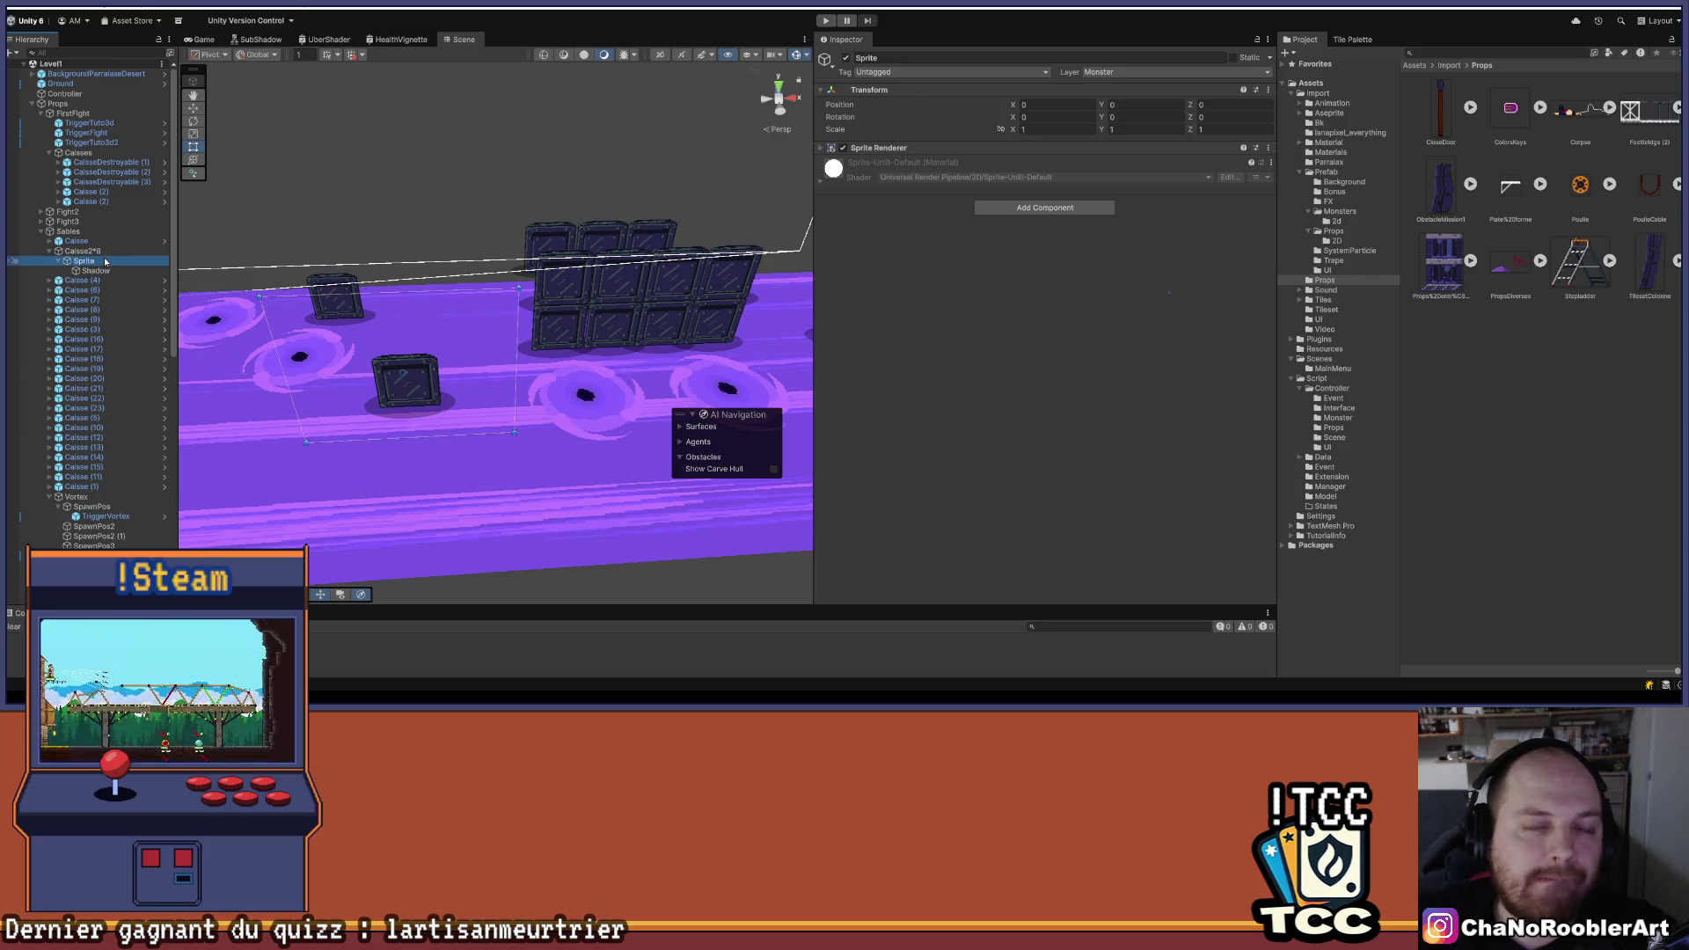
{"action": "left_click", "coordinate": [104, 252]}
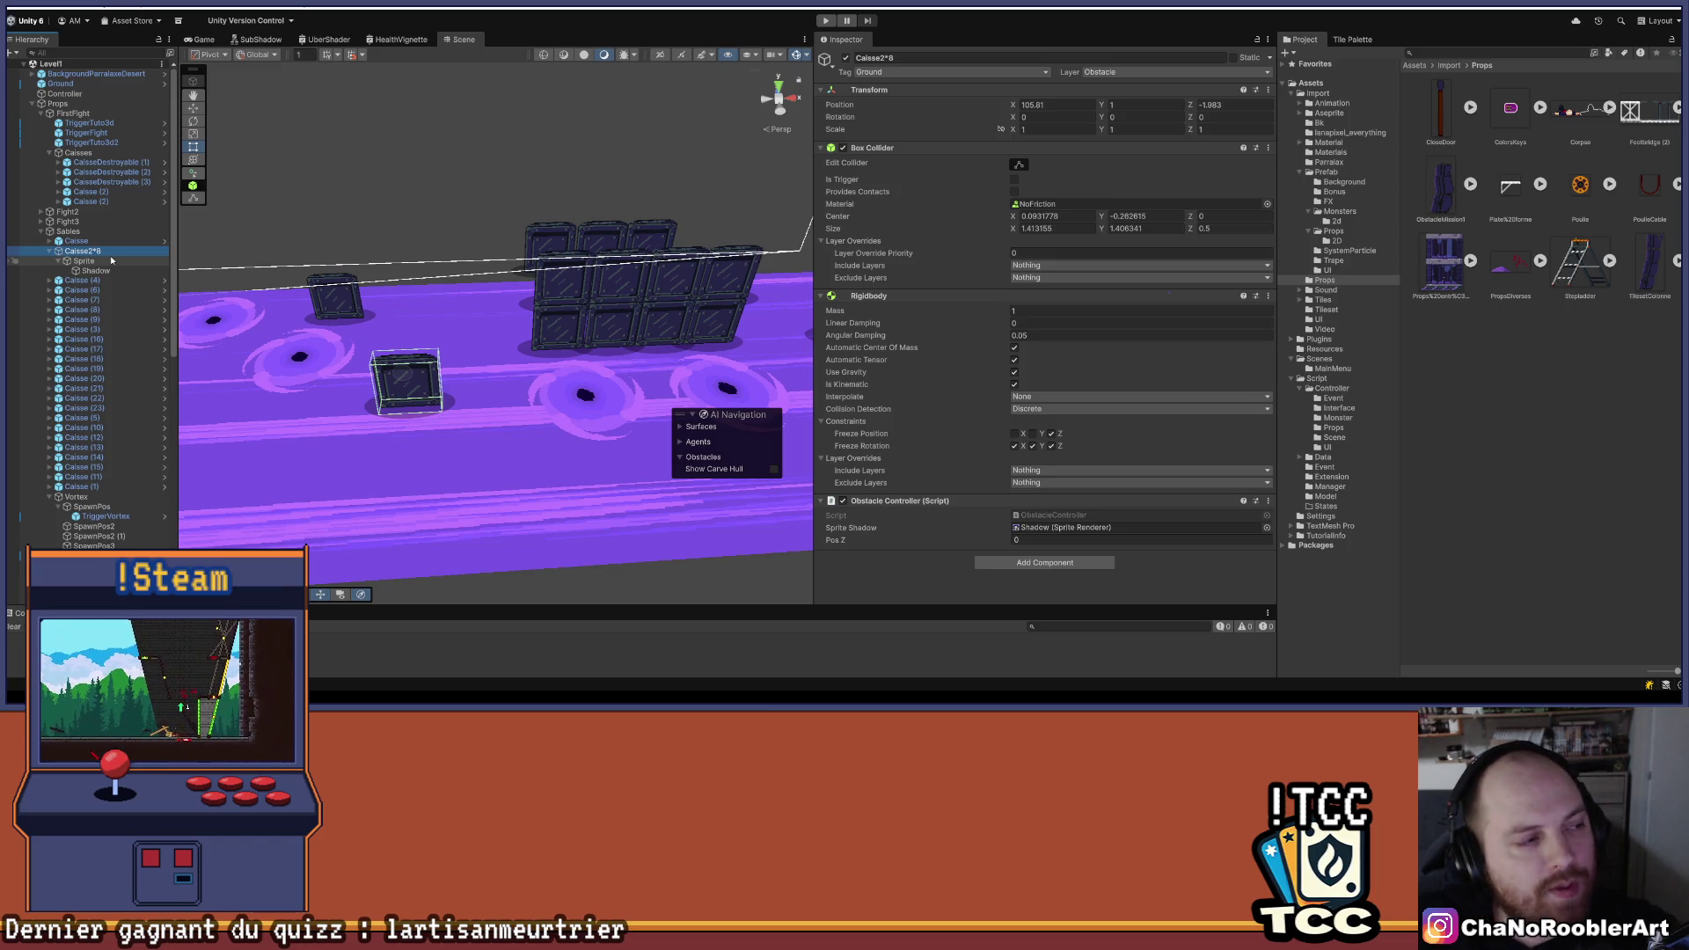
{"action": "left_click_drag", "start_coordinate": [467, 352], "coordinate": [481, 359]}
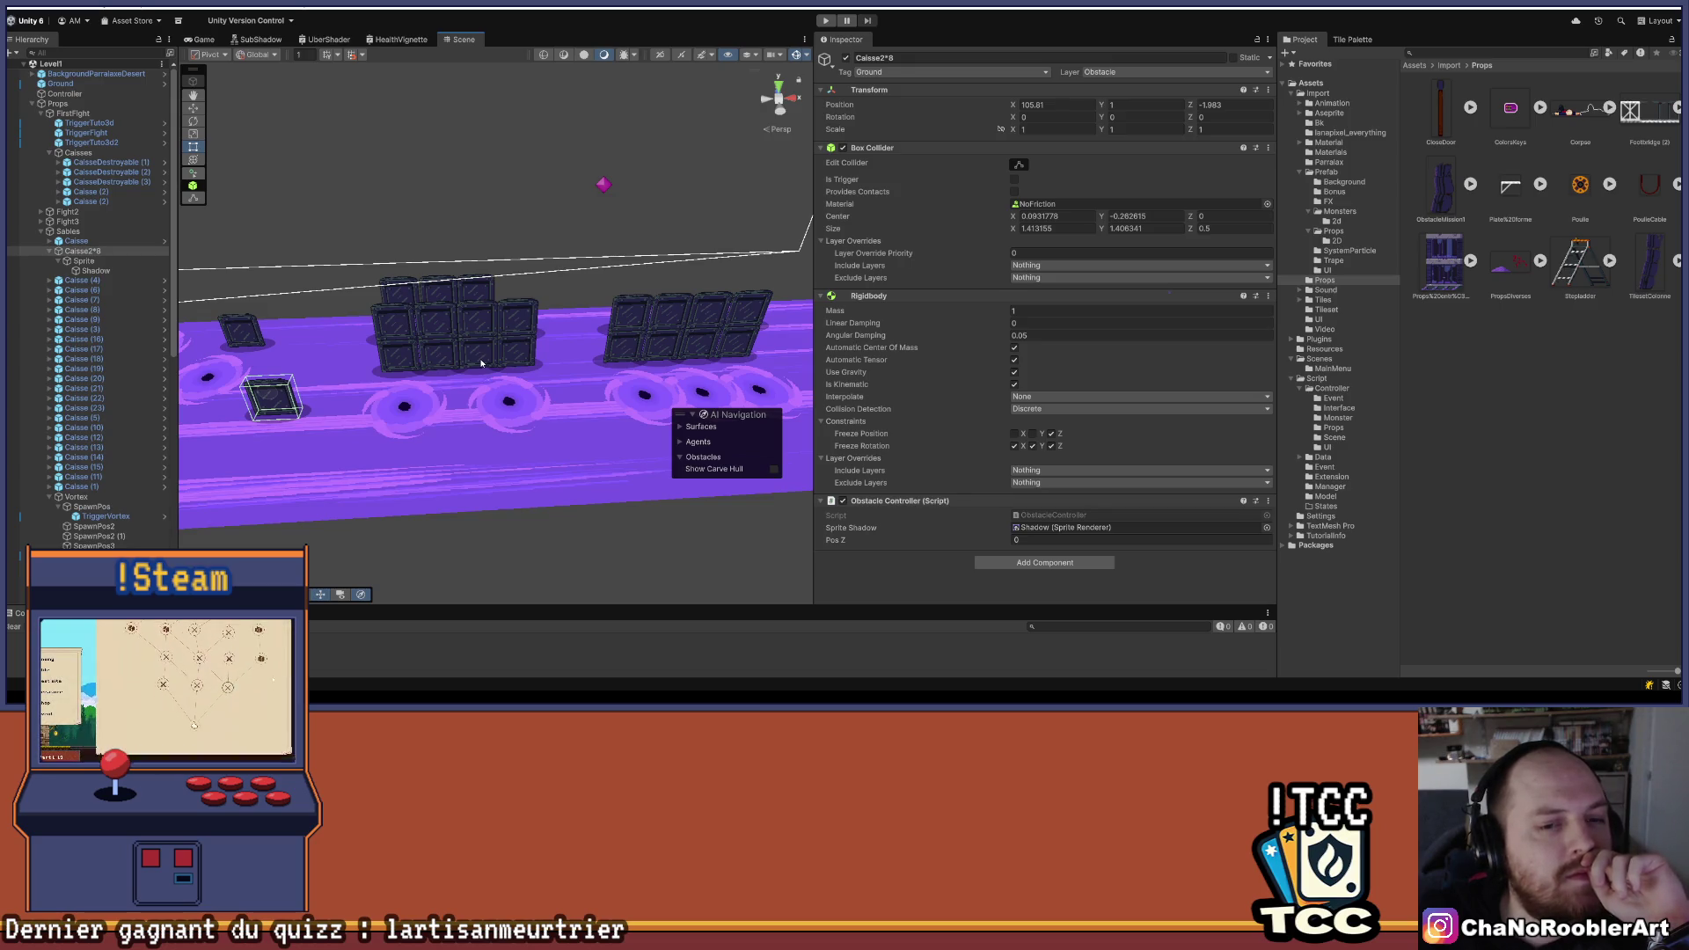
{"action": "mouse_move", "coordinate": [481, 361]}
{"action": "left_mouse_down"}
{"action": "mouse_move", "coordinate": [607, 286]}
{"action": "mouse_move", "coordinate": [320, 377]}
{"action": "mouse_move", "coordinate": [440, 337]}
{"action": "mouse_move", "coordinate": [535, 355]}
{"action": "mouse_move", "coordinate": [431, 337]}
{"action": "left_mouse_up"}
- Delete the first two-row crate wall of eight crates
{"action": "left_click", "coordinate": [420, 336]}
{"action": "left_click", "coordinate": [460, 333], "text": "shift"}
{"action": "left_click", "coordinate": [506, 333], "text": "shift"}
{"action": "left_click", "coordinate": [548, 345], "text": "shift"}
{"action": "left_click", "coordinate": [531, 374], "text": "shift"}
{"action": "left_click", "coordinate": [460, 369], "text": "shift"}
{"action": "left_click", "coordinate": [506, 369], "text": "shift"}
{"action": "left_click", "coordinate": [413, 371], "text": "shift"}
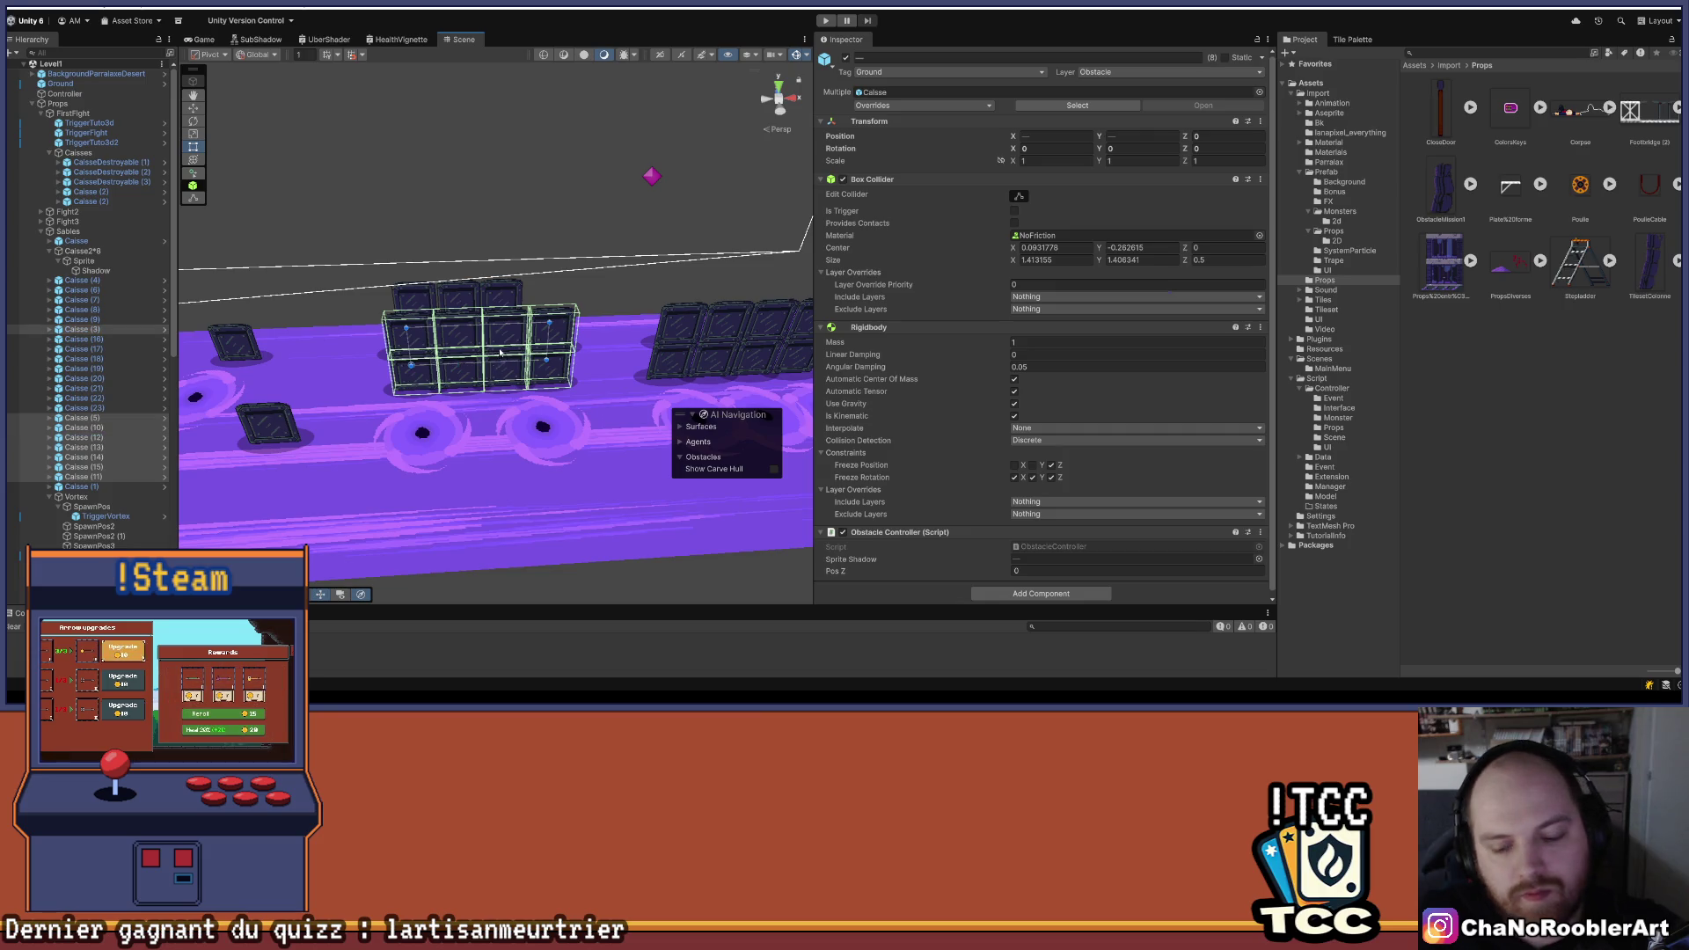
{"action": "key", "text": "Delete"}
- Delete the next block of four crates
{"action": "left_click", "coordinate": [543, 326]}
{"action": "left_click", "coordinate": [534, 308], "text": "shift"}
{"action": "left_click", "coordinate": [493, 308], "text": "shift"}
{"action": "left_click", "coordinate": [490, 345], "text": "shift"}
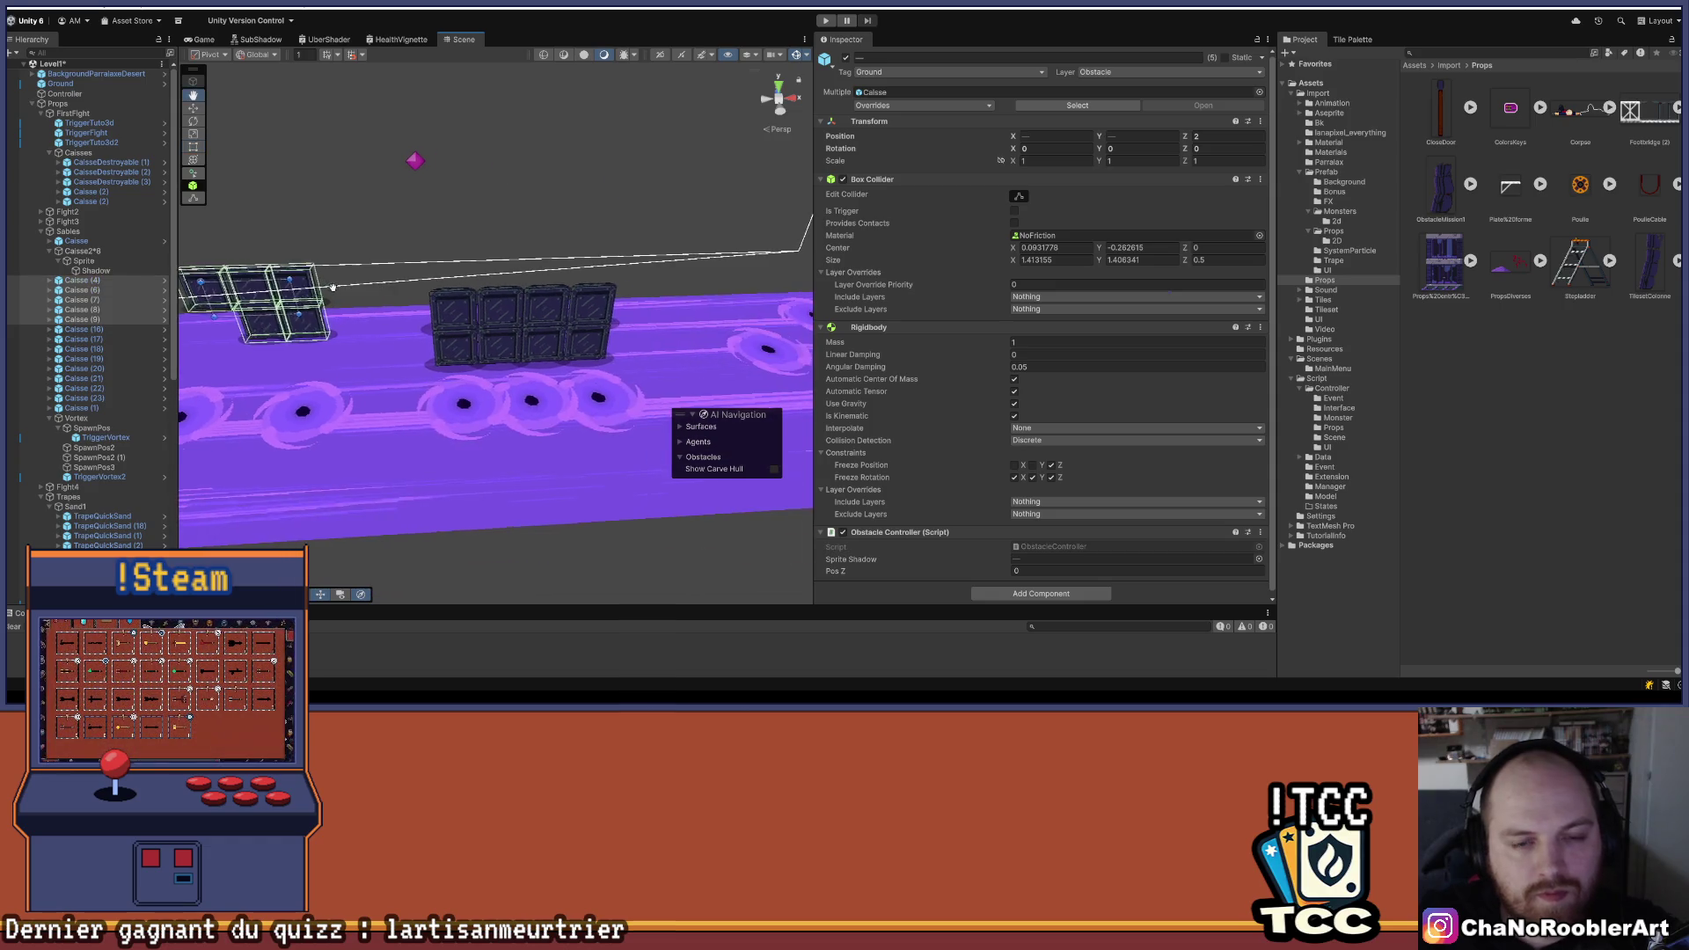
{"action": "key", "text": "Delete"}
- Delete the last crate wall of seven crates
{"action": "left_click", "coordinate": [610, 322]}
{"action": "left_click", "coordinate": [655, 313], "text": "shift"}
{"action": "left_click", "coordinate": [699, 312], "text": "shift"}
{"action": "left_click", "coordinate": [743, 313], "text": "shift"}
{"action": "left_click", "coordinate": [730, 350], "text": "shift"}
{"action": "left_click", "coordinate": [686, 351], "text": "shift"}
{"action": "left_click", "coordinate": [647, 356], "text": "shift"}
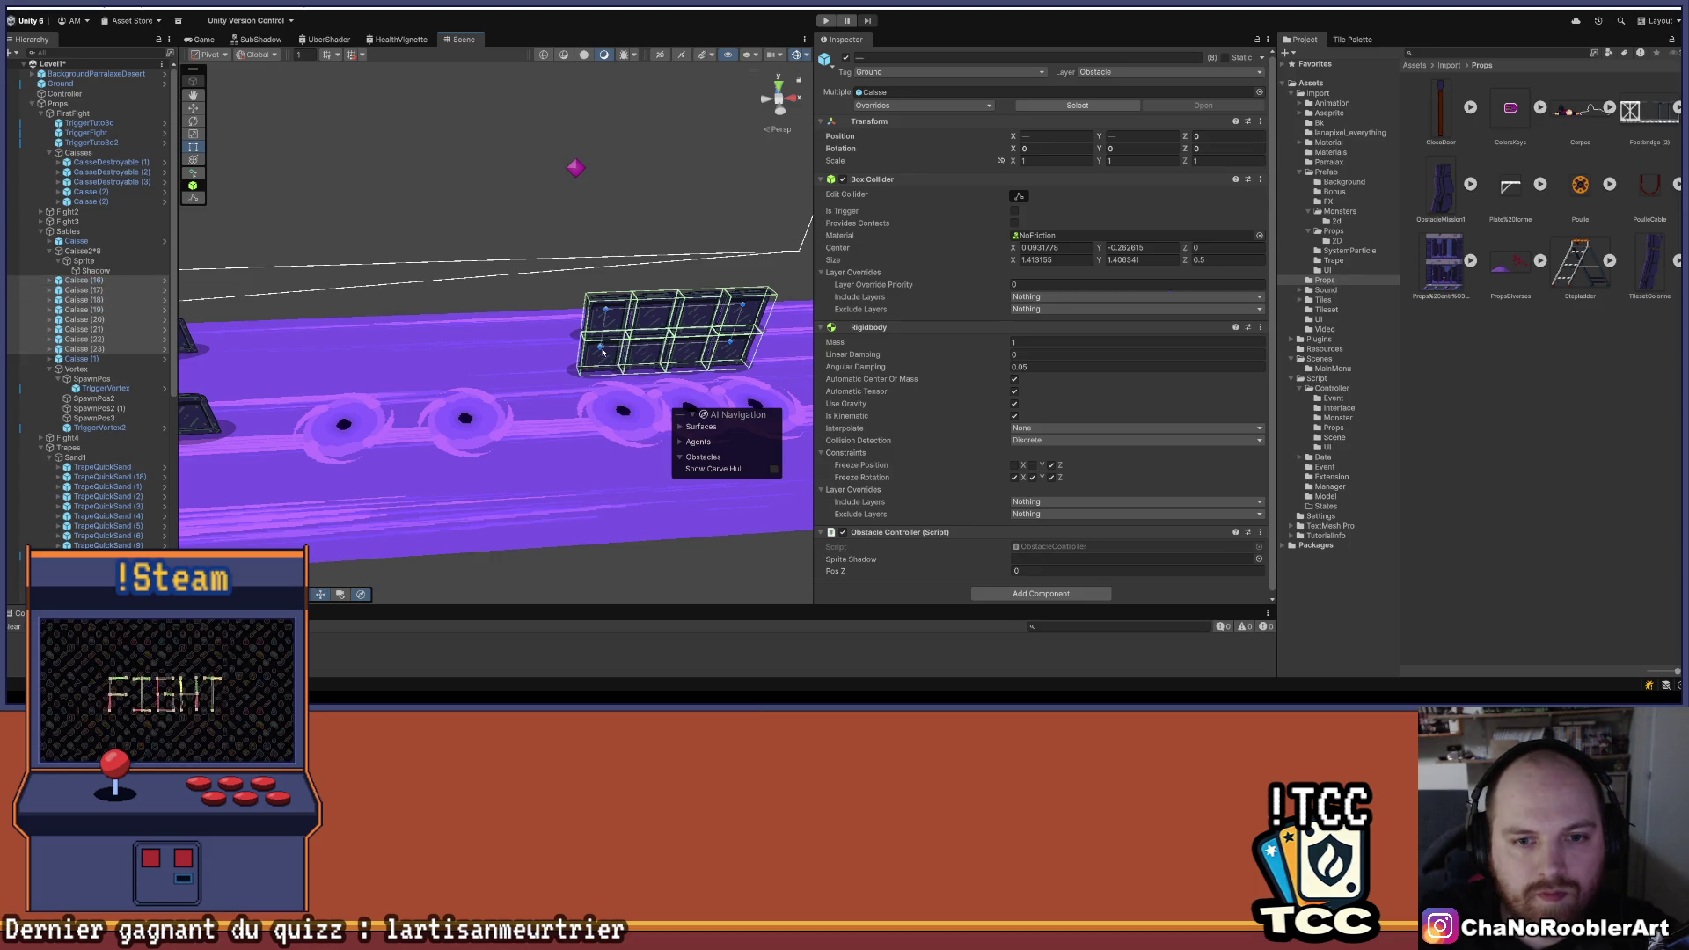
{"action": "key", "text": "Delete"}
{"action": "left_click_drag", "start_coordinate": [630, 294], "coordinate": [532, 262]}
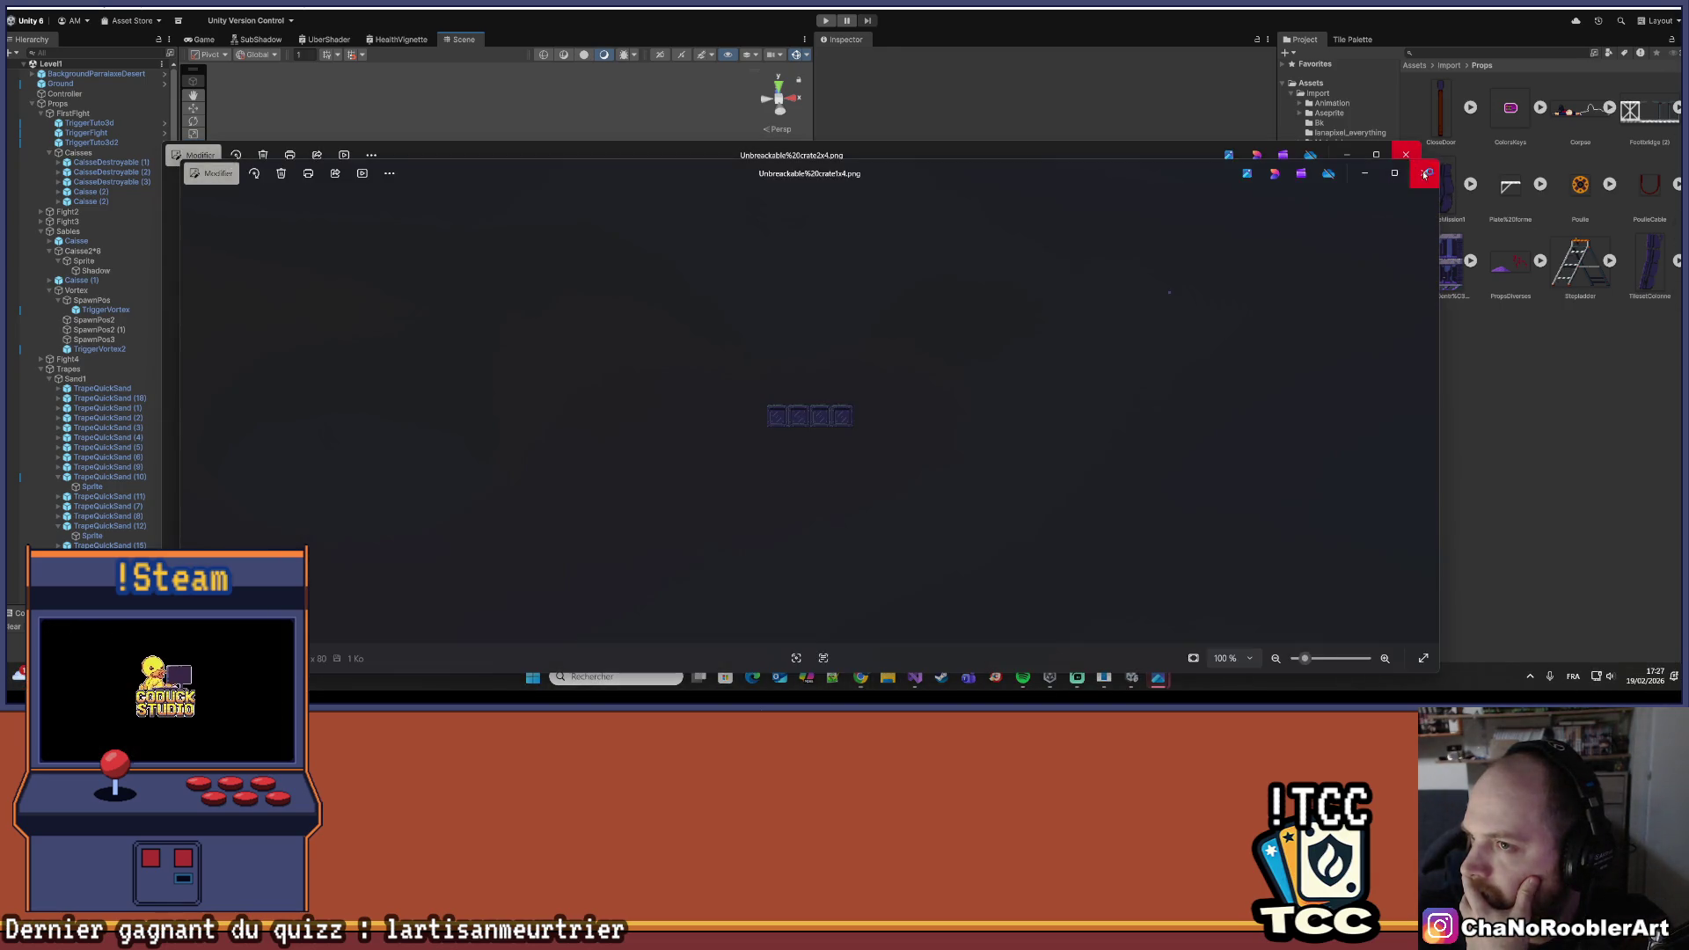
- Drag both unbreakable-crate PNGs from Téléchargements into Unity's Assets/Import/Props folder
{"action": "left_click", "coordinate": [1412, 158]}
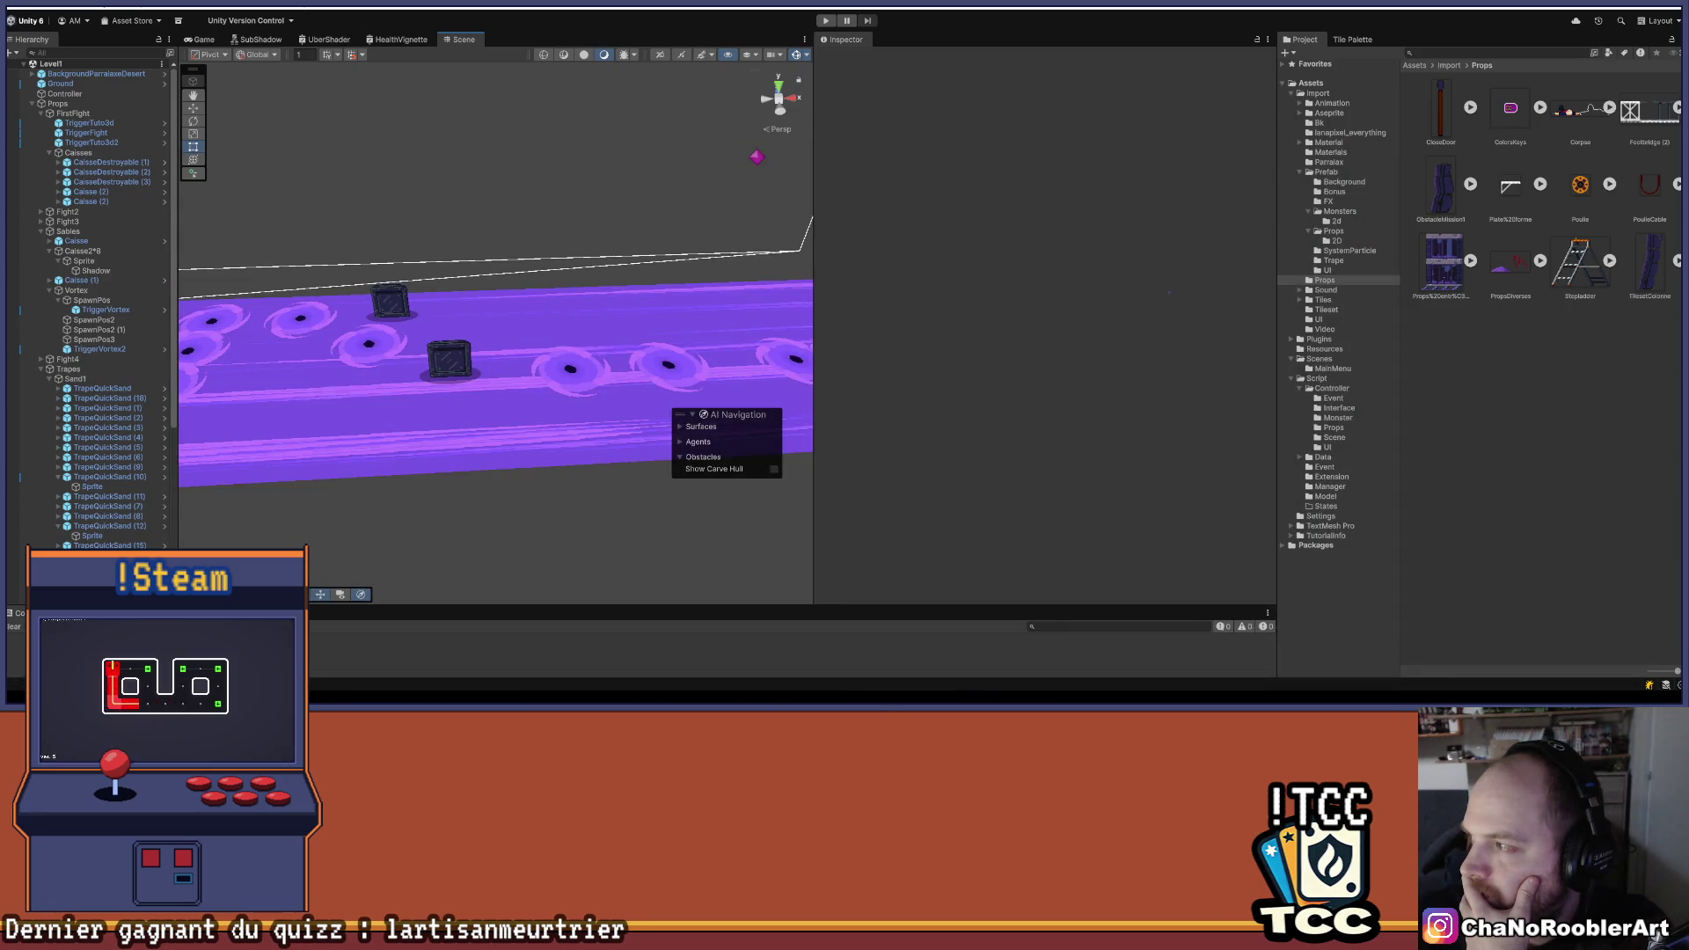
{"action": "key", "text": "alt+Tab"}
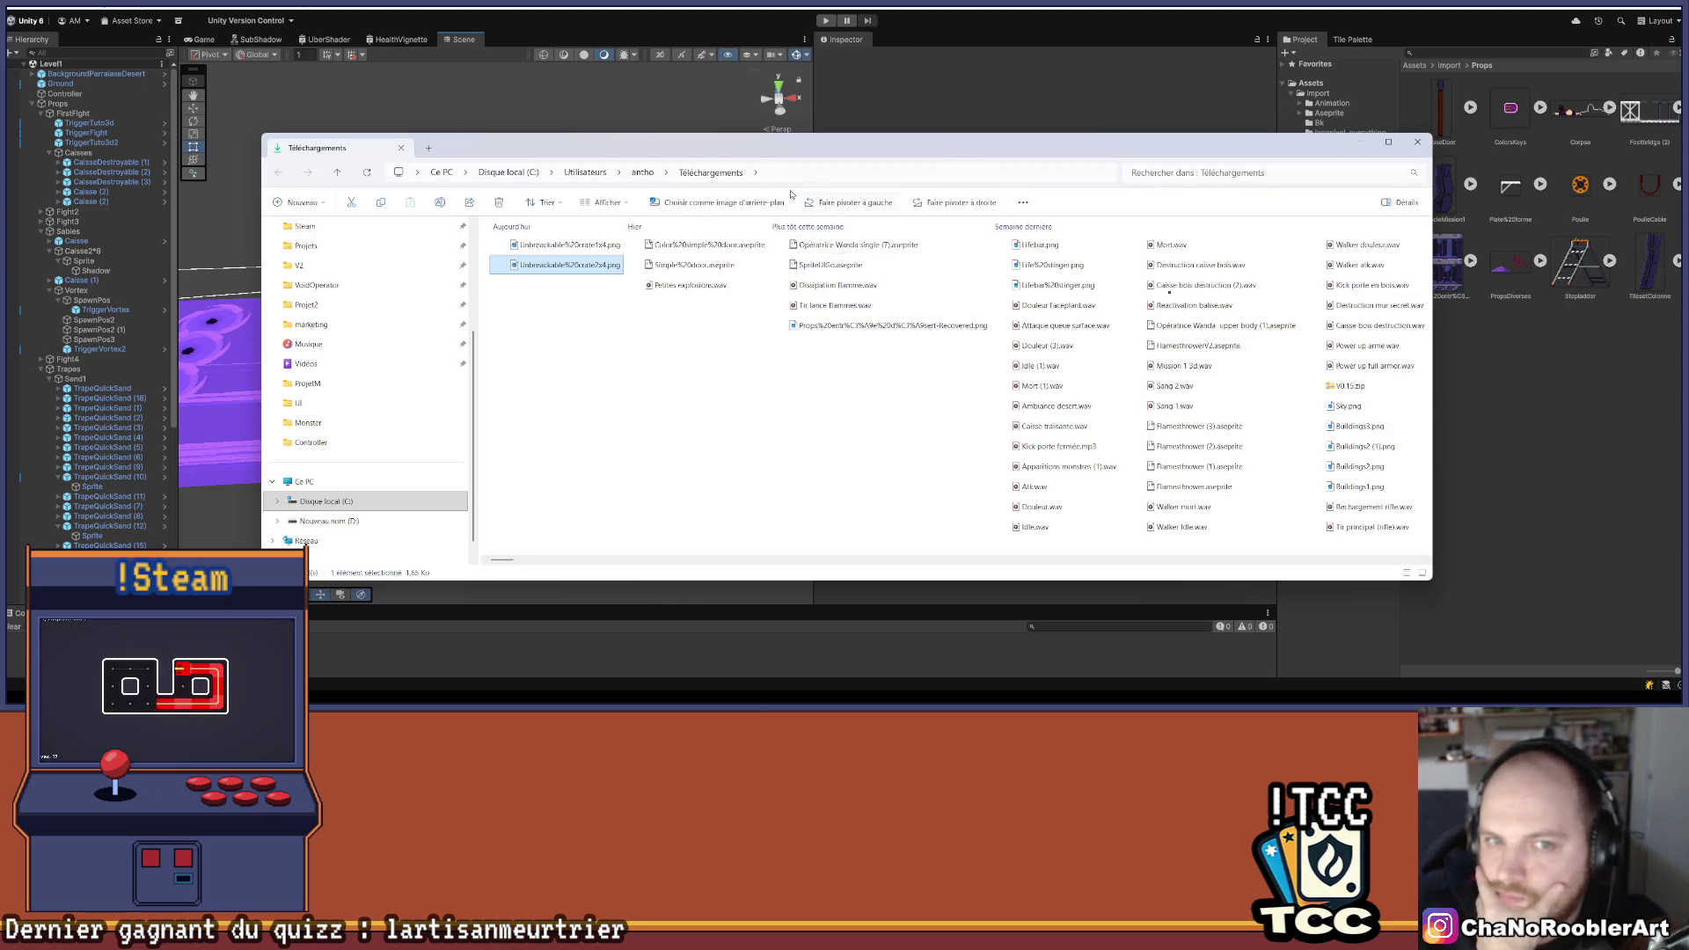
{"action": "left_click_drag", "start_coordinate": [598, 148], "coordinate": [540, 341]}
{"action": "mouse_move", "coordinate": [535, 459]}
{"action": "left_mouse_down"}
{"action": "mouse_move", "coordinate": [493, 387]}
{"action": "mouse_move", "coordinate": [1505, 346]}
{"action": "left_mouse_up"}
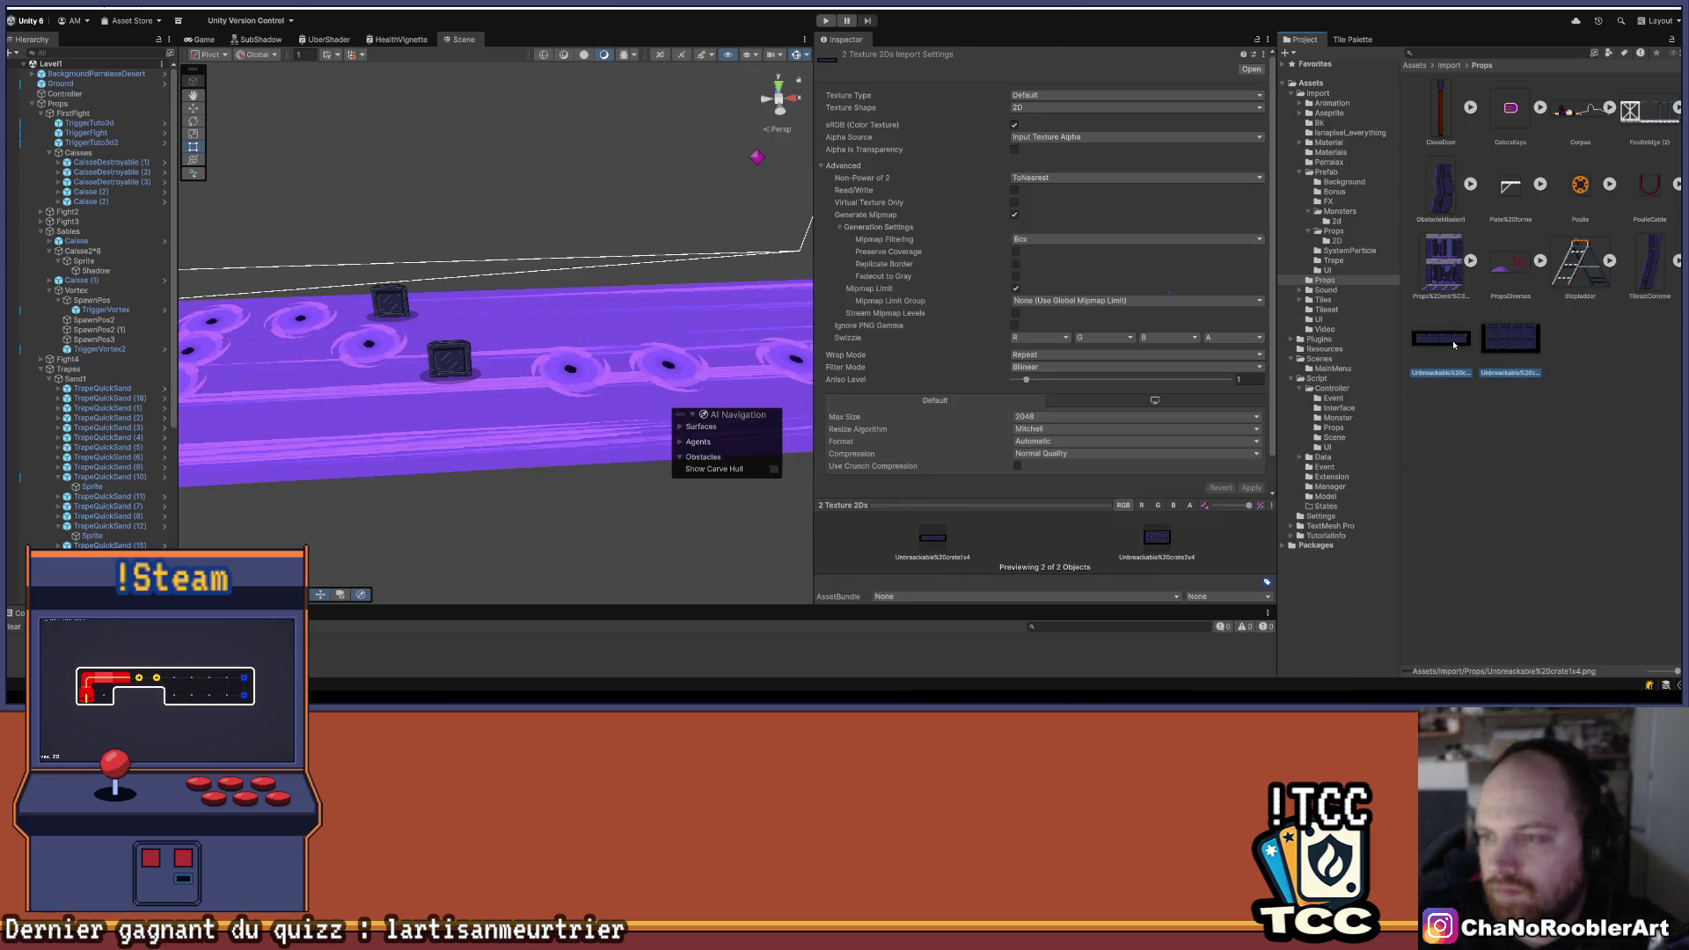
- Set both crate textures to Sprite (2D and UI), Single mode, 22 pixels per unit
{"action": "left_click", "coordinate": [1069, 95]}
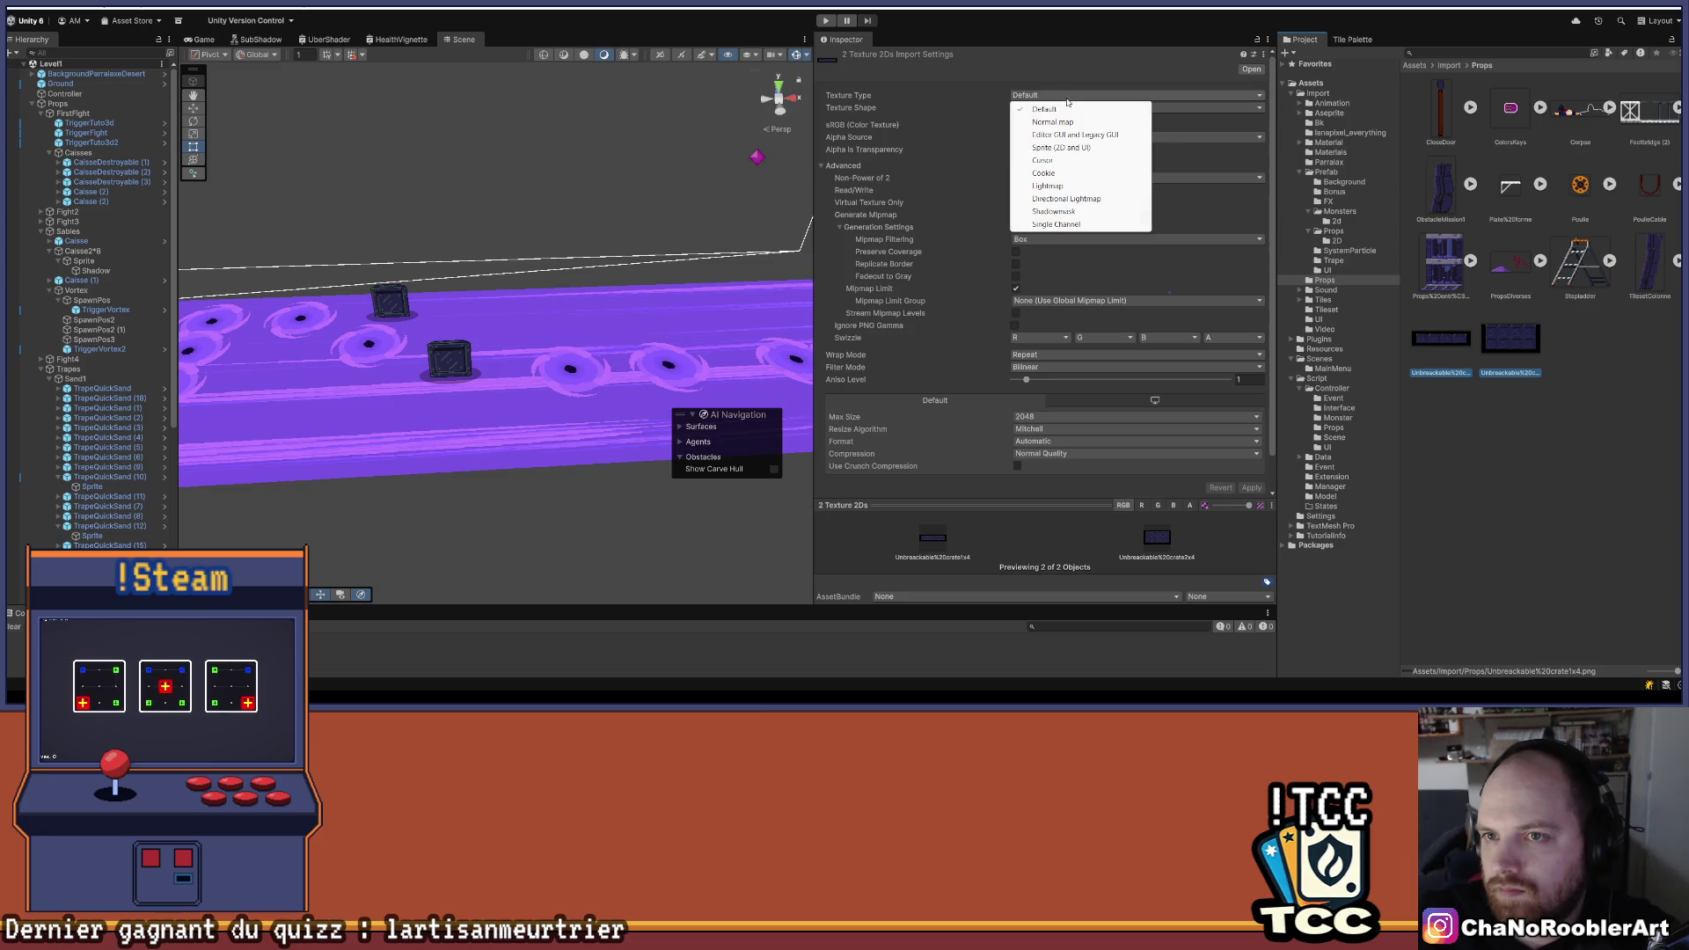
{"action": "left_click", "coordinate": [1074, 148]}
{"action": "left_click", "coordinate": [1052, 125]}
{"action": "left_click", "coordinate": [1050, 138]}
{"action": "left_click", "coordinate": [1051, 136]}
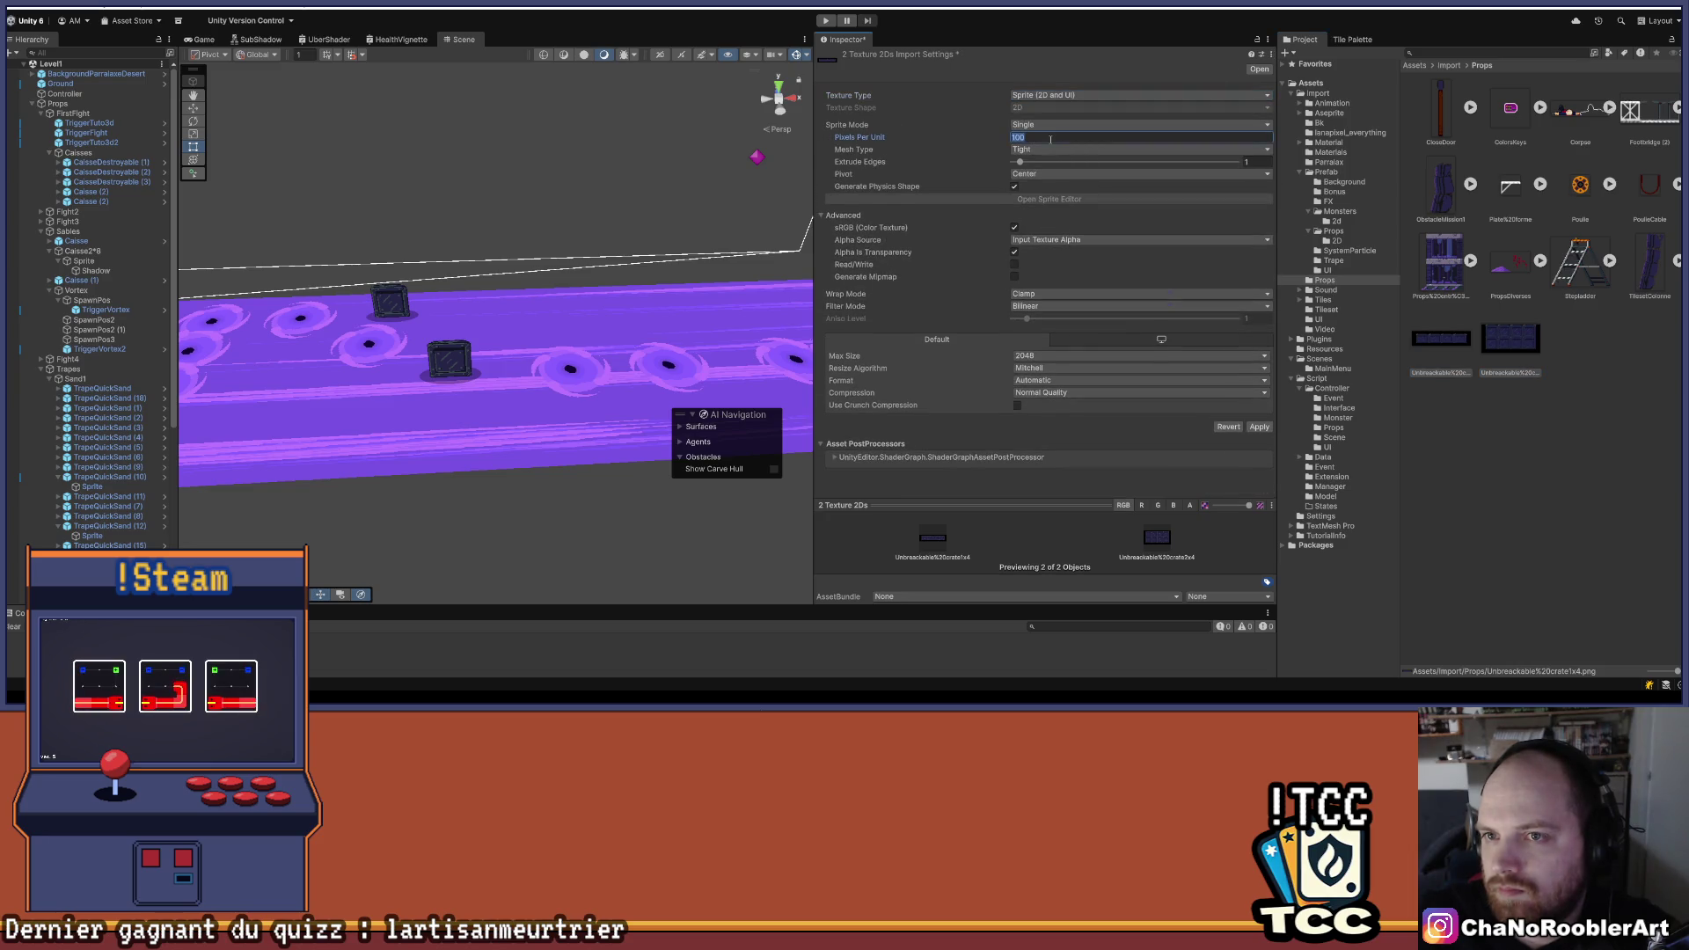
{"action": "type", "text": "32"}
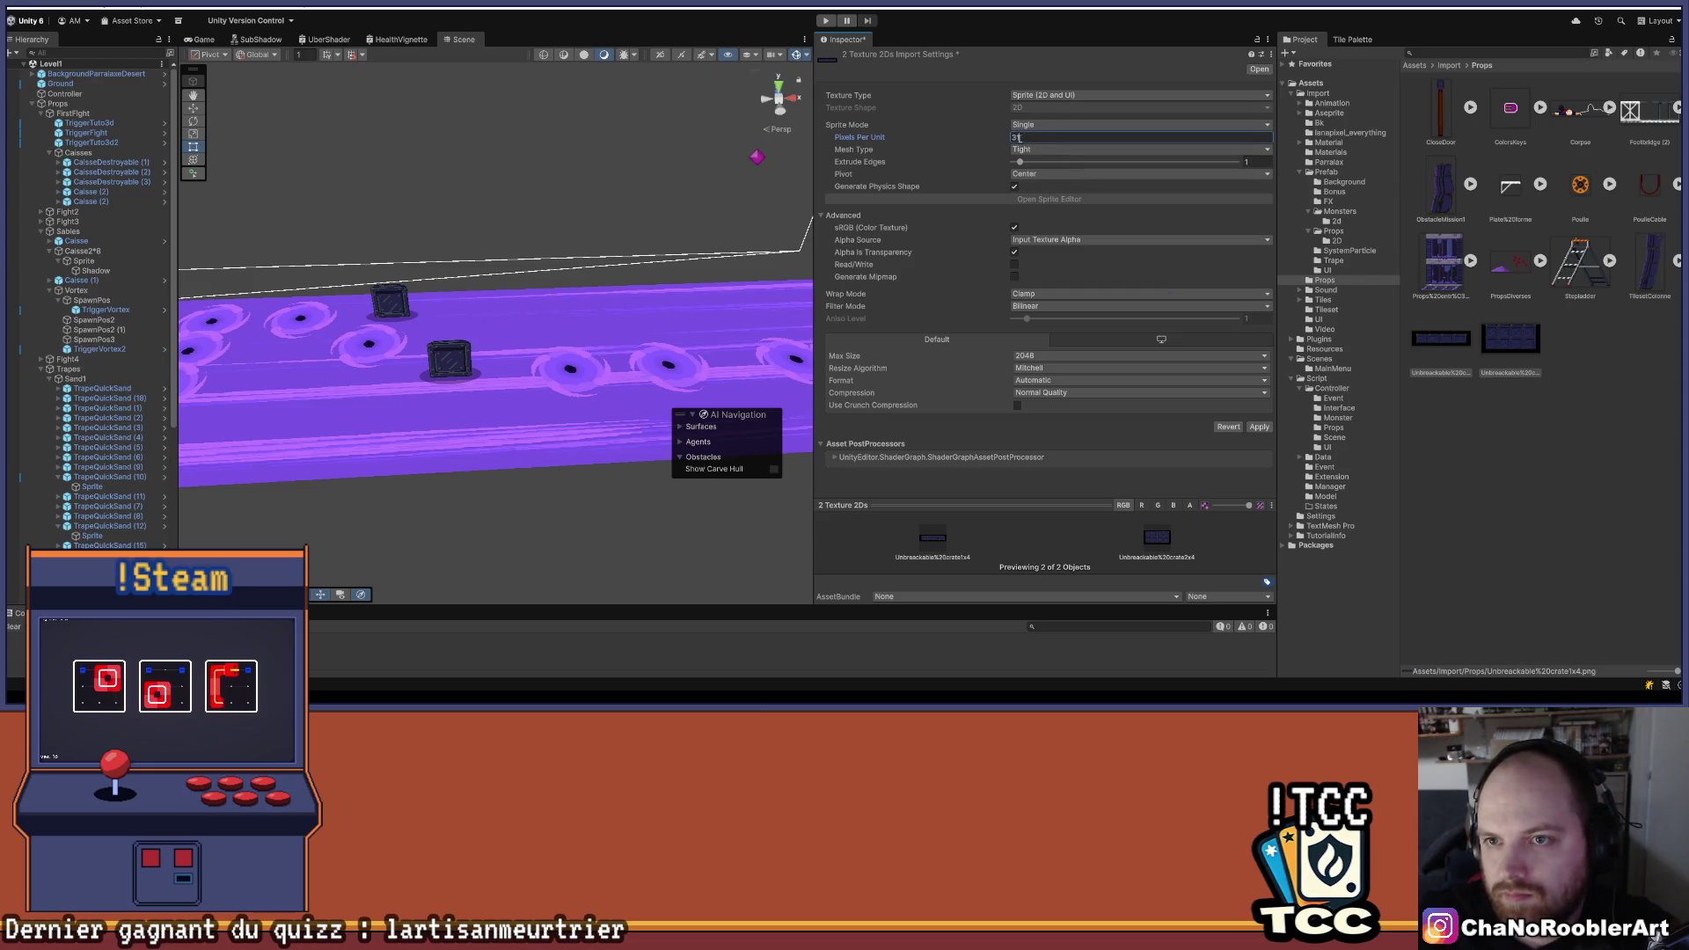
- Set Max Size 8192, Compression None and Point filter, then apply the import settings
{"action": "left_click", "coordinate": [1025, 355]}
{"action": "left_click", "coordinate": [1047, 472]}
{"action": "left_click", "coordinate": [1043, 393]}
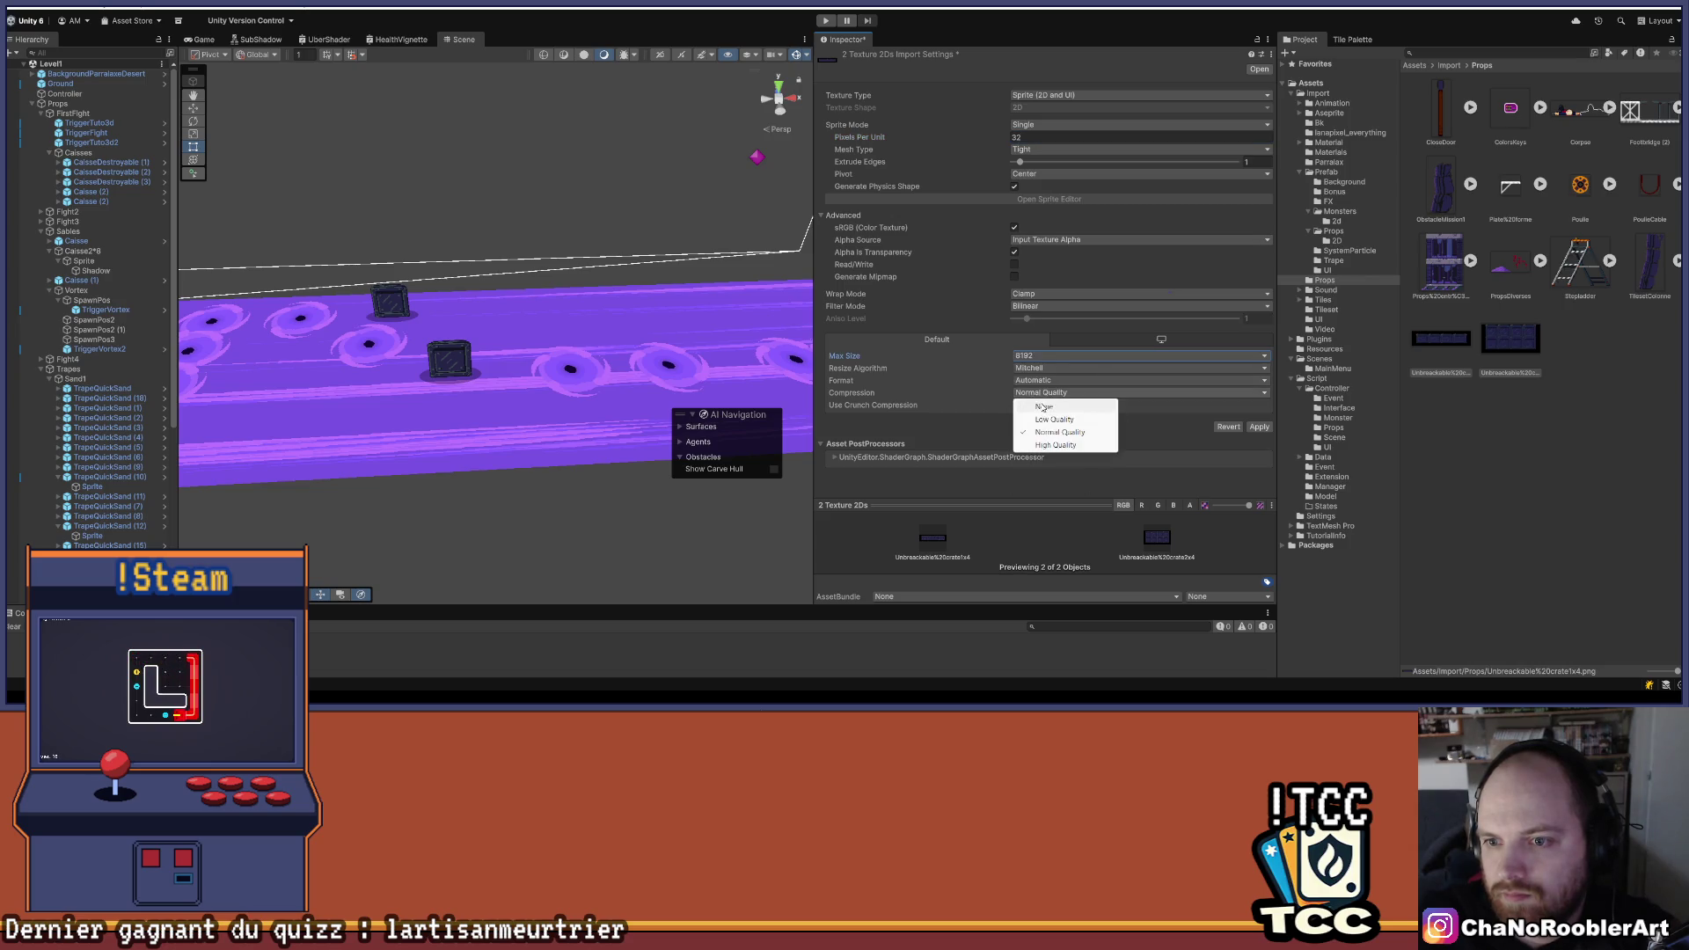
{"action": "left_click", "coordinate": [1043, 407]}
{"action": "left_click", "coordinate": [1039, 306]}
{"action": "left_click", "coordinate": [1042, 319]}
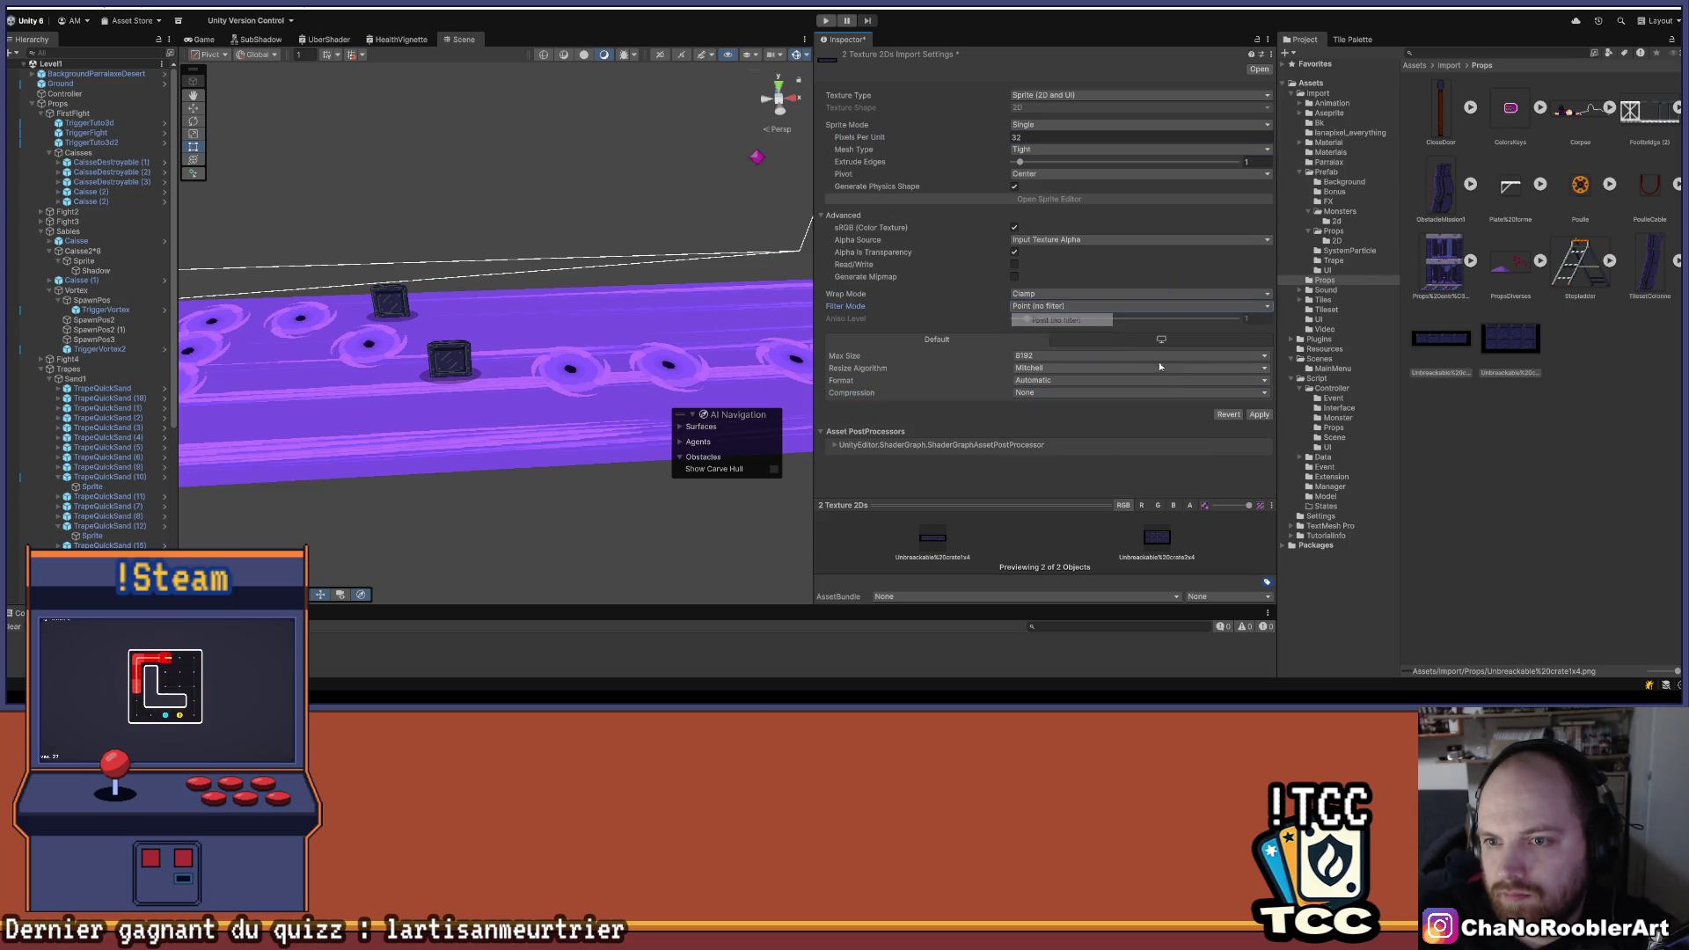
{"action": "left_click", "coordinate": [1261, 414]}
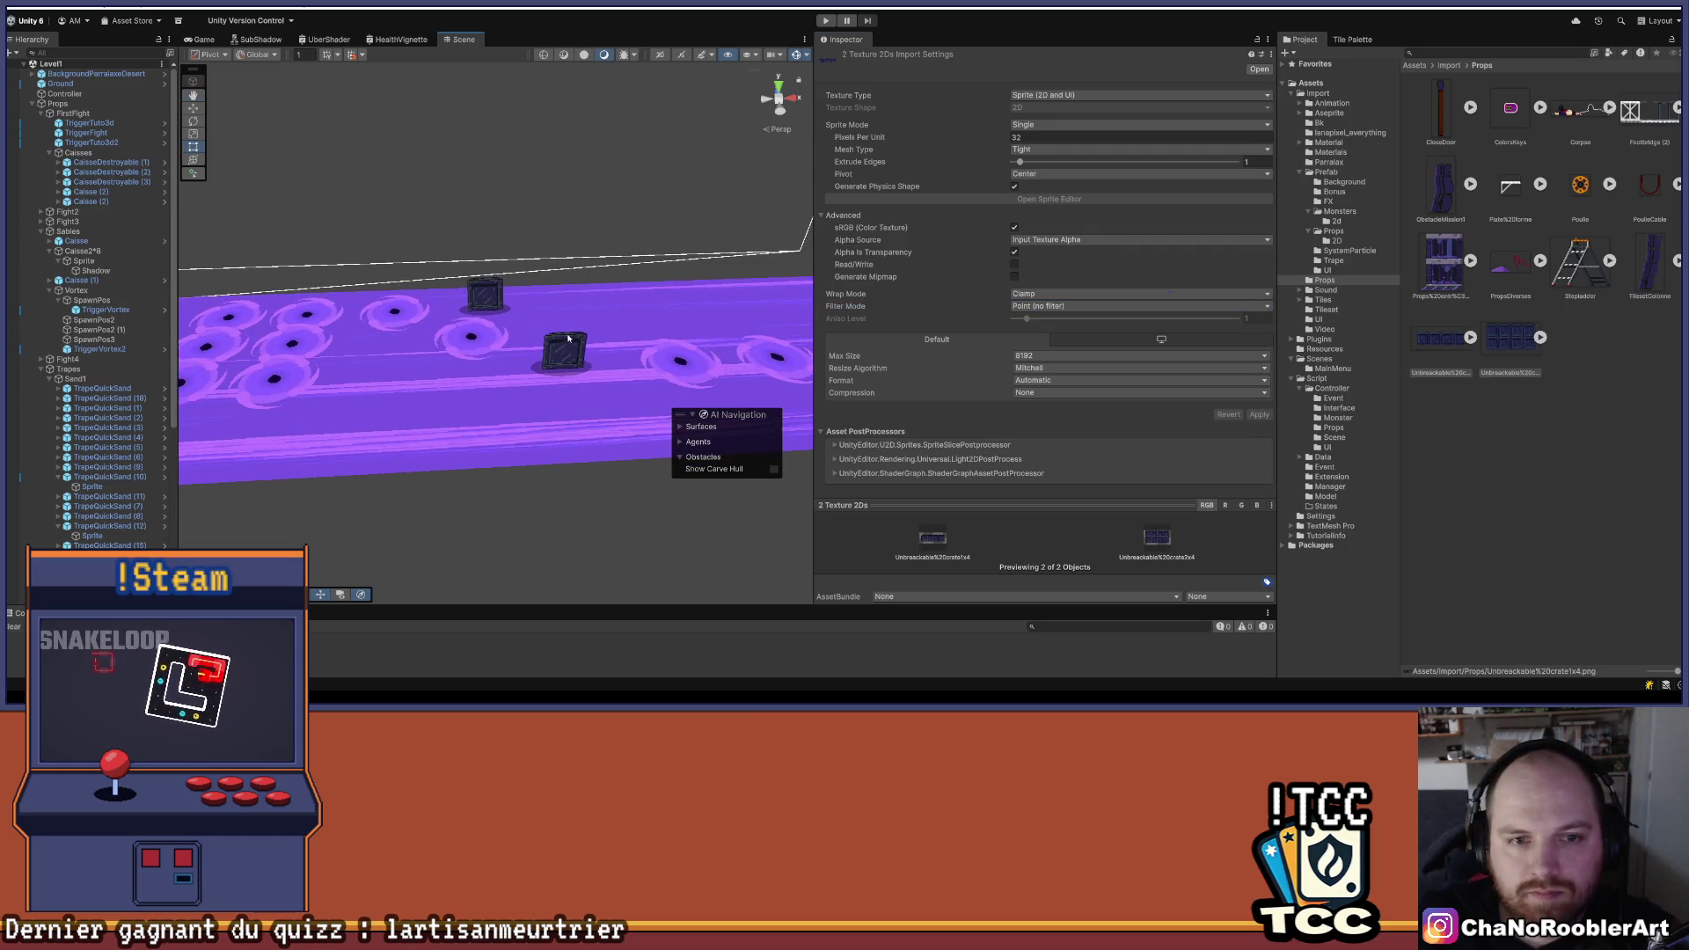
{"action": "left_click", "coordinate": [570, 337]}
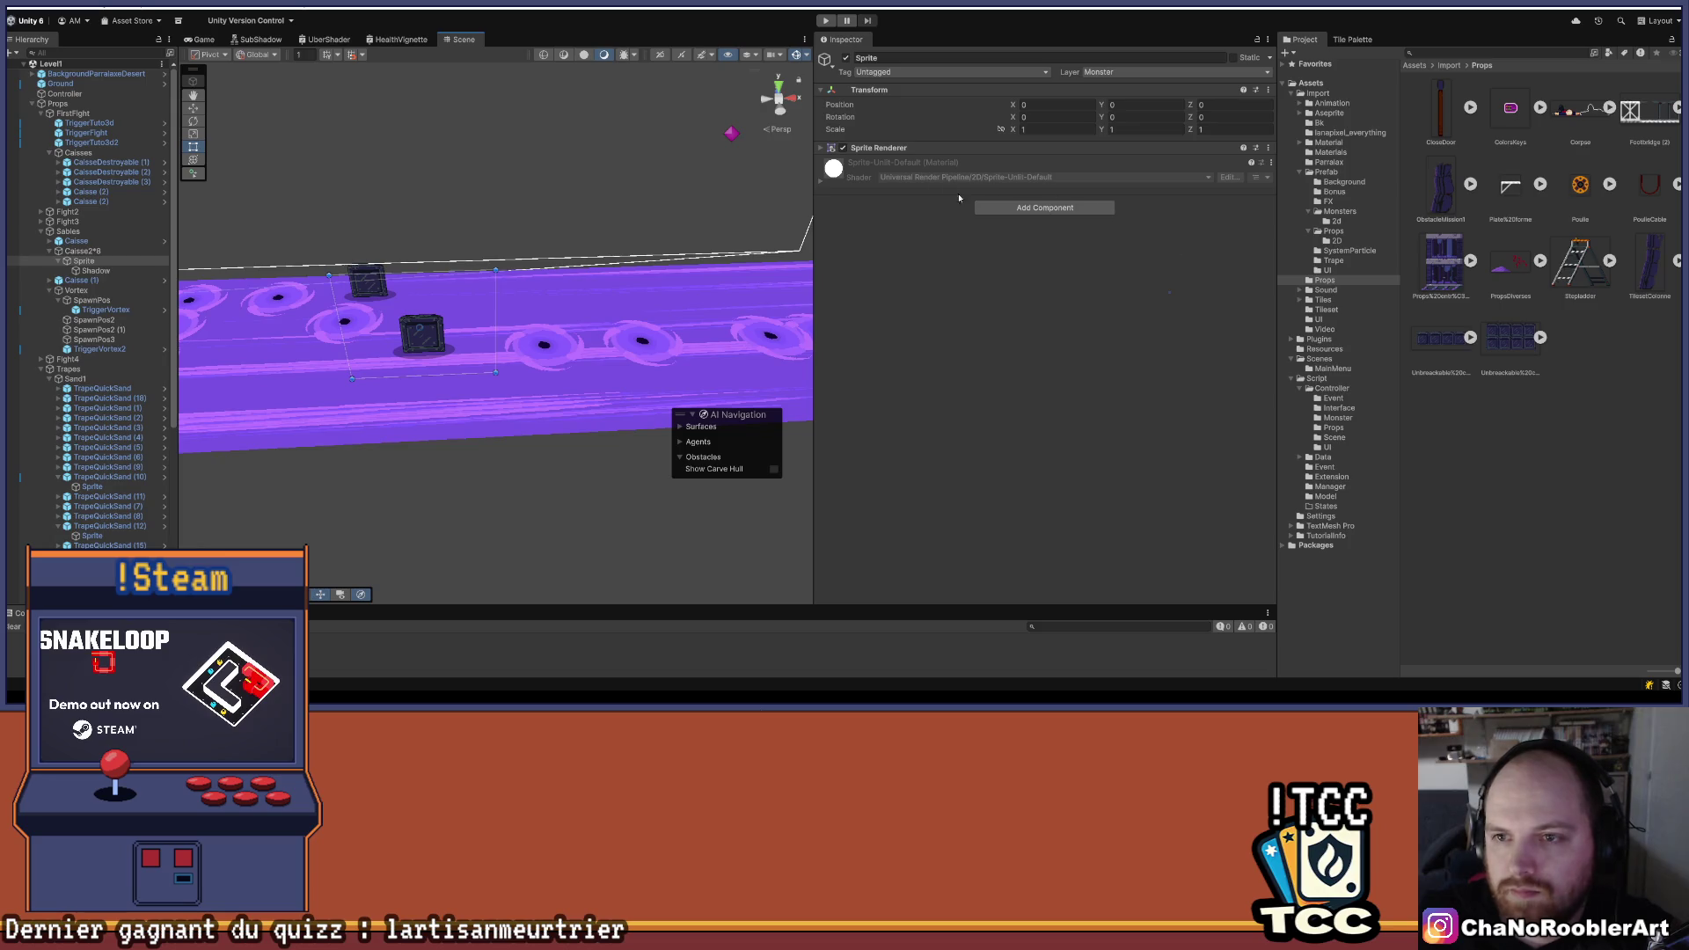
- Assign Unbreakable crate2x4 as the crate's sprite and raise the wall slightly
{"action": "left_click", "coordinate": [1012, 148]}
{"action": "left_click_drag", "start_coordinate": [1238, 232], "coordinate": [1135, 163]}
{"action": "key", "text": "w"}
{"action": "mouse_move", "coordinate": [450, 278]}
{"action": "left_mouse_down"}
{"action": "mouse_move", "coordinate": [461, 227]}
{"action": "mouse_move", "coordinate": [459, 266]}
{"action": "mouse_move", "coordinate": [510, 280]}
{"action": "mouse_move", "coordinate": [581, 260]}
{"action": "left_mouse_up"}
{"action": "scroll", "coordinate": [449, 295], "scroll_direction": "up", "scroll_amount": 5}
{"action": "scroll", "coordinate": [395, 343], "scroll_direction": "up", "scroll_amount": 3}
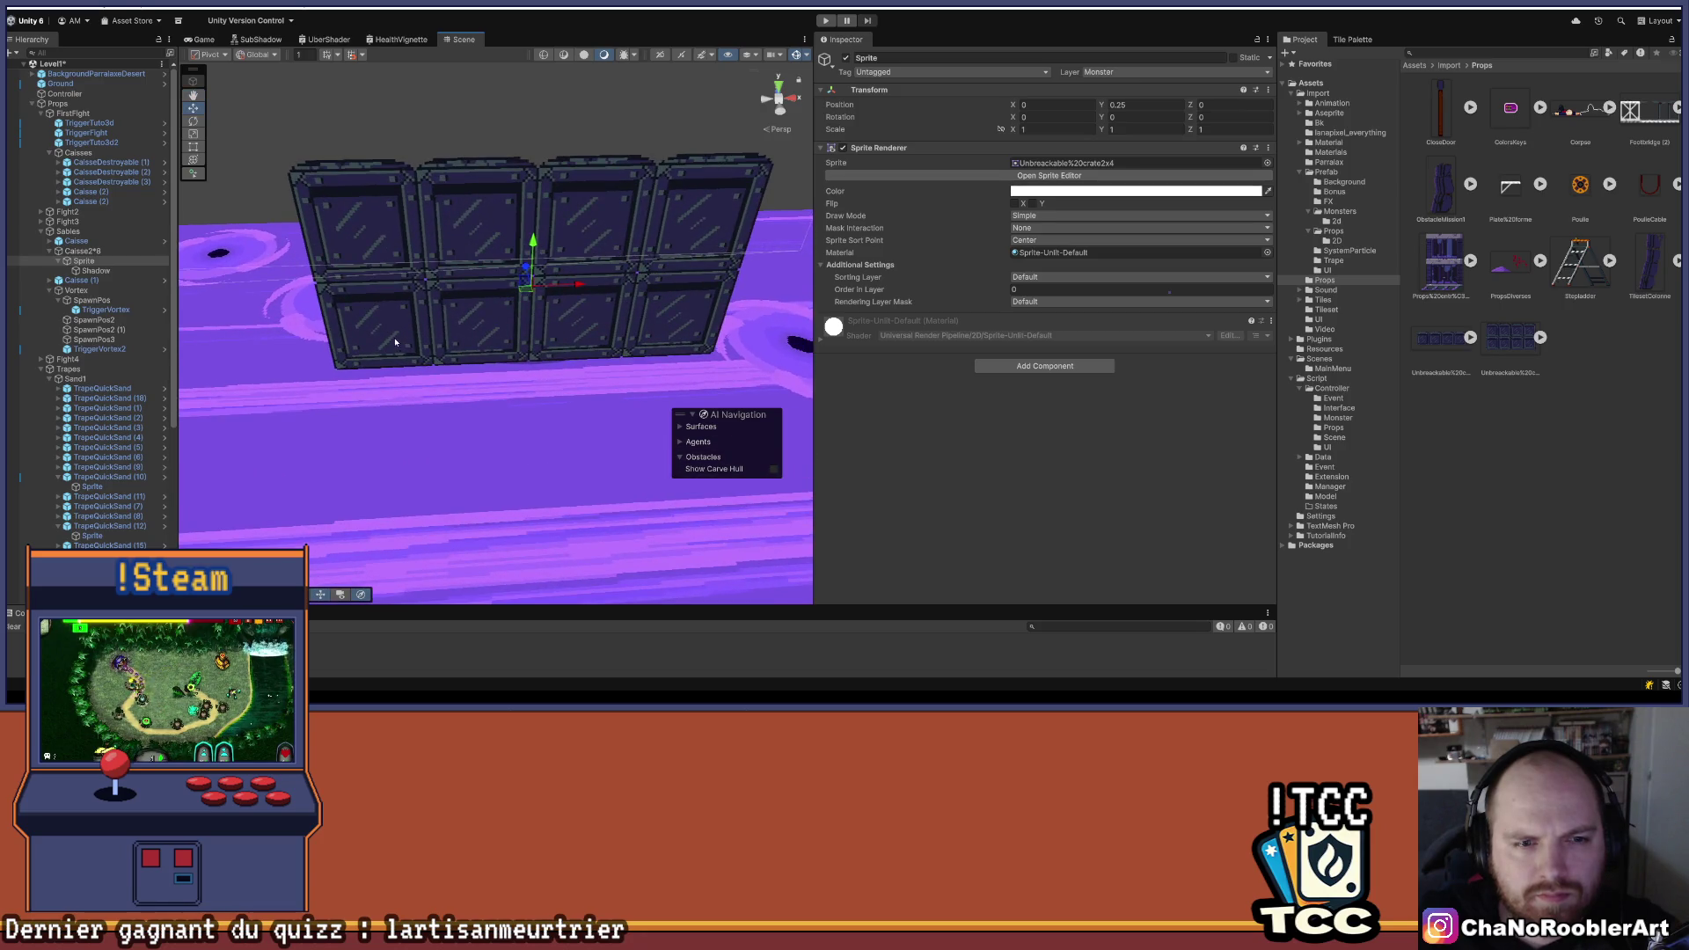
- Widen Caisse2*8's Box Collider so it covers the whole crate wall
{"action": "left_click", "coordinate": [104, 254]}
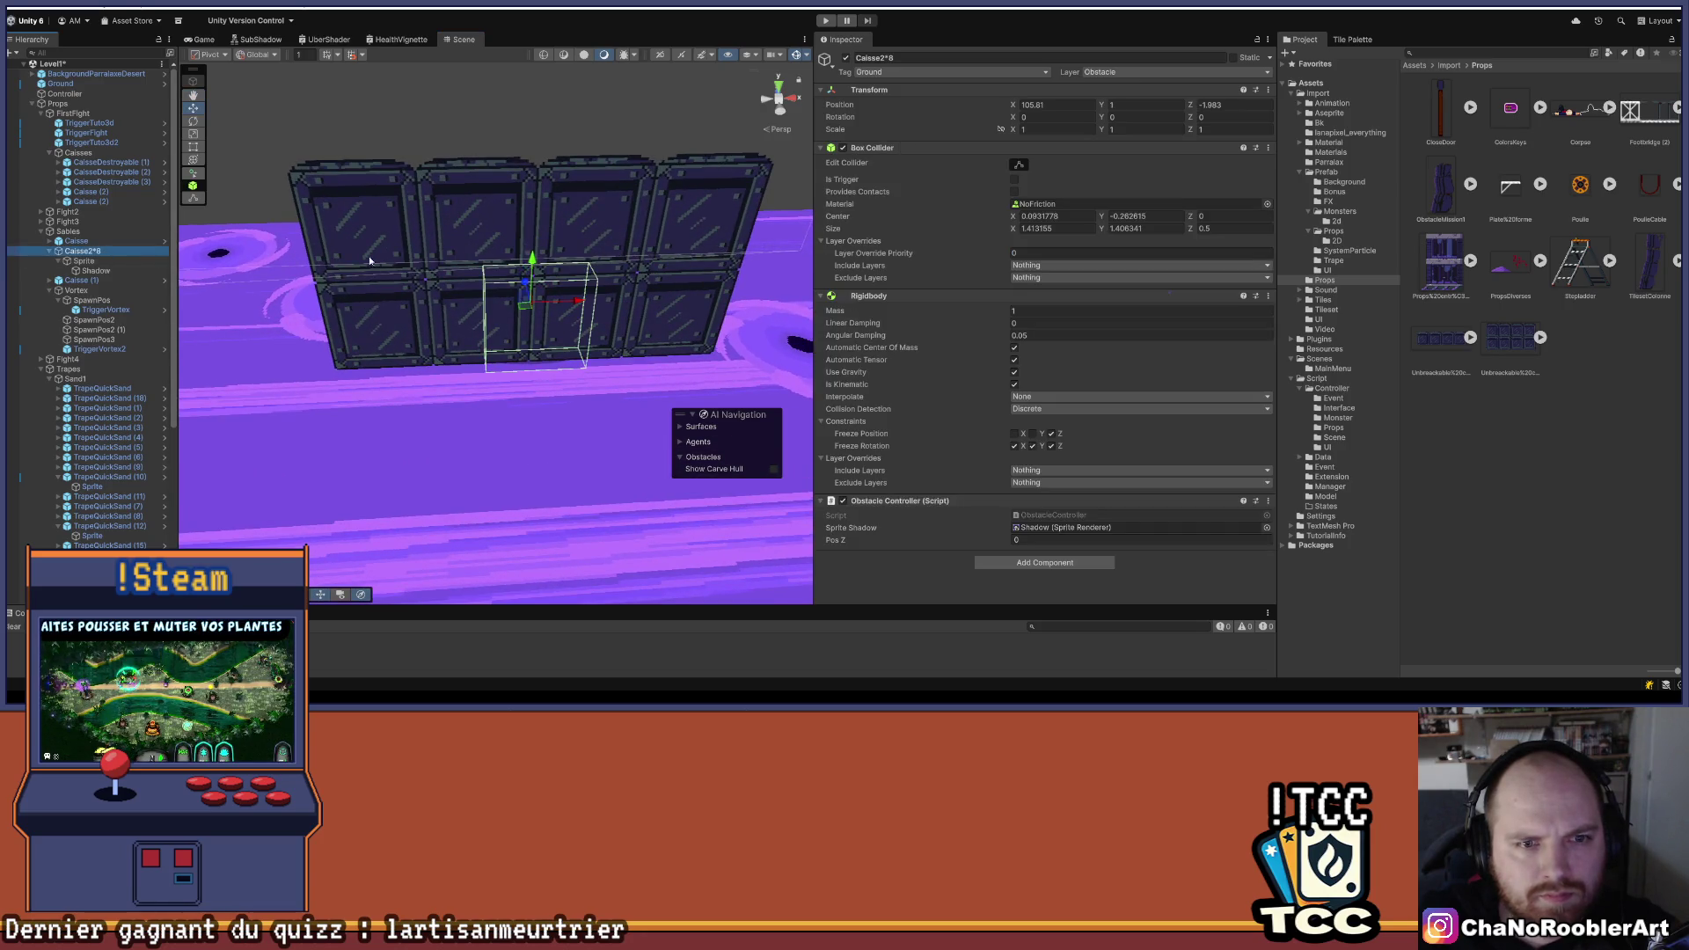
{"action": "mouse_move", "coordinate": [537, 370]}
{"action": "left_mouse_down"}
{"action": "mouse_move", "coordinate": [622, 139]}
{"action": "mouse_move", "coordinate": [558, 167]}
{"action": "mouse_move", "coordinate": [663, 276]}
{"action": "left_mouse_up"}
{"action": "left_click", "coordinate": [1018, 166]}
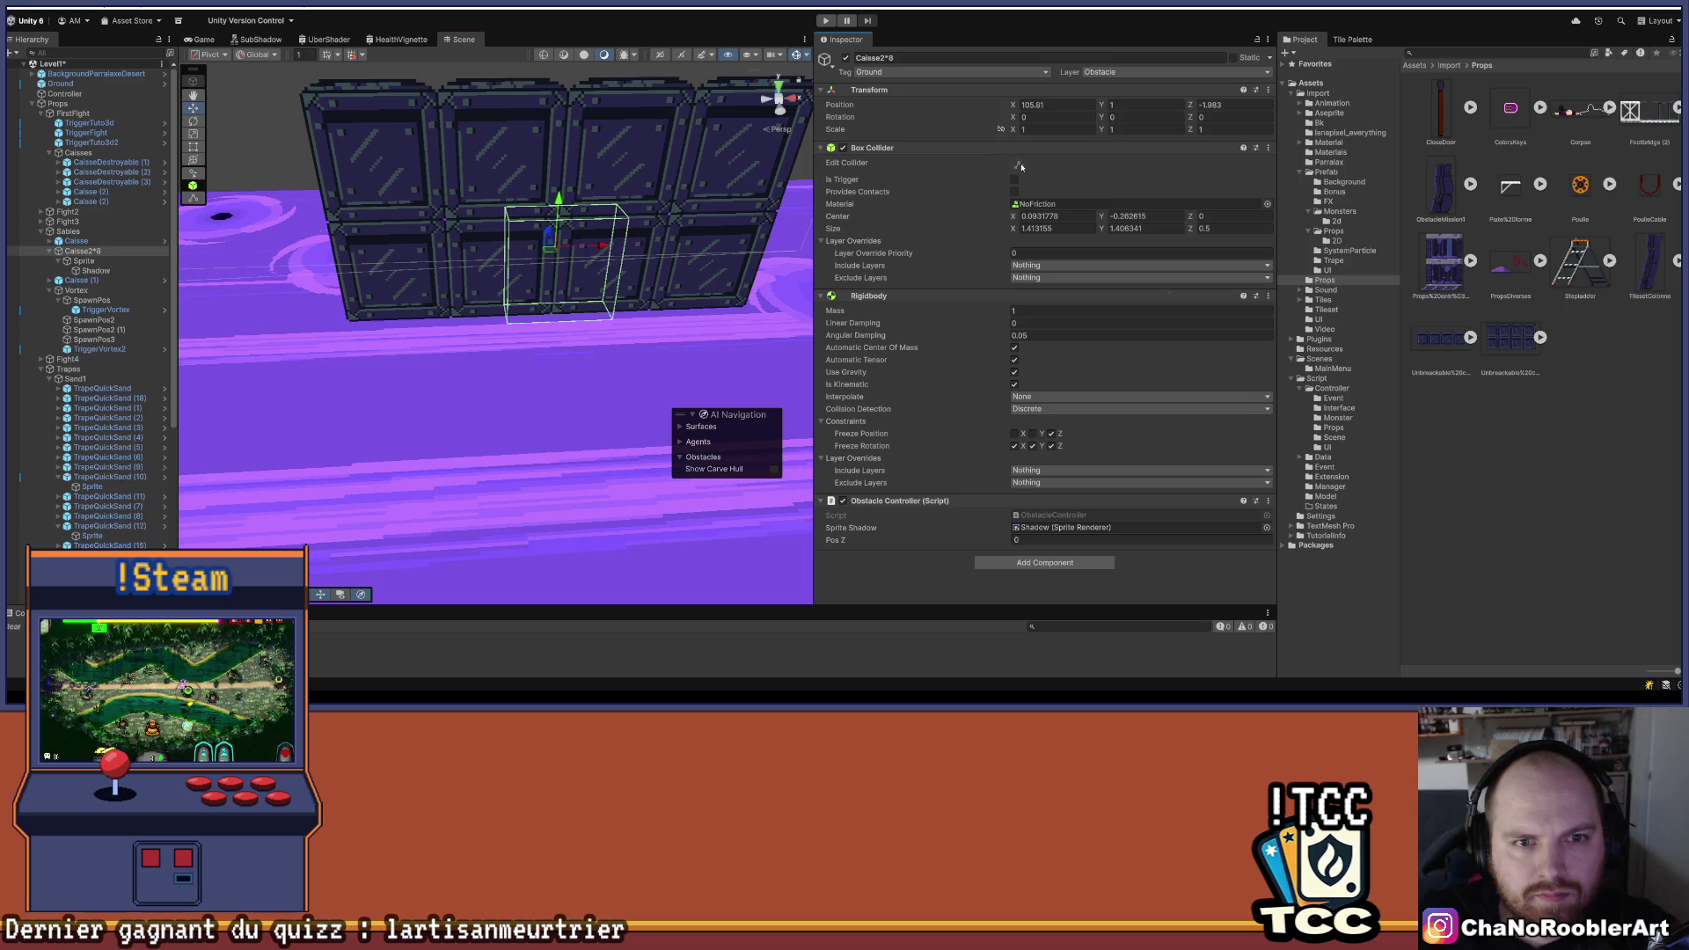
{"action": "mouse_move", "coordinate": [505, 272]}
{"action": "left_mouse_down"}
{"action": "mouse_move", "coordinate": [343, 275]}
{"action": "mouse_move", "coordinate": [425, 300]}
{"action": "left_mouse_up"}
{"action": "scroll", "coordinate": [425, 300], "scroll_direction": "up", "scroll_amount": 5}
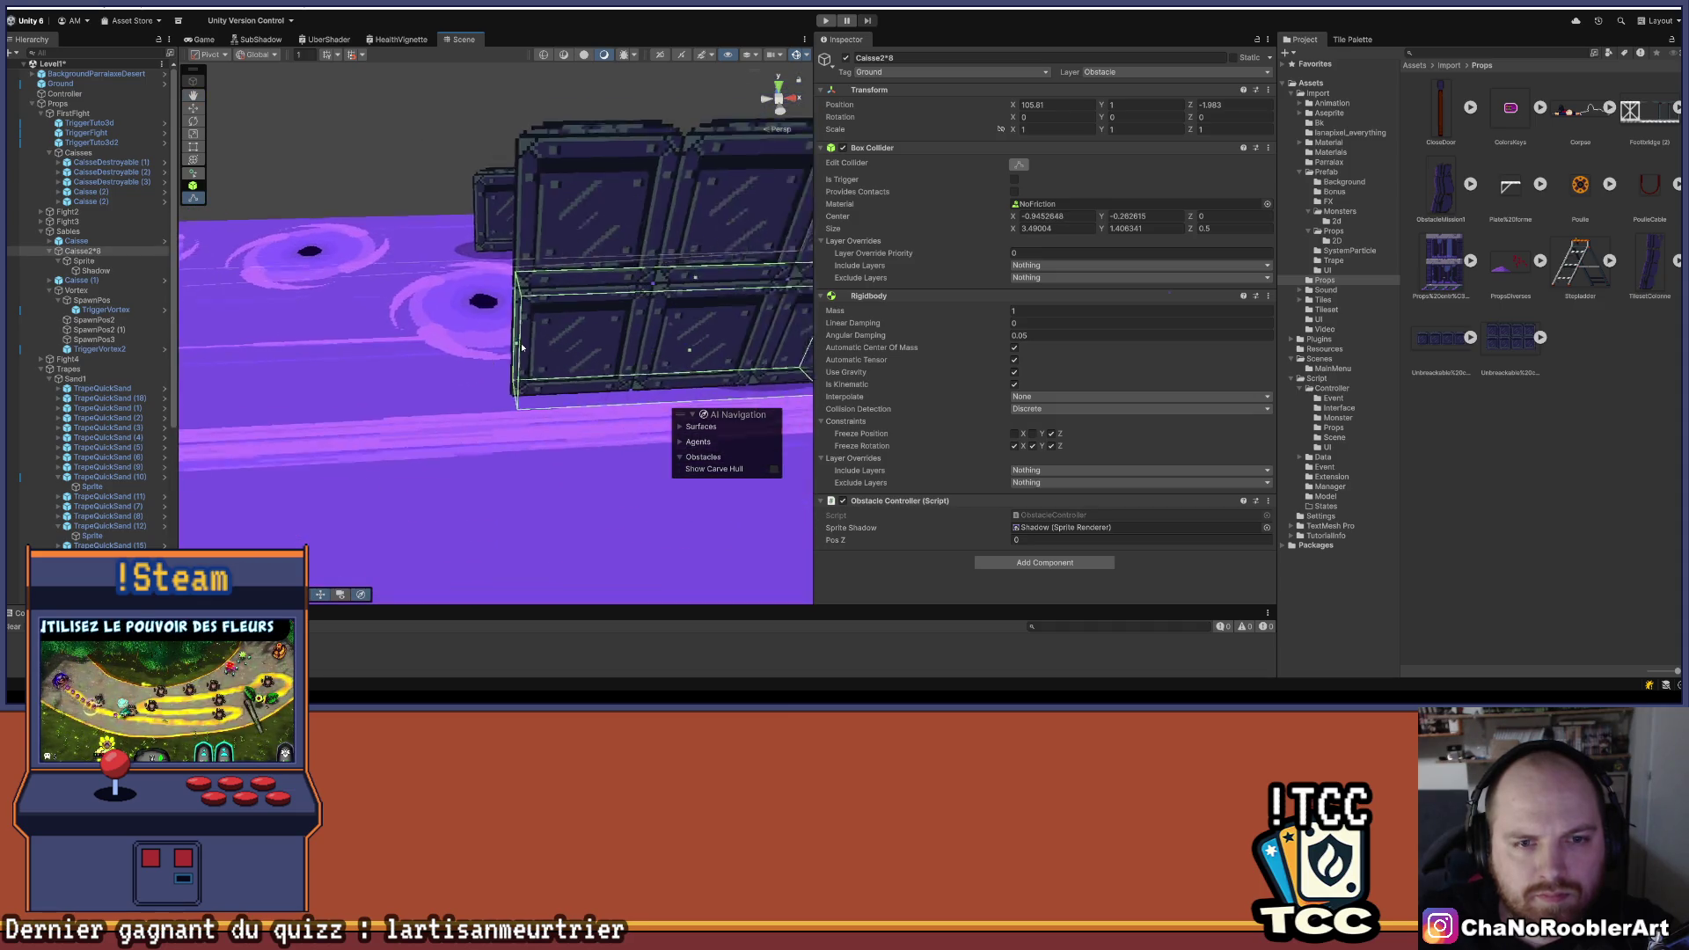
{"action": "scroll", "coordinate": [528, 343], "scroll_direction": "up", "scroll_amount": 3}
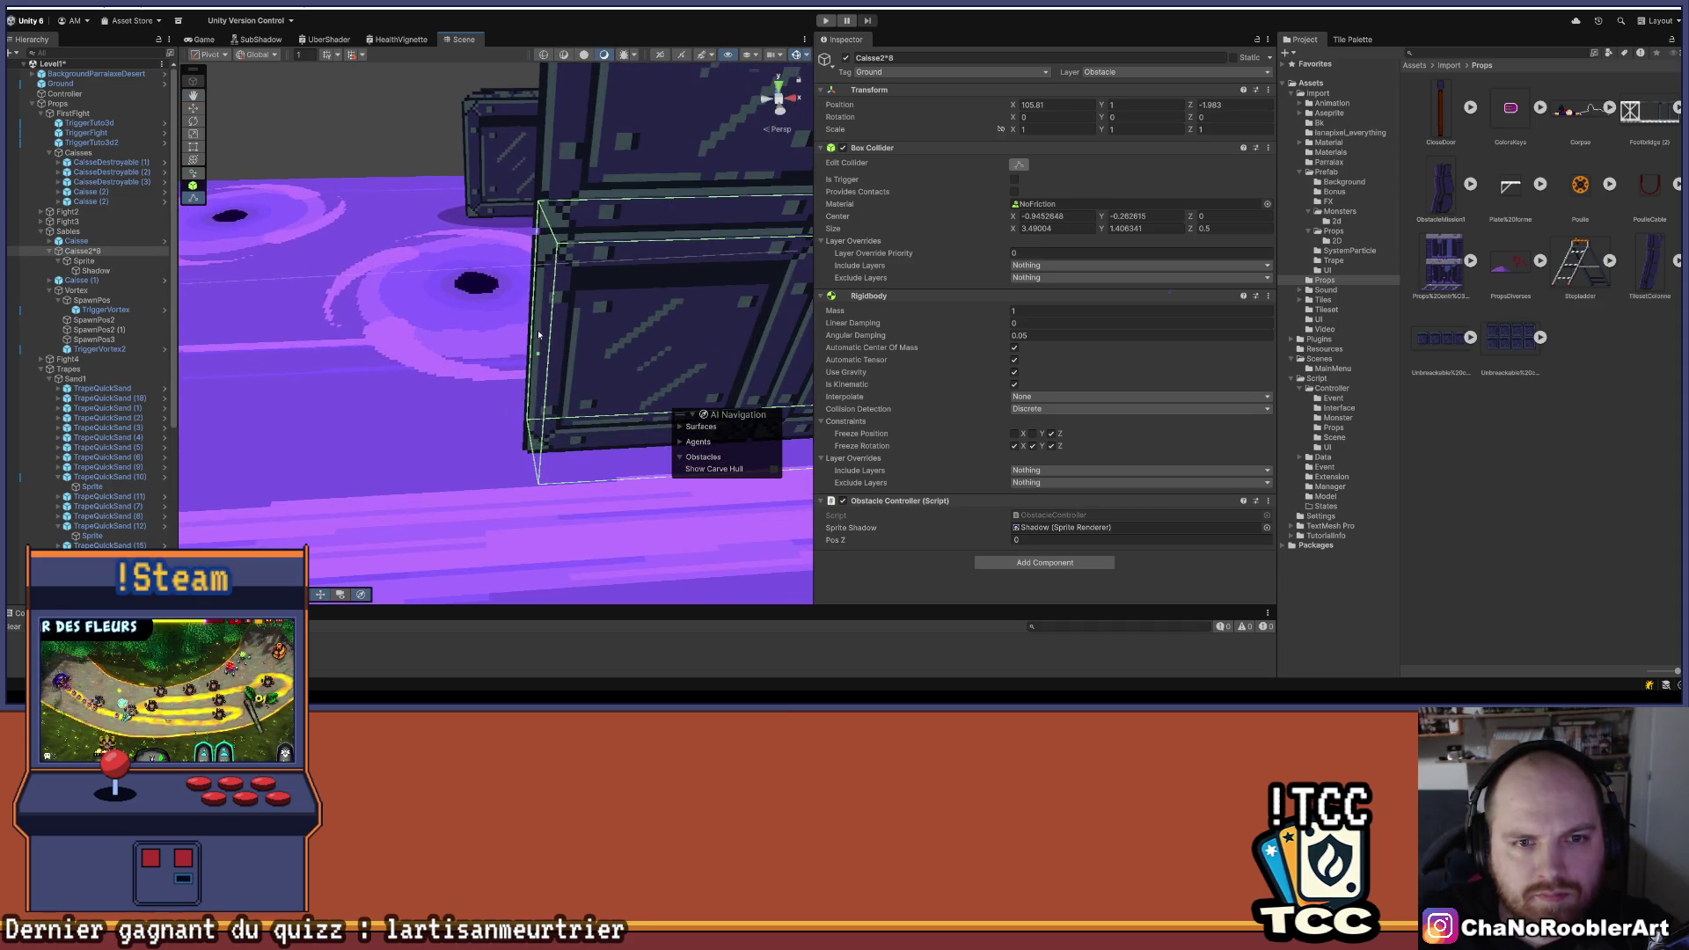
{"action": "mouse_move", "coordinate": [539, 361]}
{"action": "left_mouse_down"}
{"action": "mouse_move", "coordinate": [682, 298]}
{"action": "mouse_move", "coordinate": [464, 367]}
{"action": "mouse_move", "coordinate": [704, 356]}
{"action": "left_mouse_up"}
{"action": "mouse_move", "coordinate": [703, 357]}
{"action": "left_mouse_down"}
{"action": "mouse_move", "coordinate": [348, 350]}
{"action": "mouse_move", "coordinate": [573, 370]}
{"action": "mouse_move", "coordinate": [504, 318]}
{"action": "mouse_move", "coordinate": [501, 221]}
{"action": "left_mouse_up"}
{"action": "mouse_move", "coordinate": [348, 287]}
{"action": "left_mouse_down"}
{"action": "mouse_move", "coordinate": [419, 339]}
{"action": "mouse_move", "coordinate": [409, 182]}
{"action": "mouse_move", "coordinate": [346, 246]}
{"action": "mouse_move", "coordinate": [484, 227]}
{"action": "mouse_move", "coordinate": [576, 158]}
{"action": "mouse_move", "coordinate": [611, 218]}
{"action": "left_mouse_up"}
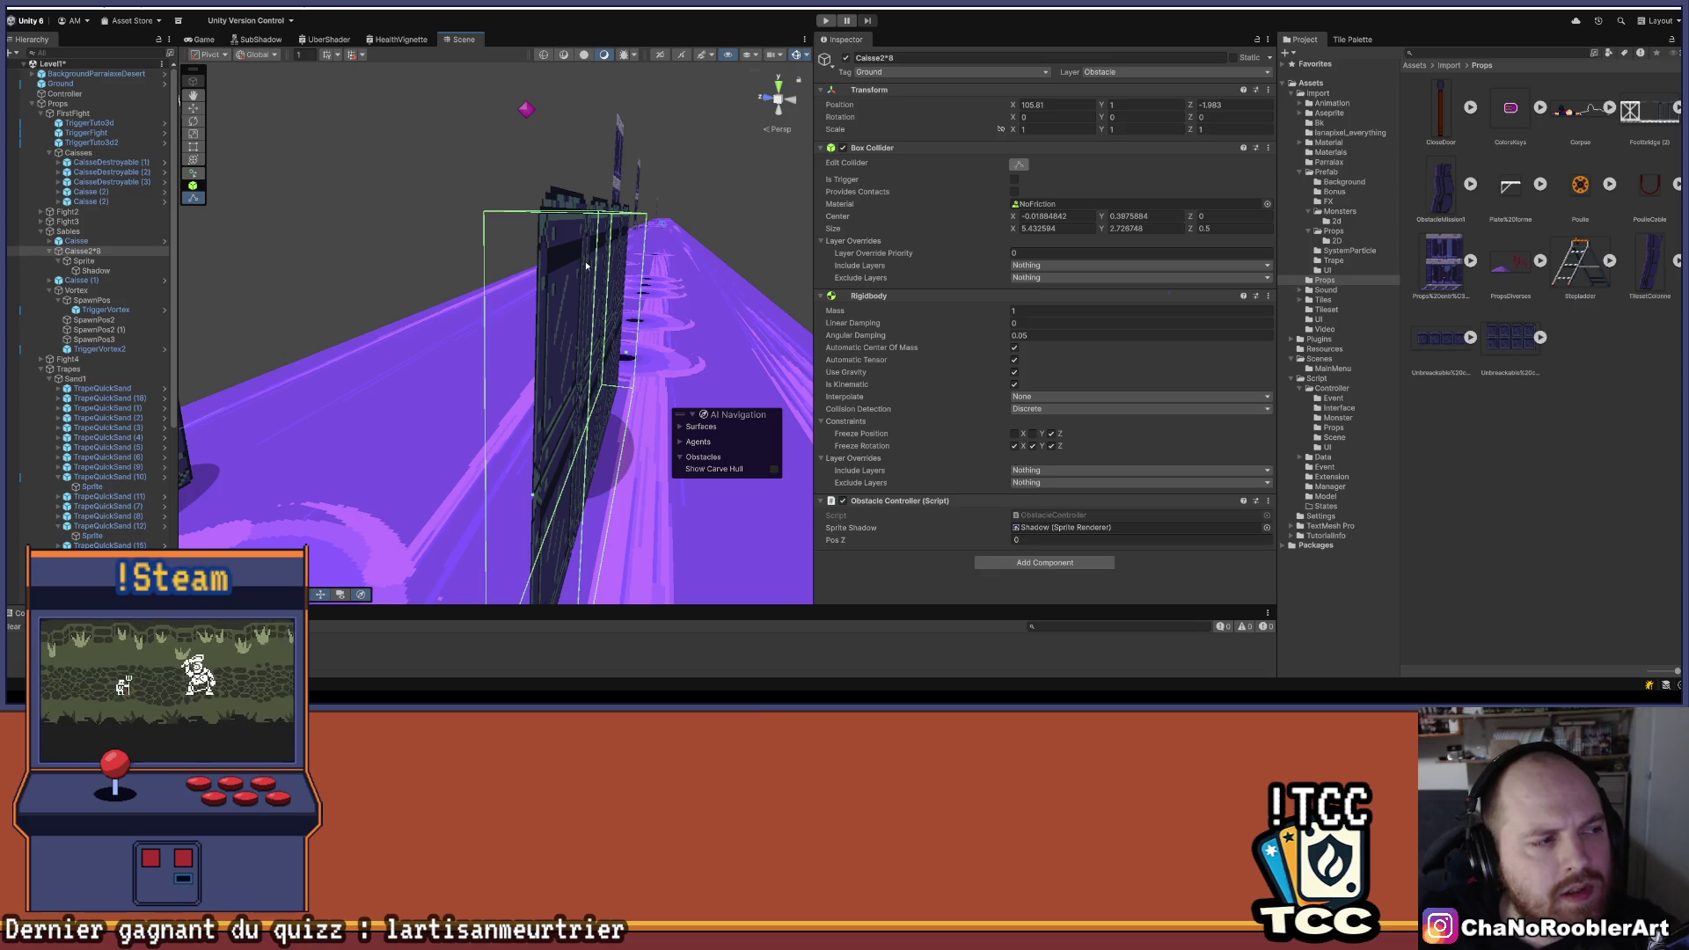
{"action": "mouse_move", "coordinate": [586, 265]}
{"action": "left_mouse_down"}
{"action": "mouse_move", "coordinate": [470, 405]}
{"action": "mouse_move", "coordinate": [408, 423]}
{"action": "left_mouse_up"}
{"action": "mouse_move", "coordinate": [594, 428]}
{"action": "left_mouse_down"}
{"action": "mouse_move", "coordinate": [470, 410]}
{"action": "mouse_move", "coordinate": [521, 363]}
{"action": "left_mouse_up"}
- Stretch the crate wall's Shadow left and right with the Rect tool to span the crates
{"action": "left_click", "coordinate": [502, 314]}
{"action": "left_click", "coordinate": [502, 314]}
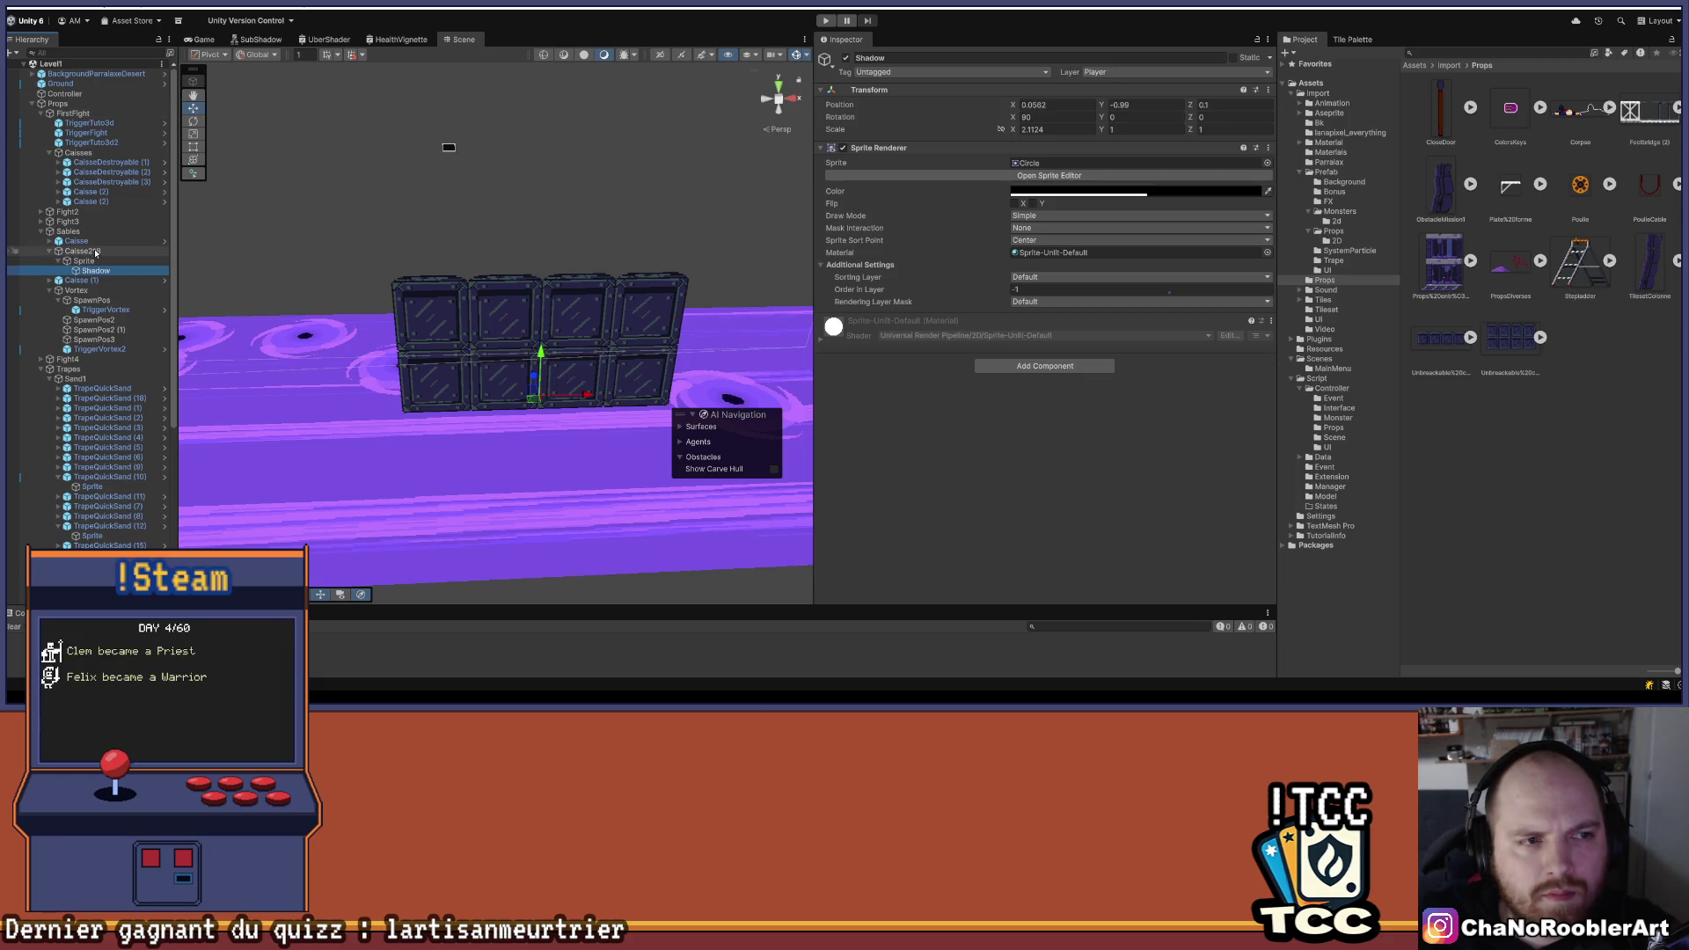
{"action": "left_click", "coordinate": [556, 379]}
{"action": "left_click_drag", "start_coordinate": [540, 323], "coordinate": [539, 324]}
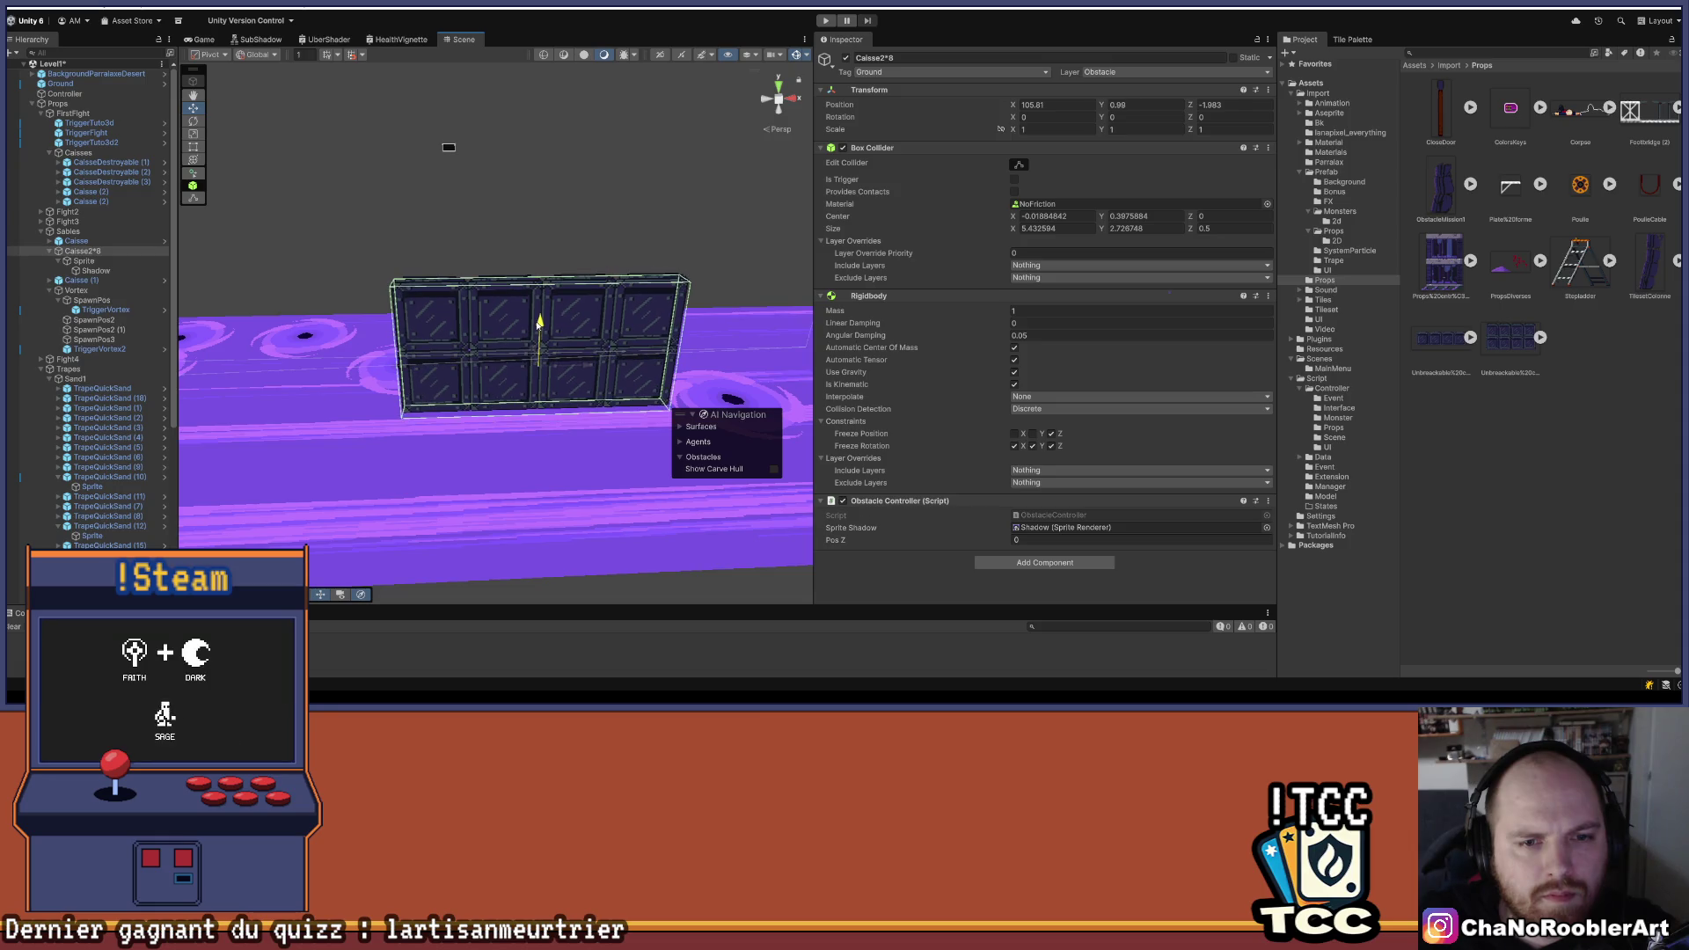
{"action": "left_click", "coordinate": [558, 342]}
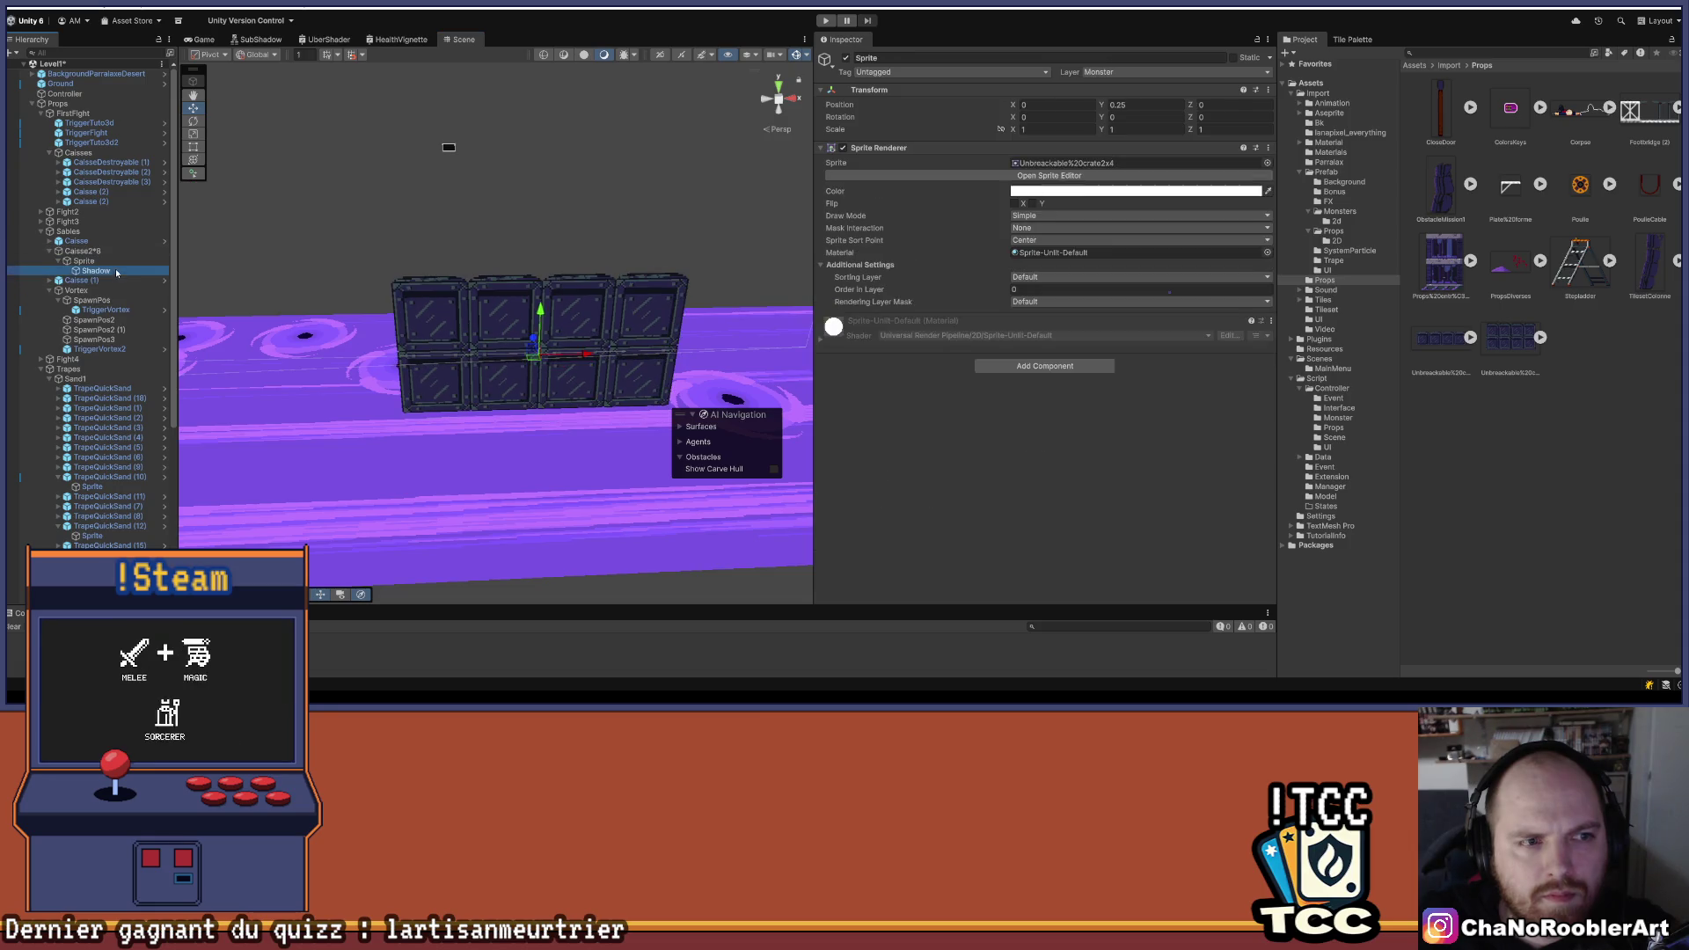
{"action": "left_click", "coordinate": [558, 342]}
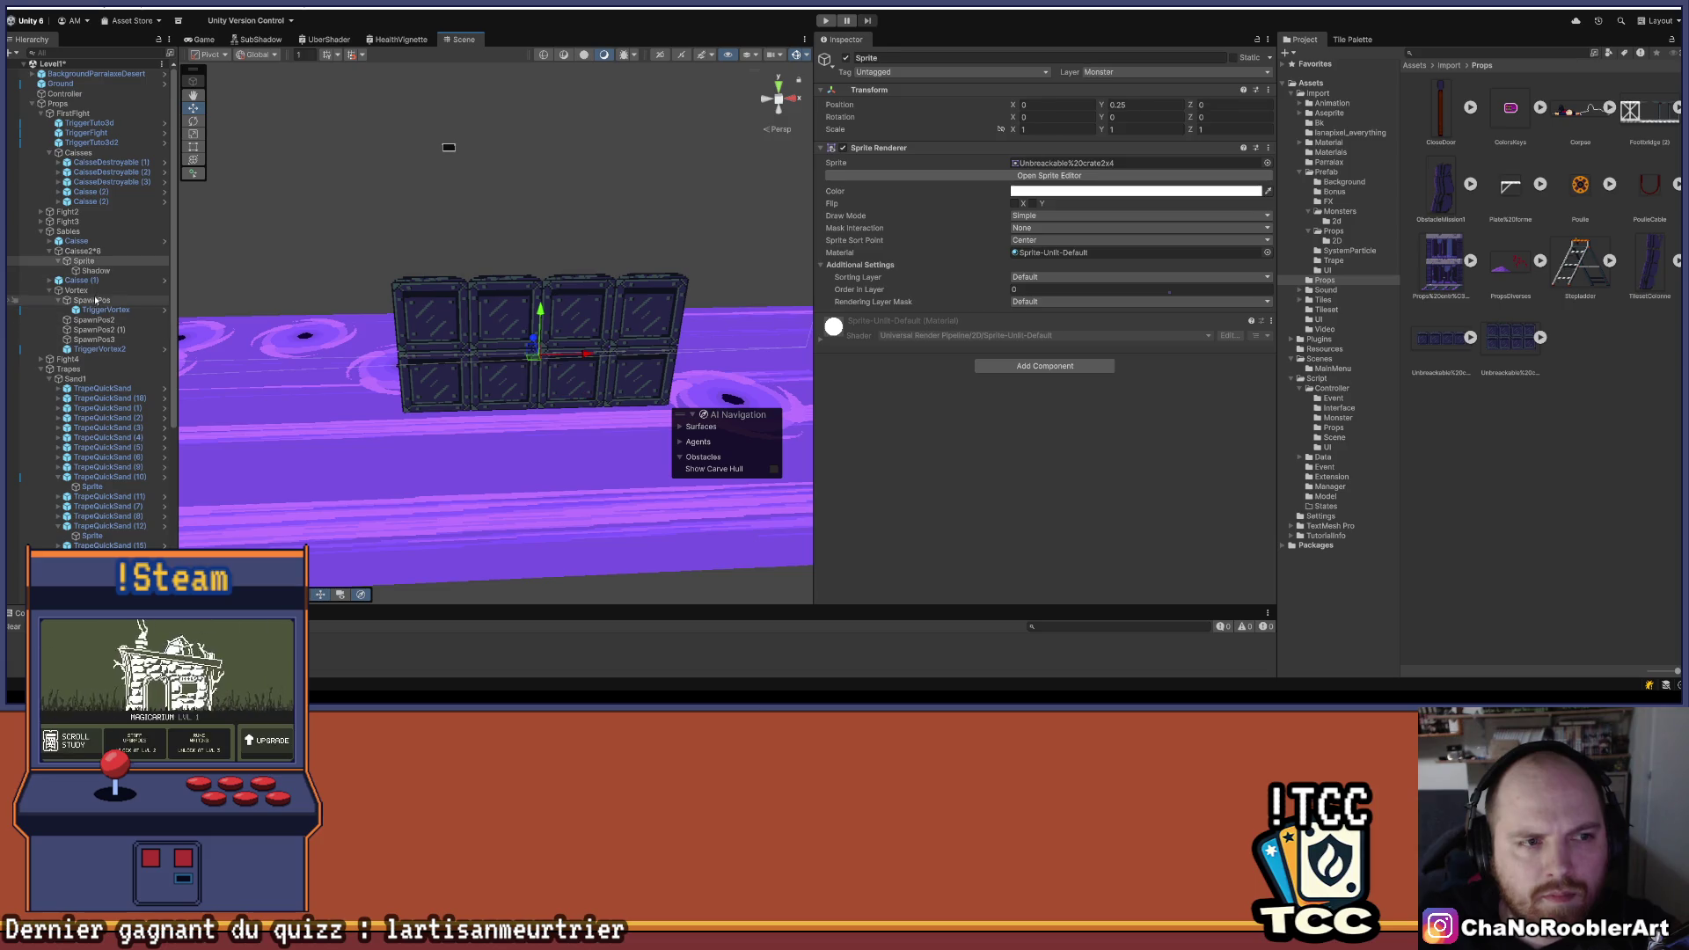
{"action": "left_click", "coordinate": [104, 272]}
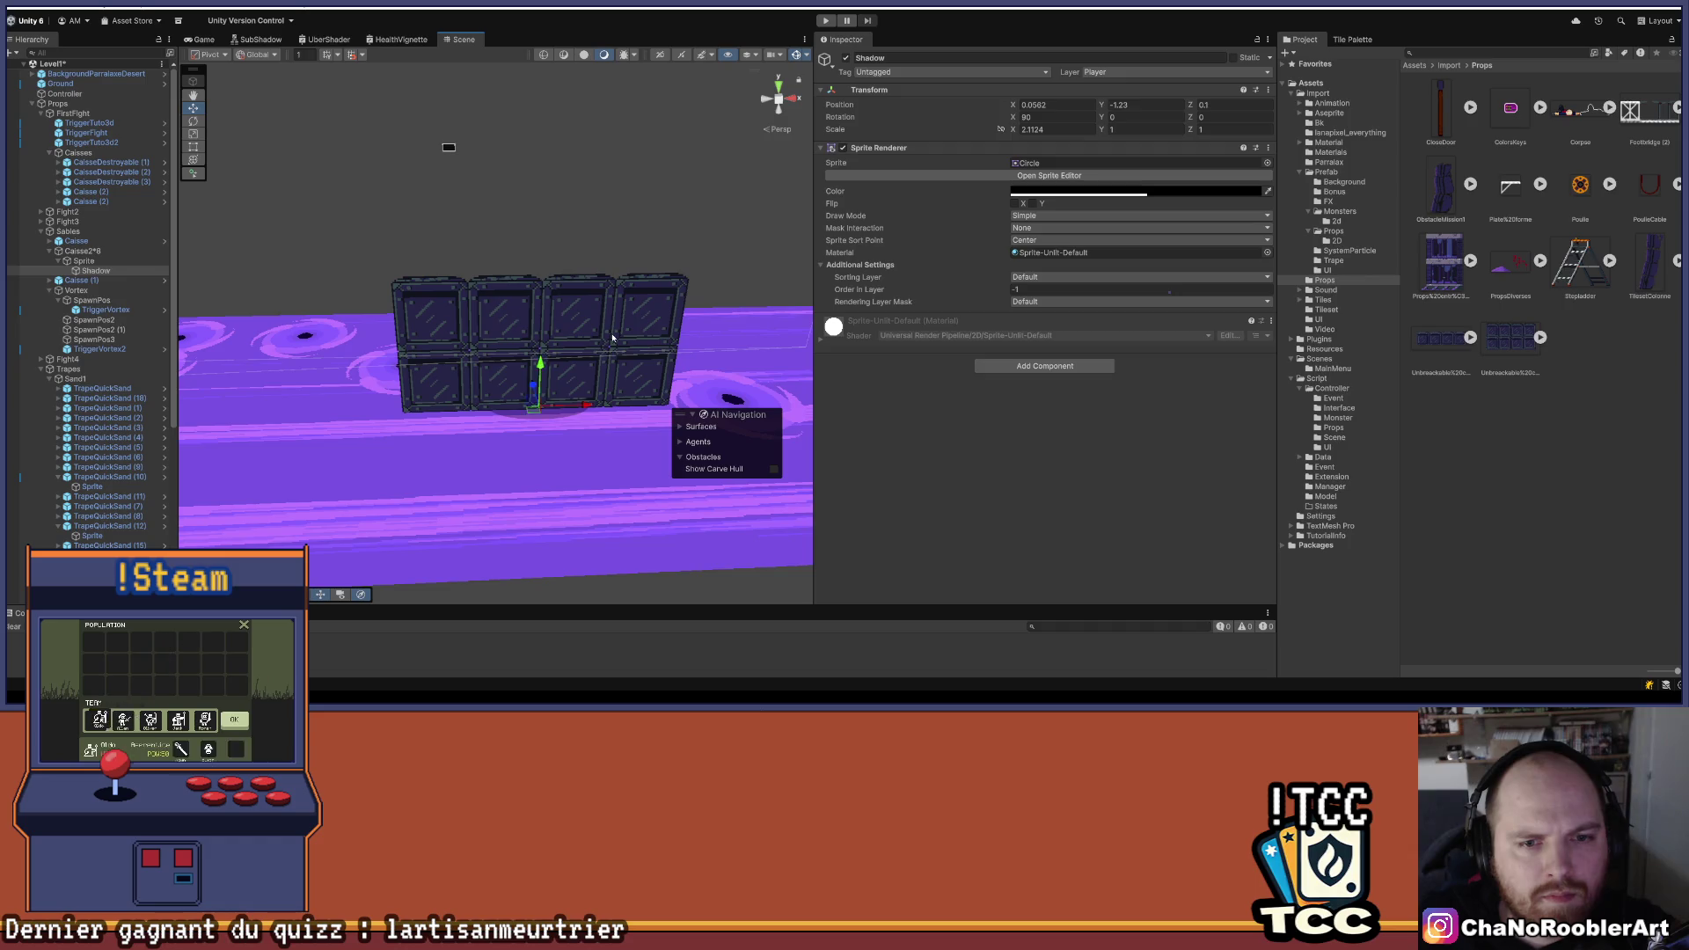
{"action": "left_click_drag", "start_coordinate": [613, 337], "coordinate": [560, 337]}
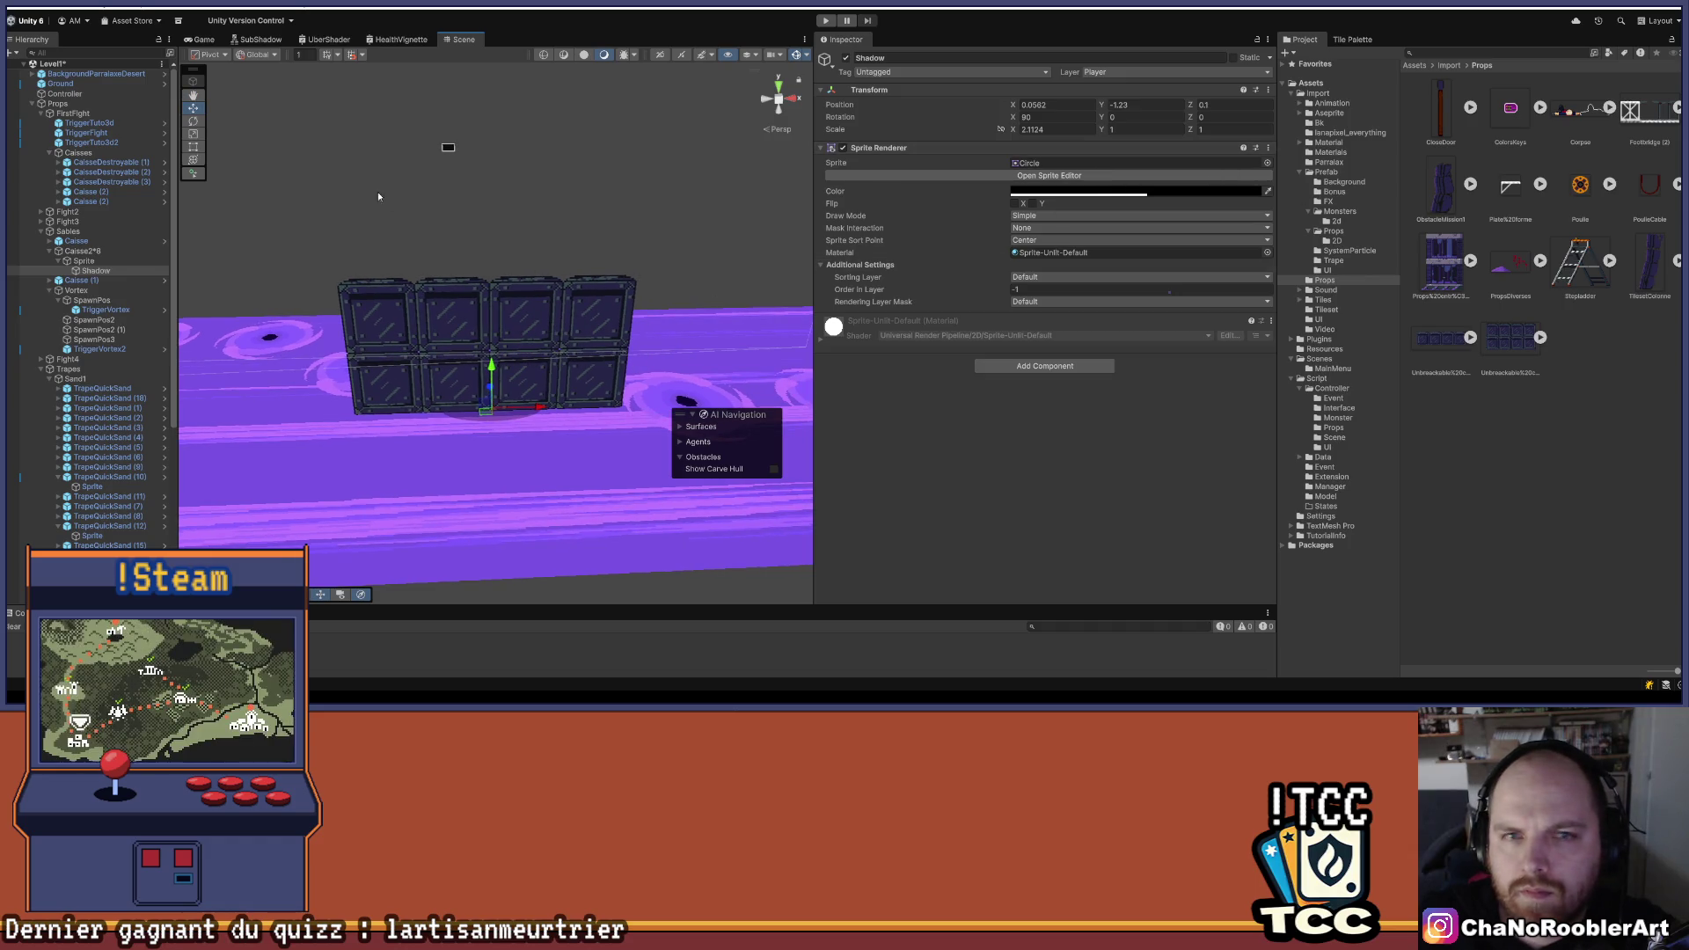
{"action": "key", "text": "t"}
{"action": "left_click_drag", "start_coordinate": [425, 407], "coordinate": [343, 404]}
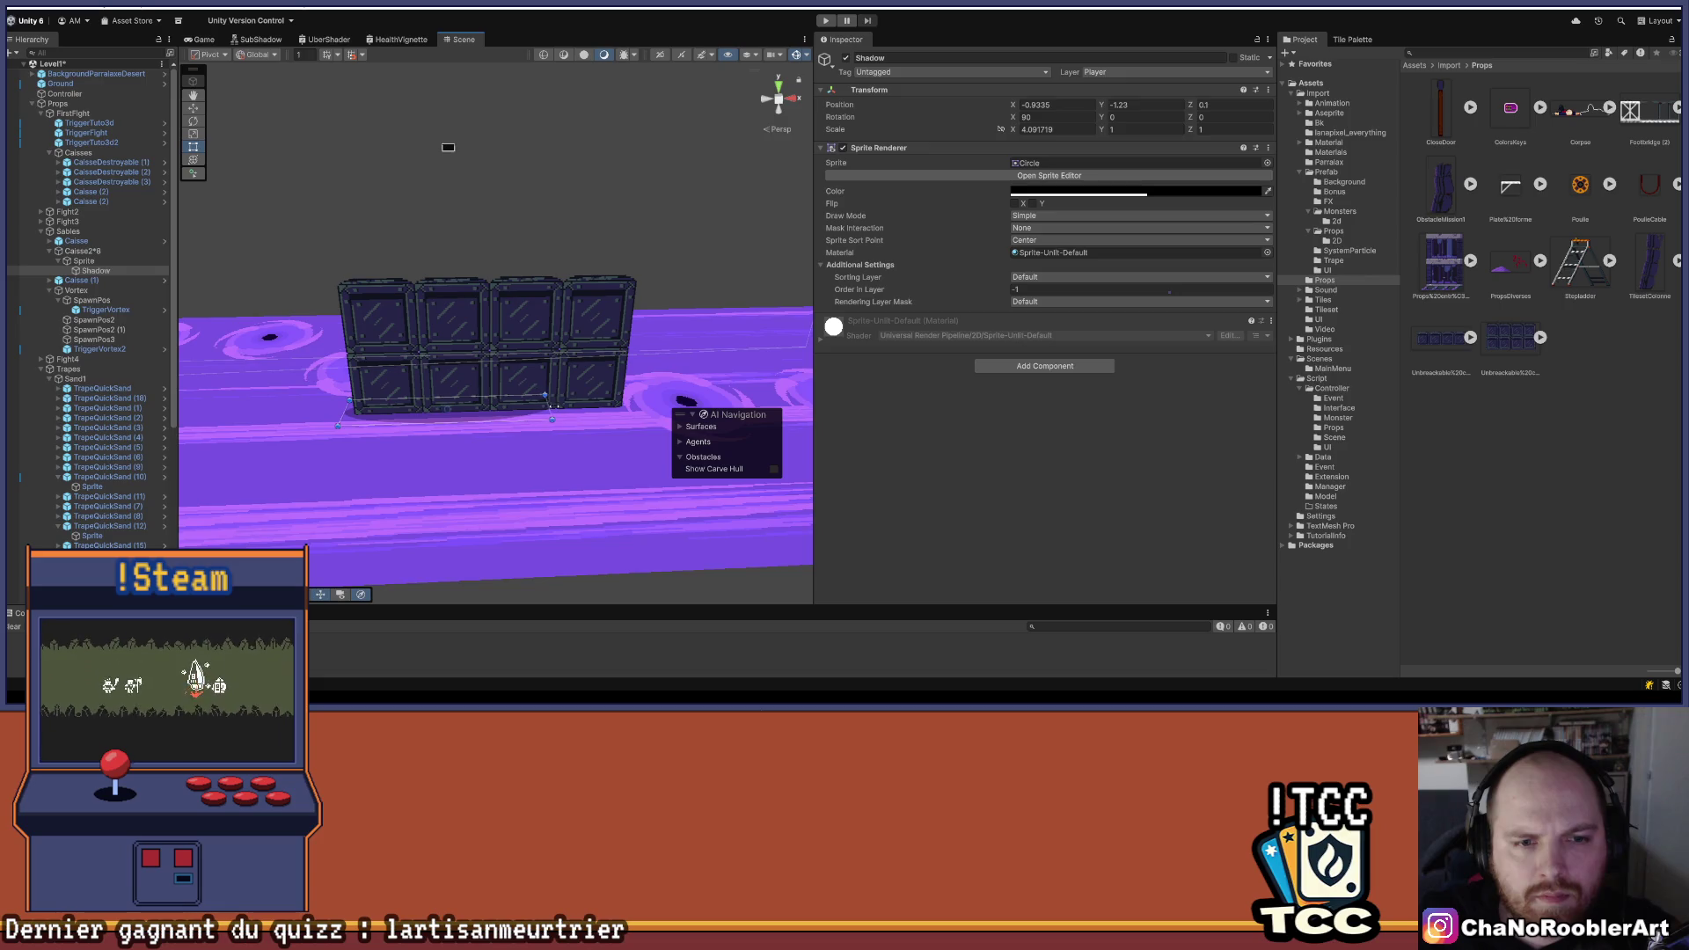
{"action": "left_click_drag", "start_coordinate": [553, 406], "coordinate": [623, 407]}
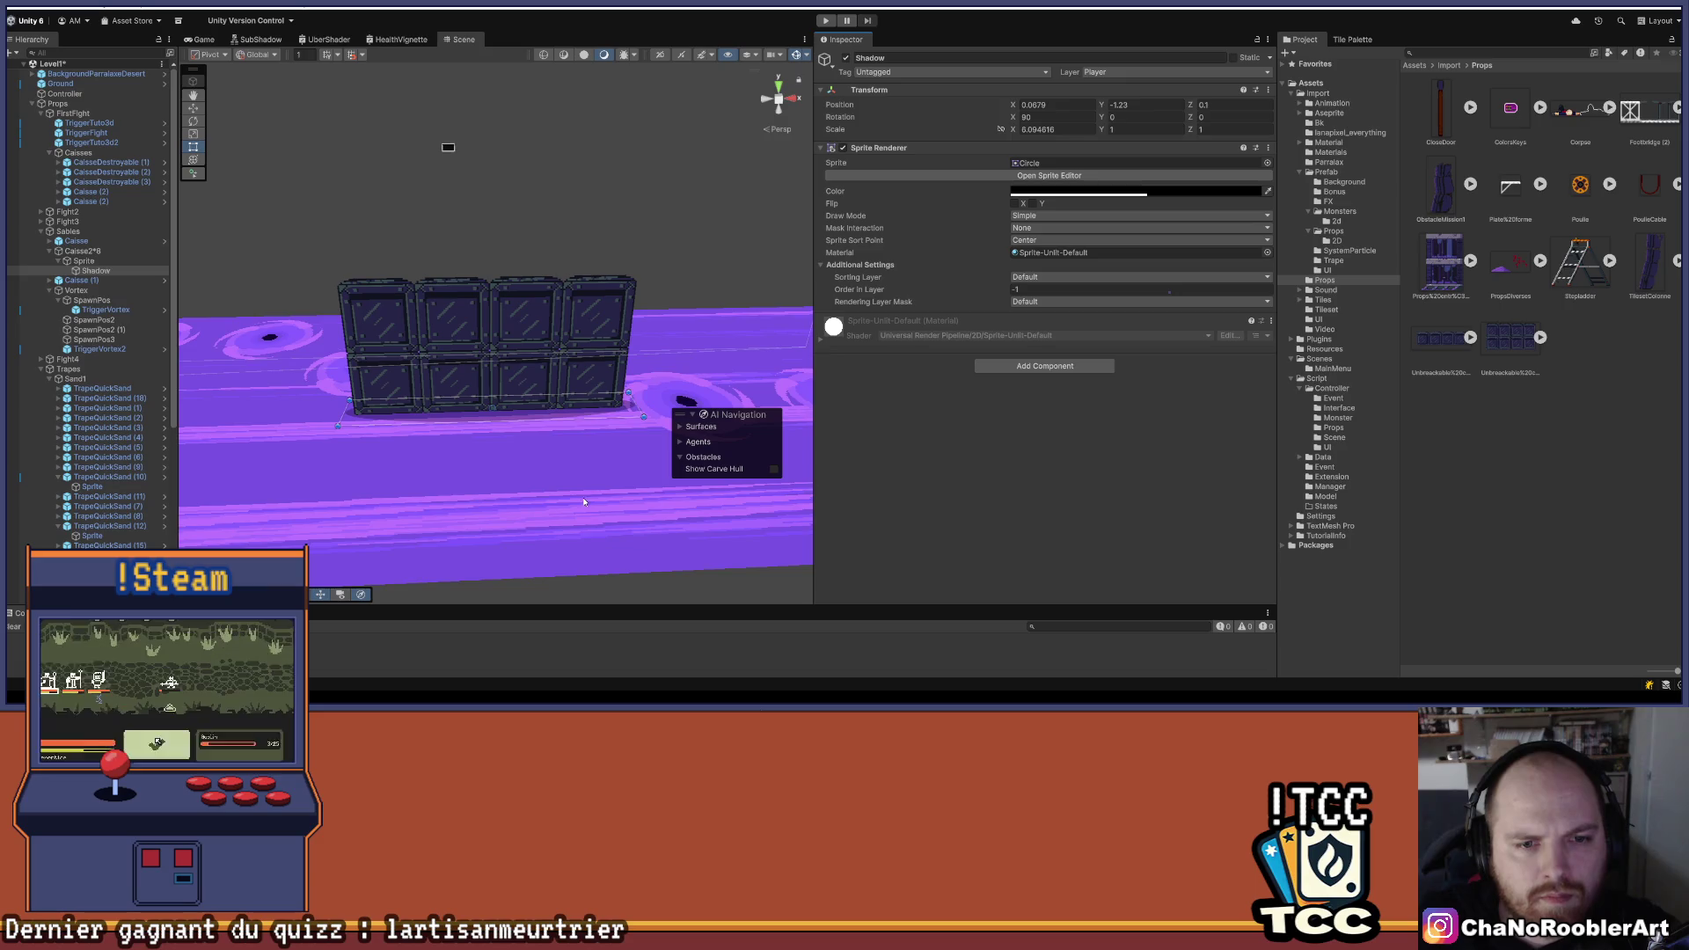
- Set Caisse2*8's Position Z to 0 and open its ObstacleController script
{"action": "left_click", "coordinate": [593, 457]}
{"action": "key", "text": "f"}
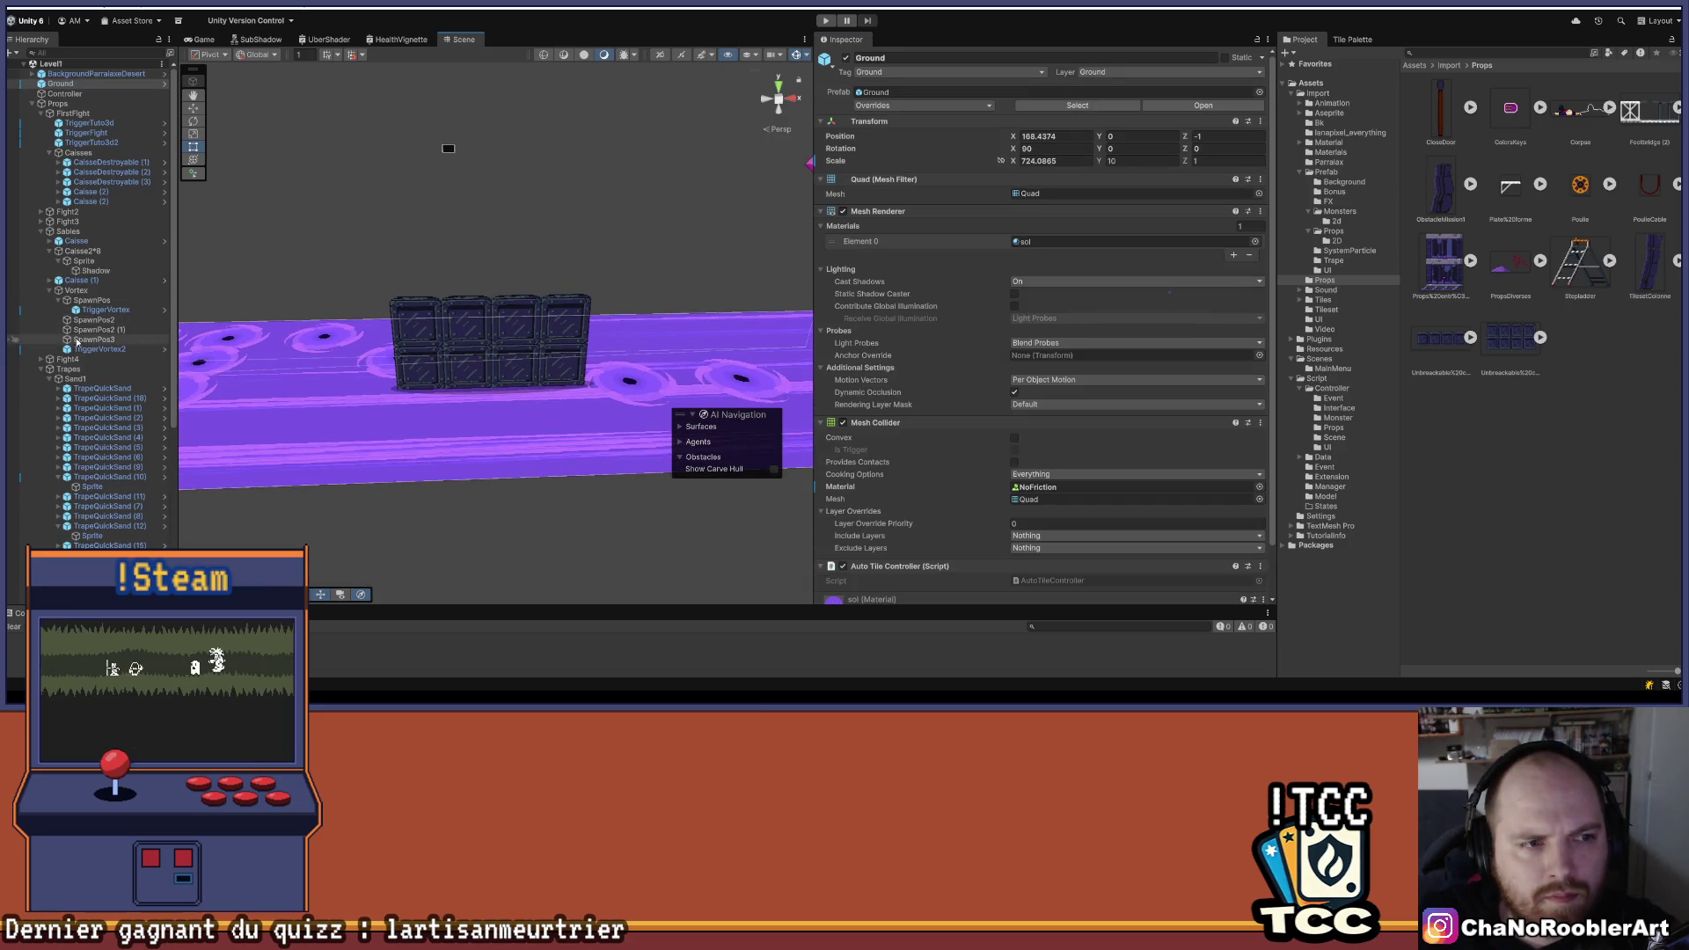
{"action": "left_click", "coordinate": [83, 250]}
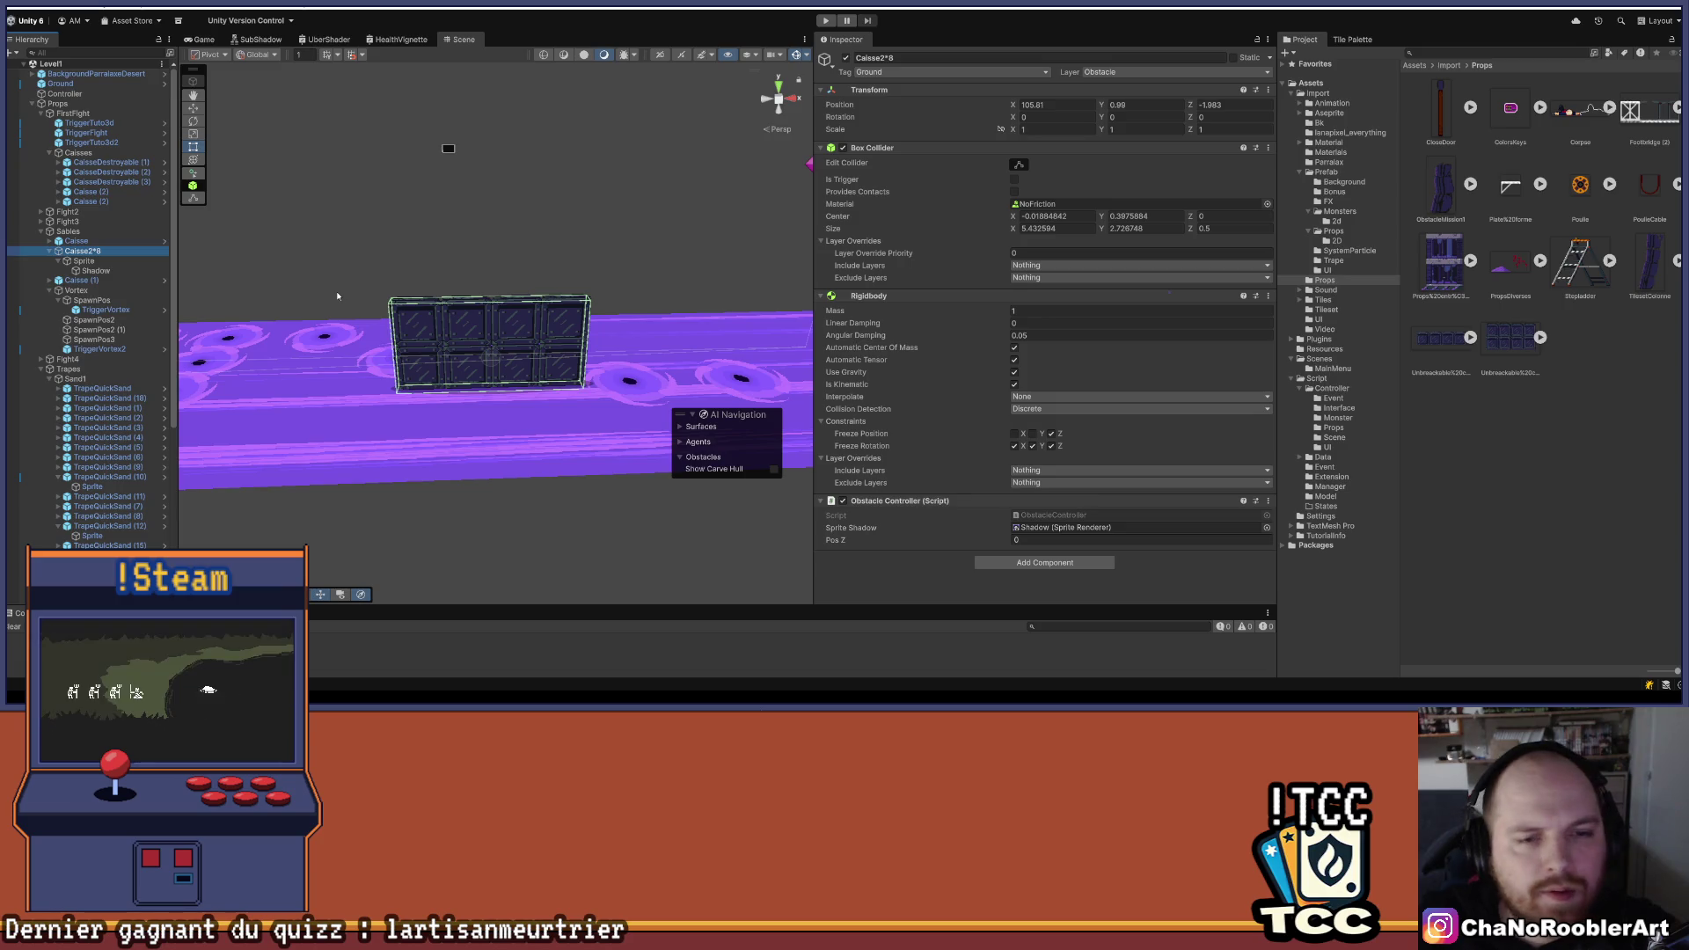
{"action": "left_click_drag", "start_coordinate": [602, 251], "coordinate": [620, 279]}
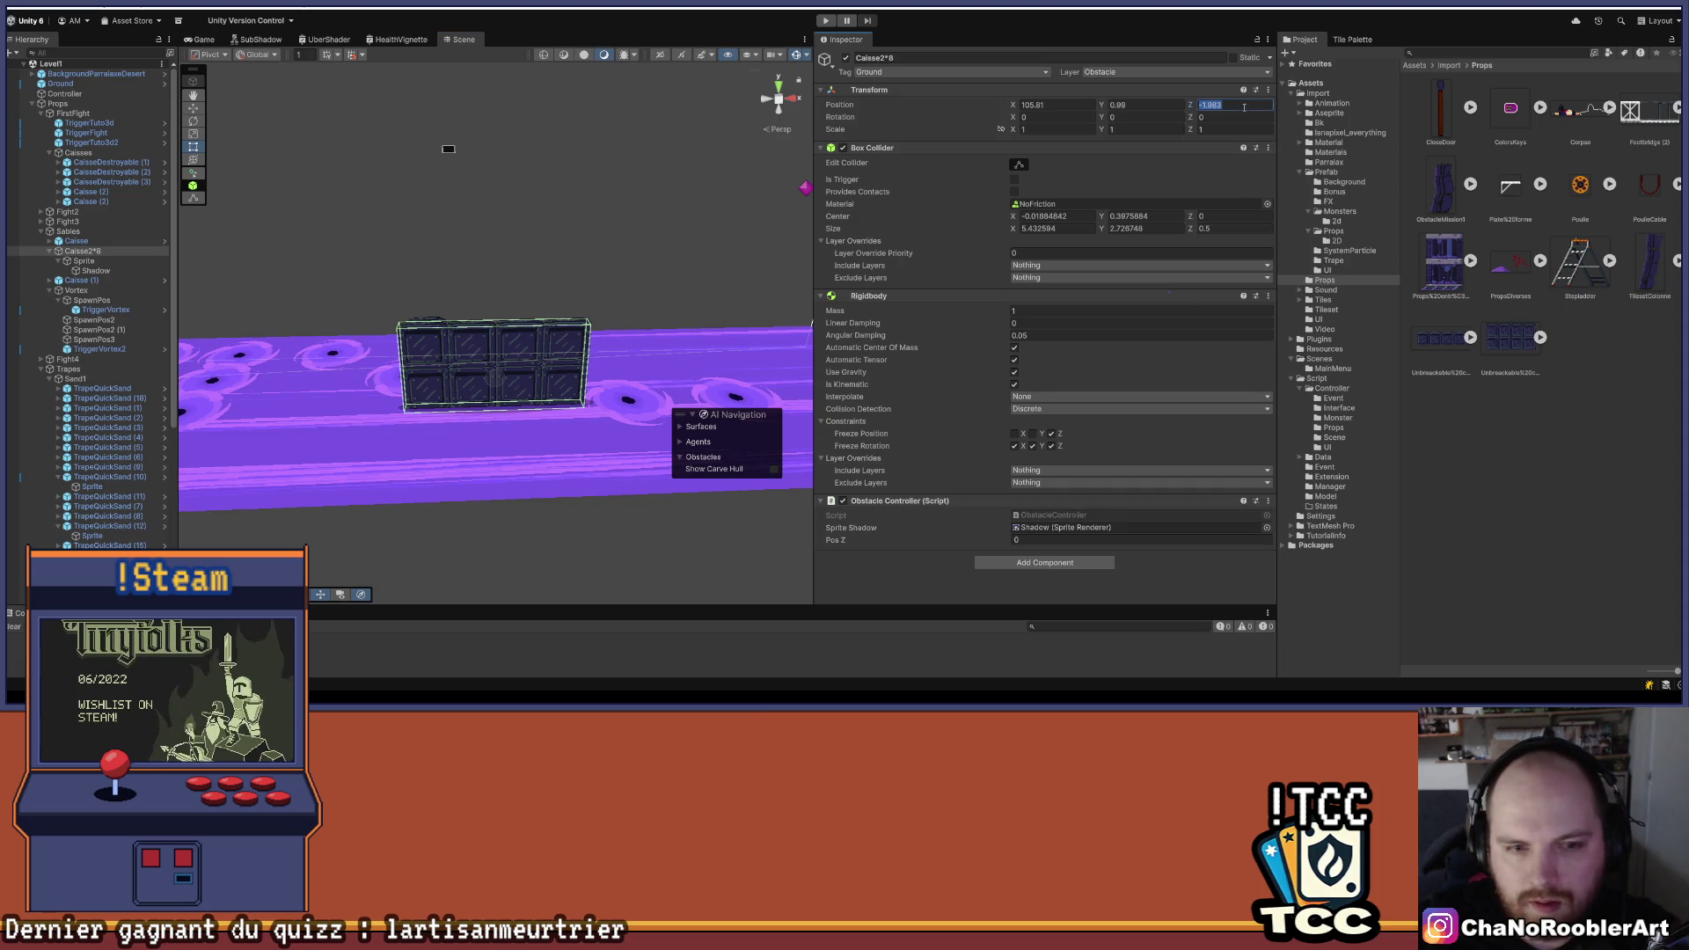
{"action": "type", "text": "0"}
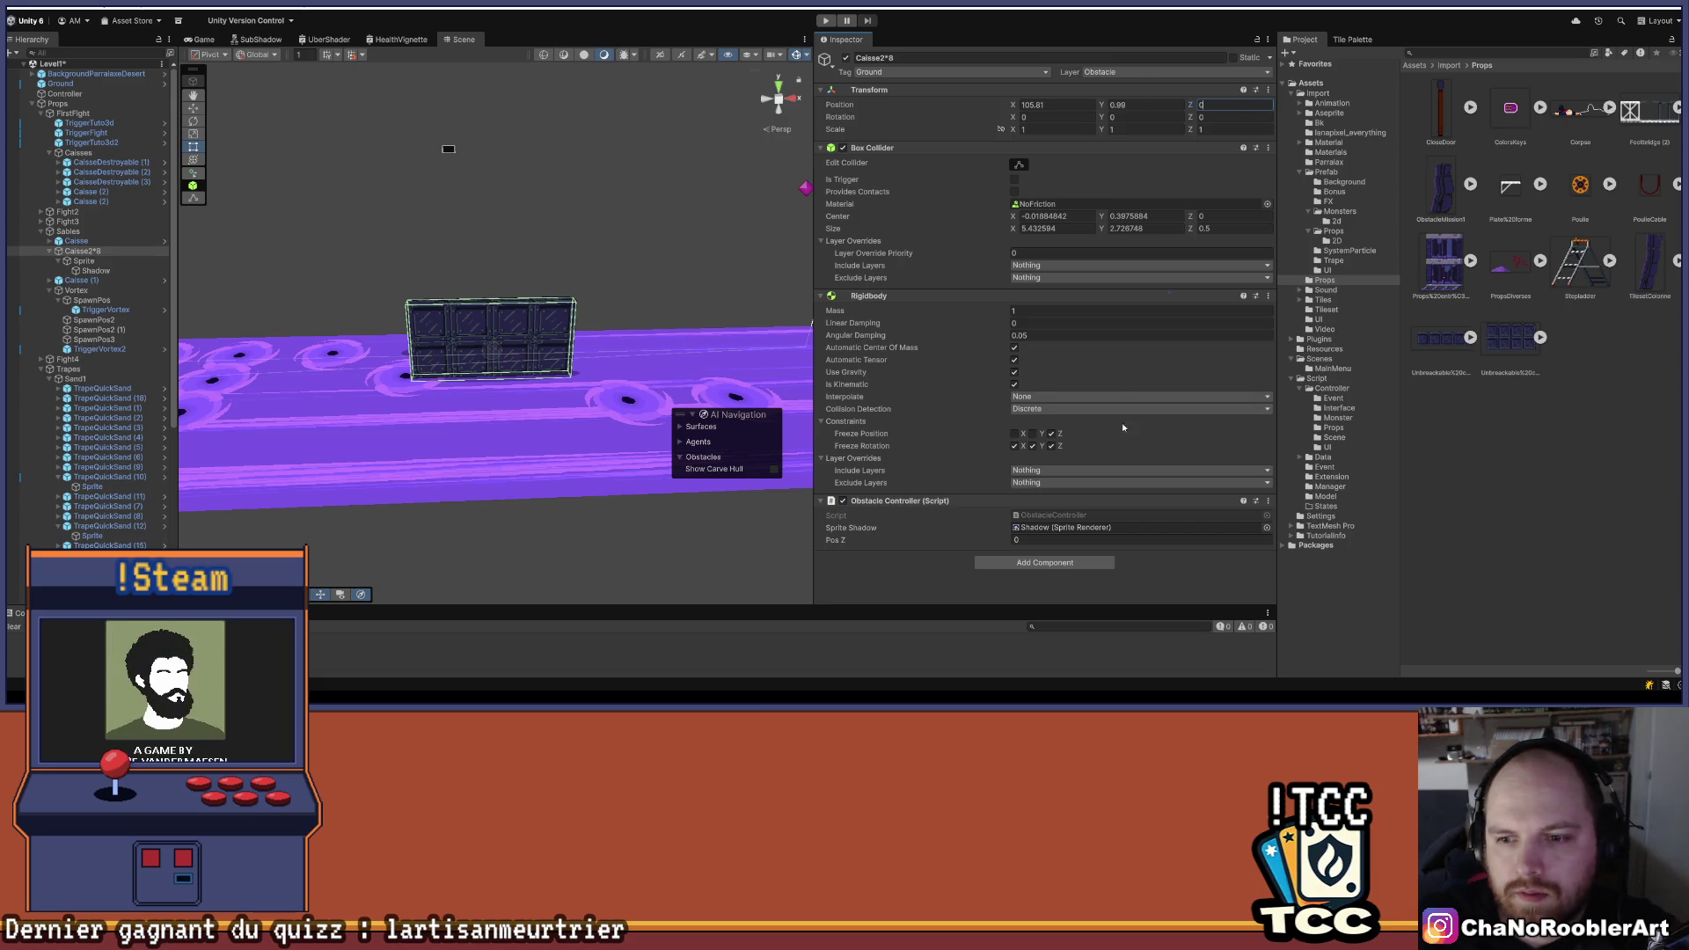
{"action": "left_click", "coordinate": [1066, 518]}
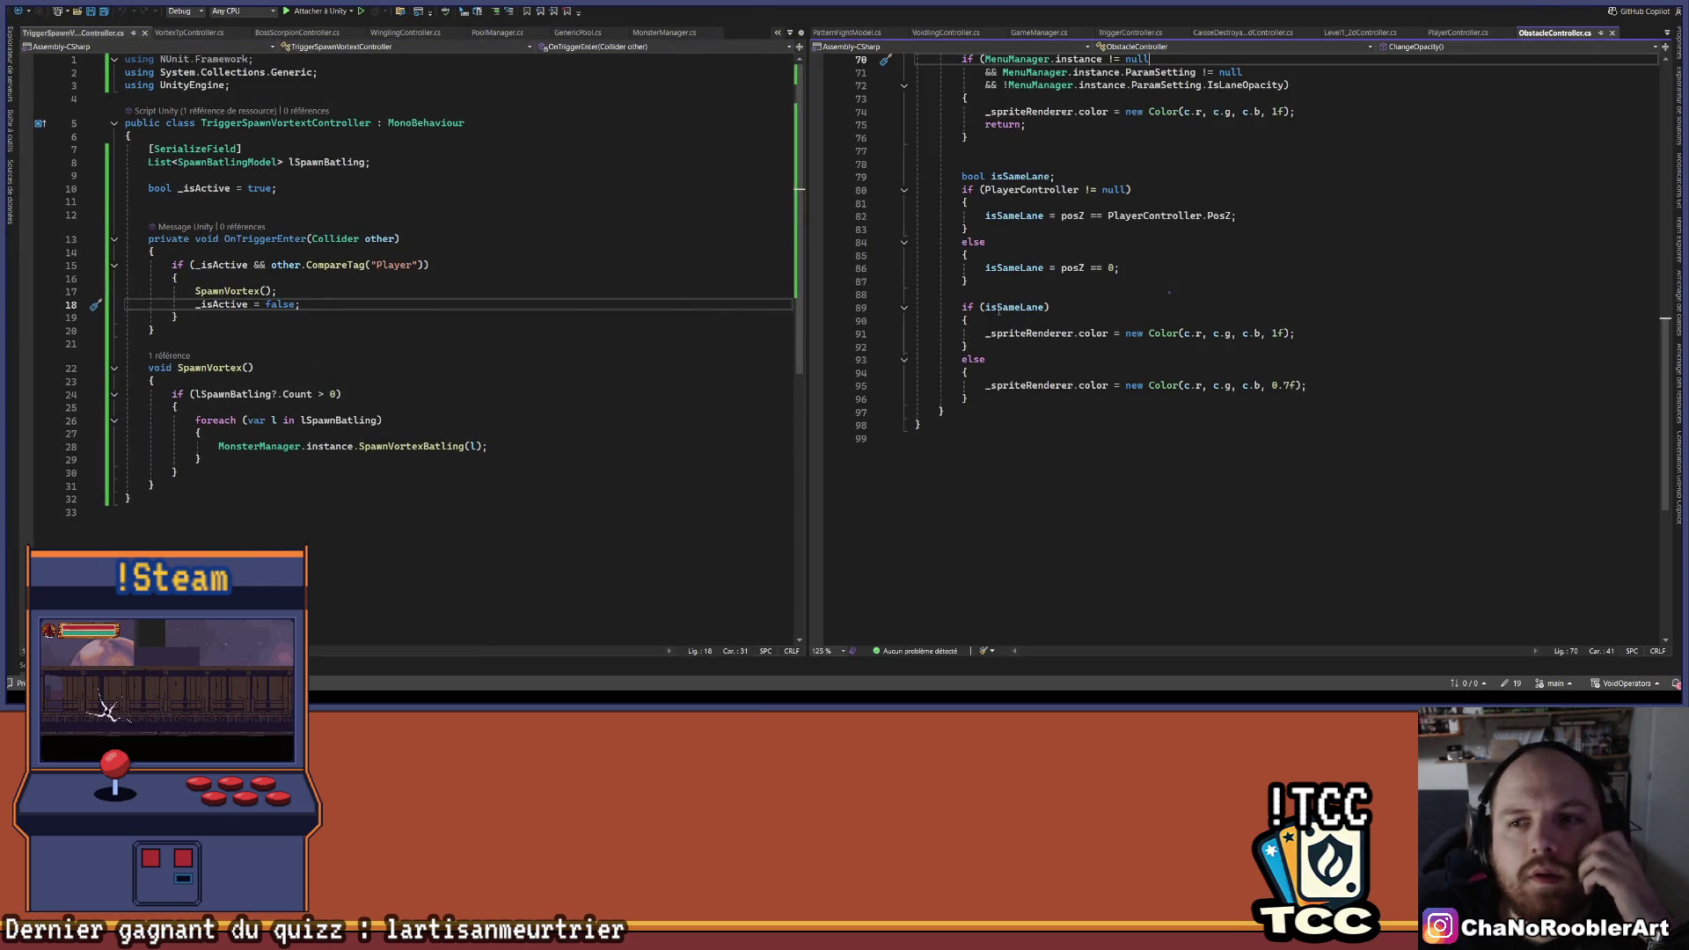
- Jump from AddObstacle in ObstacleController.cs to its MonsterManager definition, then return to Unity
{"action": "scroll", "coordinate": [1170, 295], "scroll_direction": "up", "scroll_amount": 13}
{"action": "scroll", "coordinate": [1176, 365], "scroll_direction": "up", "scroll_amount": 3}
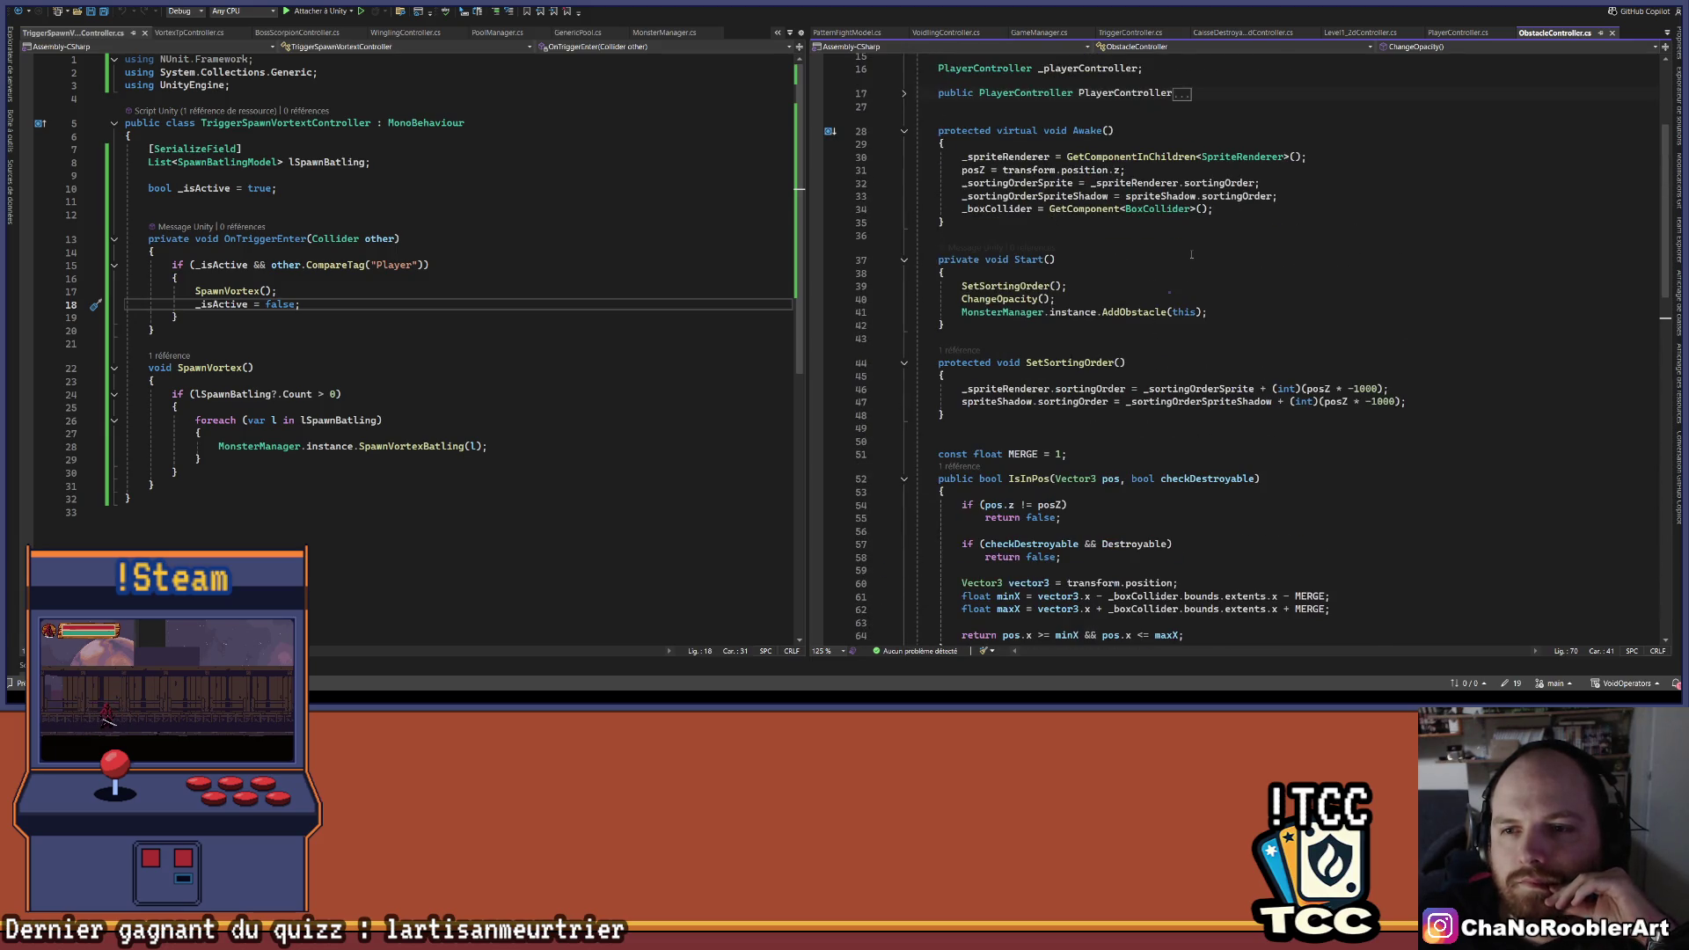
{"action": "scroll", "coordinate": [1163, 264], "scroll_direction": "up", "scroll_amount": 3}
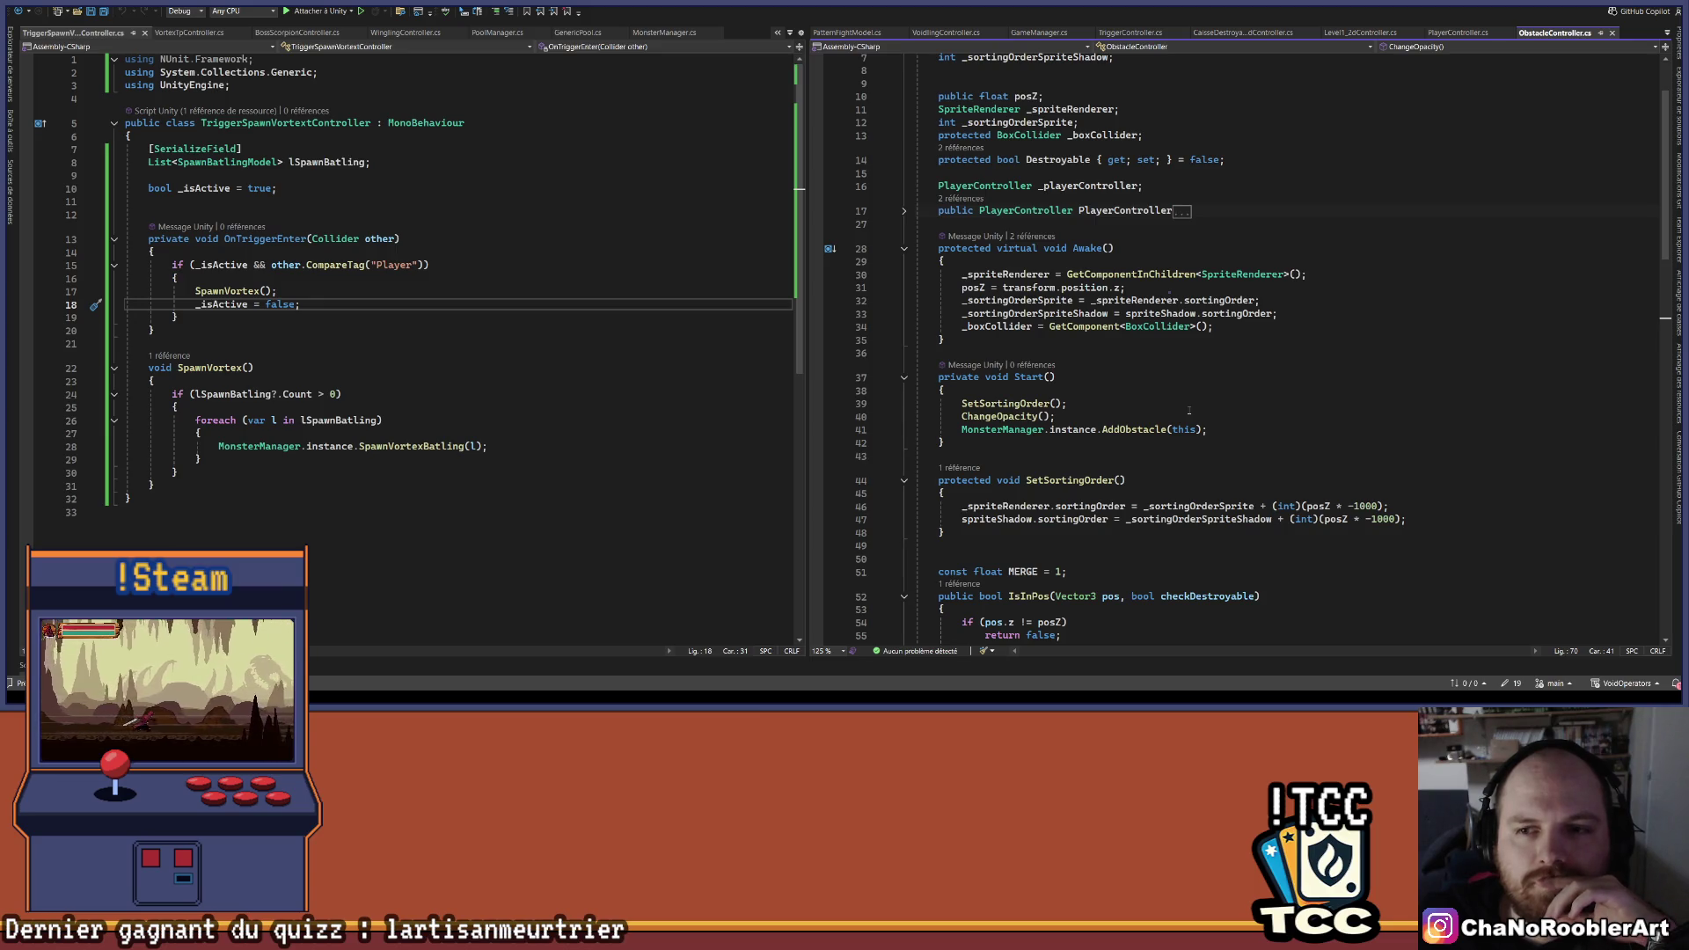
{"action": "scroll", "coordinate": [1152, 405], "scroll_direction": "up", "scroll_amount": 3}
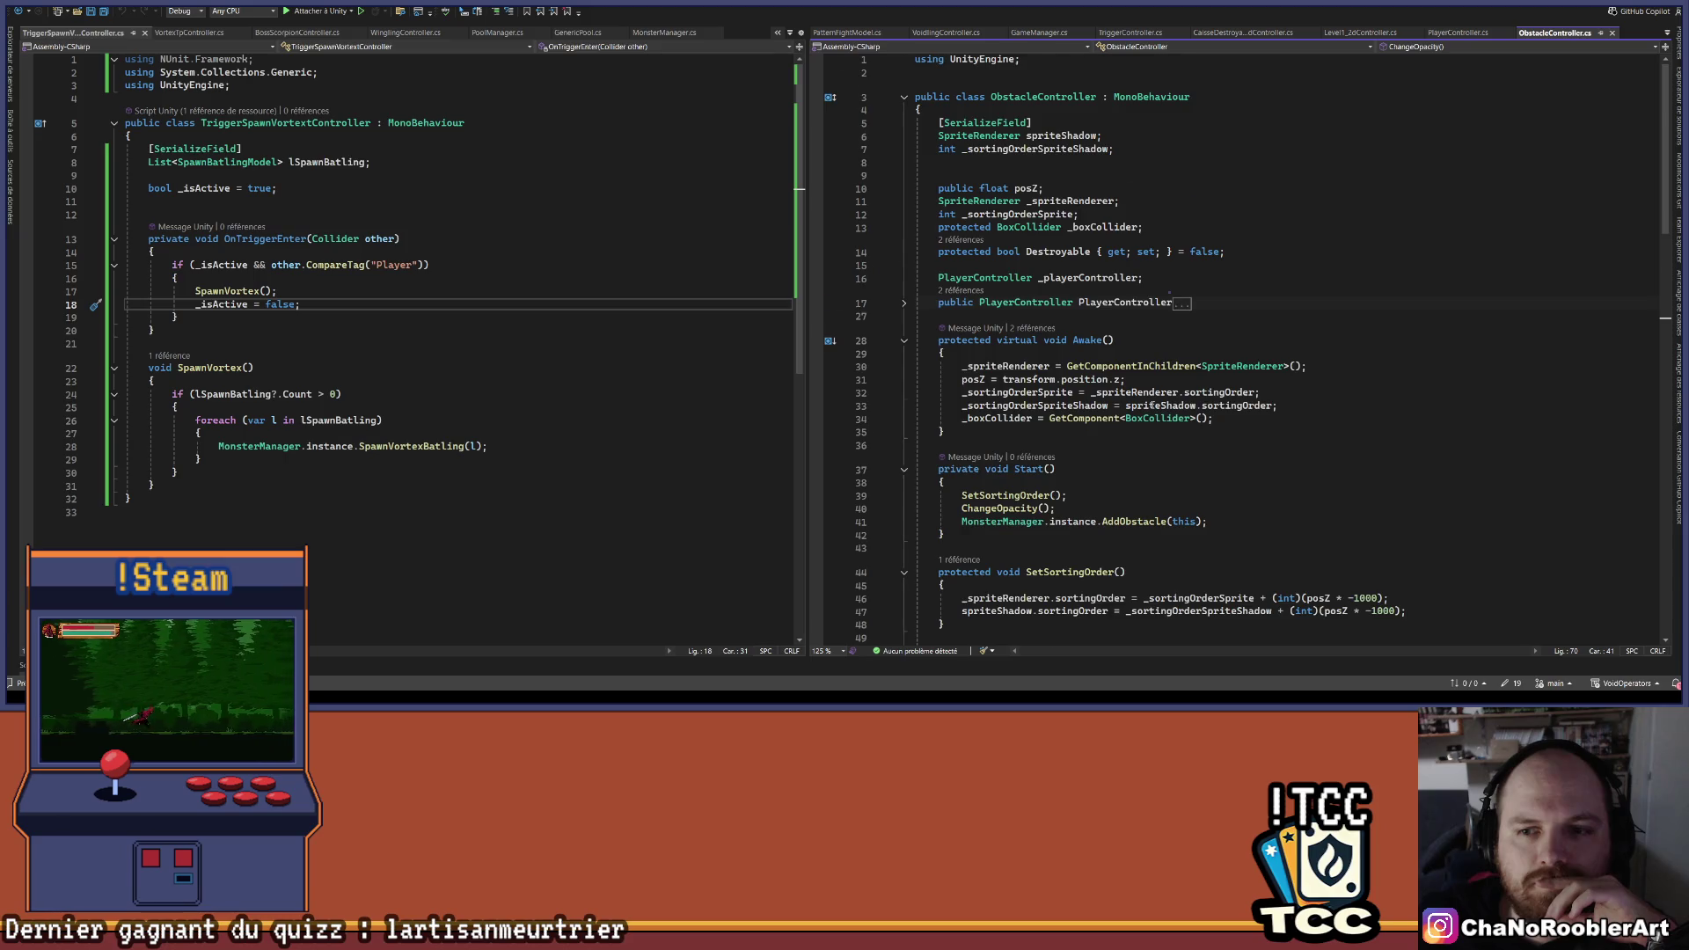
{"action": "scroll", "coordinate": [1171, 401], "scroll_direction": "down", "scroll_amount": 4}
{"action": "right_click", "coordinate": [1145, 371]}
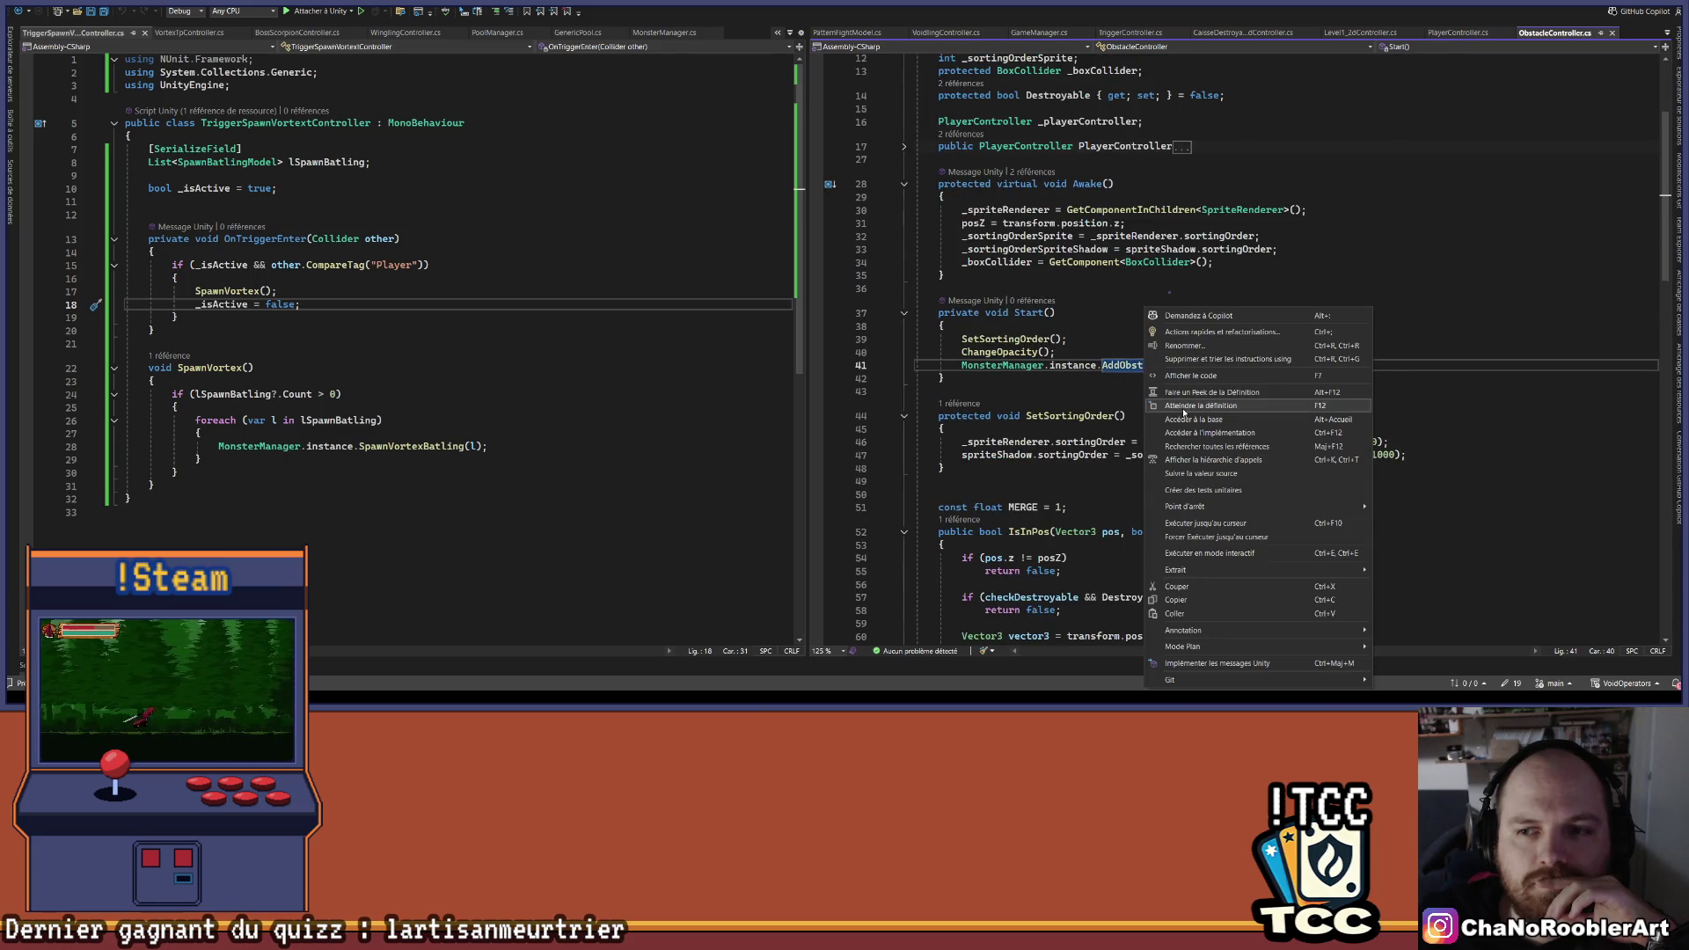
{"action": "left_click", "coordinate": [1179, 411]}
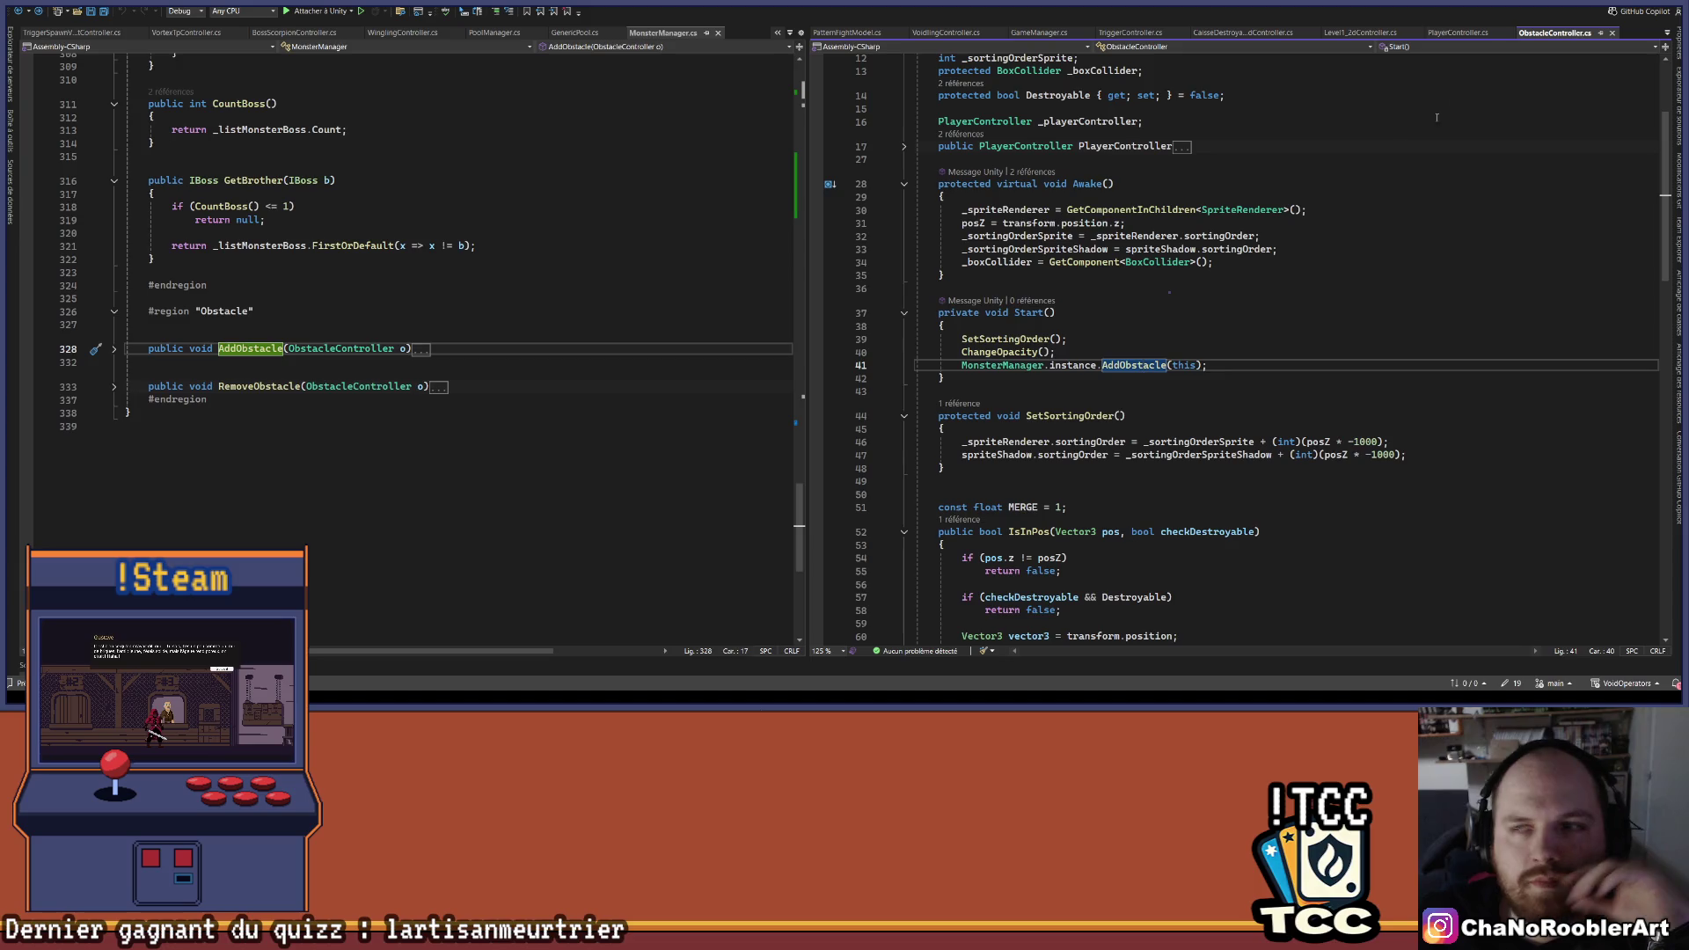
{"action": "key", "text": "alt+Tab"}
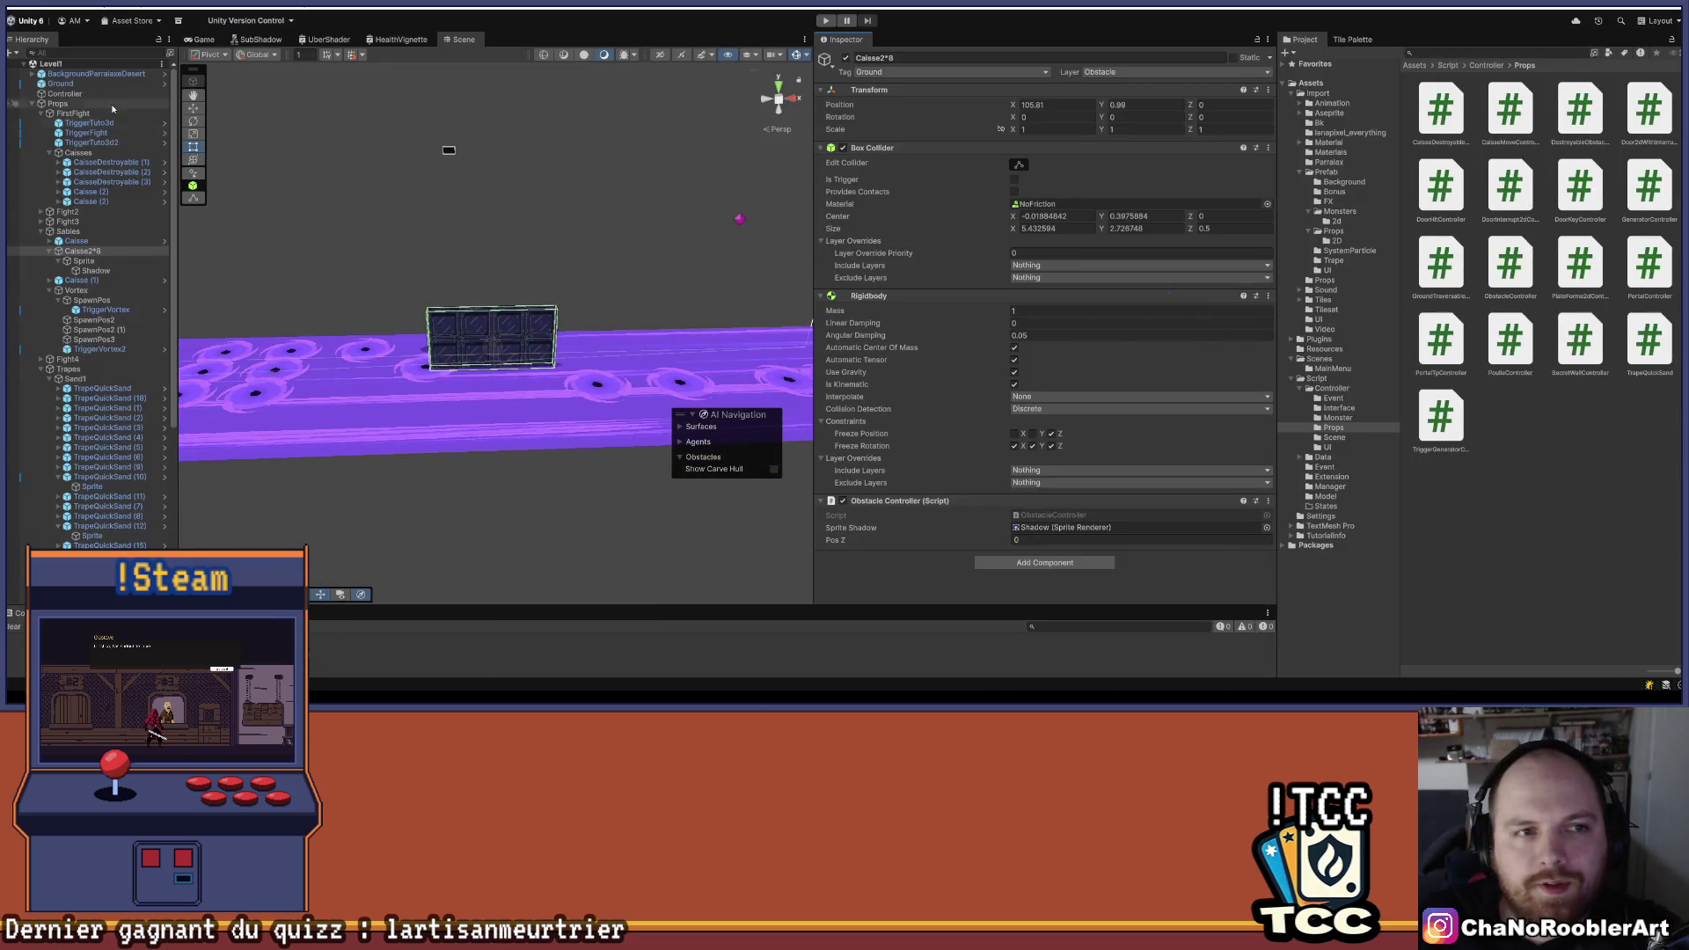
- Slide Caisse2*8 left to X -10.13 and set its Position Z to 2
{"action": "mouse_move", "coordinate": [537, 349]}
{"action": "left_mouse_down"}
{"action": "mouse_move", "coordinate": [299, 354]}
{"action": "mouse_move", "coordinate": [627, 373]}
{"action": "mouse_move", "coordinate": [581, 356]}
{"action": "mouse_move", "coordinate": [697, 379]}
{"action": "mouse_move", "coordinate": [342, 363]}
{"action": "left_mouse_up"}
{"action": "mouse_move", "coordinate": [635, 326]}
{"action": "left_mouse_down"}
{"action": "mouse_move", "coordinate": [608, 420]}
{"action": "mouse_move", "coordinate": [233, 407]}
{"action": "left_mouse_up"}
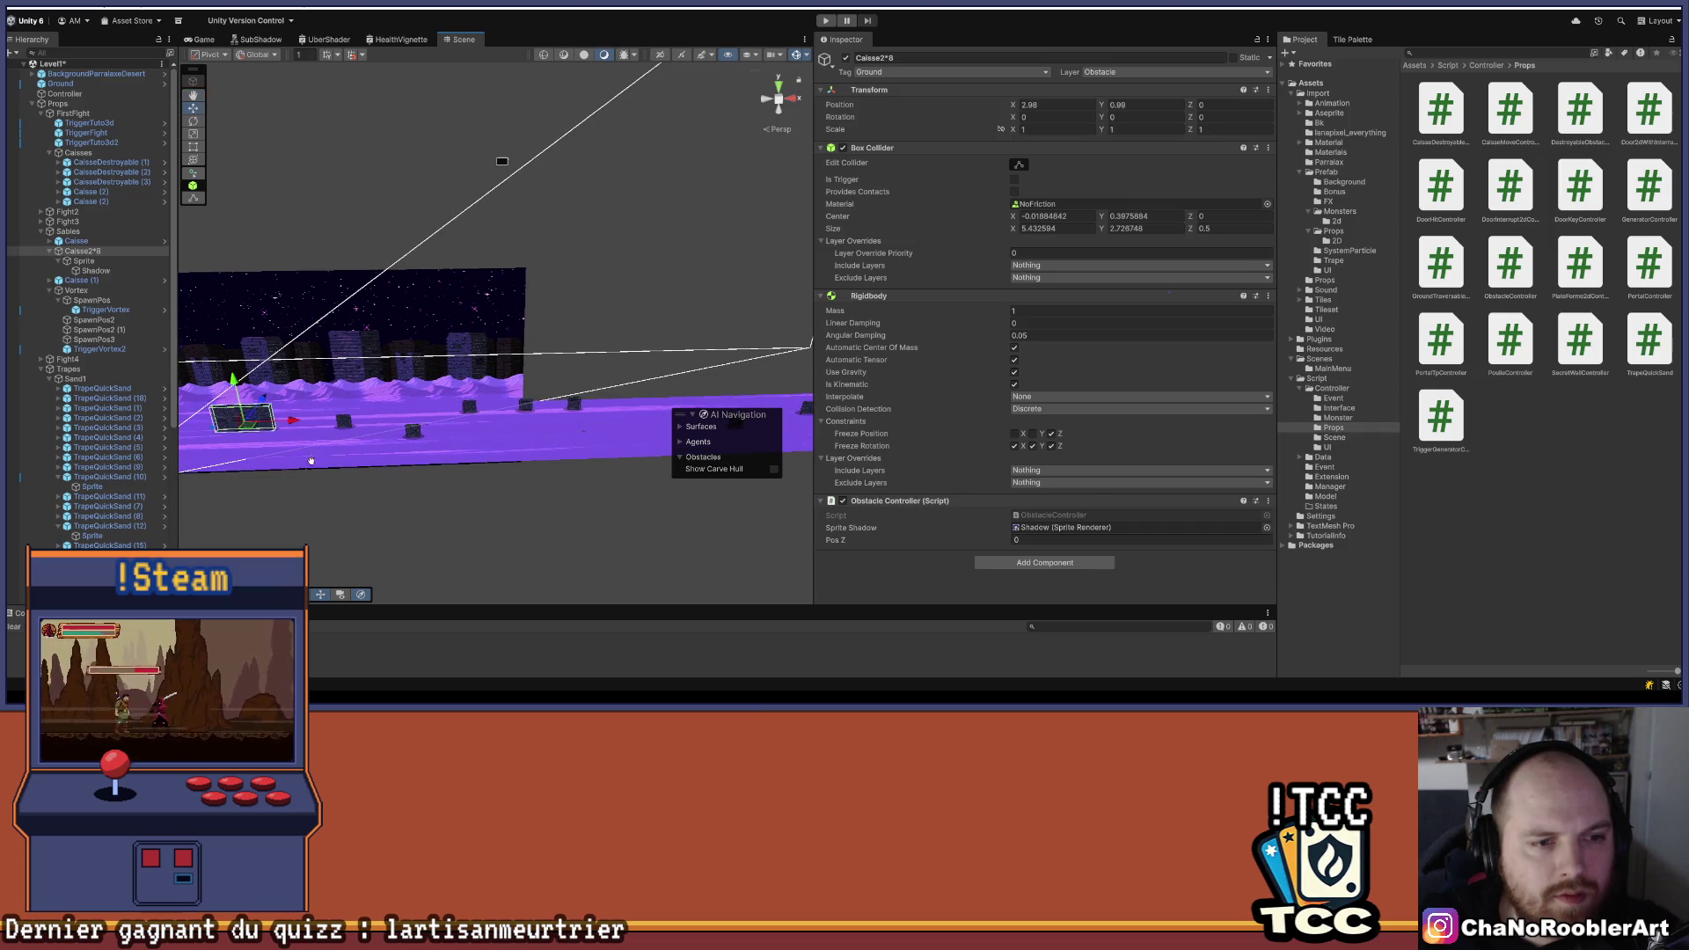
{"action": "key", "text": "f"}
{"action": "left_click_drag", "start_coordinate": [584, 460], "coordinate": [450, 470]}
{"action": "key", "text": "f"}
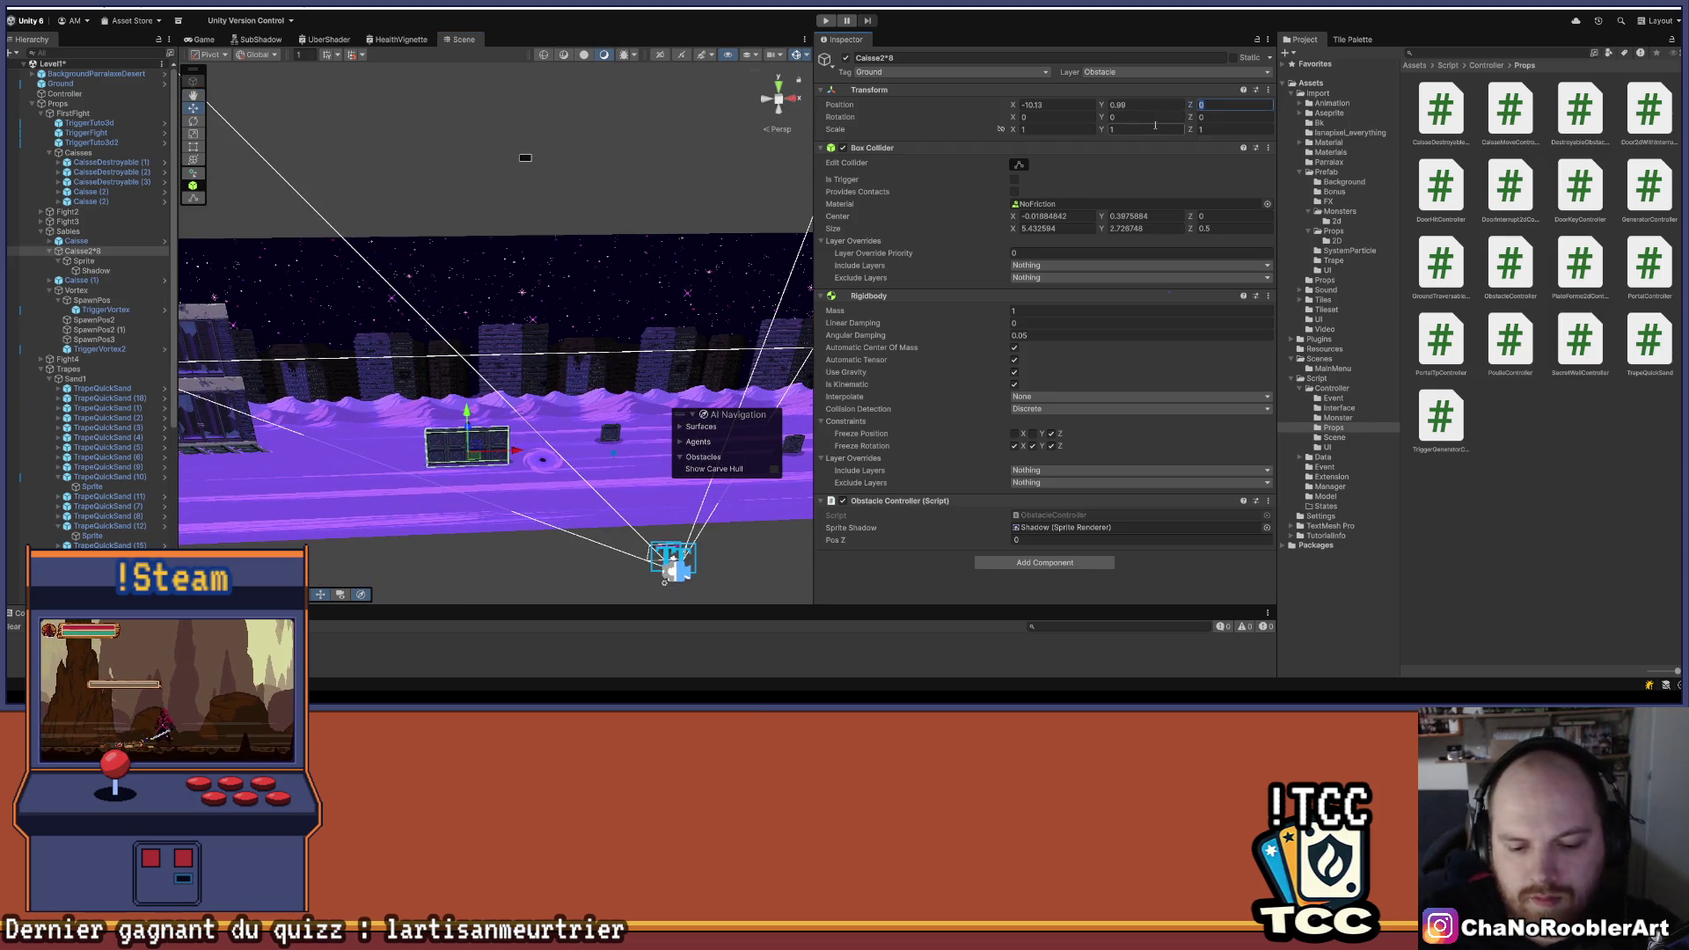
{"action": "type", "text": "2"}
{"action": "key", "text": "Left"}
{"action": "key", "text": "BackSpace"}
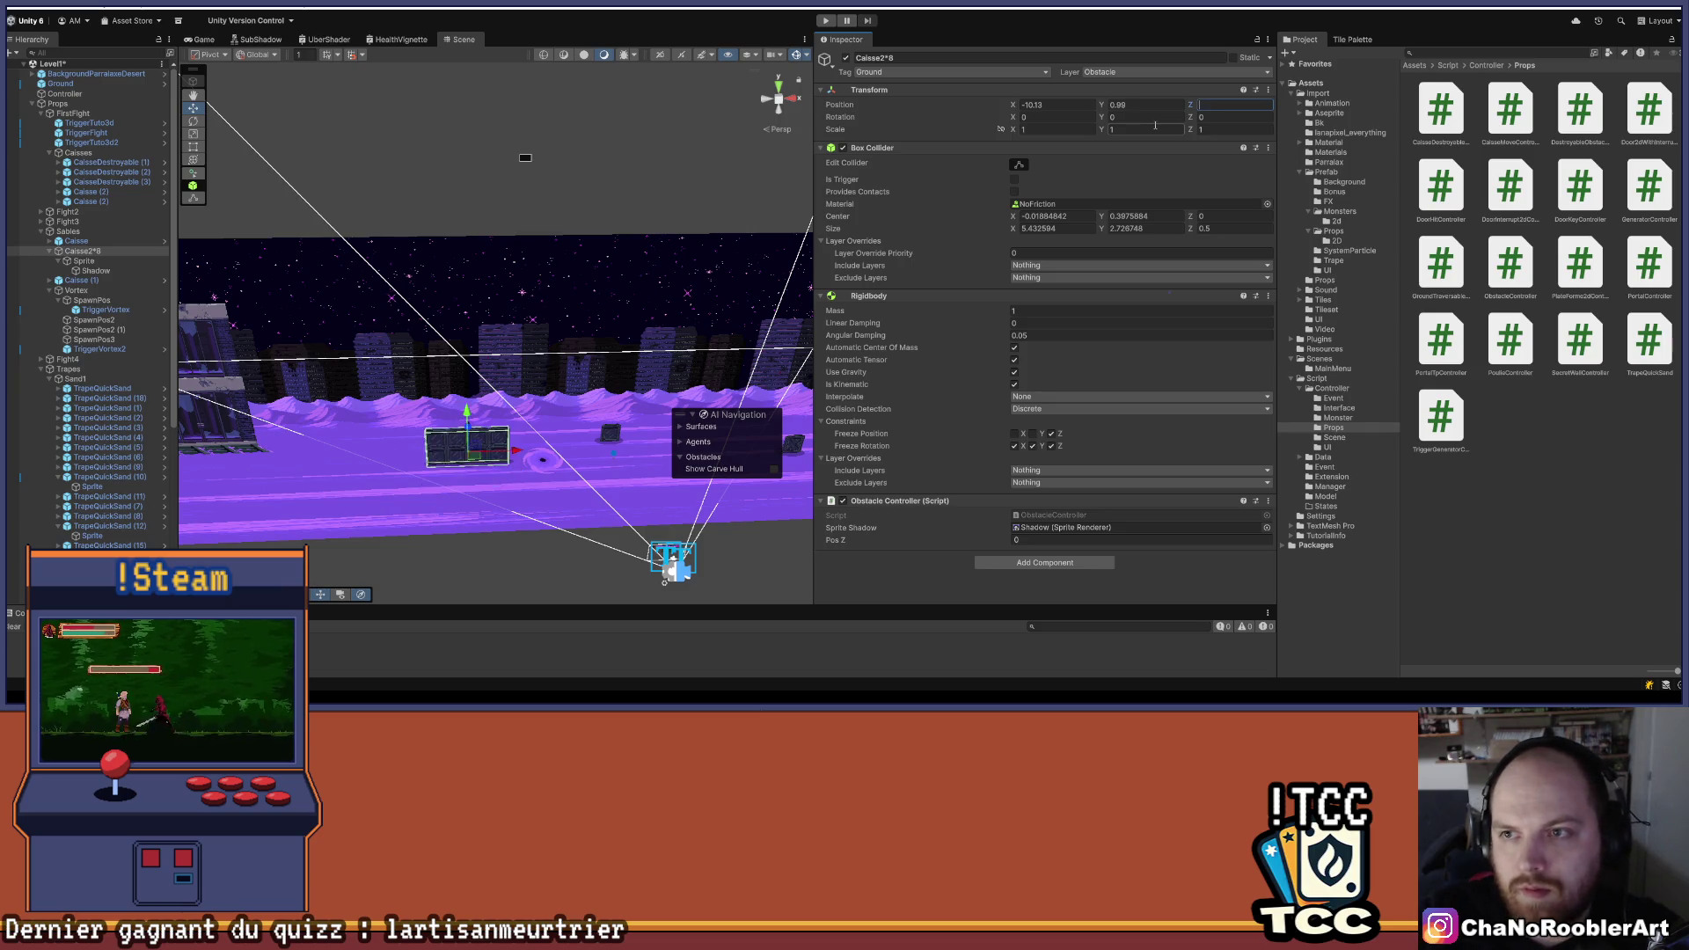
- Select Ground and enter Play mode to test the level
{"action": "left_click", "coordinate": [493, 469]}
{"action": "mouse_move", "coordinate": [446, 520]}
{"action": "left_mouse_down"}
{"action": "mouse_move", "coordinate": [381, 337]}
{"action": "mouse_move", "coordinate": [417, 294]}
{"action": "left_mouse_up"}
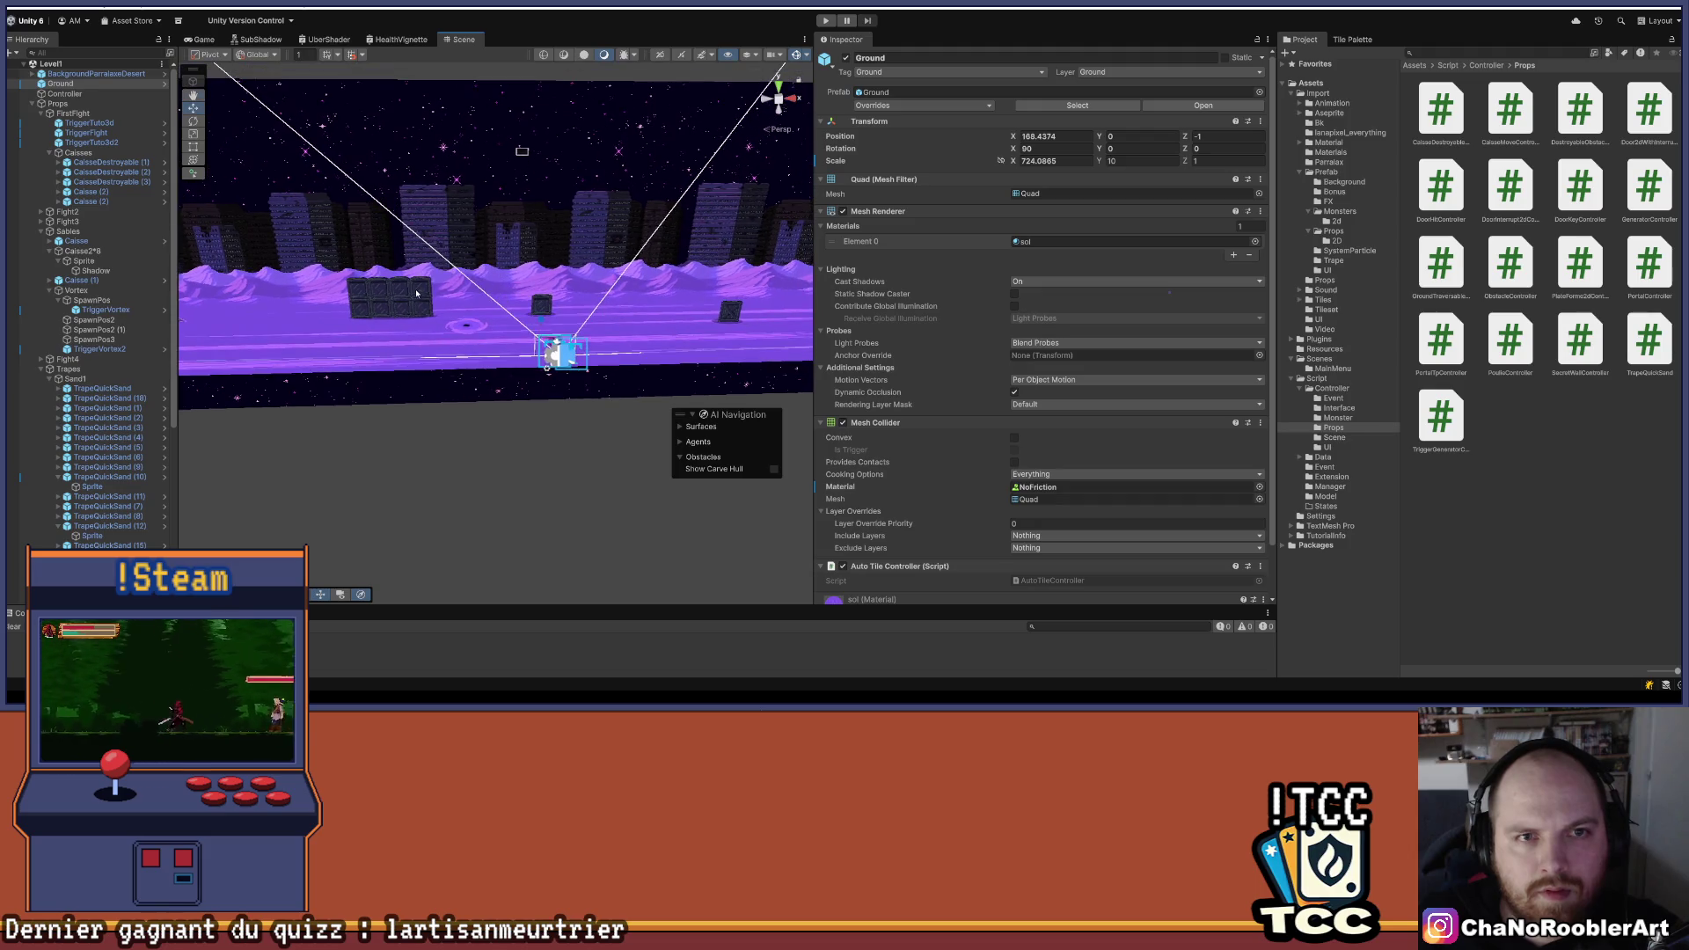
{"action": "left_click", "coordinate": [830, 21]}
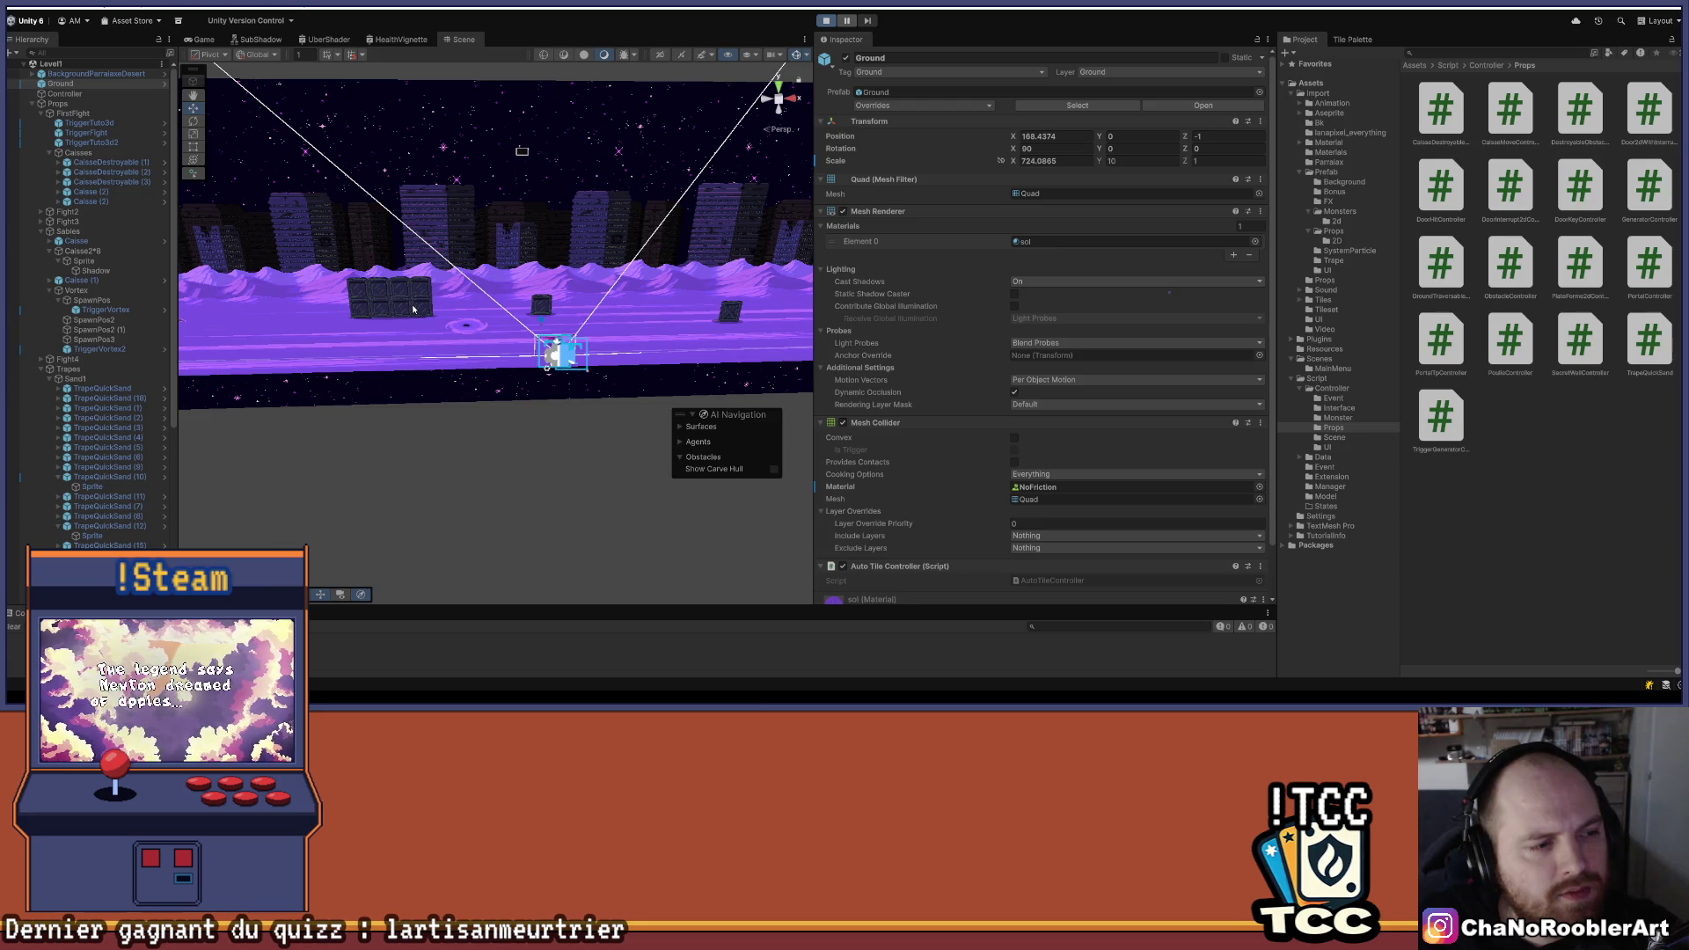
- Walk the soldier left toward the building and back right past the crates, then stop playing
{"action": "key", "text": "a"}
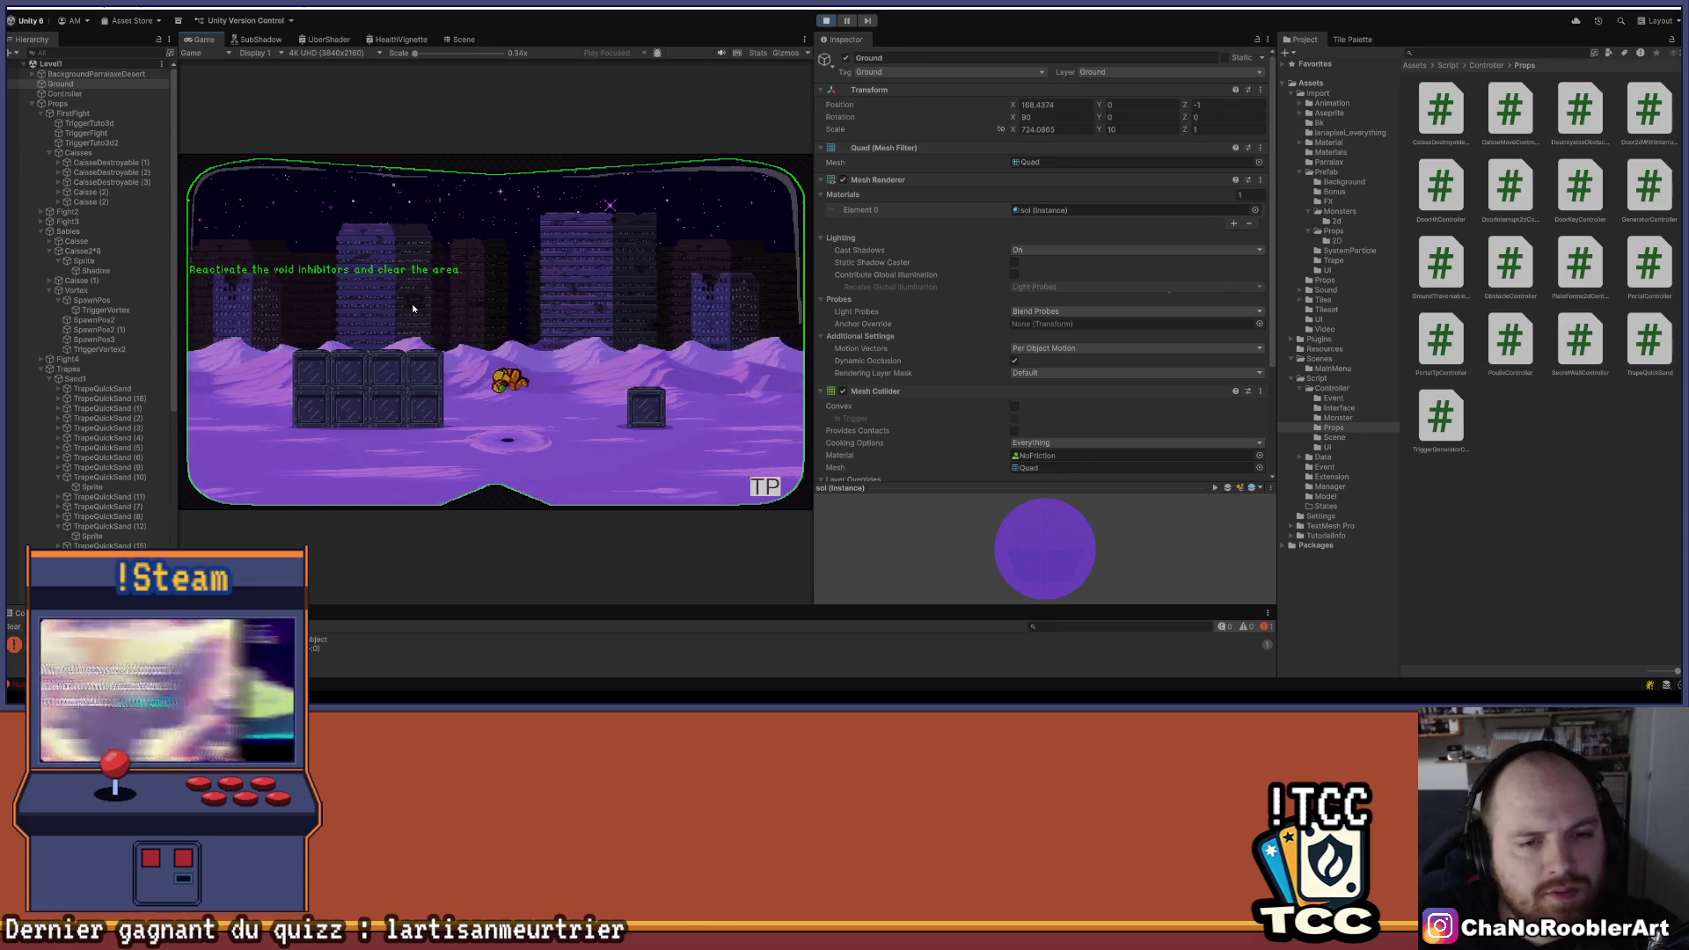
{"action": "key", "text": "a"}
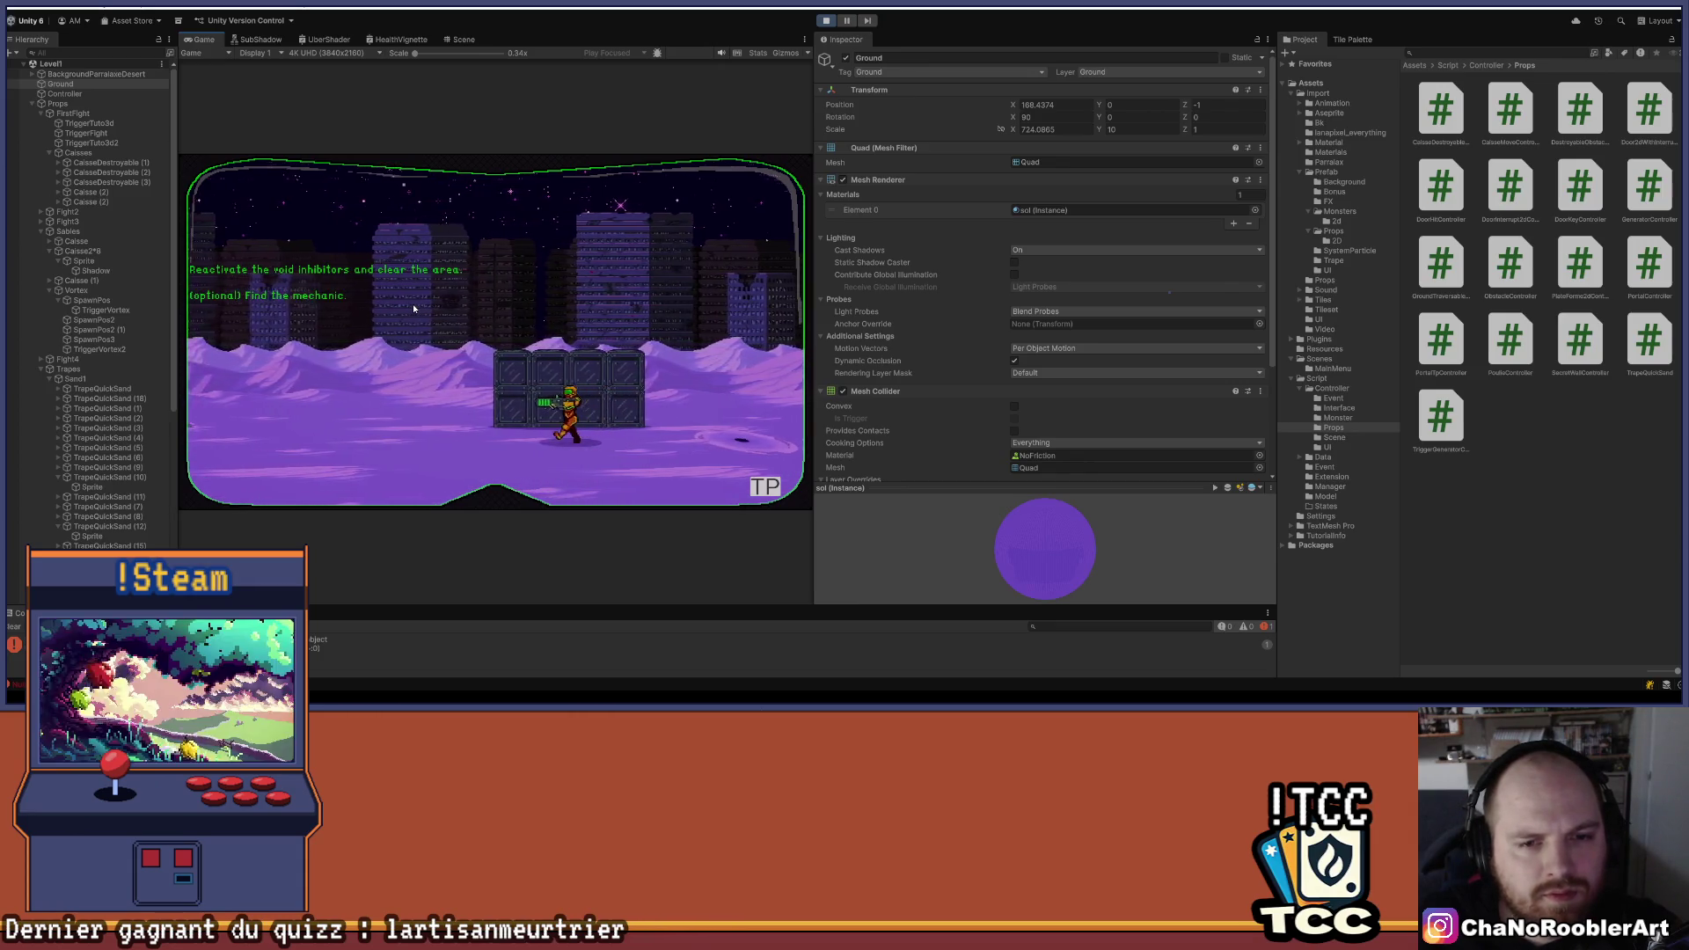
{"action": "key", "text": "a"}
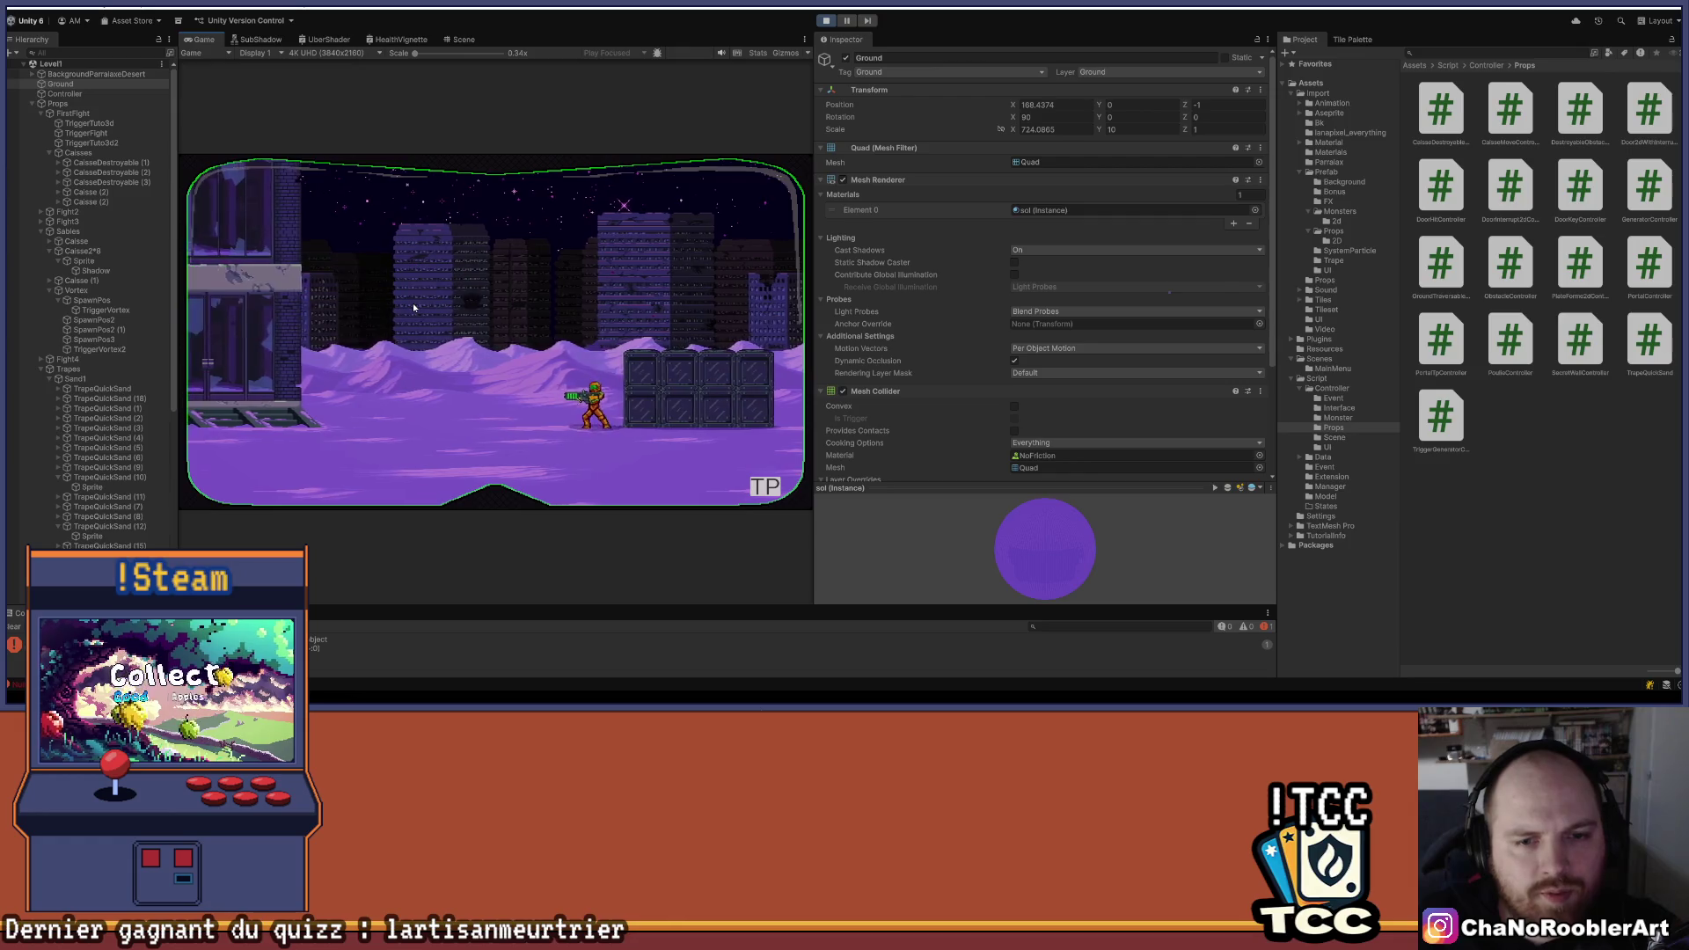
{"action": "key", "text": "d"}
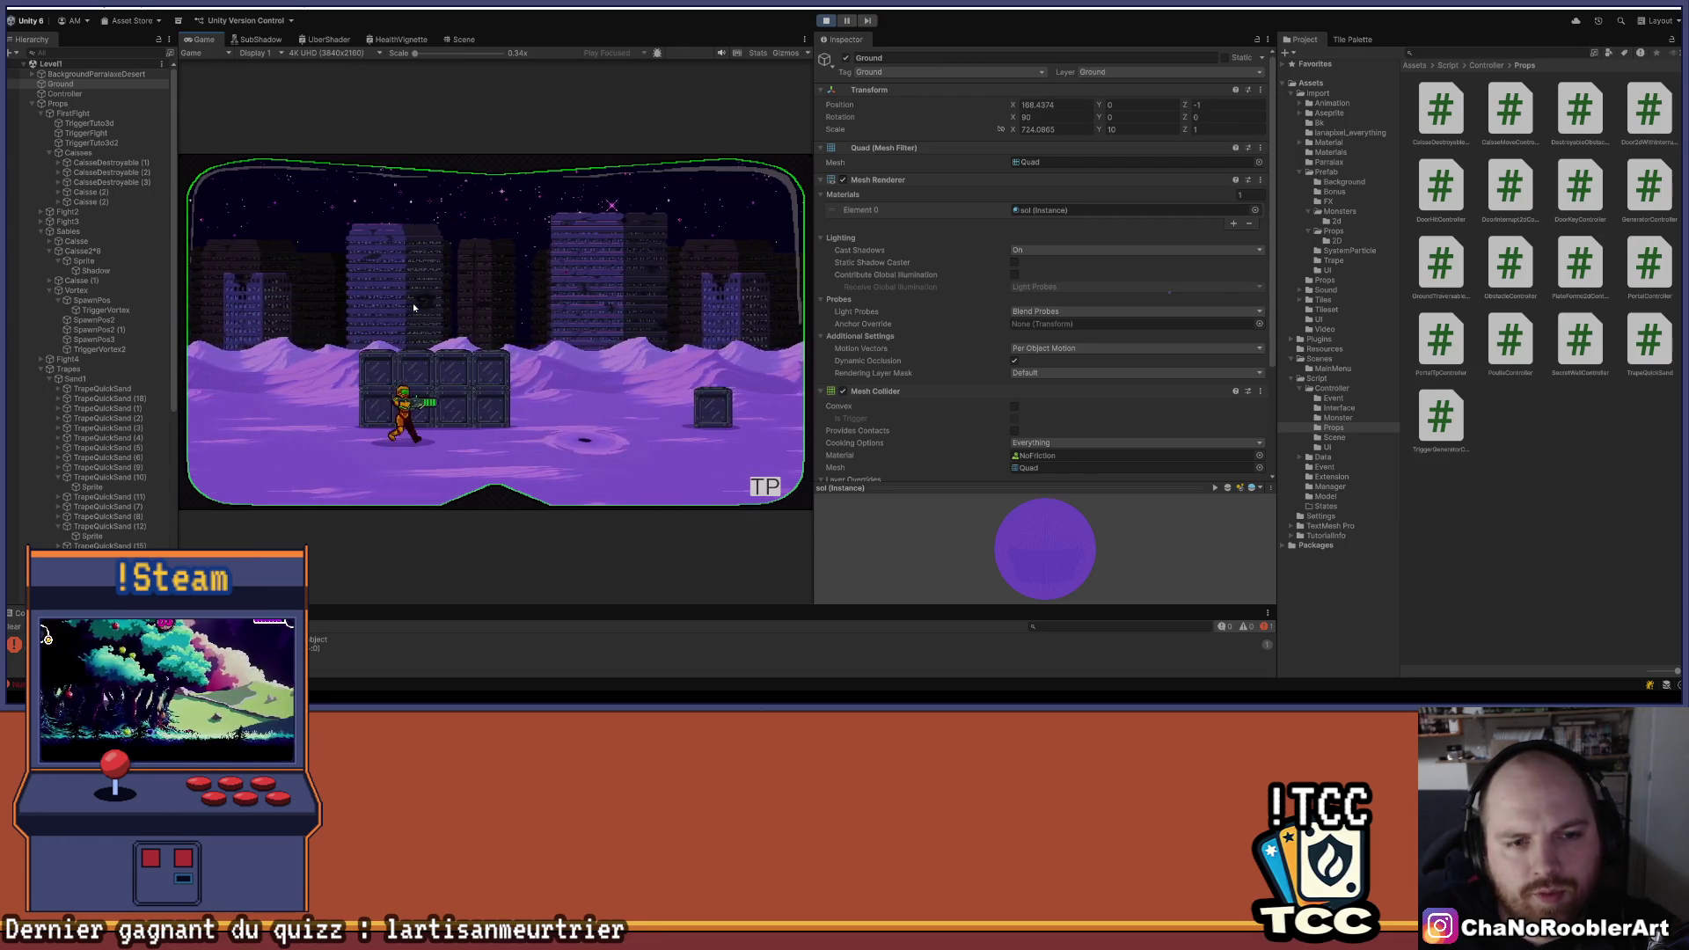
{"action": "key", "text": "d"}
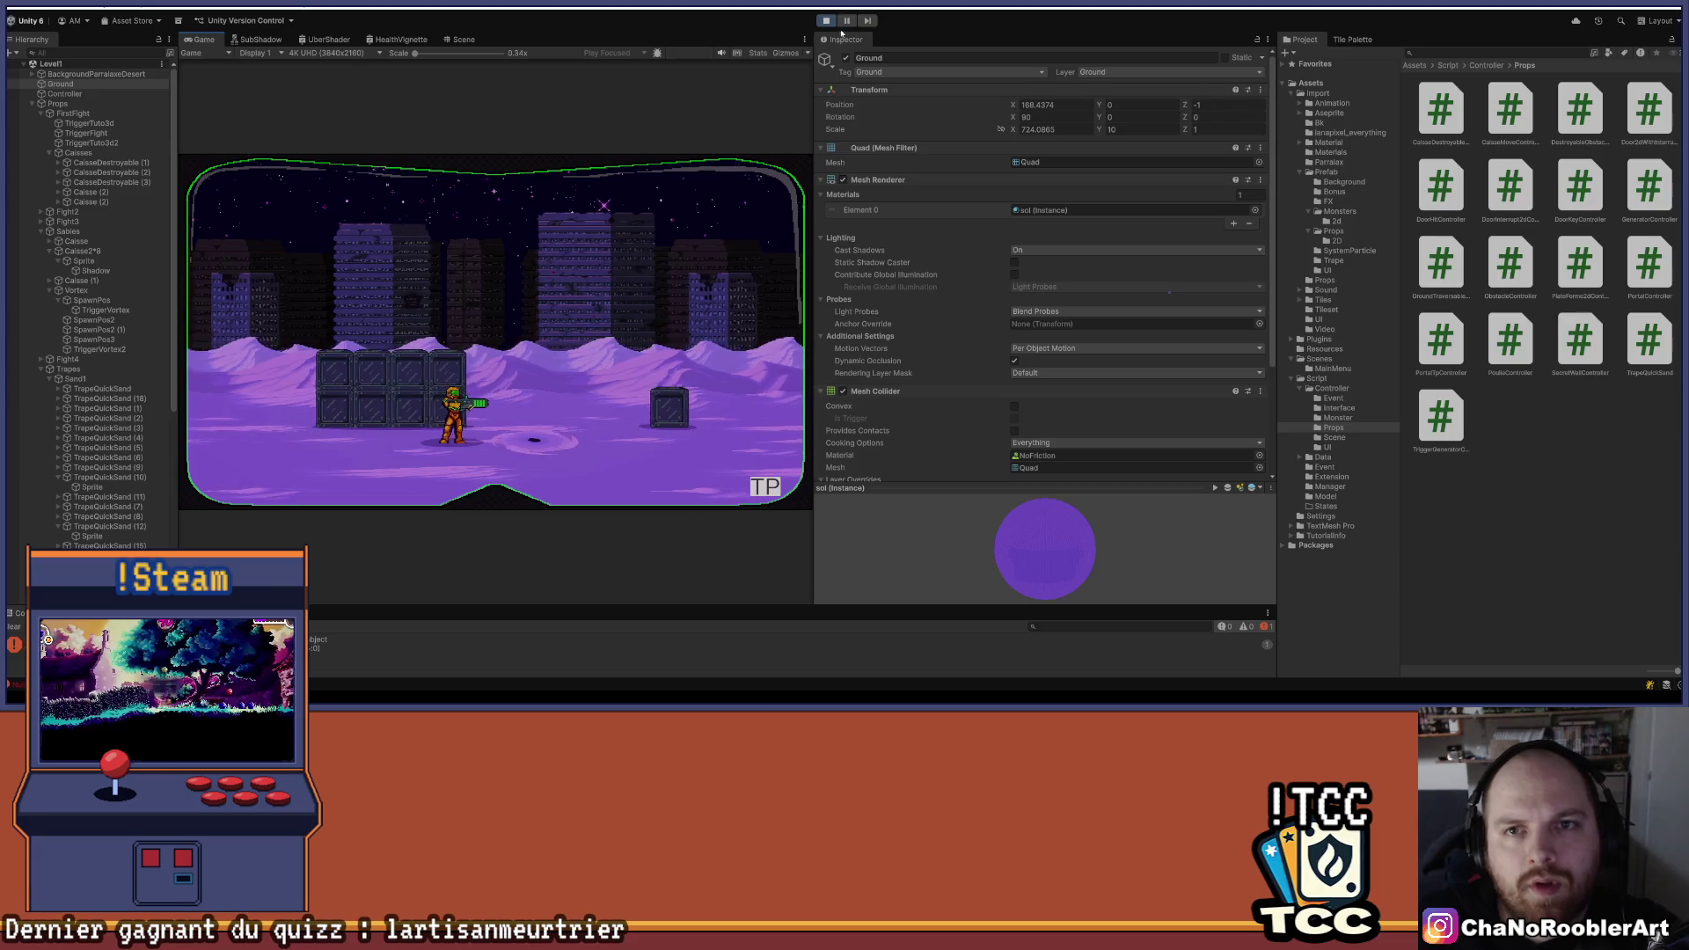
{"action": "left_click", "coordinate": [826, 20]}
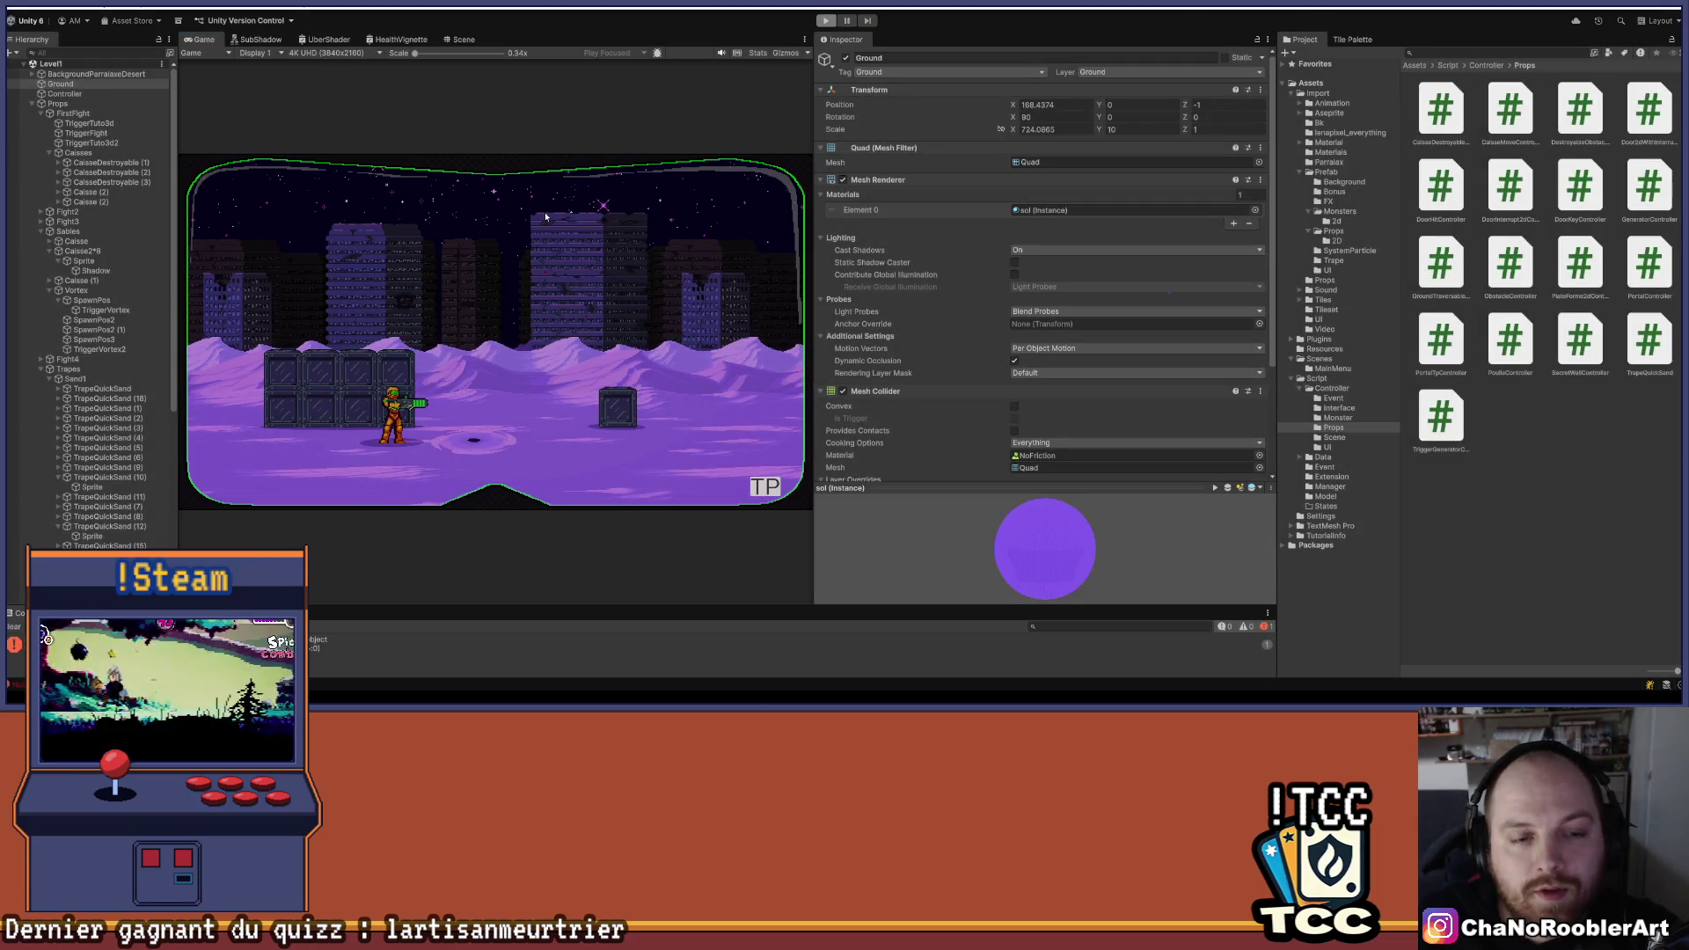
- Slide Caisse2*8 along X, then set its Position X to exactly 111
{"action": "scroll", "coordinate": [440, 231], "scroll_direction": "down", "scroll_amount": 3}
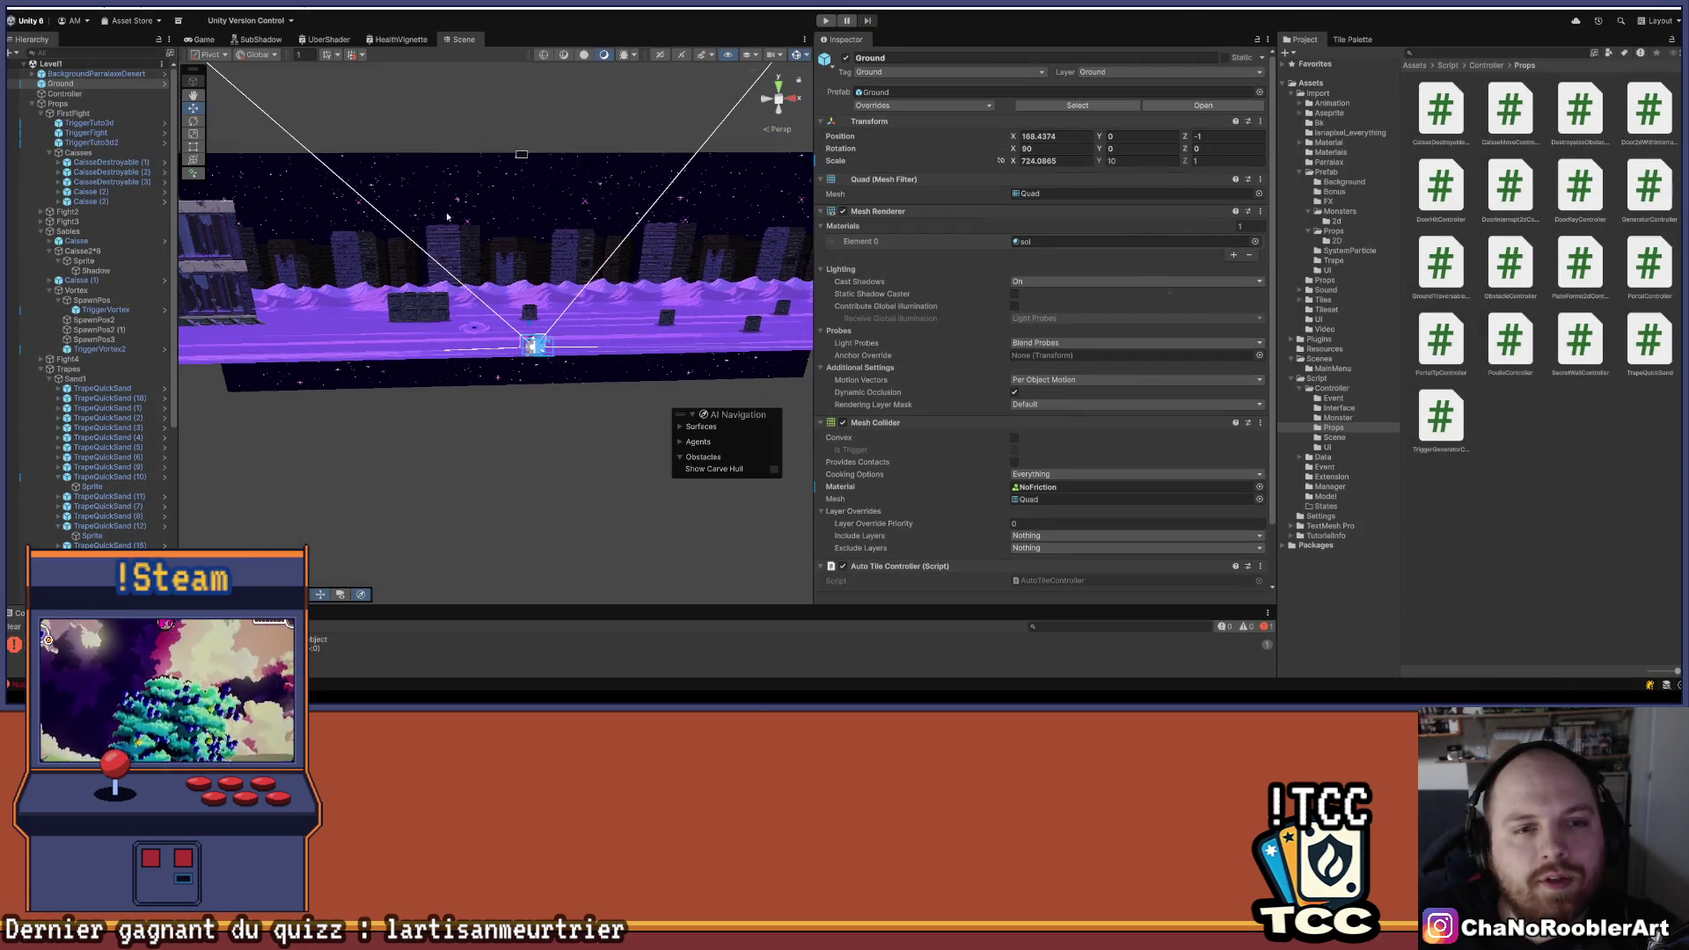
{"action": "scroll", "coordinate": [399, 393], "scroll_direction": "up", "scroll_amount": 3}
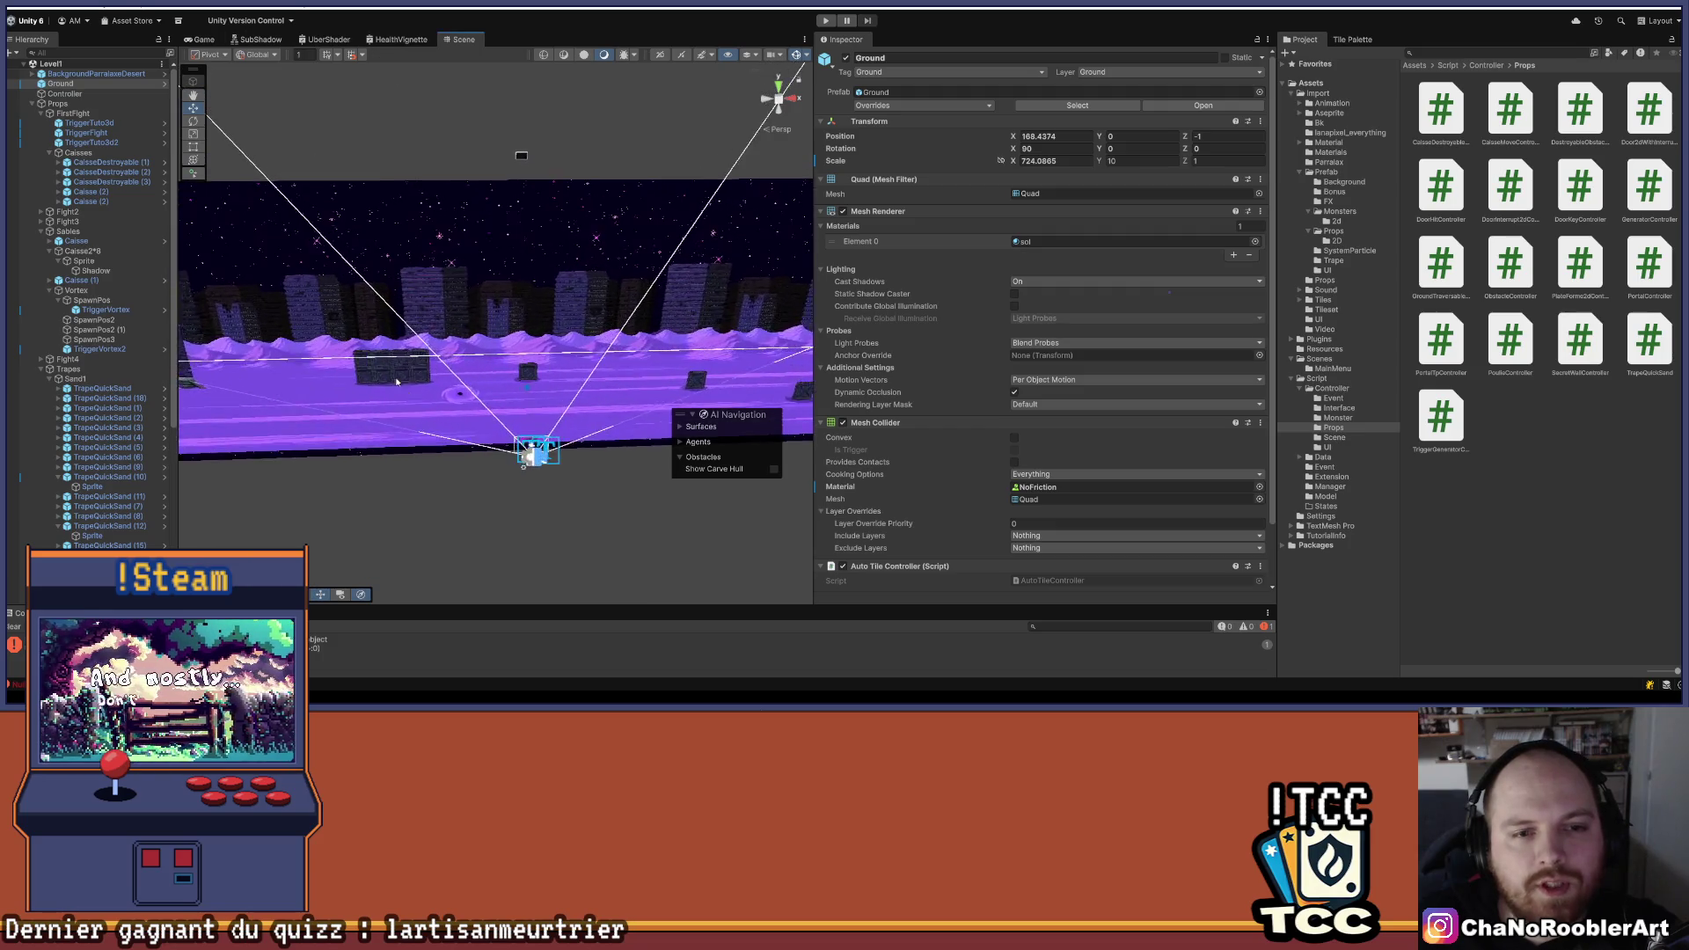
{"action": "scroll", "coordinate": [398, 393], "scroll_direction": "up", "scroll_amount": 1}
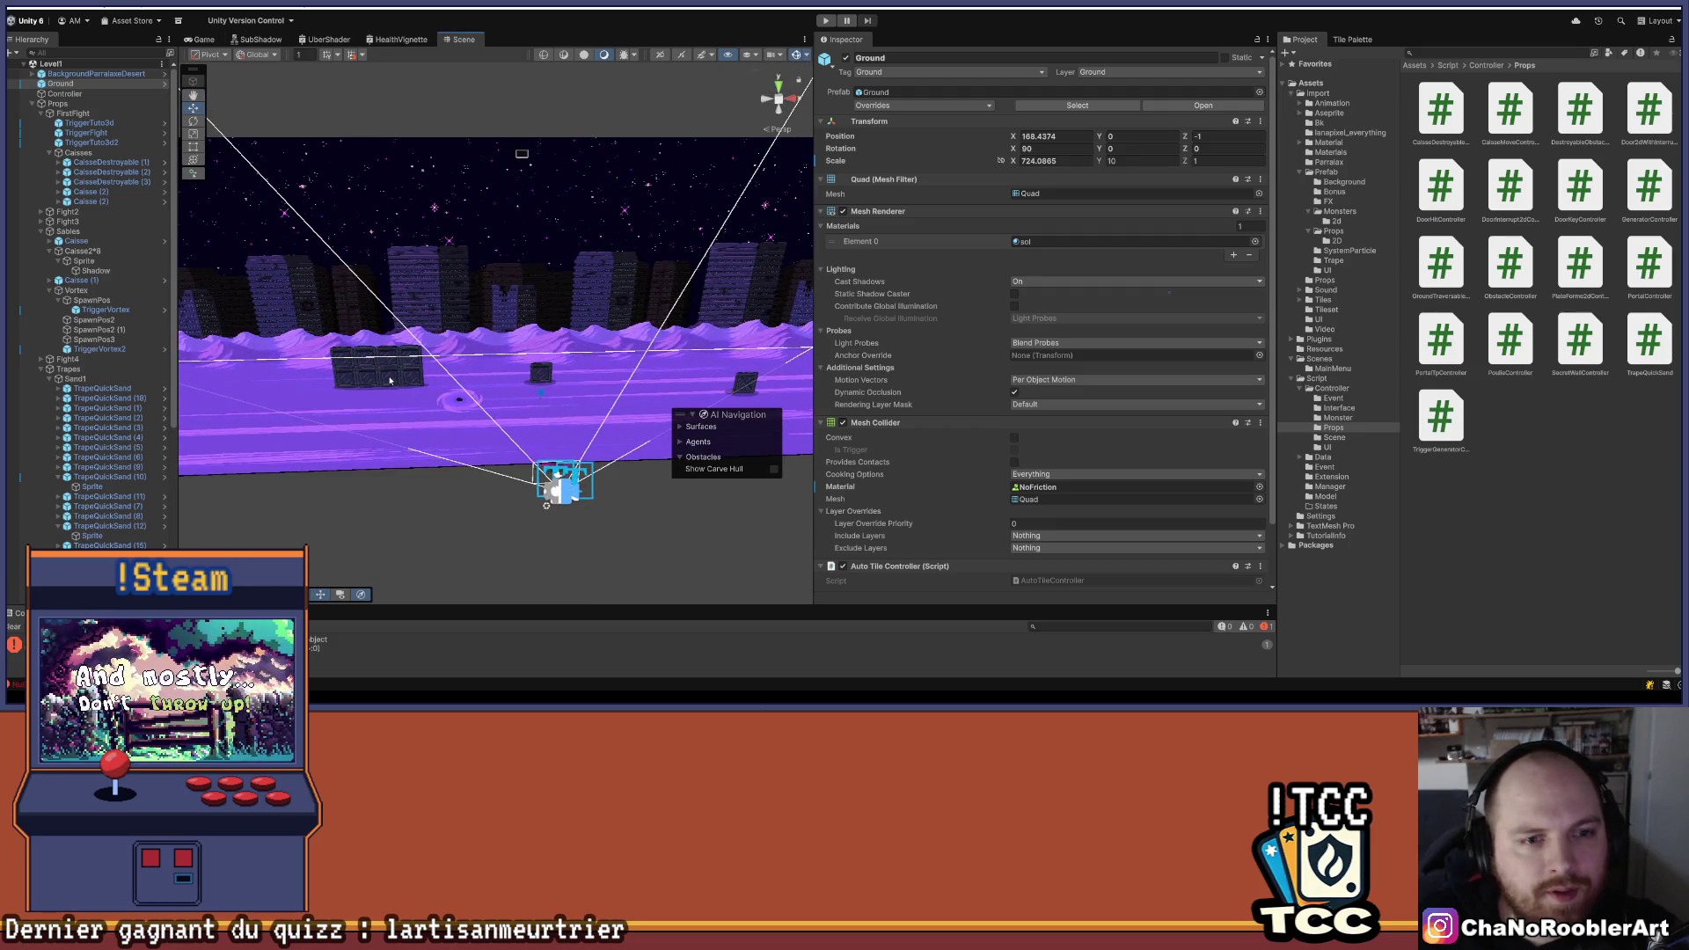
{"action": "left_click", "coordinate": [390, 380]}
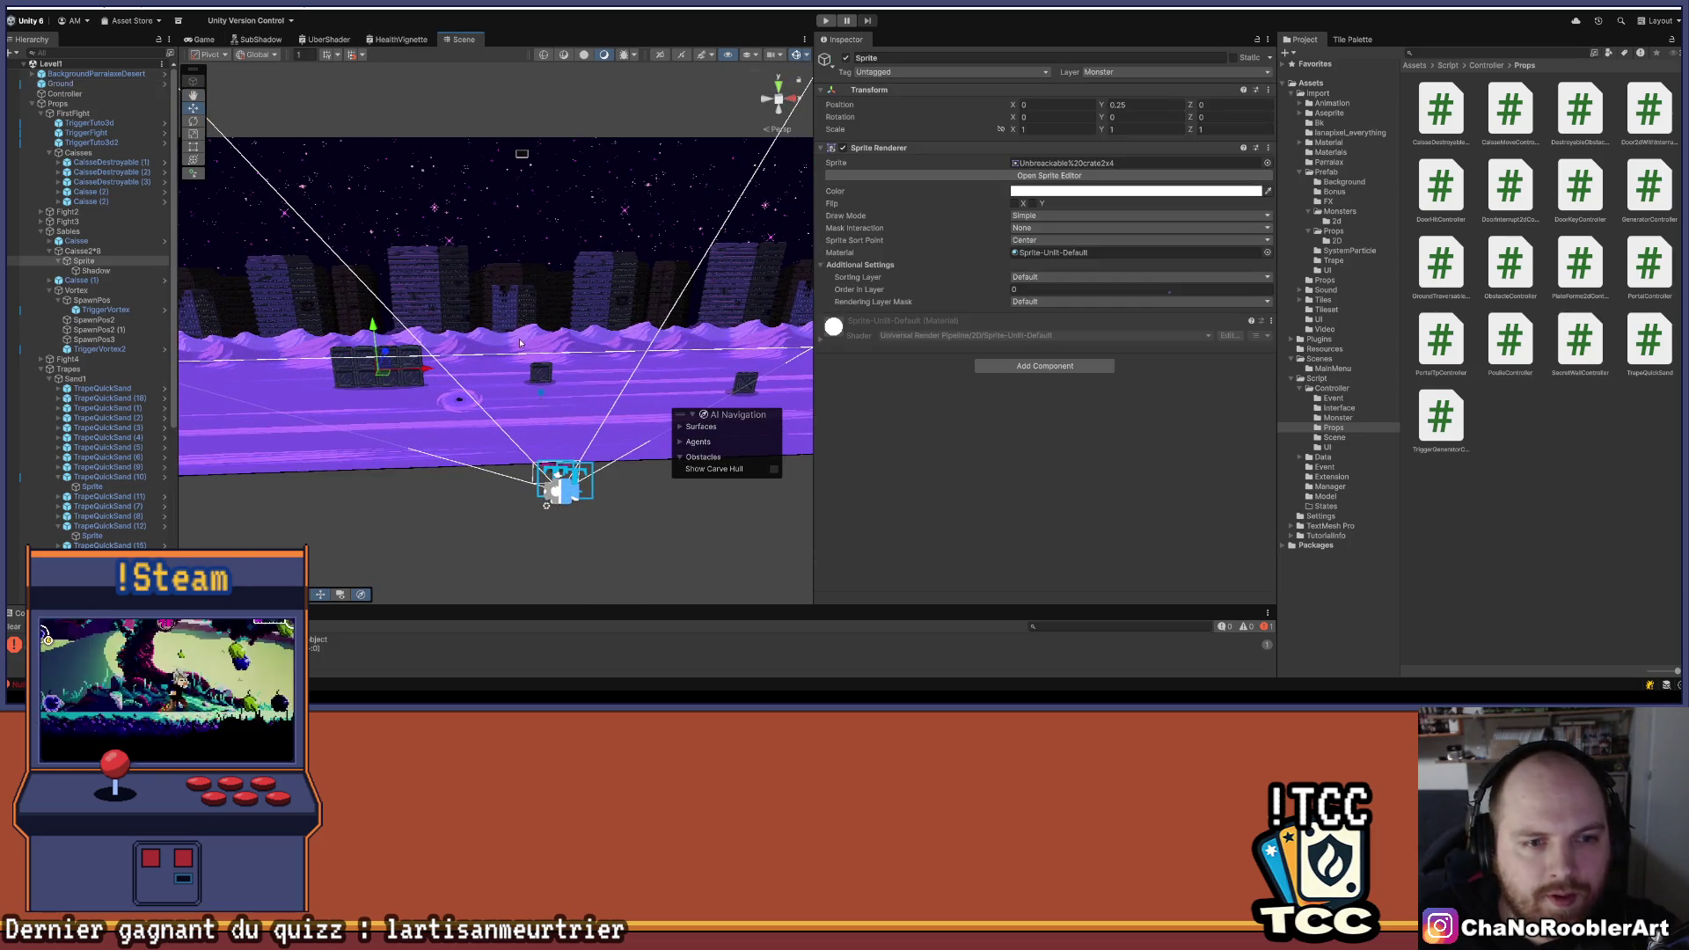
{"action": "scroll", "coordinate": [298, 285], "scroll_direction": "down", "scroll_amount": 1}
{"action": "mouse_move", "coordinate": [386, 332]}
{"action": "left_mouse_down"}
{"action": "mouse_move", "coordinate": [508, 366]}
{"action": "mouse_move", "coordinate": [572, 339]}
{"action": "mouse_move", "coordinate": [264, 294]}
{"action": "mouse_move", "coordinate": [651, 286]}
{"action": "mouse_move", "coordinate": [392, 366]}
{"action": "mouse_move", "coordinate": [752, 387]}
{"action": "mouse_move", "coordinate": [344, 347]}
{"action": "mouse_move", "coordinate": [528, 338]}
{"action": "mouse_move", "coordinate": [475, 299]}
{"action": "mouse_move", "coordinate": [264, 303]}
{"action": "mouse_move", "coordinate": [704, 309]}
{"action": "mouse_move", "coordinate": [445, 315]}
{"action": "left_mouse_up"}
{"action": "scroll", "coordinate": [445, 315], "scroll_direction": "up", "scroll_amount": 5}
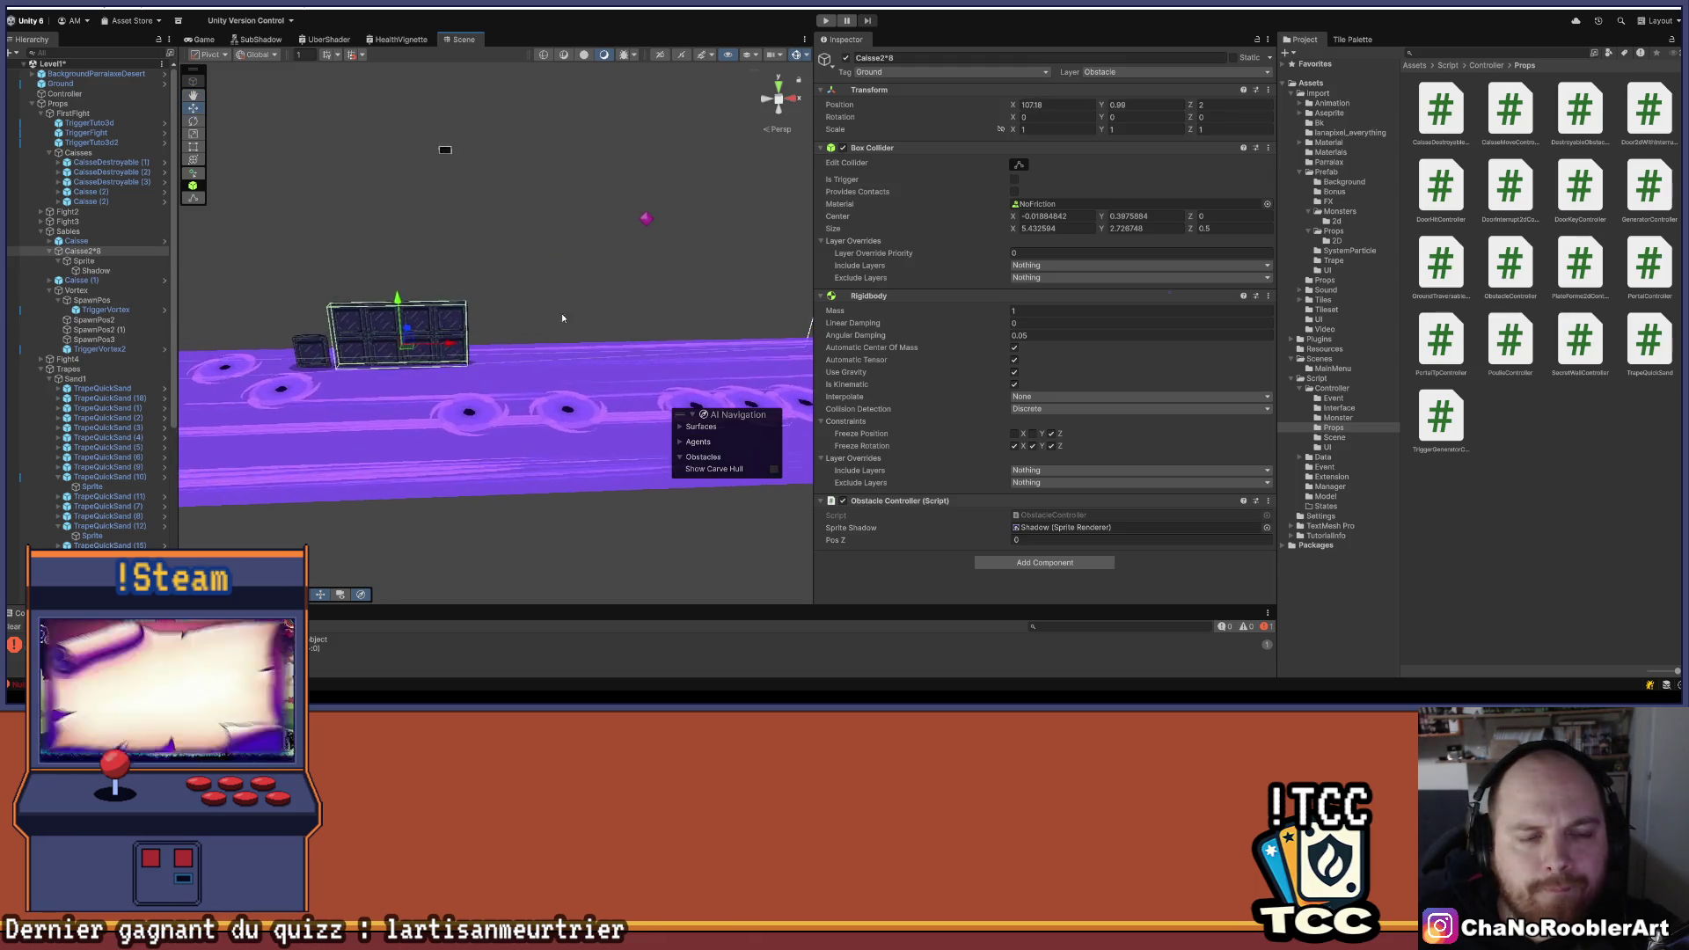
{"action": "mouse_move", "coordinate": [559, 367]}
{"action": "left_mouse_down"}
{"action": "mouse_move", "coordinate": [453, 351]}
{"action": "mouse_move", "coordinate": [616, 366]}
{"action": "left_mouse_up"}
{"action": "key", "text": "f"}
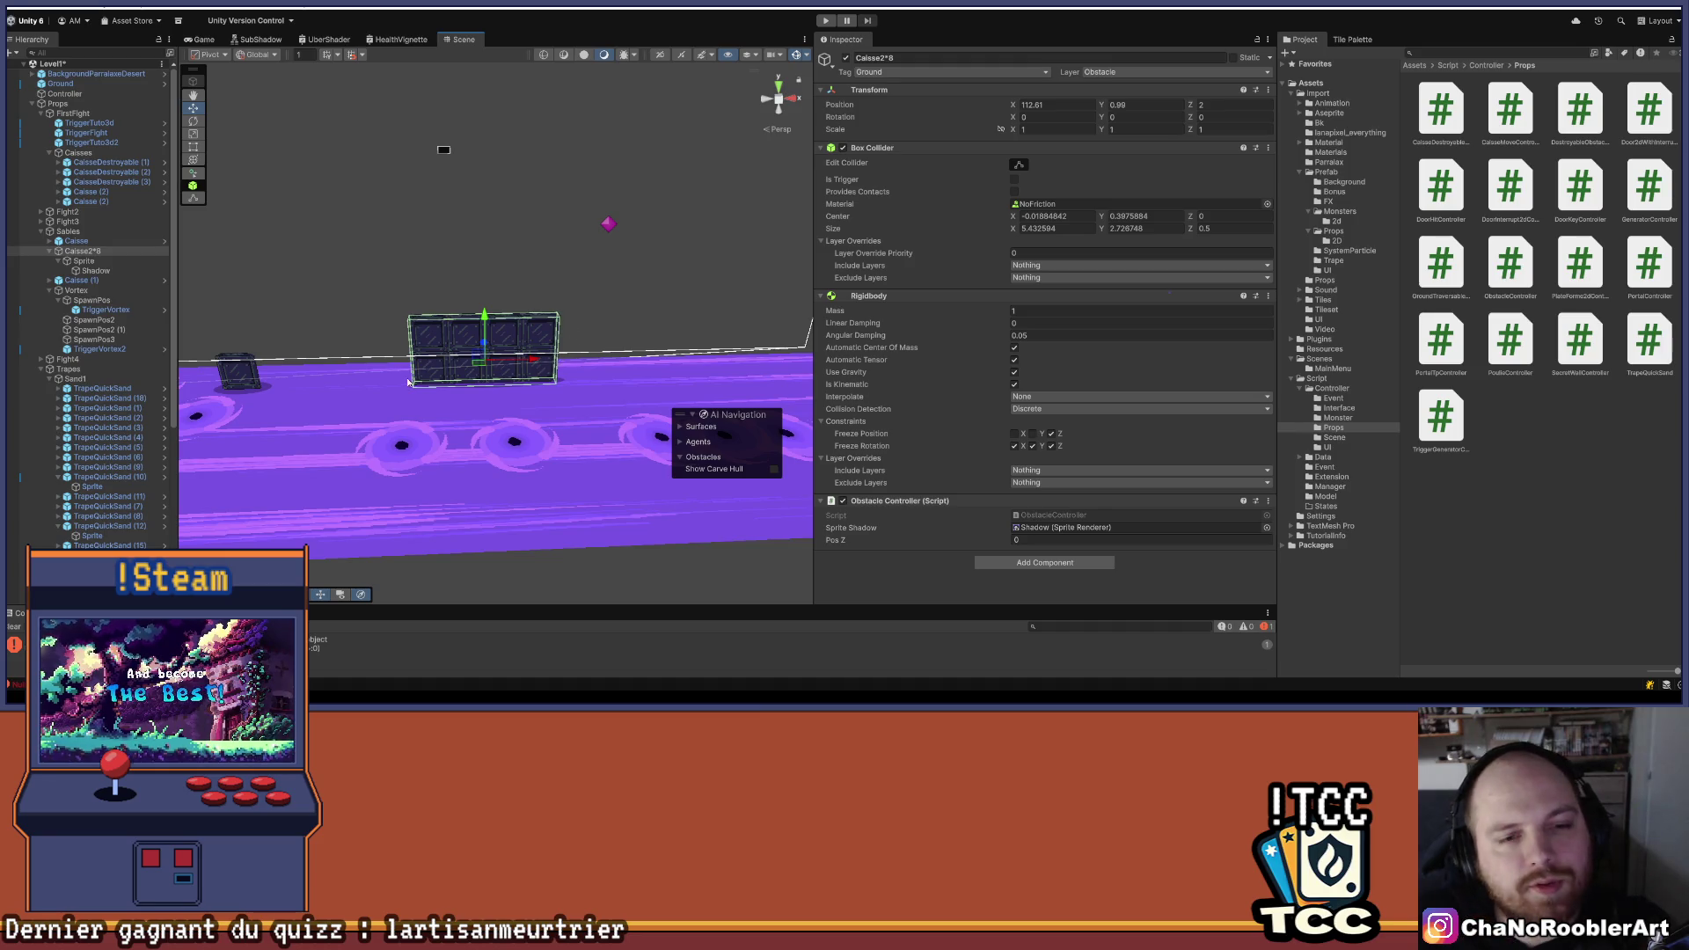
{"action": "left_click_drag", "start_coordinate": [564, 373], "coordinate": [528, 370]}
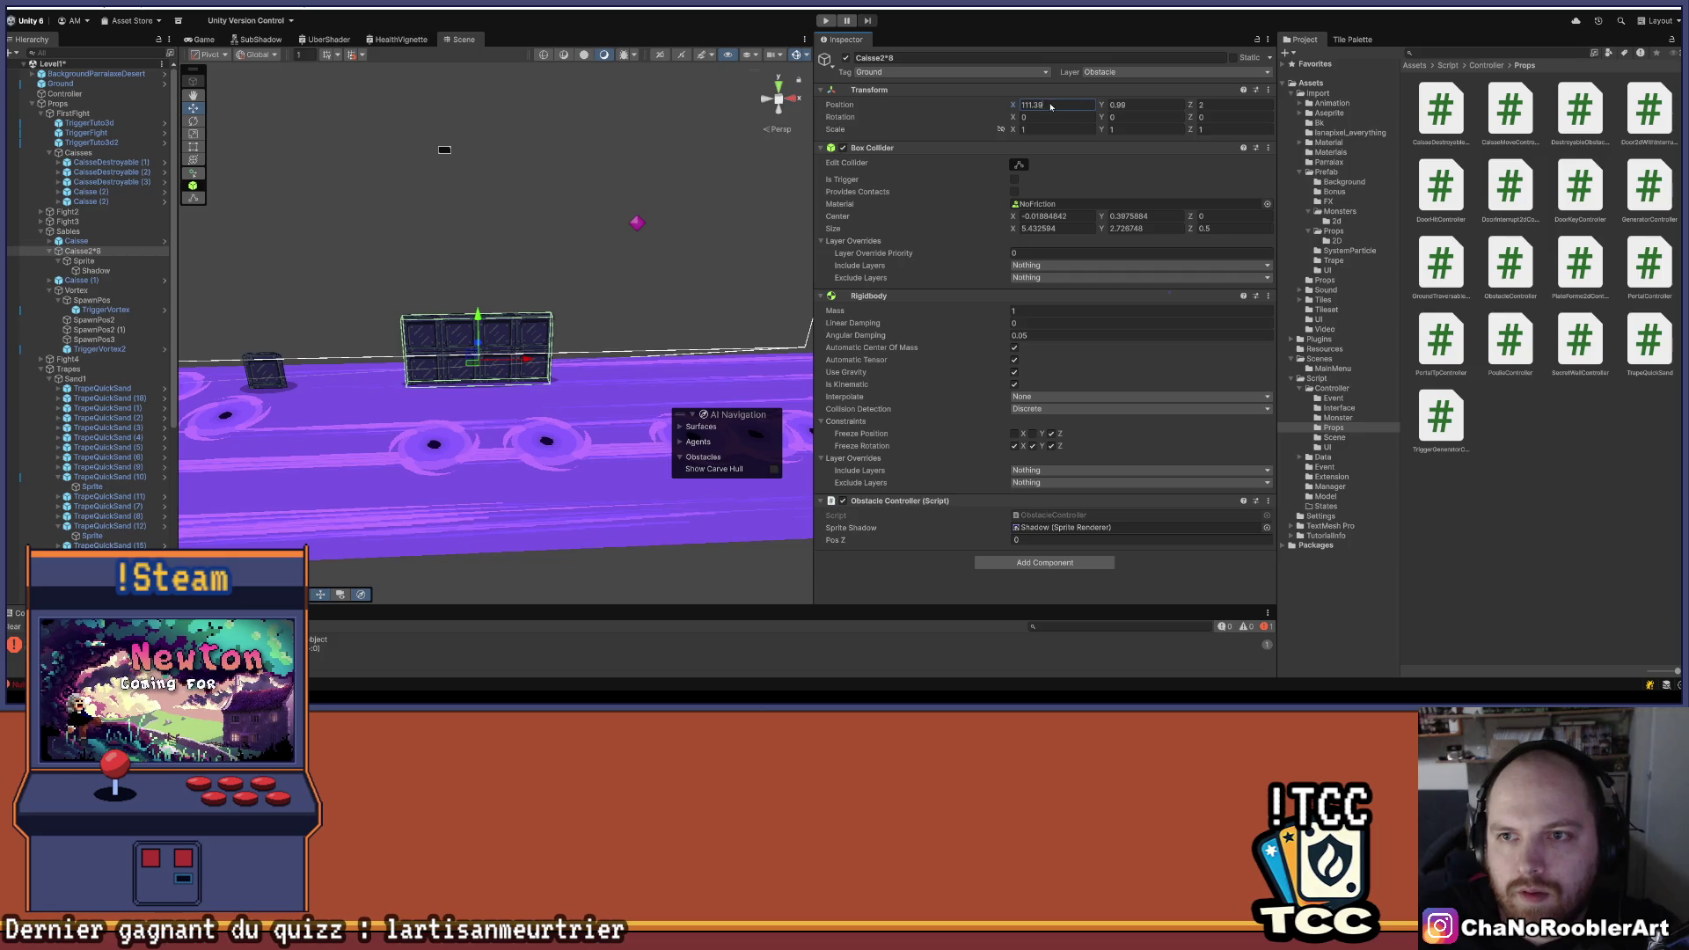
{"action": "key", "text": "BackSpace"}
{"action": "left_click", "coordinate": [105, 252]}
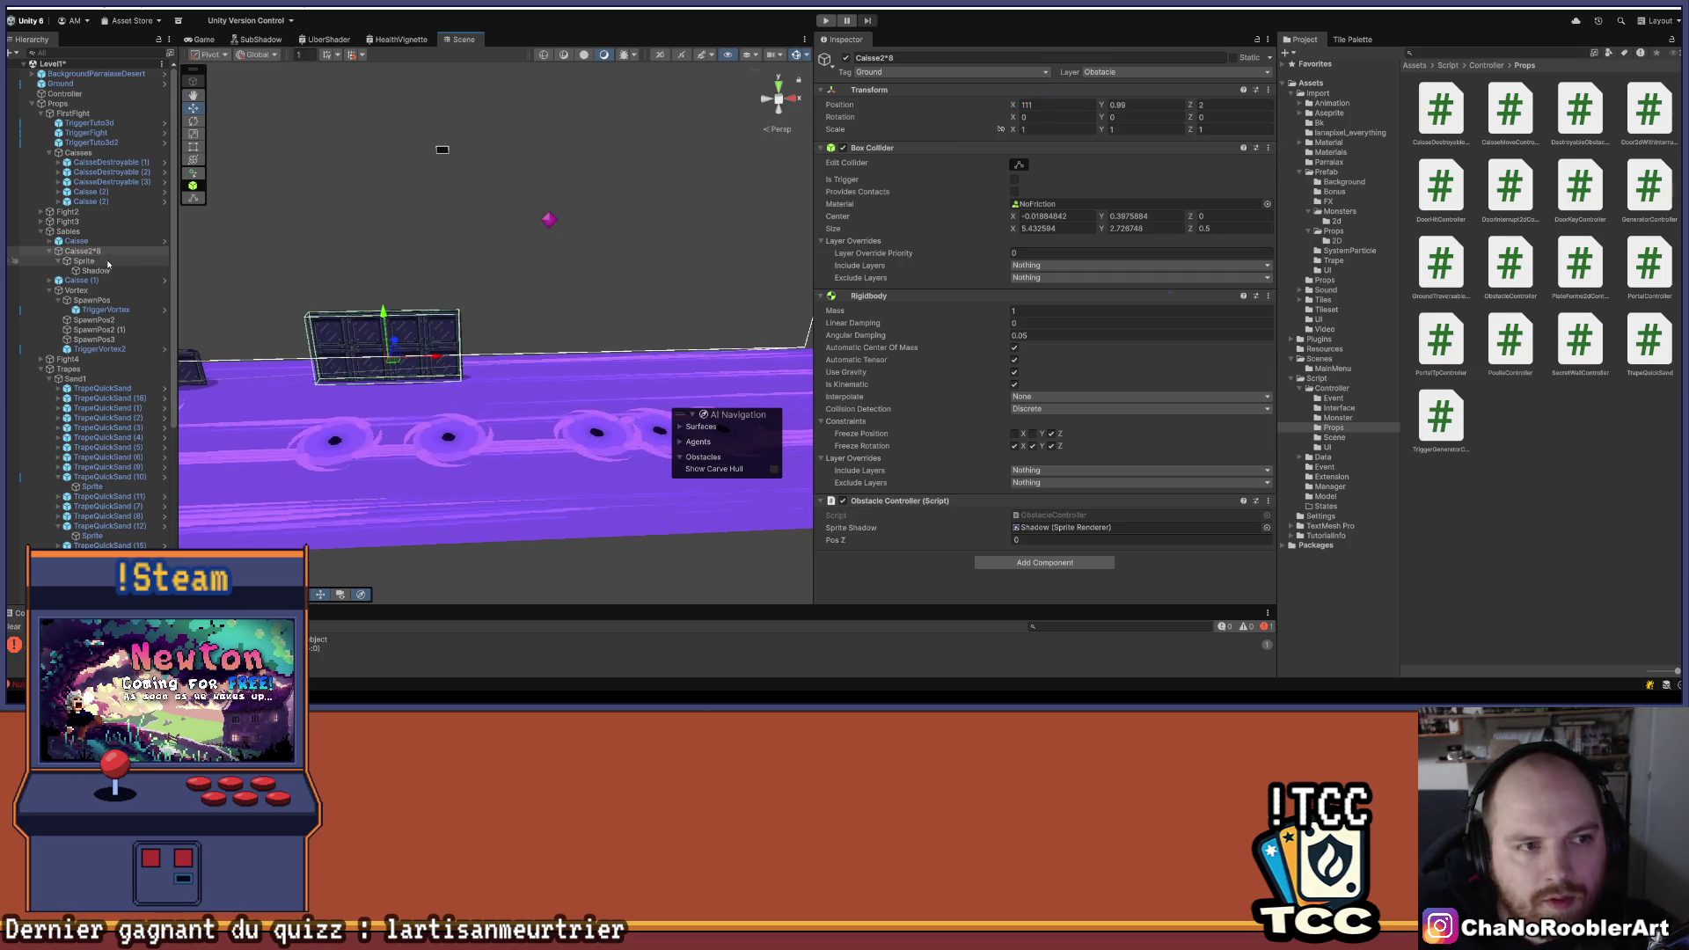
- Drag Caisse2*8 into Import/Prefab/Props to create the Caisse2_8 prefab
{"action": "left_click", "coordinate": [1333, 172]}
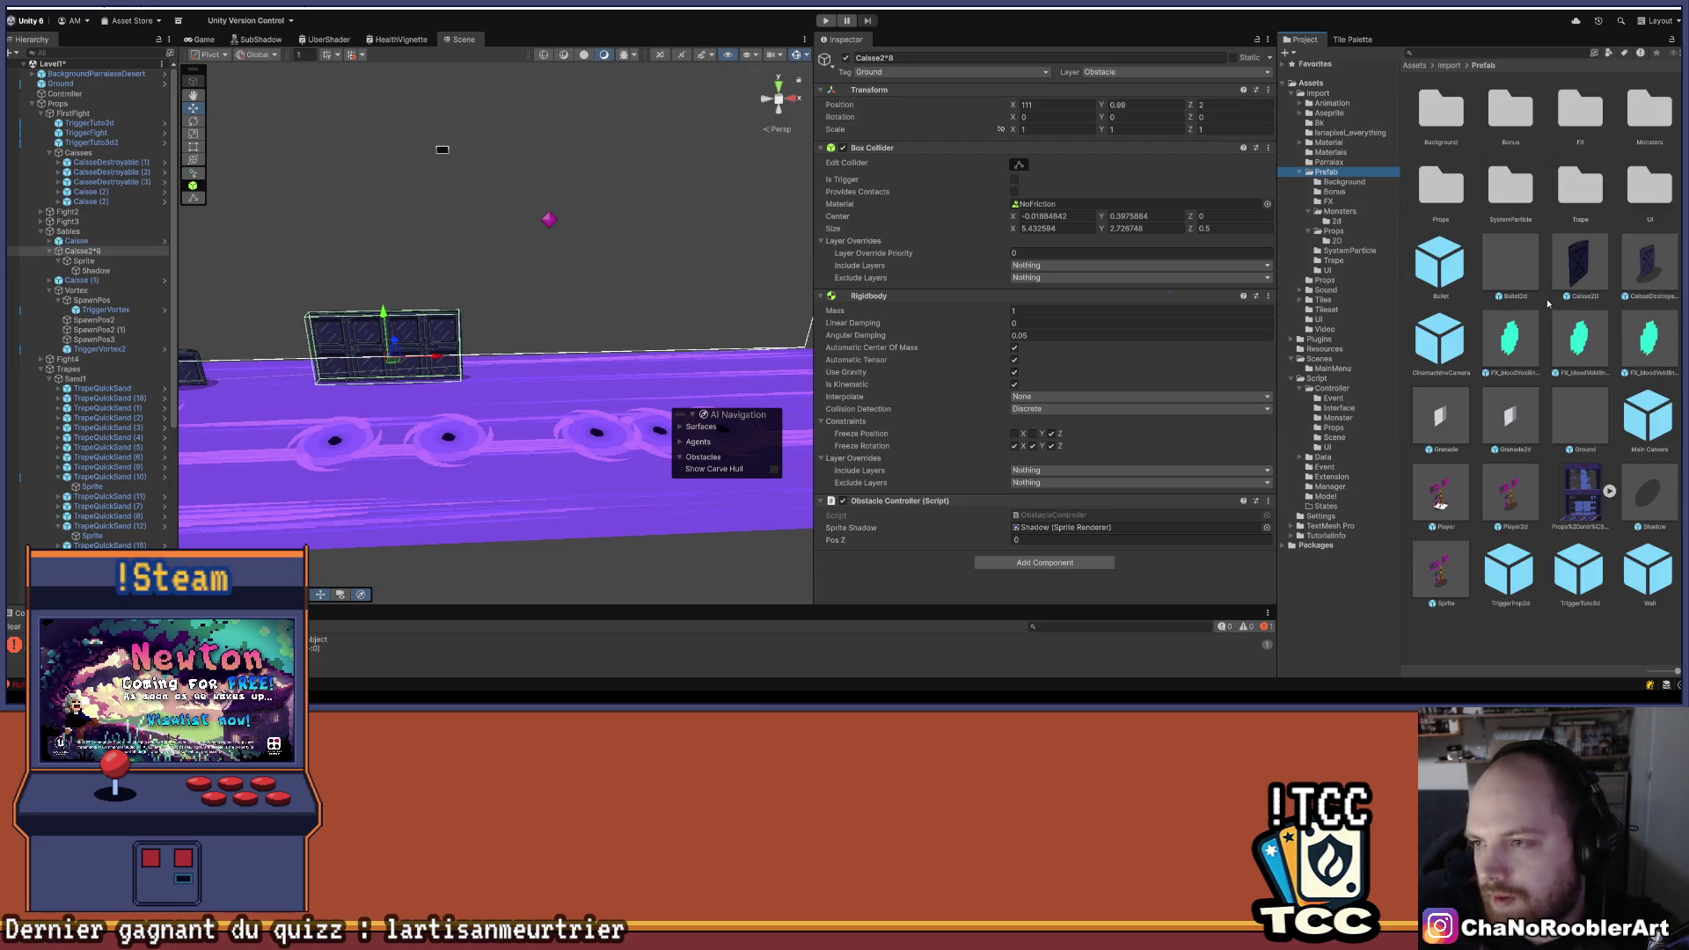
{"action": "double_click", "coordinate": [1456, 188]}
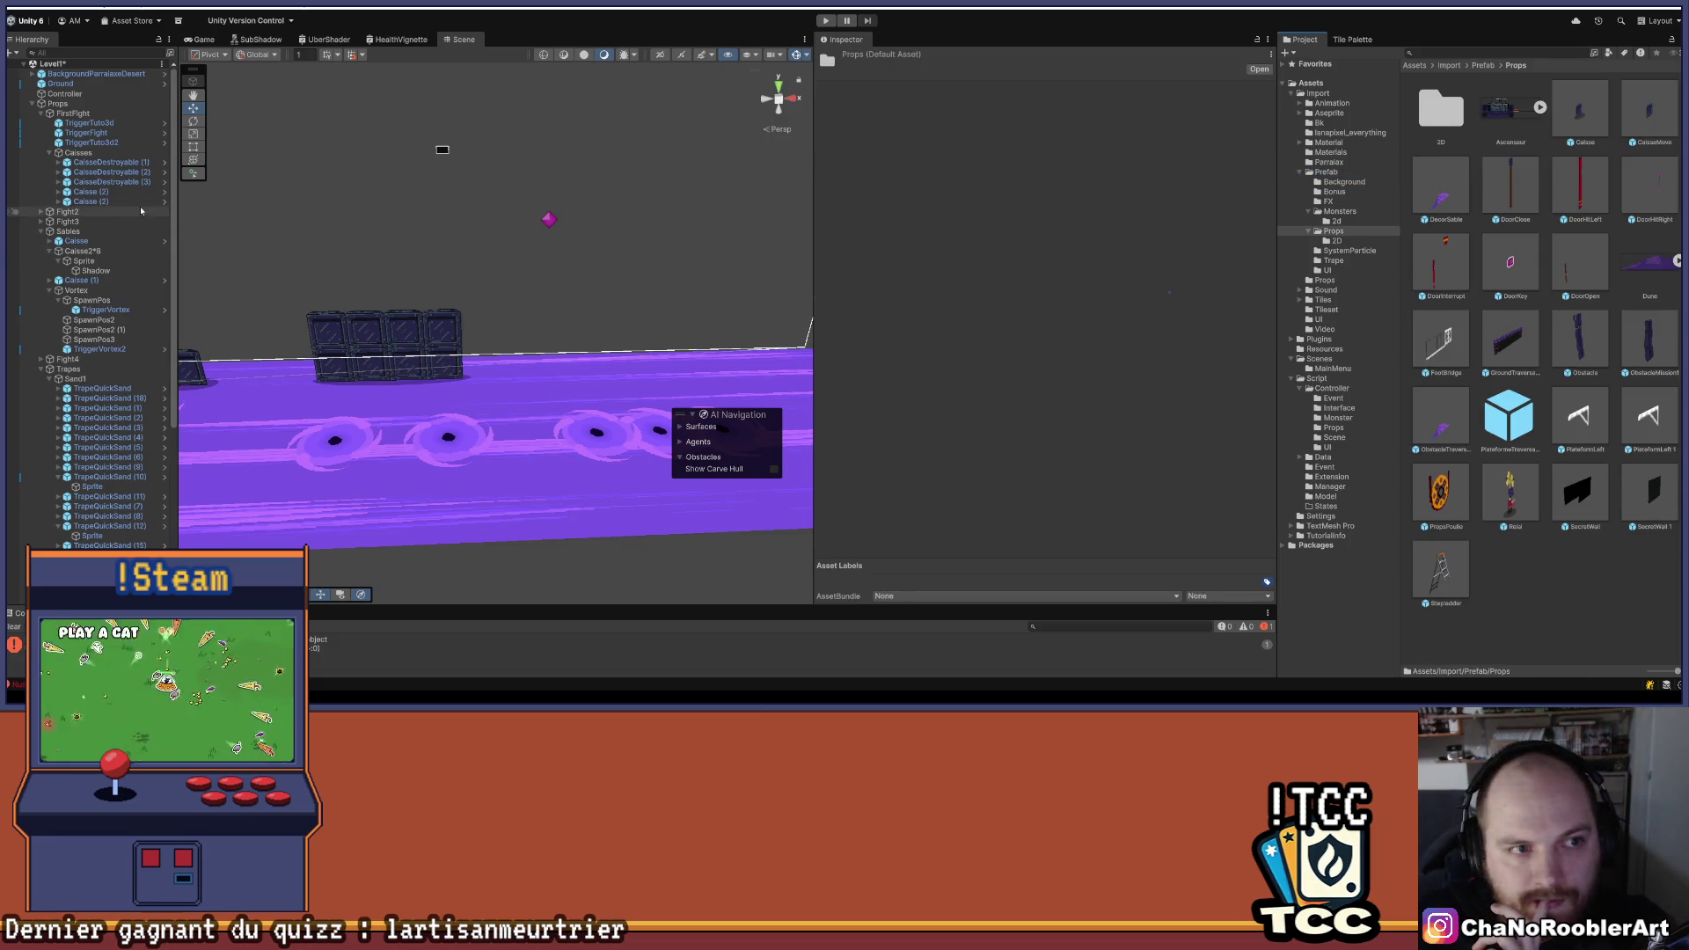
{"action": "left_click", "coordinate": [88, 251]}
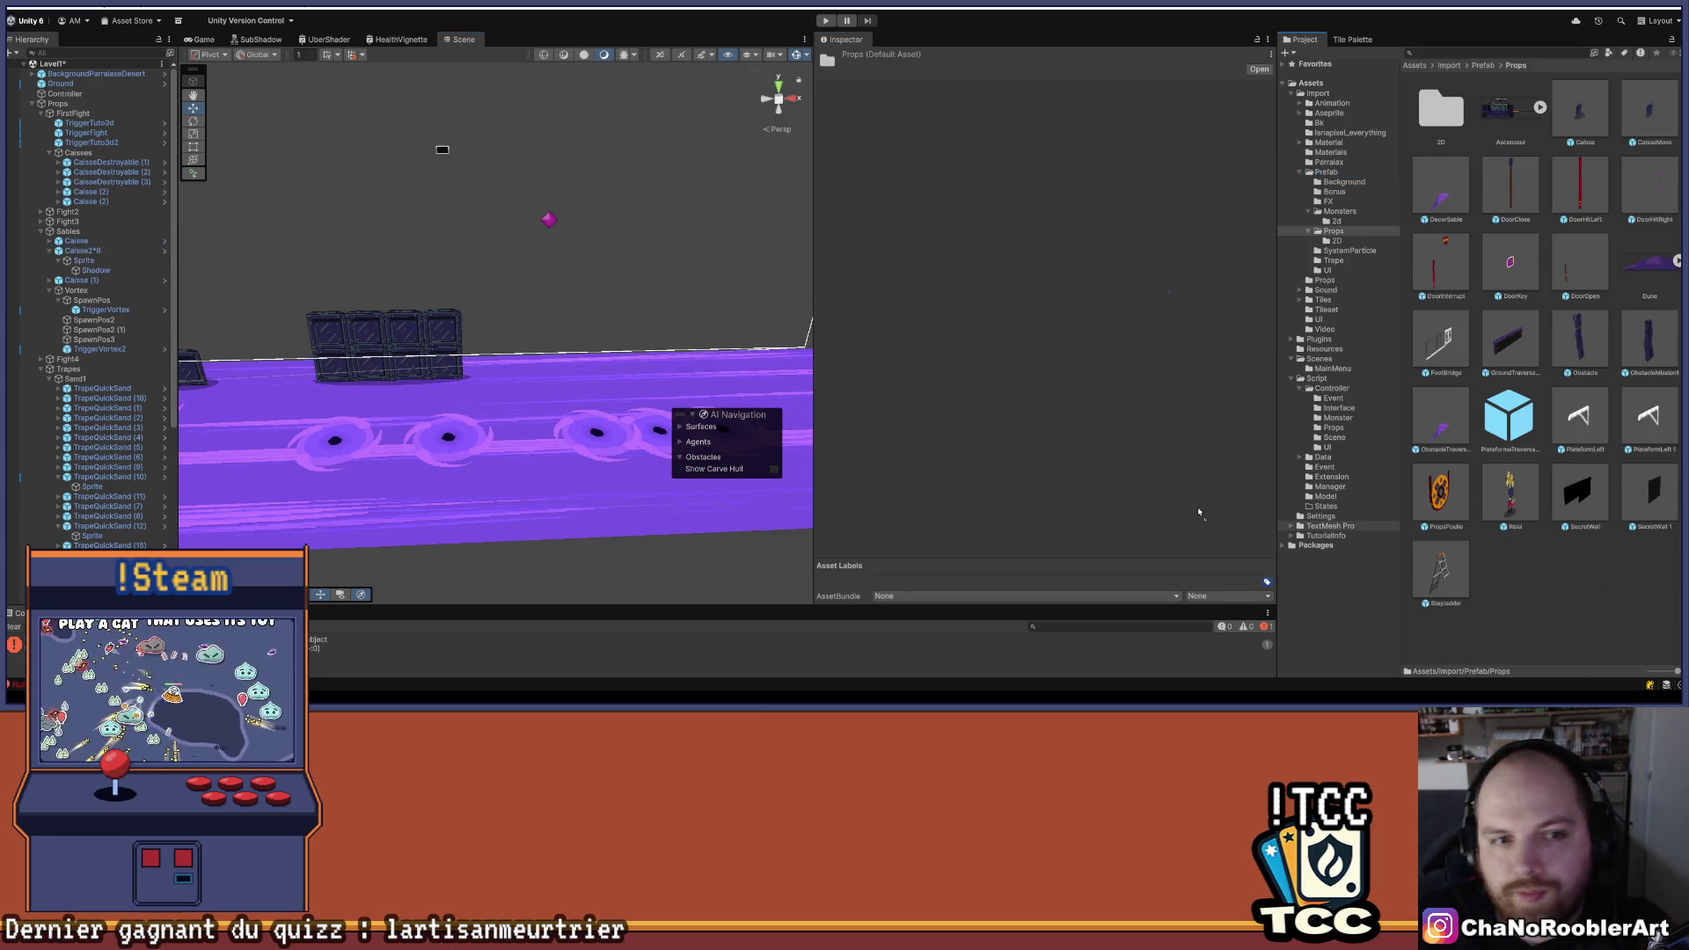
{"action": "left_click_drag", "start_coordinate": [1315, 533], "coordinate": [1496, 599]}
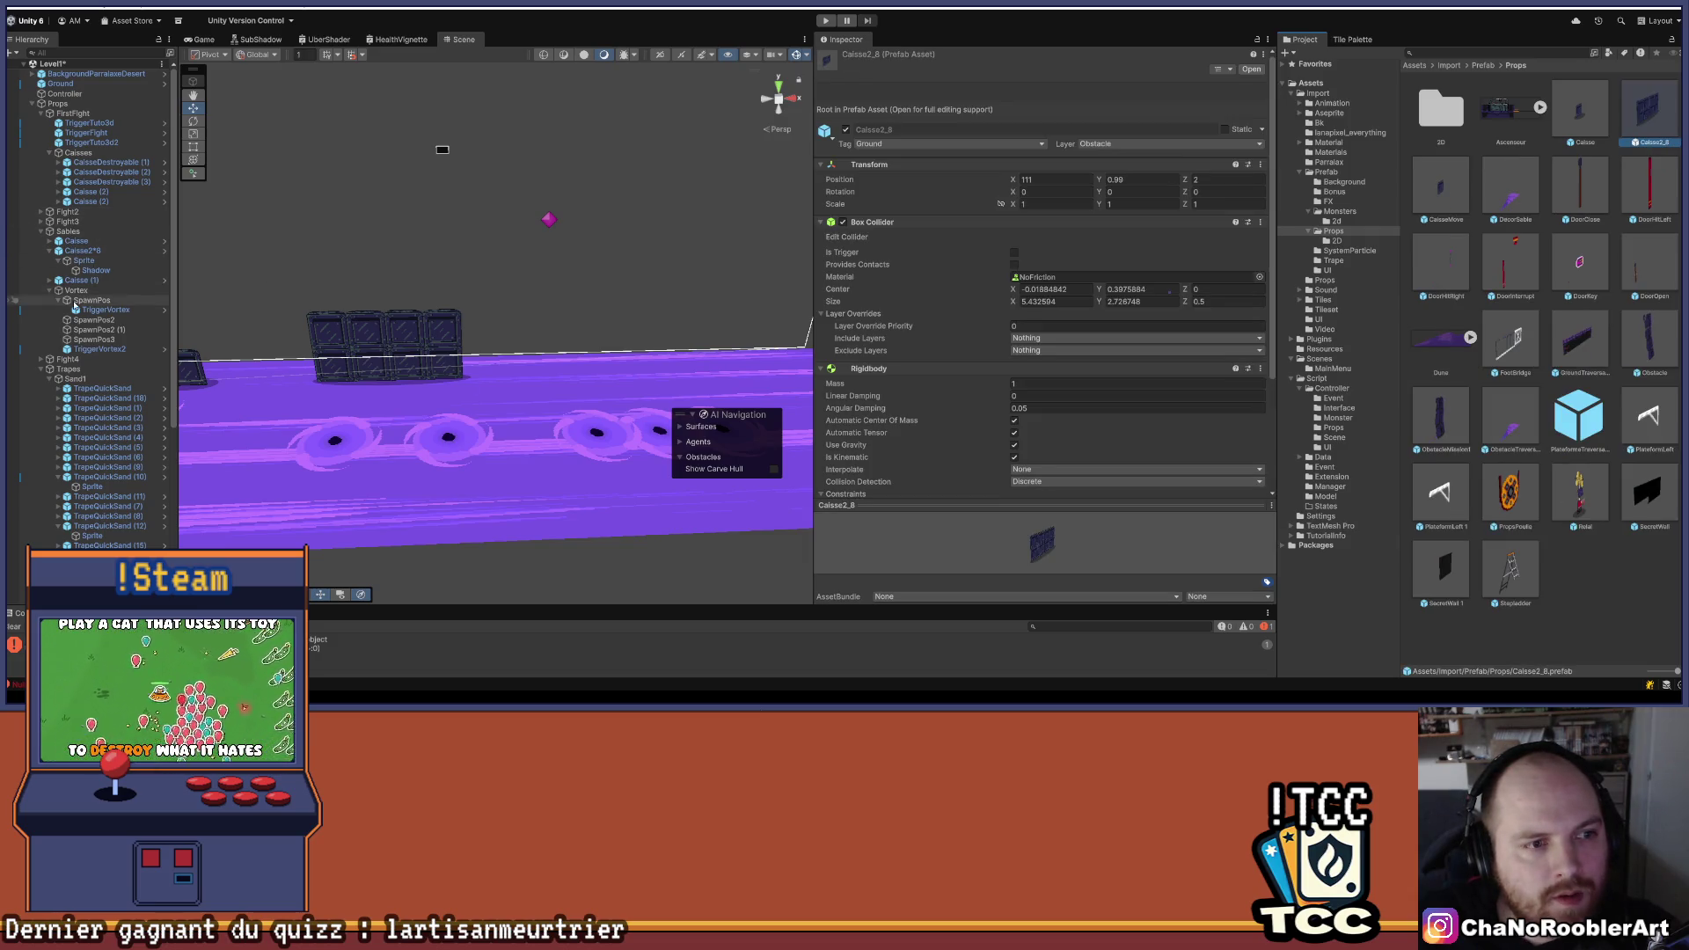
{"action": "left_click", "coordinate": [50, 251]}
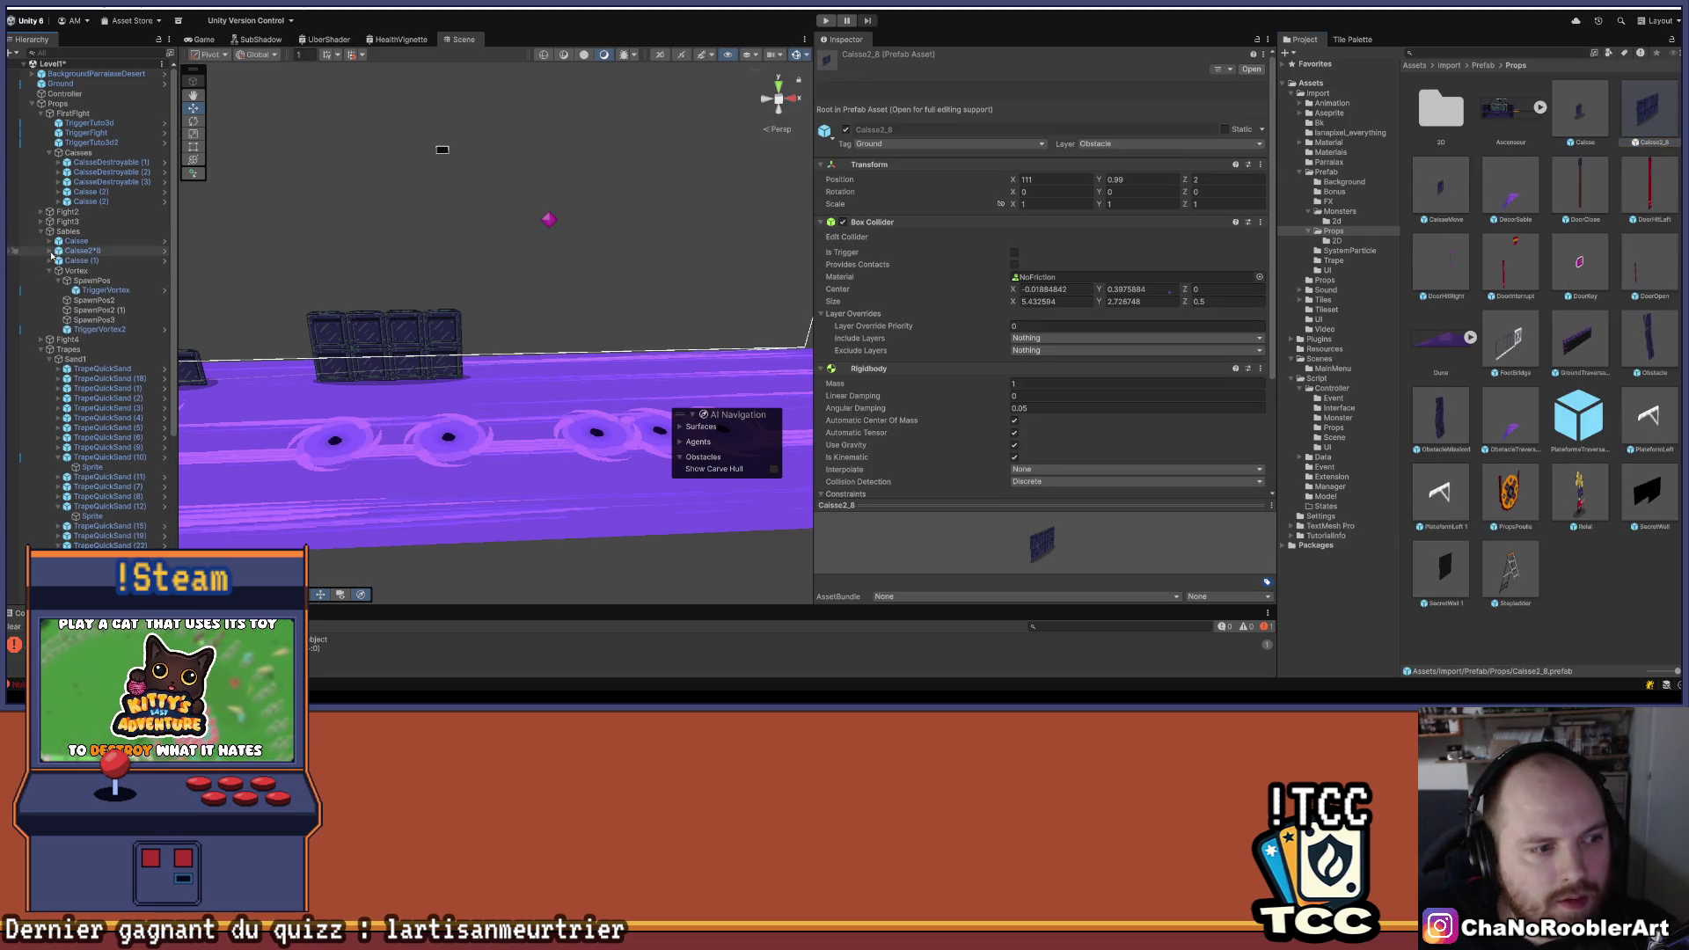
{"action": "left_click", "coordinate": [79, 251]}
- Duplicate the Caisse2*8 crate block and place the copy at X 116.5, Y 1
{"action": "key", "text": "ctrl+d"}
{"action": "mouse_move", "coordinate": [436, 359]}
{"action": "left_mouse_down"}
{"action": "mouse_move", "coordinate": [603, 380]}
{"action": "mouse_move", "coordinate": [585, 380]}
{"action": "left_mouse_up"}
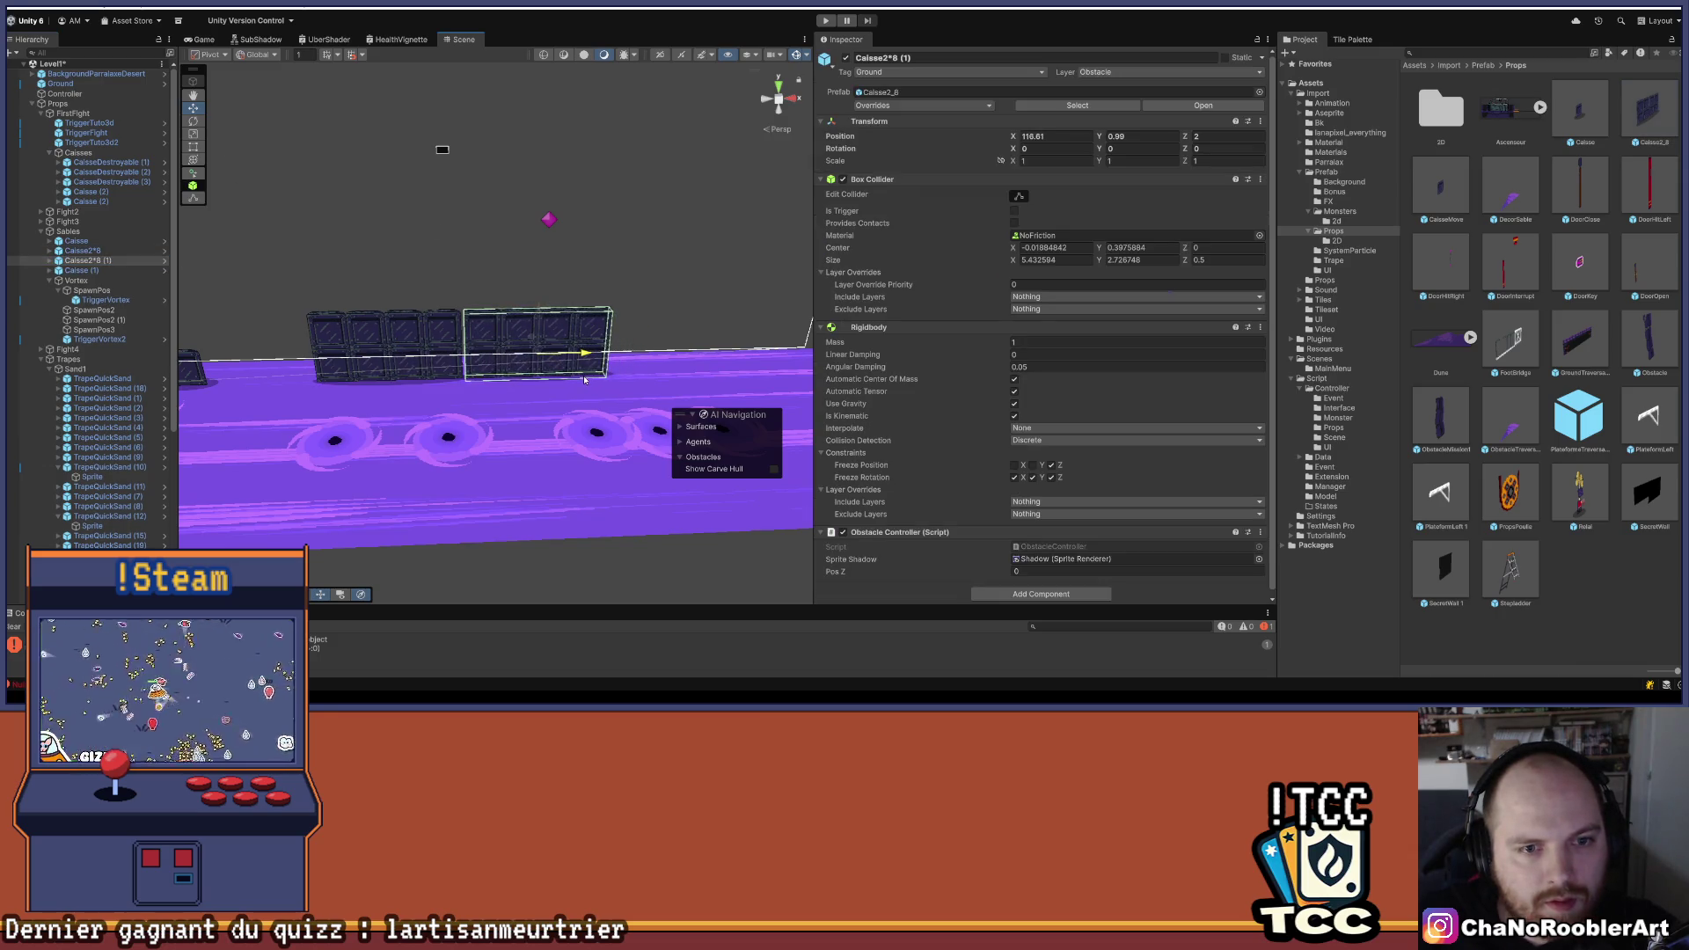
{"action": "scroll", "coordinate": [585, 380], "scroll_direction": "up", "scroll_amount": 8}
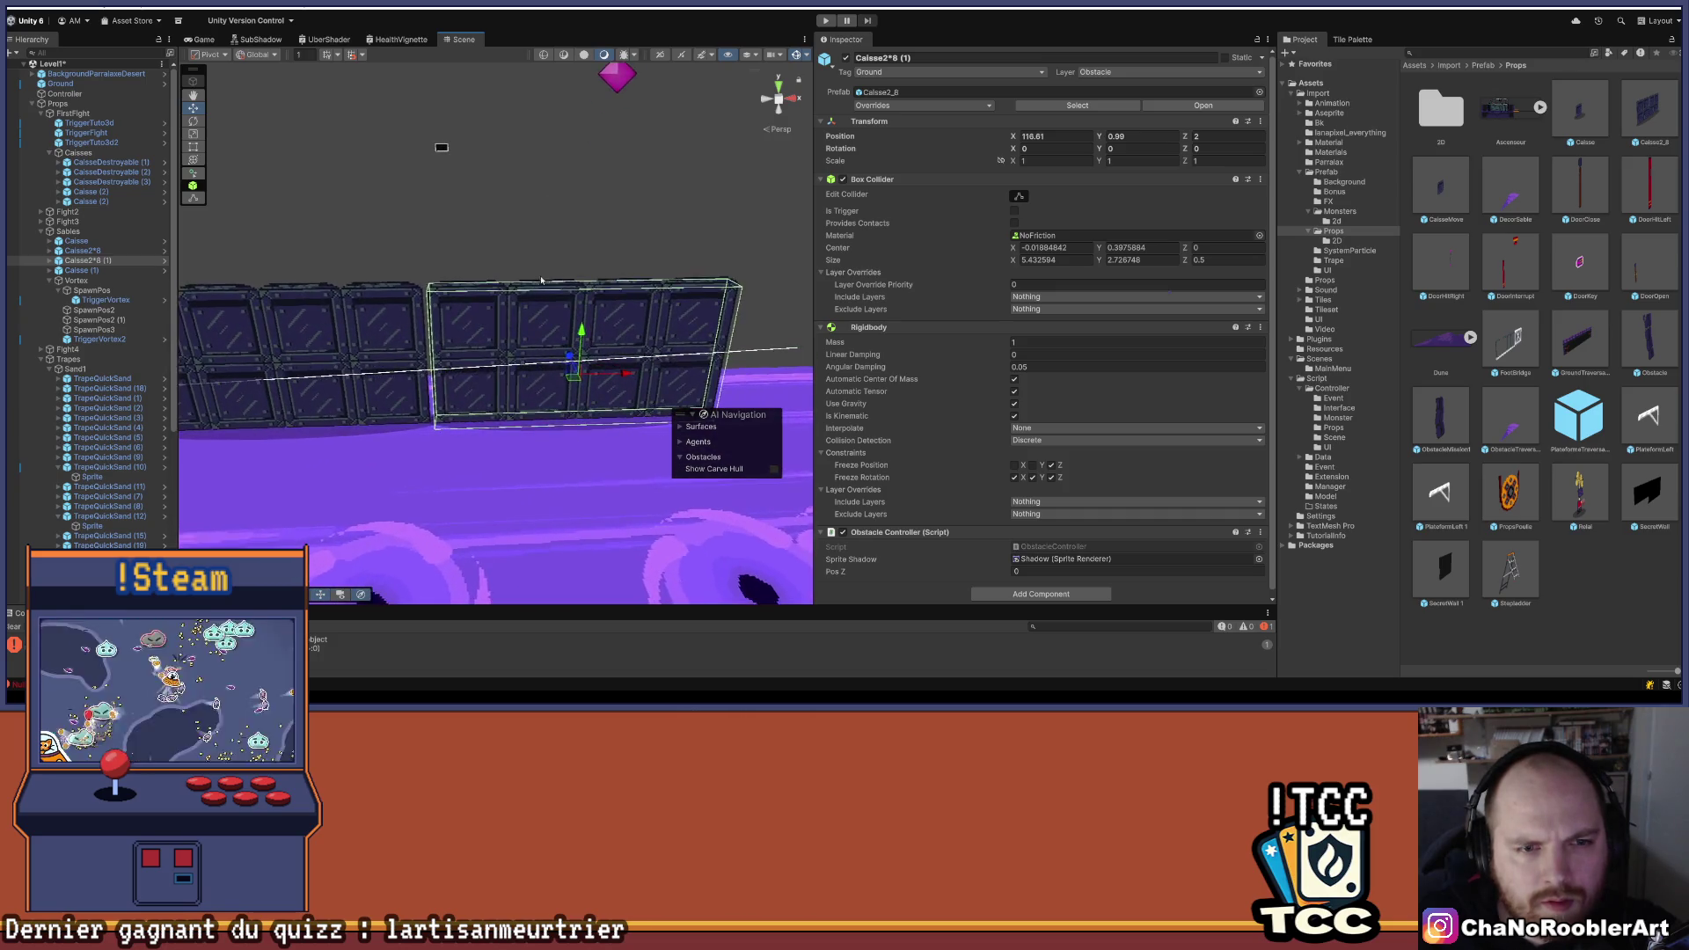
{"action": "scroll", "coordinate": [537, 279], "scroll_direction": "up", "scroll_amount": 2}
{"action": "left_click_drag", "start_coordinate": [633, 384], "coordinate": [629, 385]}
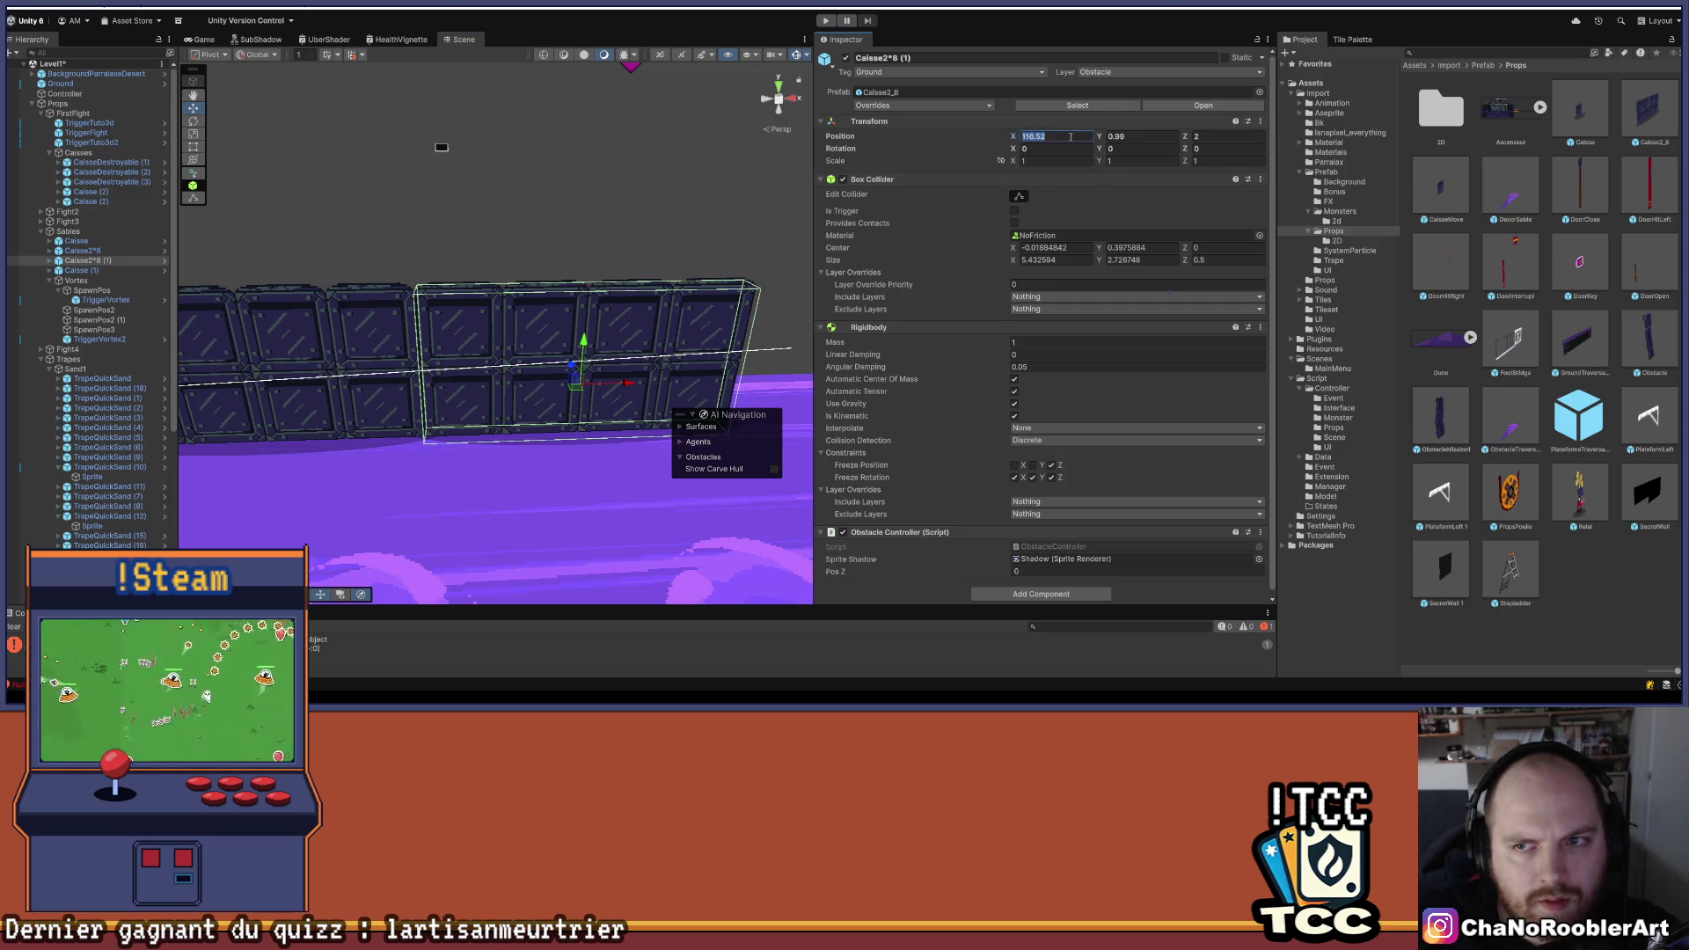
{"action": "key", "text": "BackSpace"}
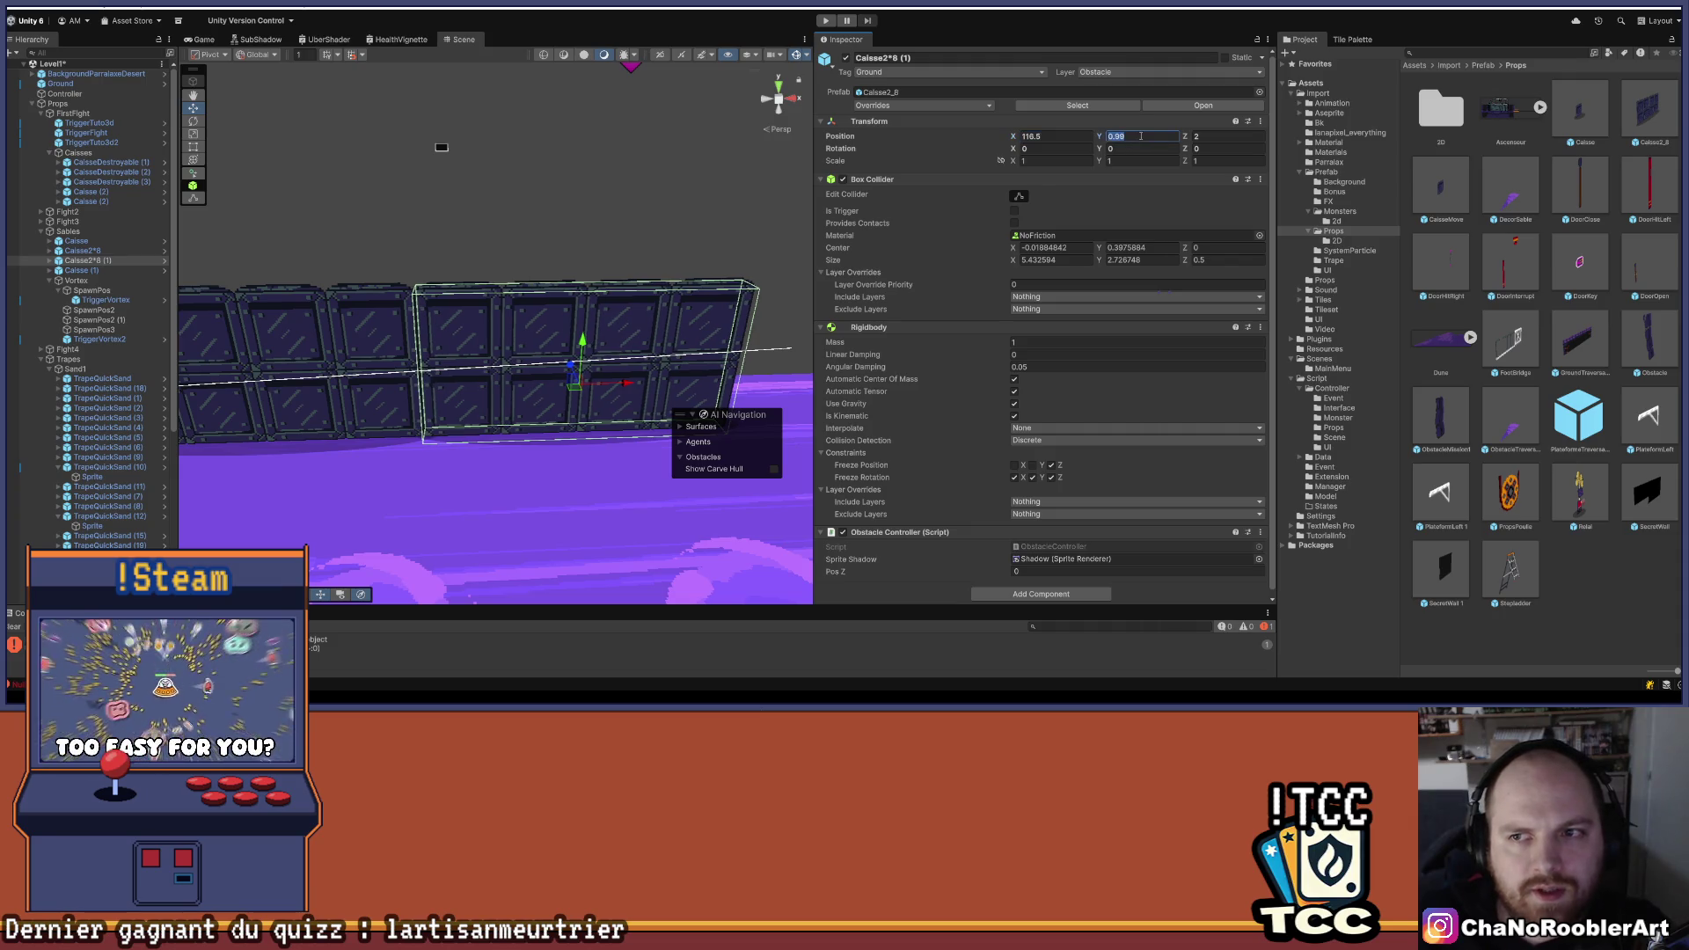
{"action": "left_click", "coordinate": [1143, 134]}
{"action": "type", "text": "1"}
{"action": "key", "text": "Return"}
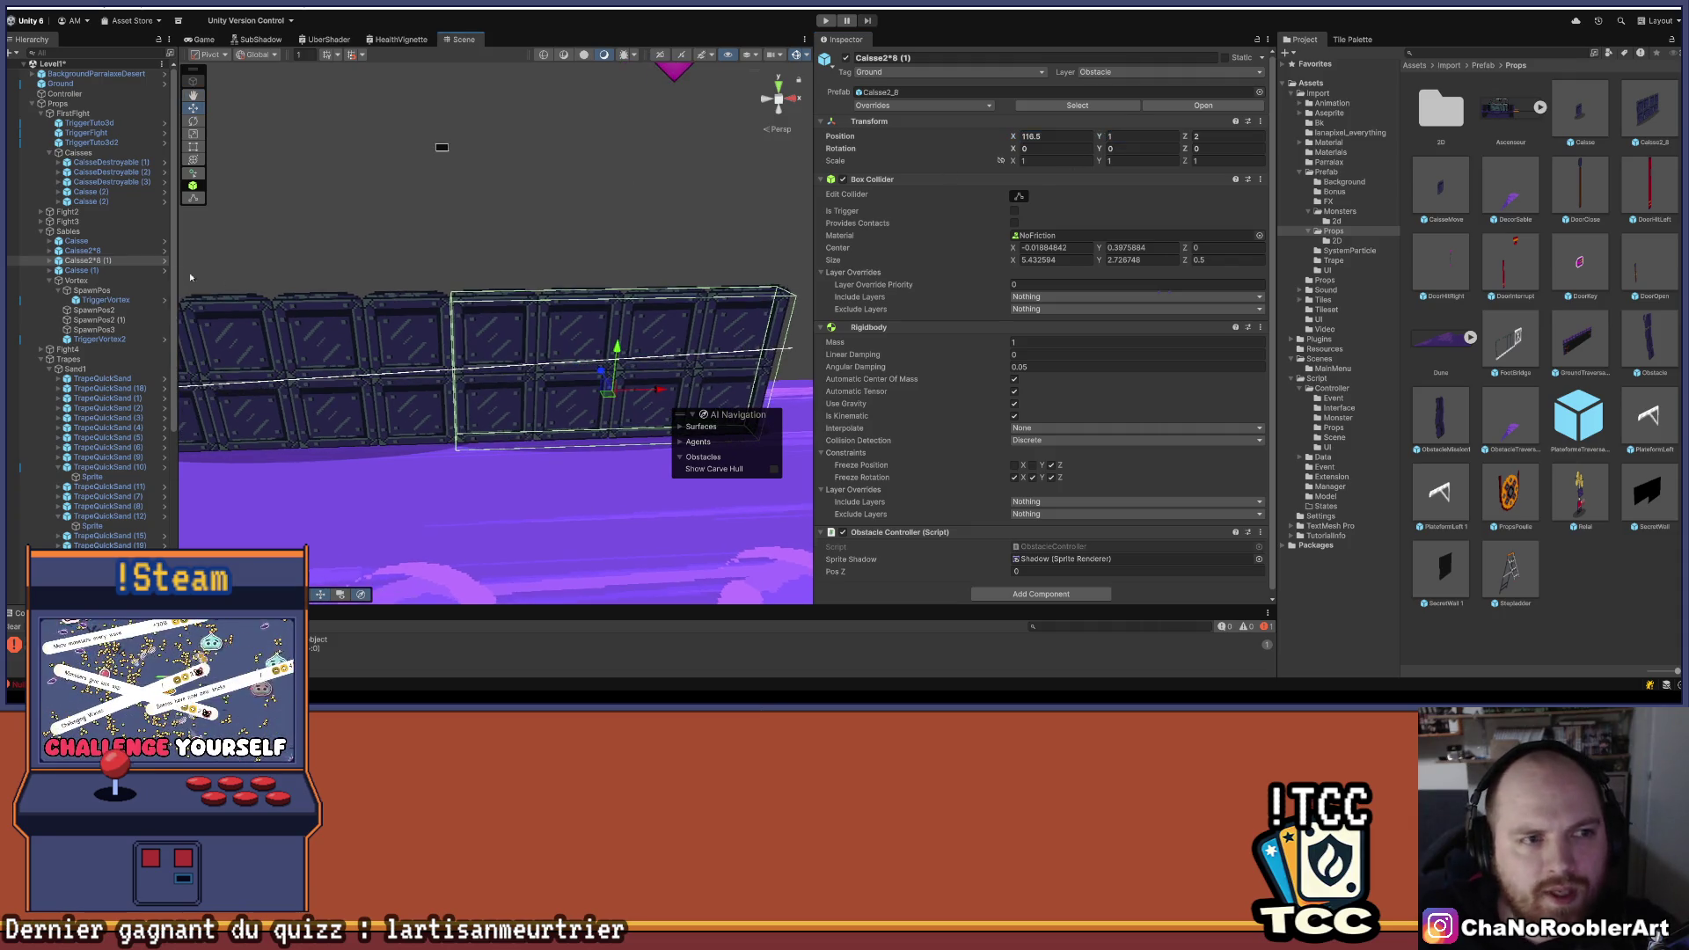
- Select the original crate block and the Ground, framing the wall and ground in view
{"action": "left_click", "coordinate": [116, 251]}
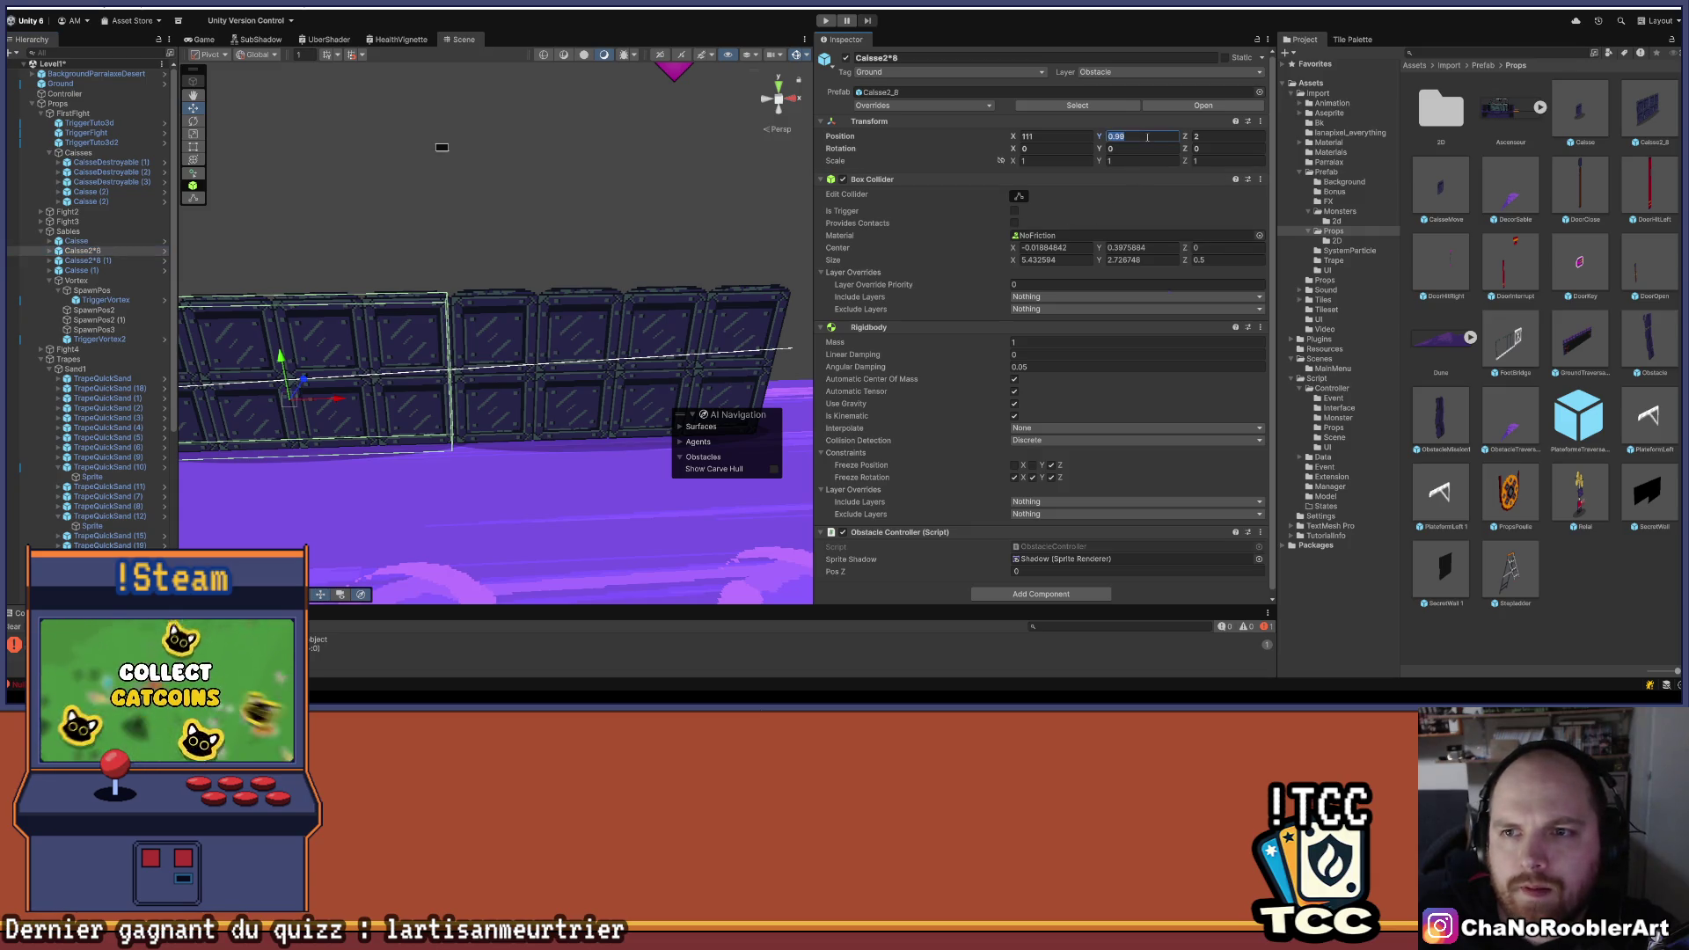
{"action": "scroll", "coordinate": [506, 469], "scroll_direction": "down", "scroll_amount": 3}
{"action": "left_click", "coordinate": [507, 468]}
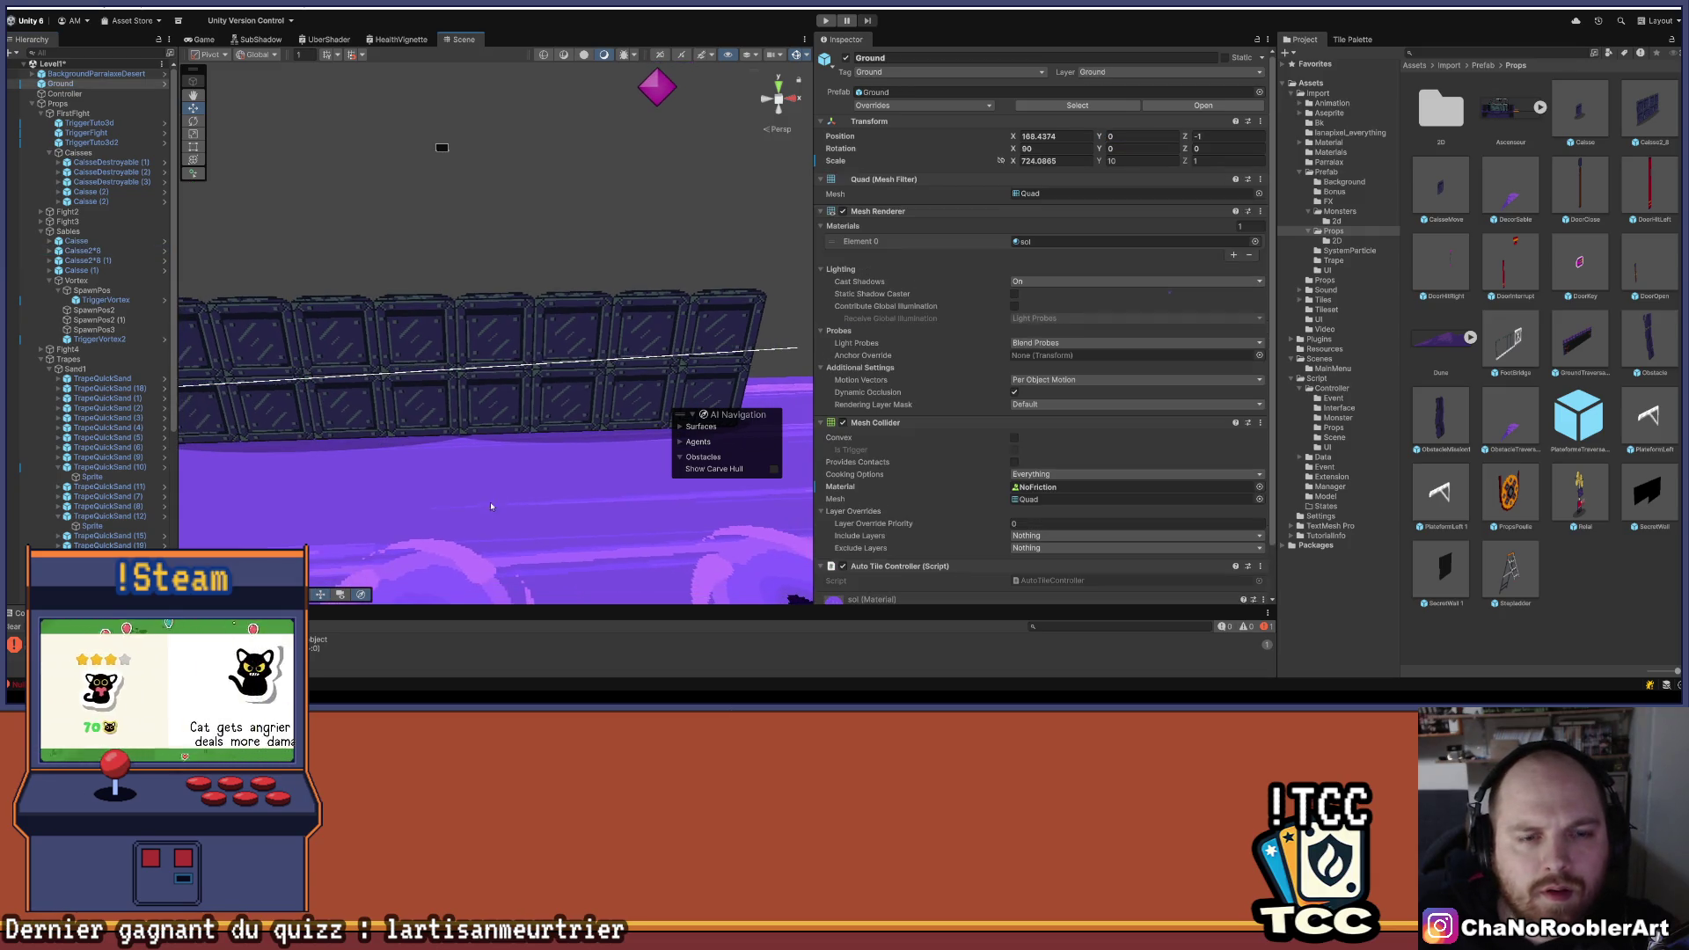
{"action": "left_click_drag", "start_coordinate": [507, 468], "coordinate": [595, 520]}
{"action": "scroll", "coordinate": [595, 520], "scroll_direction": "down", "scroll_amount": 5}
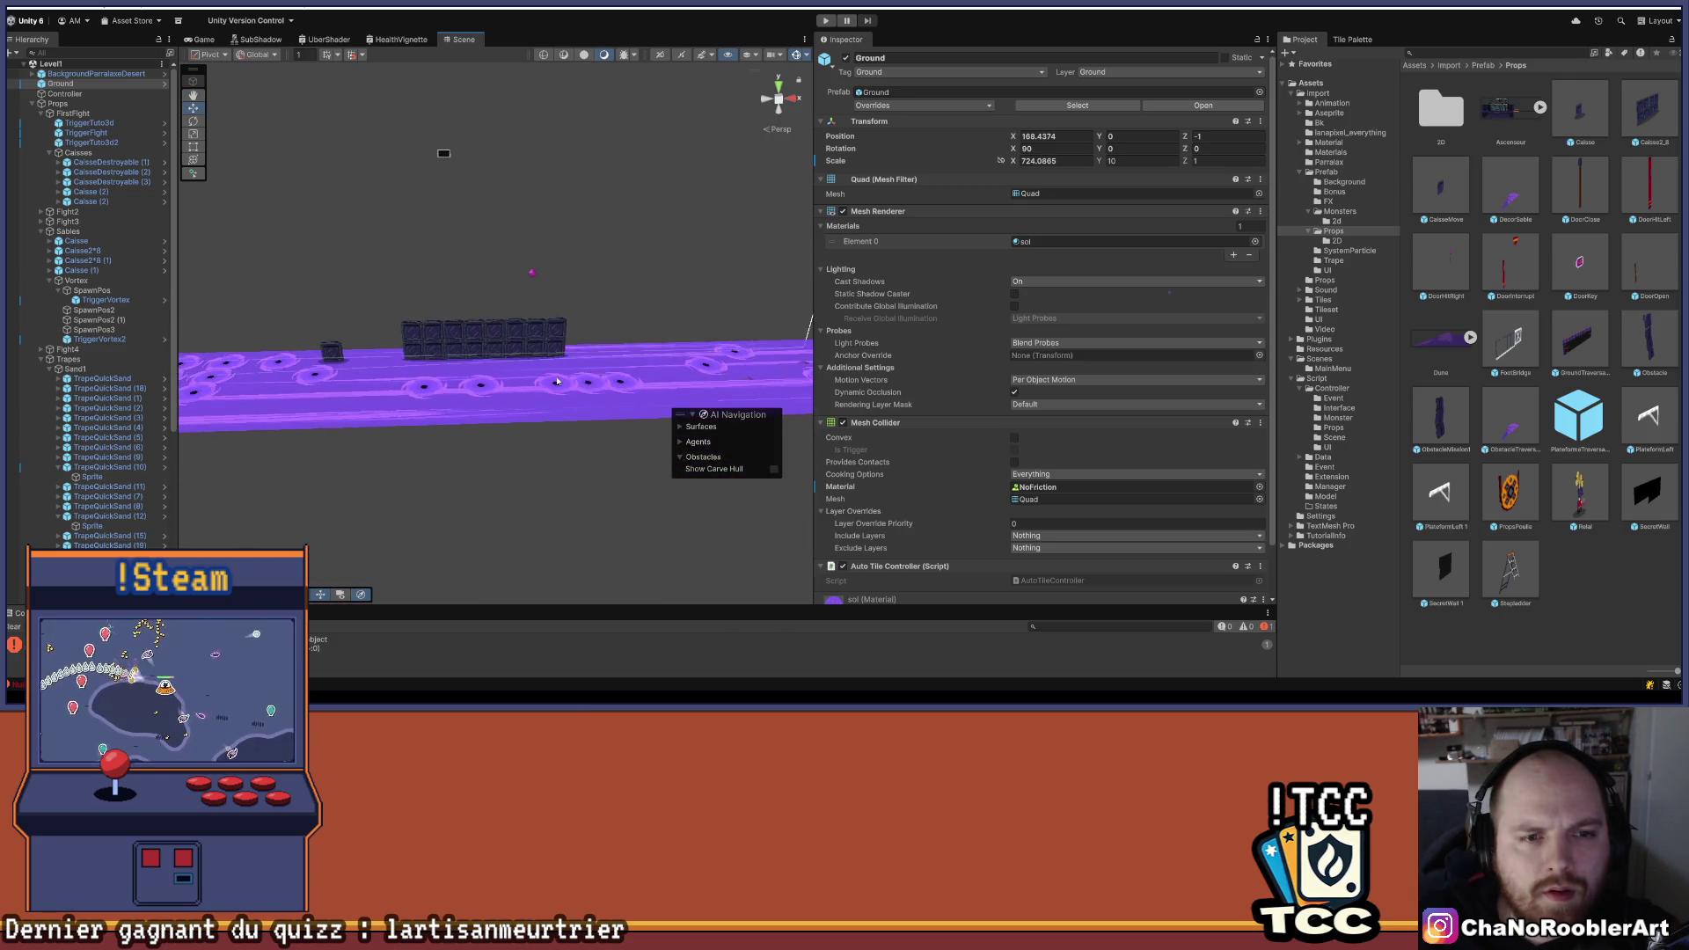
{"action": "left_click_drag", "start_coordinate": [621, 358], "coordinate": [521, 305]}
{"action": "scroll", "coordinate": [469, 479], "scroll_direction": "up", "scroll_amount": 5}
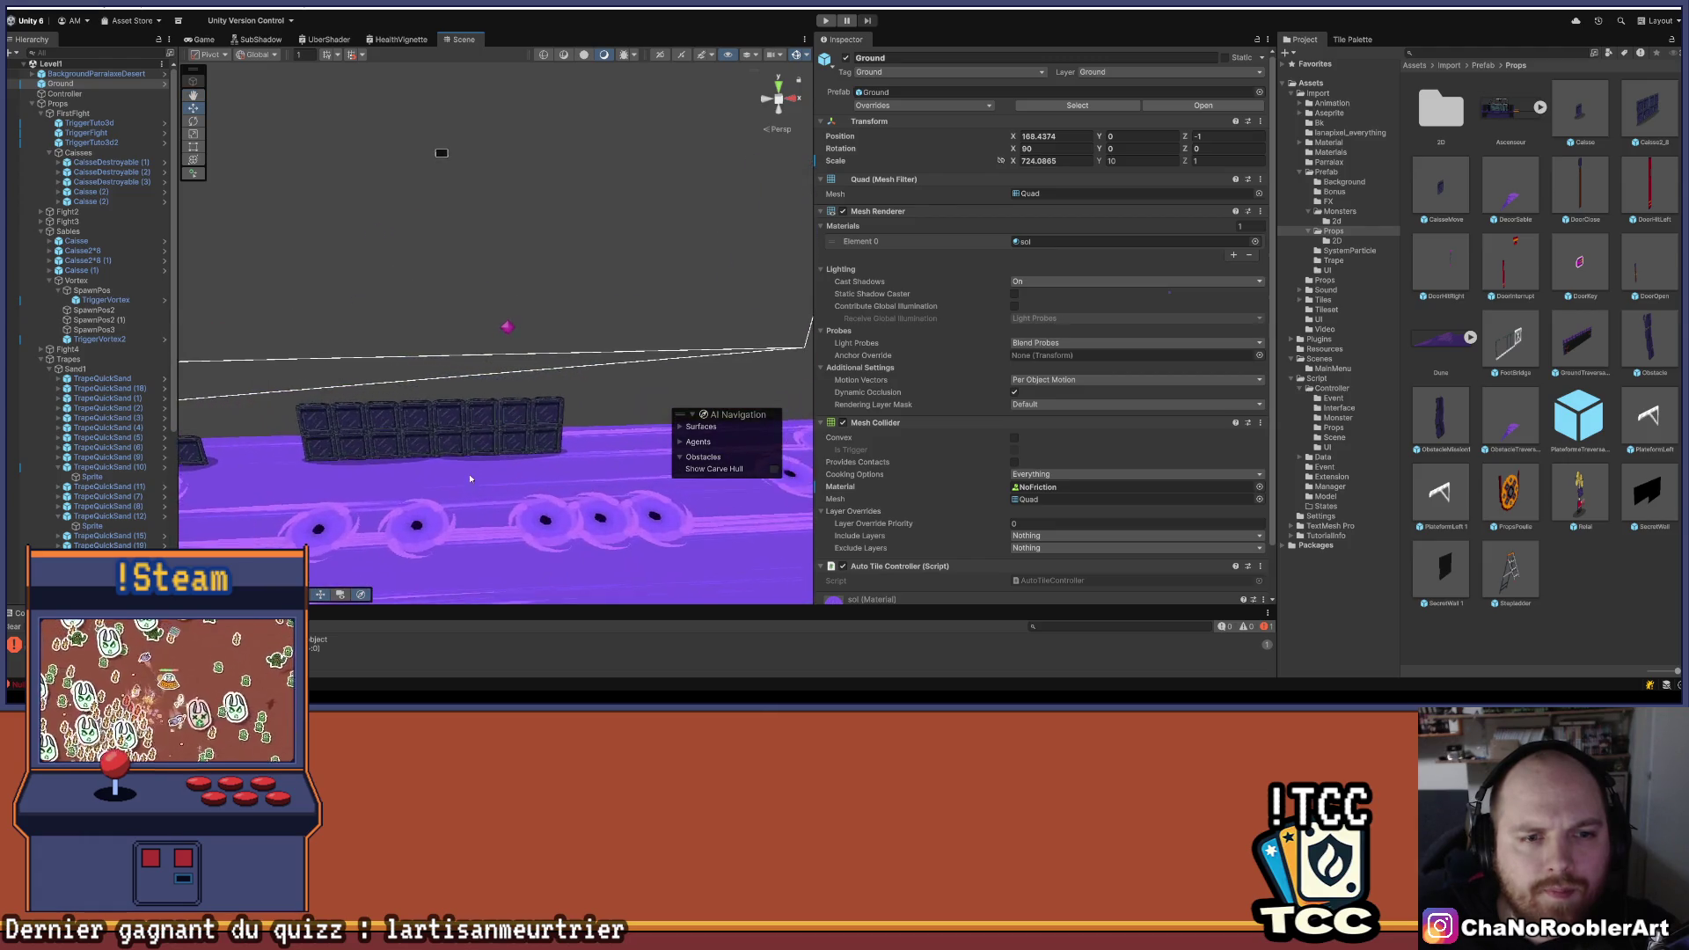
{"action": "mouse_move", "coordinate": [470, 479]}
{"action": "left_mouse_down"}
{"action": "mouse_move", "coordinate": [471, 317]}
{"action": "mouse_move", "coordinate": [419, 291]}
{"action": "left_mouse_up"}
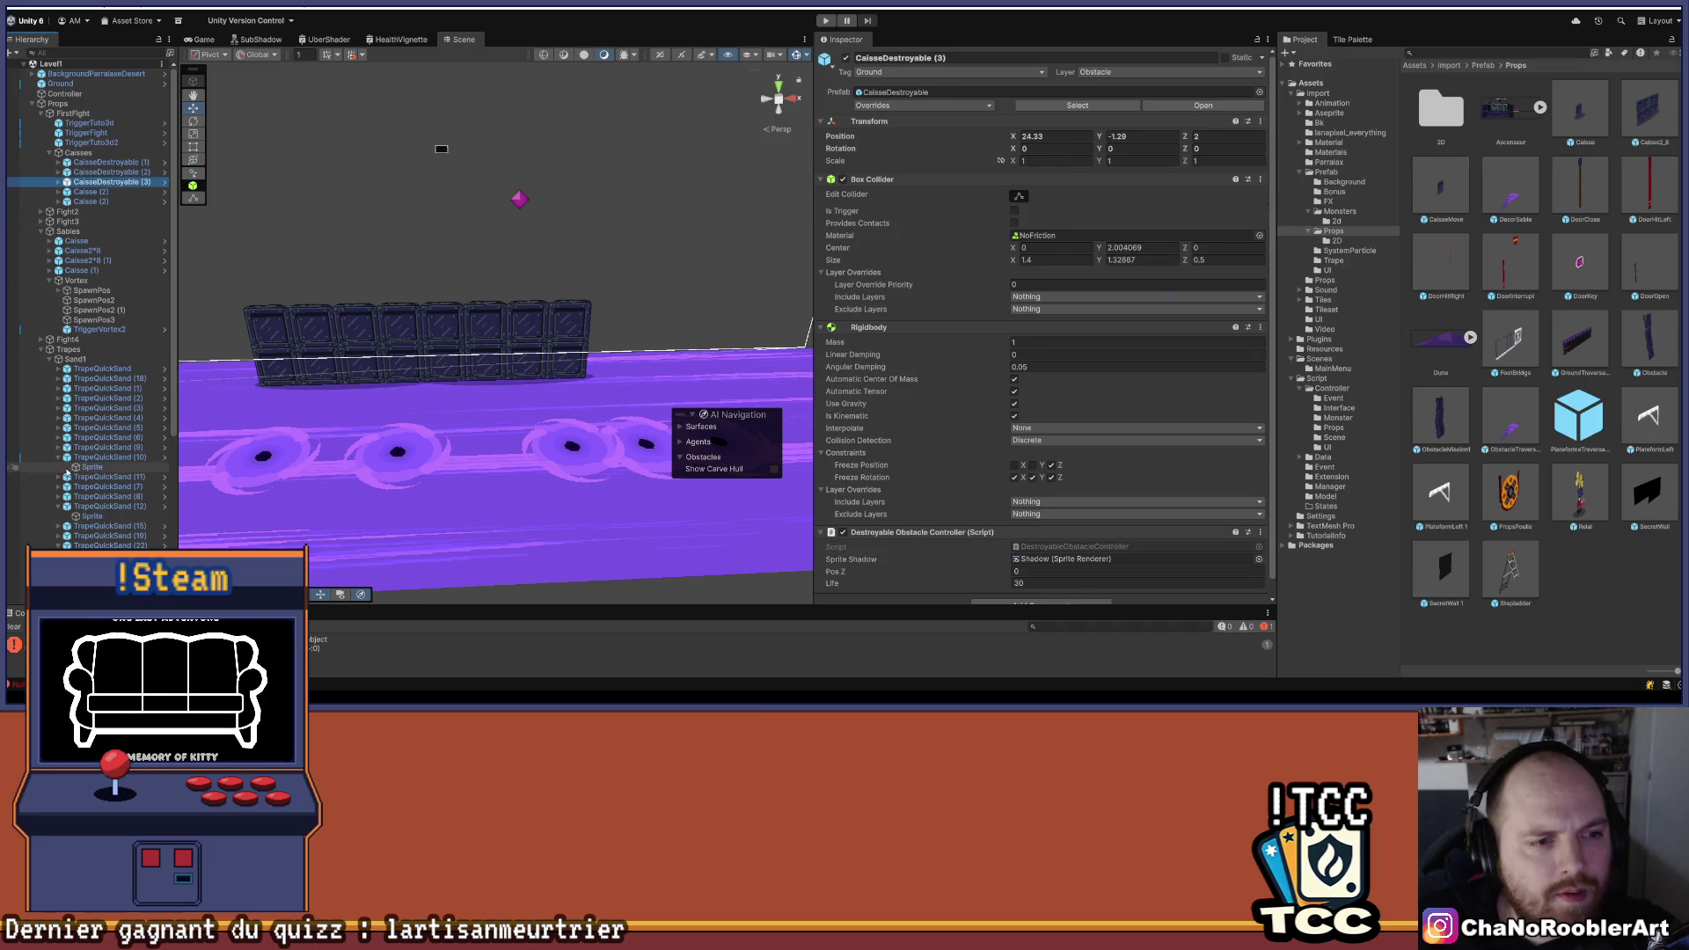
- Collapse the Trapes group, then add crate block copy Caisse2*8 (2) at X 122
{"action": "left_click", "coordinate": [48, 351]}
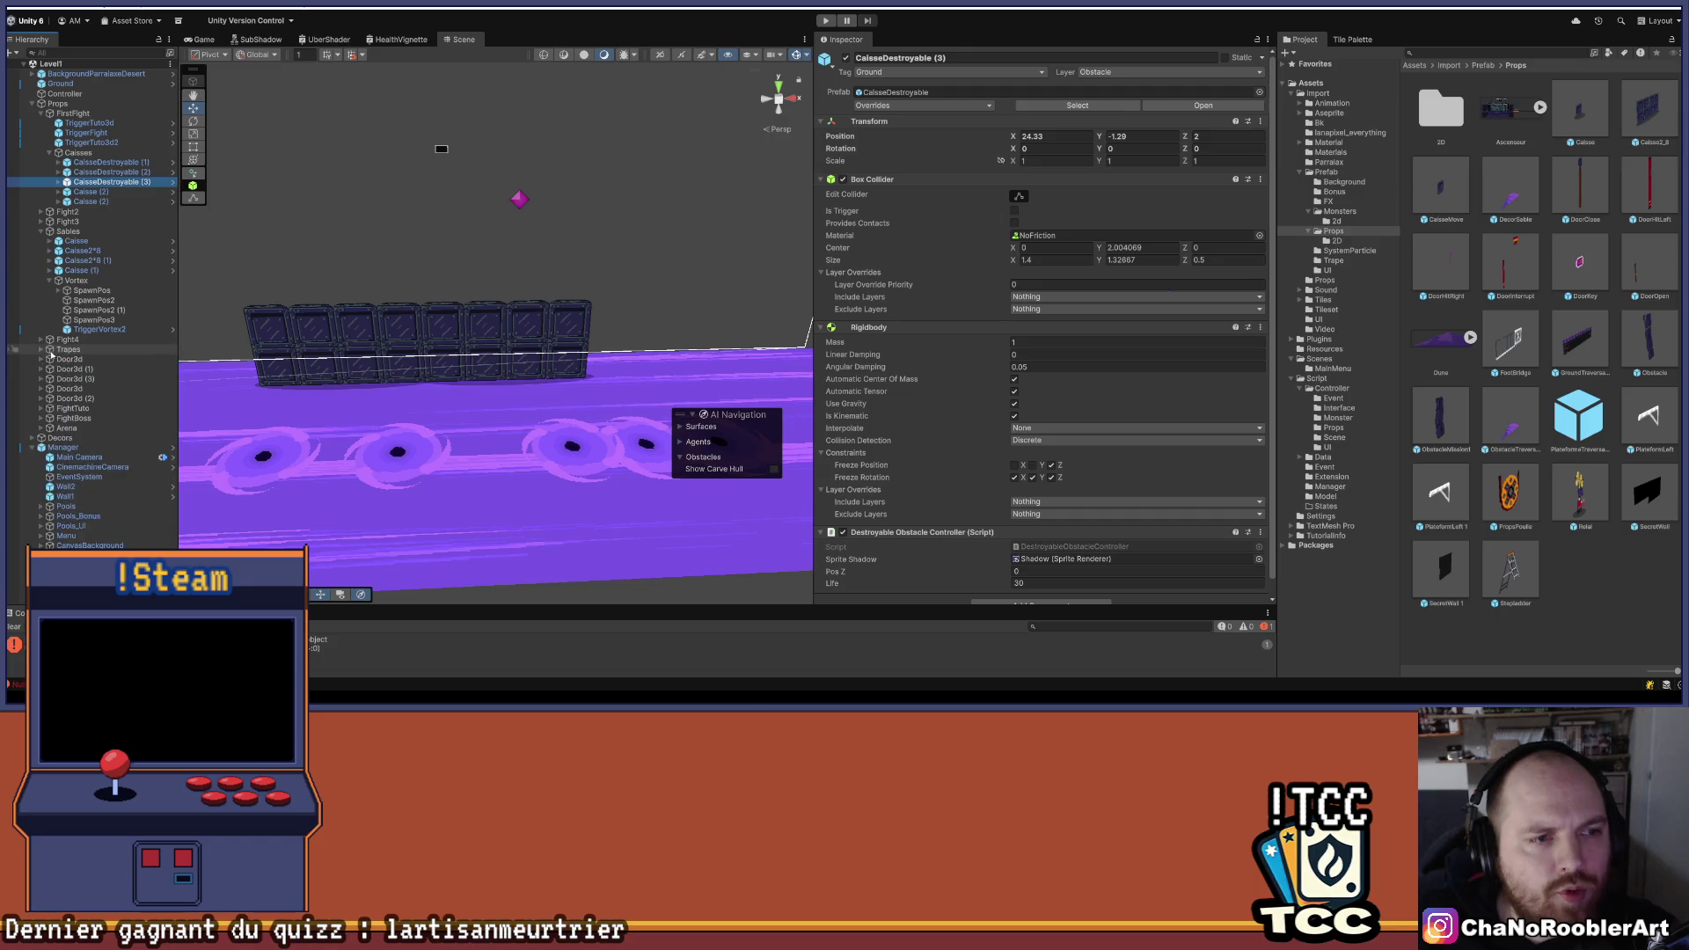
{"action": "left_click", "coordinate": [92, 260]}
{"action": "key", "text": "f"}
{"action": "key", "text": "ctrl+d"}
{"action": "mouse_move", "coordinate": [545, 363]}
{"action": "left_mouse_down"}
{"action": "mouse_move", "coordinate": [666, 361]}
{"action": "mouse_move", "coordinate": [593, 384]}
{"action": "left_mouse_up"}
{"action": "scroll", "coordinate": [653, 361], "scroll_direction": "up", "scroll_amount": 5}
{"action": "type", "text": "122"}
{"action": "key", "text": "Return"}
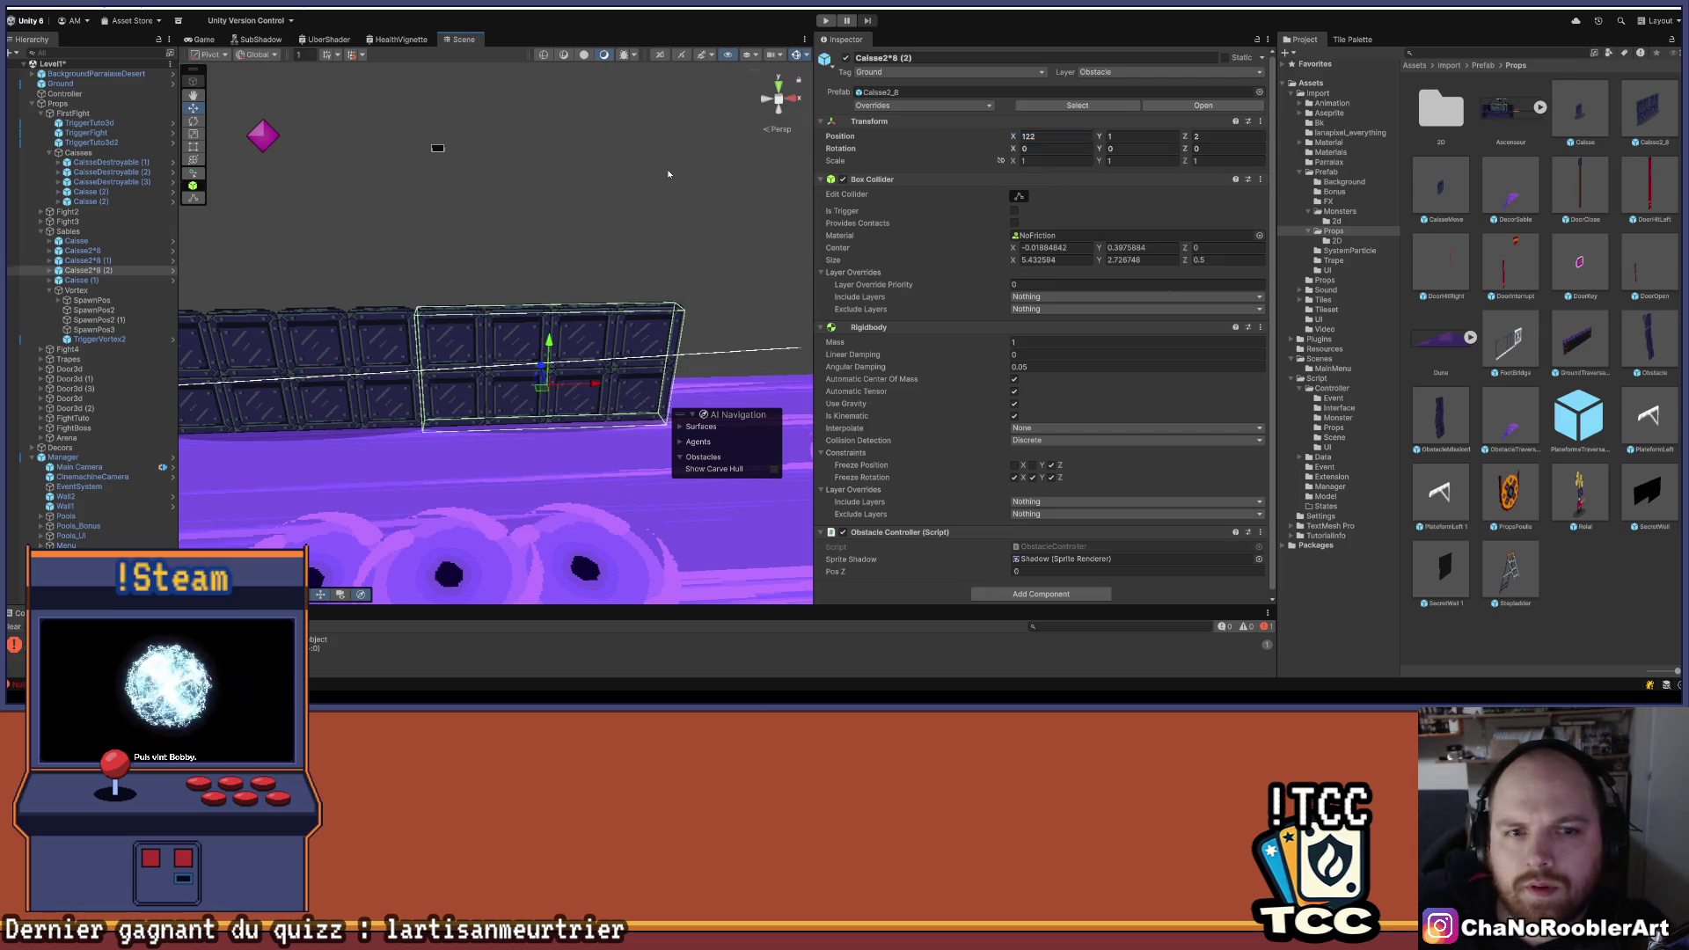
{"action": "left_click", "coordinate": [668, 174]}
{"action": "scroll", "coordinate": [642, 202], "scroll_direction": "down", "scroll_amount": 10}
{"action": "mouse_move", "coordinate": [492, 313]}
{"action": "left_mouse_down"}
{"action": "mouse_move", "coordinate": [551, 314]}
{"action": "mouse_move", "coordinate": [524, 431]}
{"action": "mouse_move", "coordinate": [541, 378]}
{"action": "mouse_move", "coordinate": [510, 377]}
{"action": "mouse_move", "coordinate": [531, 312]}
{"action": "mouse_move", "coordinate": [222, 317]}
{"action": "left_mouse_up"}
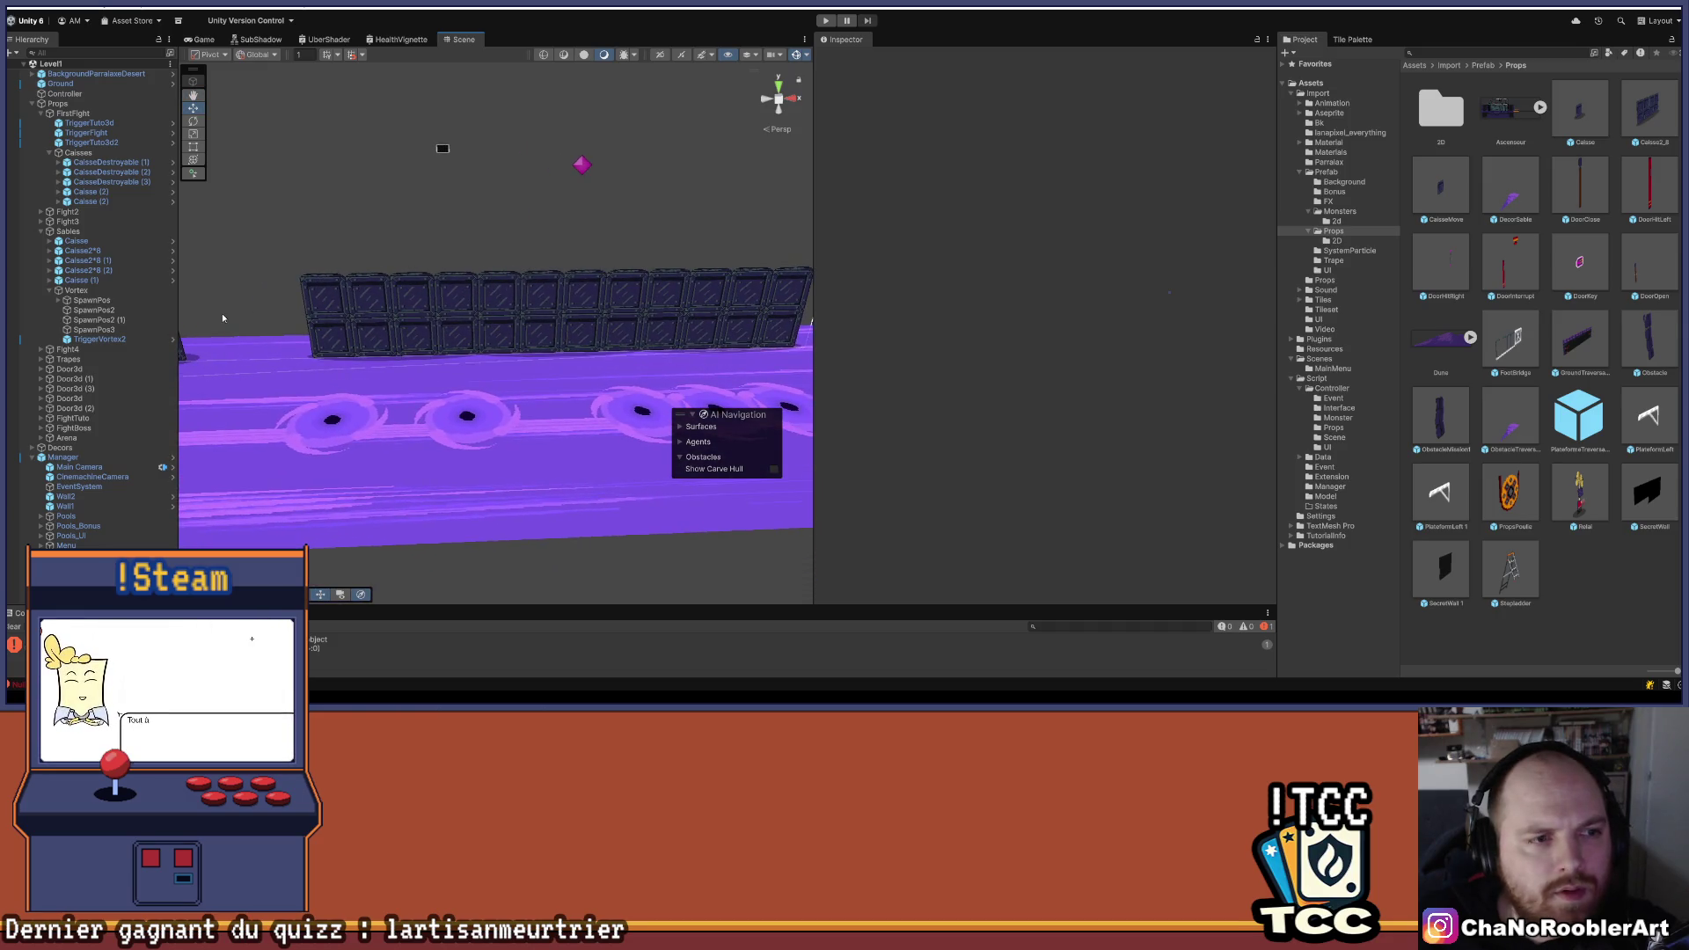
- Review the existing crate blocks and set a copy's Z position to 0
{"action": "left_click", "coordinate": [88, 251]}
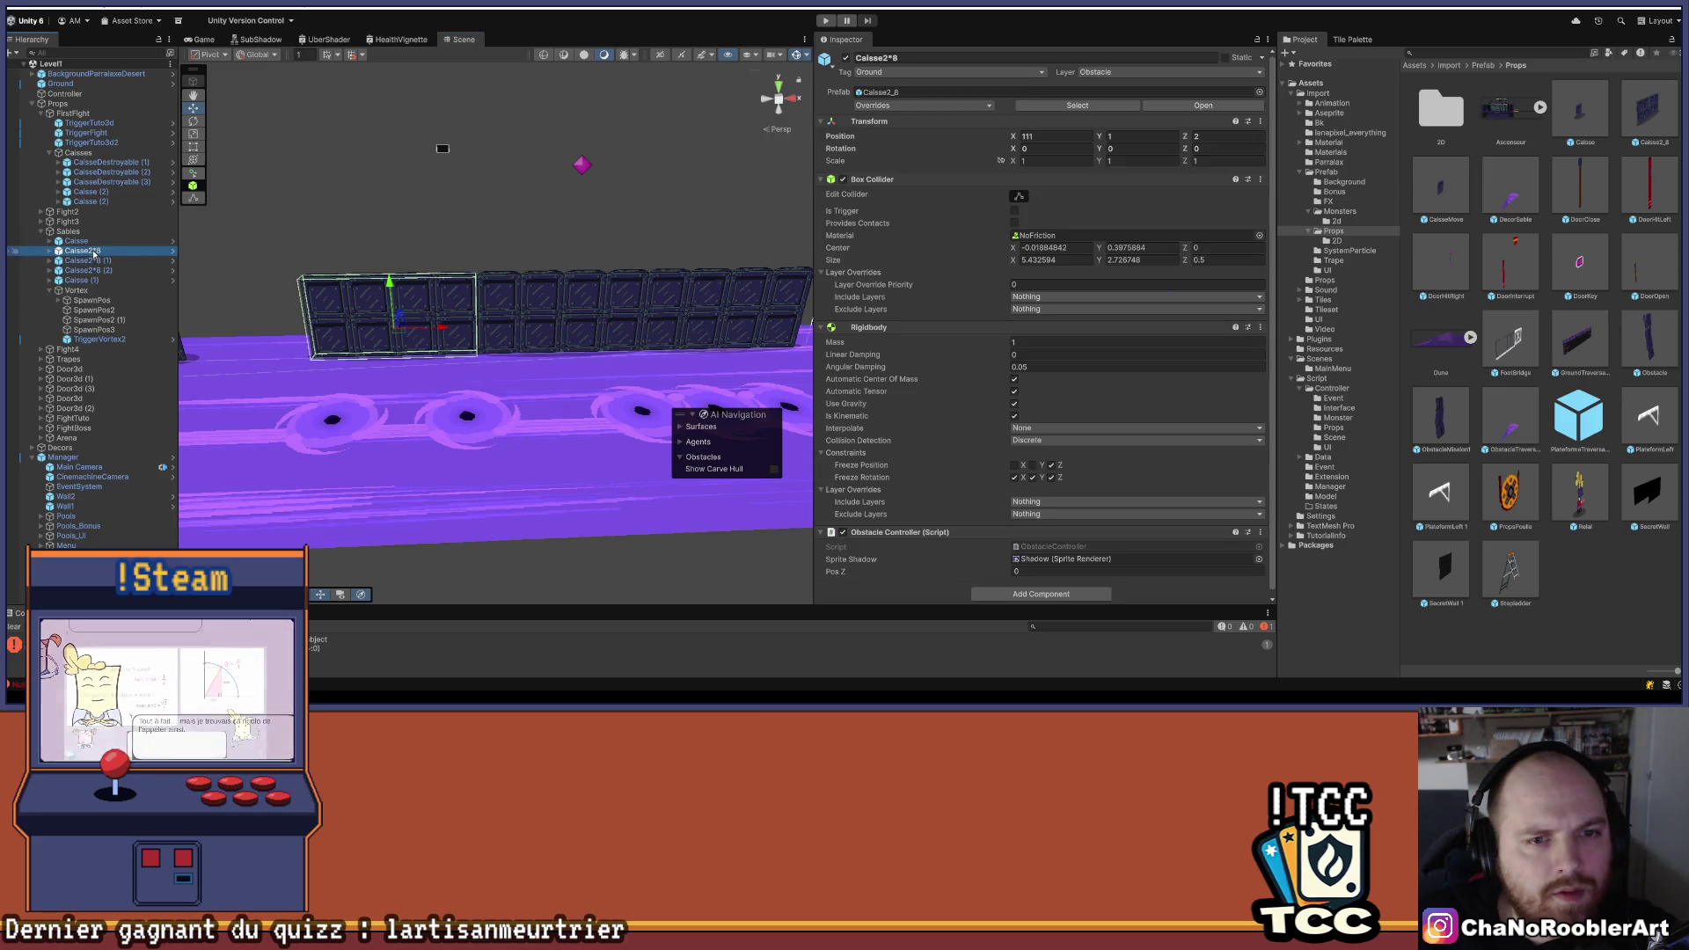
{"action": "left_click", "coordinate": [96, 270]}
{"action": "left_click", "coordinate": [110, 261]}
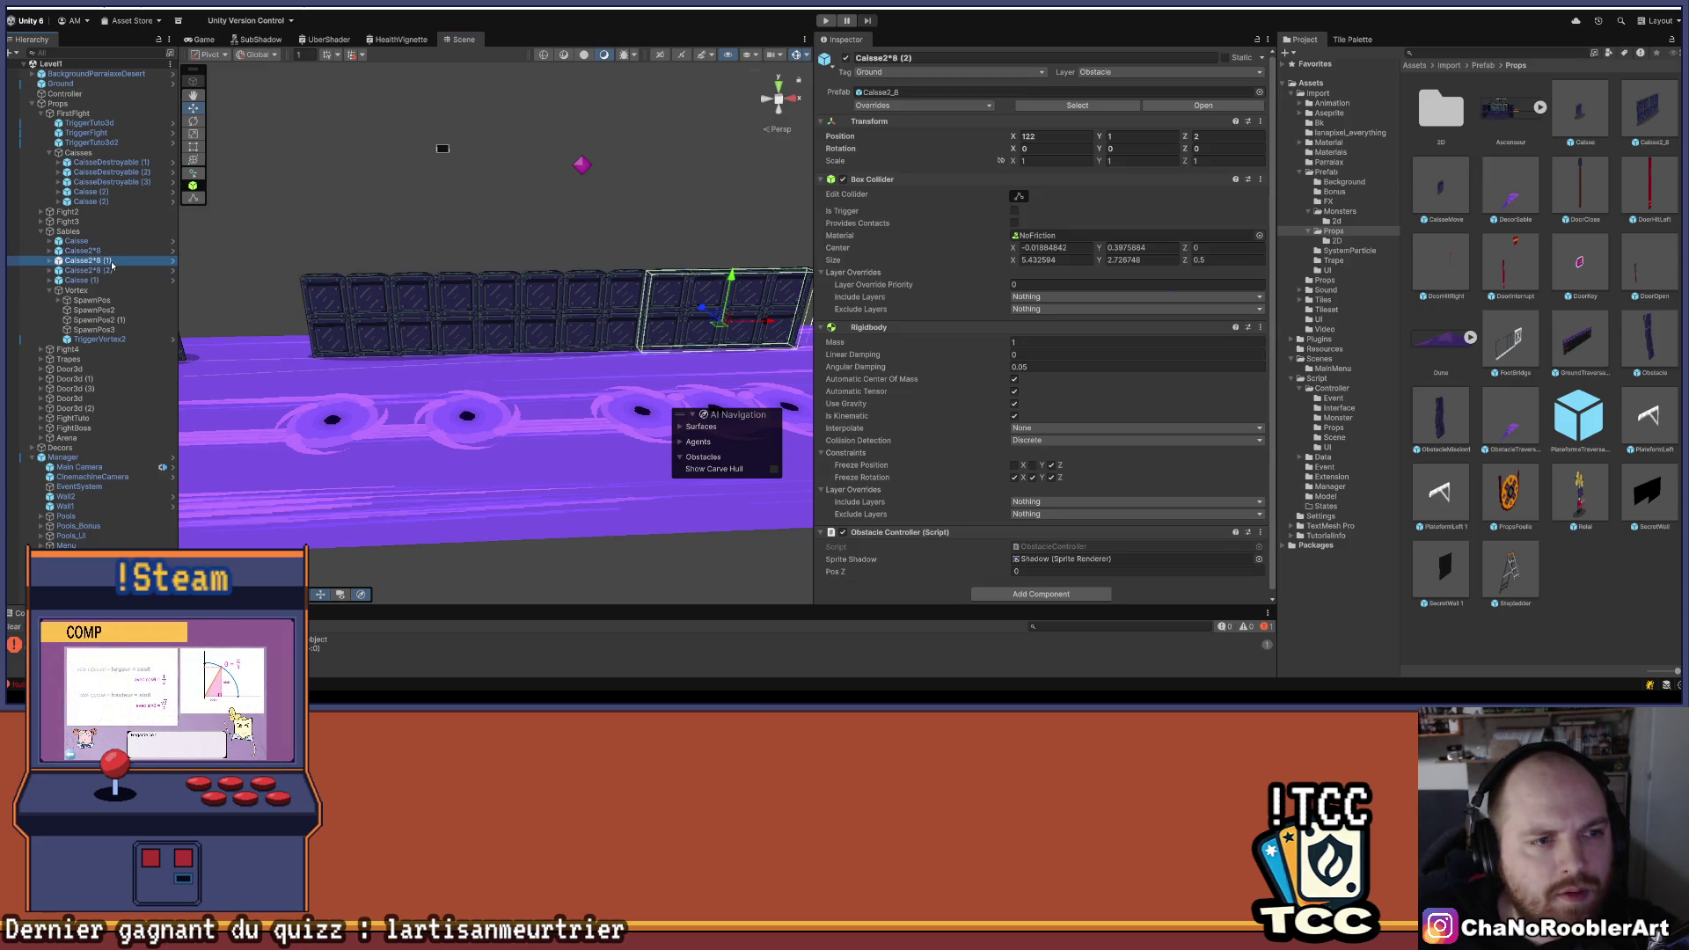
{"action": "left_click", "coordinate": [114, 271]}
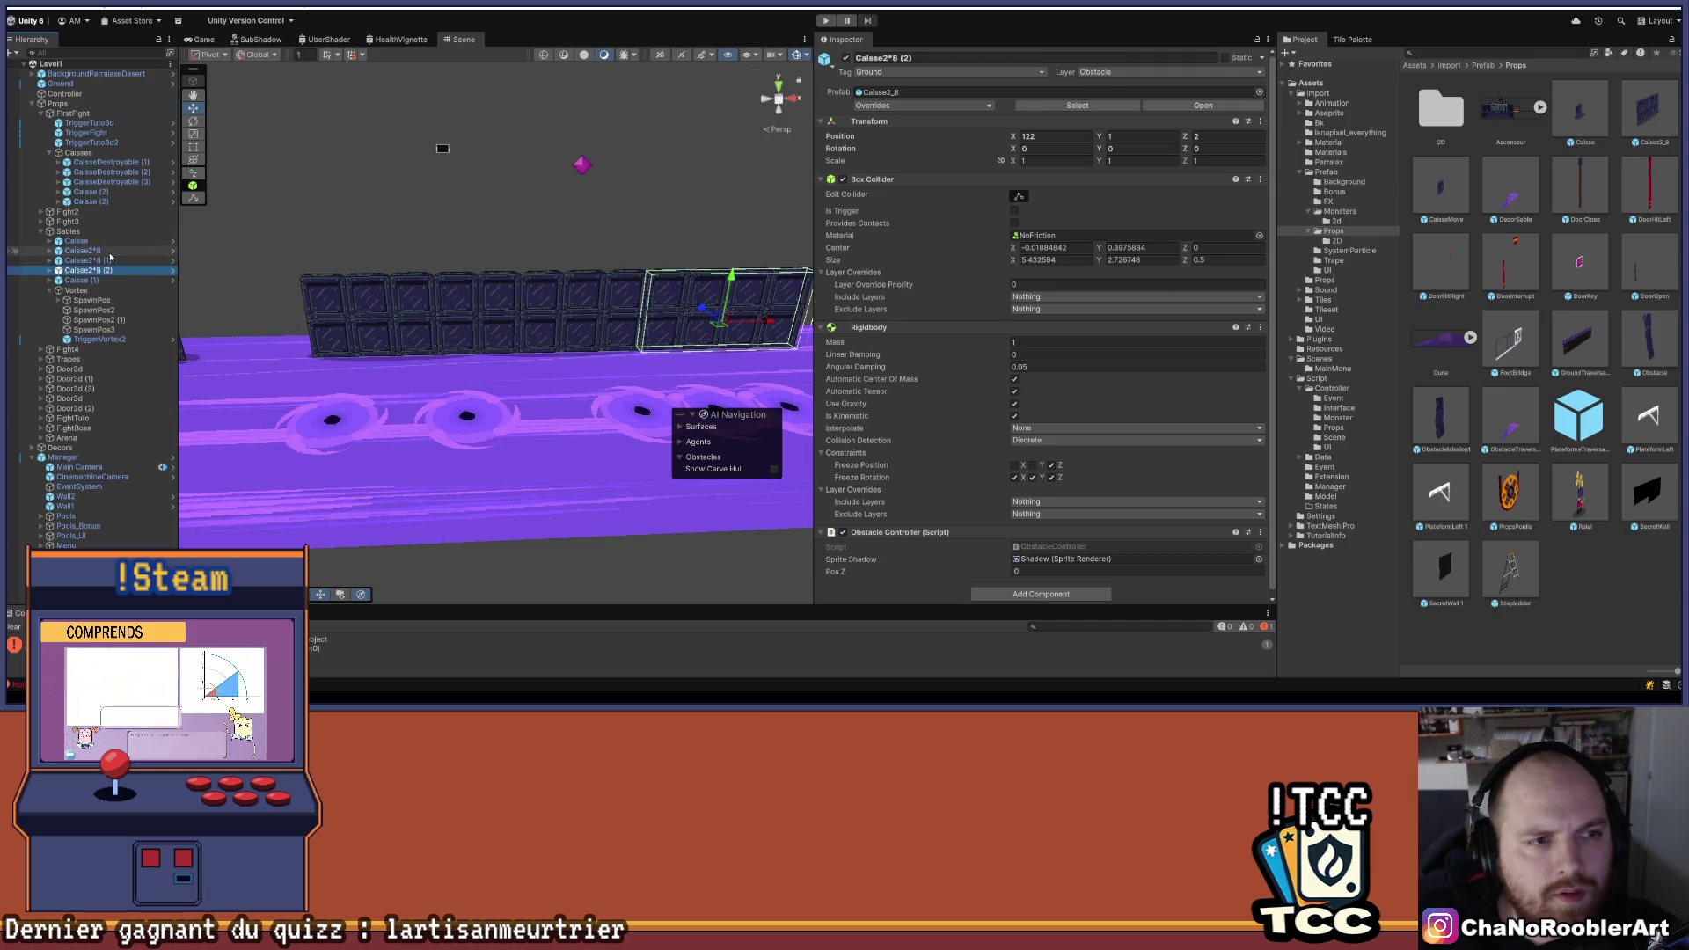
{"action": "left_click", "coordinate": [109, 252]}
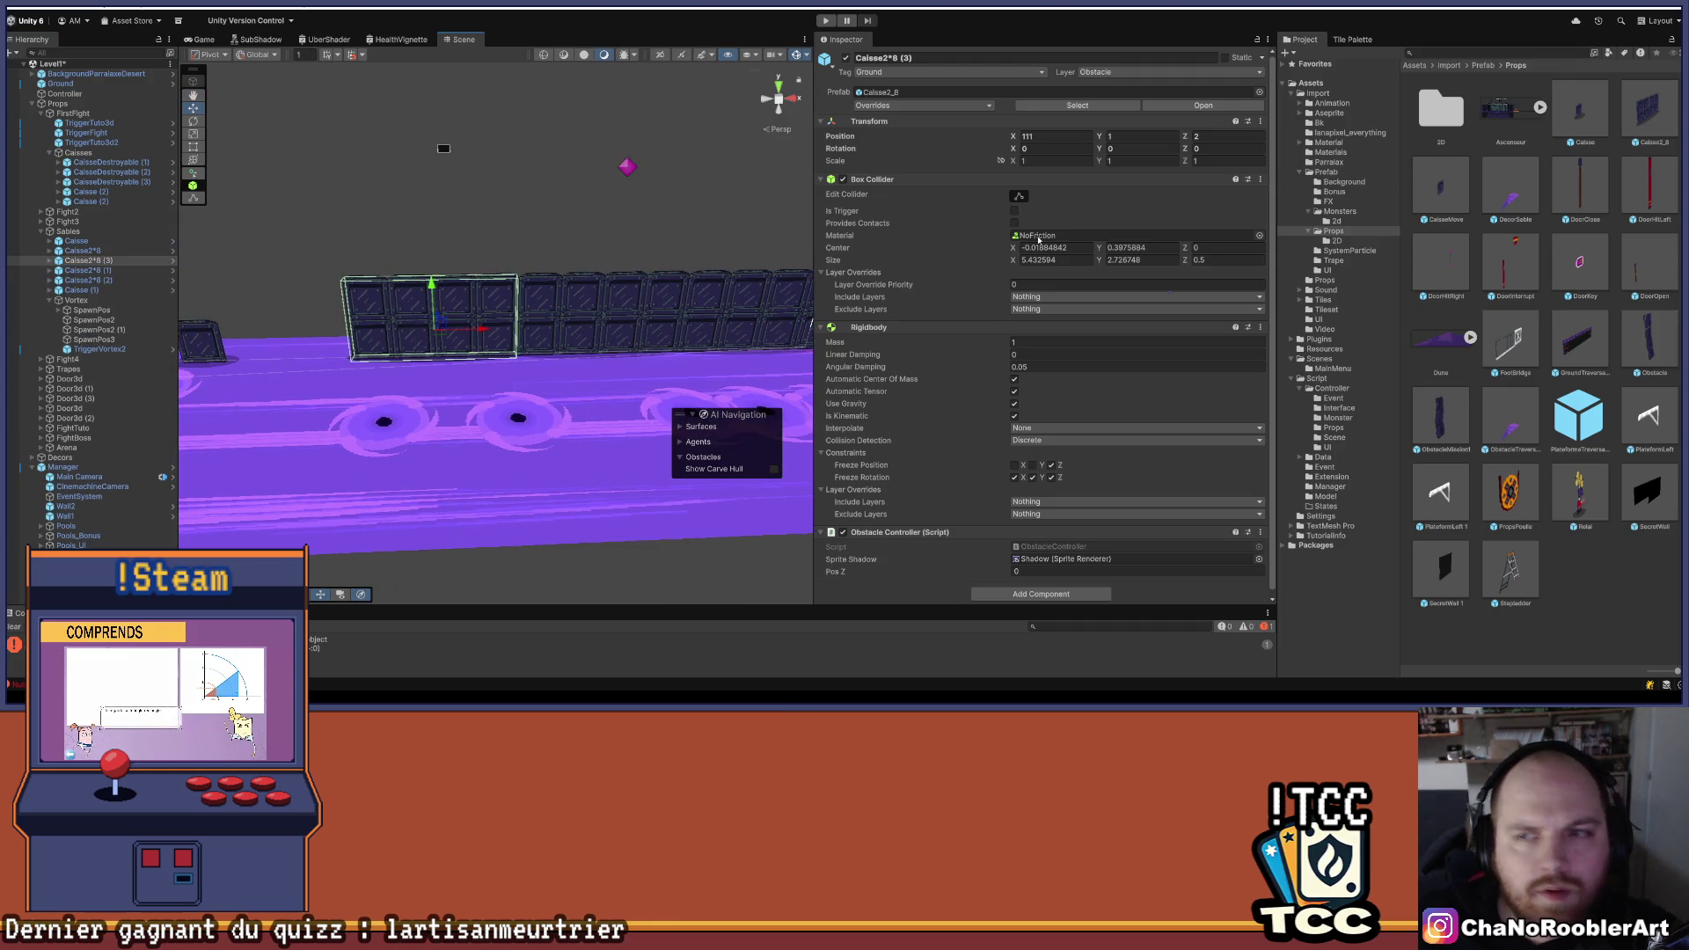
{"action": "left_click", "coordinate": [1215, 134]}
{"action": "type", "text": "0"}
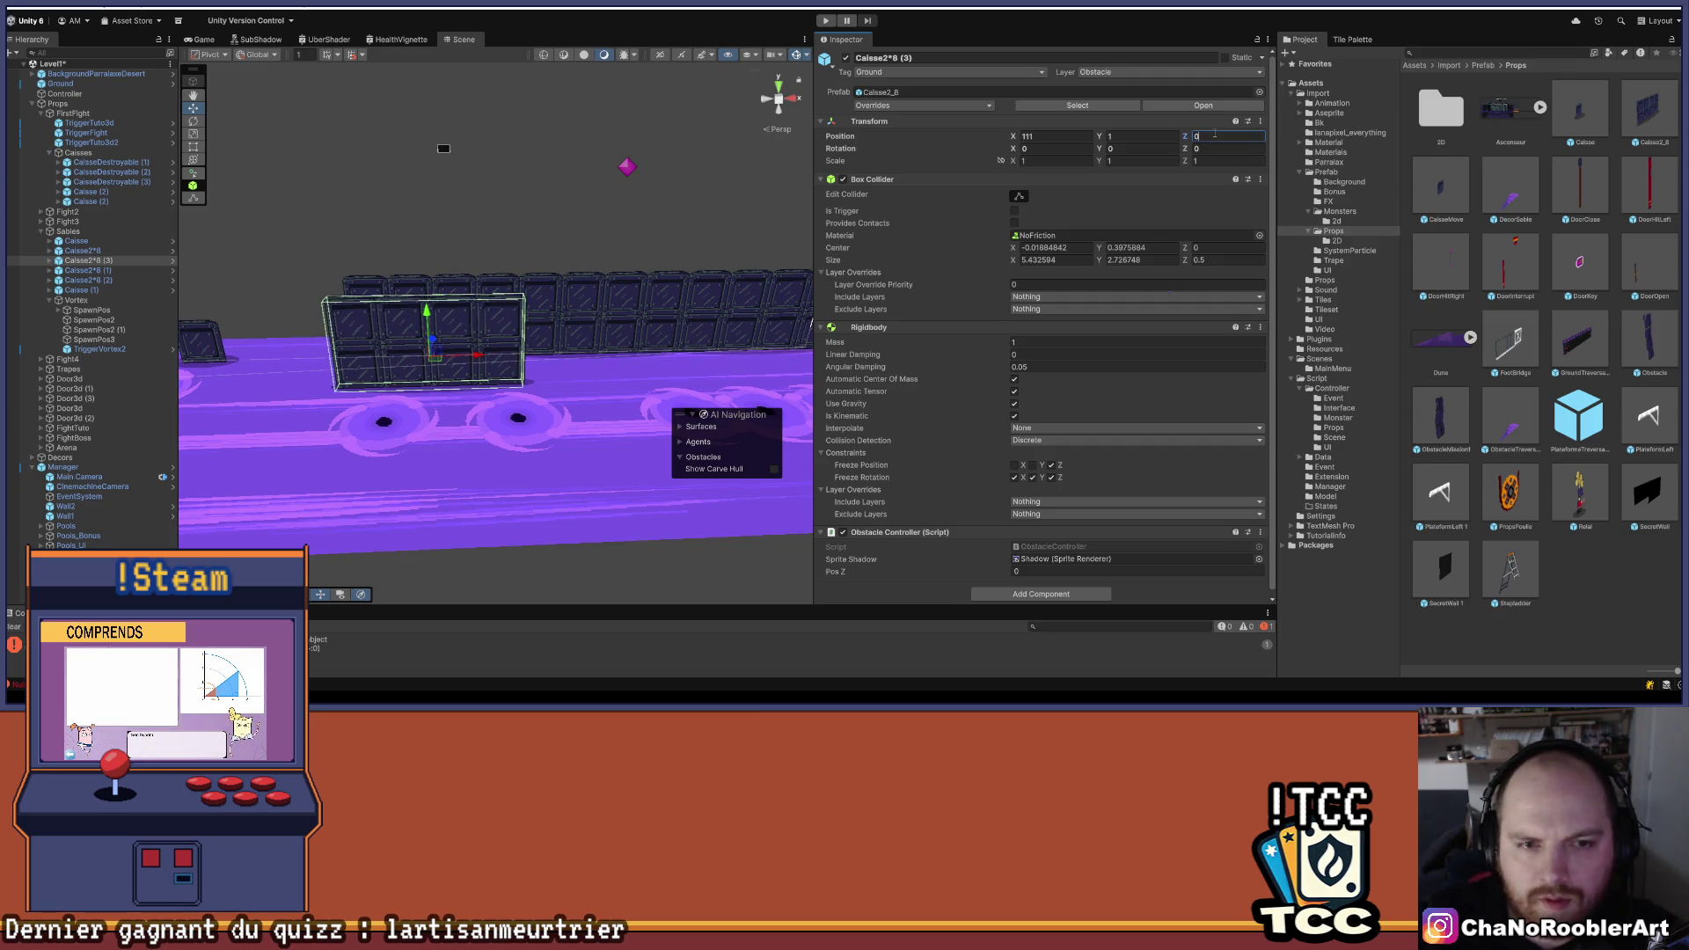
{"action": "mouse_move", "coordinate": [518, 261]}
{"action": "left_mouse_down"}
{"action": "mouse_move", "coordinate": [480, 273]}
{"action": "mouse_move", "coordinate": [373, 225]}
{"action": "mouse_move", "coordinate": [464, 253]}
{"action": "mouse_move", "coordinate": [467, 299]}
{"action": "mouse_move", "coordinate": [463, 269]}
{"action": "mouse_move", "coordinate": [264, 291]}
{"action": "left_mouse_up"}
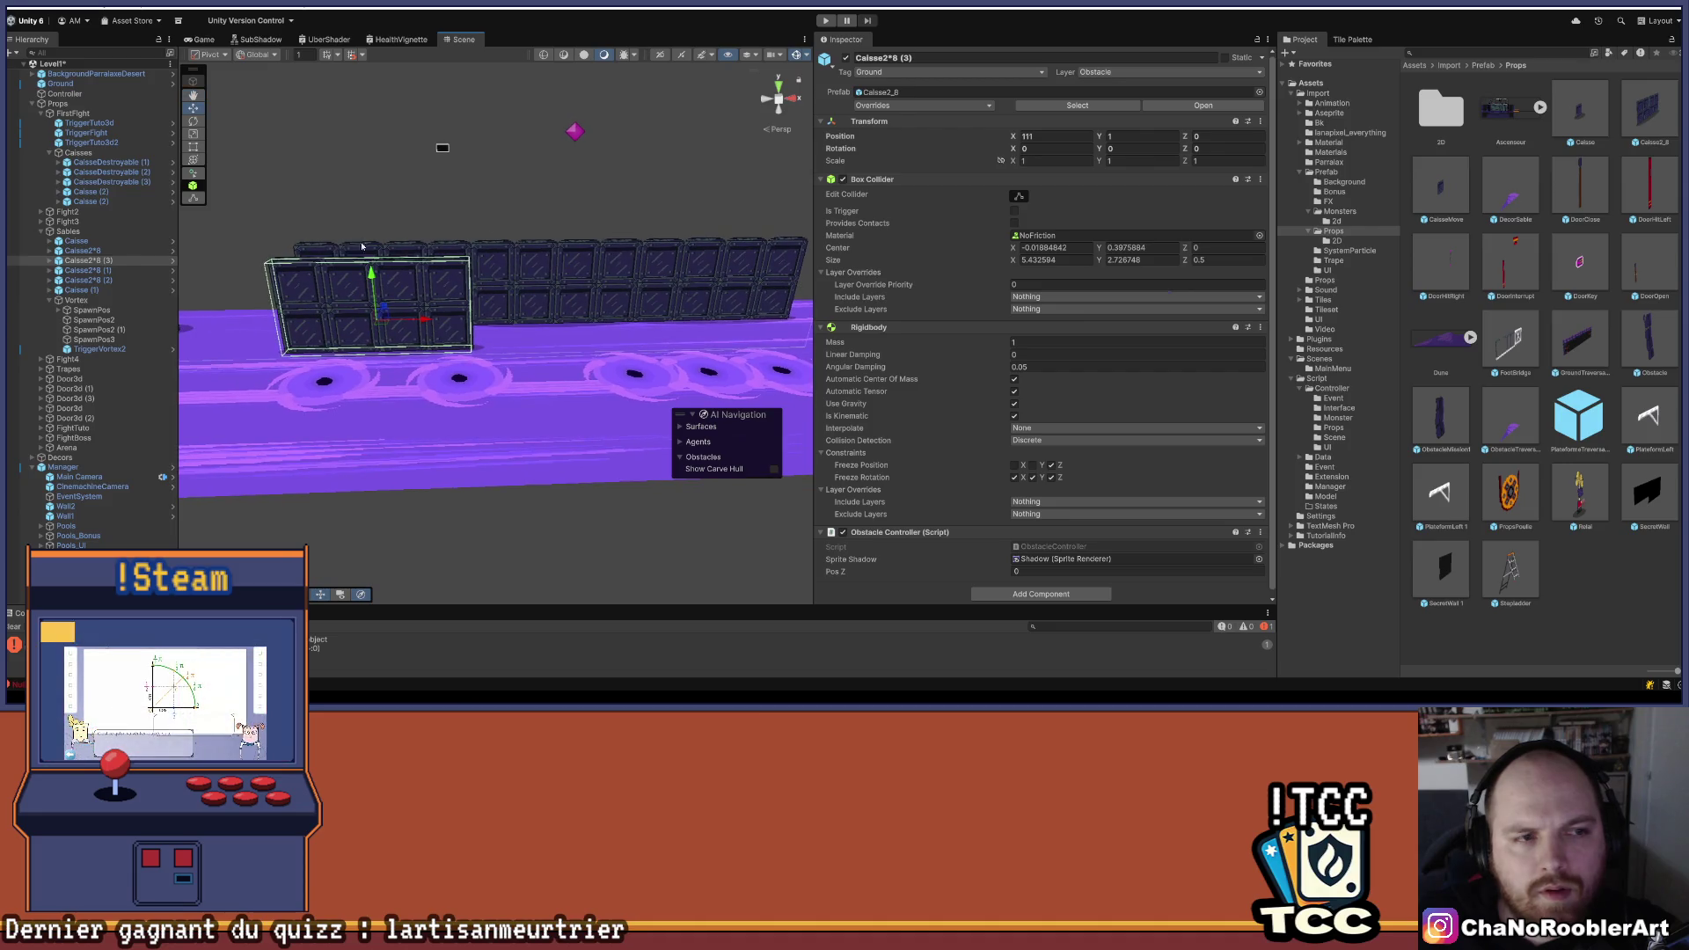
{"action": "double_click", "coordinate": [88, 271]}
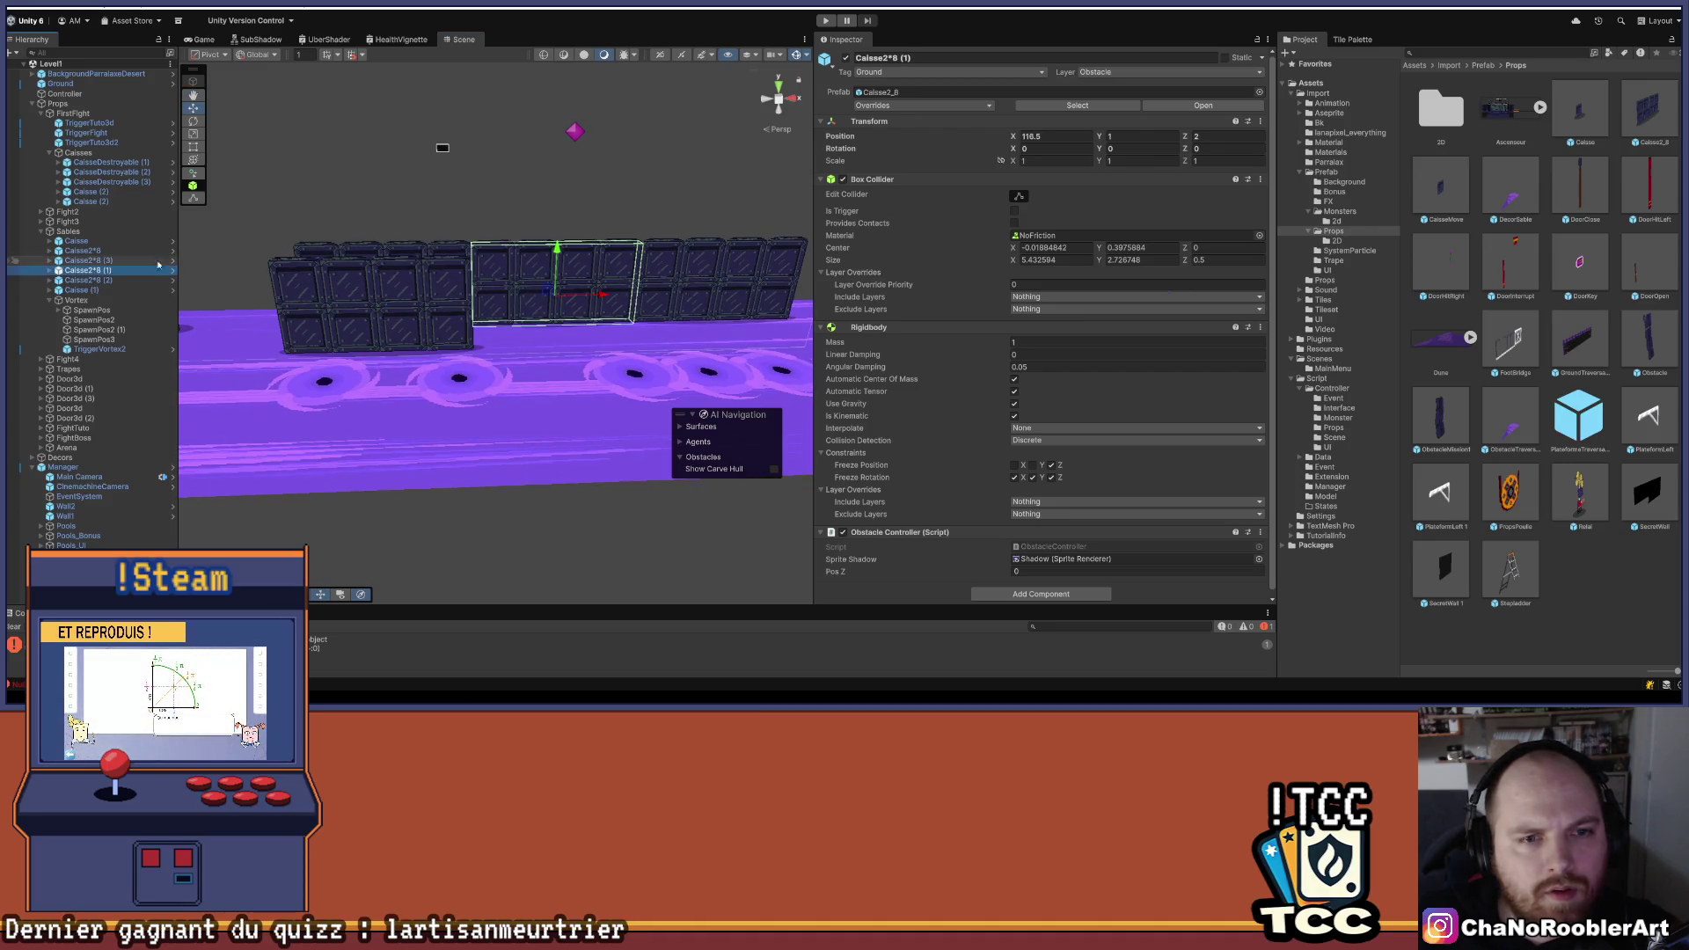
{"action": "mouse_move", "coordinate": [275, 241]}
{"action": "left_mouse_down"}
{"action": "mouse_move", "coordinate": [531, 259]}
{"action": "mouse_move", "coordinate": [575, 316]}
{"action": "left_mouse_up"}
{"action": "double_click", "coordinate": [88, 280]}
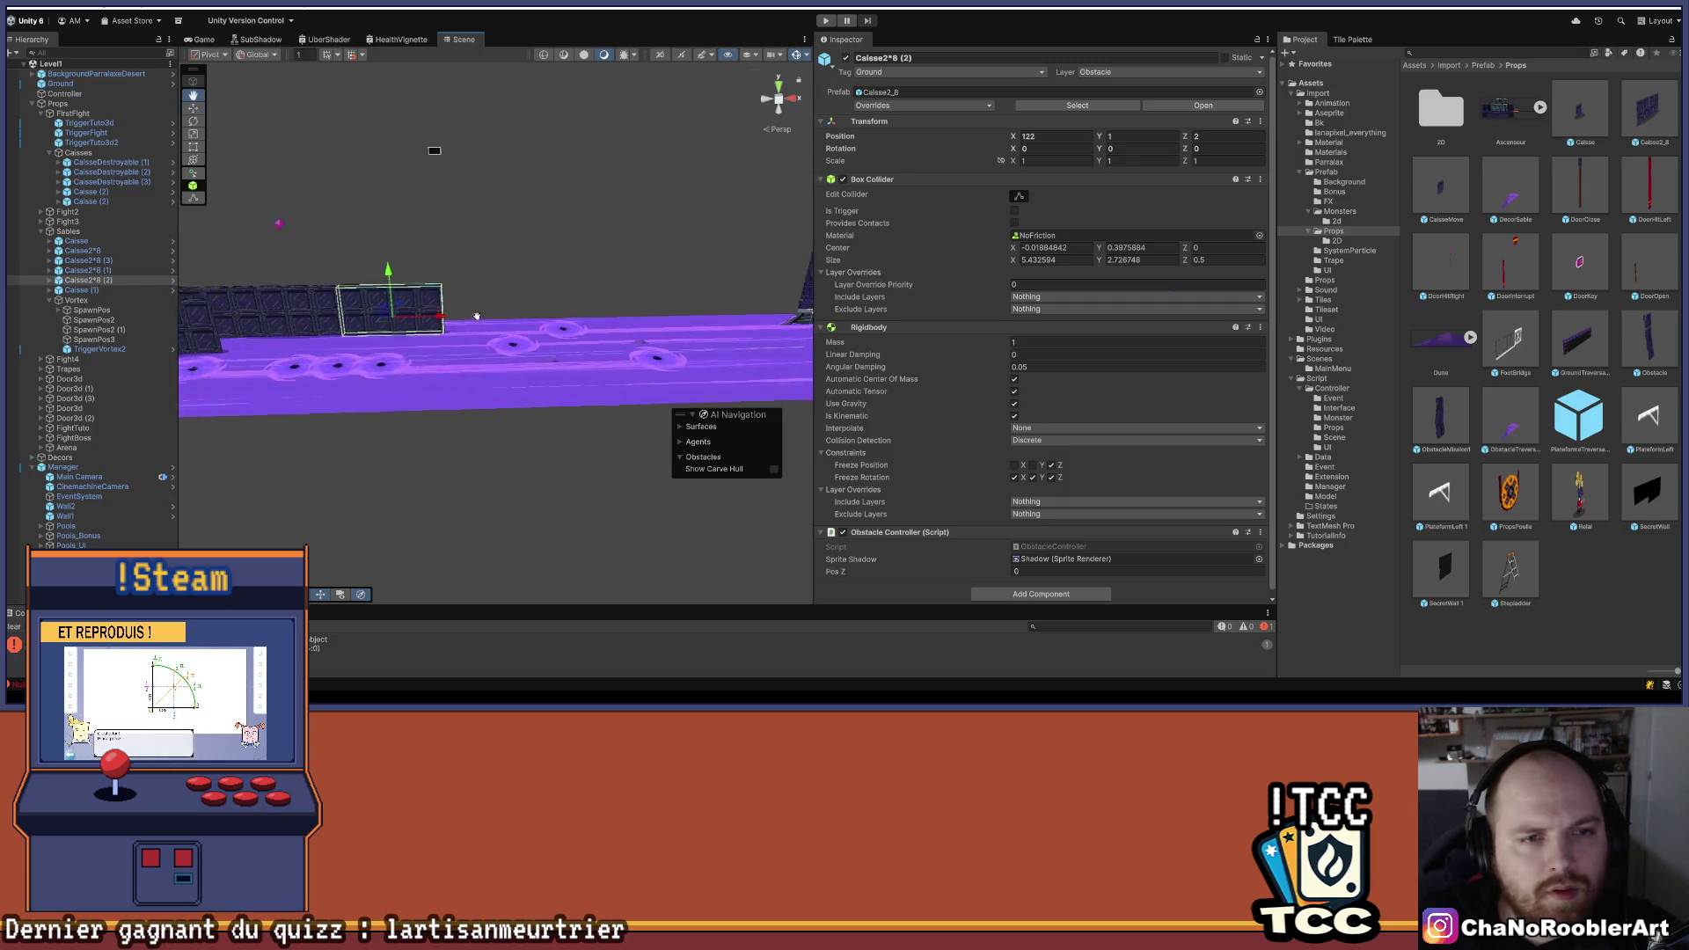
- Duplicate the third crate block as Caisse2*8 (4) and slide it to X 127.52
{"action": "key", "text": "ctrl+d"}
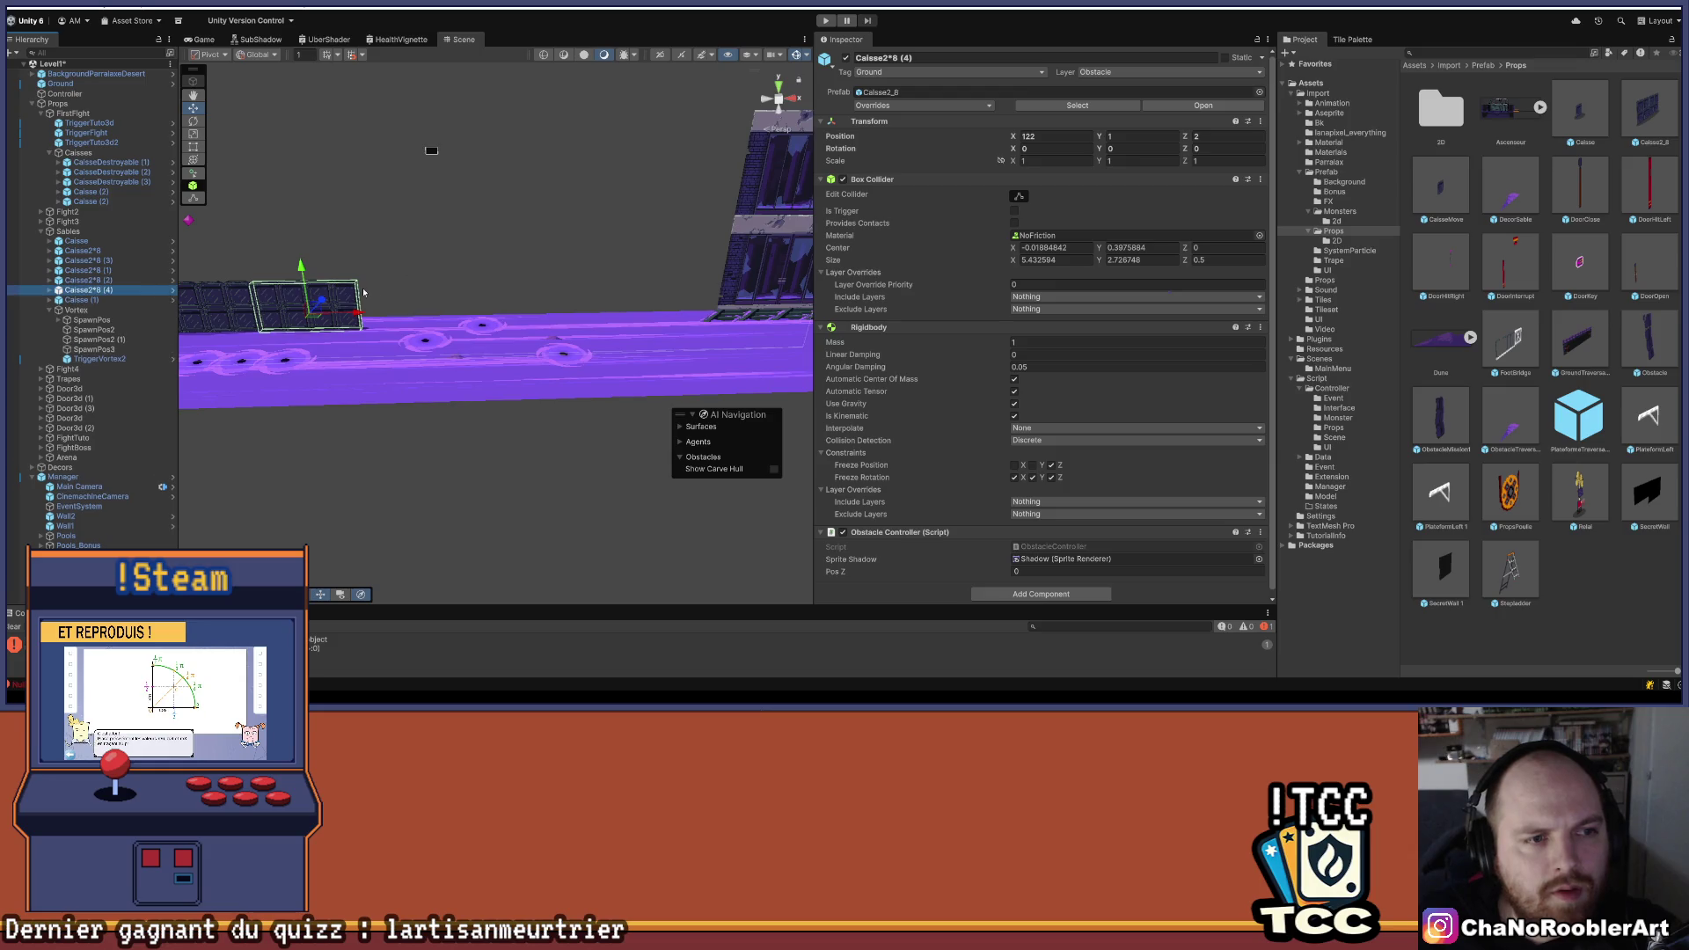
{"action": "mouse_move", "coordinate": [310, 311]}
{"action": "left_mouse_down"}
{"action": "mouse_move", "coordinate": [498, 318]}
{"action": "mouse_move", "coordinate": [449, 326]}
{"action": "left_mouse_up"}
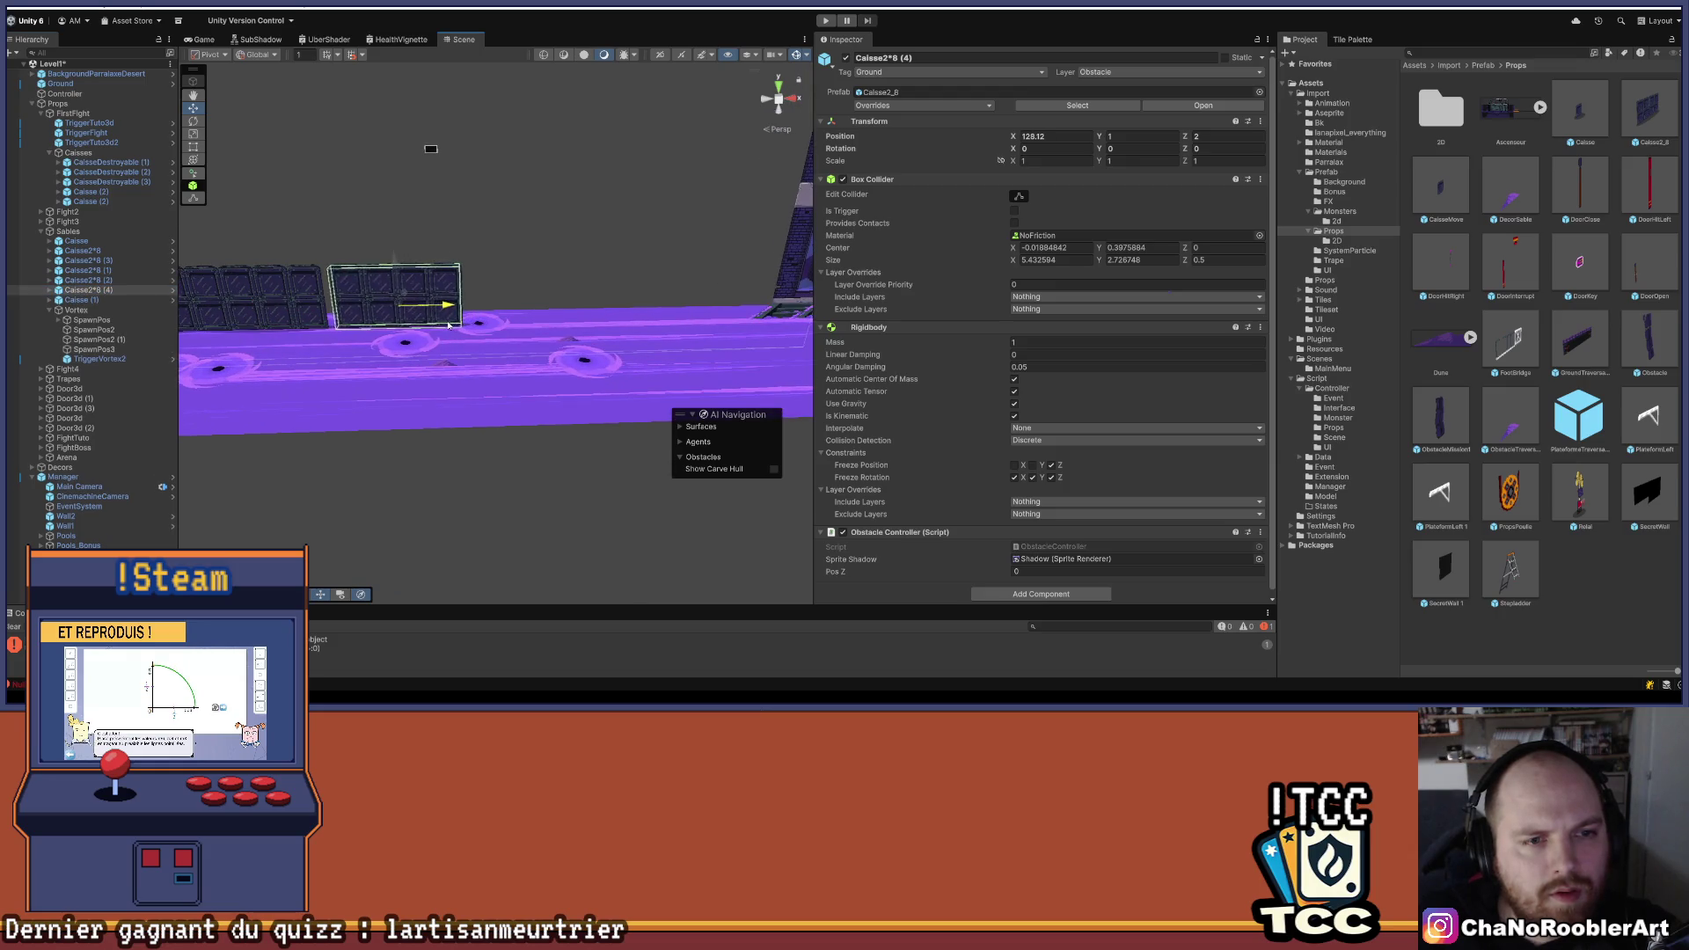
{"action": "scroll", "coordinate": [528, 339], "scroll_direction": "up", "scroll_amount": 5}
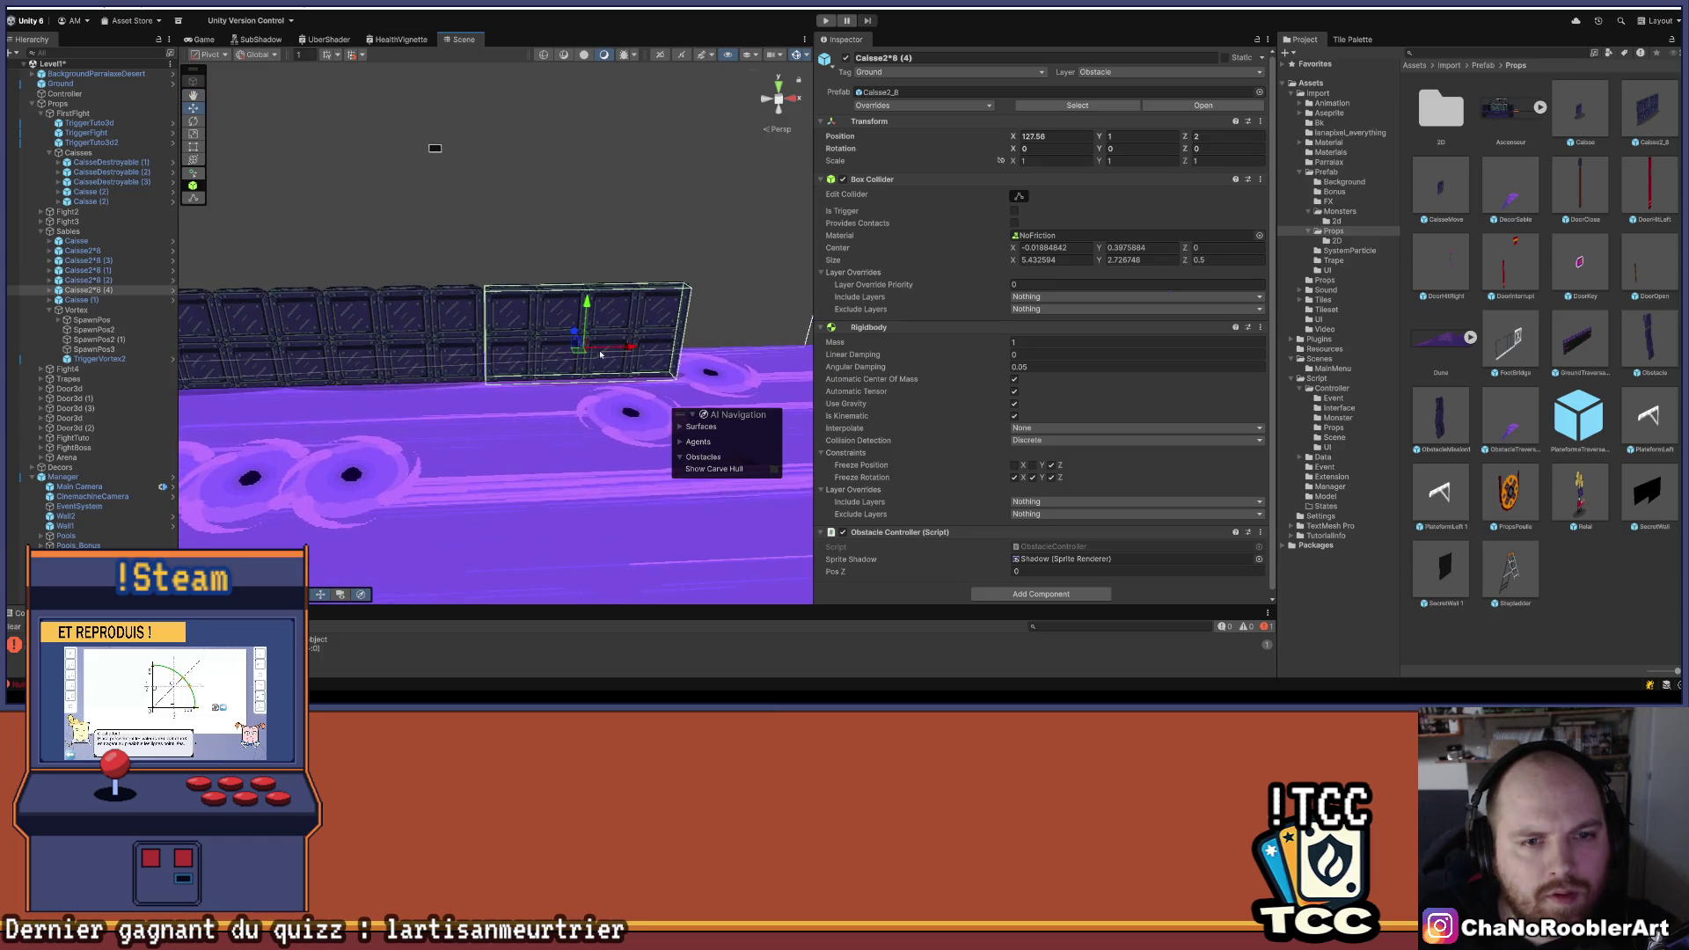
{"action": "scroll", "coordinate": [601, 355], "scroll_direction": "up", "scroll_amount": 5}
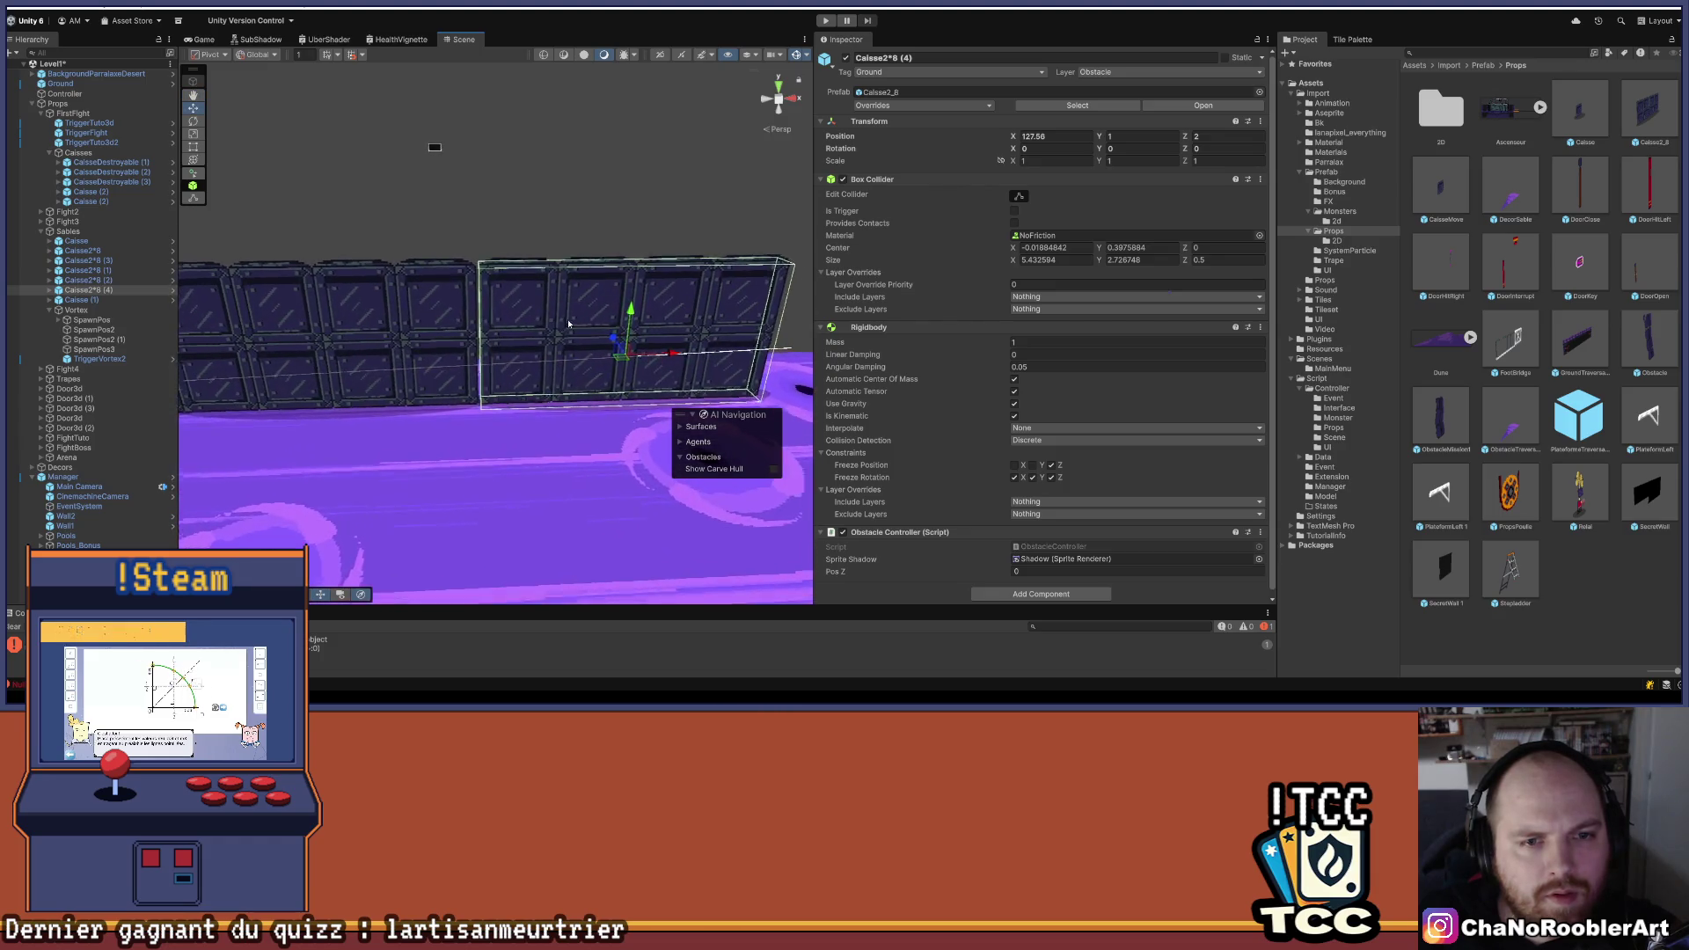
{"action": "left_click", "coordinate": [1060, 139]}
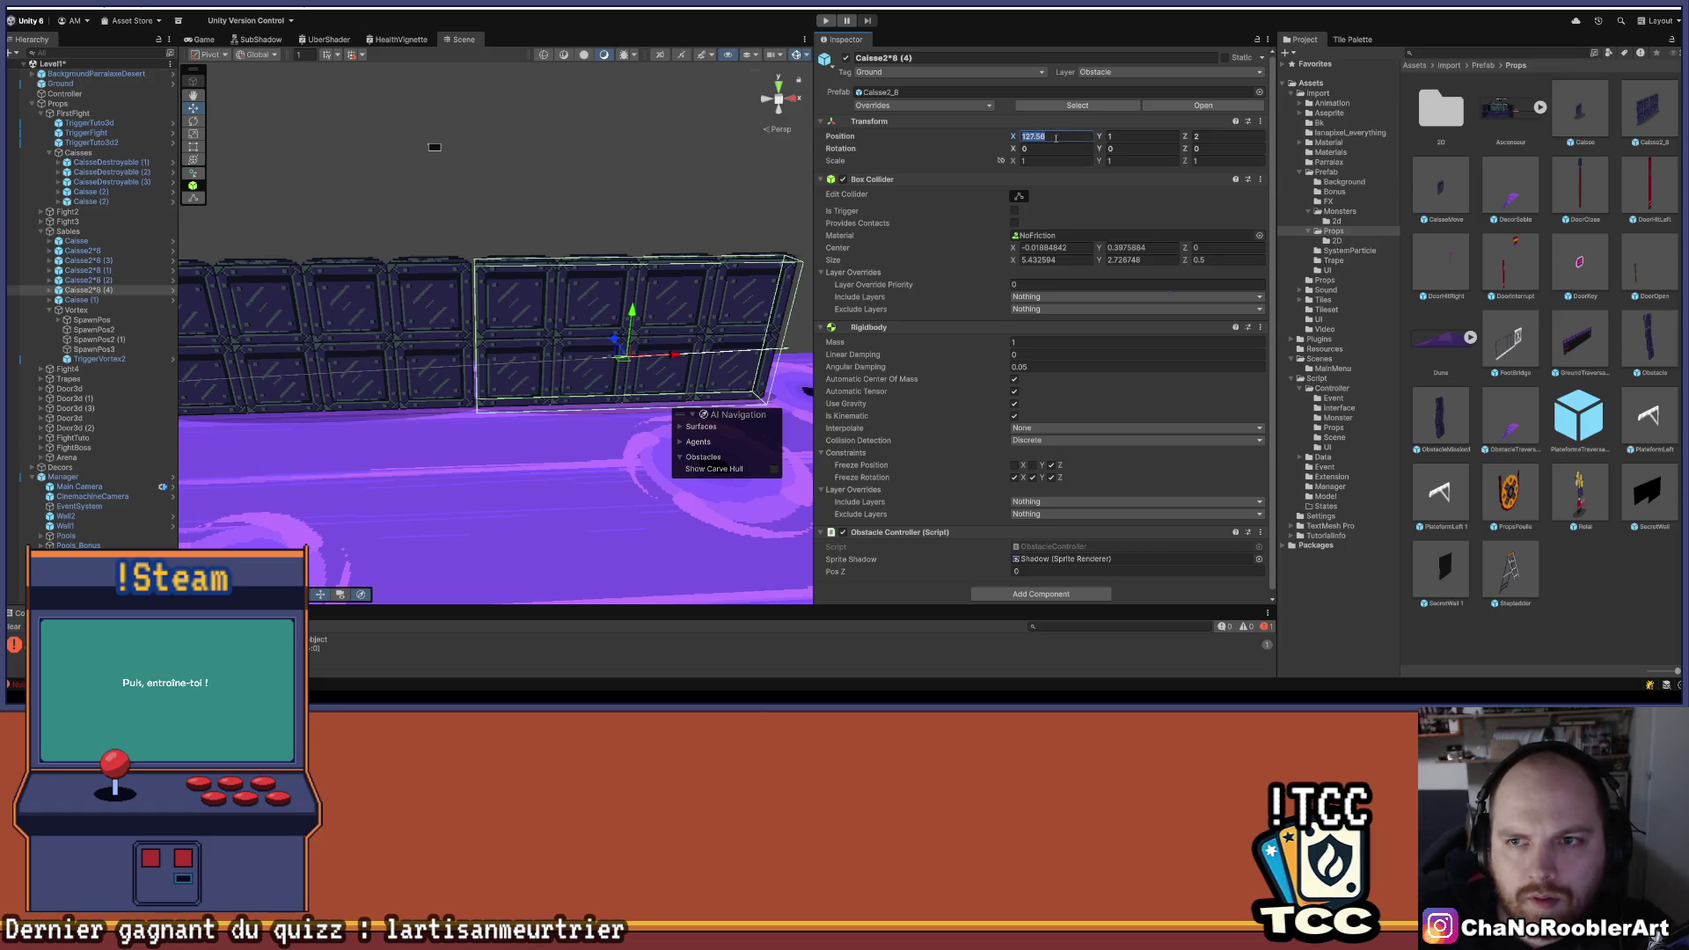
{"action": "key", "text": "BackSpace"}
{"action": "key", "text": "BackSpace"}
{"action": "key", "text": "BackSpace"}
{"action": "key", "text": "Return"}
{"action": "left_click_drag", "start_coordinate": [654, 360], "coordinate": [664, 359]}
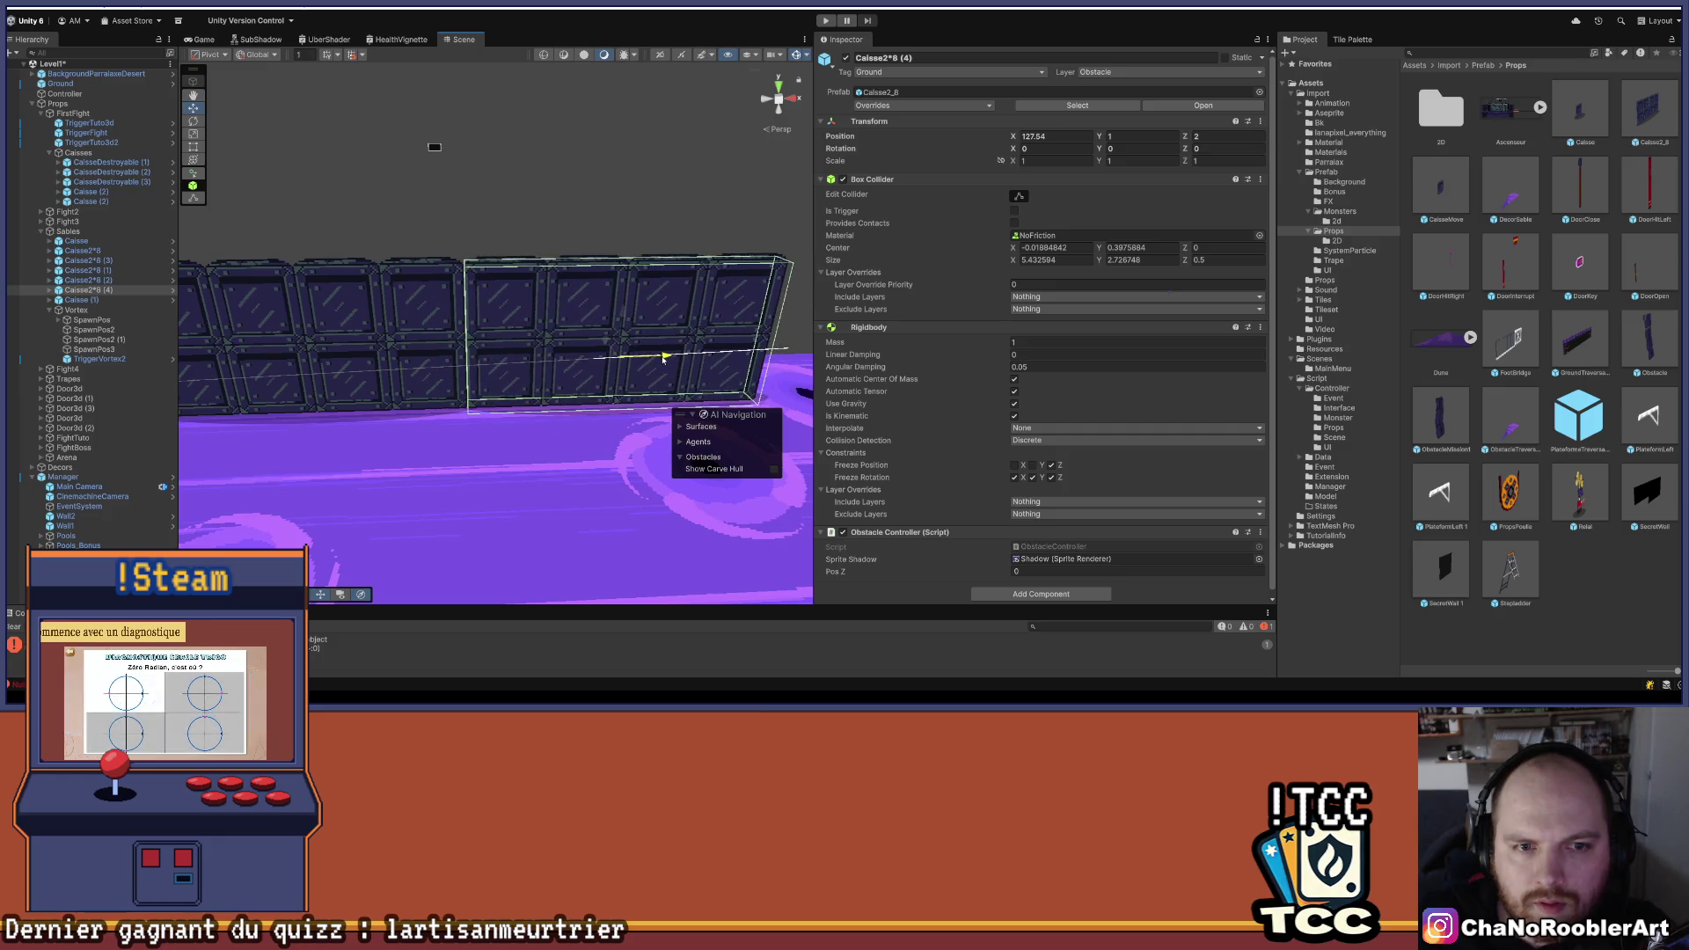
{"action": "scroll", "coordinate": [528, 396], "scroll_direction": "down", "scroll_amount": 3}
{"action": "left_click", "coordinate": [460, 431]}
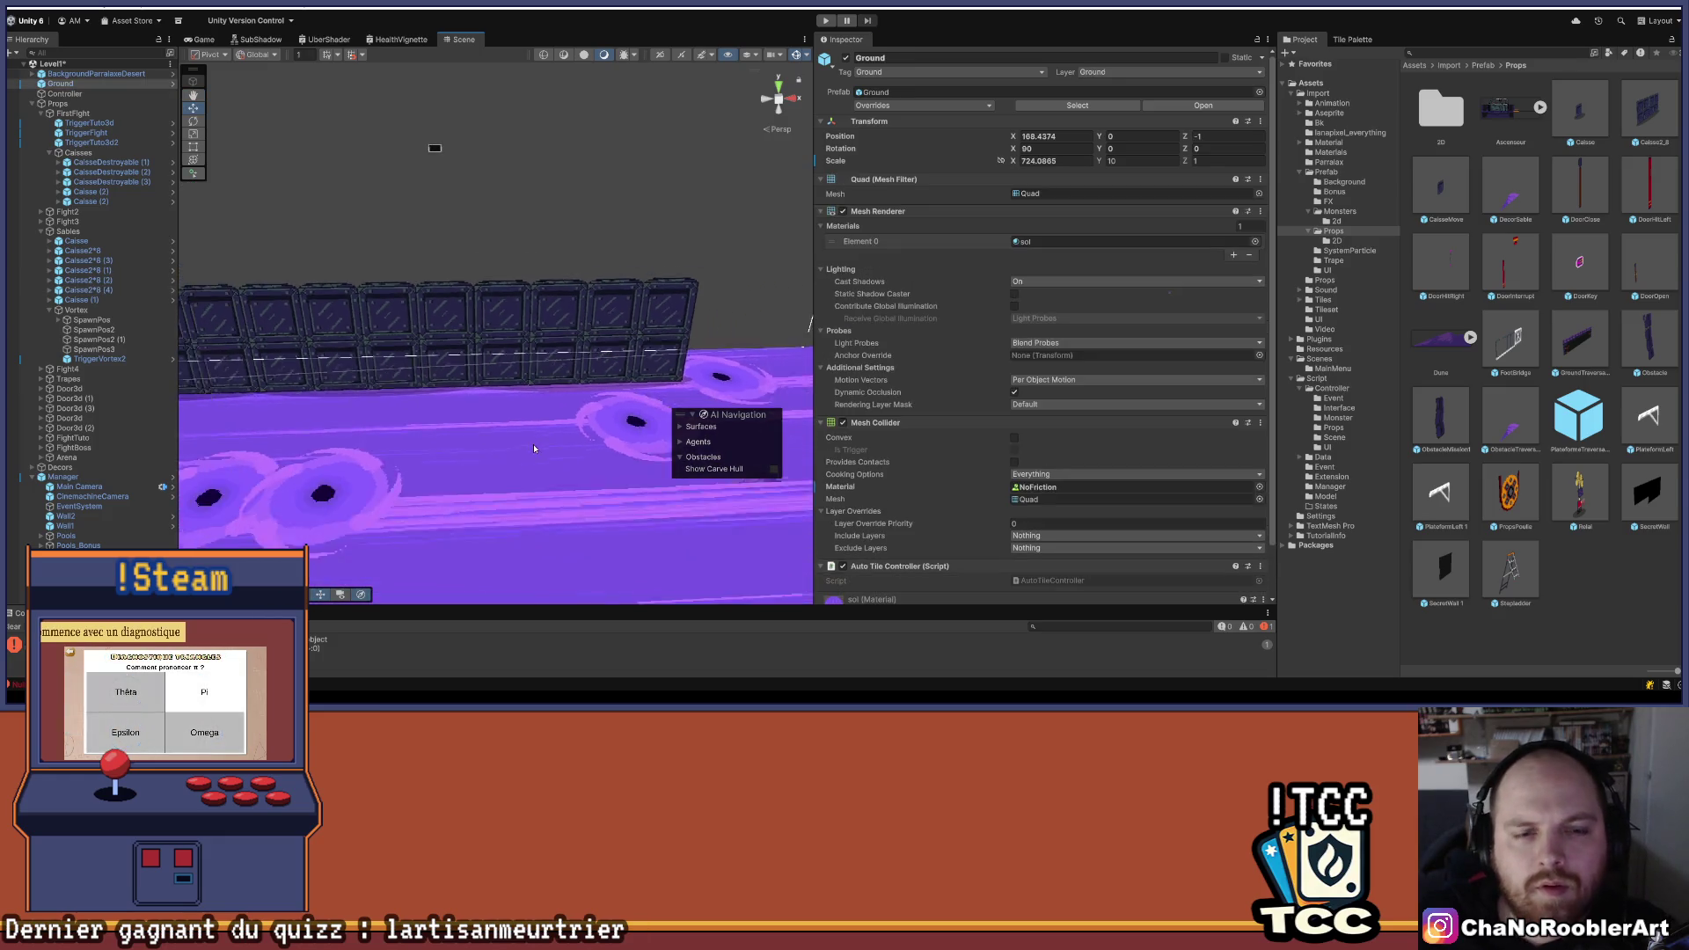
{"action": "left_click_drag", "start_coordinate": [460, 431], "coordinate": [602, 411]}
{"action": "mouse_move", "coordinate": [343, 312]}
{"action": "left_mouse_down"}
{"action": "mouse_move", "coordinate": [609, 398]}
{"action": "mouse_move", "coordinate": [527, 304]}
{"action": "left_mouse_up"}
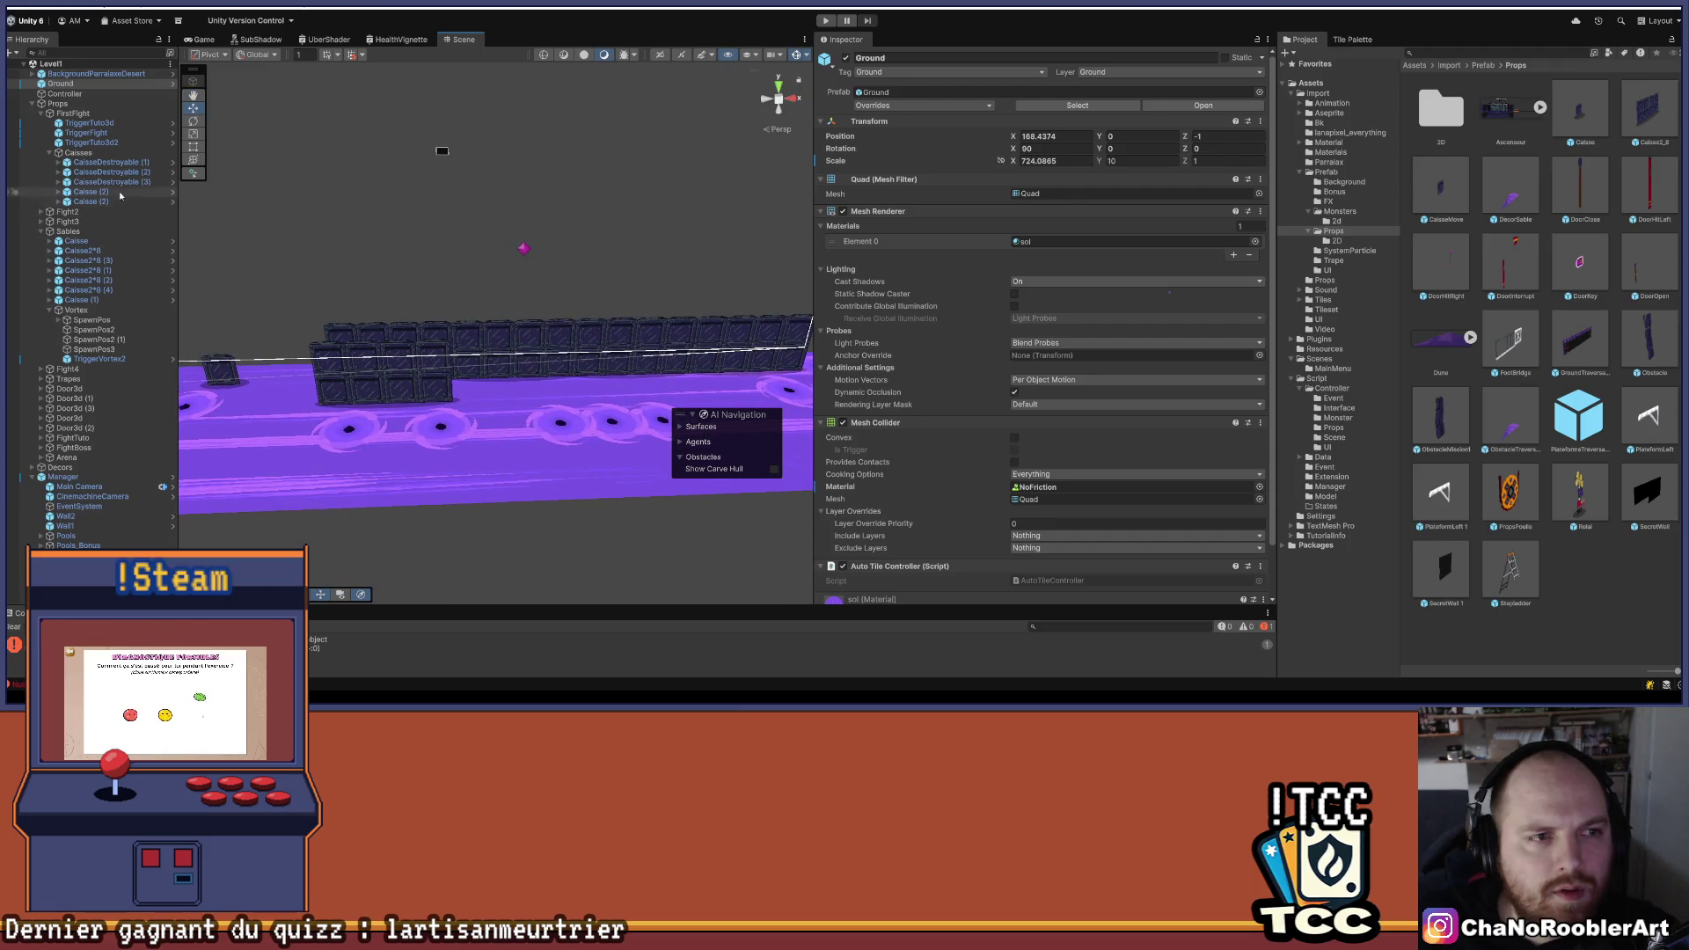
{"action": "left_click", "coordinate": [97, 359]}
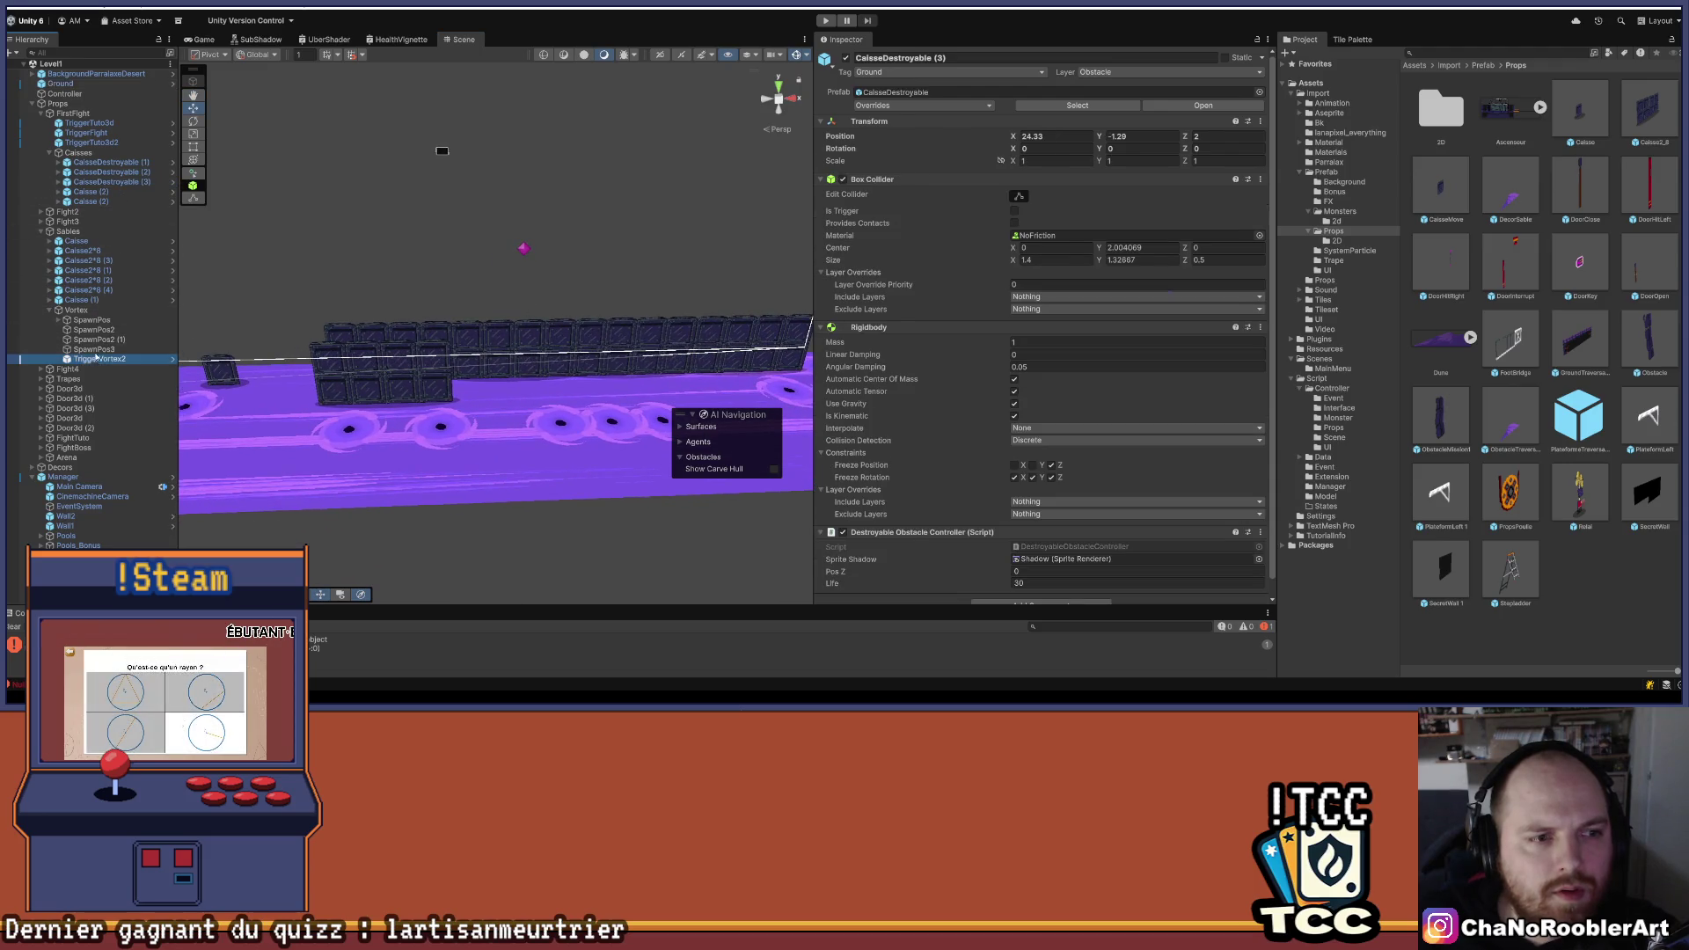
- Select the crate block Caisse2*8 (3) and frame the crates in view
{"action": "left_click", "coordinate": [100, 290]}
{"action": "left_click", "coordinate": [106, 281]}
{"action": "left_click", "coordinate": [114, 271]}
{"action": "left_click", "coordinate": [121, 261]}
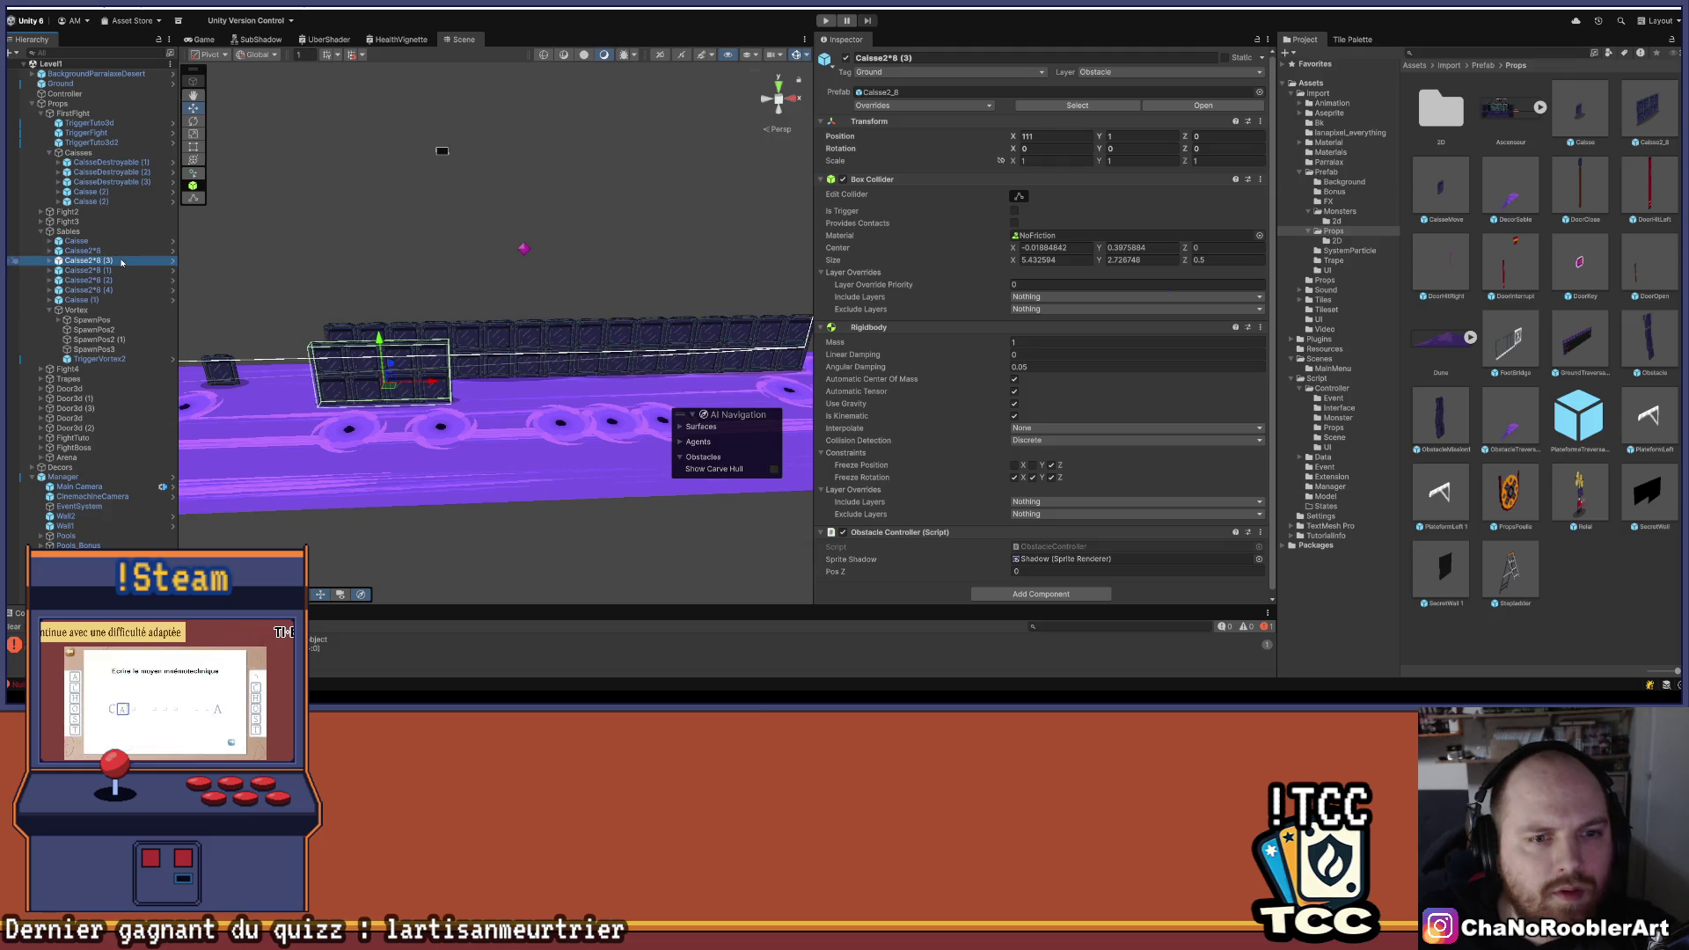
{"action": "mouse_move", "coordinate": [345, 274]}
{"action": "left_mouse_down"}
{"action": "mouse_move", "coordinate": [656, 176]}
{"action": "mouse_move", "coordinate": [625, 158]}
{"action": "mouse_move", "coordinate": [495, 165]}
{"action": "left_mouse_up"}
- Duplicate it as Caisse2*8 (5) and set the copy's Position X to 118.5
{"action": "key", "text": "ctrl+d"}
{"action": "left_click_drag", "start_coordinate": [328, 275], "coordinate": [539, 275]}
{"action": "scroll", "coordinate": [538, 275], "scroll_direction": "up", "scroll_amount": 5}
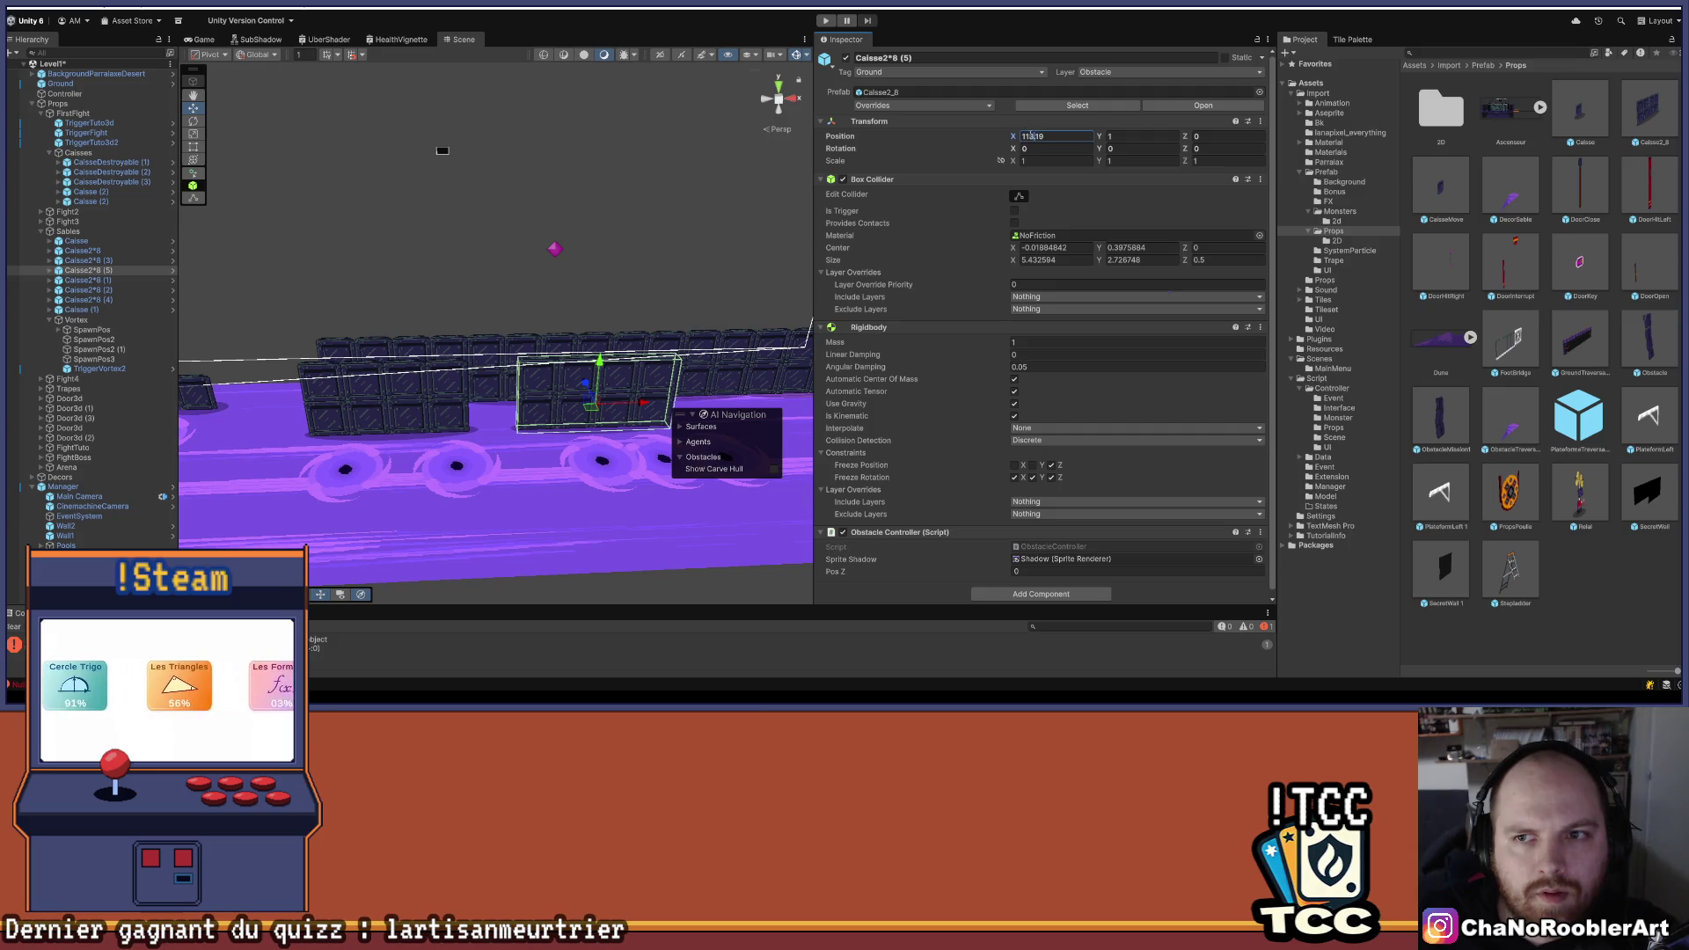
{"action": "left_click_drag", "start_coordinate": [654, 415], "coordinate": [597, 406]}
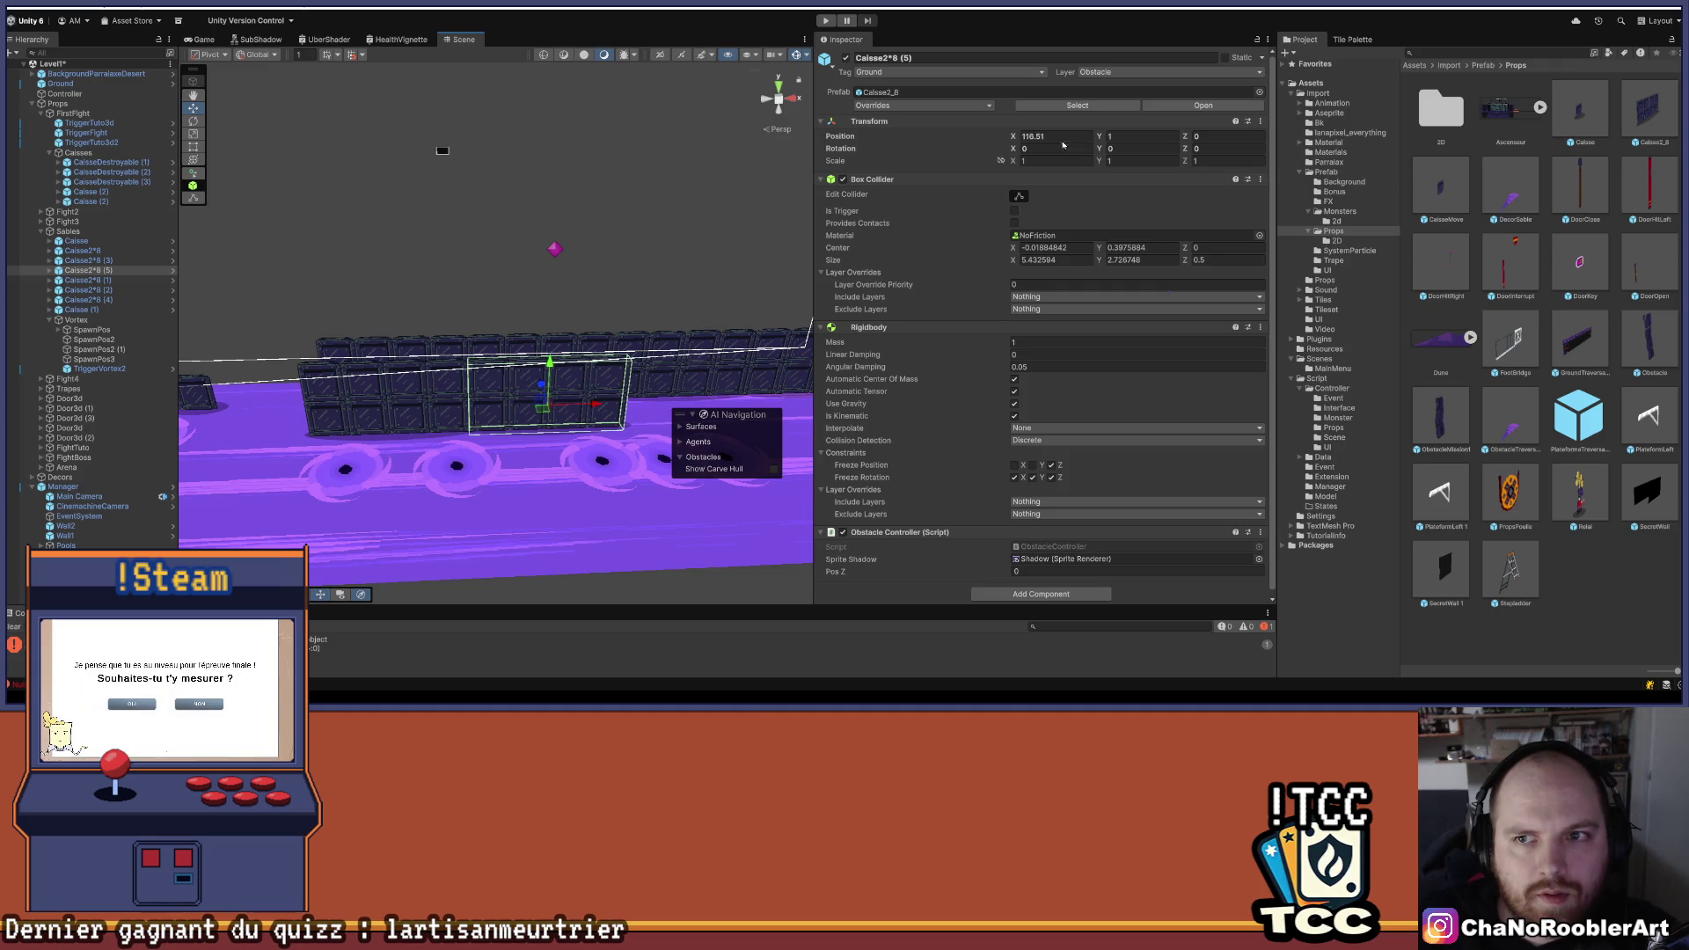
{"action": "key", "text": "BackSpace"}
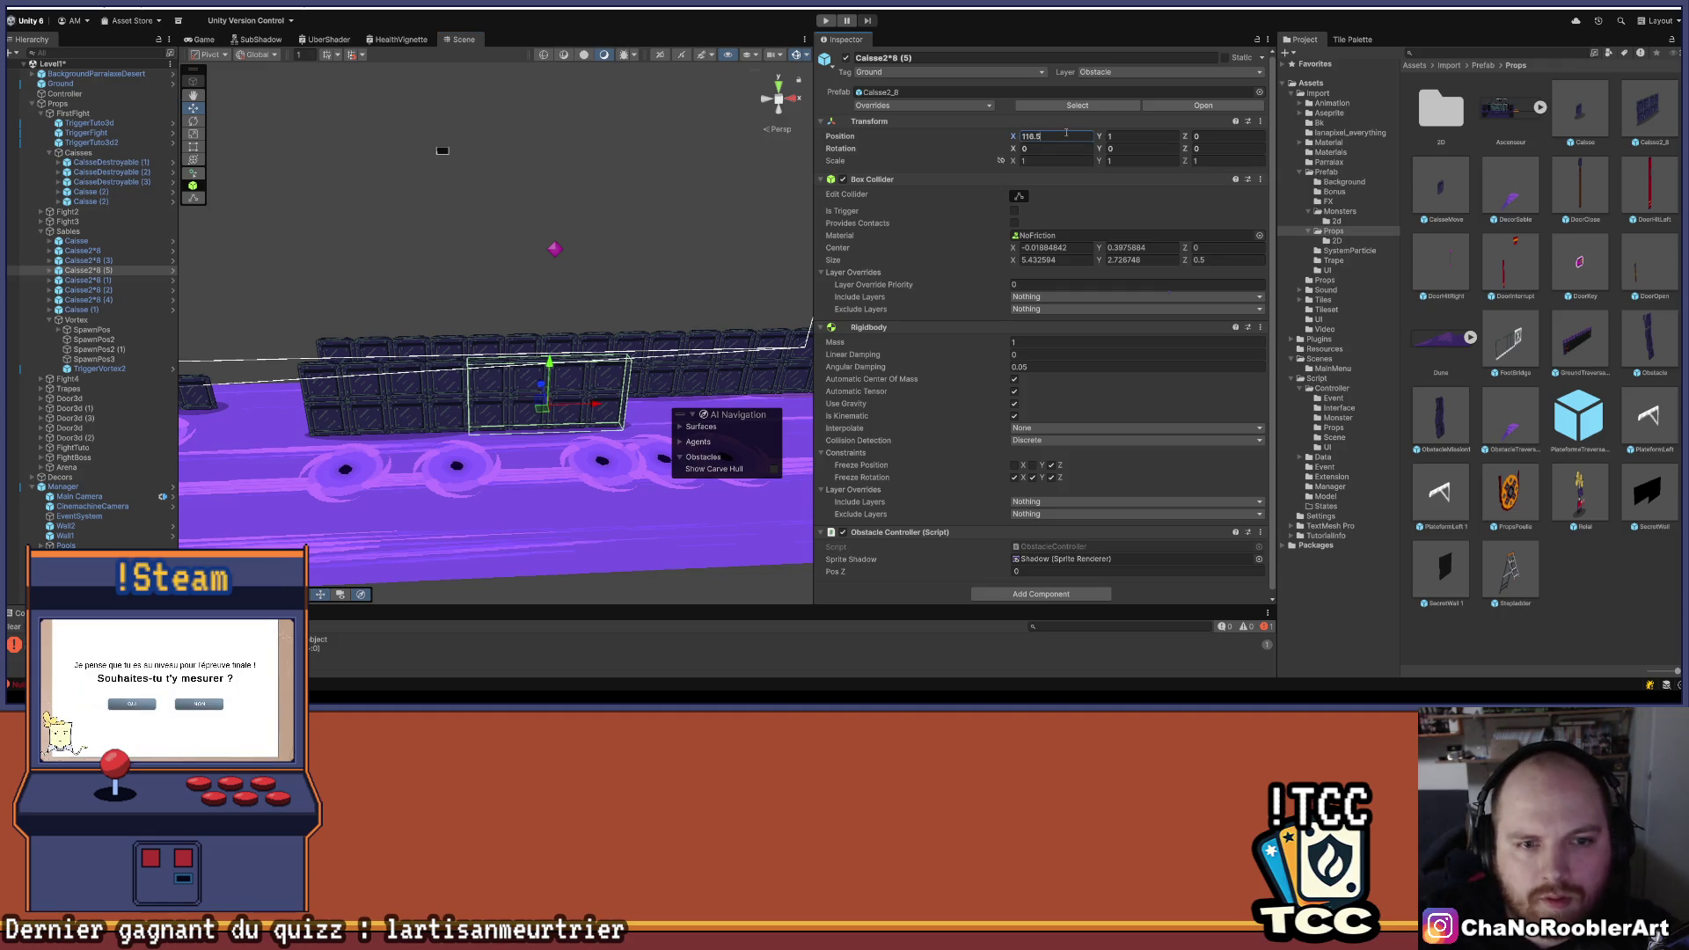
{"action": "key", "text": "BackSpace"}
{"action": "type", "text": "7"}
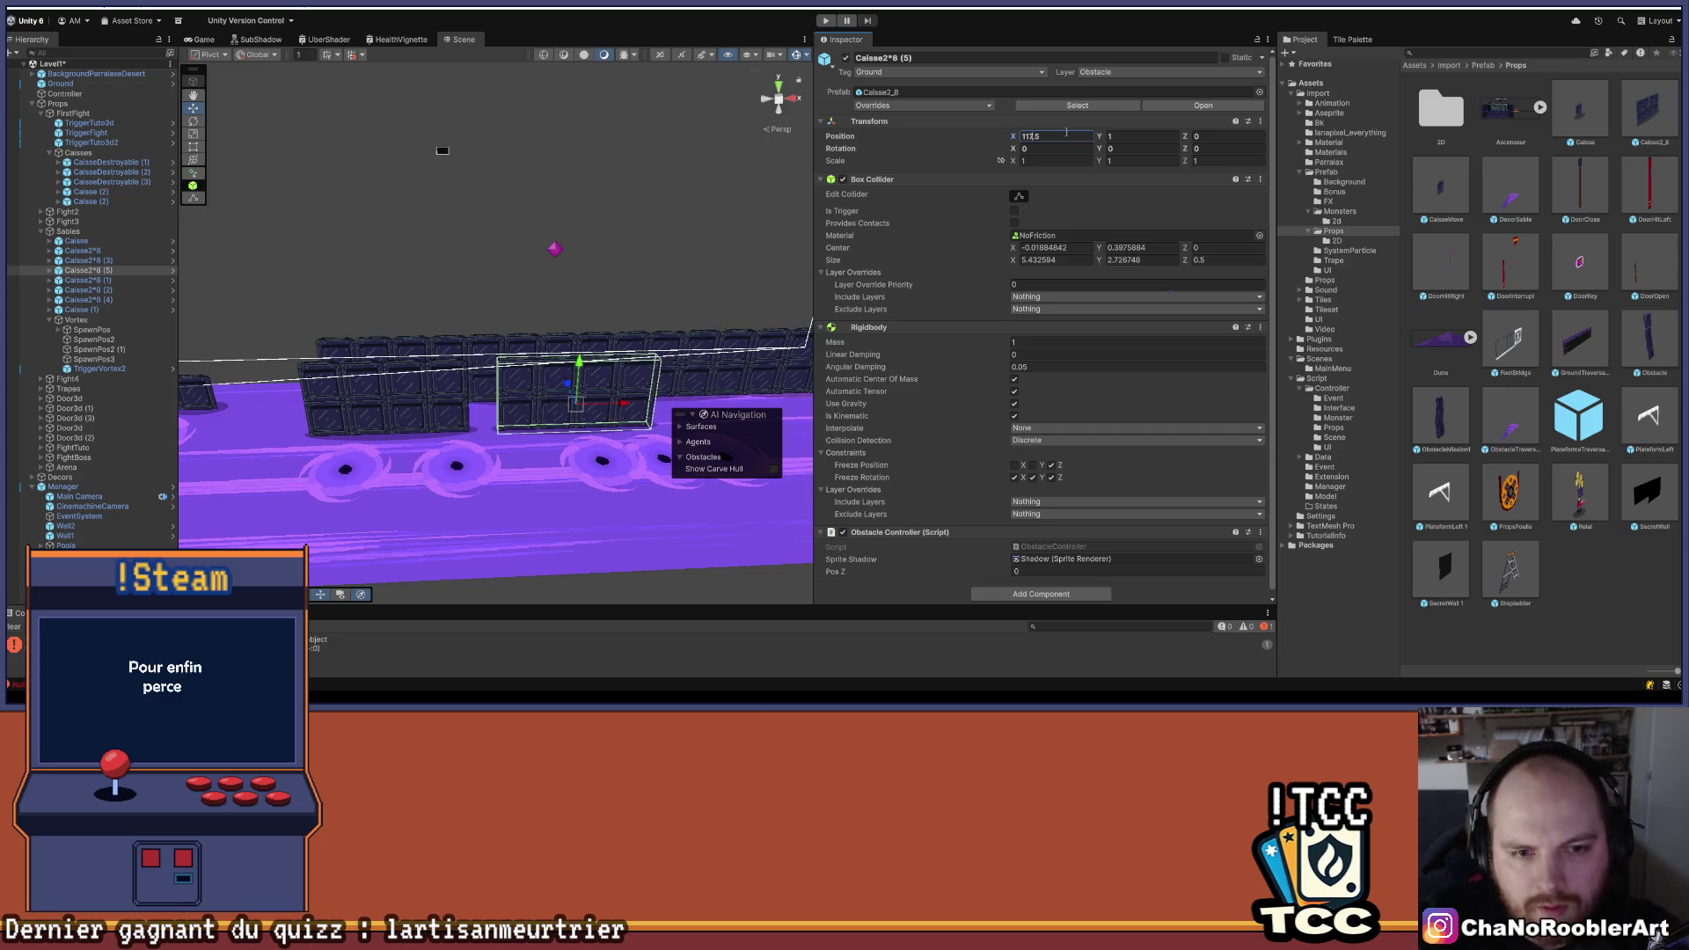
{"action": "key", "text": "BackSpace"}
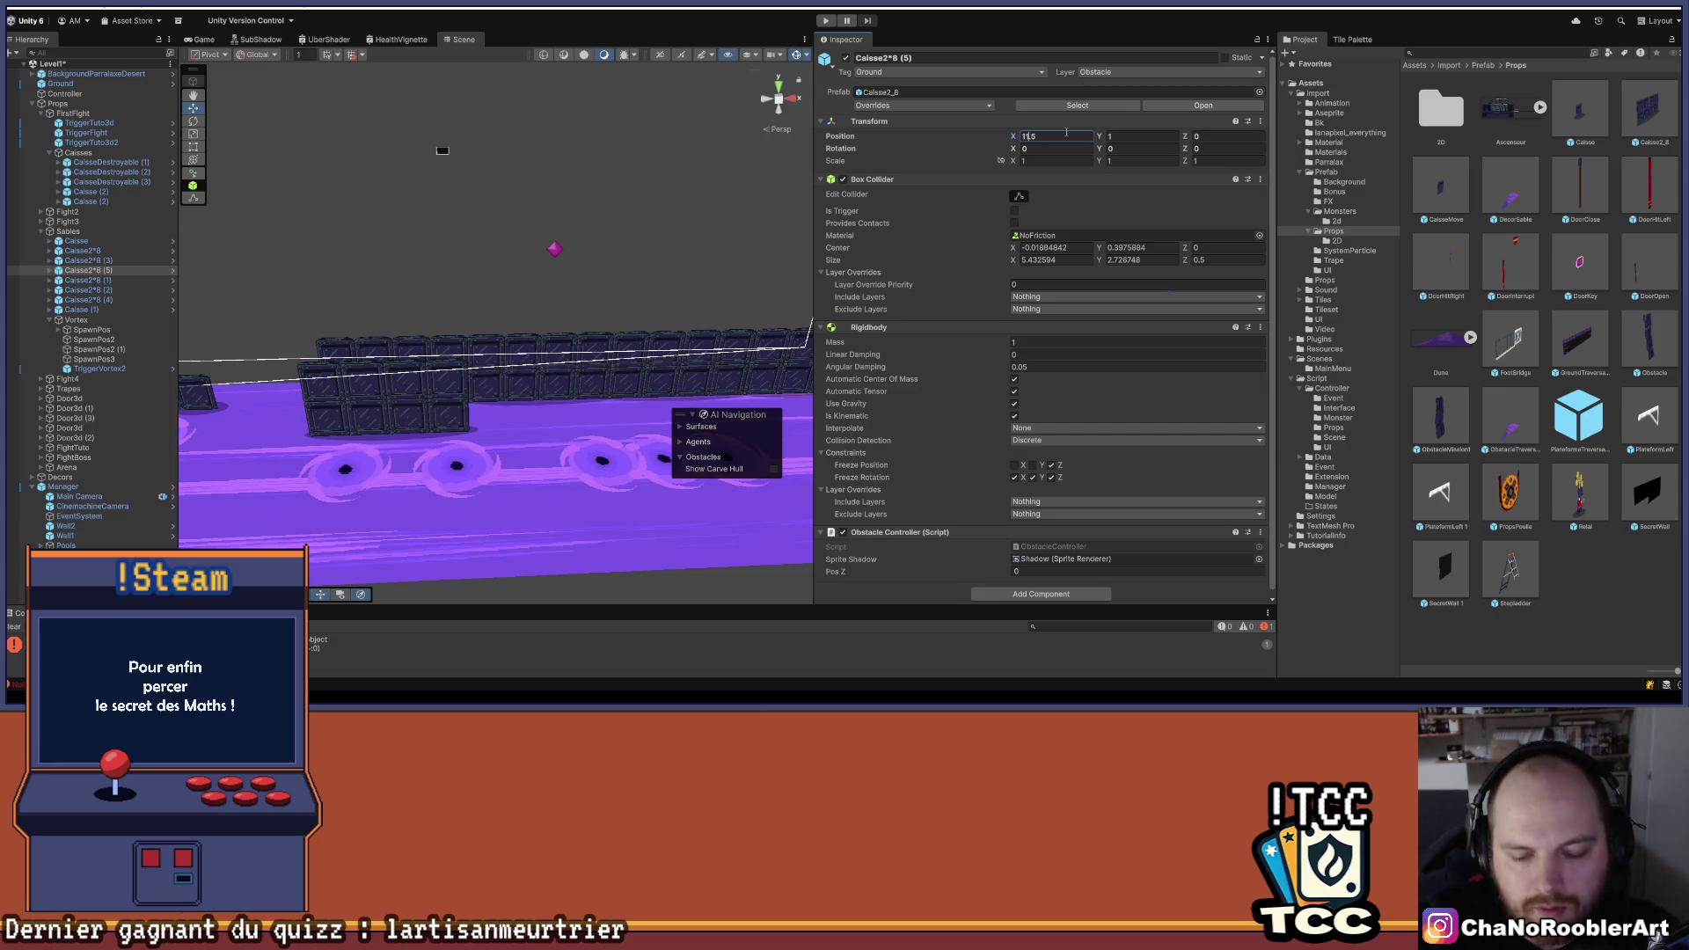
{"action": "type", "text": "6"}
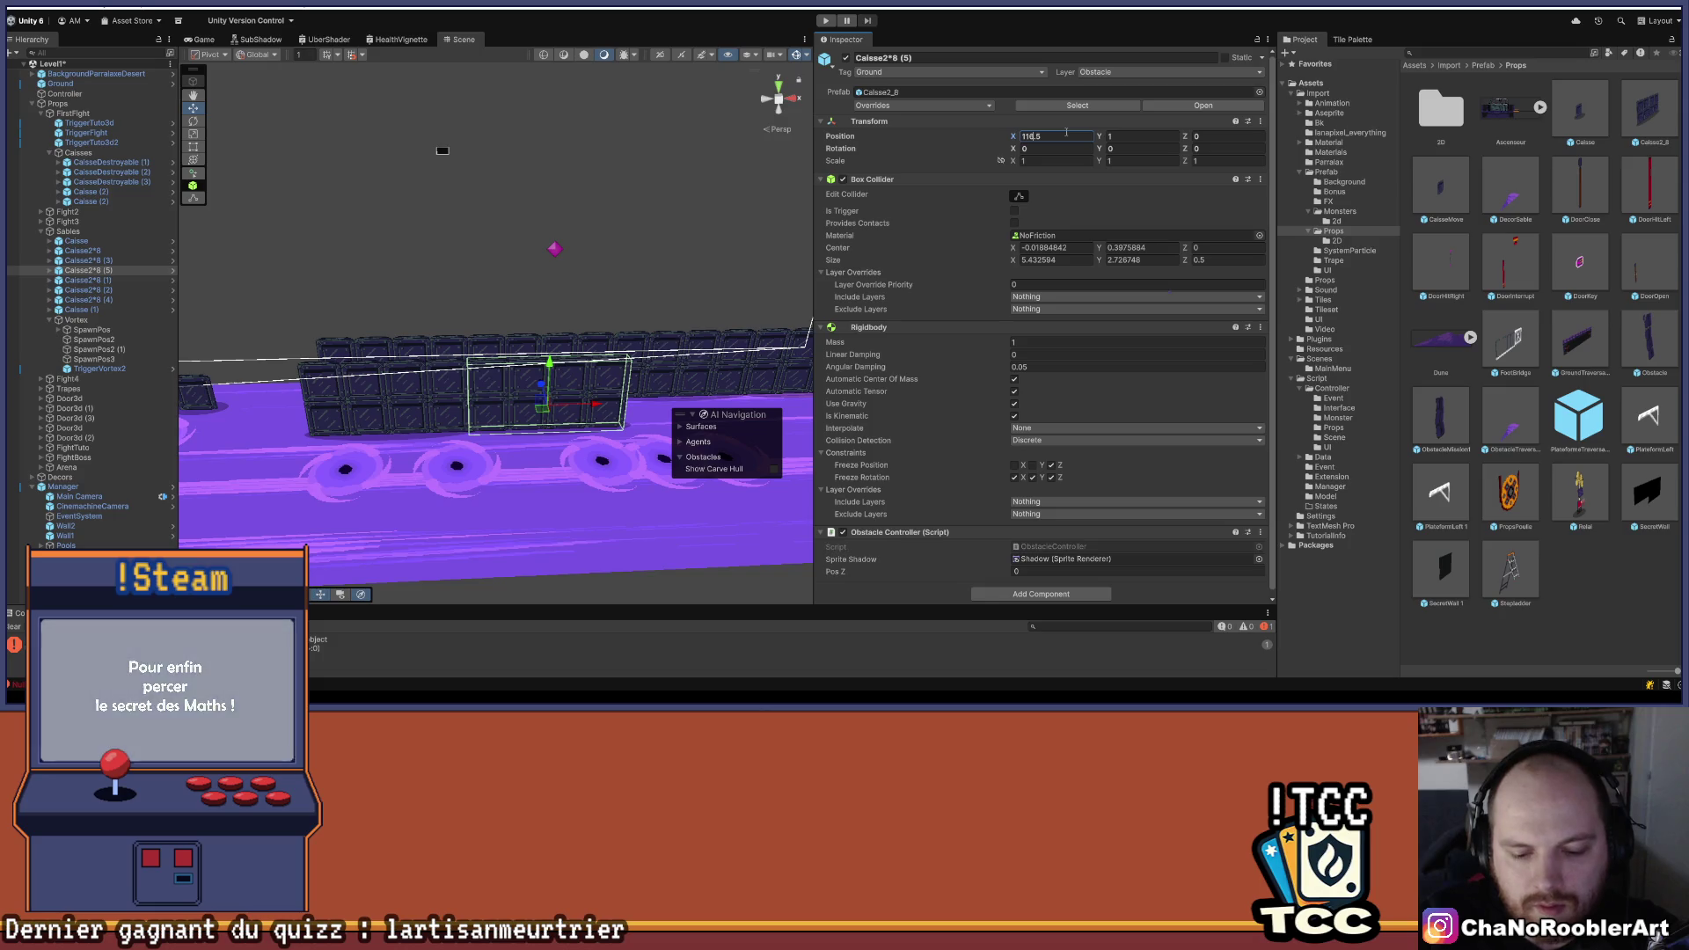
{"action": "key", "text": "BackSpace"}
{"action": "type", "text": "8"}
- Deselect the copy and select Caisse2*8 (4)
{"action": "mouse_move", "coordinate": [687, 155]}
{"action": "left_mouse_down"}
{"action": "mouse_move", "coordinate": [442, 295]}
{"action": "mouse_move", "coordinate": [493, 321]}
{"action": "left_mouse_up"}
{"action": "left_click", "coordinate": [572, 220]}
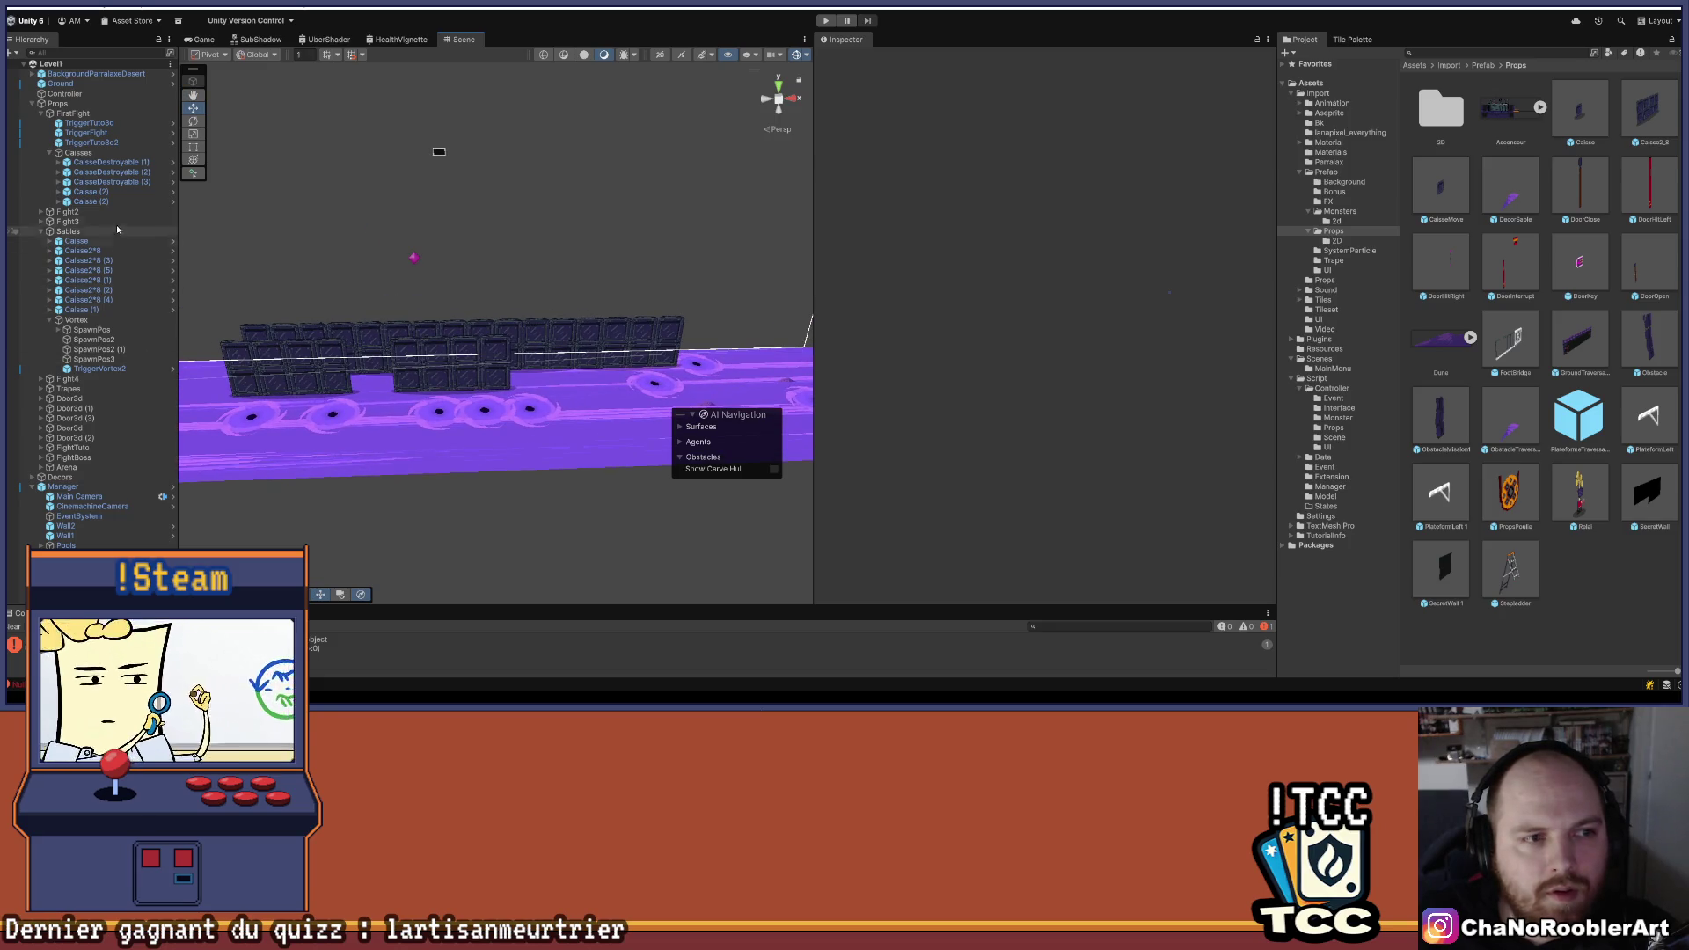
{"action": "left_click", "coordinate": [92, 300]}
- Duplicate Caisse2*8 (4) as Caisse2*8 (6) and slide the copy left along the wall
{"action": "key", "text": "ctrl+d"}
{"action": "mouse_move", "coordinate": [629, 345]}
{"action": "left_mouse_down"}
{"action": "mouse_move", "coordinate": [414, 345]}
{"action": "mouse_move", "coordinate": [552, 389]}
{"action": "left_mouse_up"}
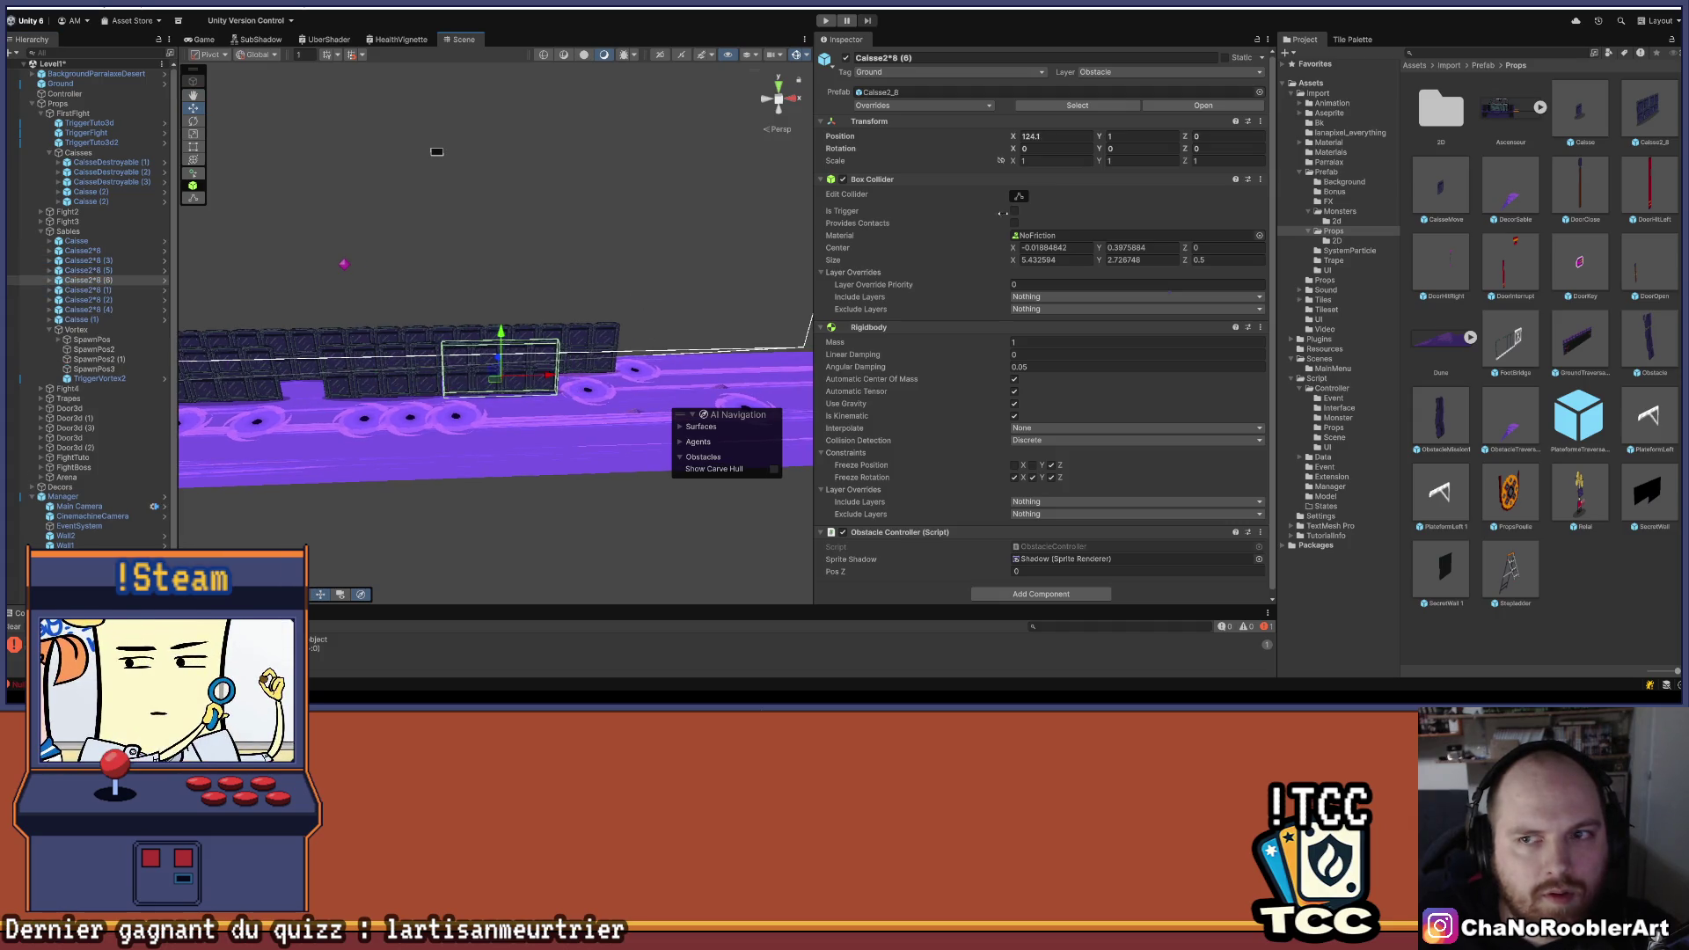
{"action": "key", "text": "BackSpace"}
{"action": "type", "text": "5"}
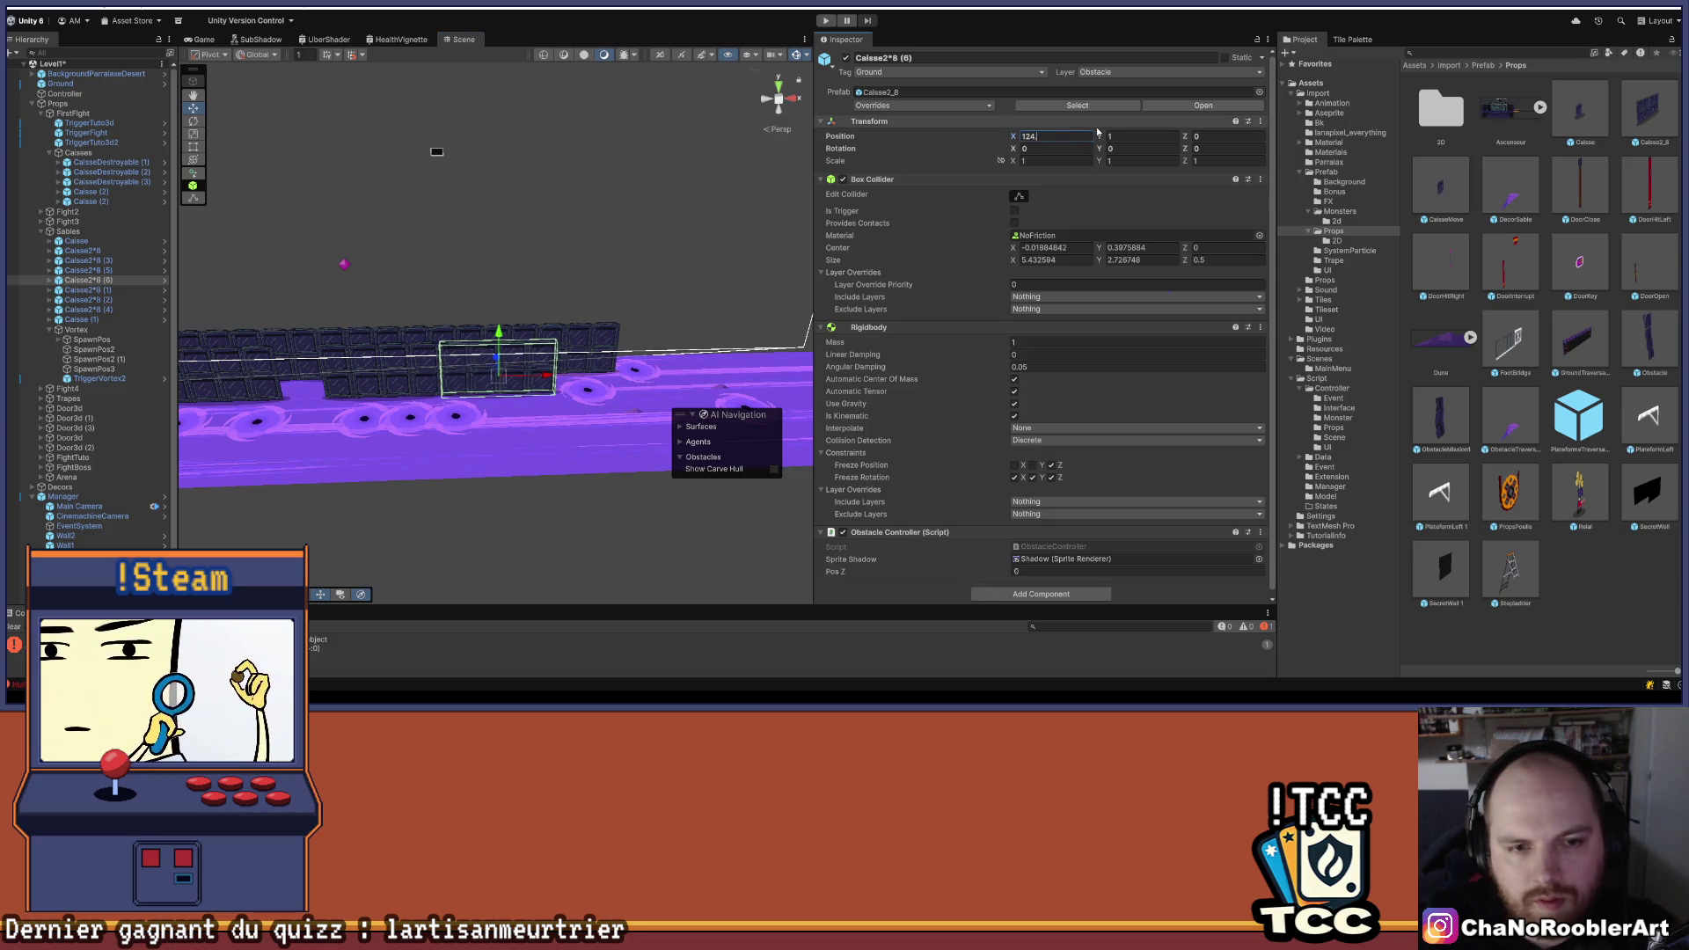
{"action": "key", "text": "BackSpace"}
{"action": "key", "text": "BackSpace"}
{"action": "key", "text": "BackSpace"}
{"action": "type", "text": "3.5"}
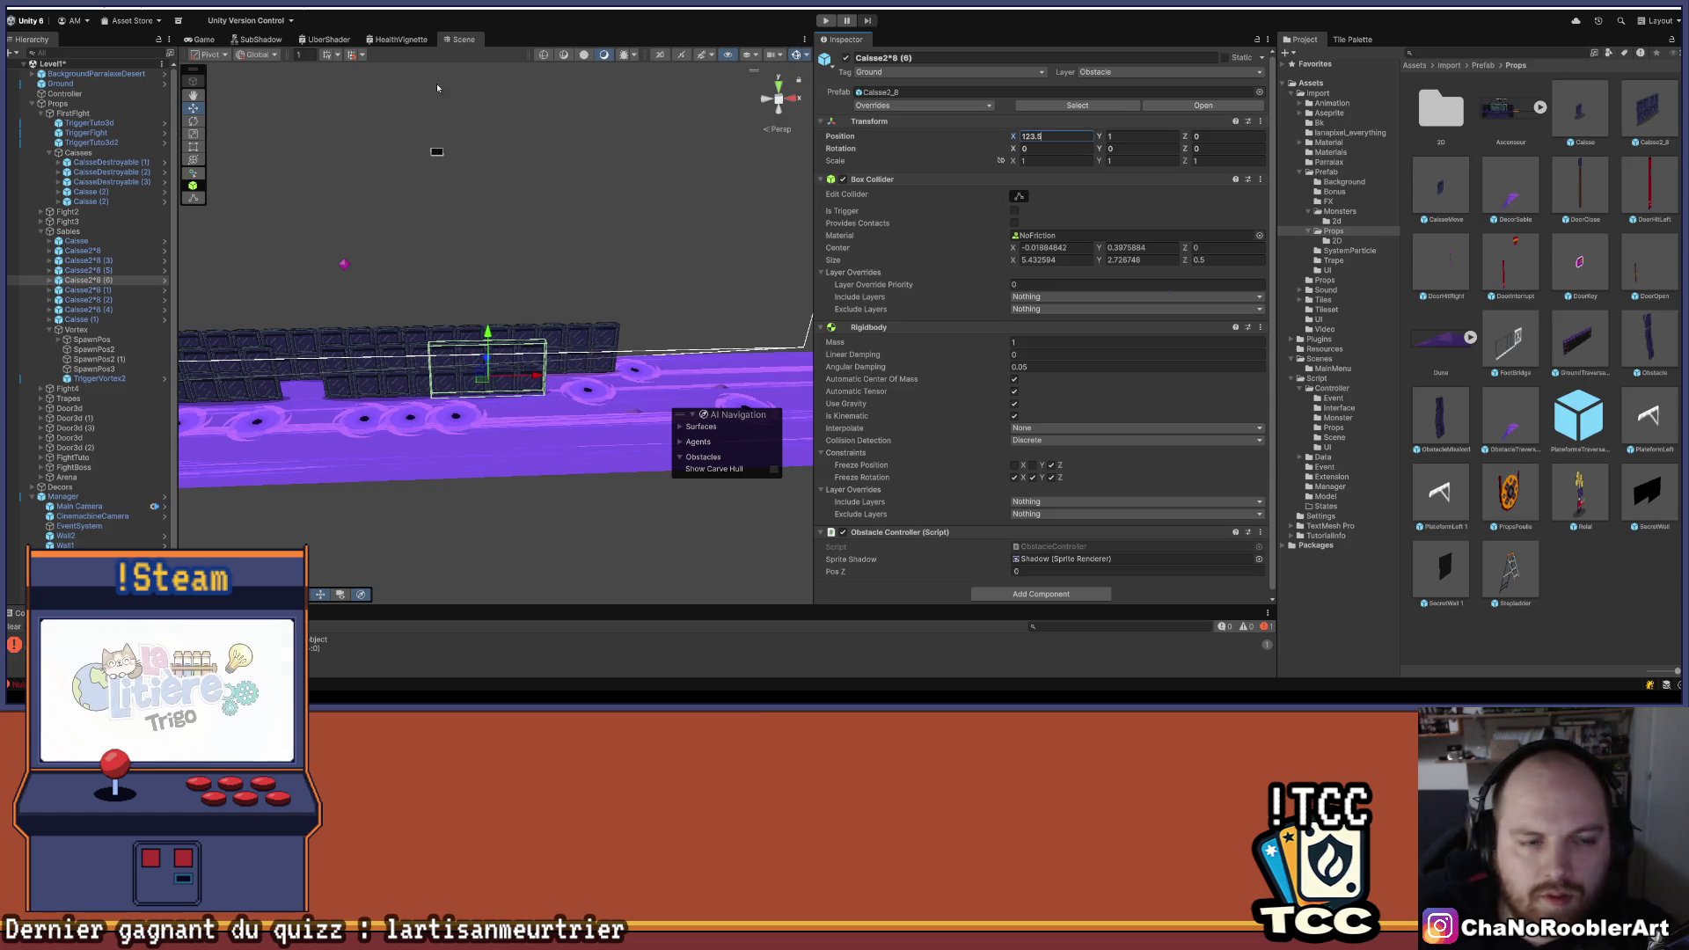
{"action": "scroll", "coordinate": [493, 360], "scroll_direction": "up", "scroll_amount": 5}
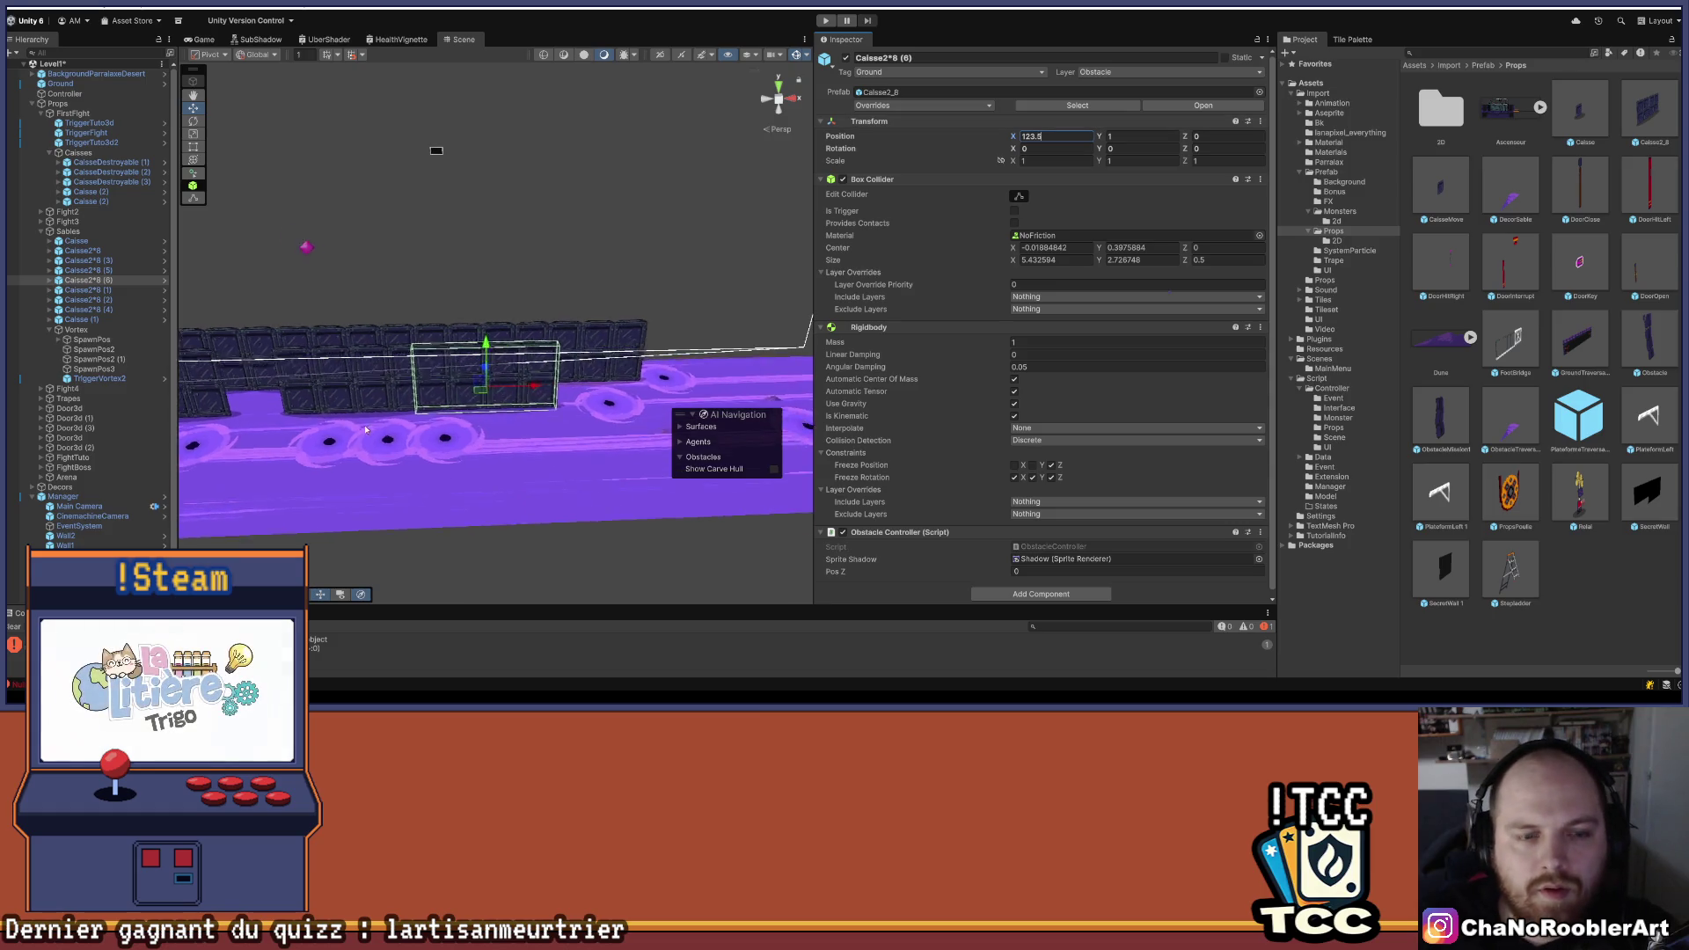
{"action": "left_click", "coordinate": [611, 395]}
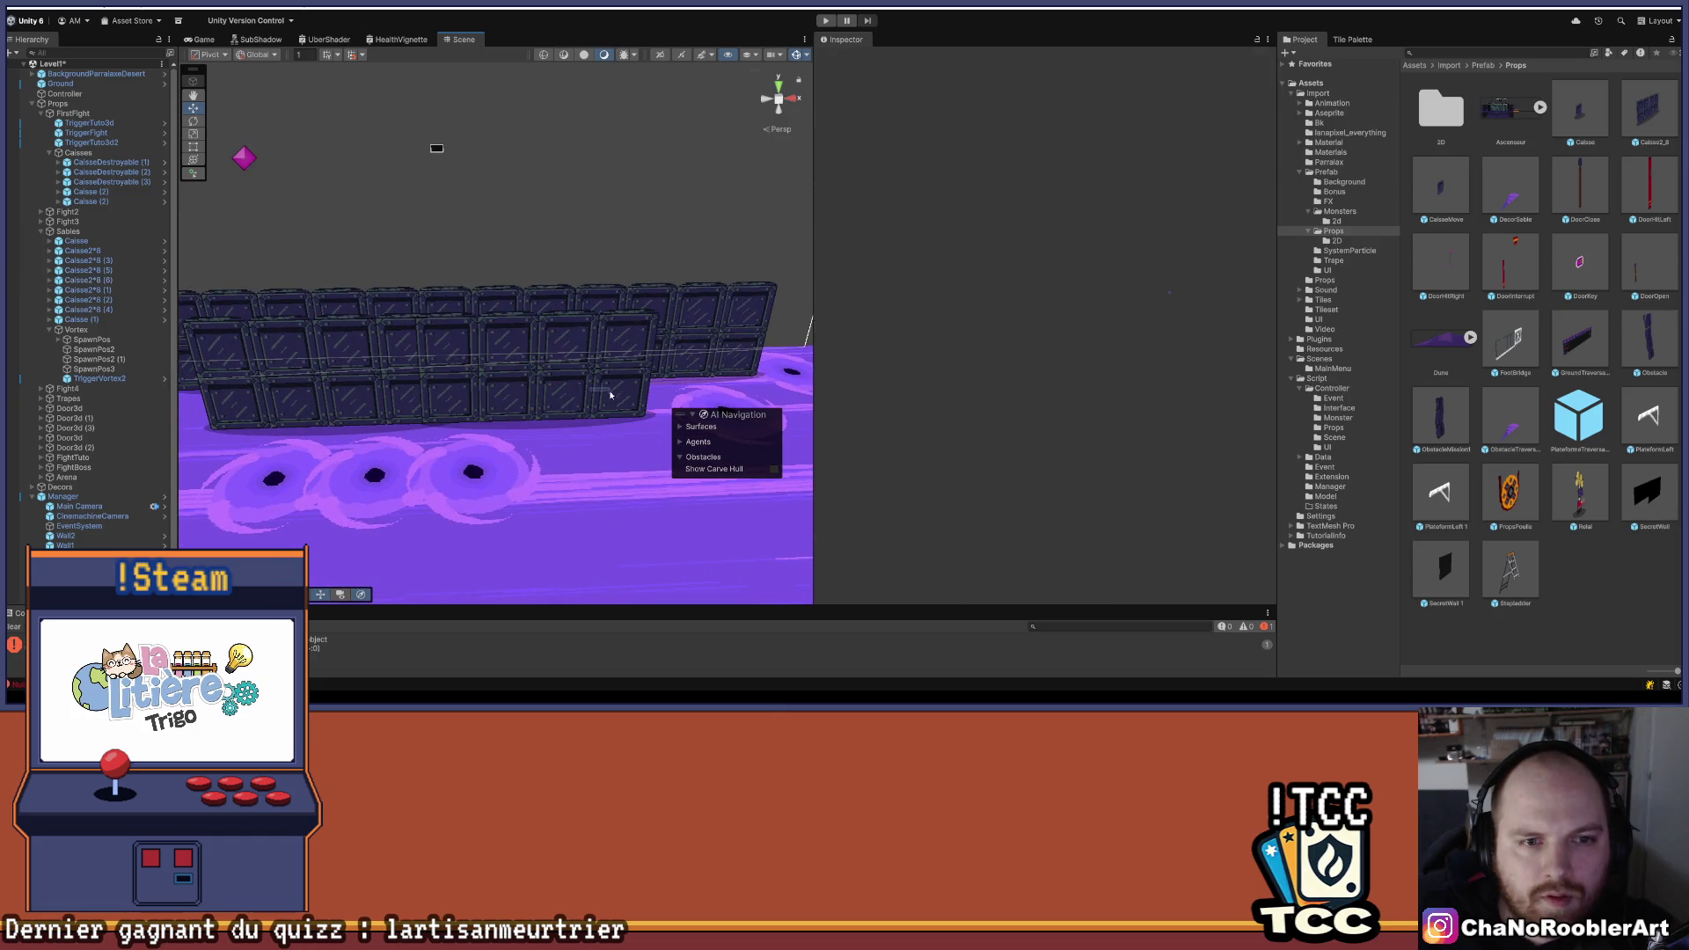
- Reselect Caisse2*8 (6) and set its Position X to 126
{"action": "left_click", "coordinate": [107, 309]}
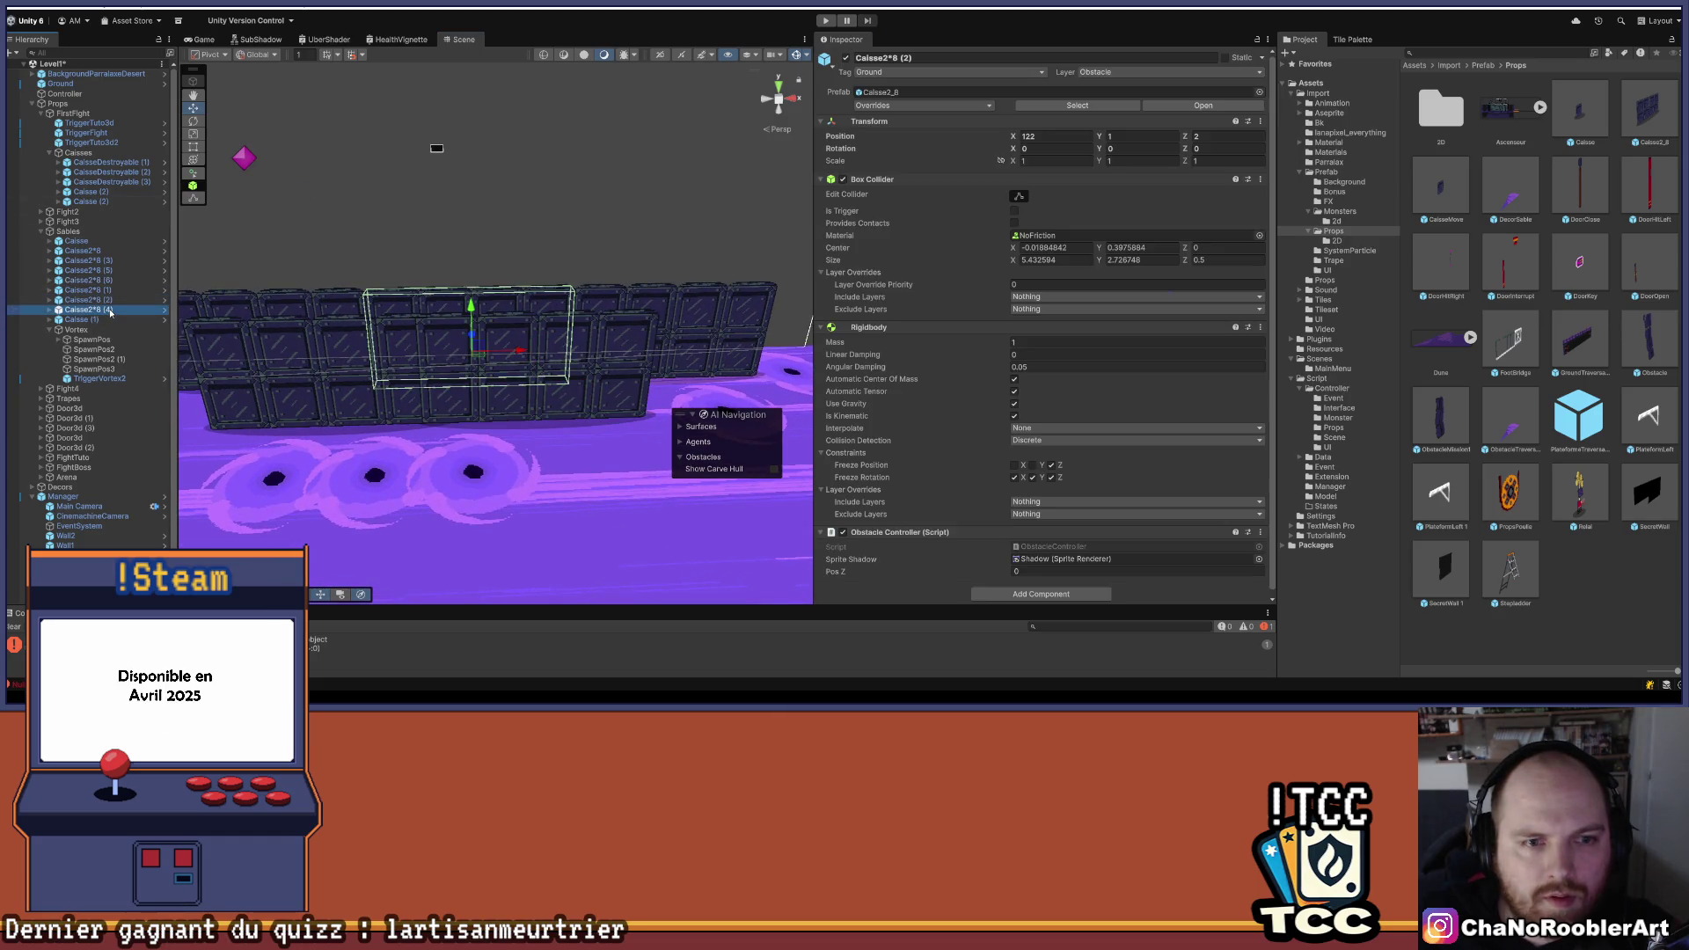
{"action": "key", "text": "Up"}
{"action": "key", "text": "Up"}
{"action": "key", "text": "Up"}
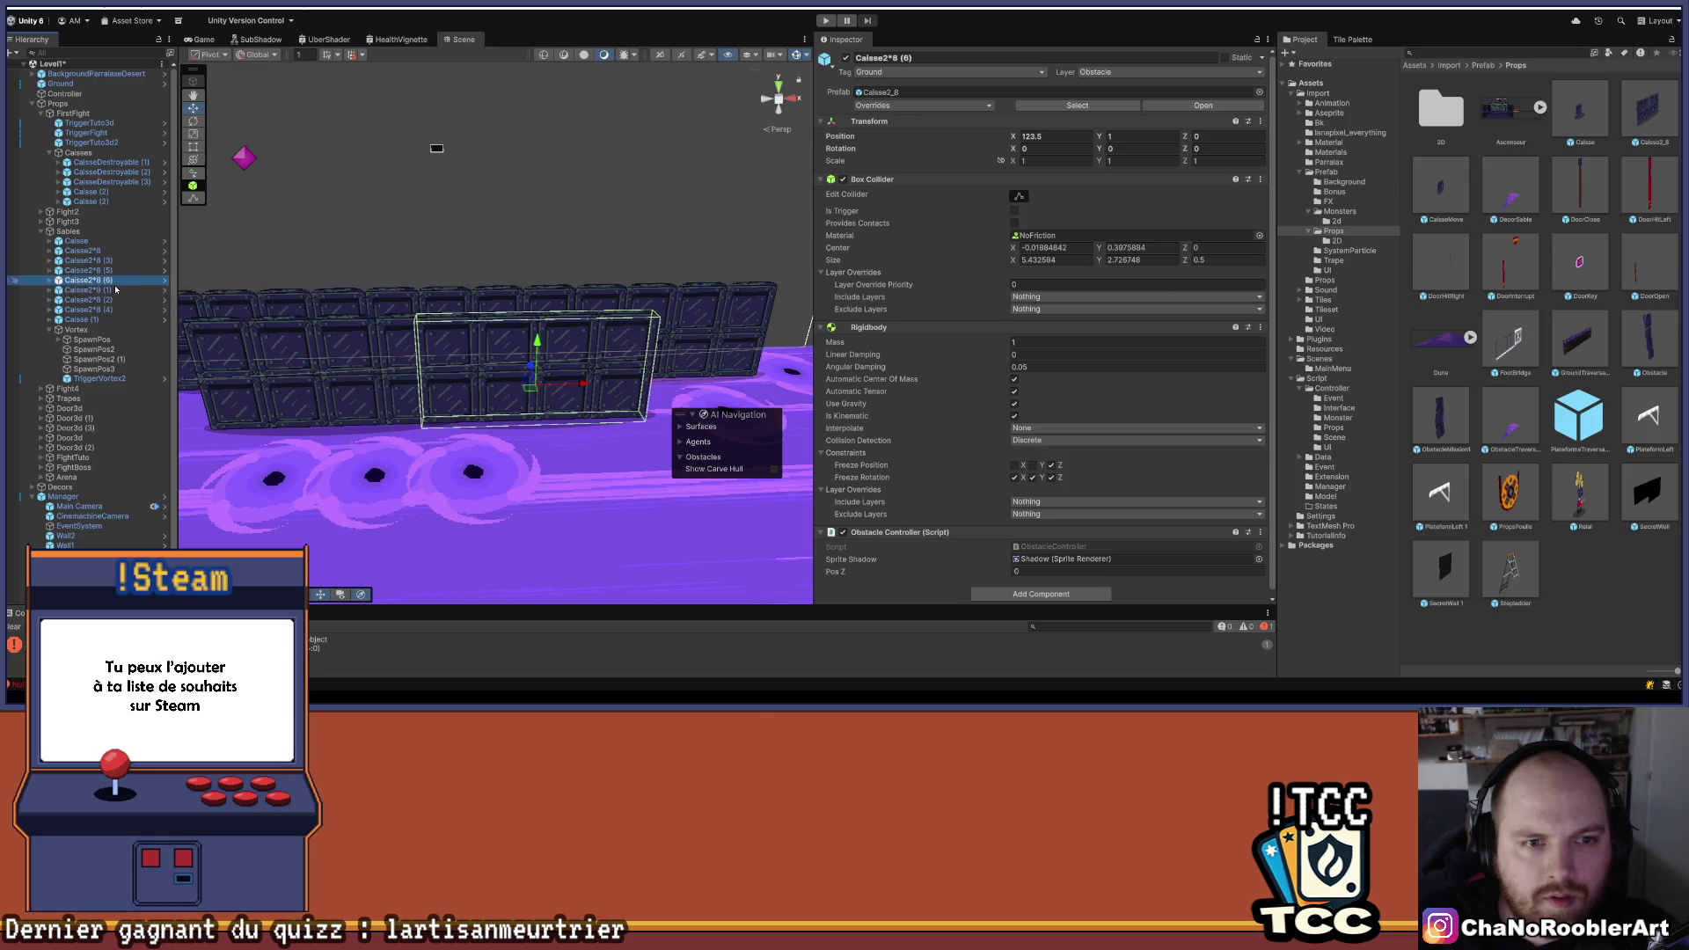
{"action": "mouse_move", "coordinate": [573, 386]}
{"action": "left_mouse_down"}
{"action": "mouse_move", "coordinate": [625, 393]}
{"action": "mouse_move", "coordinate": [608, 394]}
{"action": "left_mouse_up"}
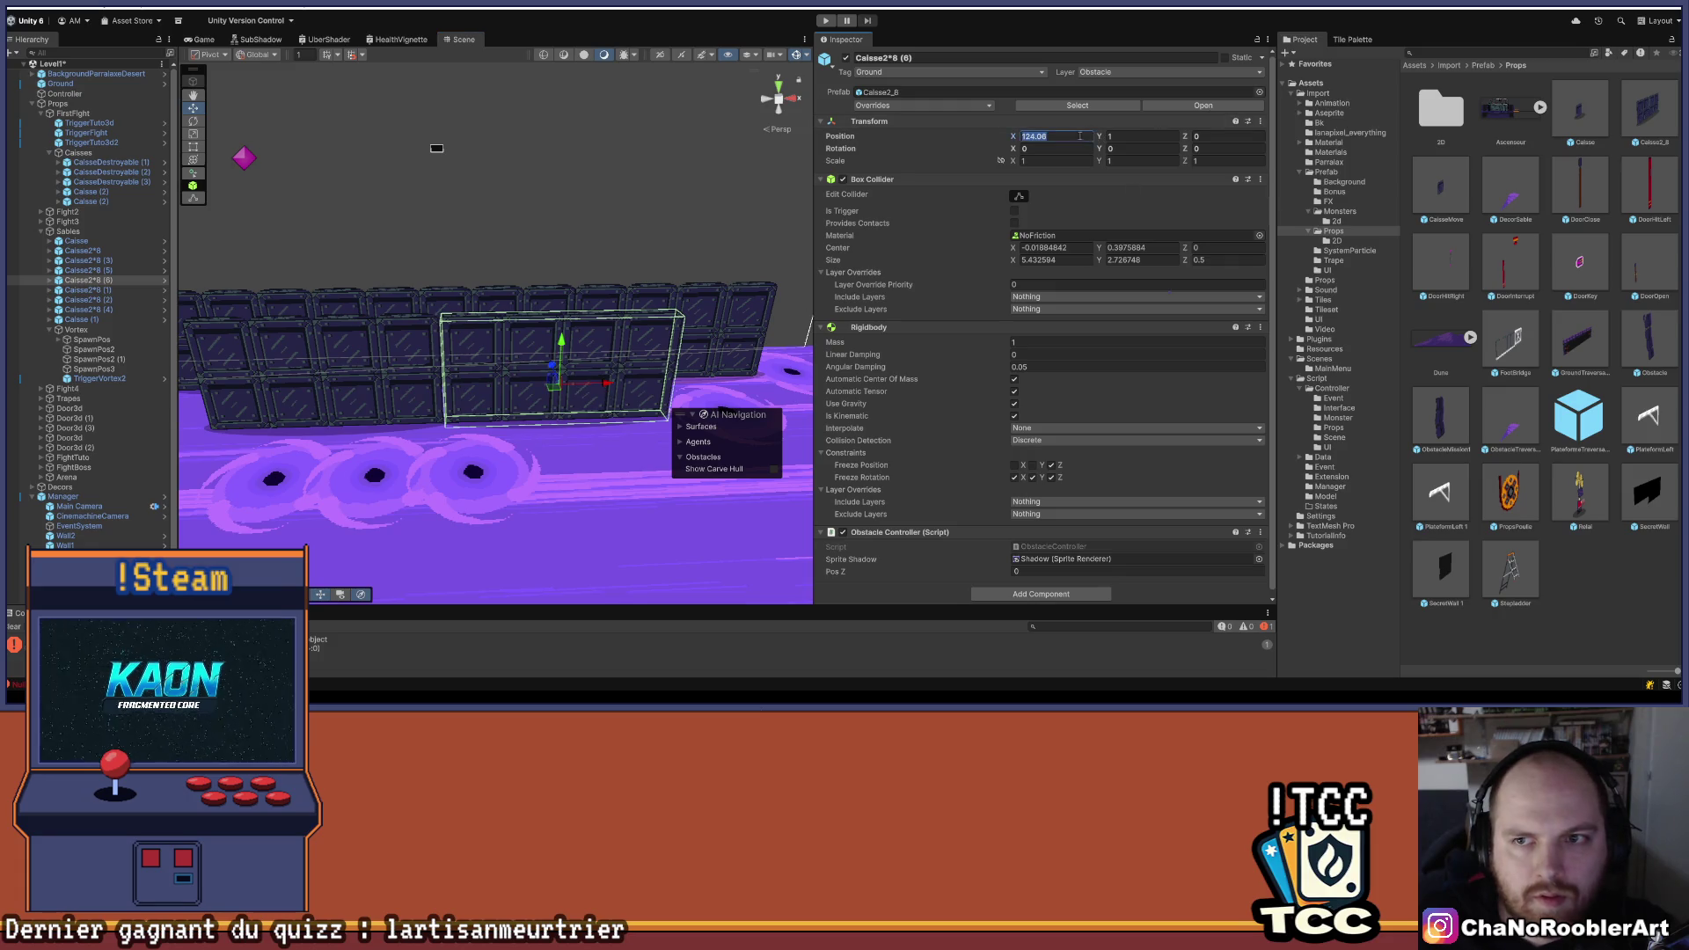
{"action": "key", "text": "BackSpace"}
{"action": "key", "text": "BackSpace"}
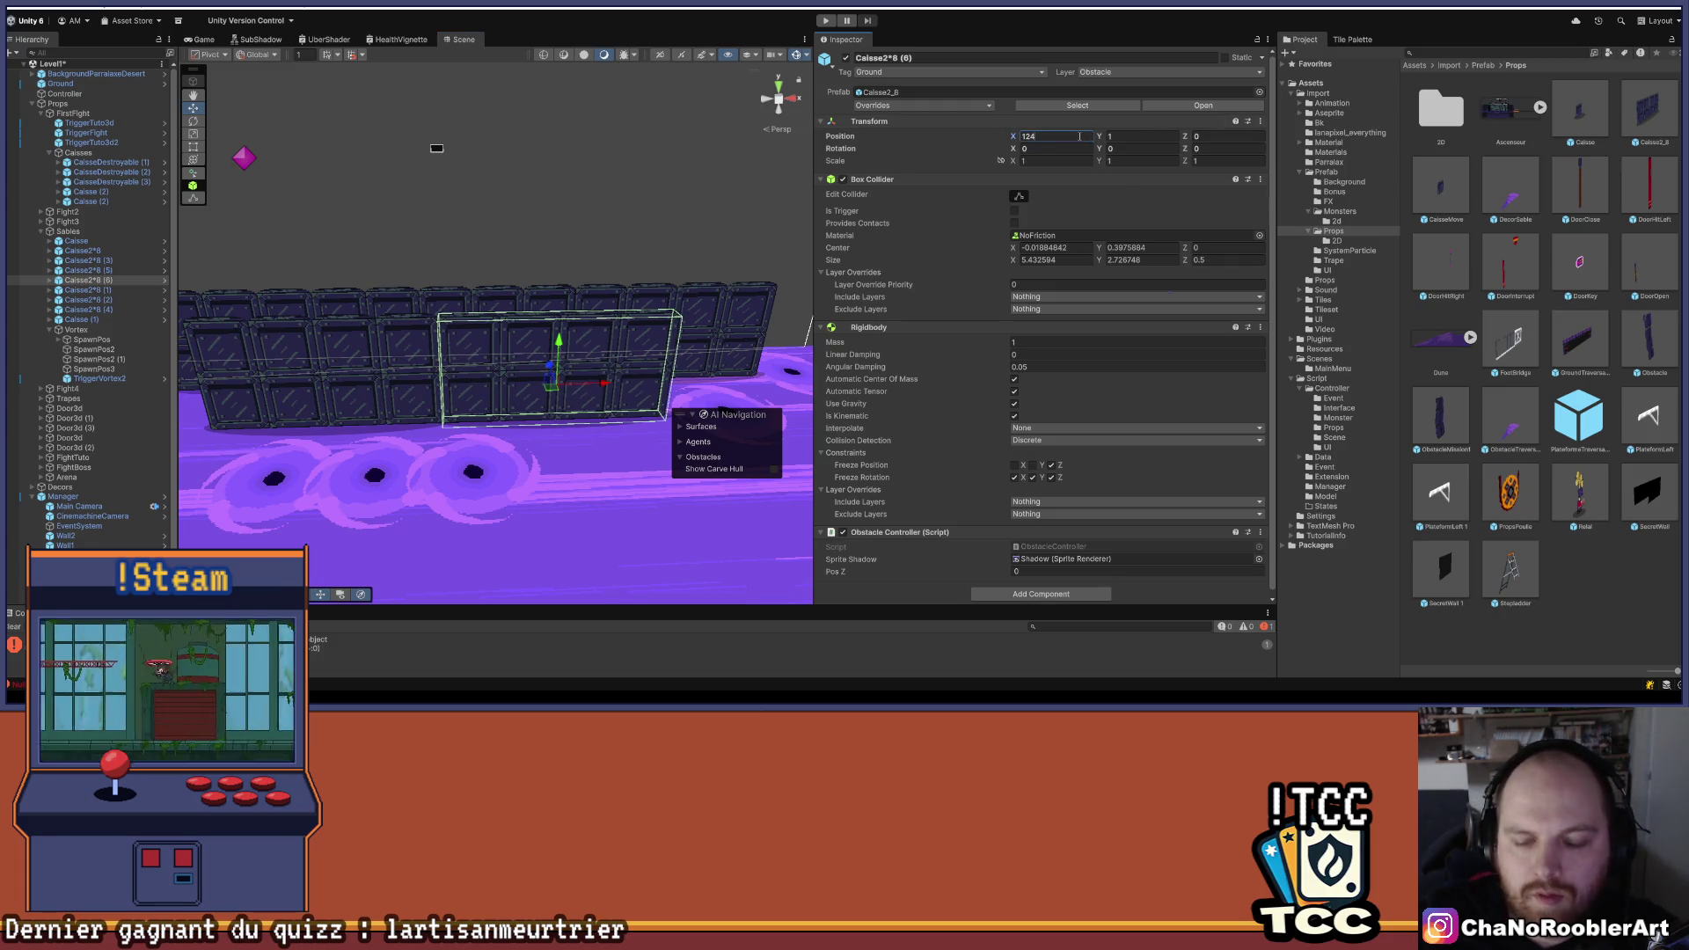
{"action": "key", "text": "BackSpace"}
{"action": "type", "text": "6"}
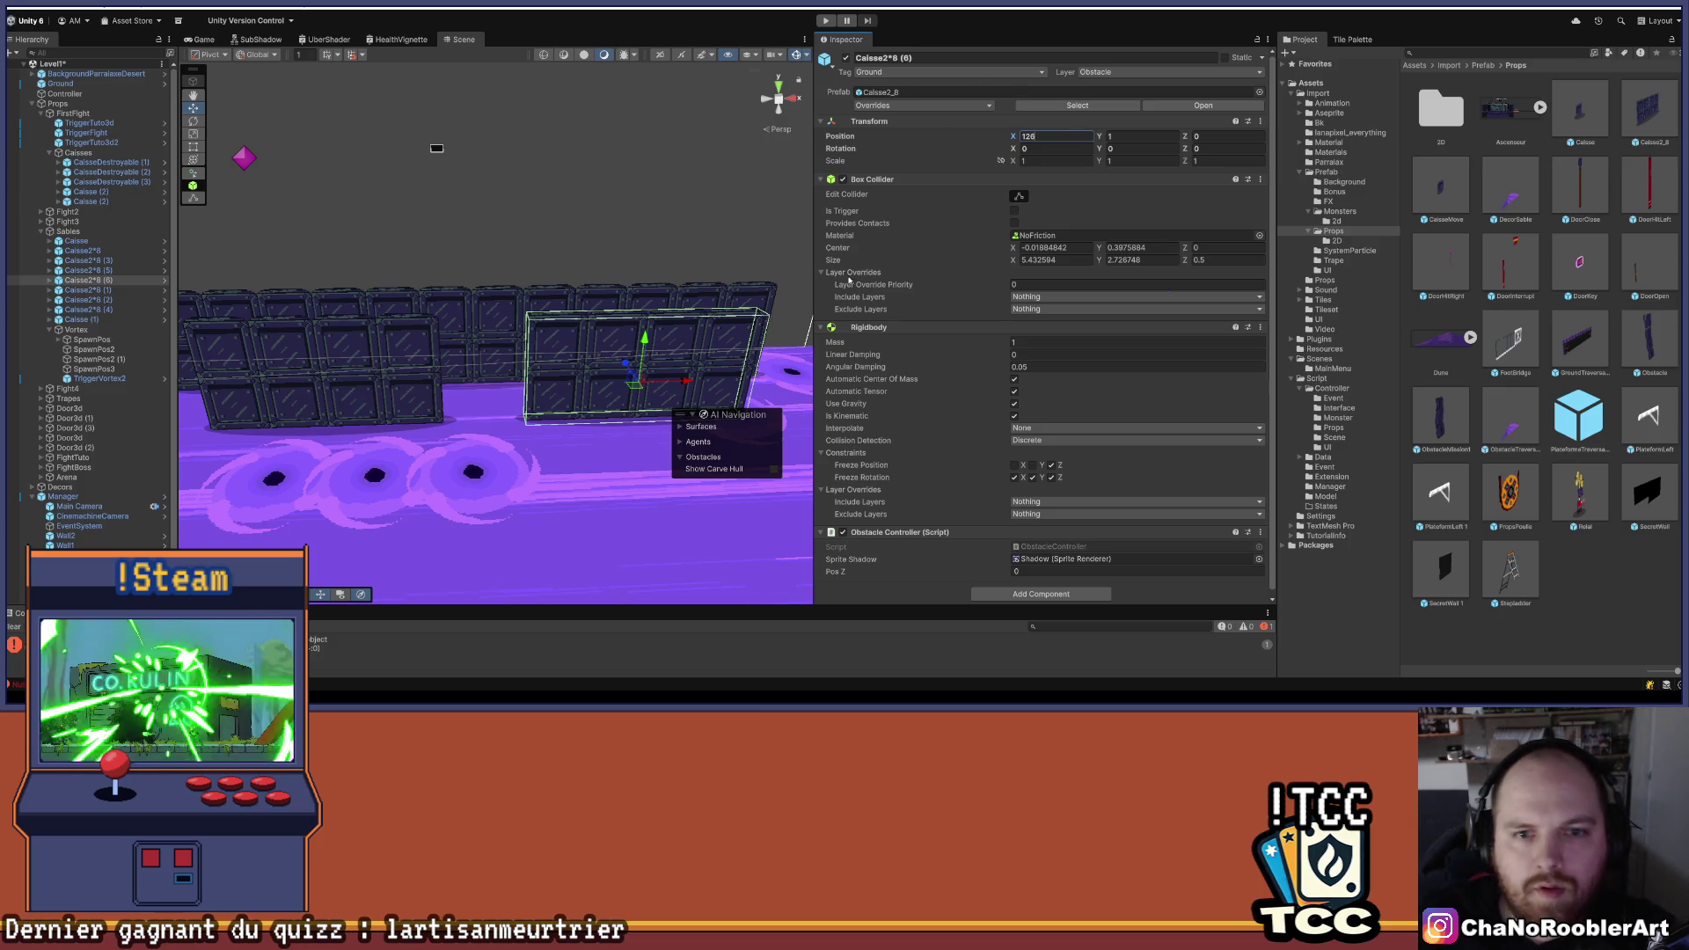
{"action": "left_click", "coordinate": [540, 445]}
{"action": "scroll", "coordinate": [541, 446], "scroll_direction": "down", "scroll_amount": 6}
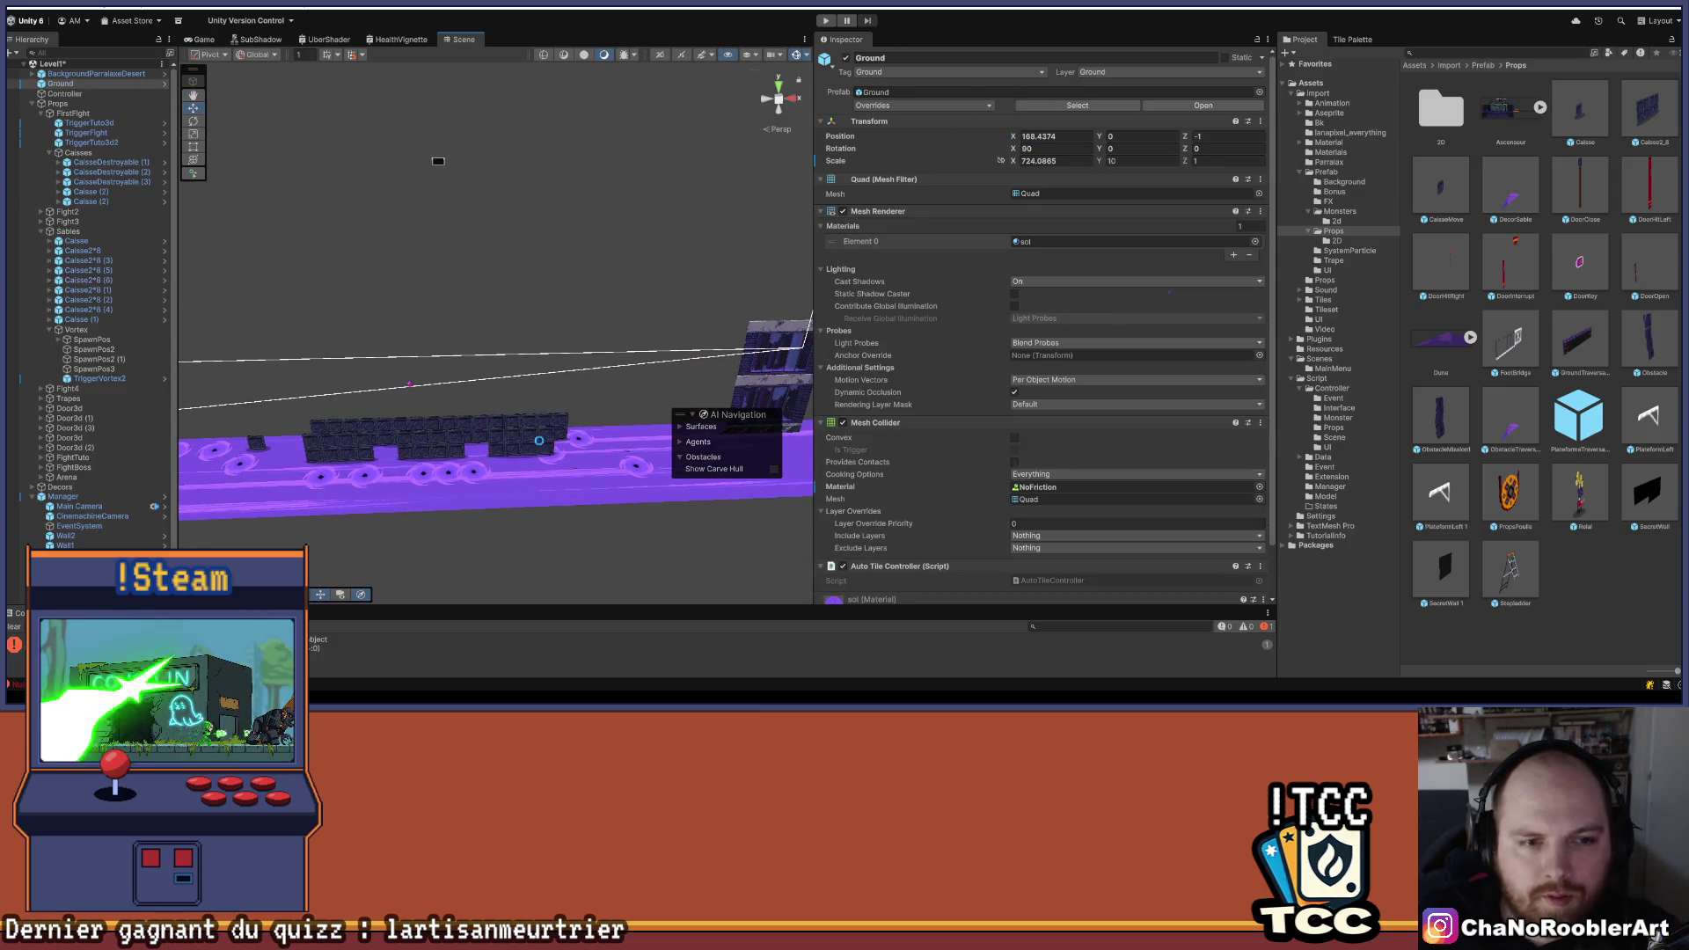
{"action": "mouse_move", "coordinate": [540, 446]}
{"action": "left_mouse_down"}
{"action": "mouse_move", "coordinate": [659, 332]}
{"action": "mouse_move", "coordinate": [638, 319]}
{"action": "mouse_move", "coordinate": [738, 313]}
{"action": "left_mouse_up"}
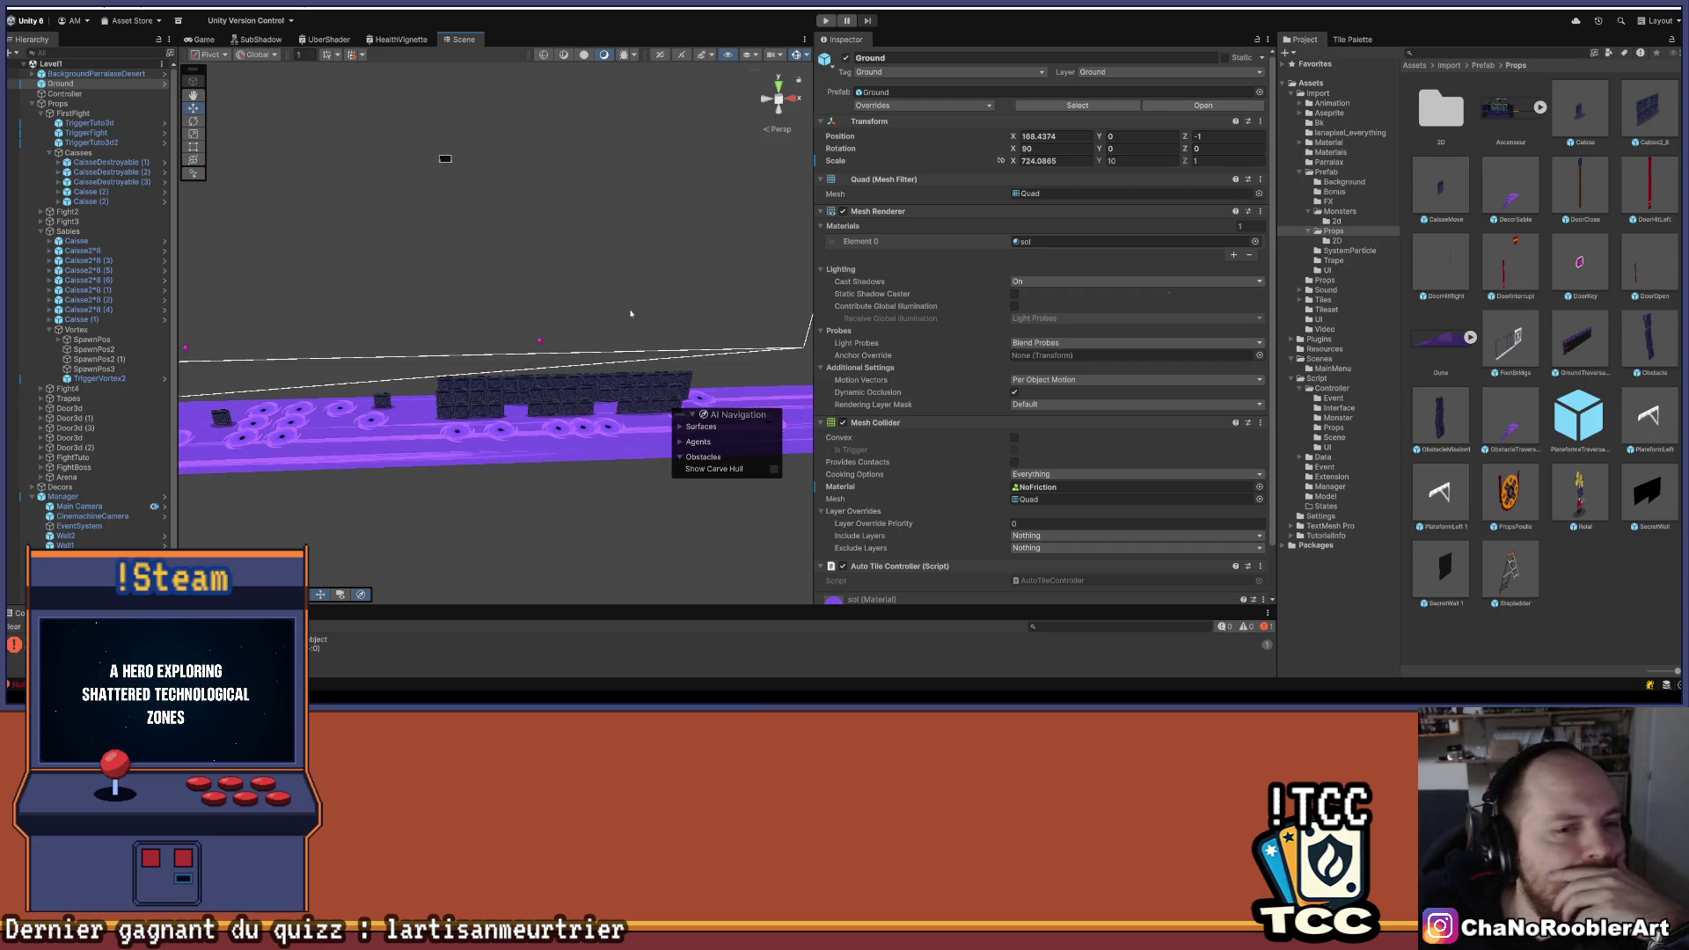
{"action": "left_click", "coordinate": [77, 330]}
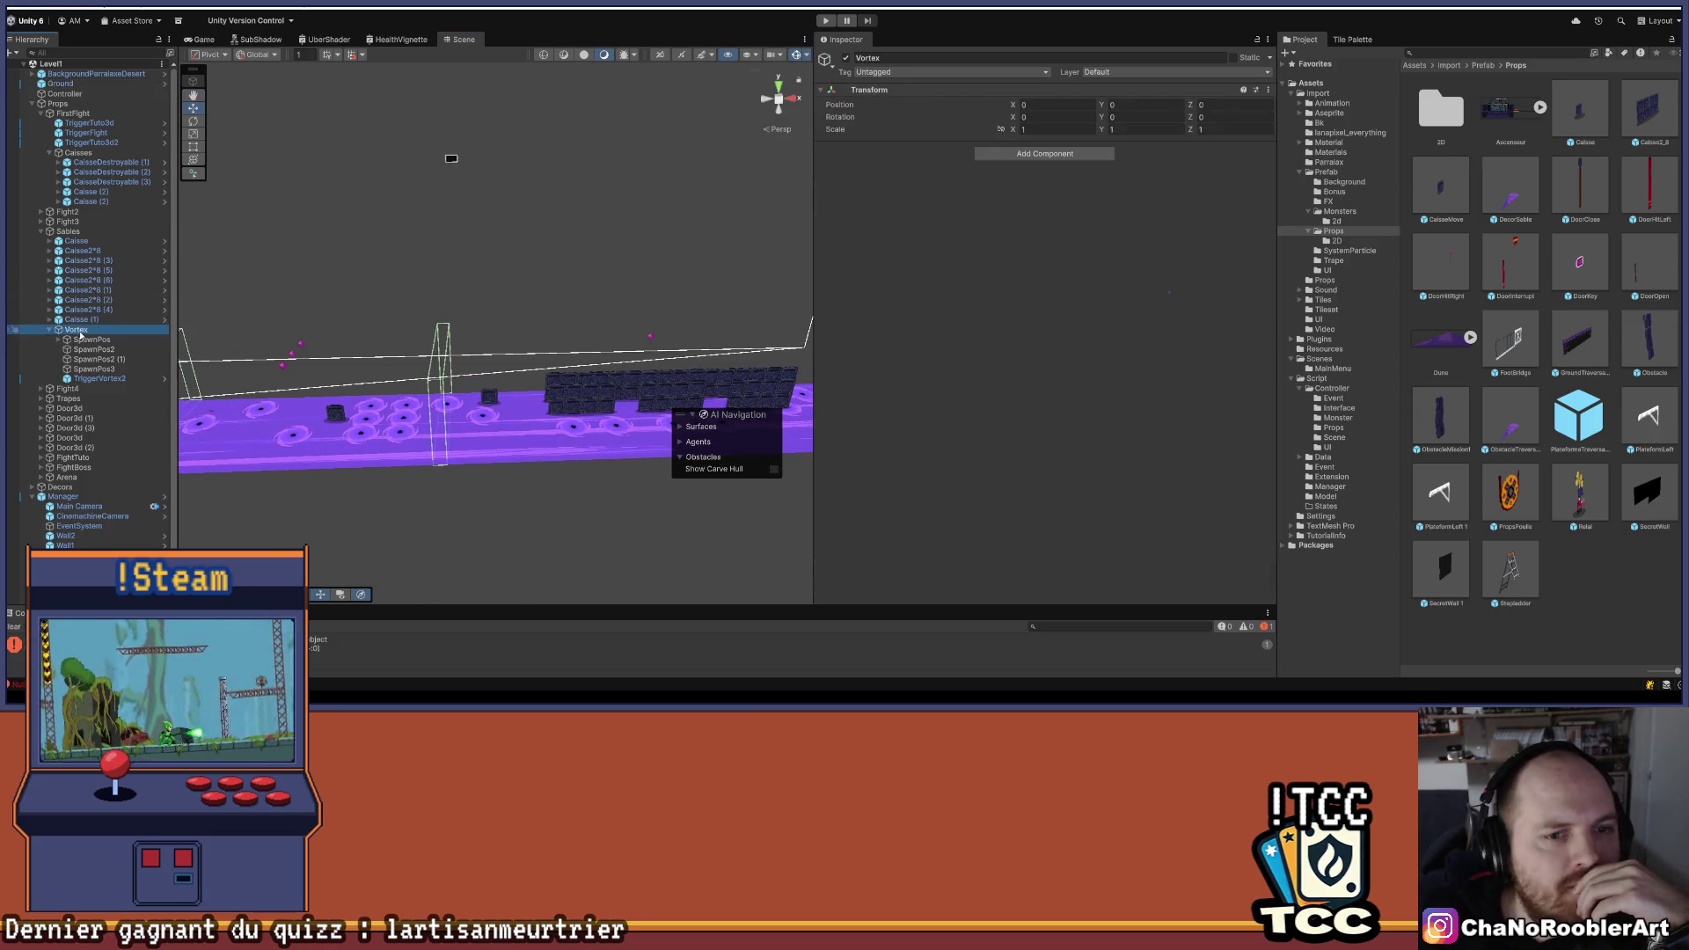
{"action": "mouse_move", "coordinate": [362, 338]}
{"action": "left_mouse_down"}
{"action": "mouse_move", "coordinate": [683, 279]}
{"action": "mouse_move", "coordinate": [555, 182]}
{"action": "mouse_move", "coordinate": [505, 176]}
{"action": "mouse_move", "coordinate": [426, 207]}
{"action": "mouse_move", "coordinate": [331, 309]}
{"action": "left_mouse_up"}
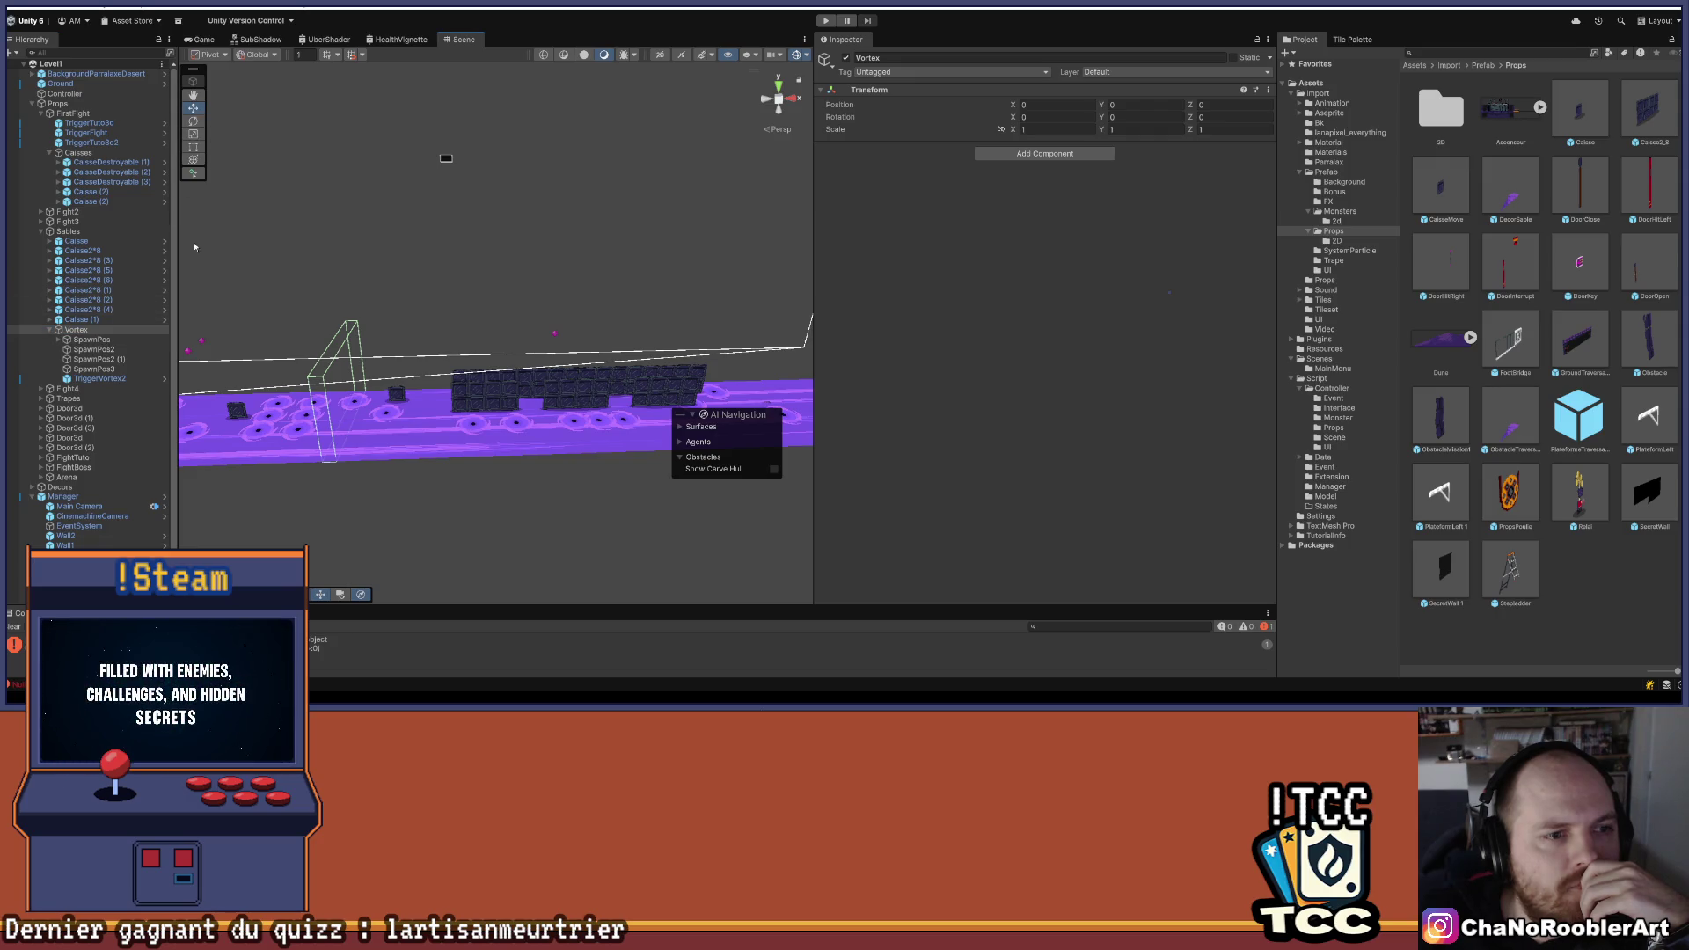
{"action": "left_click", "coordinate": [93, 340]}
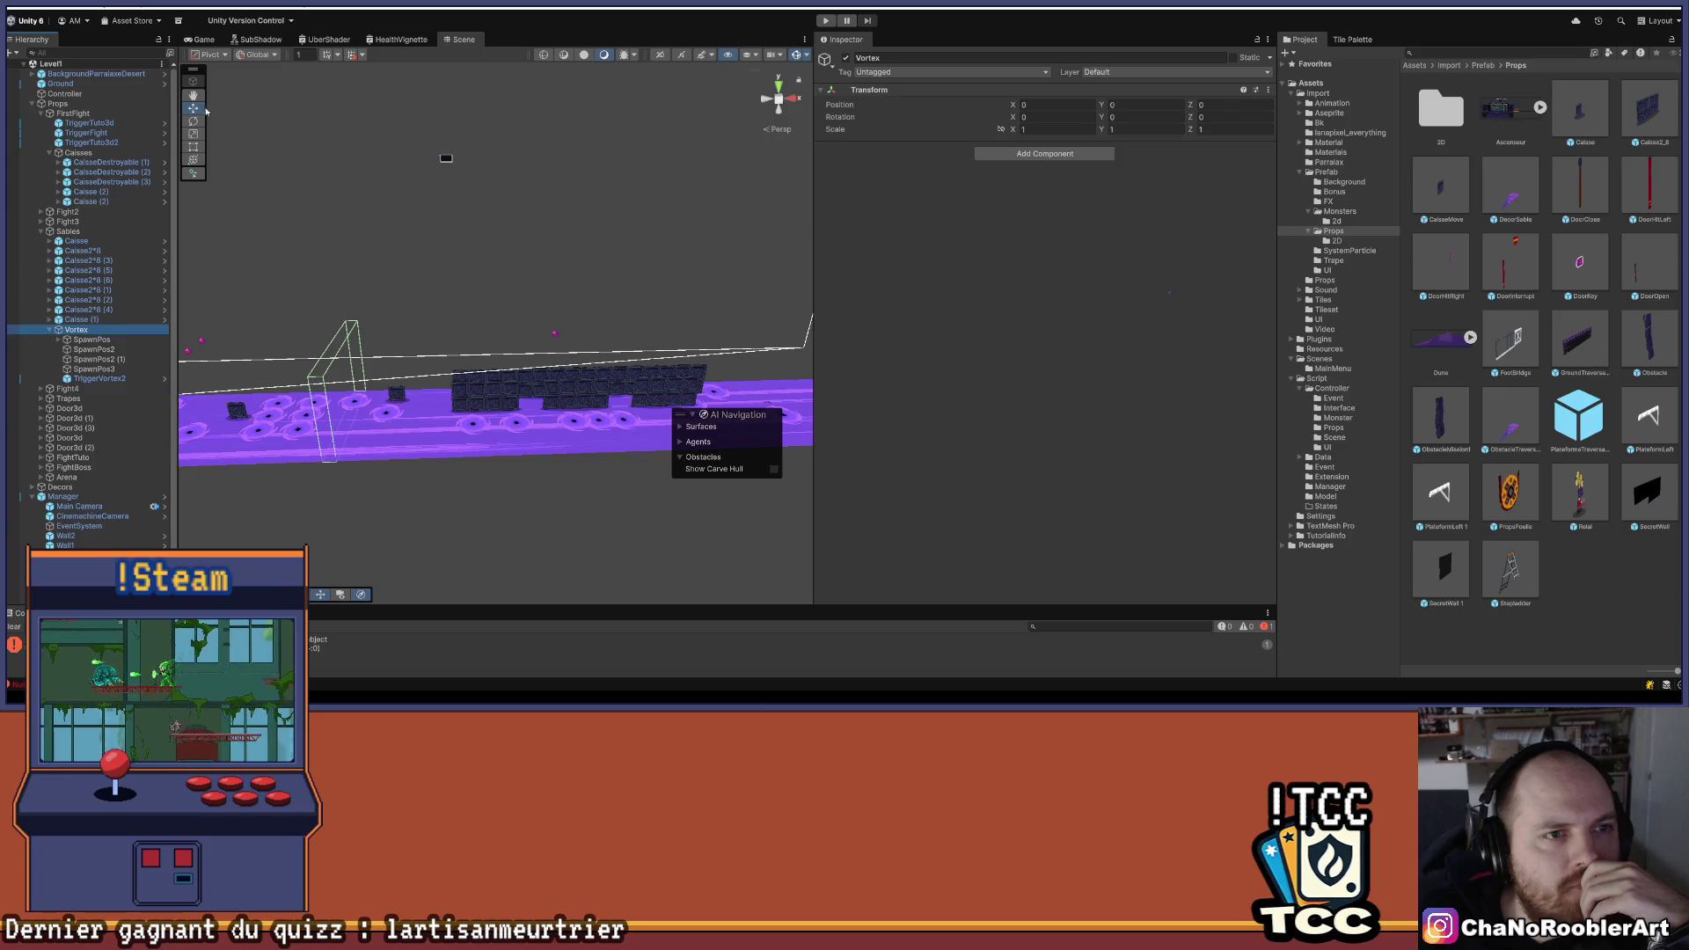
{"action": "left_click_drag", "start_coordinate": [196, 209], "coordinate": [254, 344]}
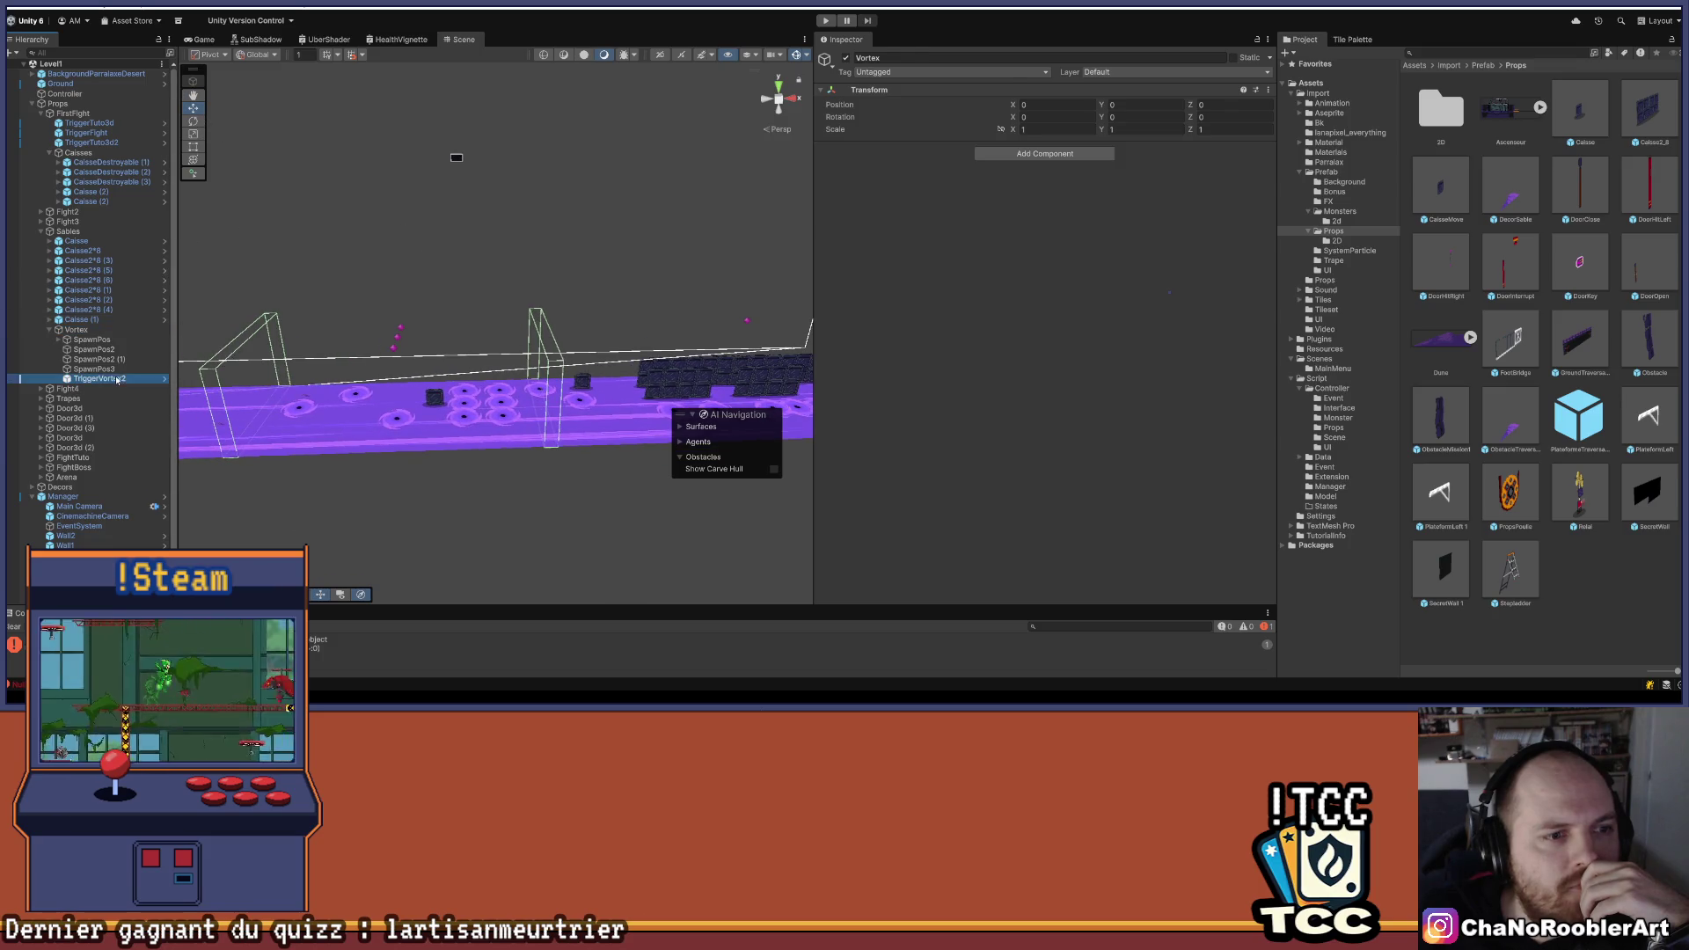
{"action": "left_click", "coordinate": [117, 380]}
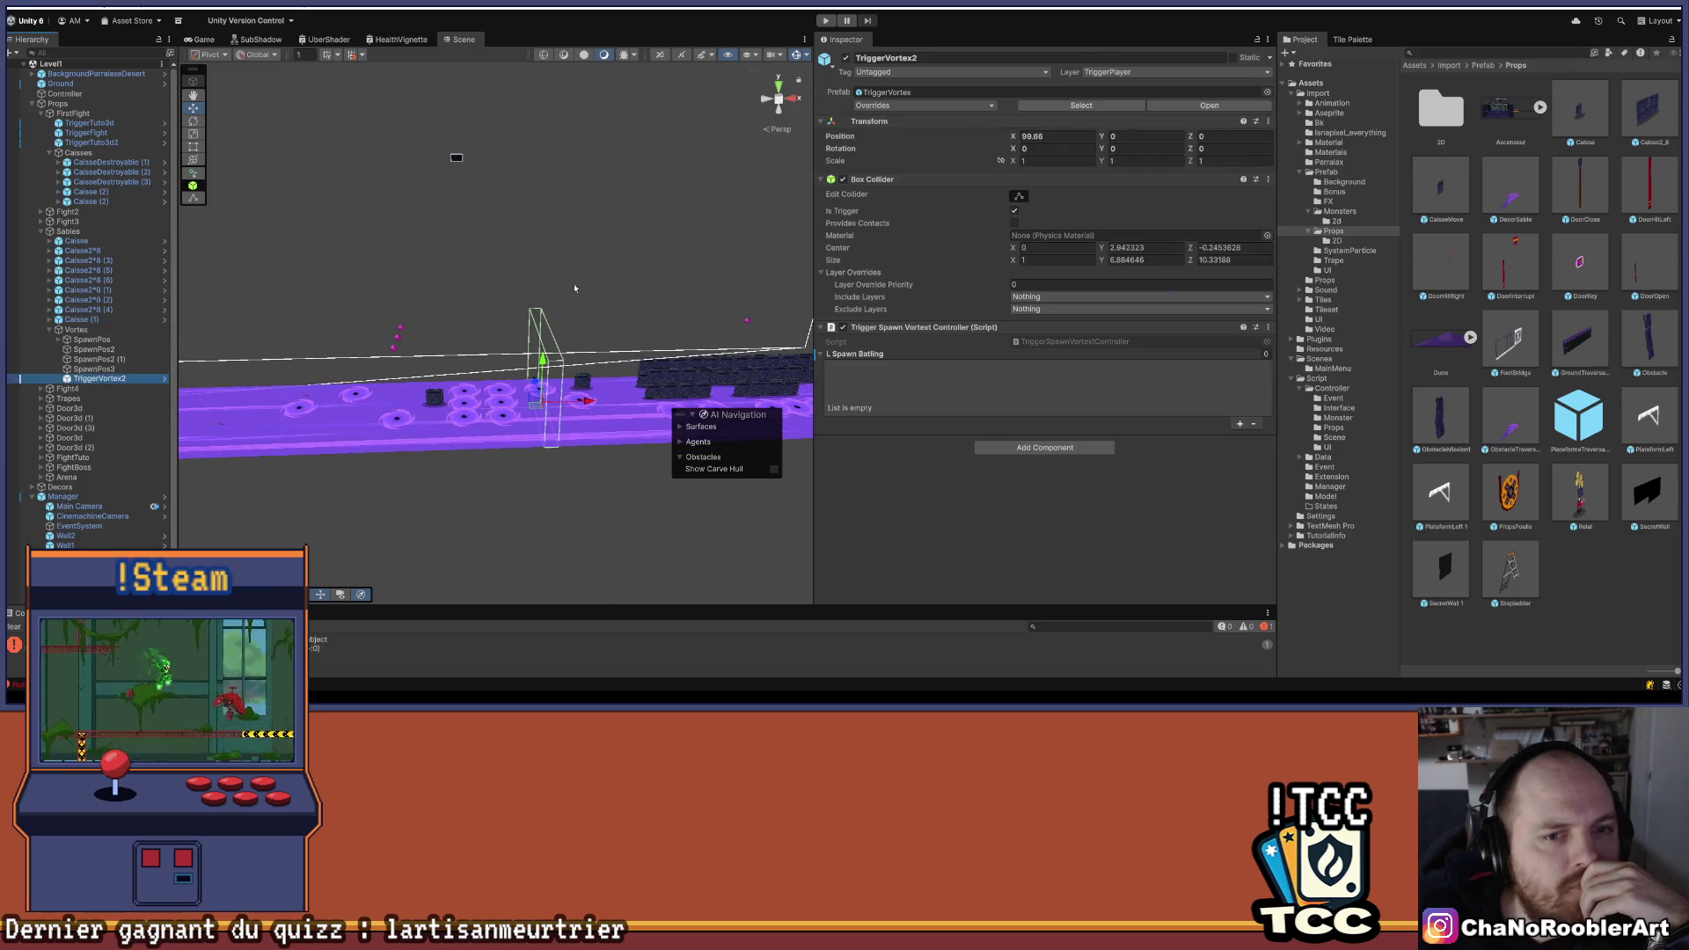
{"action": "left_click", "coordinate": [57, 341]}
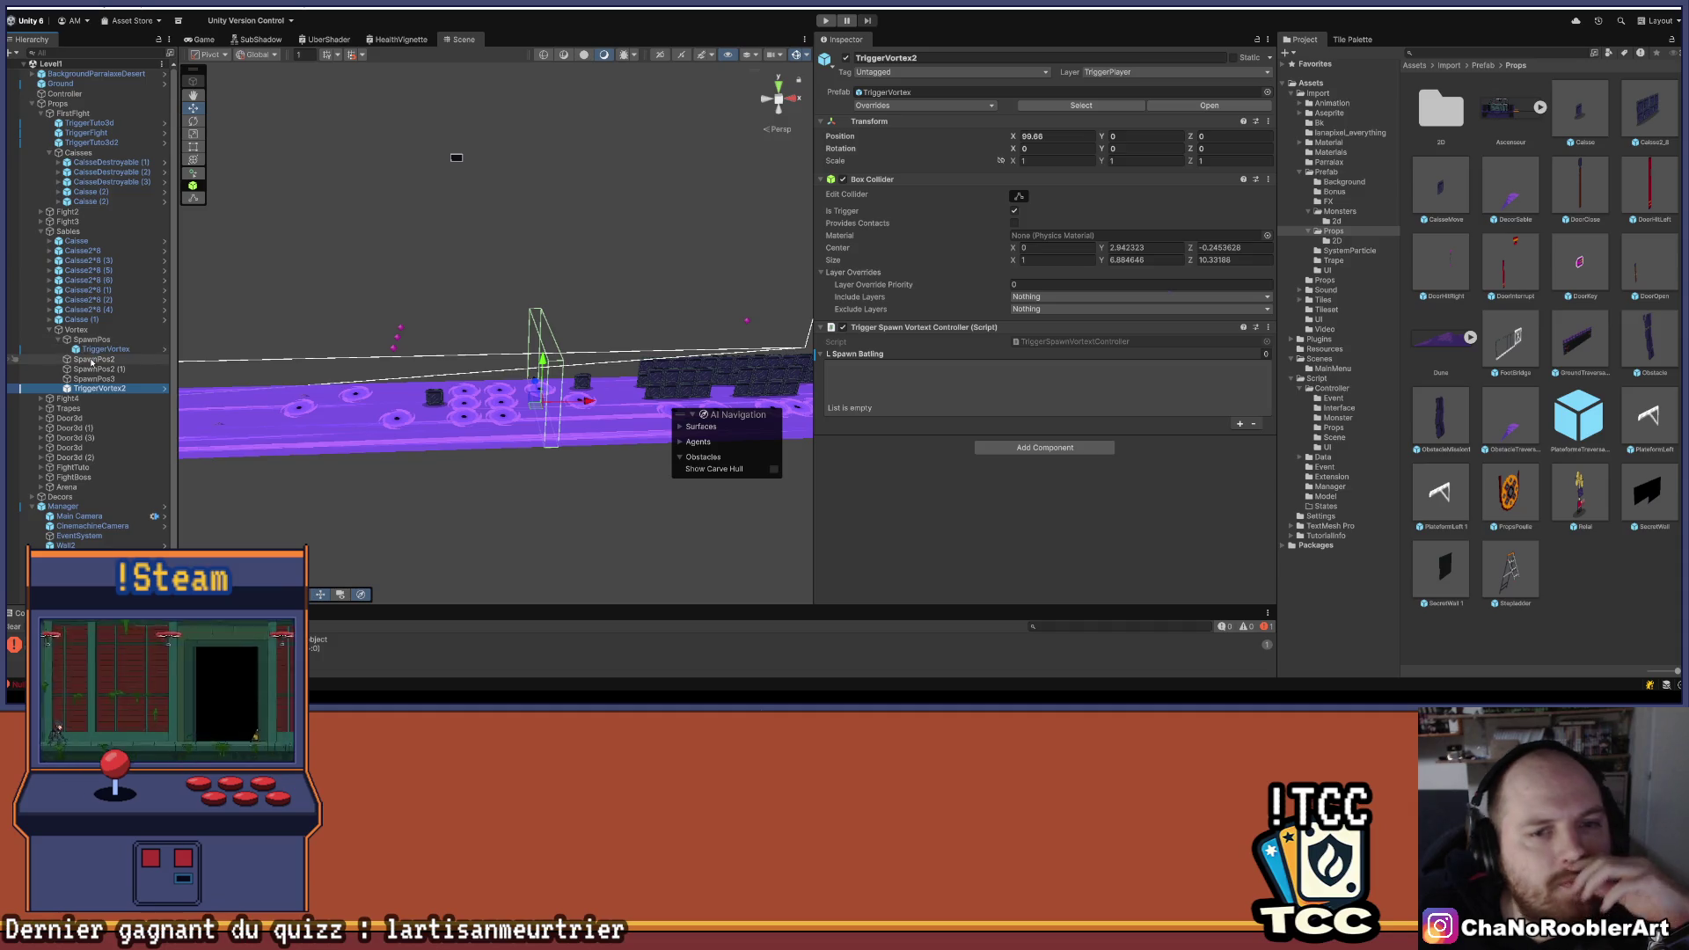
{"action": "left_click", "coordinate": [92, 360]}
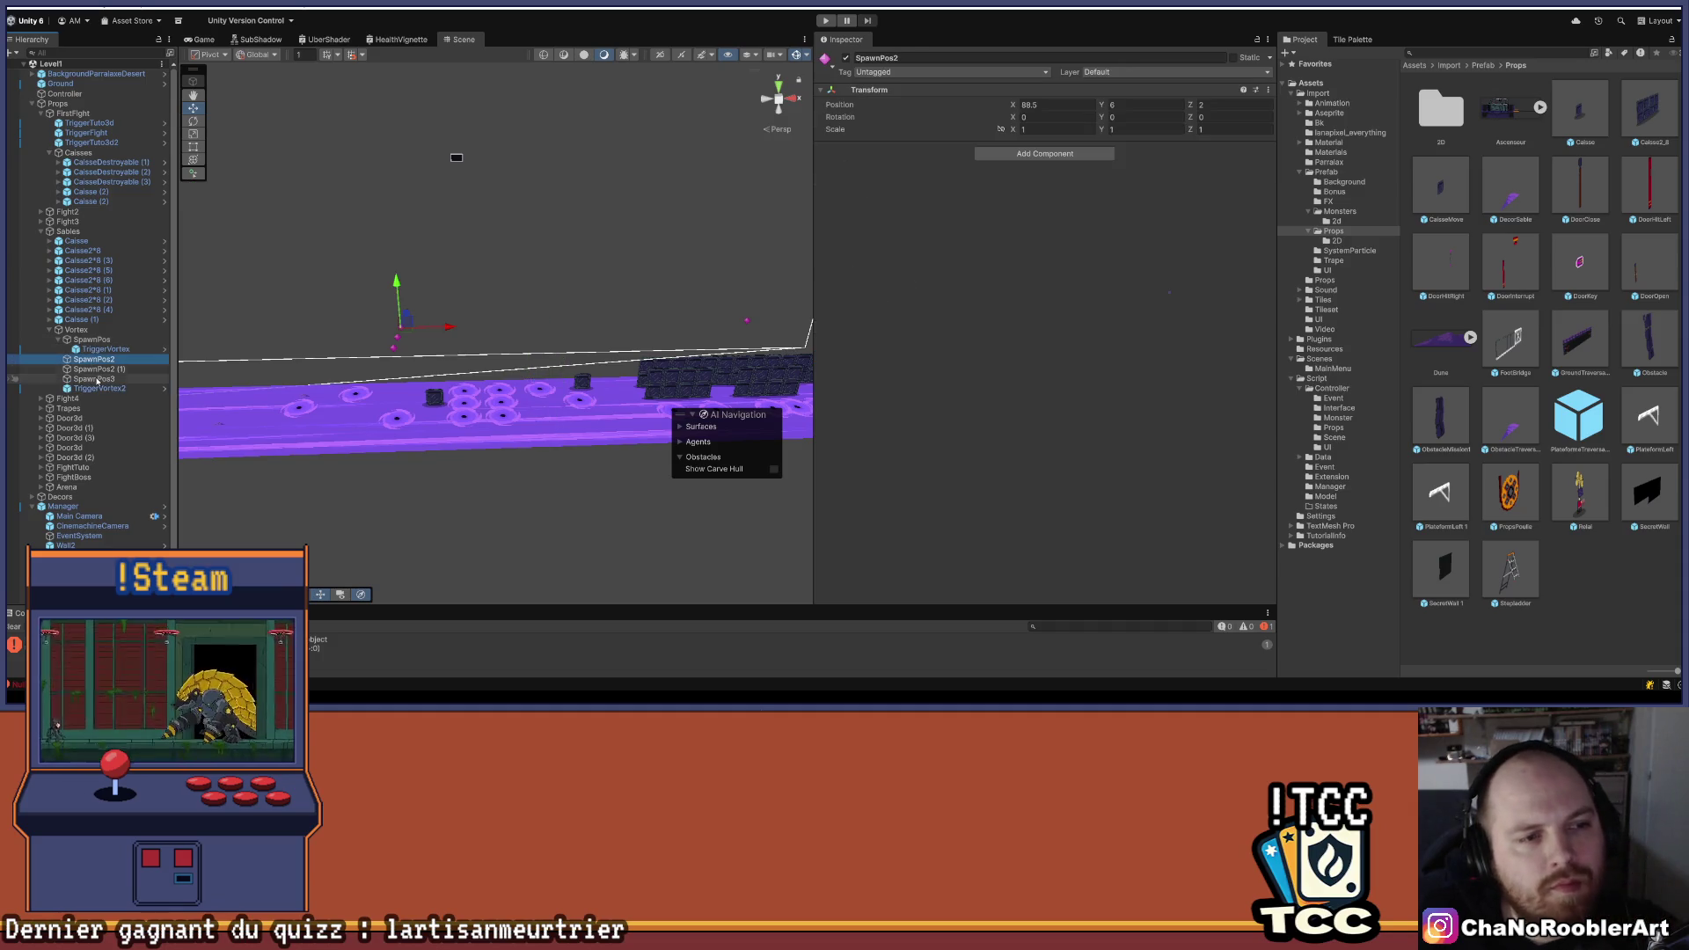
- Move TriggerVortex through SpawnPos3 out of SpawnPos to sit directly under Vortex
{"action": "left_click", "coordinate": [59, 342]}
{"action": "left_click", "coordinate": [59, 343]}
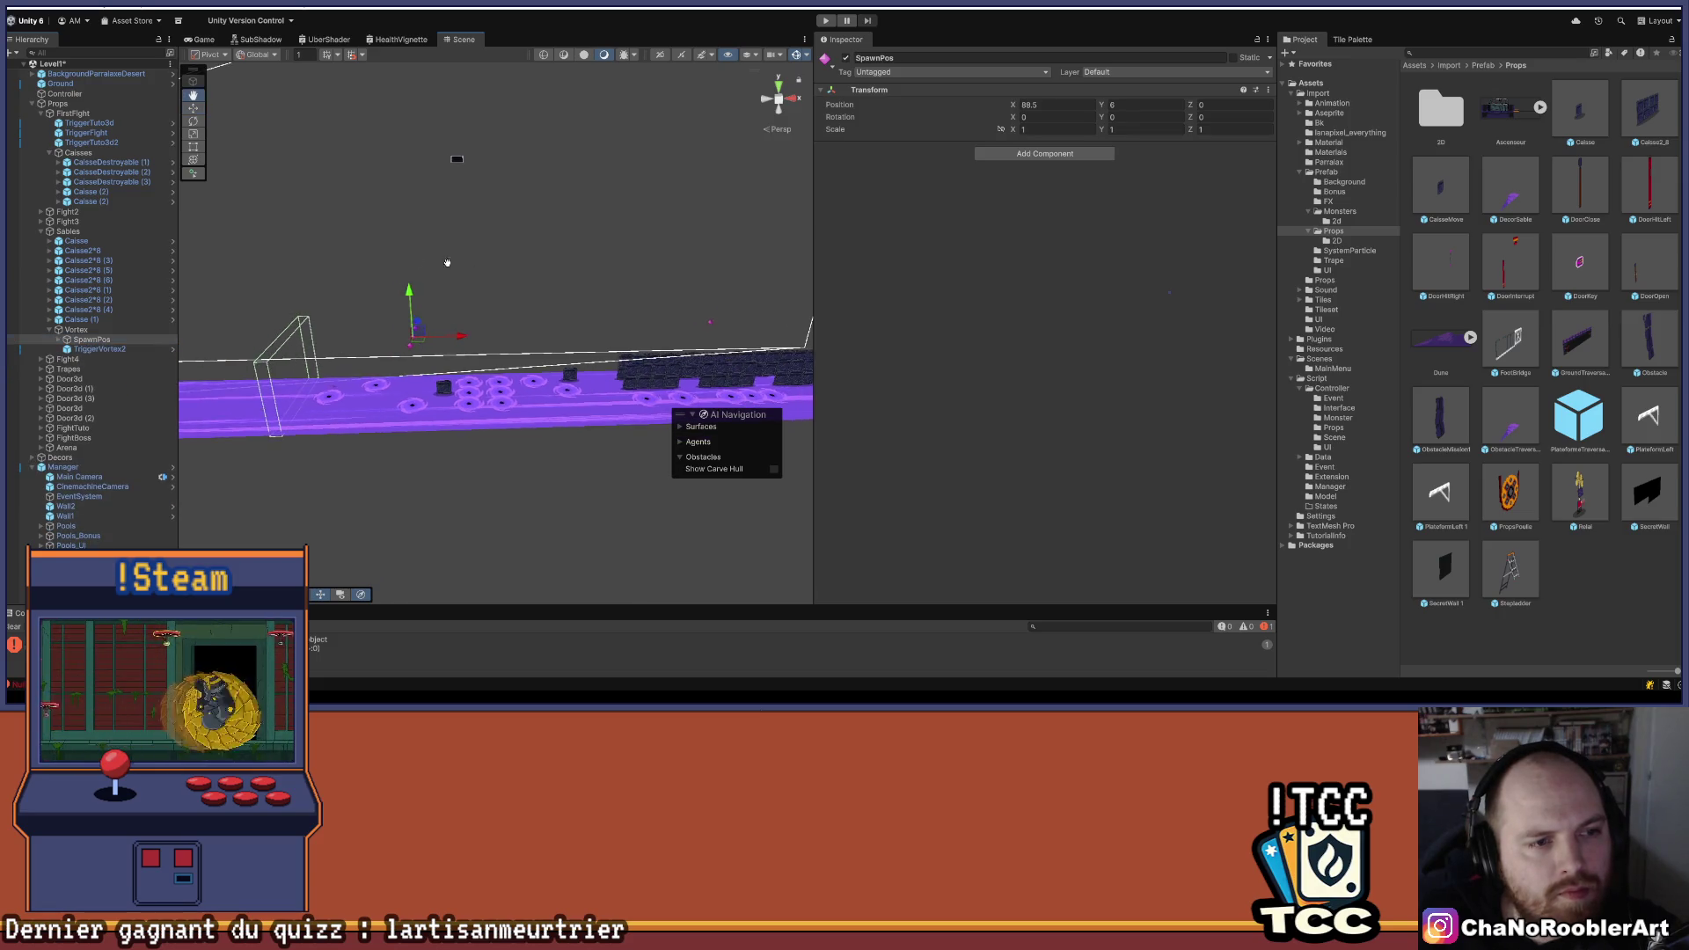
{"action": "left_click_drag", "start_coordinate": [413, 324], "coordinate": [496, 316]}
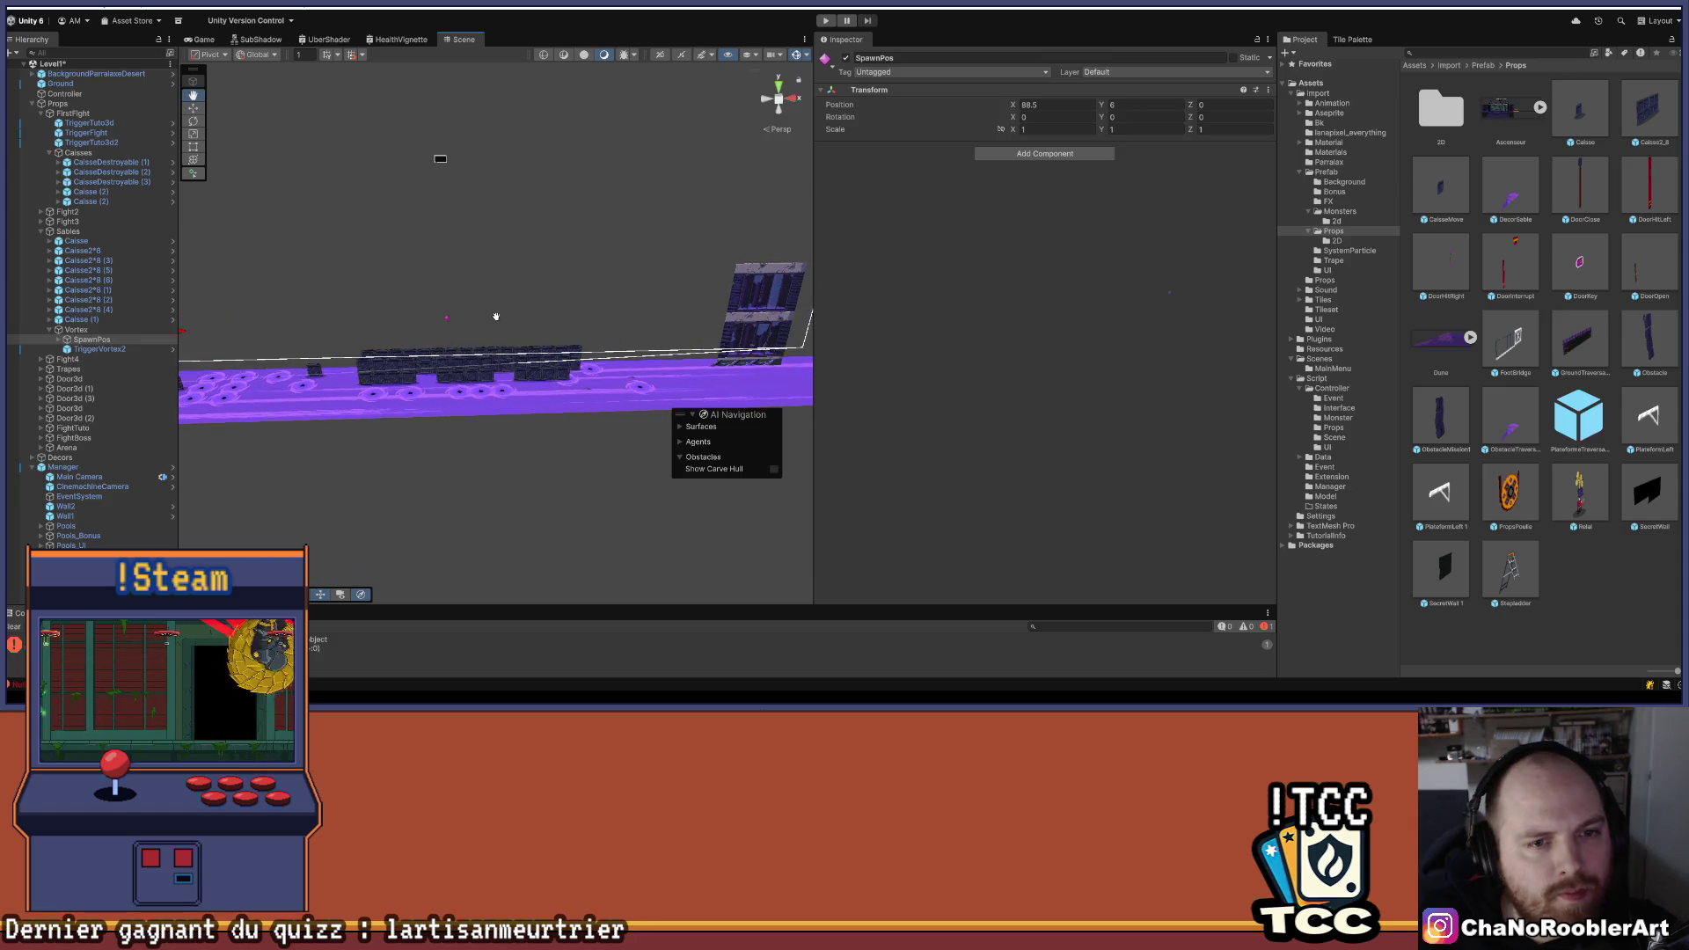
{"action": "left_click", "coordinate": [446, 321]}
{"action": "left_click_drag", "start_coordinate": [287, 325], "coordinate": [531, 311]}
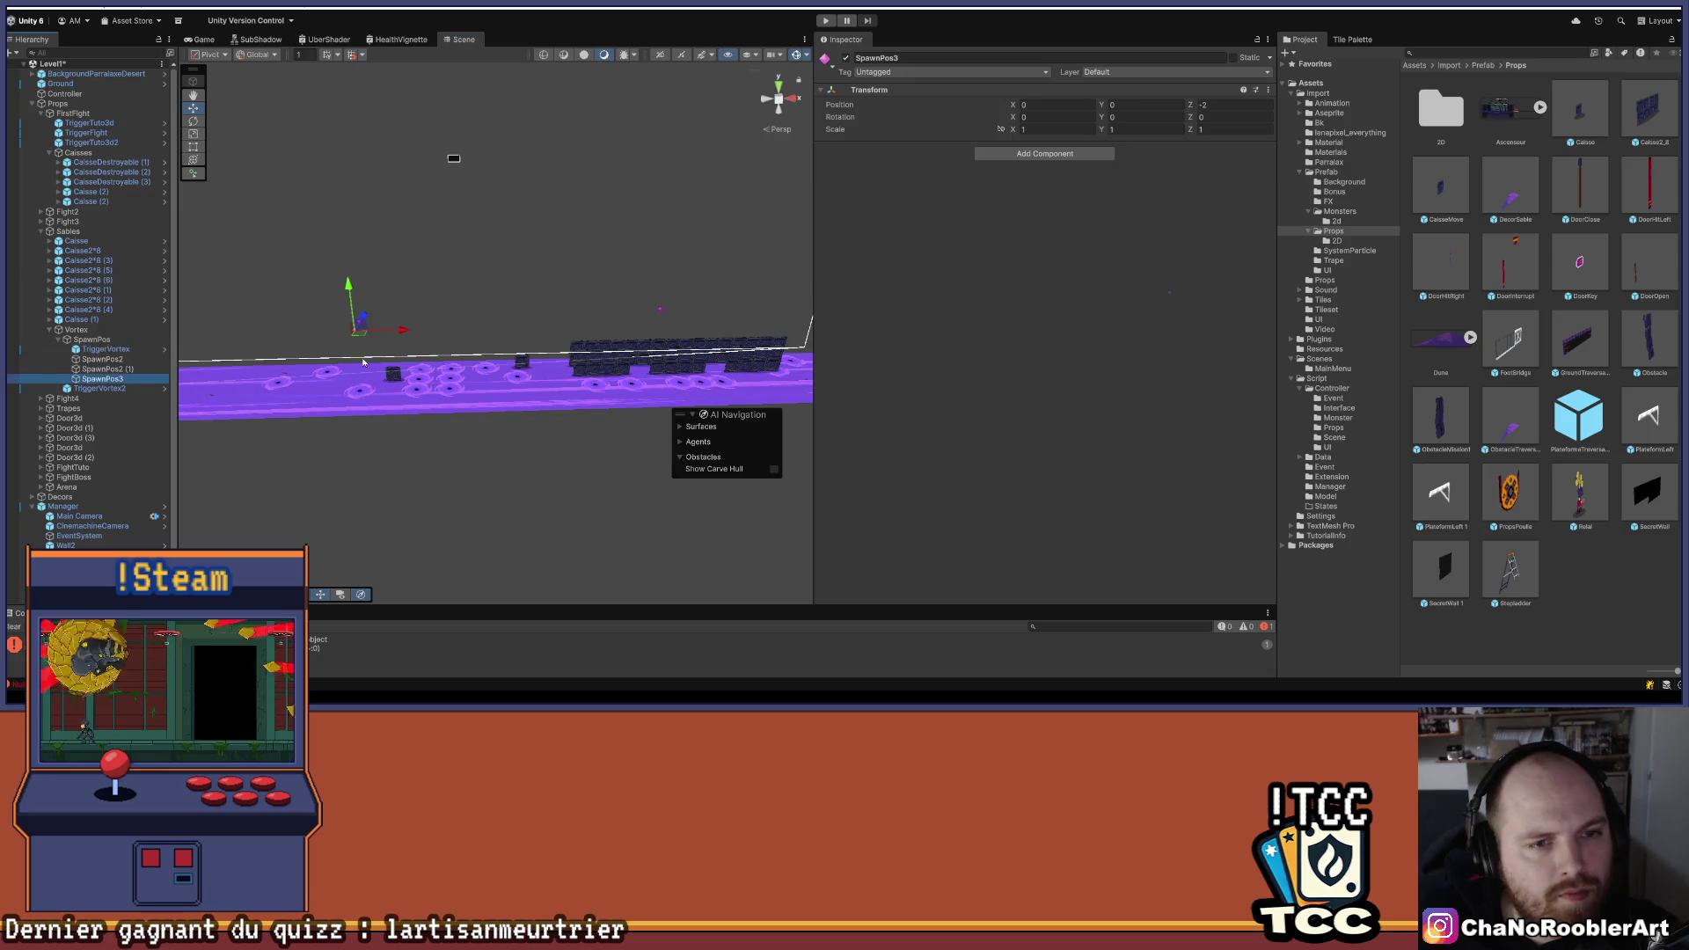
{"action": "scroll", "coordinate": [328, 366], "scroll_direction": "up", "scroll_amount": 5}
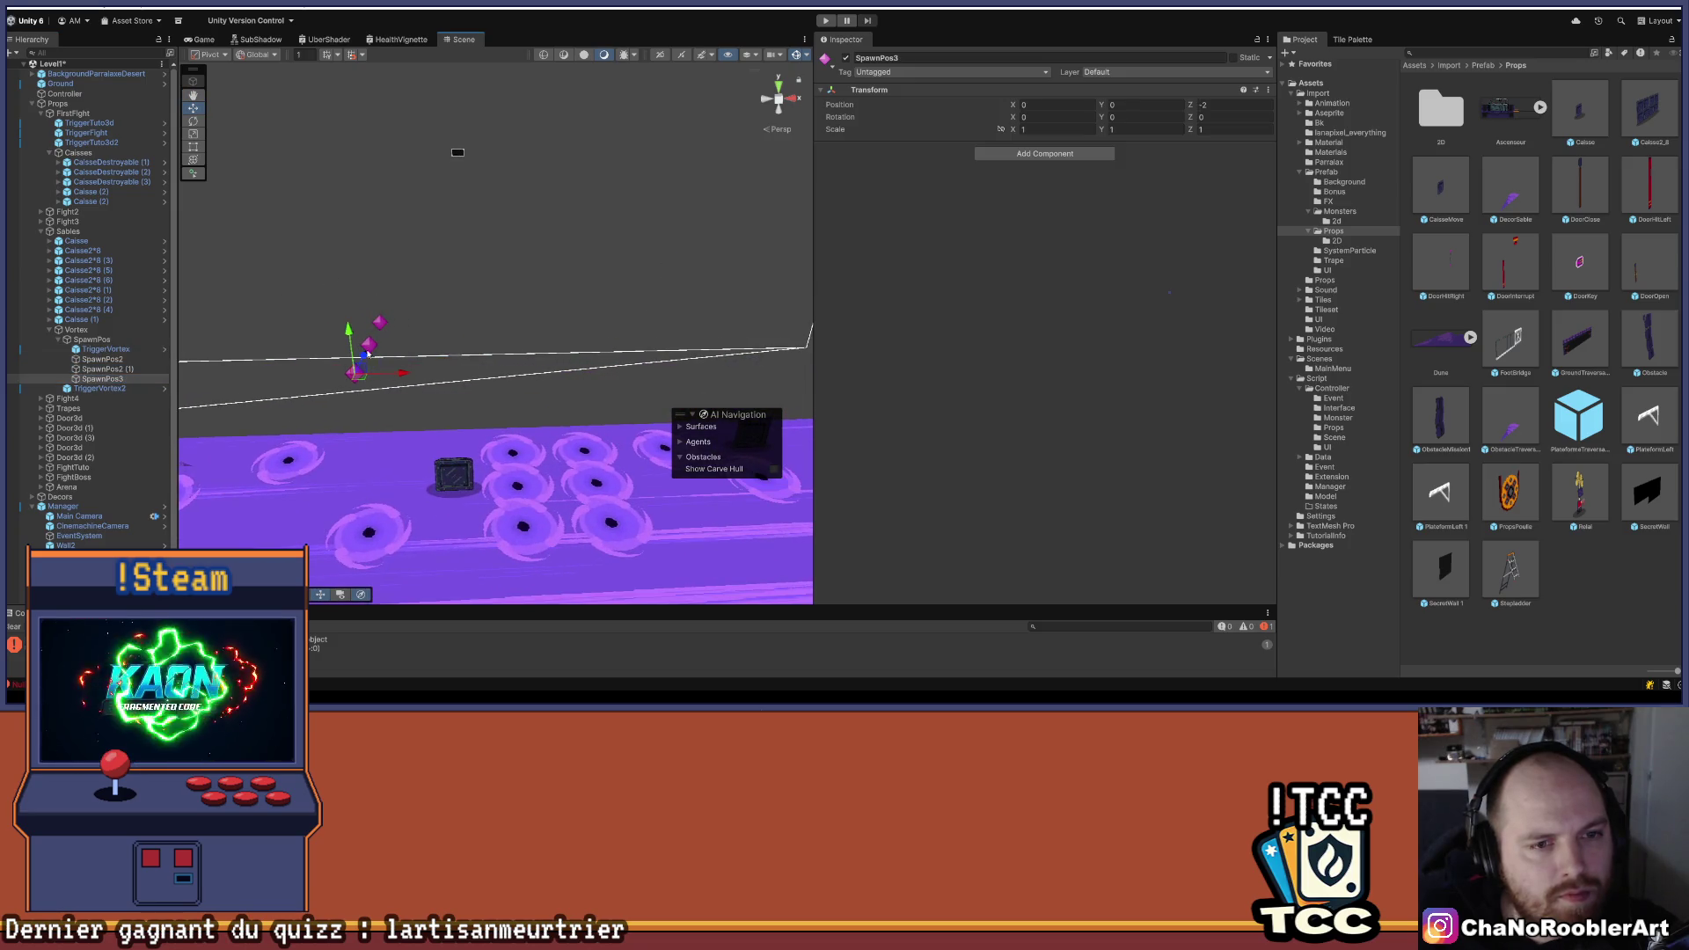
{"action": "left_click_drag", "start_coordinate": [543, 288], "coordinate": [461, 291]}
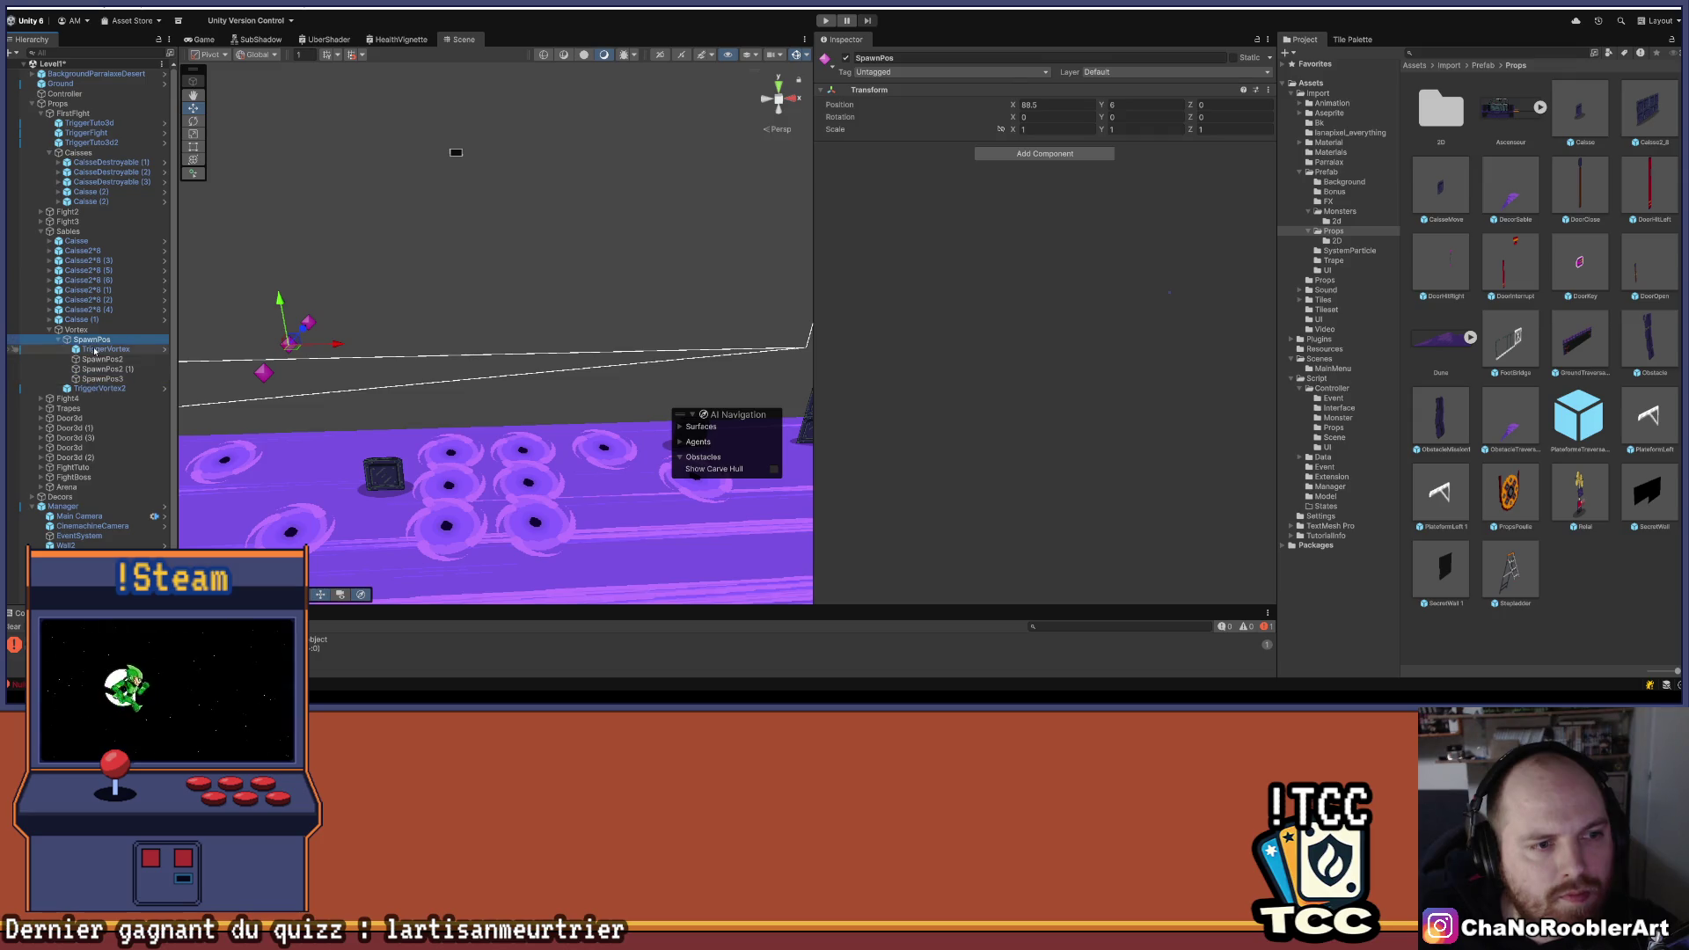
{"action": "left_click", "coordinate": [95, 350]}
{"action": "key", "text": "shift+Down"}
{"action": "key", "text": "shift+Down"}
{"action": "key", "text": "shift+Down"}
{"action": "left_click_drag", "start_coordinate": [95, 341], "coordinate": [95, 340]}
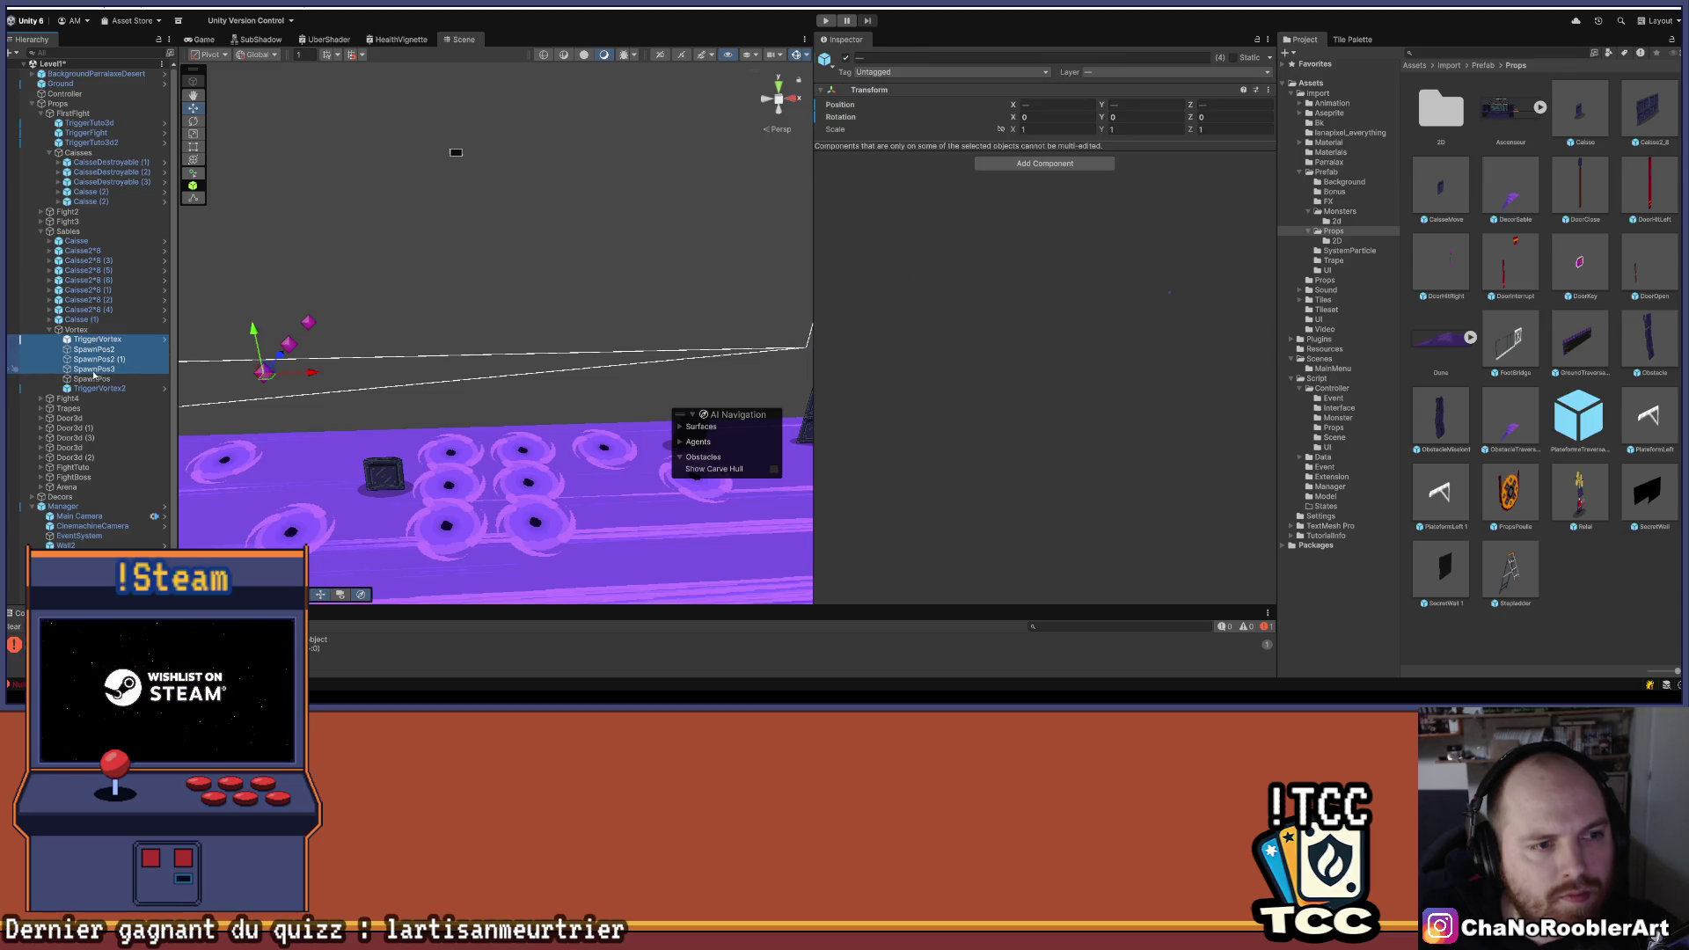
- Place SpawnPos2 (1) below TriggerVortex2 in the Hierarchy and frame it
{"action": "double_click", "coordinate": [95, 359]}
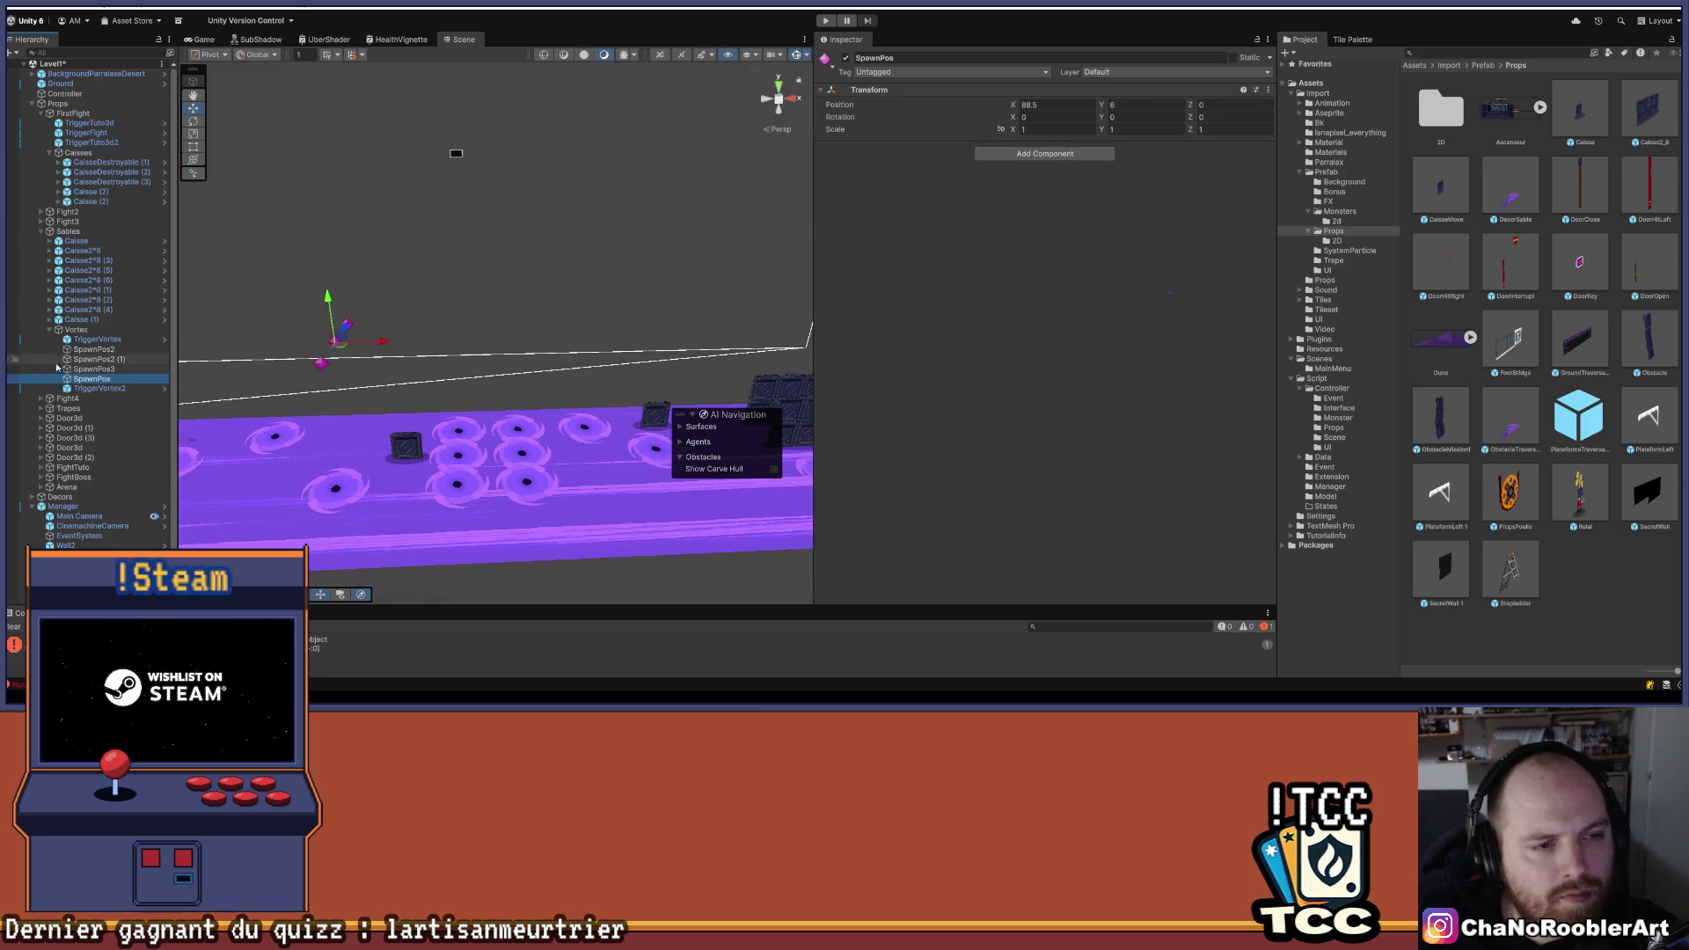
{"action": "key", "text": "Up"}
{"action": "key", "text": "Down"}
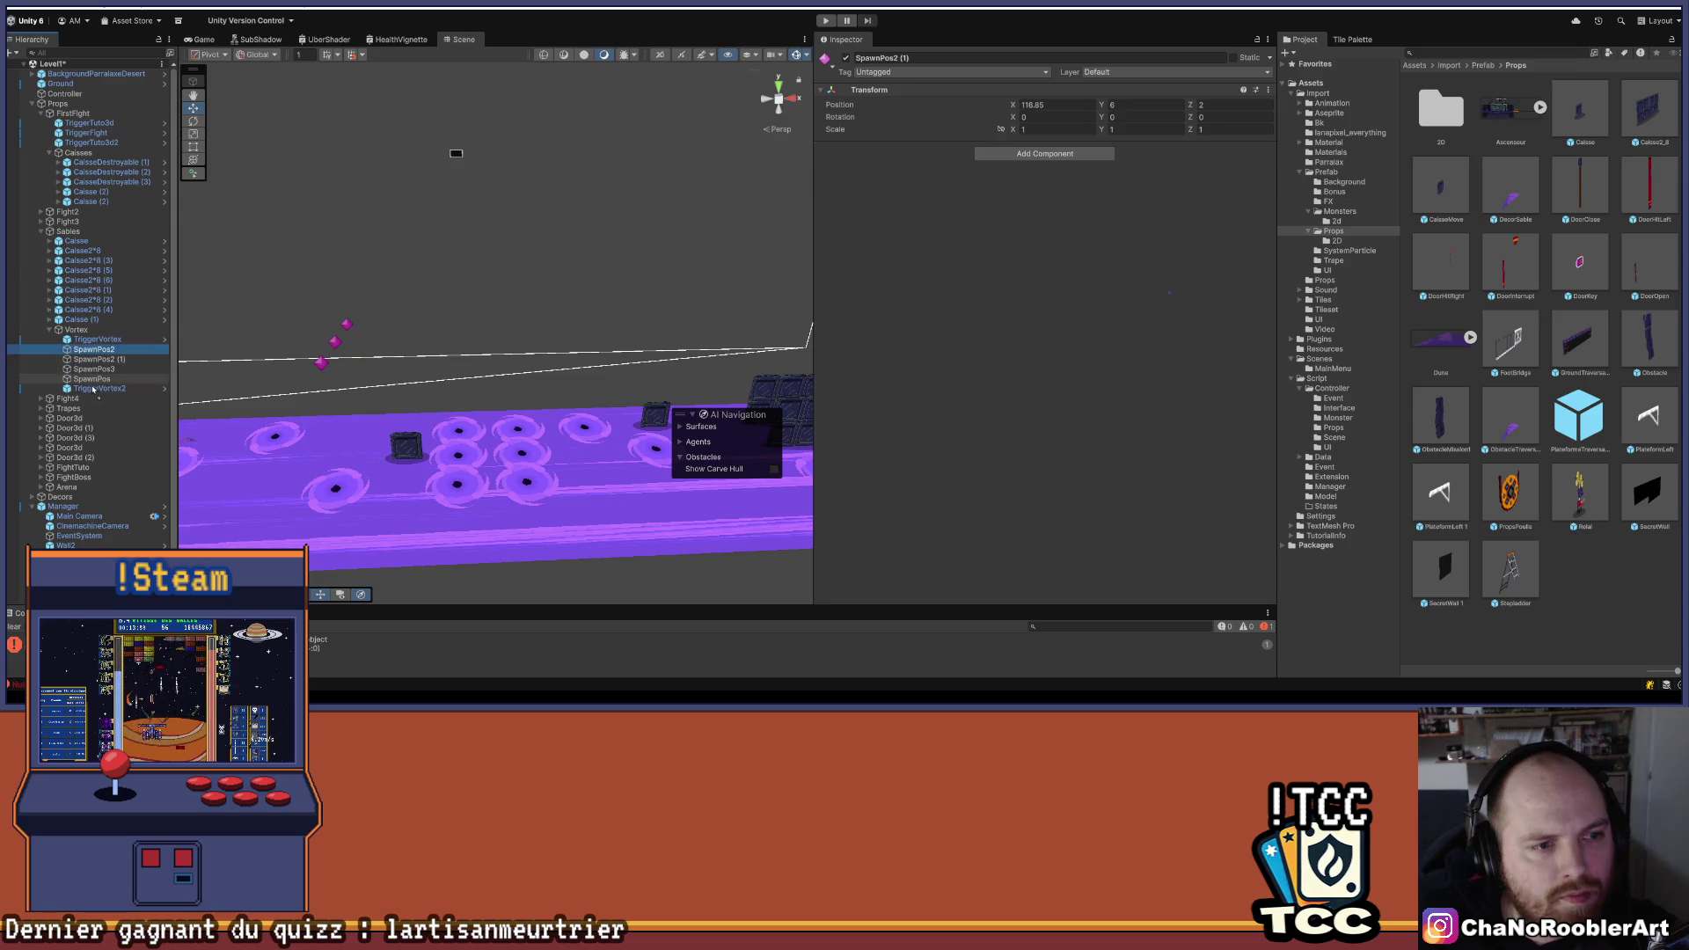
{"action": "left_click", "coordinate": [97, 361]}
{"action": "left_click_drag", "start_coordinate": [89, 398], "coordinate": [89, 396]}
{"action": "key", "text": "f"}
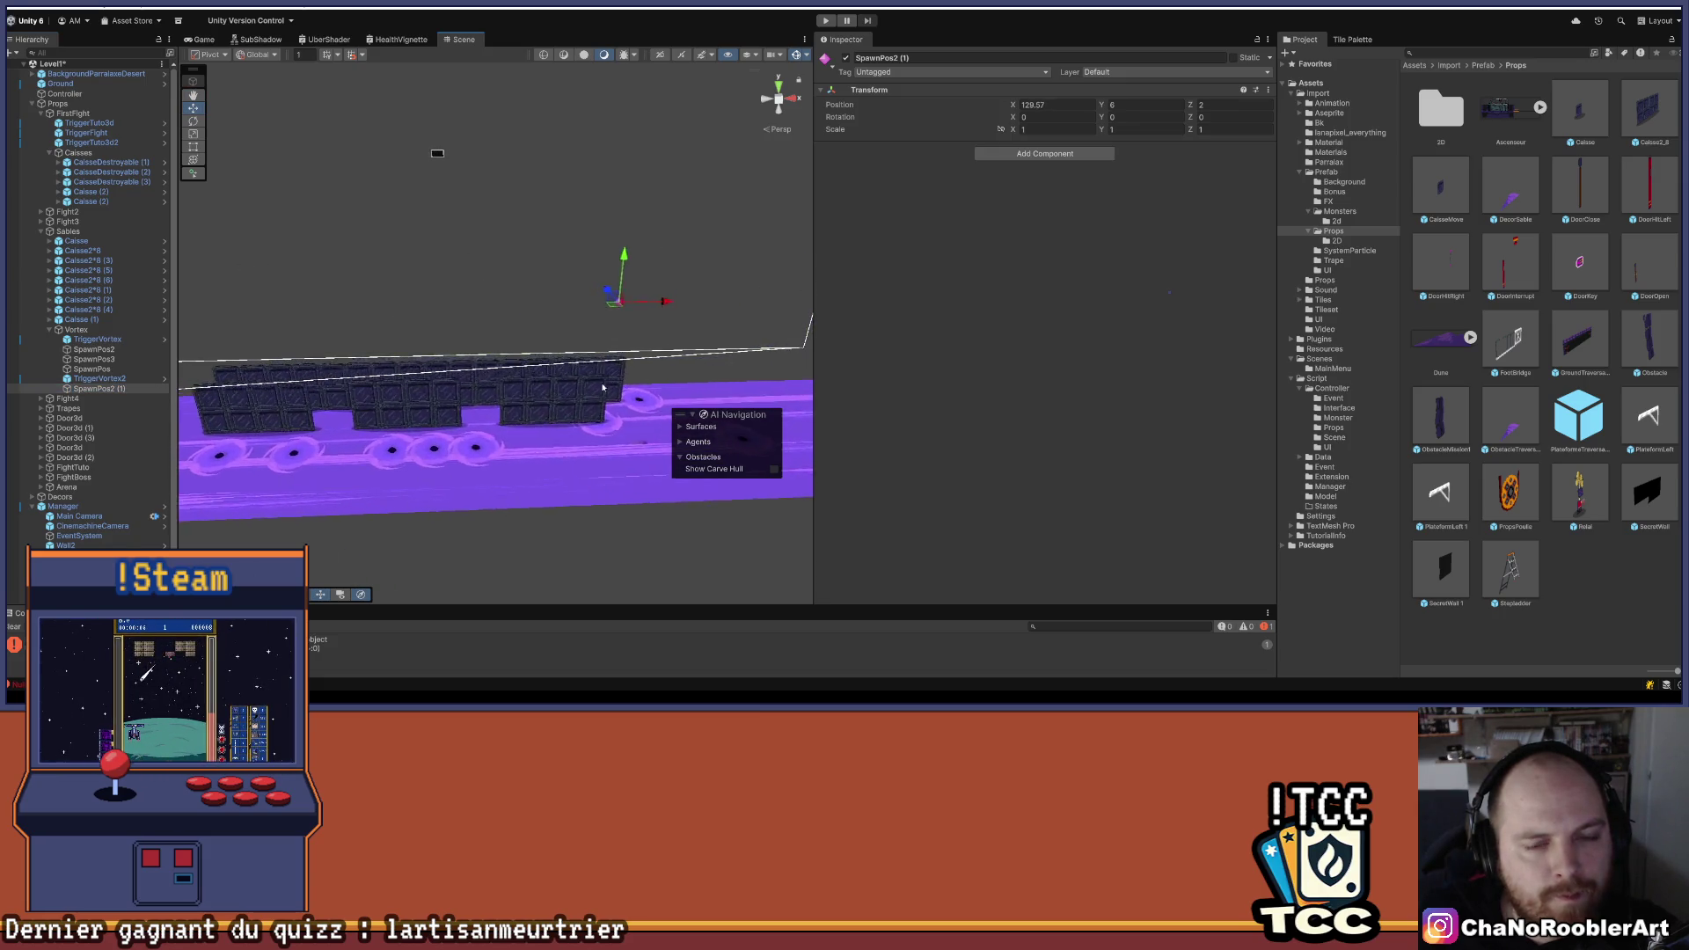
- Orbit to a level side view of the crates and reselect SpawnPos2 (1)
{"action": "mouse_move", "coordinate": [632, 297]}
{"action": "left_mouse_down"}
{"action": "mouse_move", "coordinate": [474, 267]}
{"action": "mouse_move", "coordinate": [544, 519]}
{"action": "mouse_move", "coordinate": [445, 483]}
{"action": "mouse_move", "coordinate": [1100, 210]}
{"action": "left_mouse_up"}
{"action": "mouse_move", "coordinate": [779, 262]}
{"action": "left_mouse_down"}
{"action": "mouse_move", "coordinate": [641, 253]}
{"action": "mouse_move", "coordinate": [821, 278]}
{"action": "mouse_move", "coordinate": [548, 282]}
{"action": "mouse_move", "coordinate": [739, 287]}
{"action": "mouse_move", "coordinate": [642, 231]}
{"action": "mouse_move", "coordinate": [338, 233]}
{"action": "left_mouse_up"}
{"action": "left_click", "coordinate": [77, 330]}
{"action": "mouse_move", "coordinate": [510, 219]}
{"action": "left_mouse_down"}
{"action": "mouse_move", "coordinate": [430, 433]}
{"action": "mouse_move", "coordinate": [553, 457]}
{"action": "mouse_move", "coordinate": [502, 472]}
{"action": "mouse_move", "coordinate": [565, 204]}
{"action": "mouse_move", "coordinate": [510, 201]}
{"action": "mouse_move", "coordinate": [465, 300]}
{"action": "mouse_move", "coordinate": [244, 342]}
{"action": "mouse_move", "coordinate": [359, 407]}
{"action": "left_mouse_up"}
{"action": "scroll", "coordinate": [565, 204], "scroll_direction": "up", "scroll_amount": 3}
{"action": "left_click", "coordinate": [532, 151]}
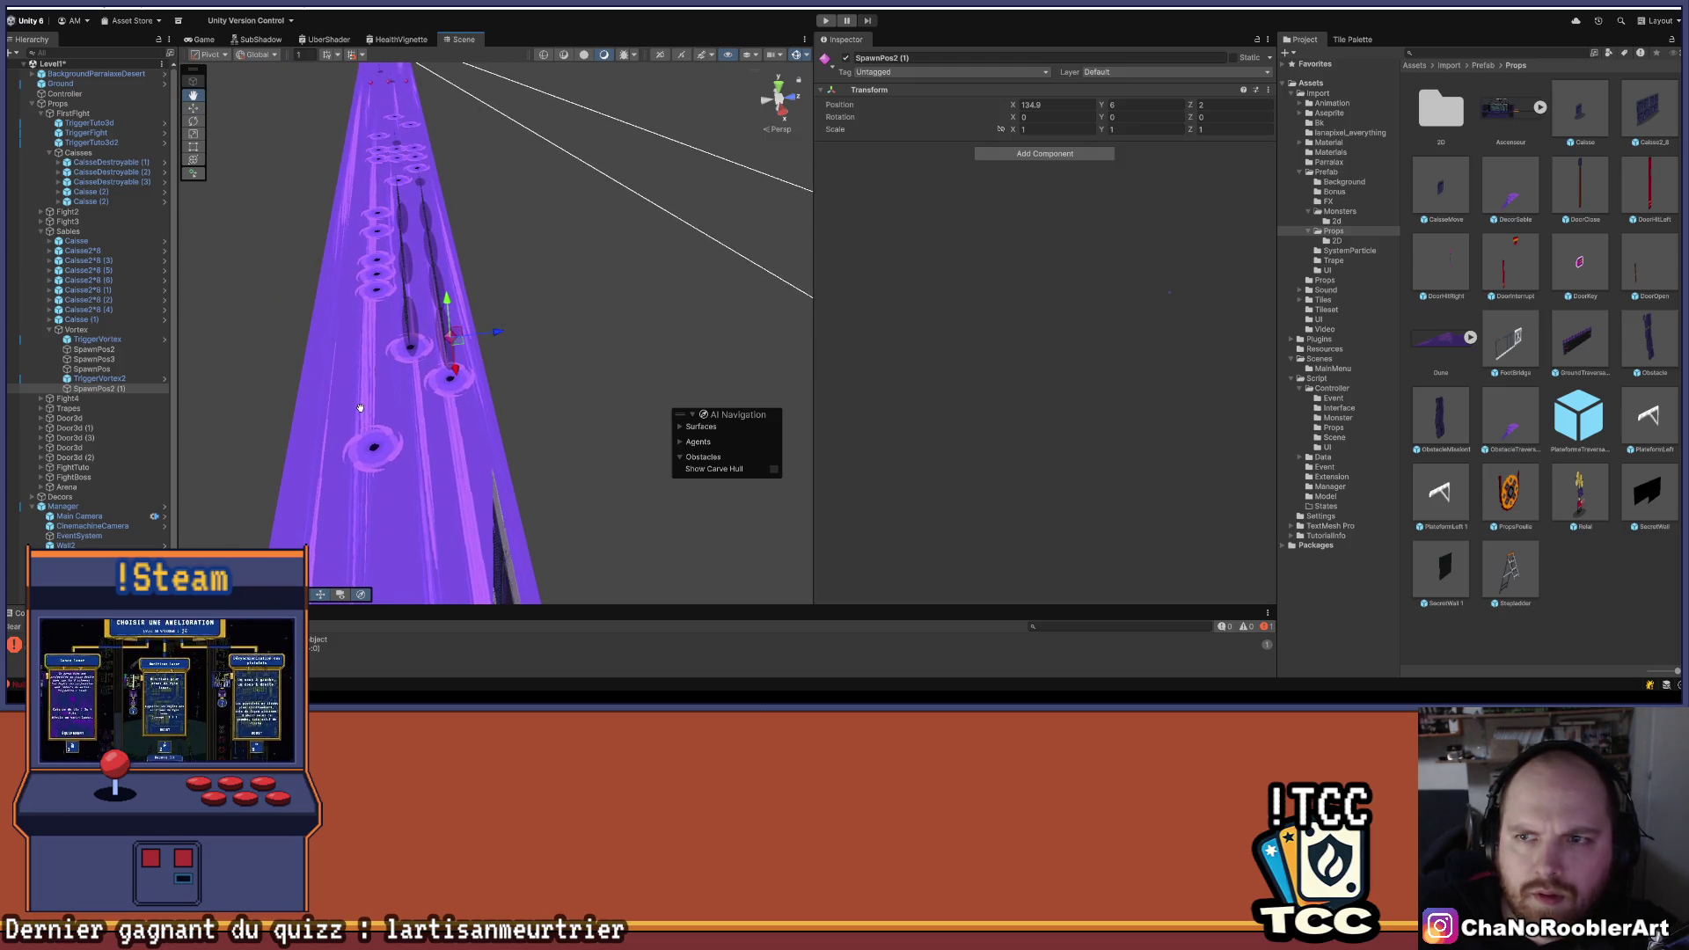
- Set SpawnPos2 (1) Position Z to -2
{"action": "left_click", "coordinate": [1201, 103]}
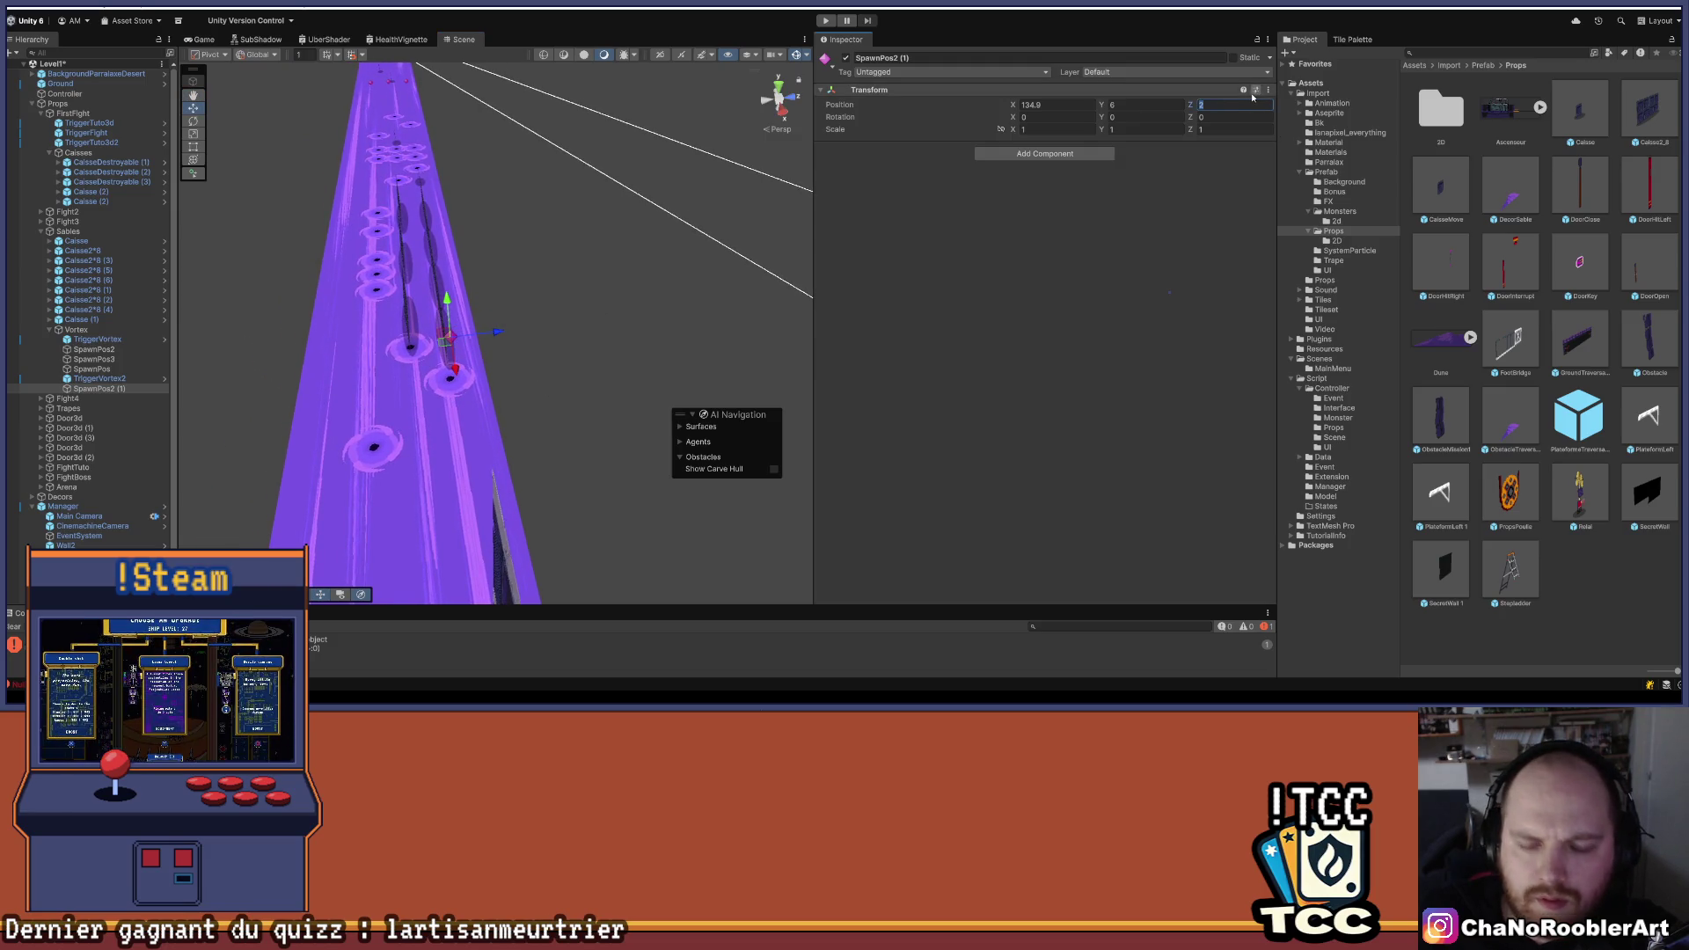
{"action": "type", "text": "-2"}
{"action": "key", "text": "Return"}
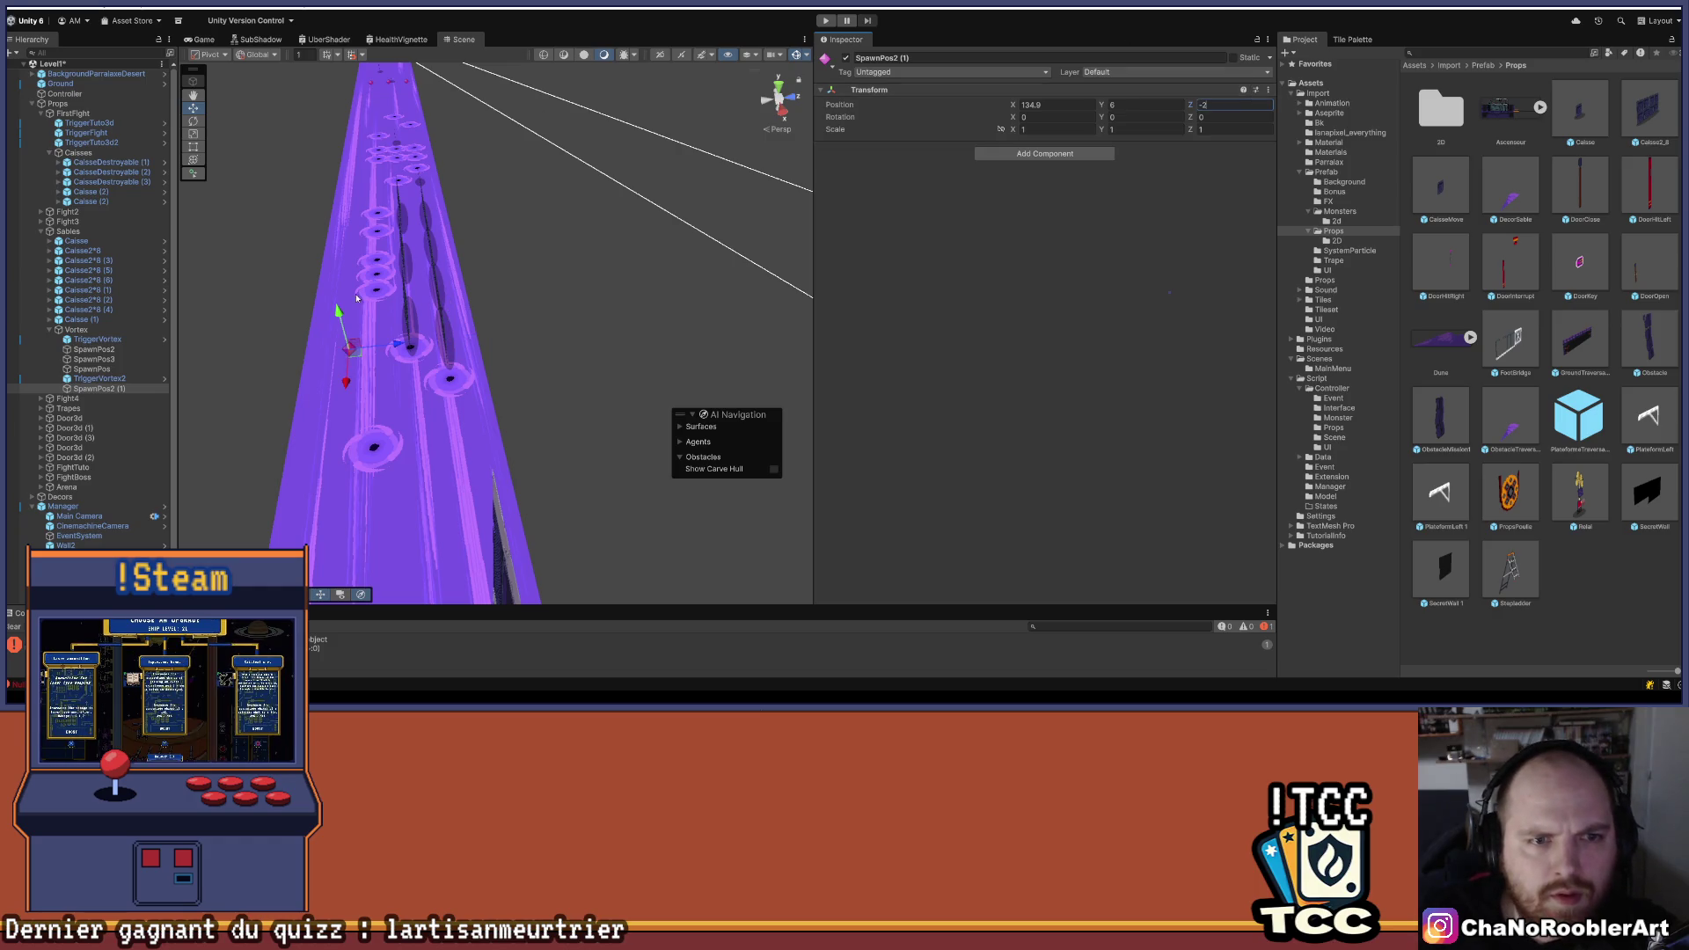
{"action": "key", "text": "f"}
{"action": "mouse_move", "coordinate": [570, 234]}
{"action": "left_mouse_down"}
{"action": "mouse_move", "coordinate": [575, 164]}
{"action": "mouse_move", "coordinate": [445, 248]}
{"action": "mouse_move", "coordinate": [502, 181]}
{"action": "mouse_move", "coordinate": [475, 215]}
{"action": "mouse_move", "coordinate": [467, 200]}
{"action": "mouse_move", "coordinate": [239, 201]}
{"action": "mouse_move", "coordinate": [574, 235]}
{"action": "left_mouse_up"}
{"action": "left_click_drag", "start_coordinate": [270, 297], "coordinate": [424, 259]}
- Duplicate SpawnPos2 (1) as SpawnPos2 (2) and place the copy at X 100
{"action": "left_click", "coordinate": [117, 388]}
{"action": "key", "text": "ctrl+d"}
{"action": "mouse_move", "coordinate": [741, 284]}
{"action": "left_mouse_down"}
{"action": "mouse_move", "coordinate": [457, 308]}
{"action": "mouse_move", "coordinate": [360, 343]}
{"action": "left_mouse_up"}
{"action": "scroll", "coordinate": [492, 290], "scroll_direction": "up", "scroll_amount": 5}
{"action": "scroll", "coordinate": [507, 244], "scroll_direction": "up", "scroll_amount": 2}
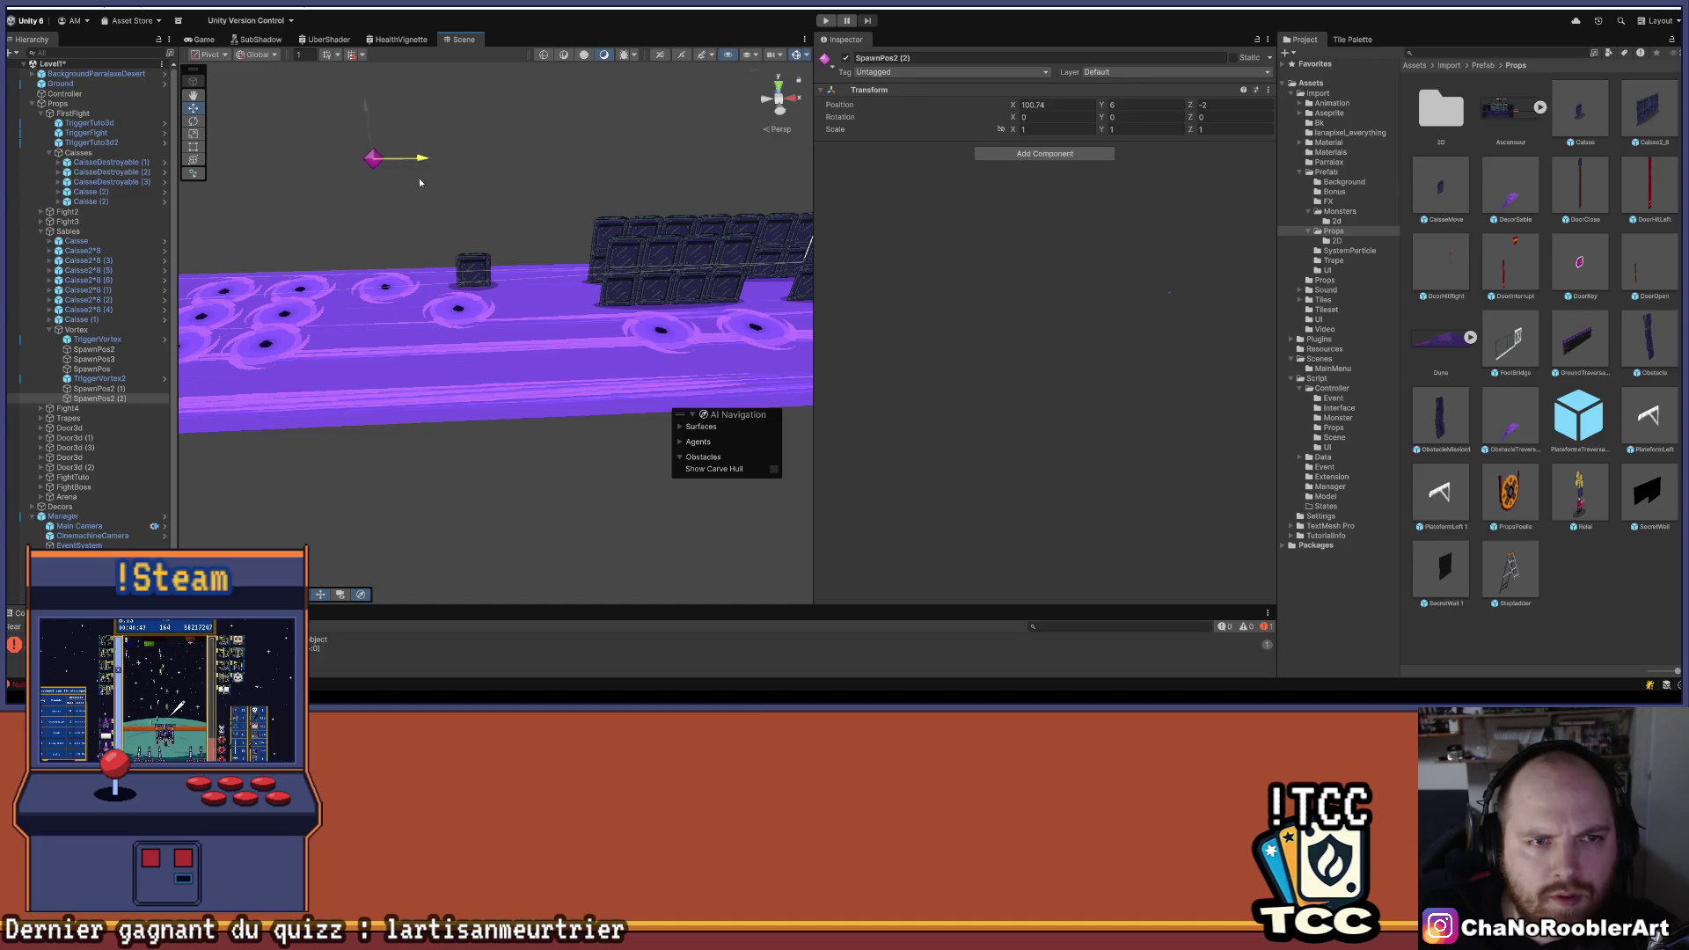
{"action": "mouse_move", "coordinate": [432, 182]}
{"action": "left_mouse_down"}
{"action": "mouse_move", "coordinate": [446, 239]}
{"action": "mouse_move", "coordinate": [475, 245]}
{"action": "left_mouse_up"}
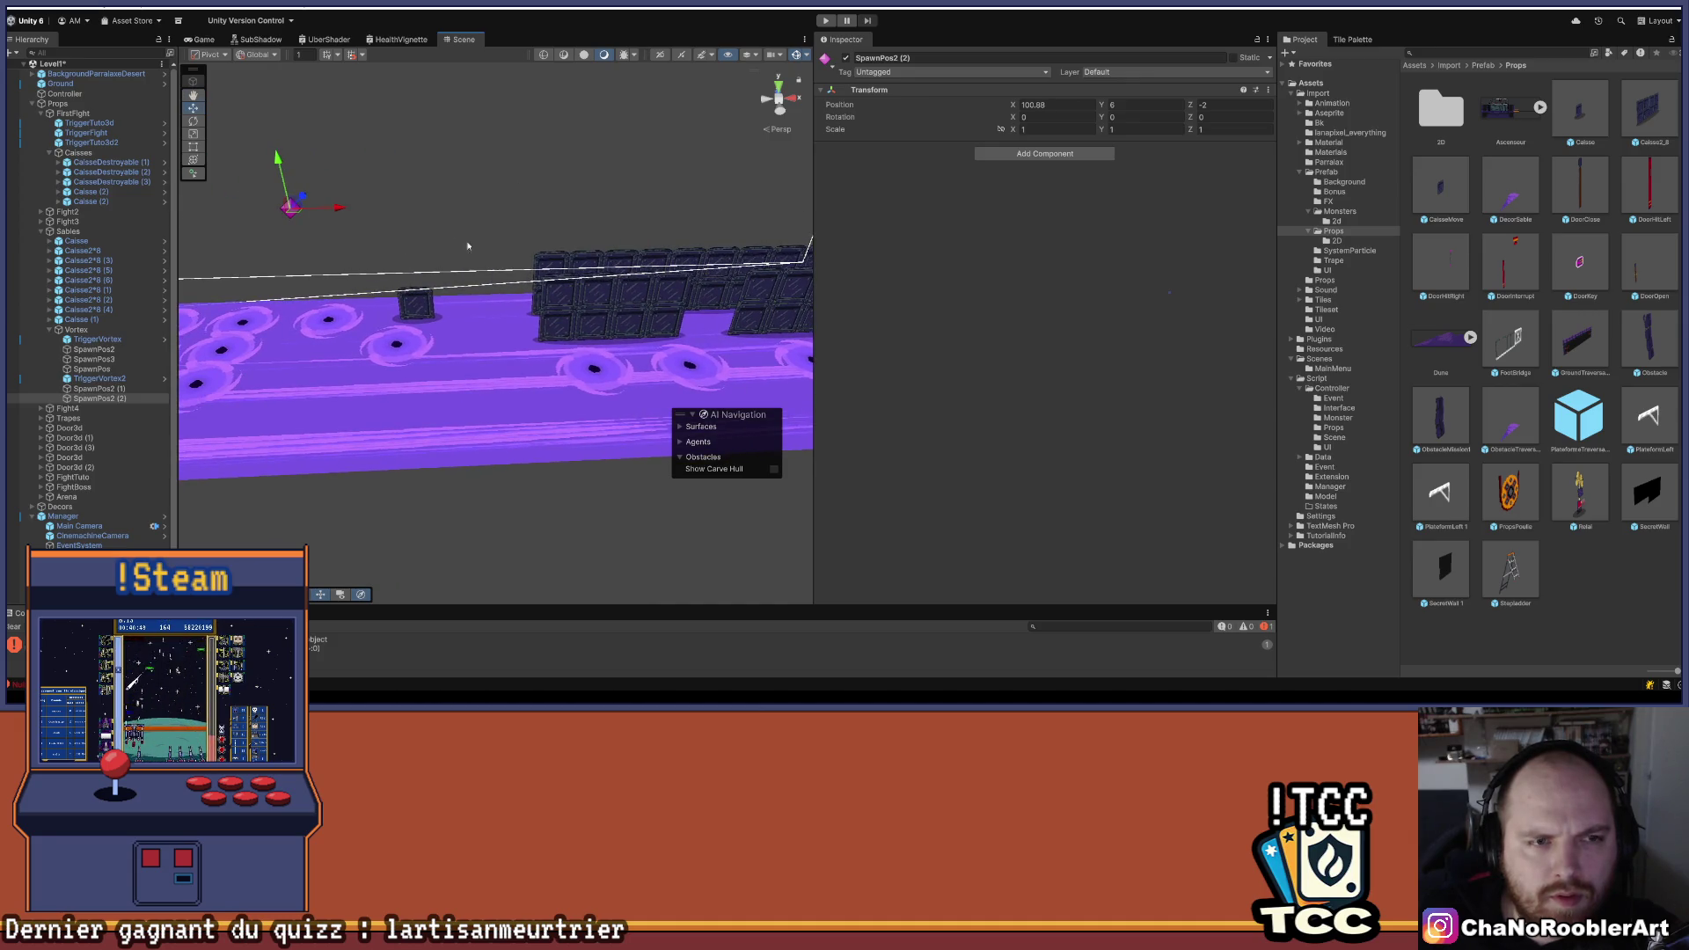
{"action": "type", "text": "100"}
{"action": "left_click", "coordinate": [99, 378]}
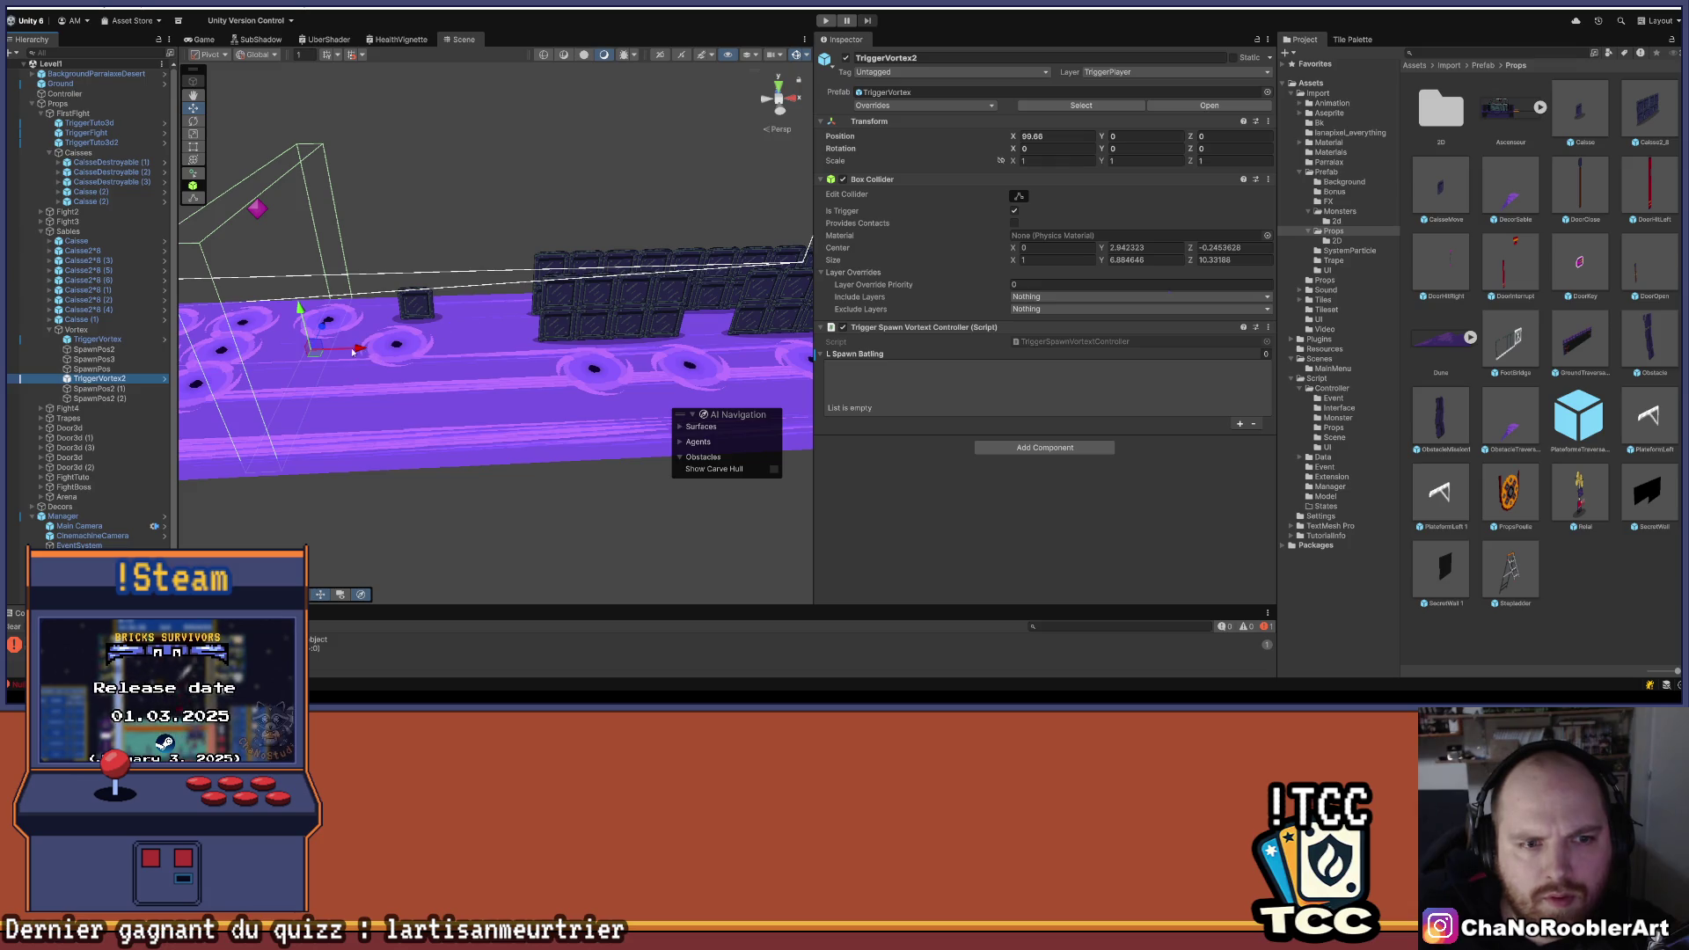
- Move TriggerVortex2's trigger box right along X to 106.65
{"action": "left_click", "coordinate": [401, 359]}
{"action": "left_click", "coordinate": [114, 378]}
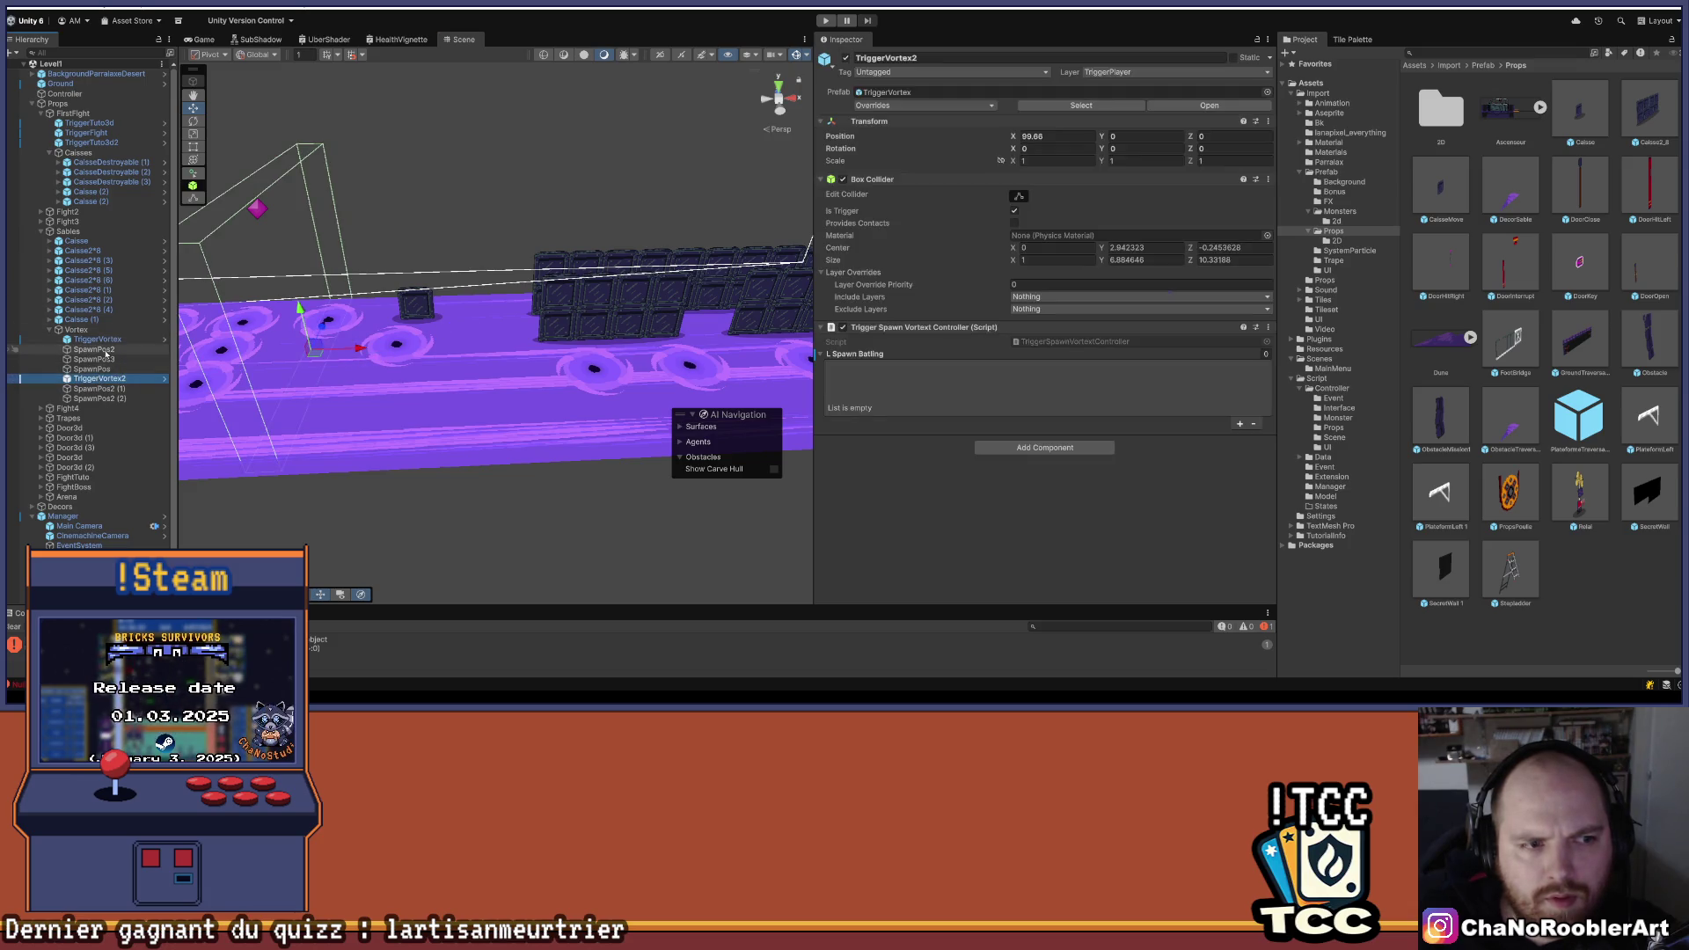
{"action": "left_click_drag", "start_coordinate": [366, 356], "coordinate": [563, 355]}
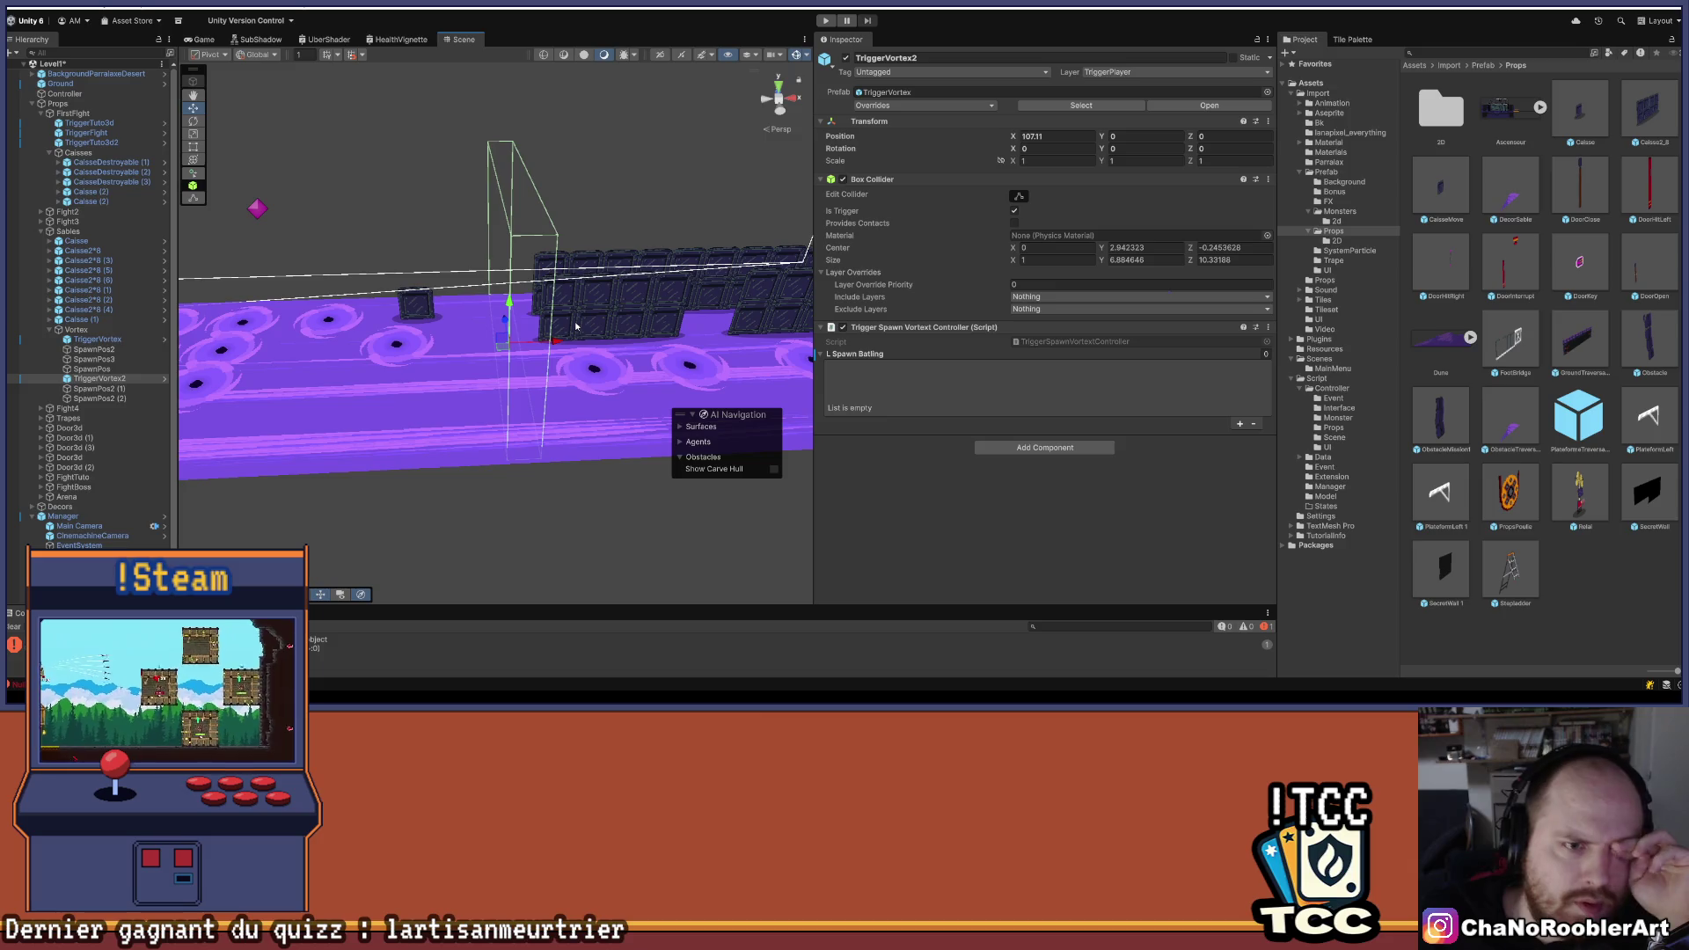
{"action": "left_click_drag", "start_coordinate": [577, 326], "coordinate": [504, 354]}
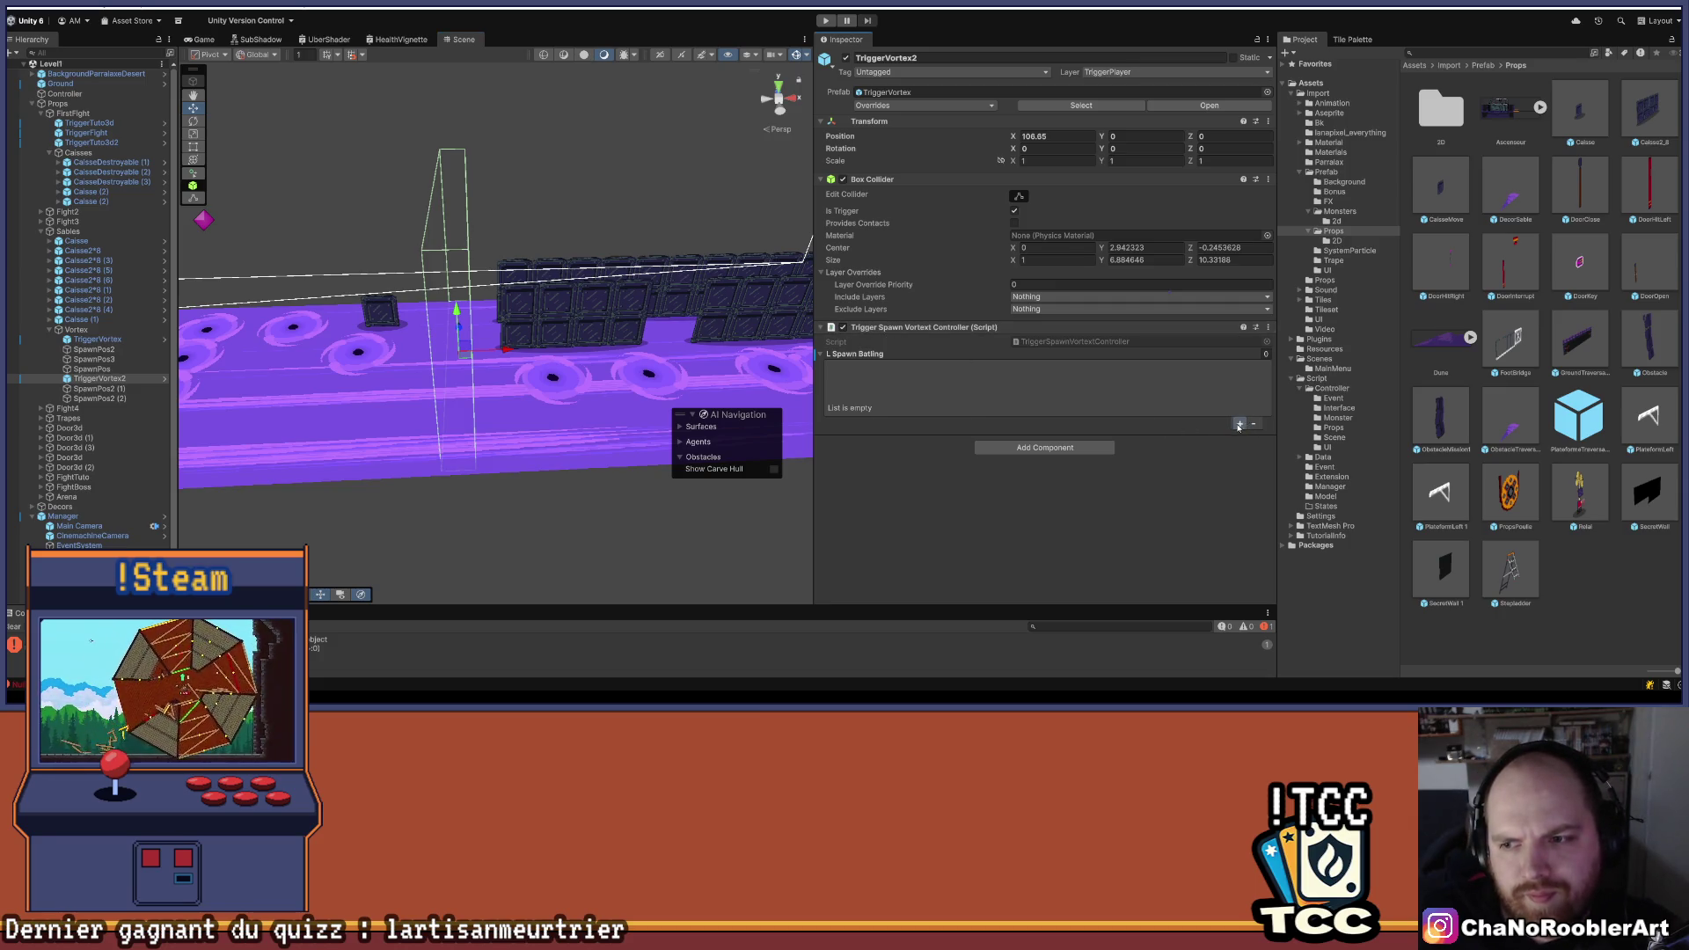
- Add two spawn entries and set the first to SpawnPos2 (1), timer 3, Classic type
{"action": "left_click", "coordinate": [1239, 425]}
{"action": "left_click", "coordinate": [1240, 383]}
{"action": "left_click", "coordinate": [839, 368]}
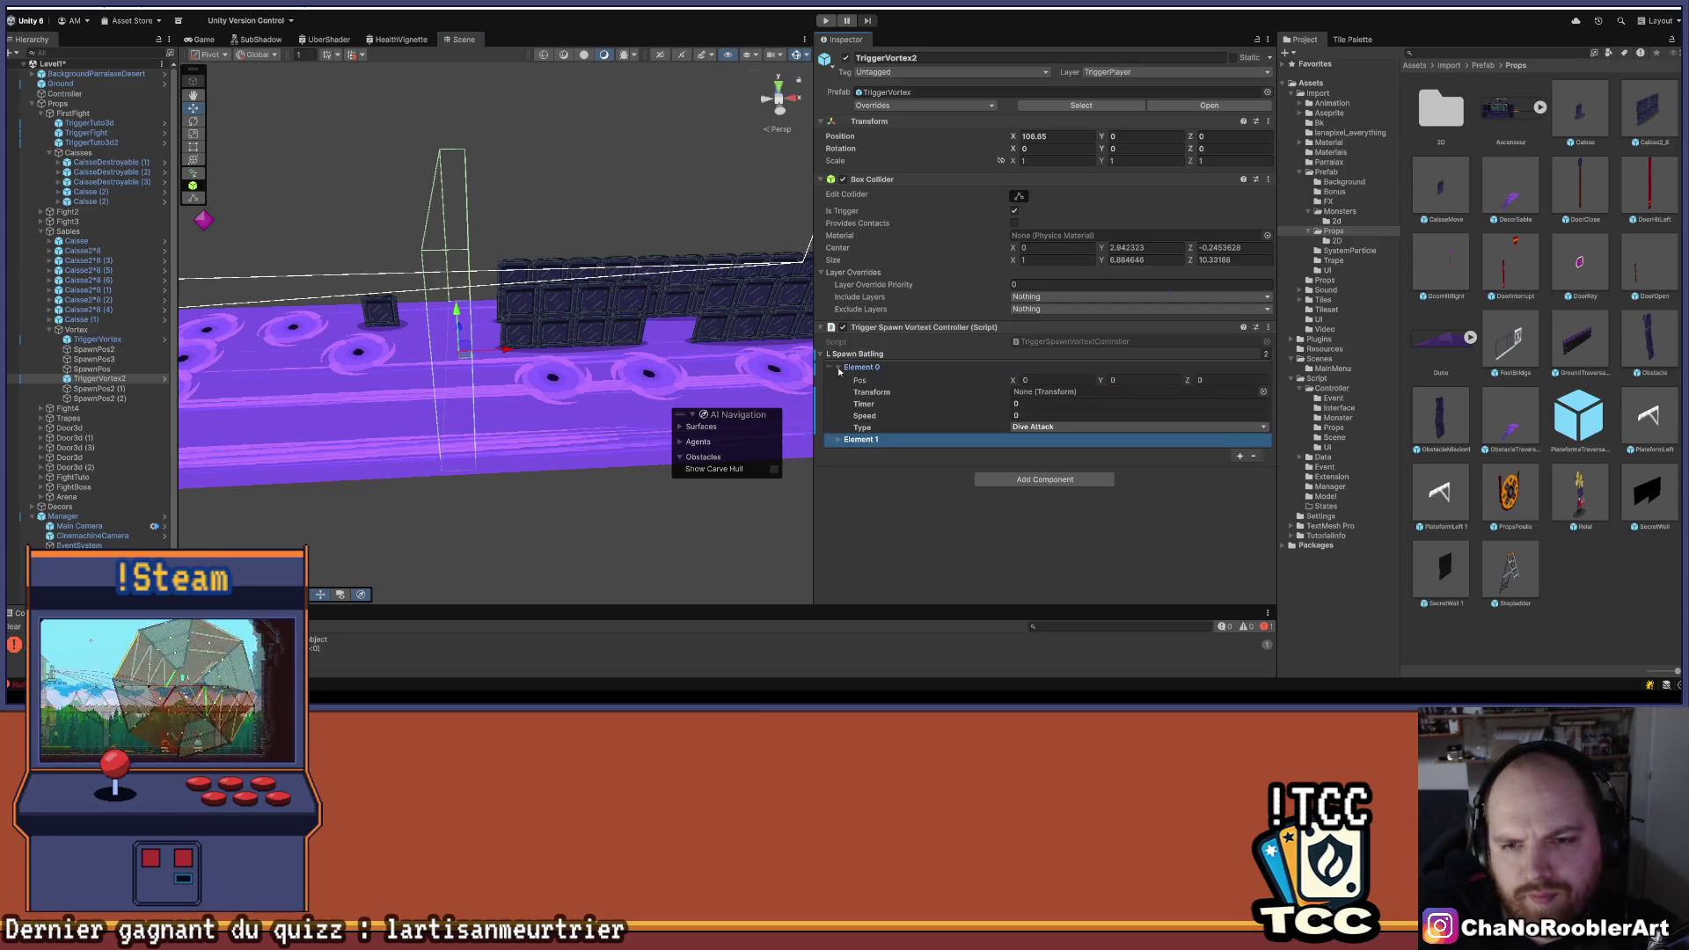
{"action": "left_click", "coordinate": [1038, 393]}
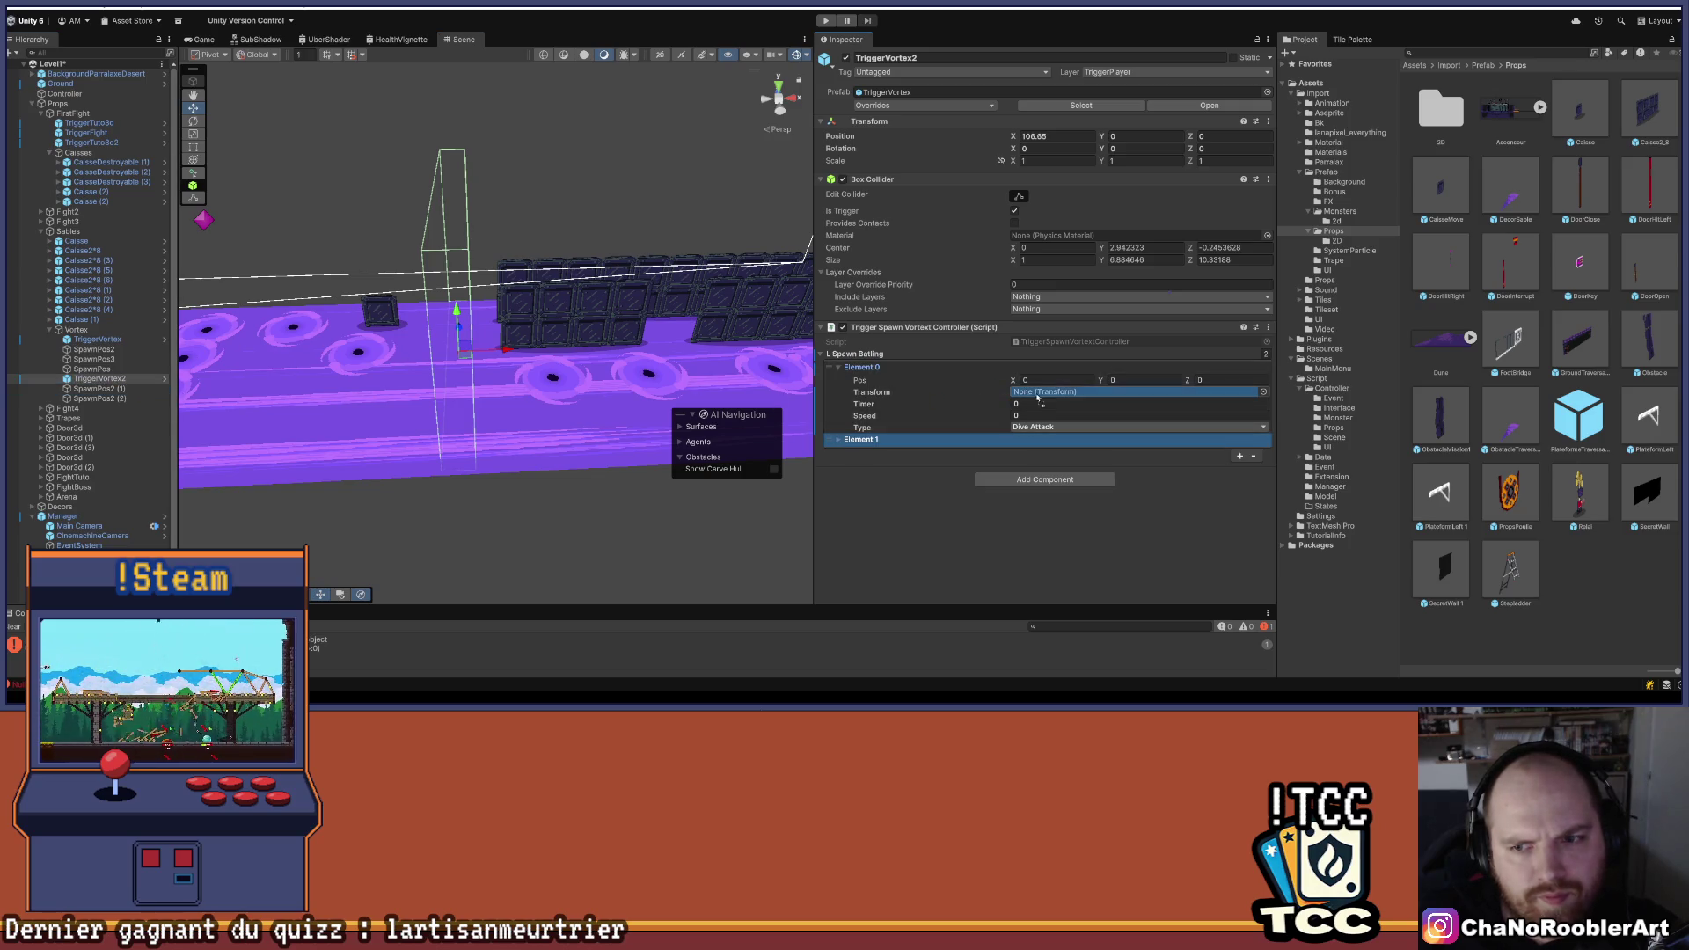
{"action": "left_click_drag", "start_coordinate": [1047, 395], "coordinate": [1047, 397]}
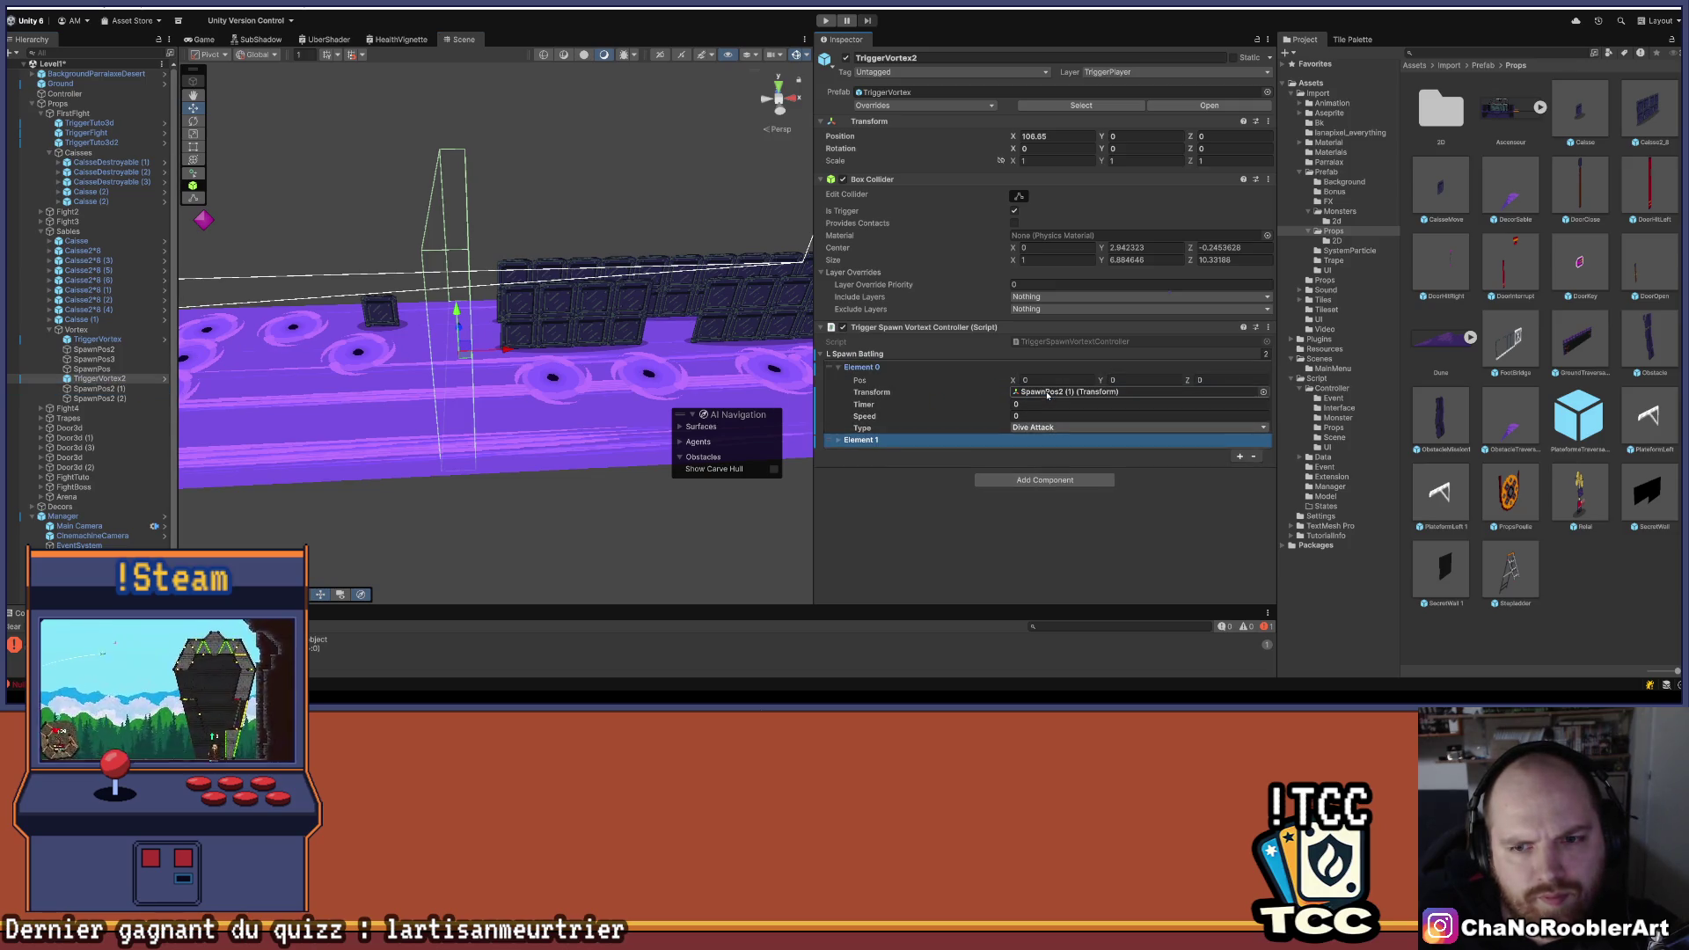
{"action": "left_click", "coordinate": [1036, 403]}
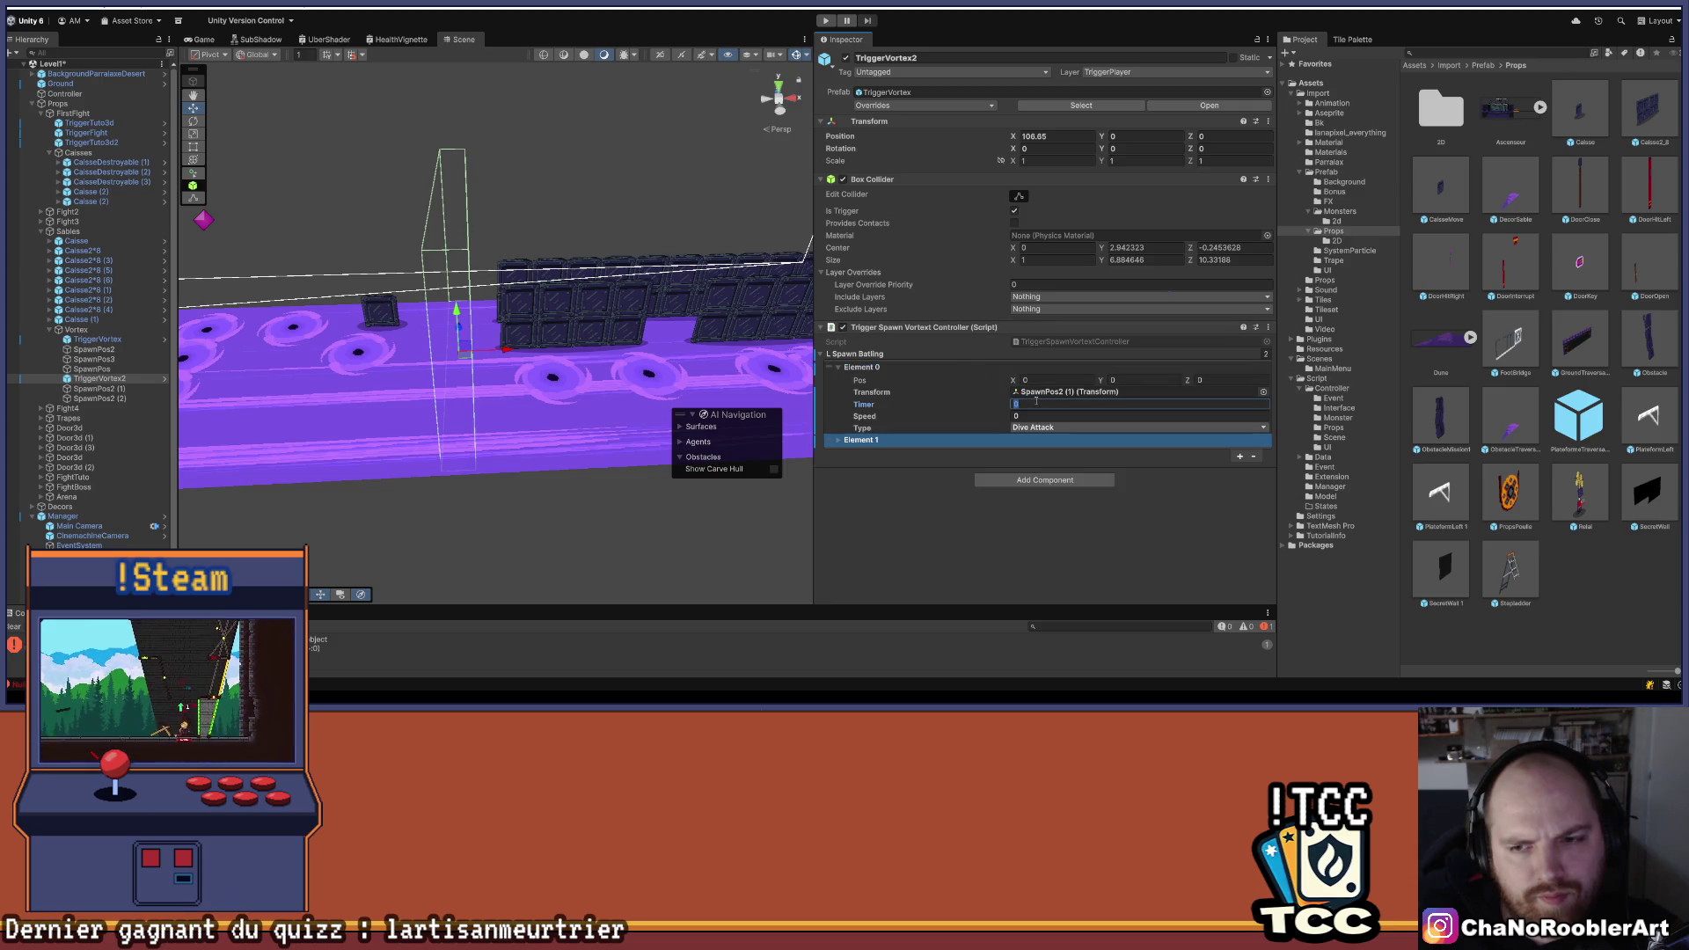
{"action": "left_click", "coordinate": [1033, 427]}
{"action": "left_click", "coordinate": [1030, 436]}
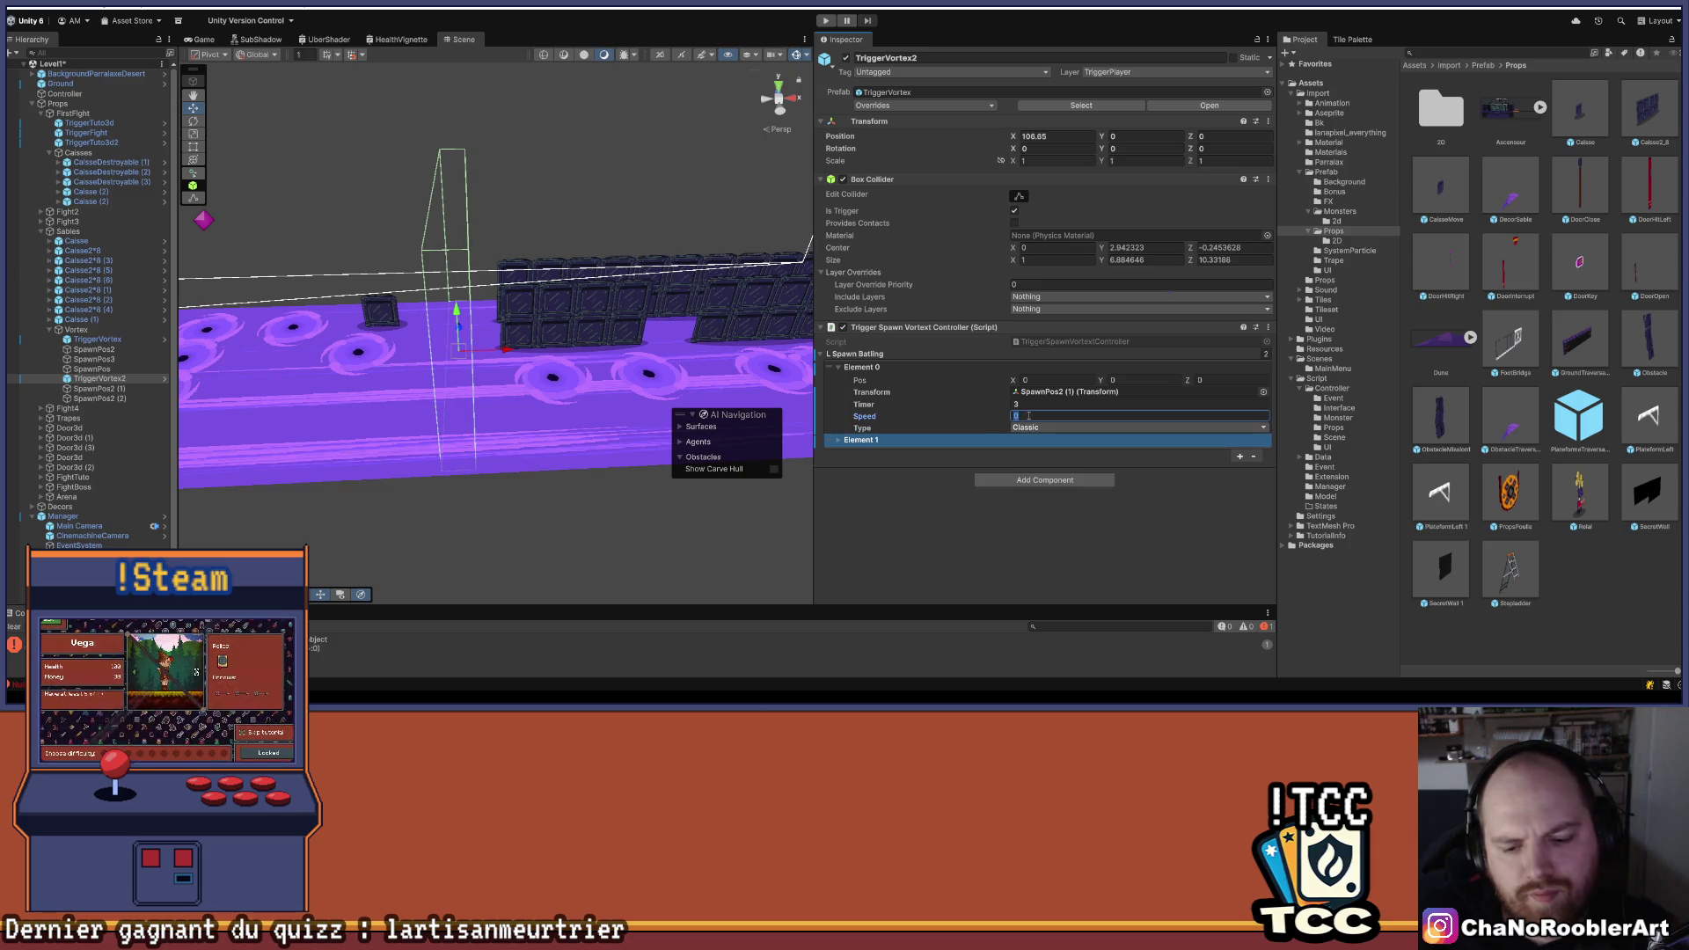
{"action": "type", "text": "6"}
{"action": "left_click", "coordinate": [995, 524]}
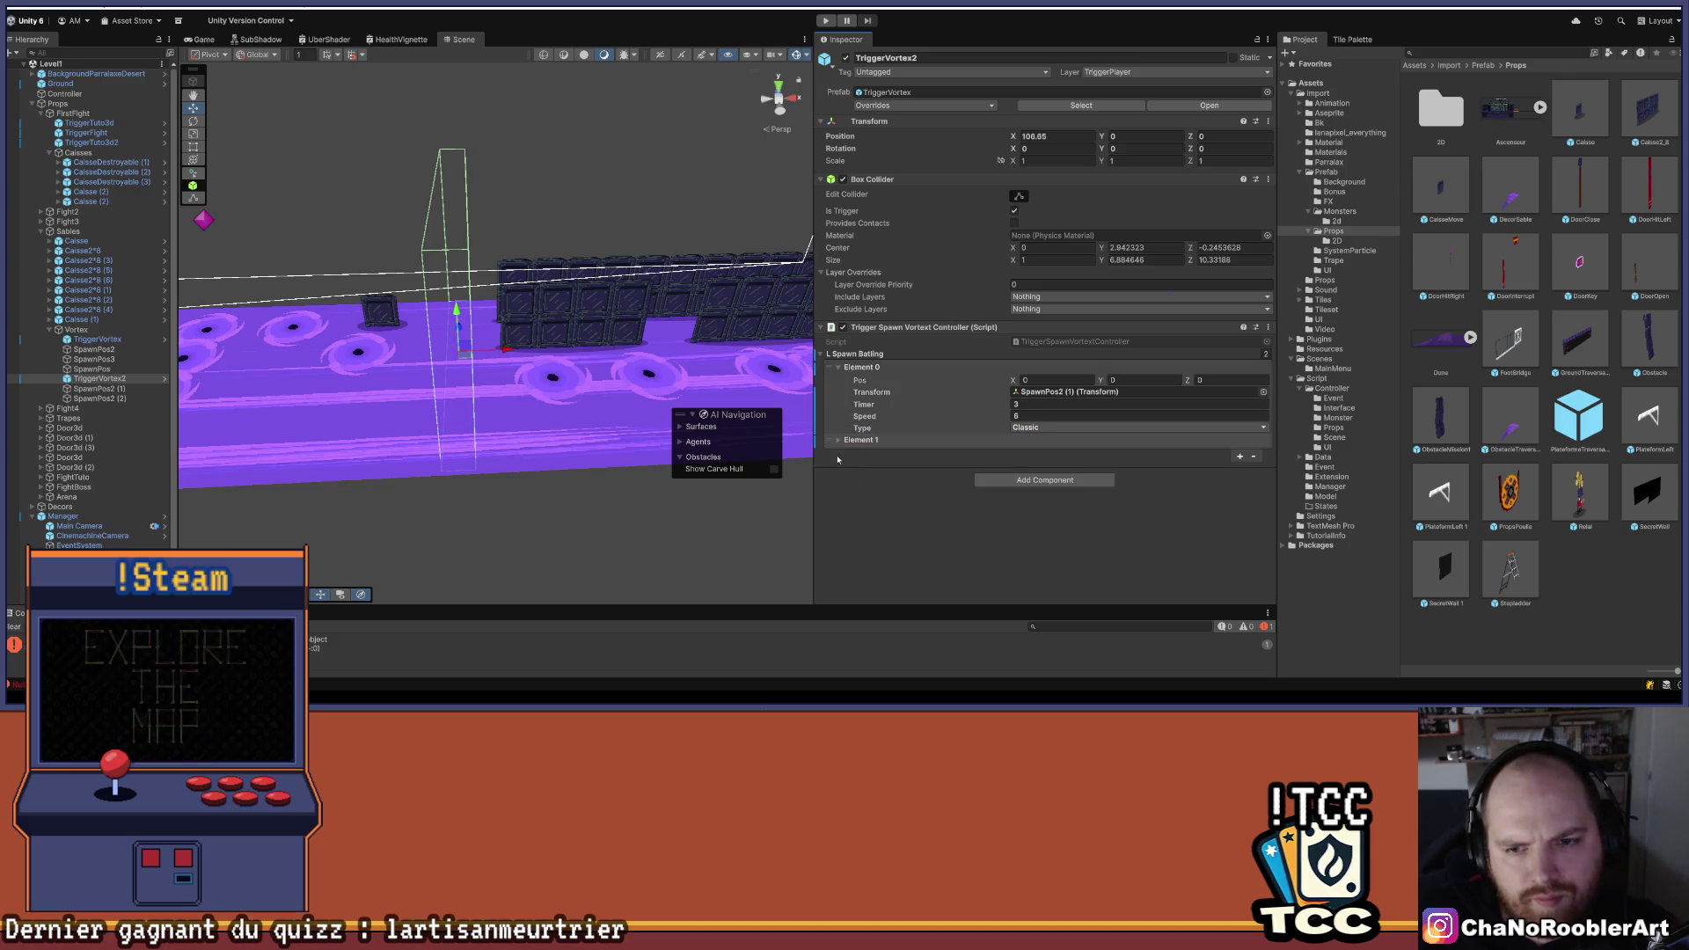
- Set the second spawn entry to SpawnPos2 (2) with Classic type, then collapse the component
{"action": "left_click", "coordinate": [839, 440]}
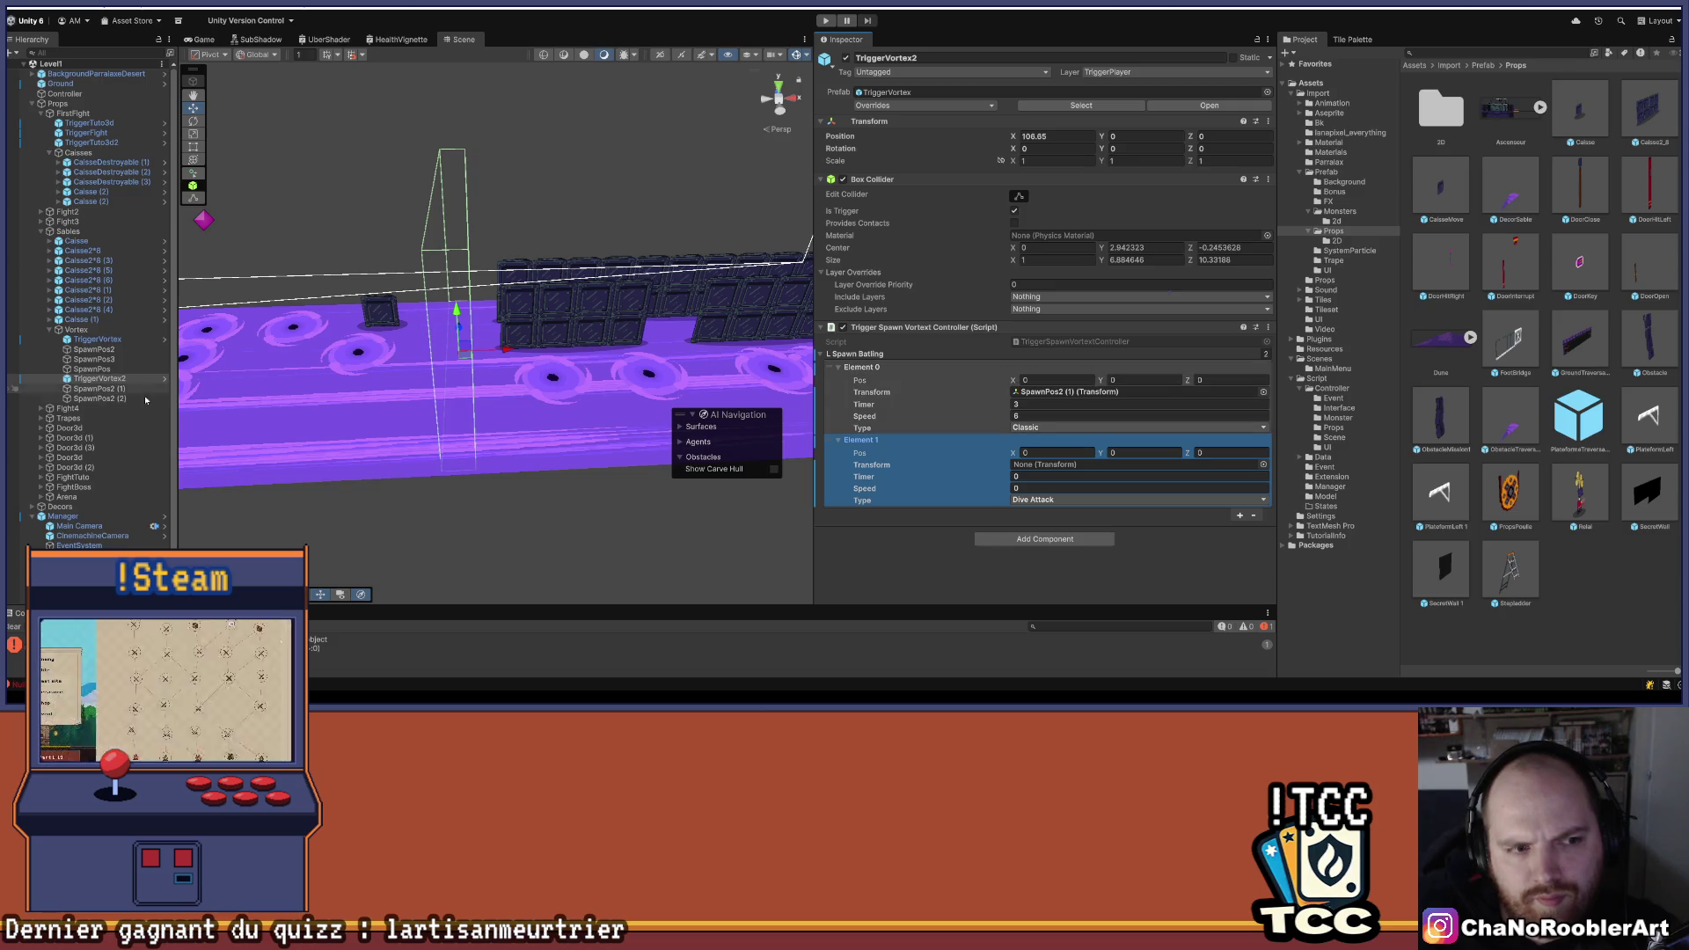
{"action": "left_click_drag", "start_coordinate": [120, 396], "coordinate": [1053, 471]}
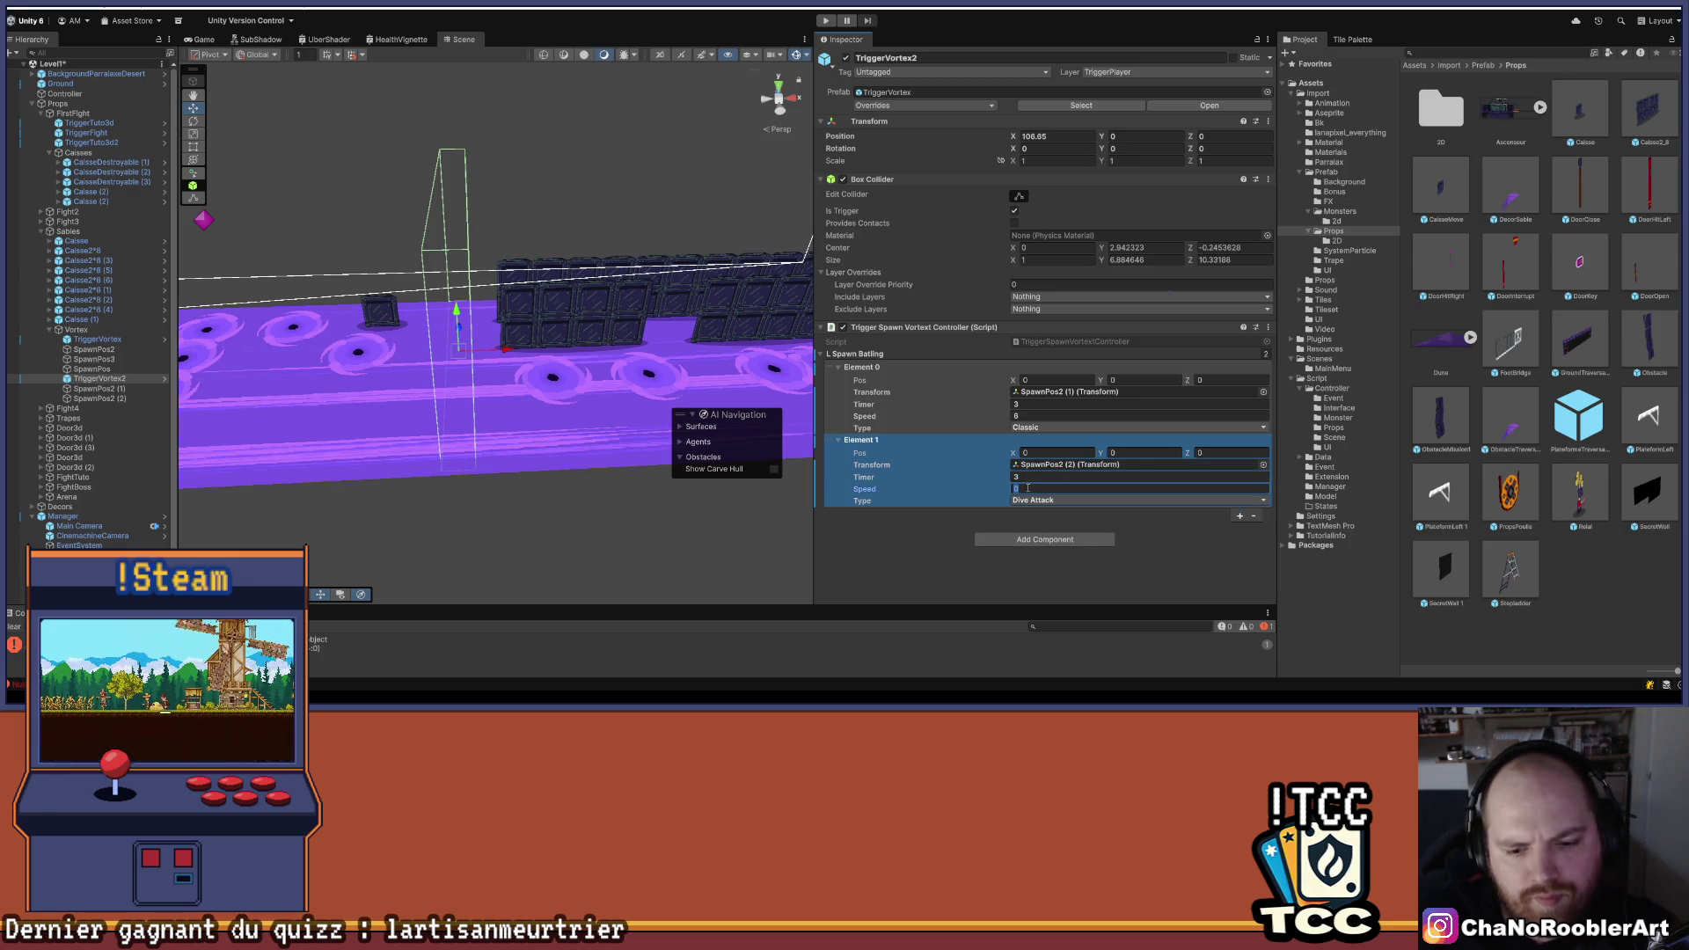
{"action": "left_click", "coordinate": [1139, 488]}
{"action": "type", "text": "6"}
{"action": "left_click", "coordinate": [1039, 499]}
{"action": "left_click", "coordinate": [1053, 531]}
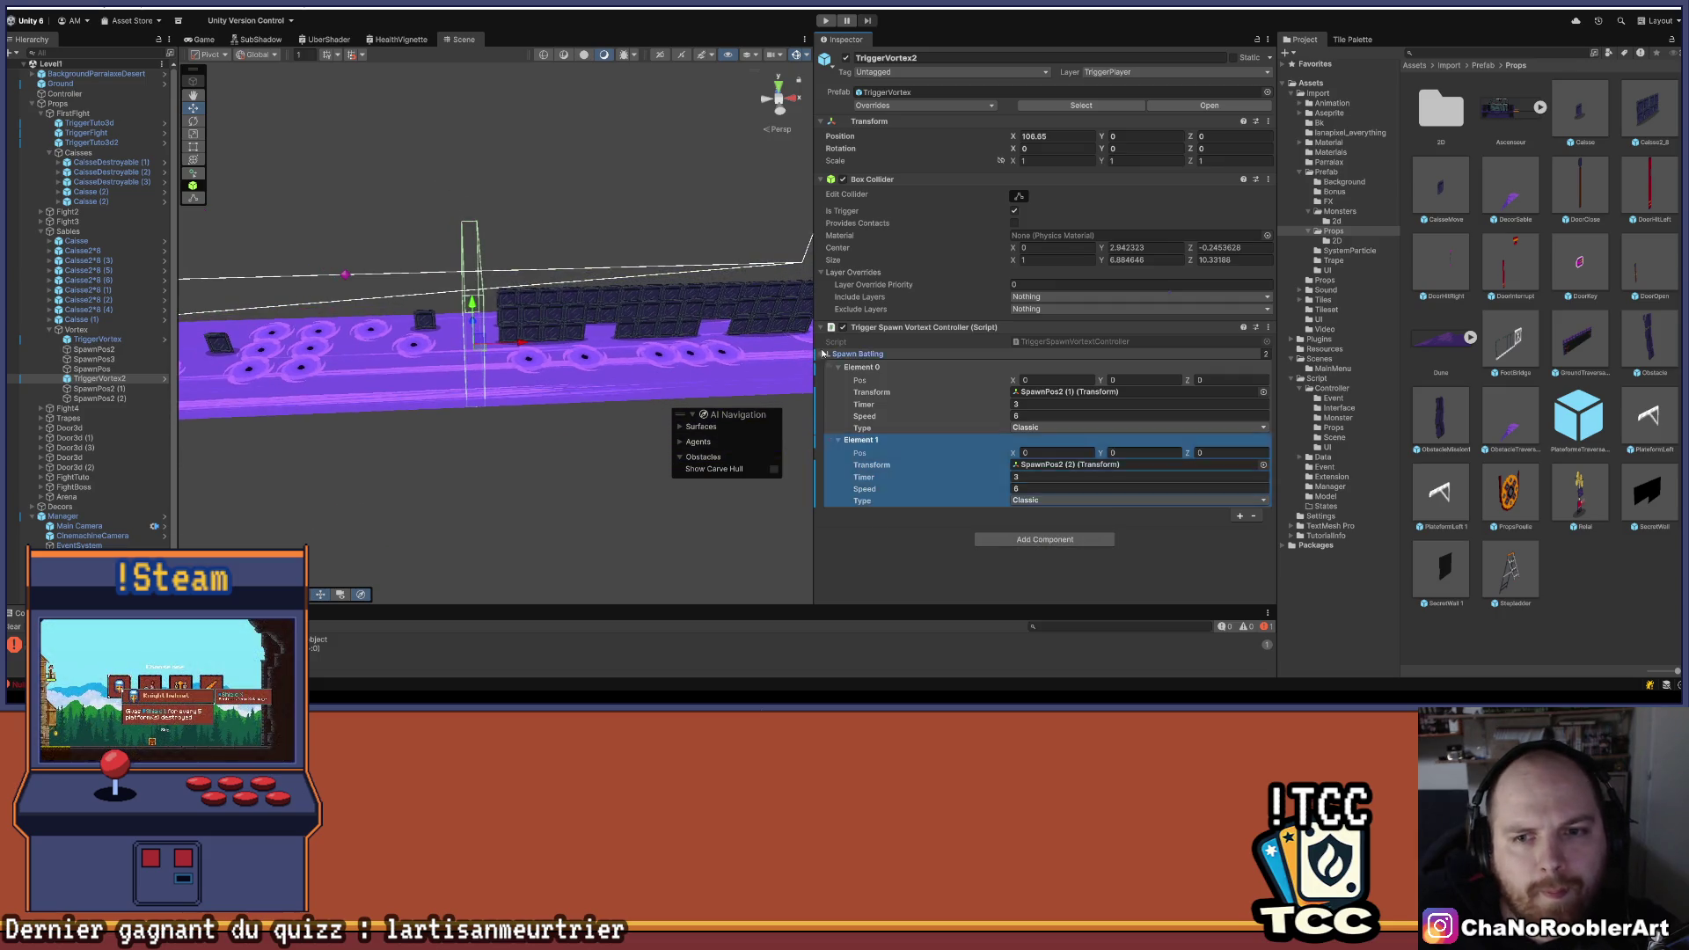
{"action": "left_click", "coordinate": [823, 355]}
{"action": "left_click", "coordinate": [820, 328]}
{"action": "scroll", "coordinate": [544, 425], "scroll_direction": "down", "scroll_amount": 3}
{"action": "mouse_move", "coordinate": [544, 425]}
{"action": "left_mouse_down"}
{"action": "mouse_move", "coordinate": [555, 388]}
{"action": "mouse_move", "coordinate": [494, 510]}
{"action": "mouse_move", "coordinate": [502, 407]}
{"action": "mouse_move", "coordinate": [467, 339]}
{"action": "mouse_move", "coordinate": [385, 364]}
{"action": "mouse_move", "coordinate": [520, 276]}
{"action": "mouse_move", "coordinate": [433, 287]}
{"action": "mouse_move", "coordinate": [317, 348]}
{"action": "left_mouse_up"}
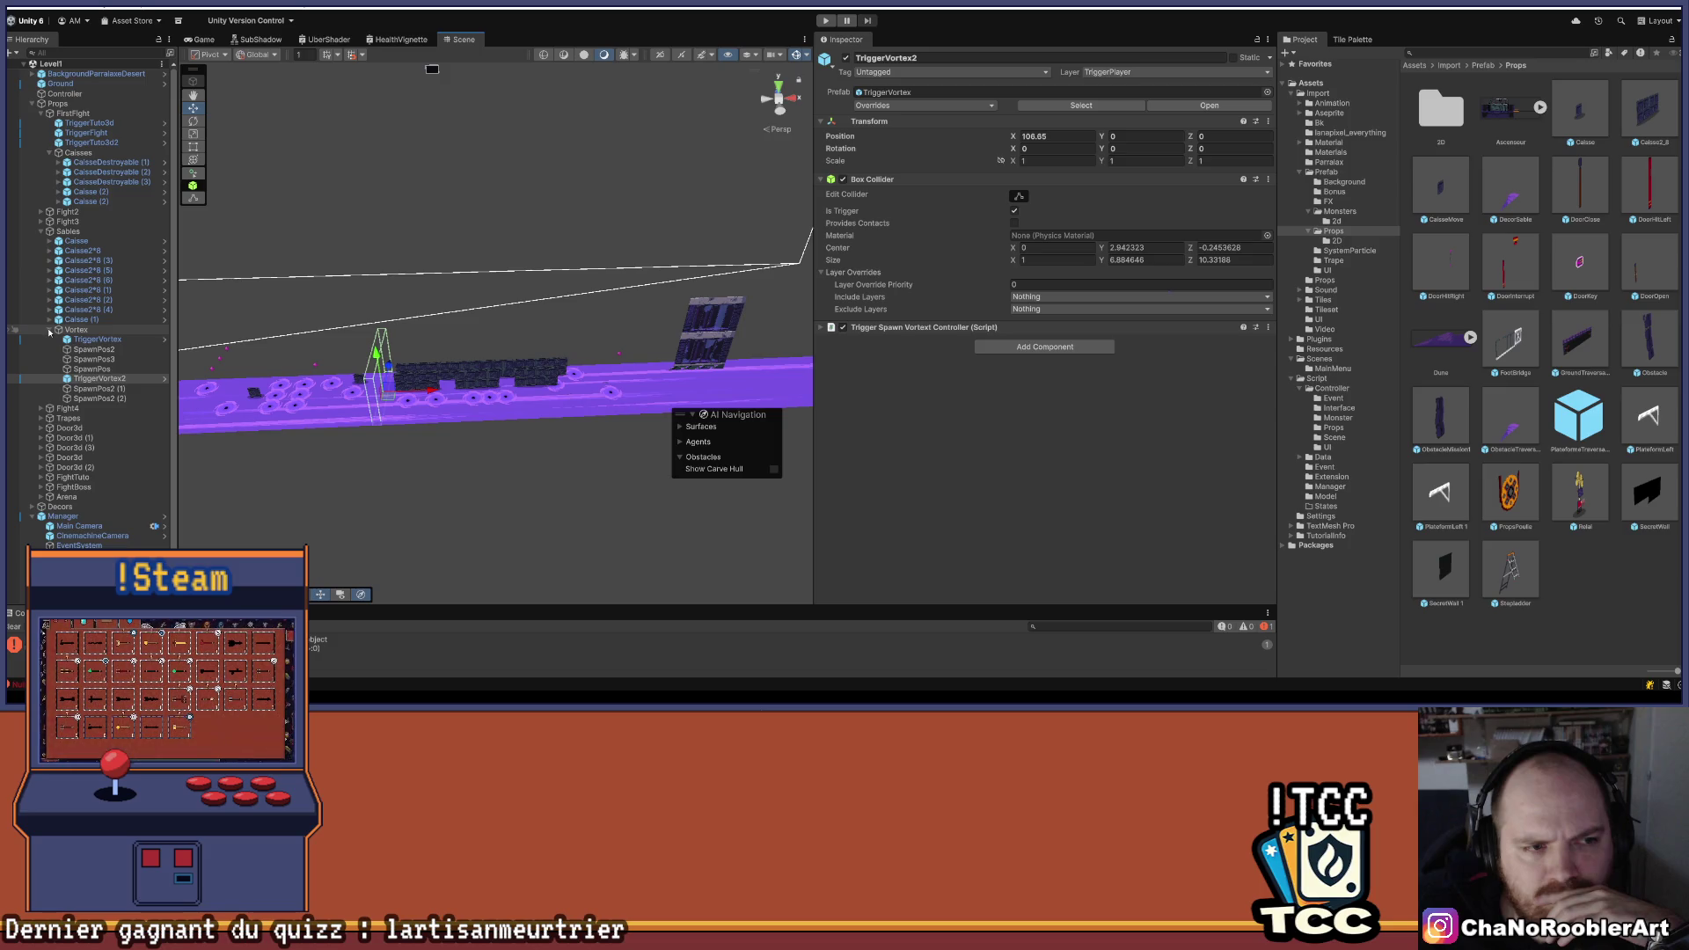
- Create a new empty GameObject inside the Sables group
{"action": "left_click", "coordinate": [50, 331]}
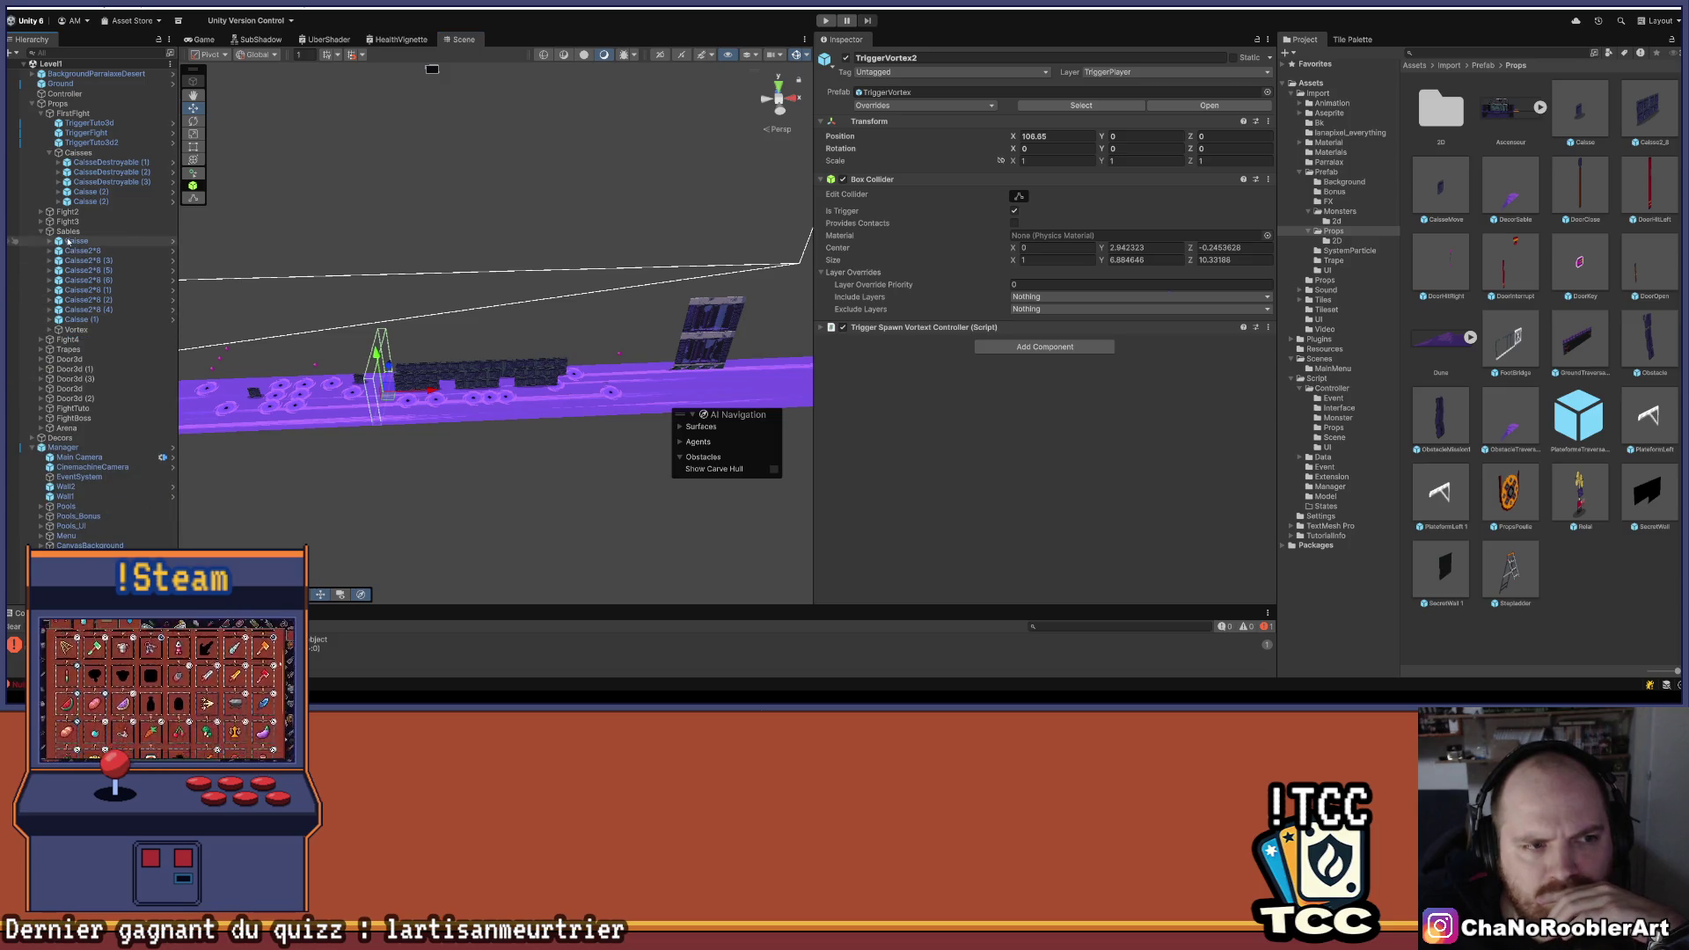
{"action": "left_click", "coordinate": [69, 232]}
{"action": "left_click_drag", "start_coordinate": [352, 343], "coordinate": [566, 378]}
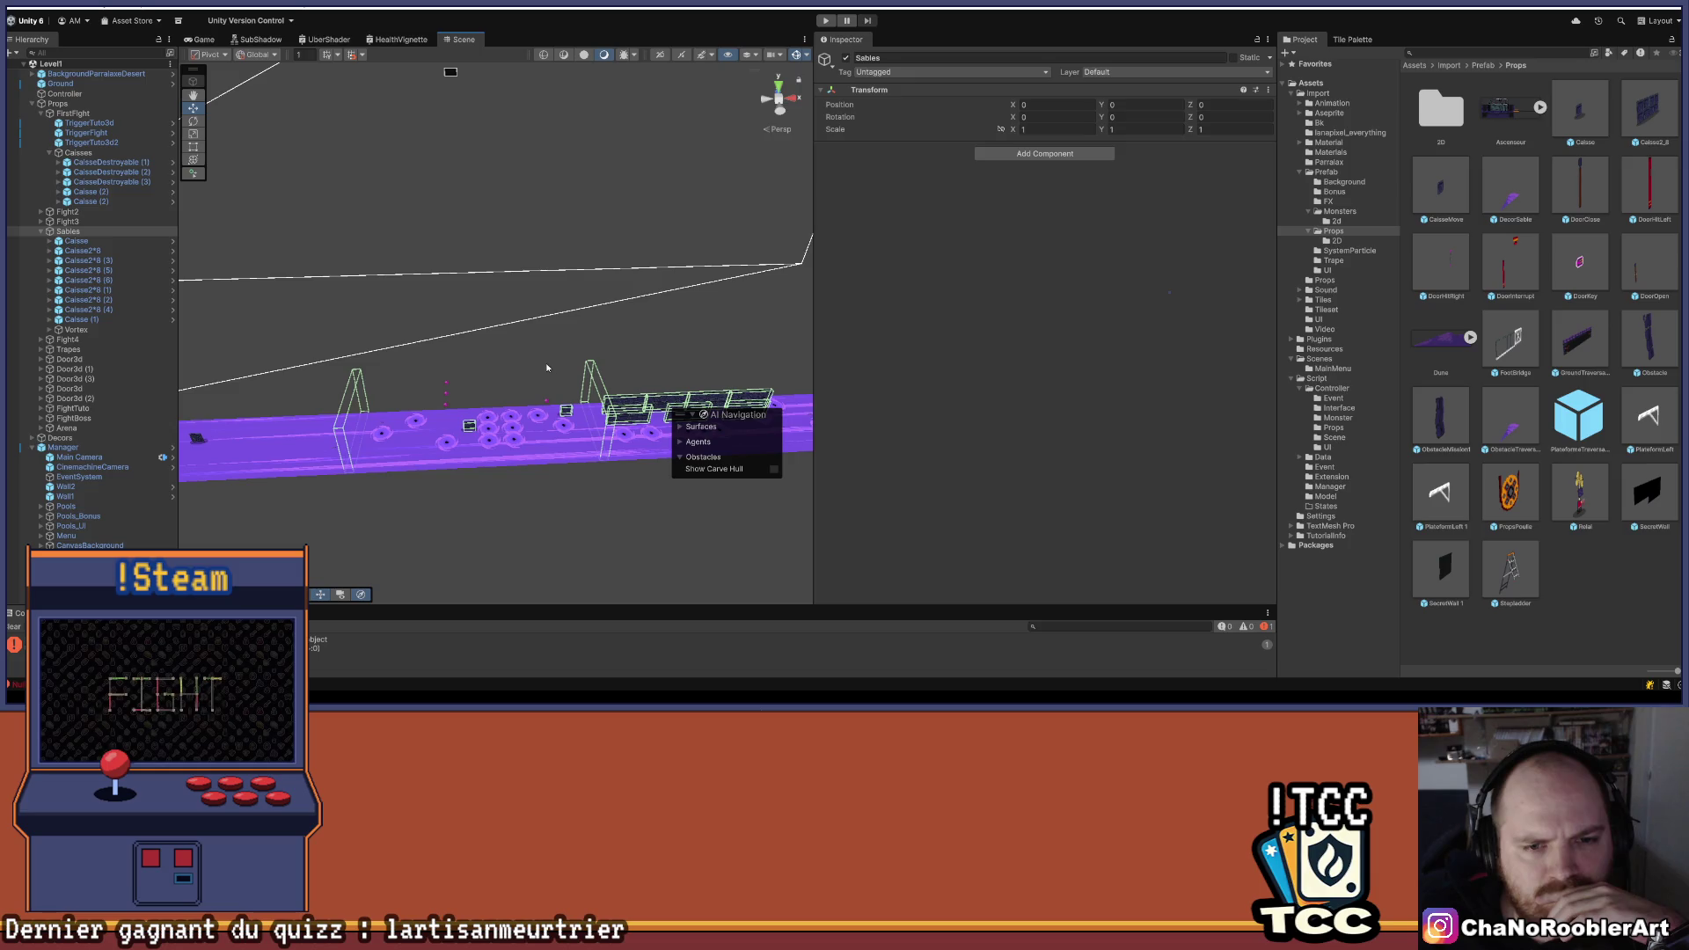
{"action": "left_click", "coordinate": [79, 232]}
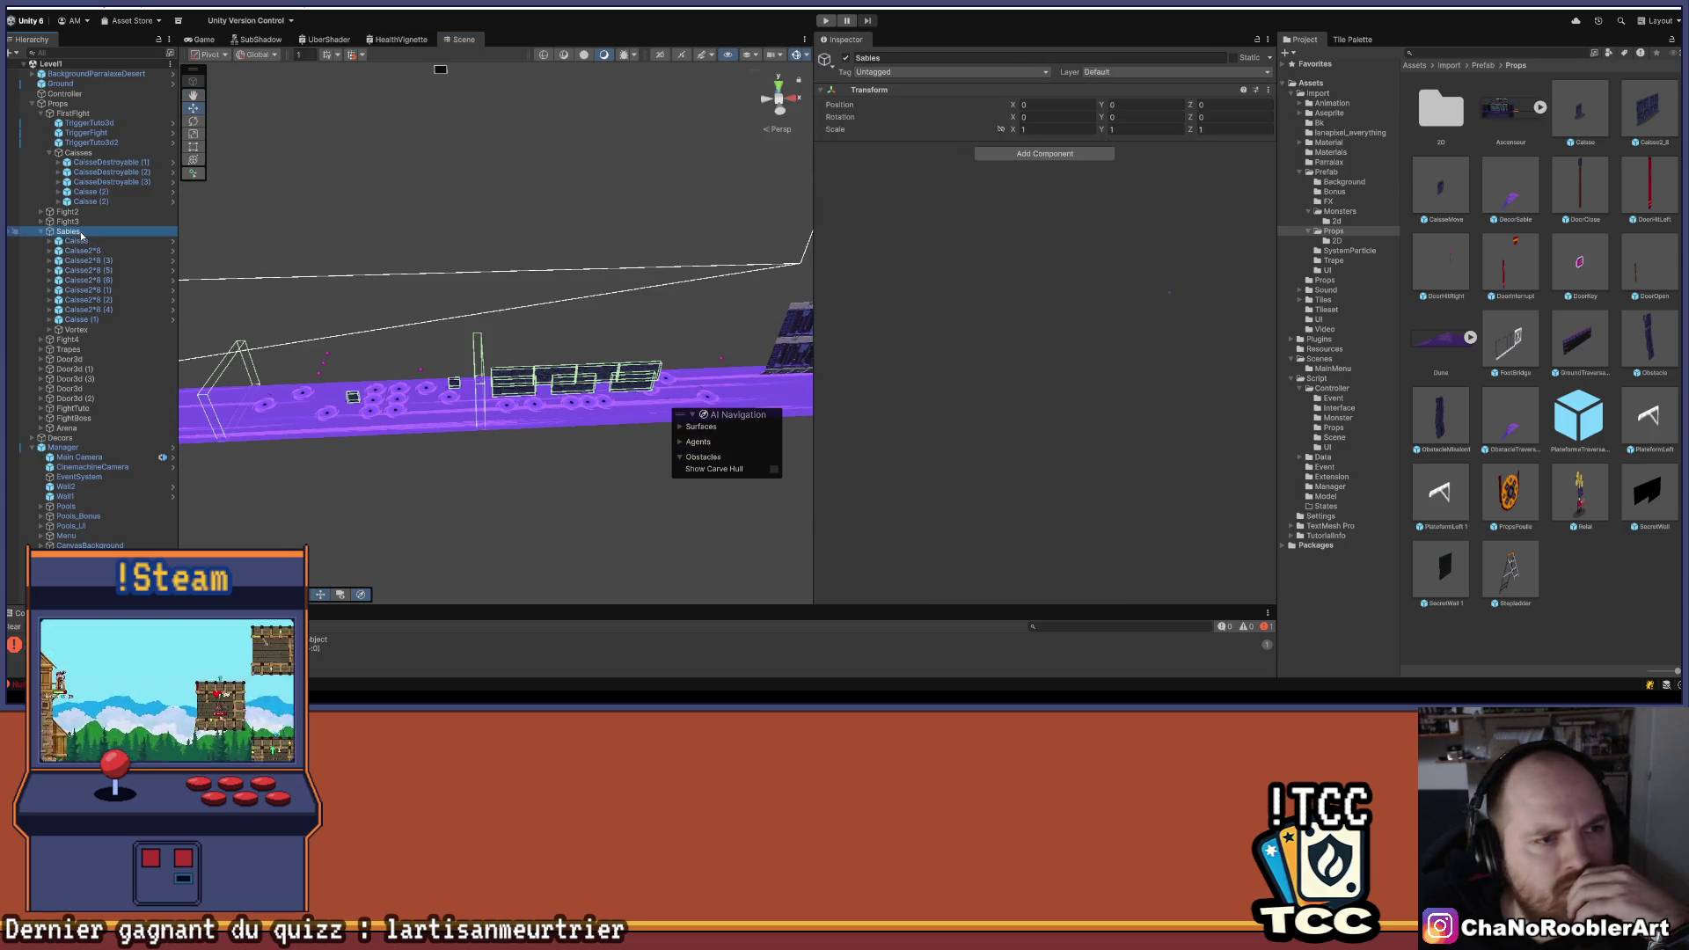
{"action": "right_click", "coordinate": [80, 235]}
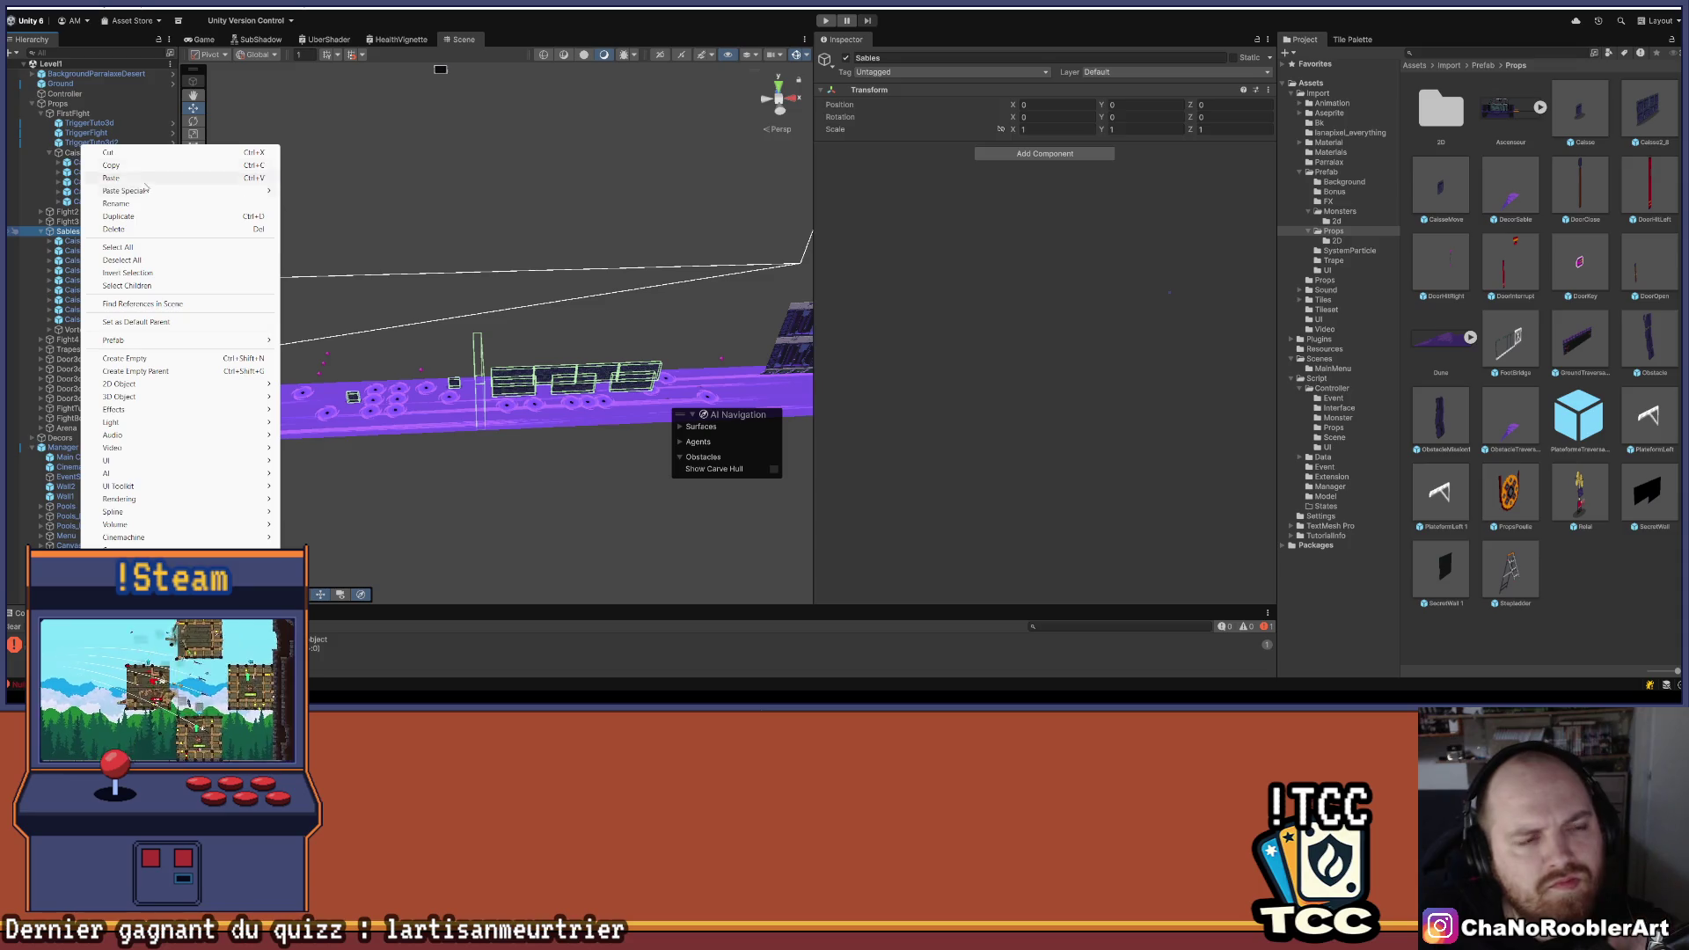
{"action": "mouse_move", "coordinate": [123, 342]}
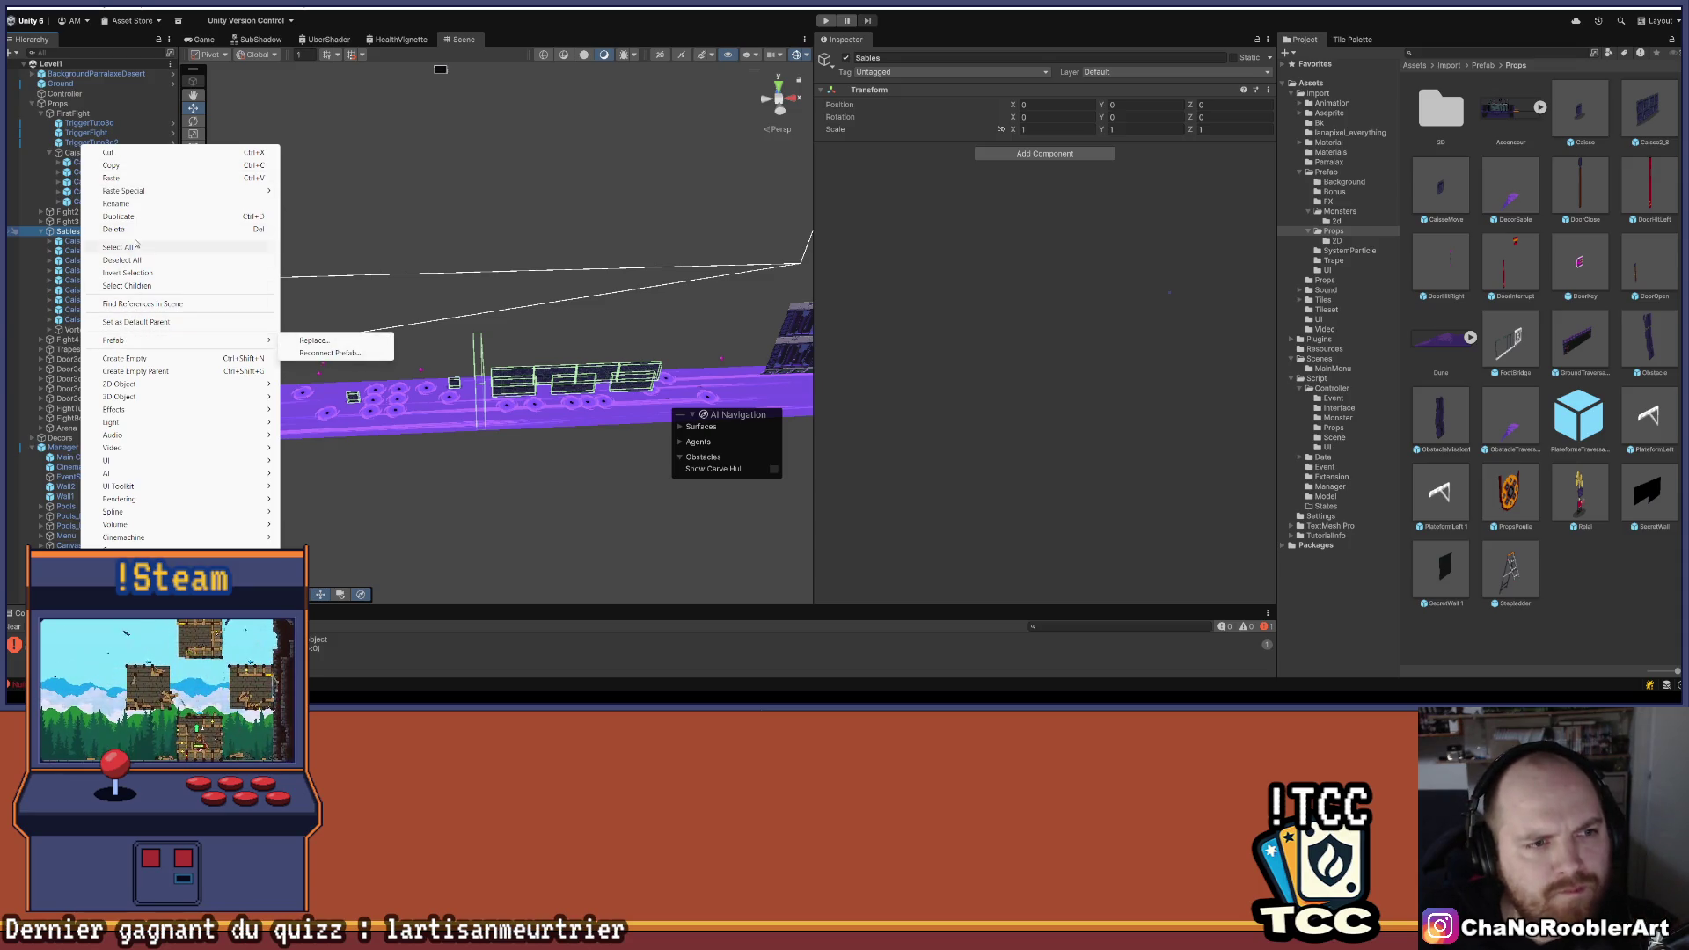
{"action": "left_click", "coordinate": [132, 358]}
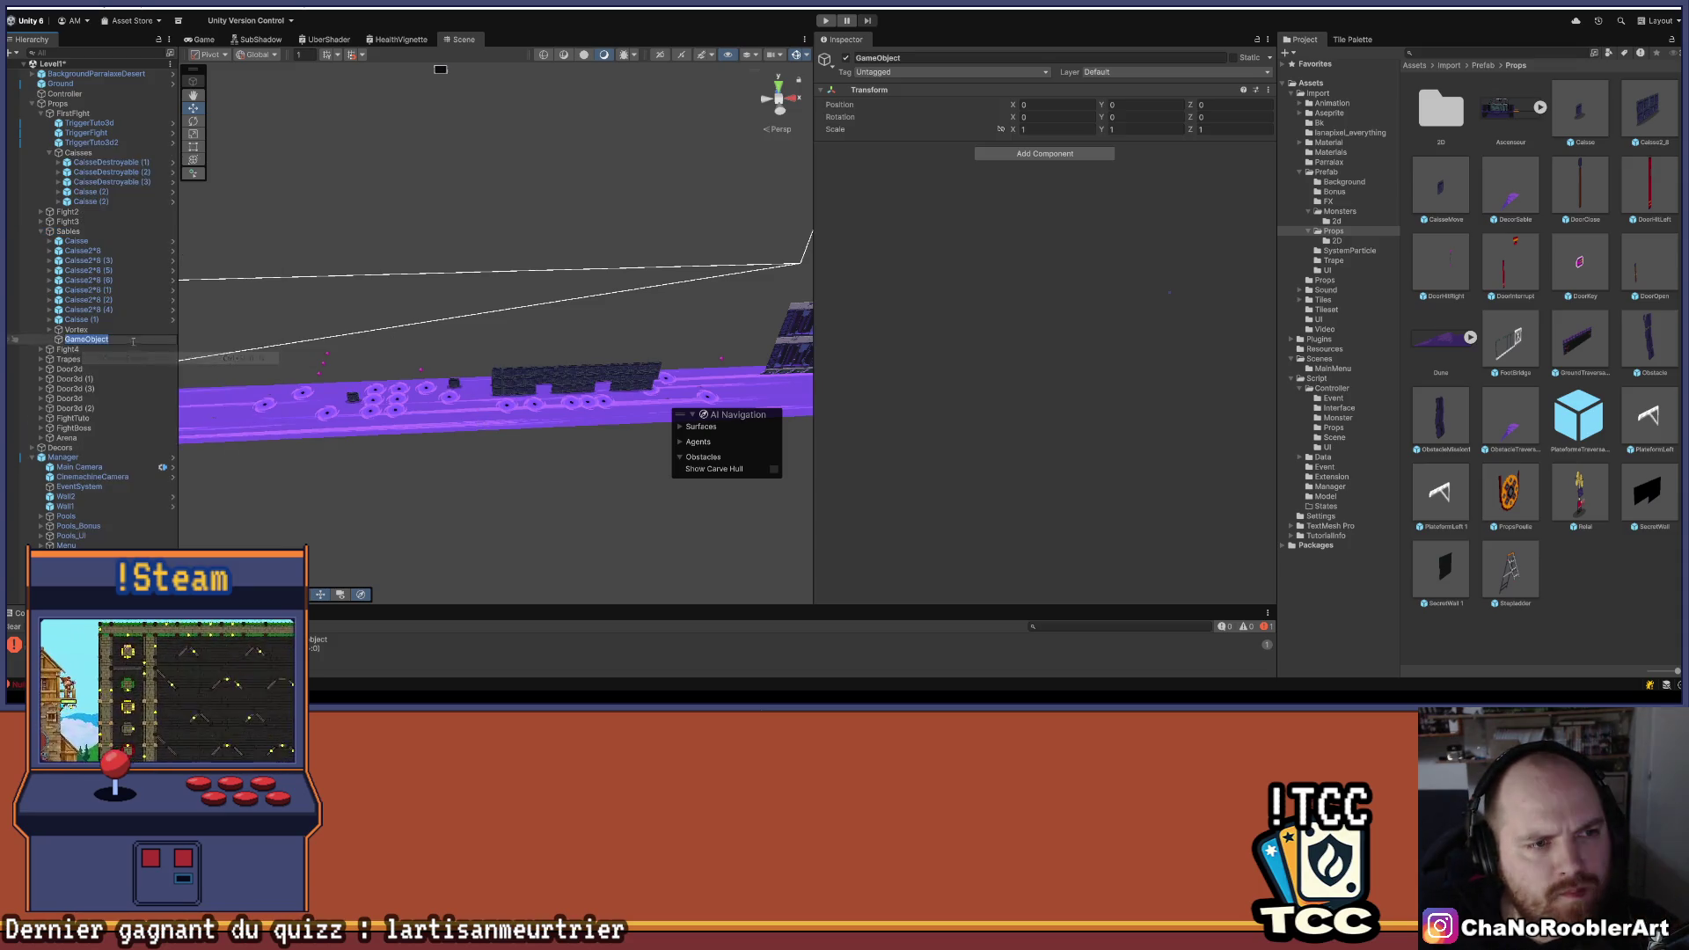
{"action": "left_click", "coordinate": [84, 343]}
- Move the new empty object to the top of Sables and rename it Caisses
{"action": "left_click_drag", "start_coordinate": [87, 248], "coordinate": [80, 238]}
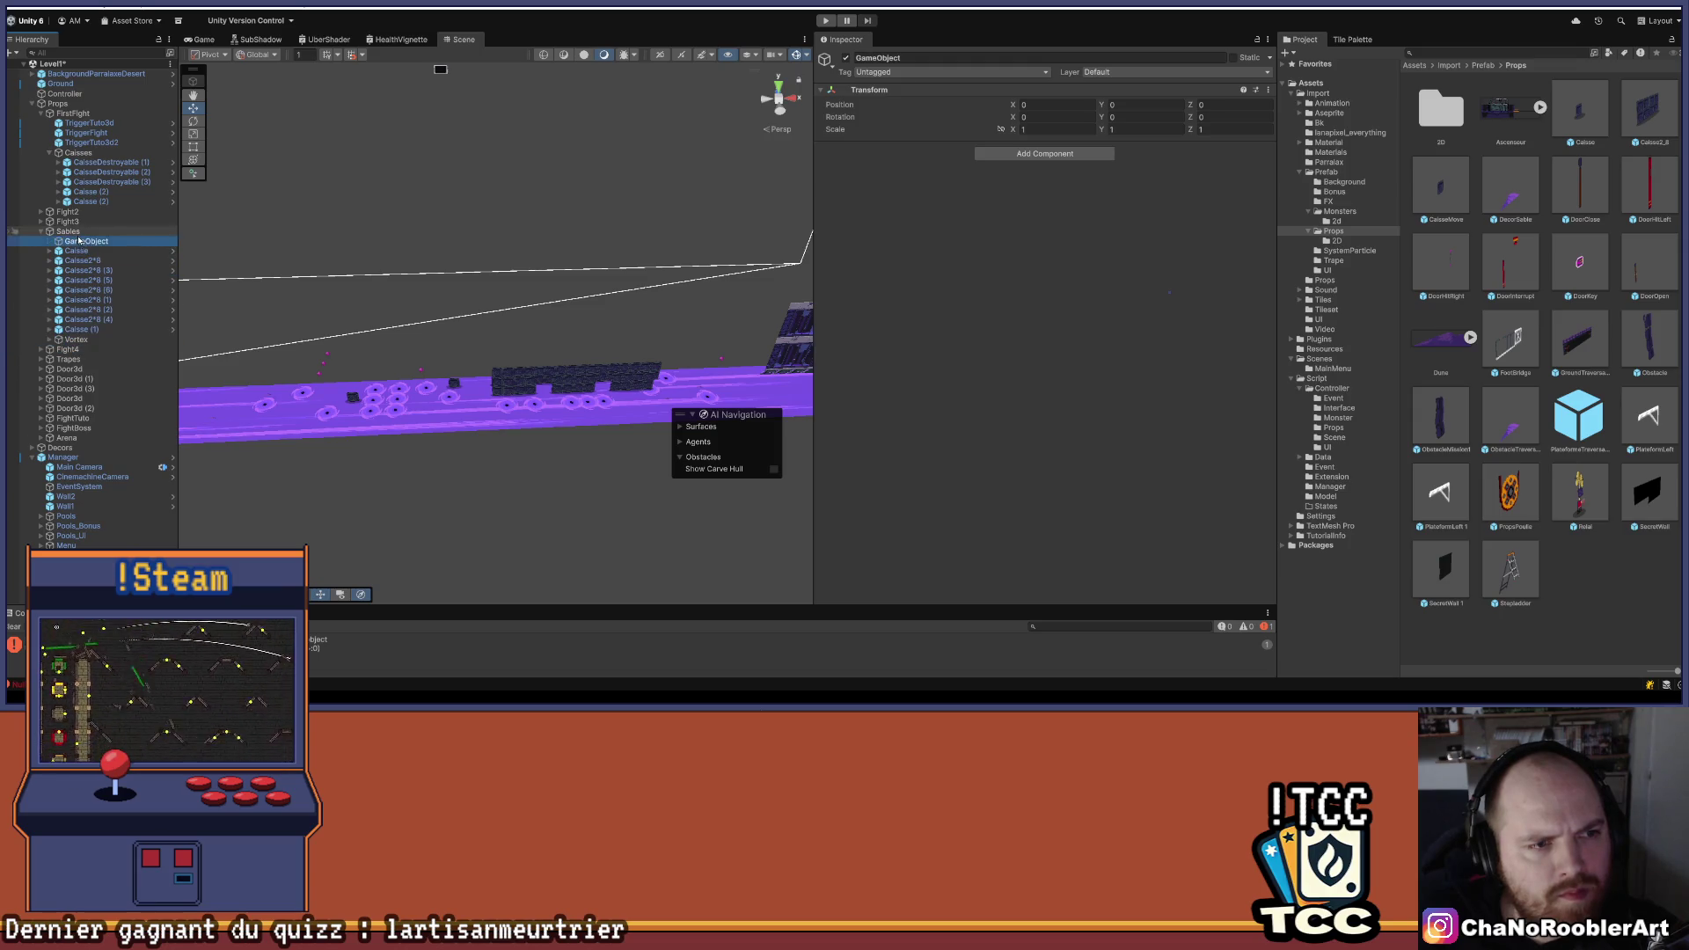
{"action": "right_click", "coordinate": [86, 241]}
{"action": "left_click", "coordinate": [127, 219]}
{"action": "type", "text": "Caisses"}
{"action": "key", "text": "Return"}
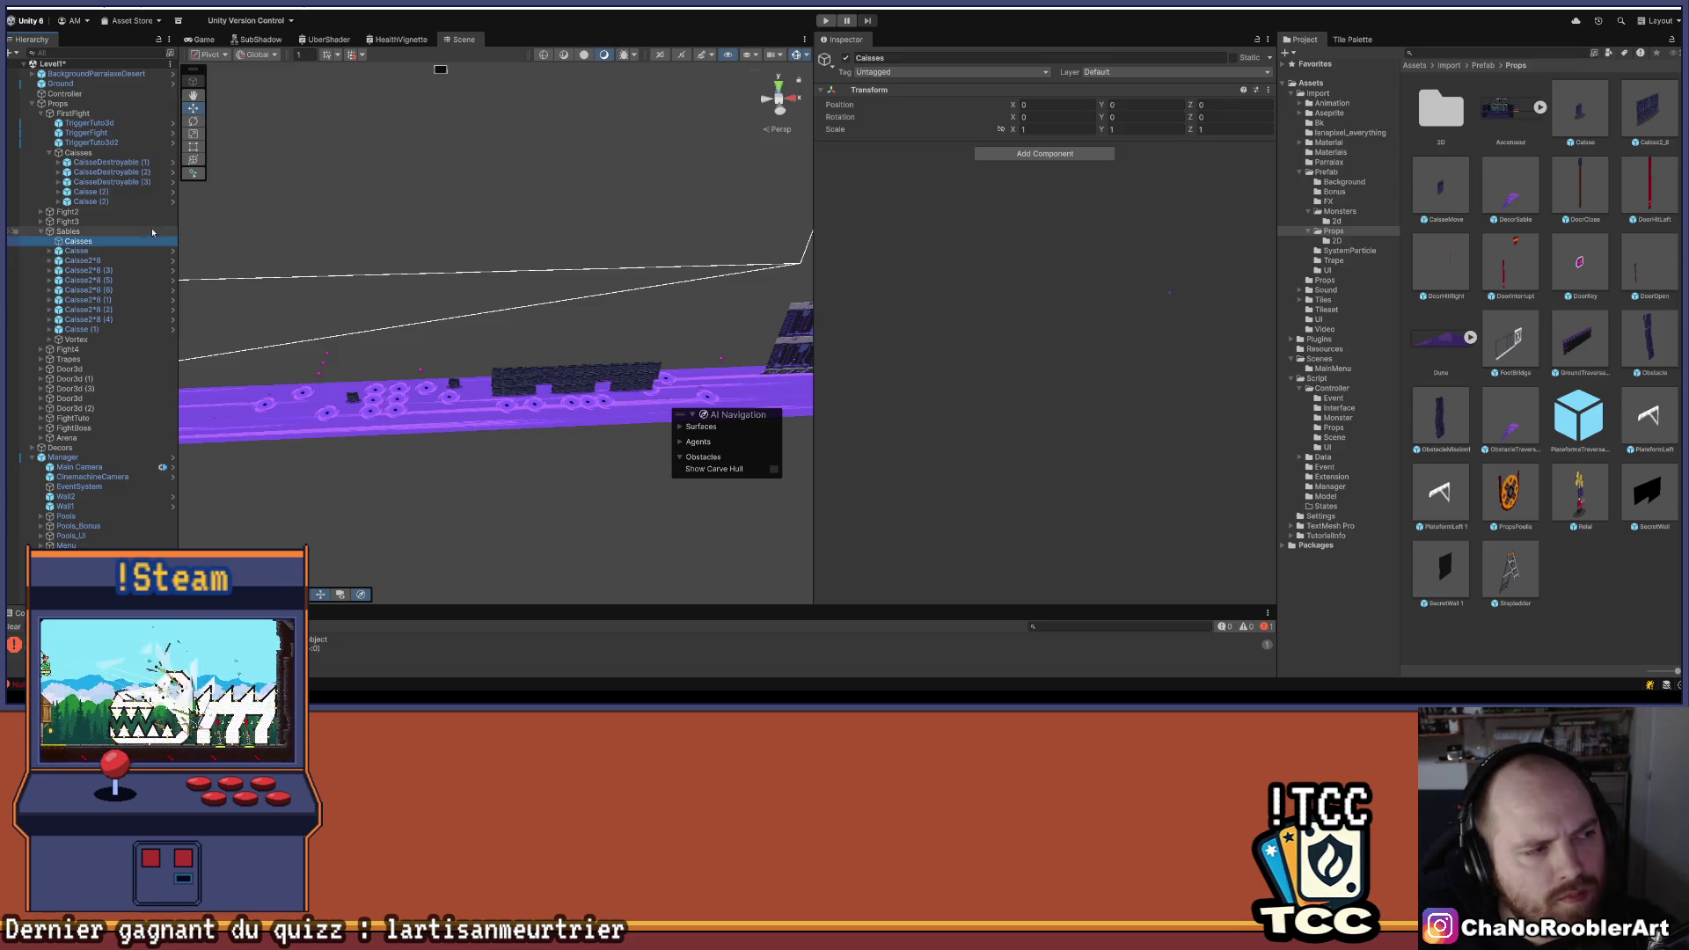
- Select all nine crates from Caisse to Caisse (1) and drop them into Caisses
{"action": "left_click", "coordinate": [114, 251]}
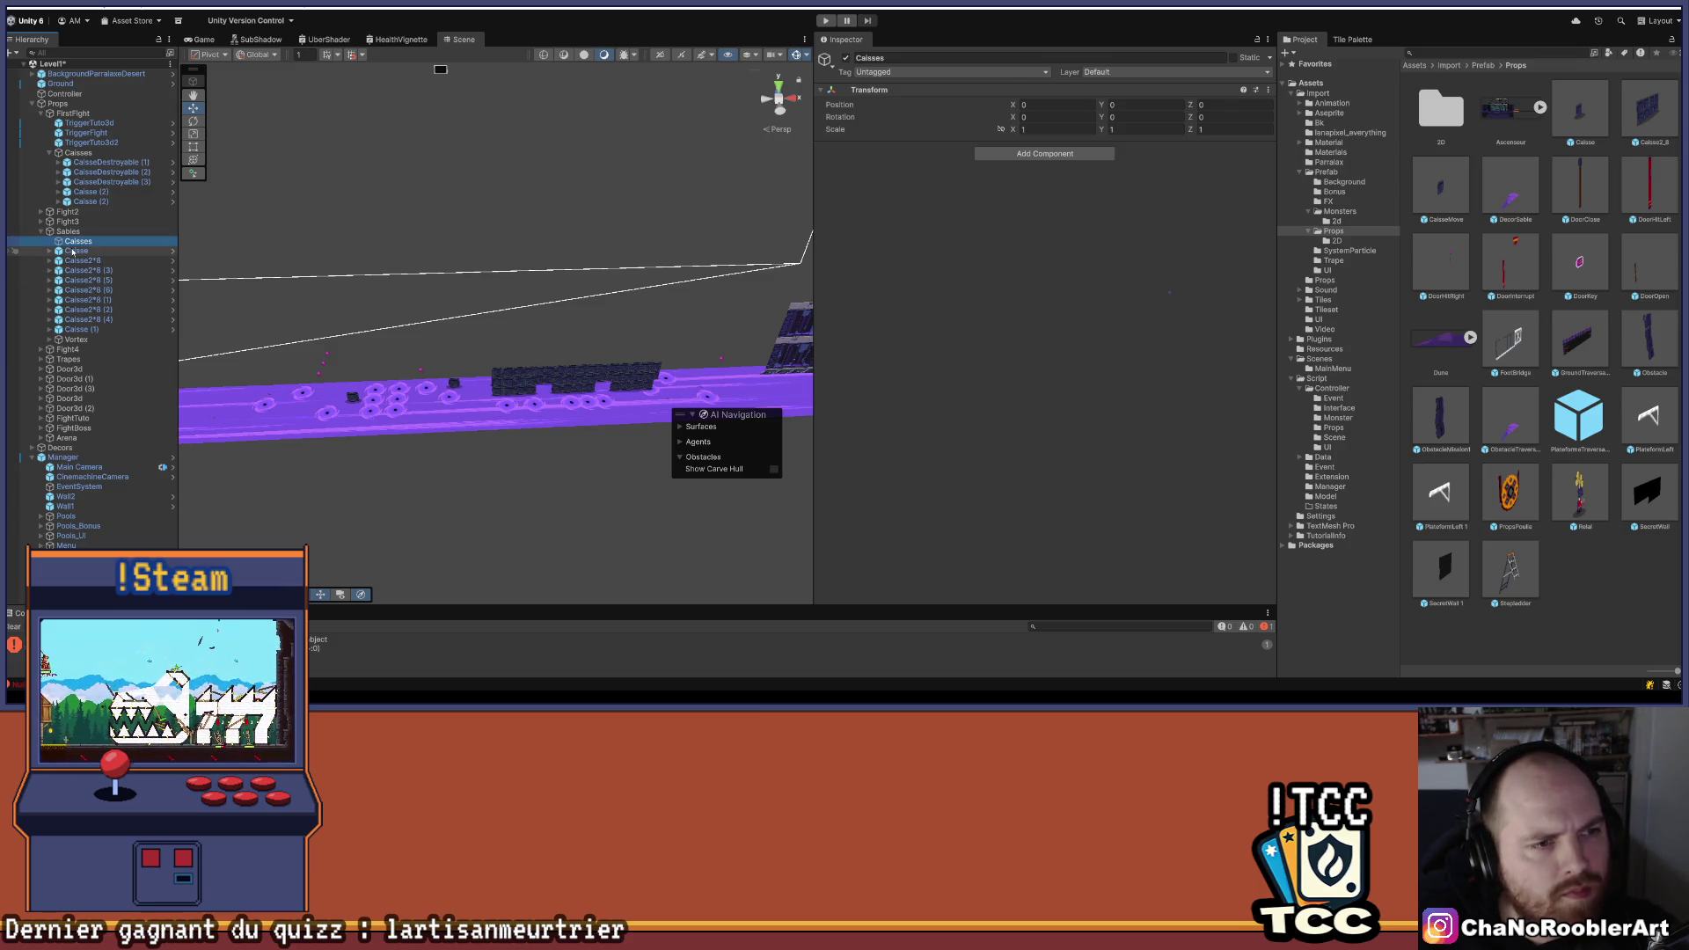
{"action": "left_click", "coordinate": [85, 330]}
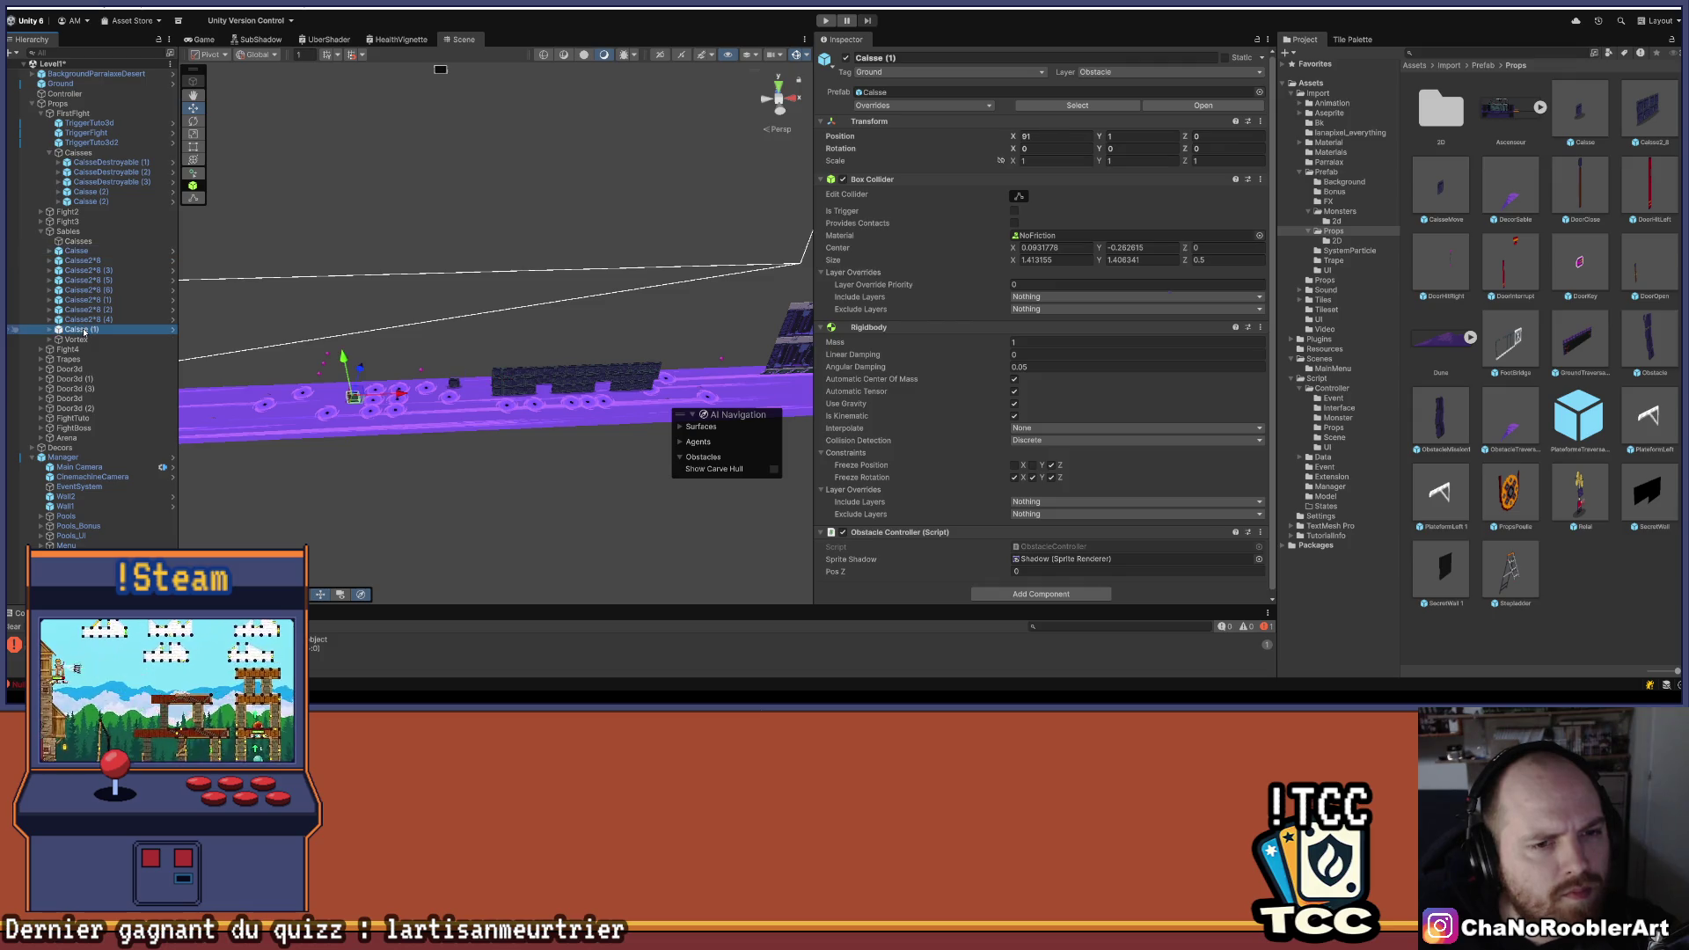
{"action": "left_click", "coordinate": [76, 252], "text": "shift"}
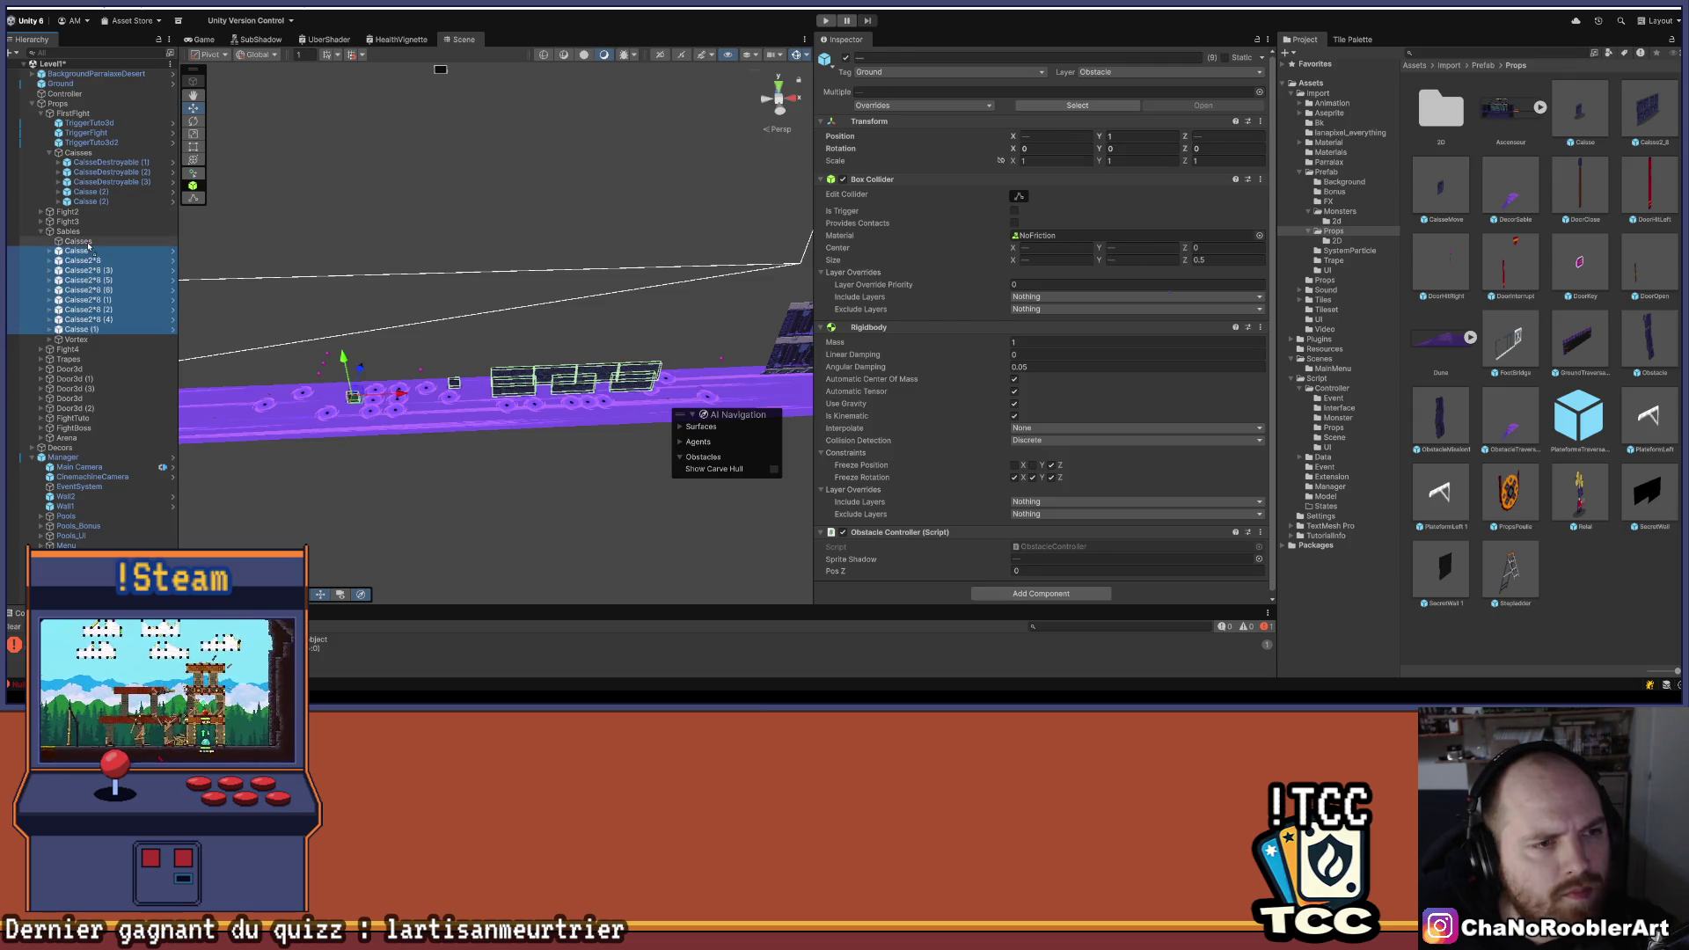
{"action": "left_click_drag", "start_coordinate": [88, 248], "coordinate": [88, 244]}
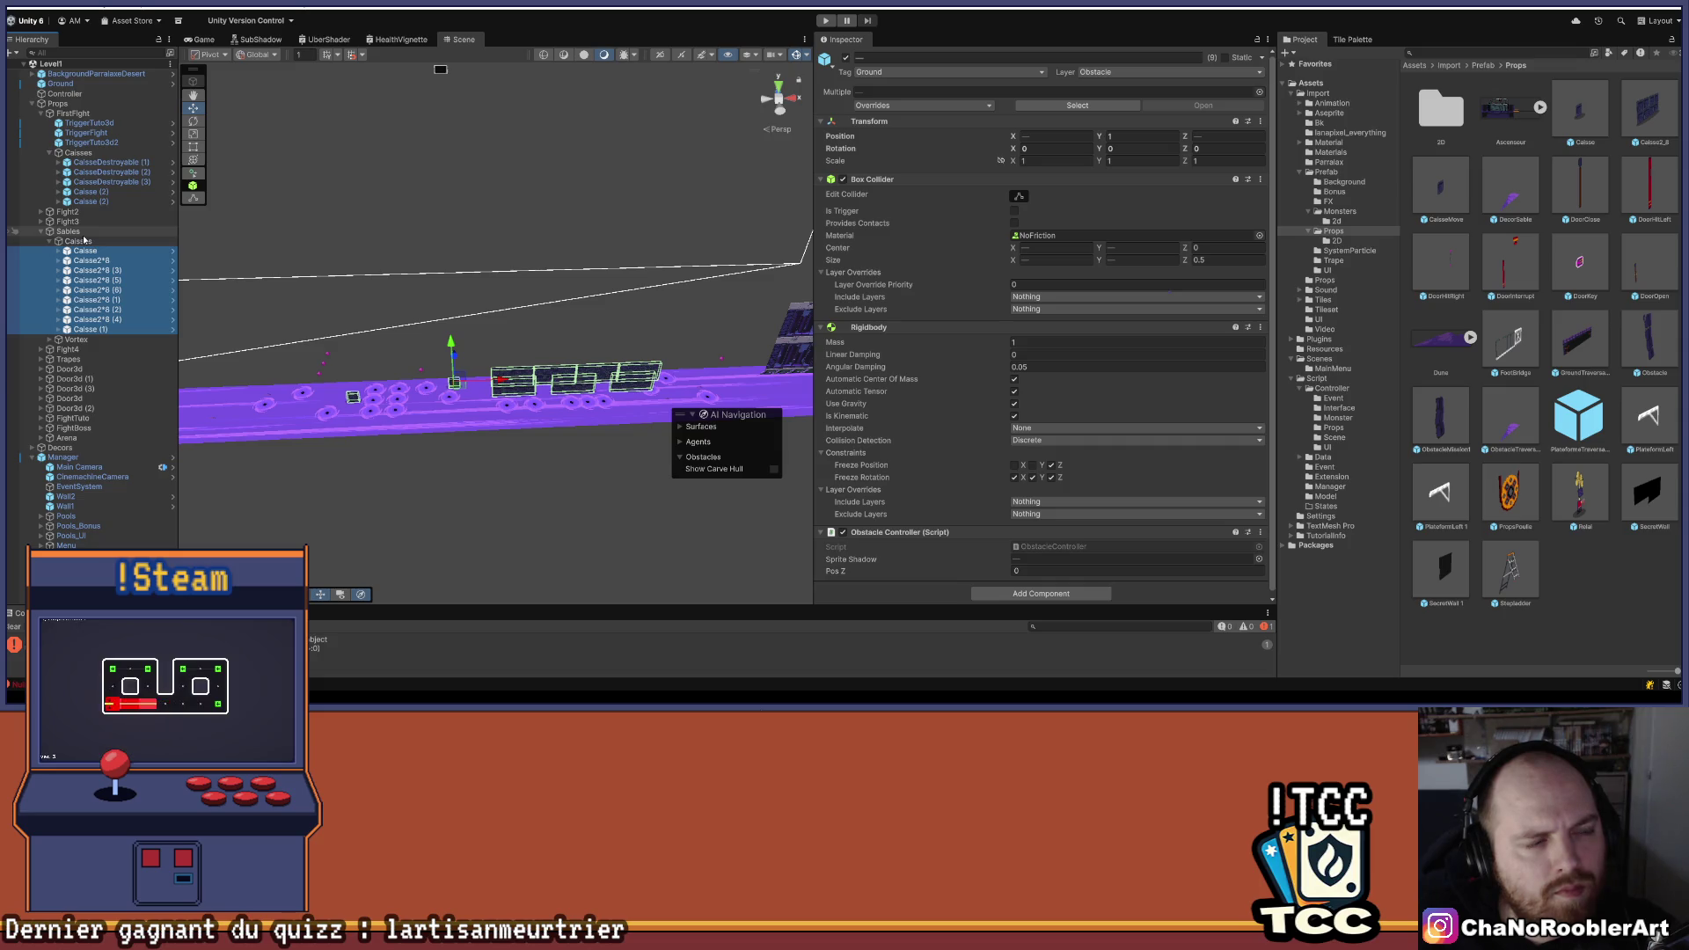
- Check the crates now under Caisses, then collapse the Caisses group
{"action": "left_click_drag", "start_coordinate": [660, 341], "coordinate": [483, 455]}
{"action": "left_click", "coordinate": [483, 455]}
{"action": "left_click", "coordinate": [97, 319]}
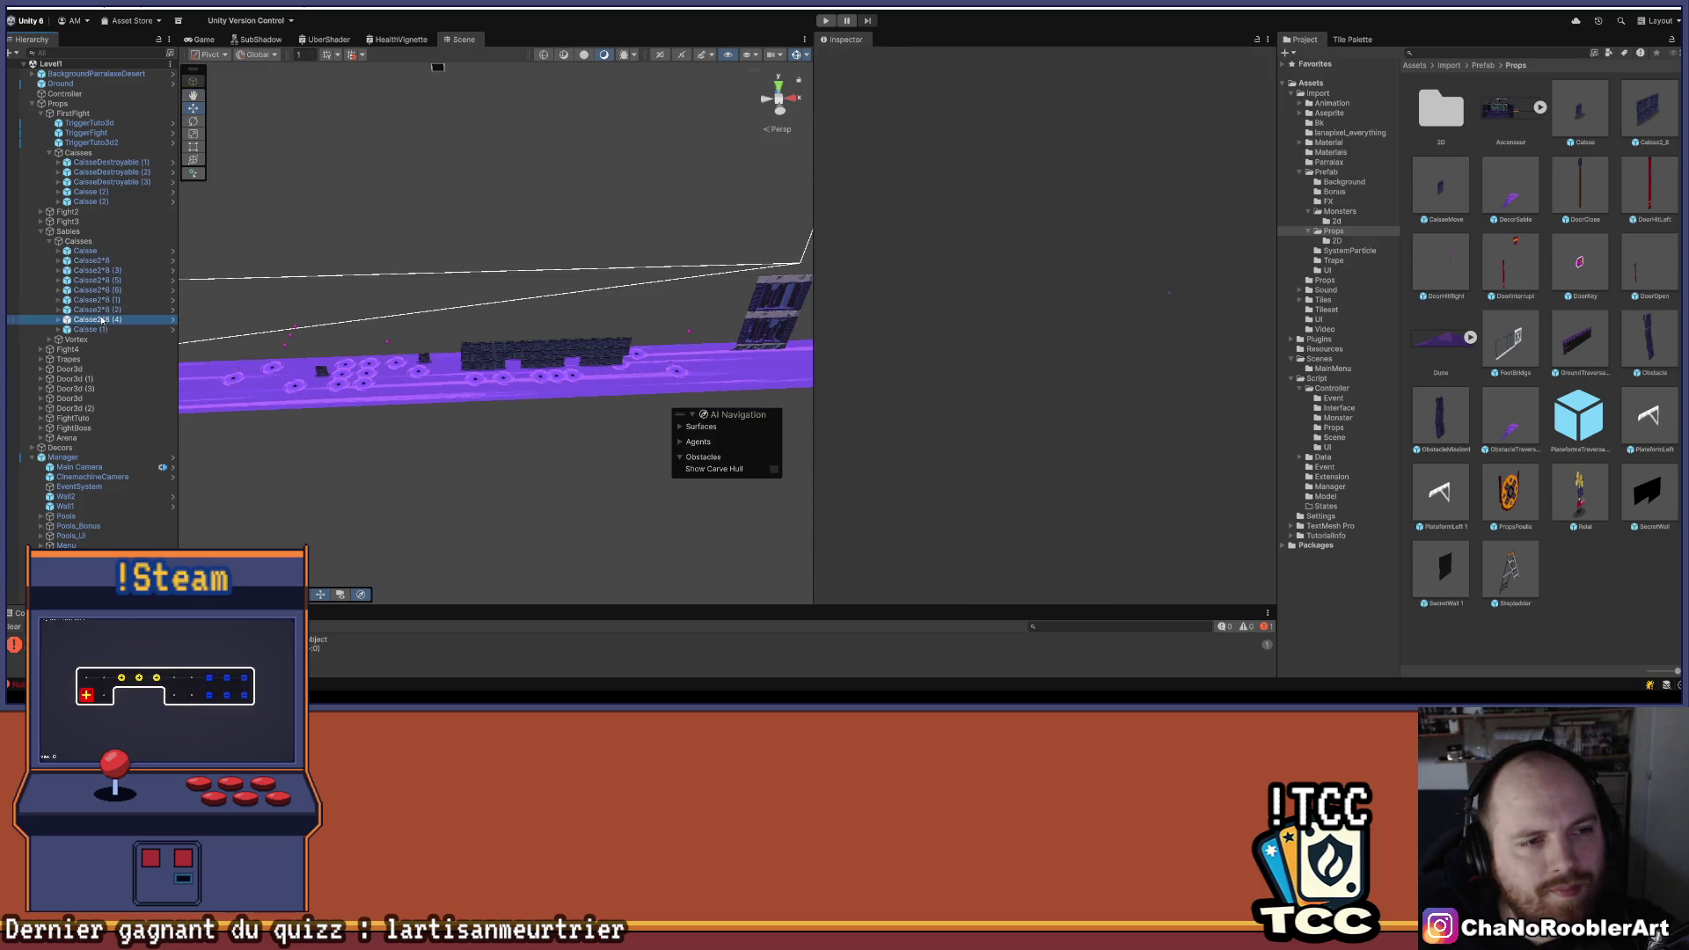
{"action": "left_click", "coordinate": [50, 241]}
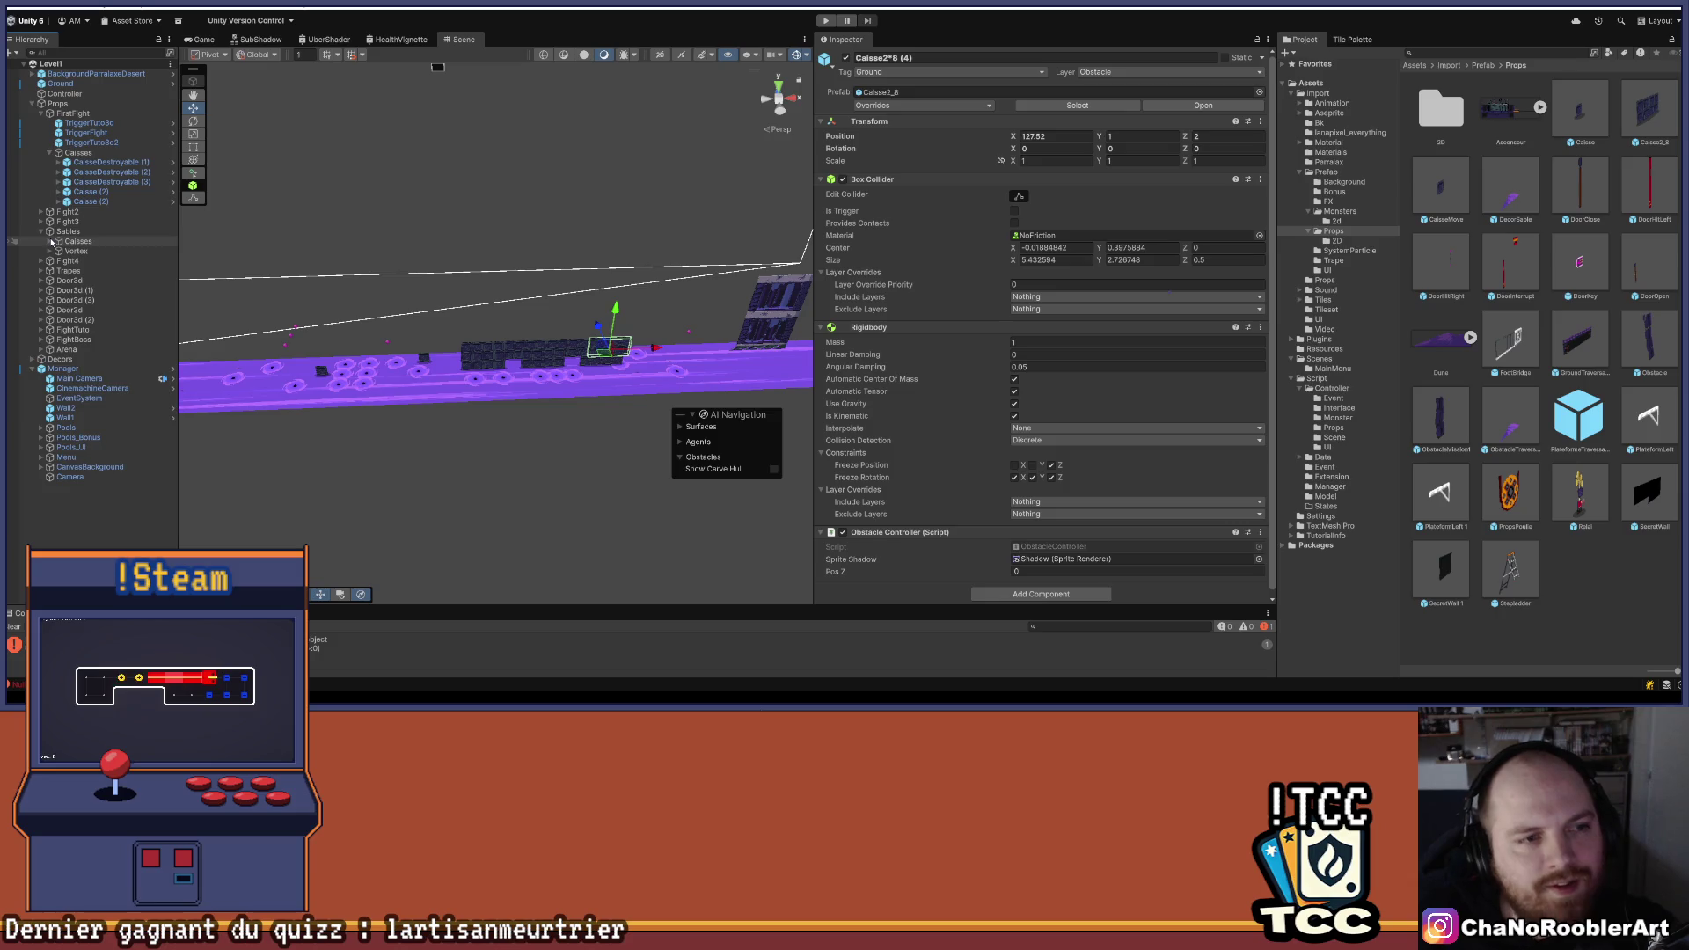
{"action": "left_click", "coordinate": [50, 241]}
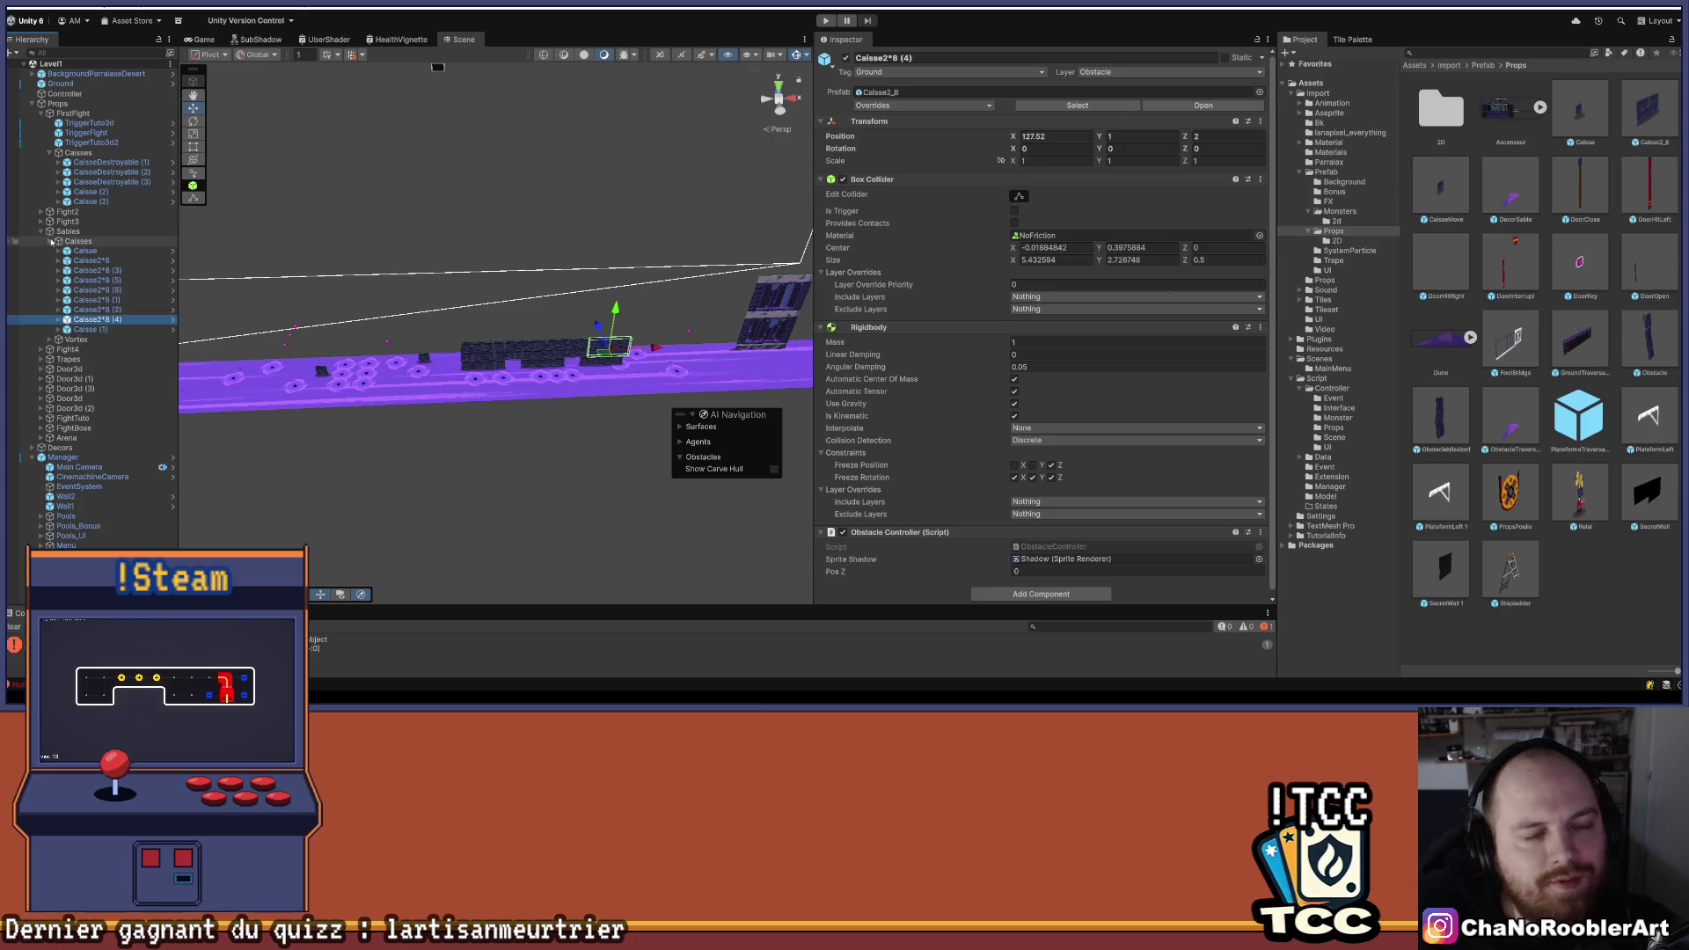
{"action": "left_click", "coordinate": [95, 330]}
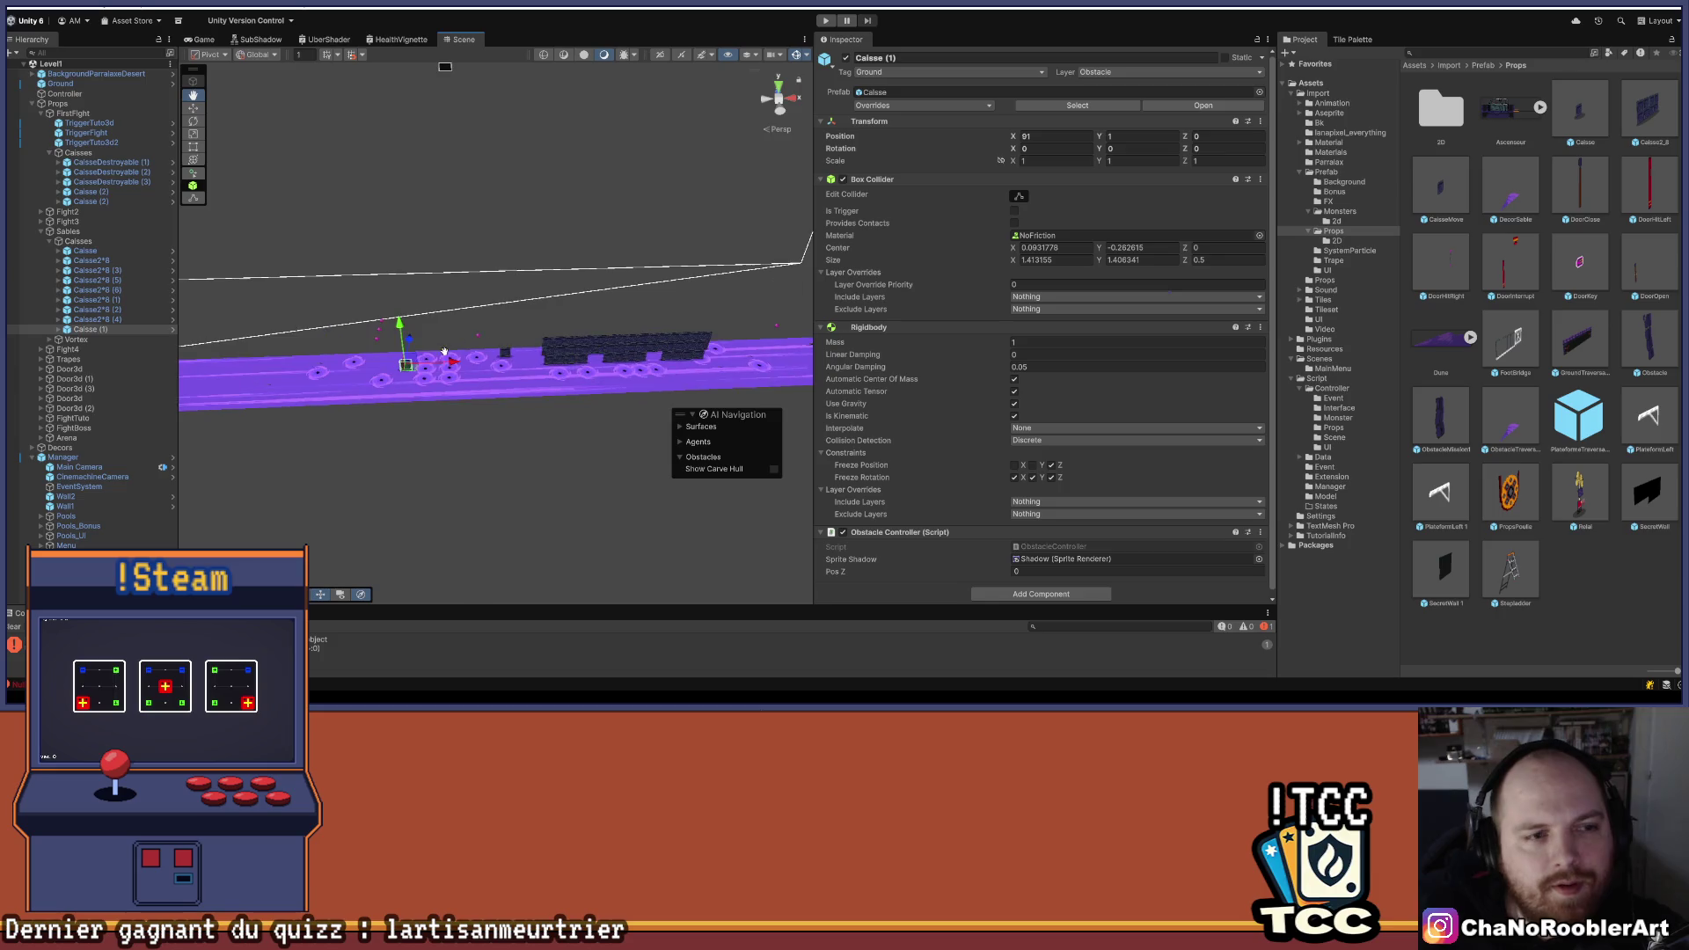
{"action": "left_click", "coordinate": [384, 449]}
{"action": "scroll", "coordinate": [446, 349], "scroll_direction": "up", "scroll_amount": 5}
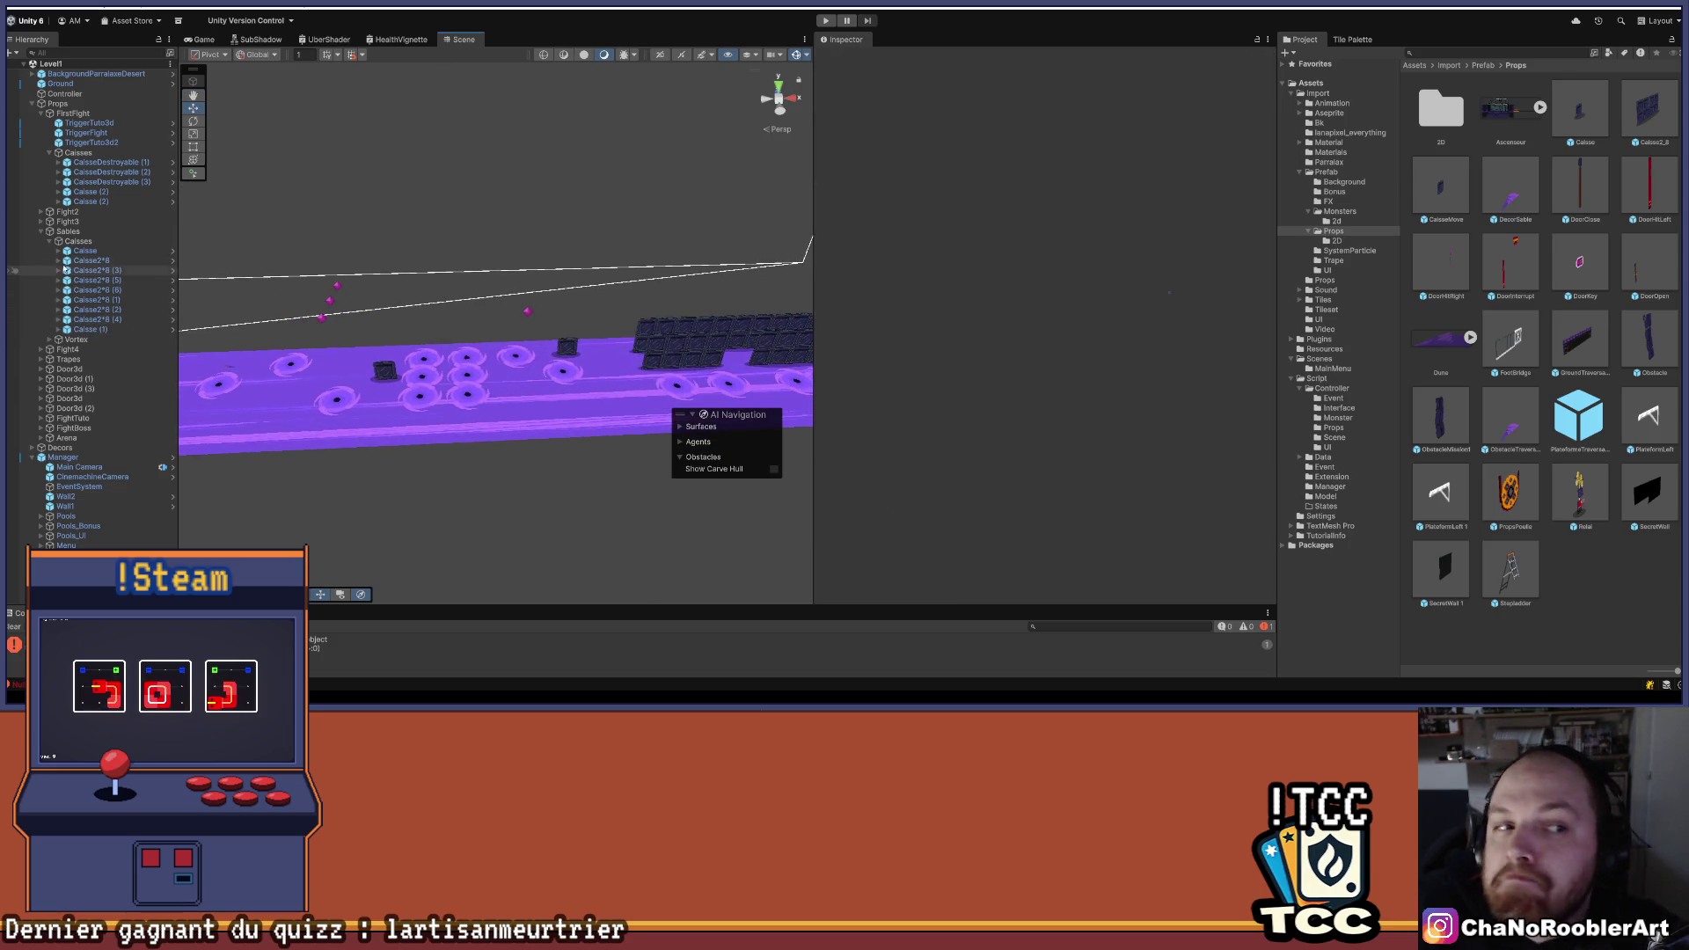
{"action": "left_click", "coordinate": [49, 241]}
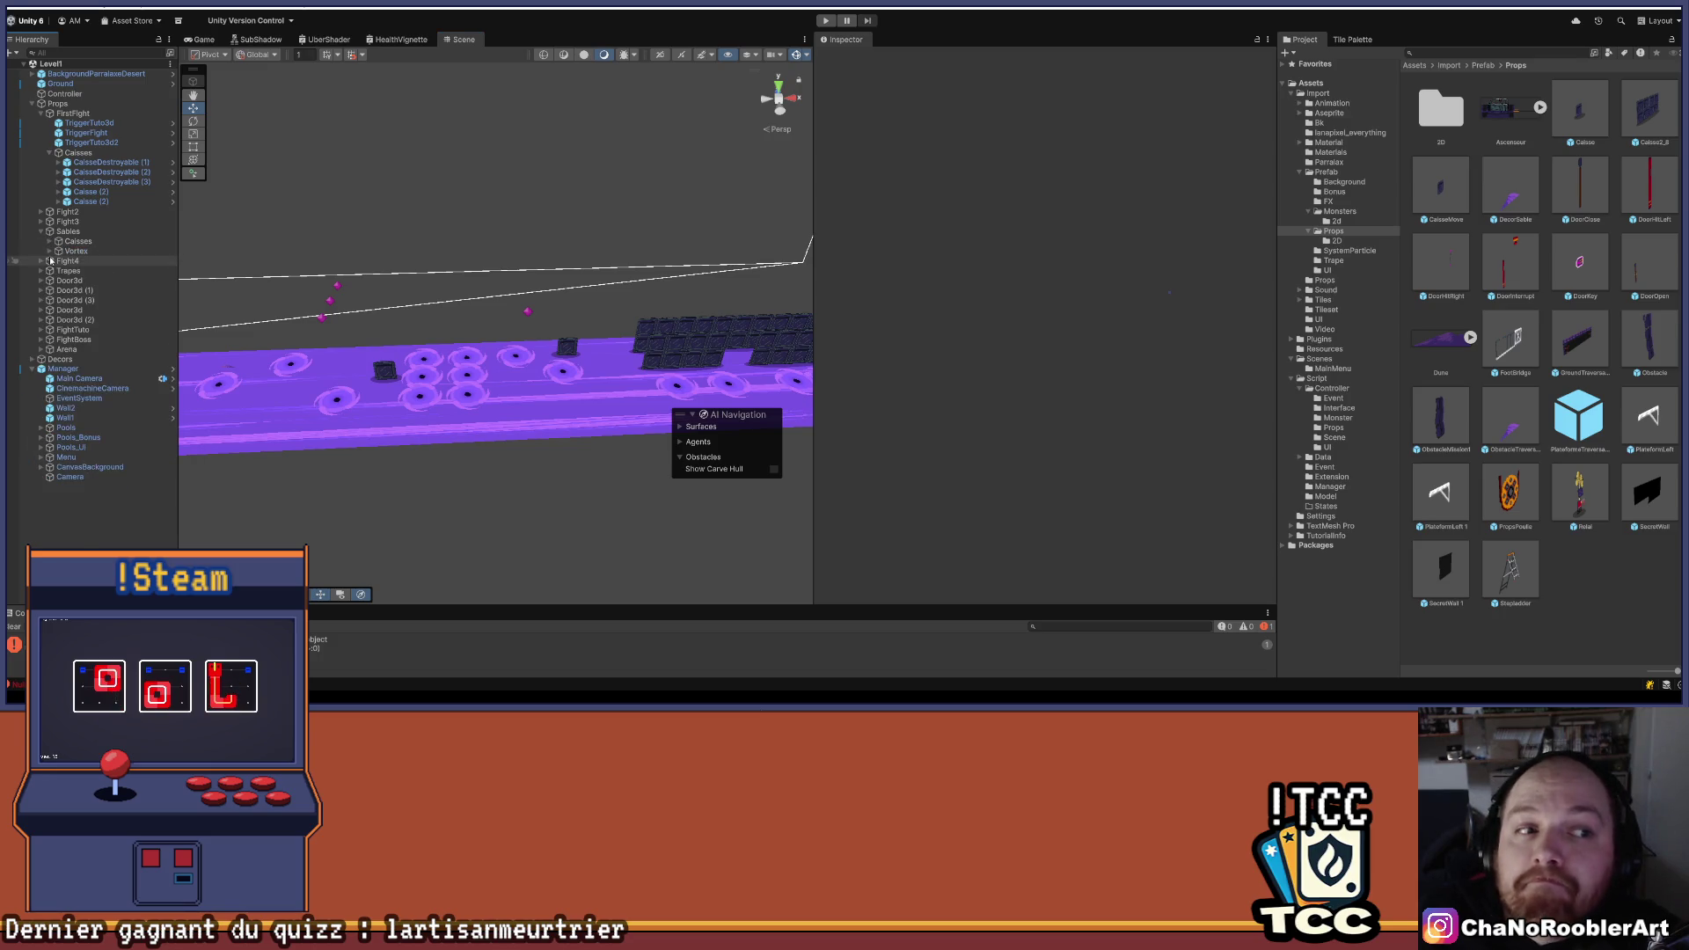
{"action": "left_click", "coordinate": [49, 251]}
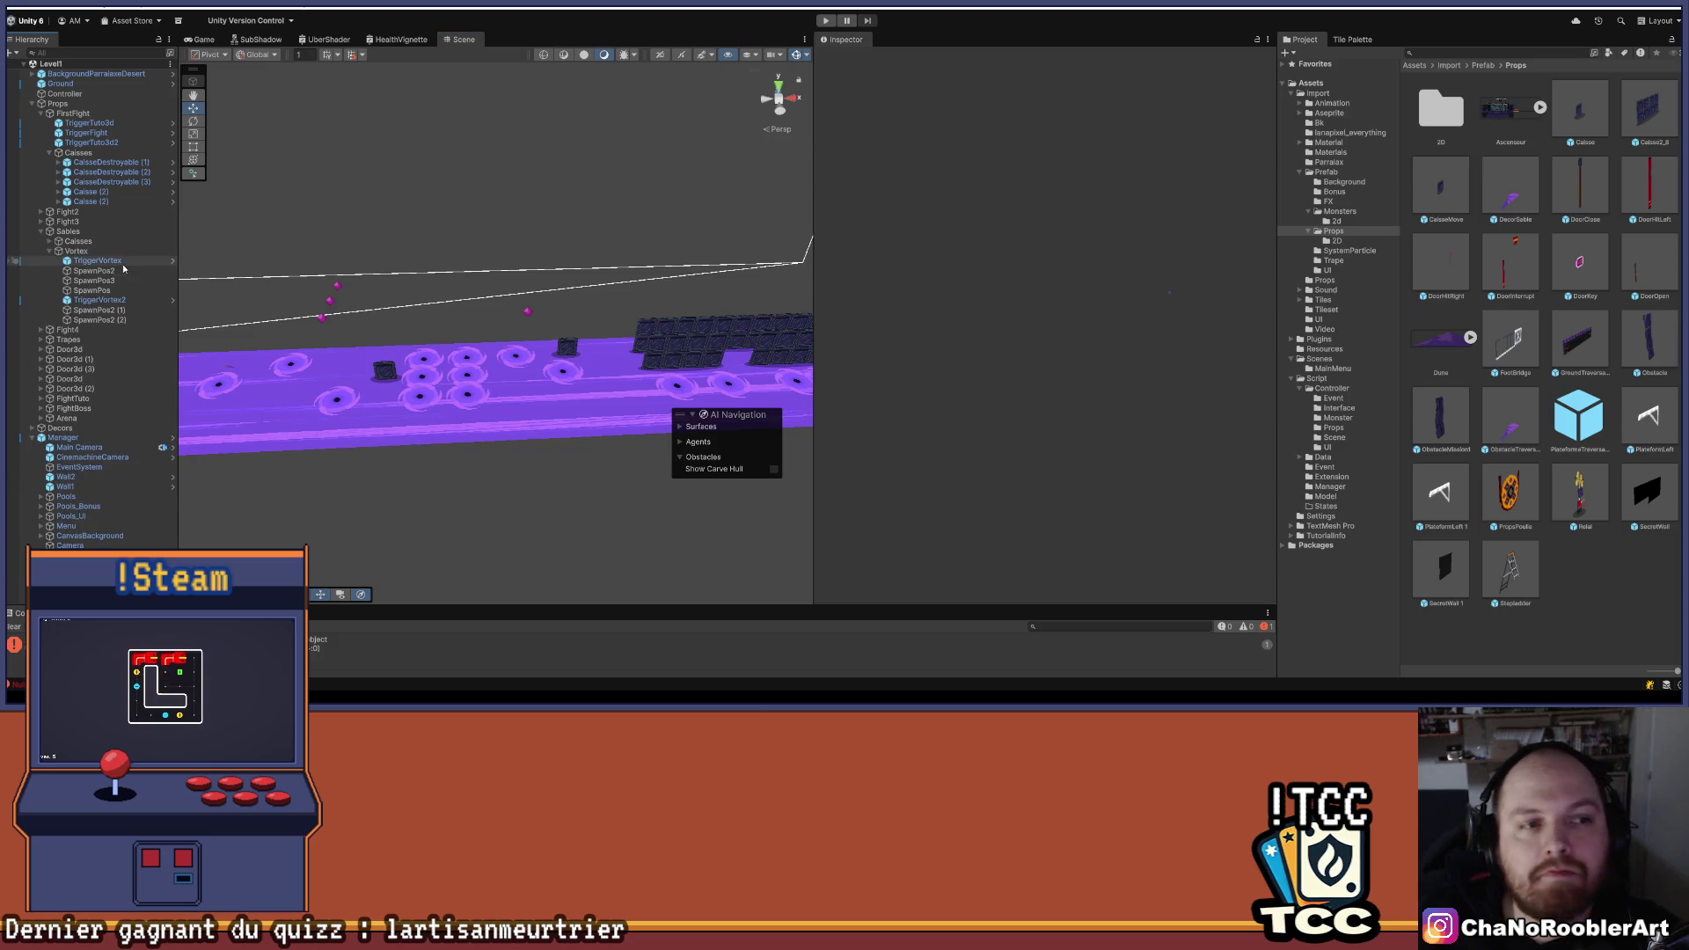
- Collapse Vortex, clear the Console error, and widen the Scene view beside the Inspector
{"action": "left_click", "coordinate": [115, 320]}
{"action": "left_click_drag", "start_coordinate": [560, 316], "coordinate": [411, 351]}
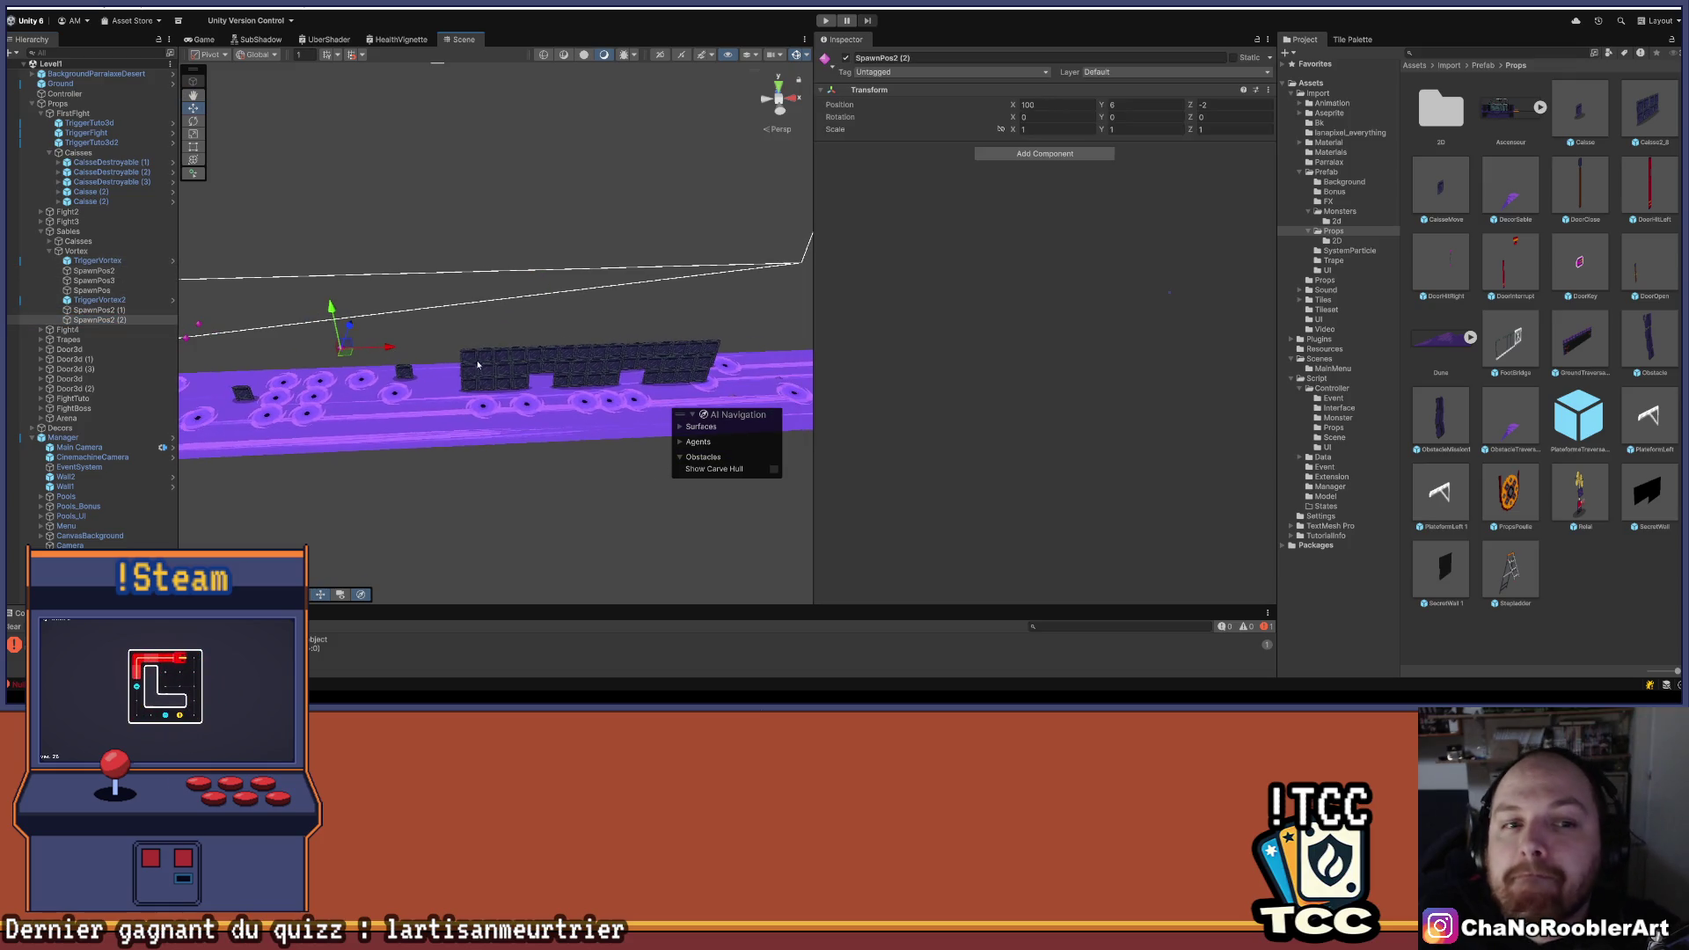
{"action": "left_click", "coordinate": [50, 252]}
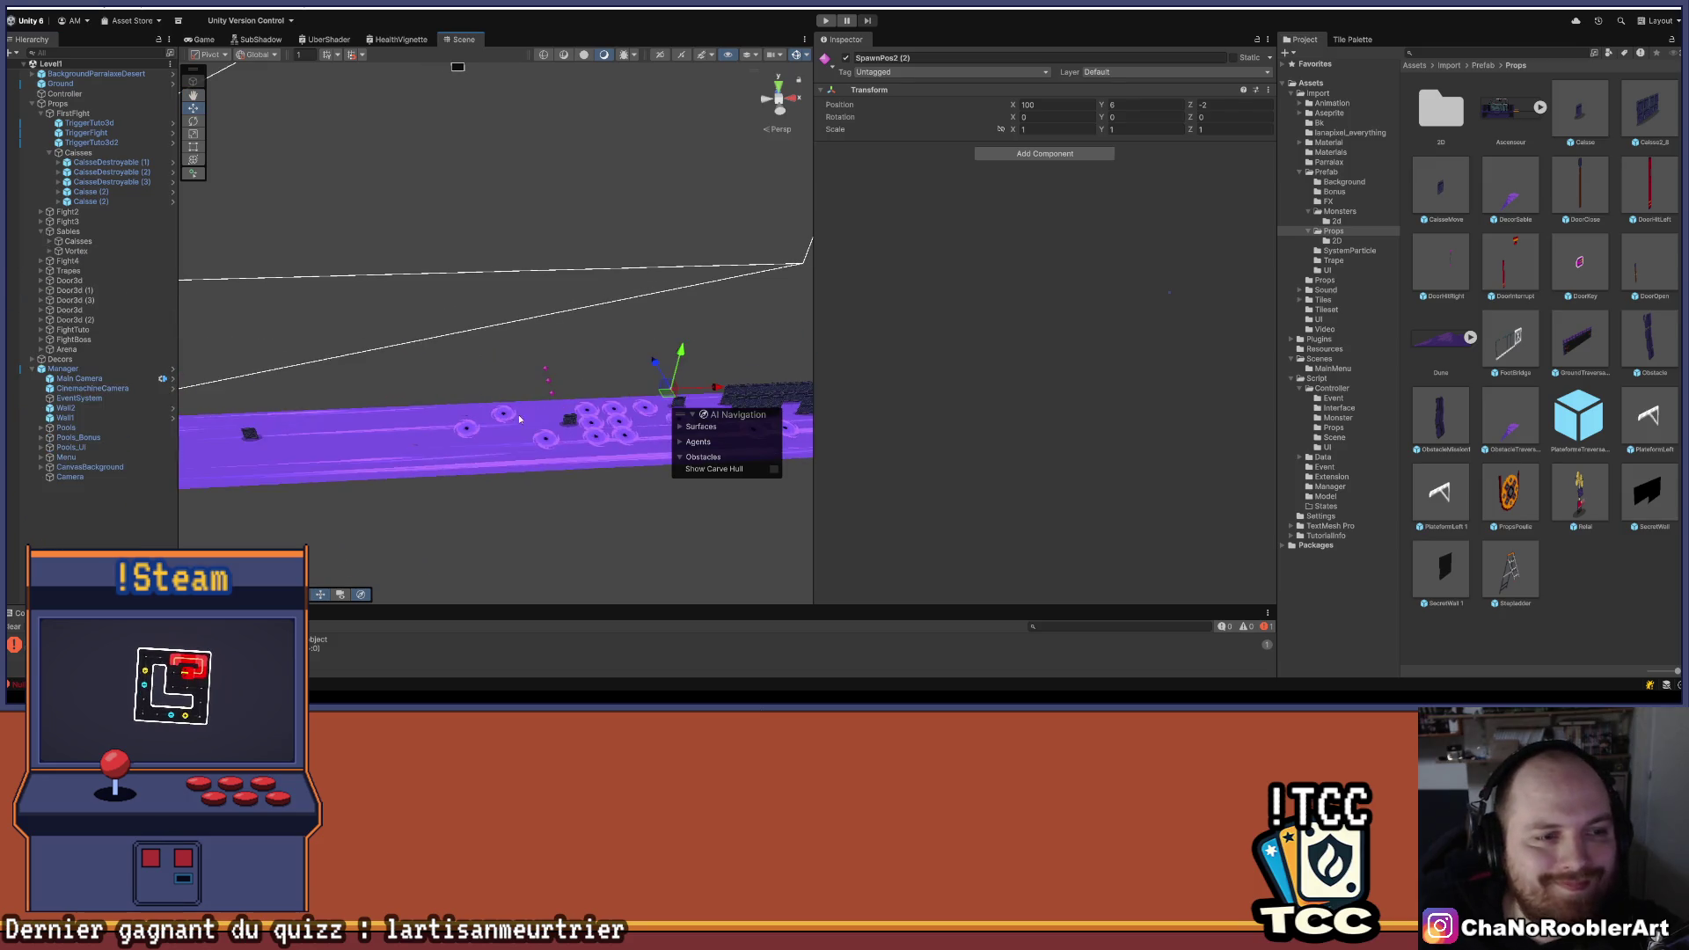
{"action": "left_click", "coordinate": [10, 625]}
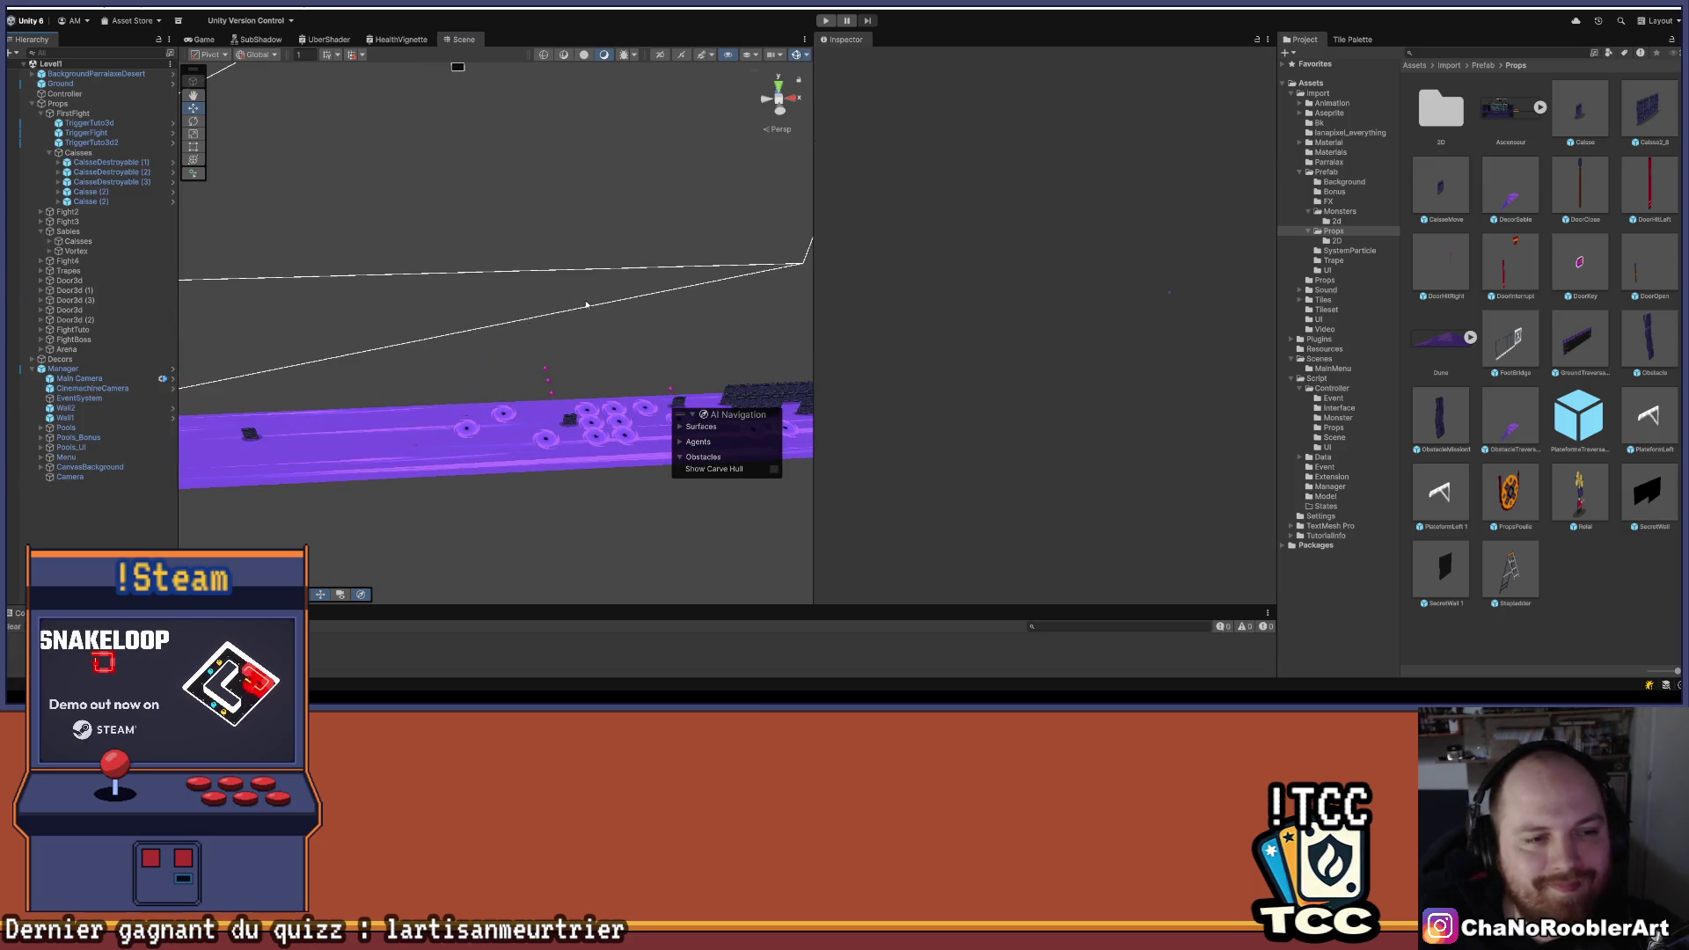
{"action": "left_click_drag", "start_coordinate": [815, 105], "coordinate": [1196, 106]}
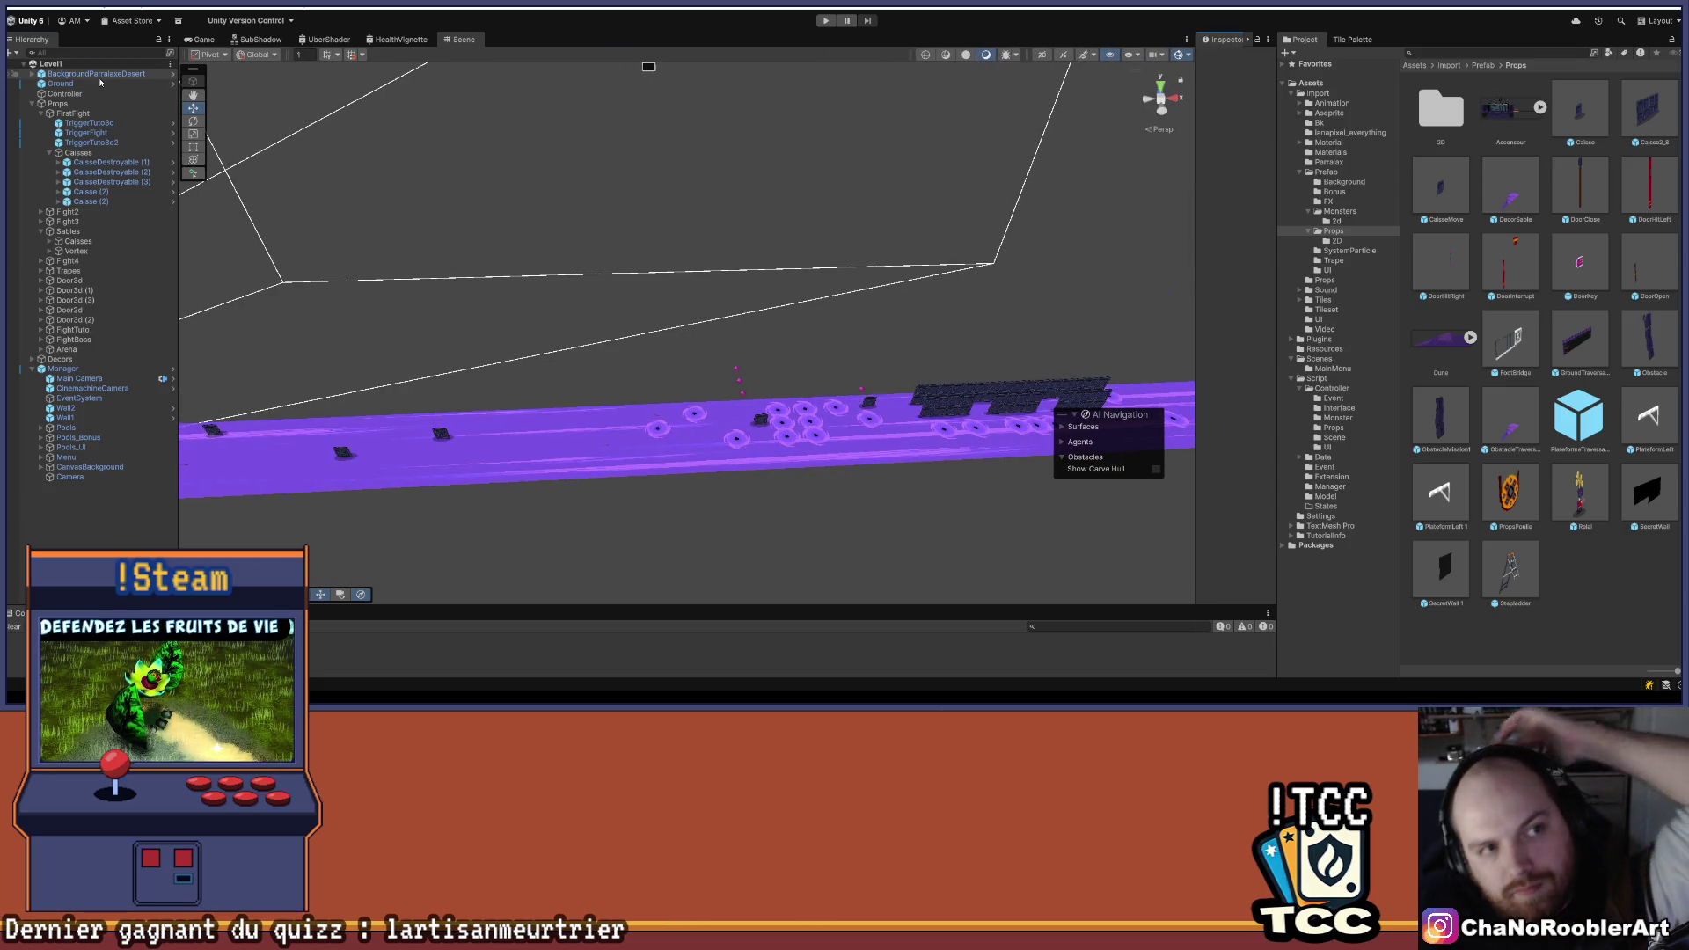
- Enter Play mode and run the character right past the crates, shooting the monsters
{"action": "left_click", "coordinate": [825, 21]}
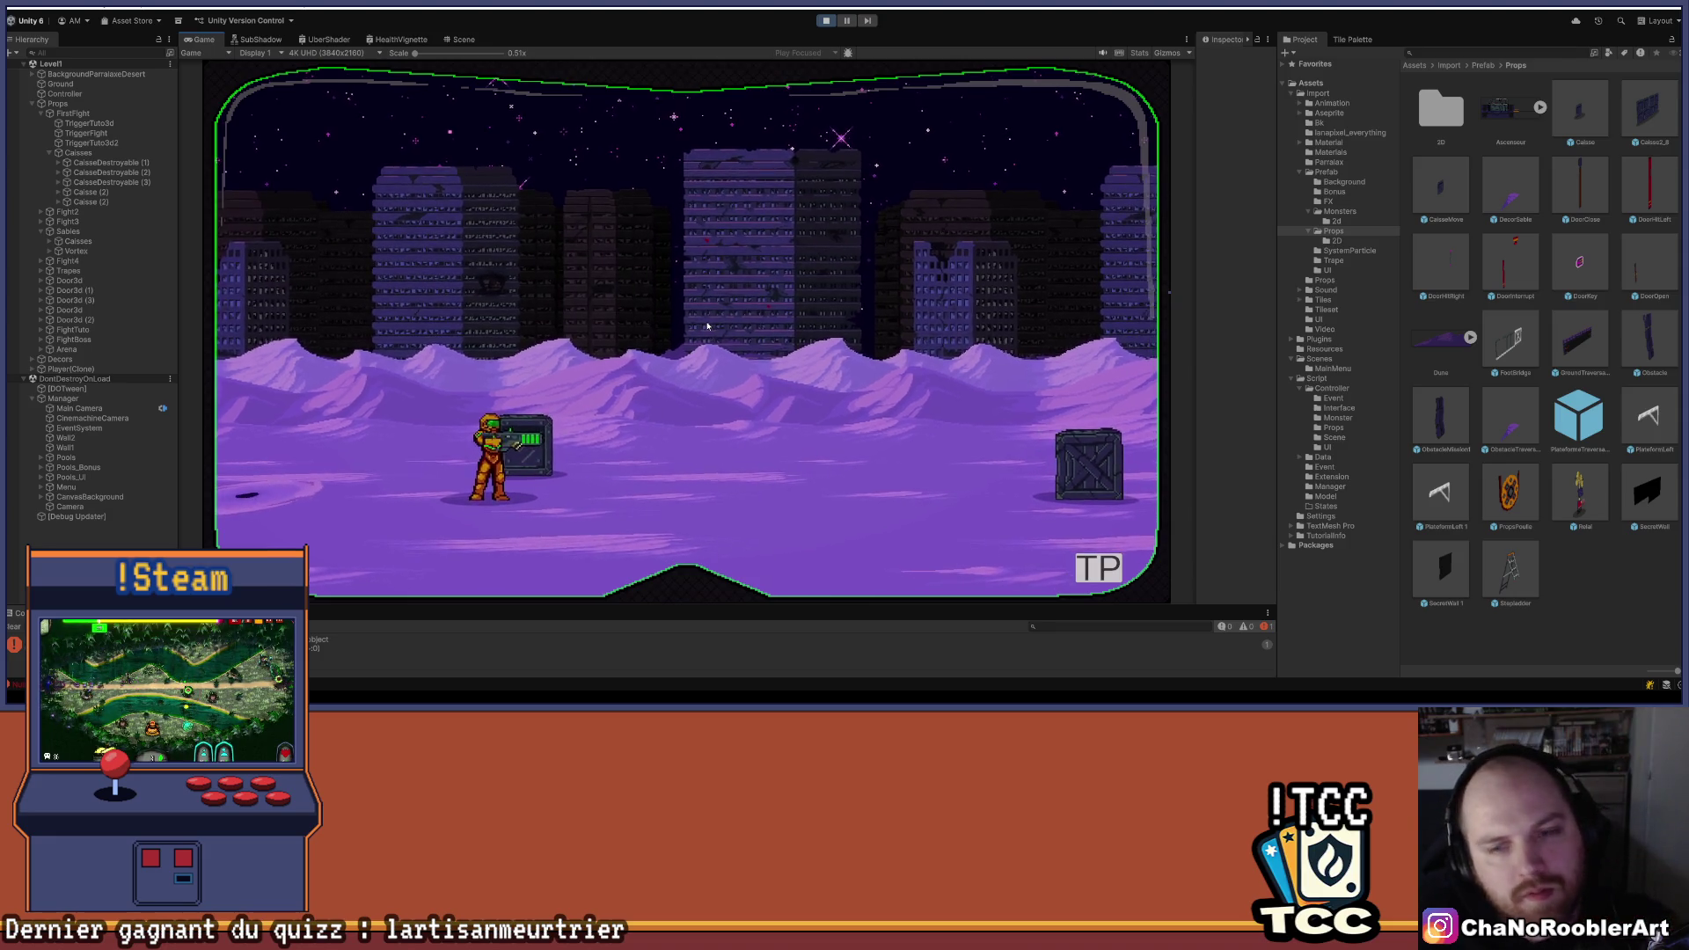
{"action": "key", "text": "Right"}
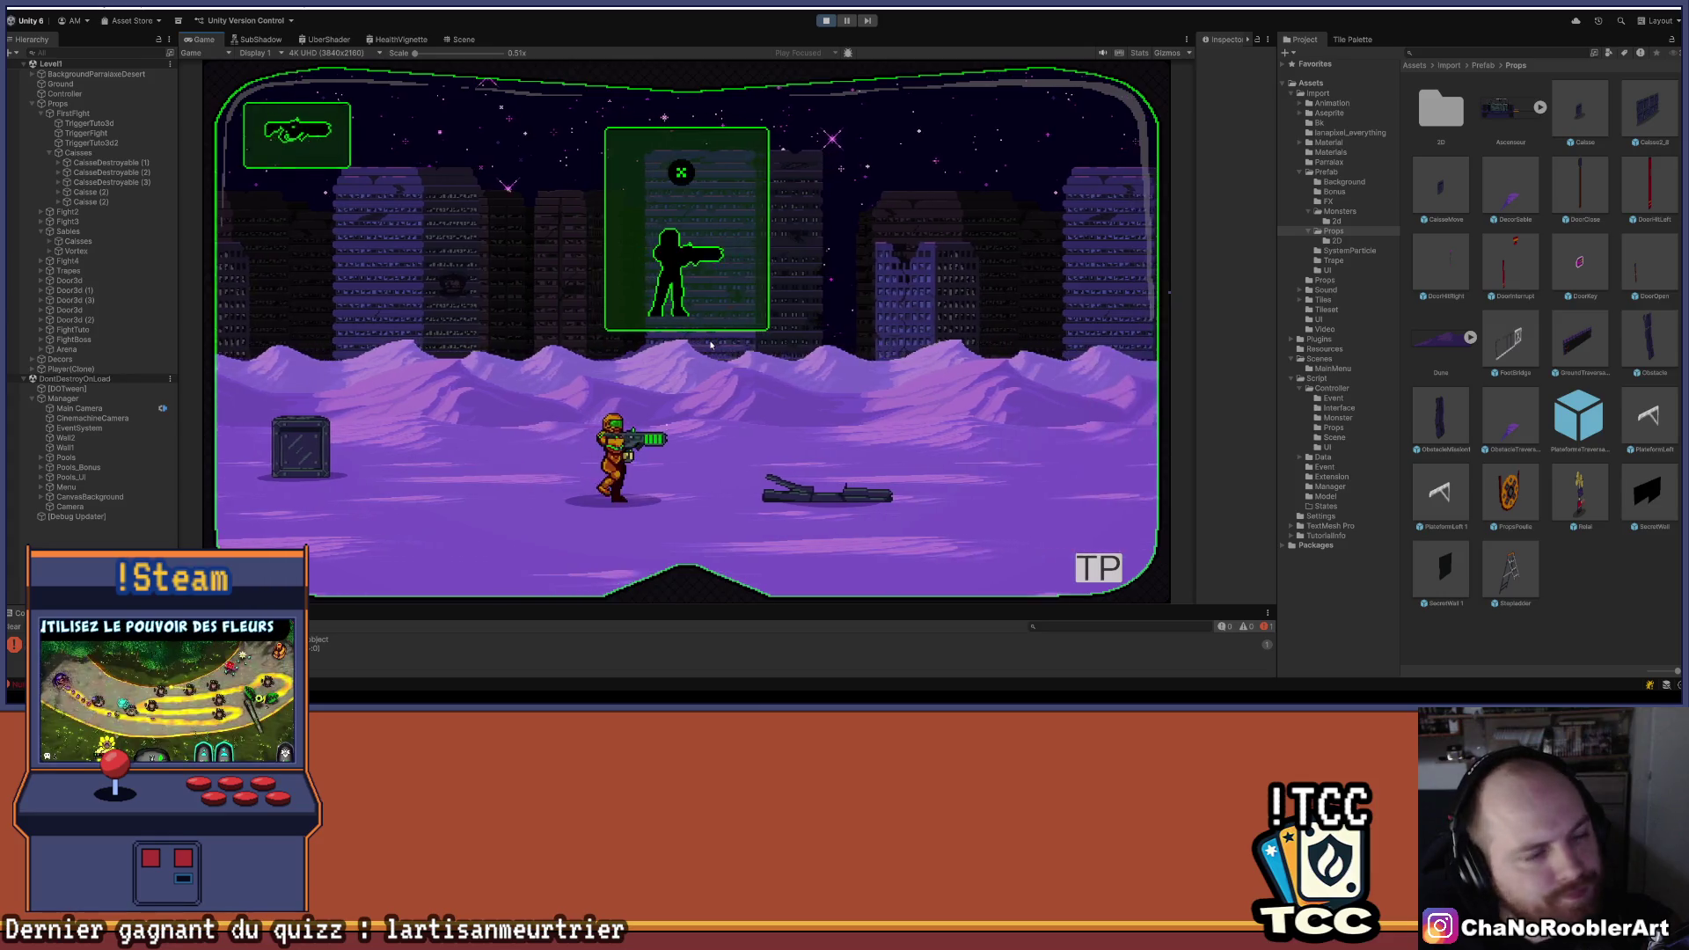
{"action": "key", "text": "Left"}
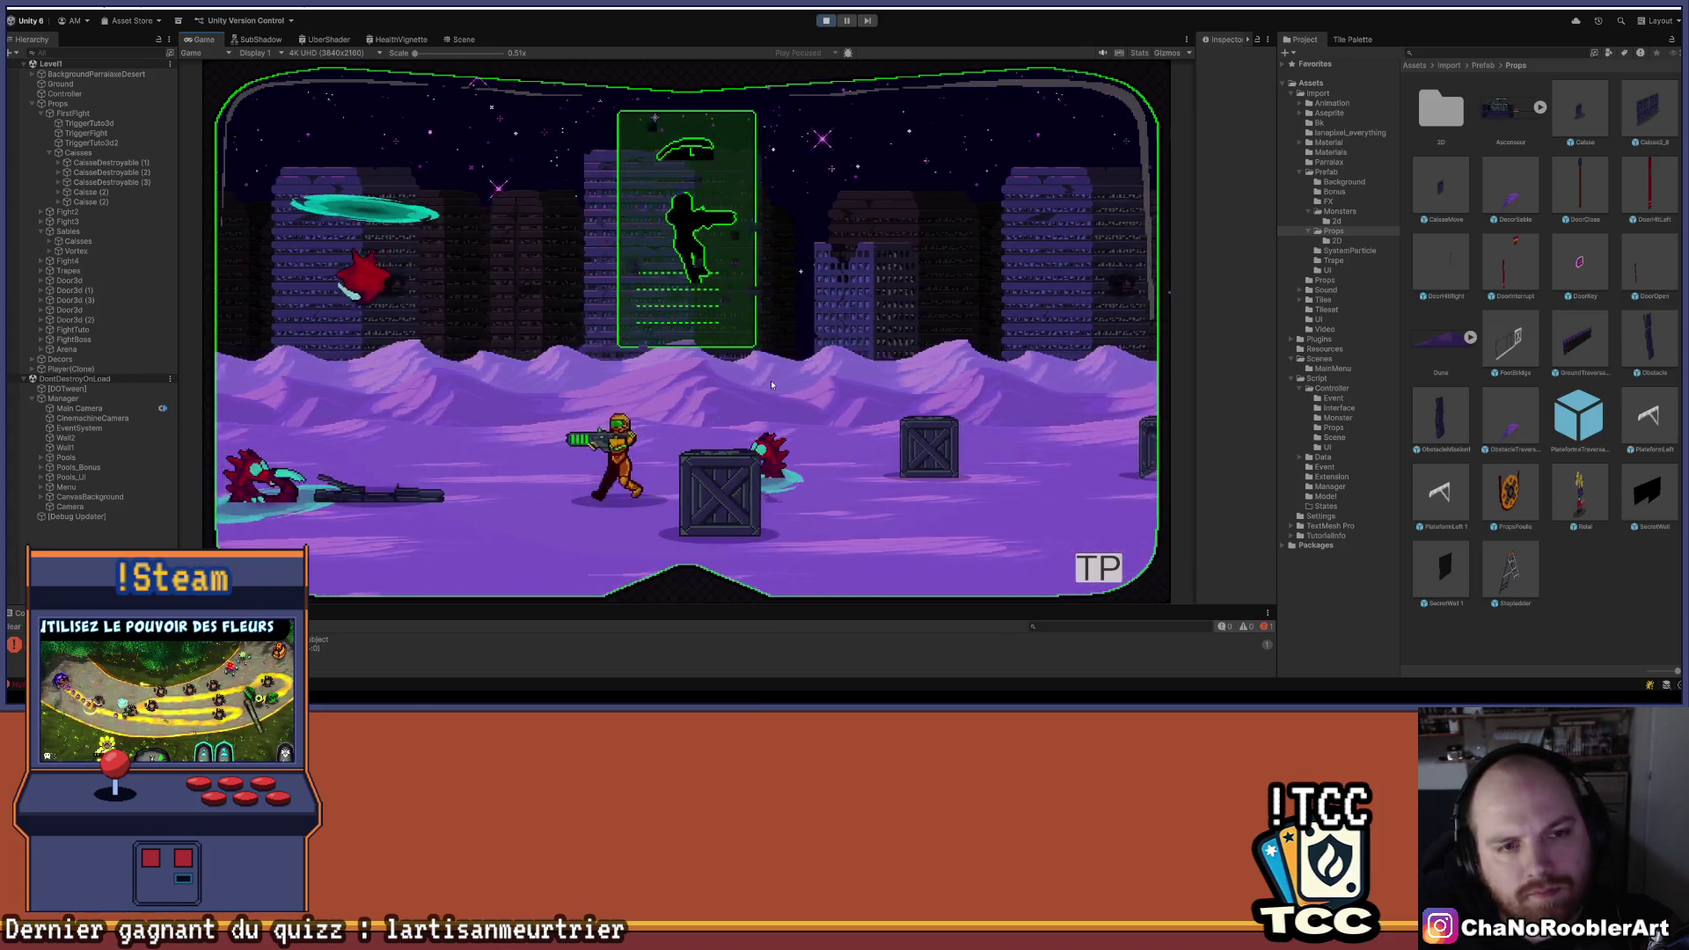
{"action": "key", "text": "Right"}
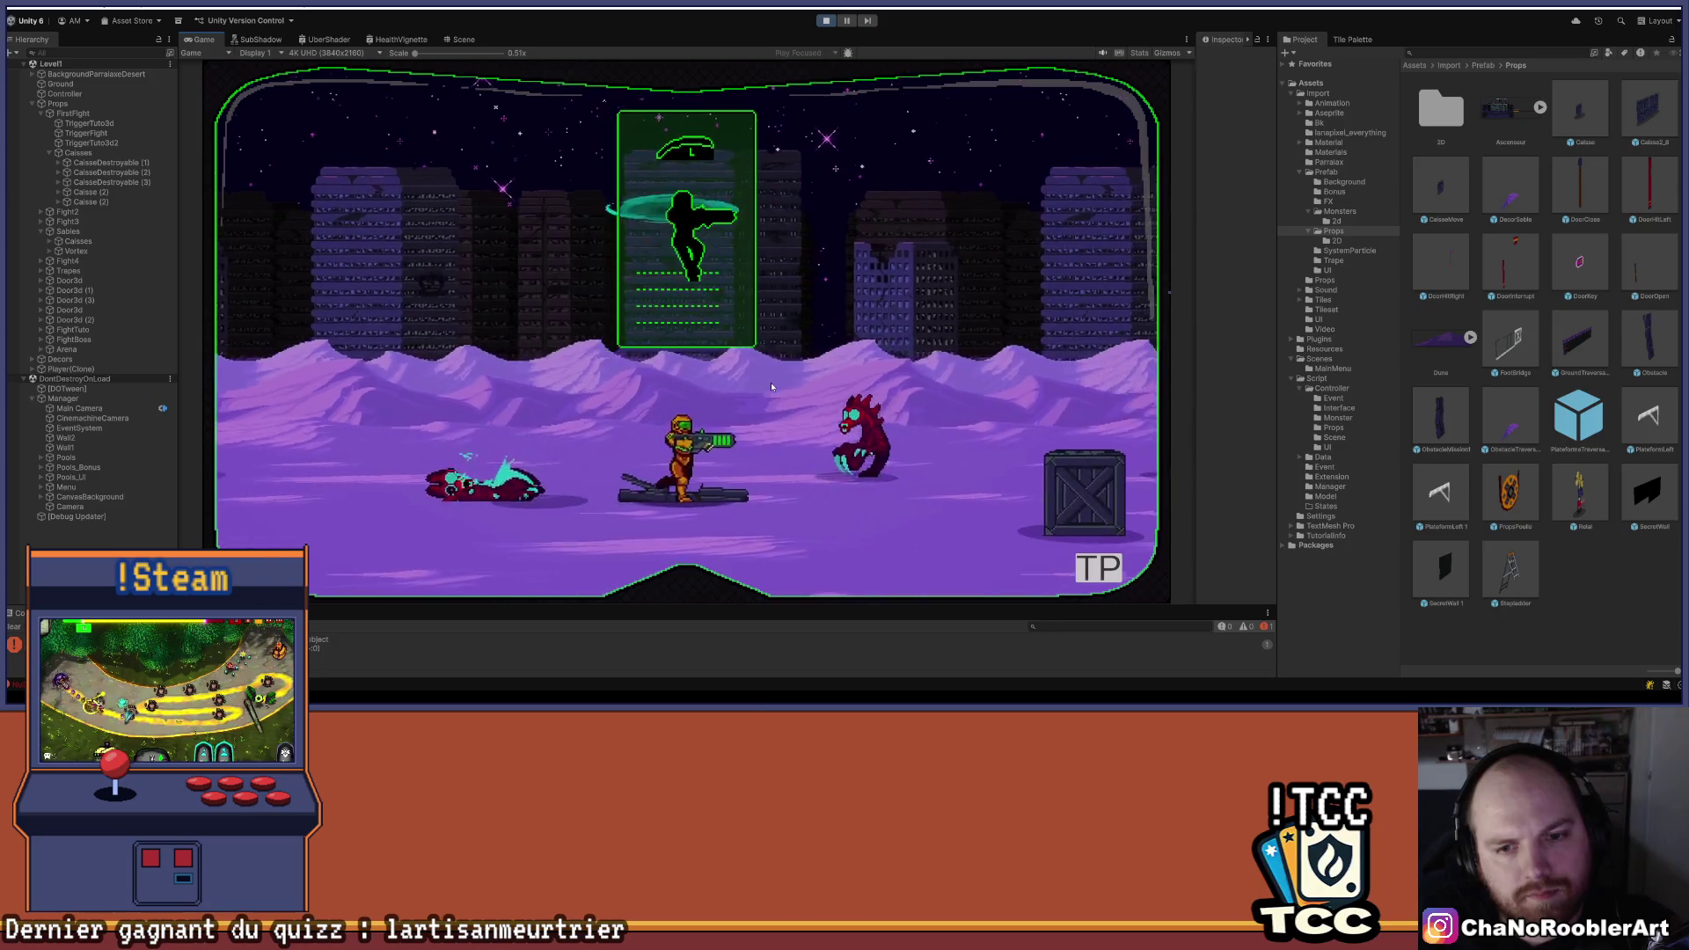
{"action": "key", "text": "Right"}
{"action": "key", "text": "Left"}
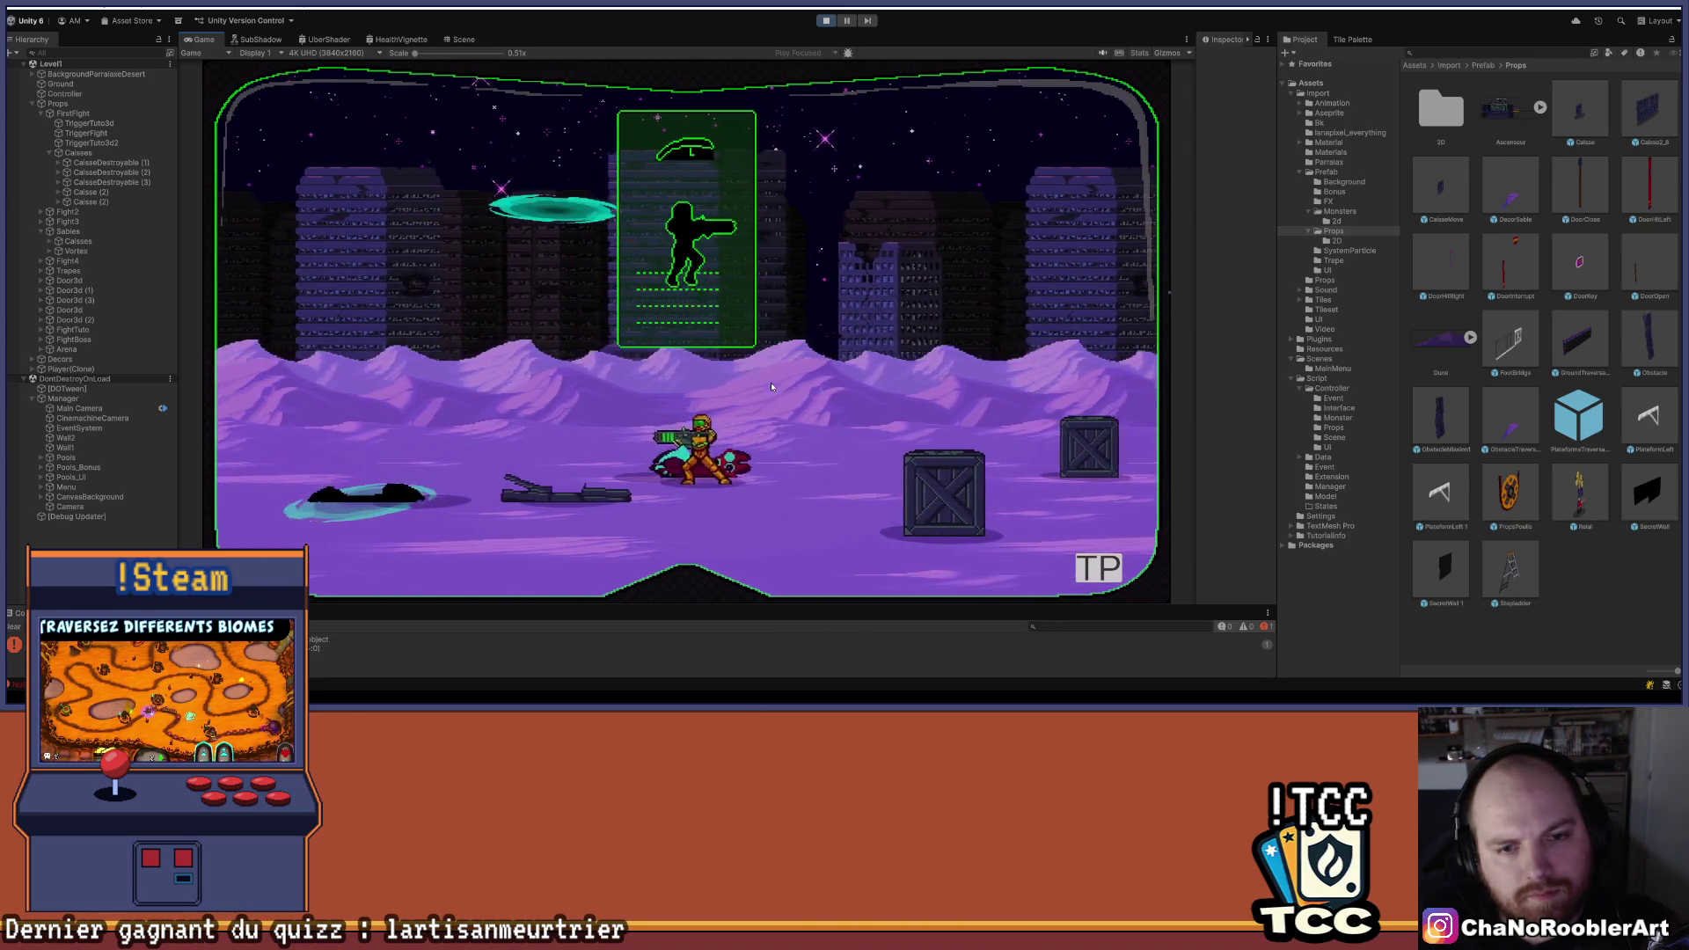
{"action": "key", "text": "Right"}
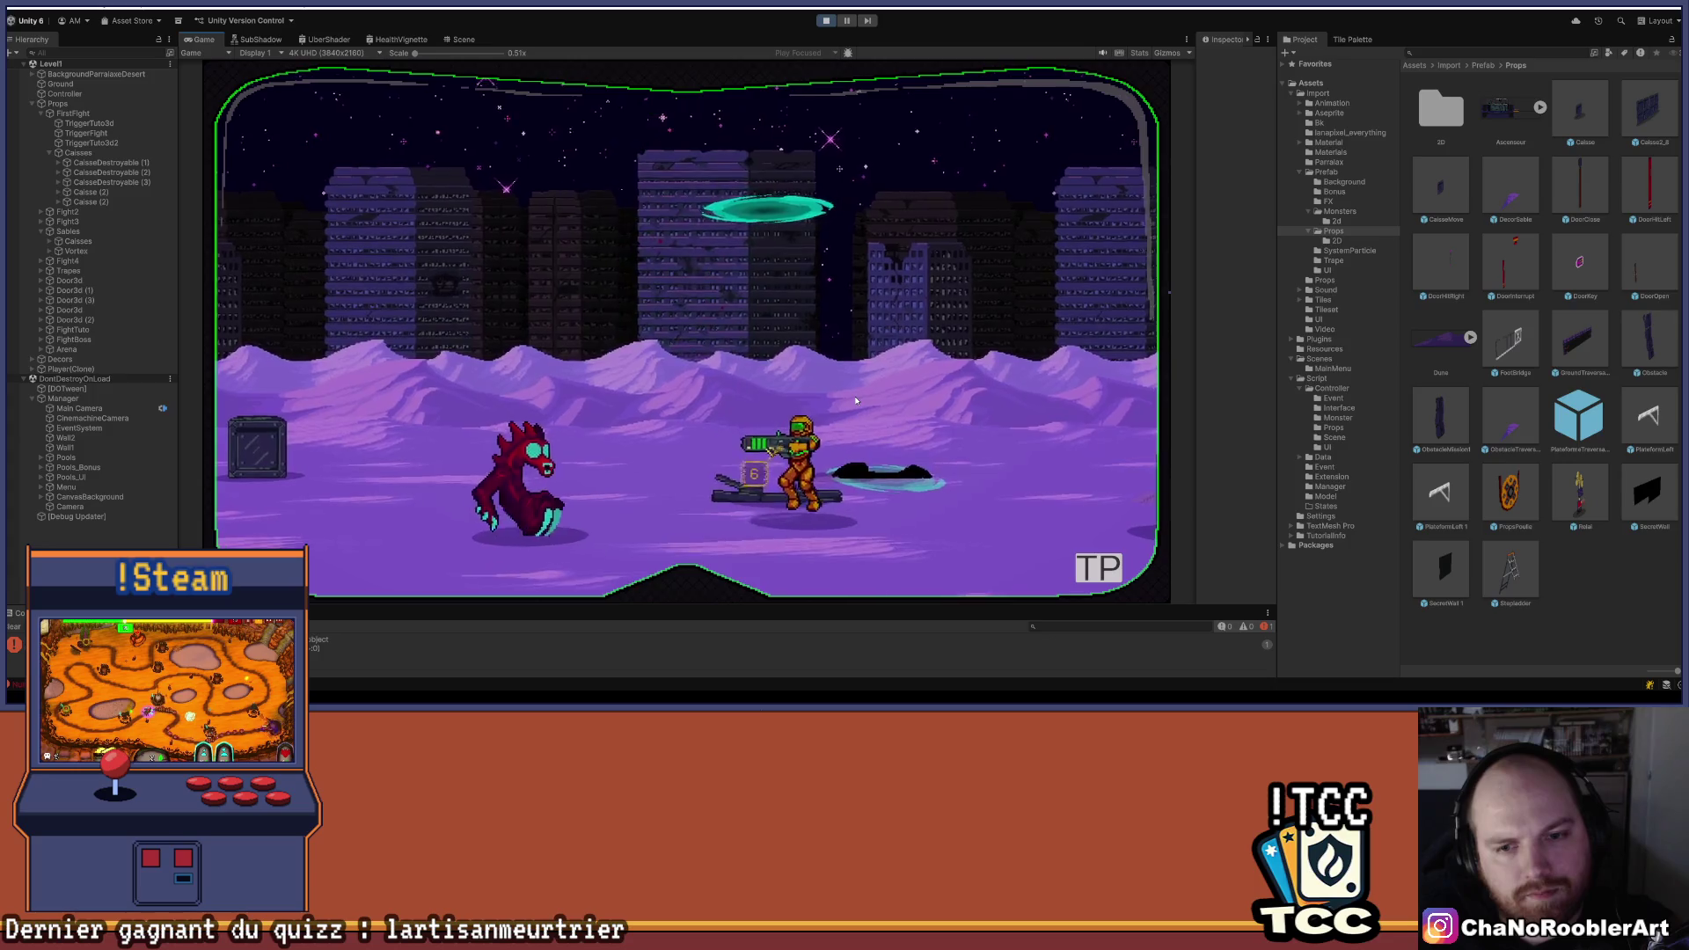
{"action": "key", "text": "Right"}
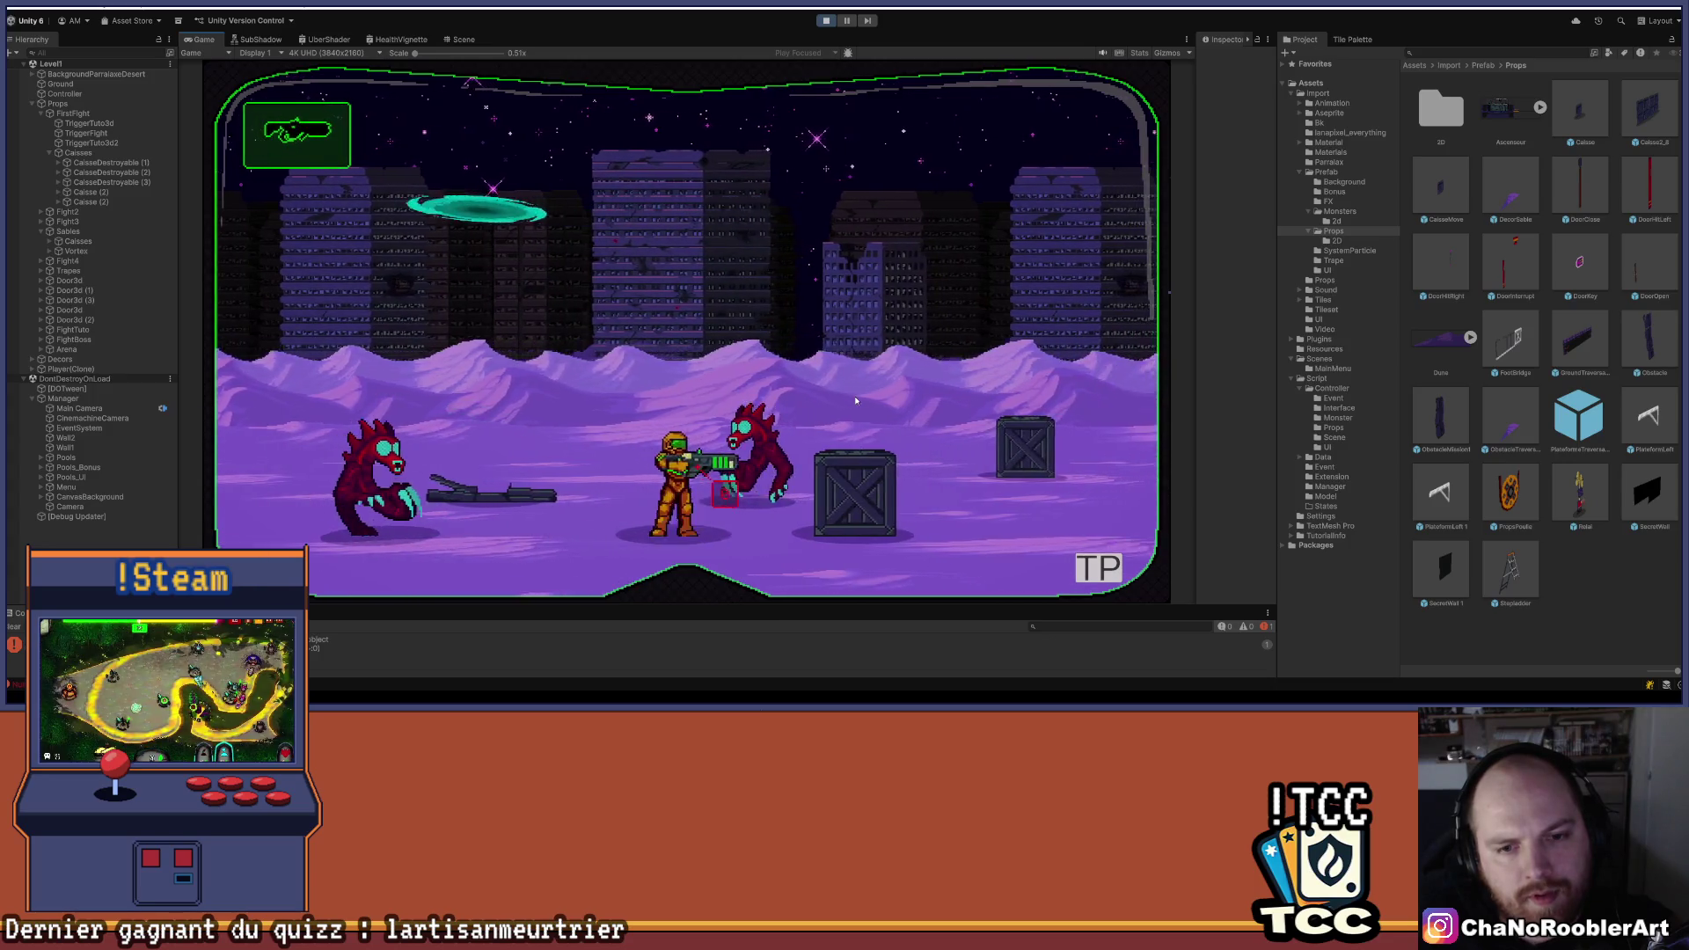
{"action": "key", "text": "Right"}
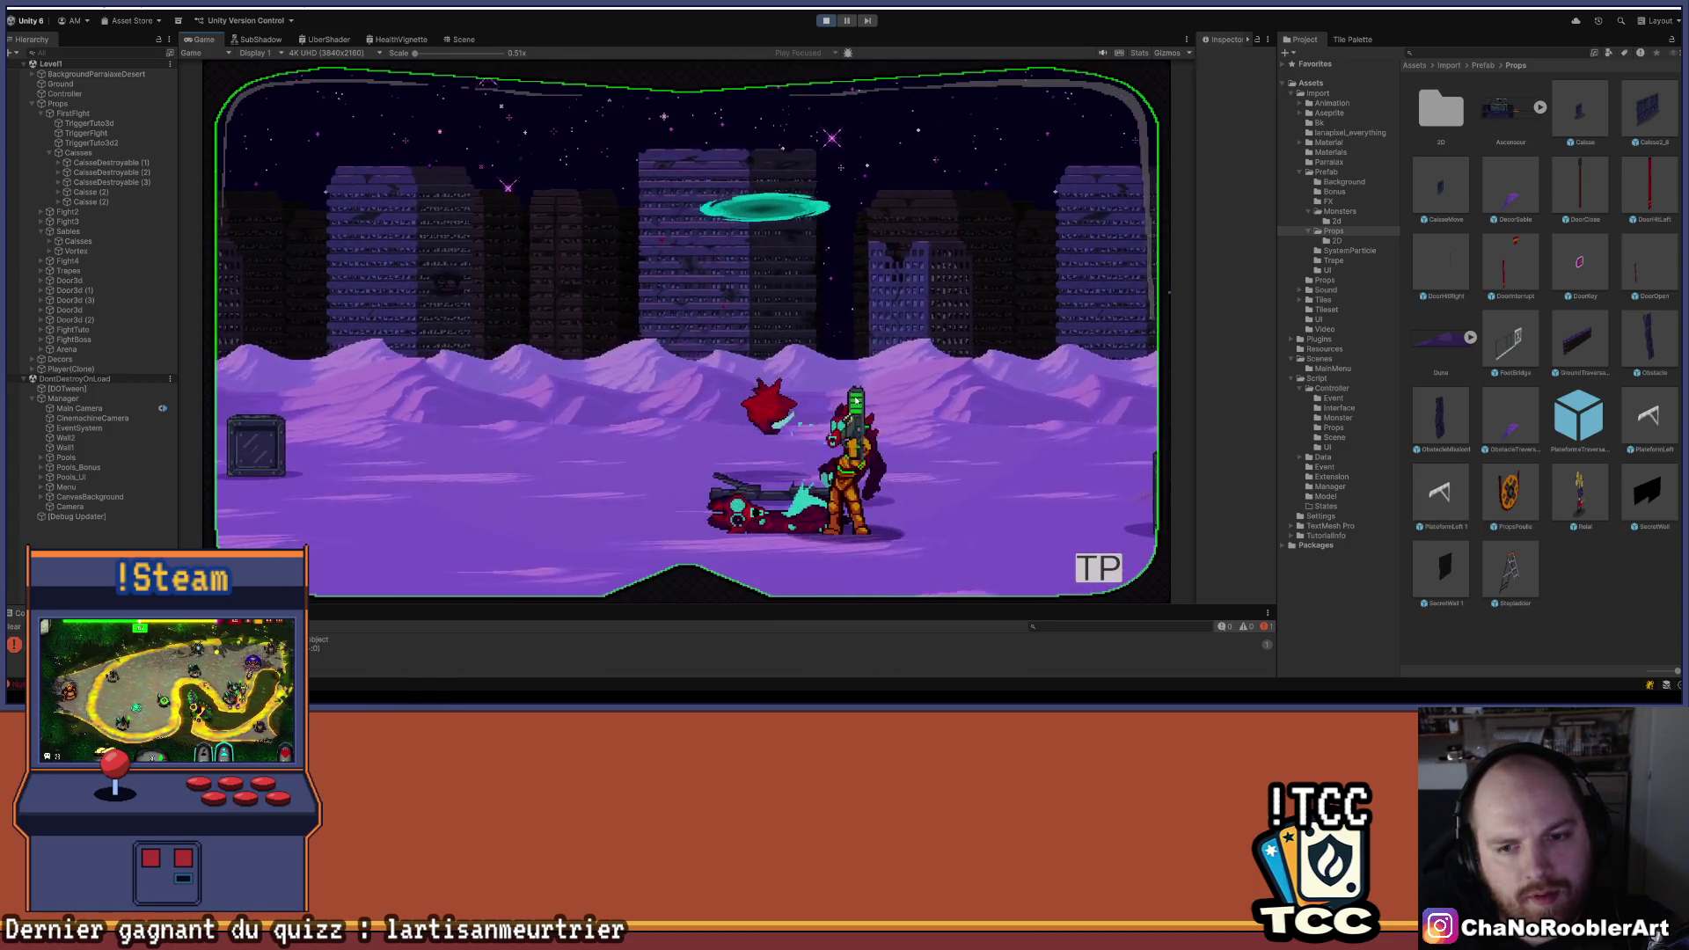
{"action": "key", "text": "Right"}
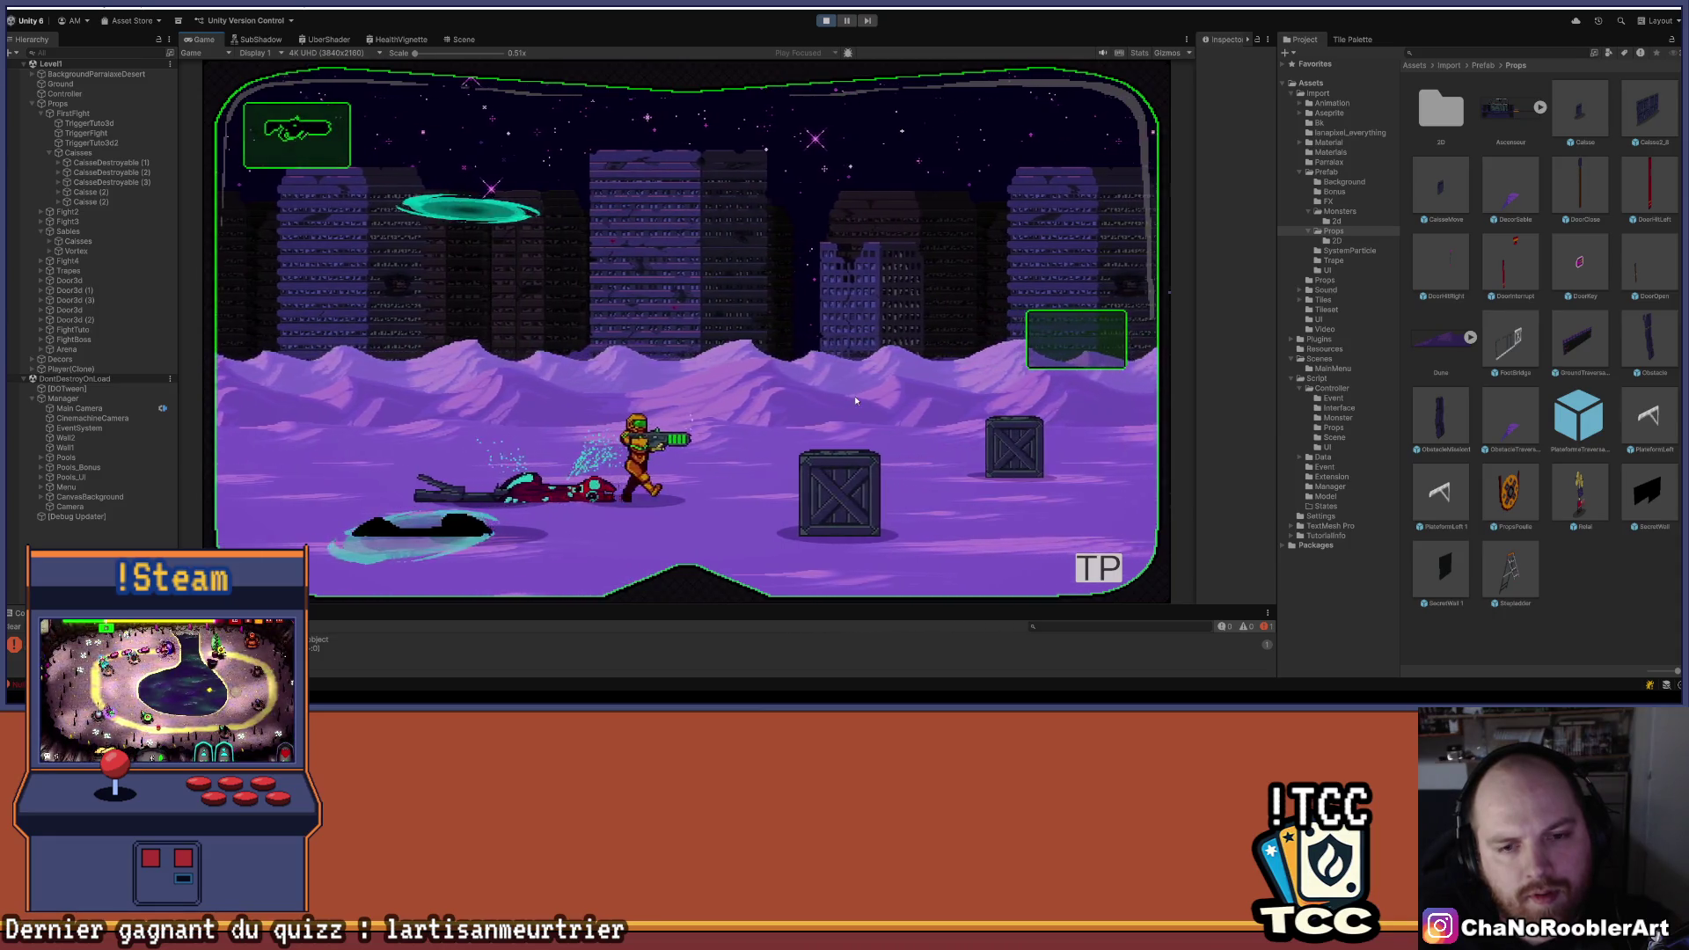
{"action": "key", "text": "Right"}
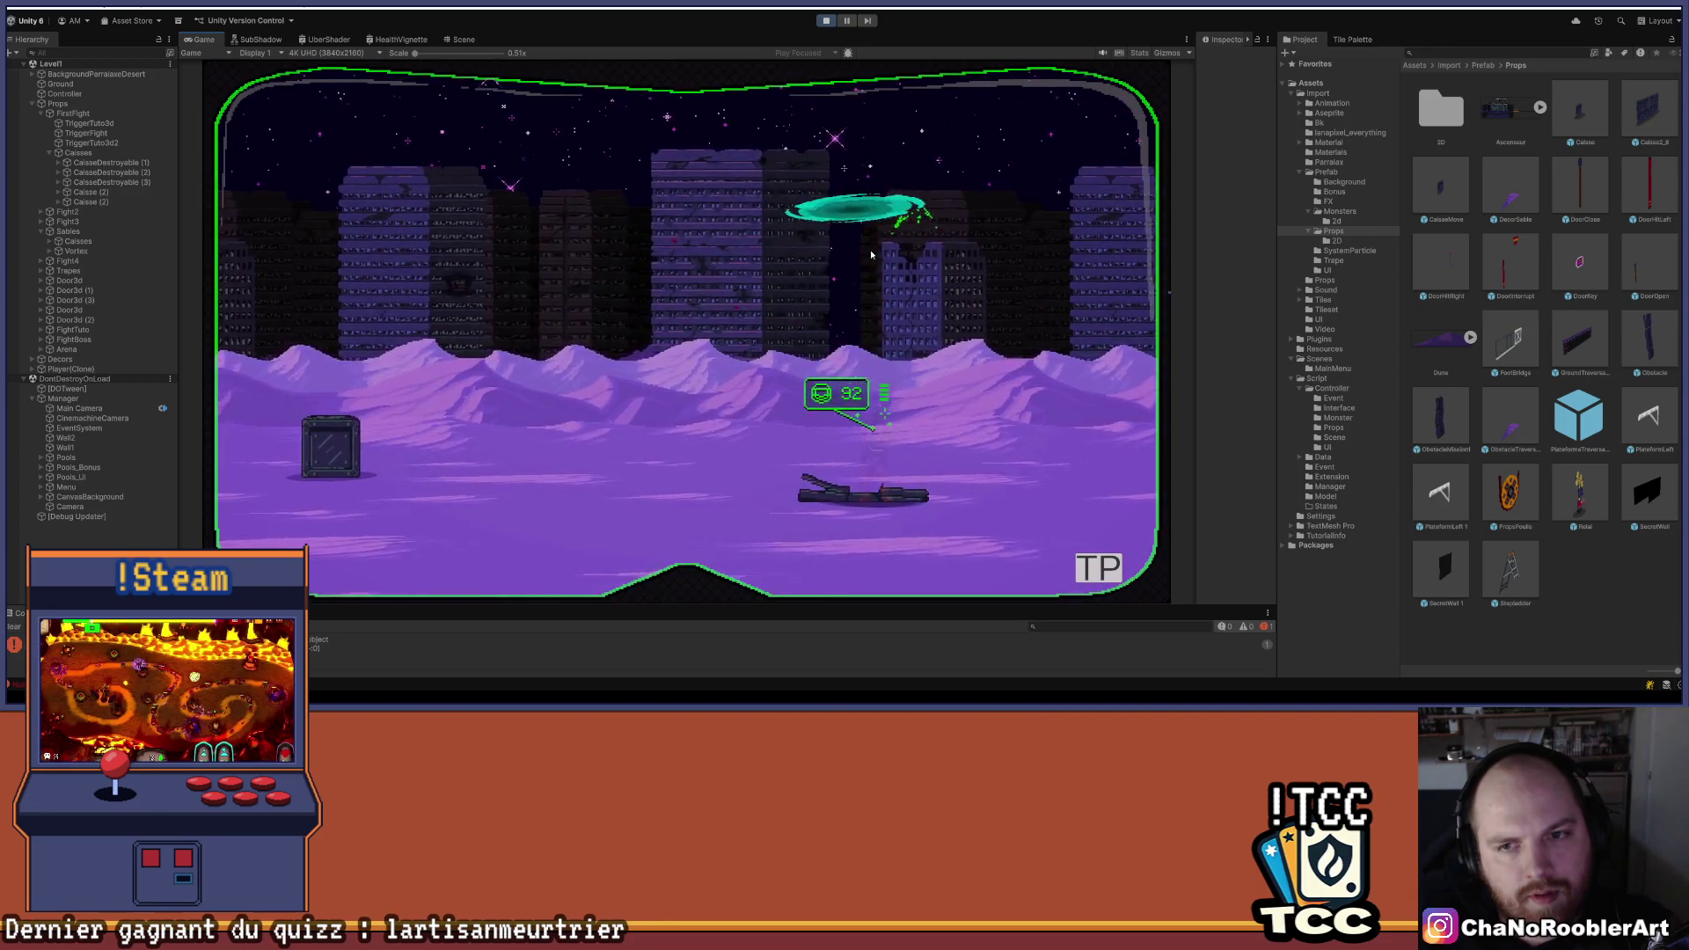
{"action": "key", "text": "Left"}
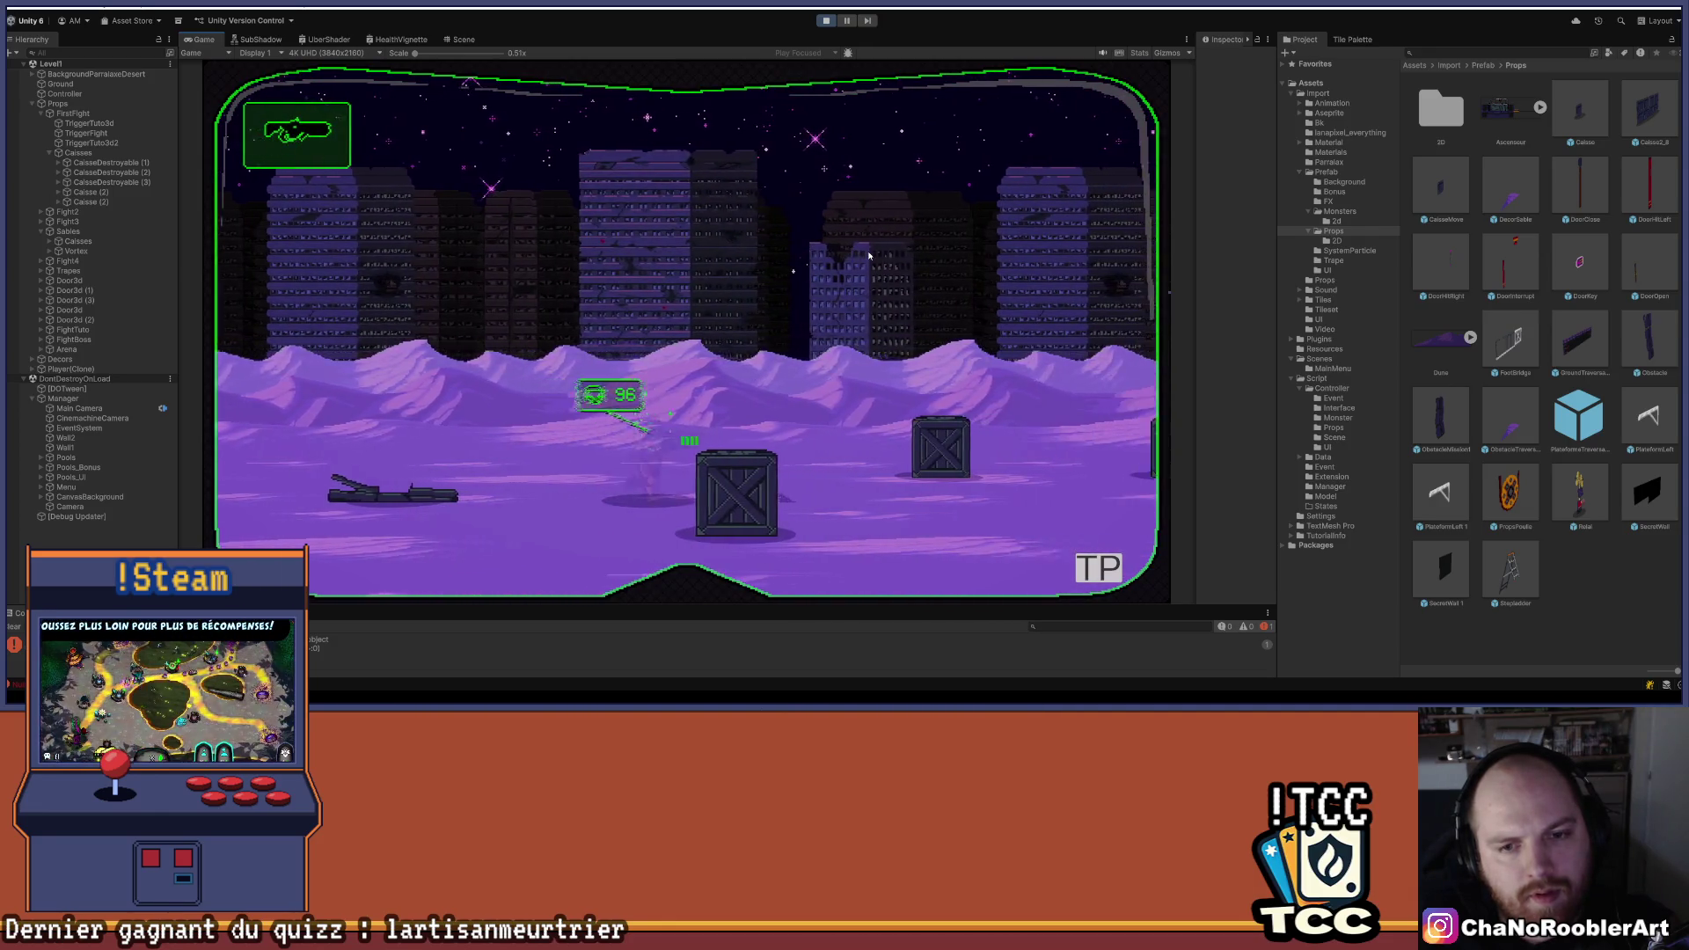
{"action": "key", "text": "Right"}
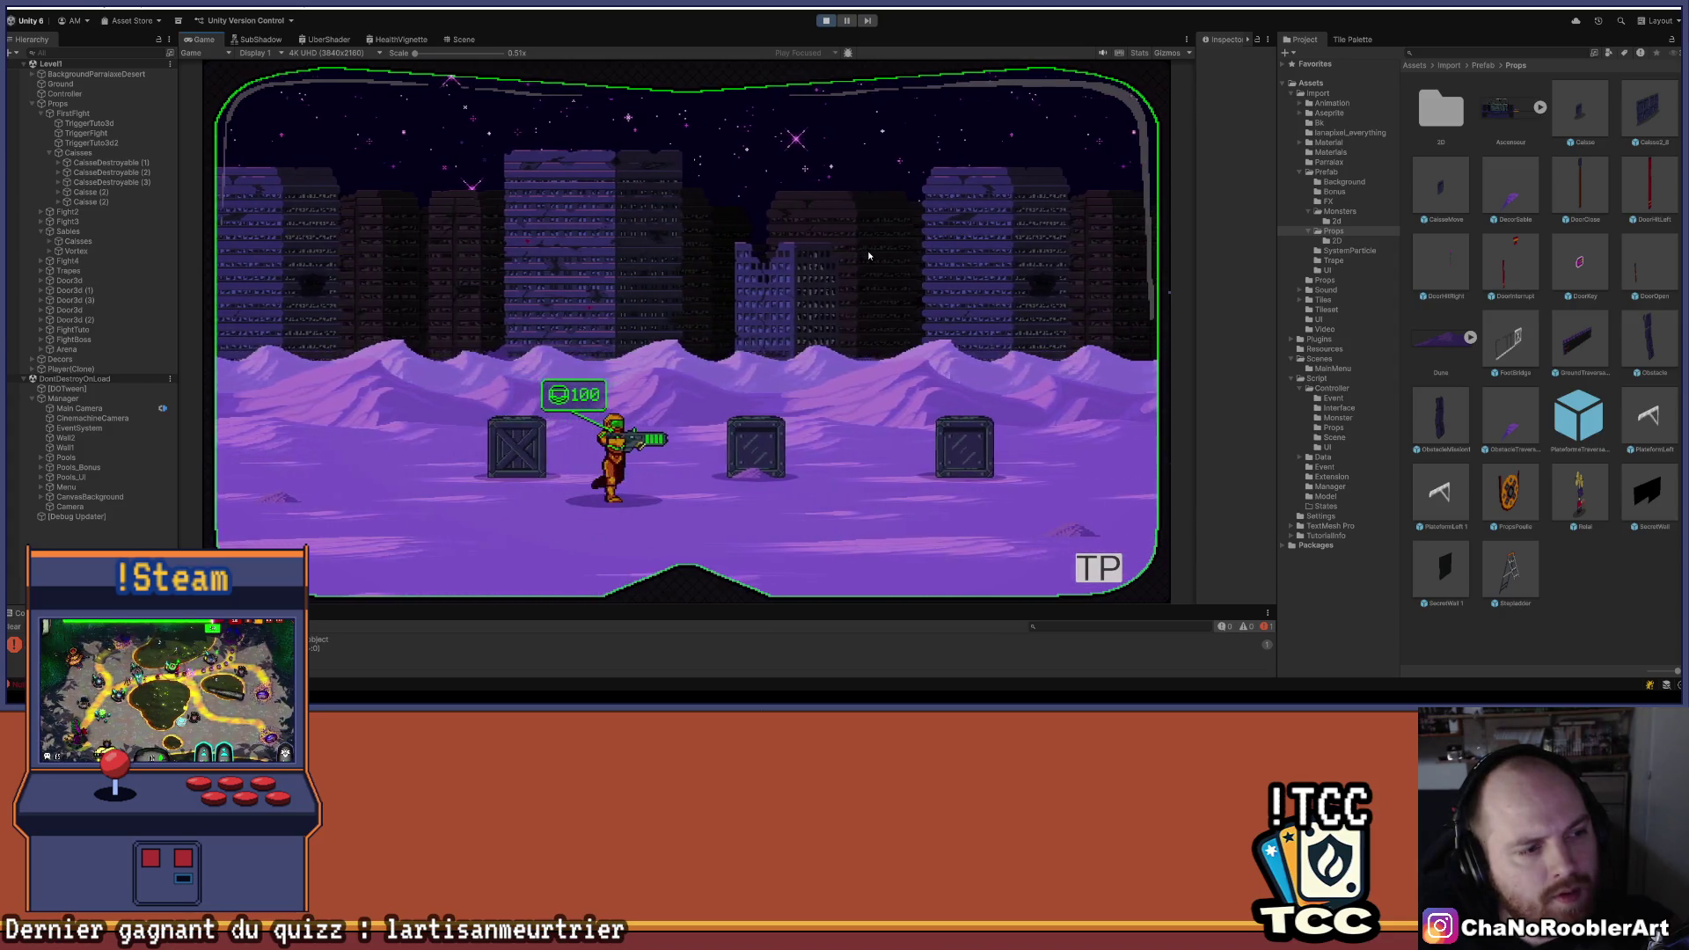
{"action": "key", "text": "Right"}
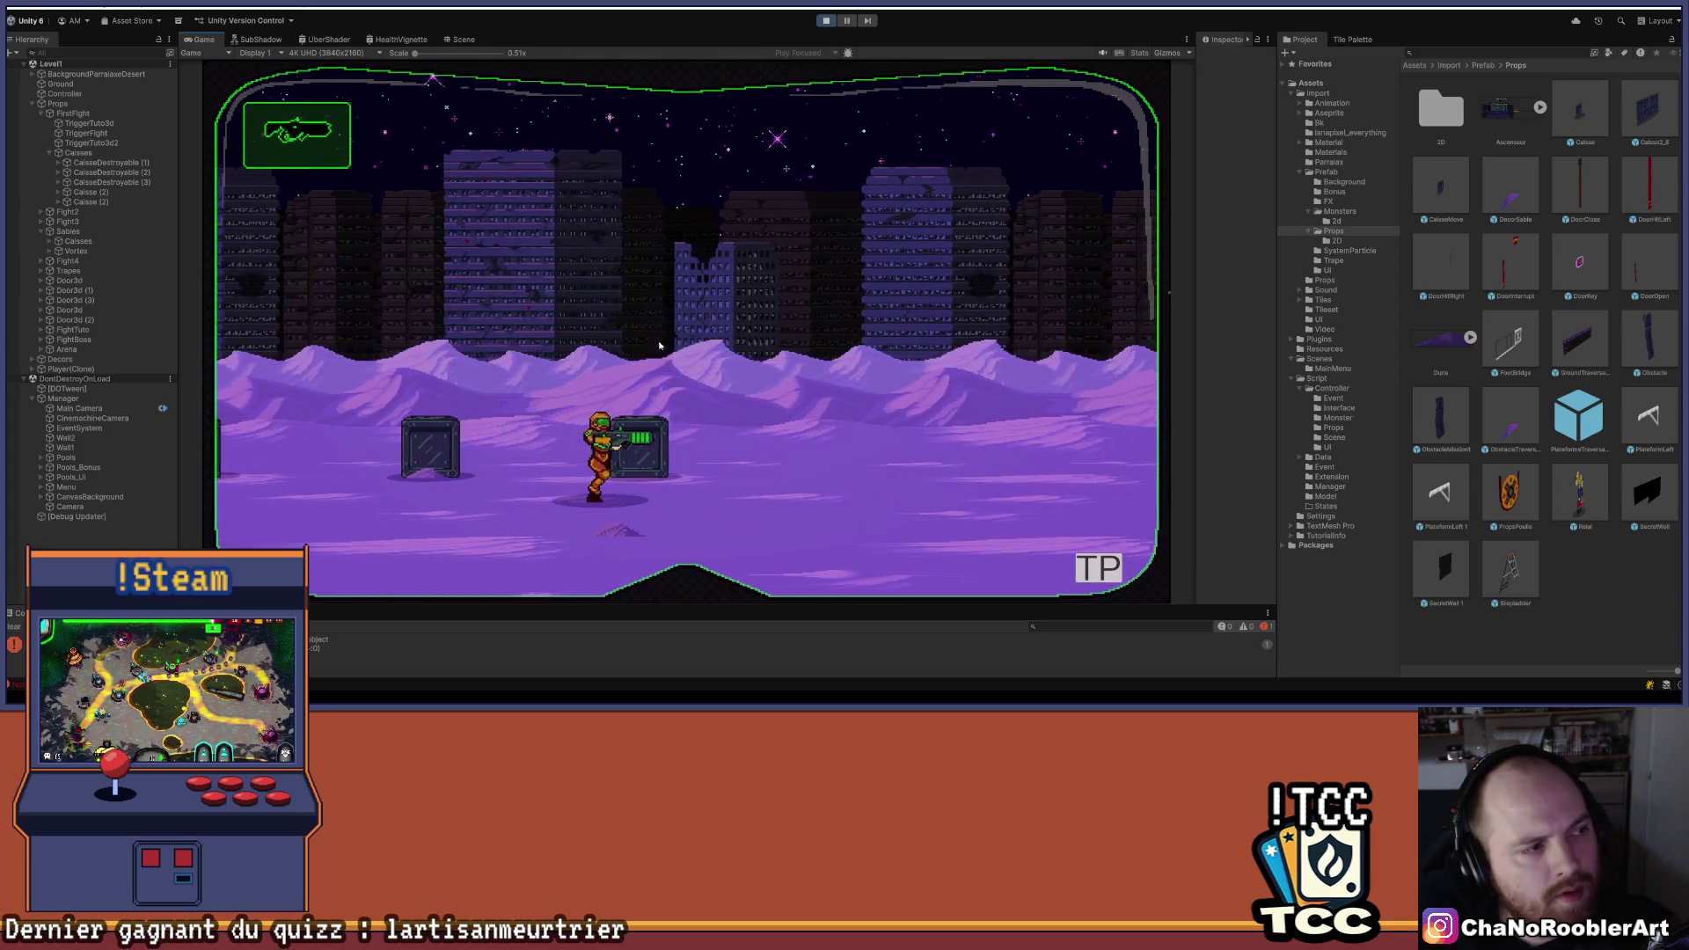
{"action": "key", "text": "Right"}
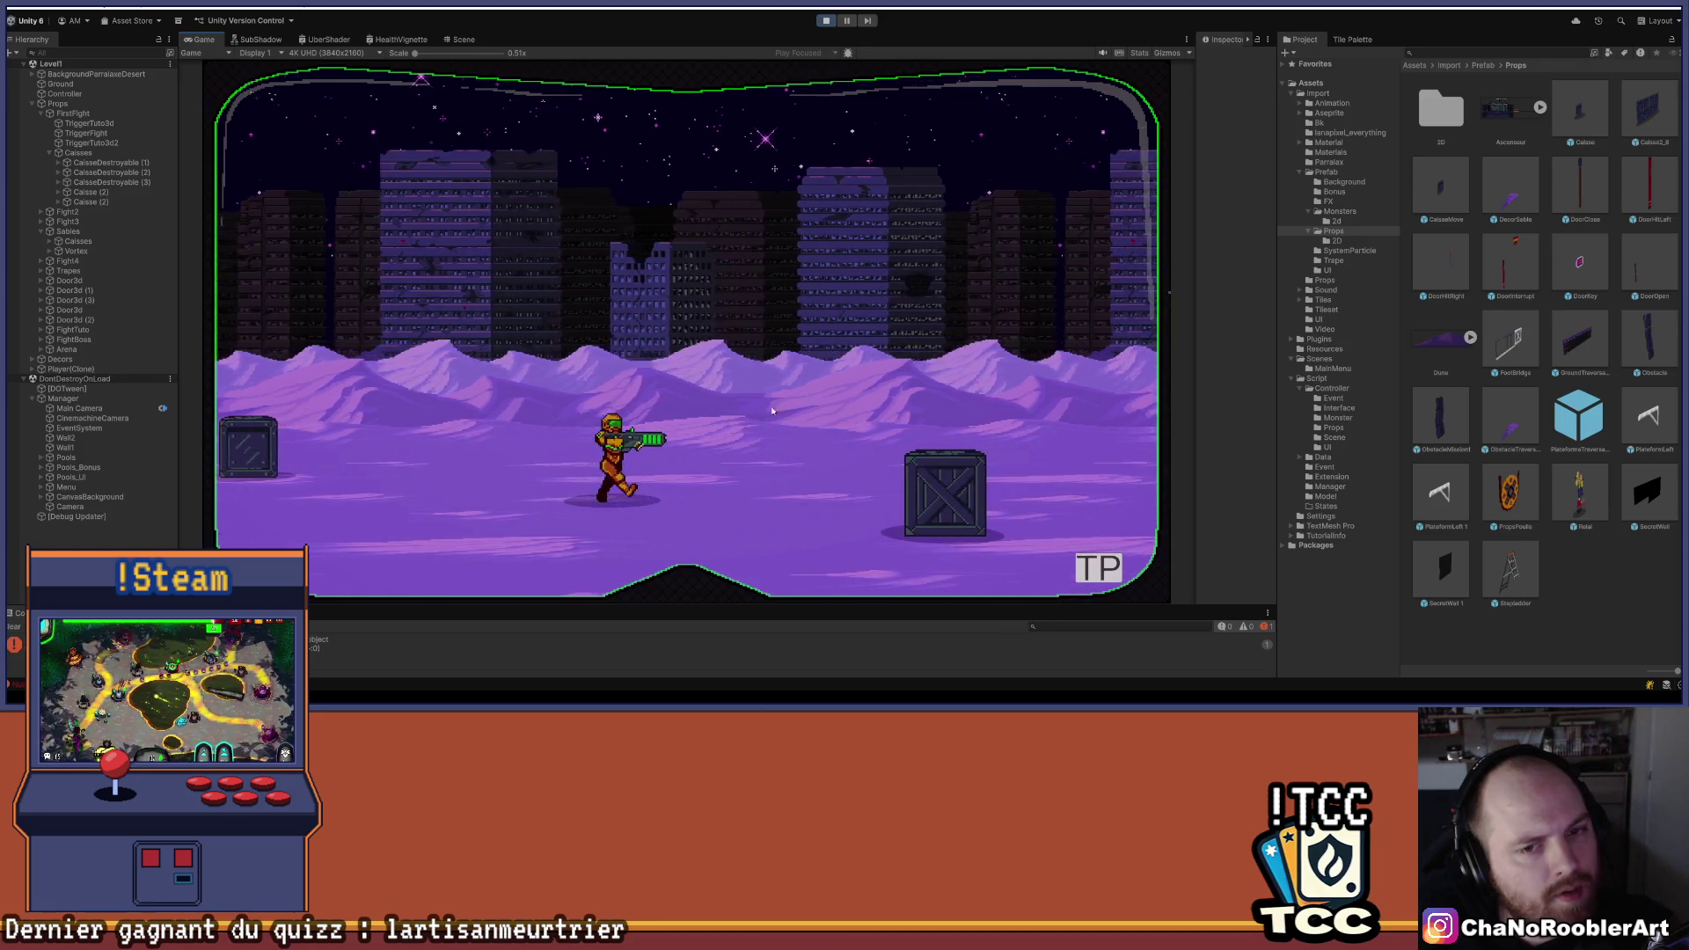
{"action": "key", "text": "Right"}
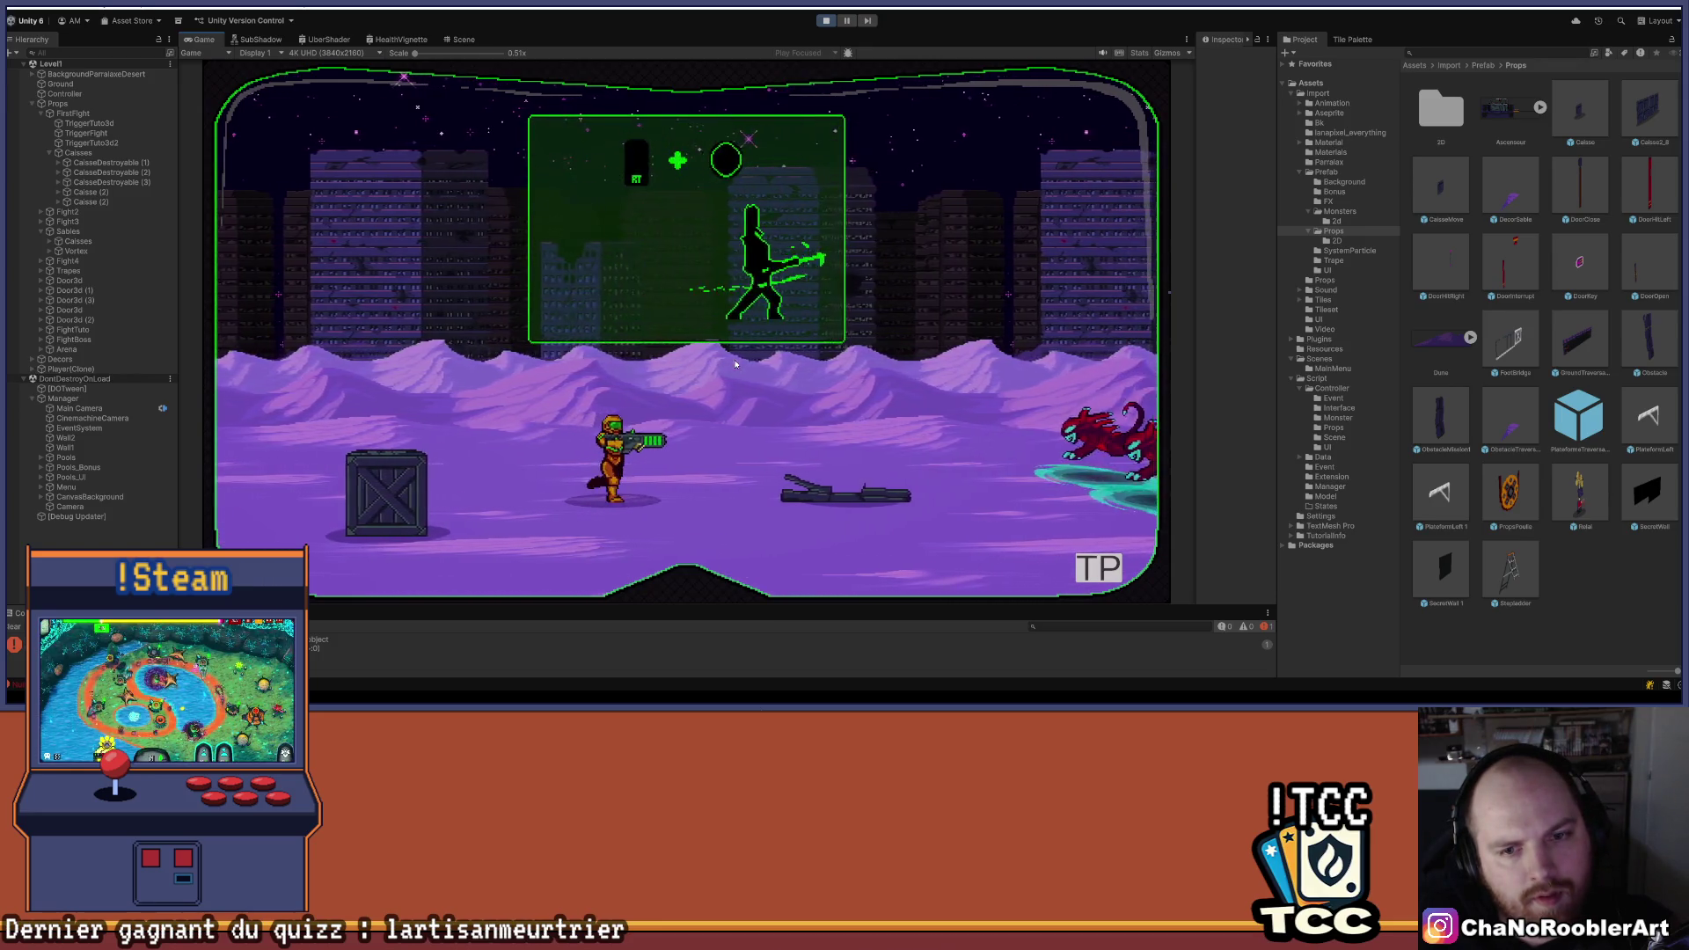
- Fight the incoming enemies, shooting the red creature and dodging the charging lion
{"action": "key", "text": "Up"}
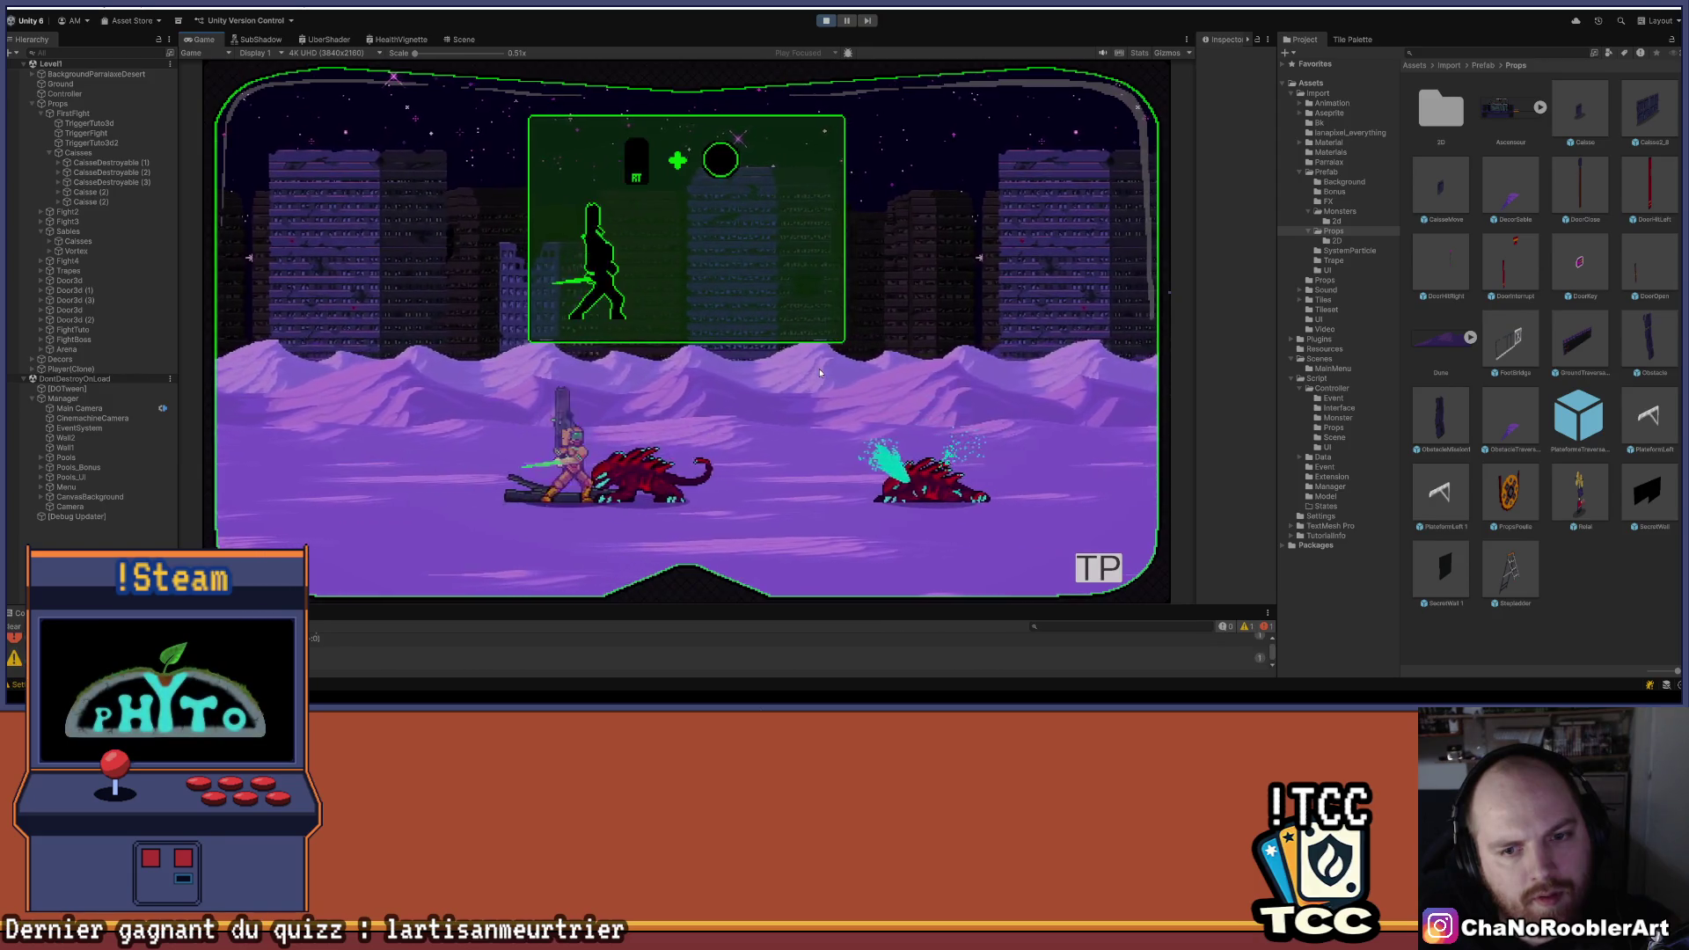
{"action": "key", "text": "Right"}
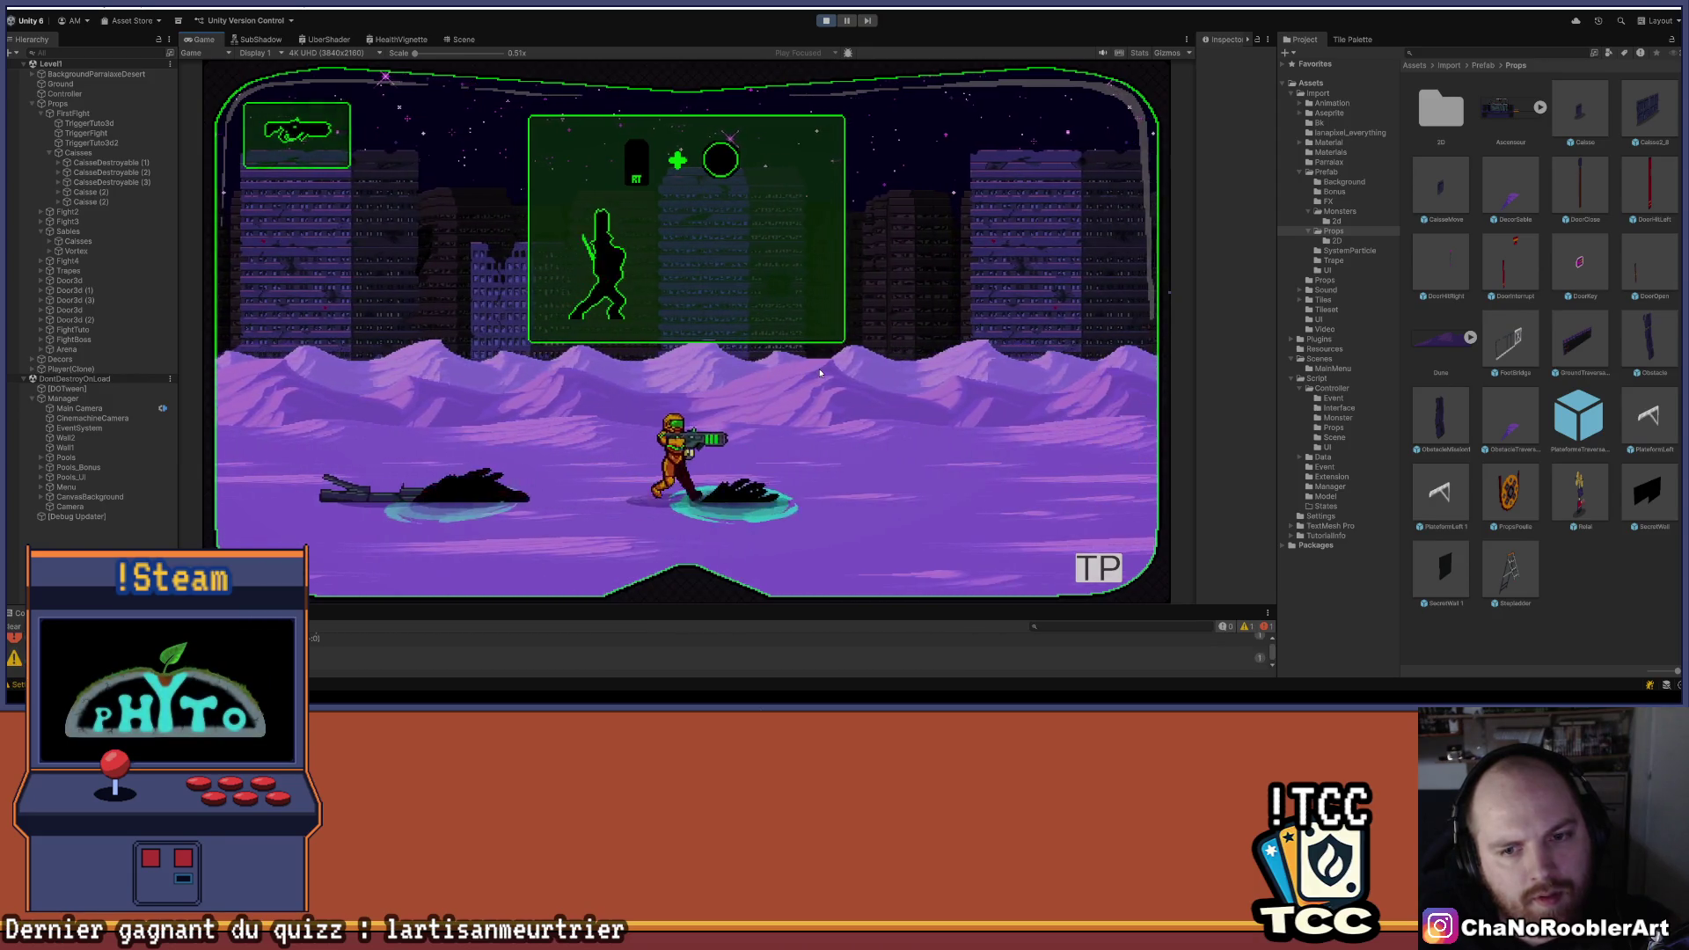
{"action": "key", "text": "Right"}
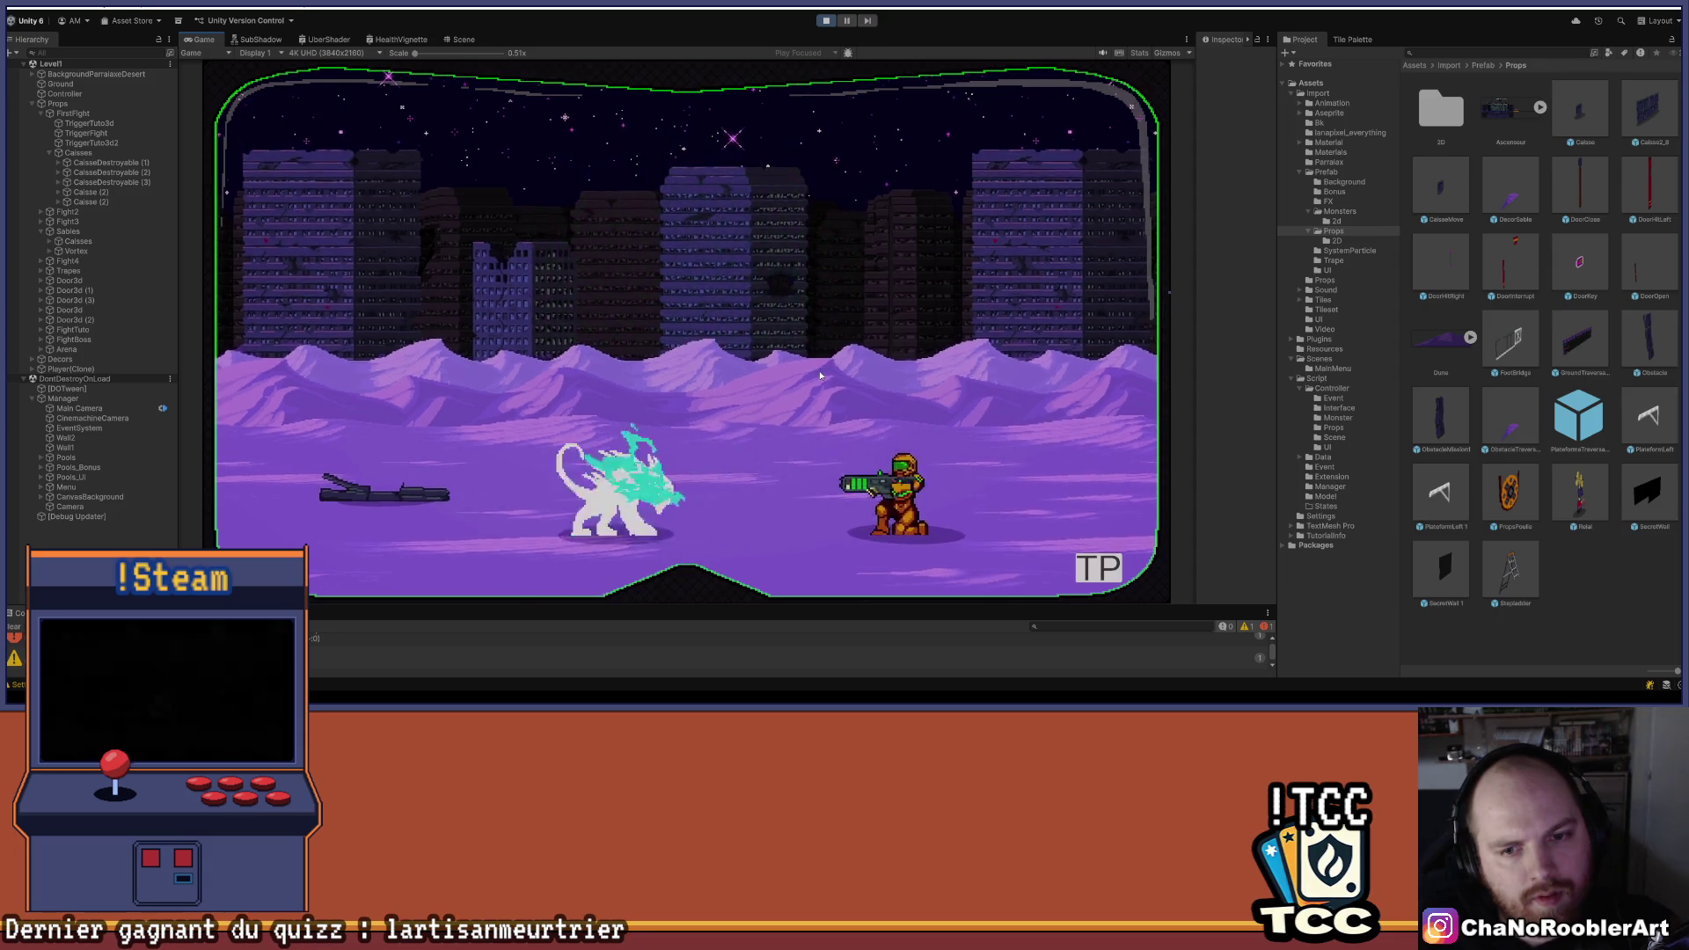
{"action": "key", "text": "Left"}
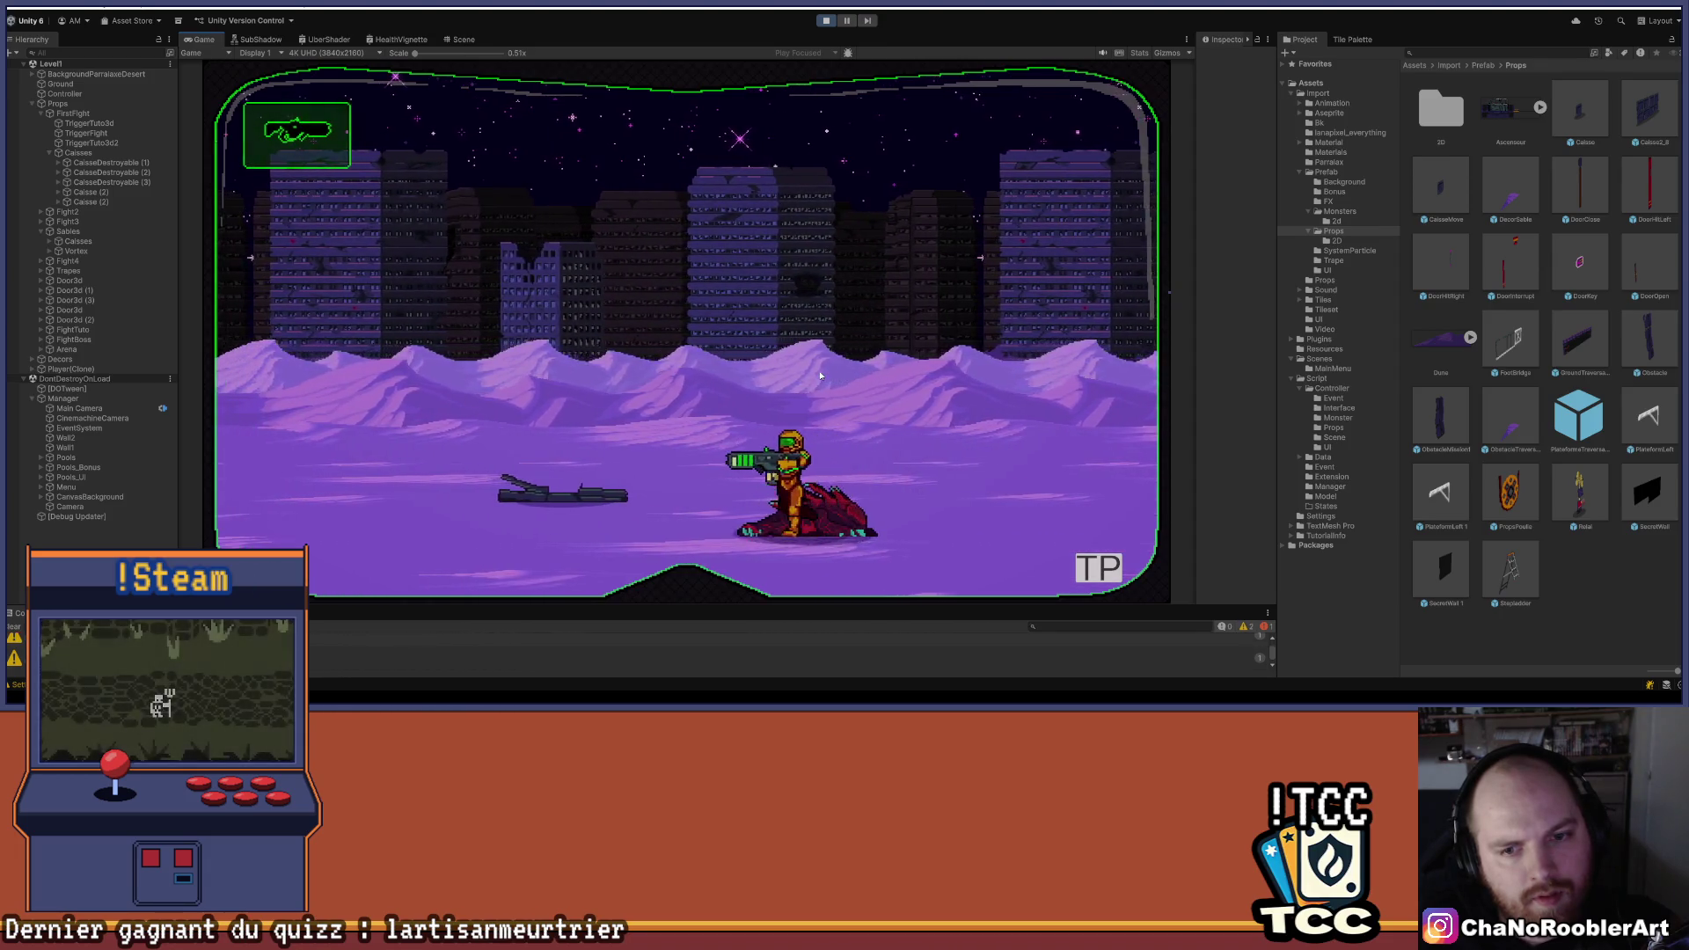
{"action": "key", "text": "Right"}
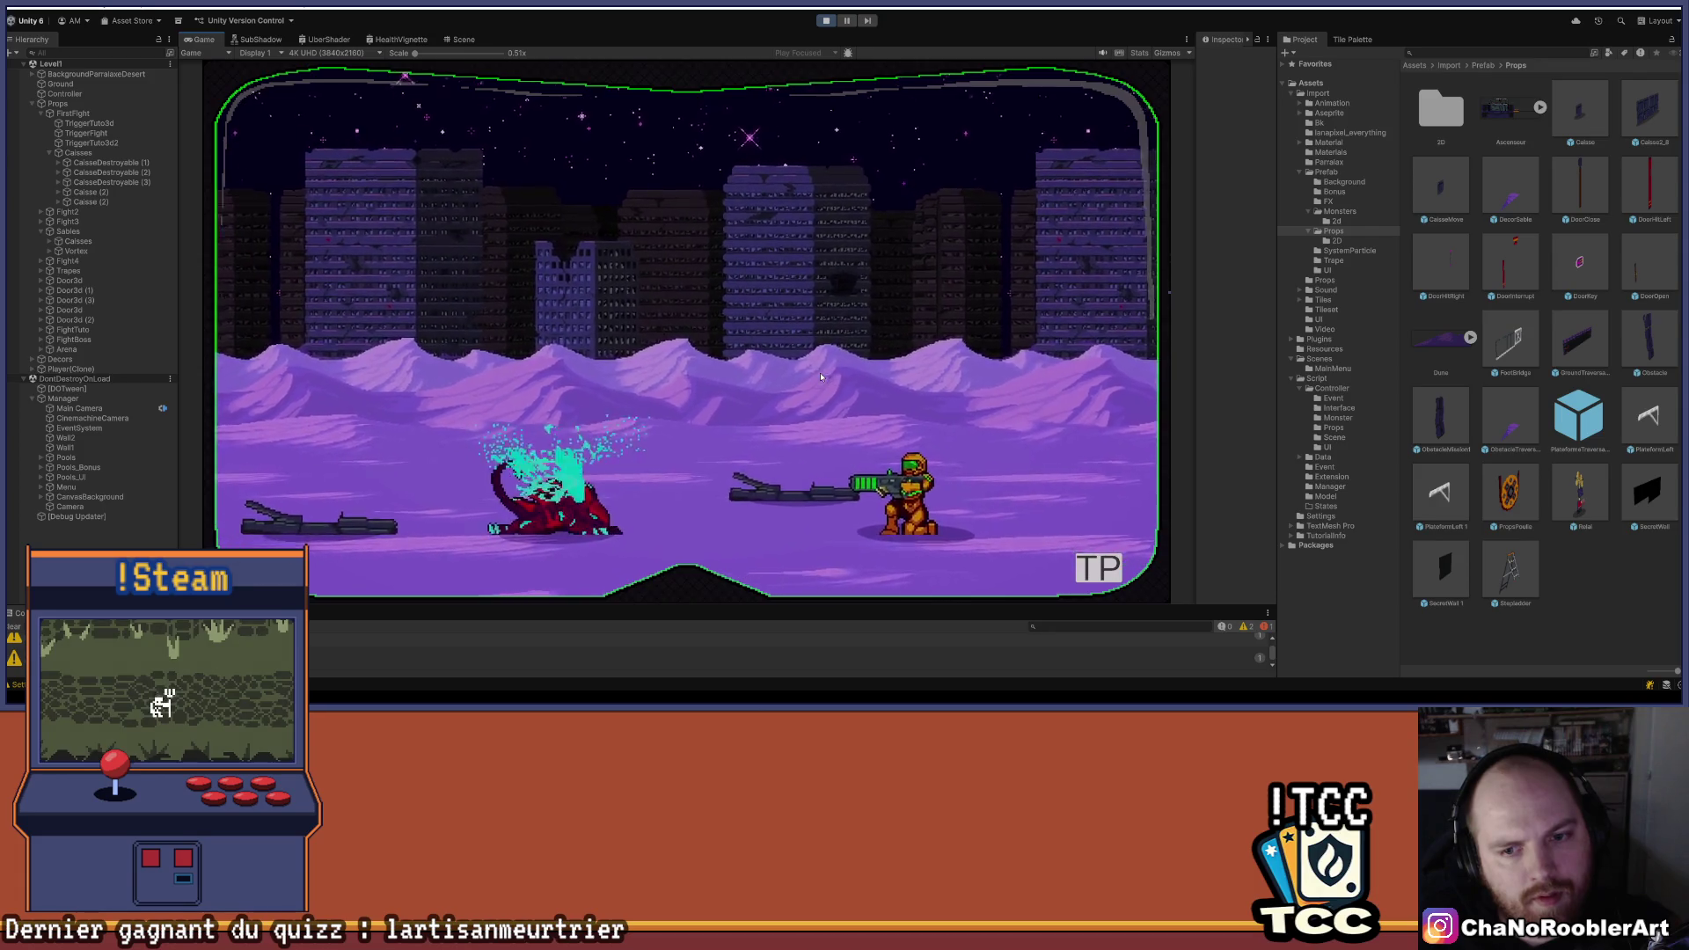
{"action": "key", "text": "Left"}
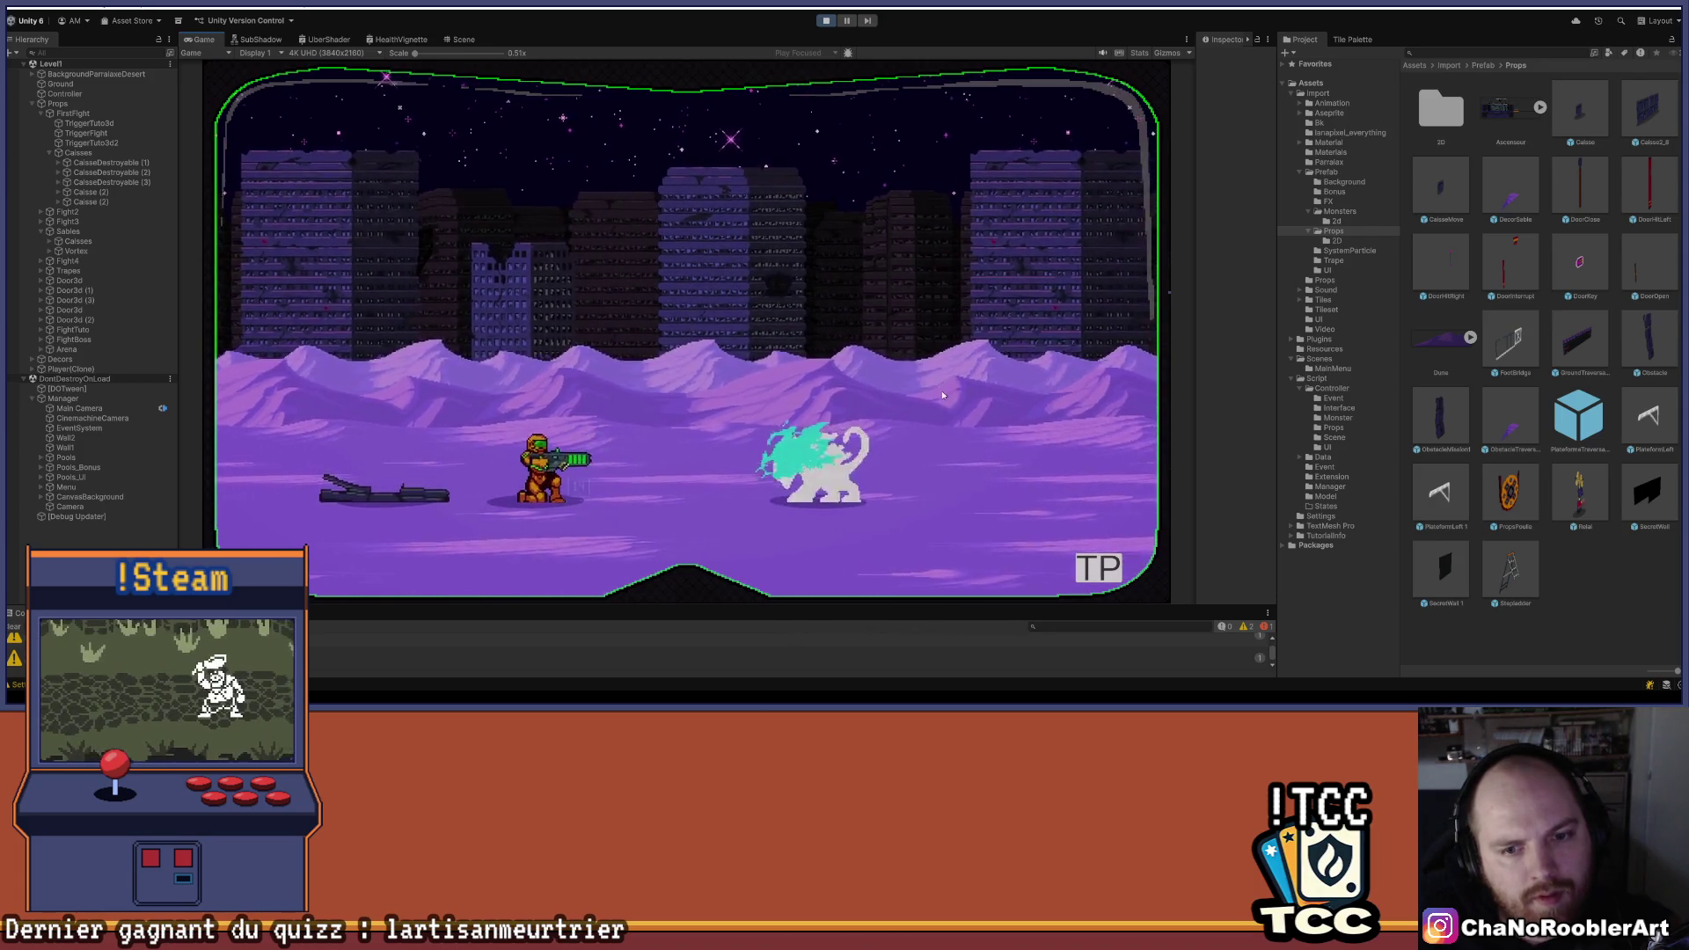
{"action": "key", "text": "Right"}
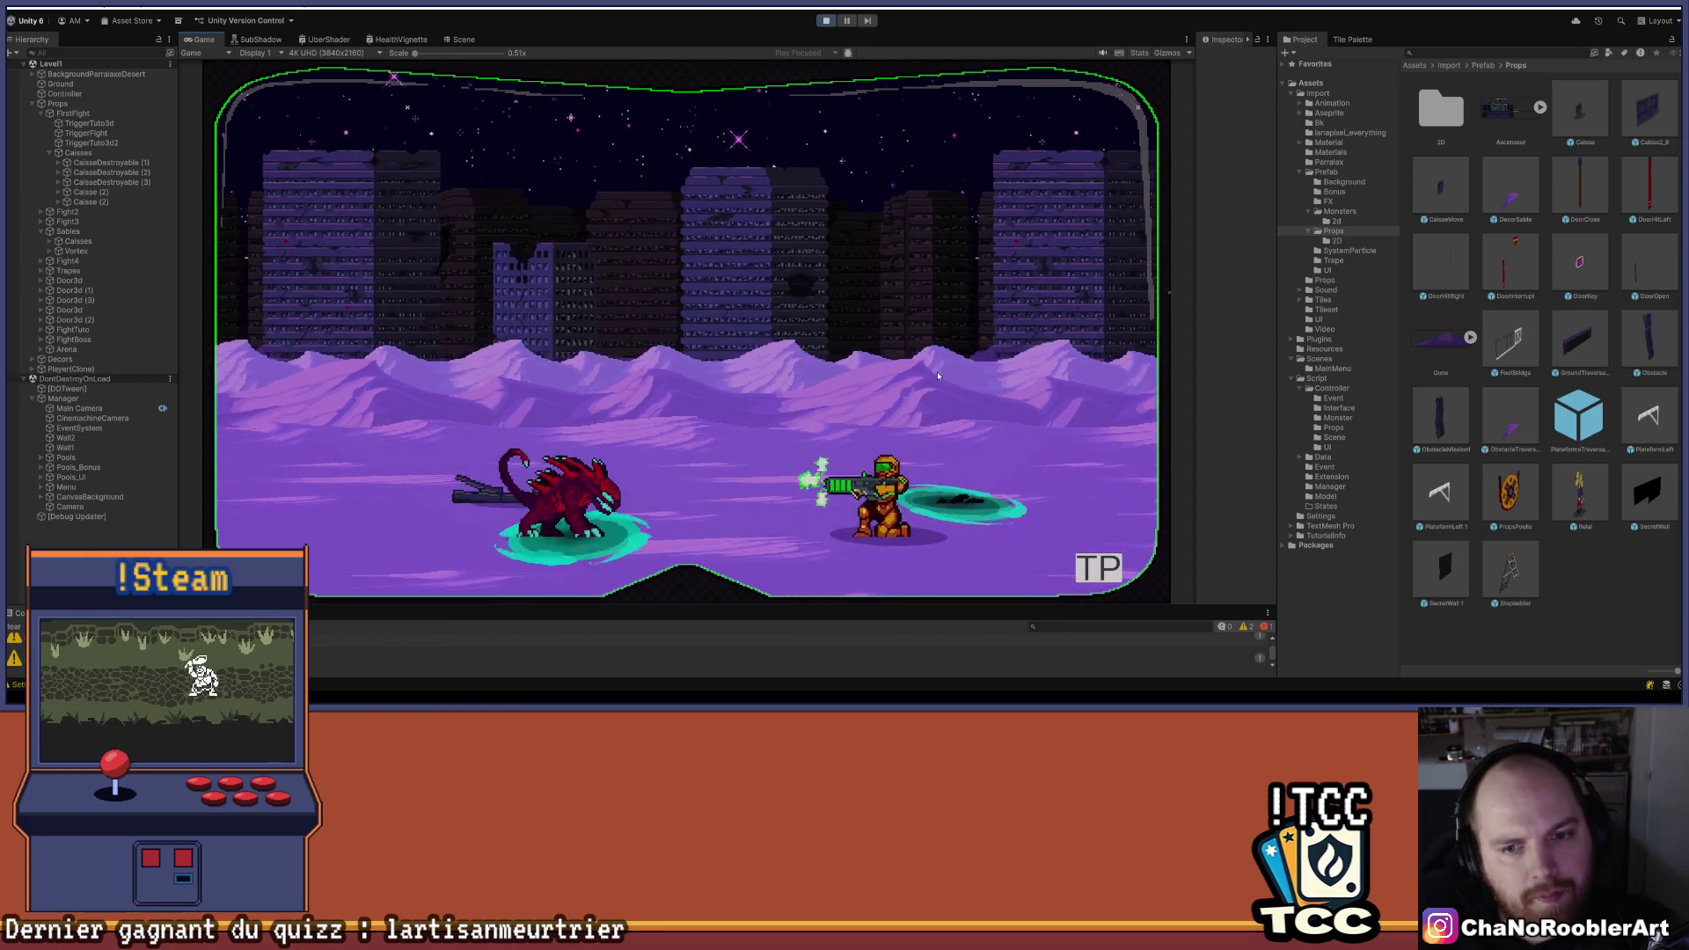
{"action": "key", "text": "Left"}
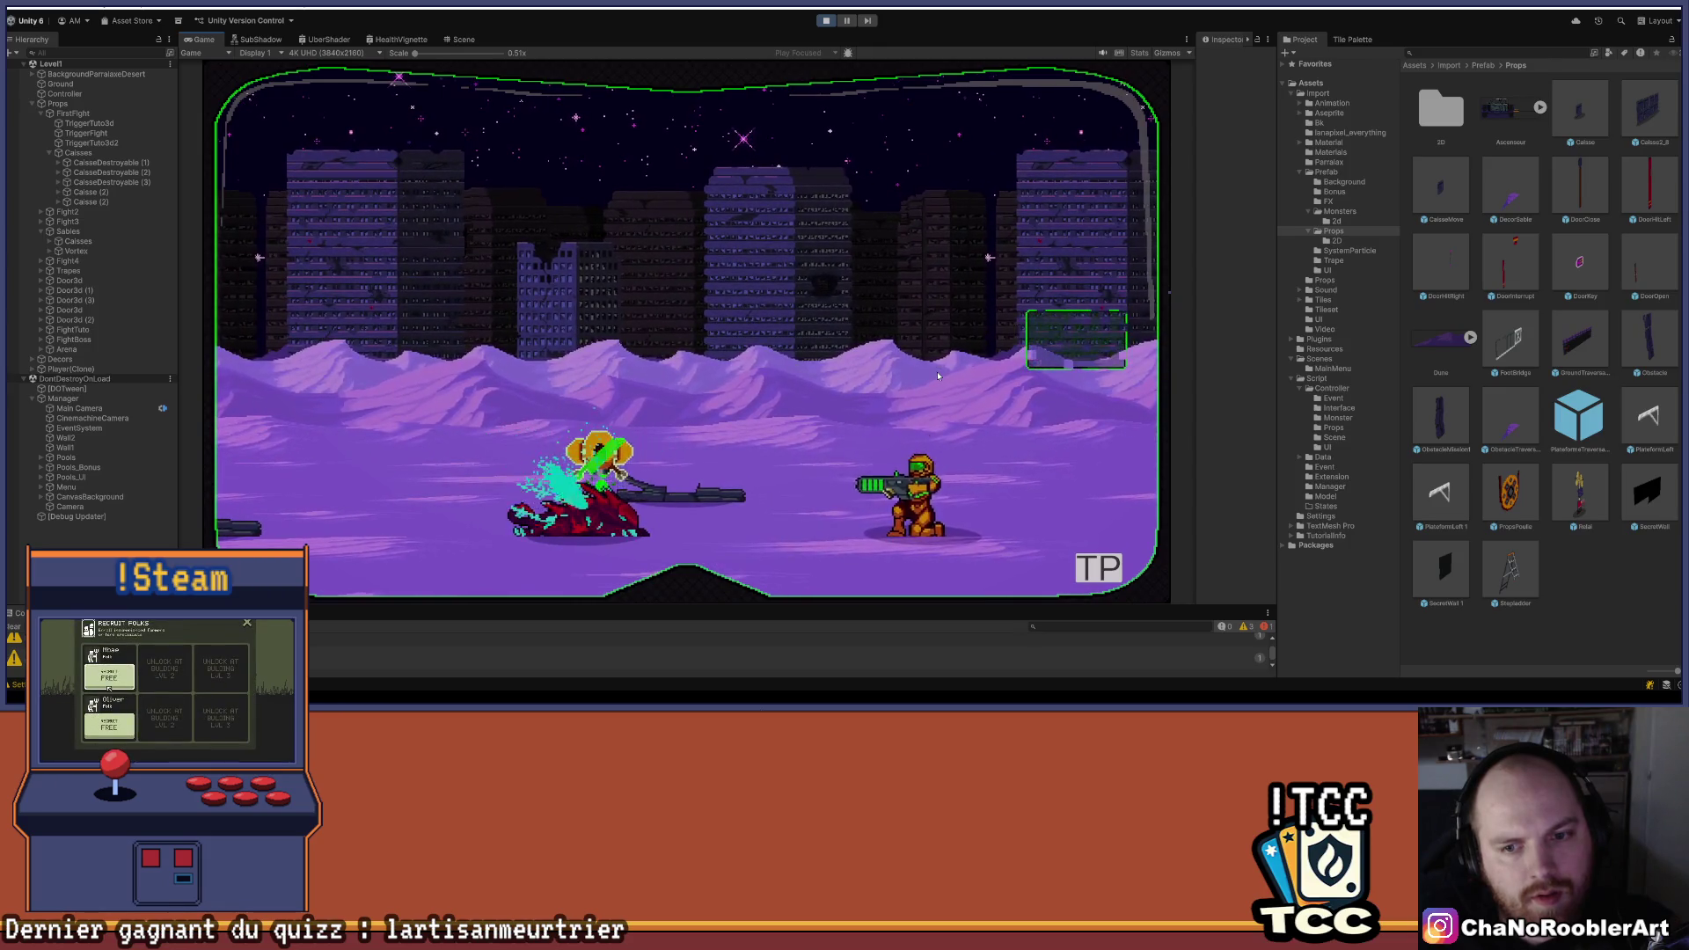
{"action": "key", "text": "Left"}
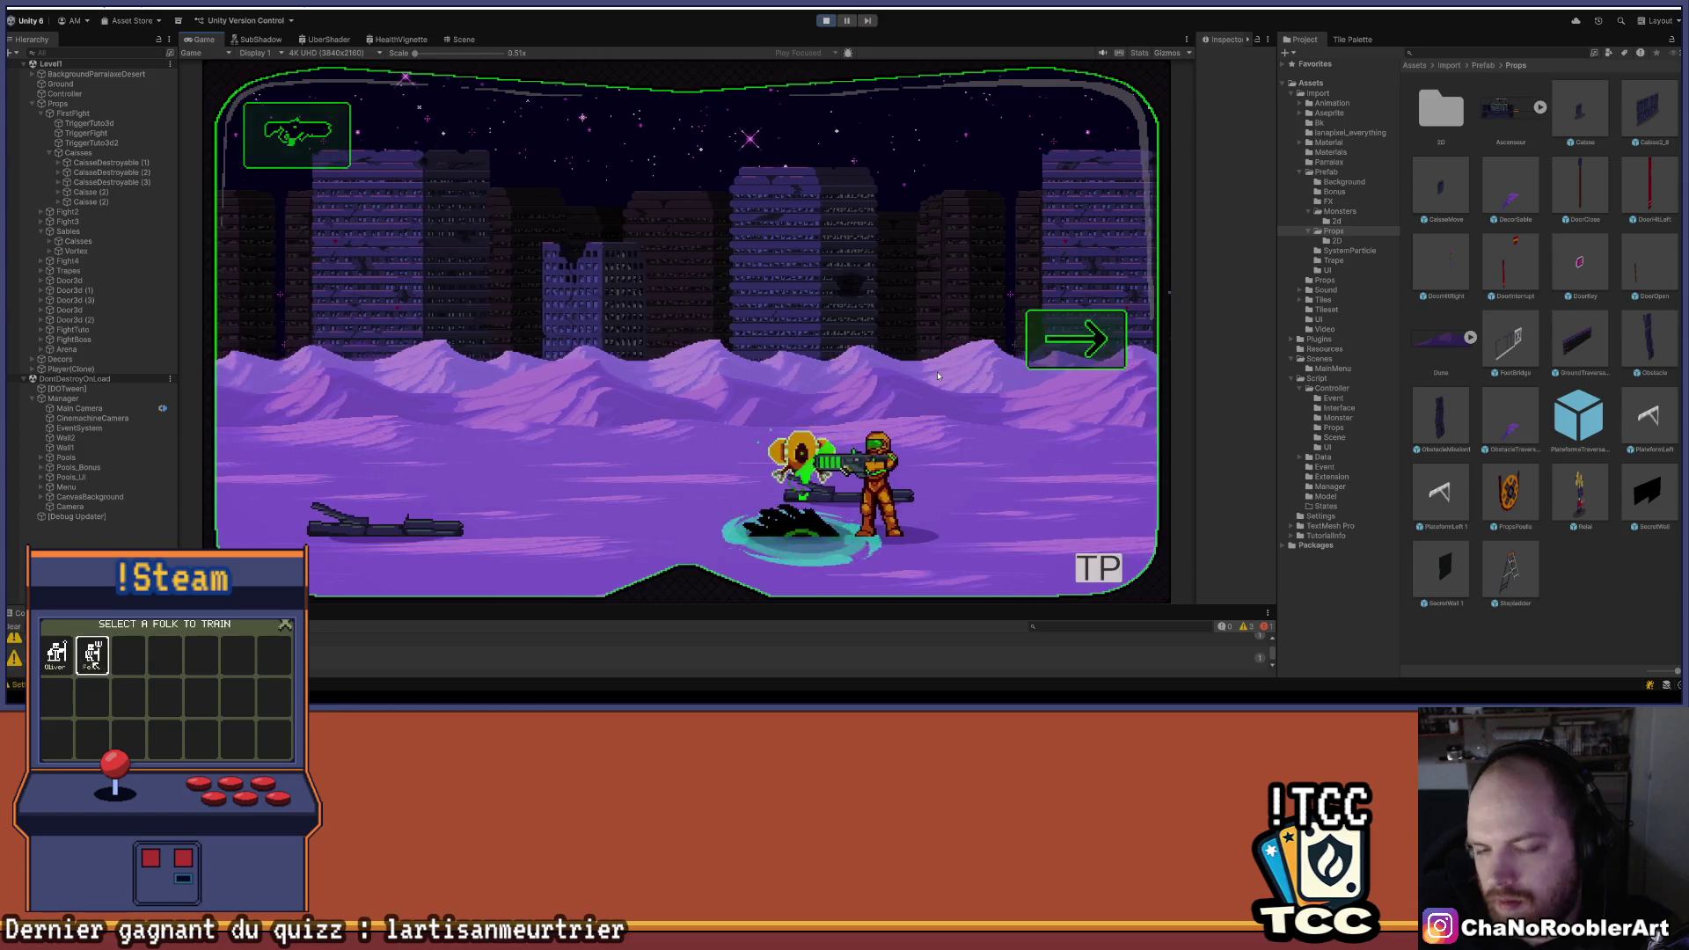
{"action": "key", "text": "Left"}
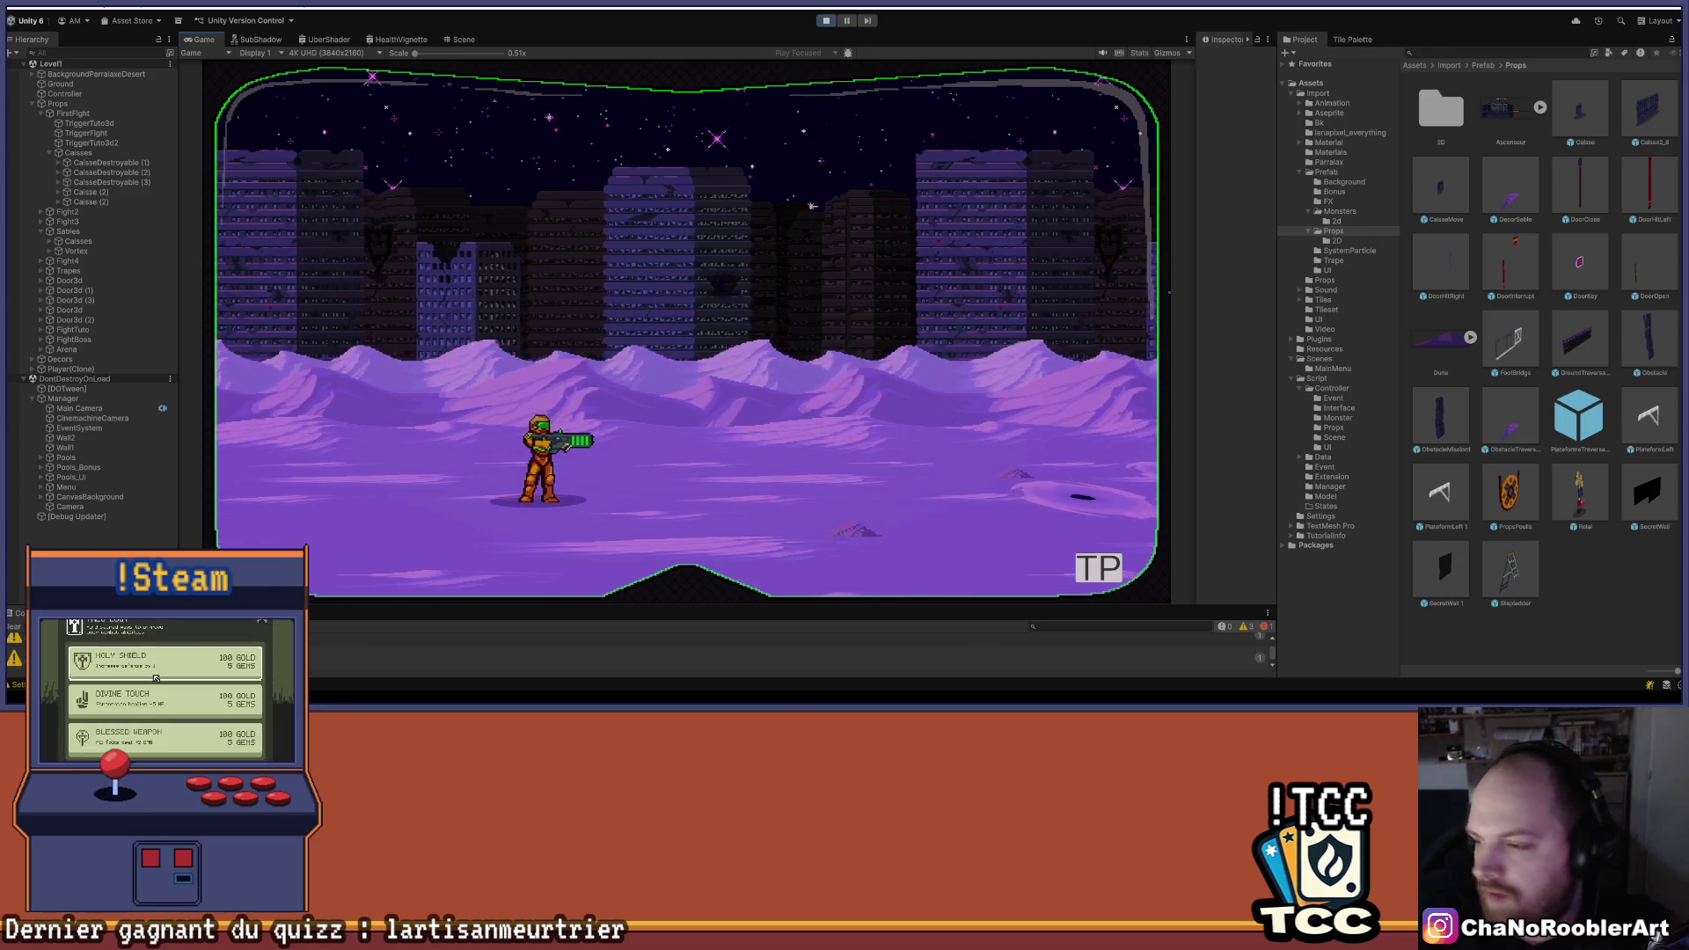
{"action": "key", "text": "Left"}
{"action": "left_click", "coordinate": [917, 321]}
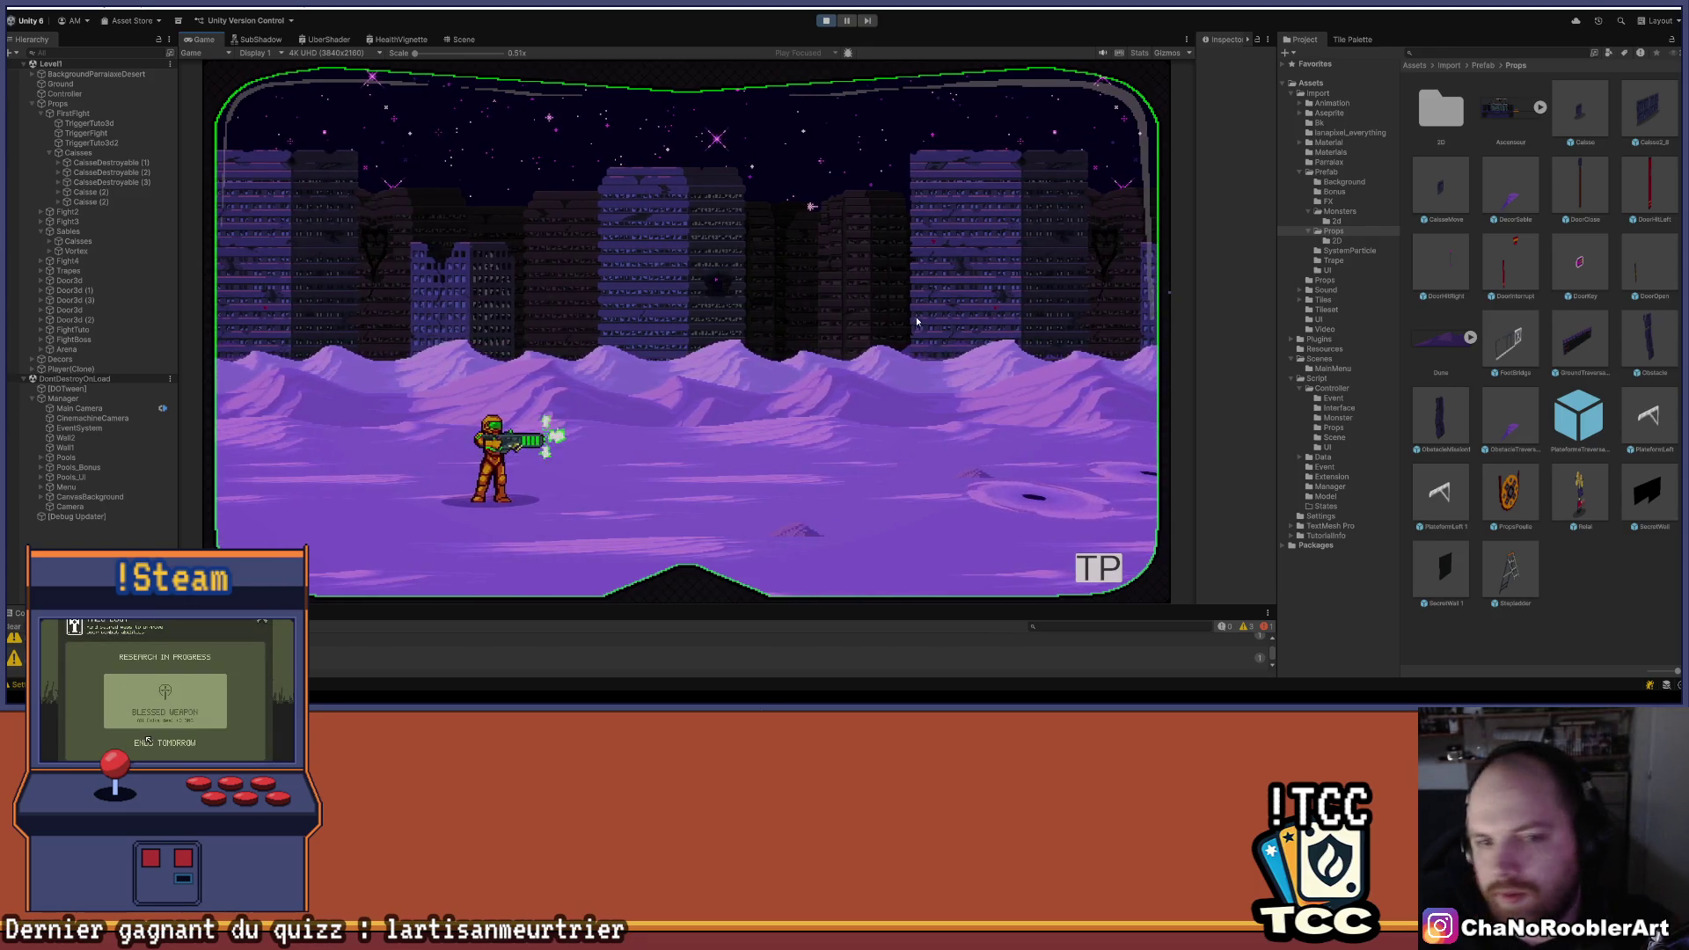
- Jump over the quicksand traps and climb onto the crate wall
{"action": "key", "text": "Right"}
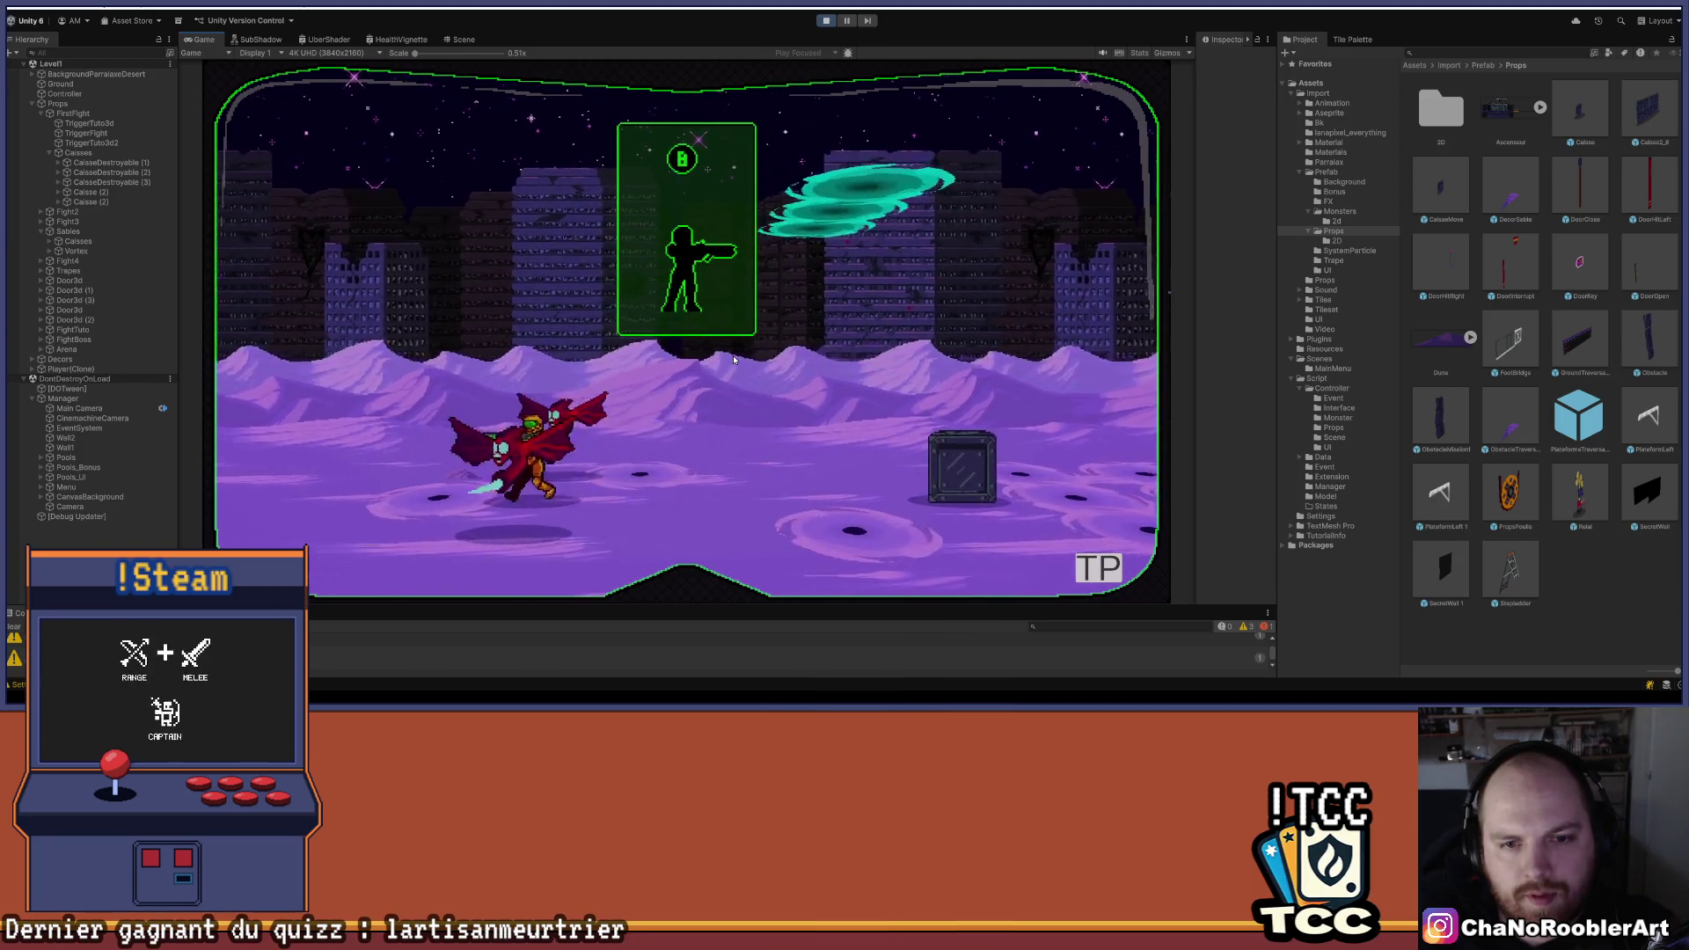
{"action": "key", "text": "space"}
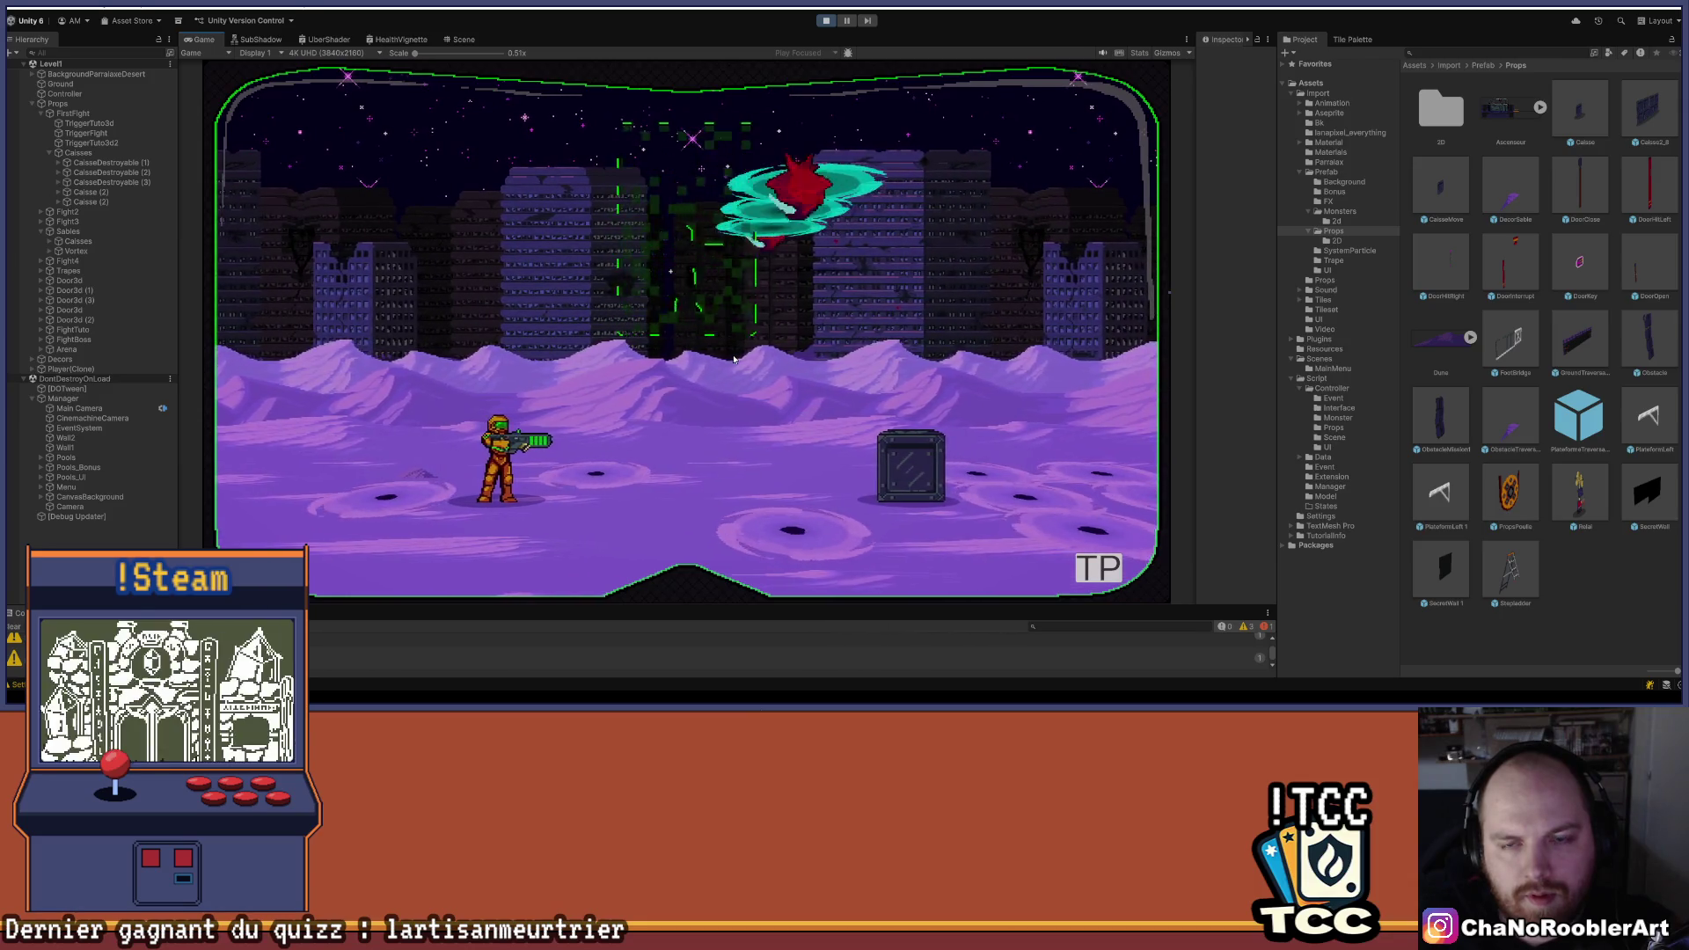
{"action": "key", "text": "d"}
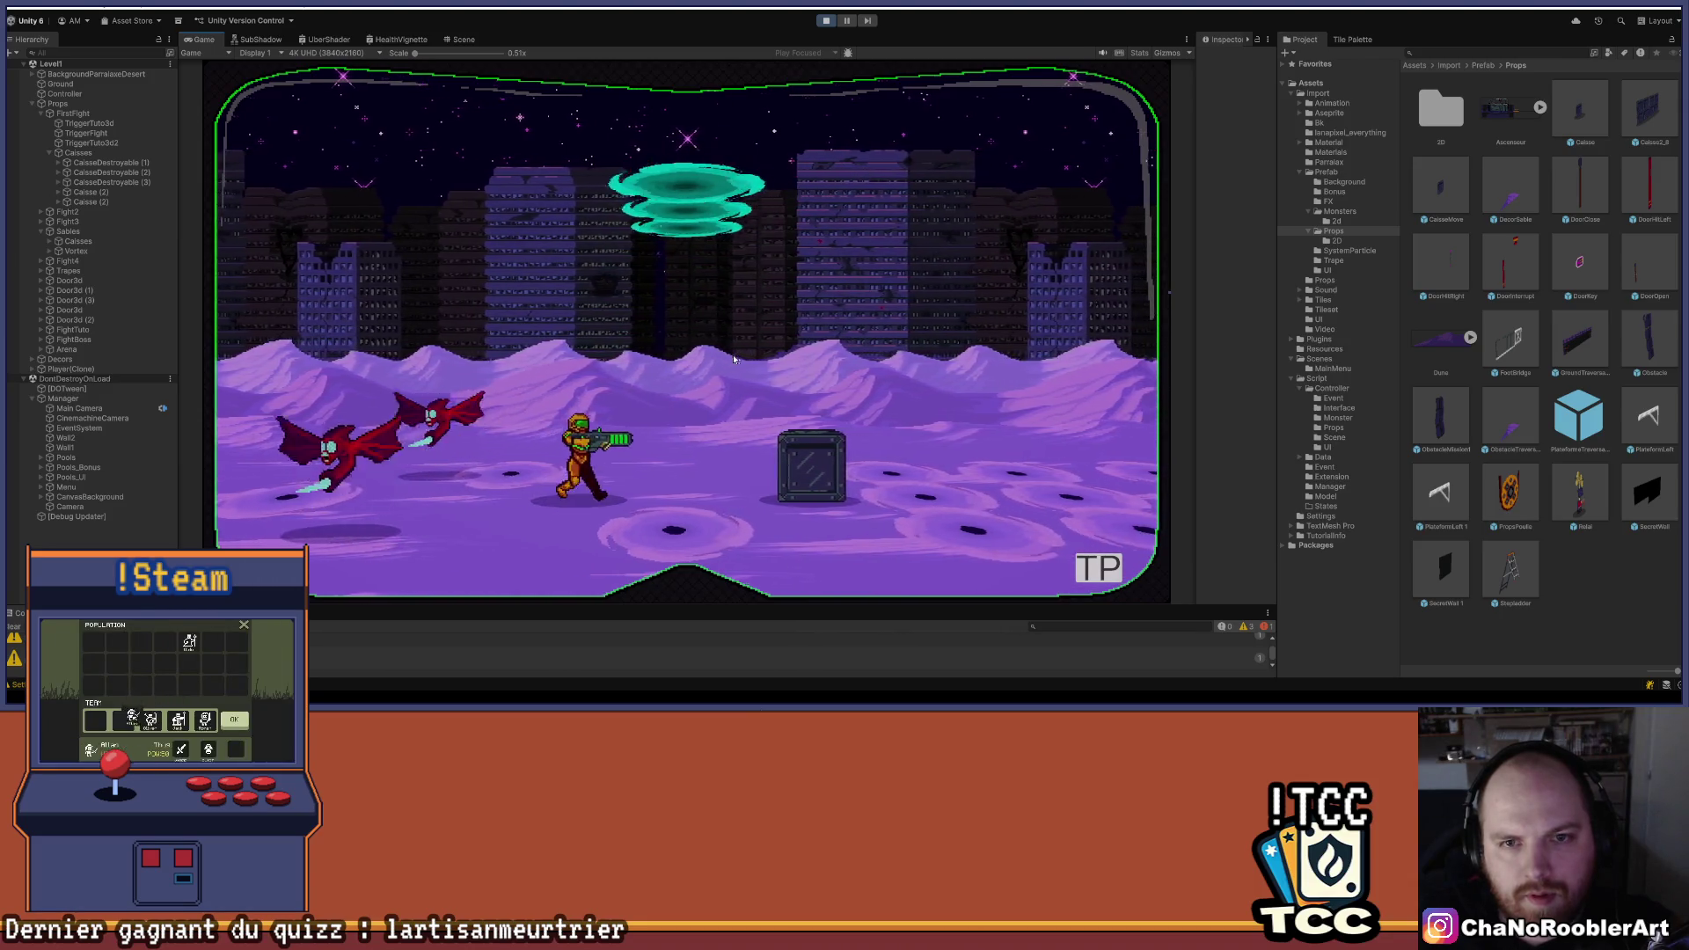
{"action": "key", "text": "d"}
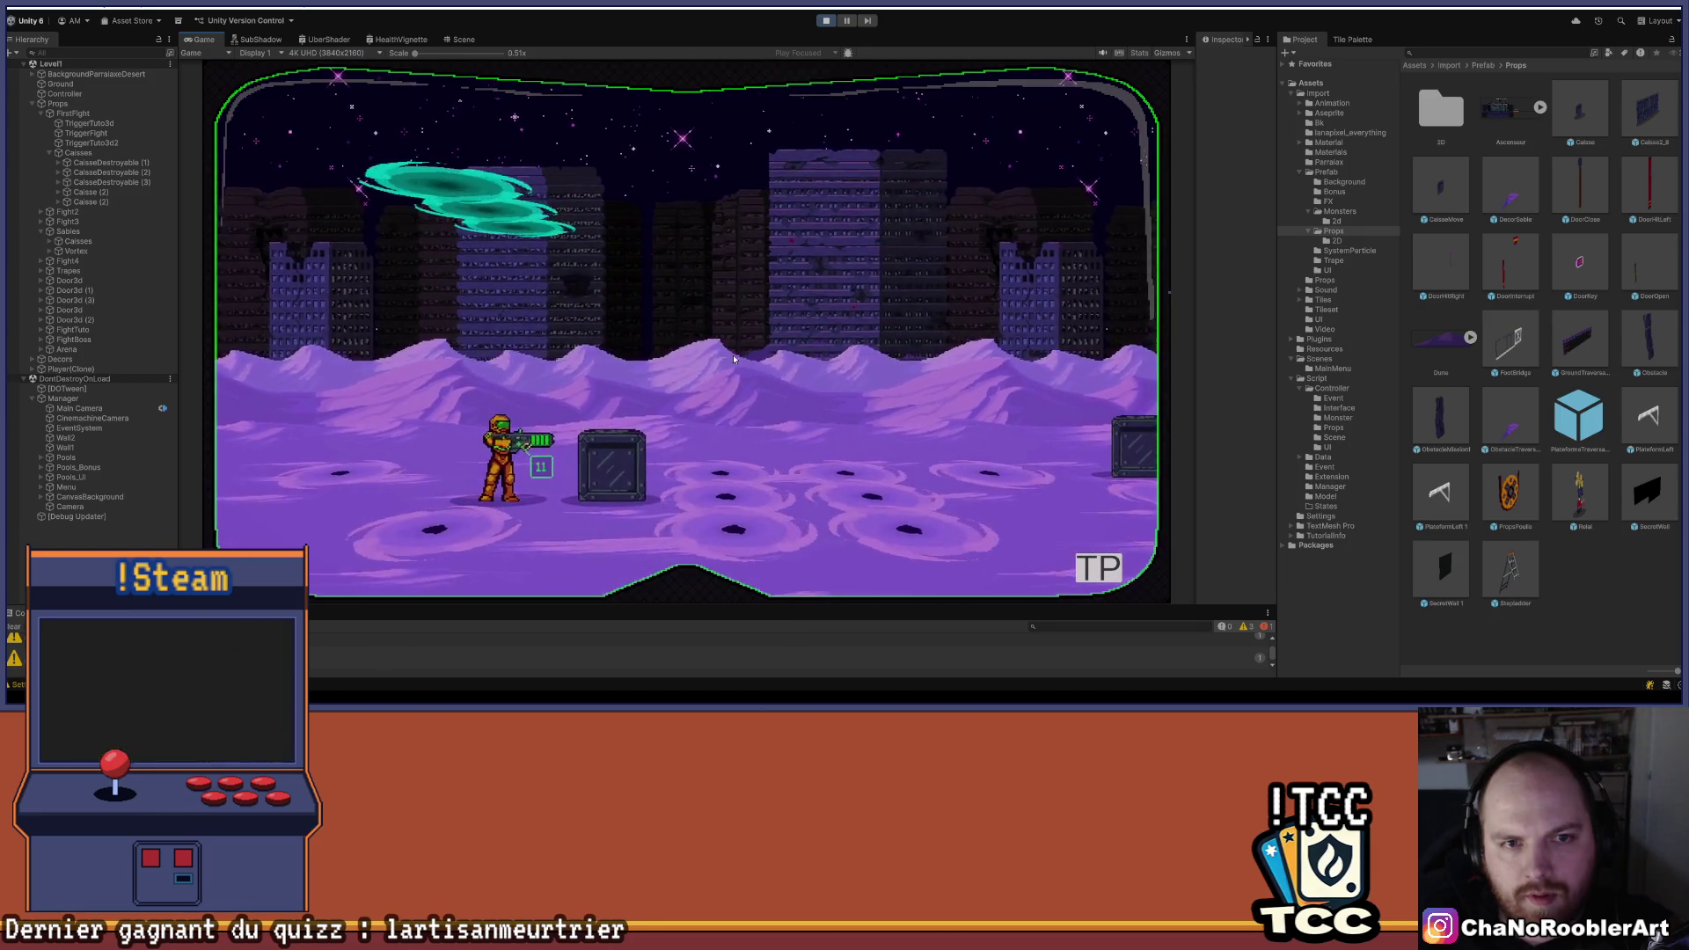
{"action": "key", "text": "w"}
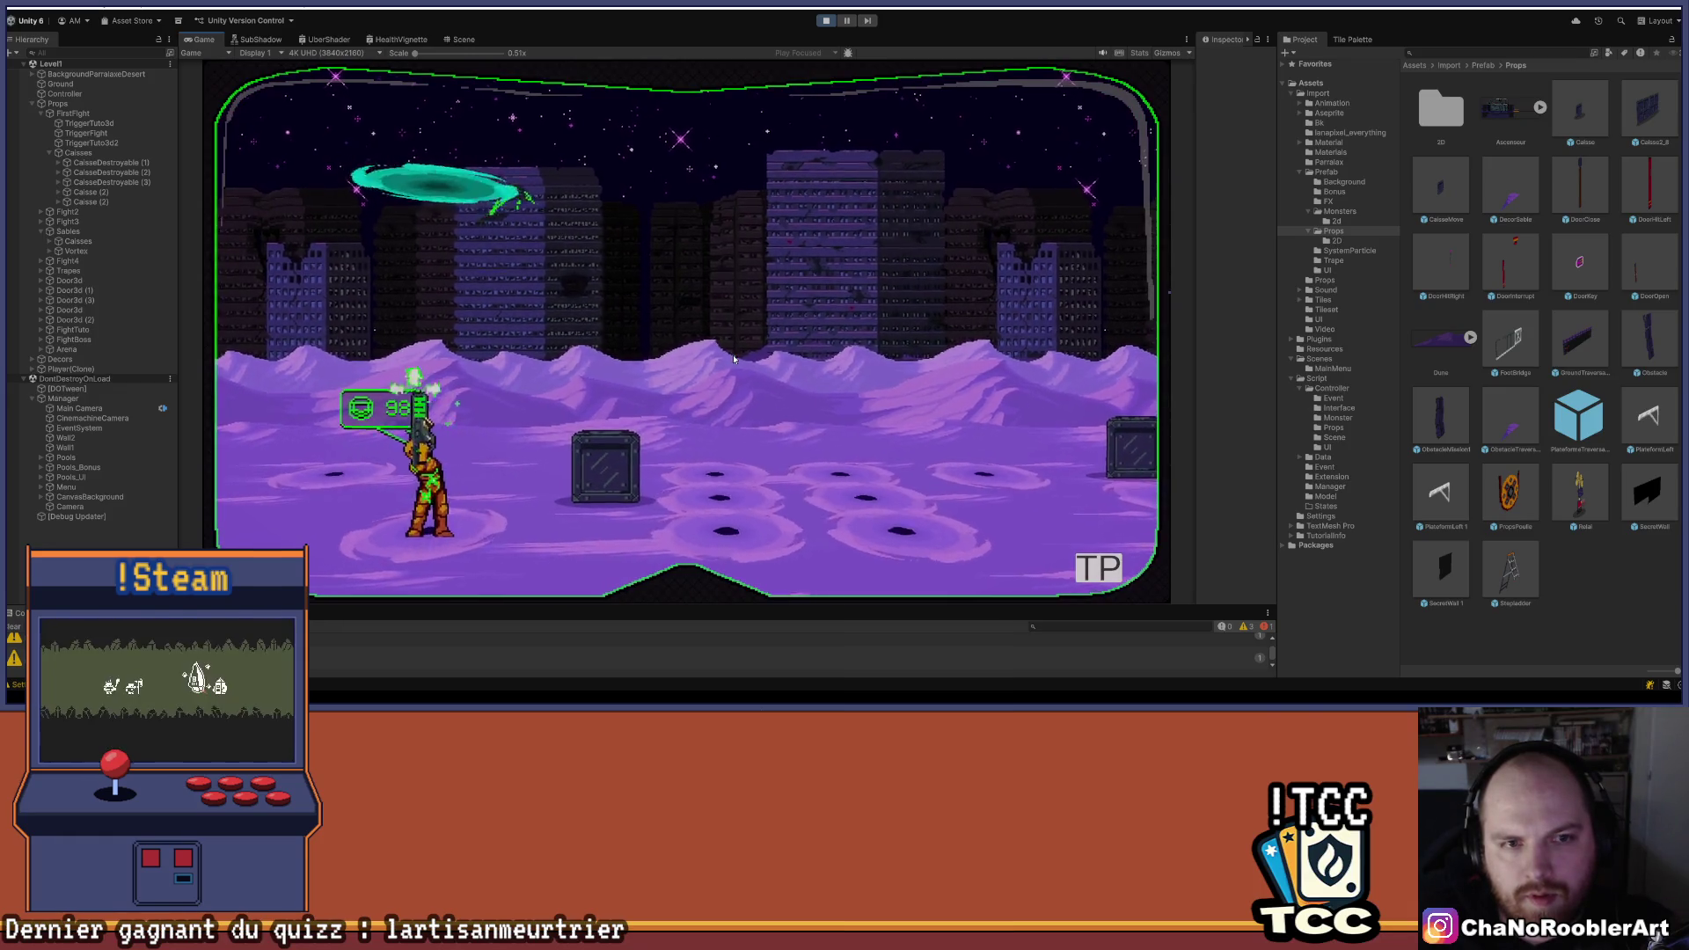
{"action": "key", "text": "d"}
{"action": "key", "text": "d"}
{"action": "key", "text": "space"}
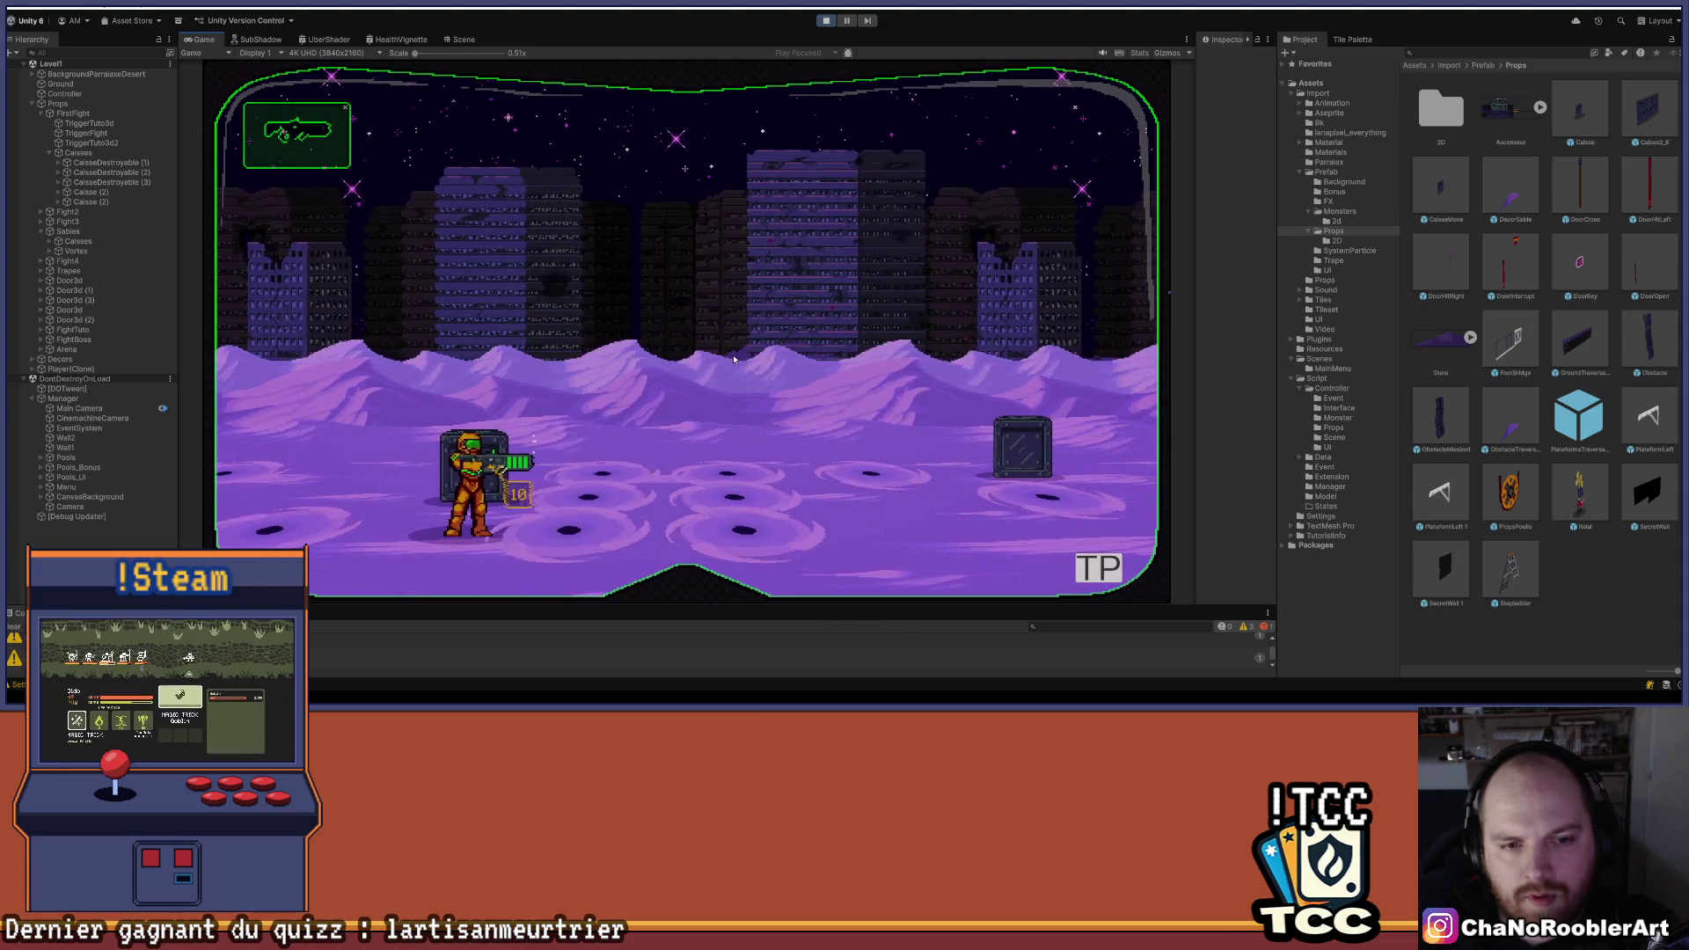
{"action": "key", "text": "d"}
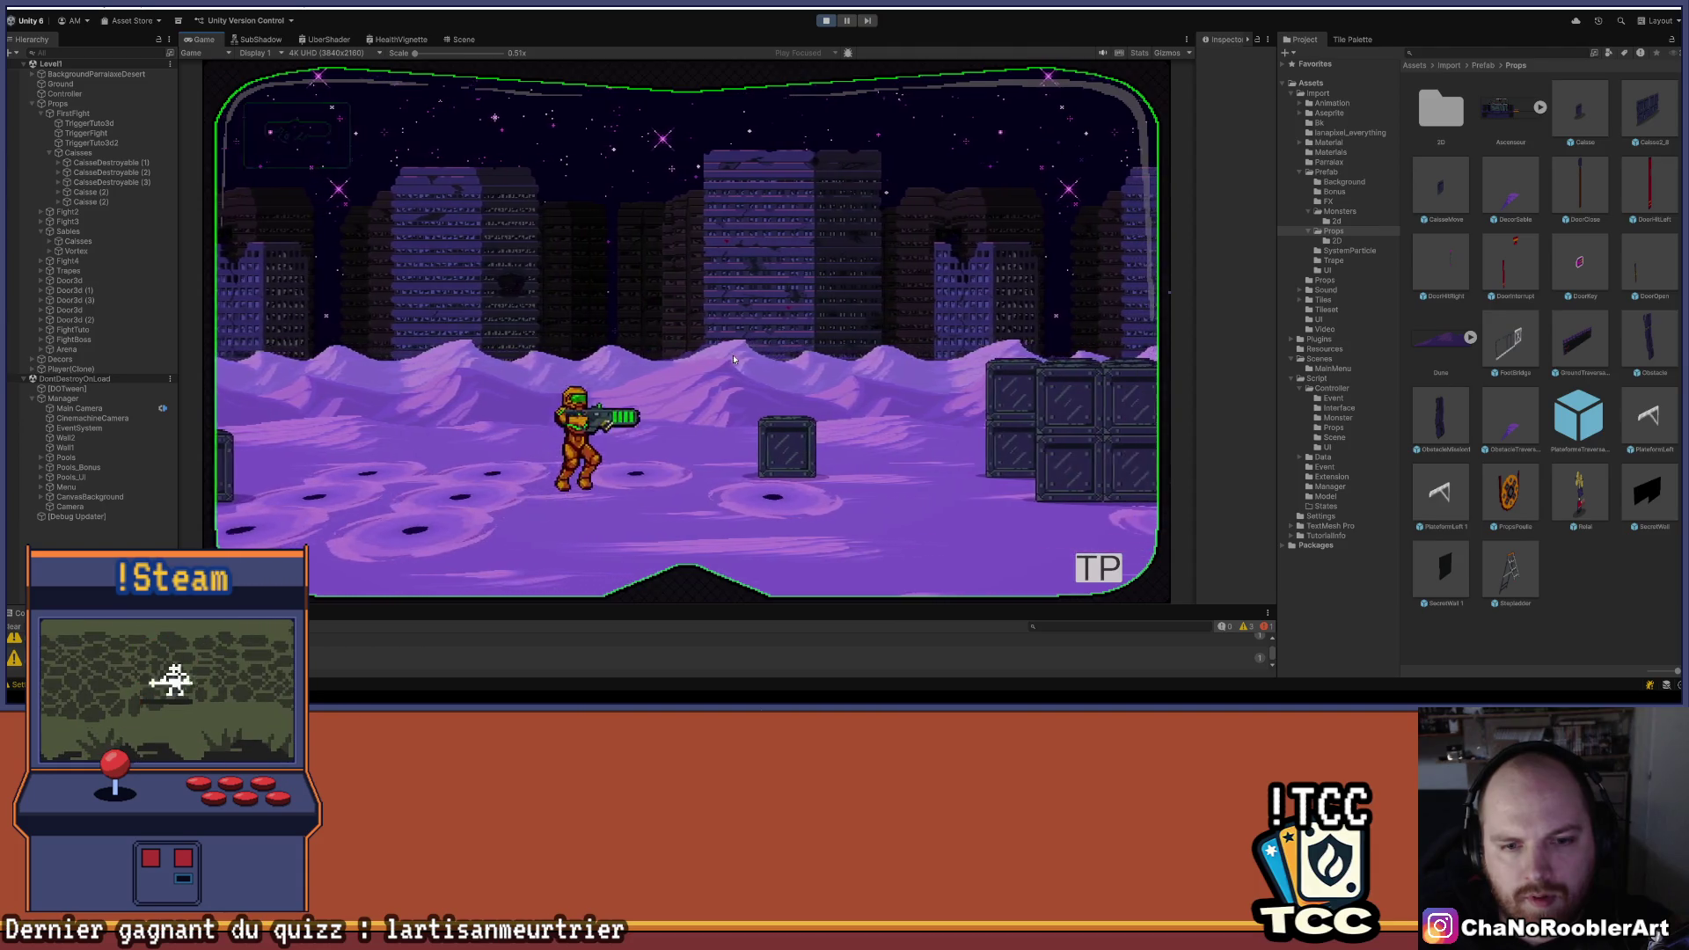
{"action": "key", "text": "d"}
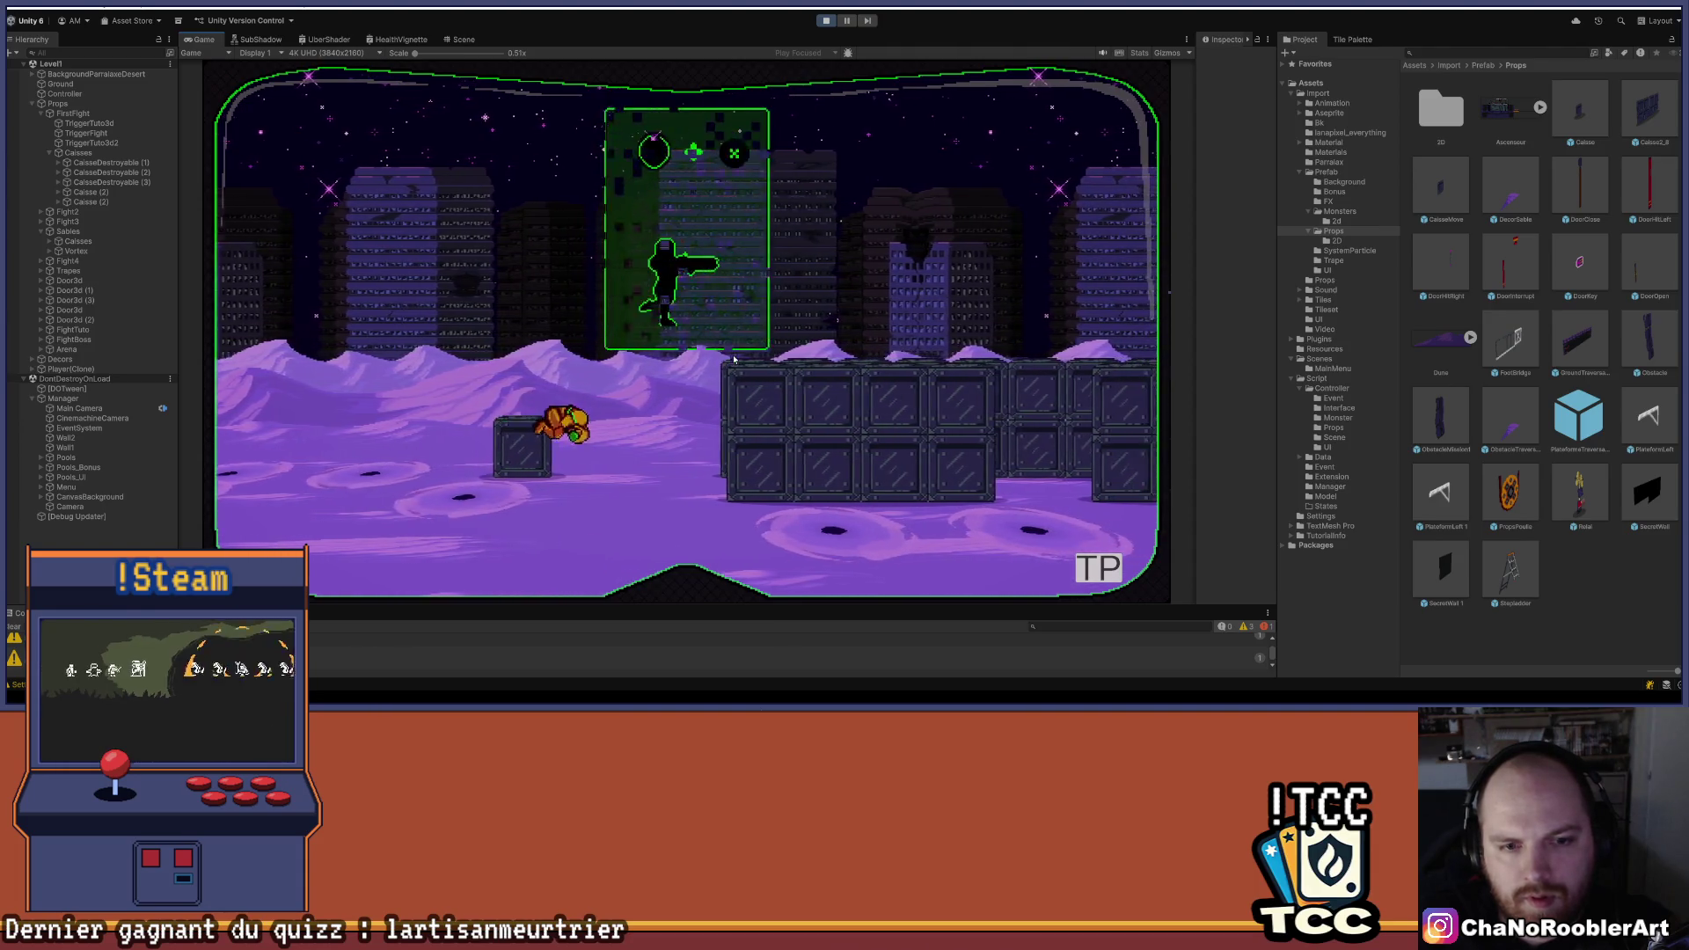
{"action": "key", "text": "d"}
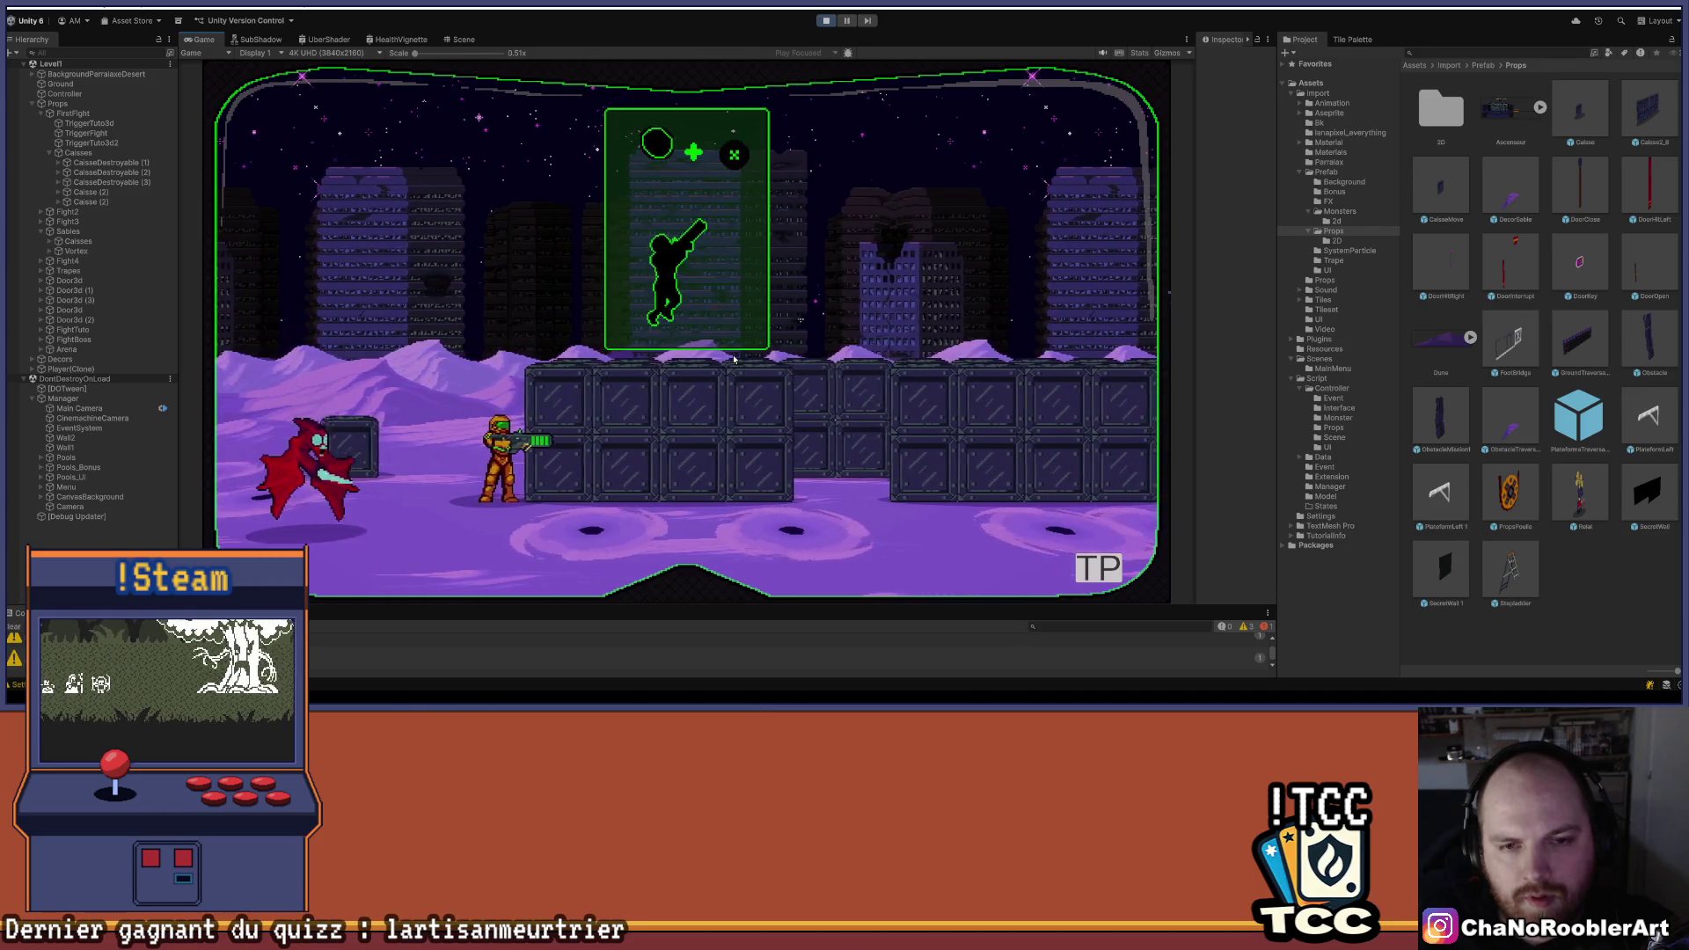
{"action": "key", "text": "a"}
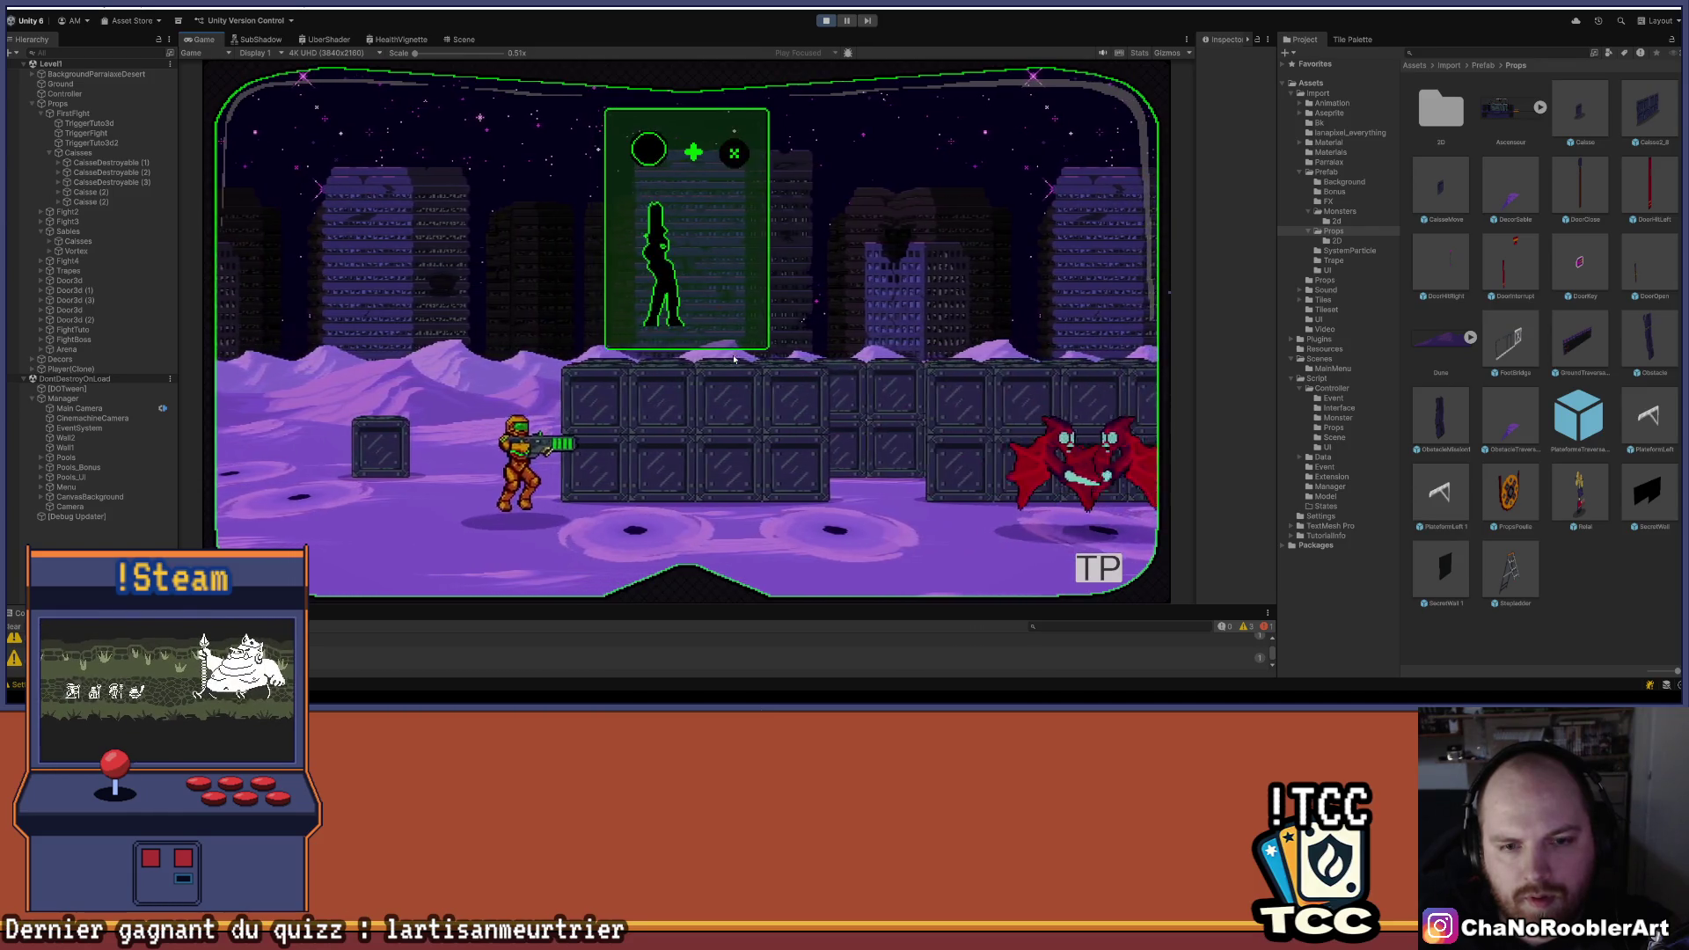
{"action": "key", "text": "d"}
{"action": "key", "text": "space"}
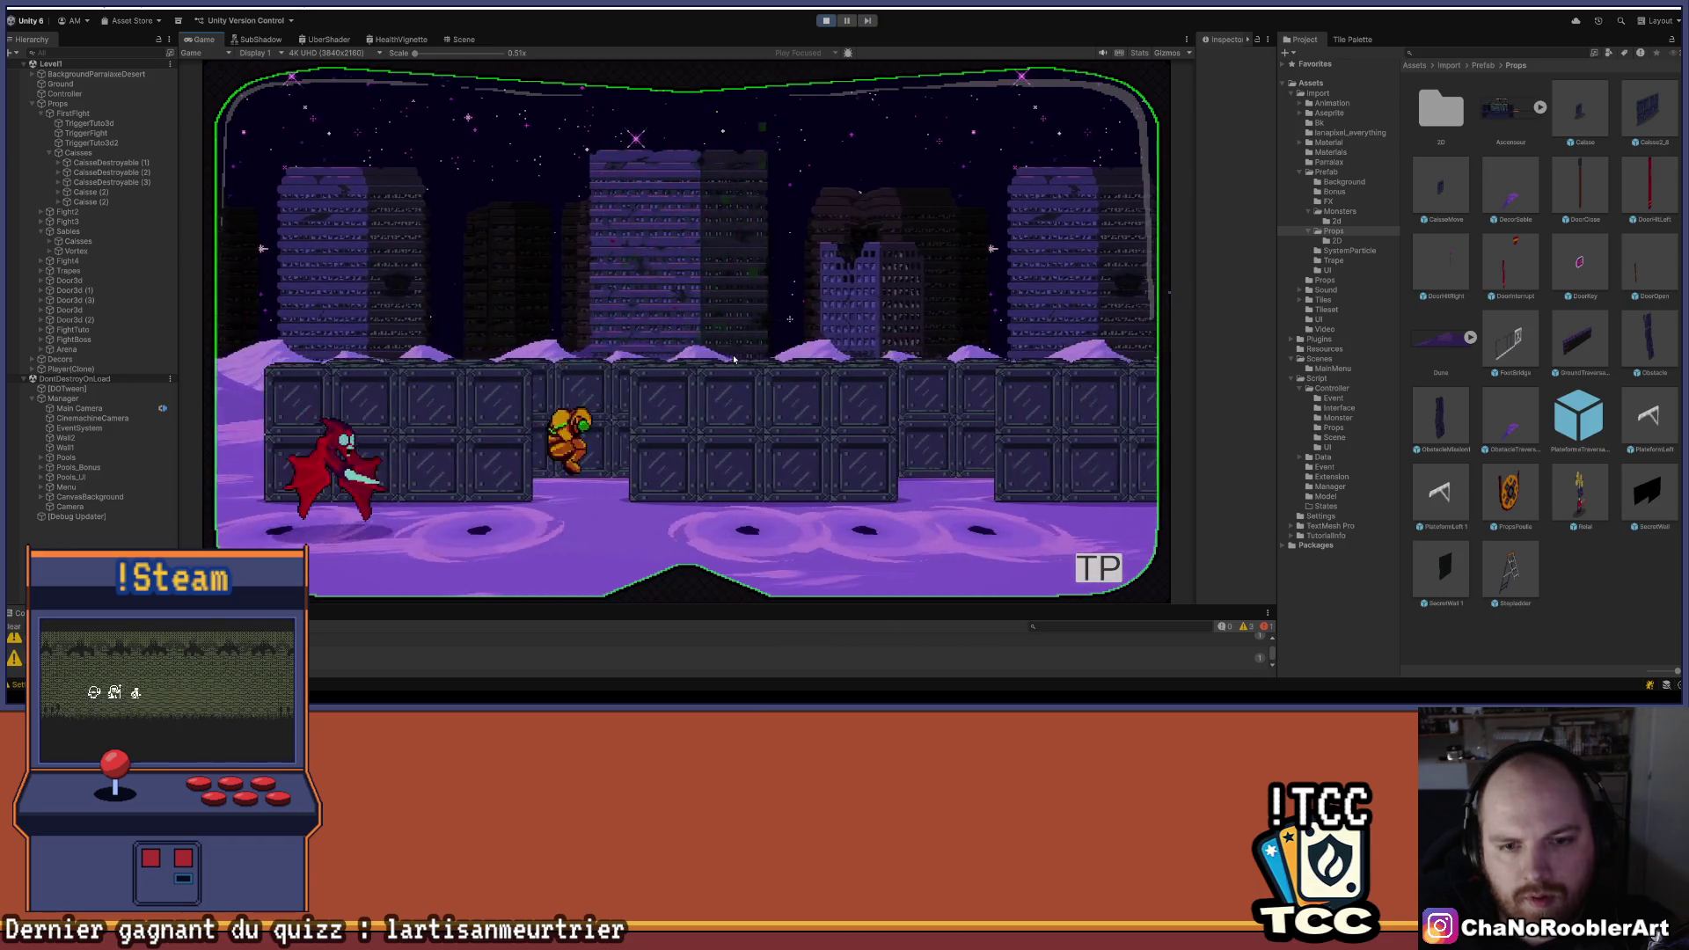
{"action": "key", "text": "d"}
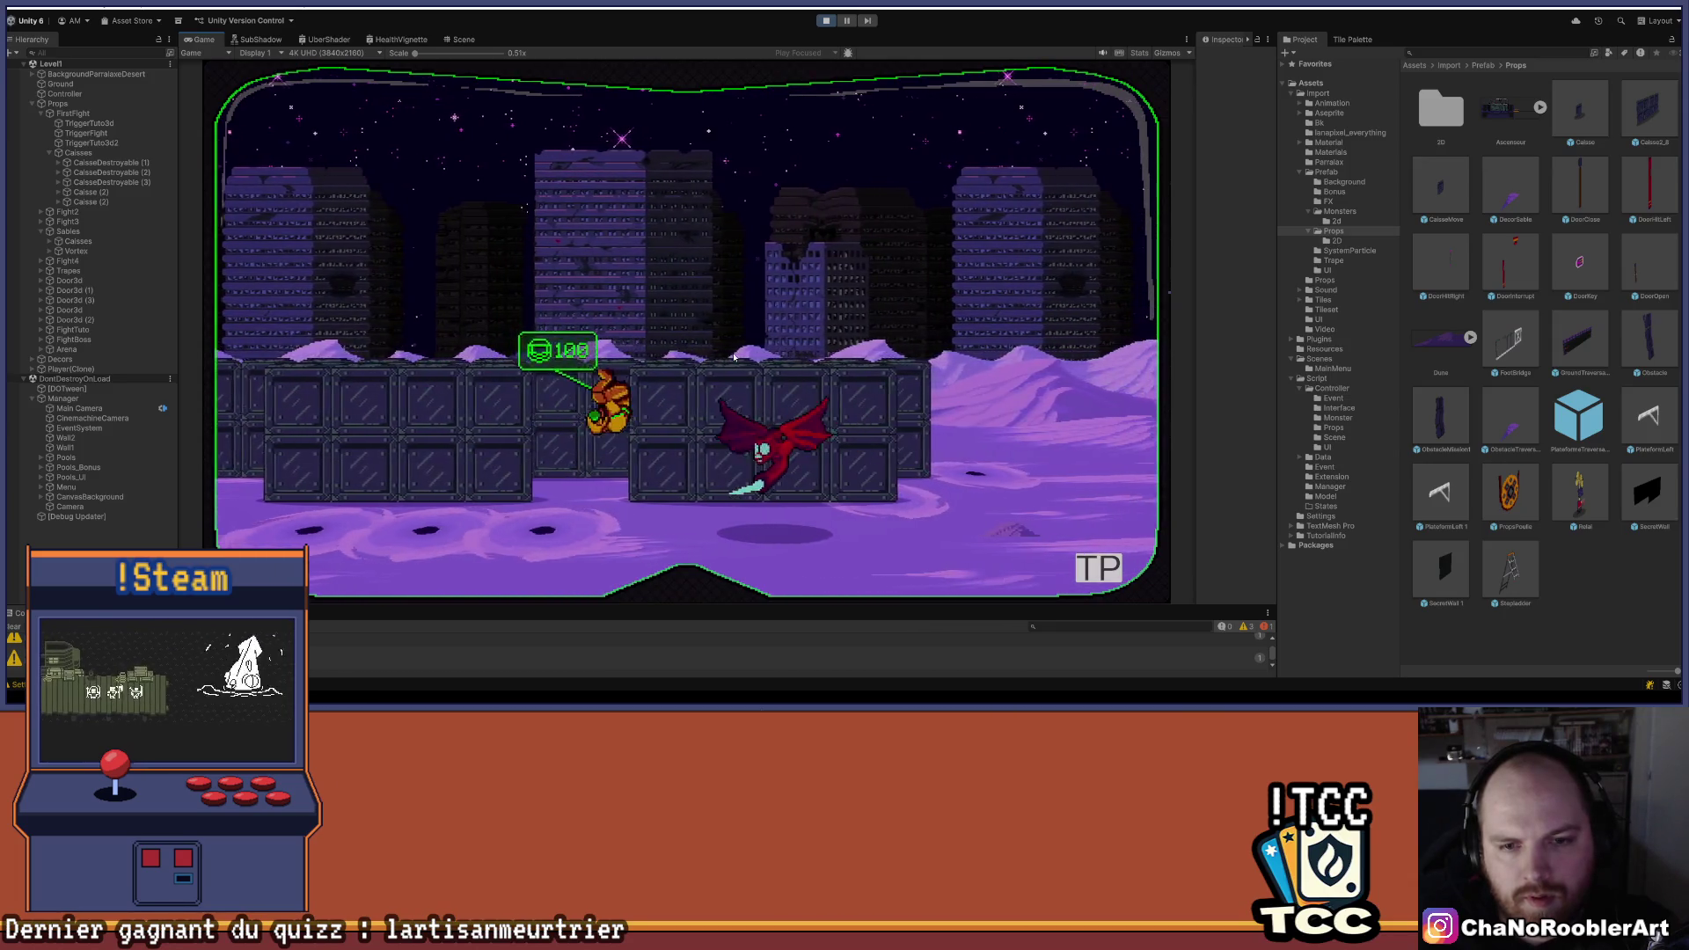
- Test the crate wall layout, shoot the attacking red bat, and stop Play mode
{"action": "key", "text": "d"}
{"action": "key", "text": "a"}
{"action": "key", "text": "d"}
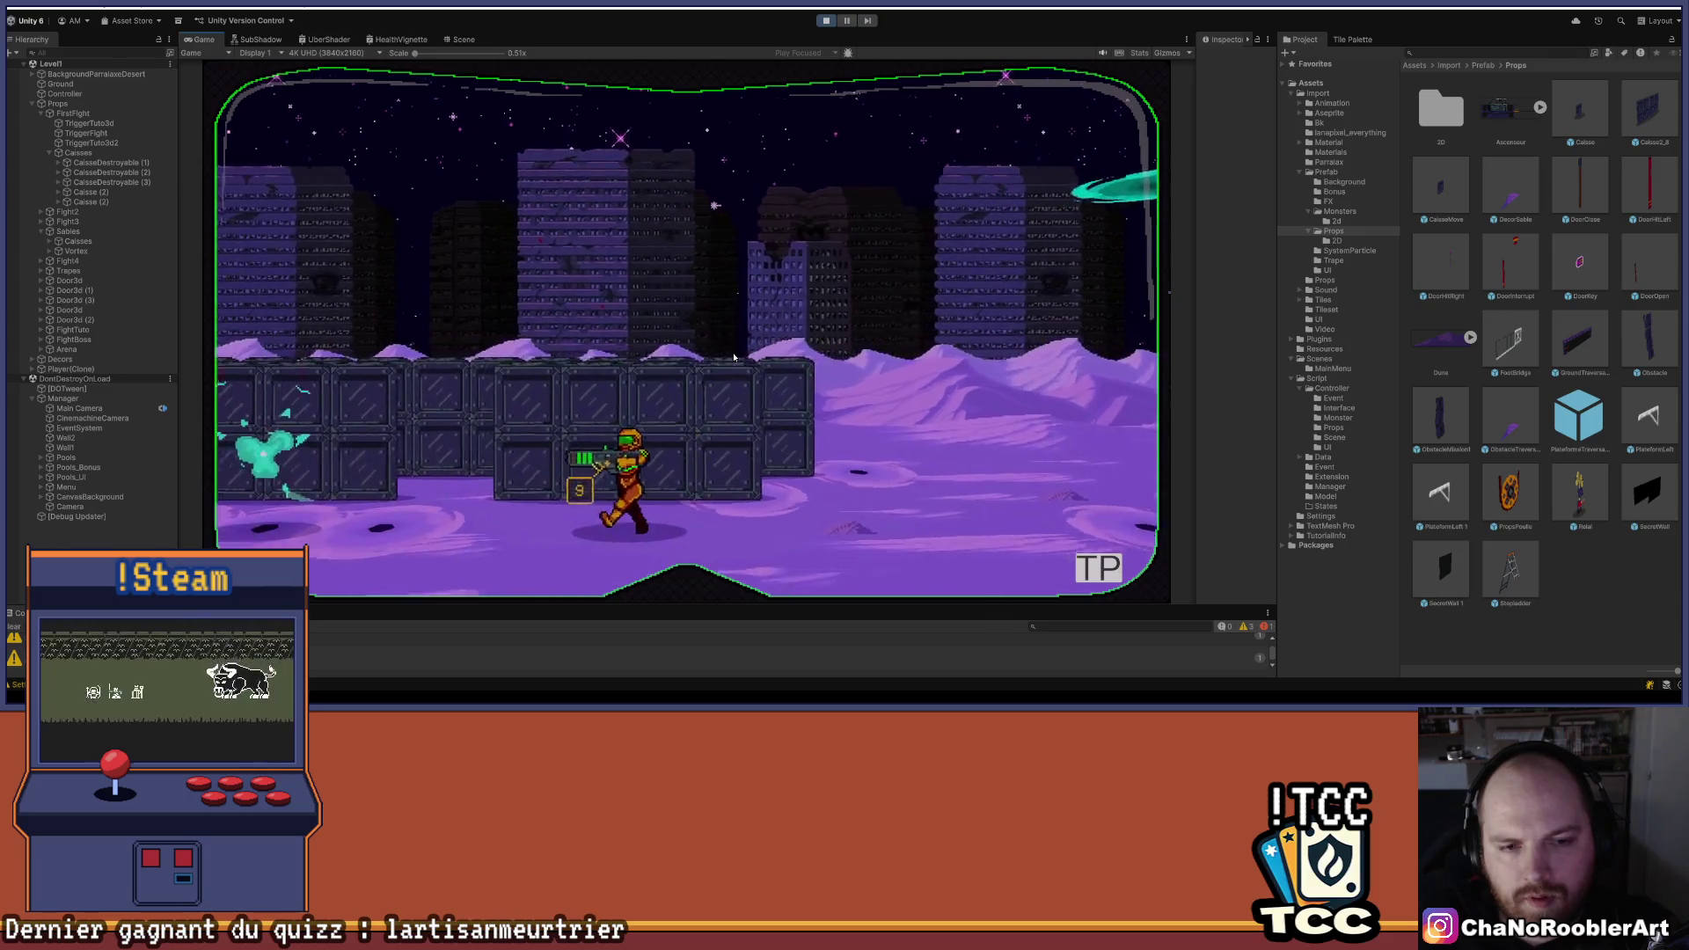
{"action": "key", "text": "space"}
{"action": "key", "text": "d"}
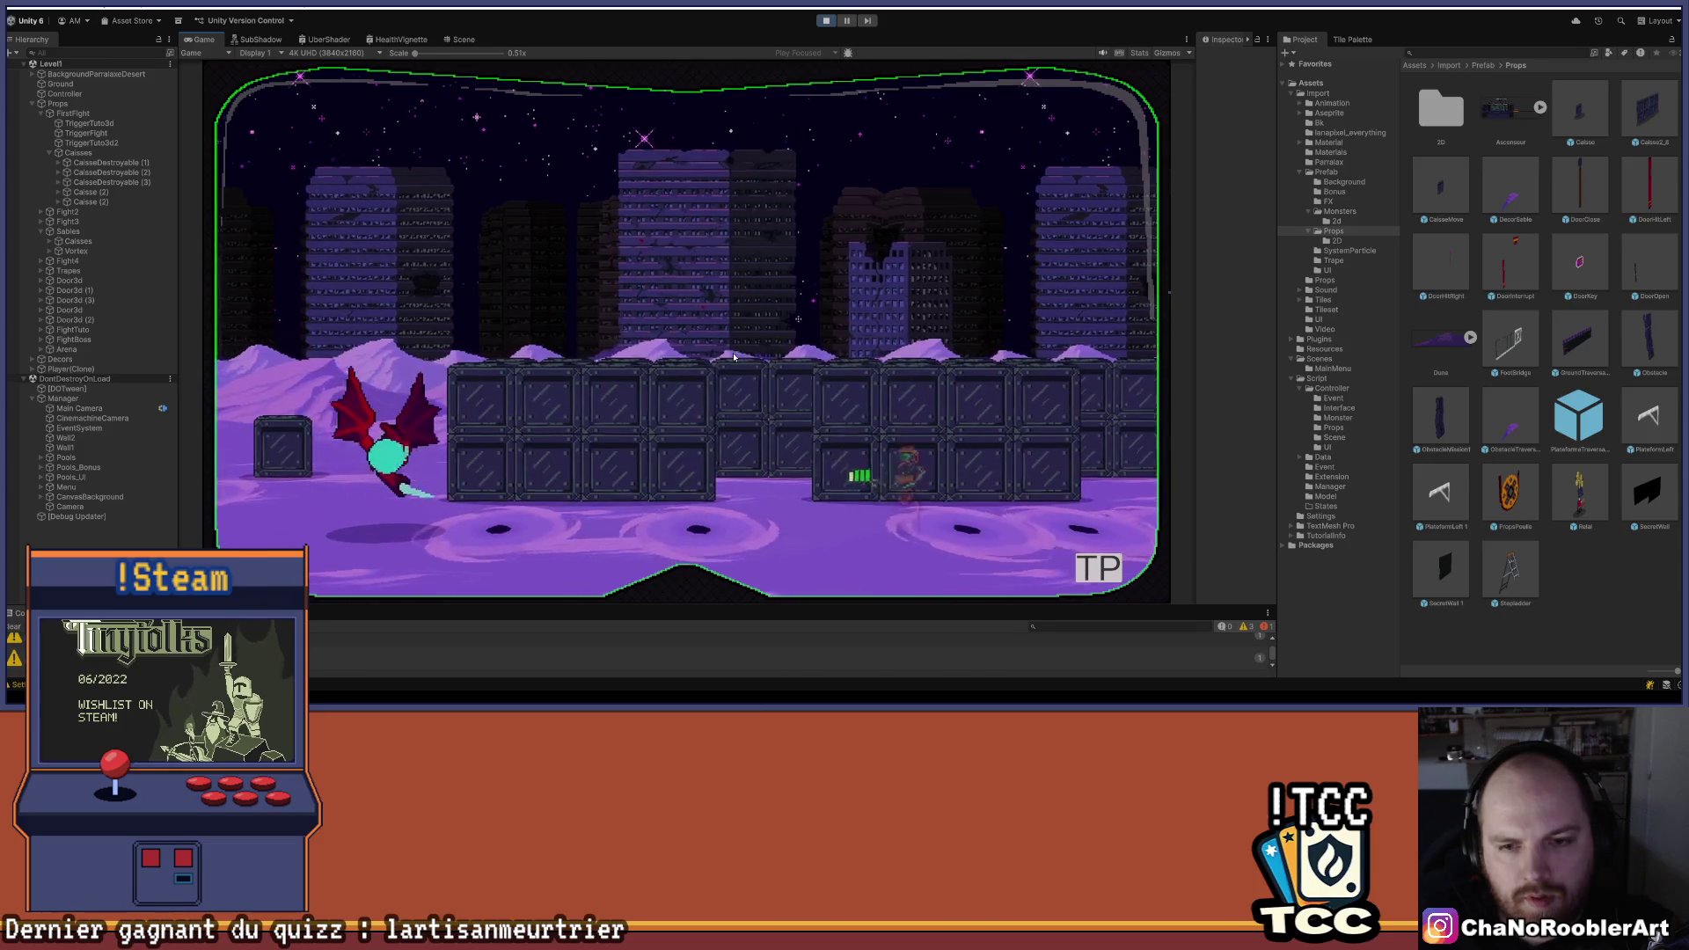
{"action": "key", "text": "j"}
{"action": "key", "text": "a"}
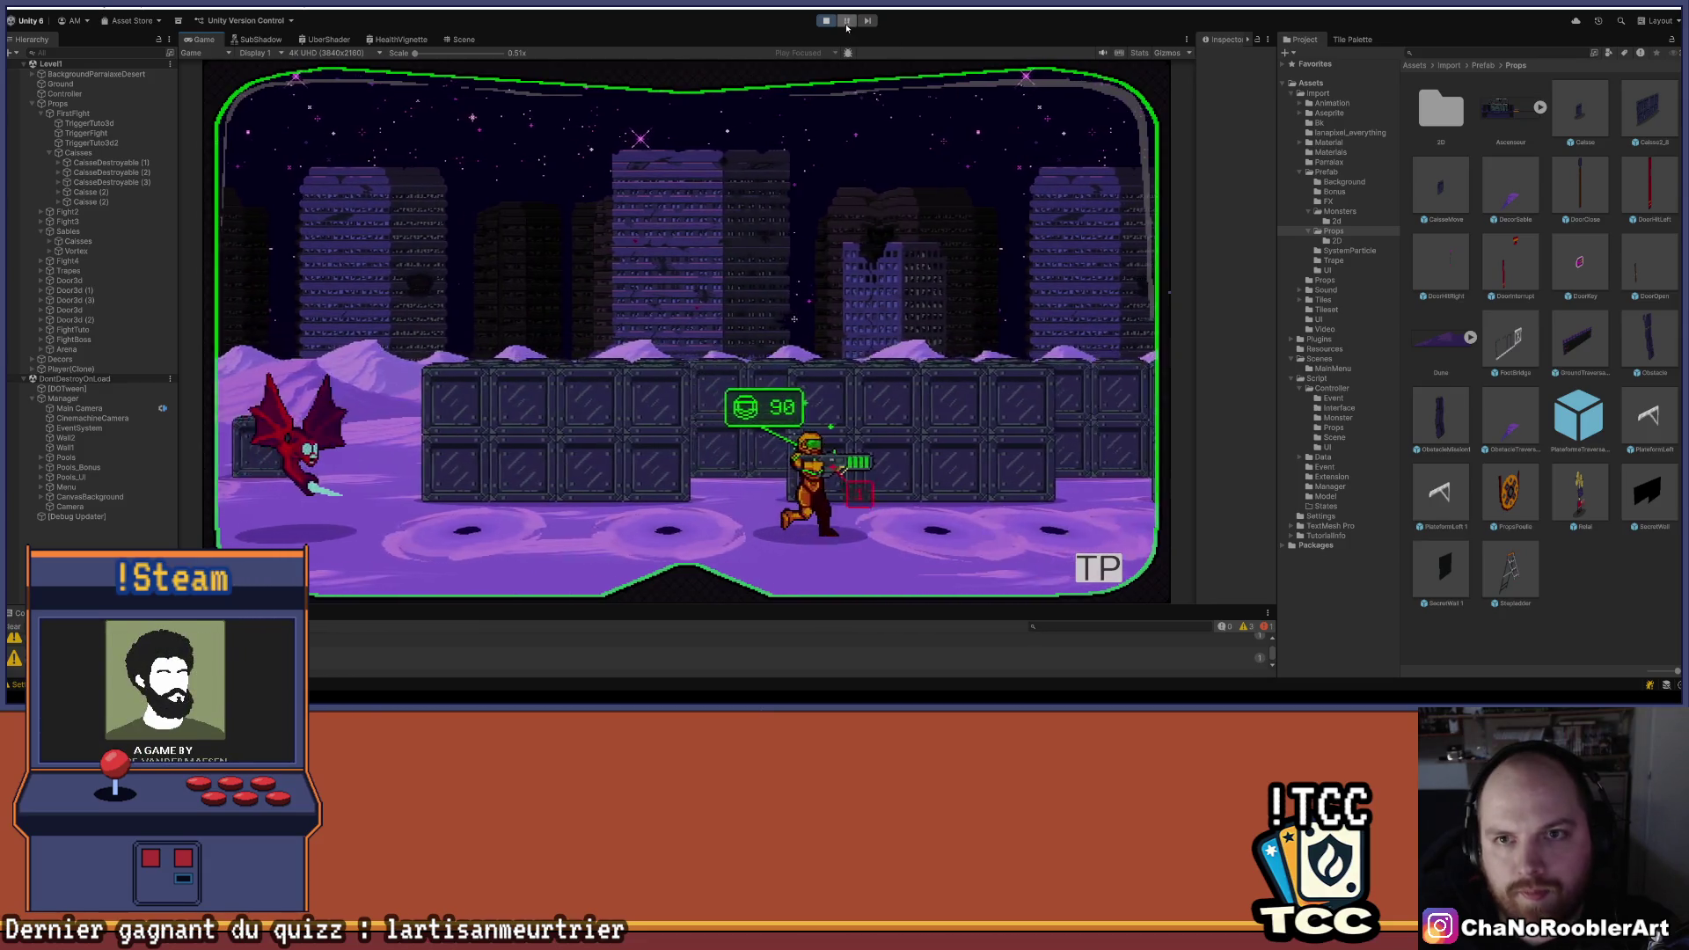
{"action": "left_click", "coordinate": [827, 22]}
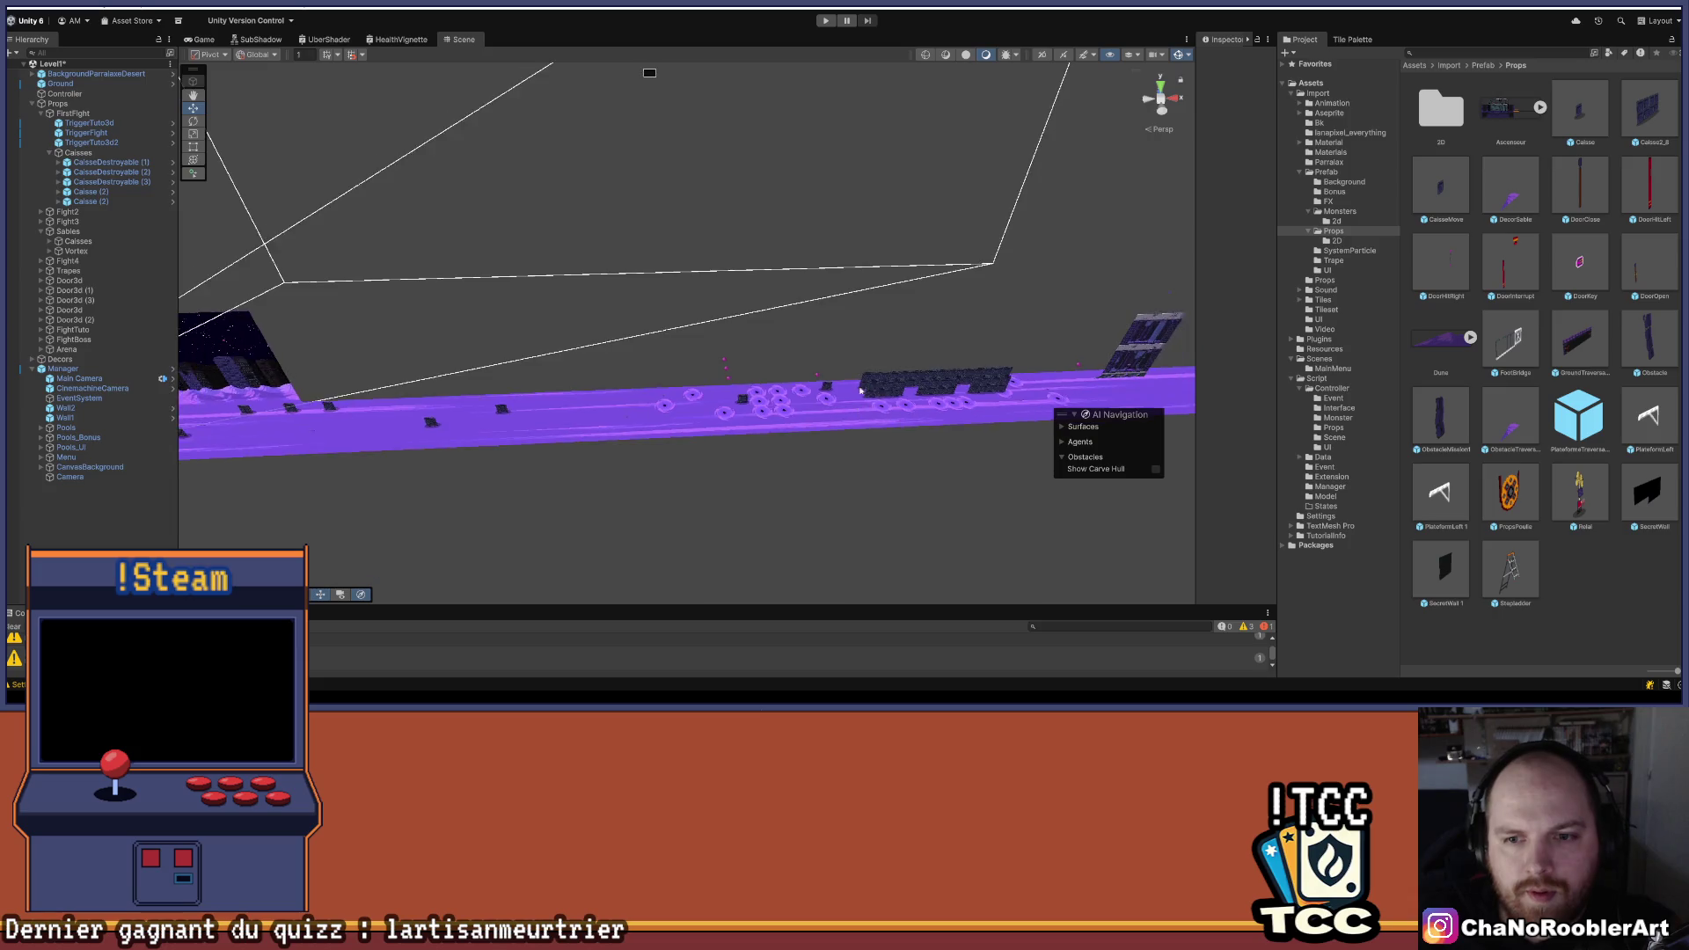
- Set two Caisse2*8 crate wall sections to X positions 110 and 127 in the Inspector
{"action": "scroll", "coordinate": [736, 425], "scroll_direction": "up", "scroll_amount": 10}
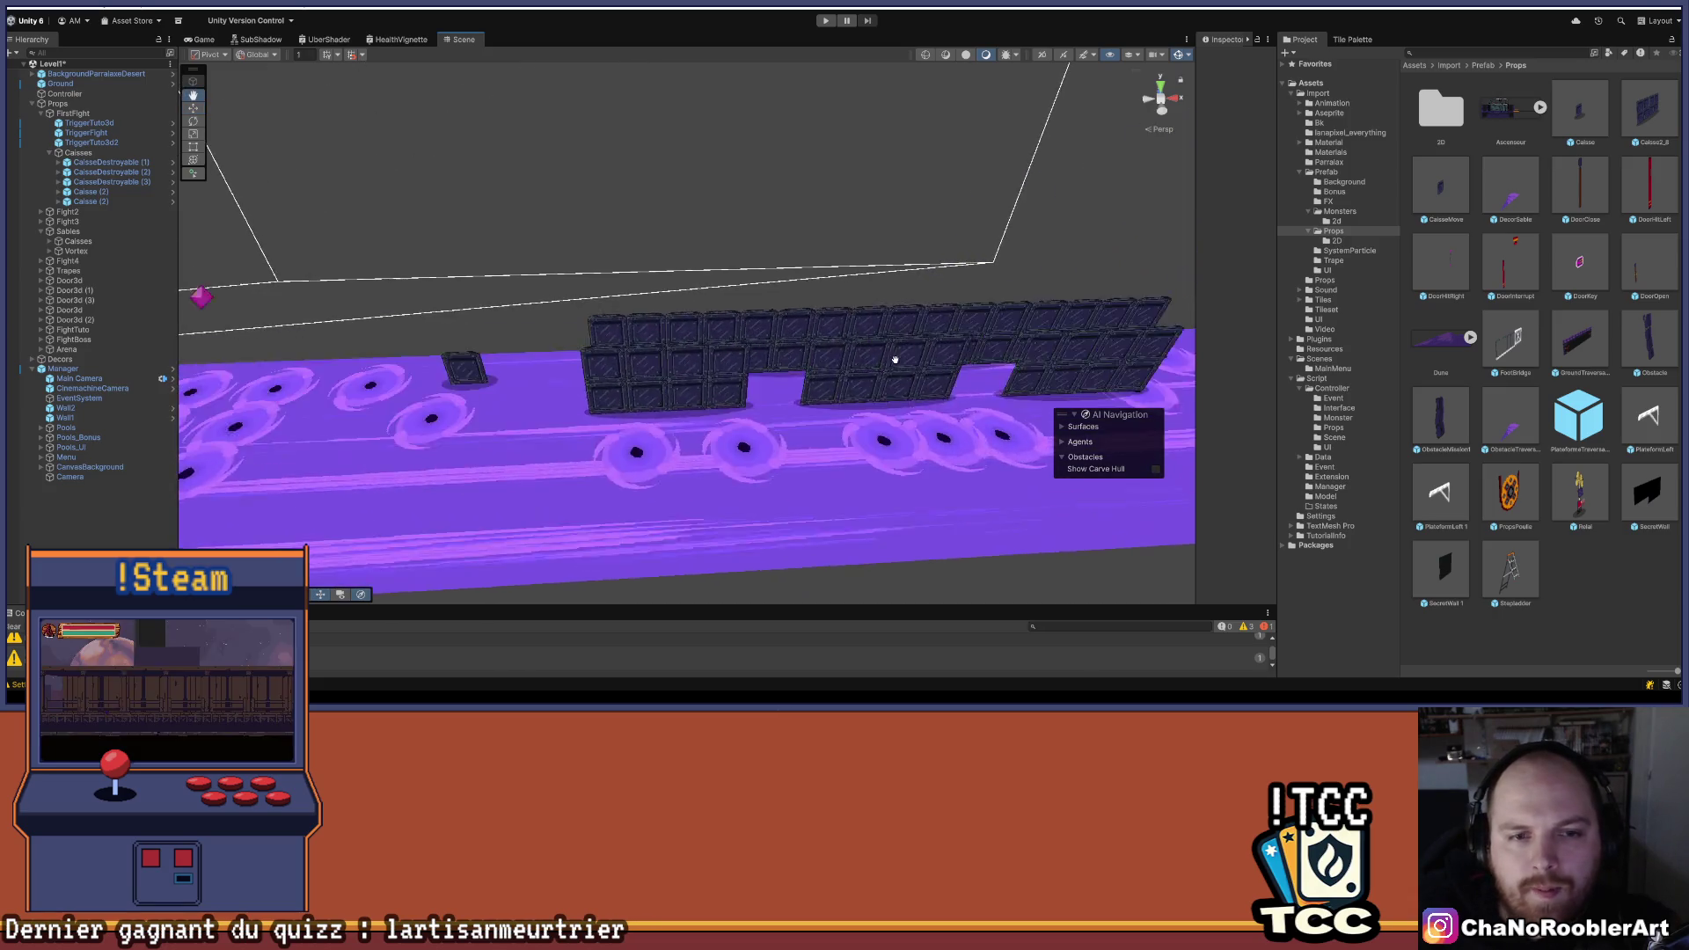
{"action": "left_click_drag", "start_coordinate": [577, 307], "coordinate": [731, 340]}
{"action": "key", "text": "w"}
{"action": "left_click", "coordinate": [628, 375]}
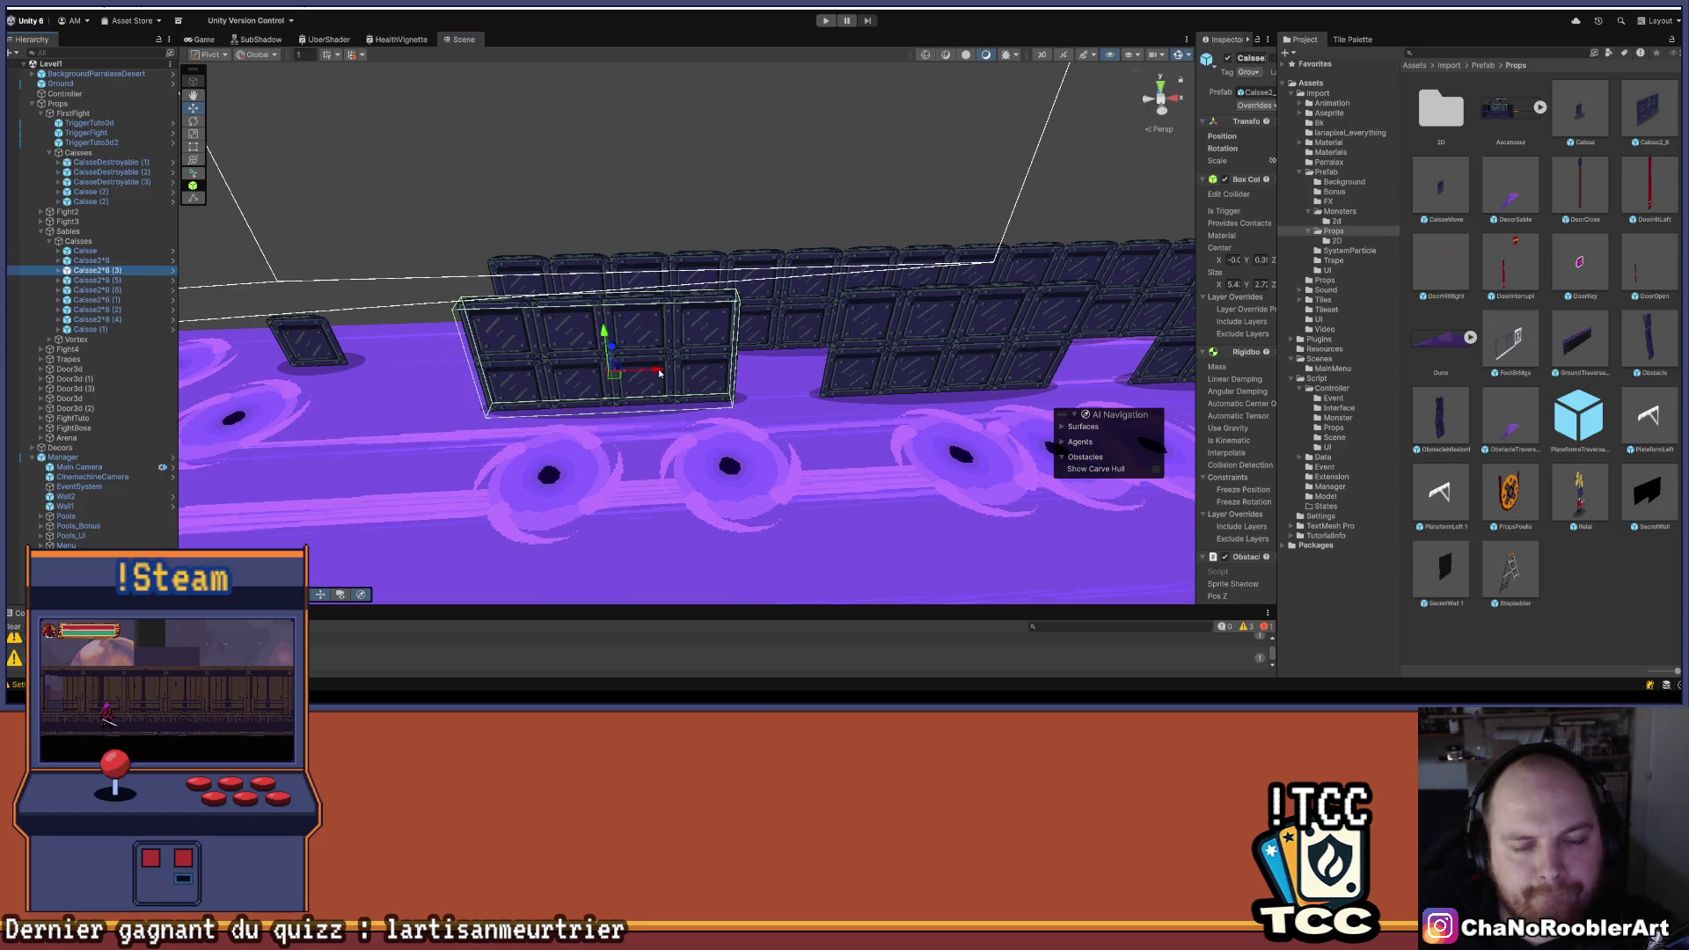
{"action": "left_click_drag", "start_coordinate": [1190, 208], "coordinate": [1006, 211]}
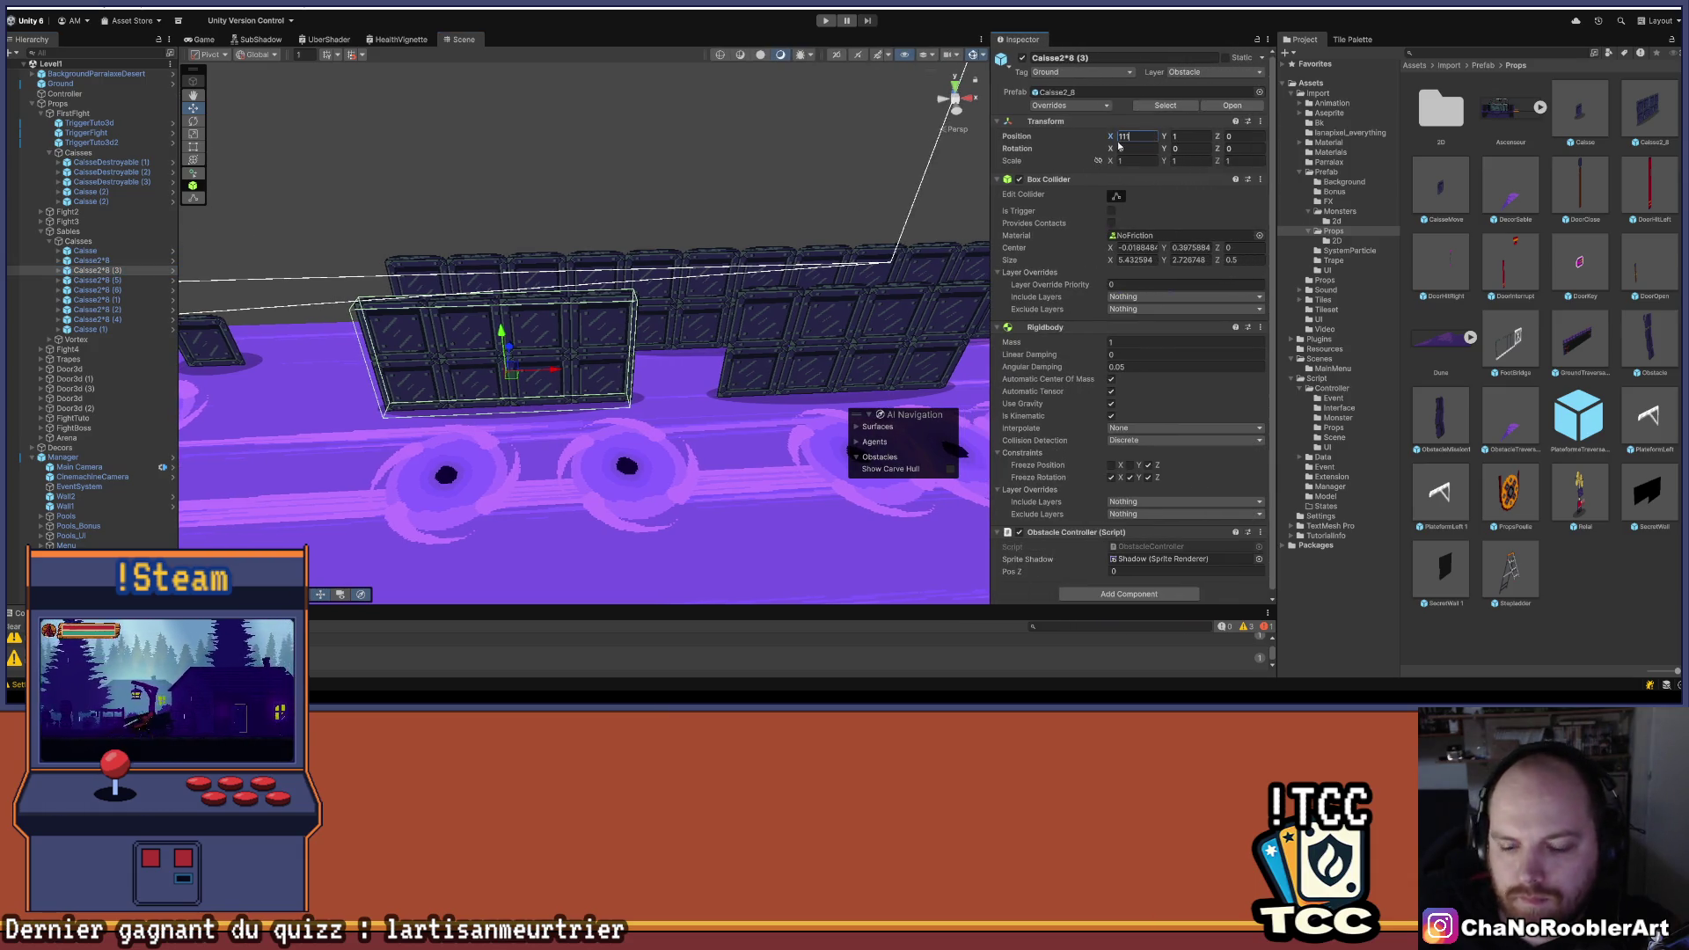
{"action": "key", "text": "BackSpace"}
{"action": "type", "text": "0"}
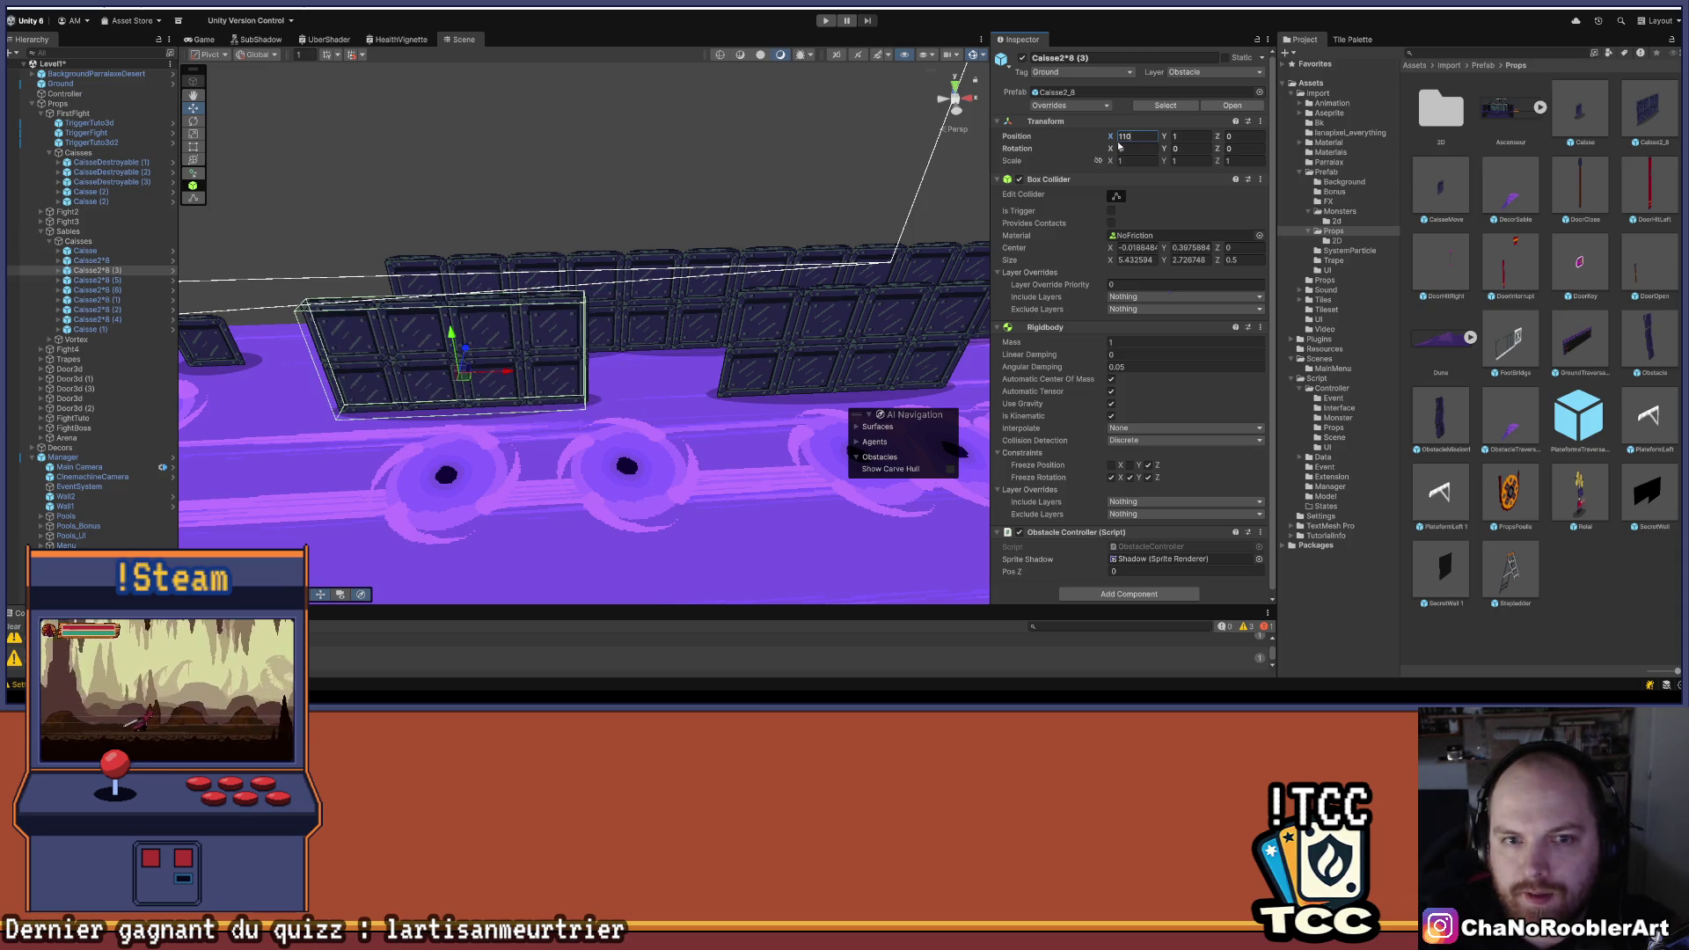
{"action": "left_click_drag", "start_coordinate": [712, 325], "coordinate": [490, 359]}
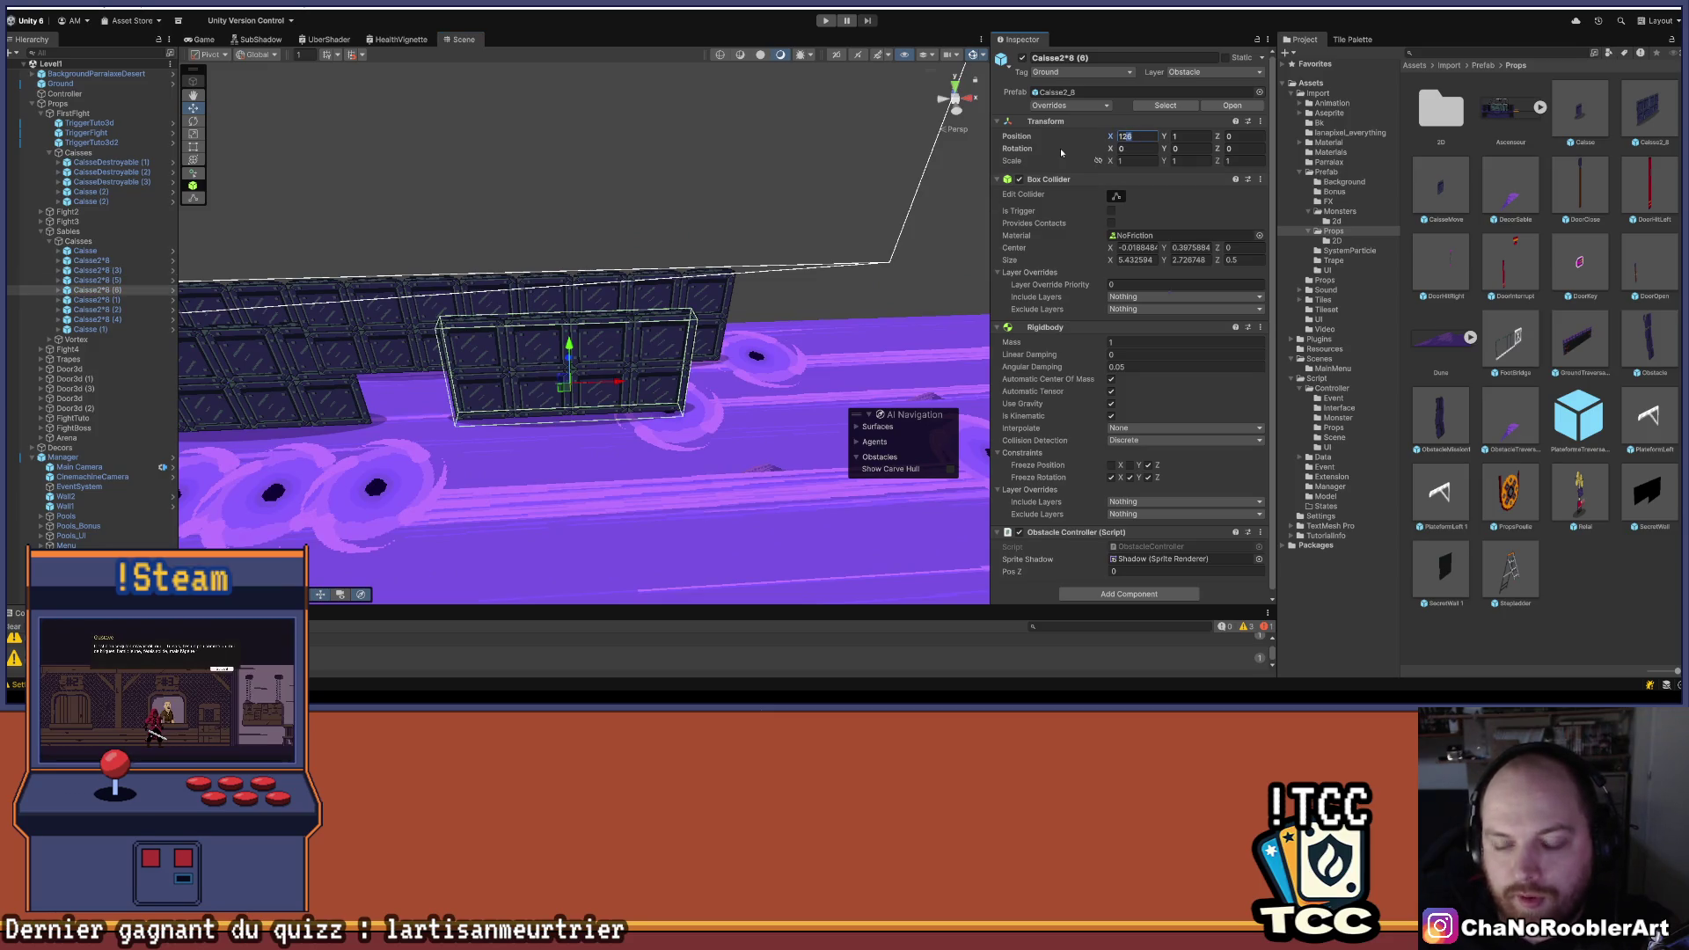
{"action": "type", "text": "7"}
{"action": "left_click", "coordinate": [609, 454]}
{"action": "scroll", "coordinate": [609, 455], "scroll_direction": "down", "scroll_amount": 5}
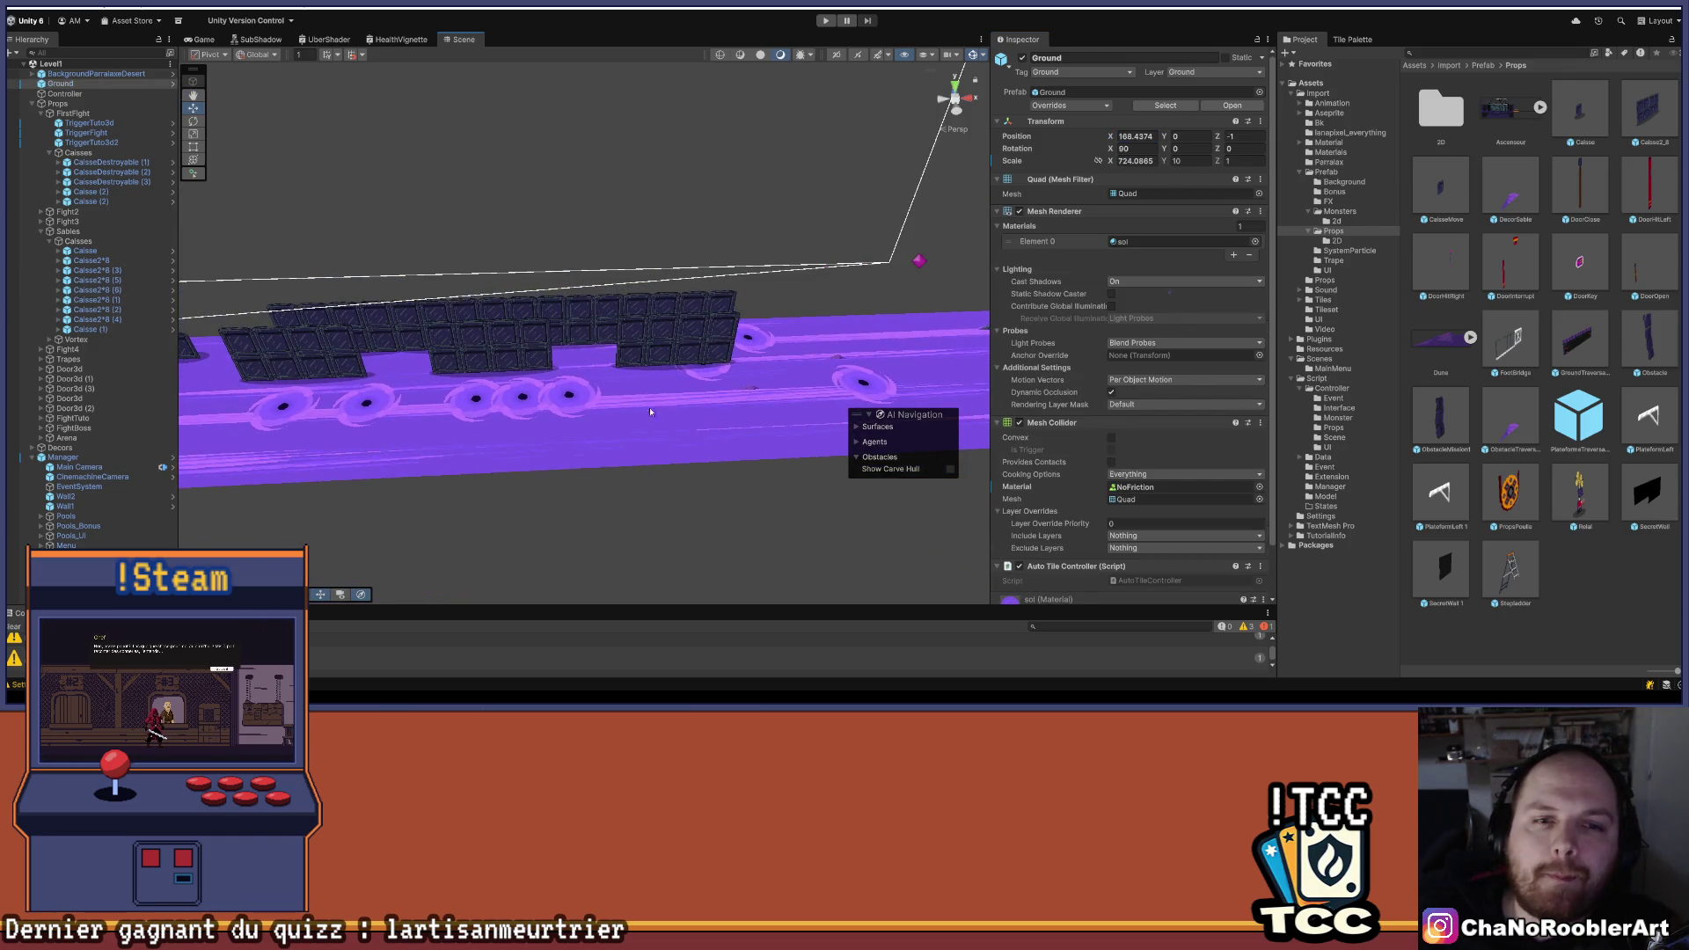
- Select TrapeQuickSand traps along the ground and slide one further right
{"action": "scroll", "coordinate": [662, 416], "scroll_direction": "up", "scroll_amount": 5}
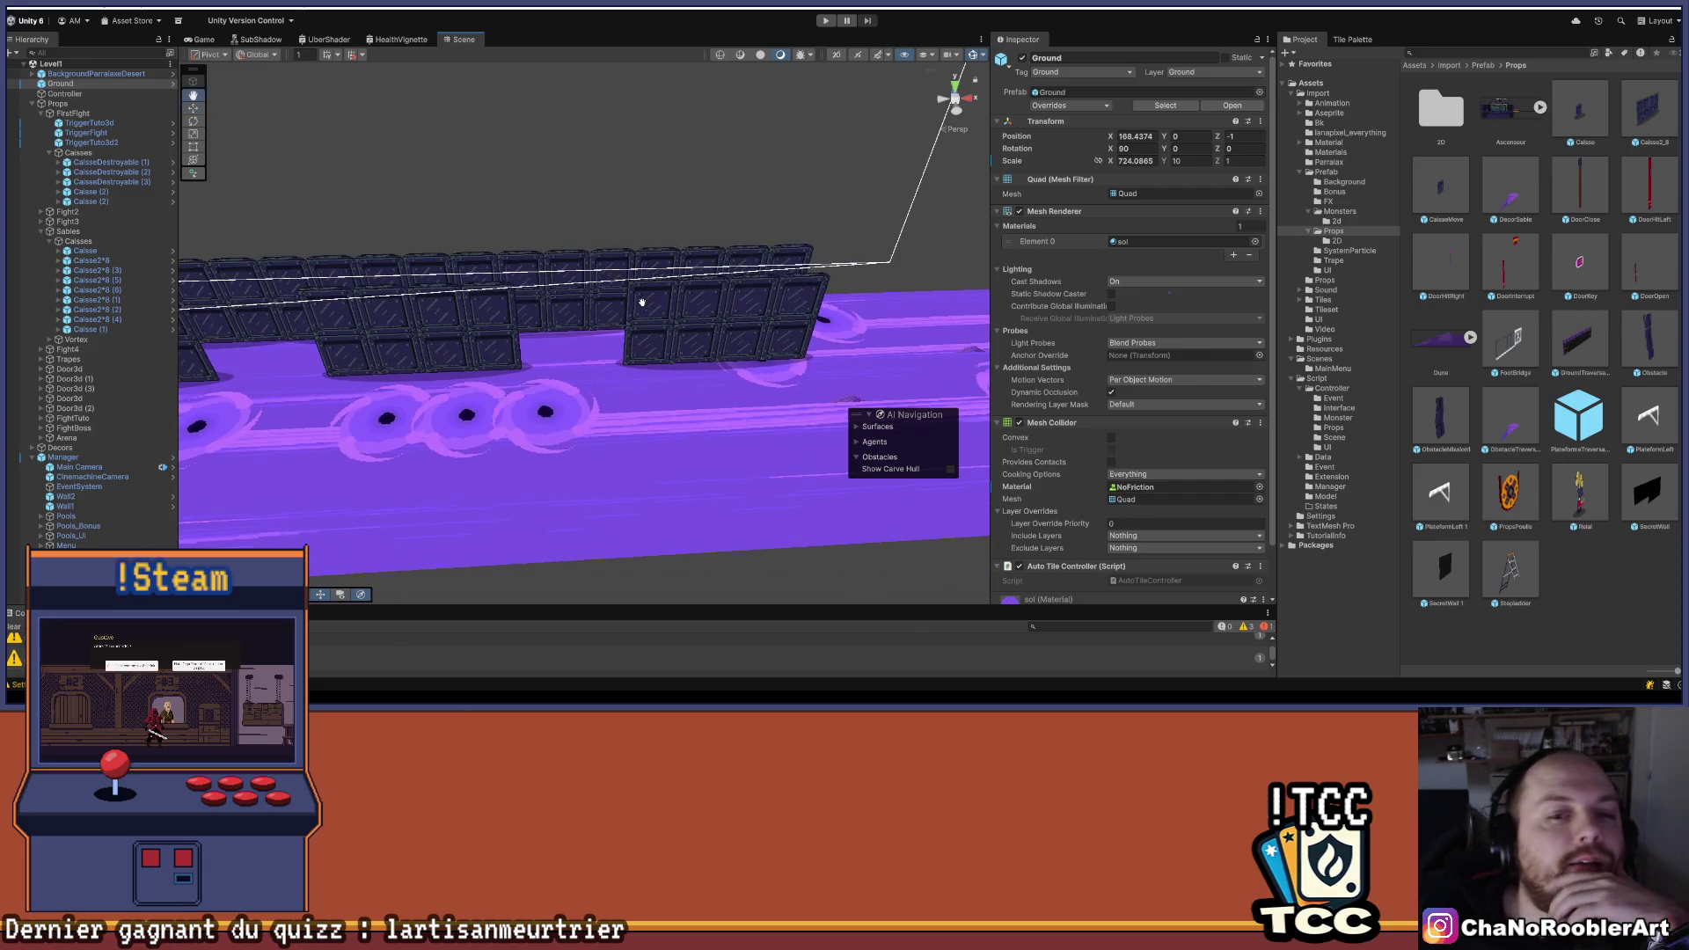
{"action": "left_click", "coordinate": [551, 412]}
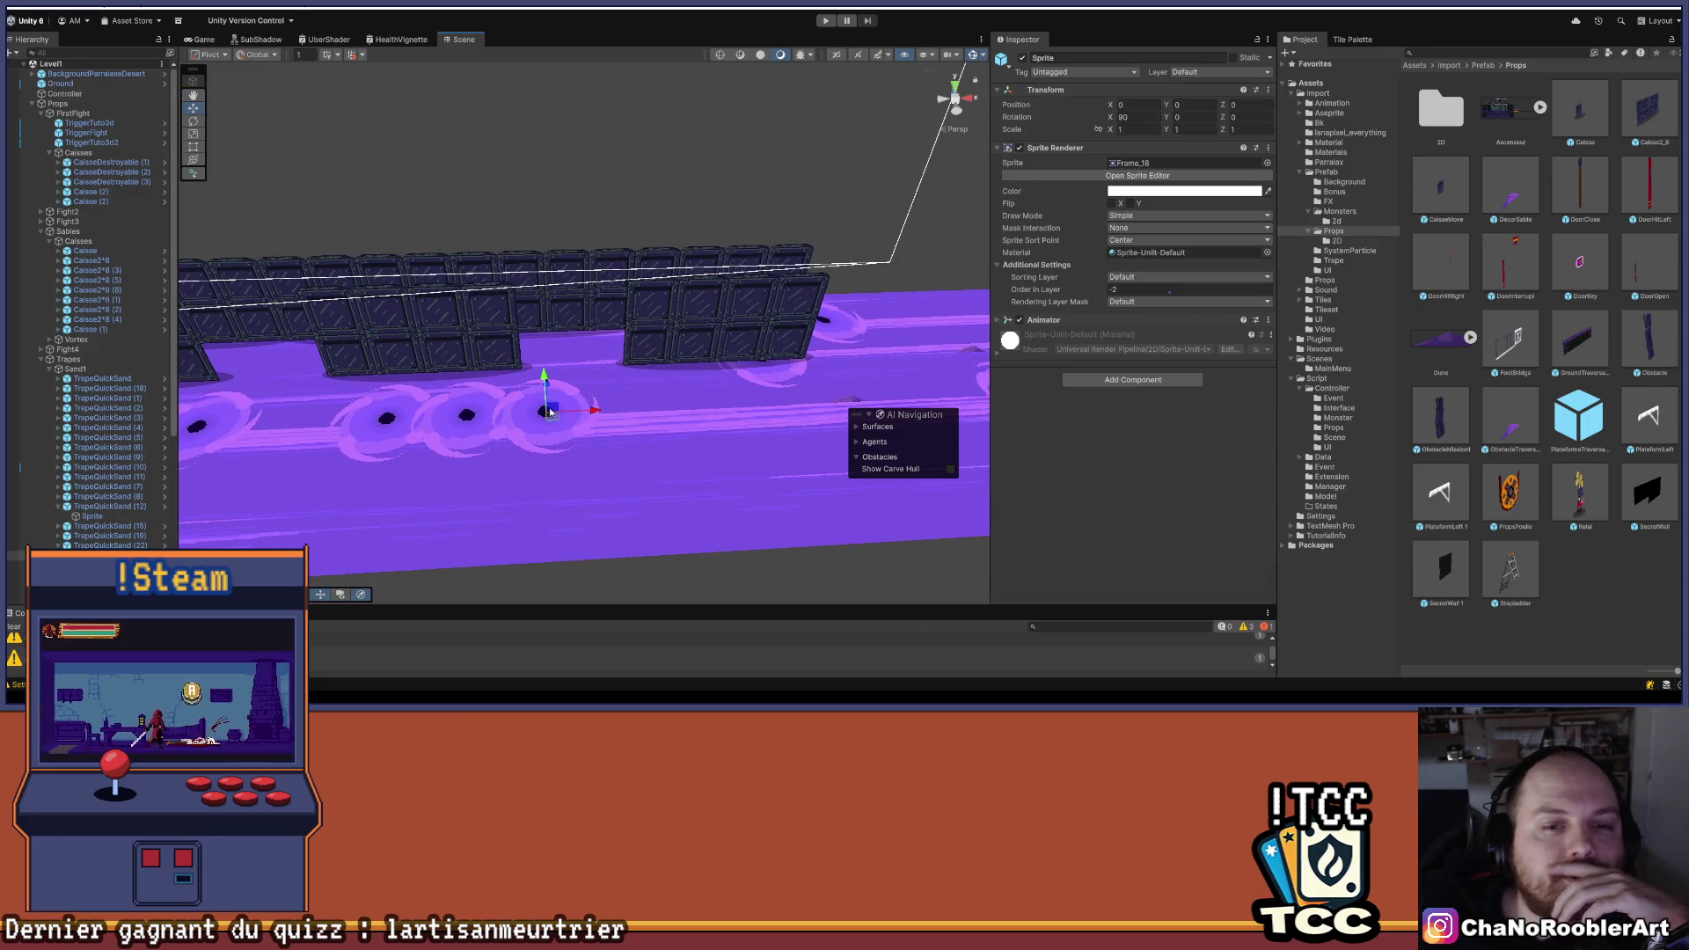
{"action": "left_click", "coordinate": [111, 546]}
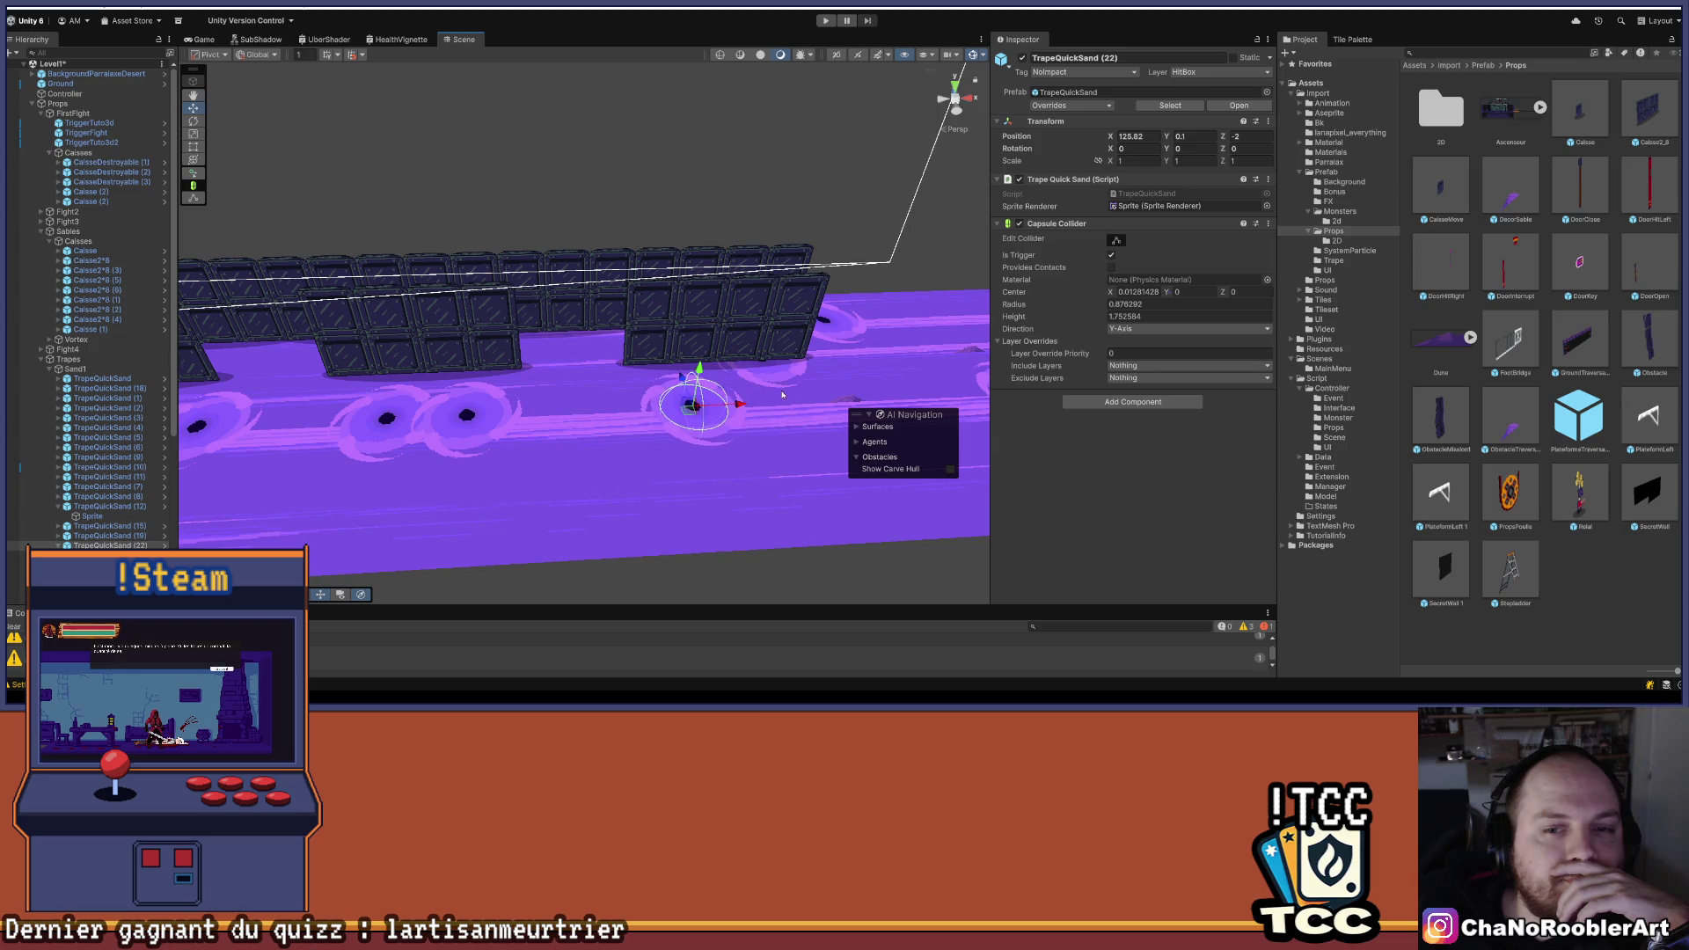
{"action": "left_click_drag", "start_coordinate": [790, 394], "coordinate": [446, 393]}
{"action": "left_click", "coordinate": [550, 388]}
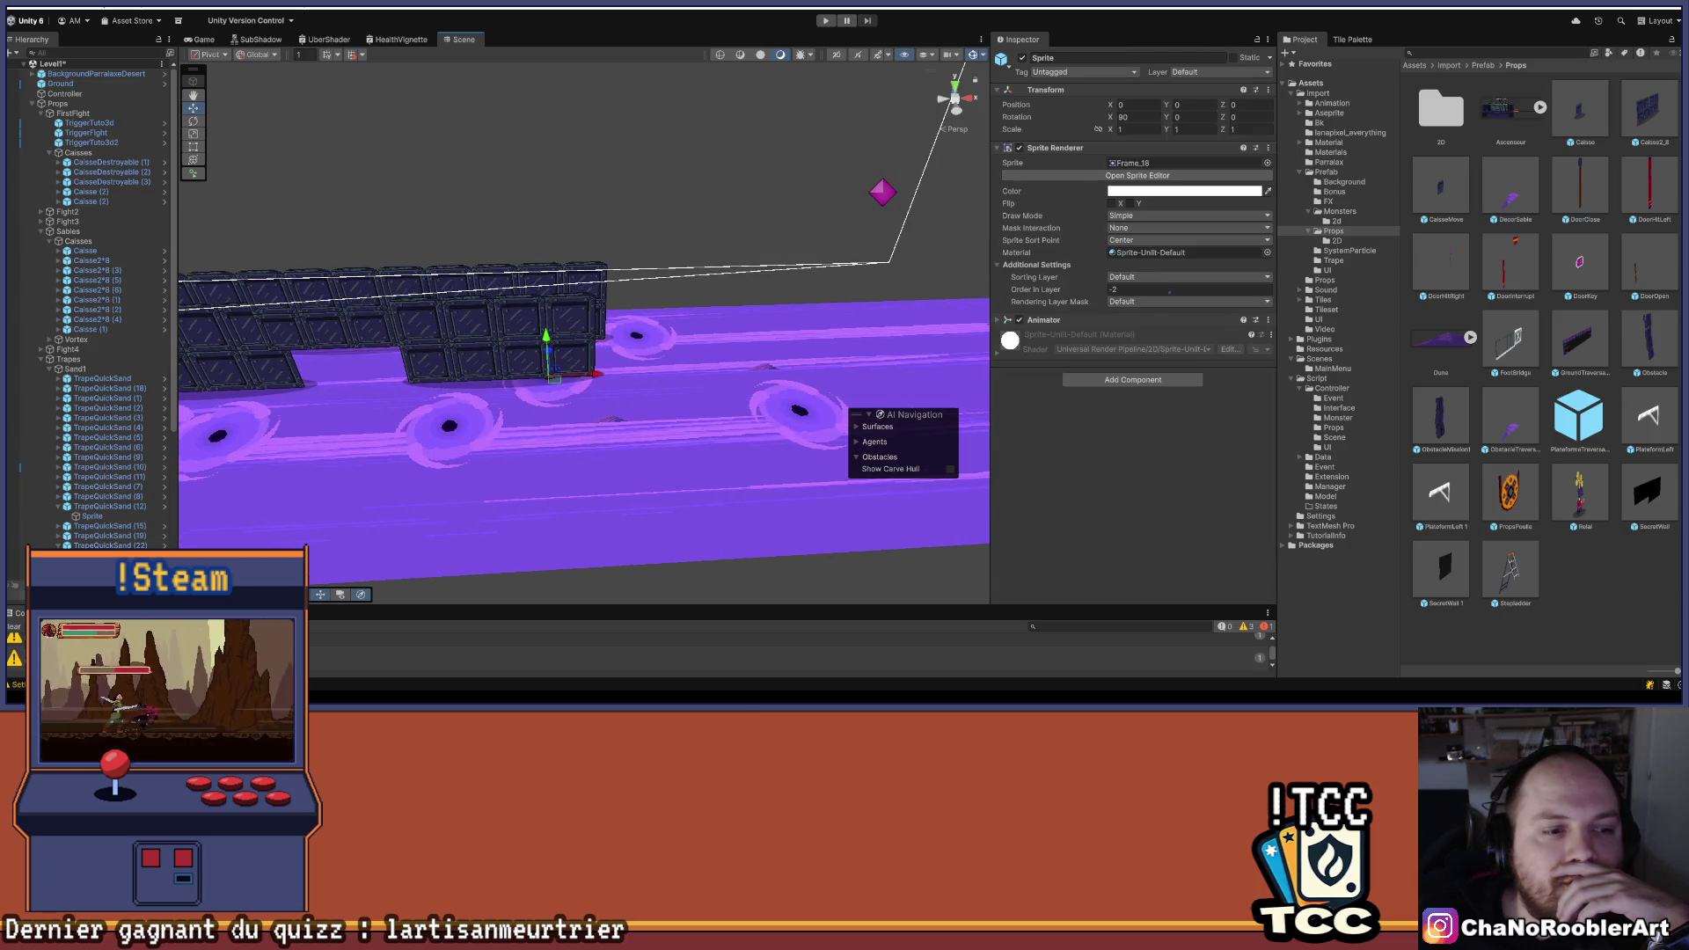
{"action": "left_click", "coordinate": [636, 374]}
{"action": "left_click_drag", "start_coordinate": [584, 336], "coordinate": [549, 398]}
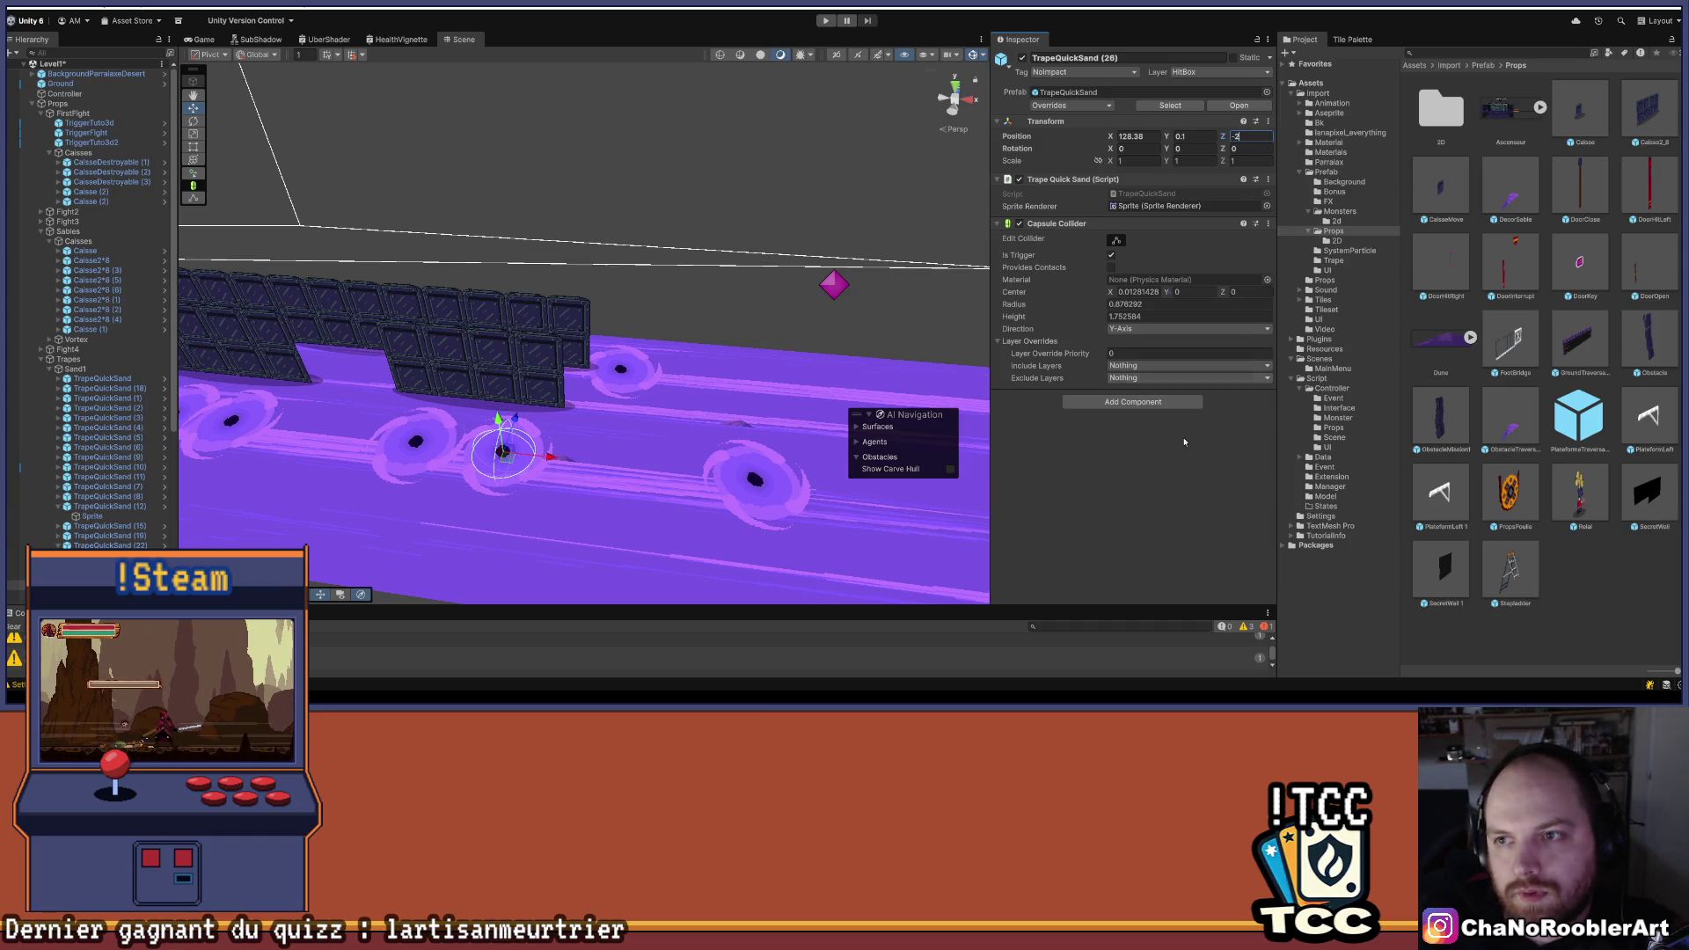
{"action": "left_click", "coordinate": [627, 427]}
{"action": "left_click_drag", "start_coordinate": [614, 430], "coordinate": [616, 413]}
{"action": "left_click", "coordinate": [768, 442]}
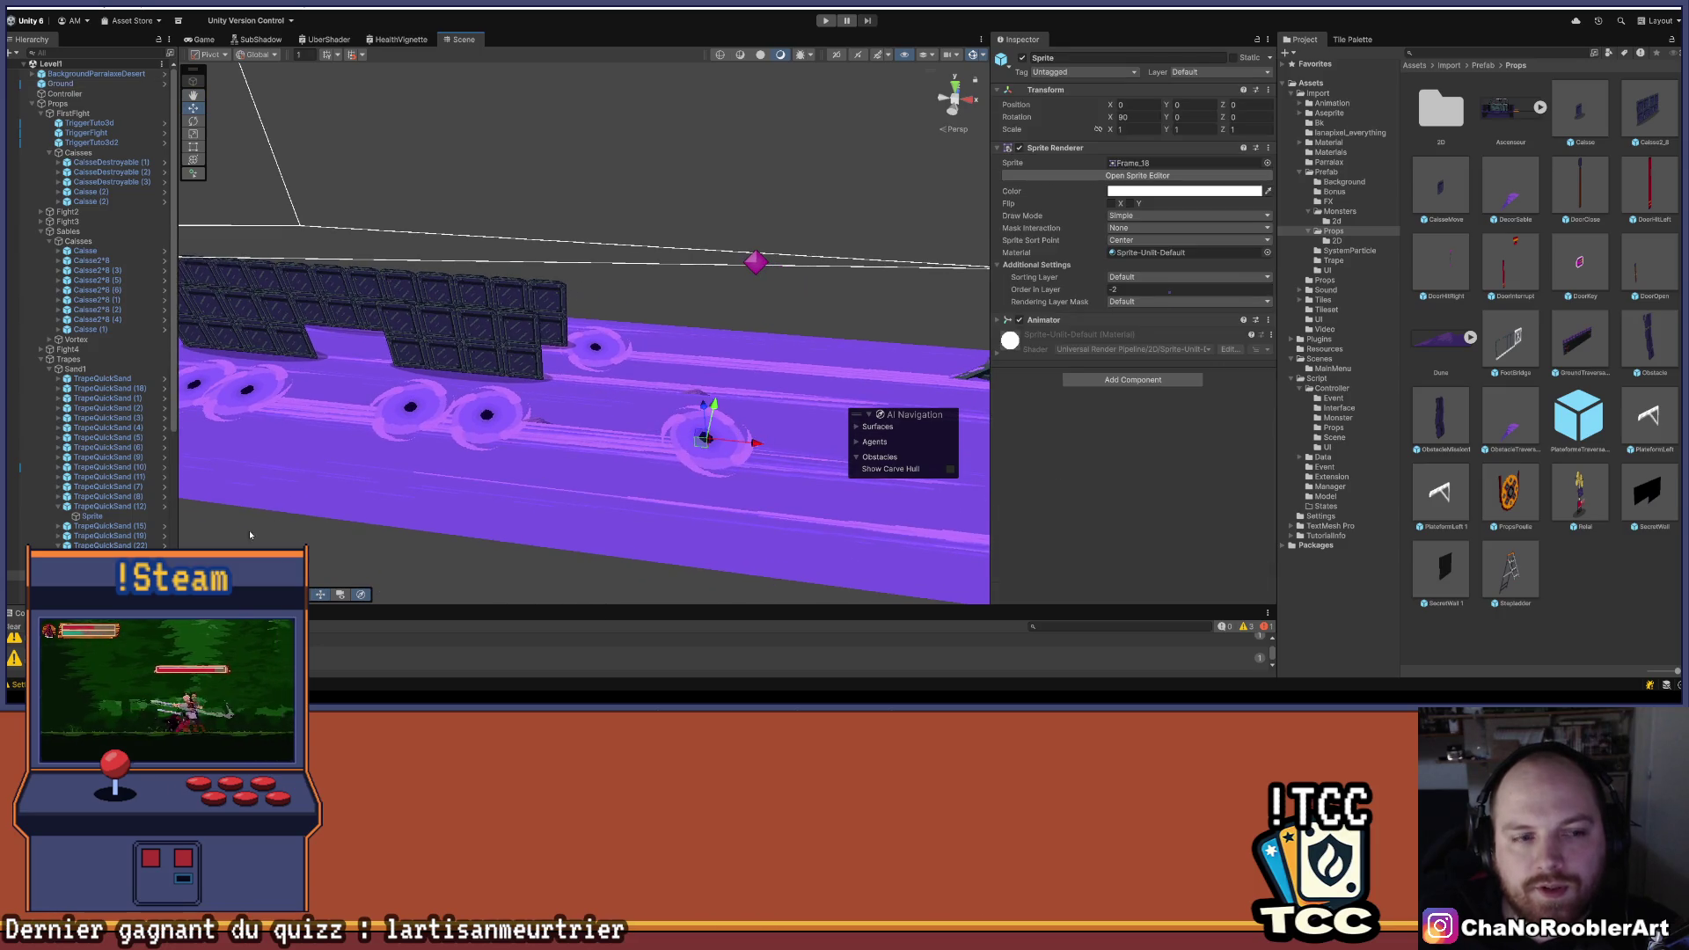
{"action": "left_click", "coordinate": [768, 444]}
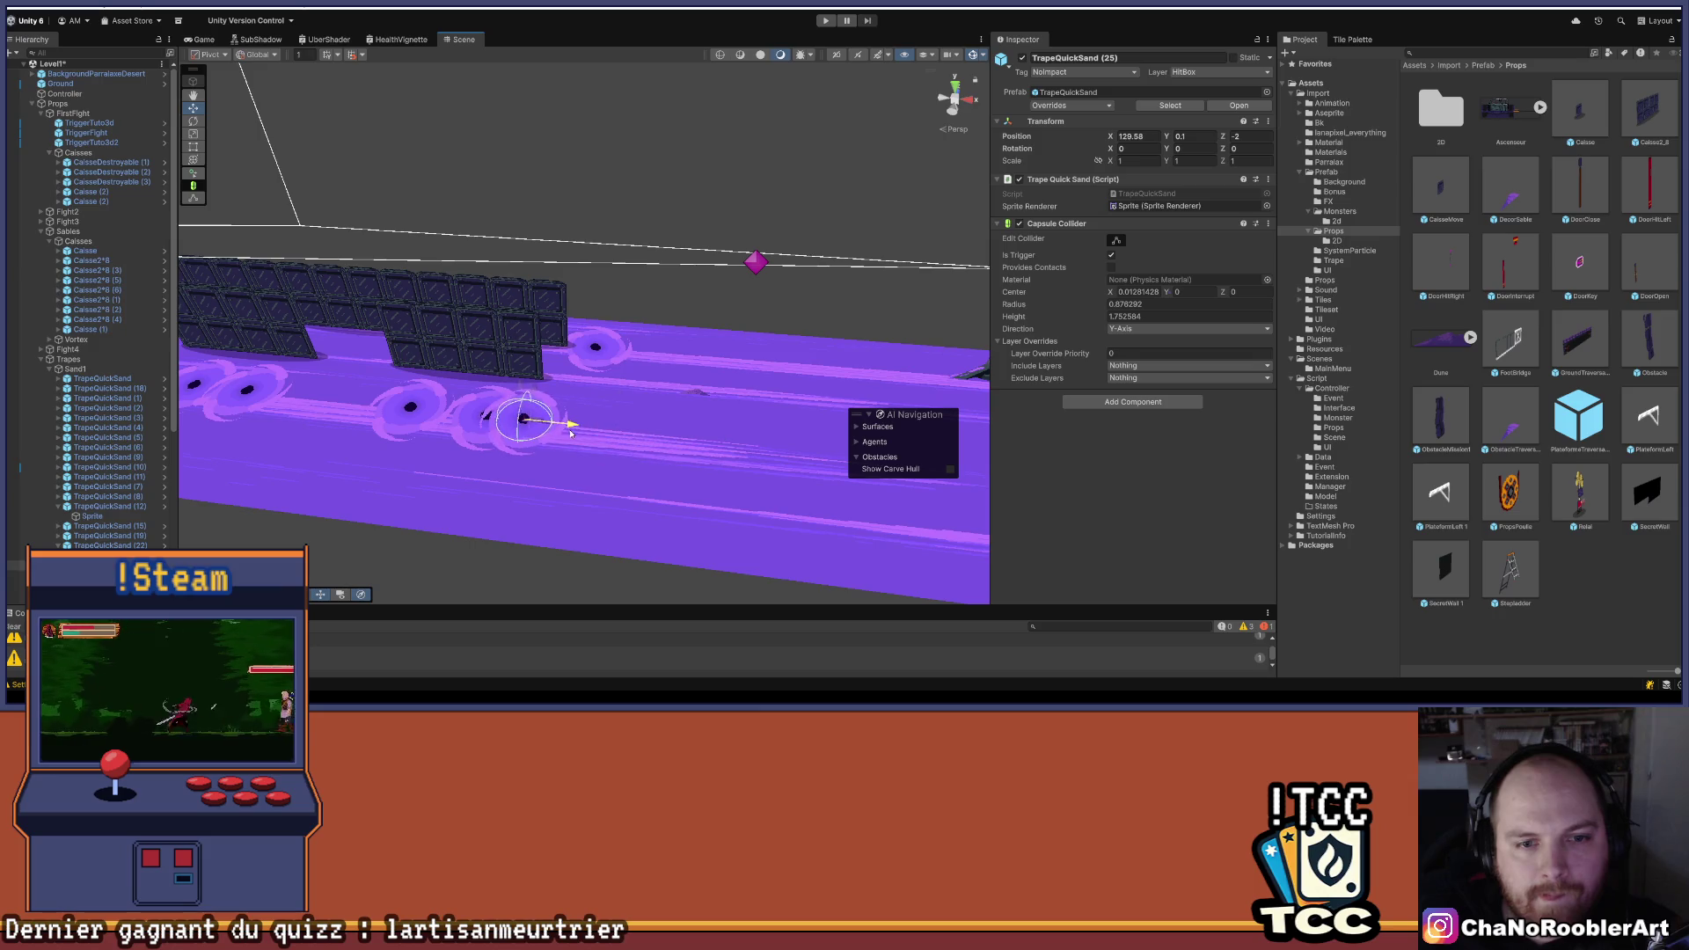
{"action": "left_click_drag", "start_coordinate": [433, 464], "coordinate": [599, 414]}
- Check the next traps' positions and move the Tileset2DUsine_2 (4) prop further right
{"action": "left_click", "coordinate": [598, 415]}
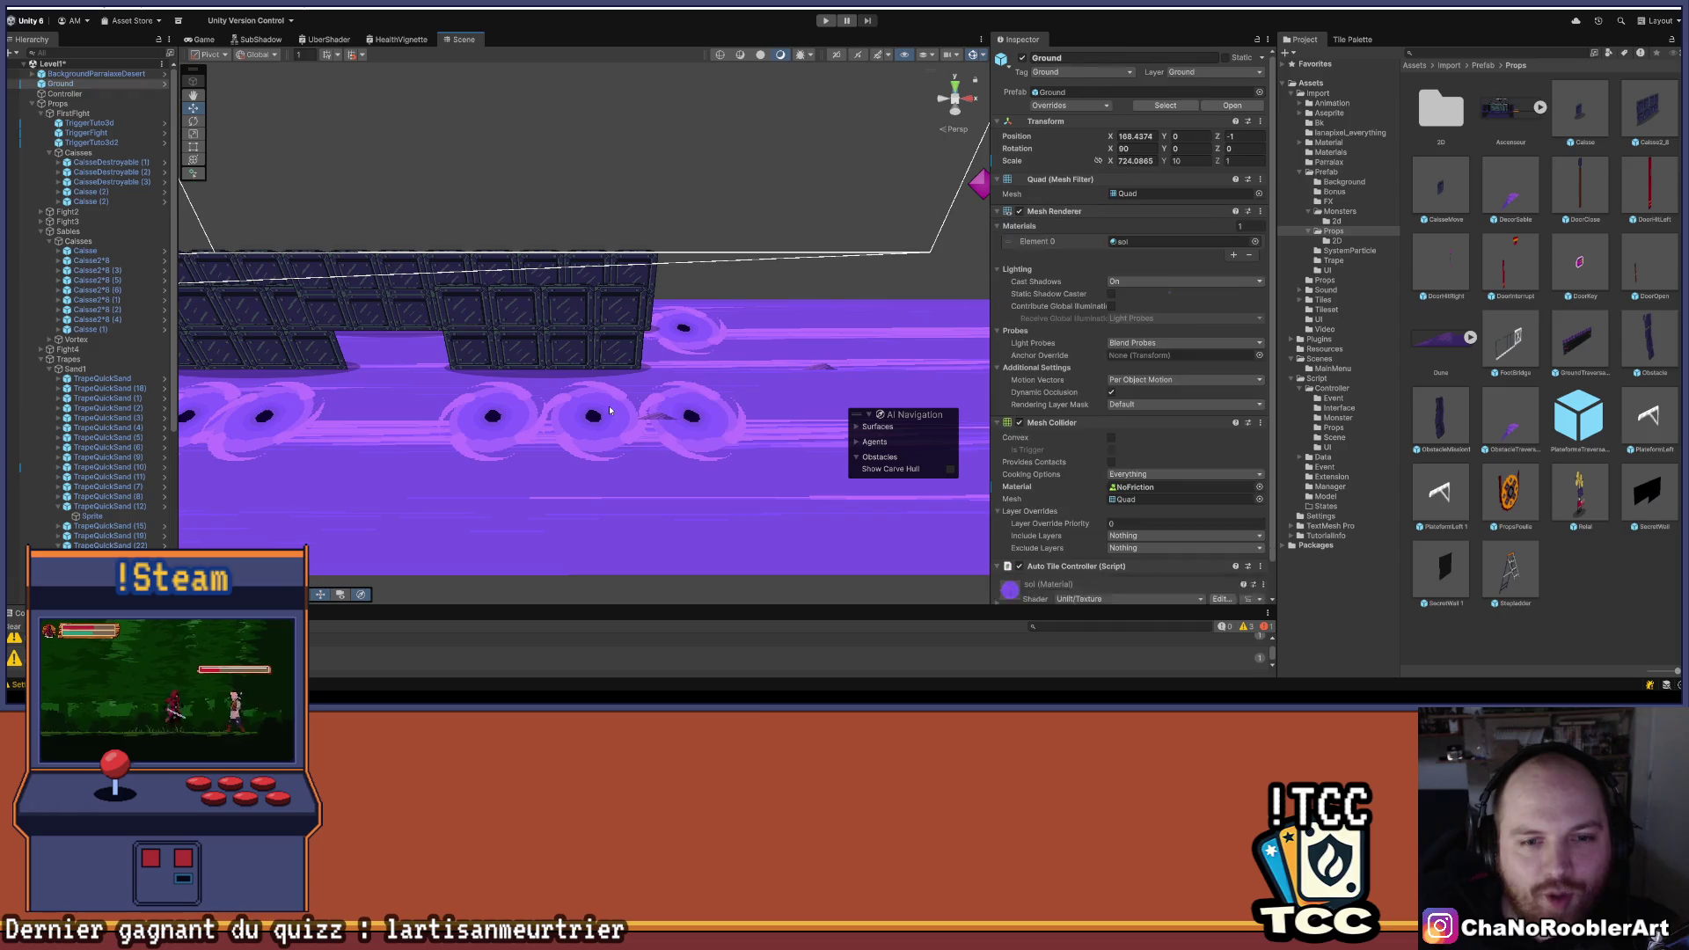
{"action": "left_click", "coordinate": [598, 415]}
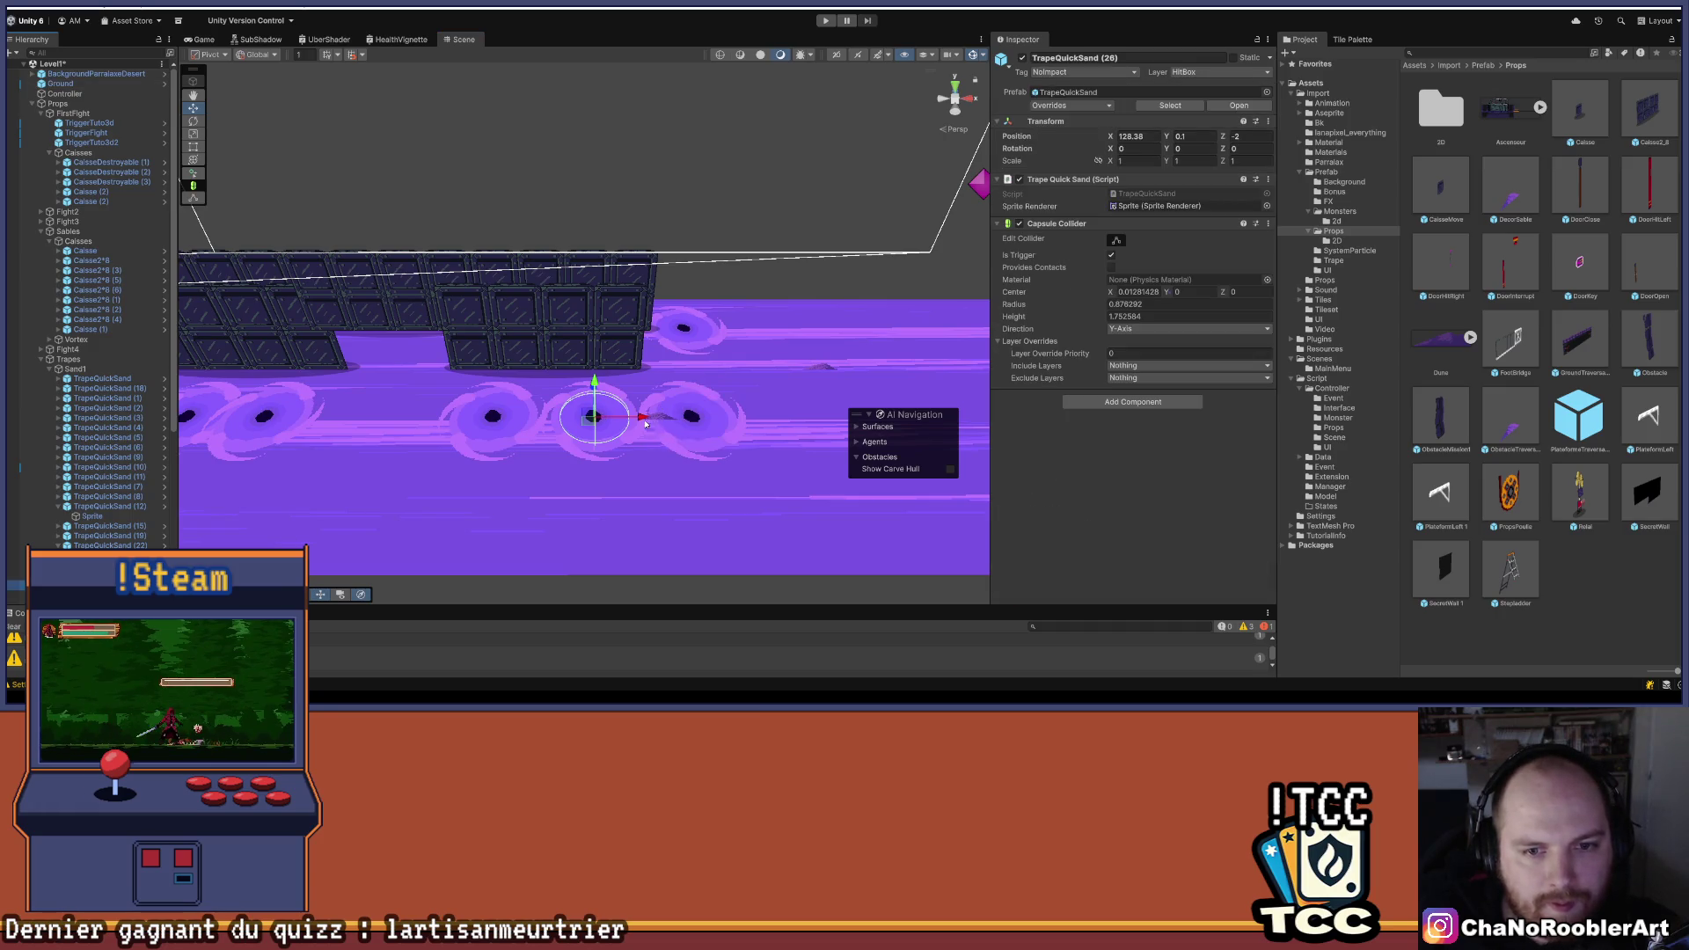
{"action": "left_click", "coordinate": [695, 419]}
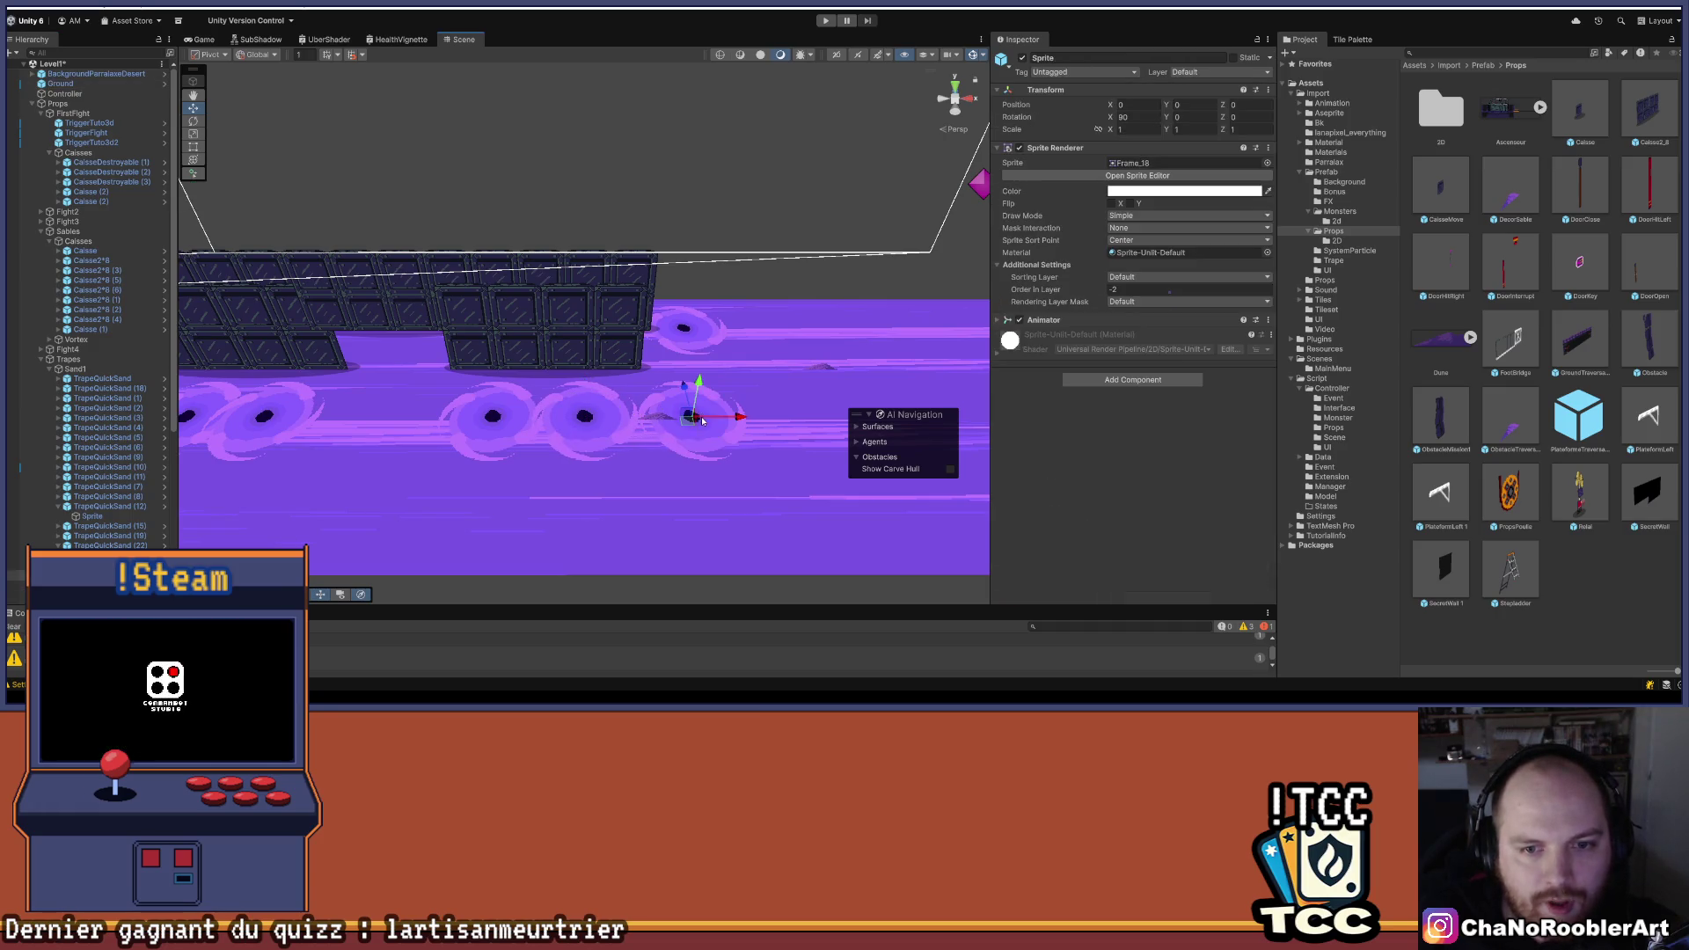
{"action": "left_click", "coordinate": [695, 419]}
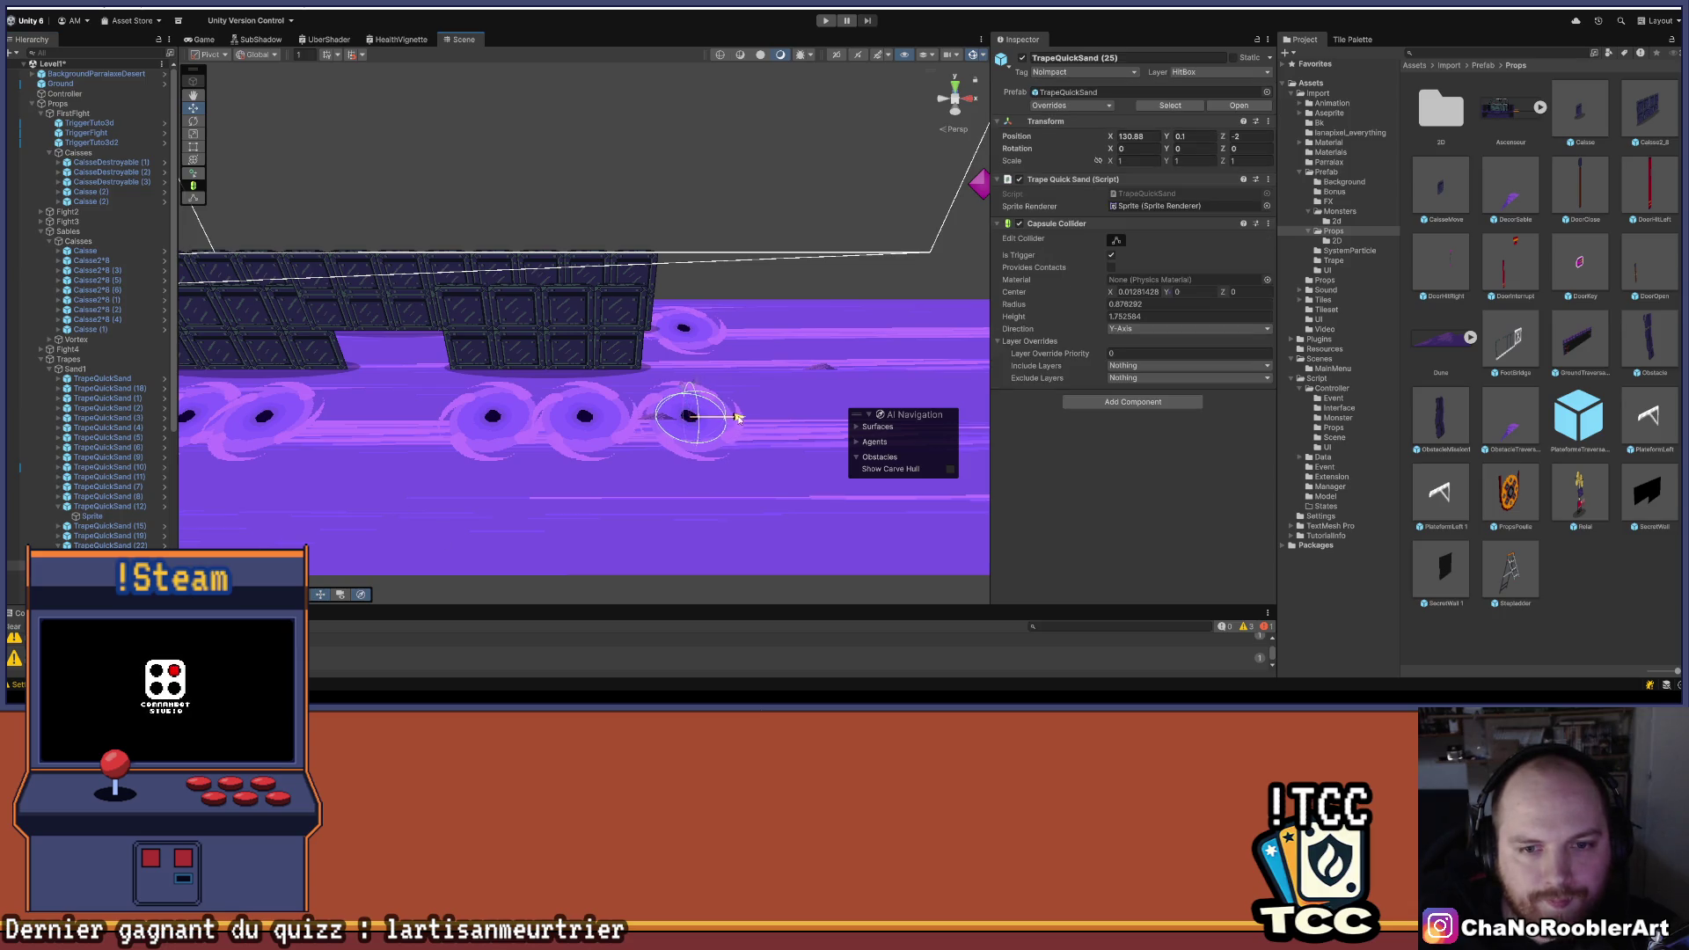
{"action": "left_click", "coordinate": [663, 436]}
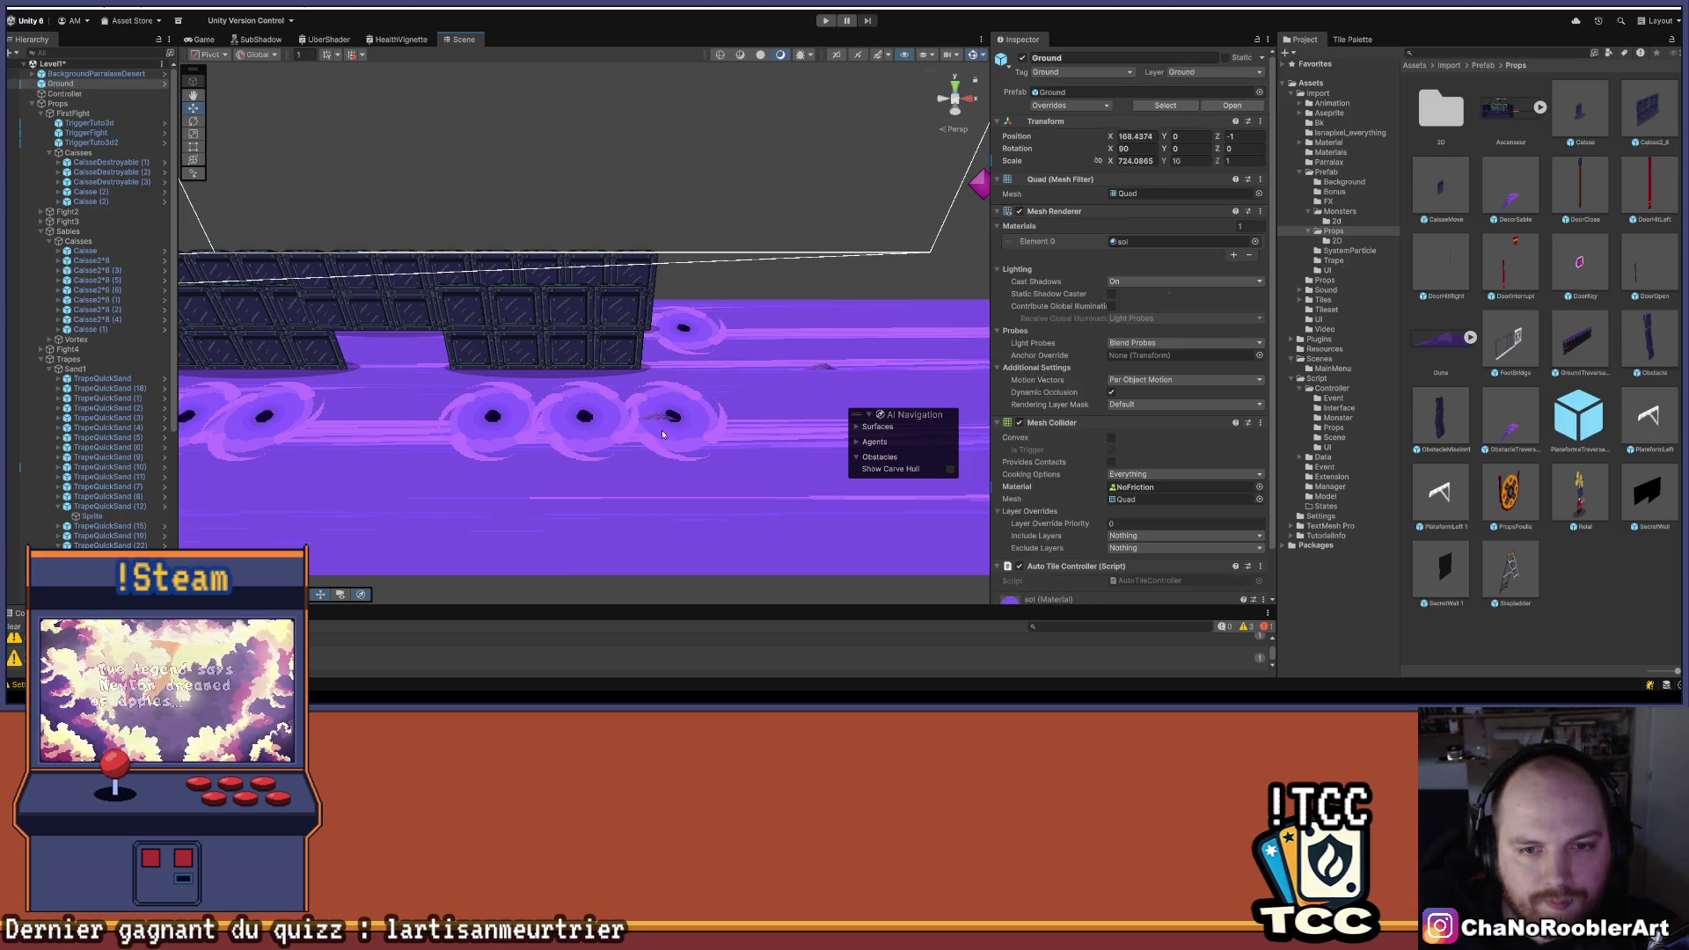
{"action": "left_click", "coordinate": [655, 420]}
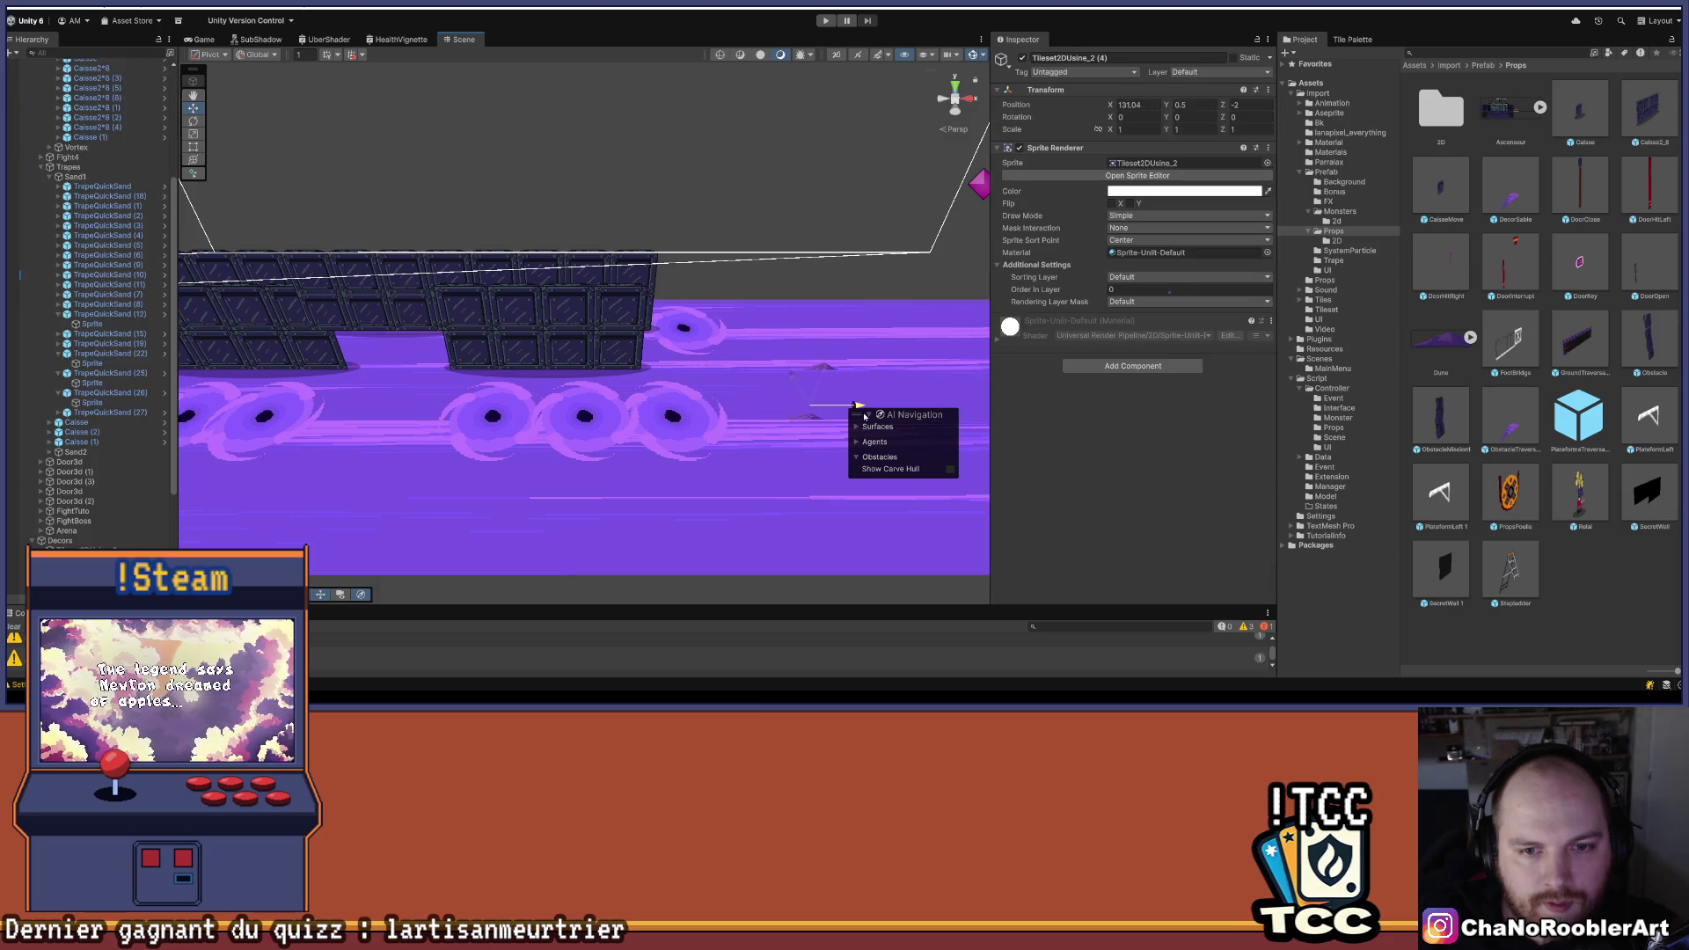
{"action": "left_click_drag", "start_coordinate": [875, 416], "coordinate": [678, 416]}
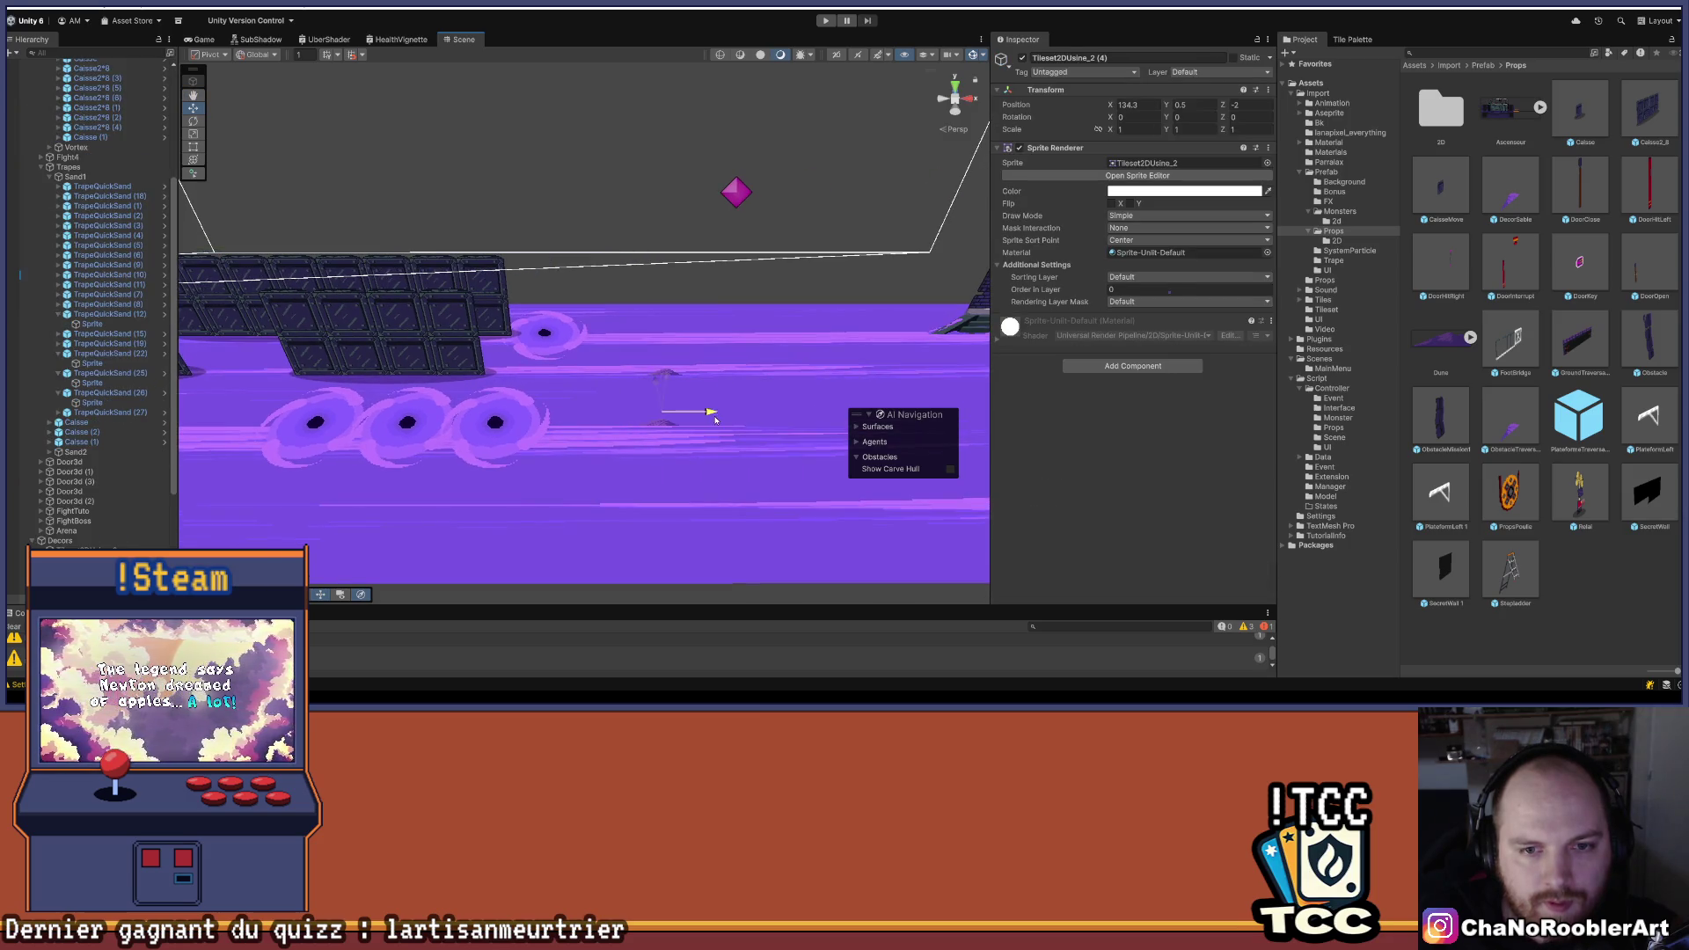
{"action": "left_click", "coordinate": [614, 506]}
- Frame and orbit over the ground strip, collapse Trapes in the Hierarchy, and select Manager
{"action": "key", "text": "f"}
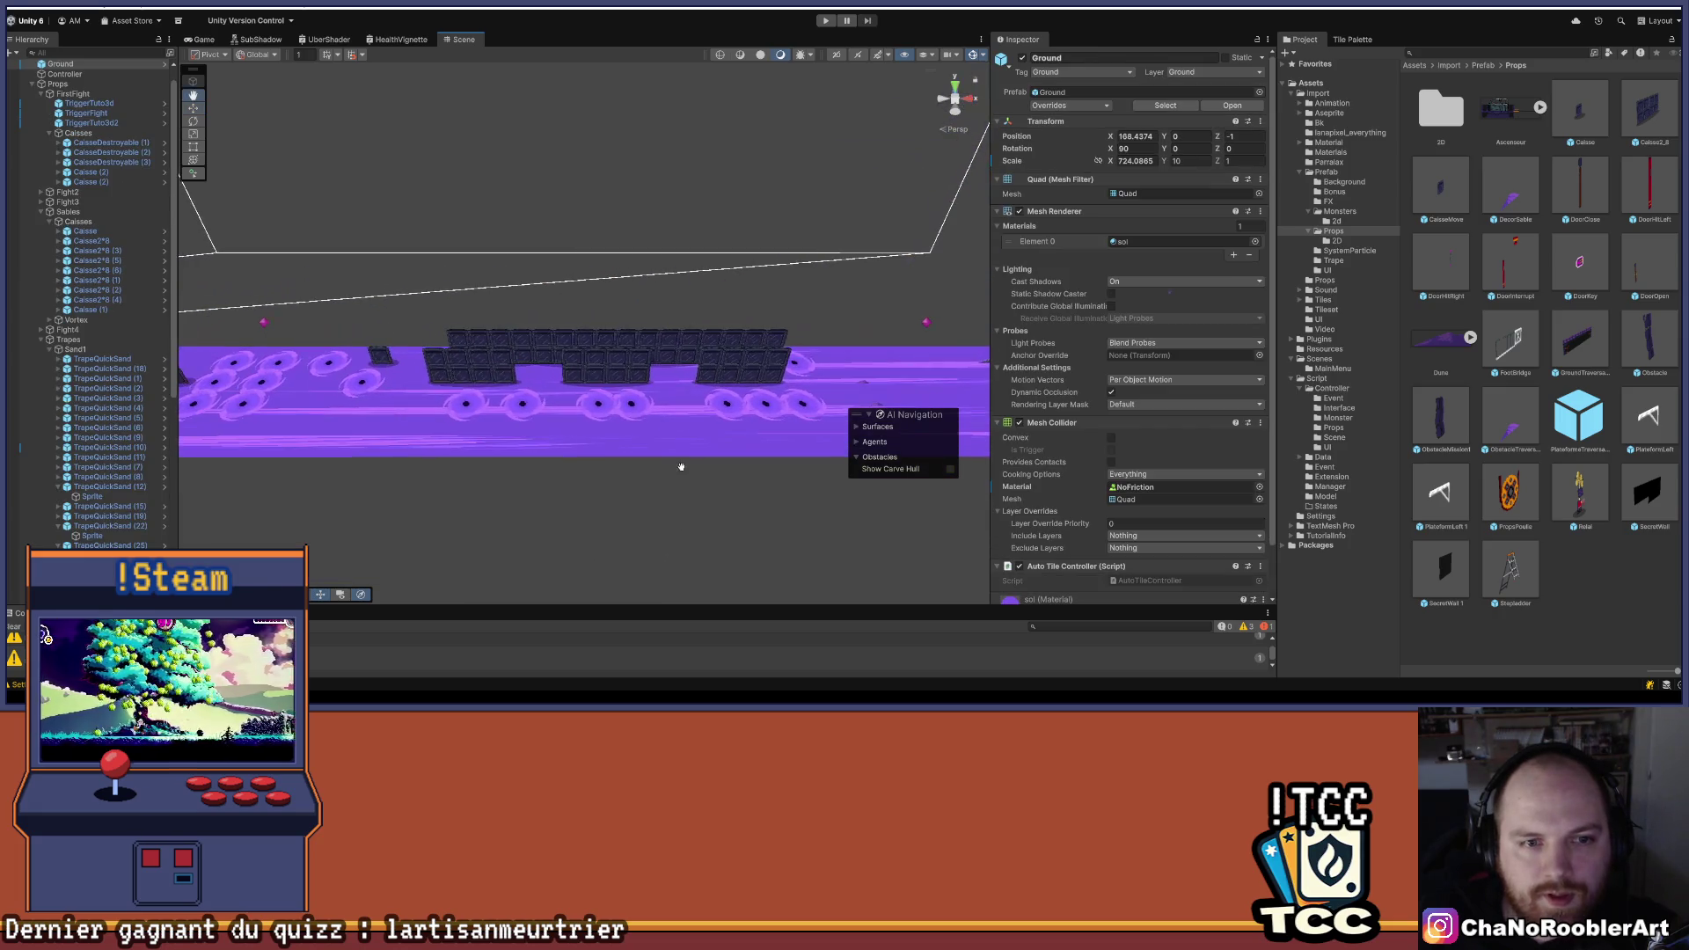
{"action": "left_click_drag", "start_coordinate": [537, 364], "coordinate": [658, 357]}
{"action": "left_click_drag", "start_coordinate": [349, 378], "coordinate": [492, 340]}
{"action": "mouse_move", "coordinate": [550, 367]}
{"action": "left_mouse_down"}
{"action": "mouse_move", "coordinate": [445, 376]}
{"action": "mouse_move", "coordinate": [460, 340]}
{"action": "mouse_move", "coordinate": [660, 366]}
{"action": "mouse_move", "coordinate": [370, 228]}
{"action": "left_mouse_up"}
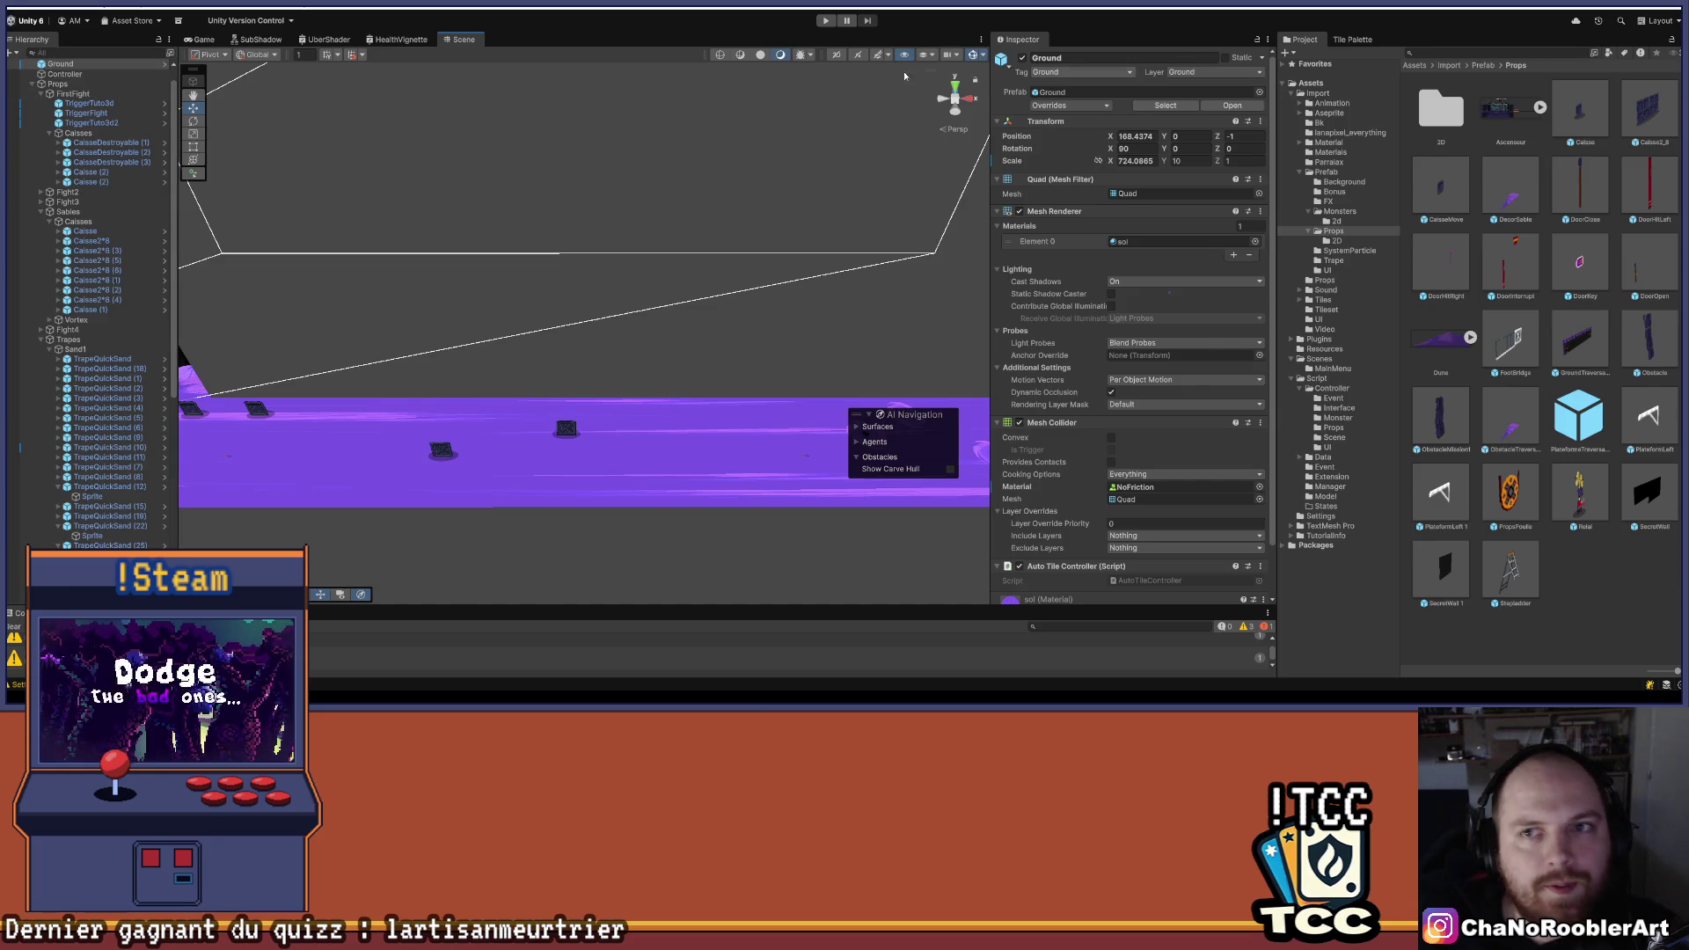
{"action": "left_click", "coordinate": [40, 340]}
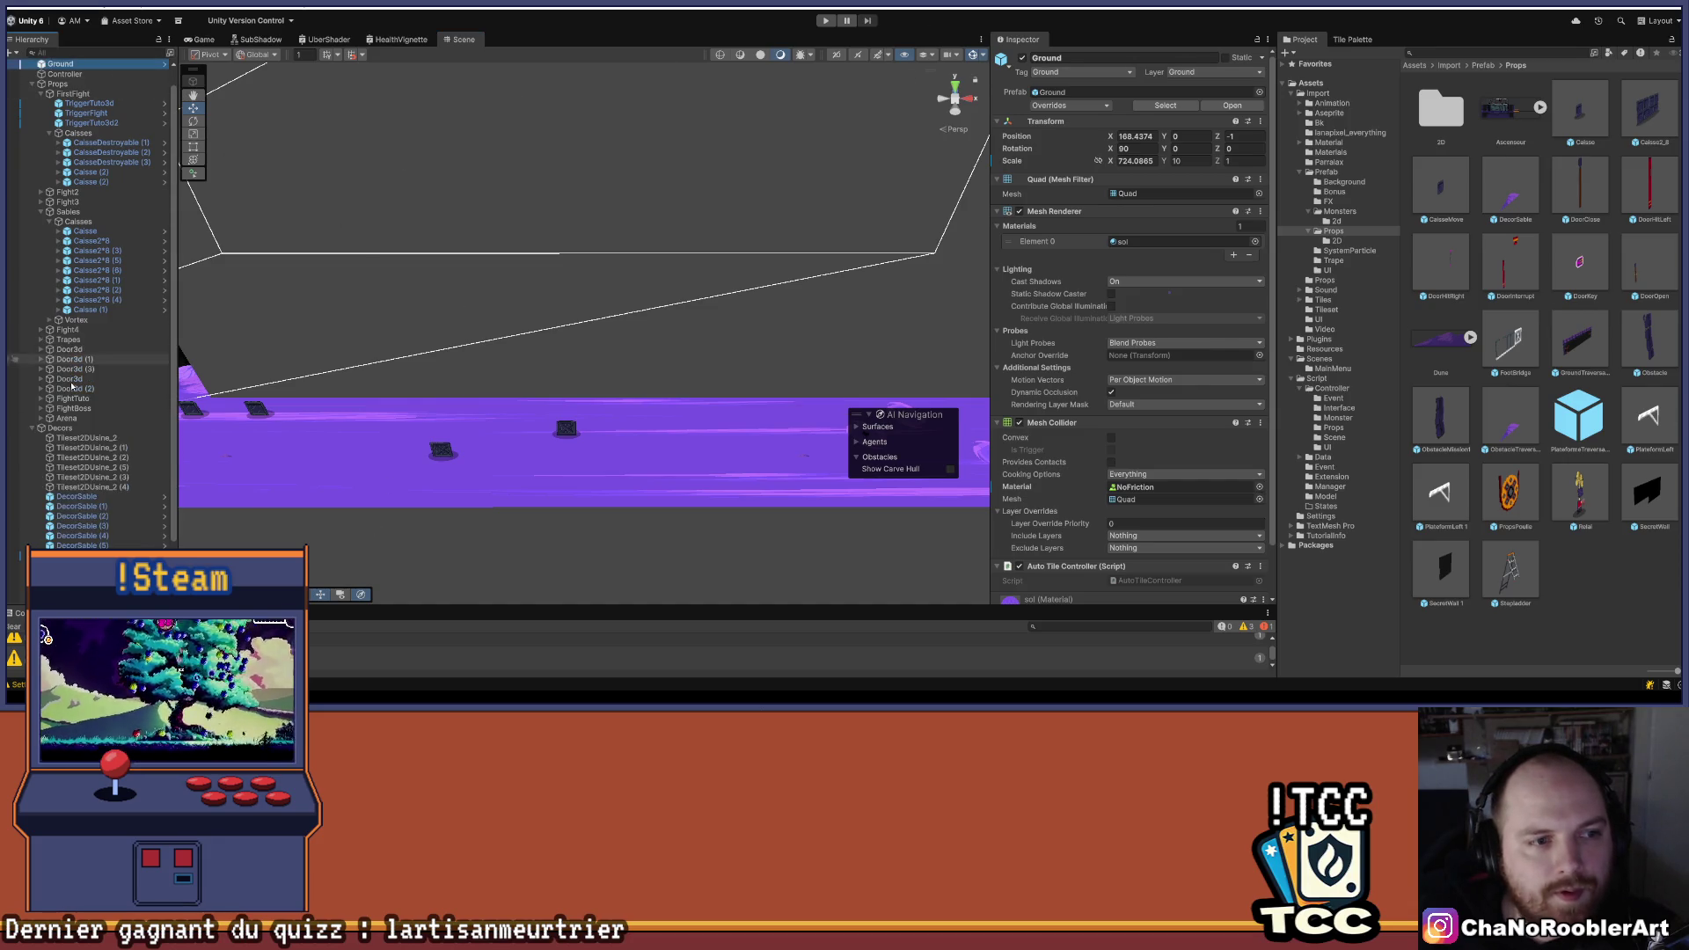
{"action": "scroll", "coordinate": [27, 440], "scroll_direction": "up", "scroll_amount": 1}
{"action": "left_click", "coordinate": [63, 457]}
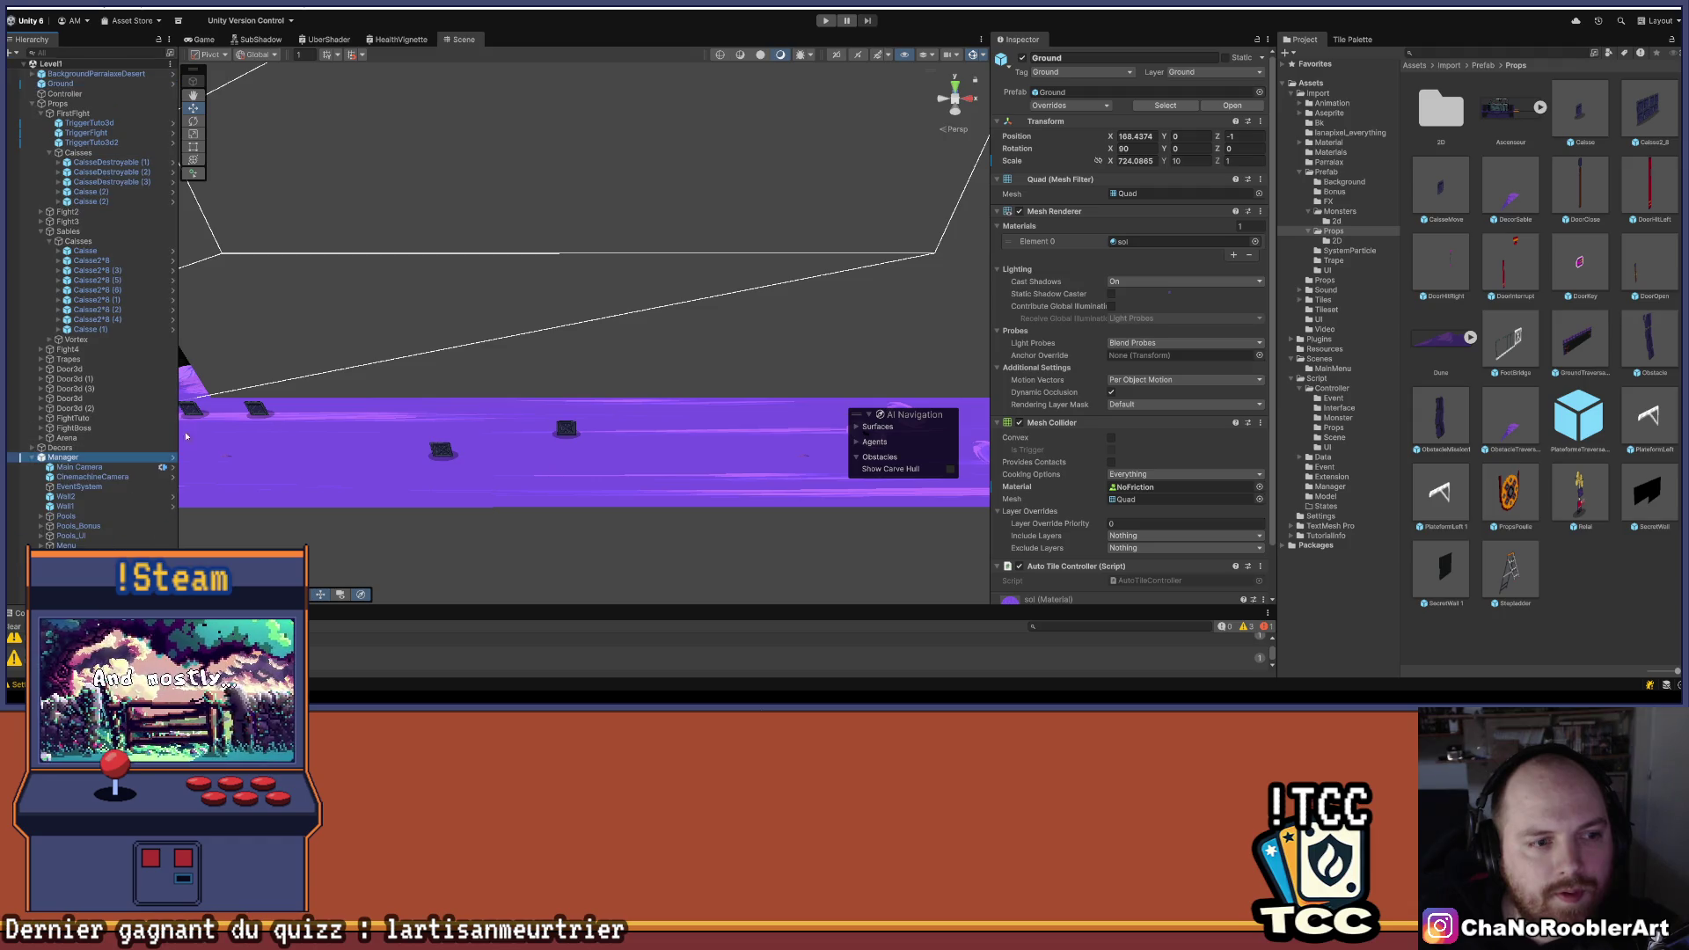